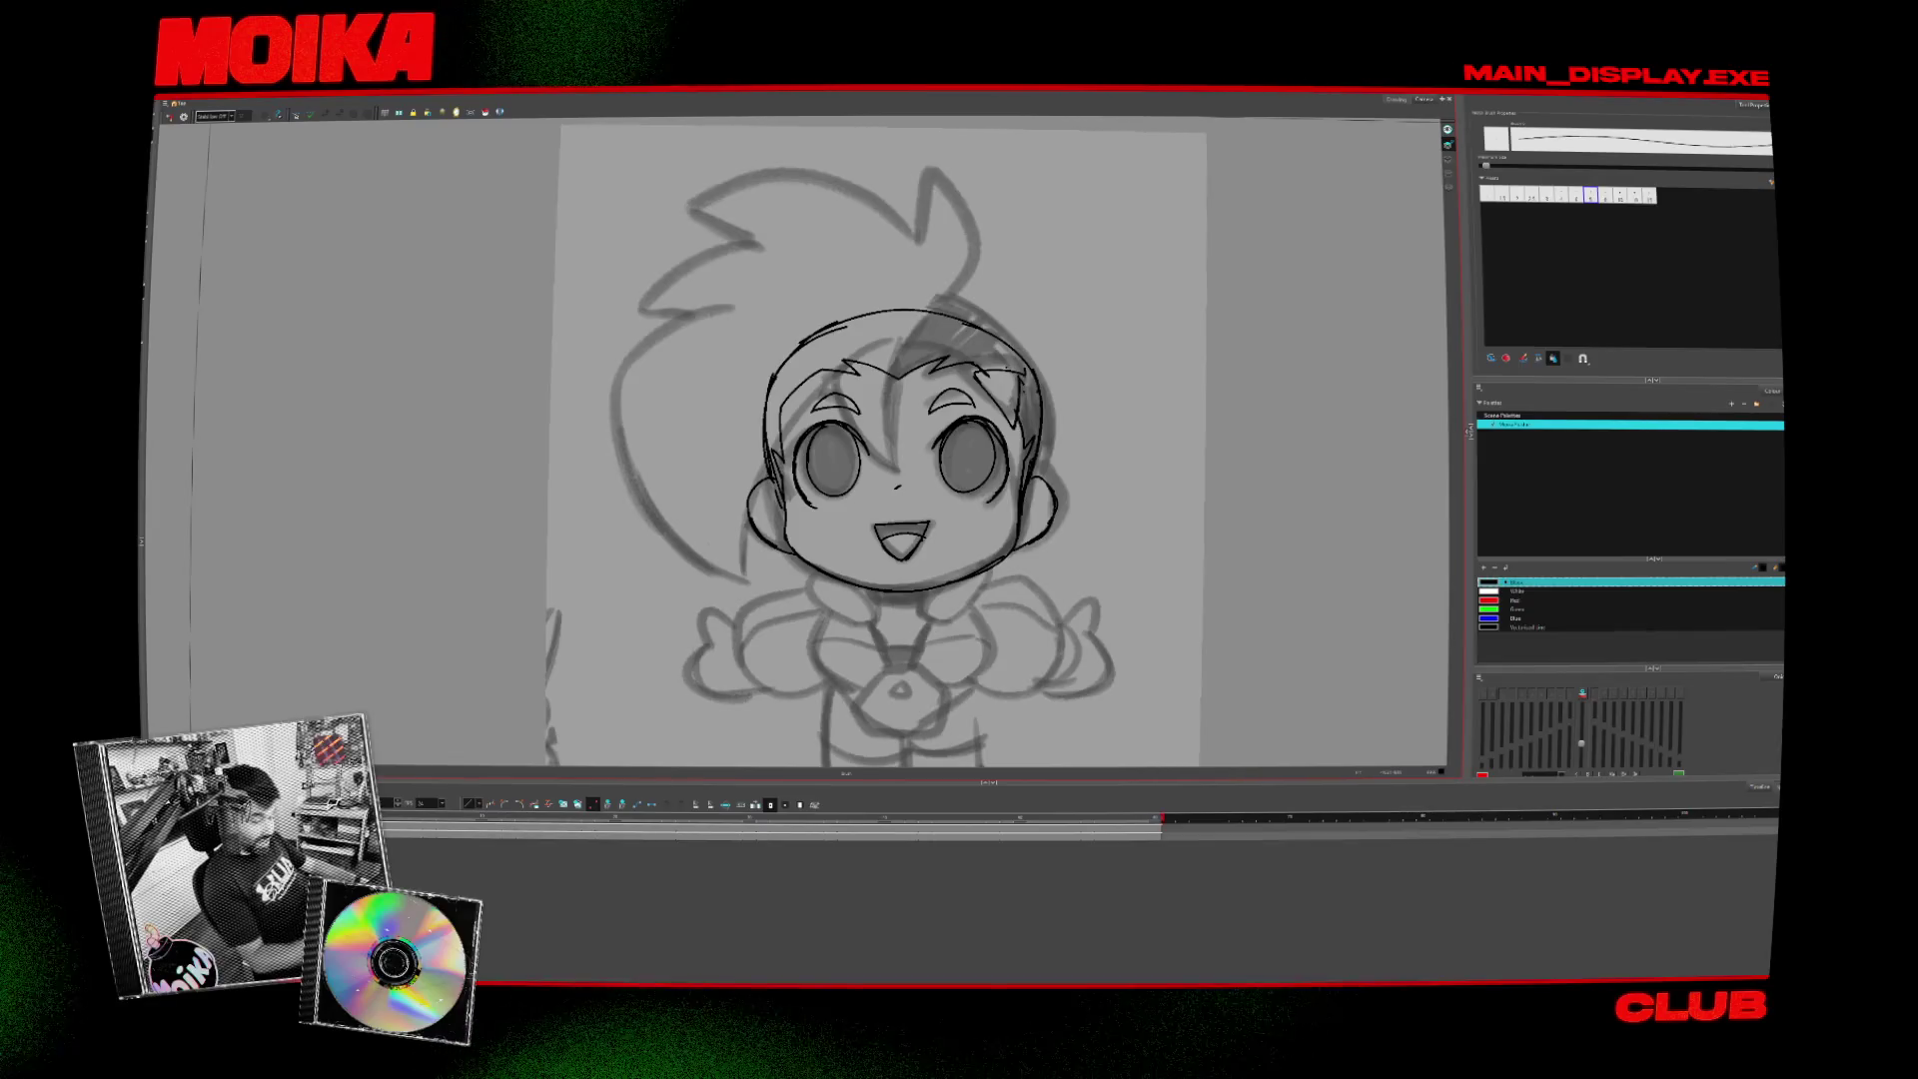
- Lower the Light Table opacity so the grey sketch fades behind the black face lines
key("ctrl+shift+o")
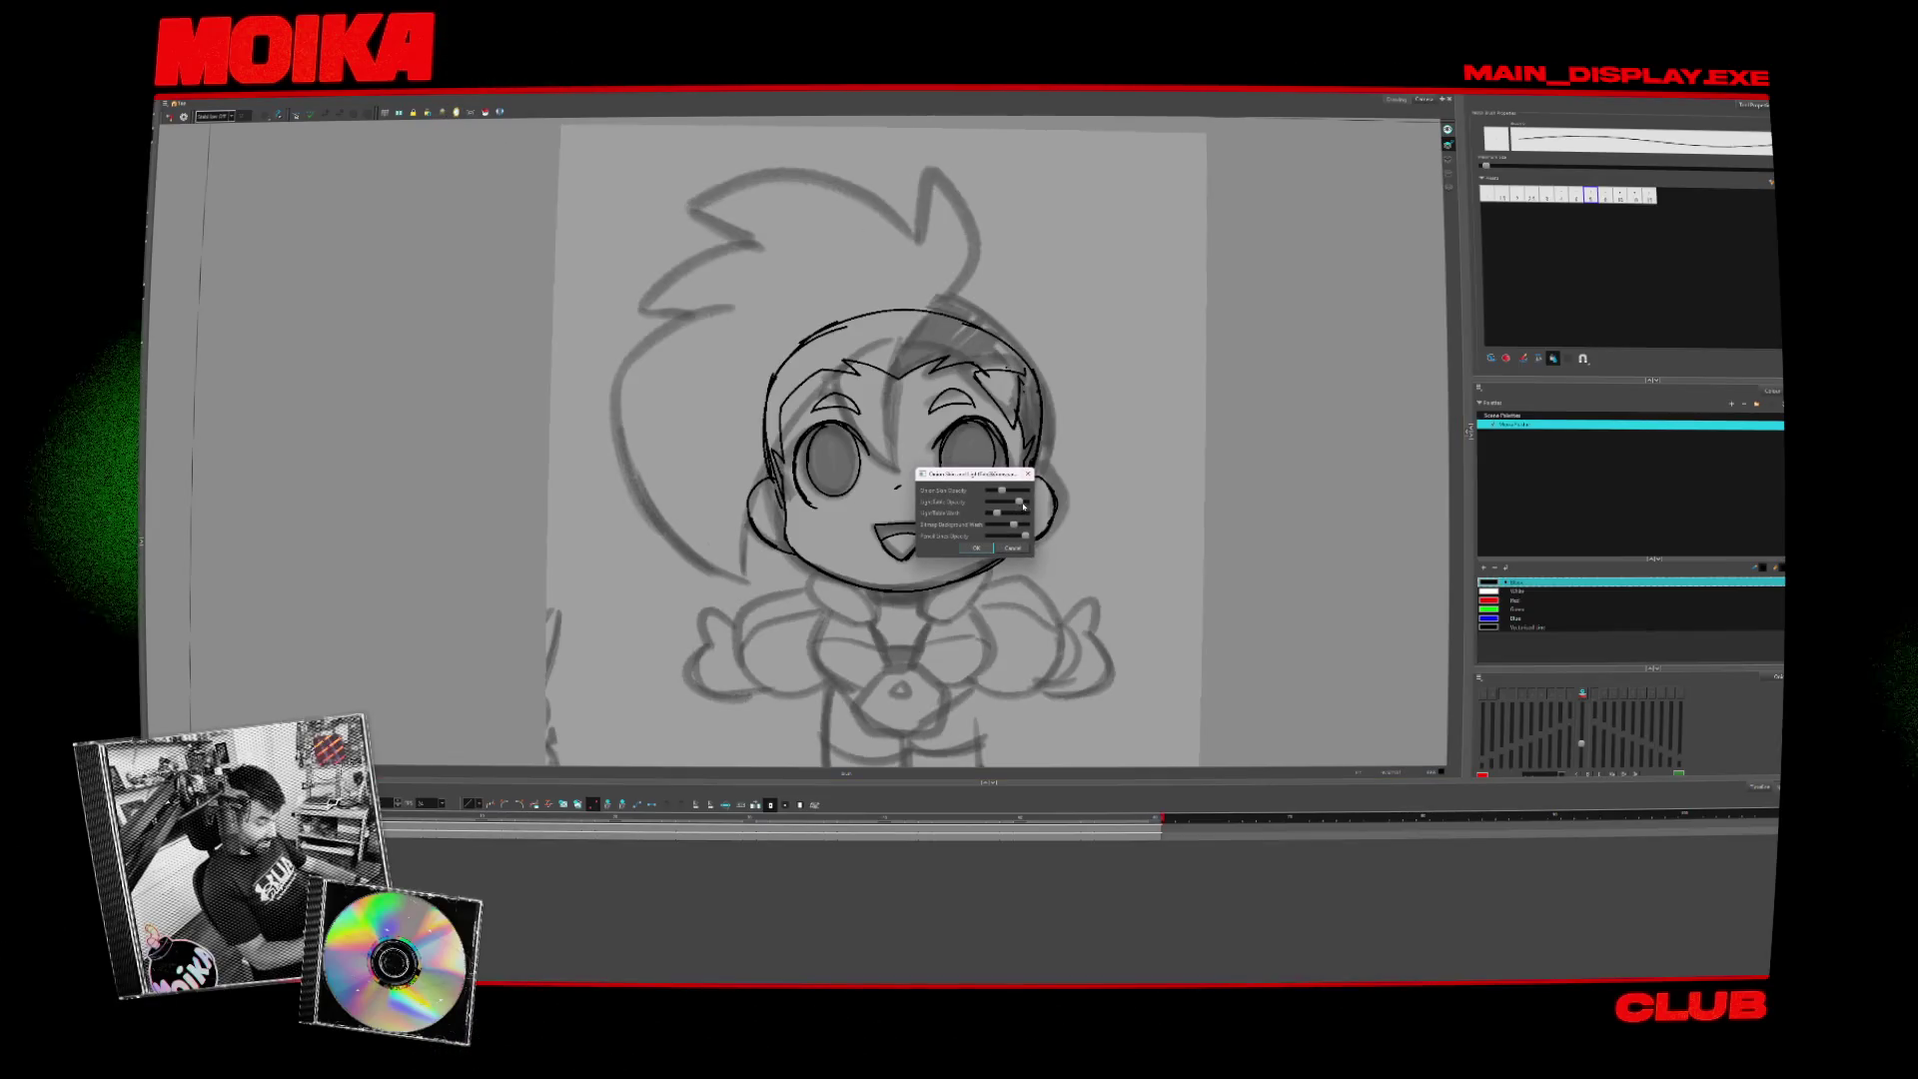
left_click_drag(1022, 507, 996, 510)
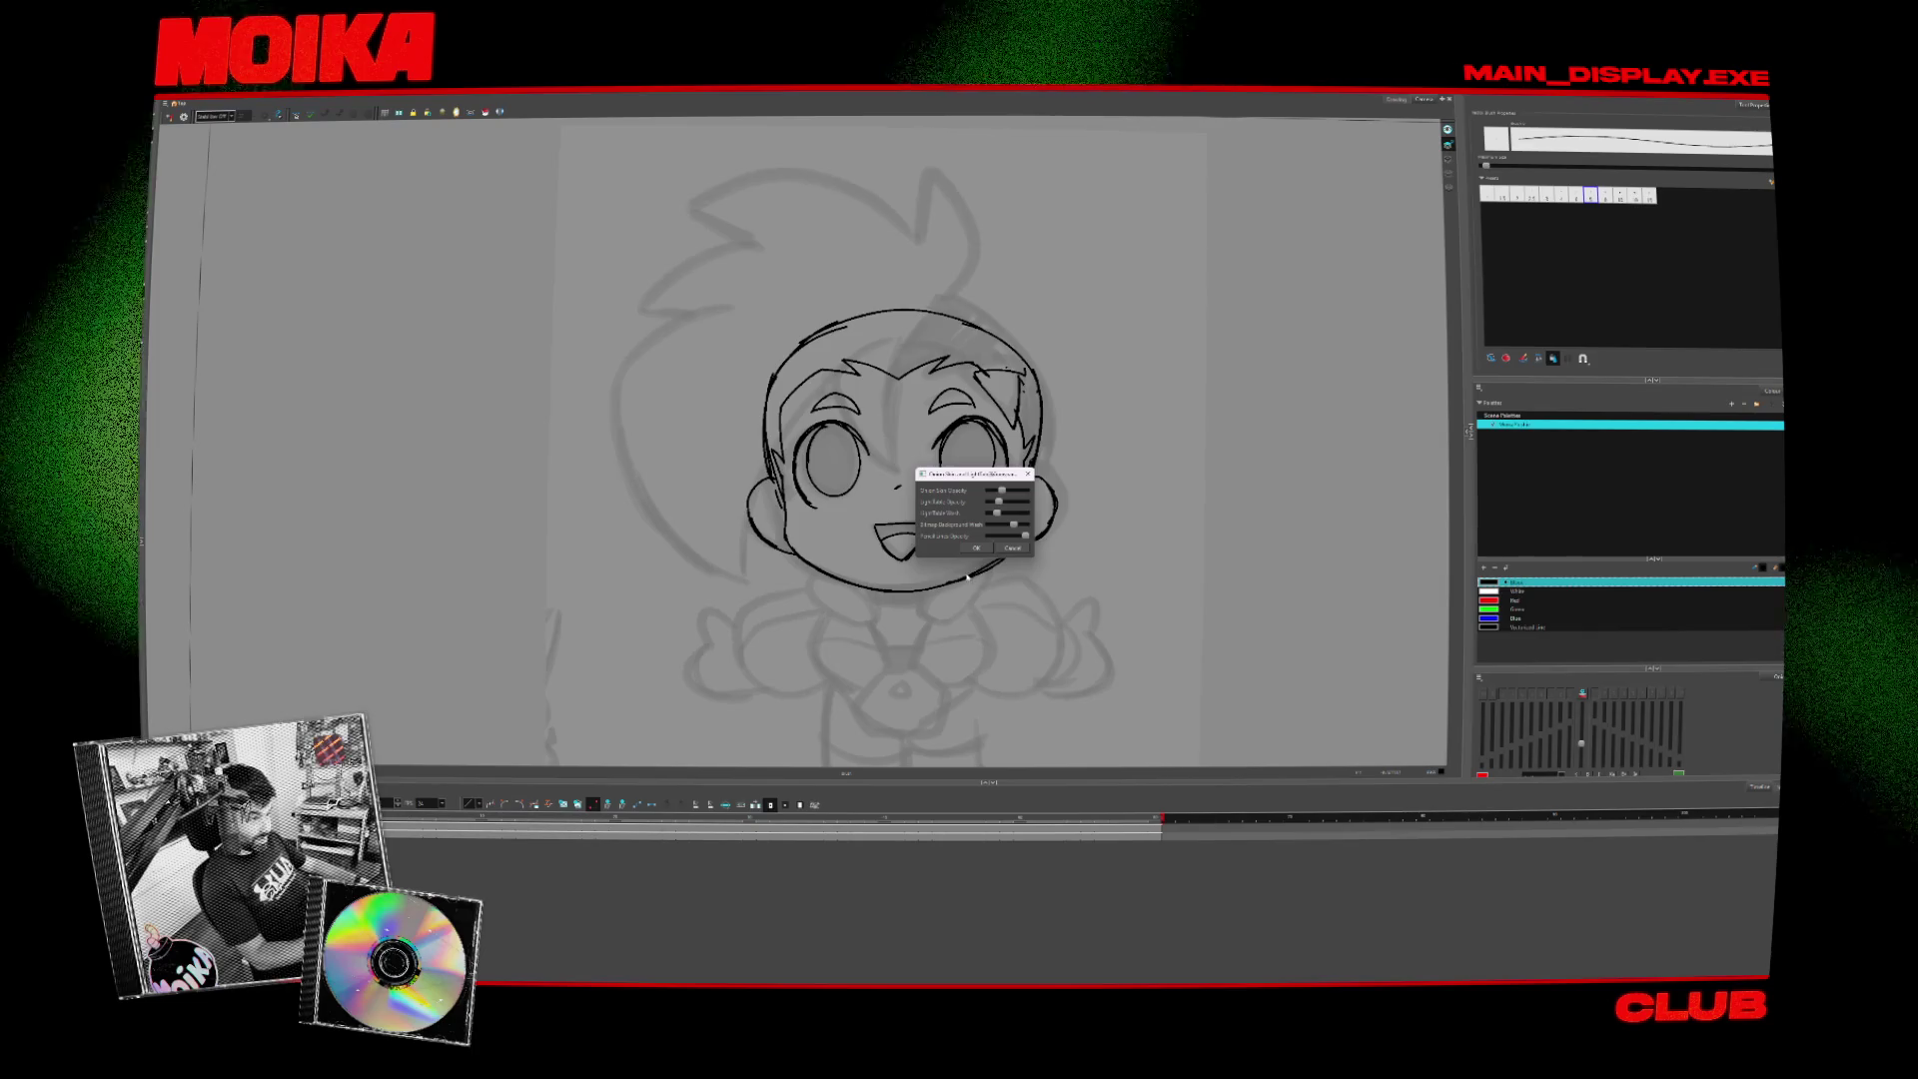
left_click(975, 548)
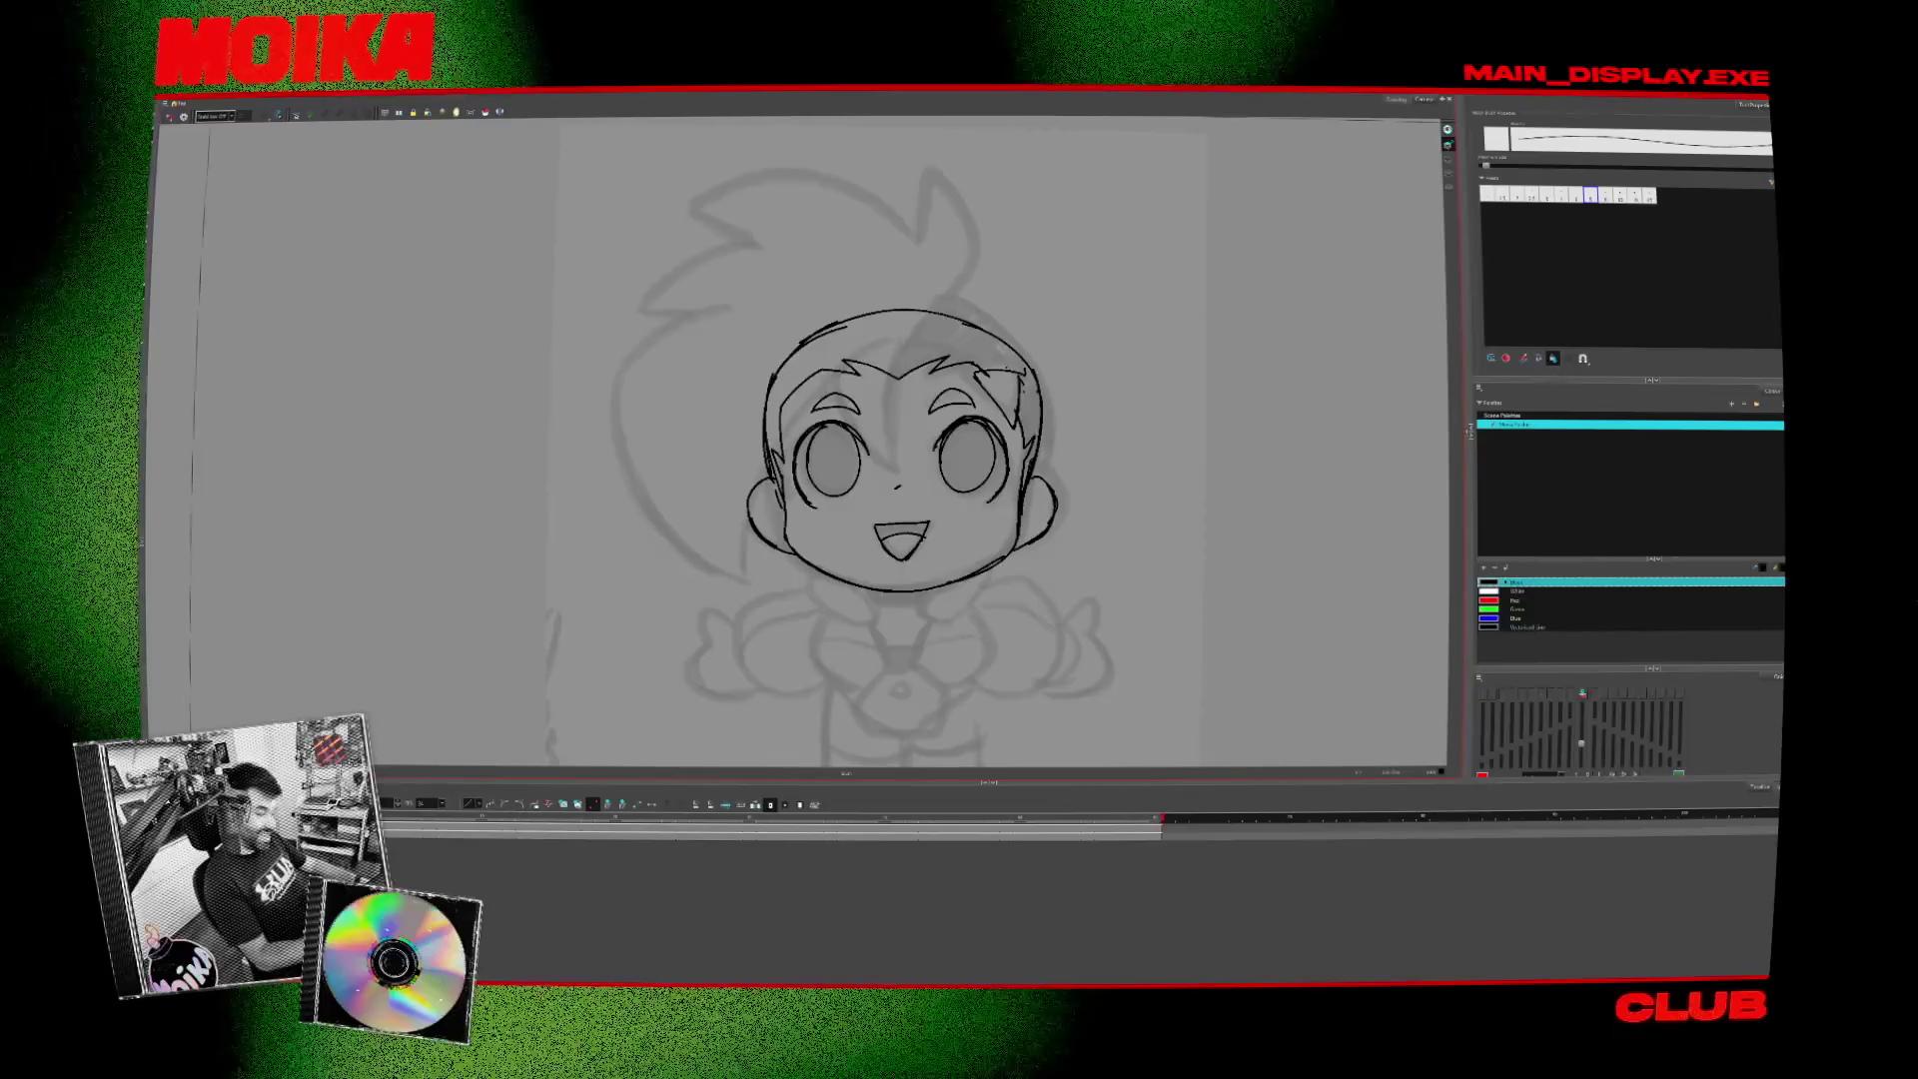
left_click_drag(898, 450, 884, 458)
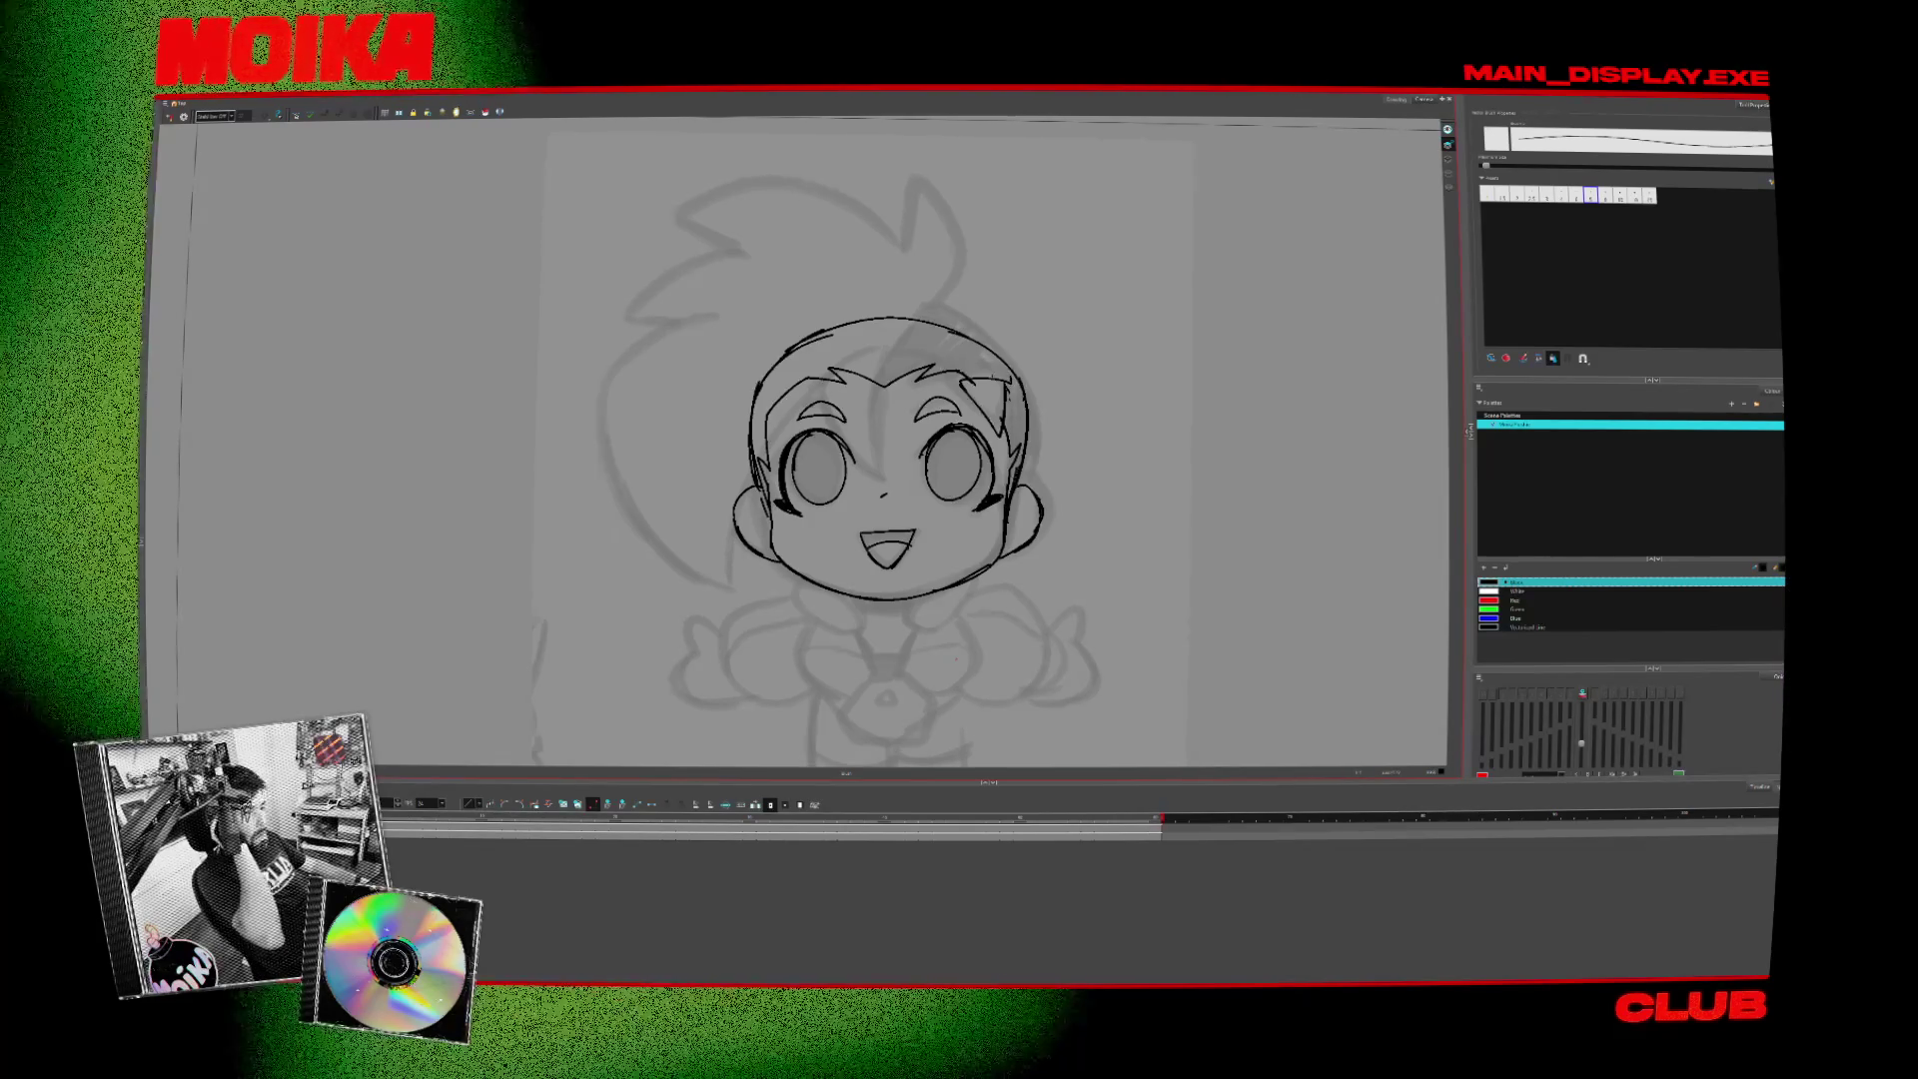
key("alt+b")
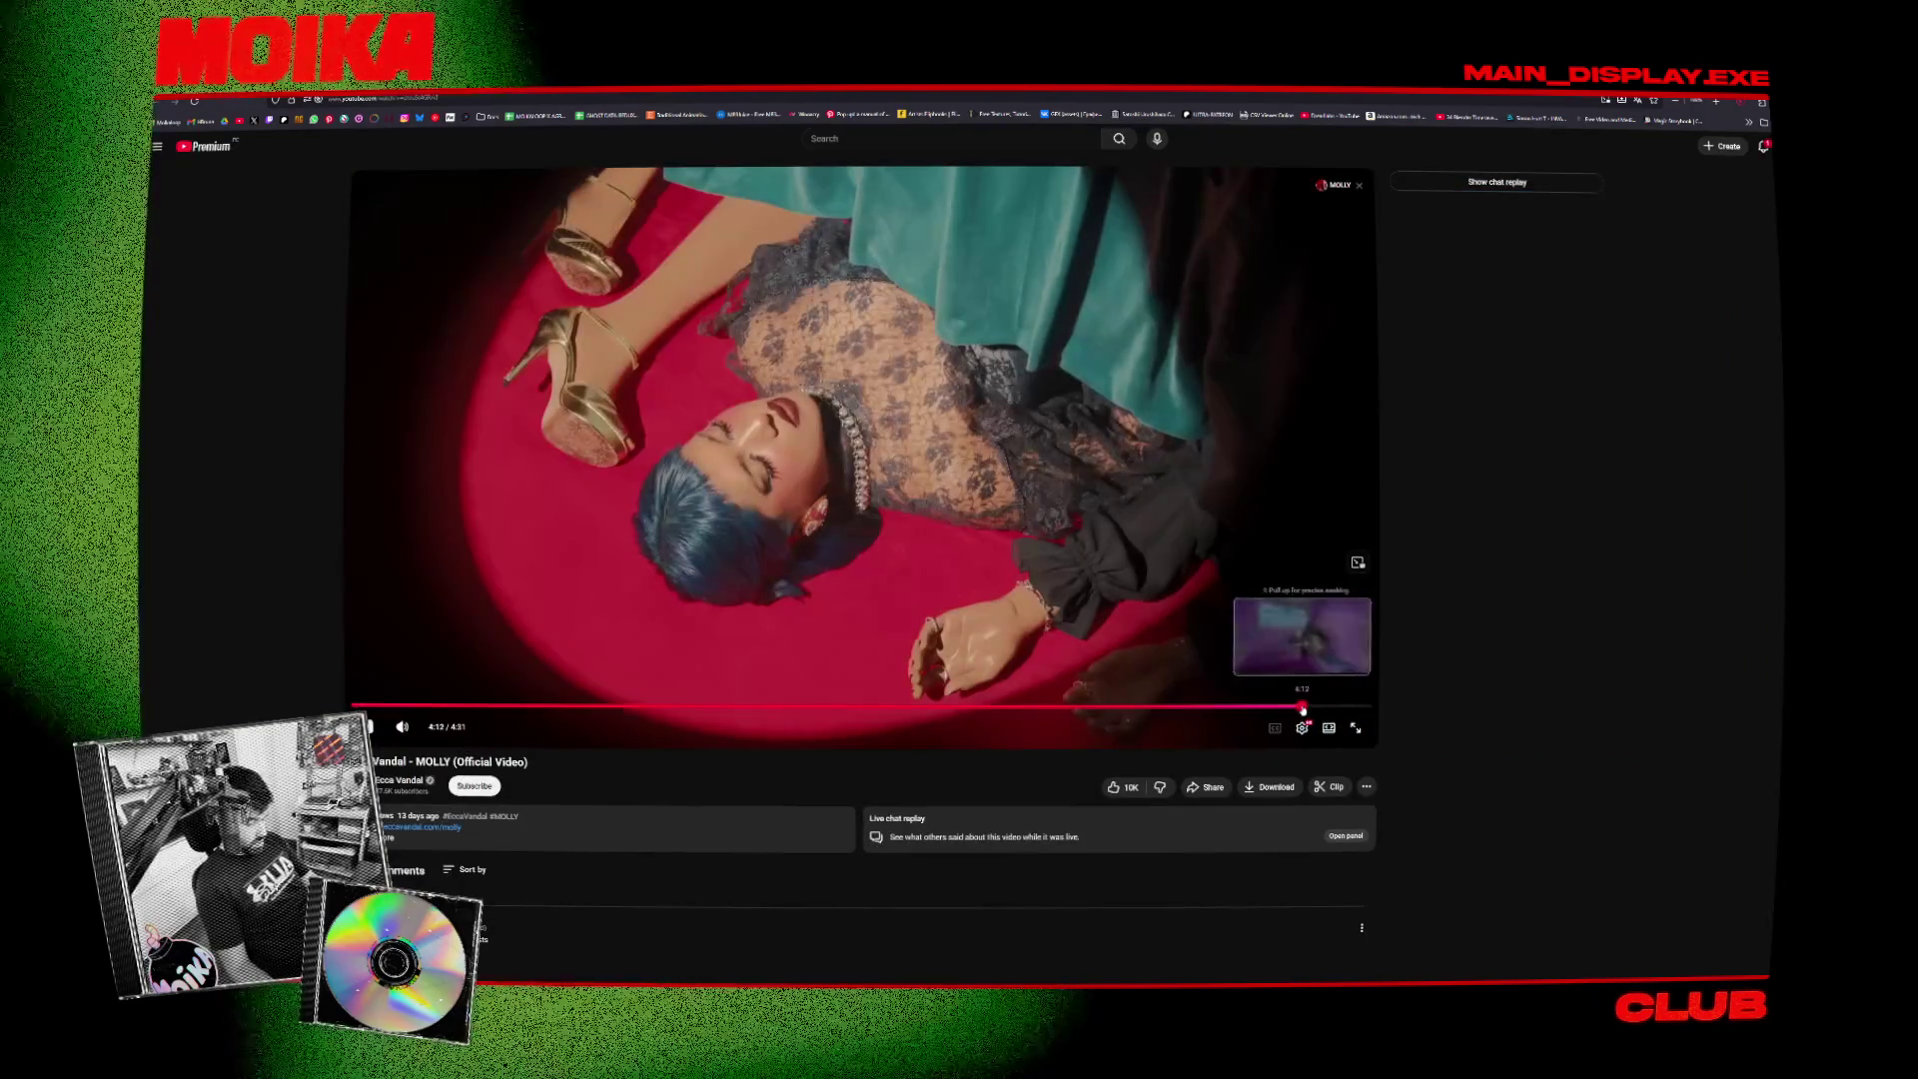
- Jump the music video to 4:12, then 4:21, and pause it on the bench scene
left_click(1302, 706)
left_click(1332, 706)
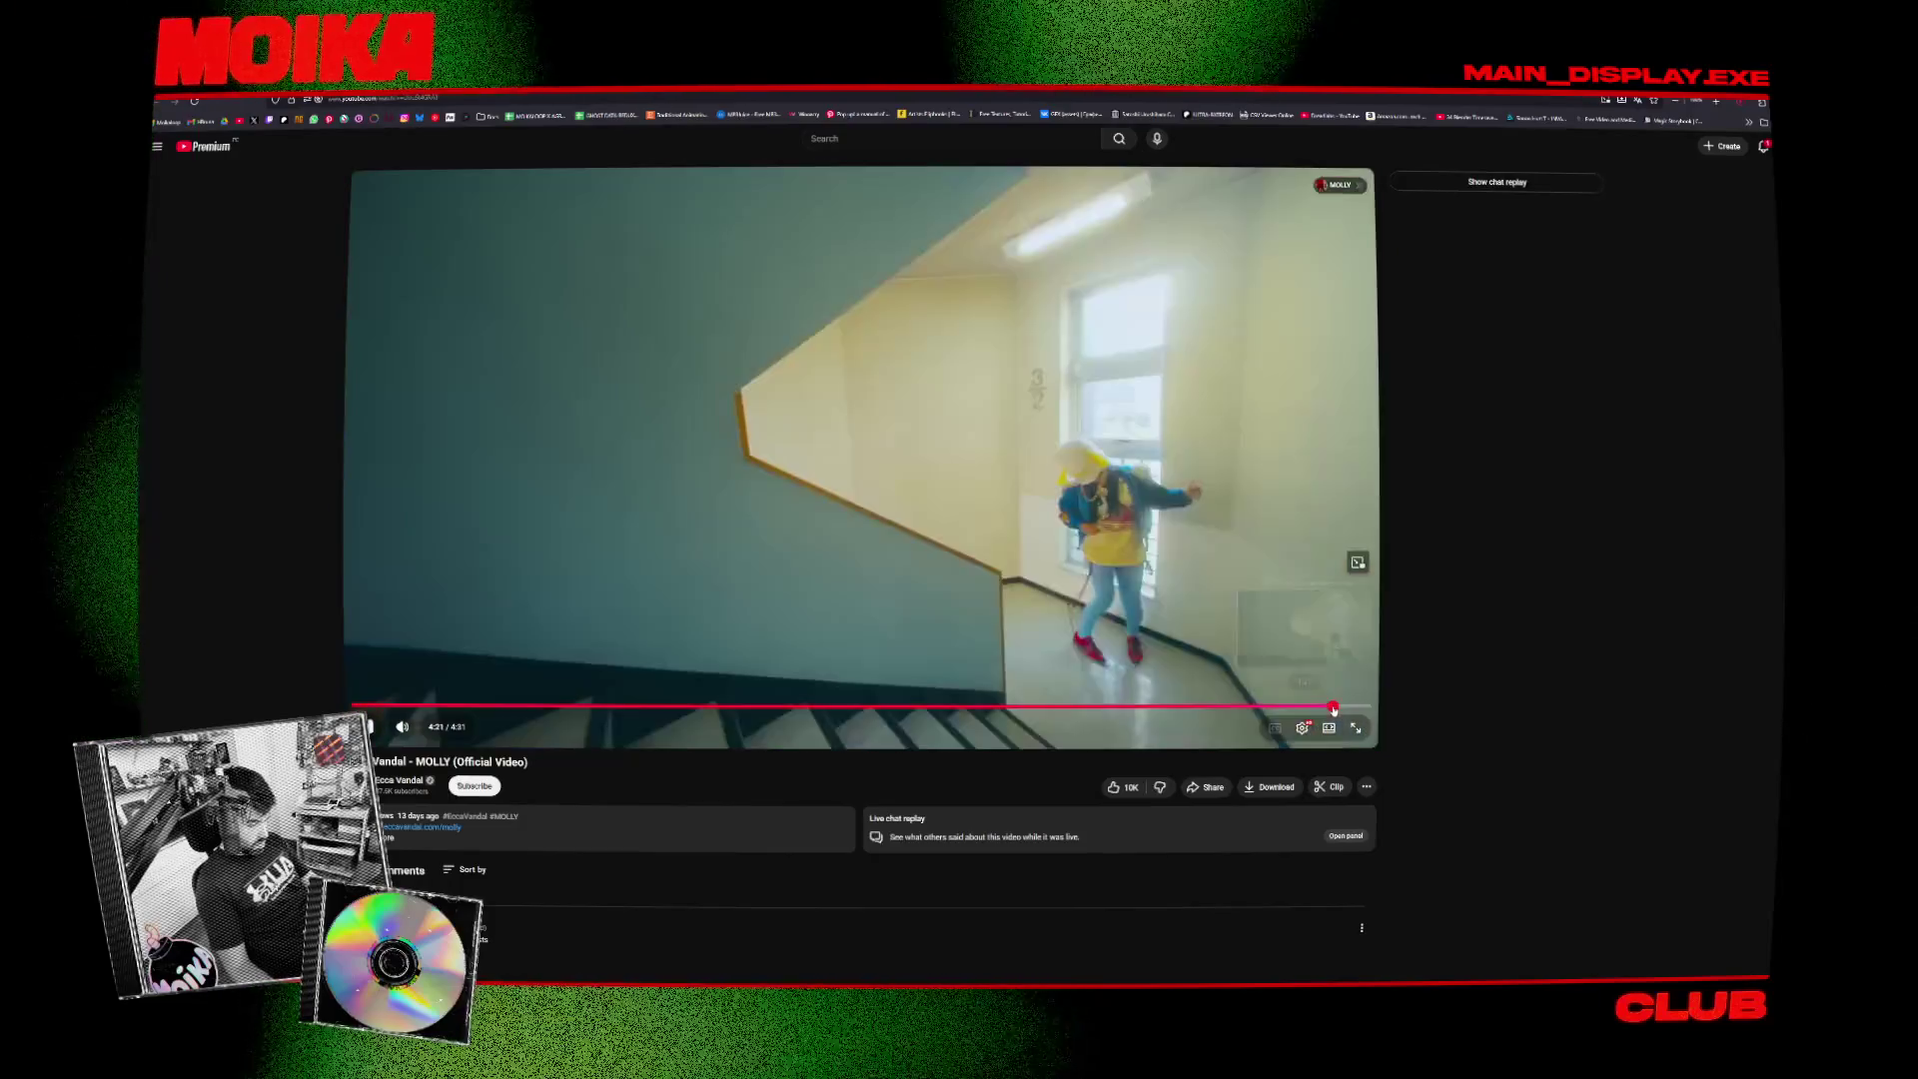
left_click(739, 329)
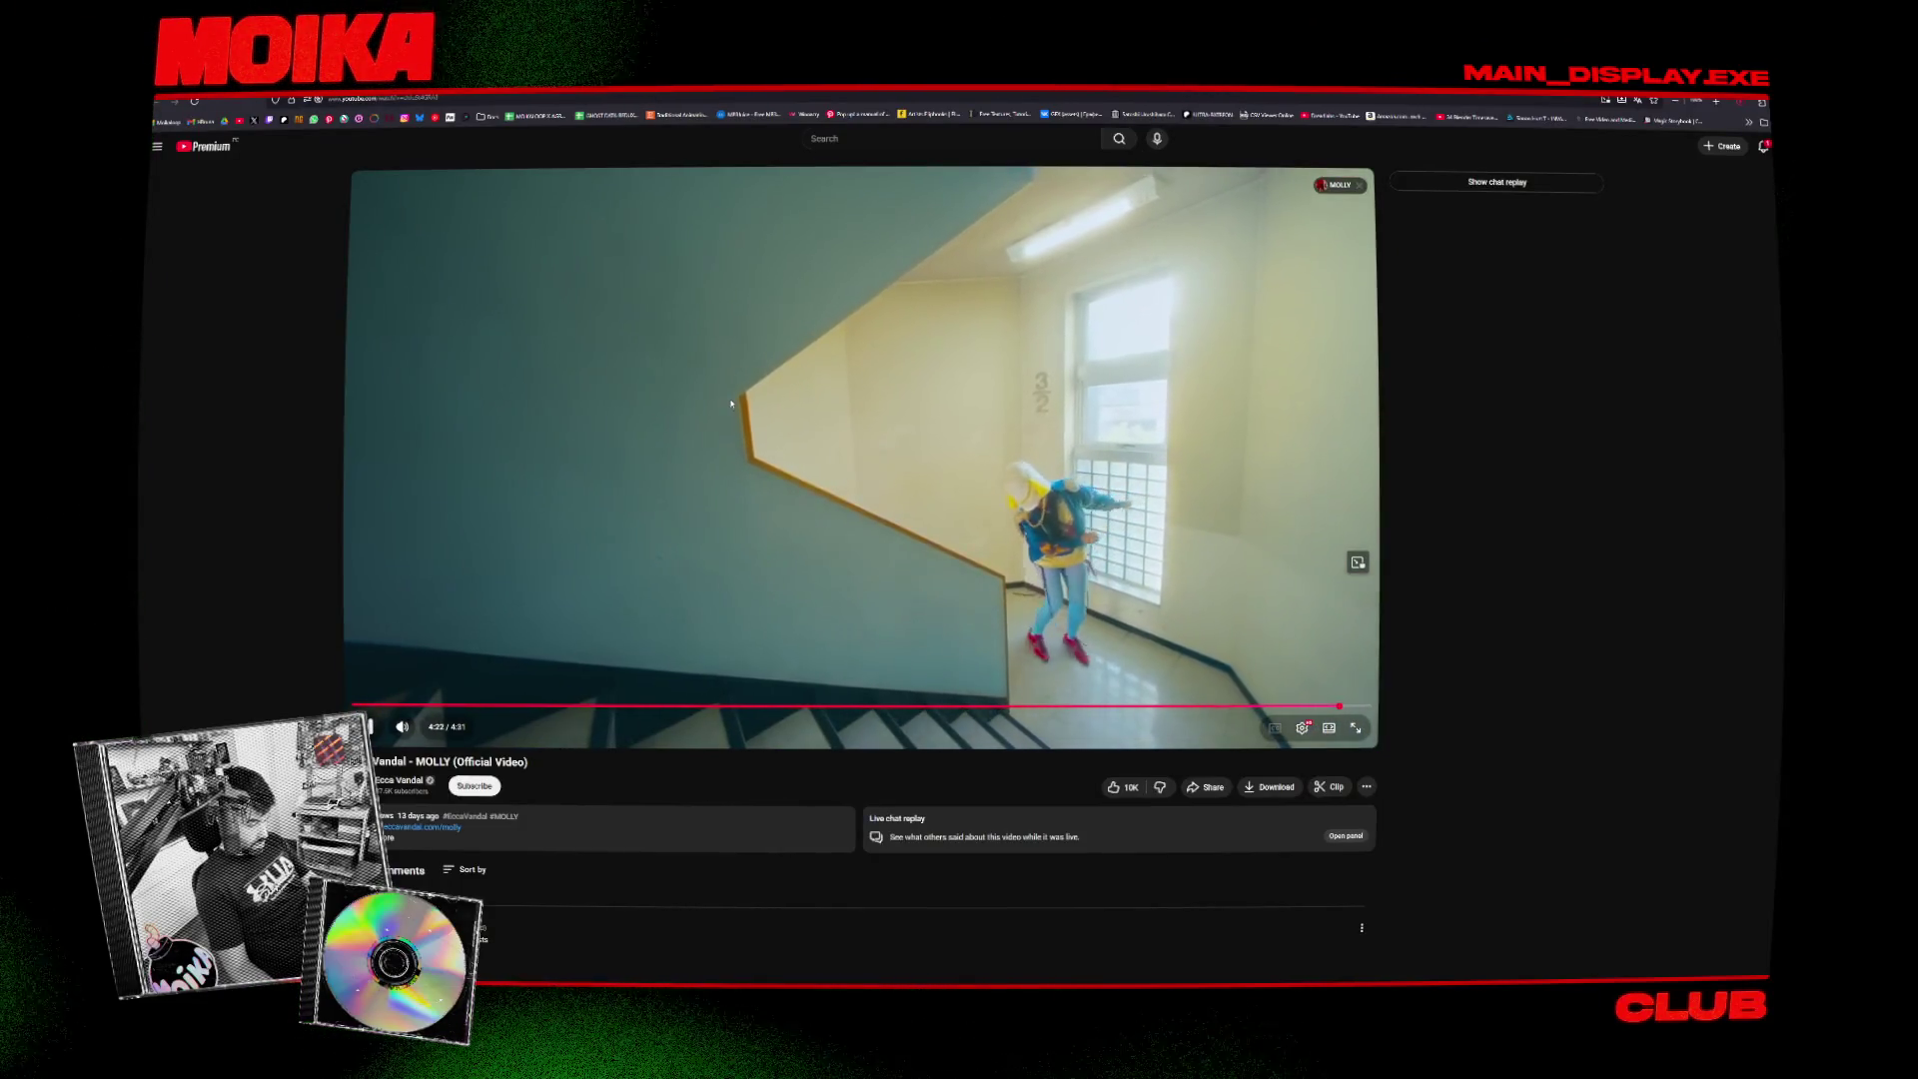
left_click(795, 401)
- Select the page address, then return to the Harmony drawing
left_click(419, 98)
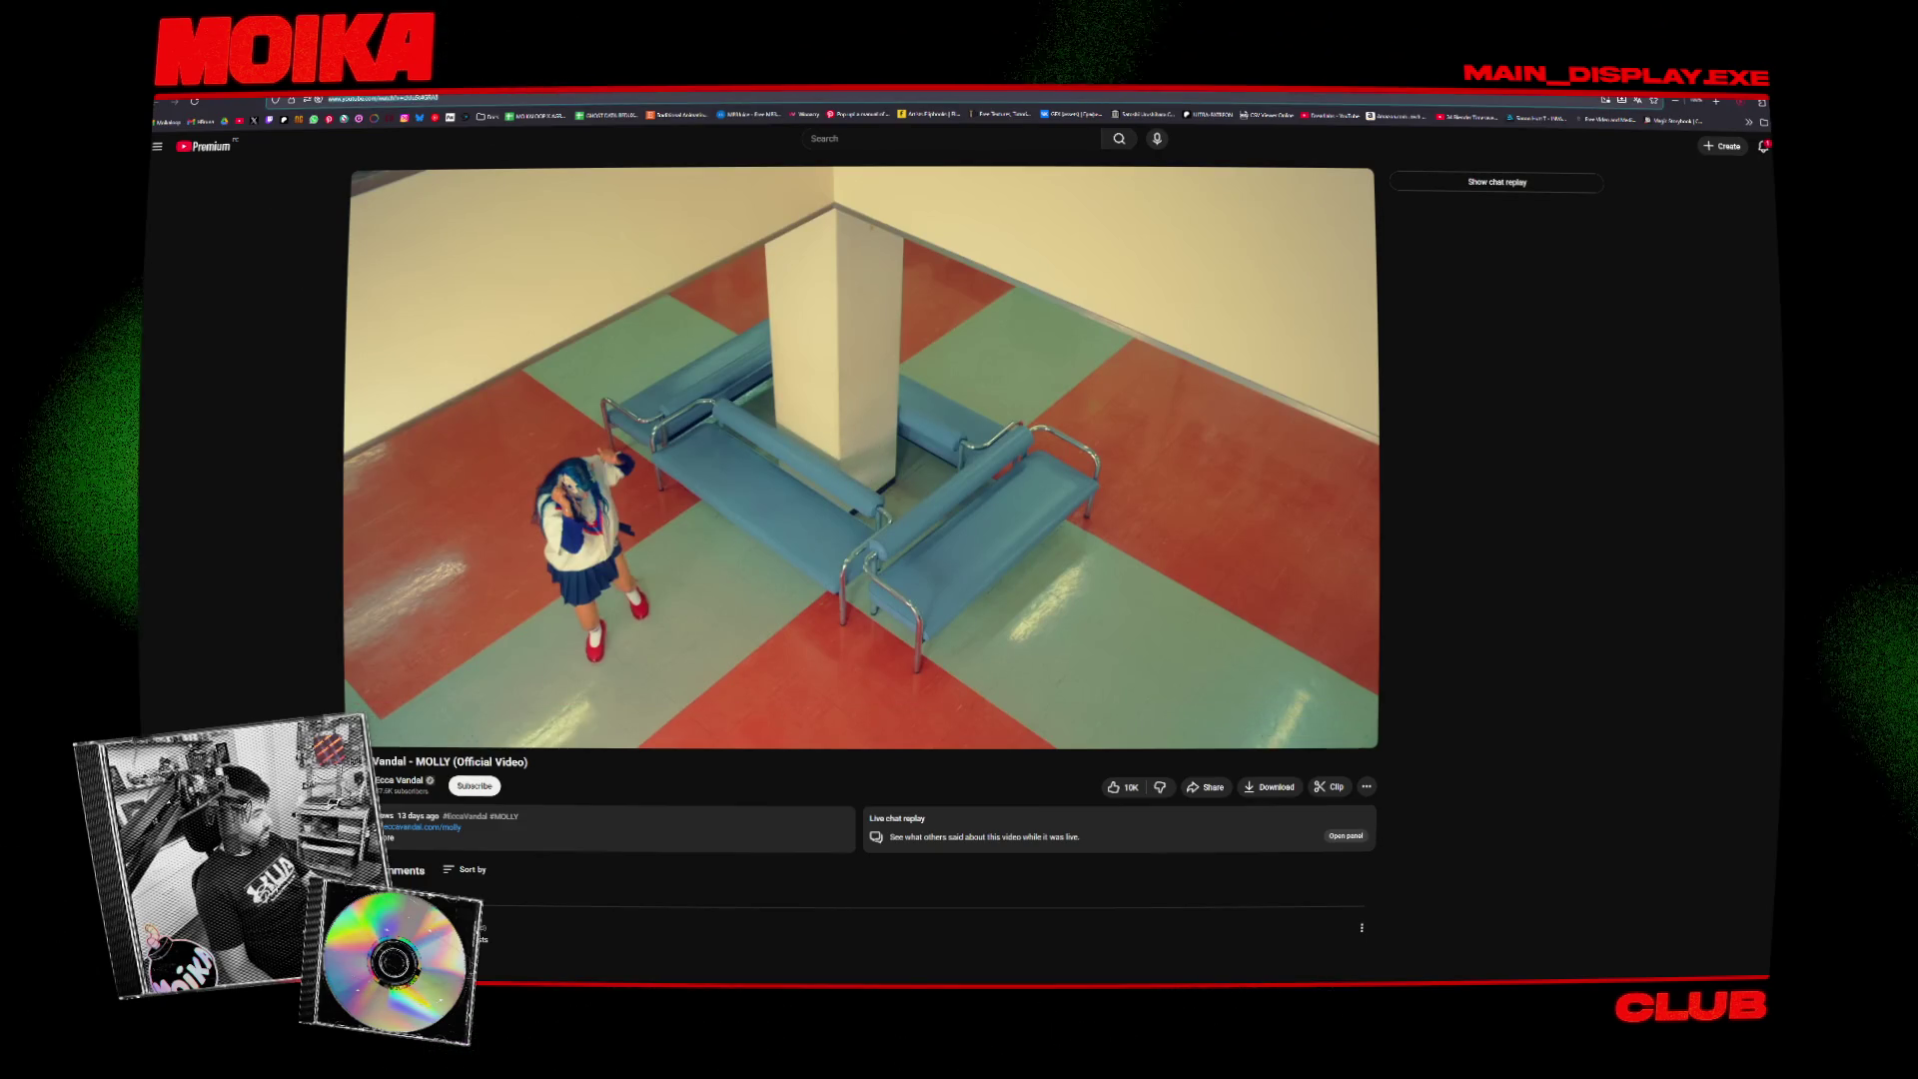
left_click(382, 98)
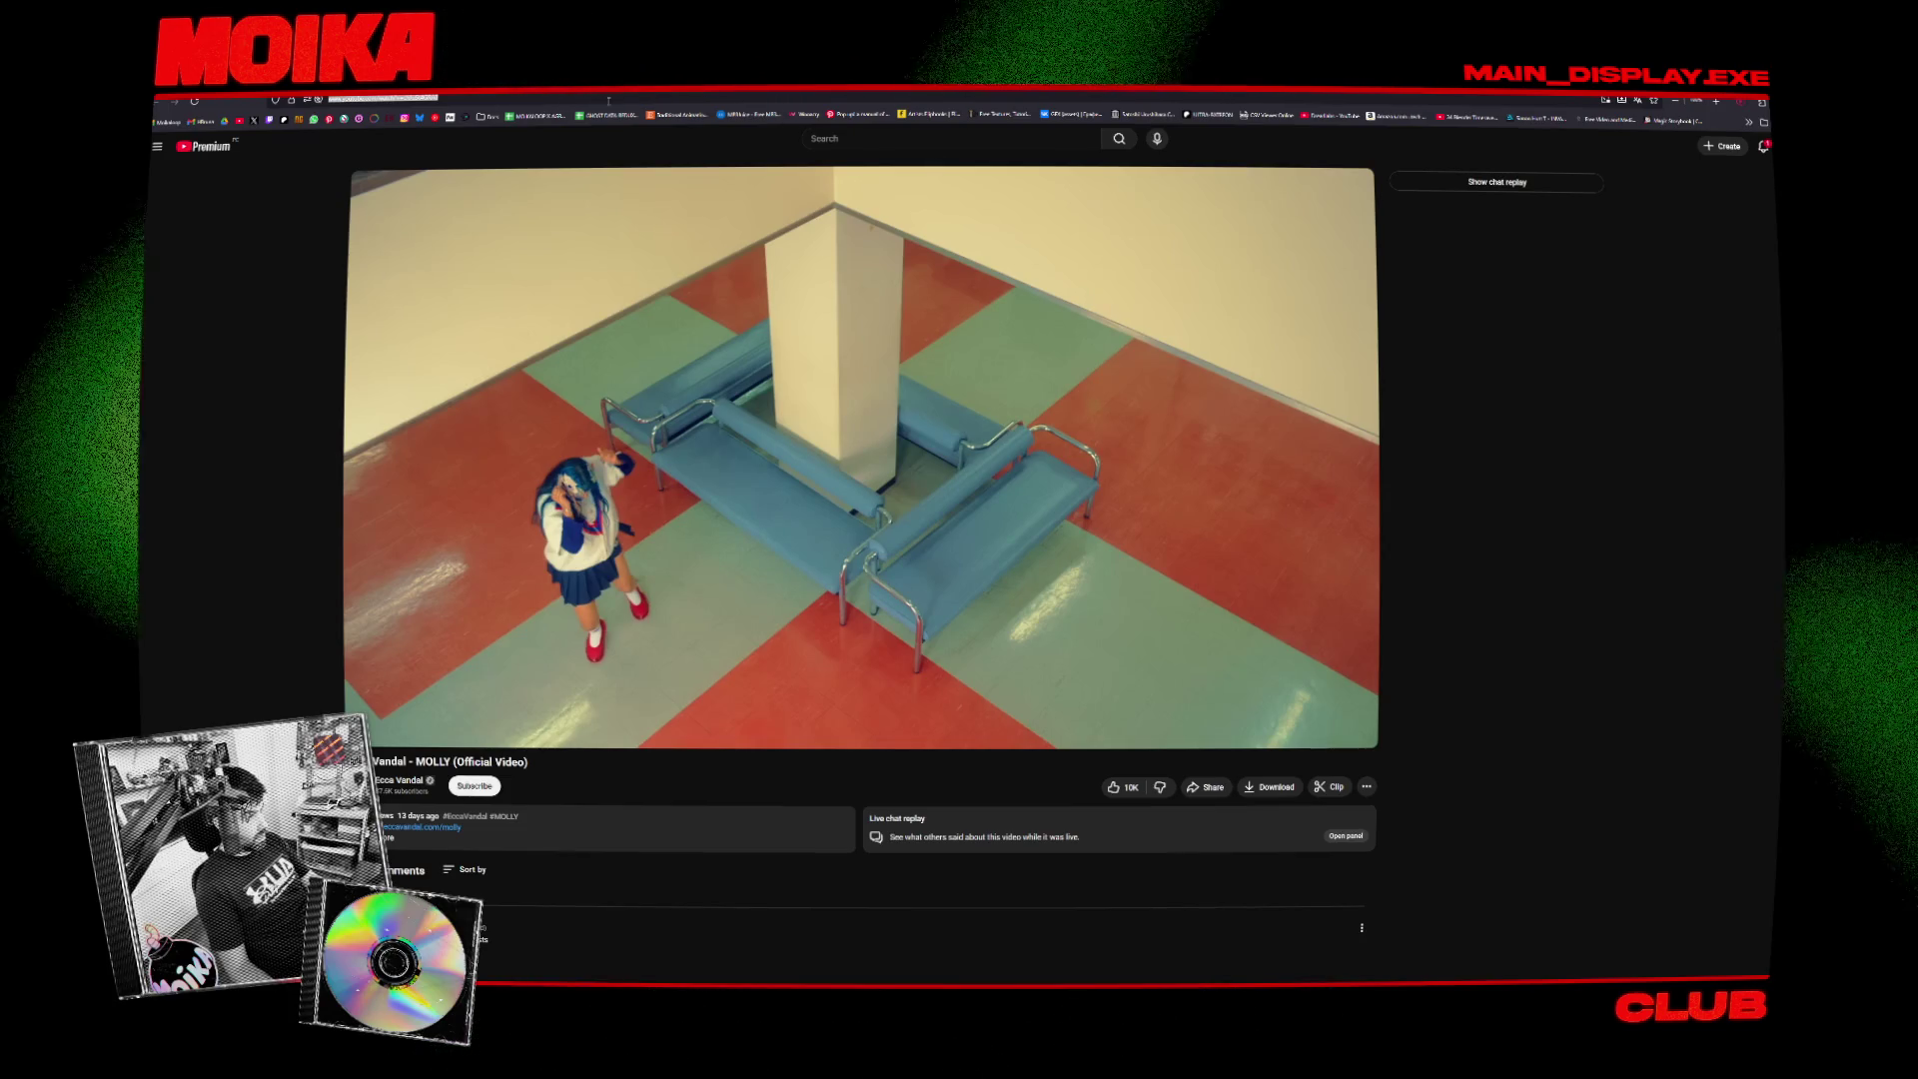
key("alt+Tab")
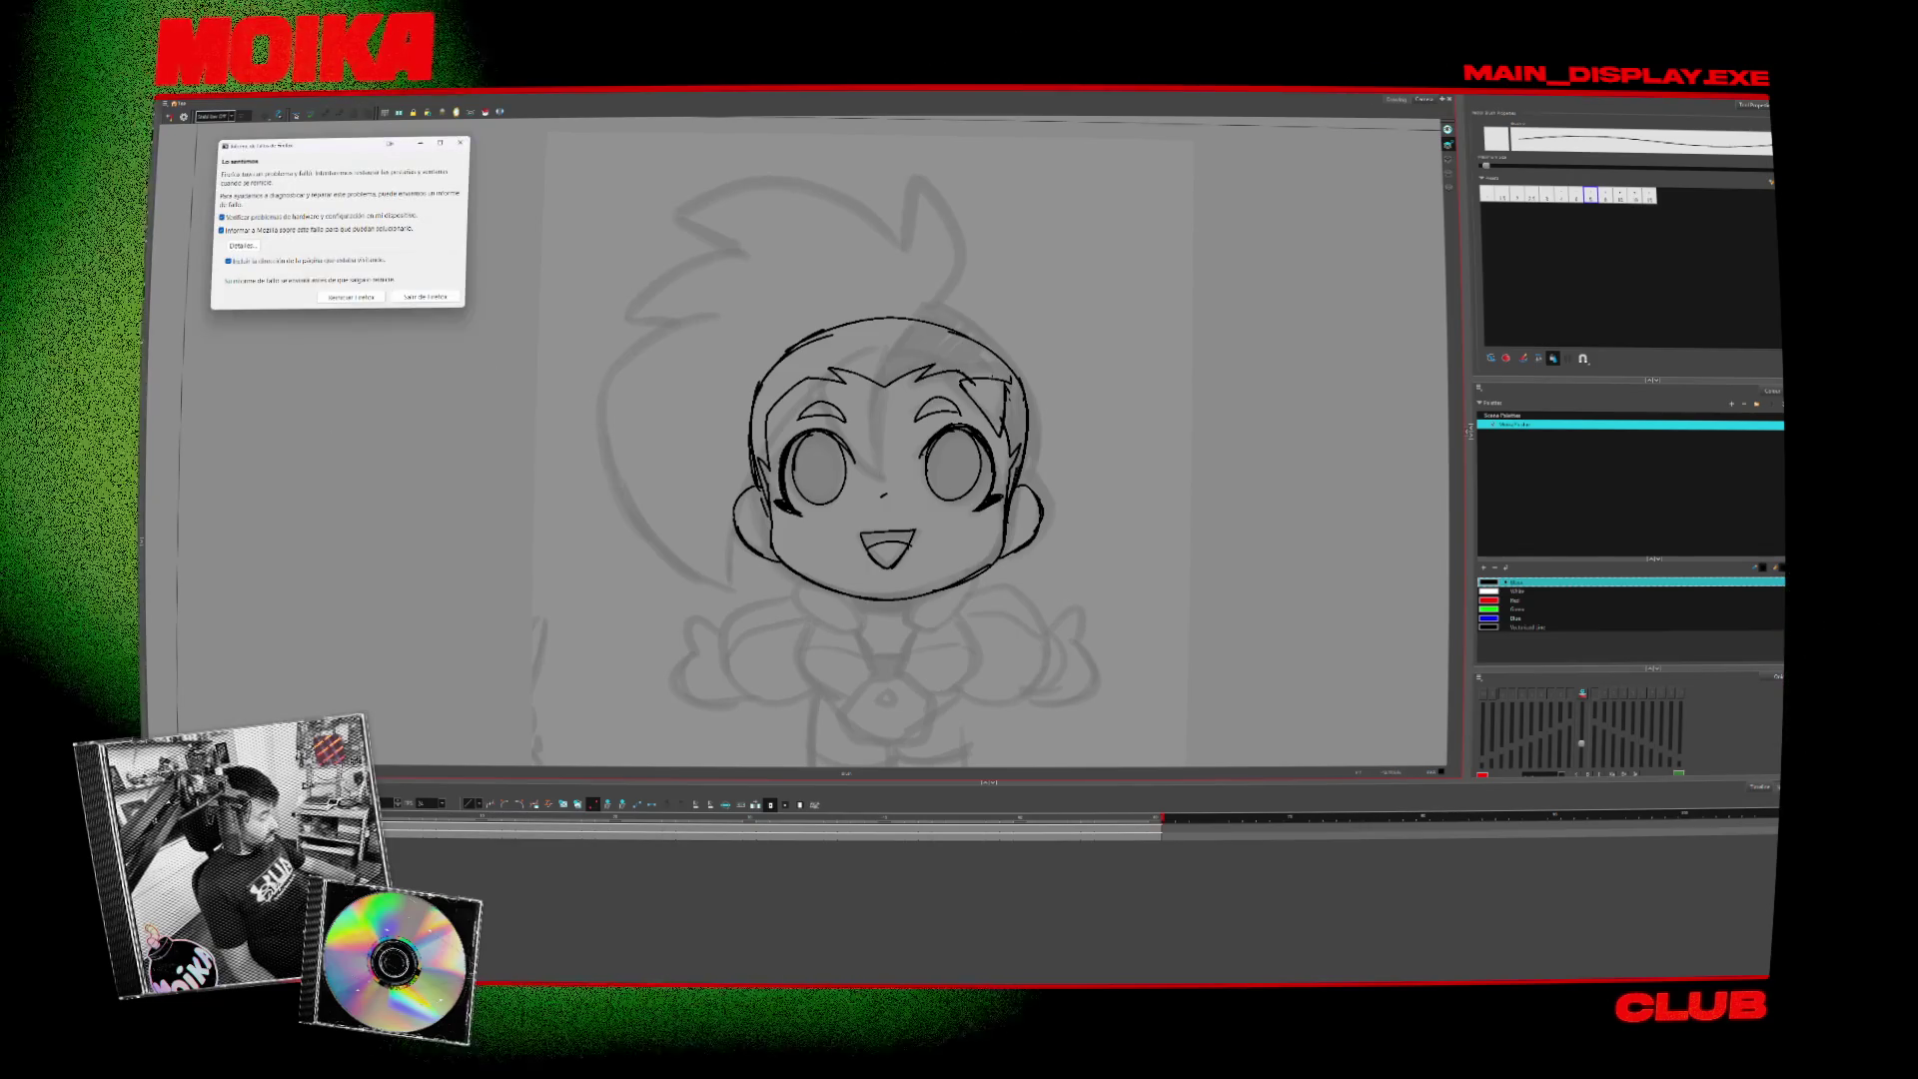
- Quit the Firefox crash reporter, pick the thin pencil, and go to the rough-sketch-only frame
left_click(411, 297)
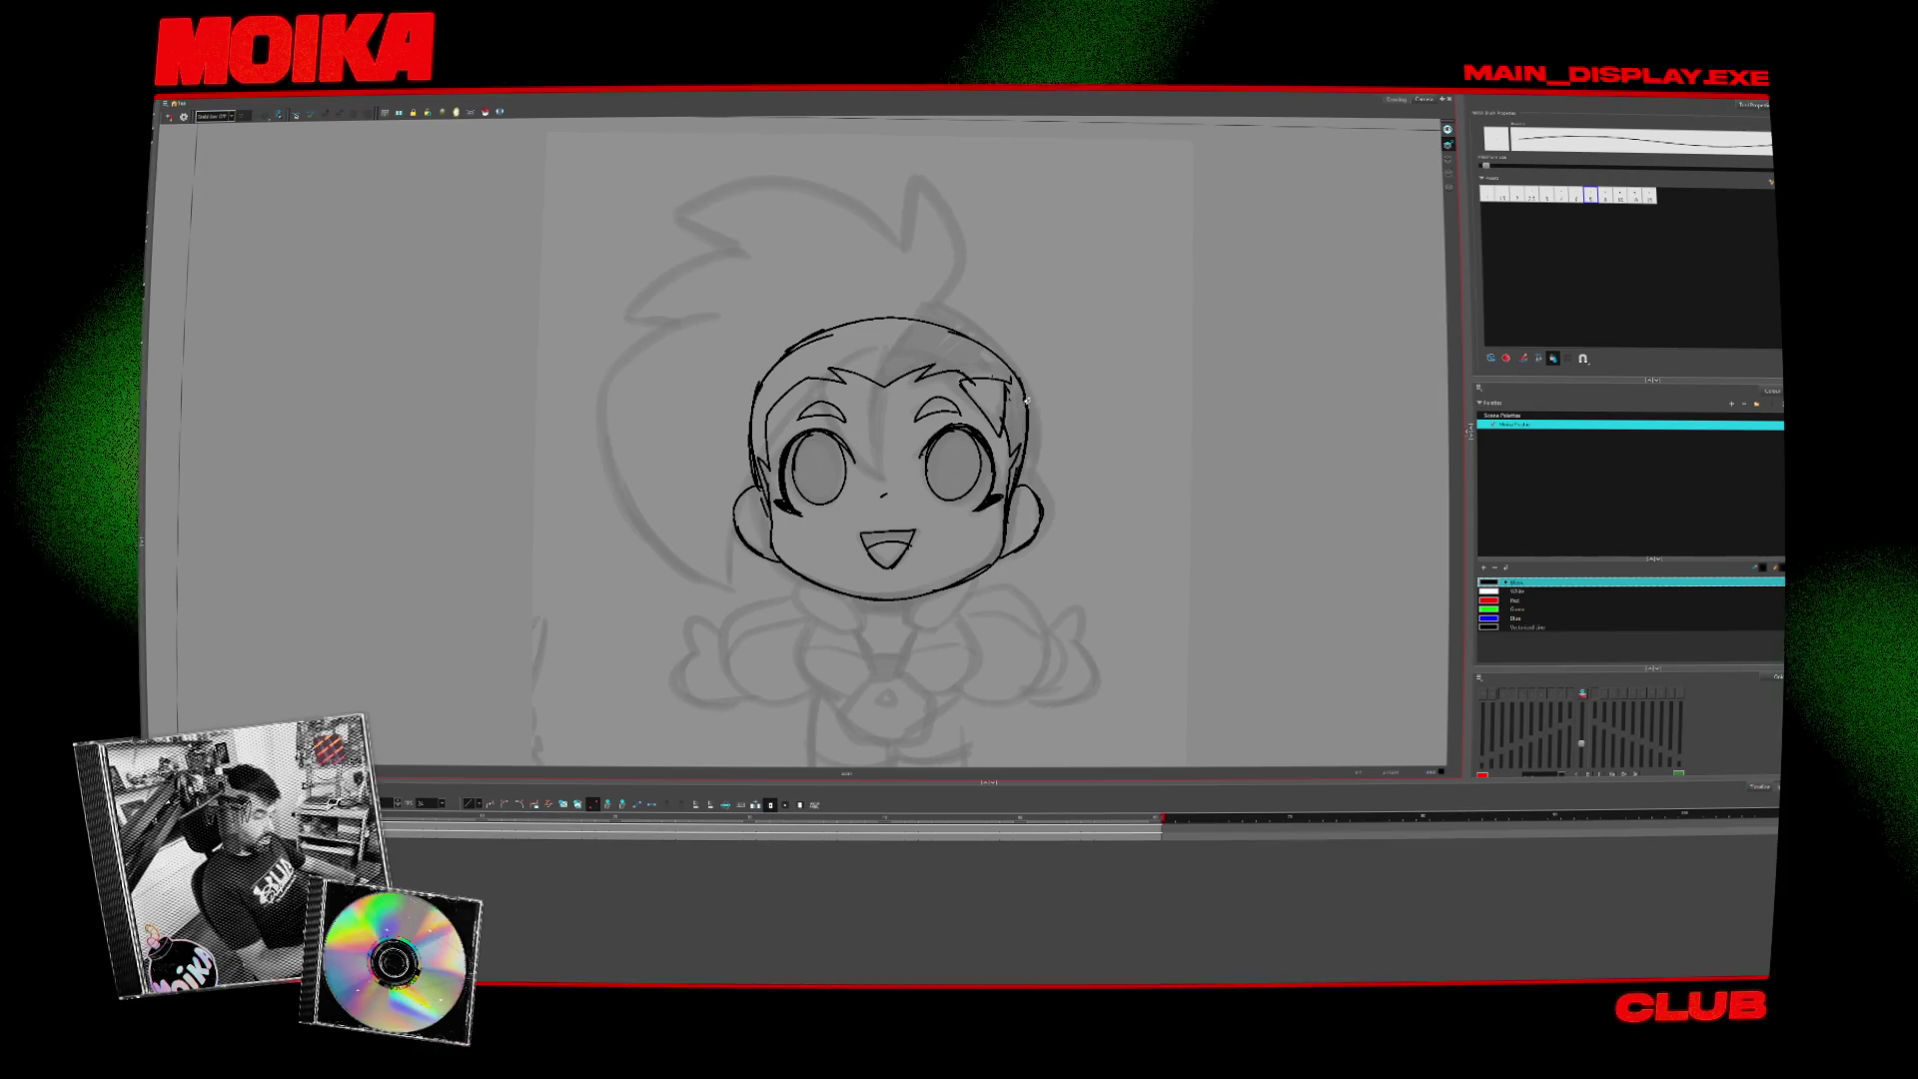
key("alt+b")
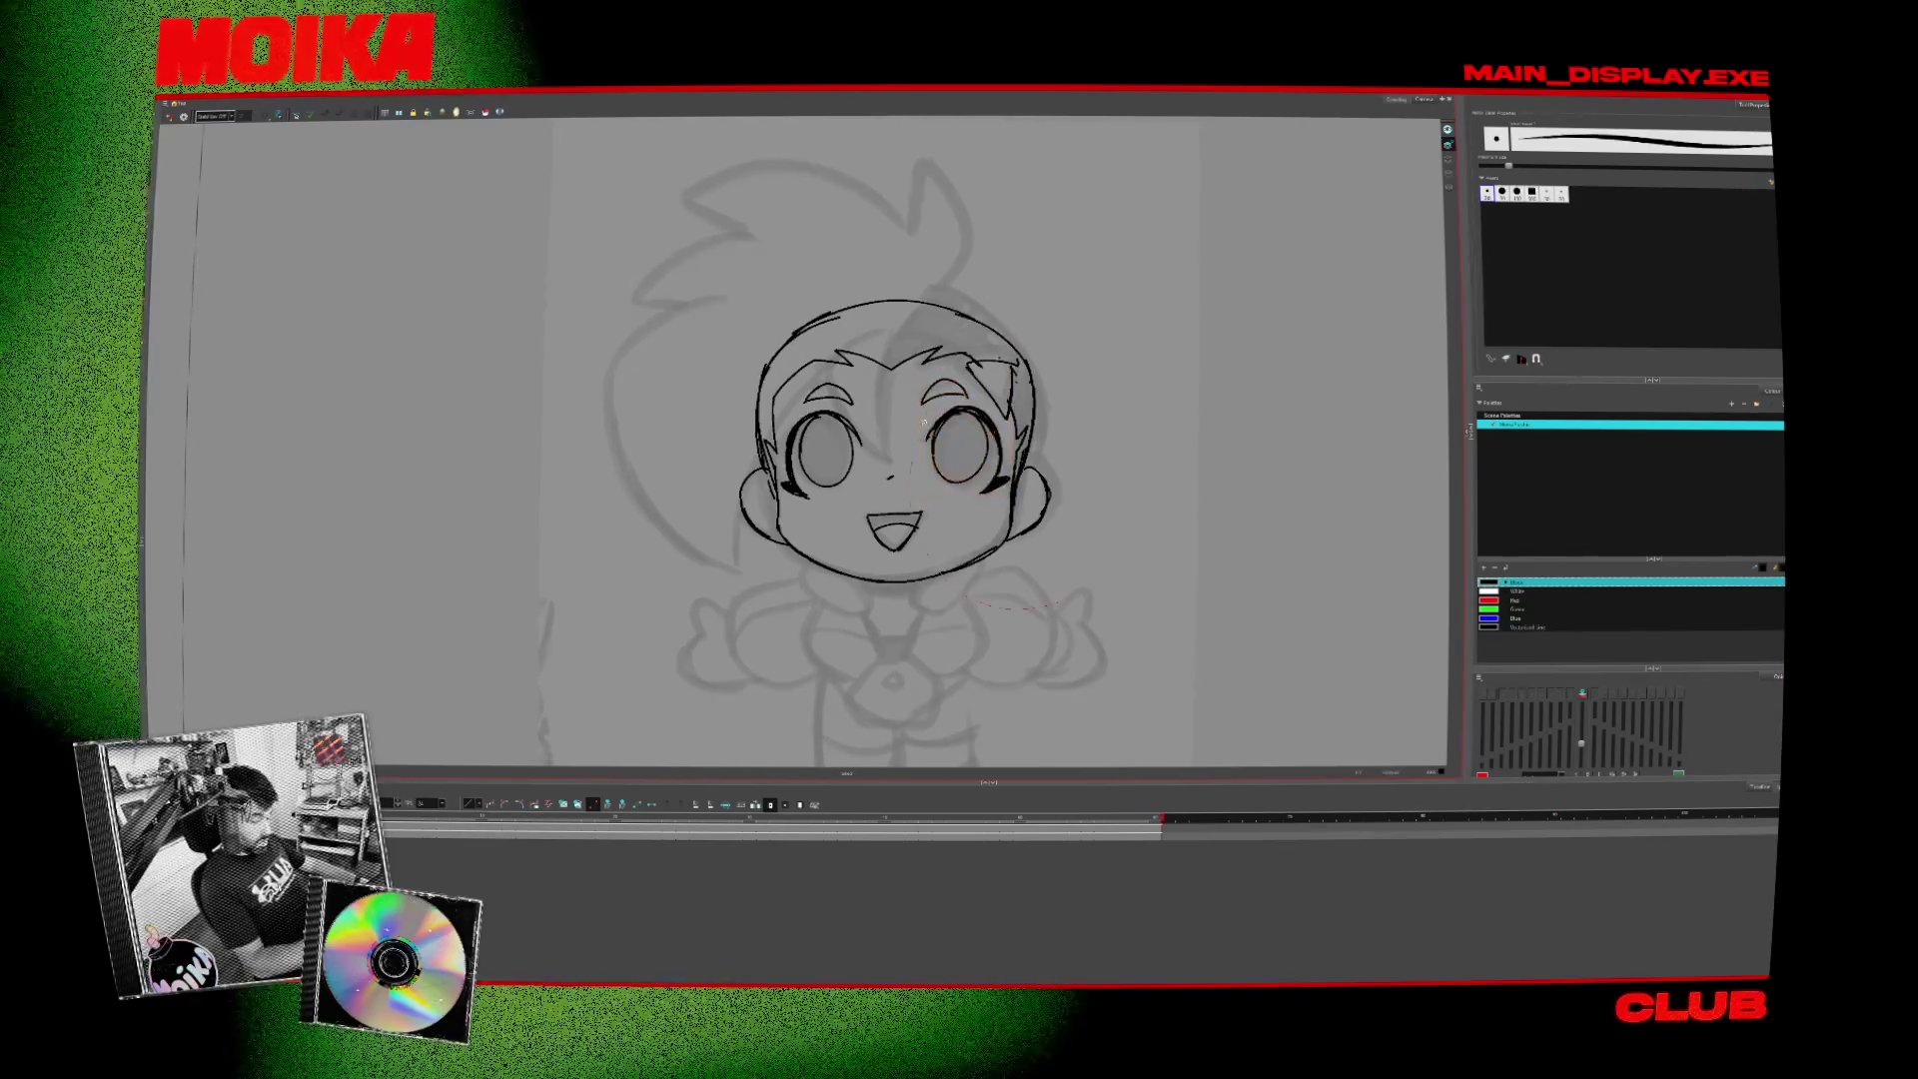
key("alt+/")
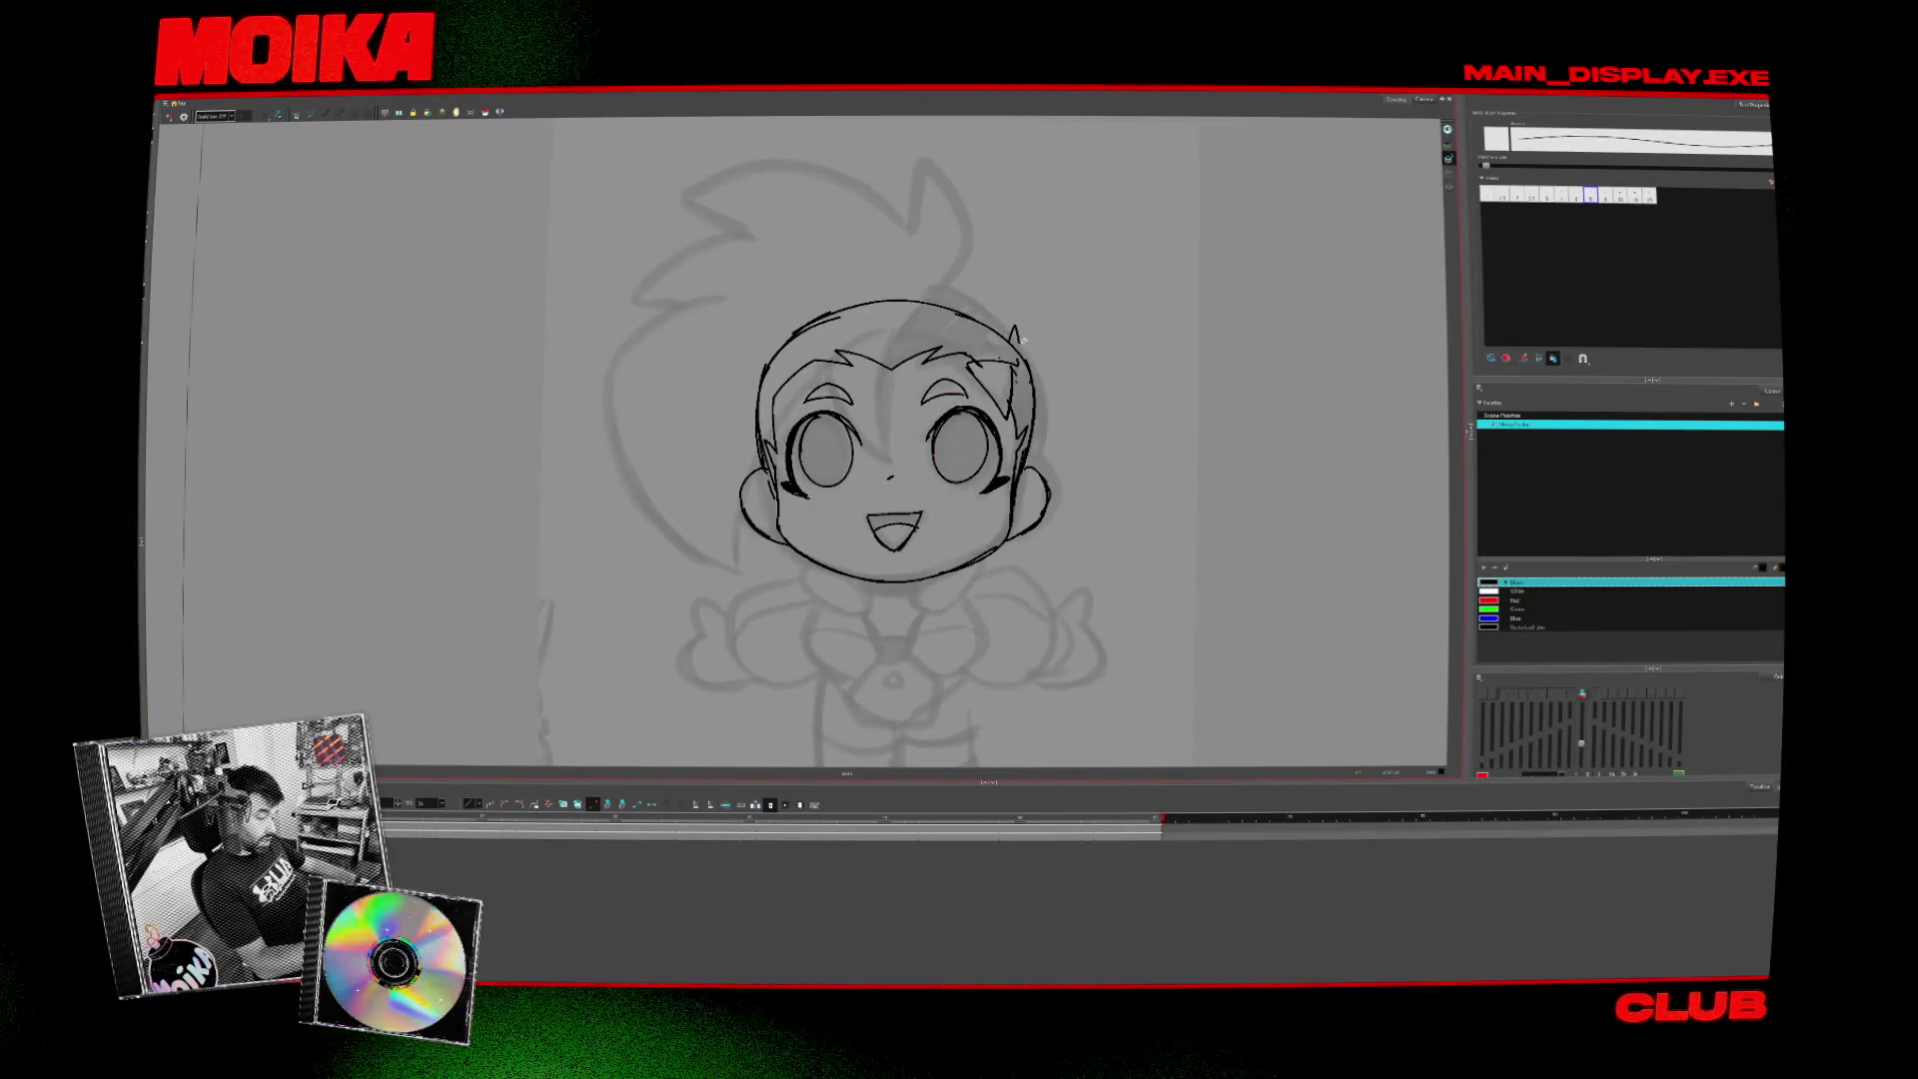
left_click_drag(1299, 324, 1294, 315)
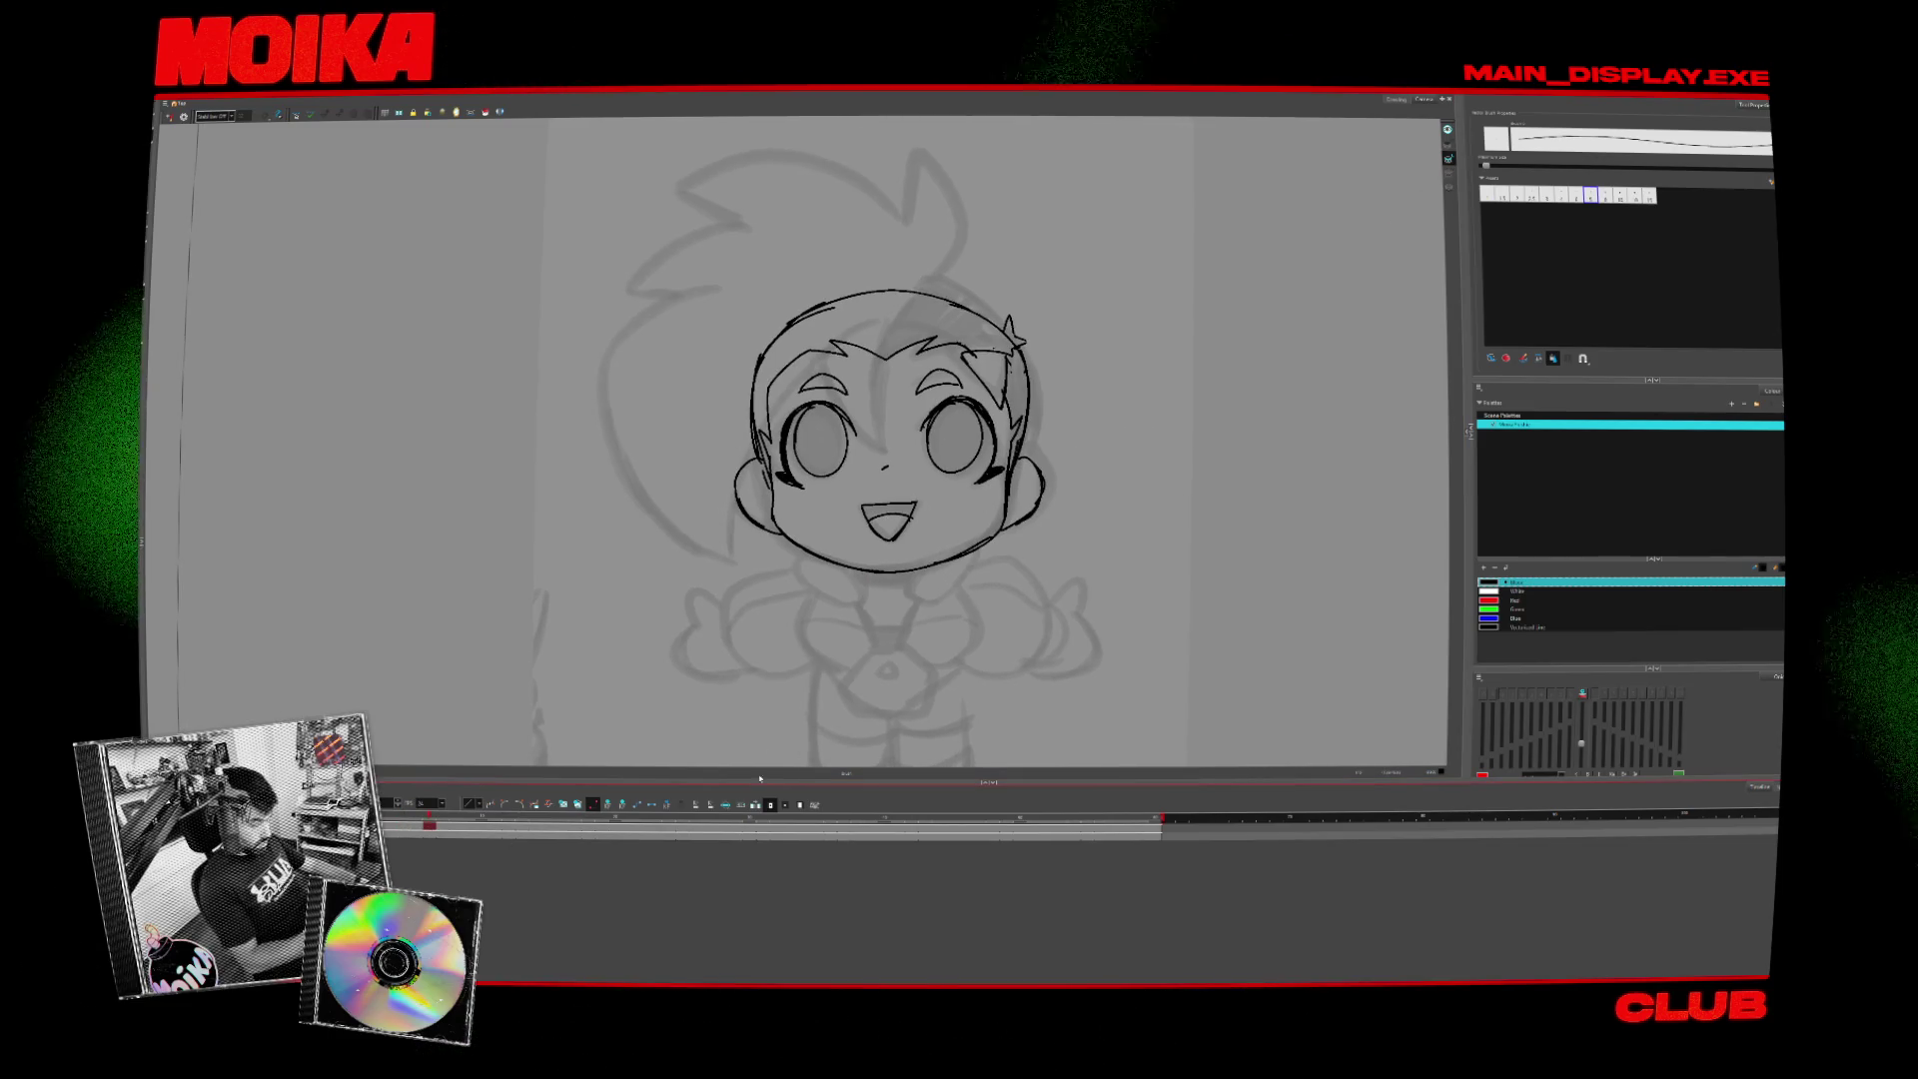
left_click(568, 807)
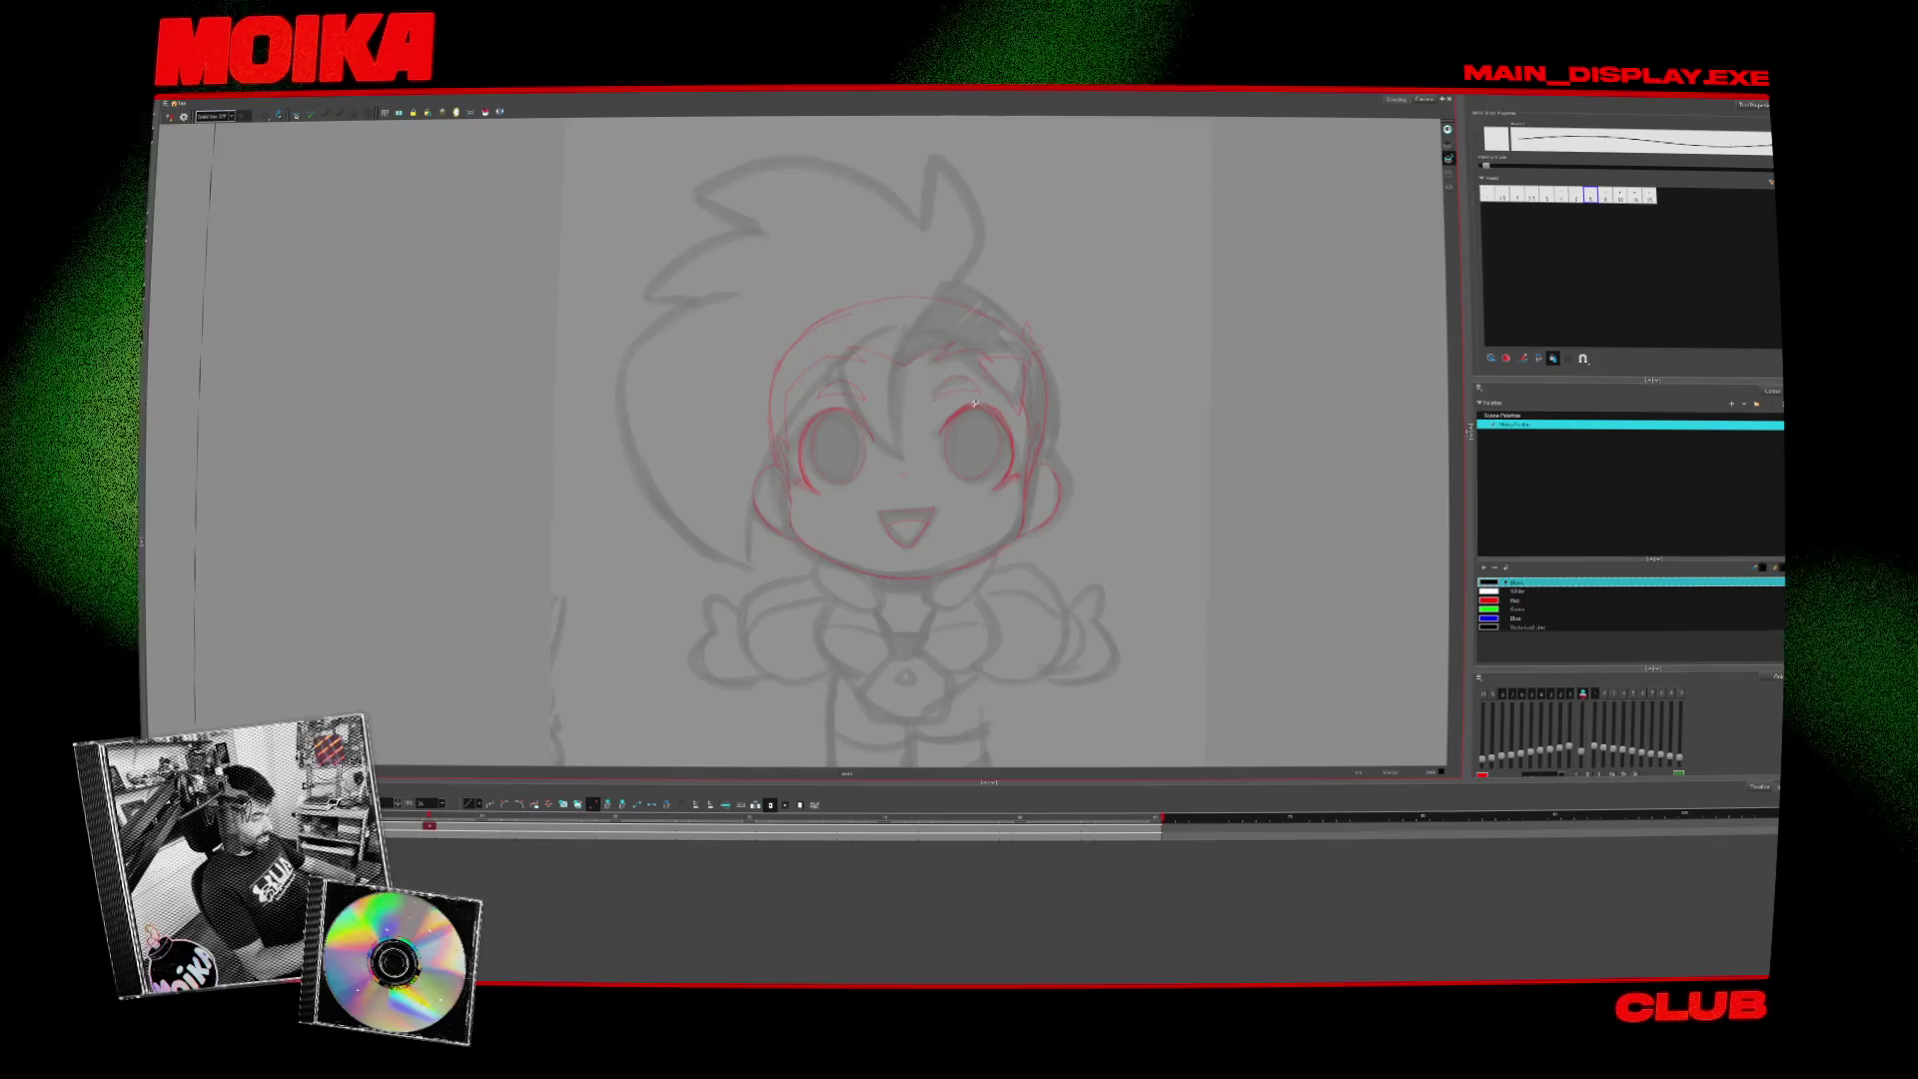
- Trace the head outline over the sketch, including the lower-right cheek stroke
mouse_move(799, 340)
left_mouse_down()
mouse_move(770, 450)
mouse_move(791, 494)
mouse_move(839, 314)
mouse_move(957, 308)
mouse_move(1020, 334)
mouse_move(1048, 417)
left_mouse_up()
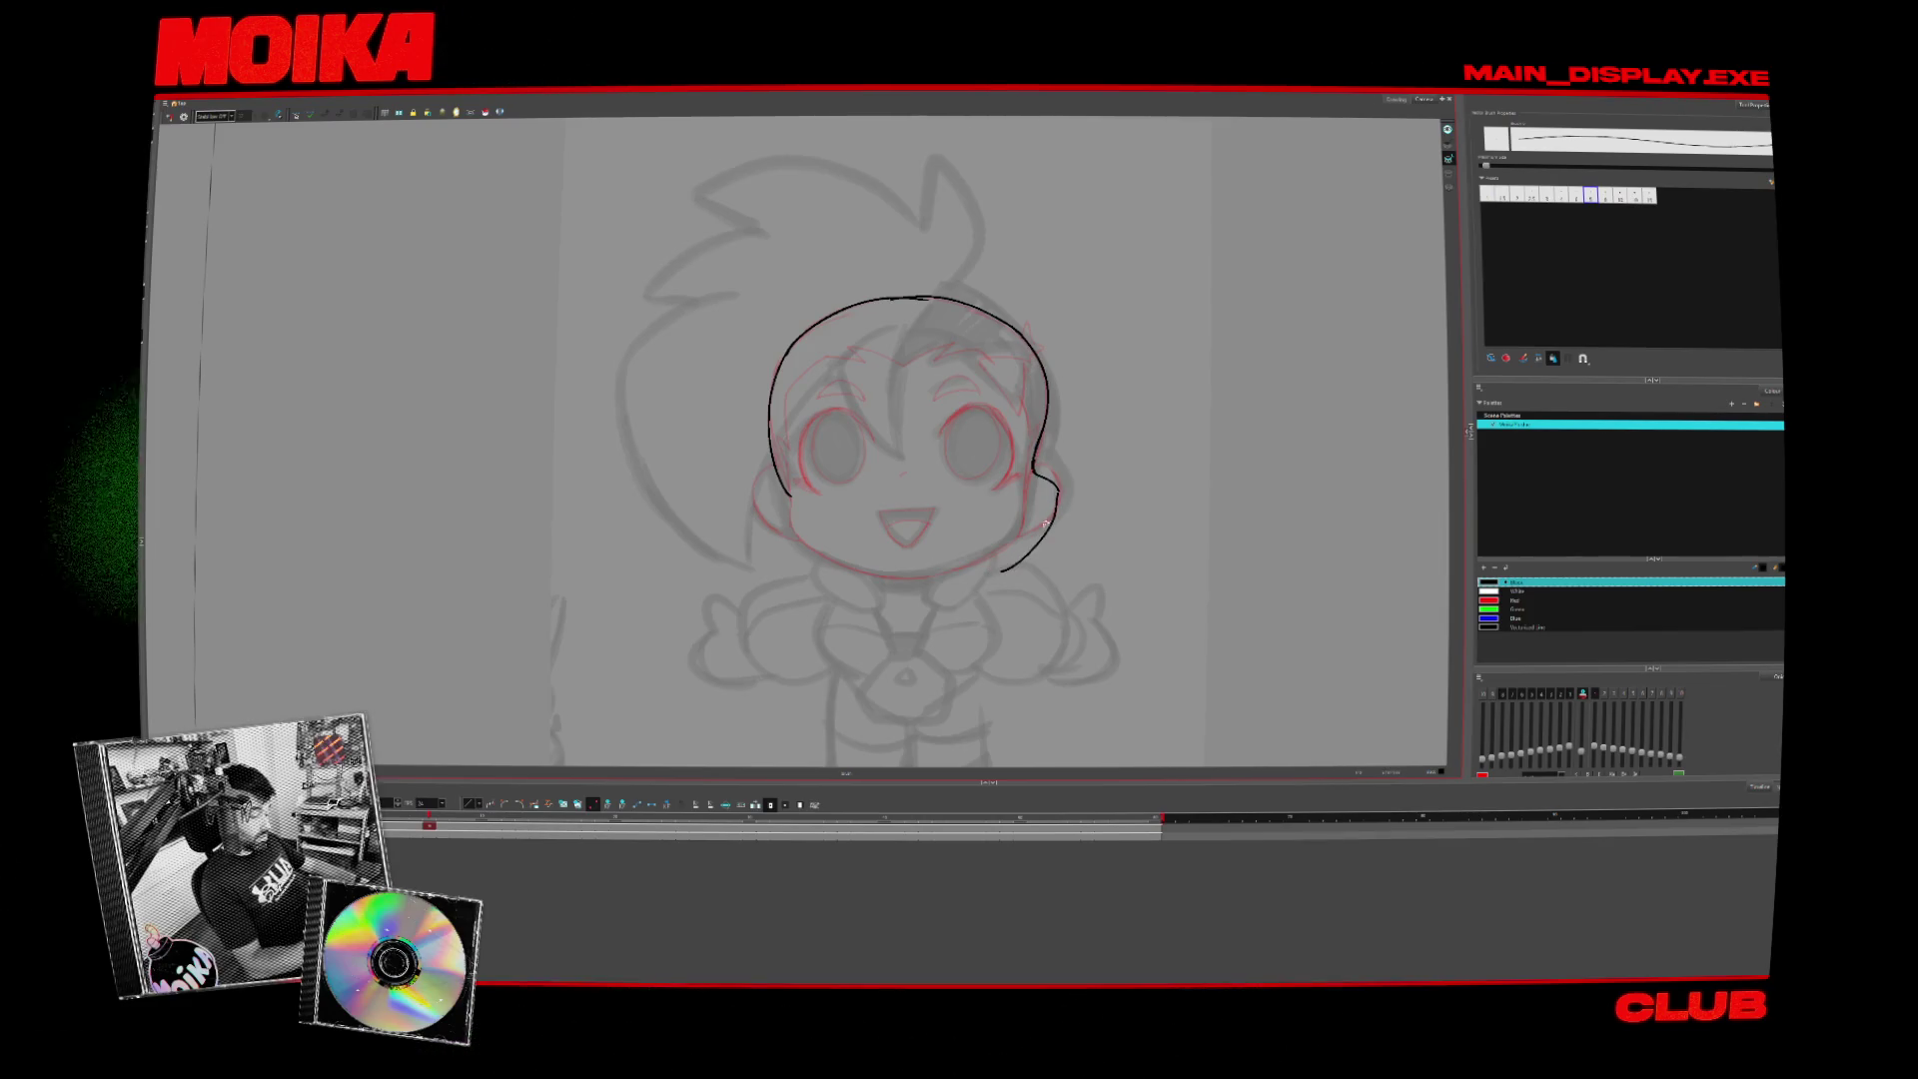
left_click_drag(1032, 549, 1017, 559)
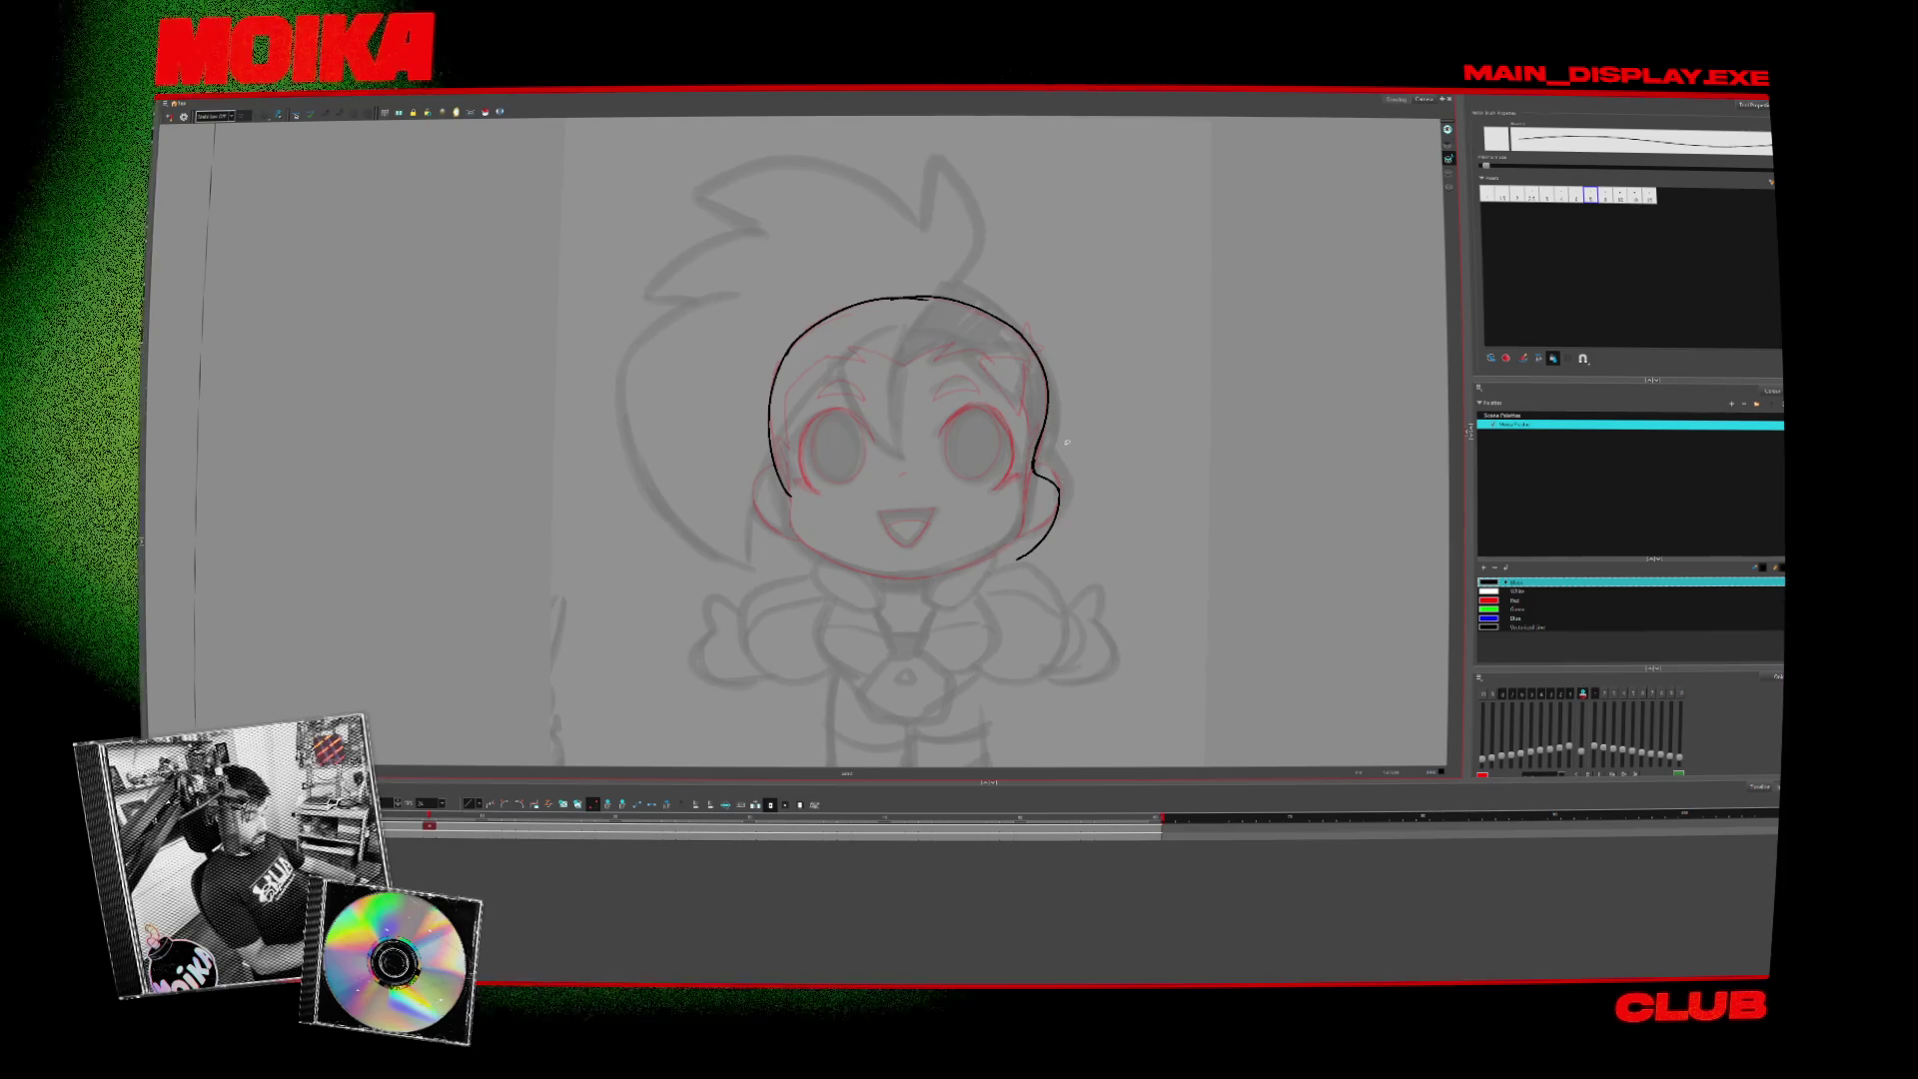
key("ctrl+z")
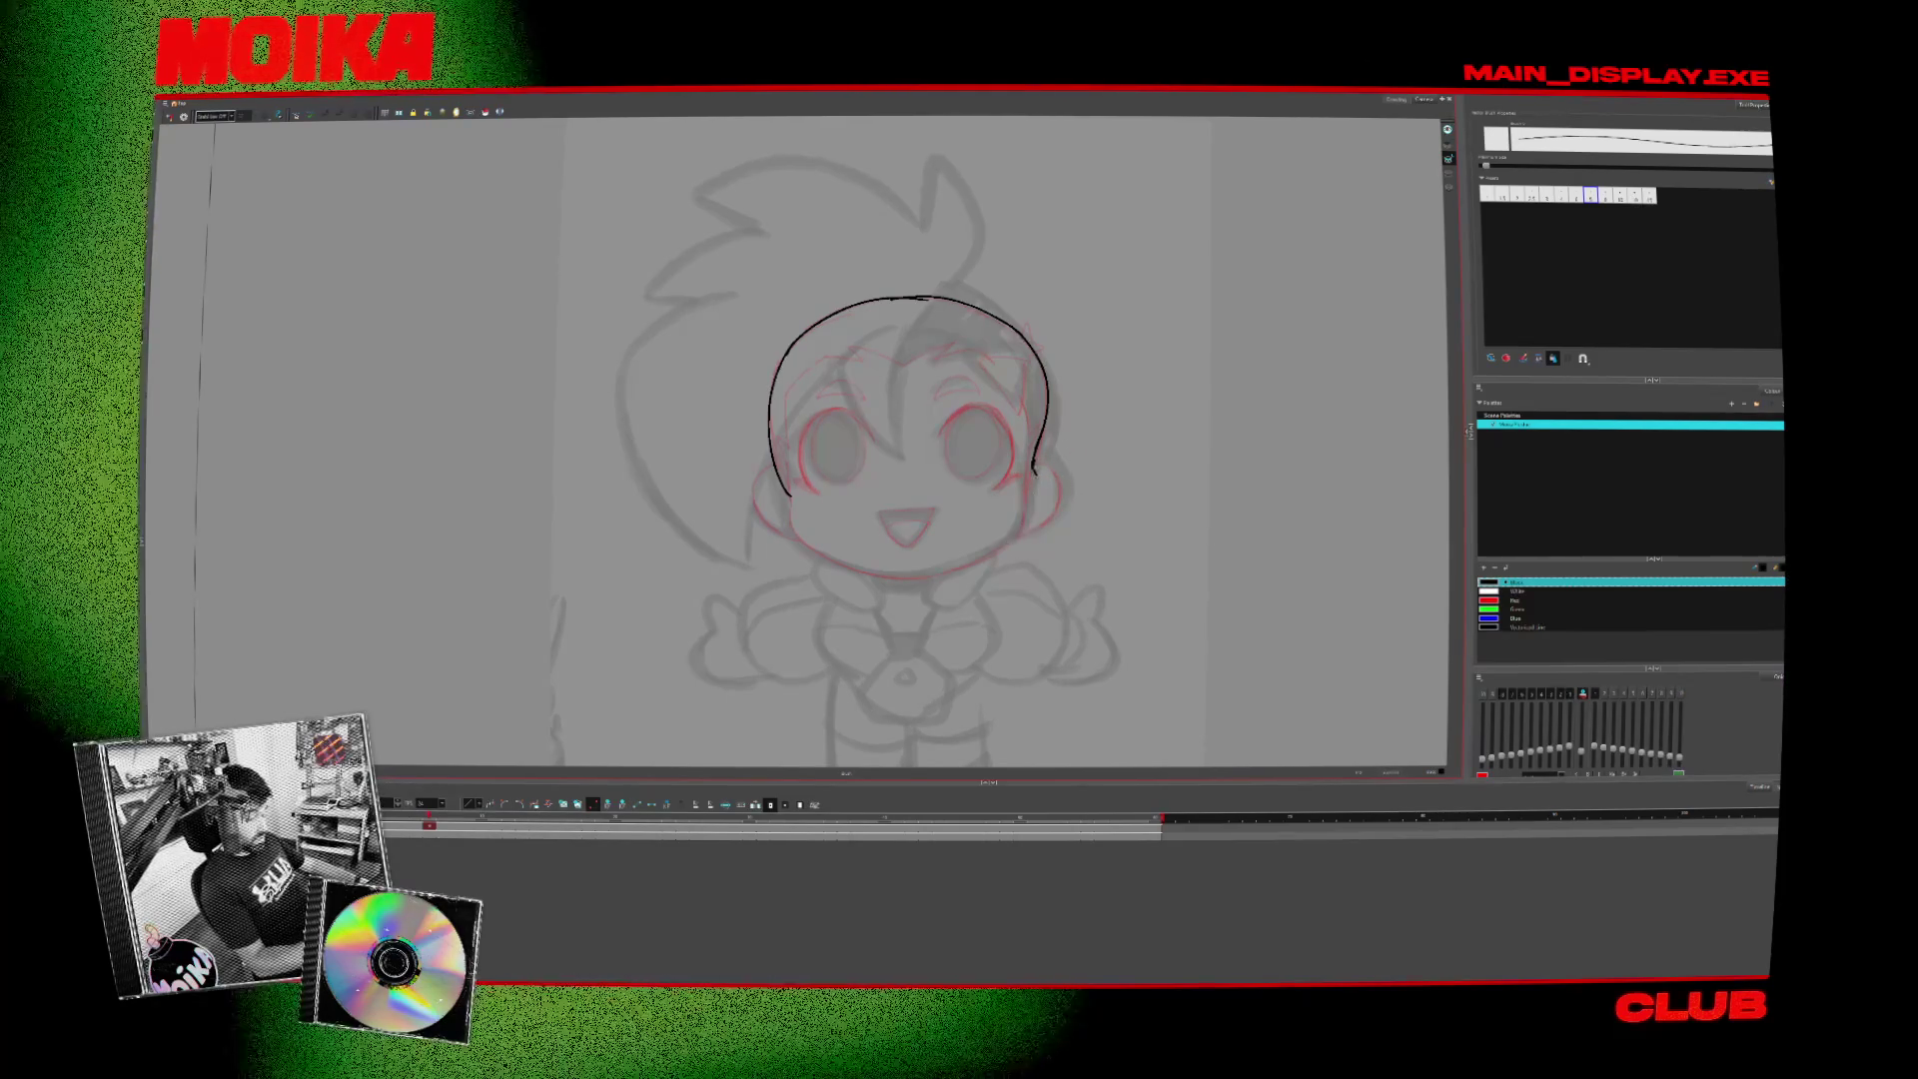
key("ctrl+shift+z")
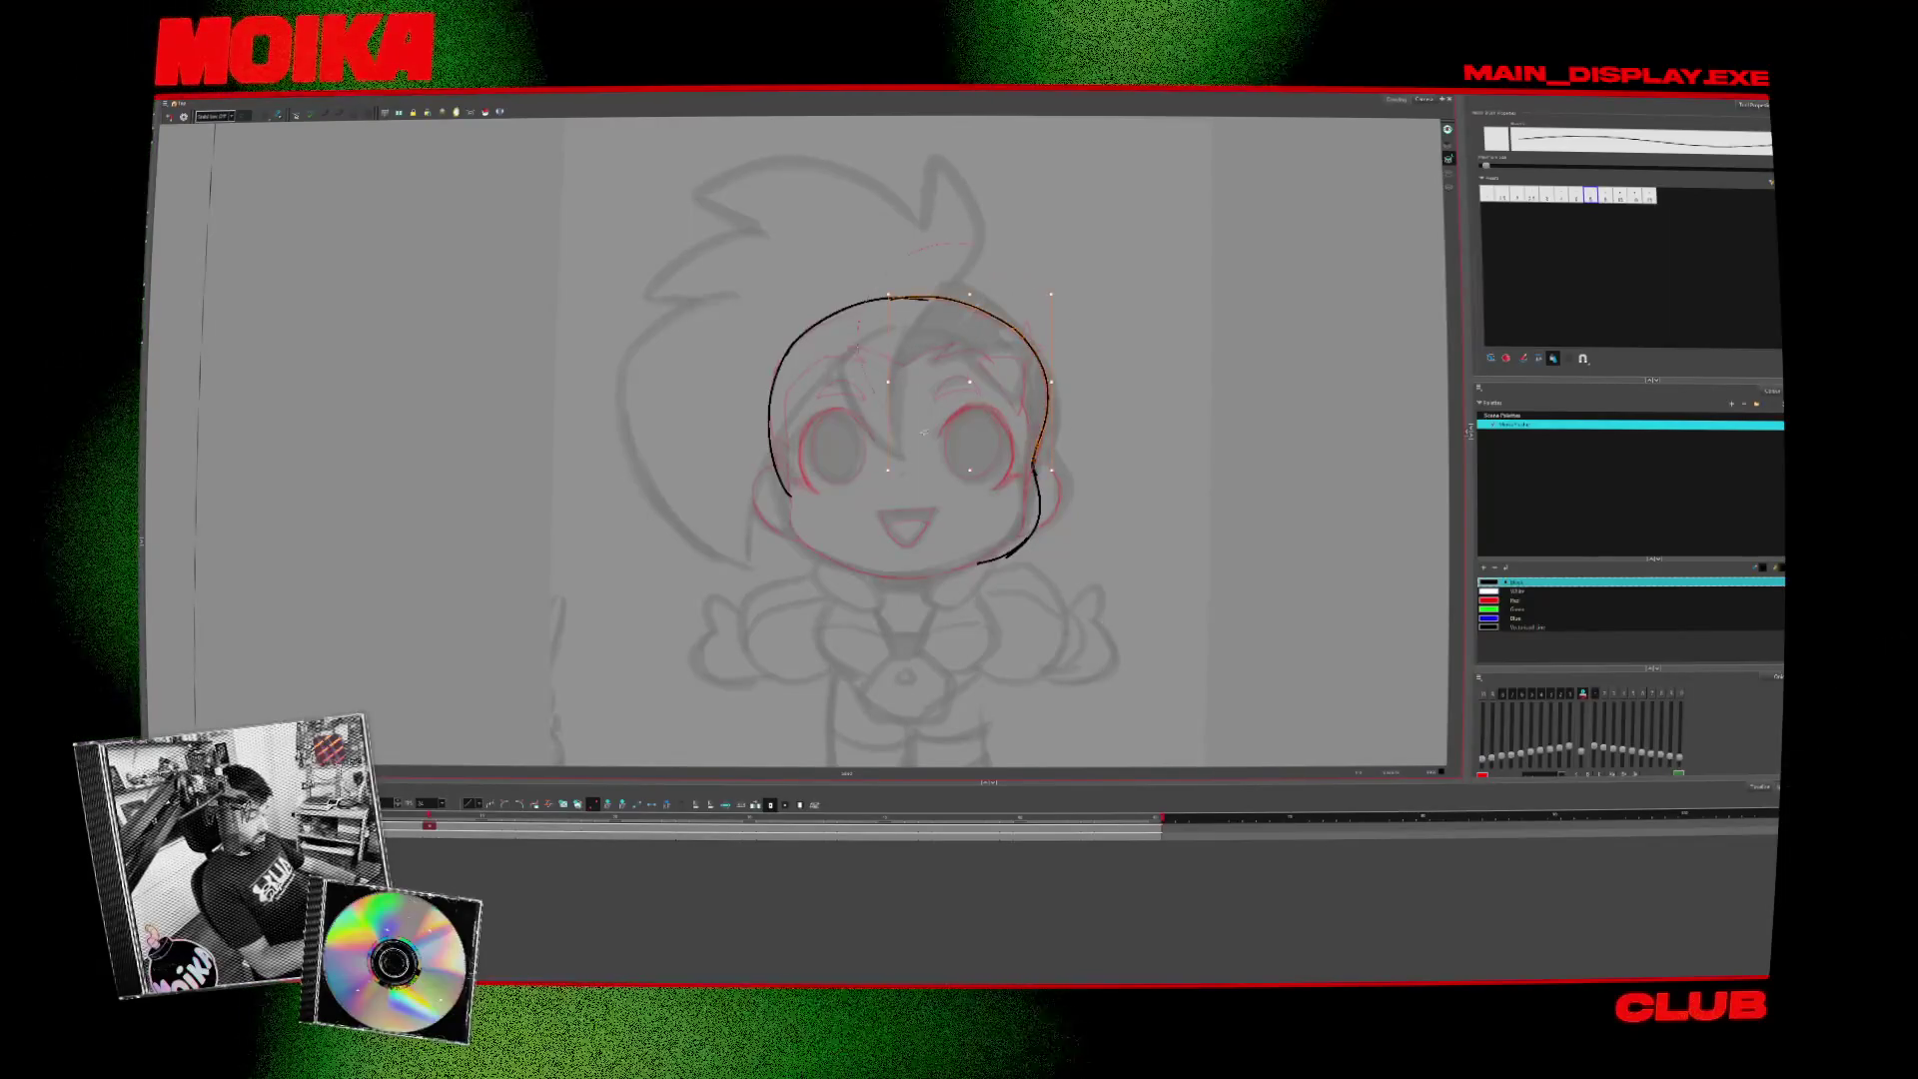
- Draw the chin line at the lower left while the view is mirrored
left_click(165, 118)
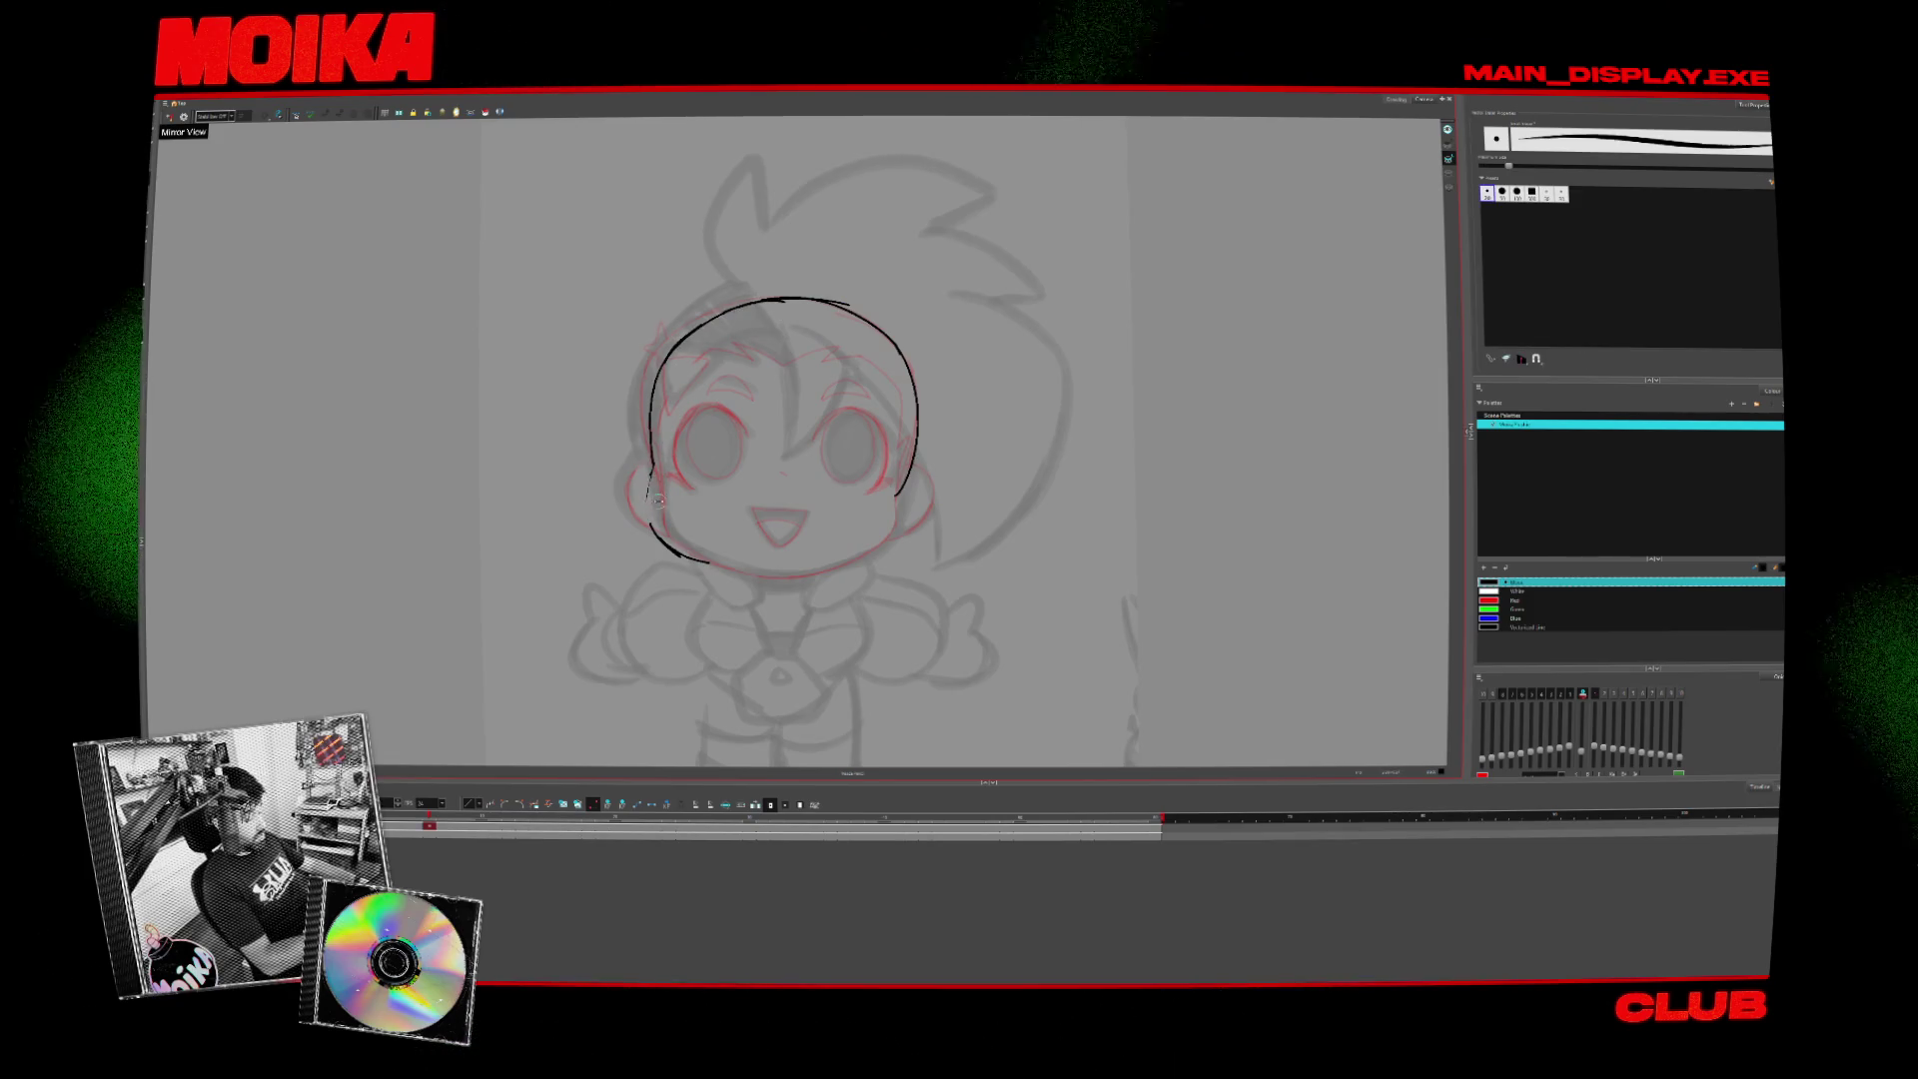
key("alt+x")
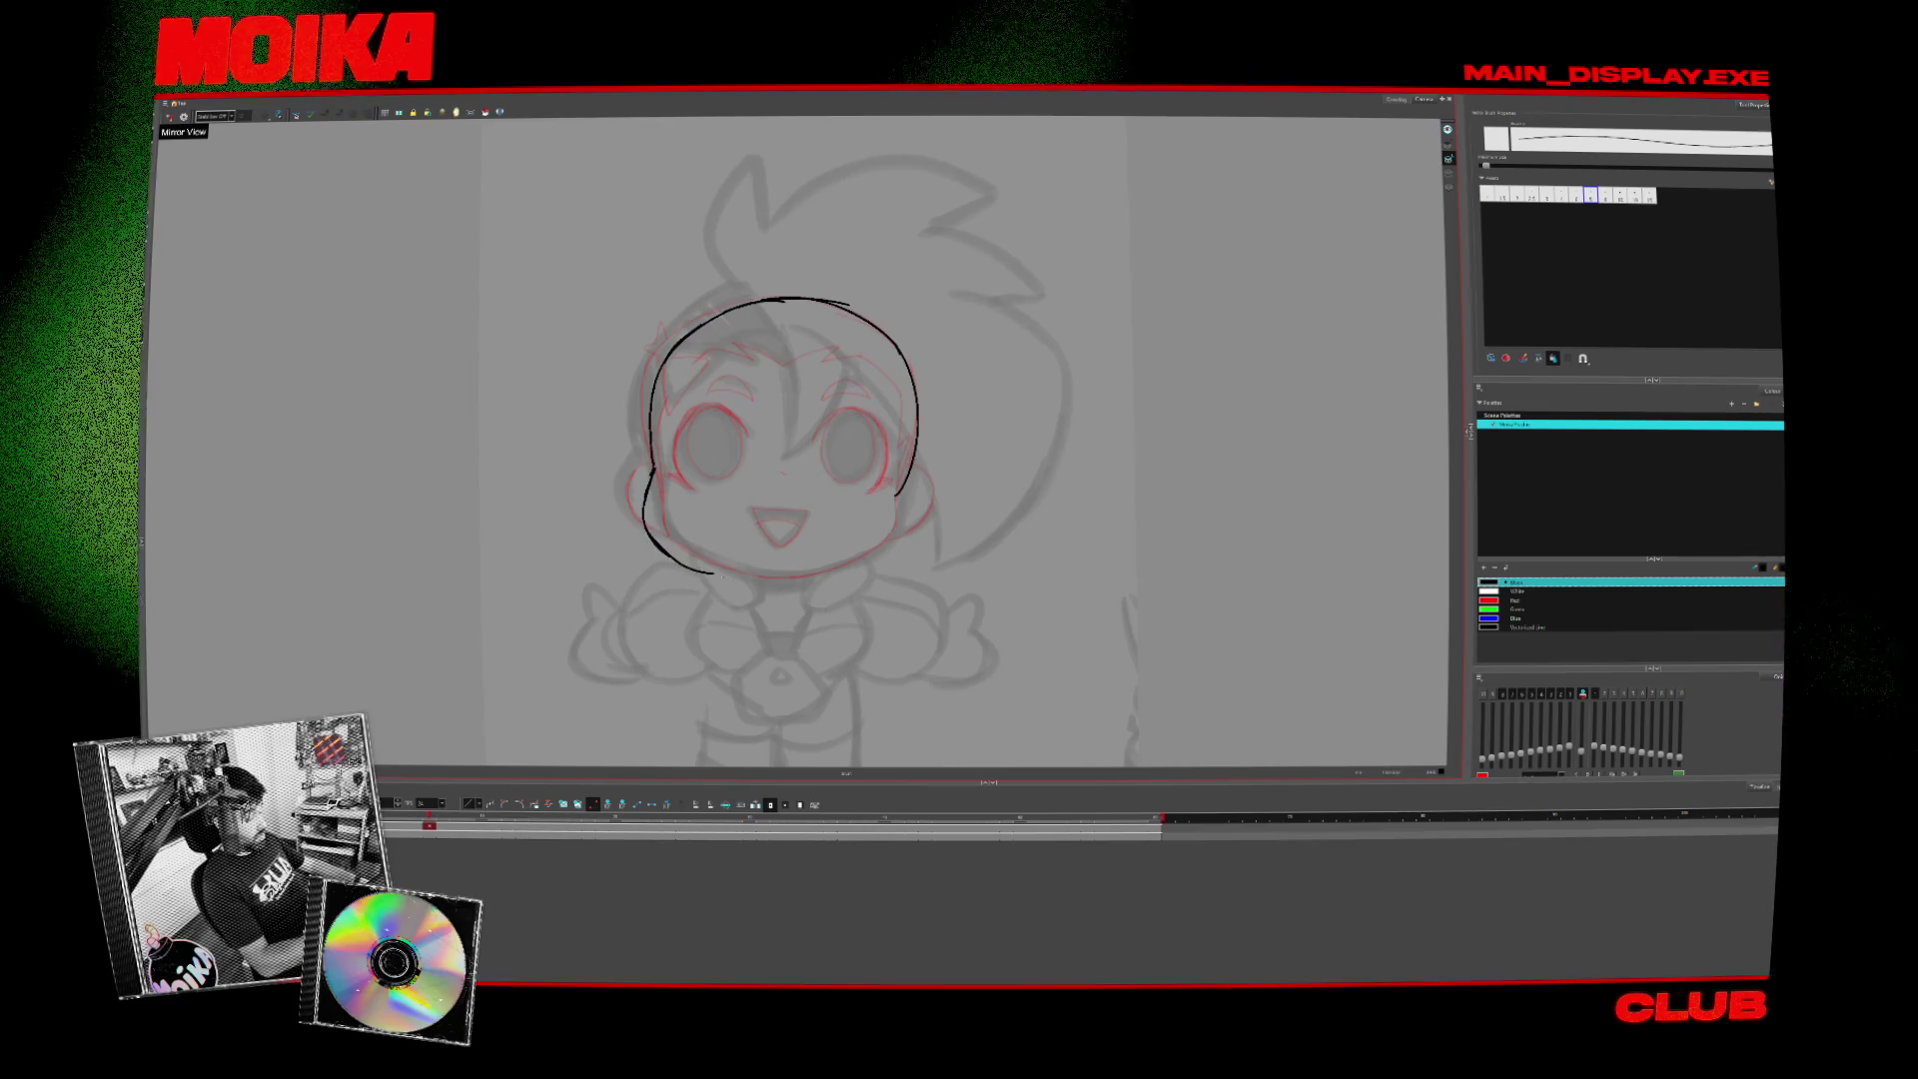
left_click_drag(652, 534, 737, 570)
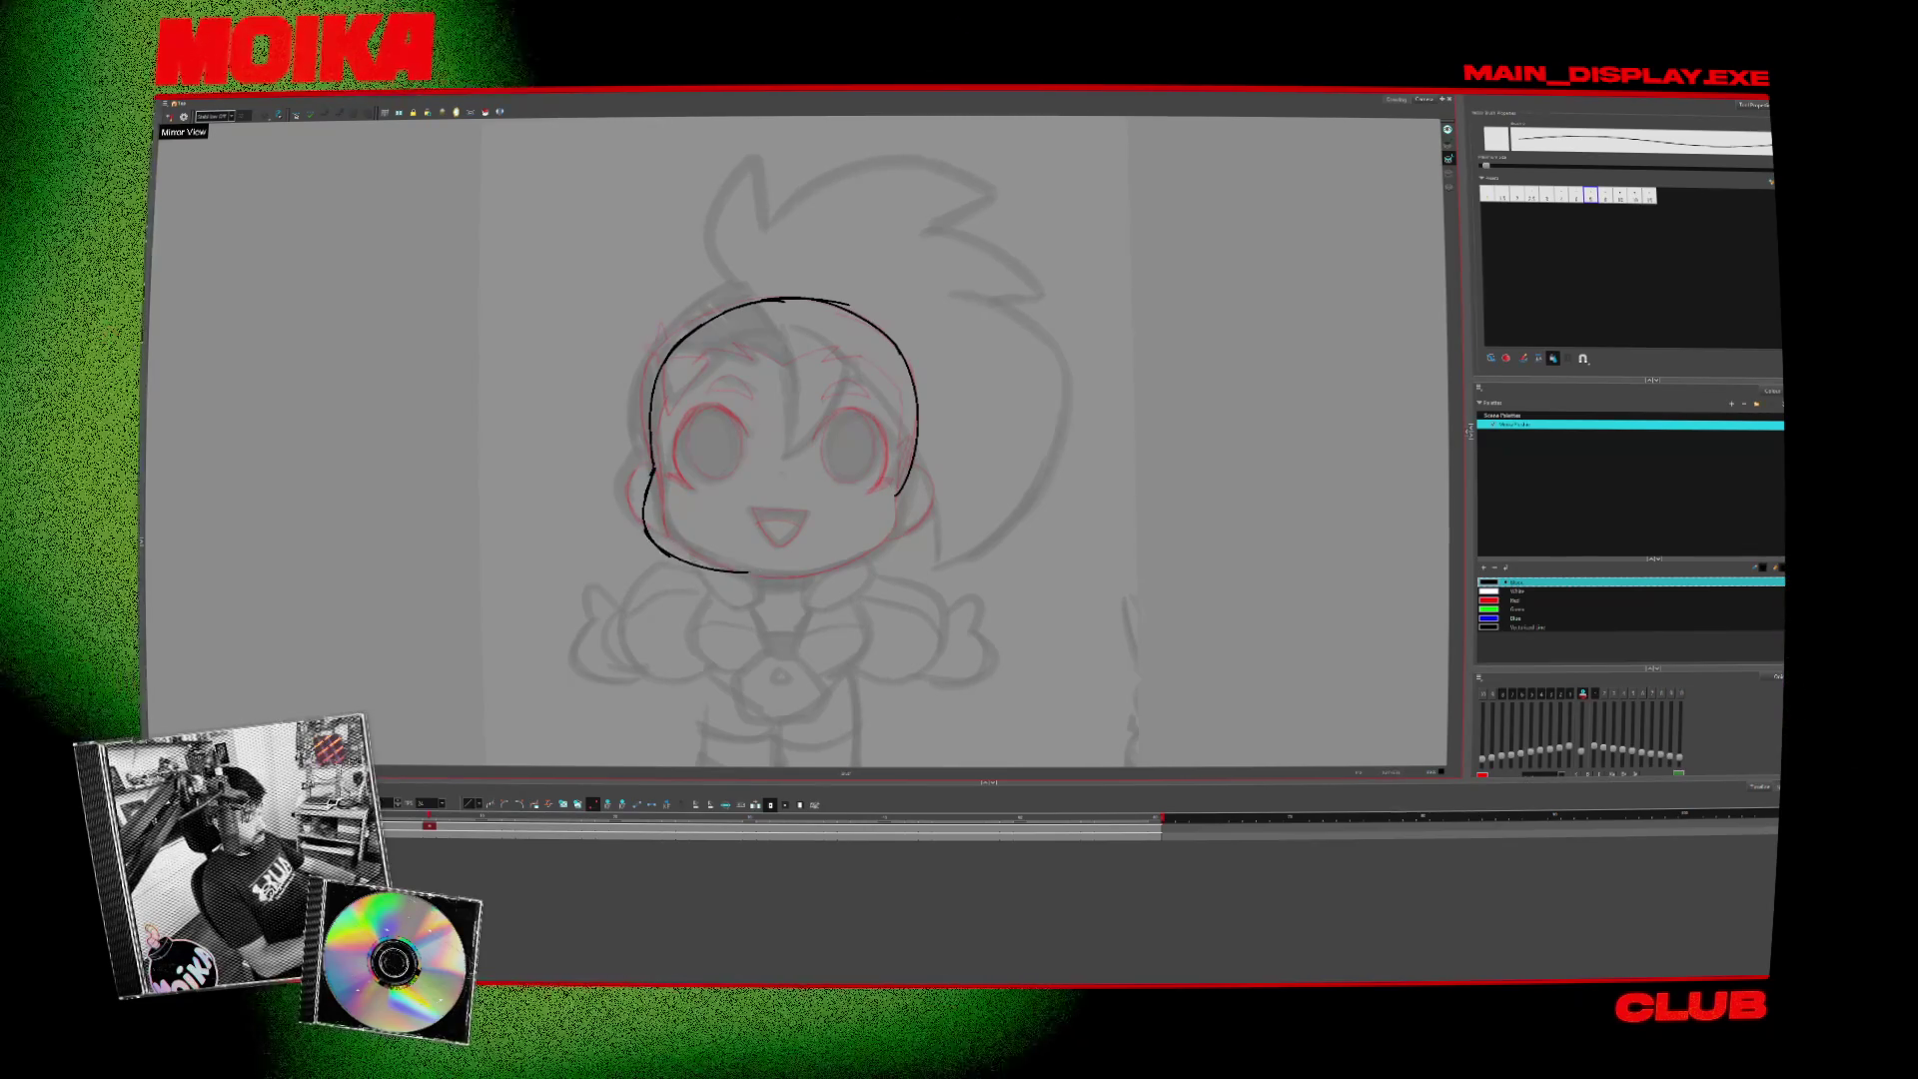
left_click(166, 117)
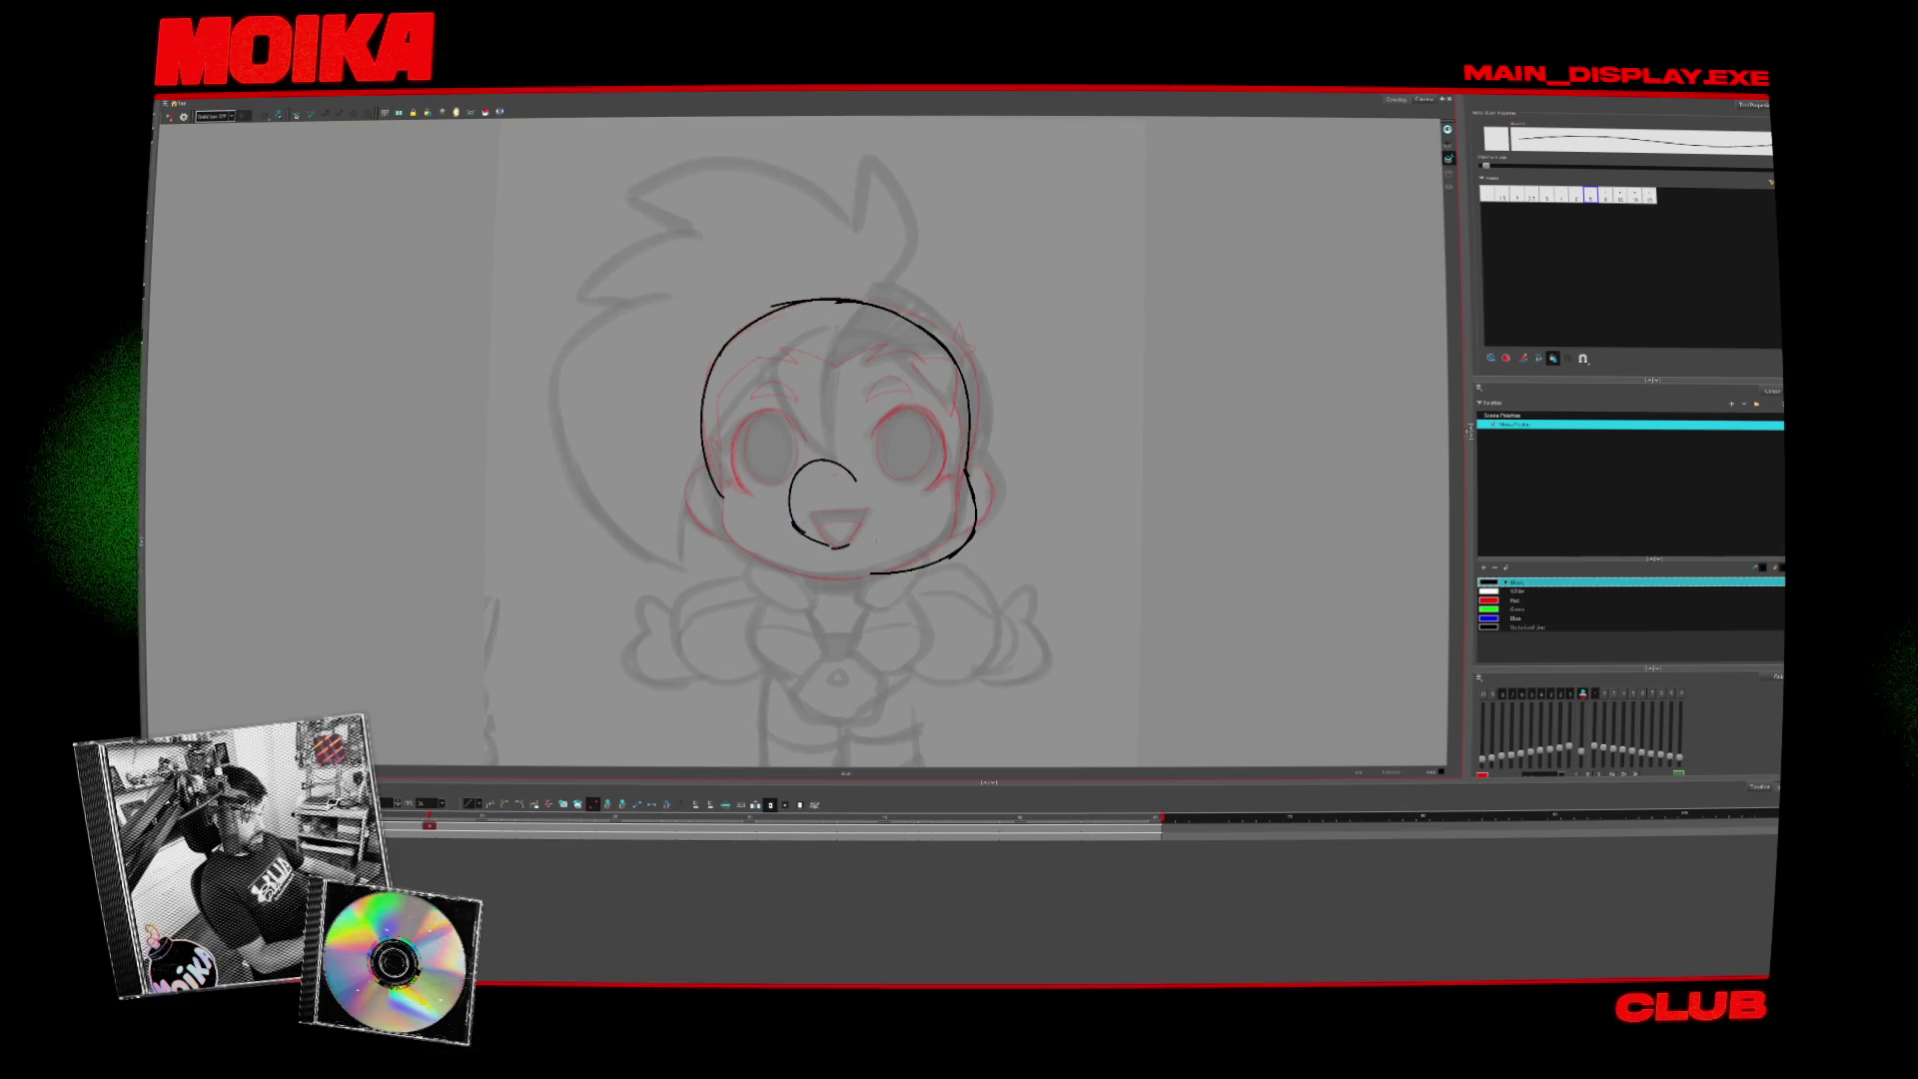
- Redraw the nose circle's upper-left arc and the left side of the head outline
key("ctrl+z")
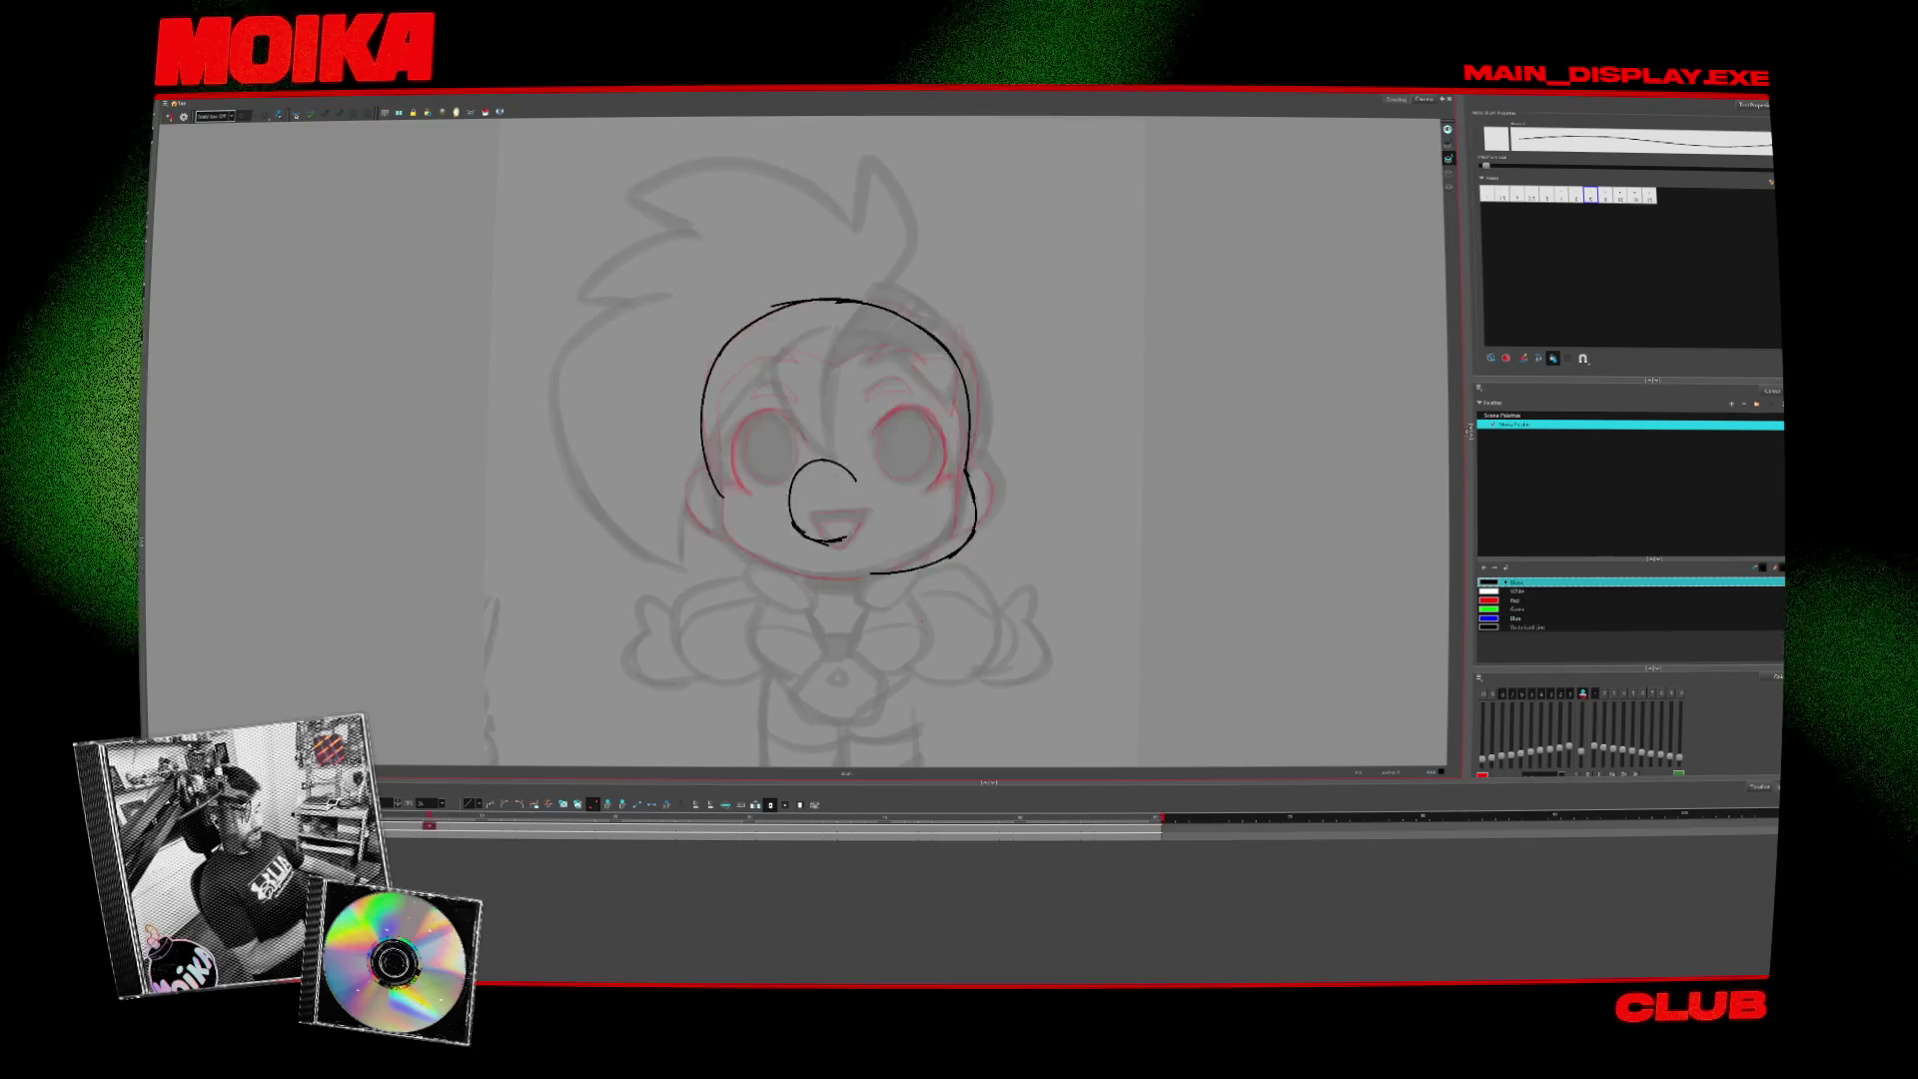
left_click_drag(789, 497, 827, 462)
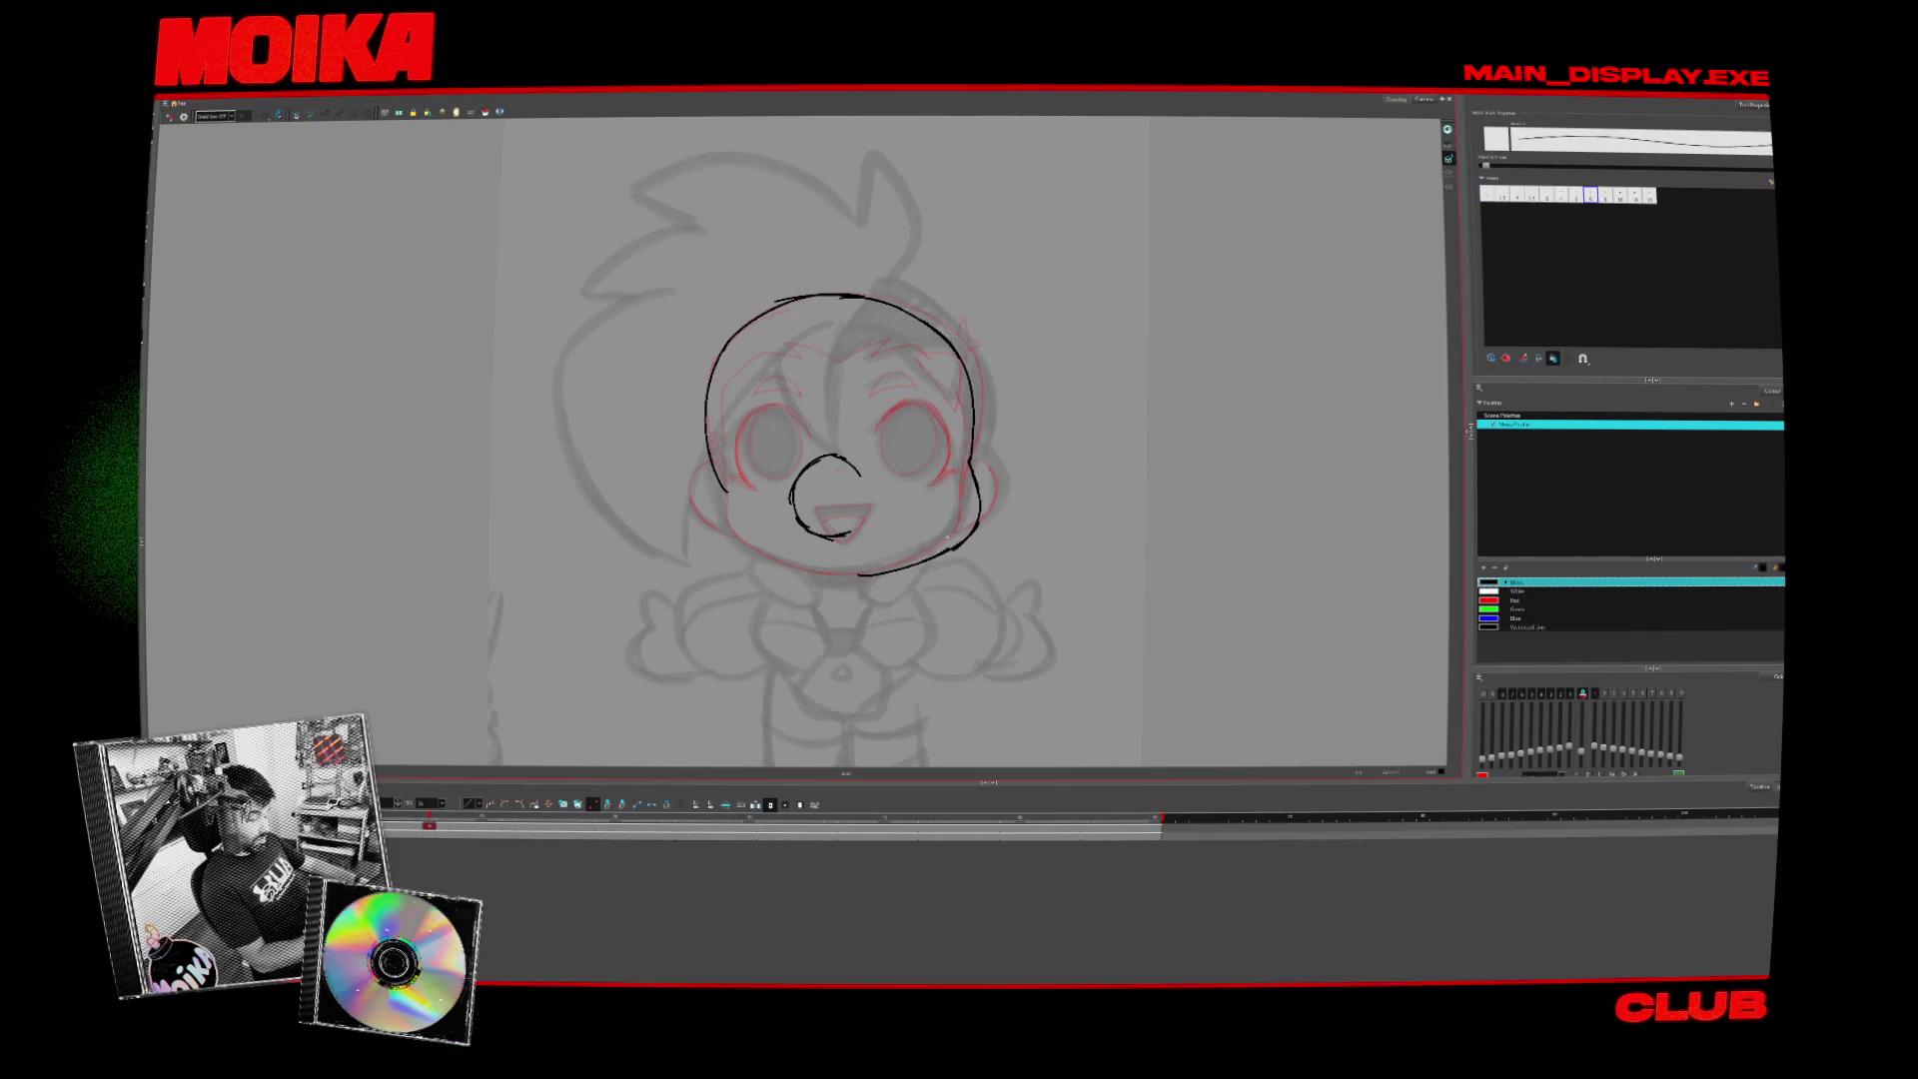
key("ctrl+z")
left_click_drag(789, 305, 719, 494)
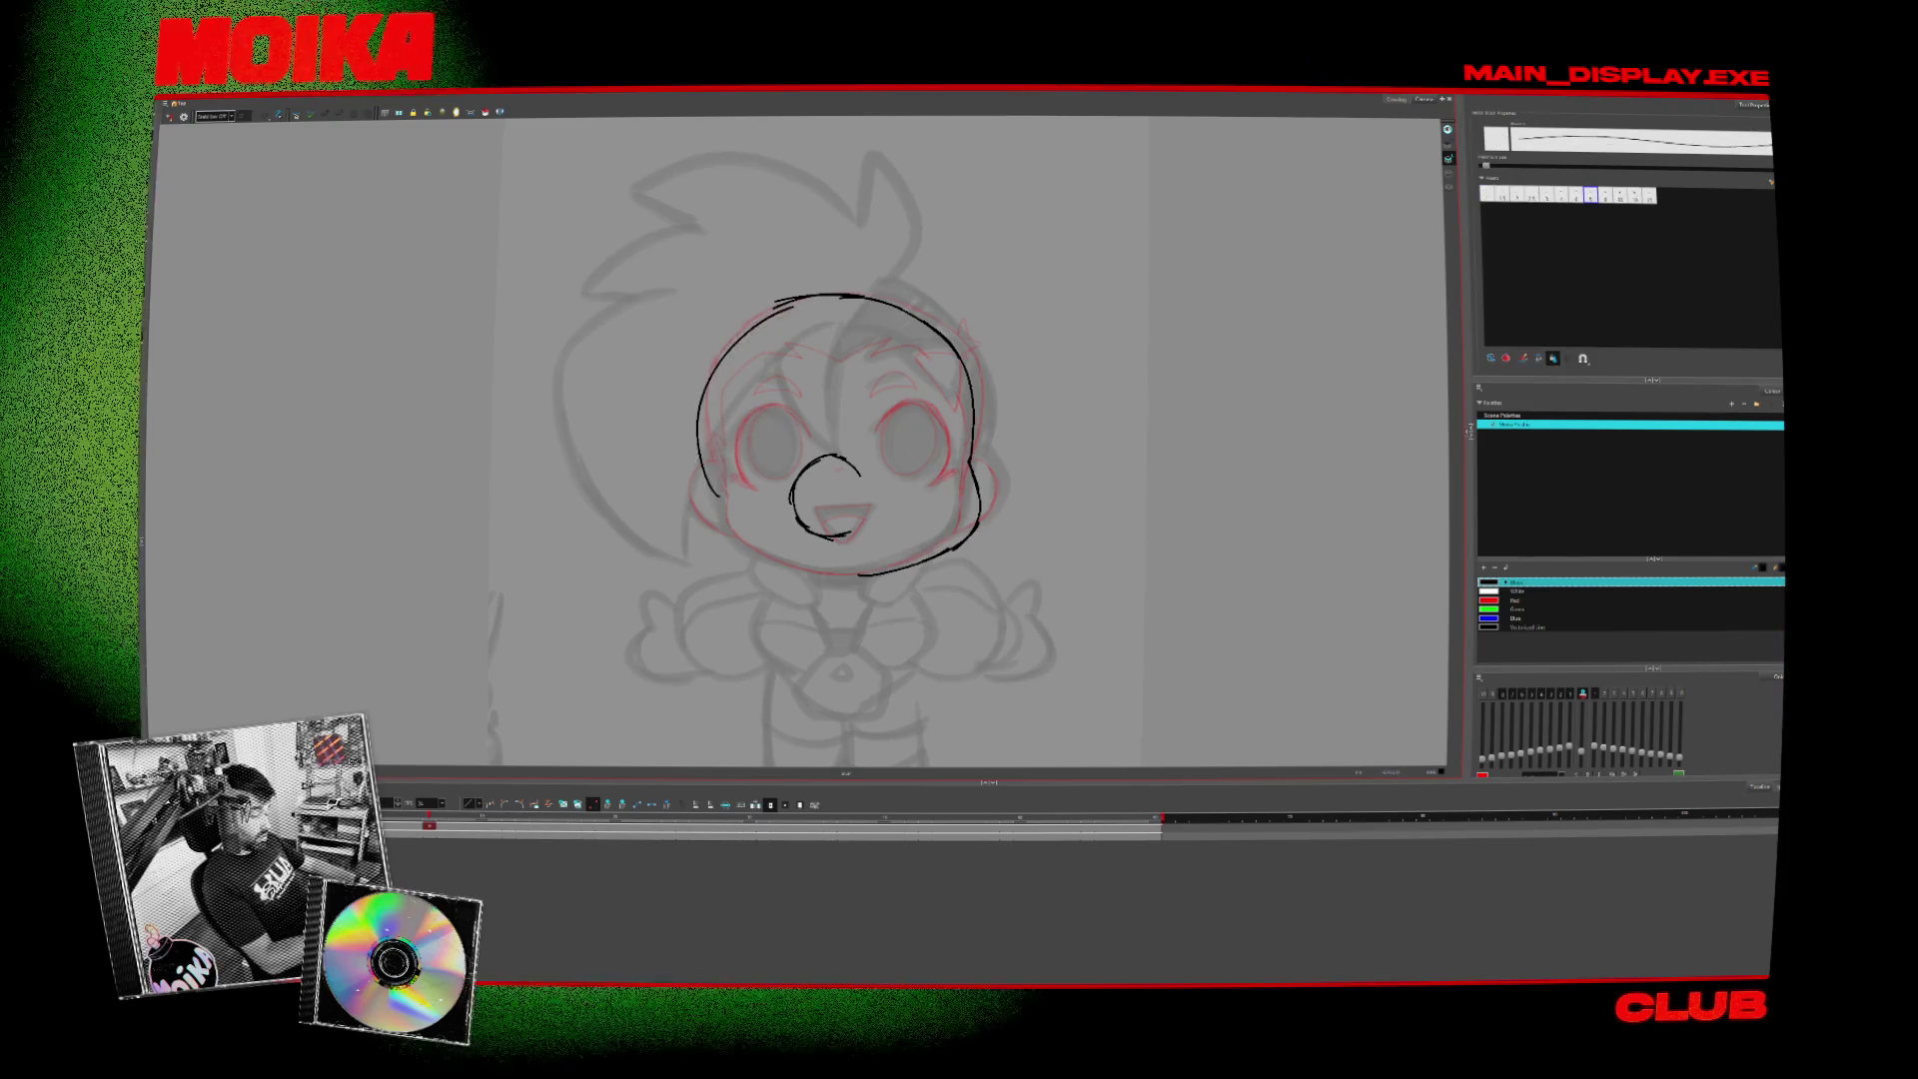
left_click_drag(702, 429, 859, 574)
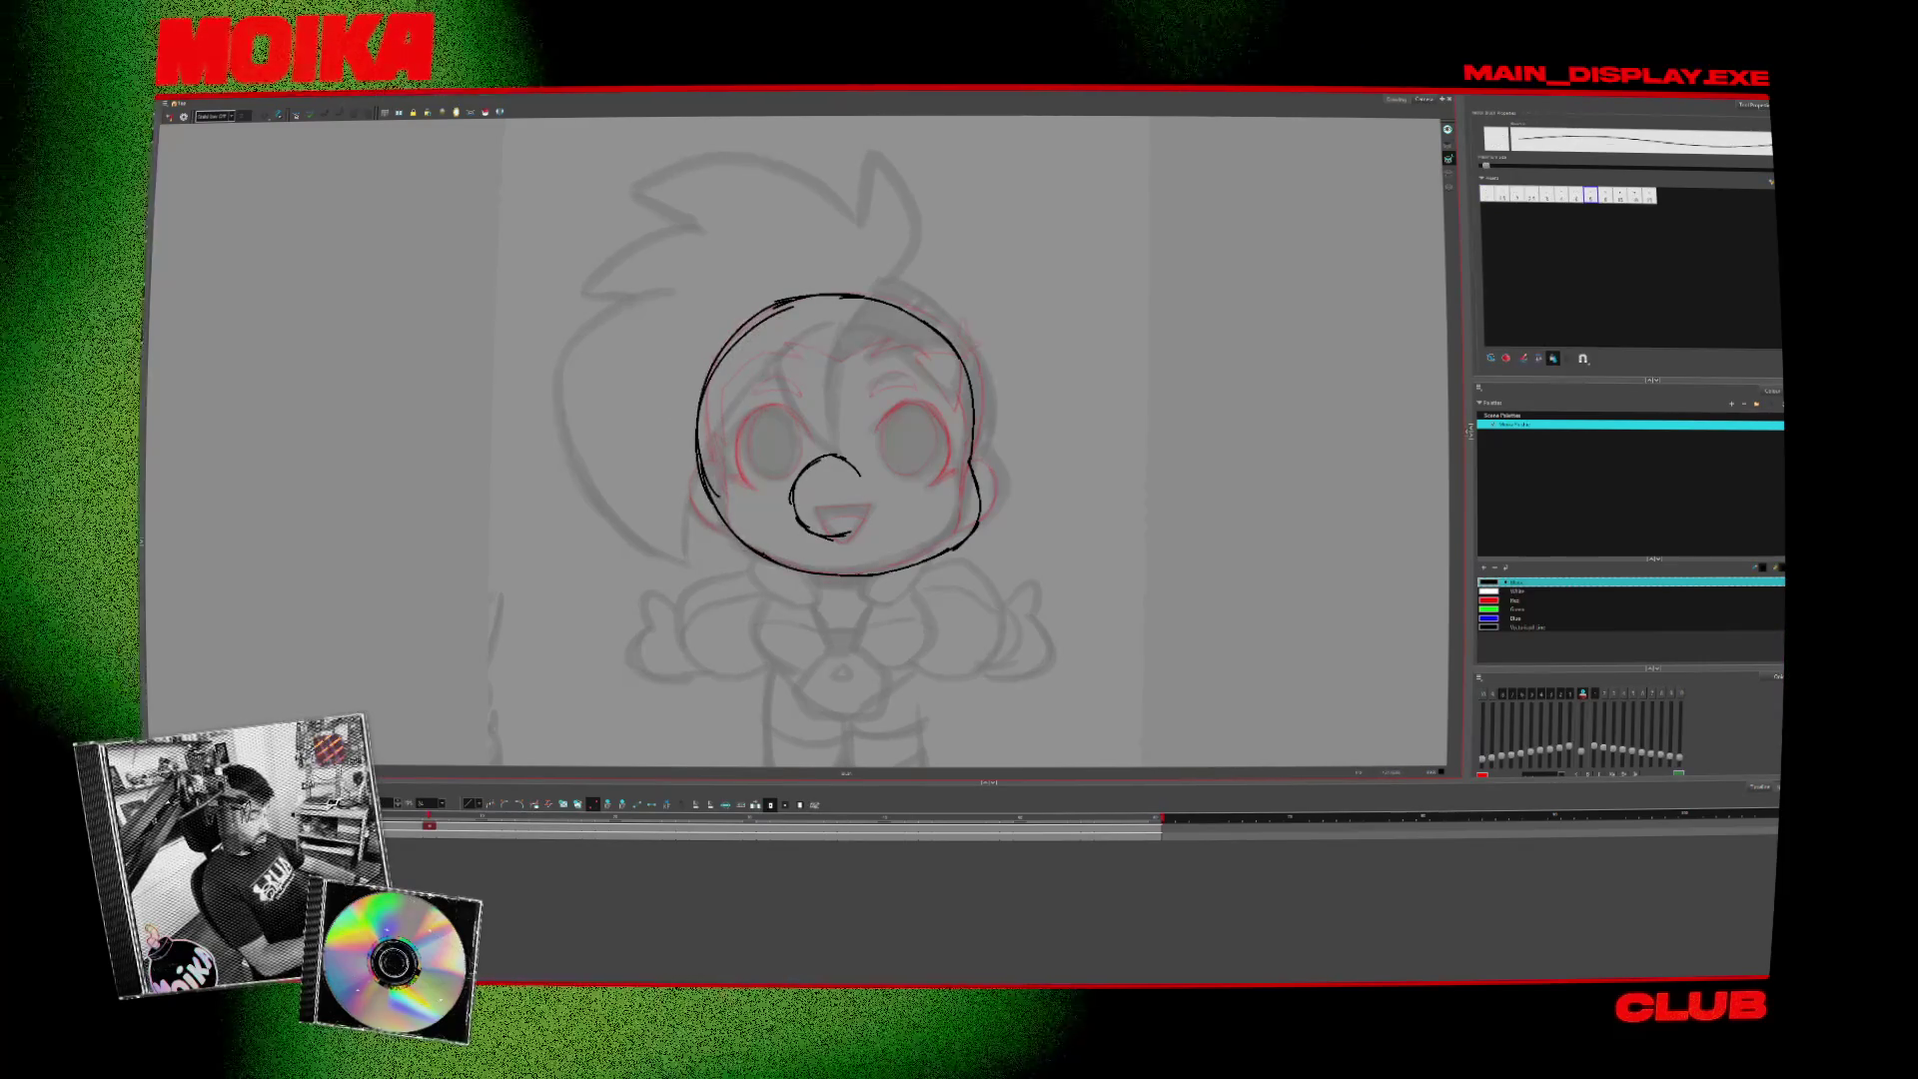
key("ctrl+z")
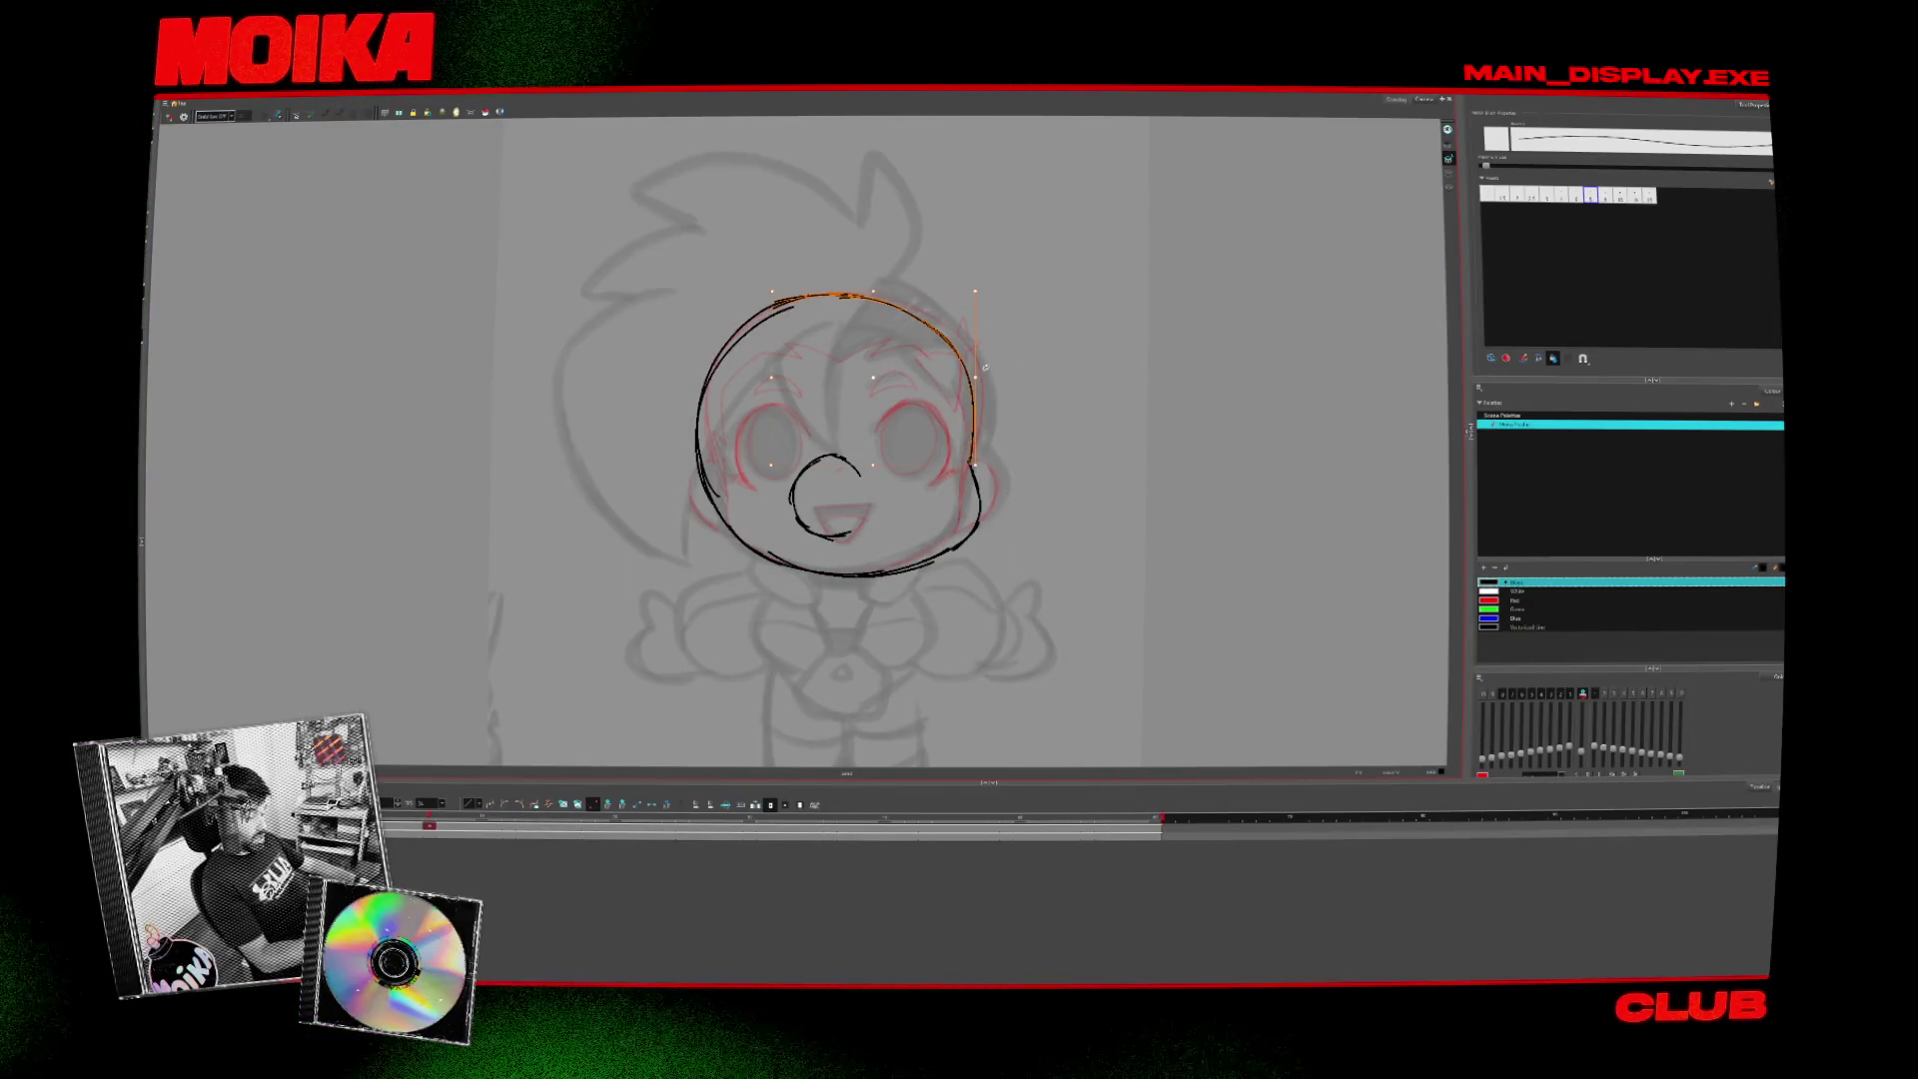
- Select the head's top arc, then lasso the nose and mouth strokes
key("Escape")
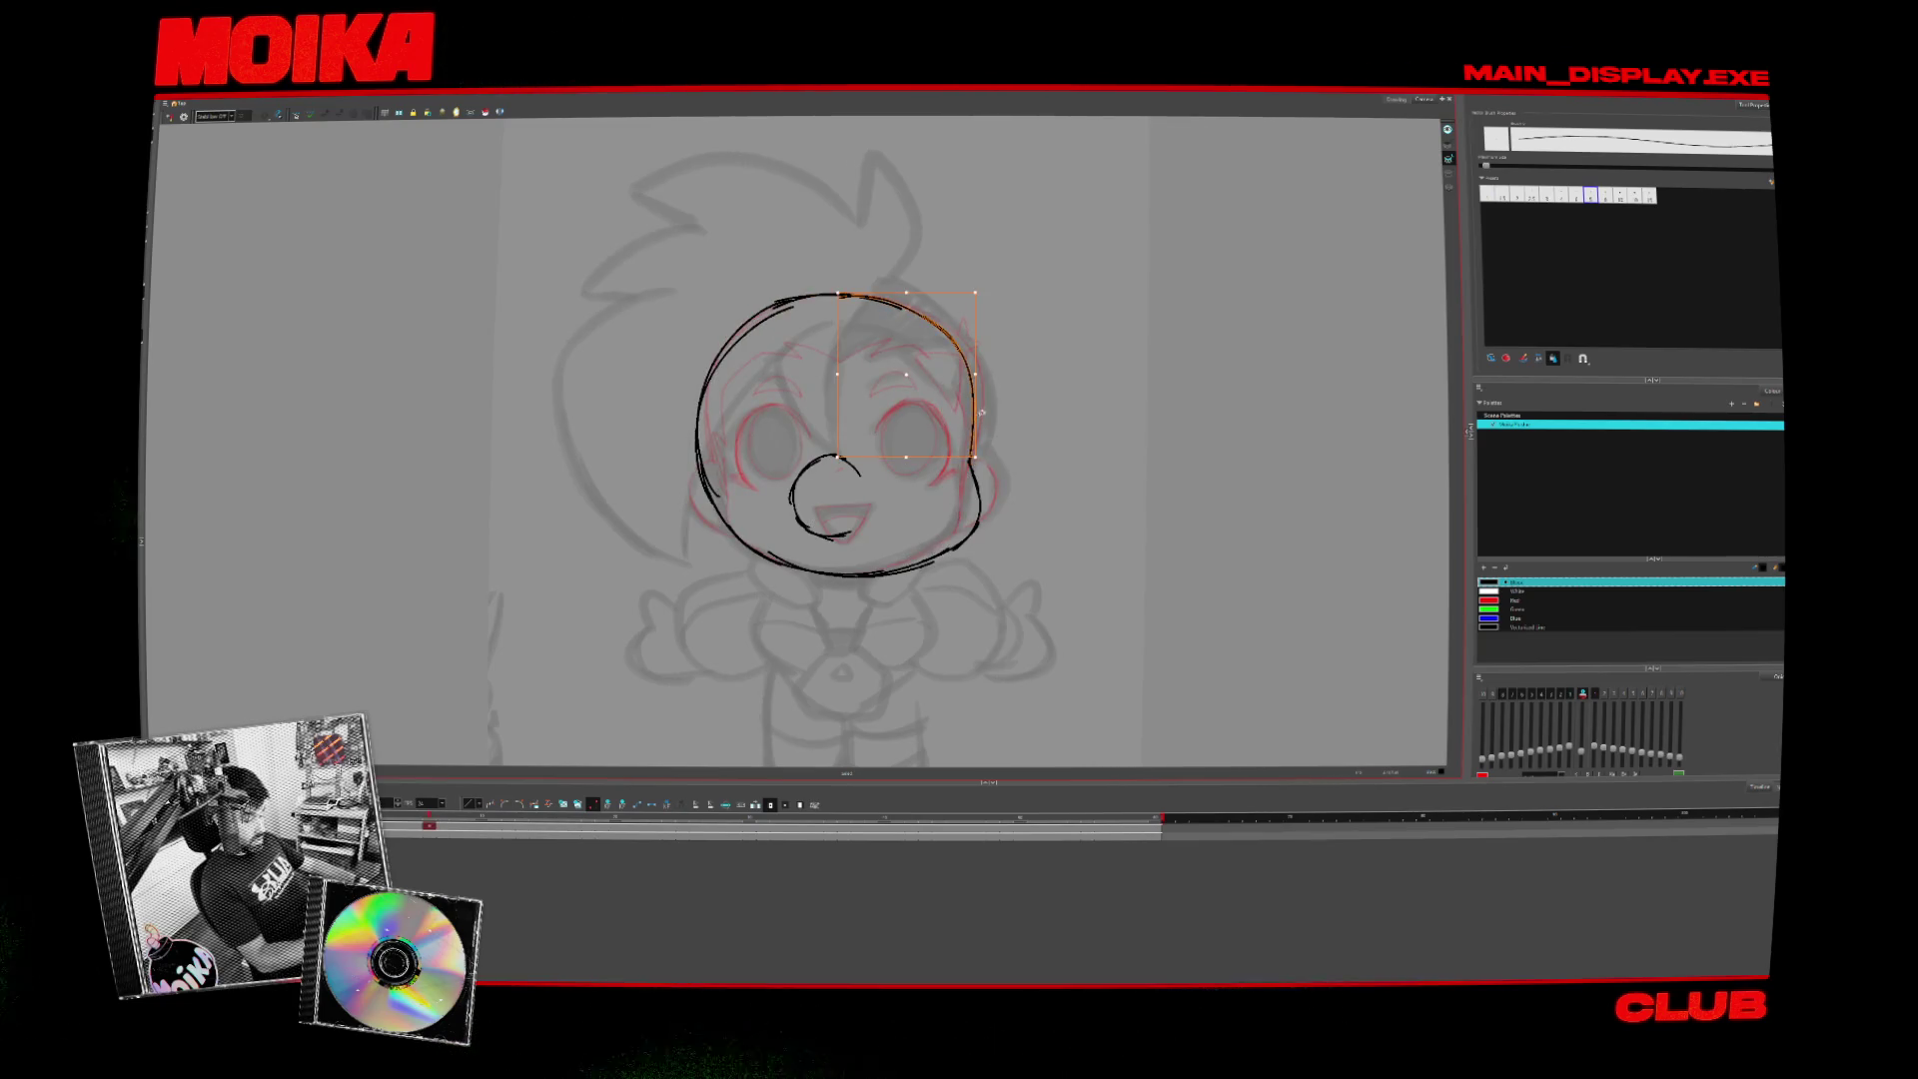
left_click(852, 387)
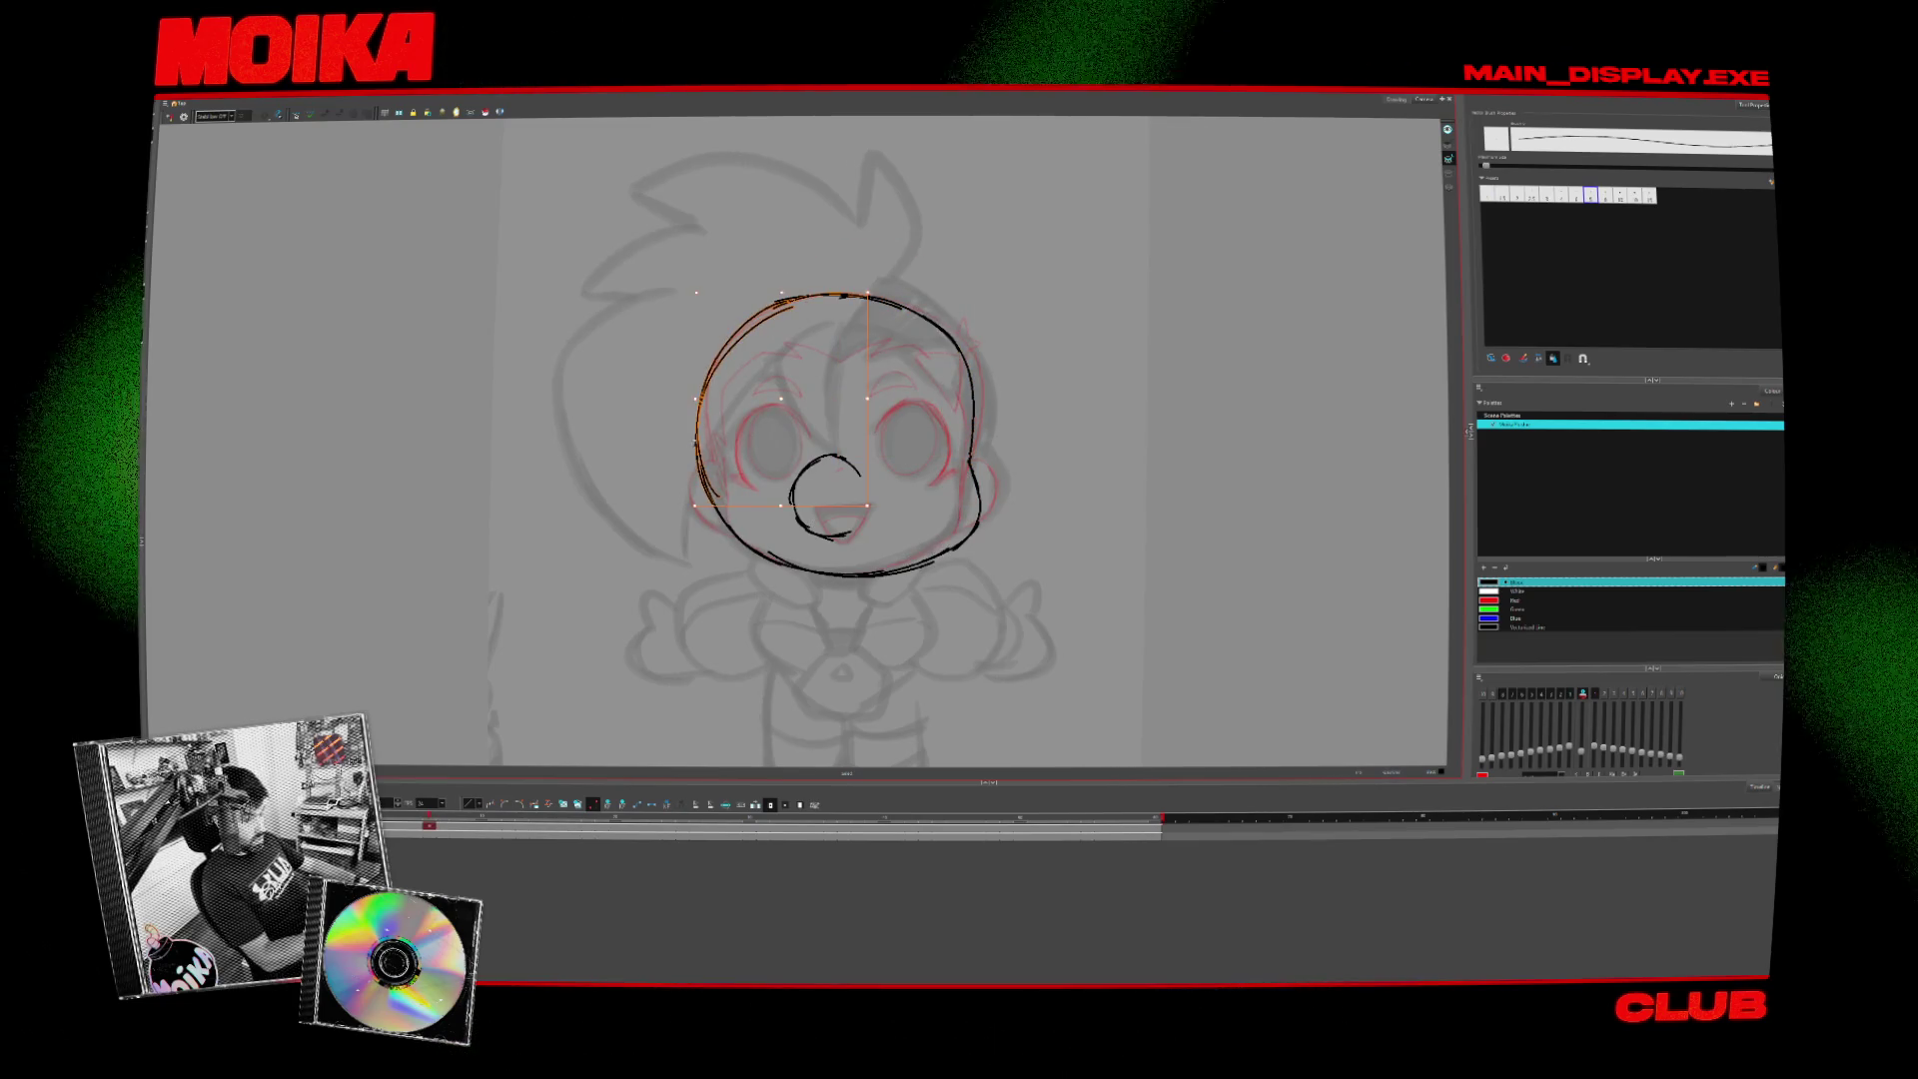
key("alt+b")
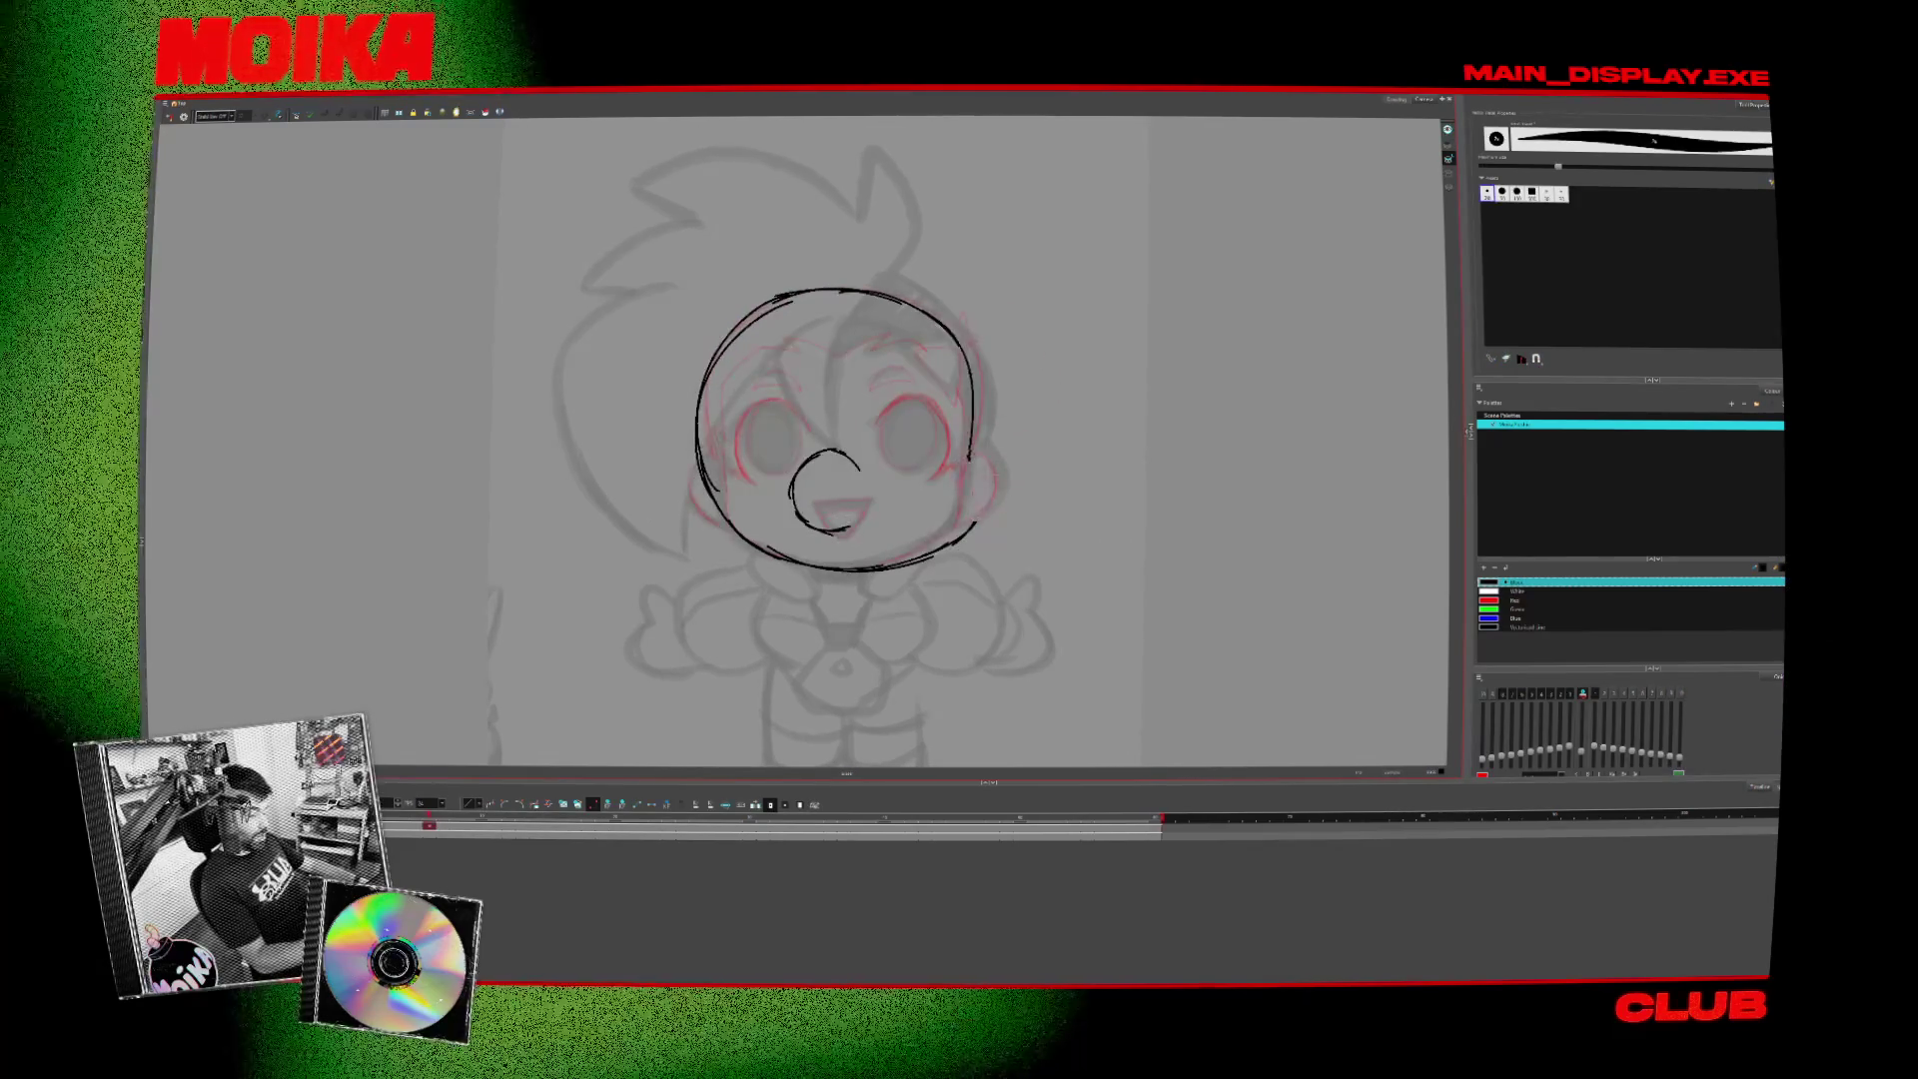
key("alt+slash")
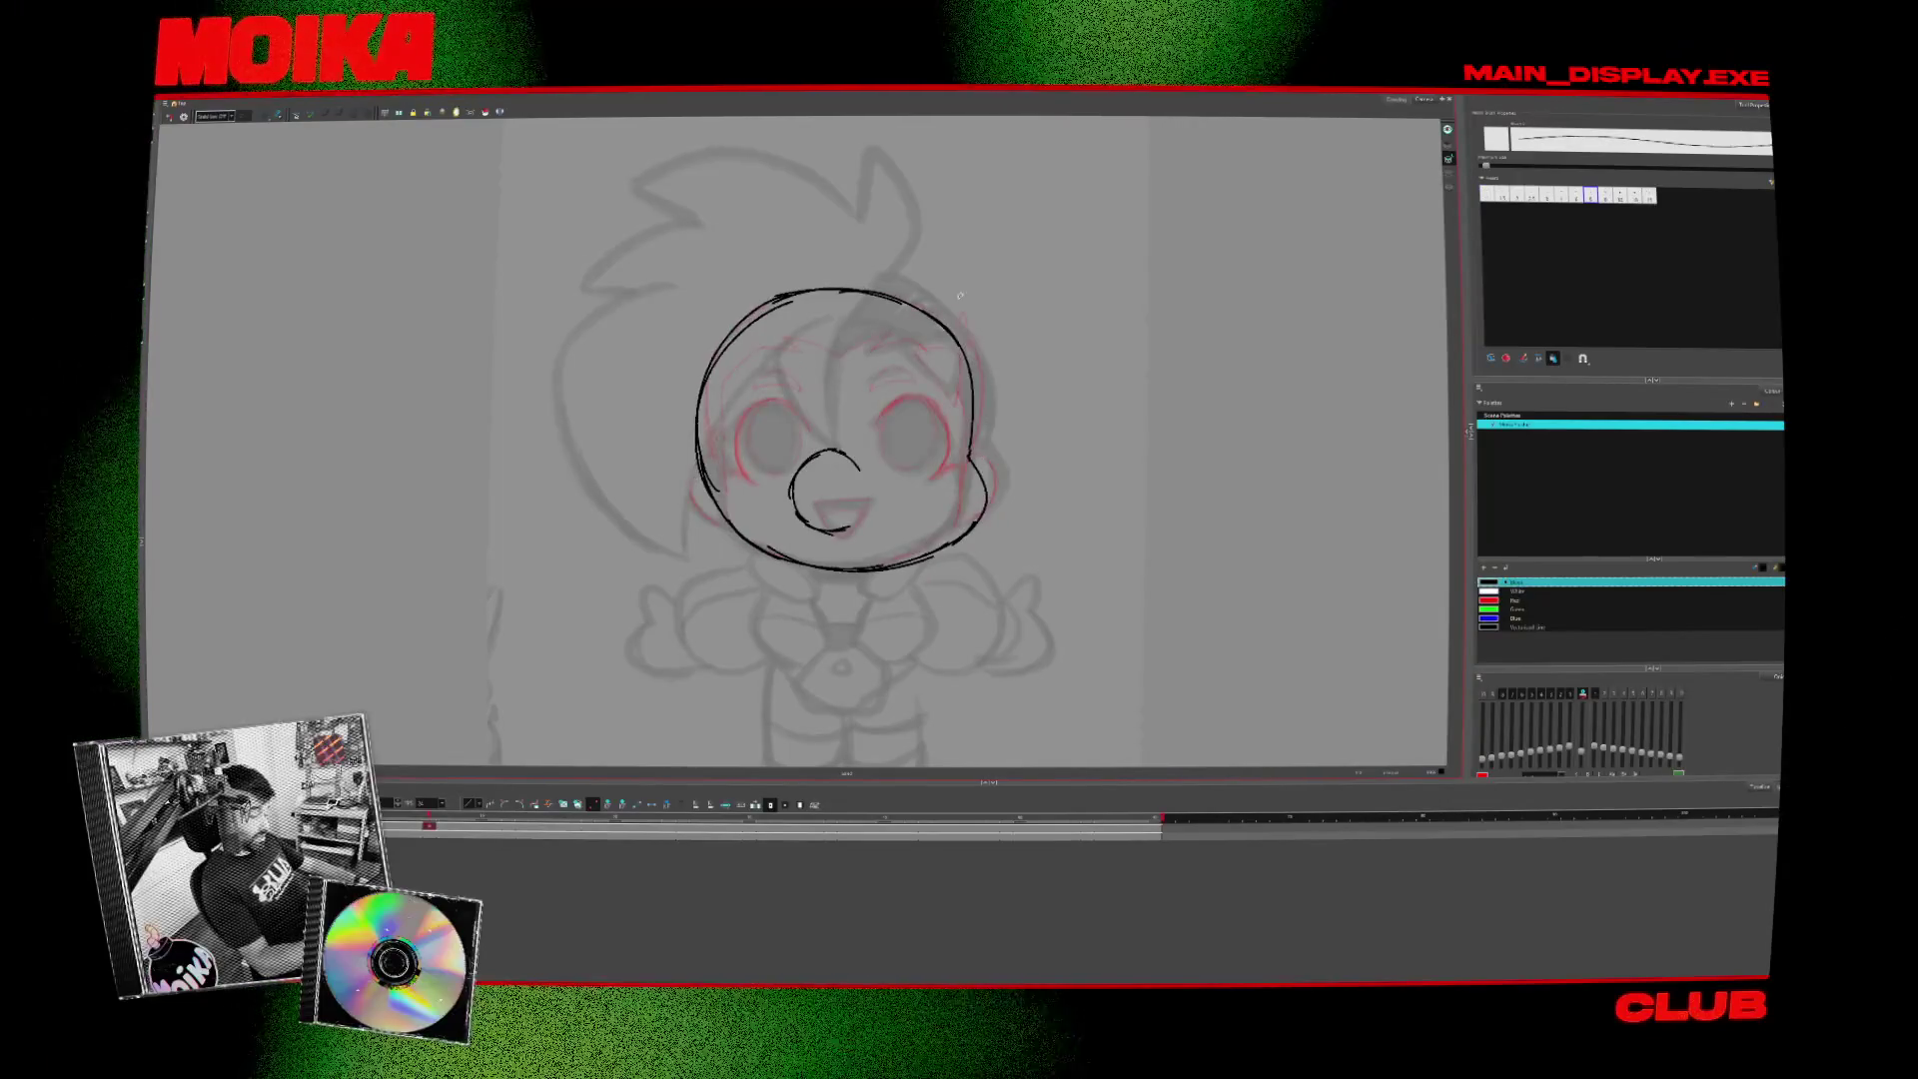
left_click(928, 299)
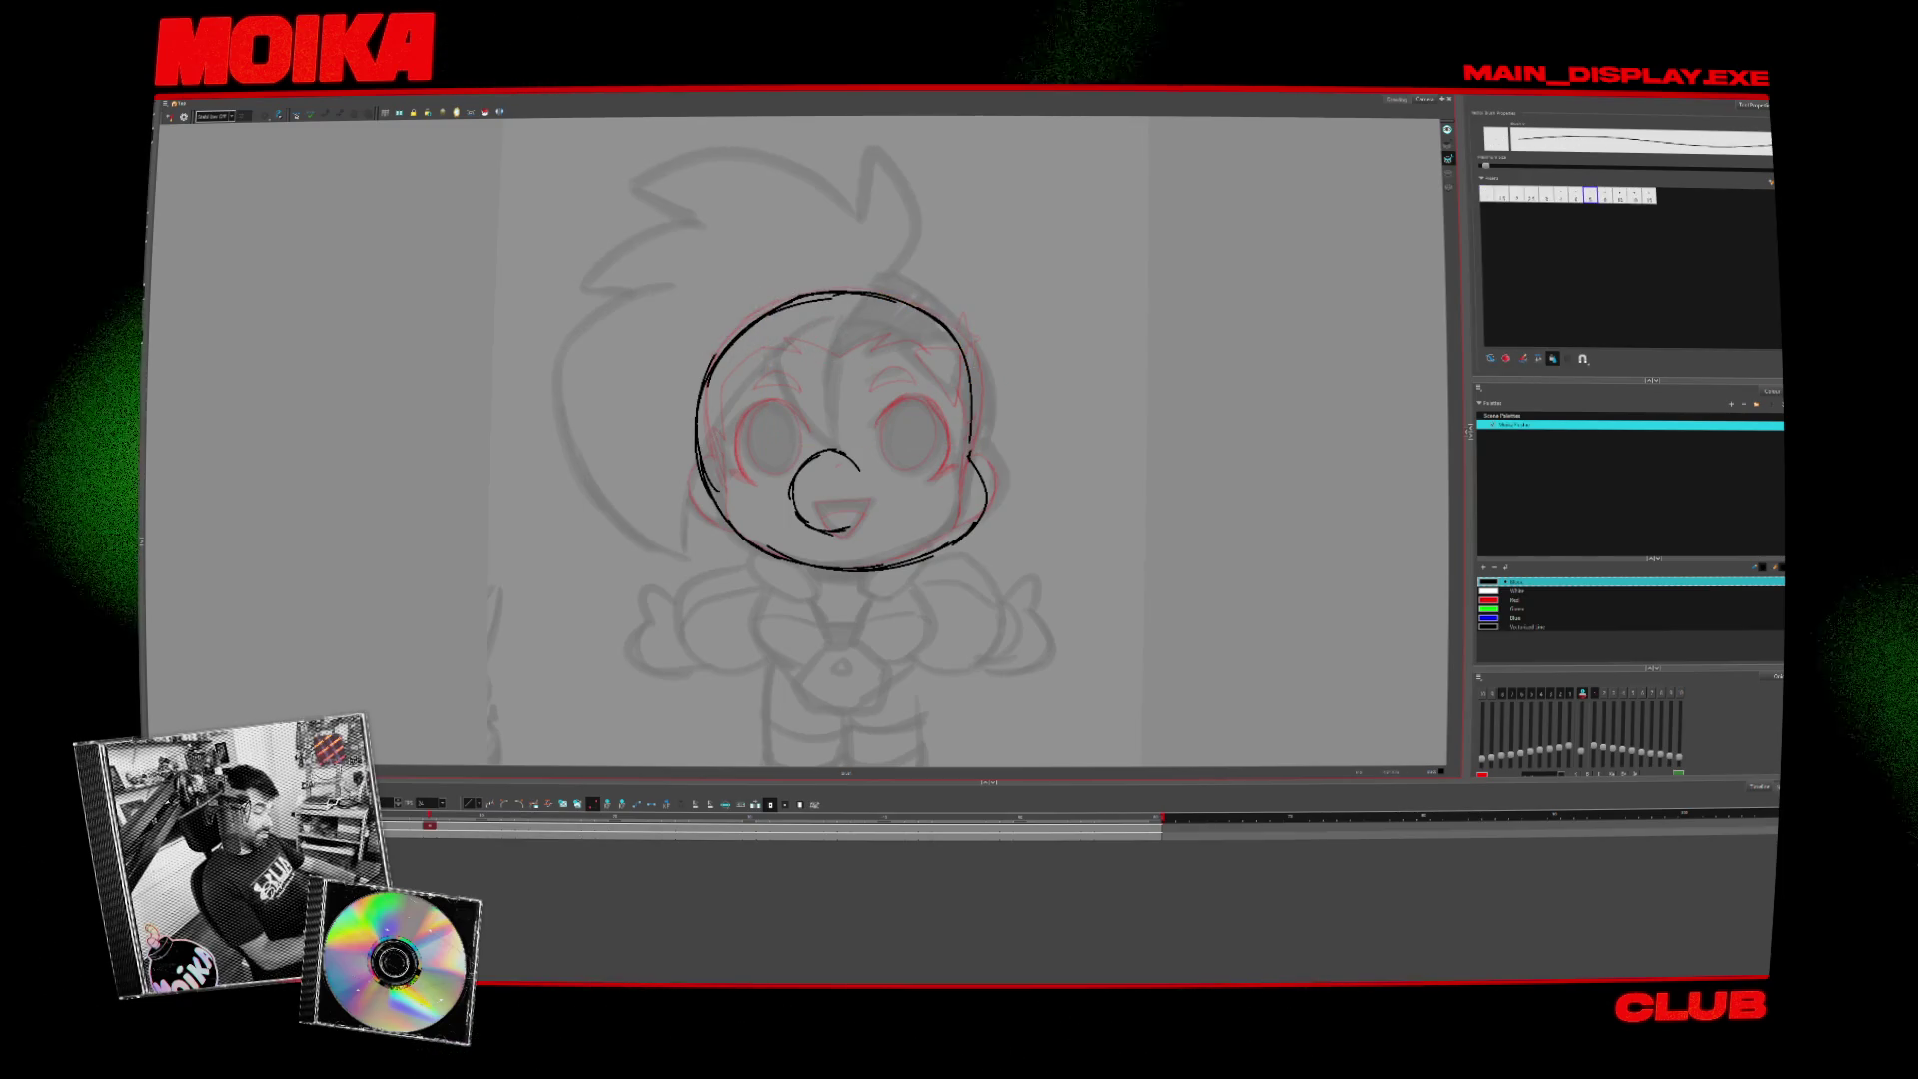
left_click_drag(774, 440, 889, 500)
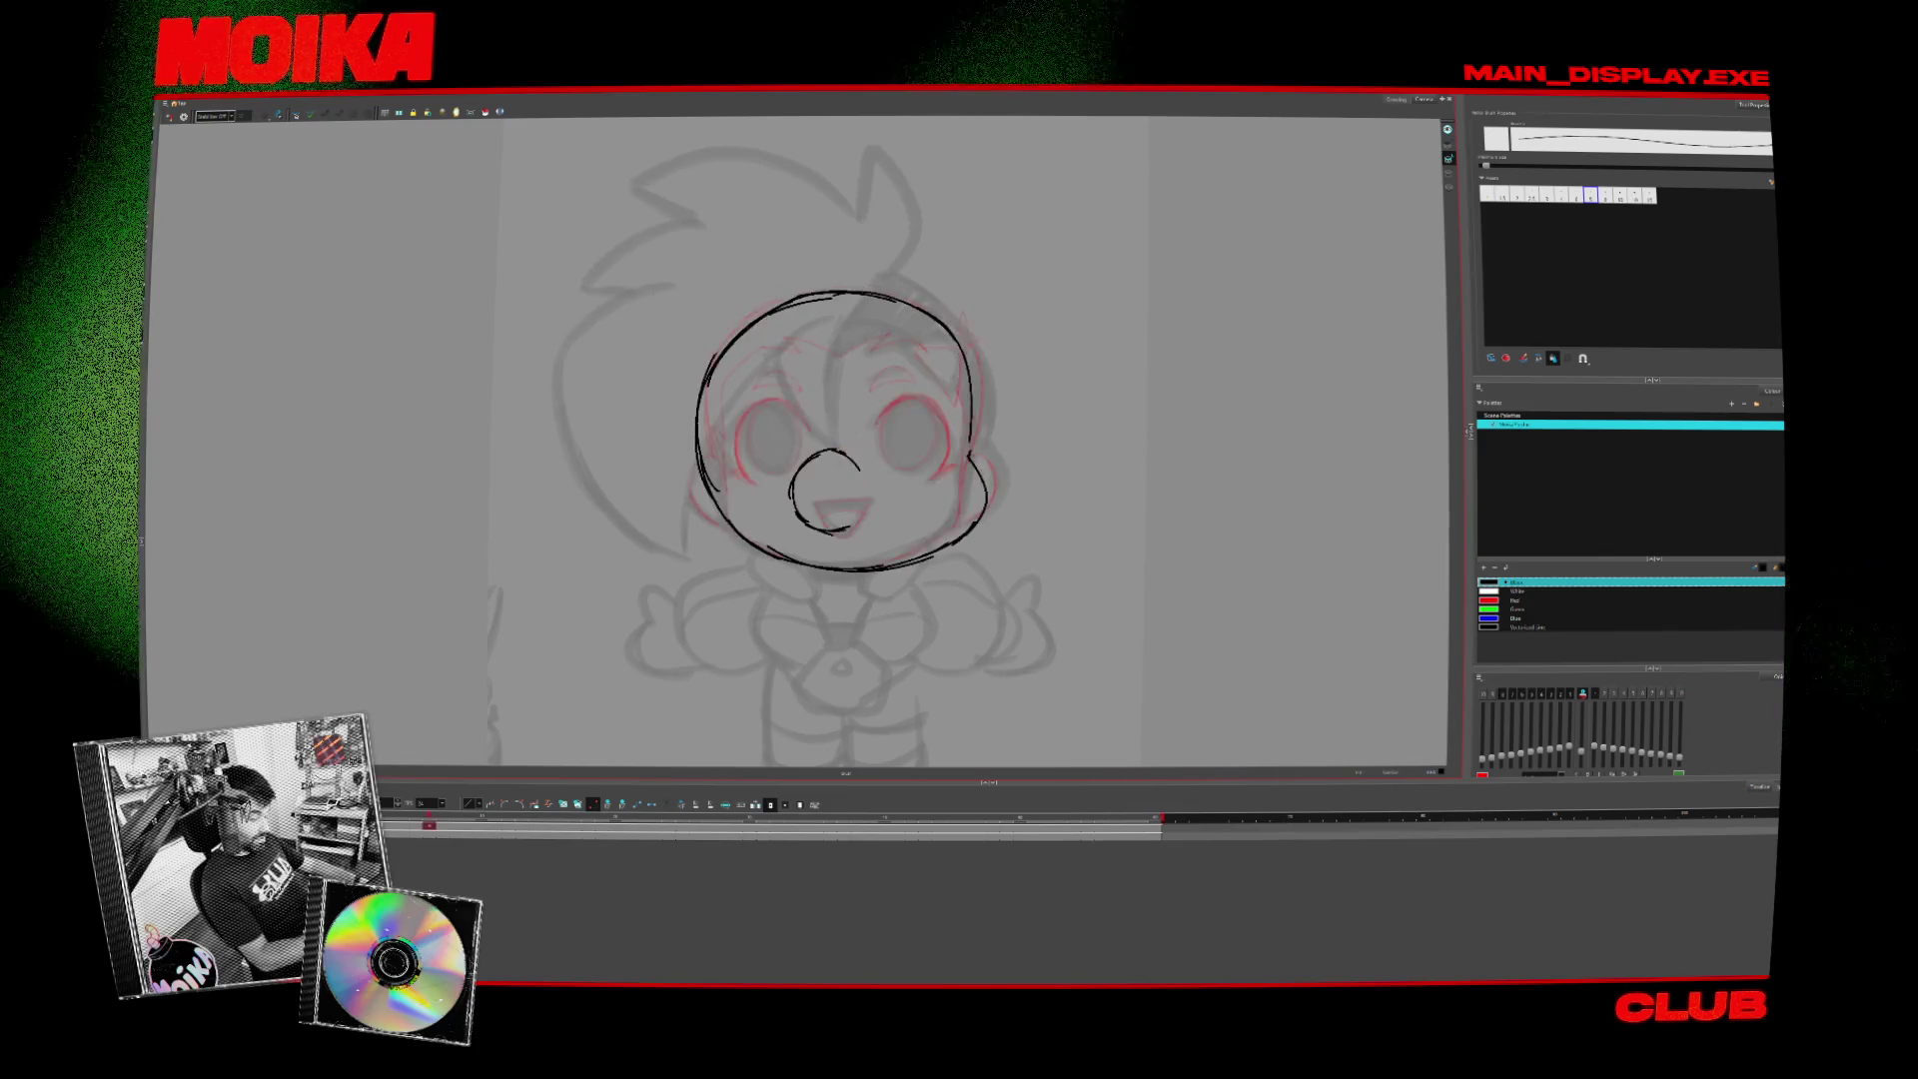
- Shift the nose and mouth down-left, erase the cheek outline, and add a stroke atop the head
left_click_drag(832, 490, 830, 494)
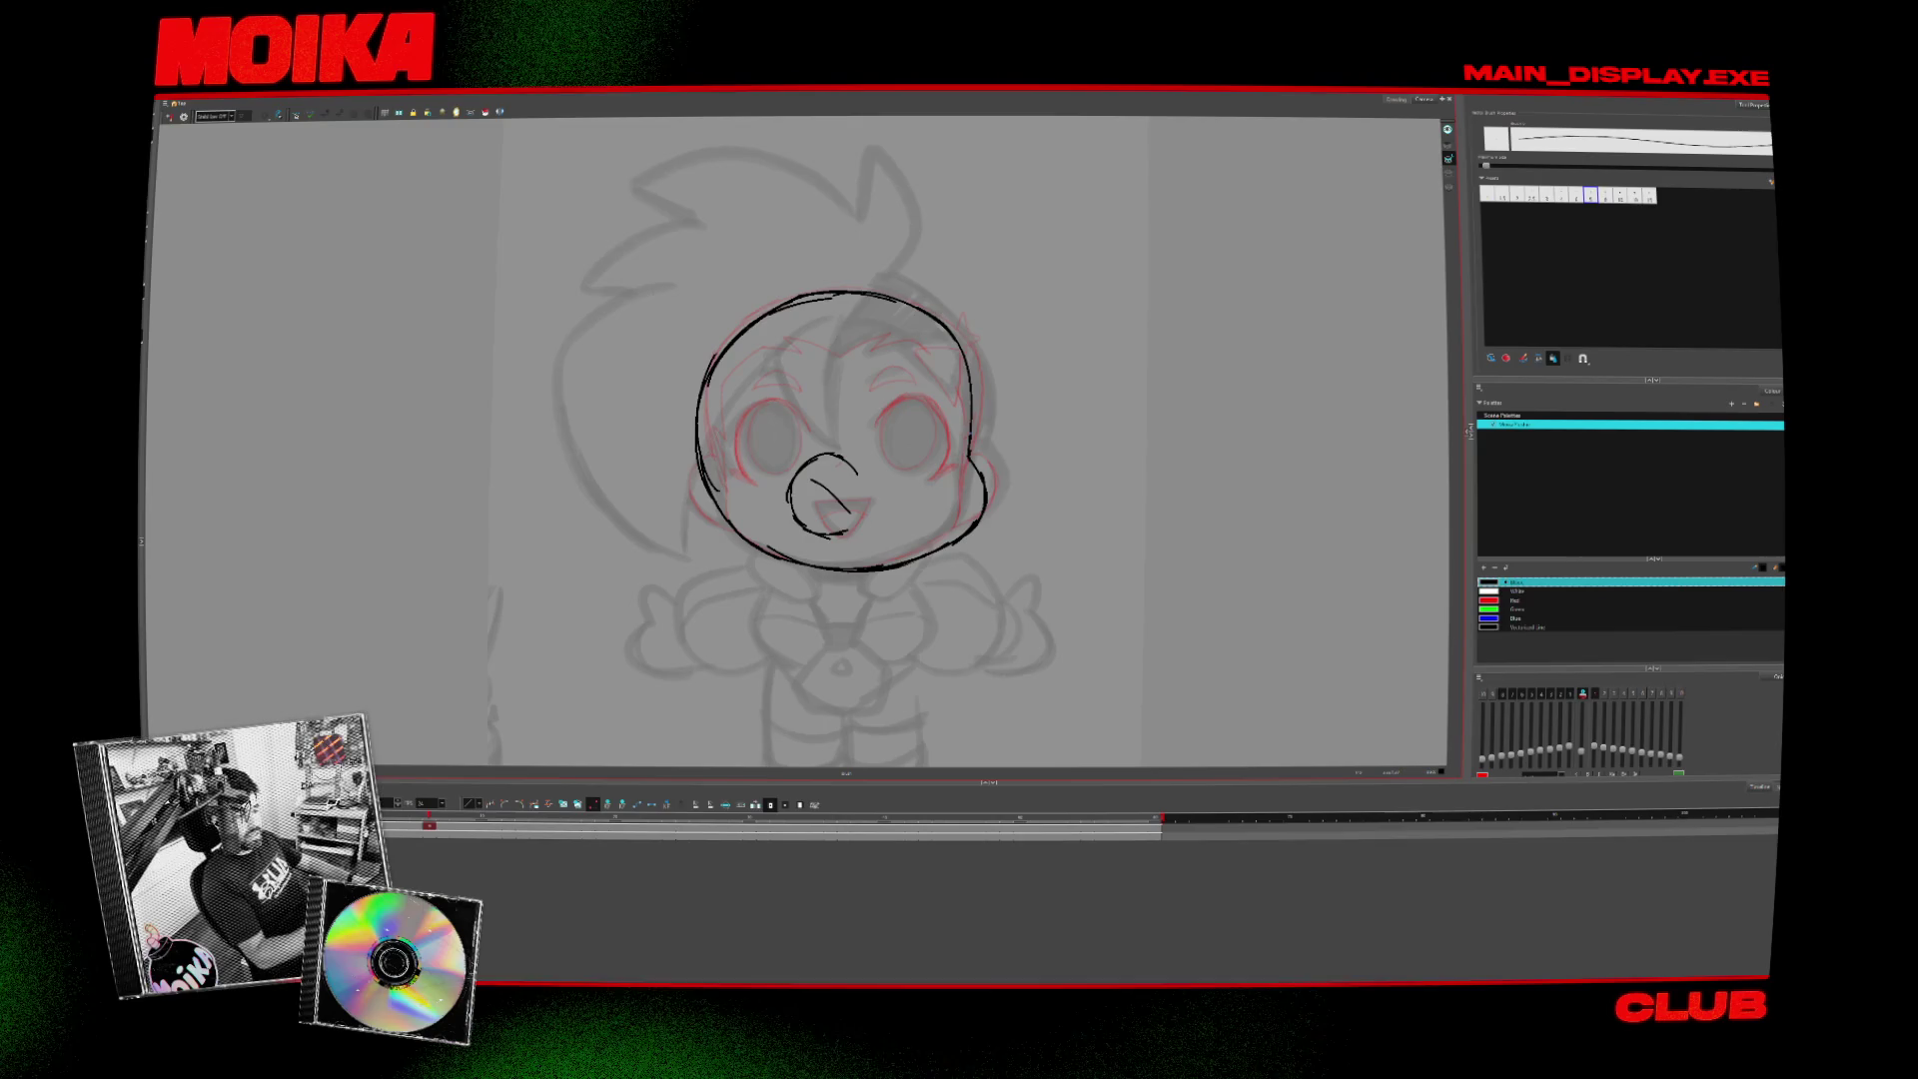
key("alt+e")
left_click_drag(982, 512, 965, 511)
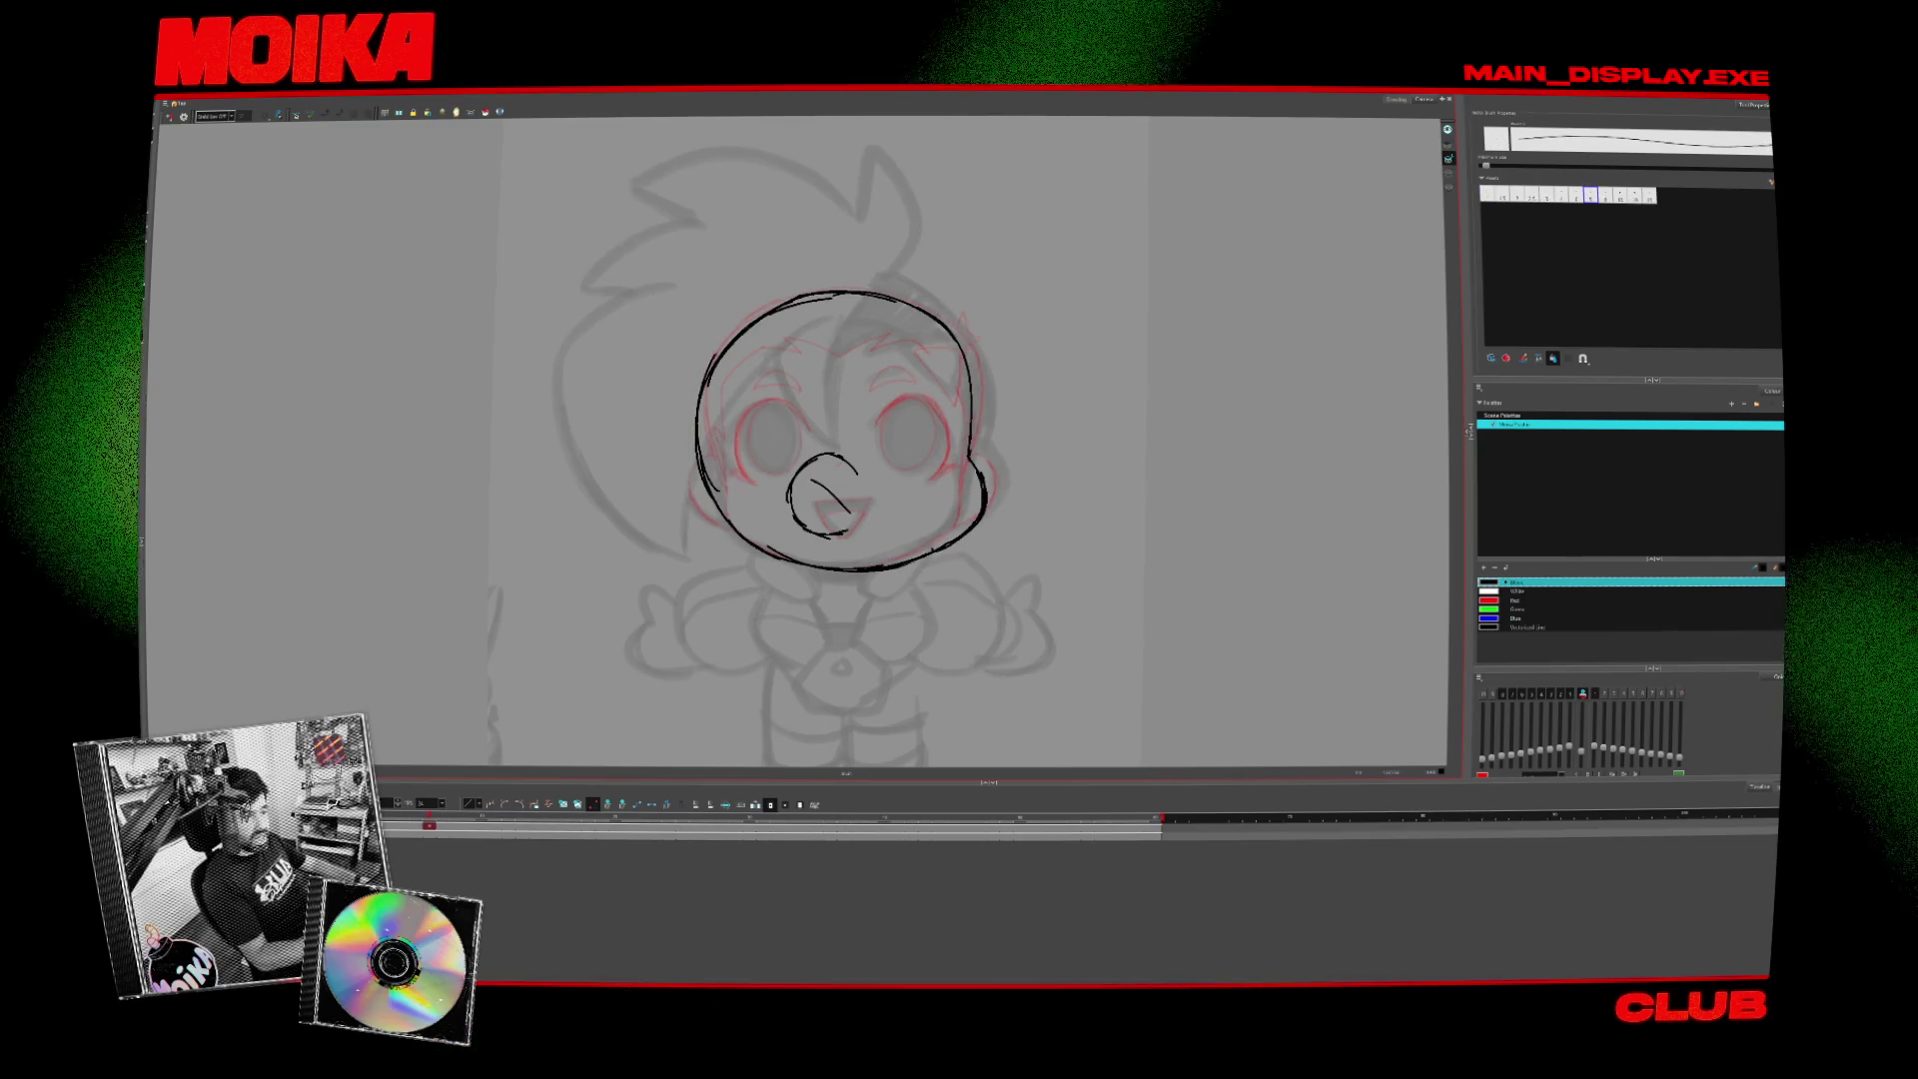
left_click_drag(911, 421, 915, 433)
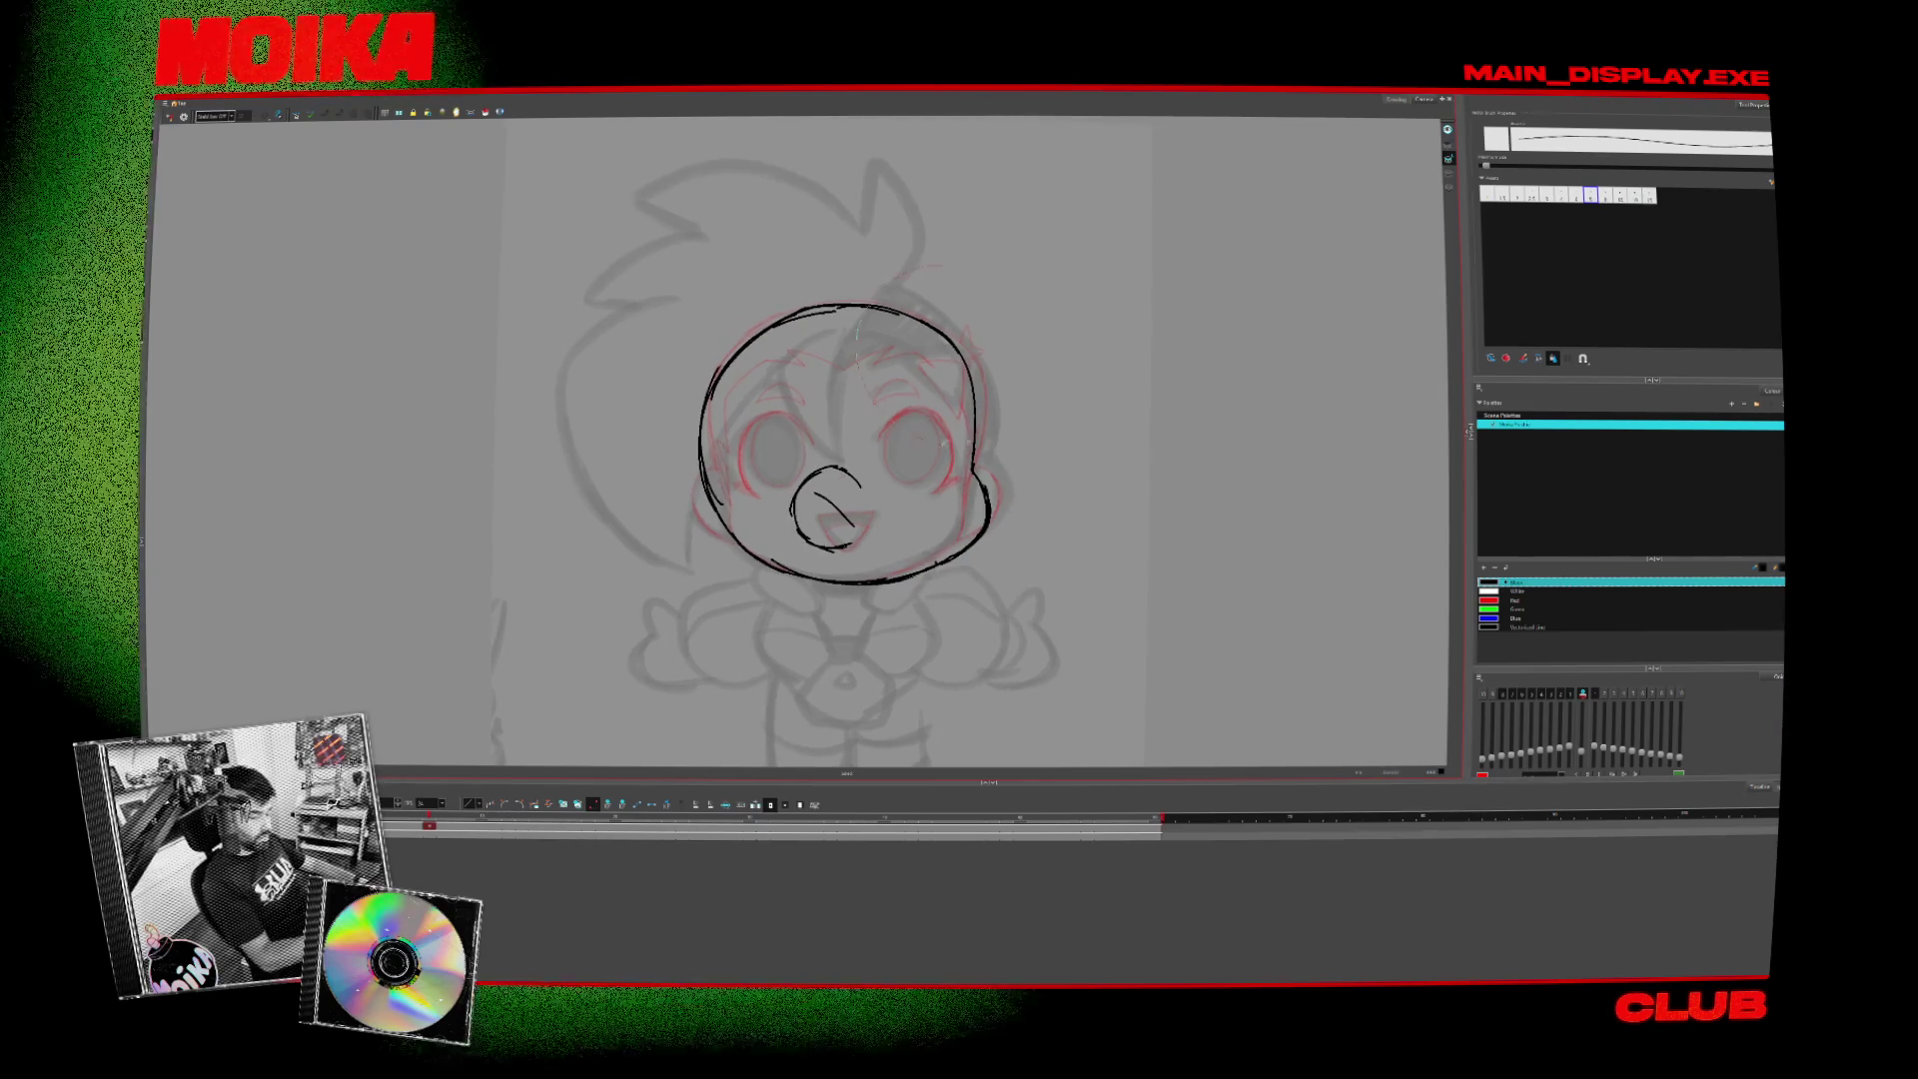
left_click_drag(959, 362, 821, 304)
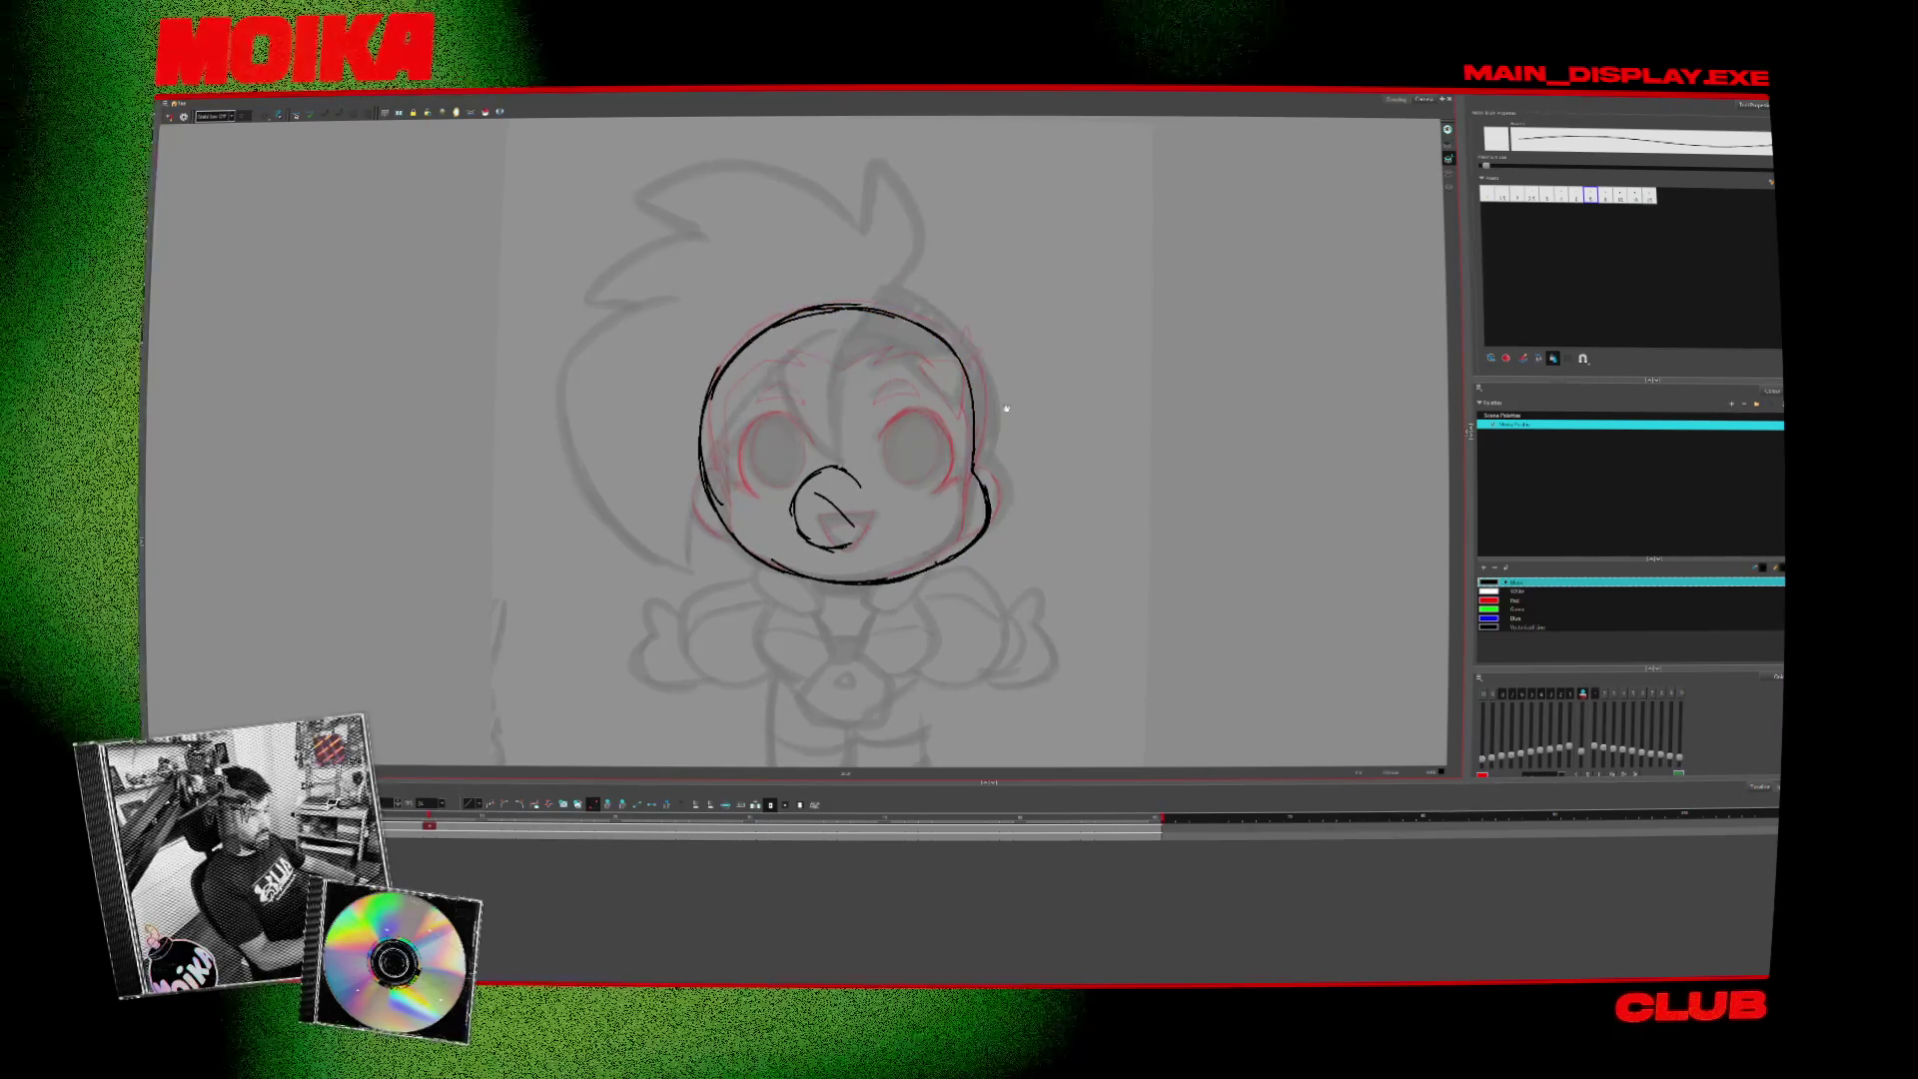
left_click_drag(849, 439, 837, 427)
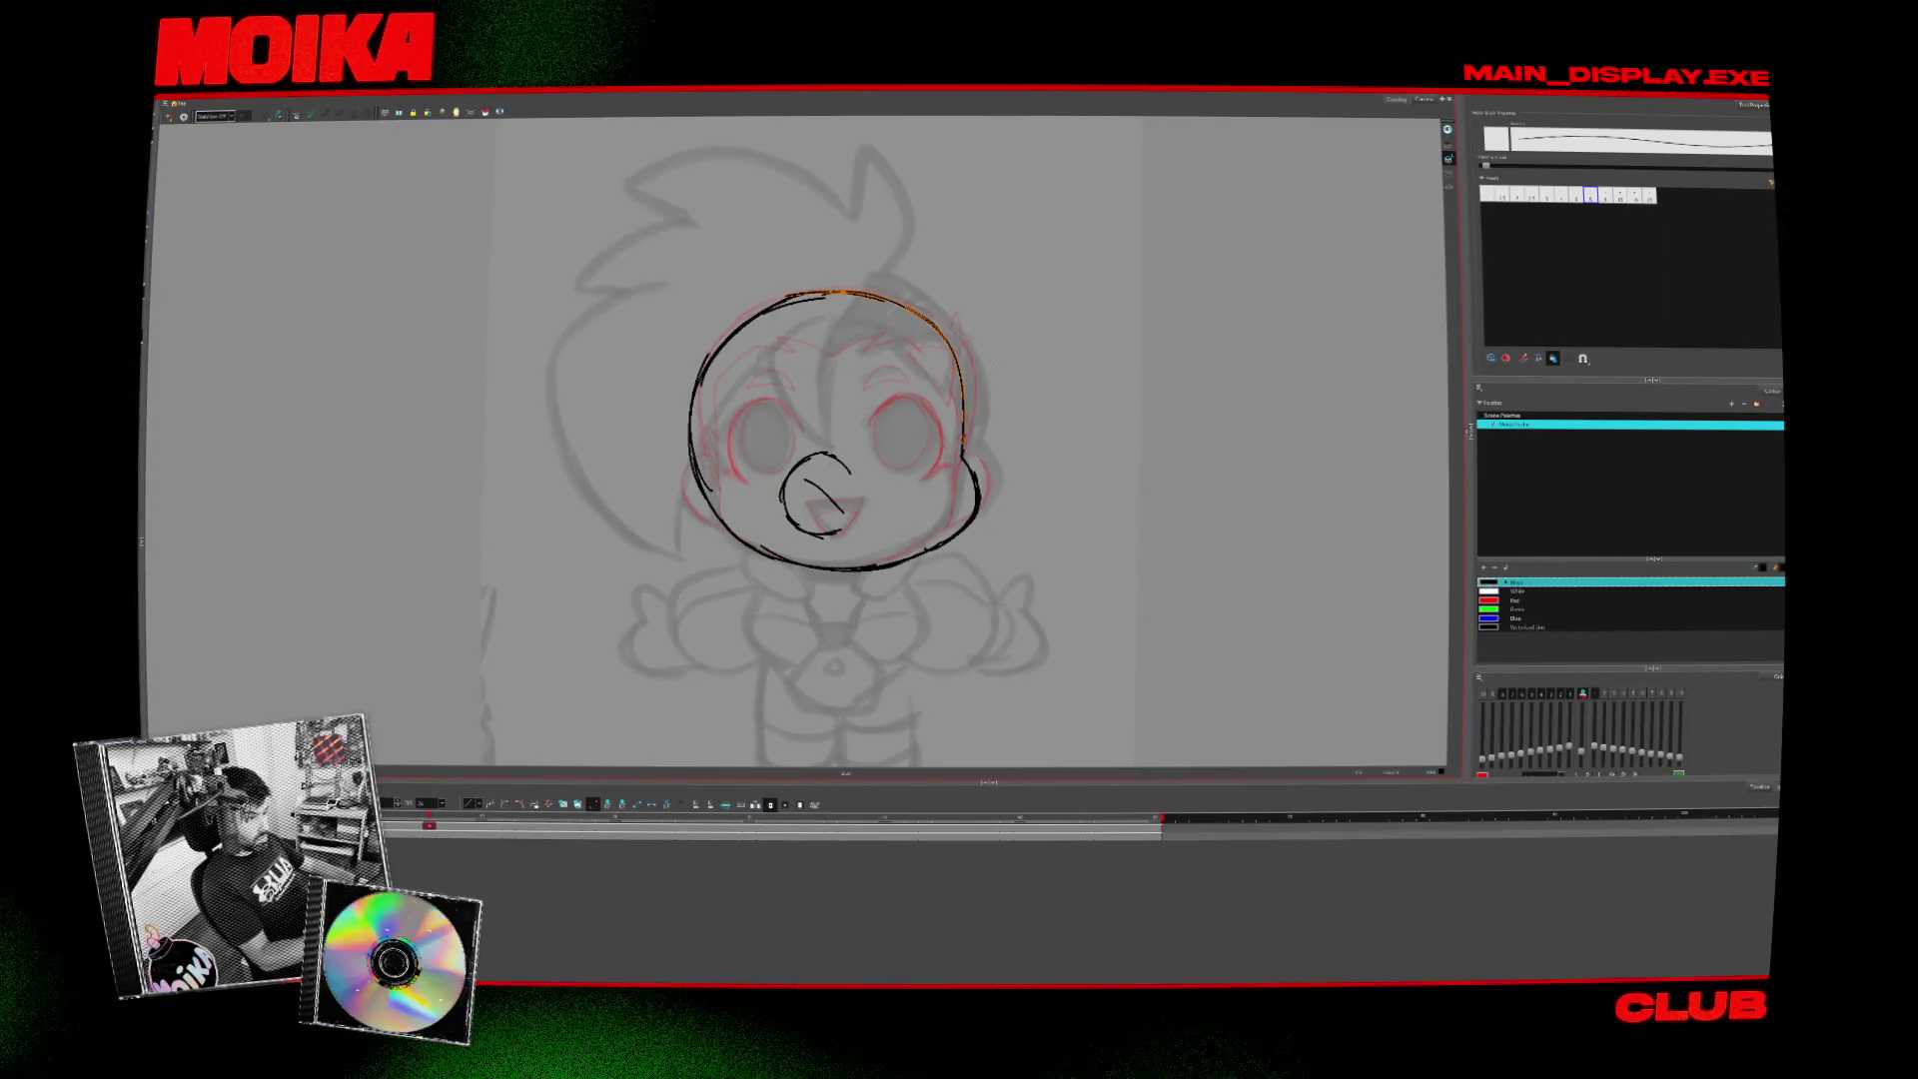
- Draw the oval side eye, comparing it against the clean front face drawing
key("comma")
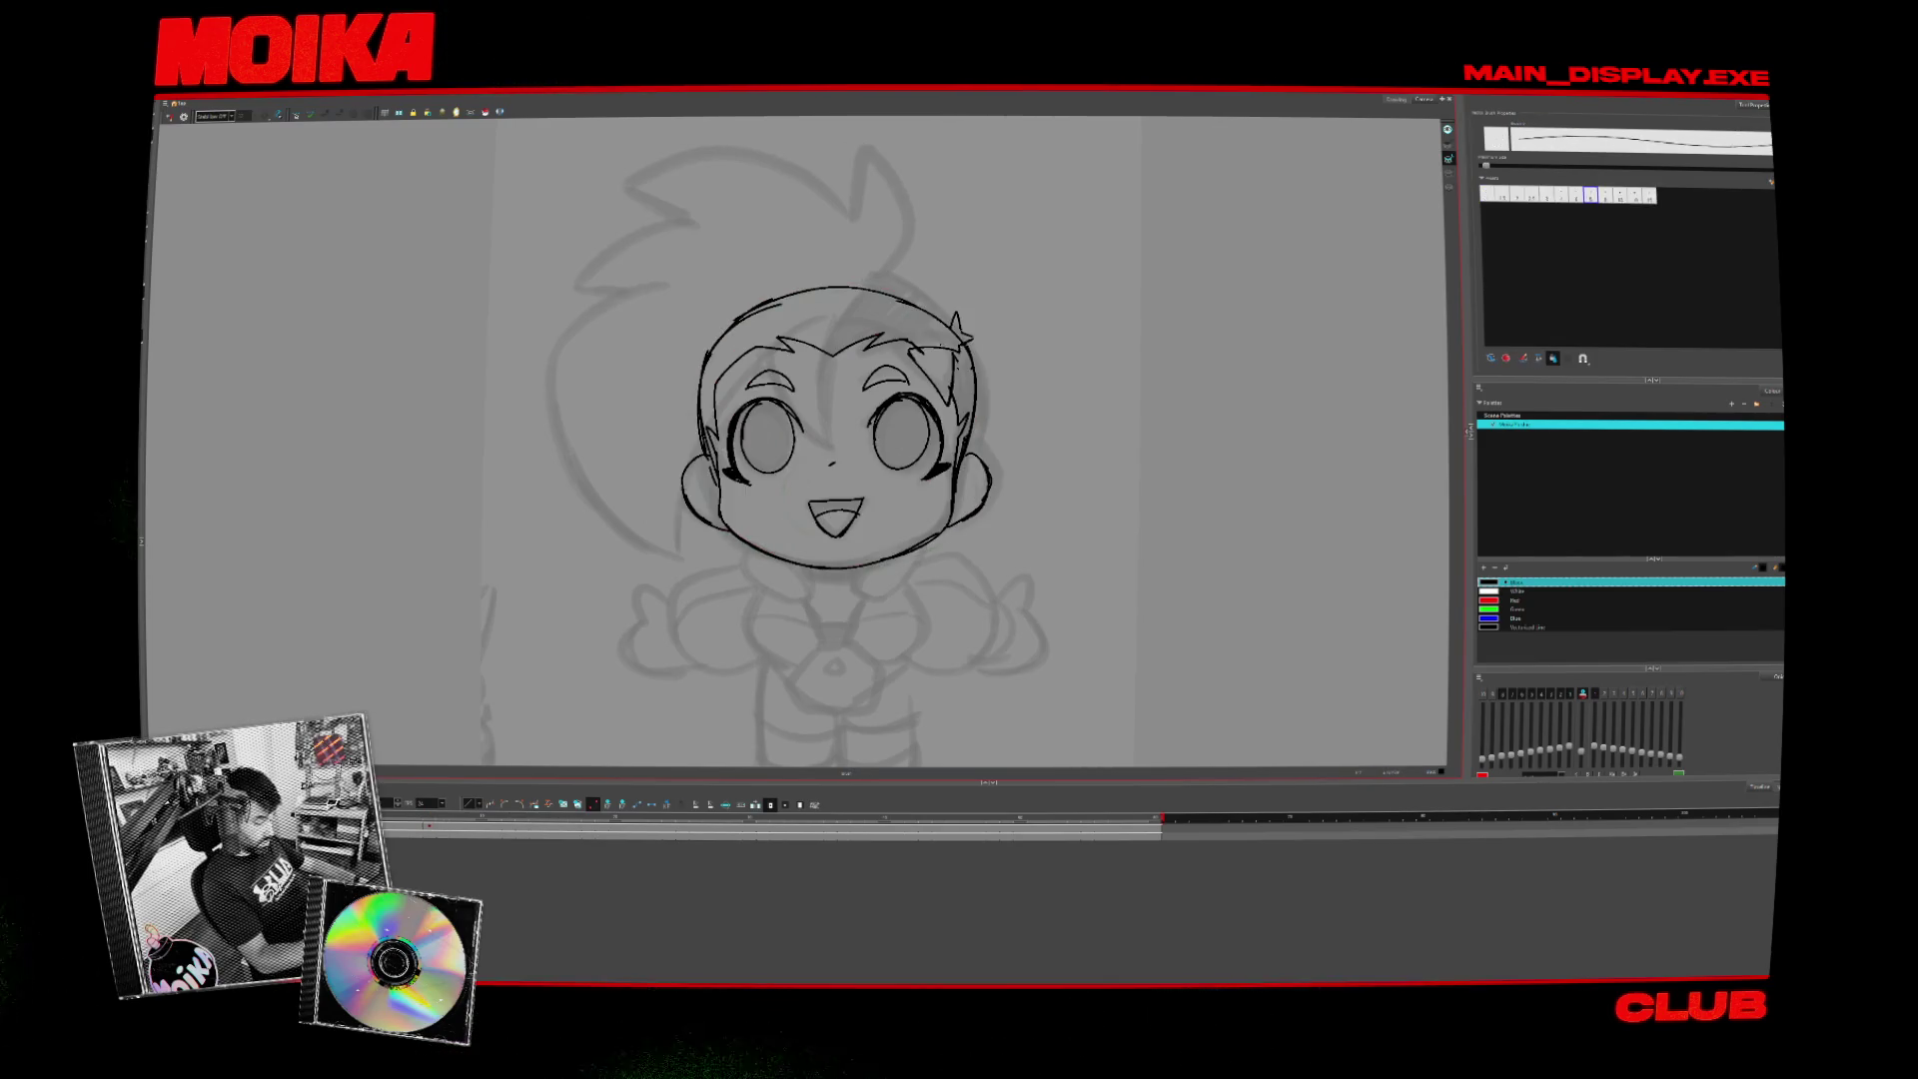
key("period")
left_click_drag(929, 396, 913, 467)
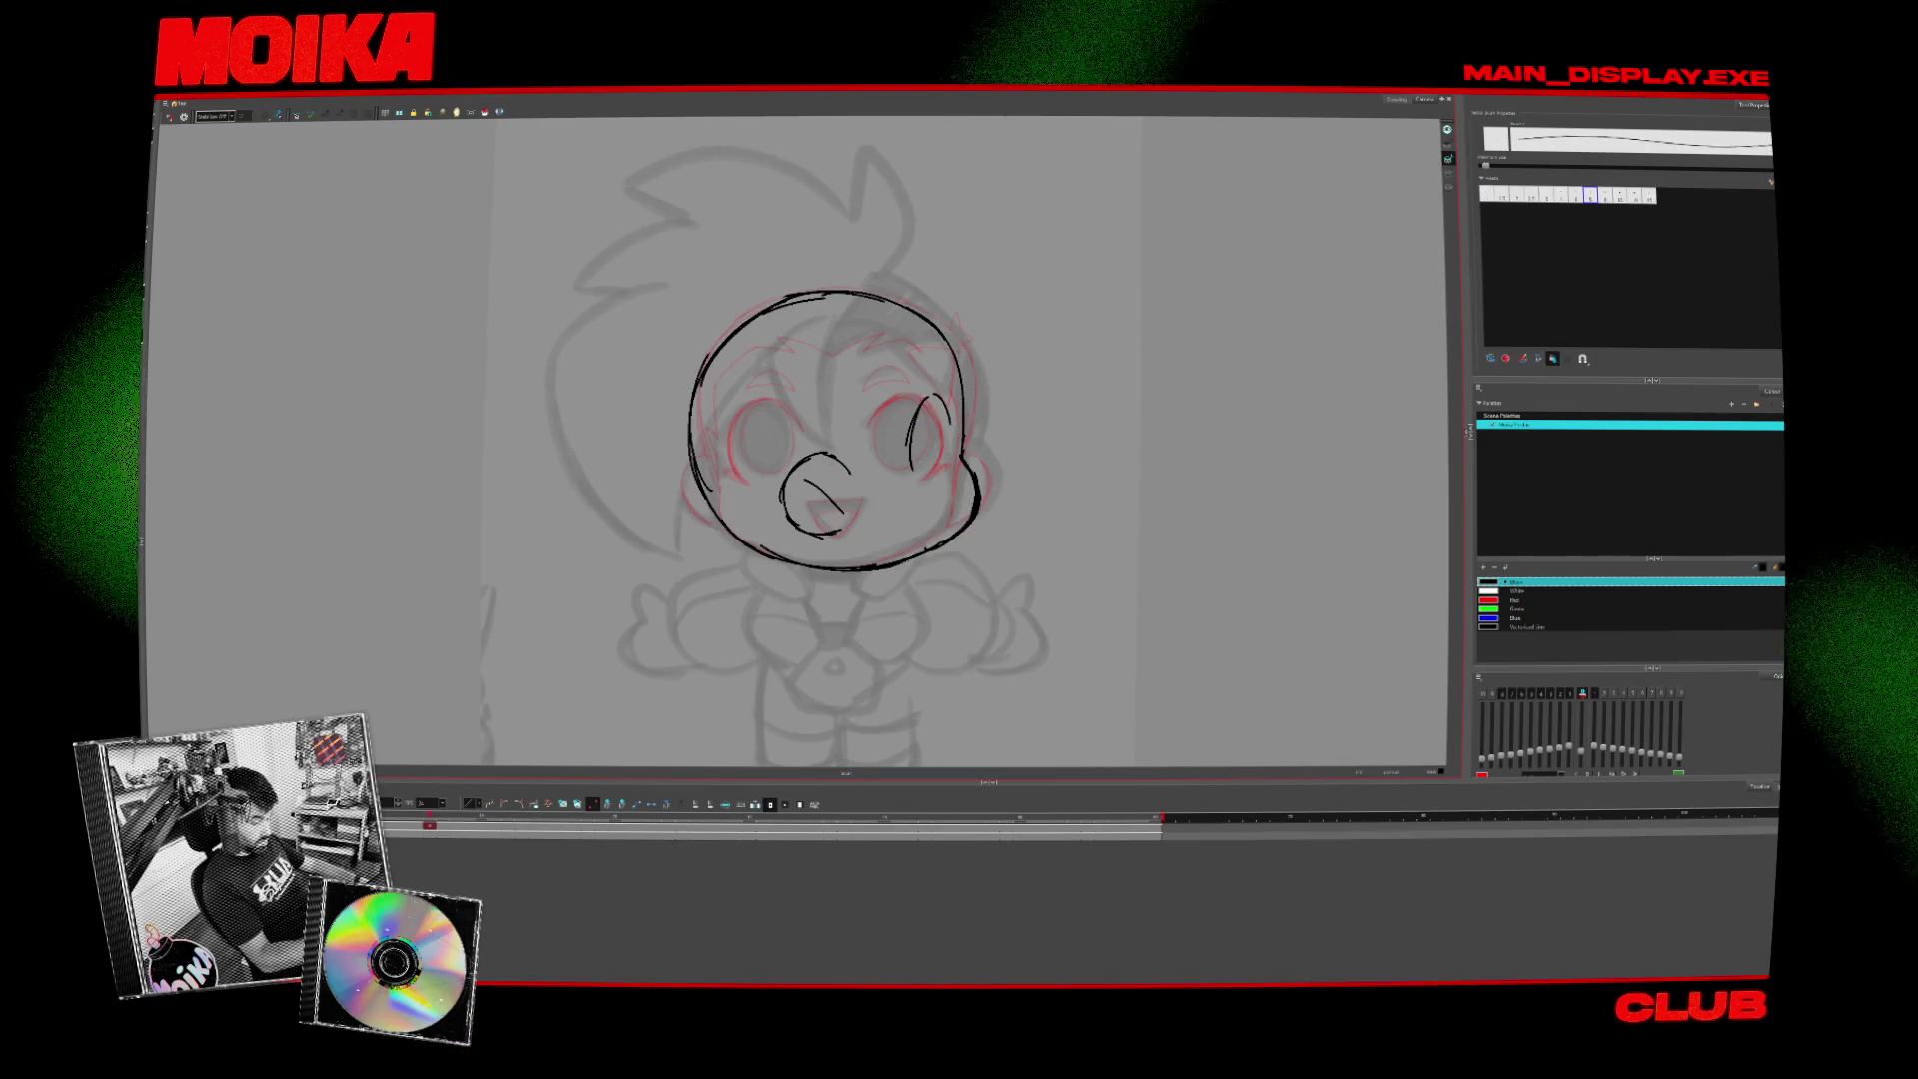
left_click_drag(936, 397, 943, 462)
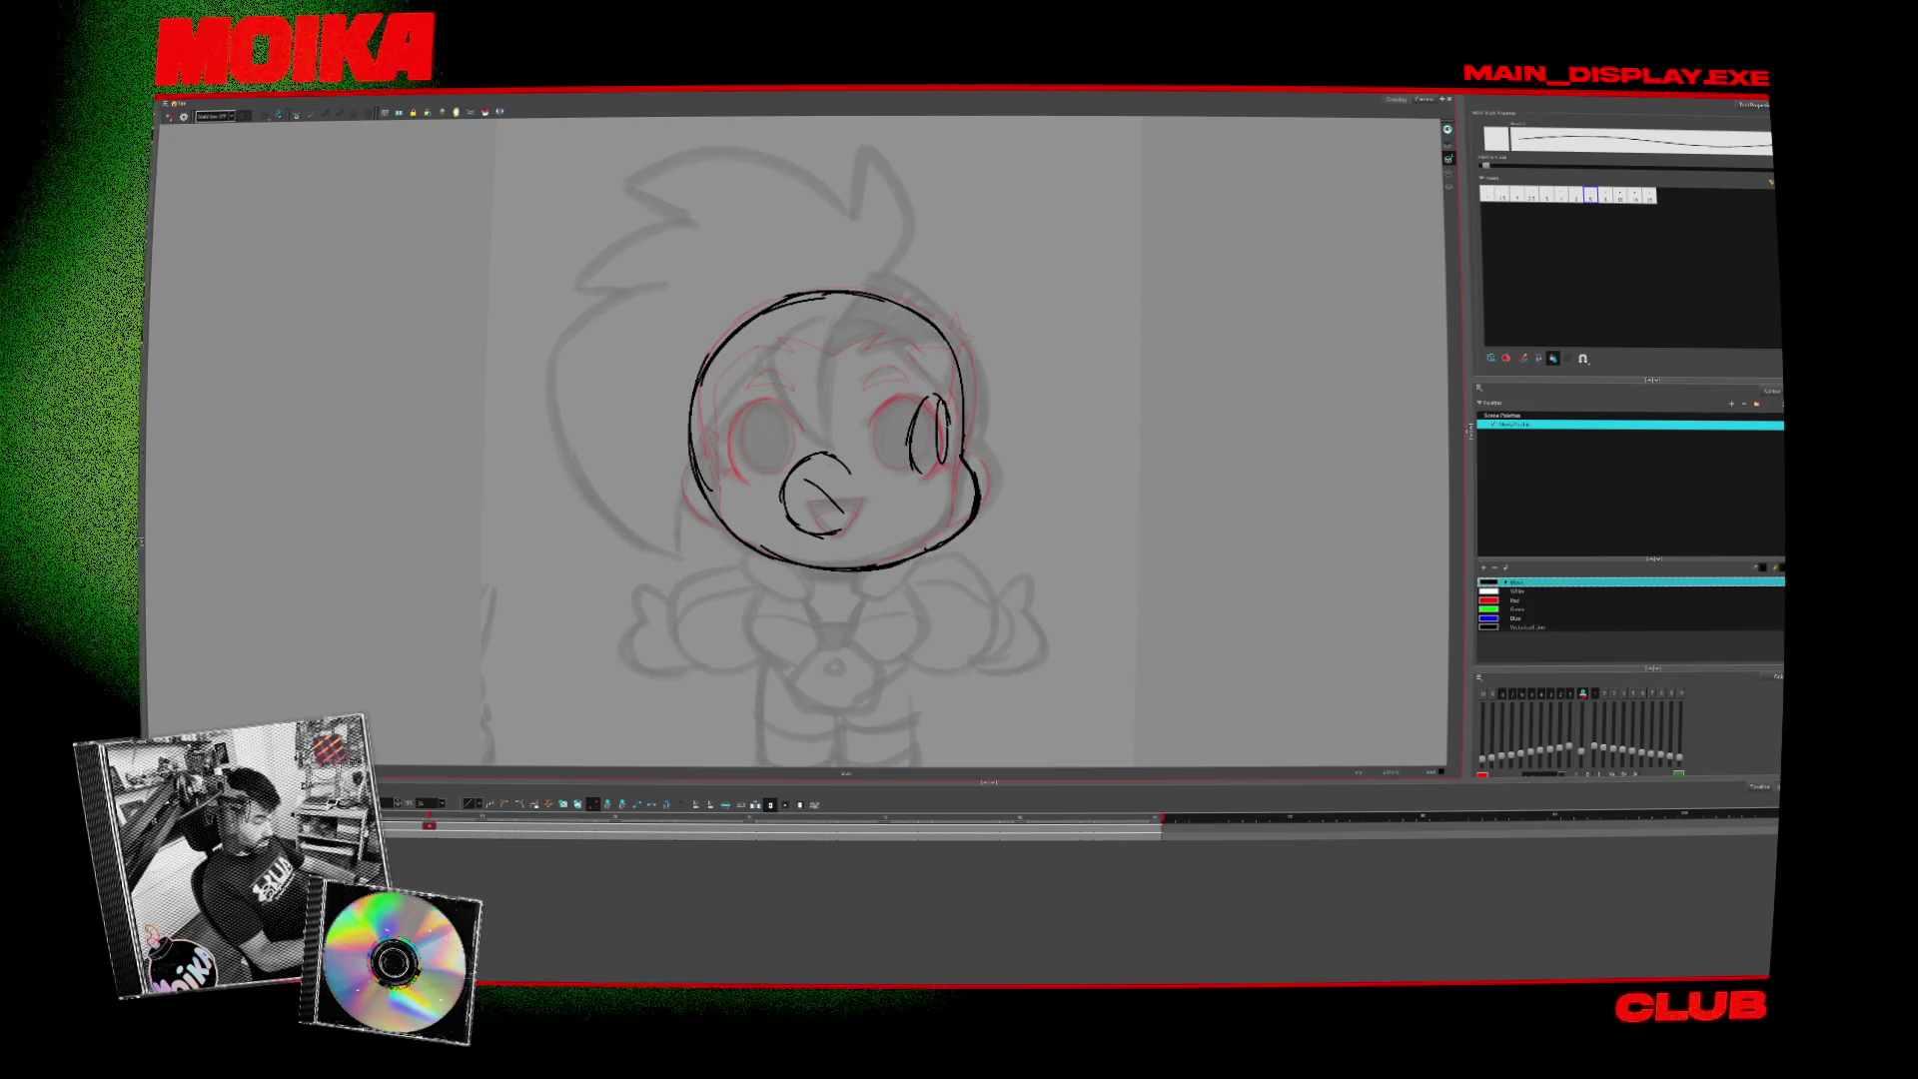
key("comma")
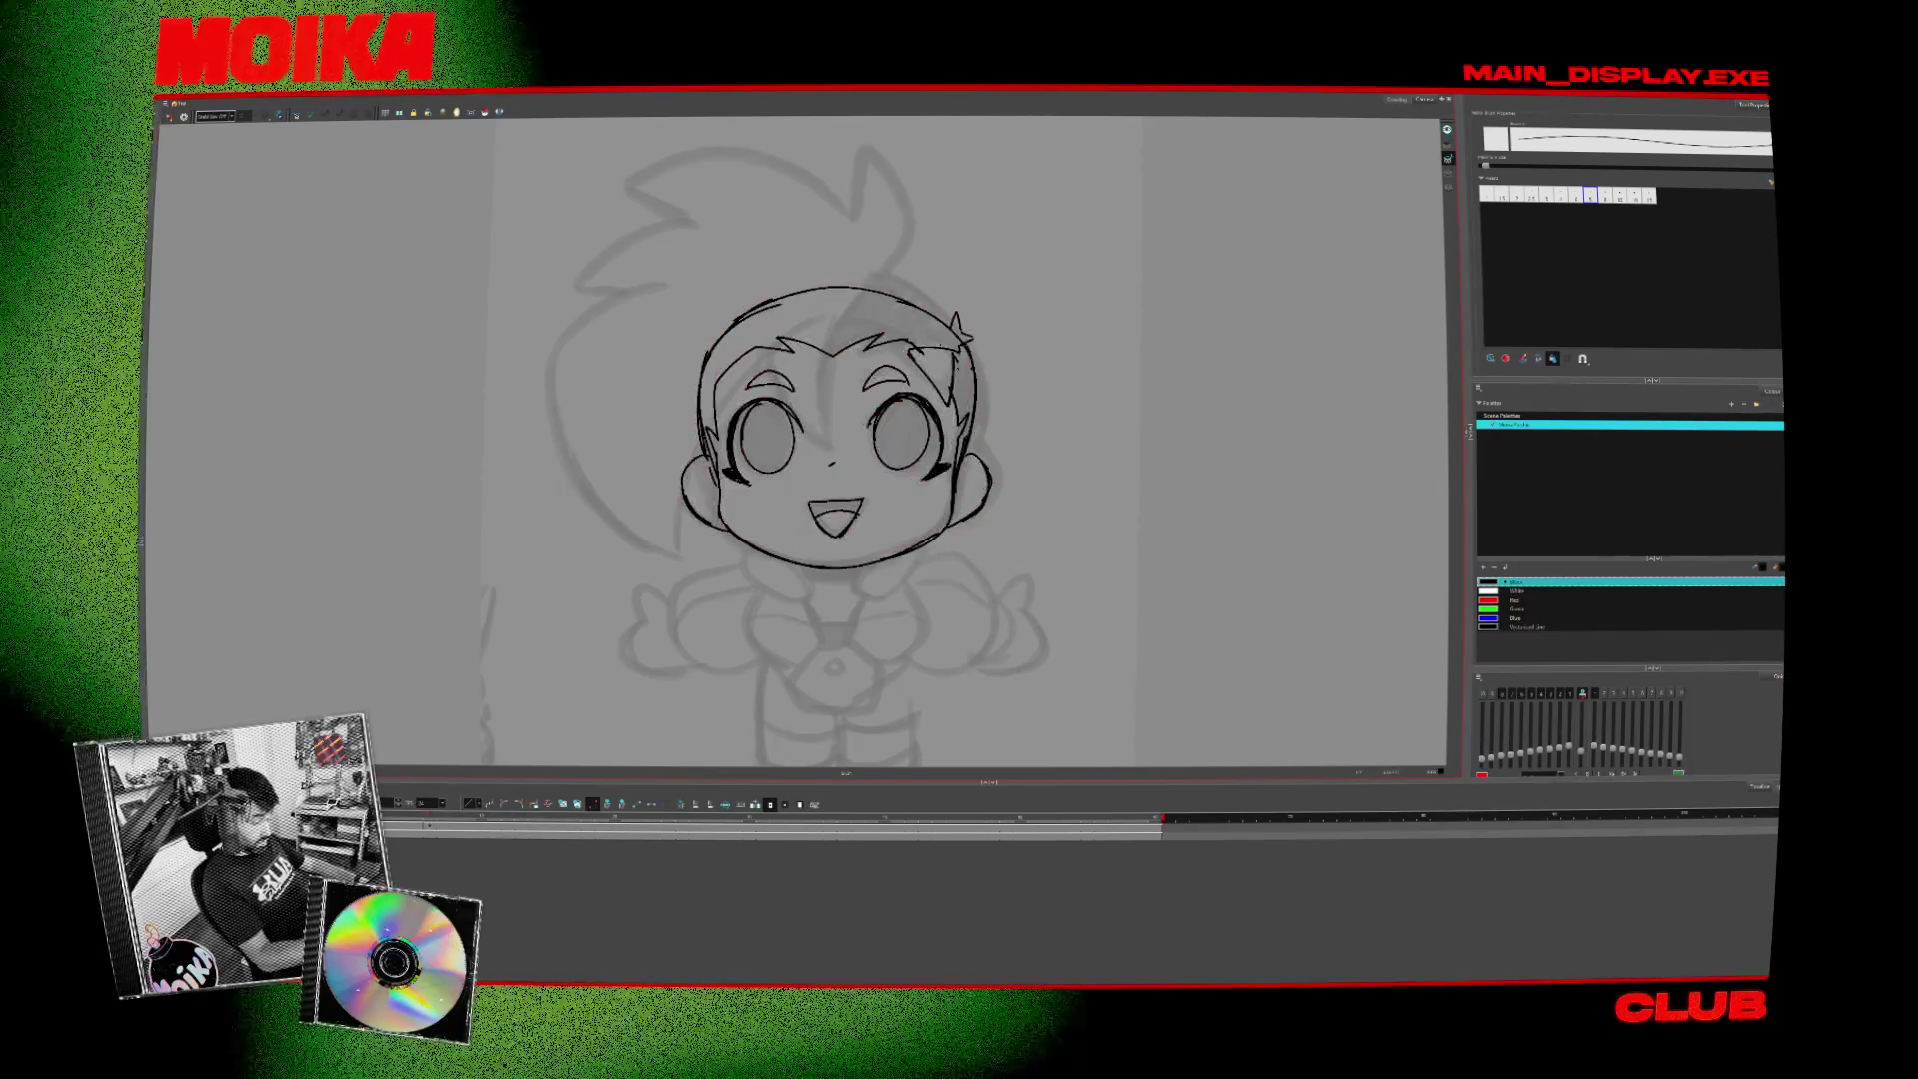
key("period")
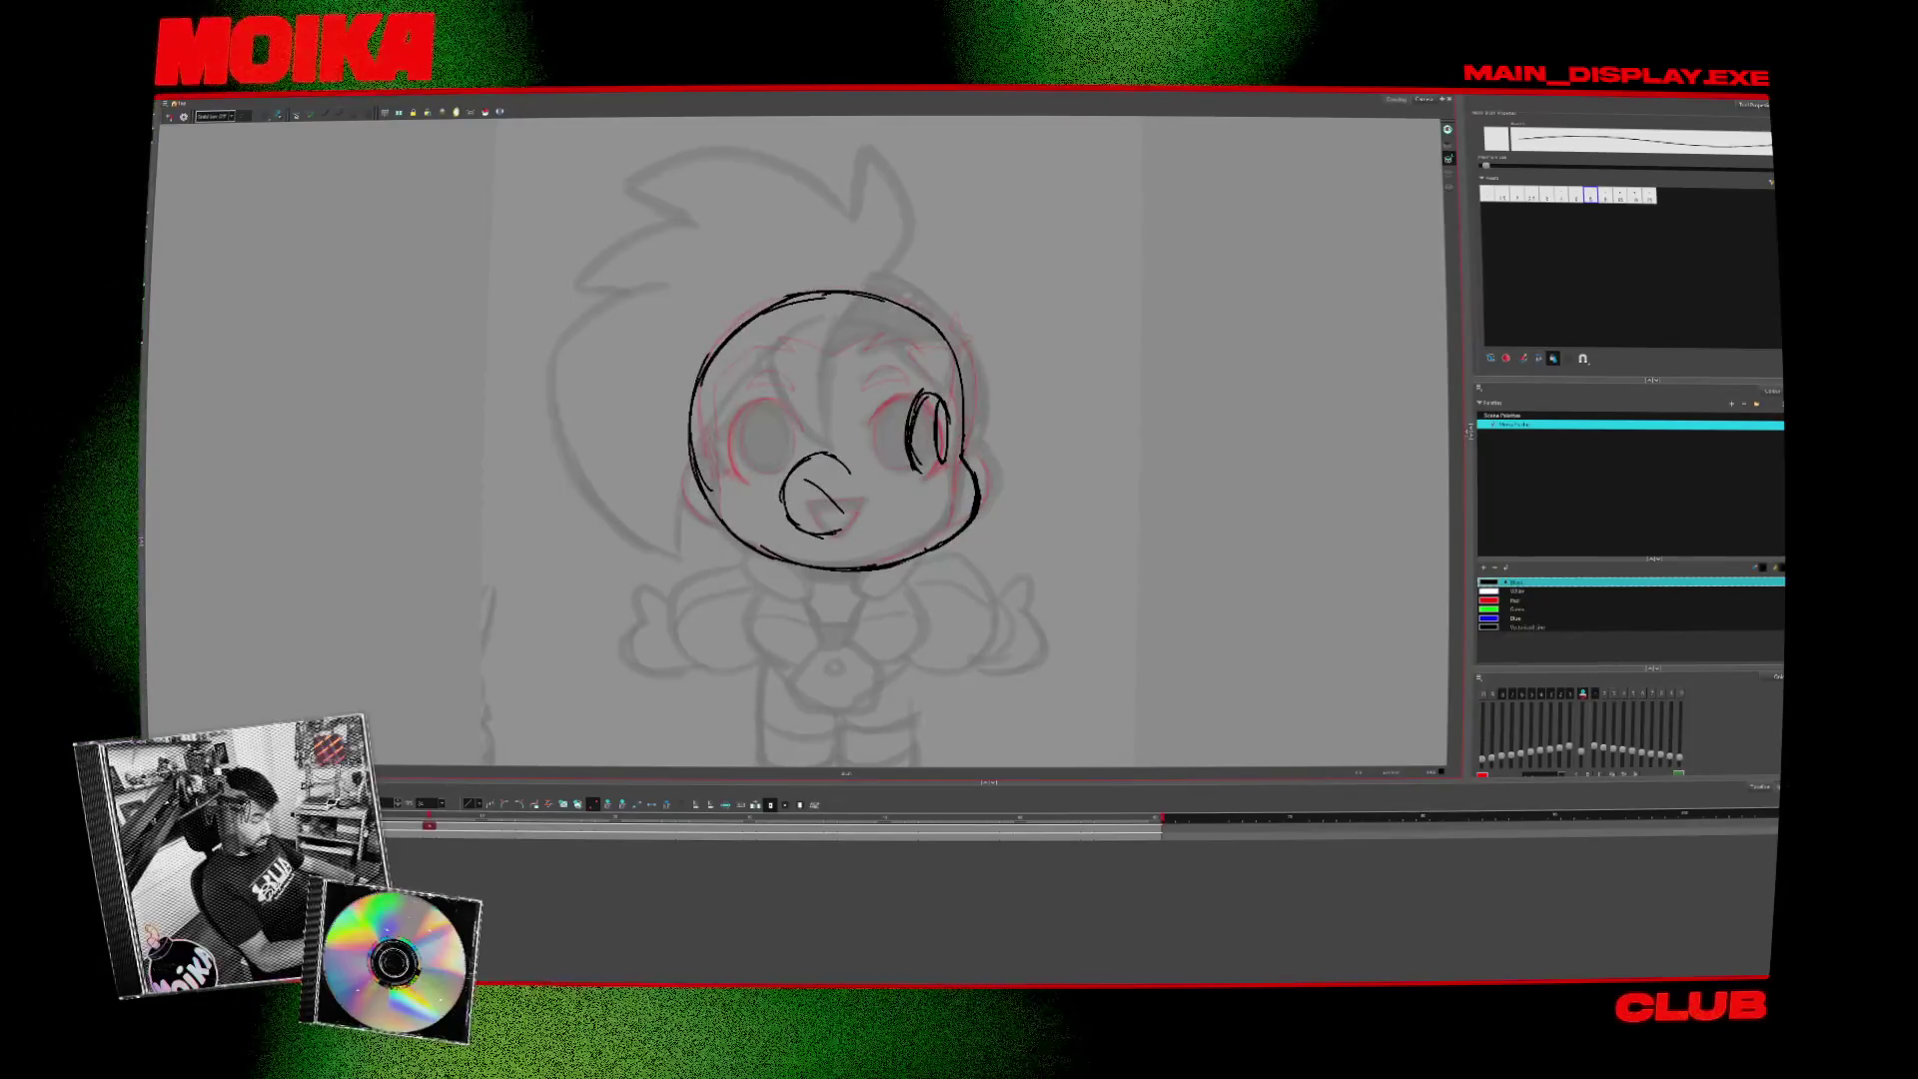
key("comma")
key("period")
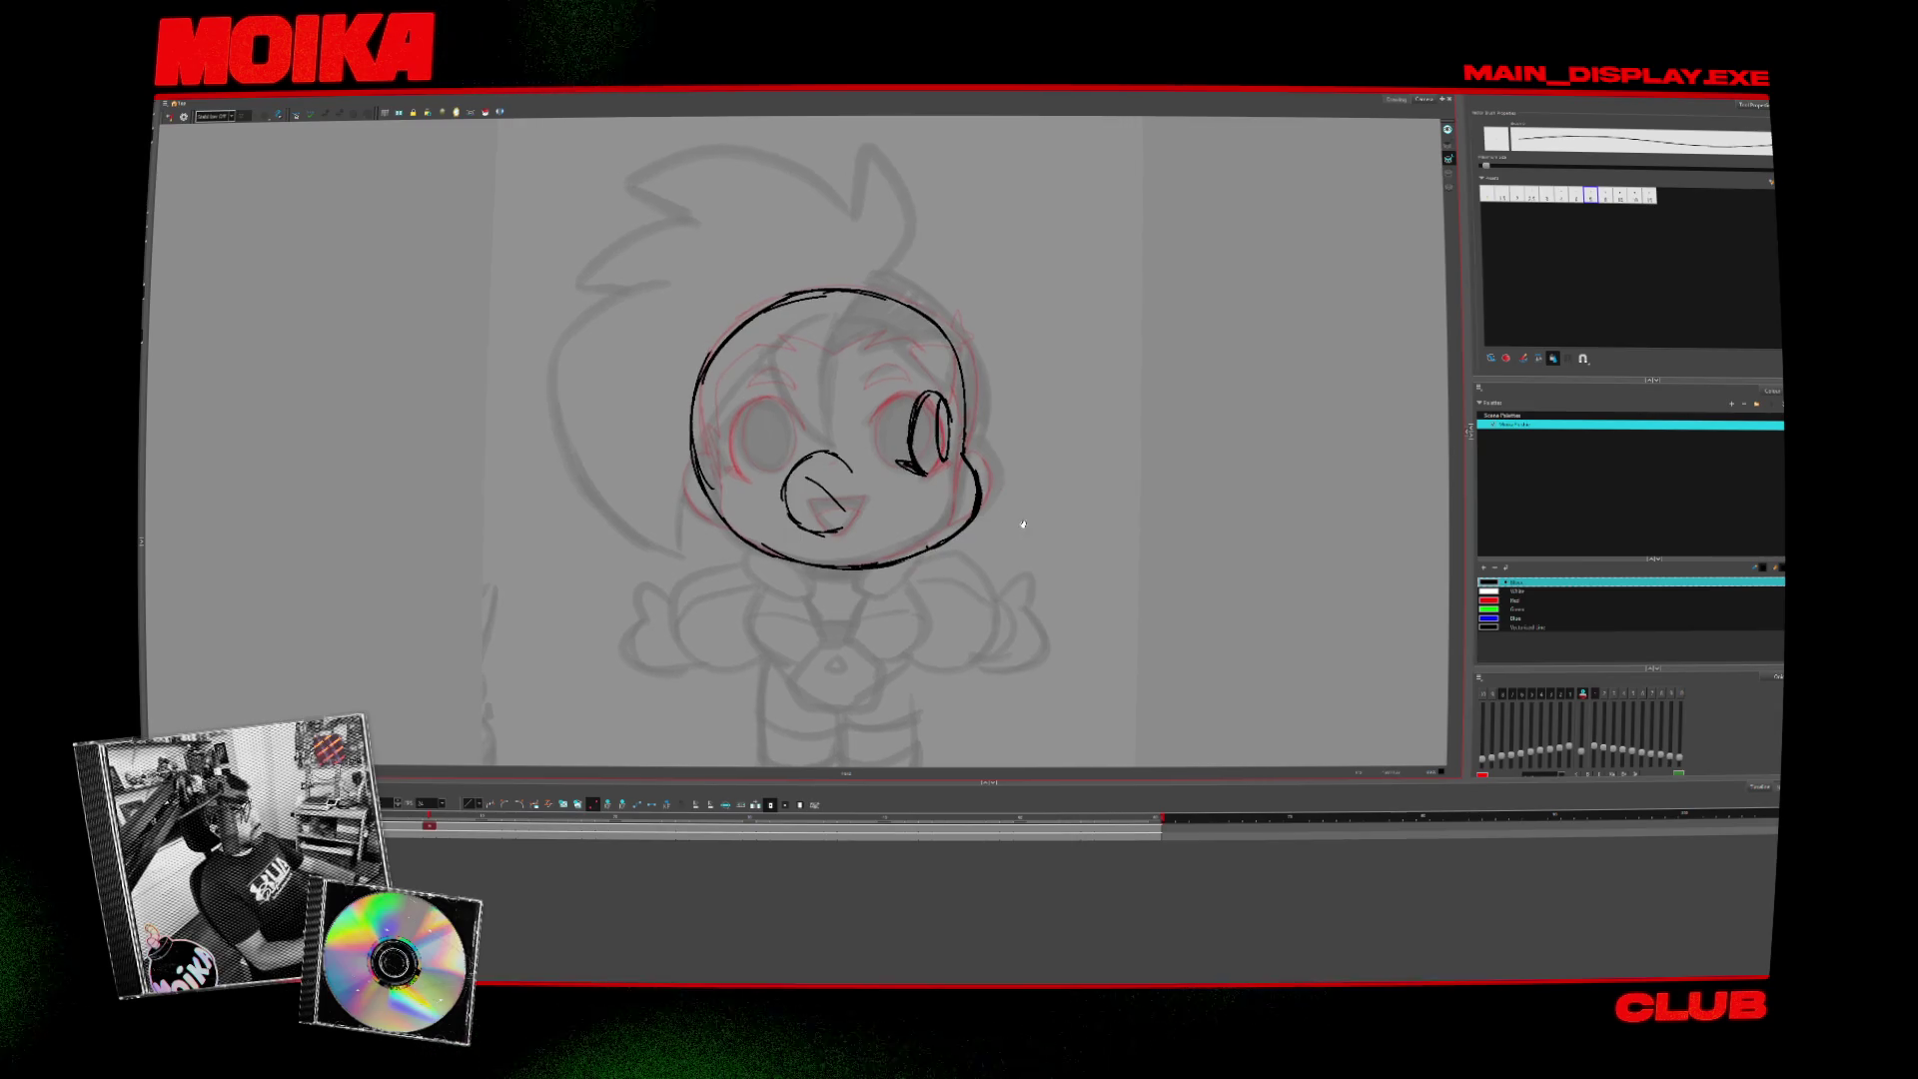
key("comma")
key("period")
- Remove the small cheek stroke and draw a short stroke between the eyes, checking the front face
key("ctrl+z")
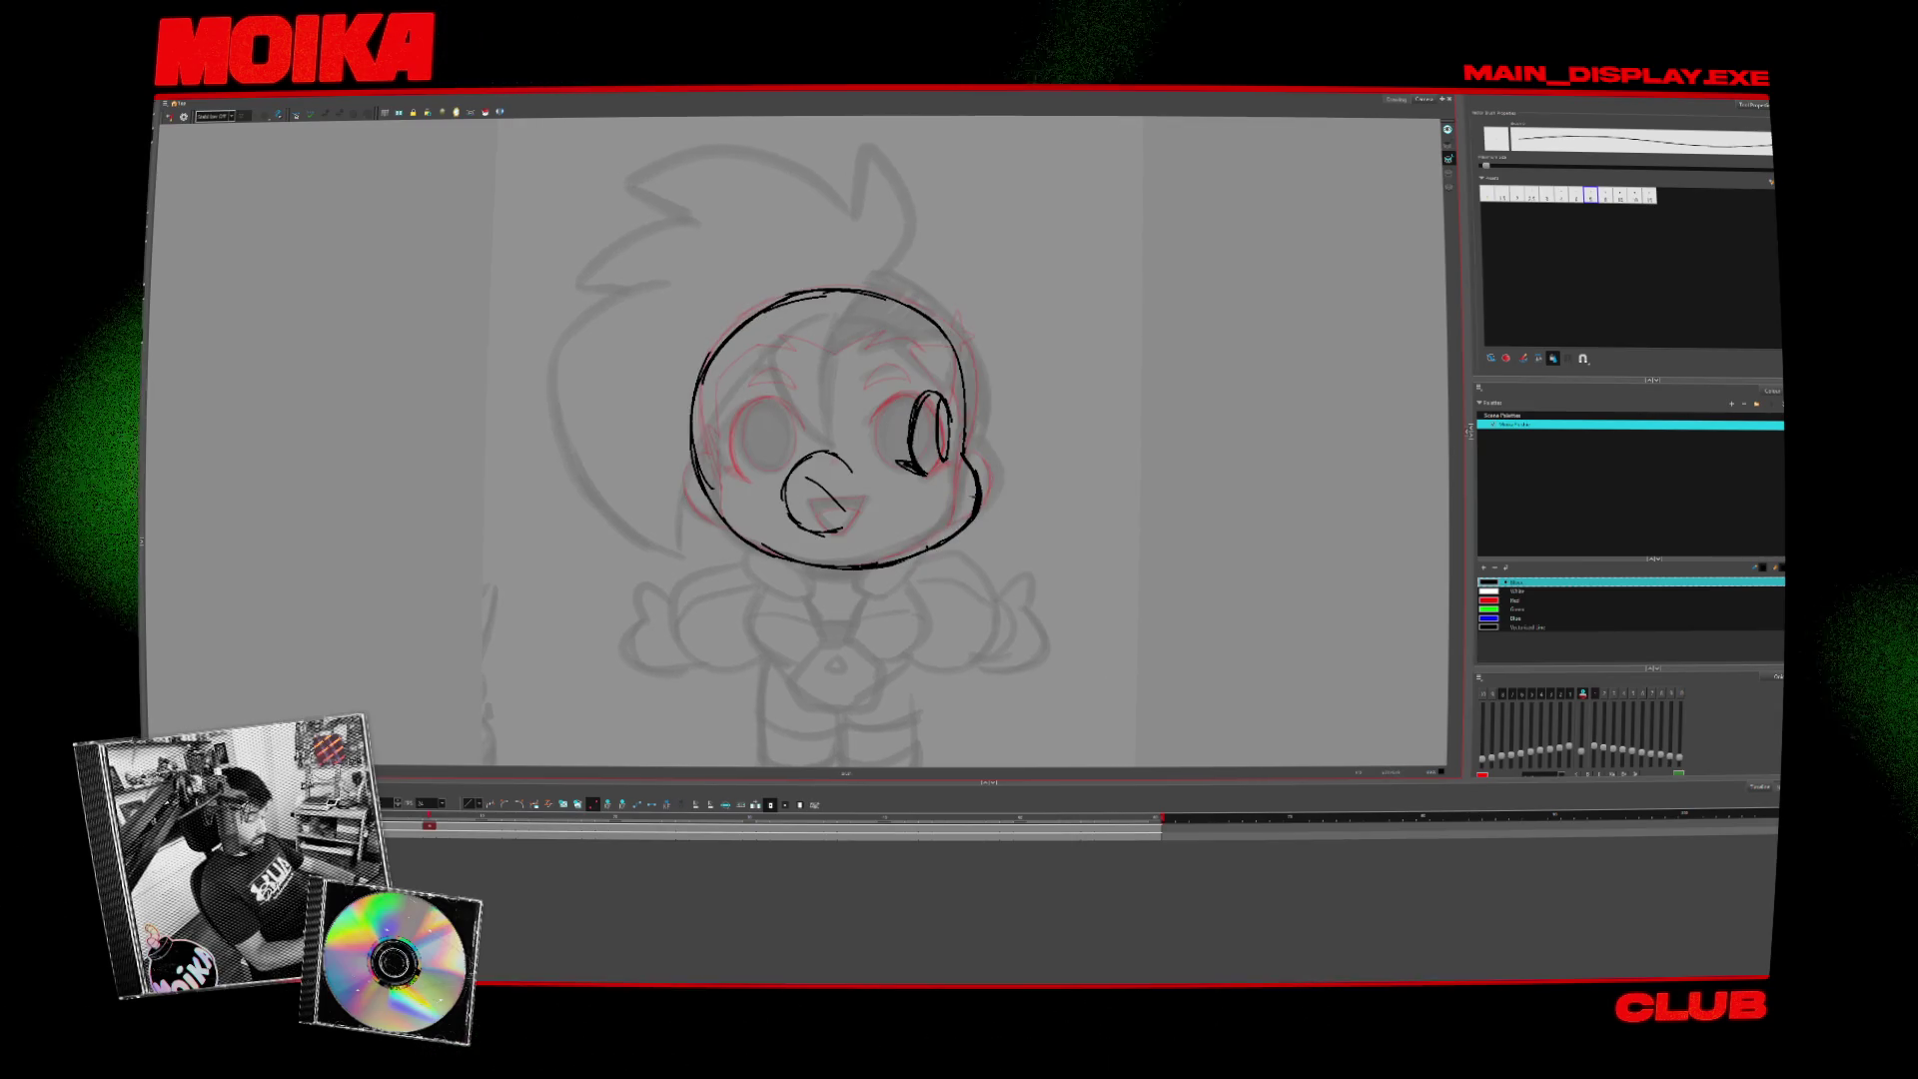
key("comma")
key("period")
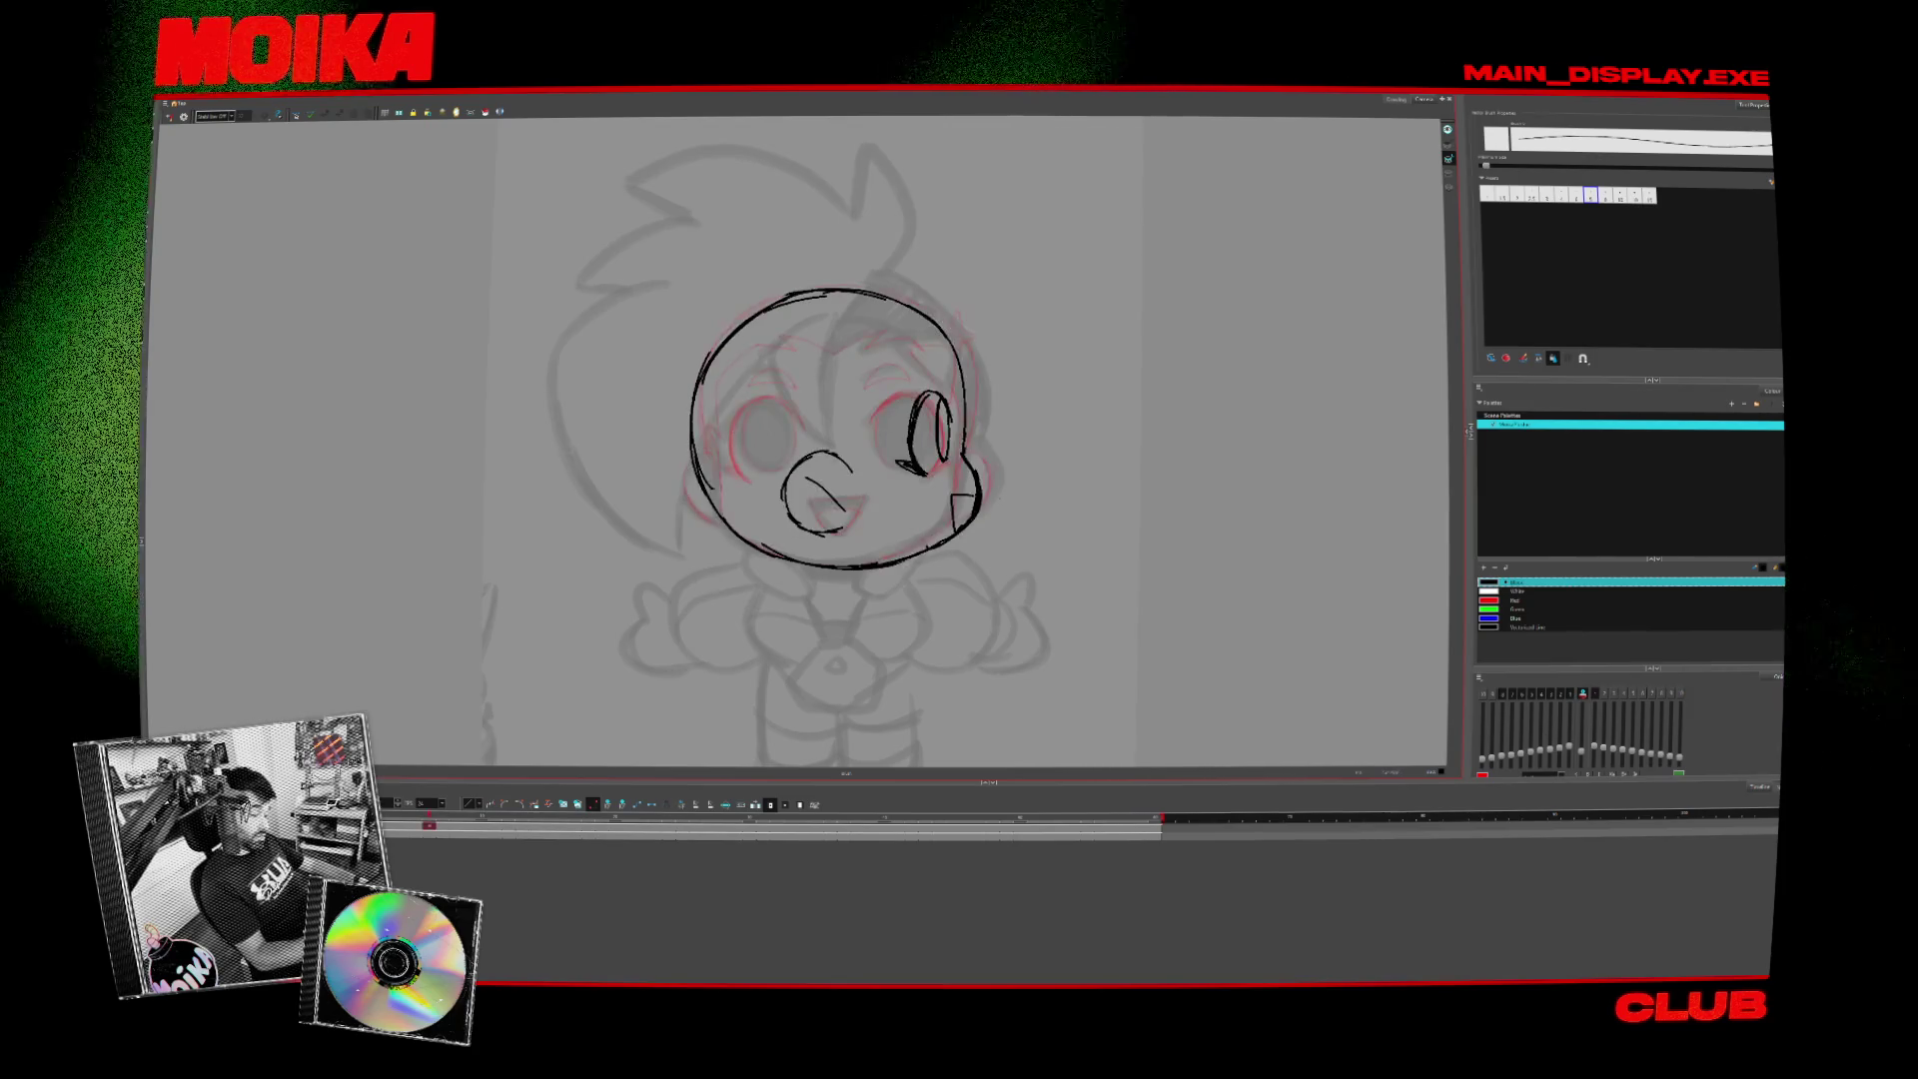
key("comma")
key("period")
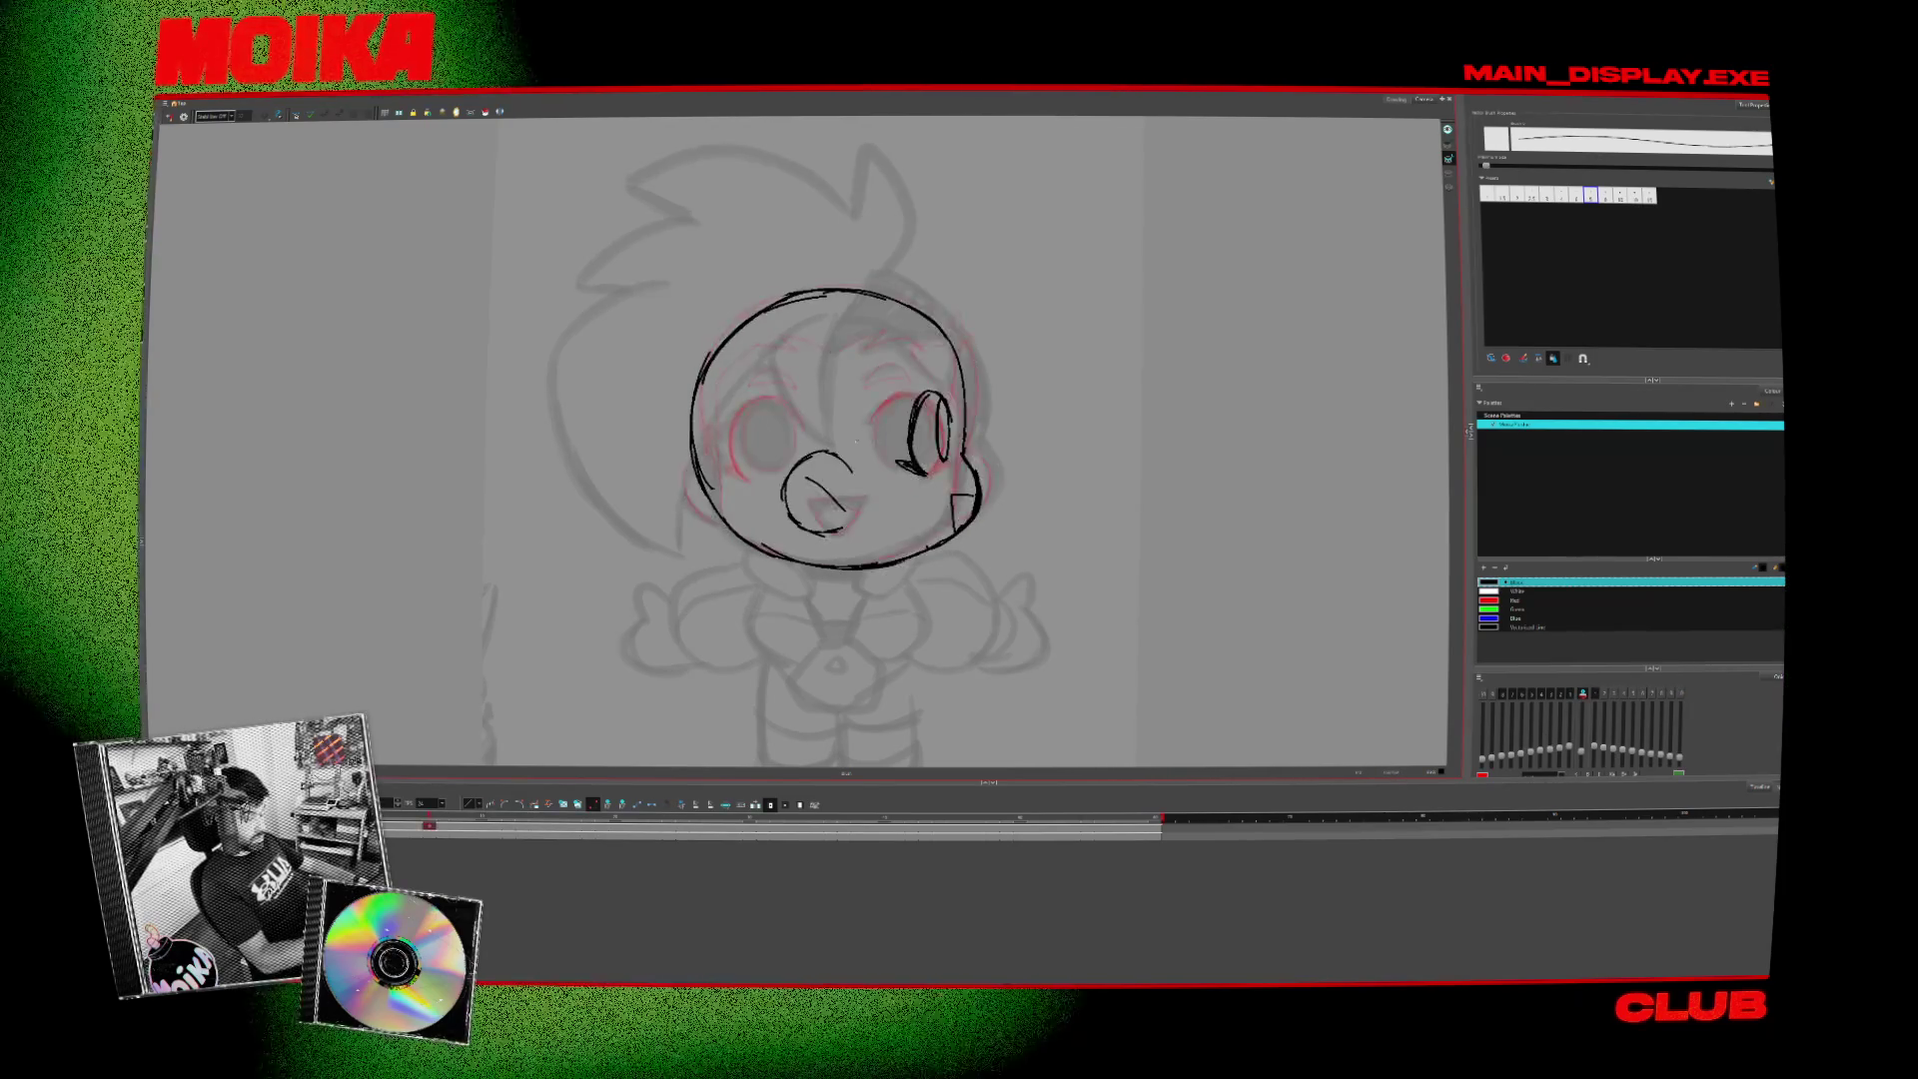
left_click_drag(831, 412, 857, 481)
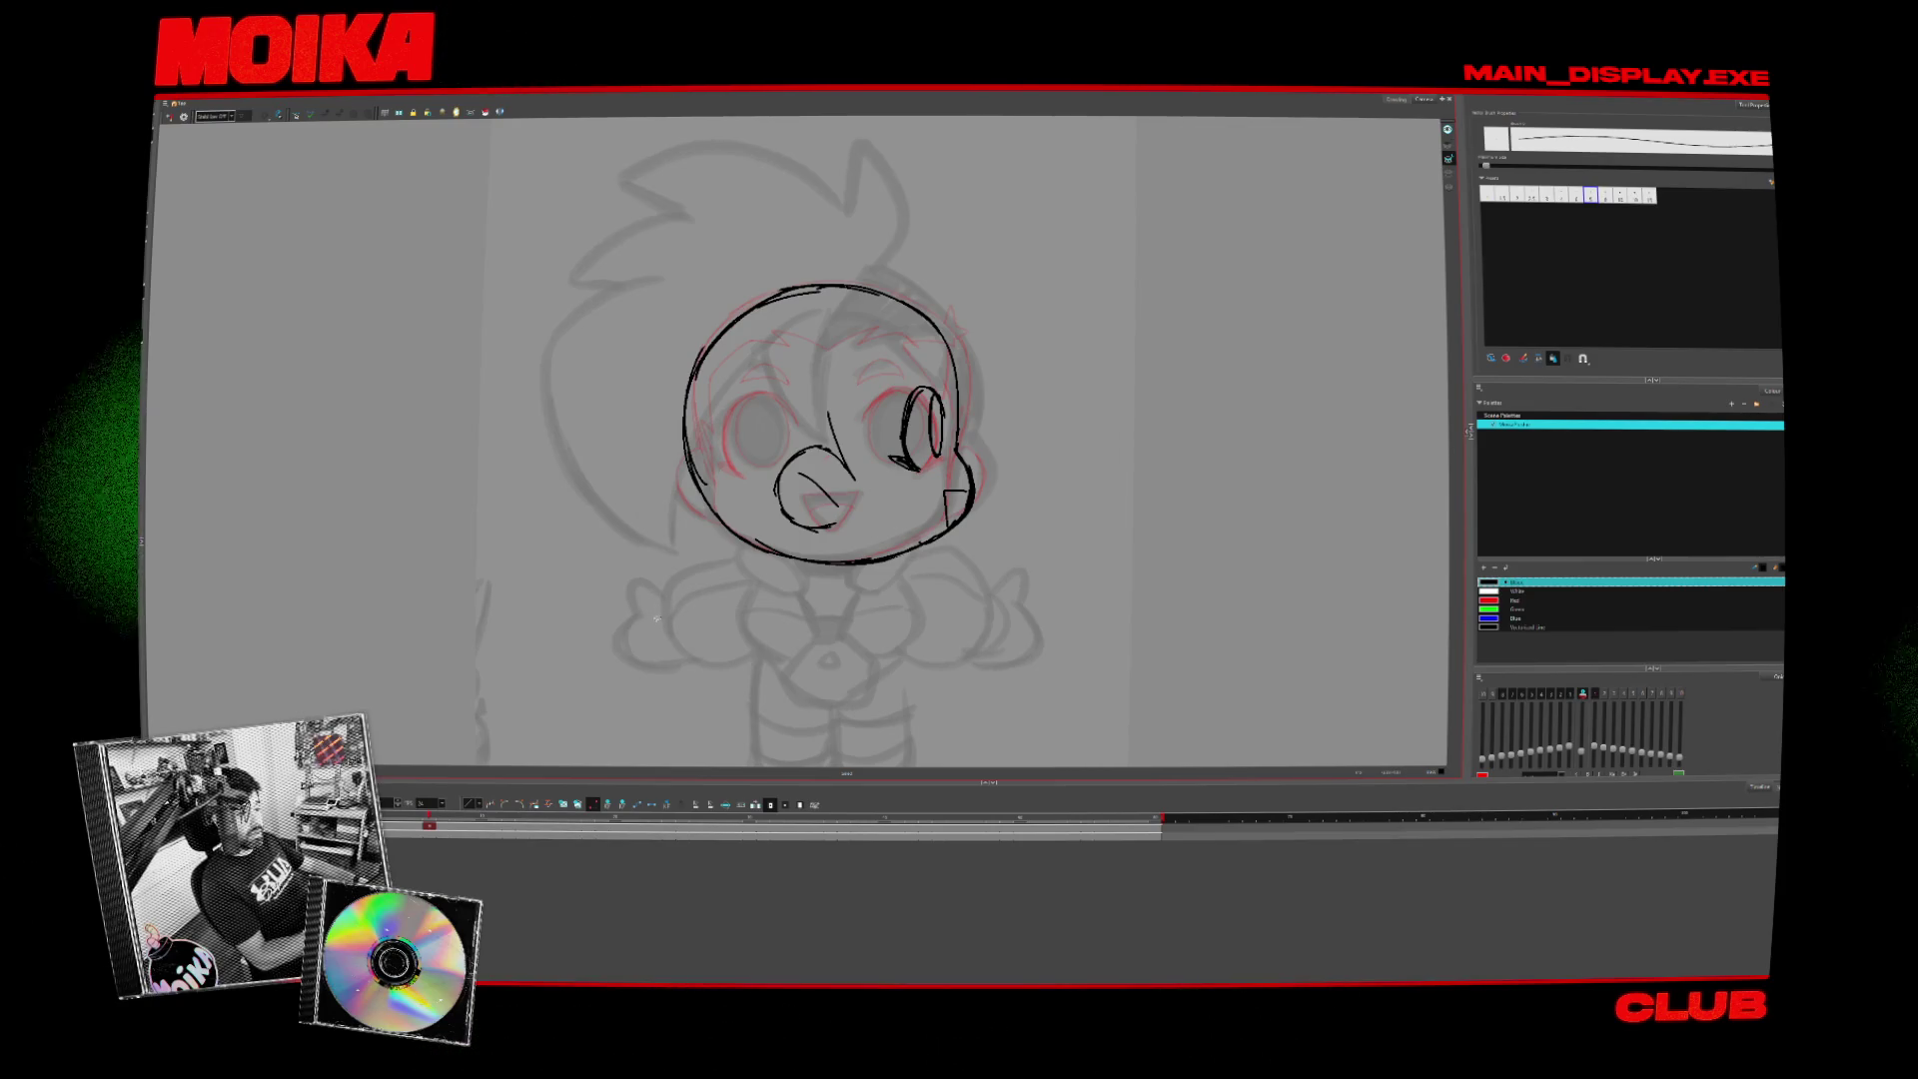
key("comma")
key("period")
key("comma")
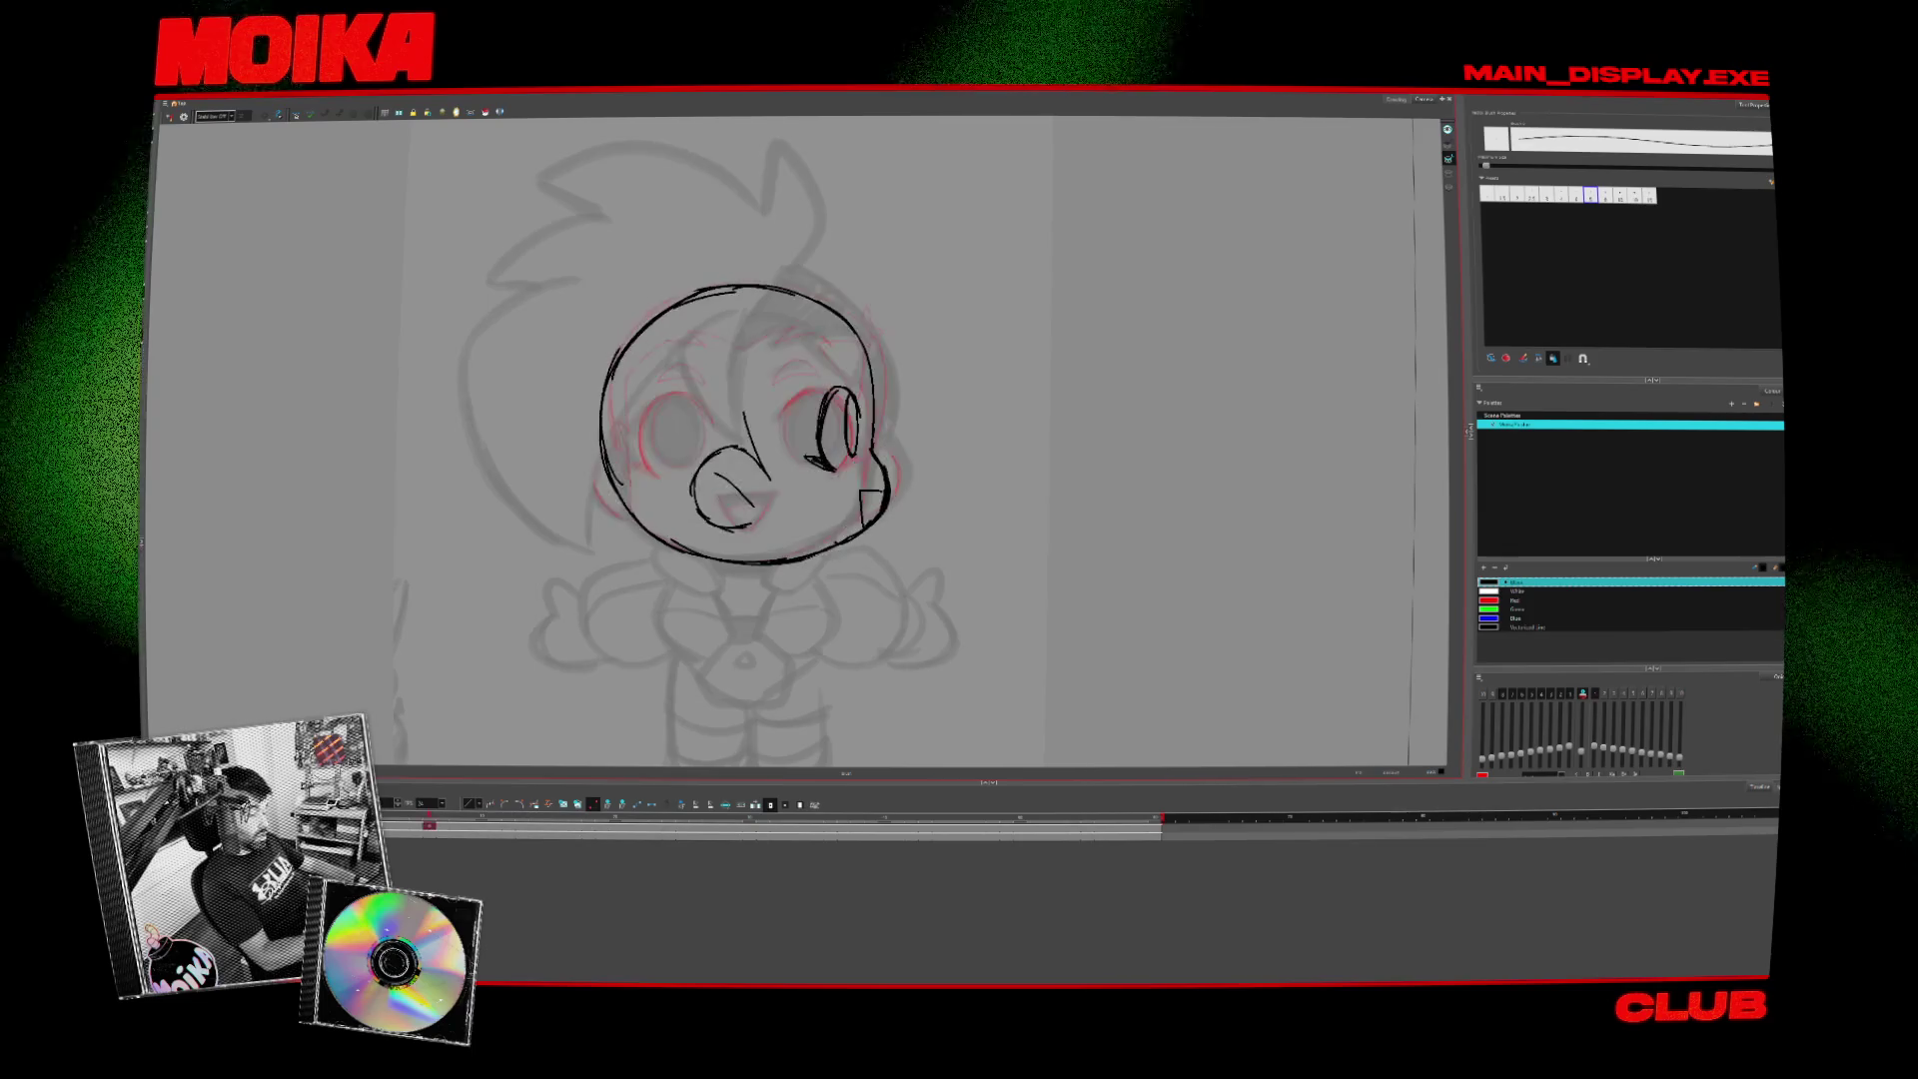
key("period")
key("comma")
key("period")
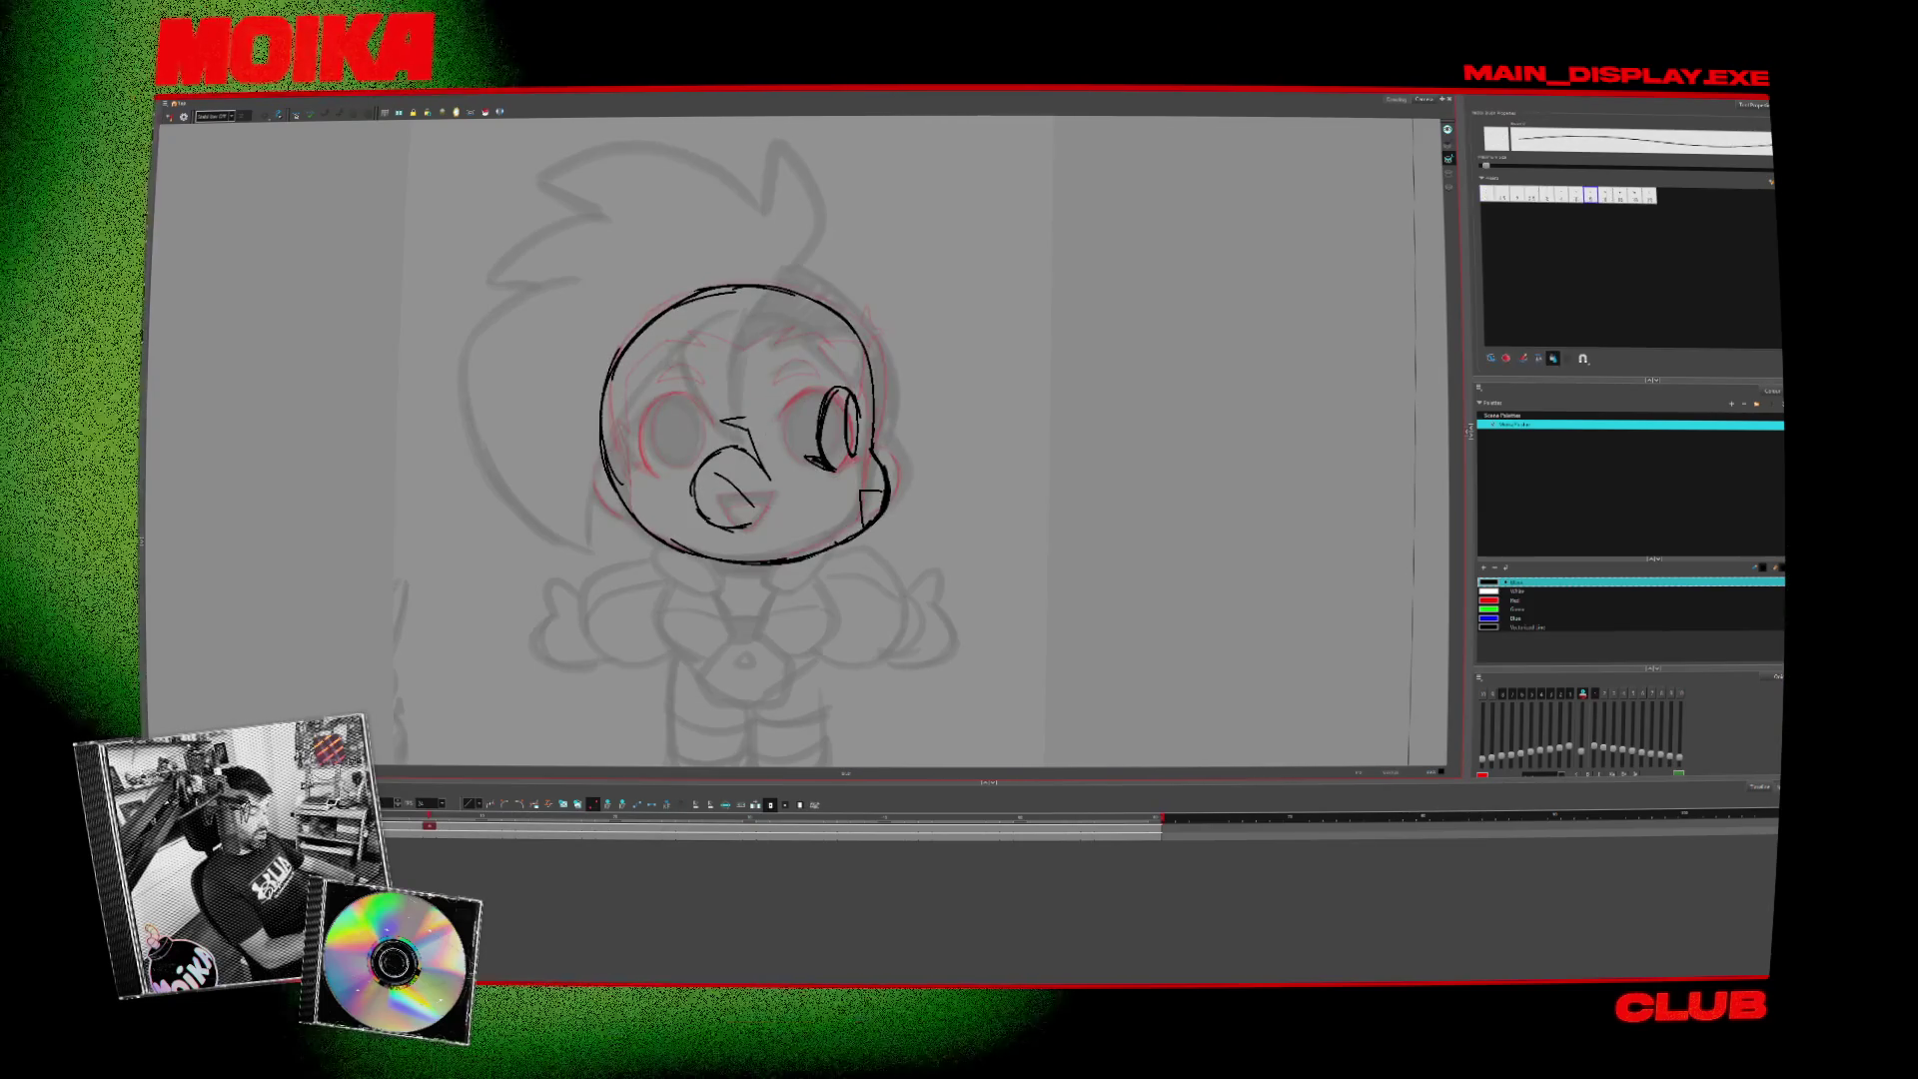
key("comma")
key("period")
key("comma")
key("comma")
- Draw a hair stroke curving over the head, checked in mirrored view and against the front view
left_click(170, 118)
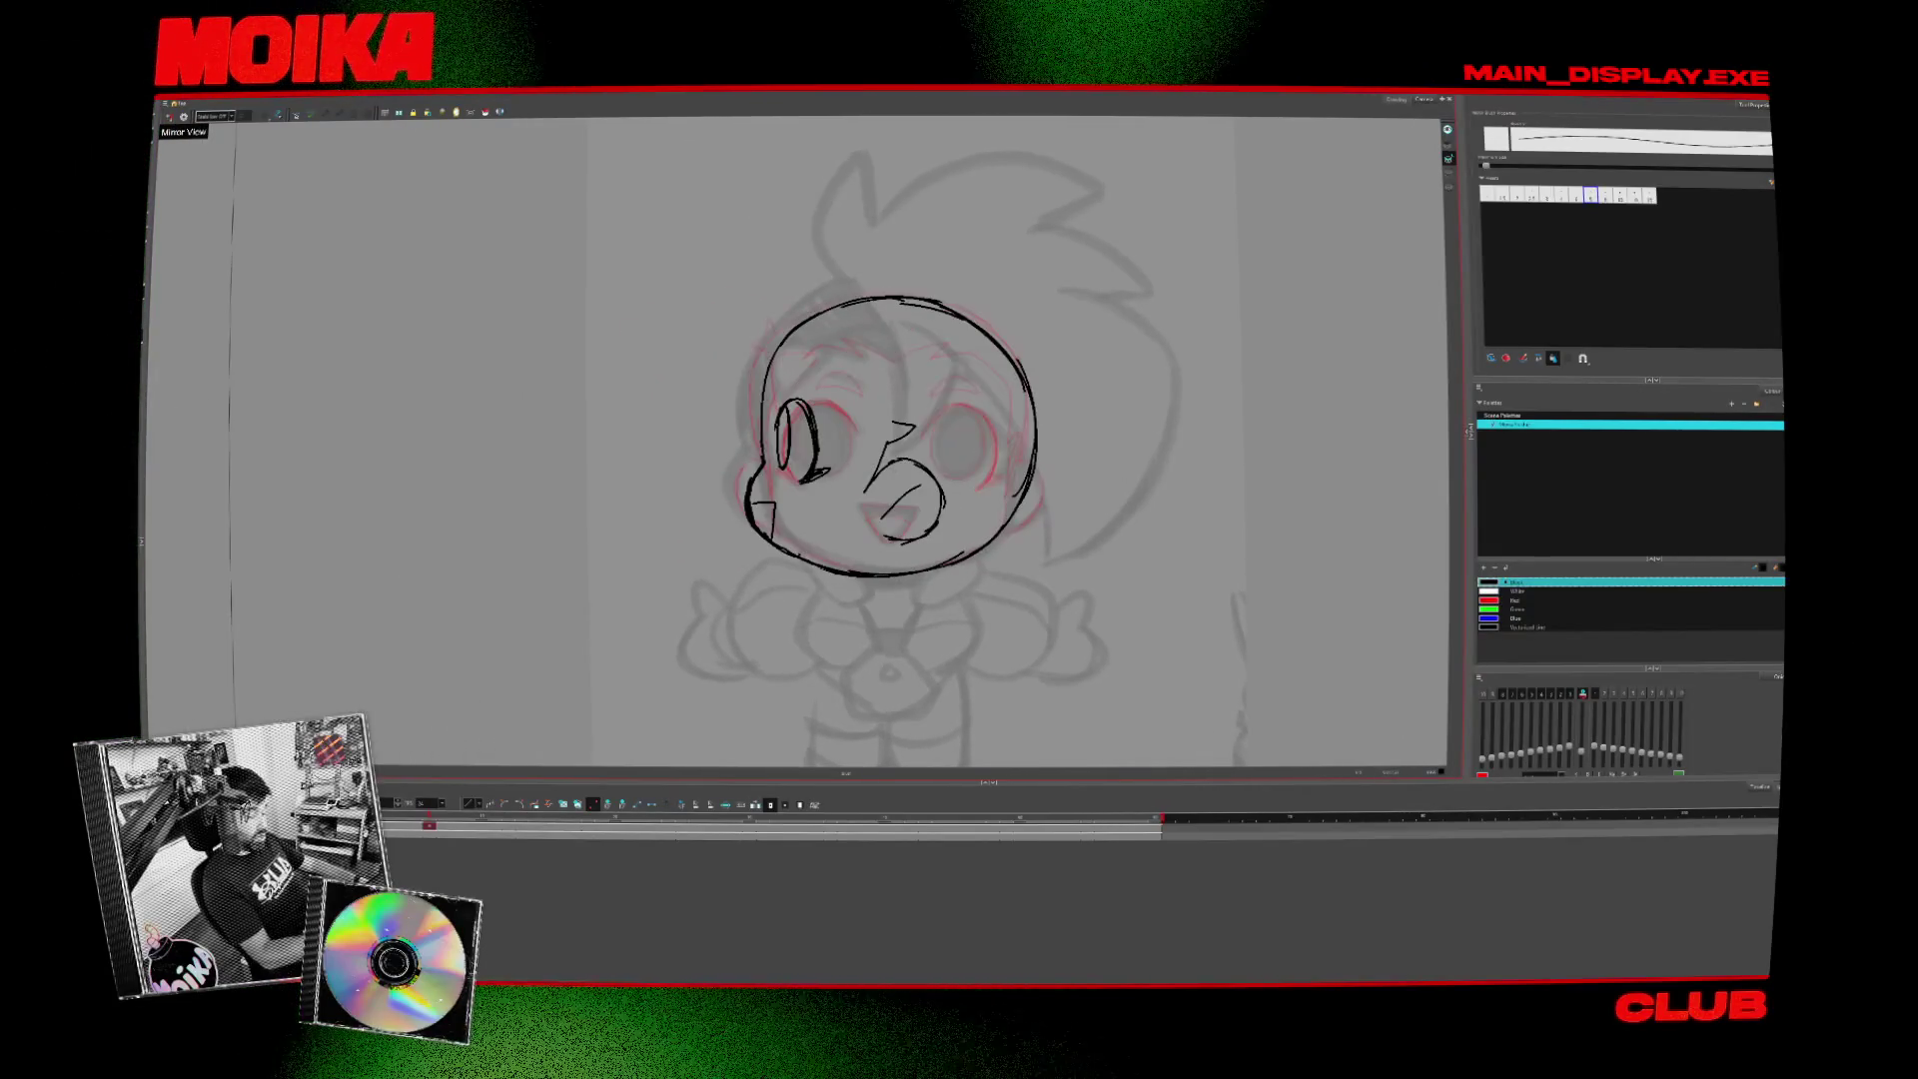
key("period")
key("comma")
key("alt+b")
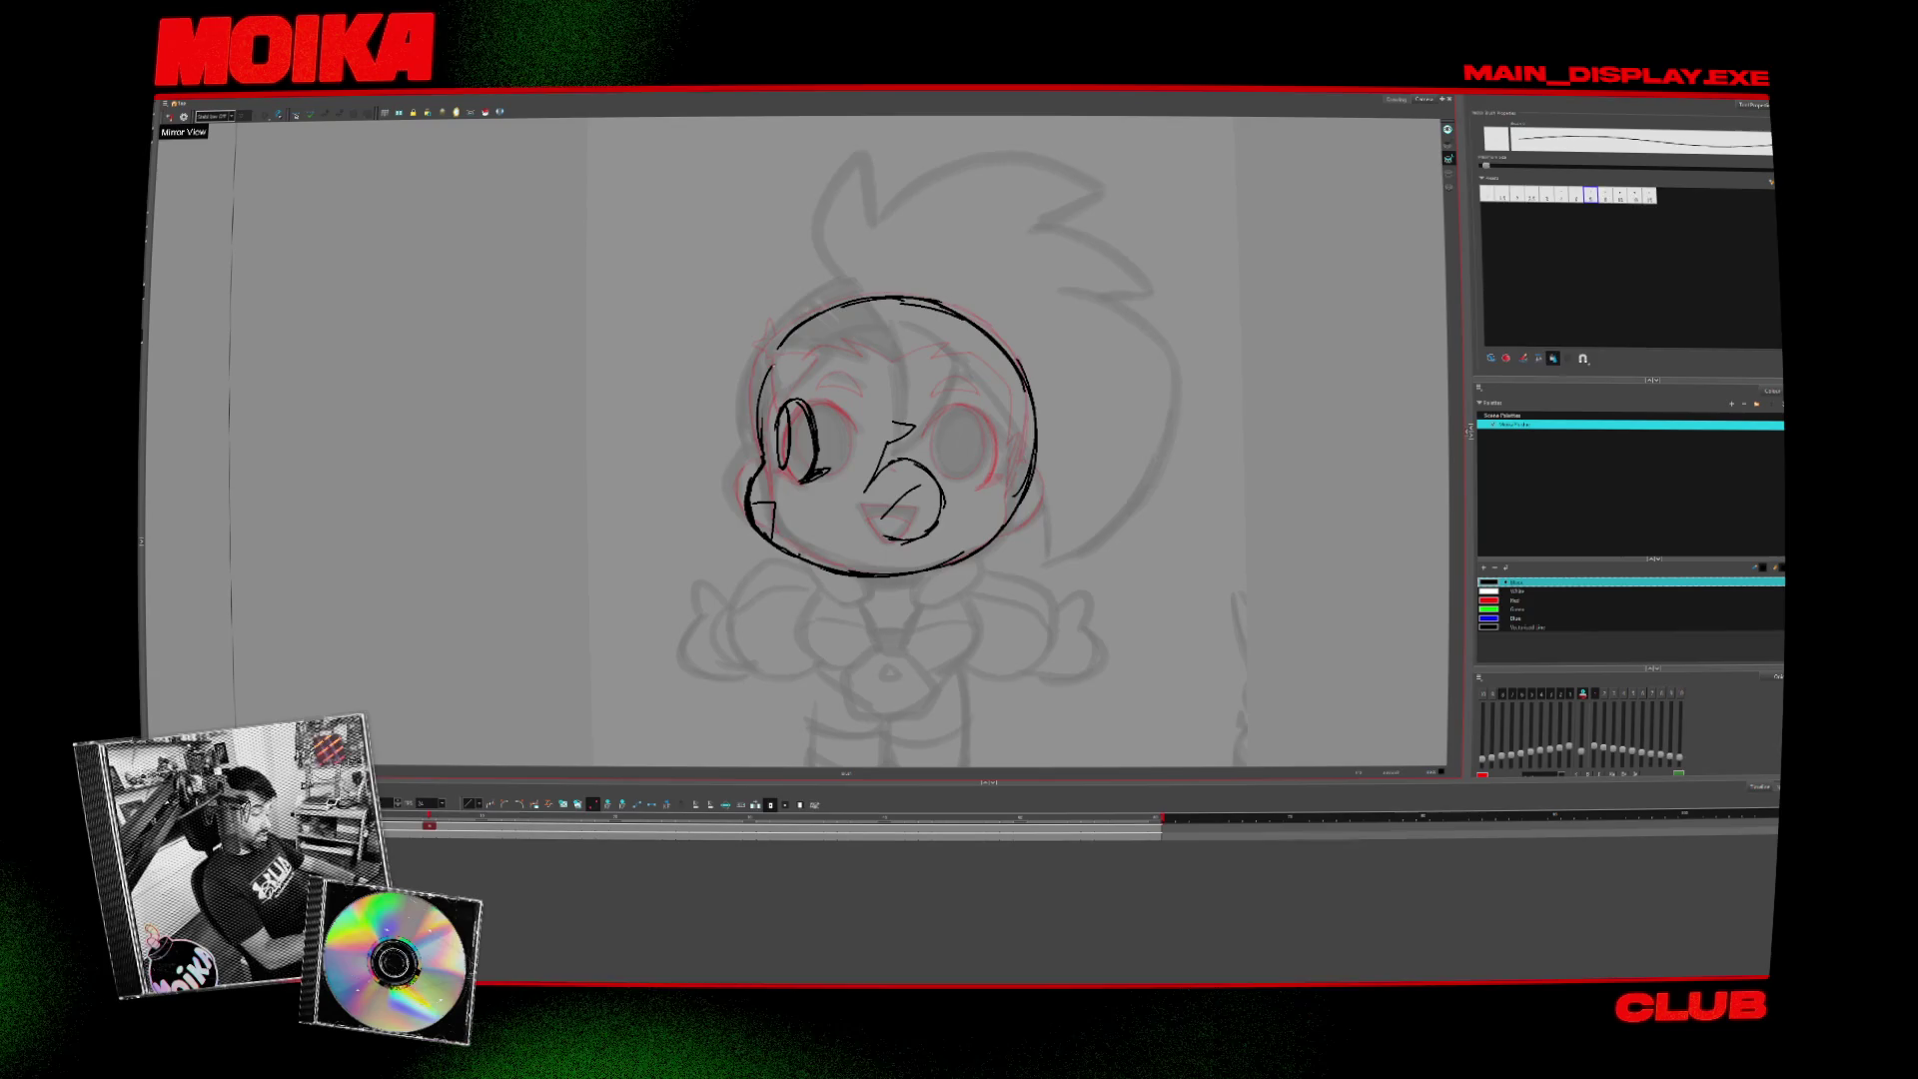
key("alt+slash")
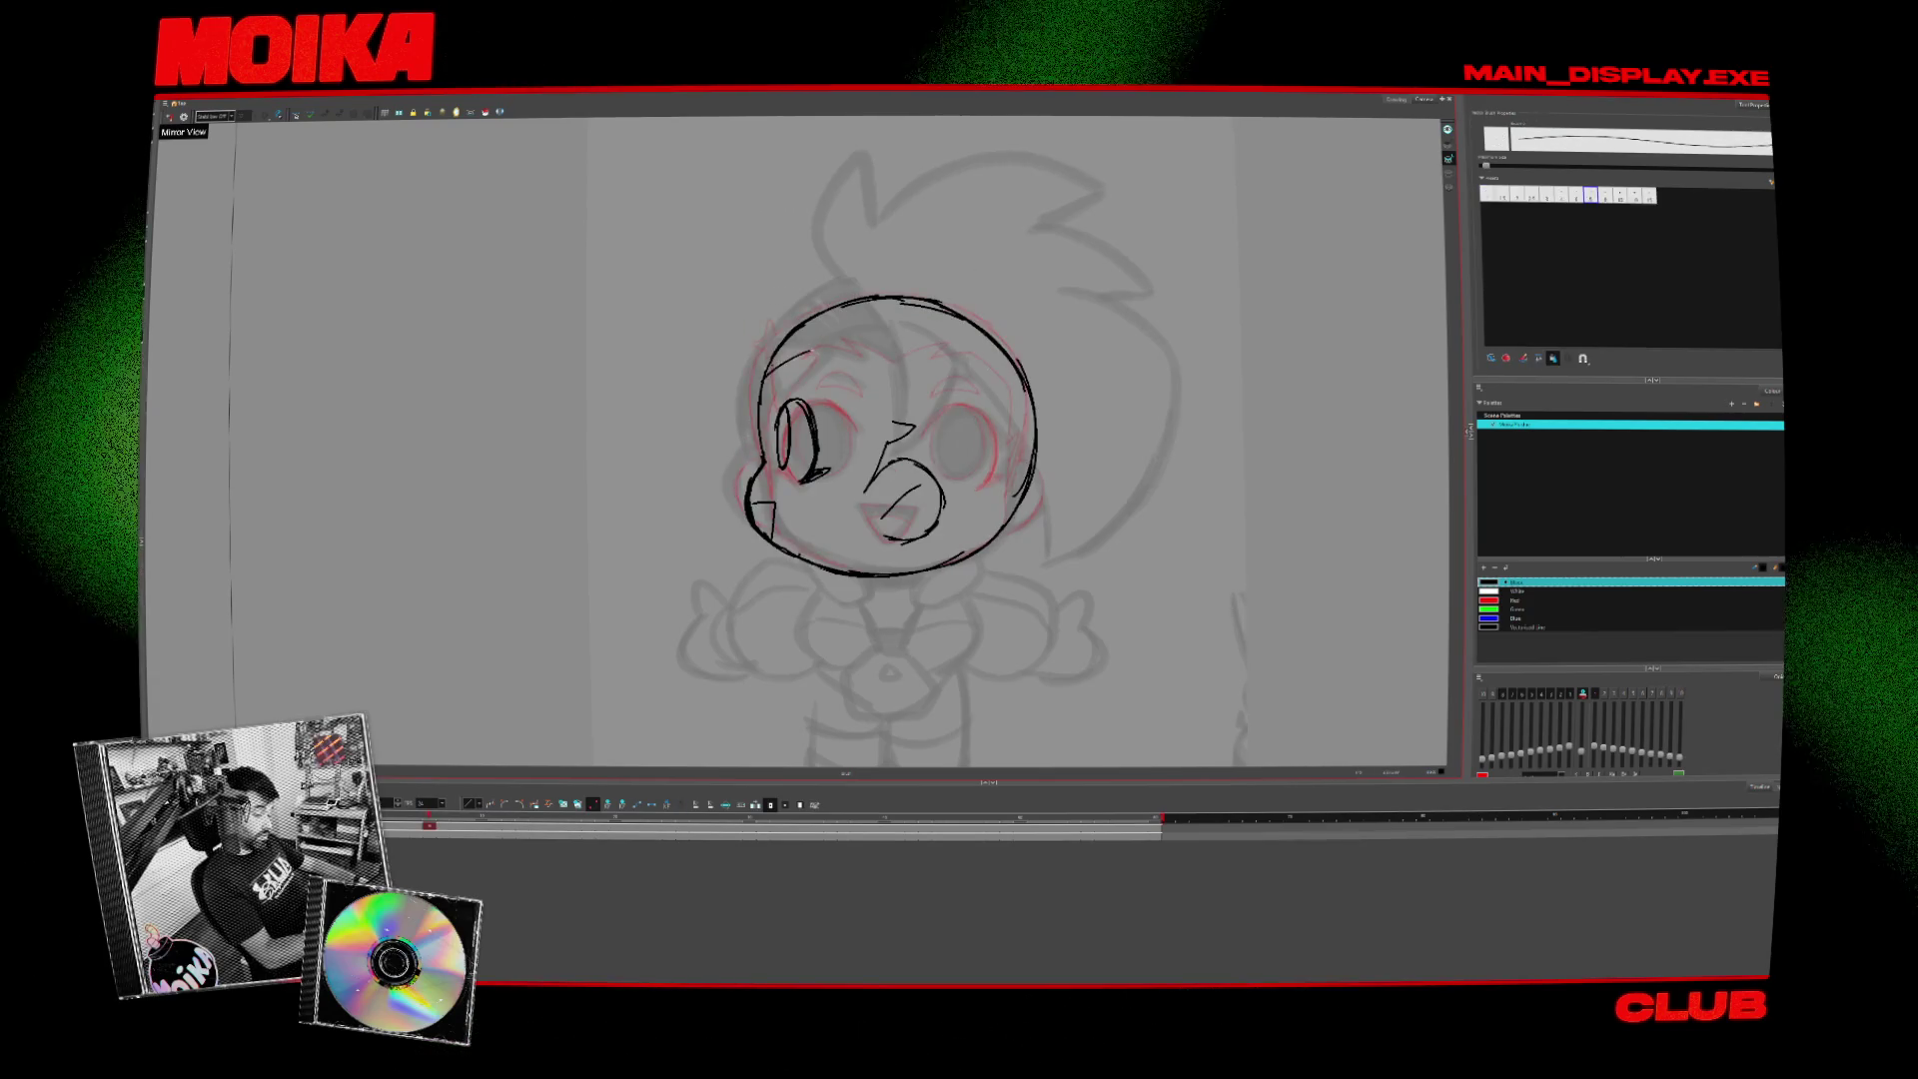
left_click_drag(819, 354, 888, 392)
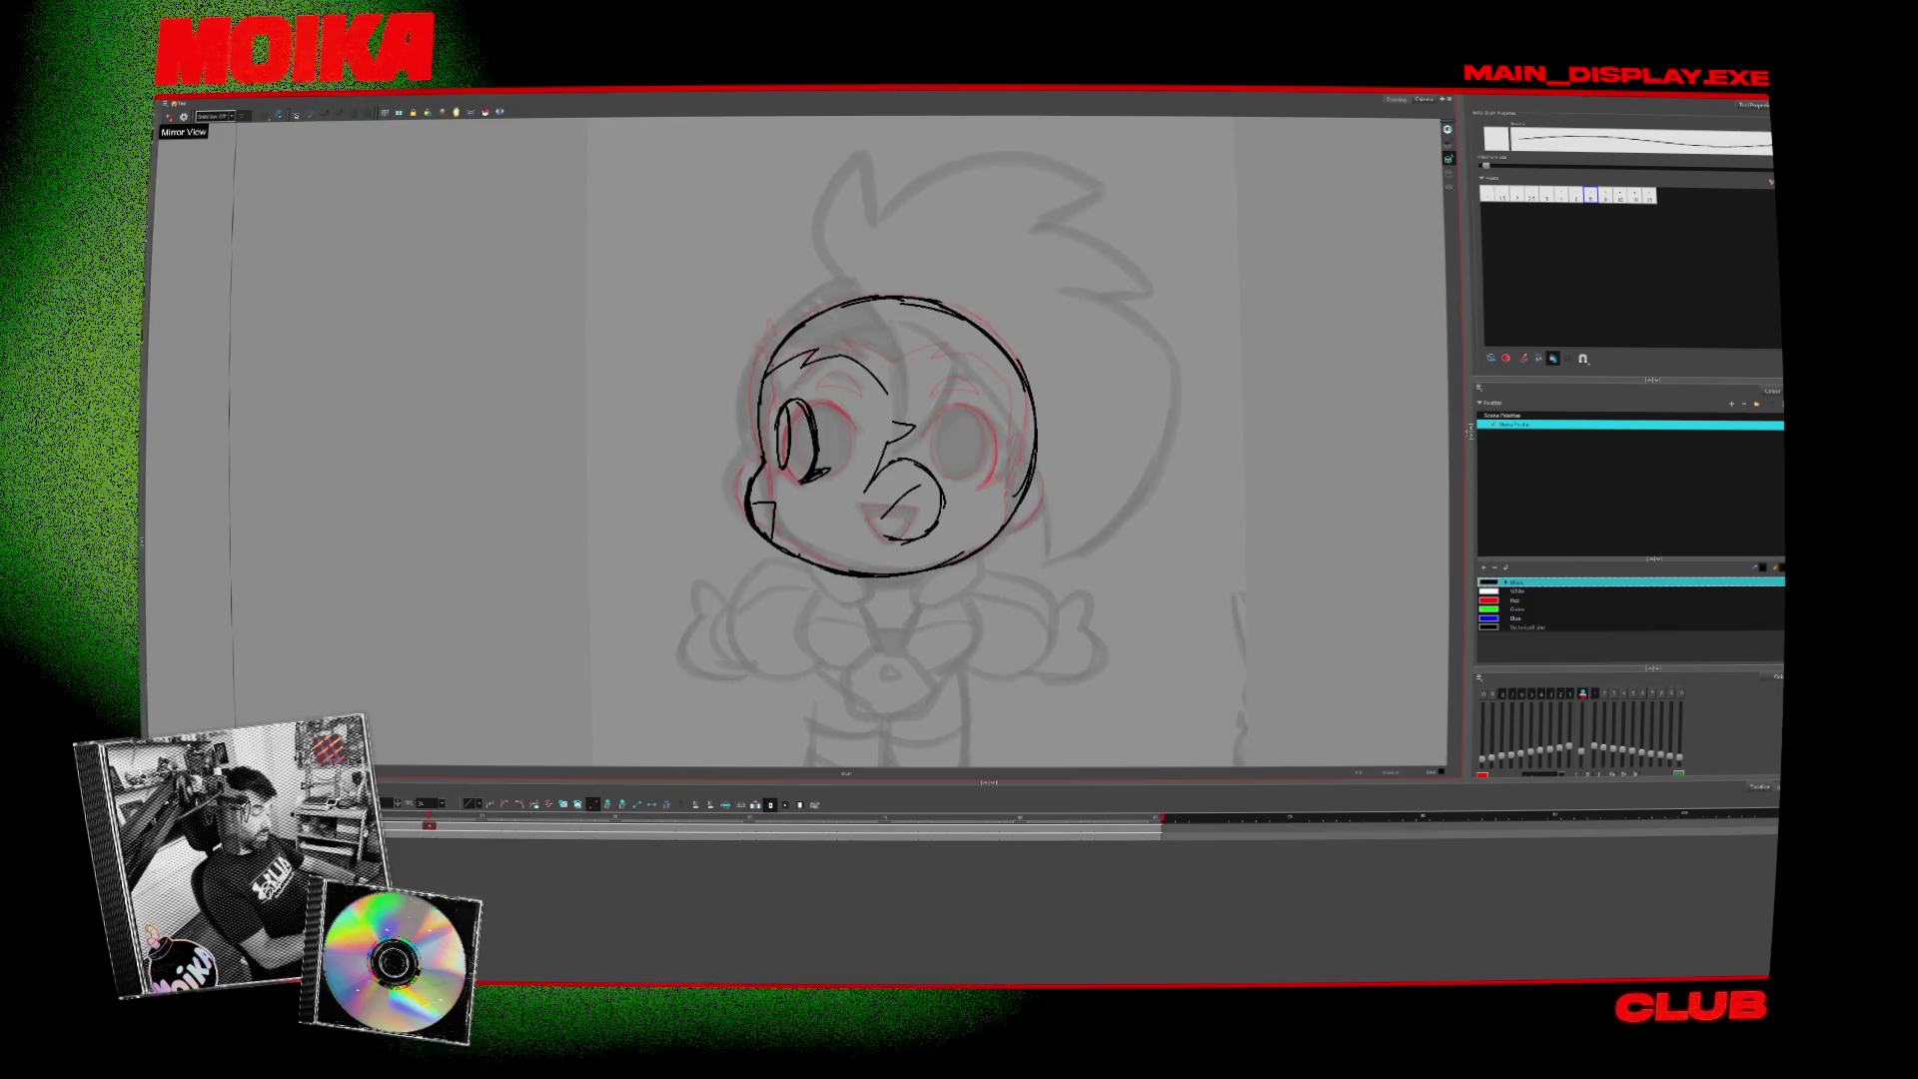
key("period")
key("comma")
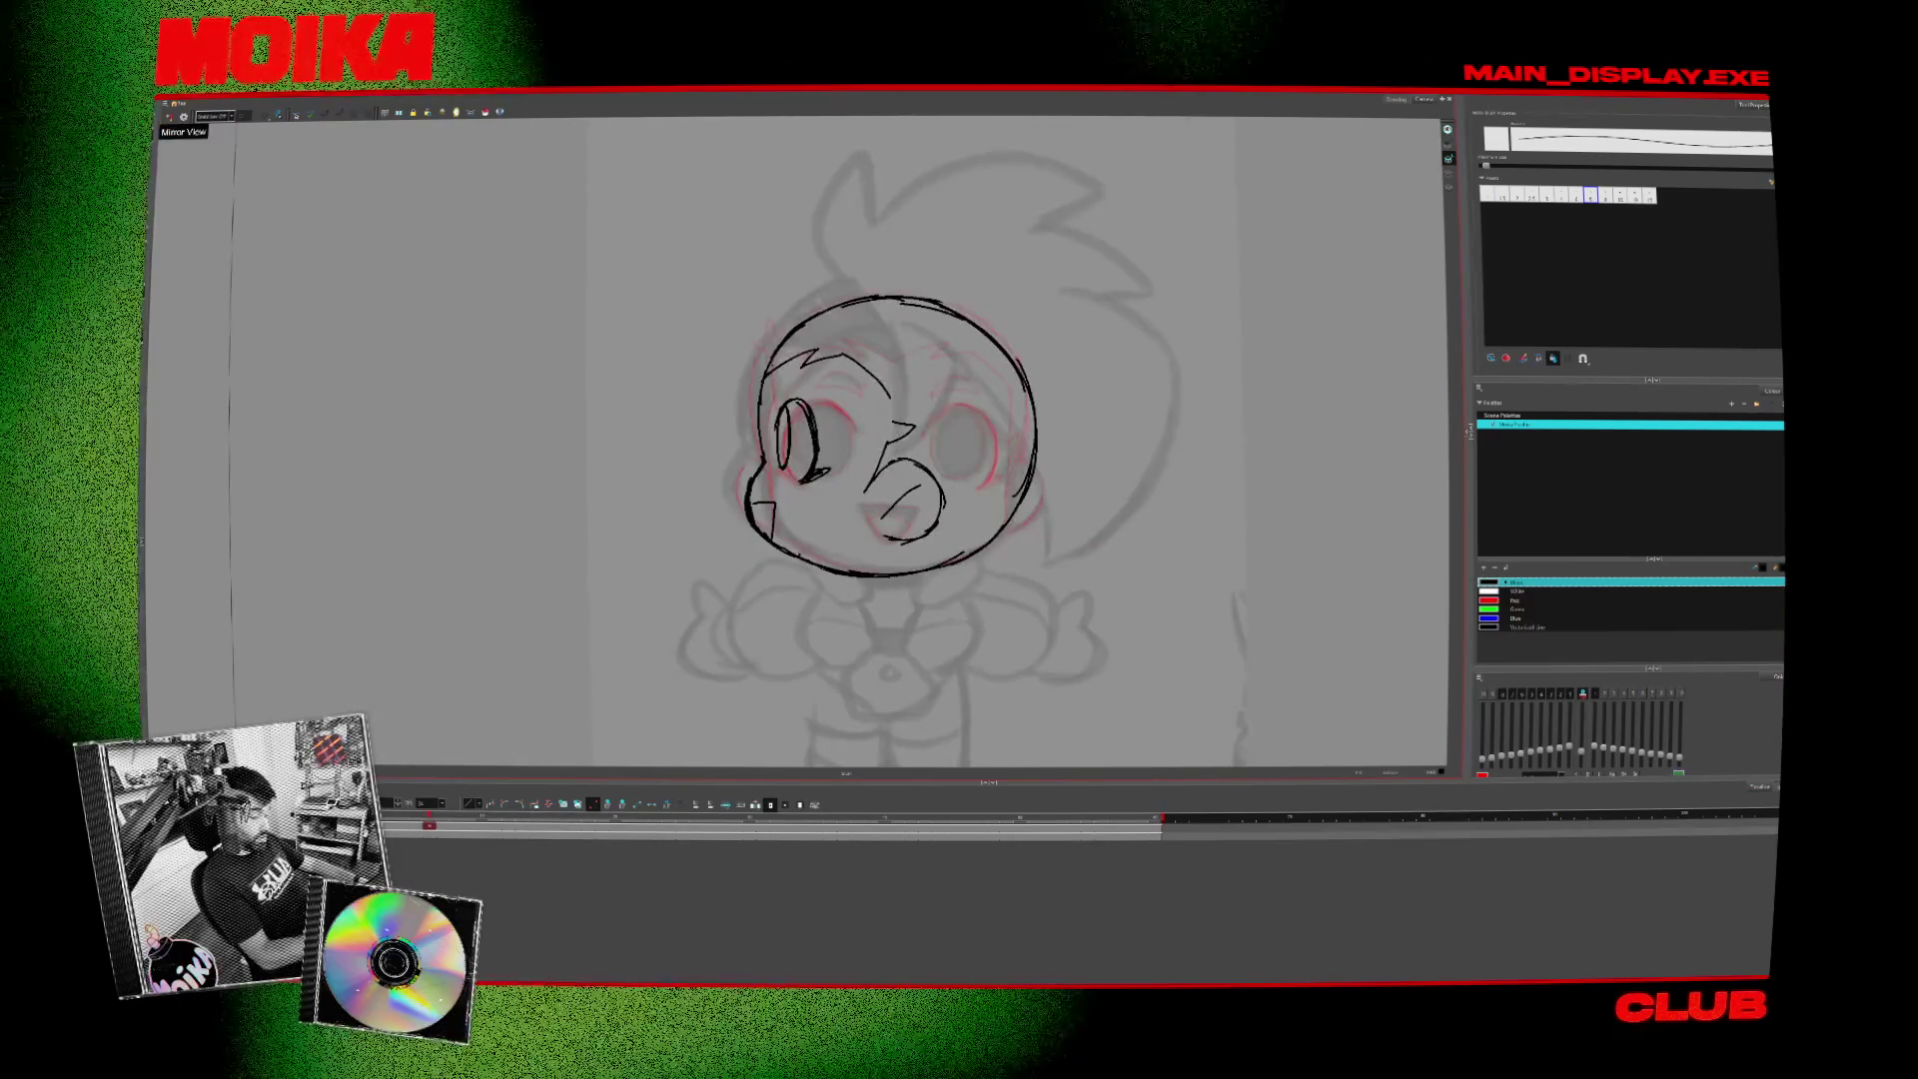
key("period")
key("comma")
key("period")
key("period")
key("period")
key("comma")
key("comma")
key("period")
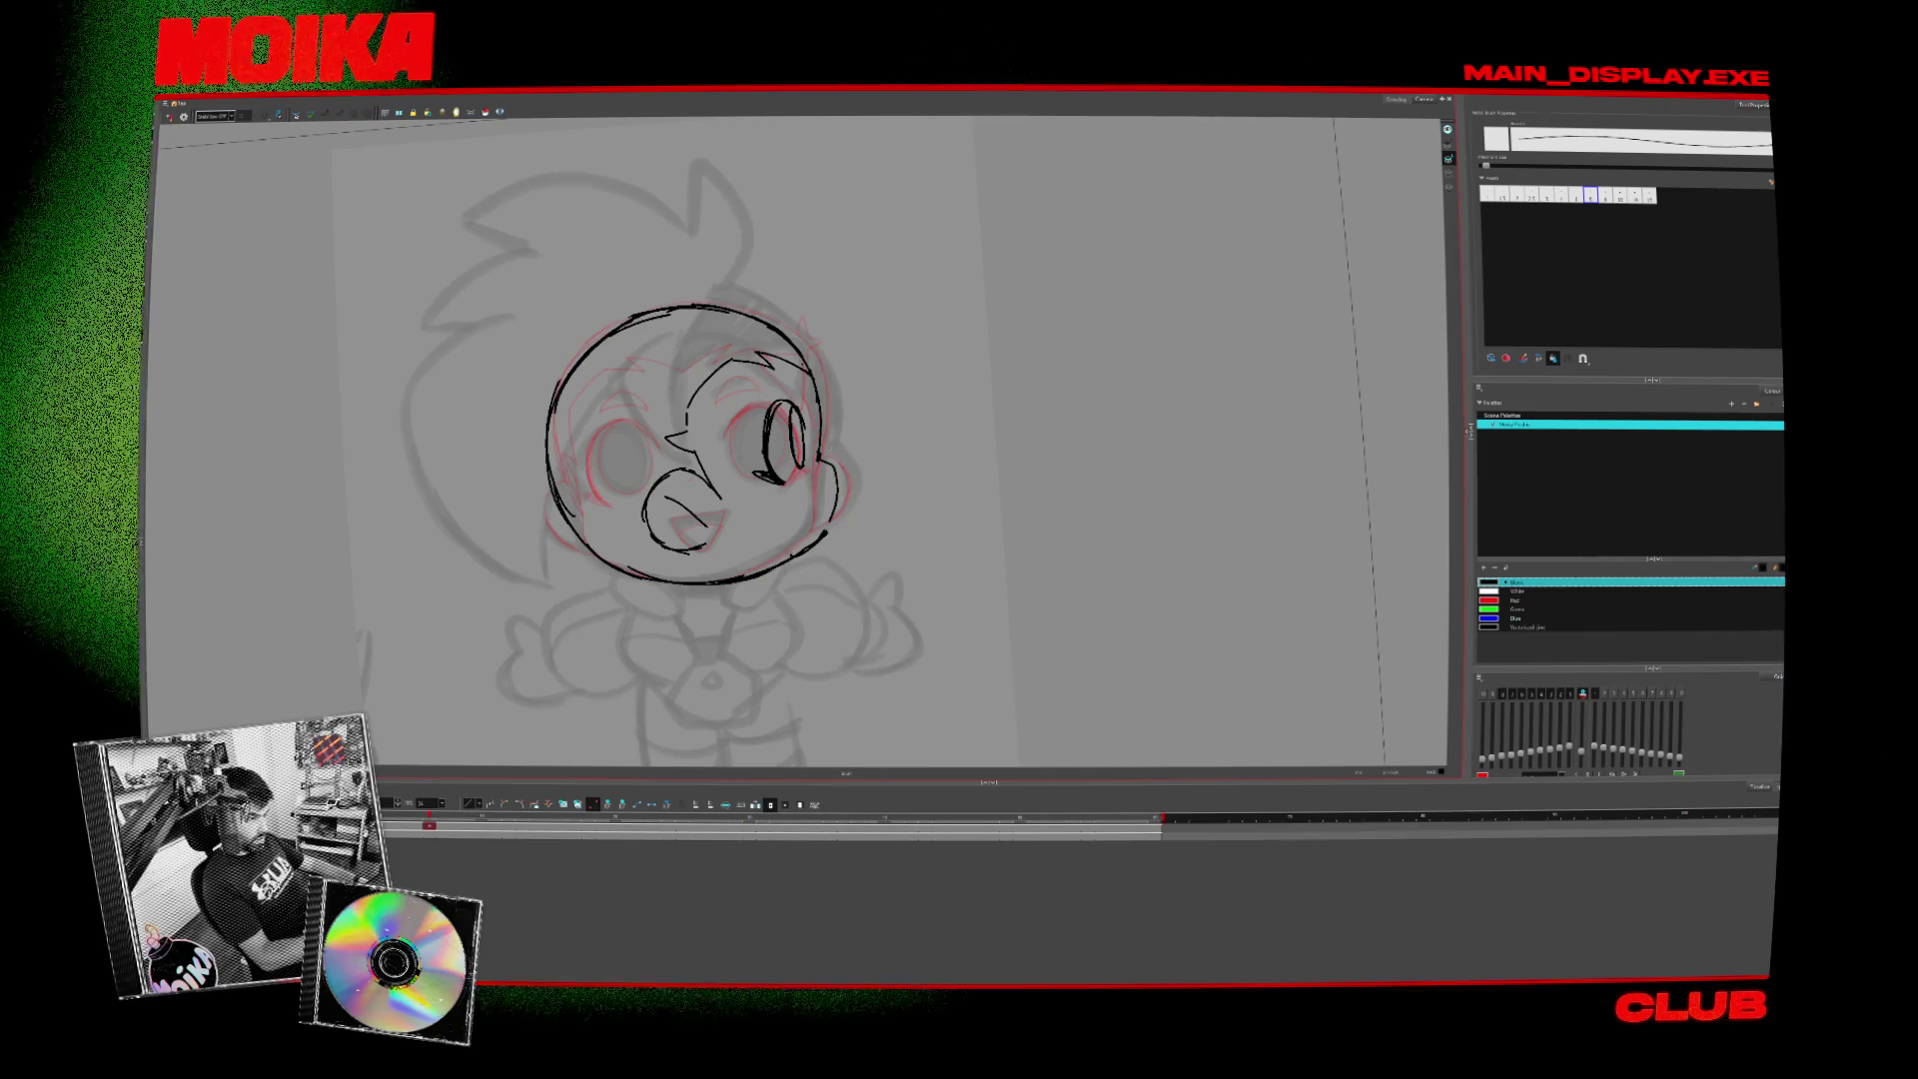
- Shorten the lower-left head outline stroke after checking the head in mirrored view
key("comma")
key("period")
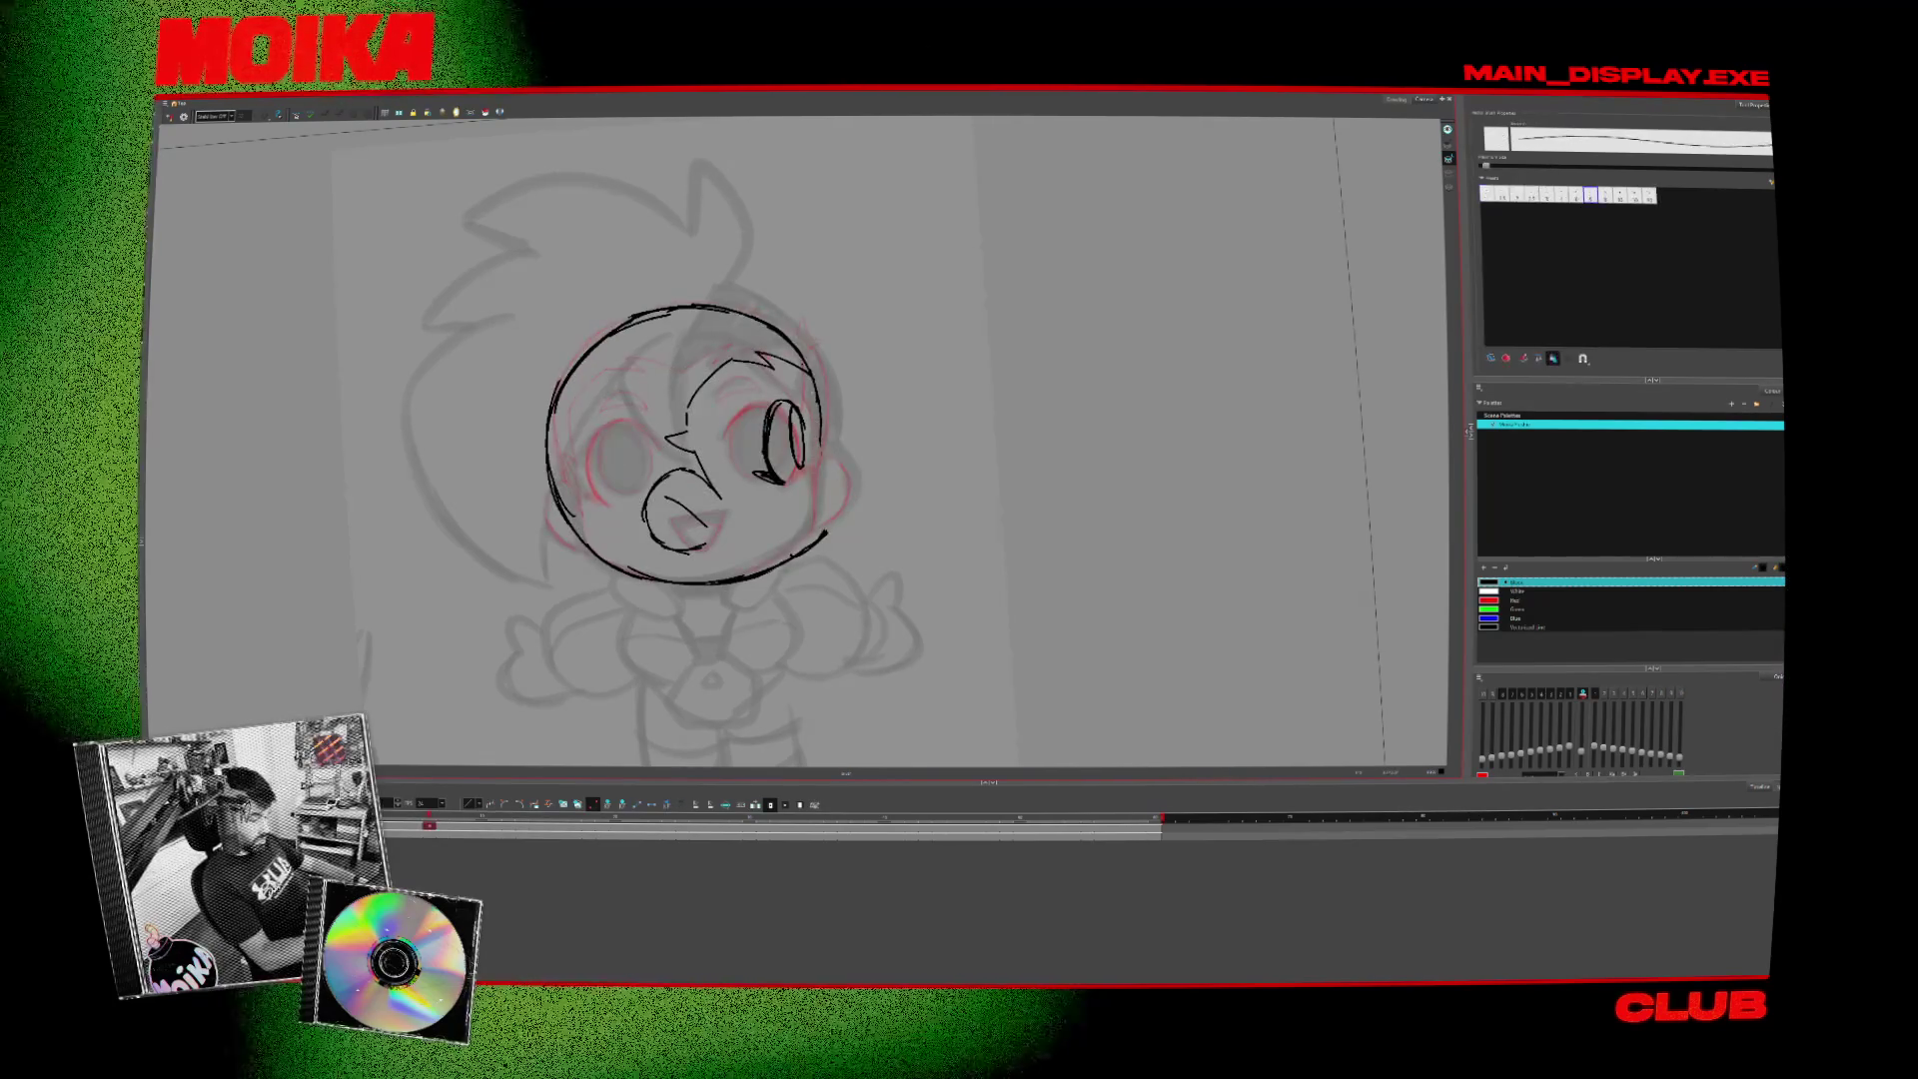
left_click(817, 349)
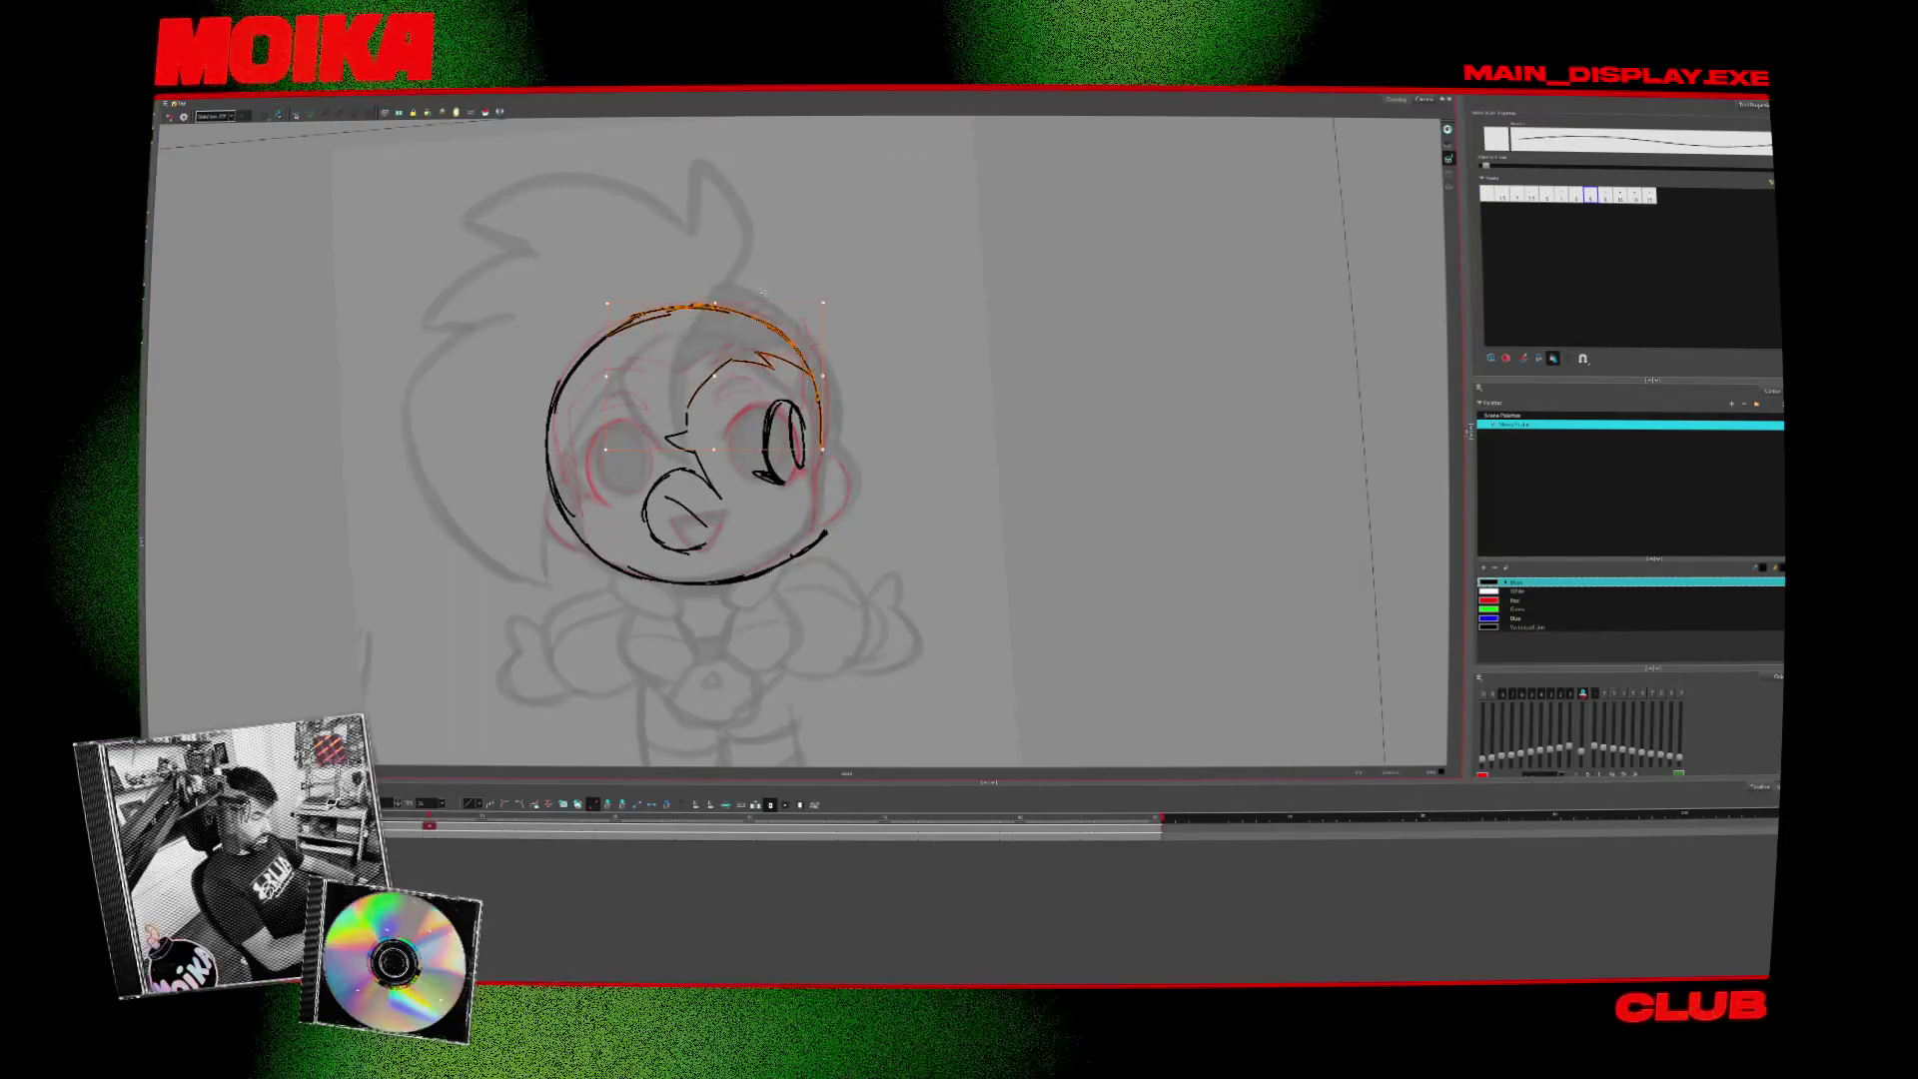
key("Escape")
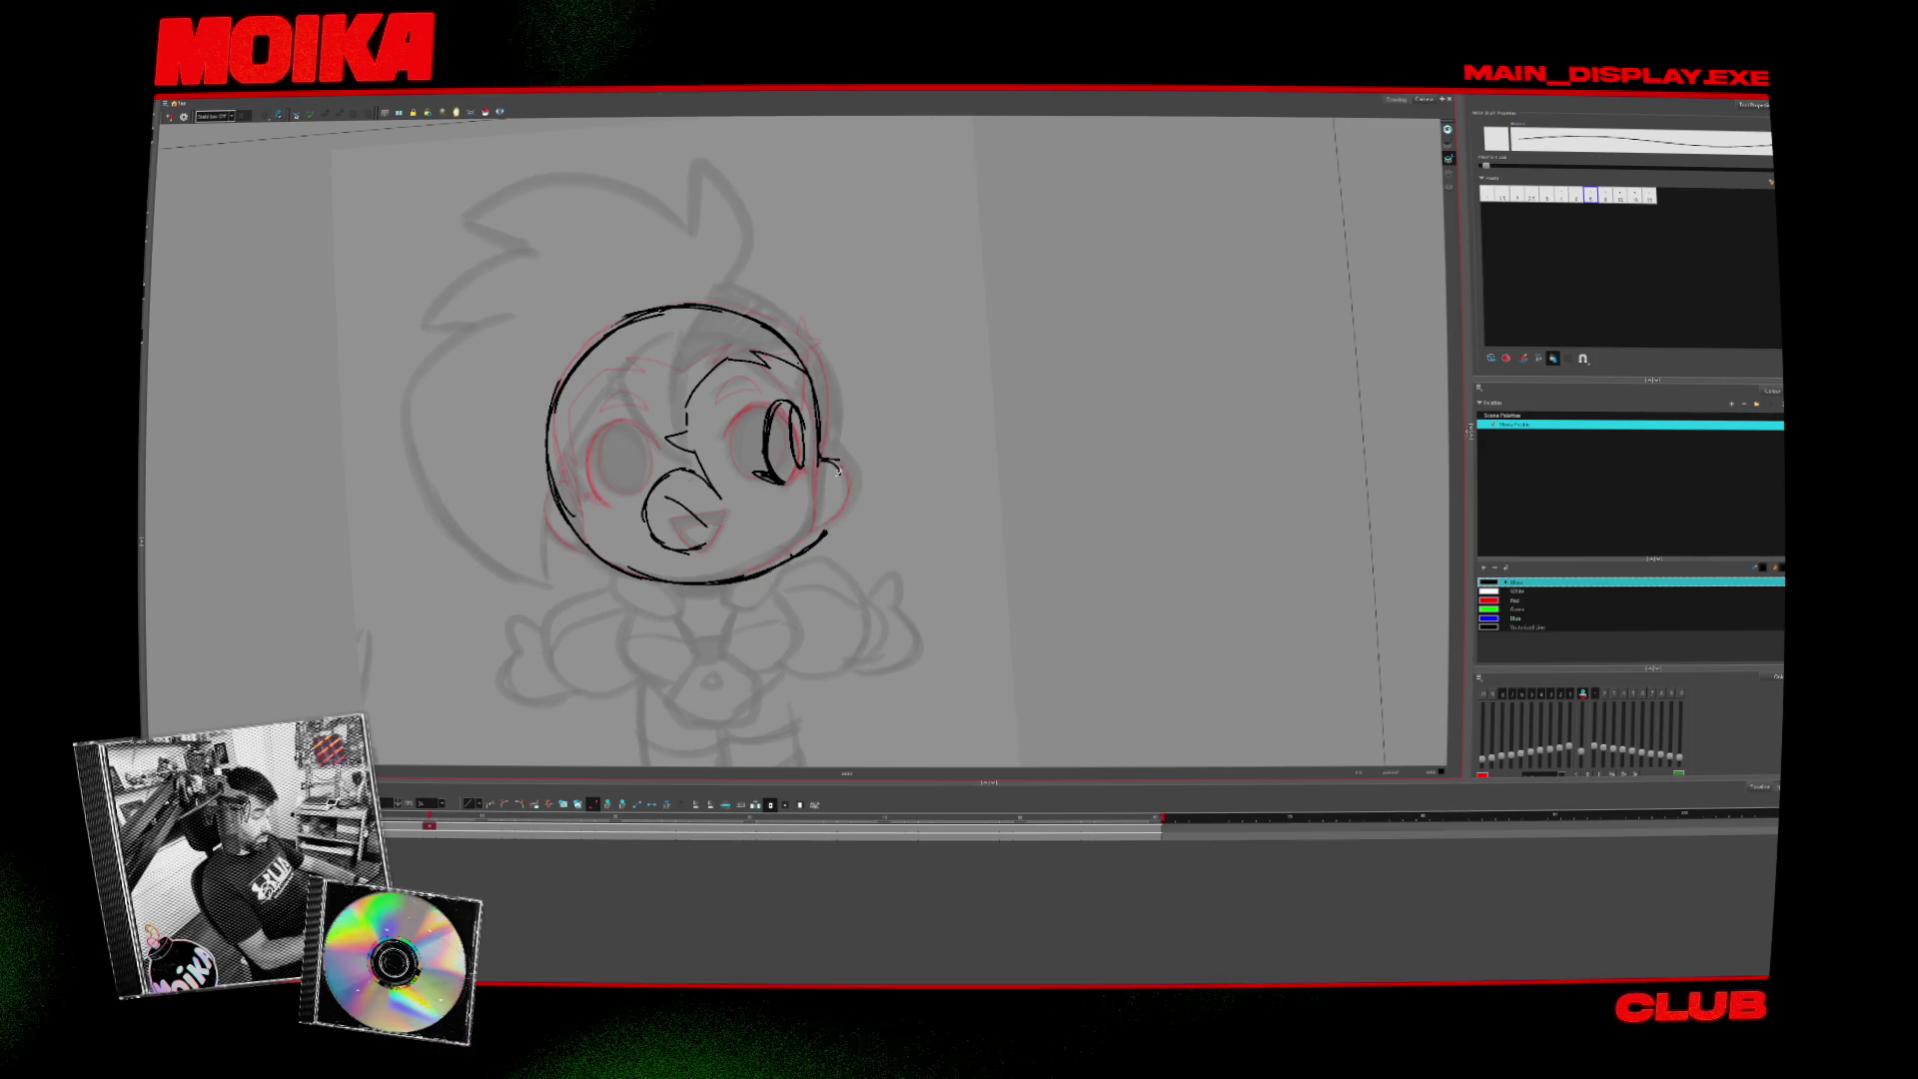
left_click(170, 117)
key("alt+x")
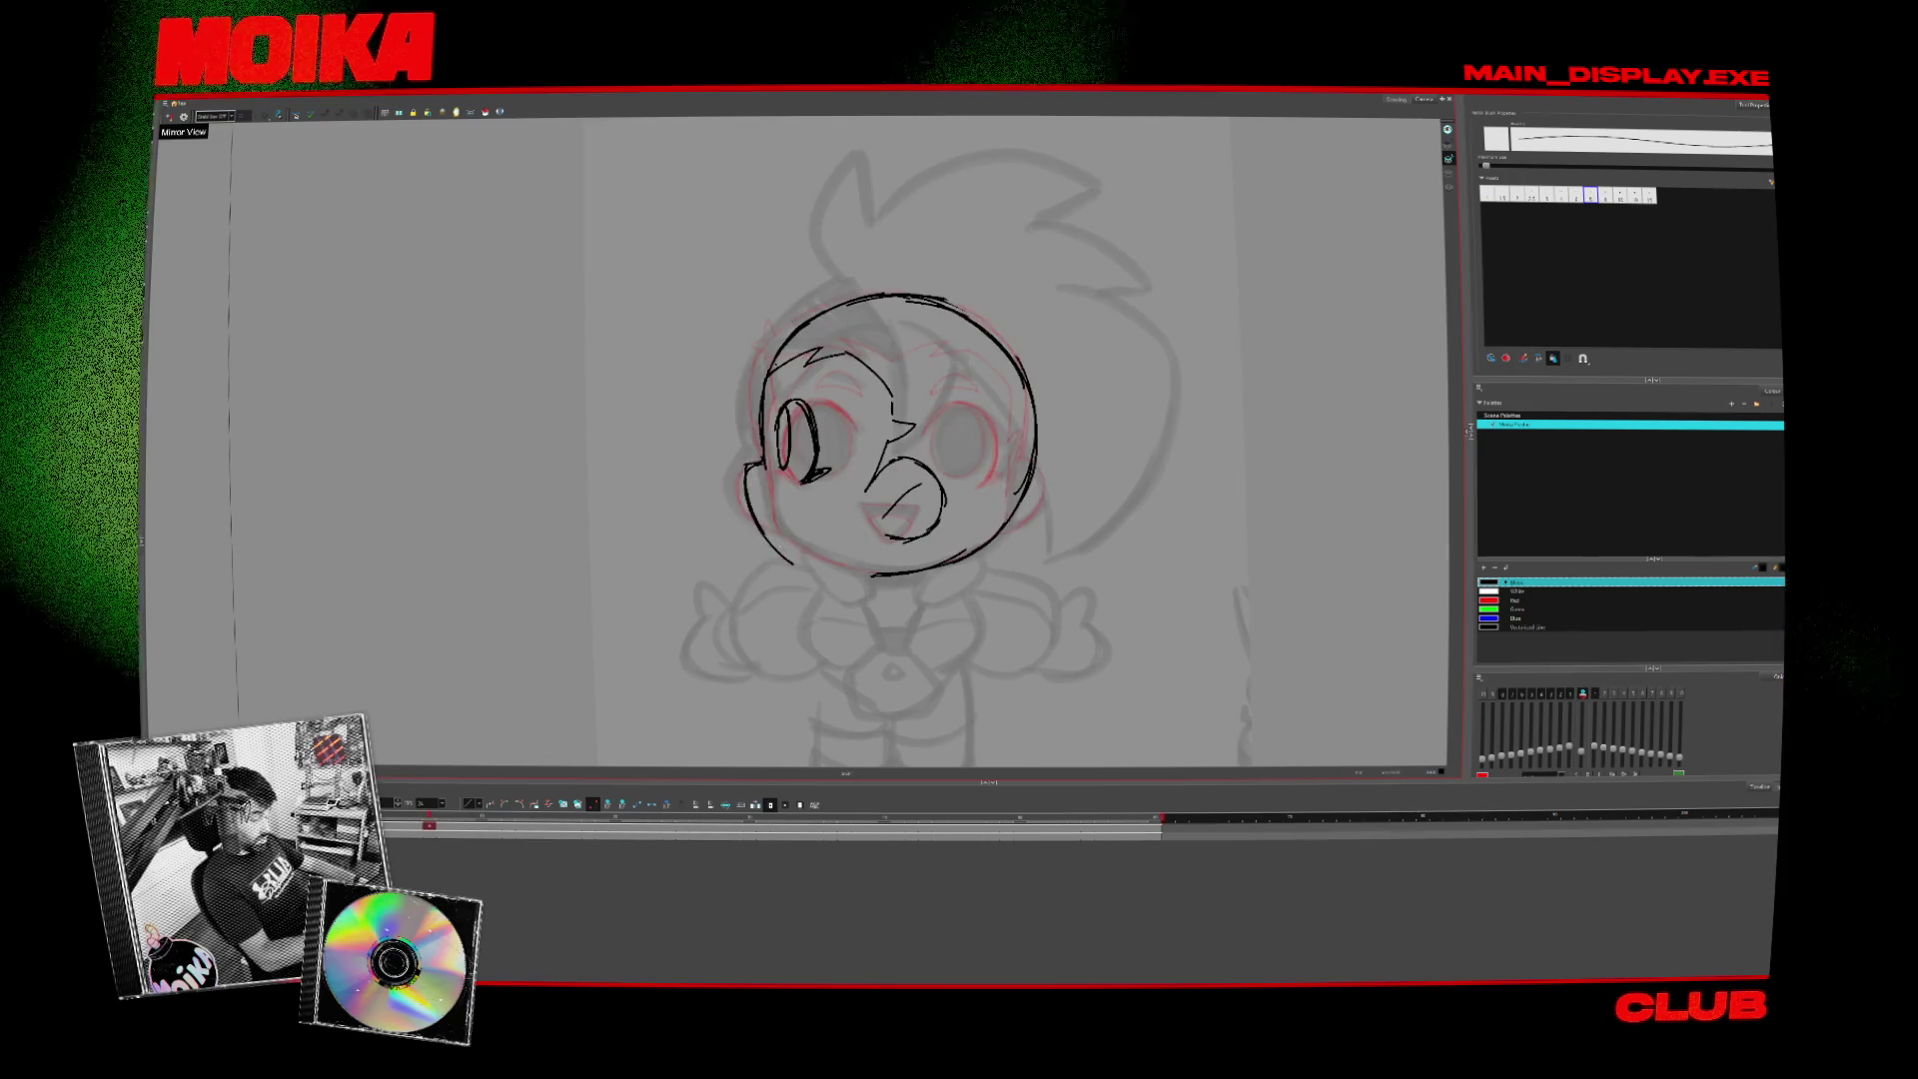
key("ctrl+z")
key("ctrl+z")
key("ctrl+z")
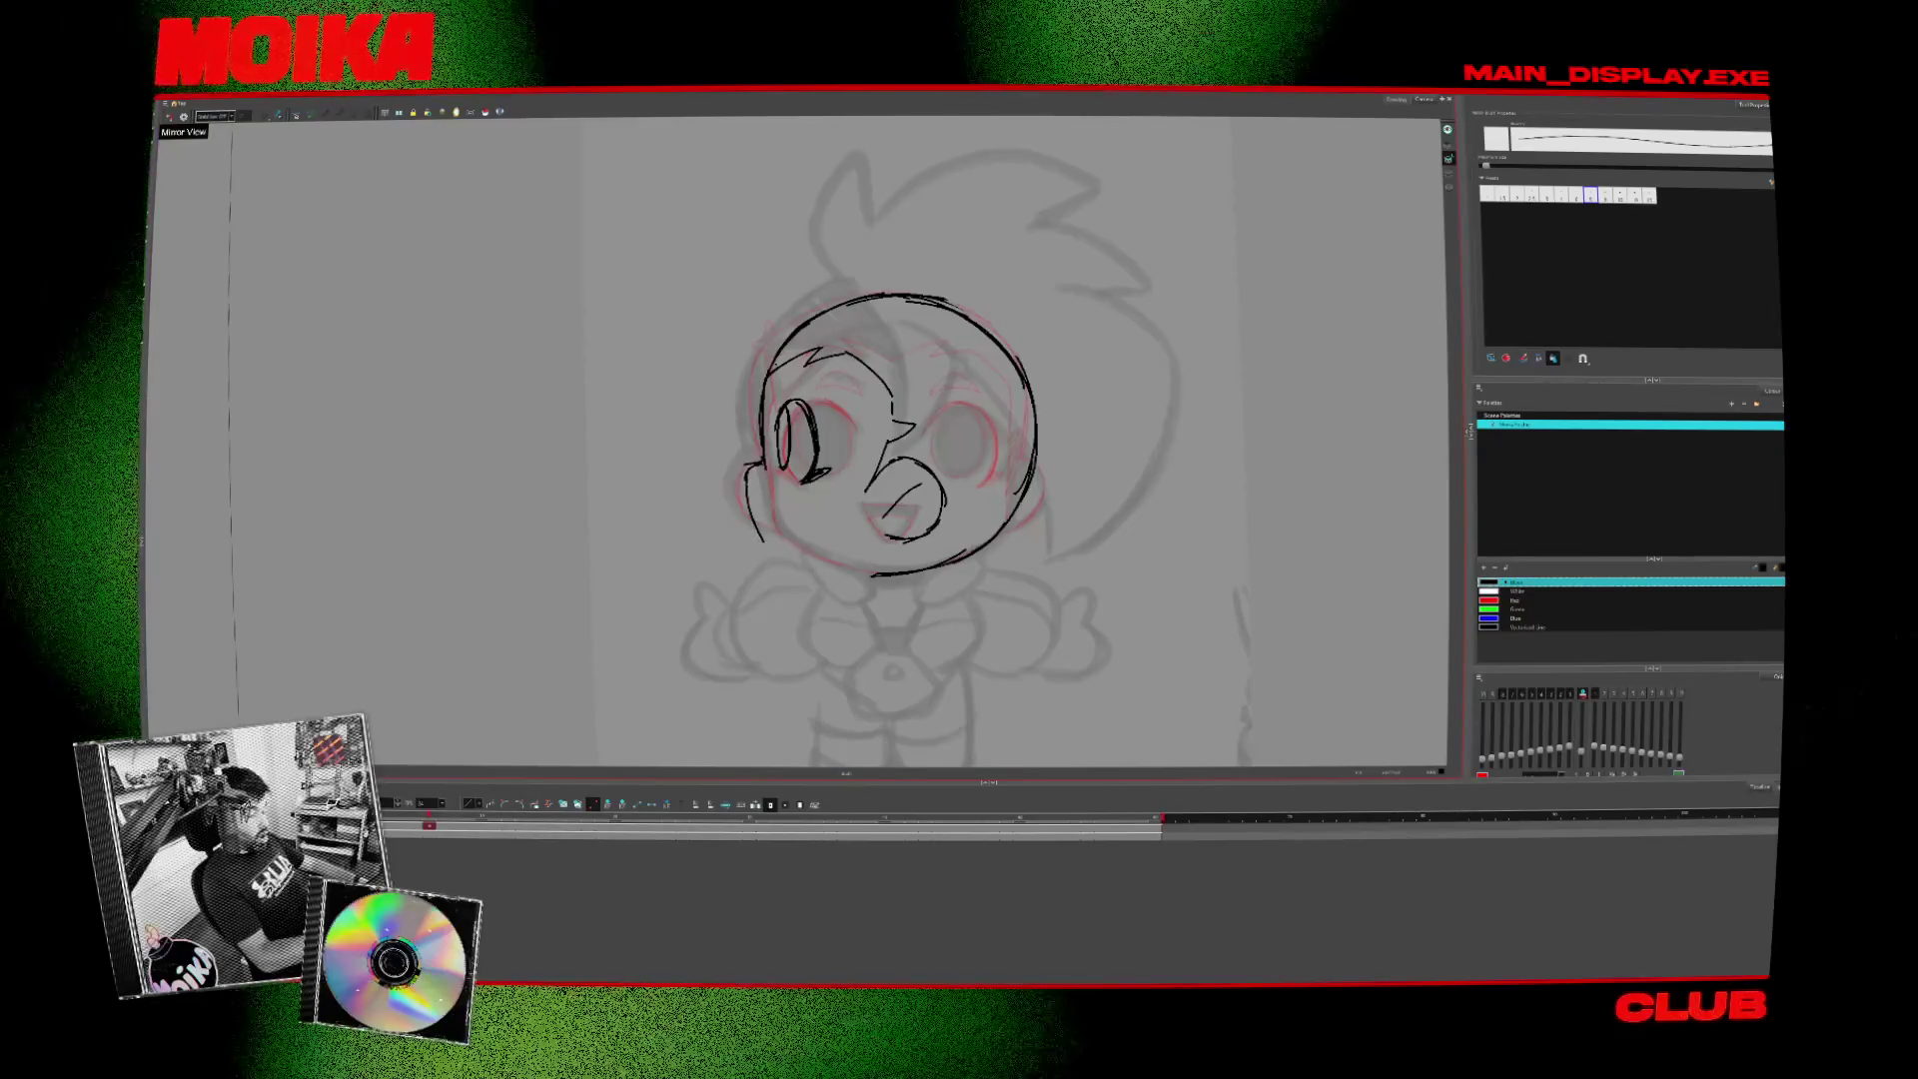
- Tilt the view to a comfortable angle and draw the curve along the eye's edge
left_click(184, 116)
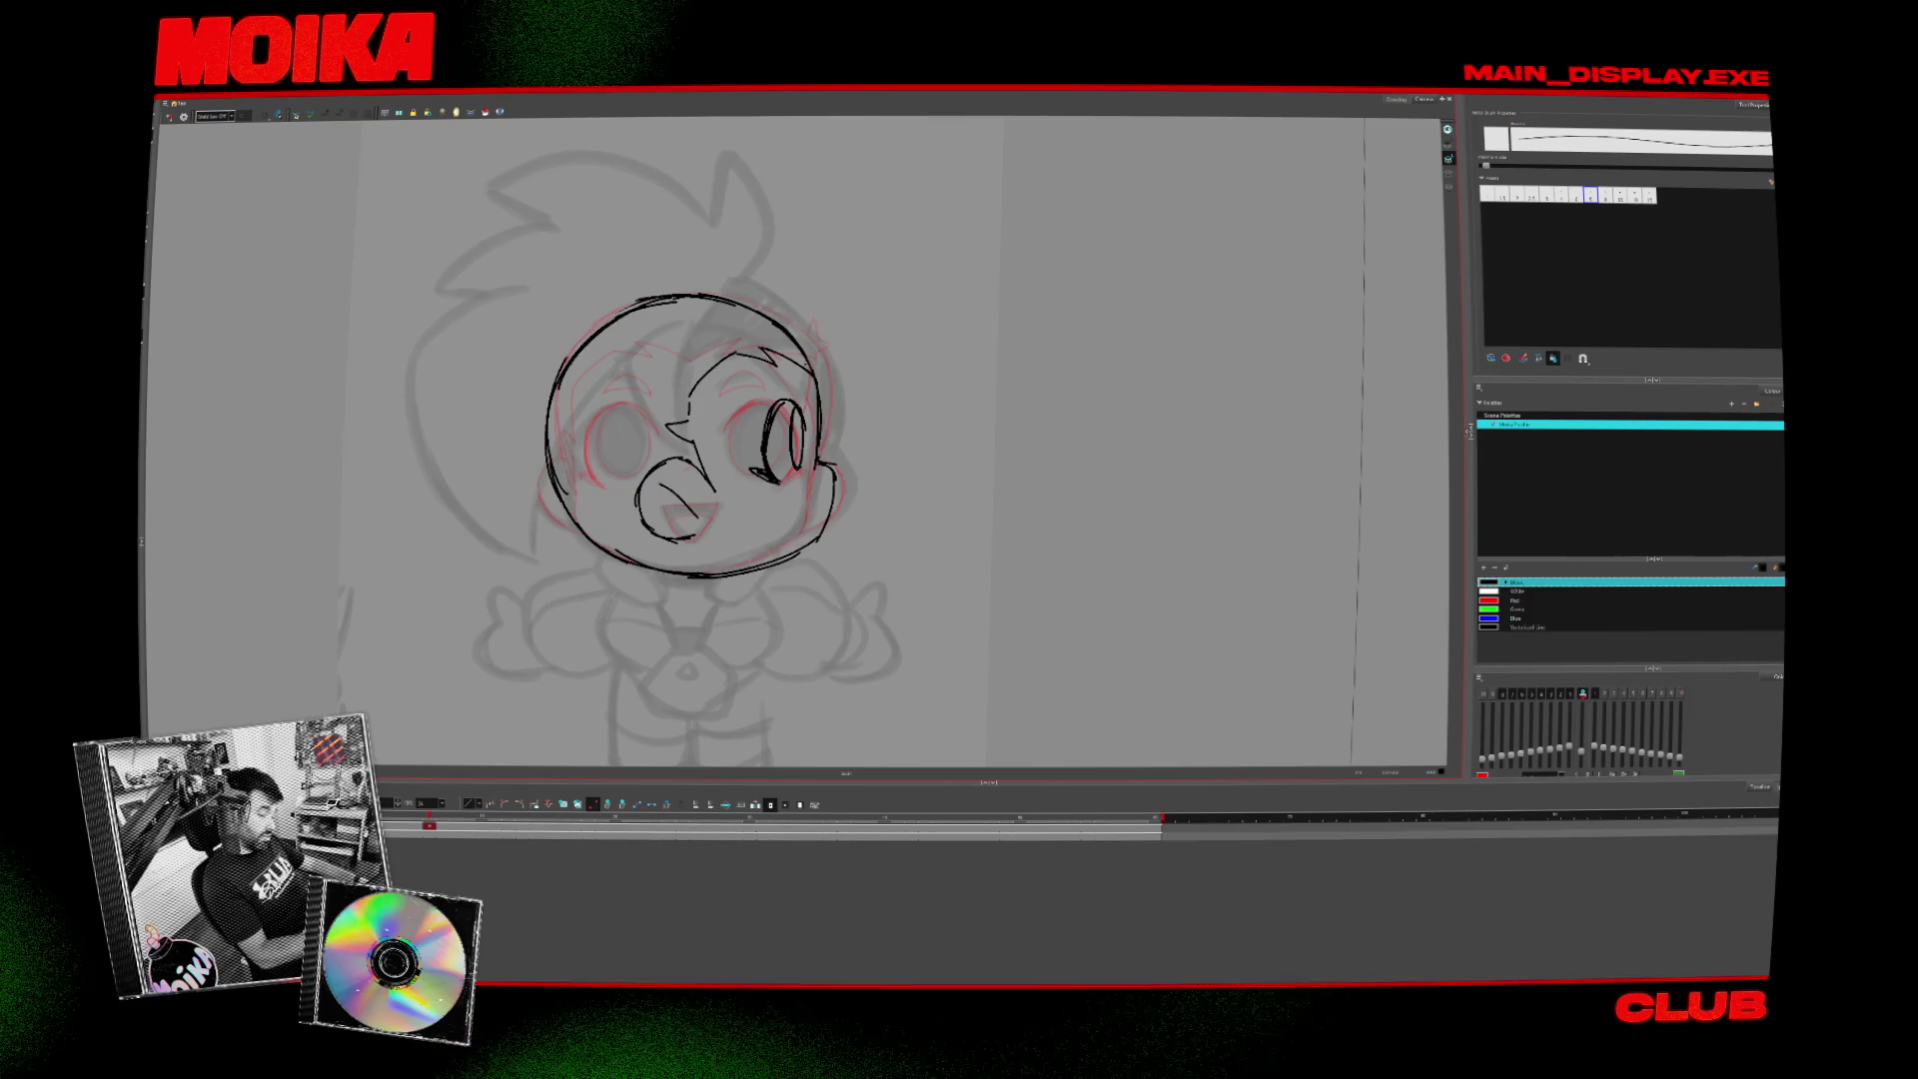
left_click(183, 115)
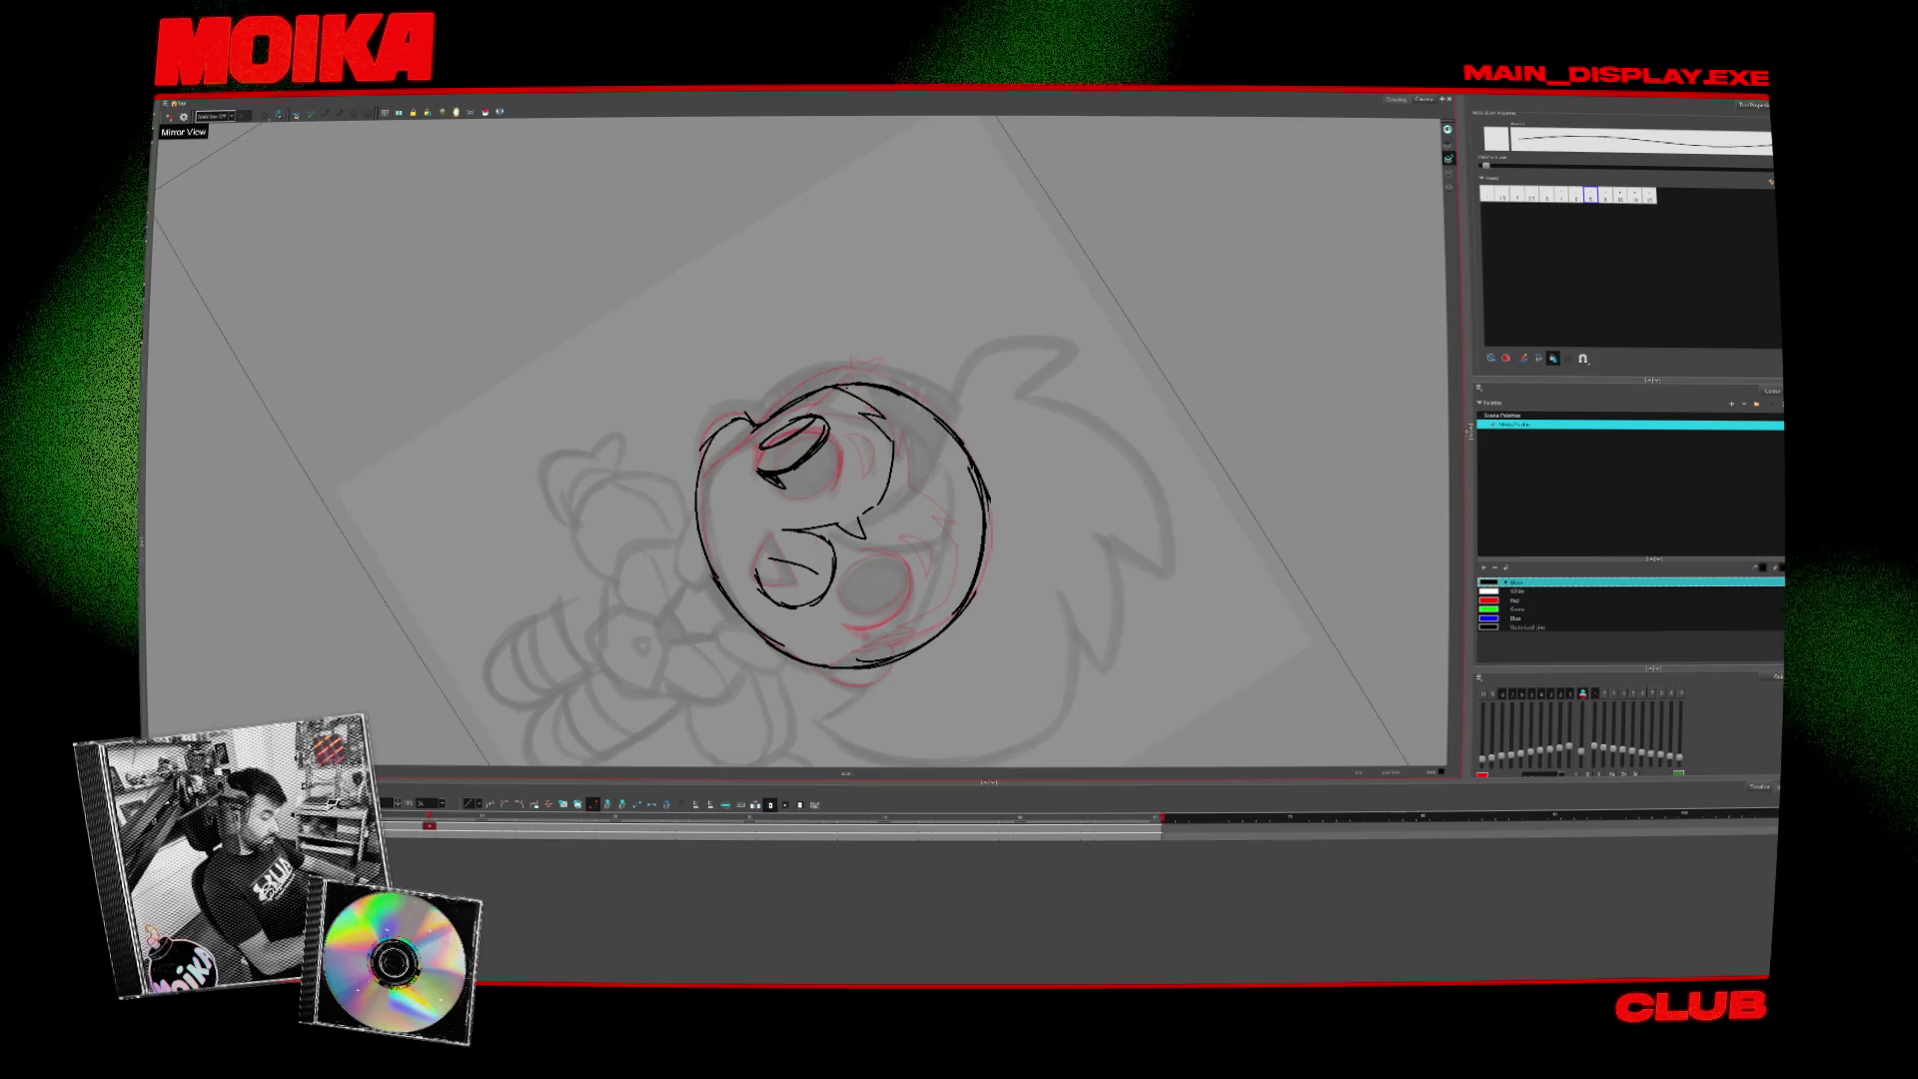
mouse_move(906, 516)
left_mouse_down()
mouse_move(789, 401)
mouse_move(771, 472)
left_mouse_up()
left_click_drag(789, 400, 767, 445)
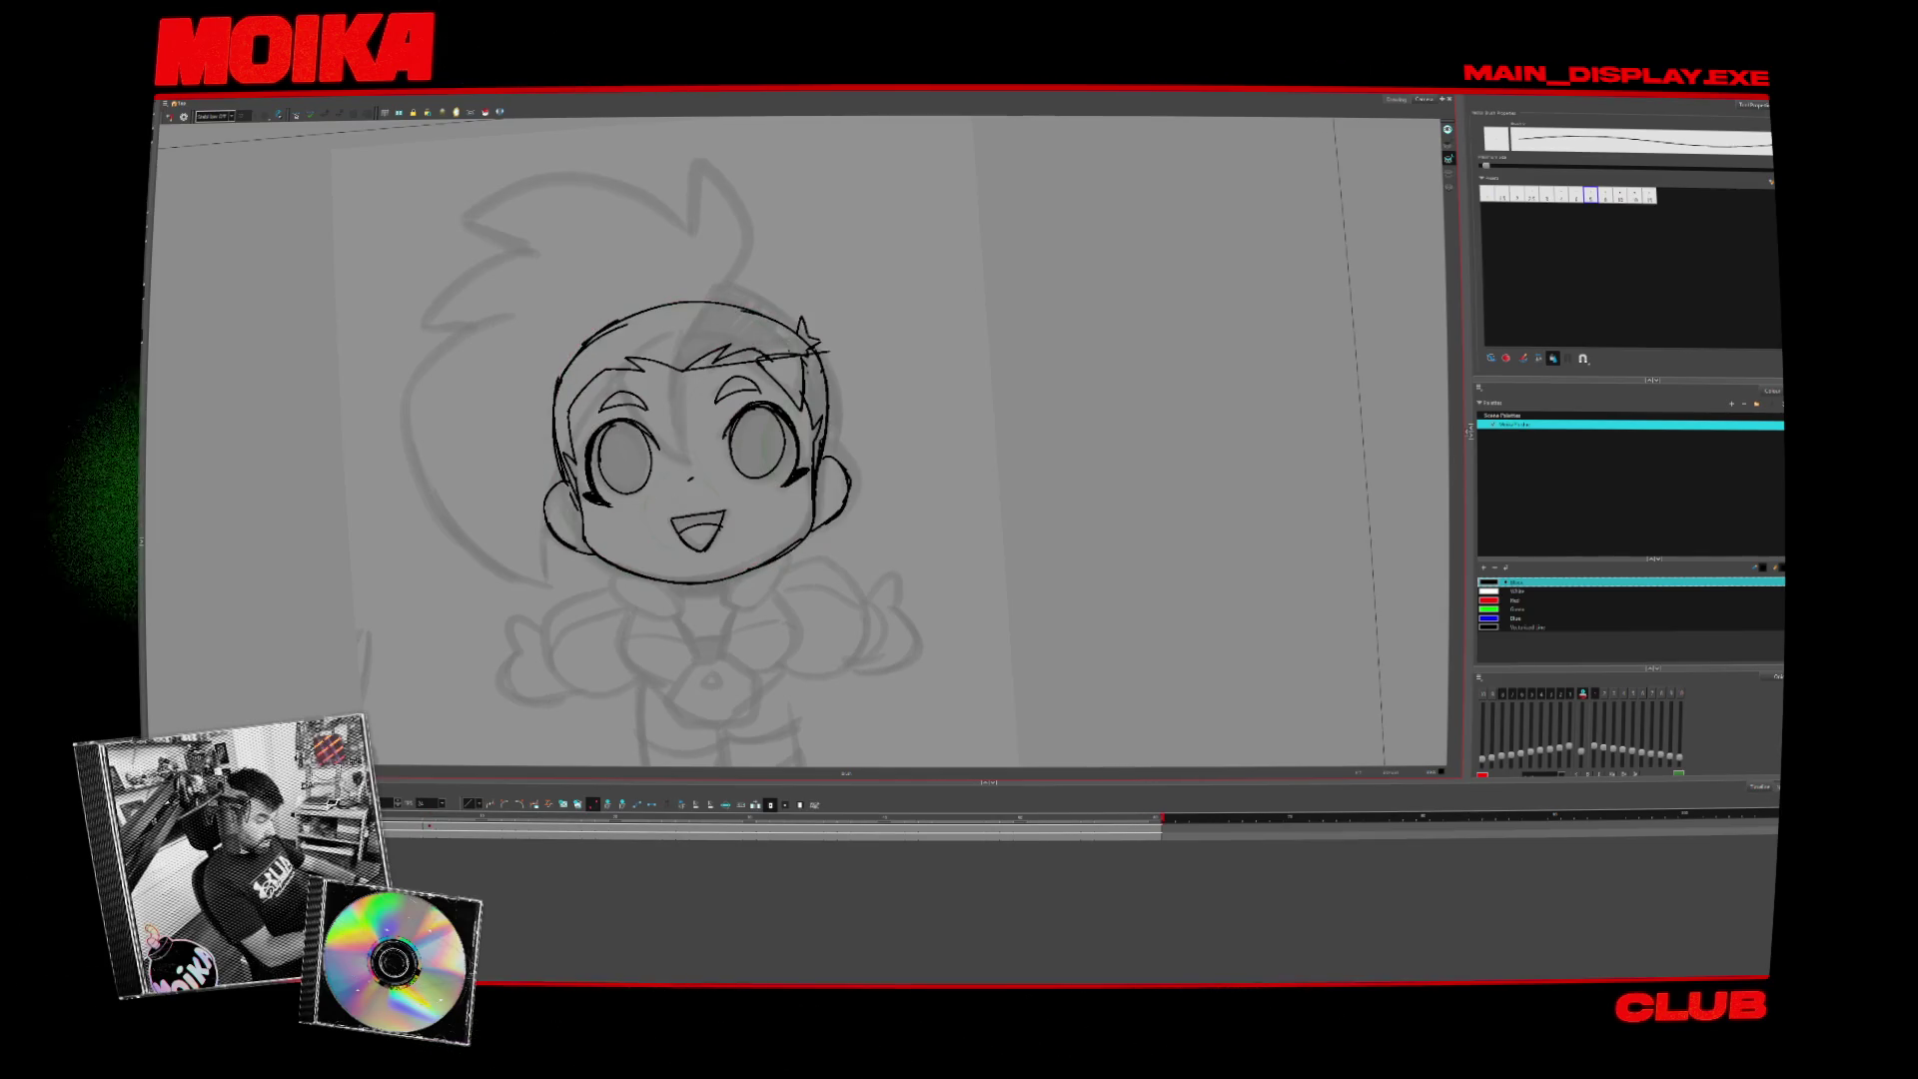
- Compare the front and side head frames, switching to the thin pencil and resetting view rotation
key("period")
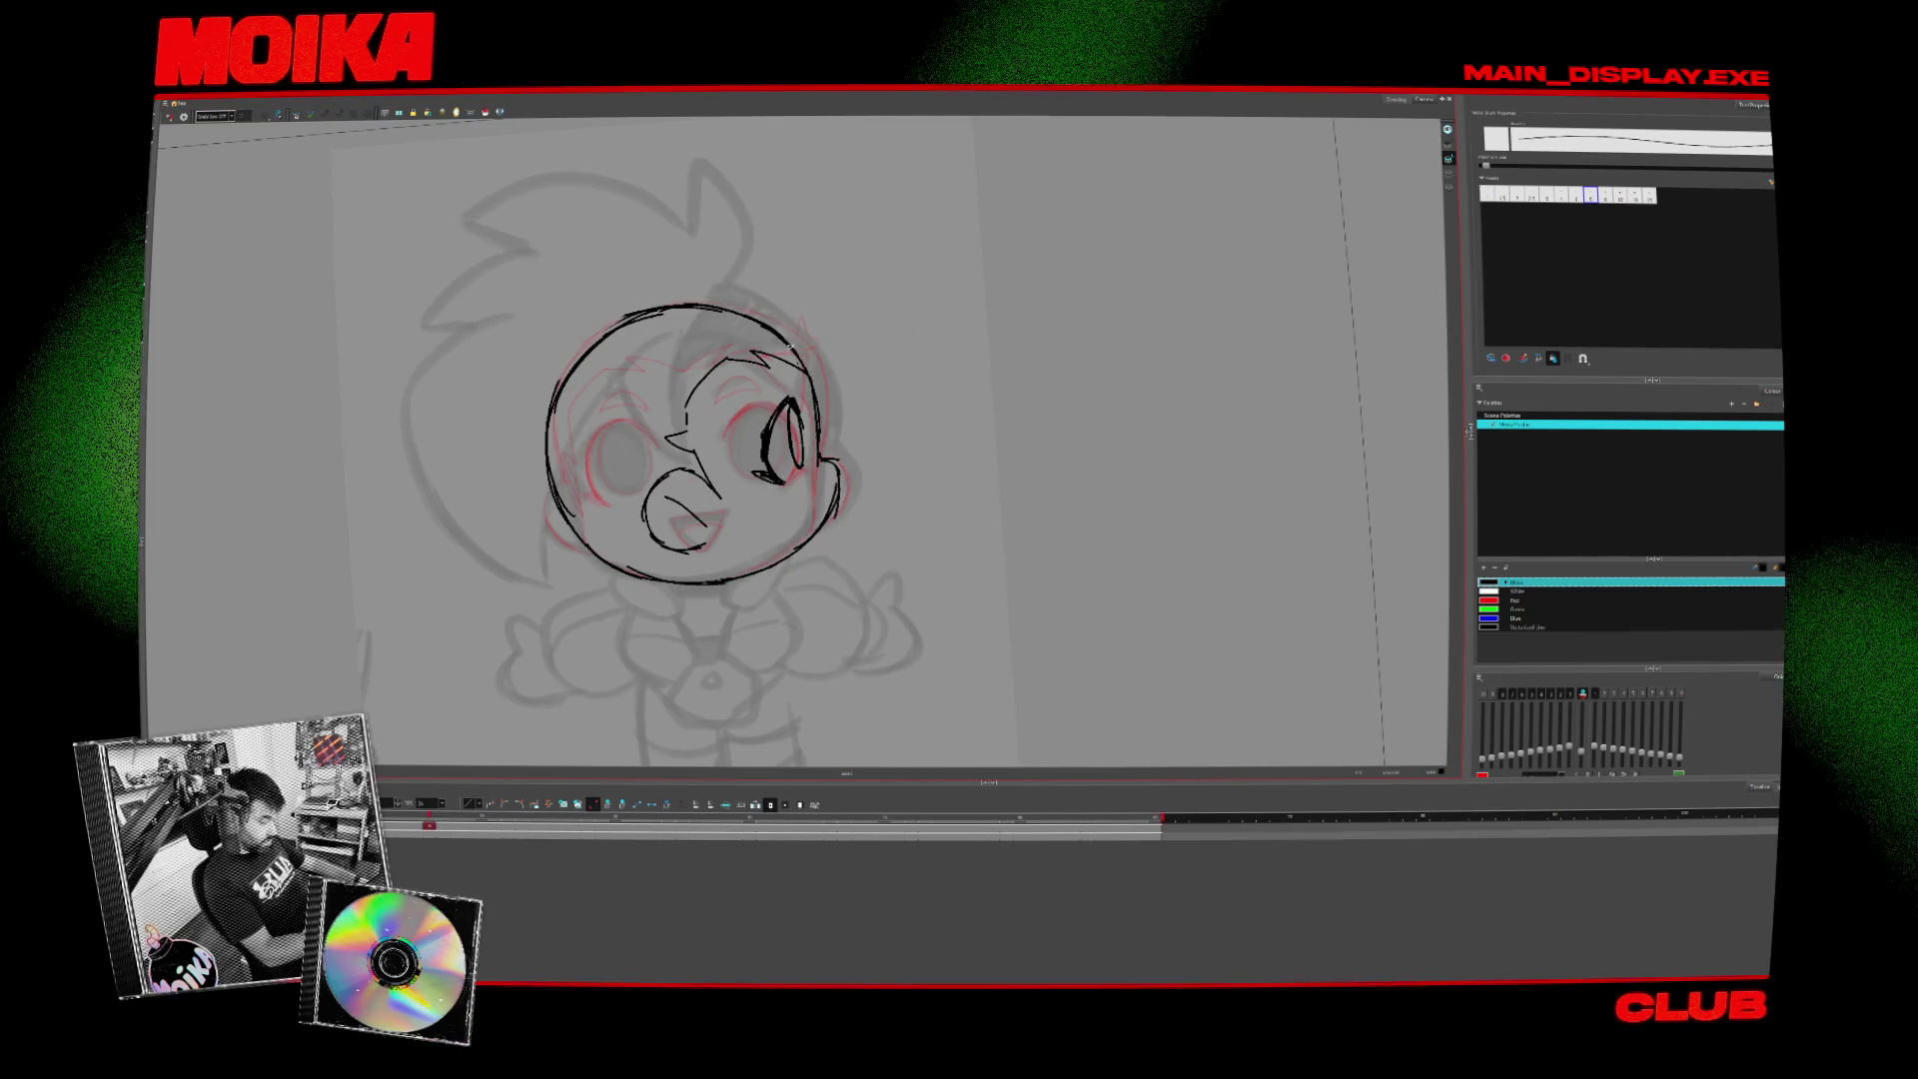
key("alt+b")
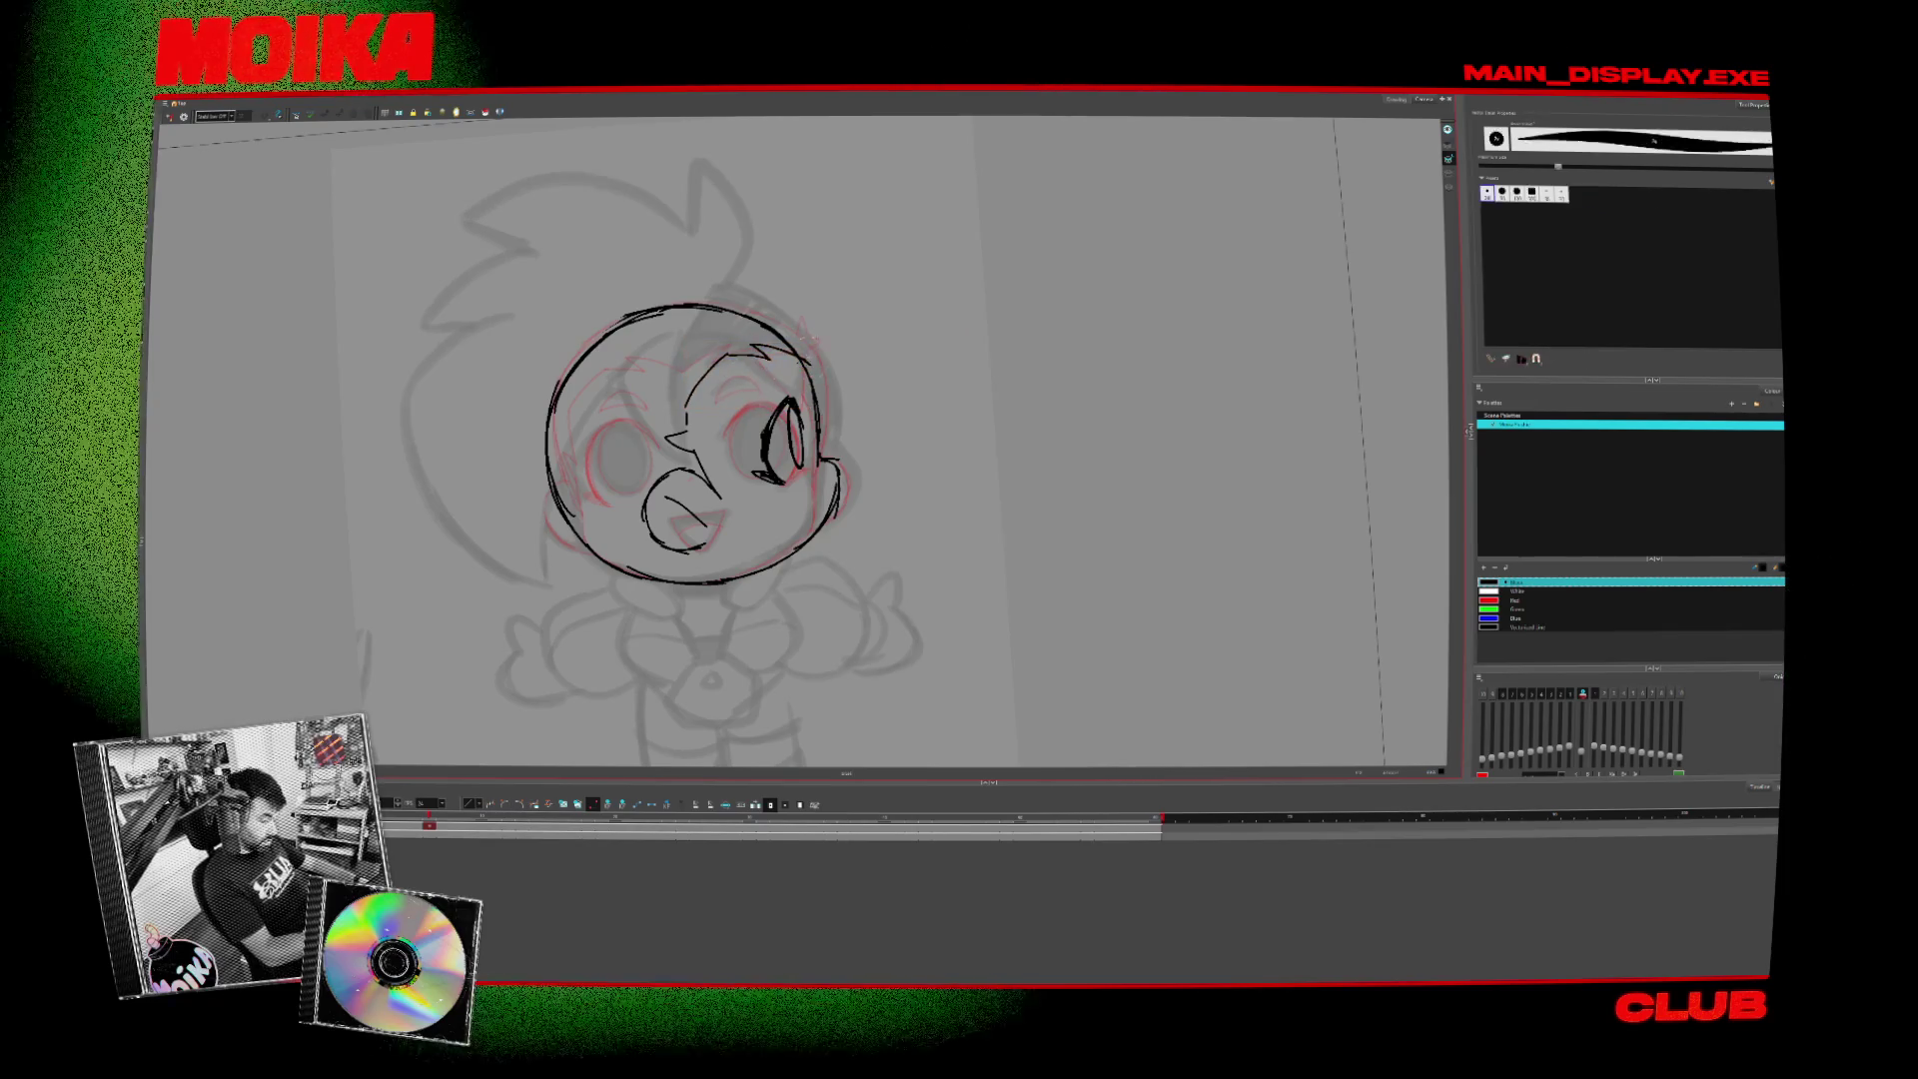
key("comma")
key("period")
key("comma")
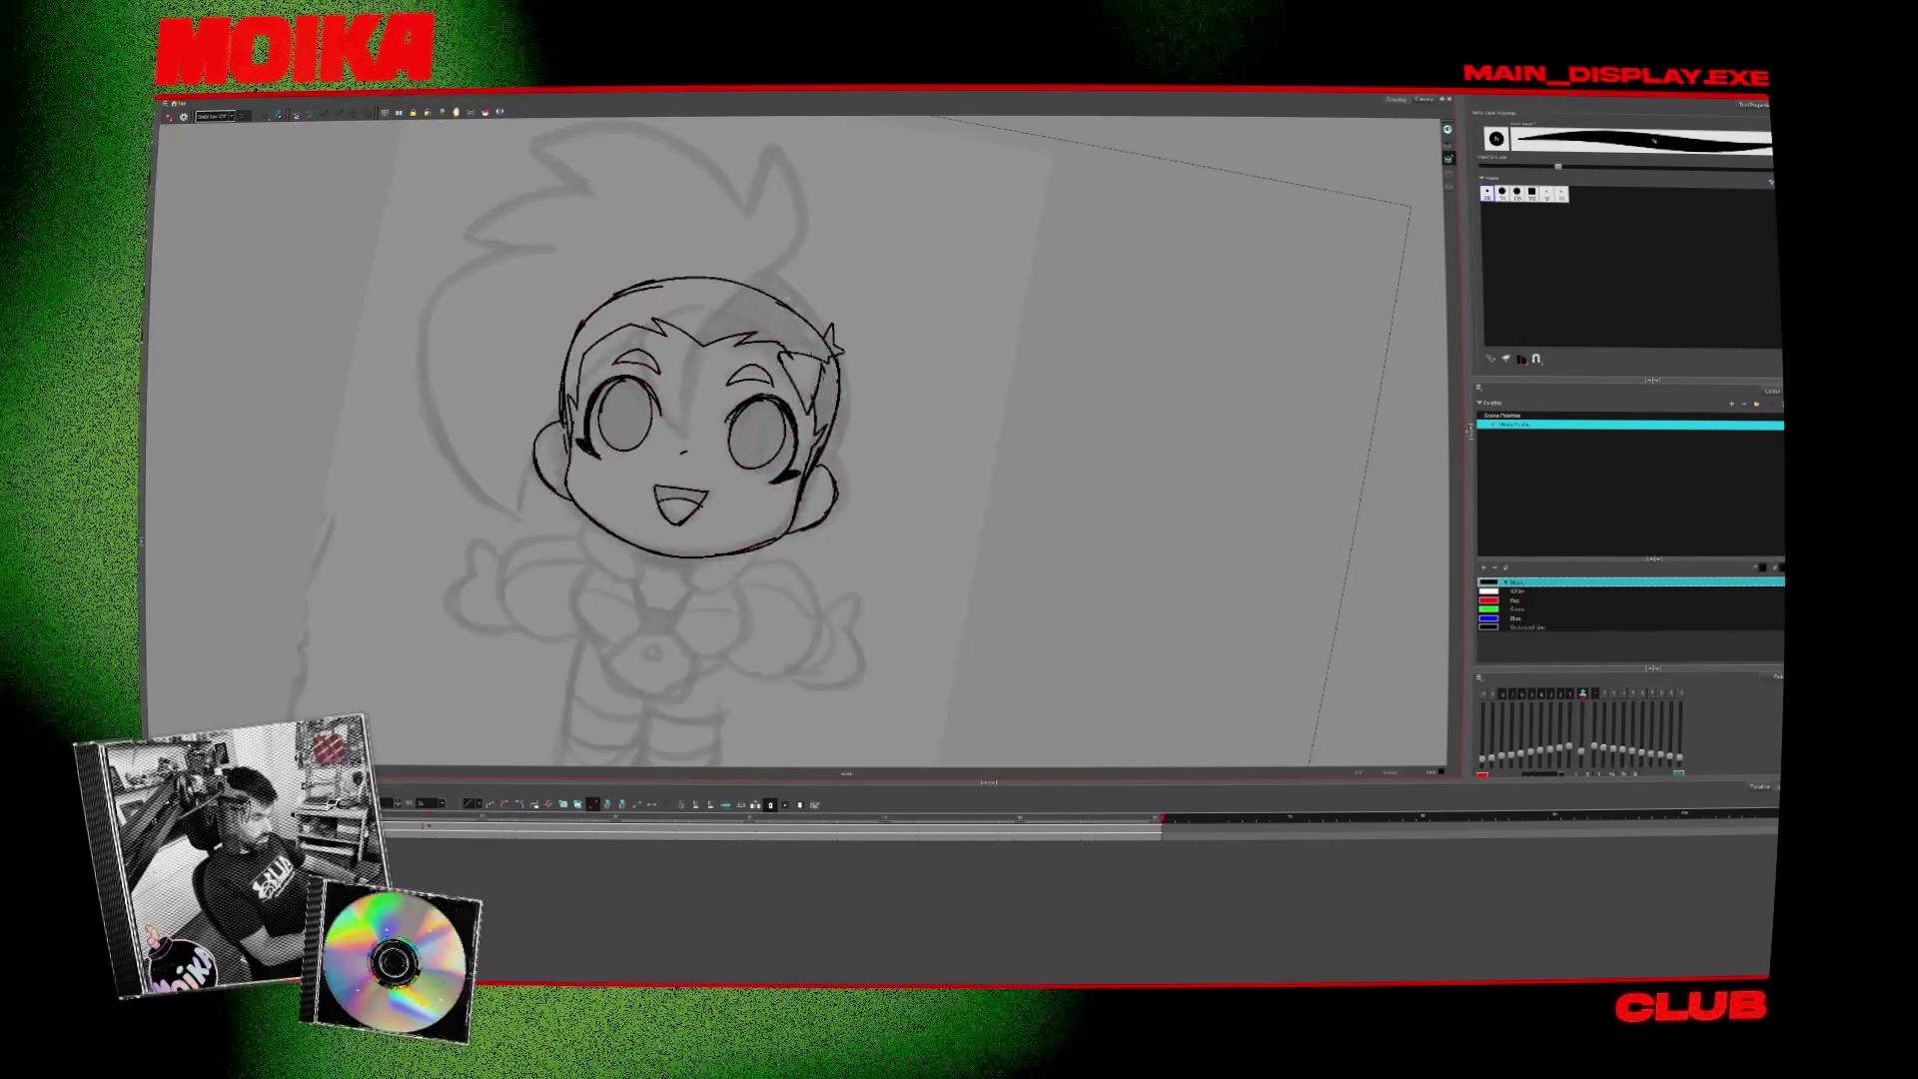
key("period")
key("Escape")
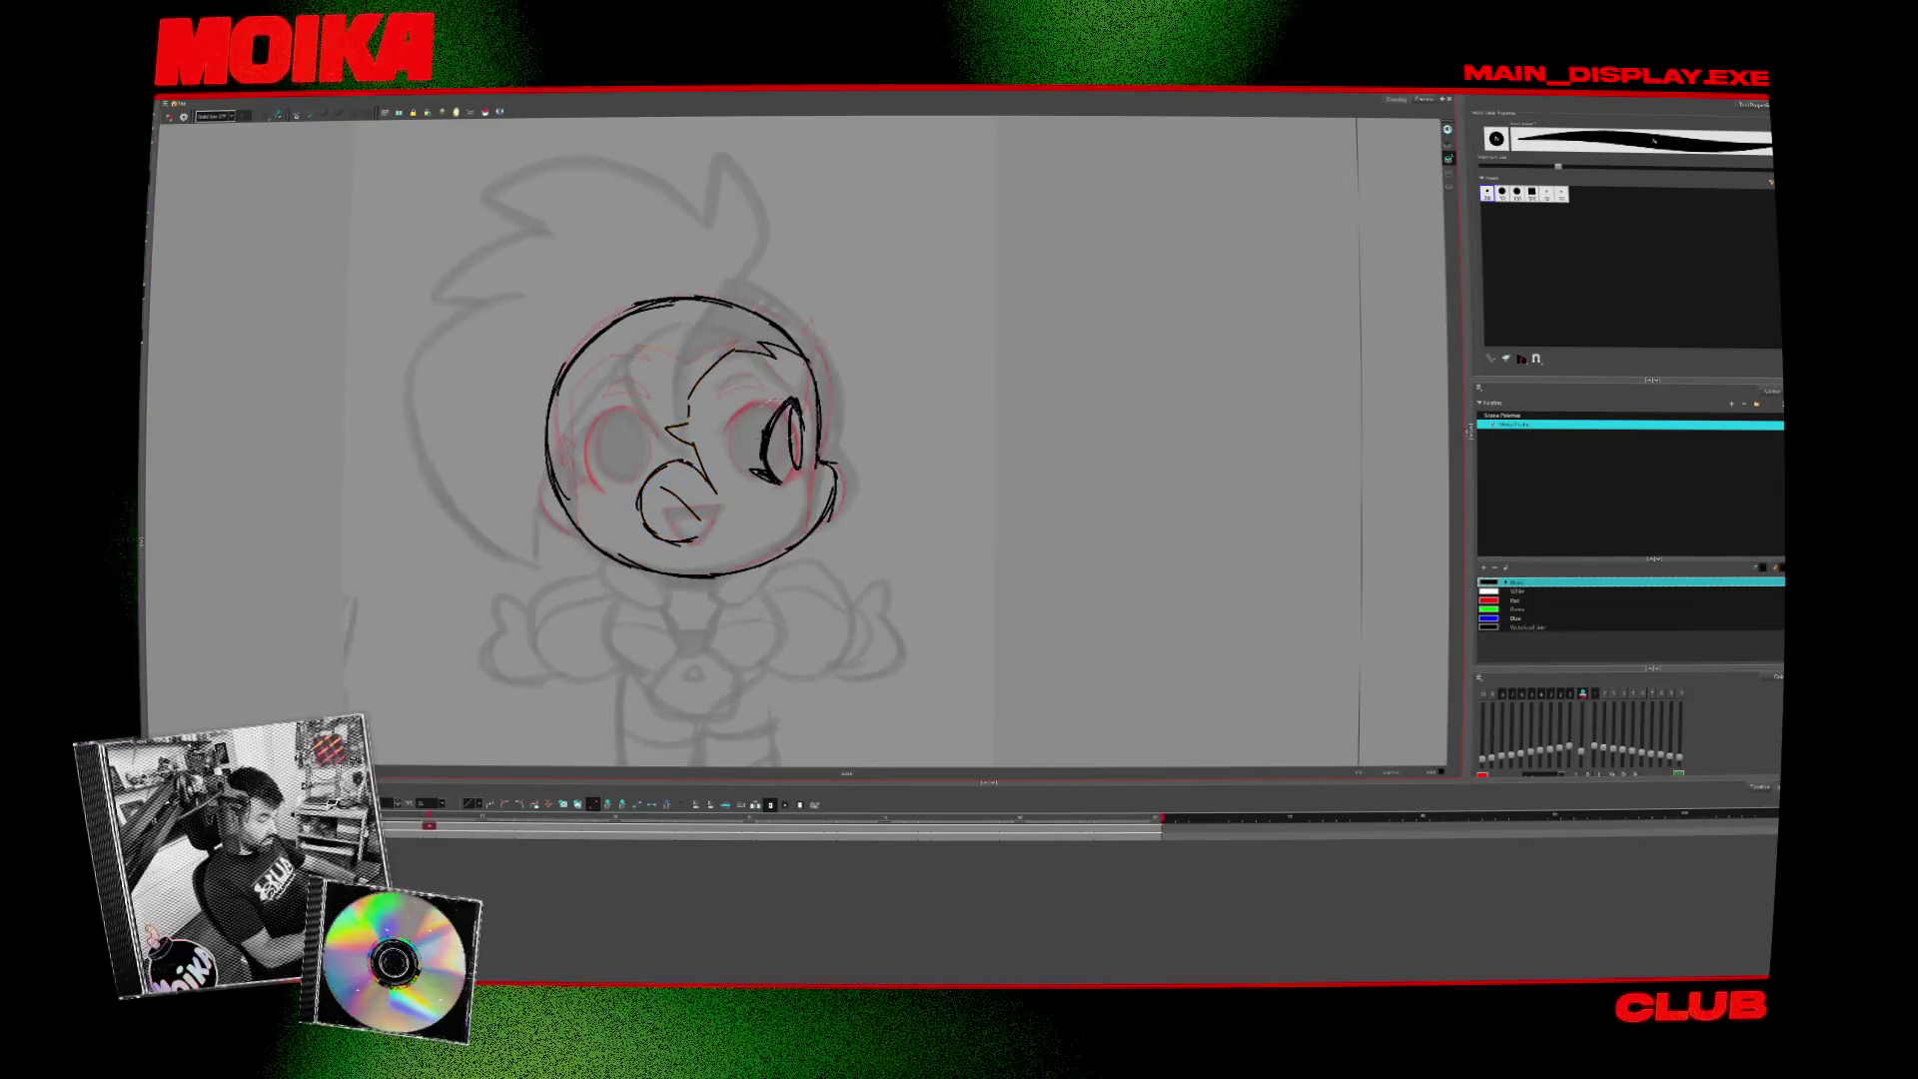
key("alt+slash")
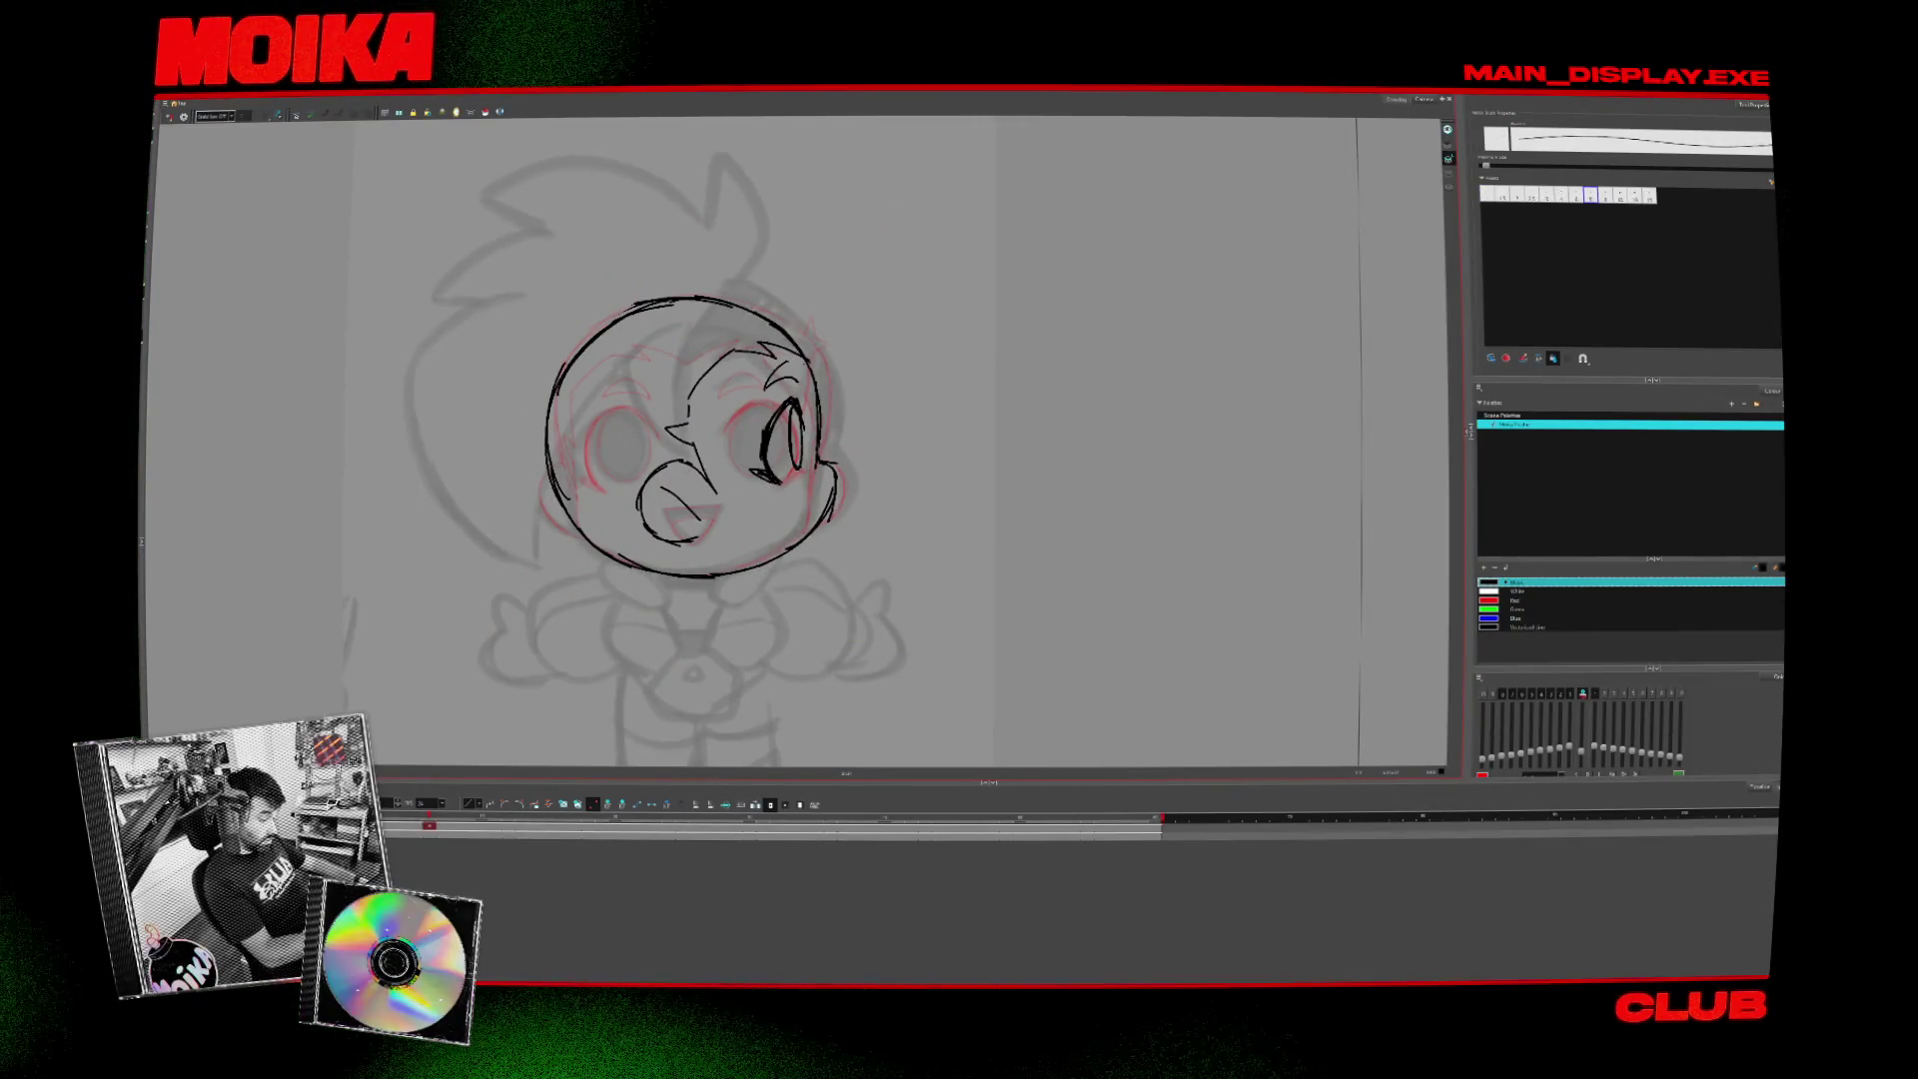
key("v")
key("c")
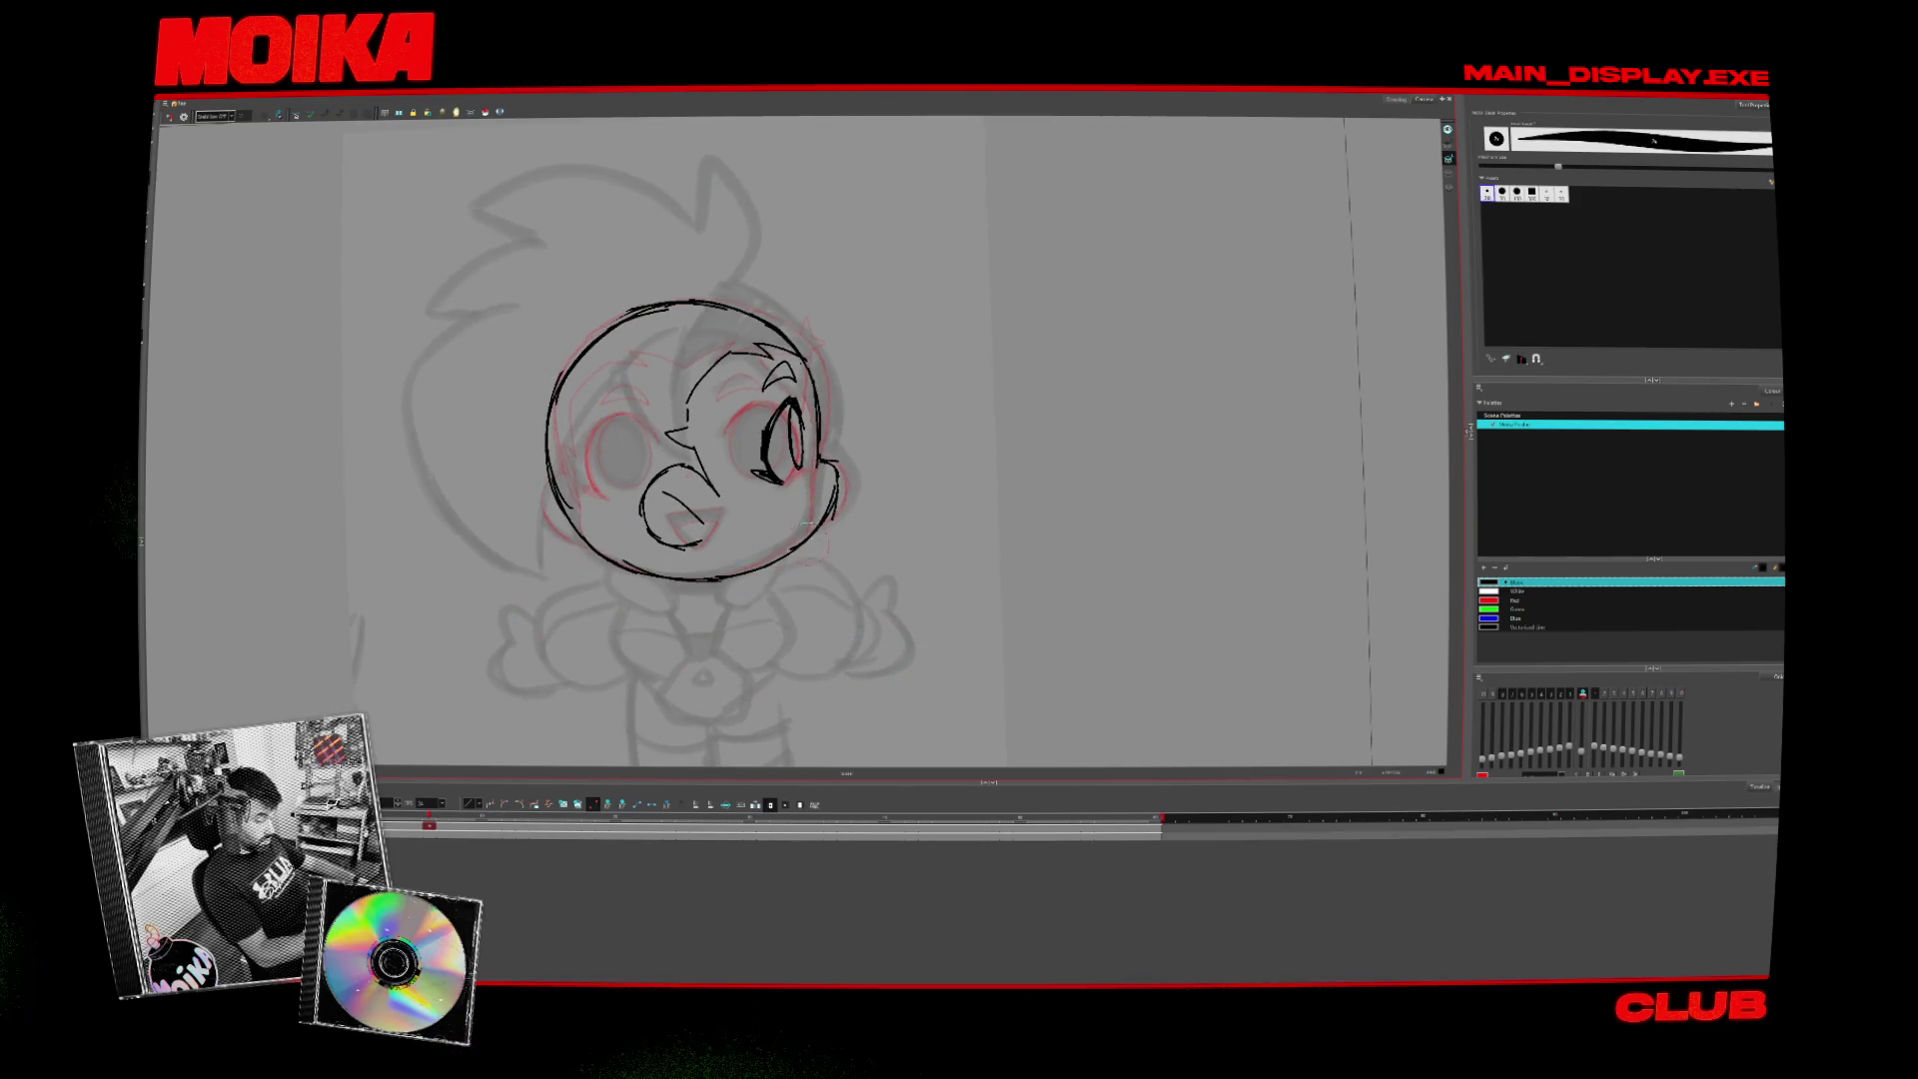
key("comma")
key("period")
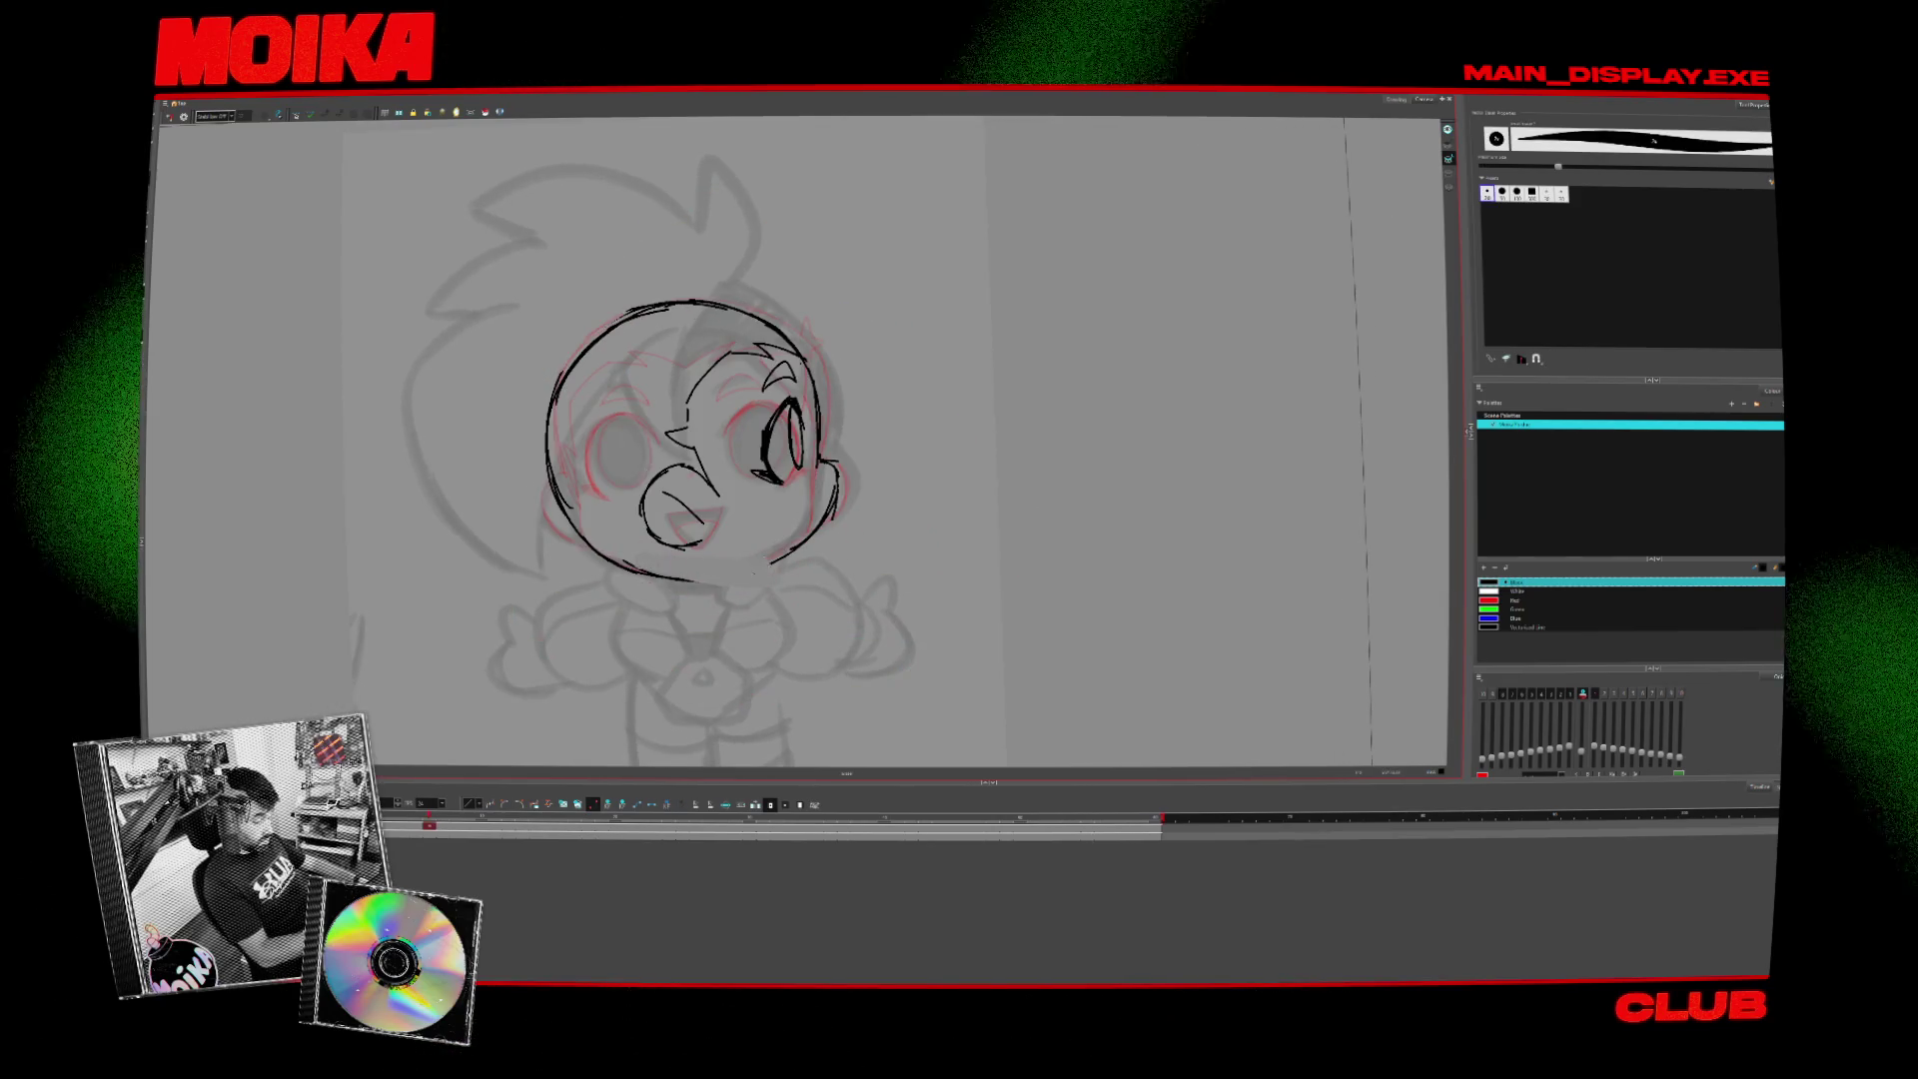
key("alt+slash")
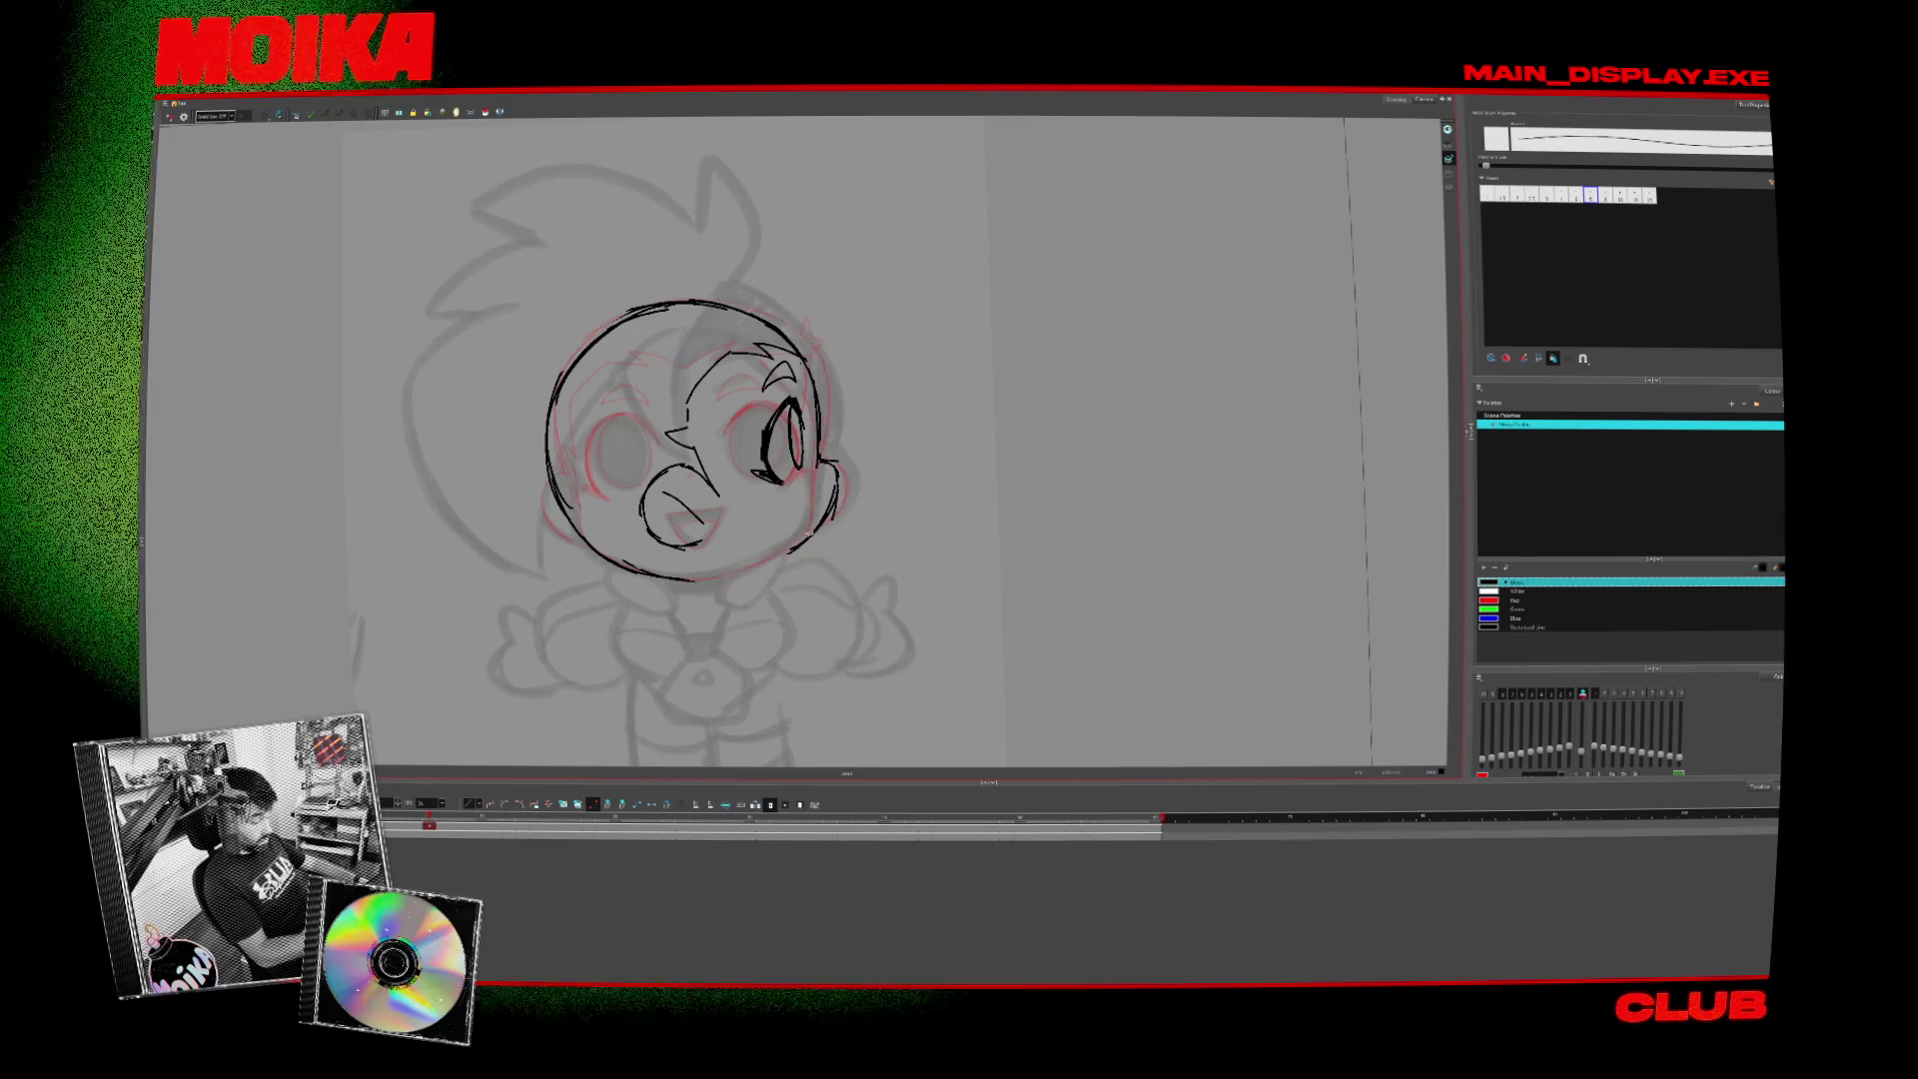
- Mirror, tilt and straighten the view to check the side head, ending on the front face frame
key("comma")
key("period")
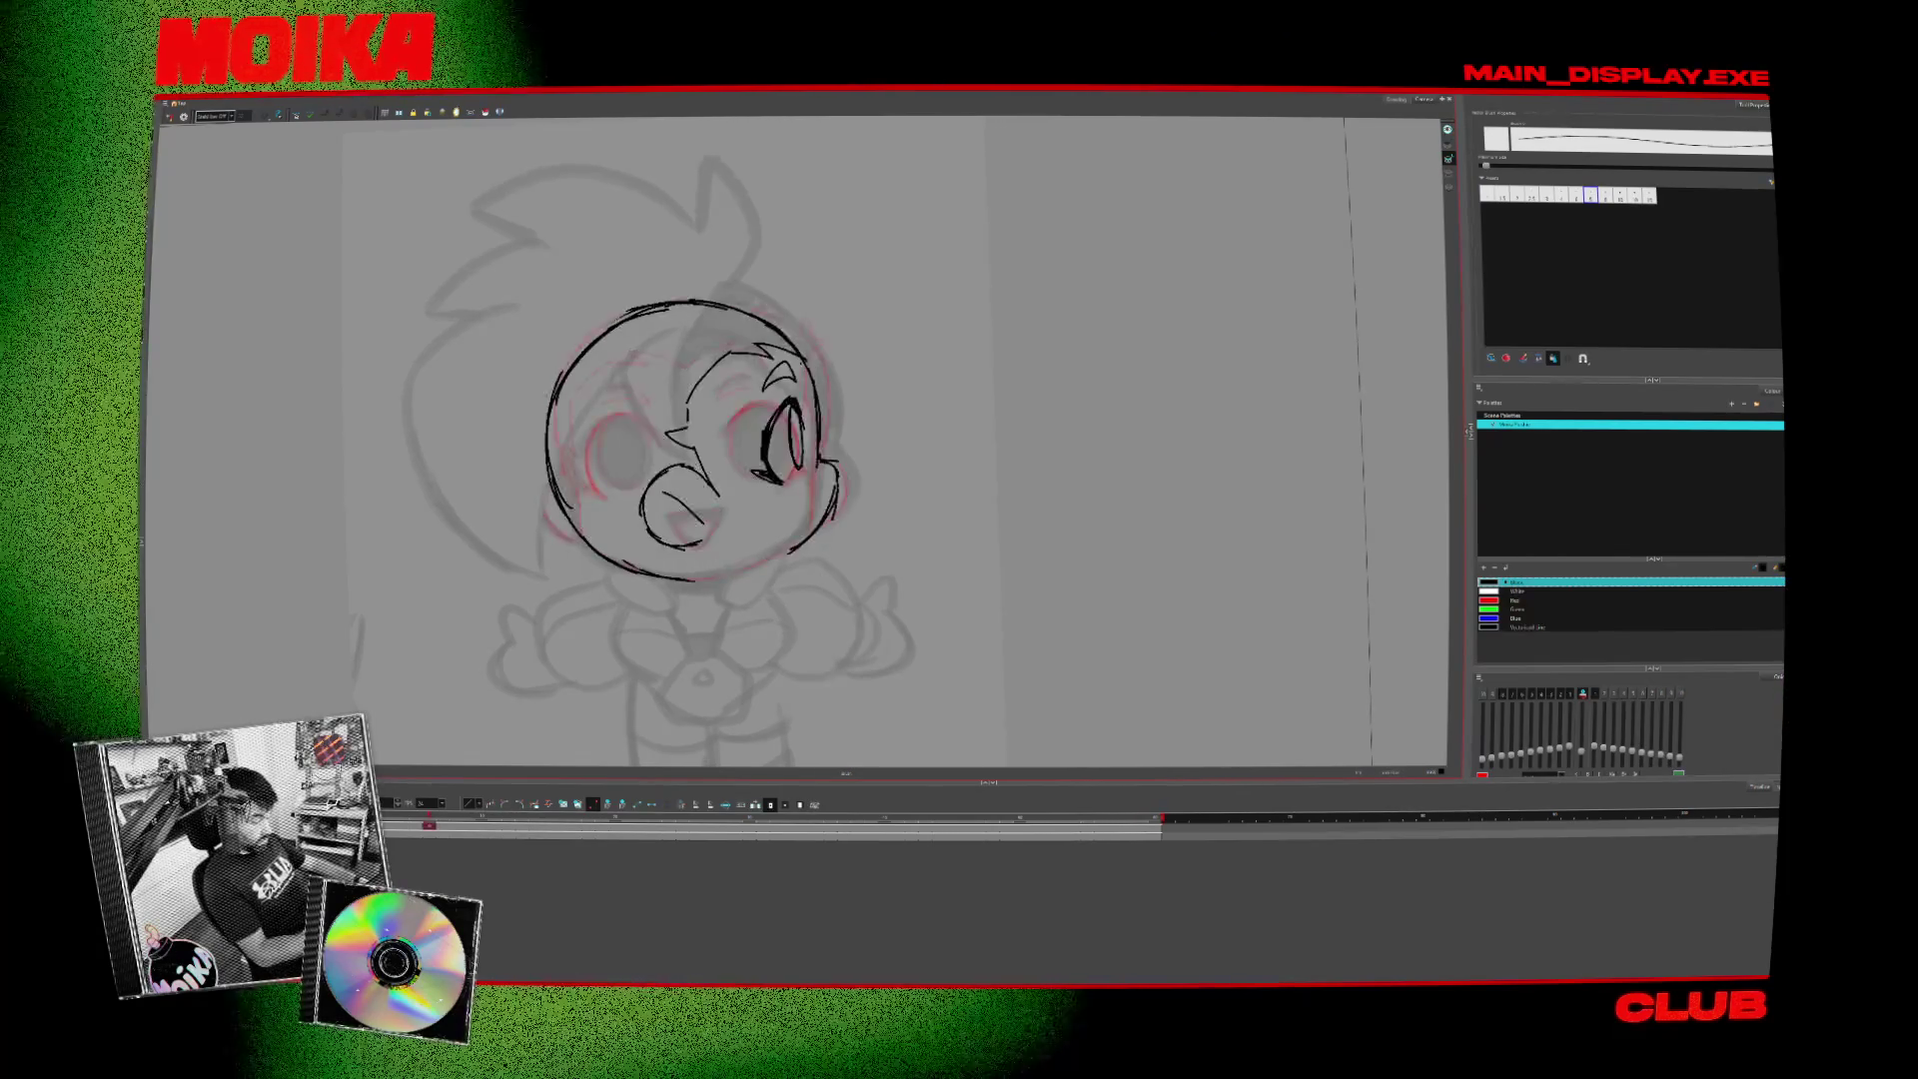
key("m")
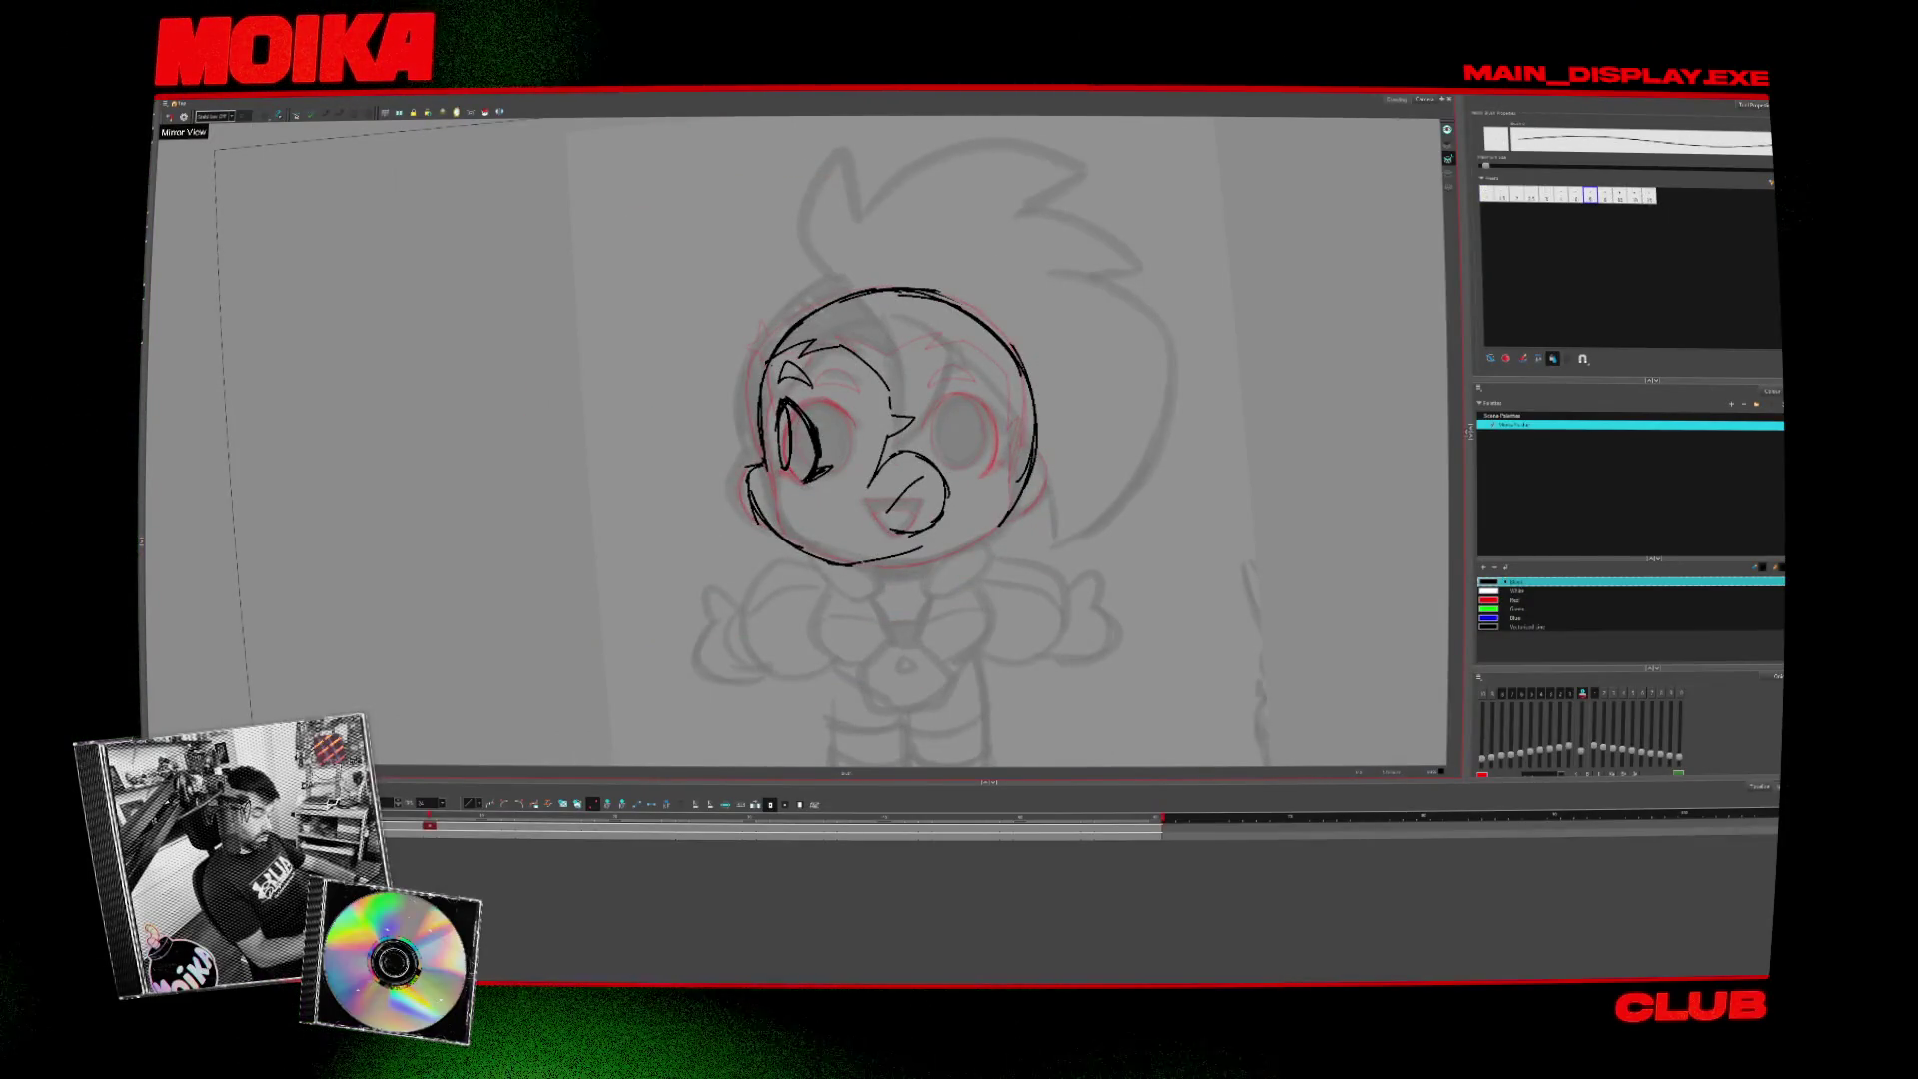
key("v")
key("v")
key("v")
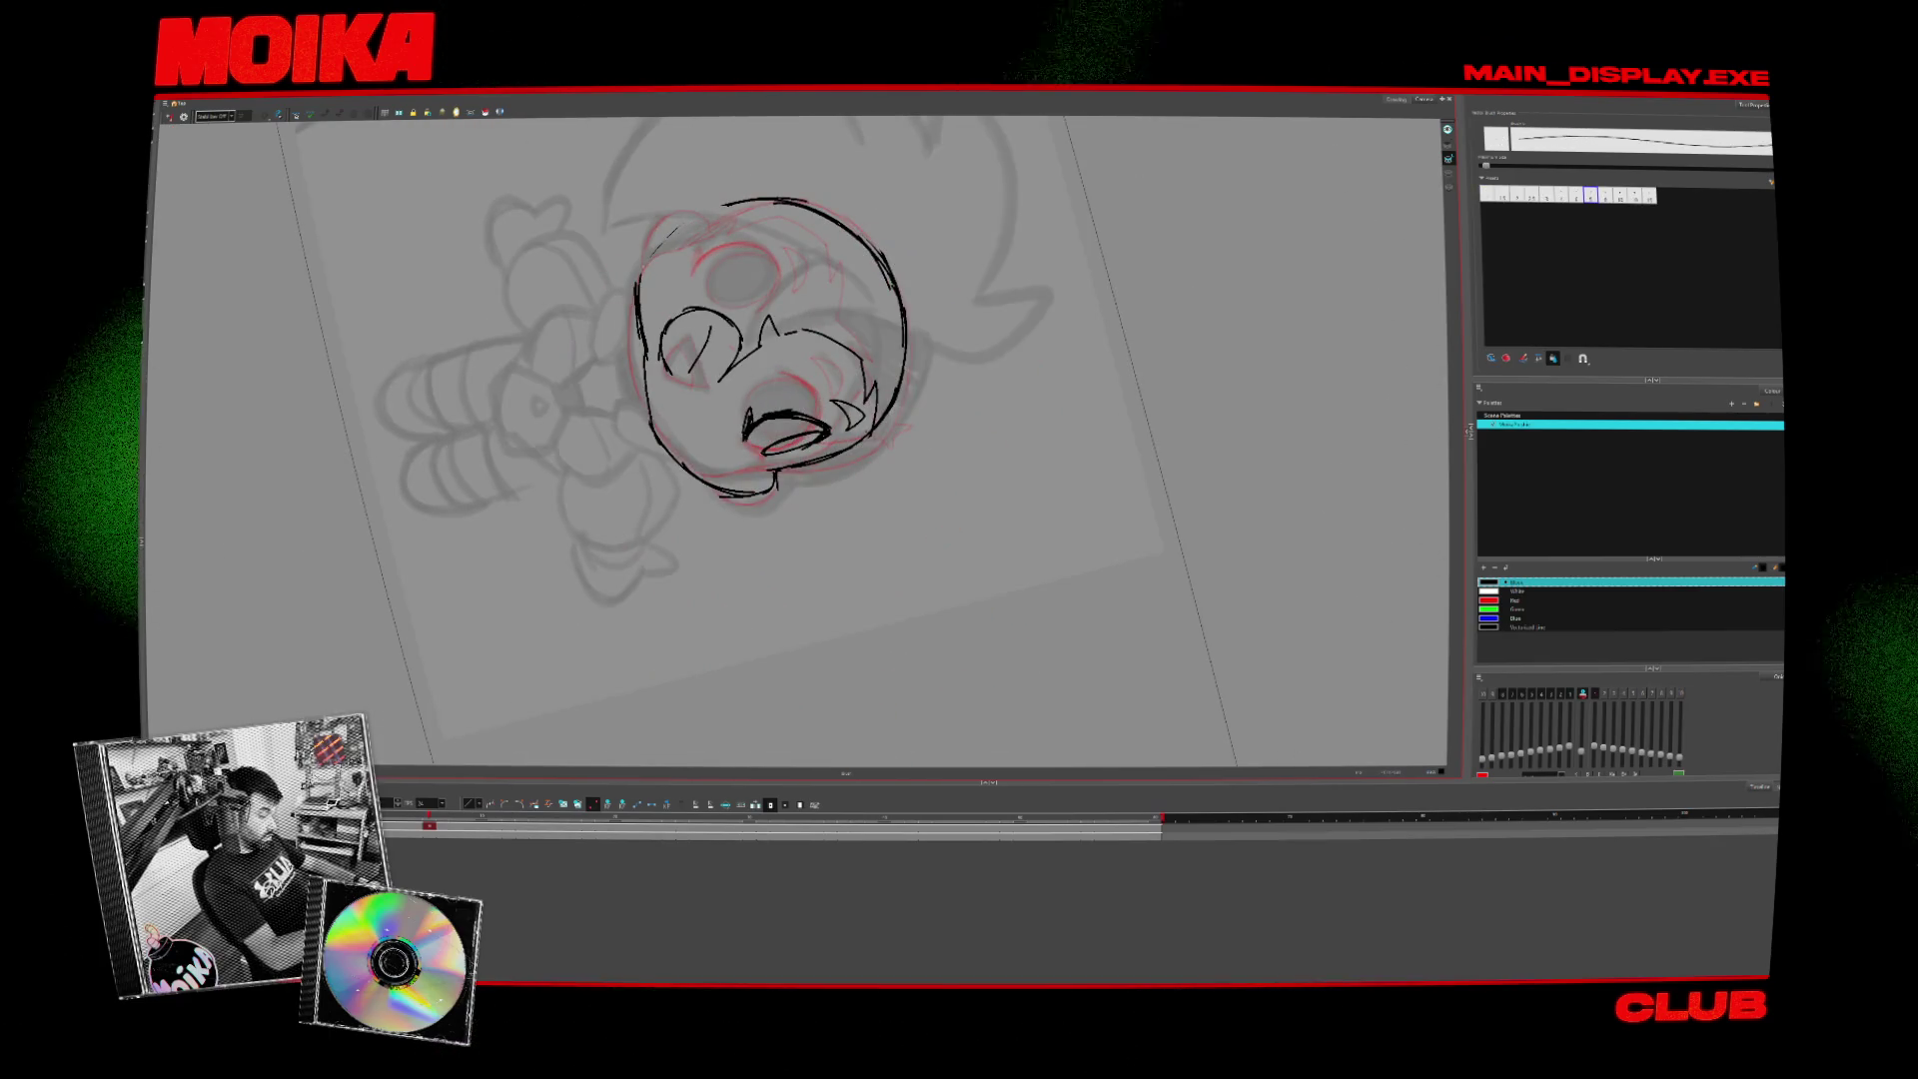
key("m")
key("shift+x")
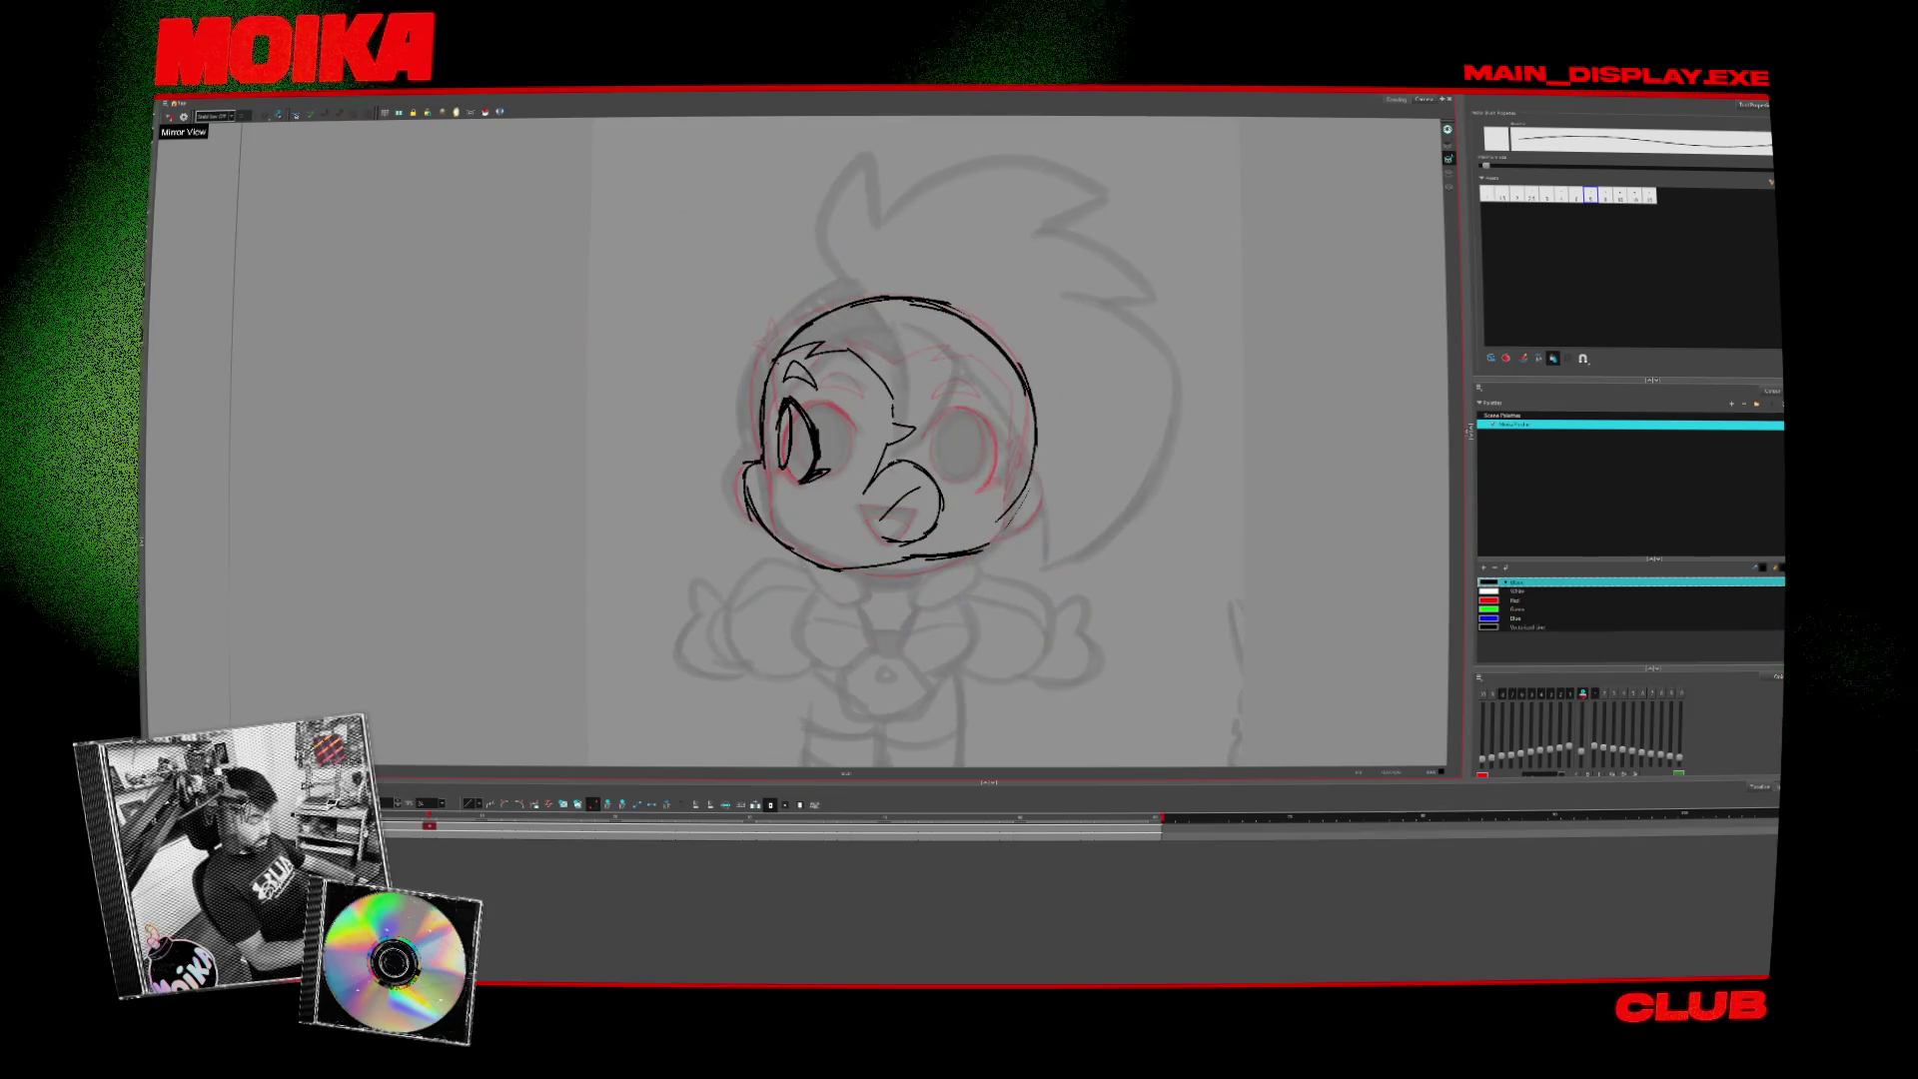
key("comma")
key("period")
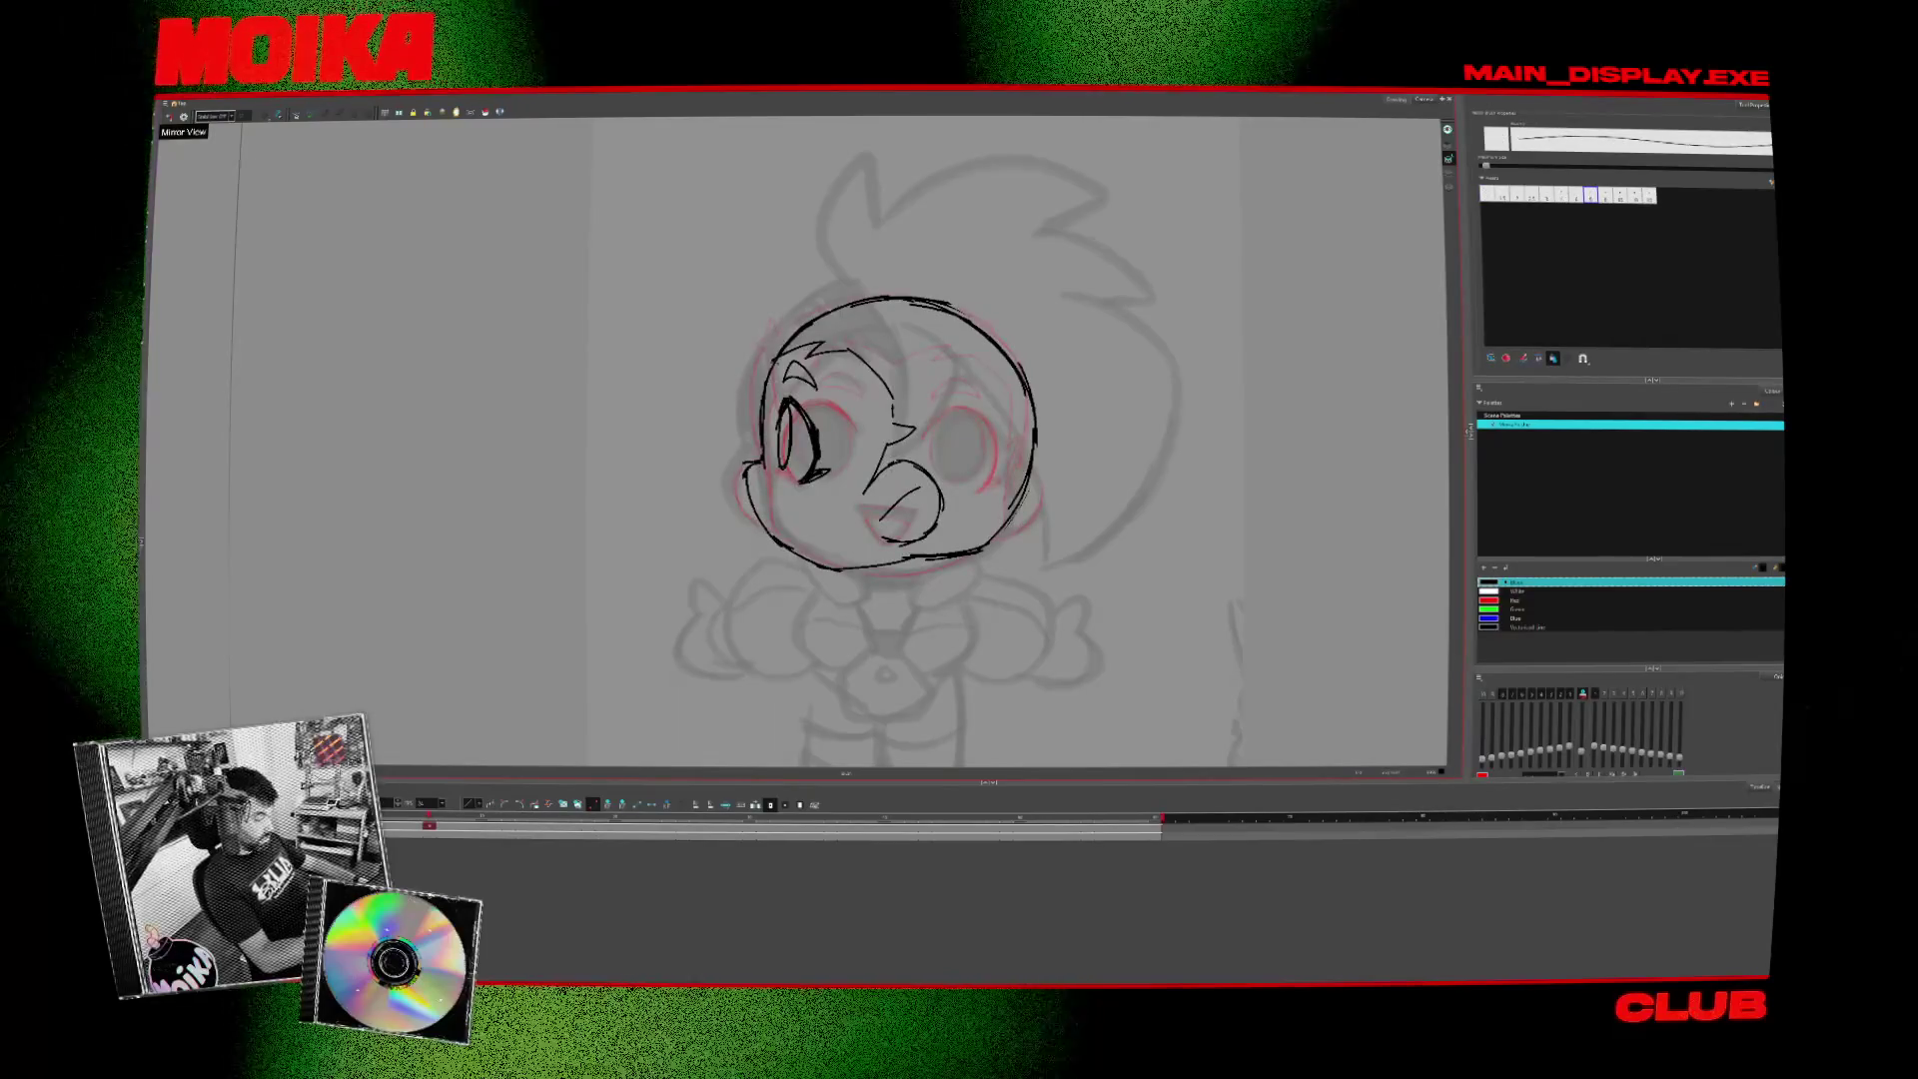
key("m")
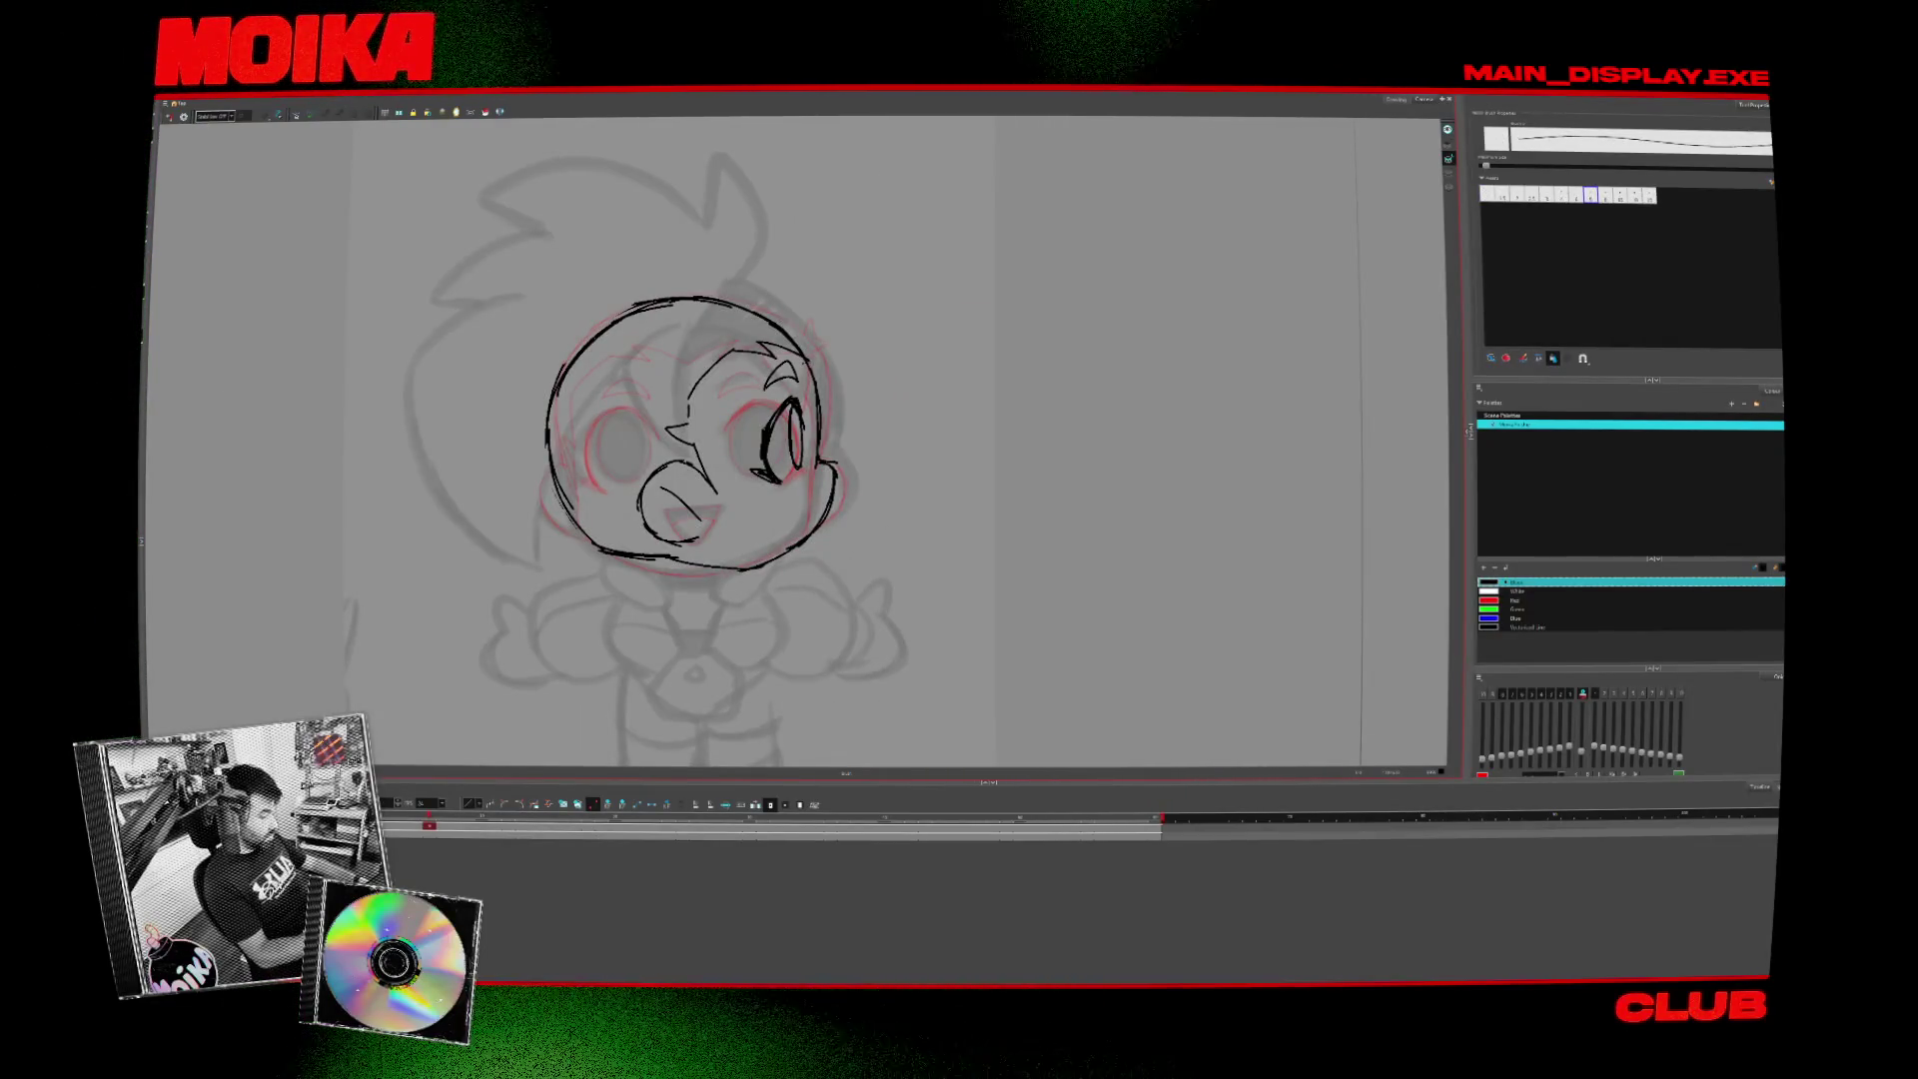
key("m")
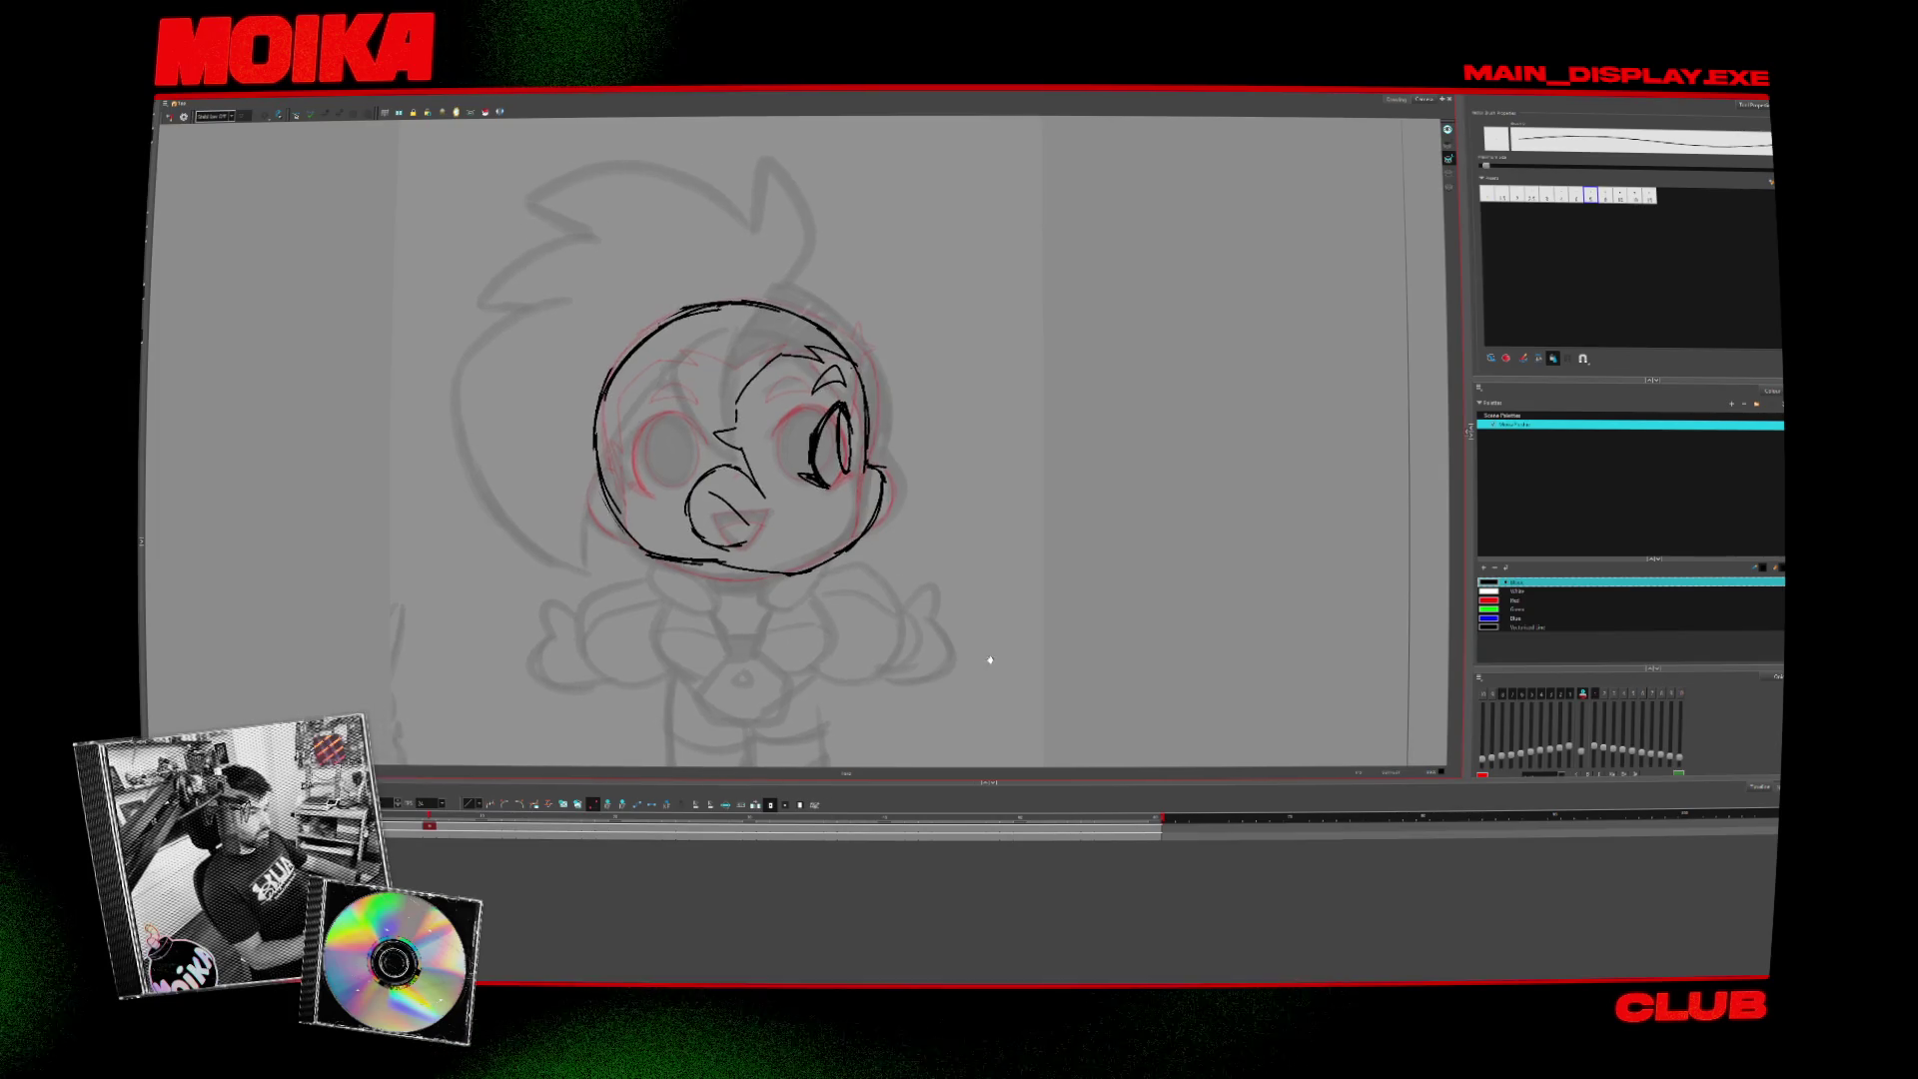
key("comma")
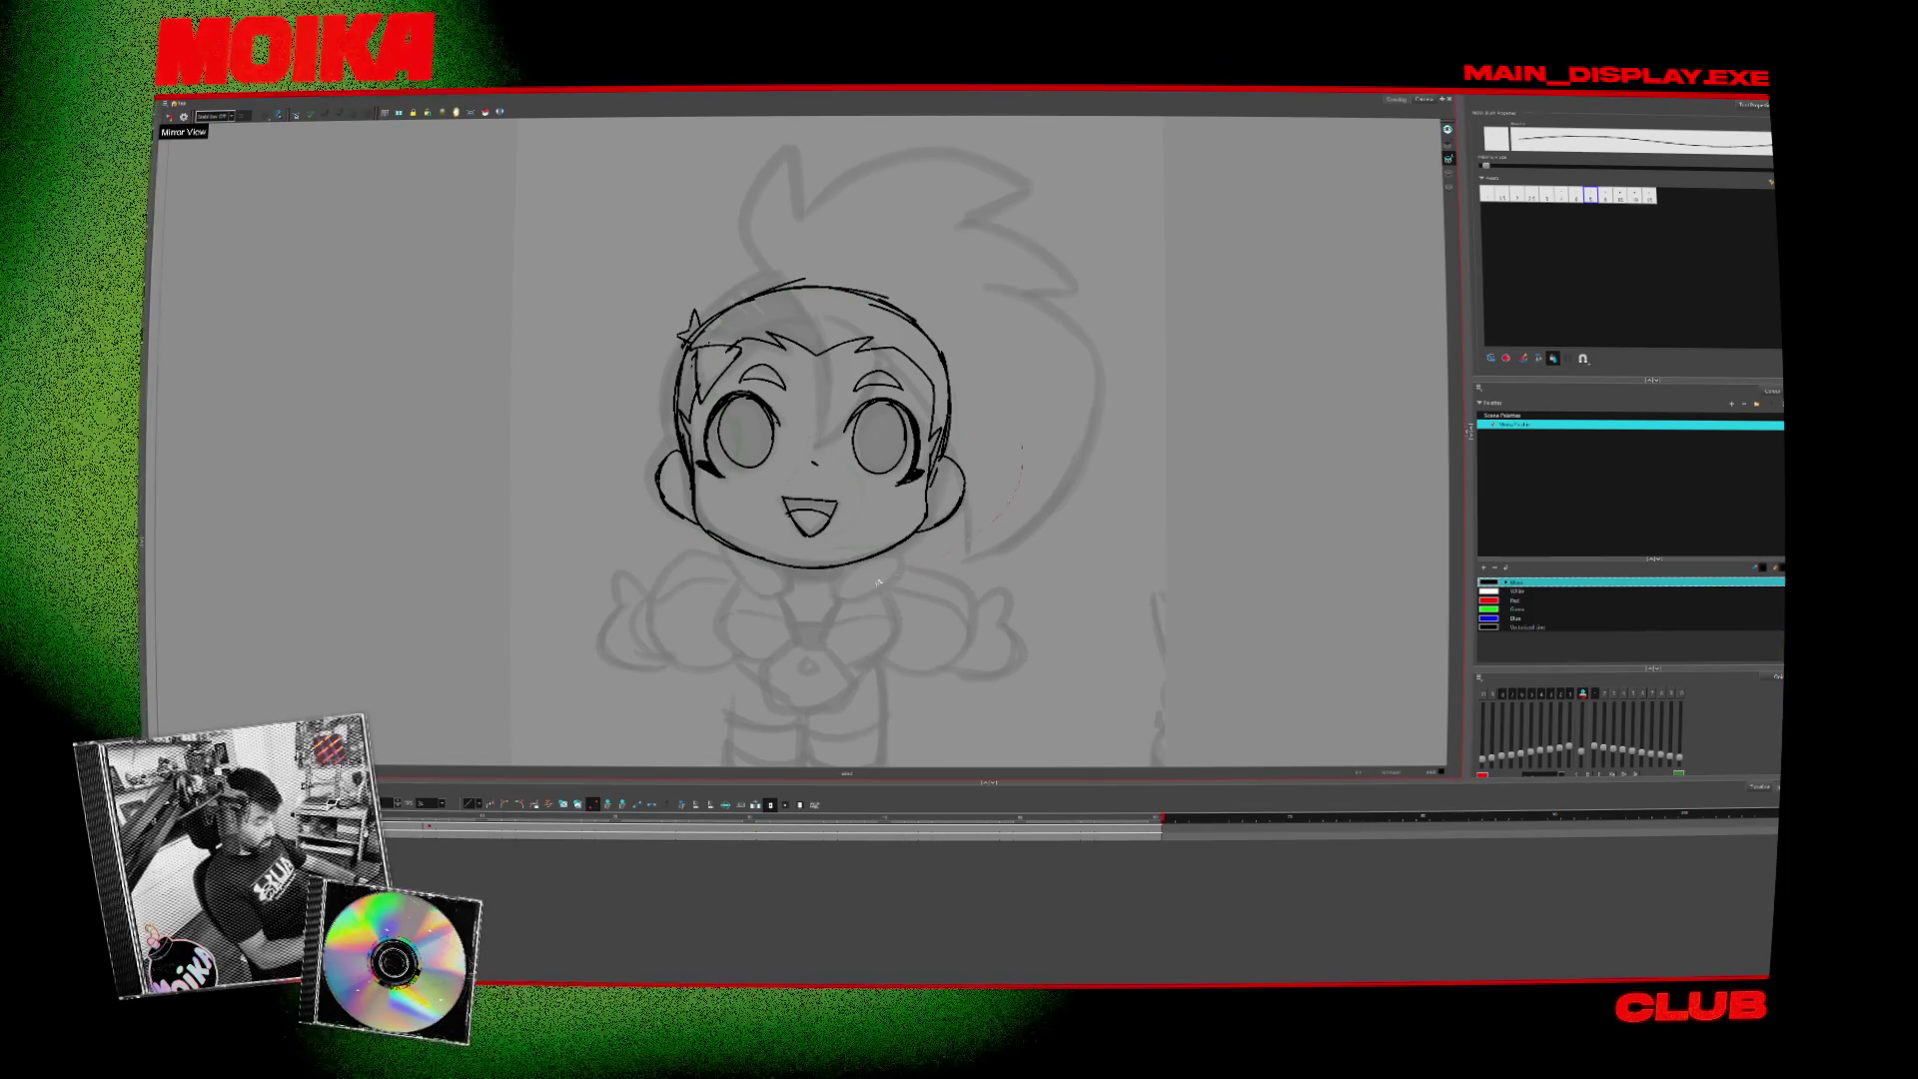
- Select the chin outline and the full head outline on the front face drawing
key("ctrl+a")
left_click(1240, 287)
key("alt+b")
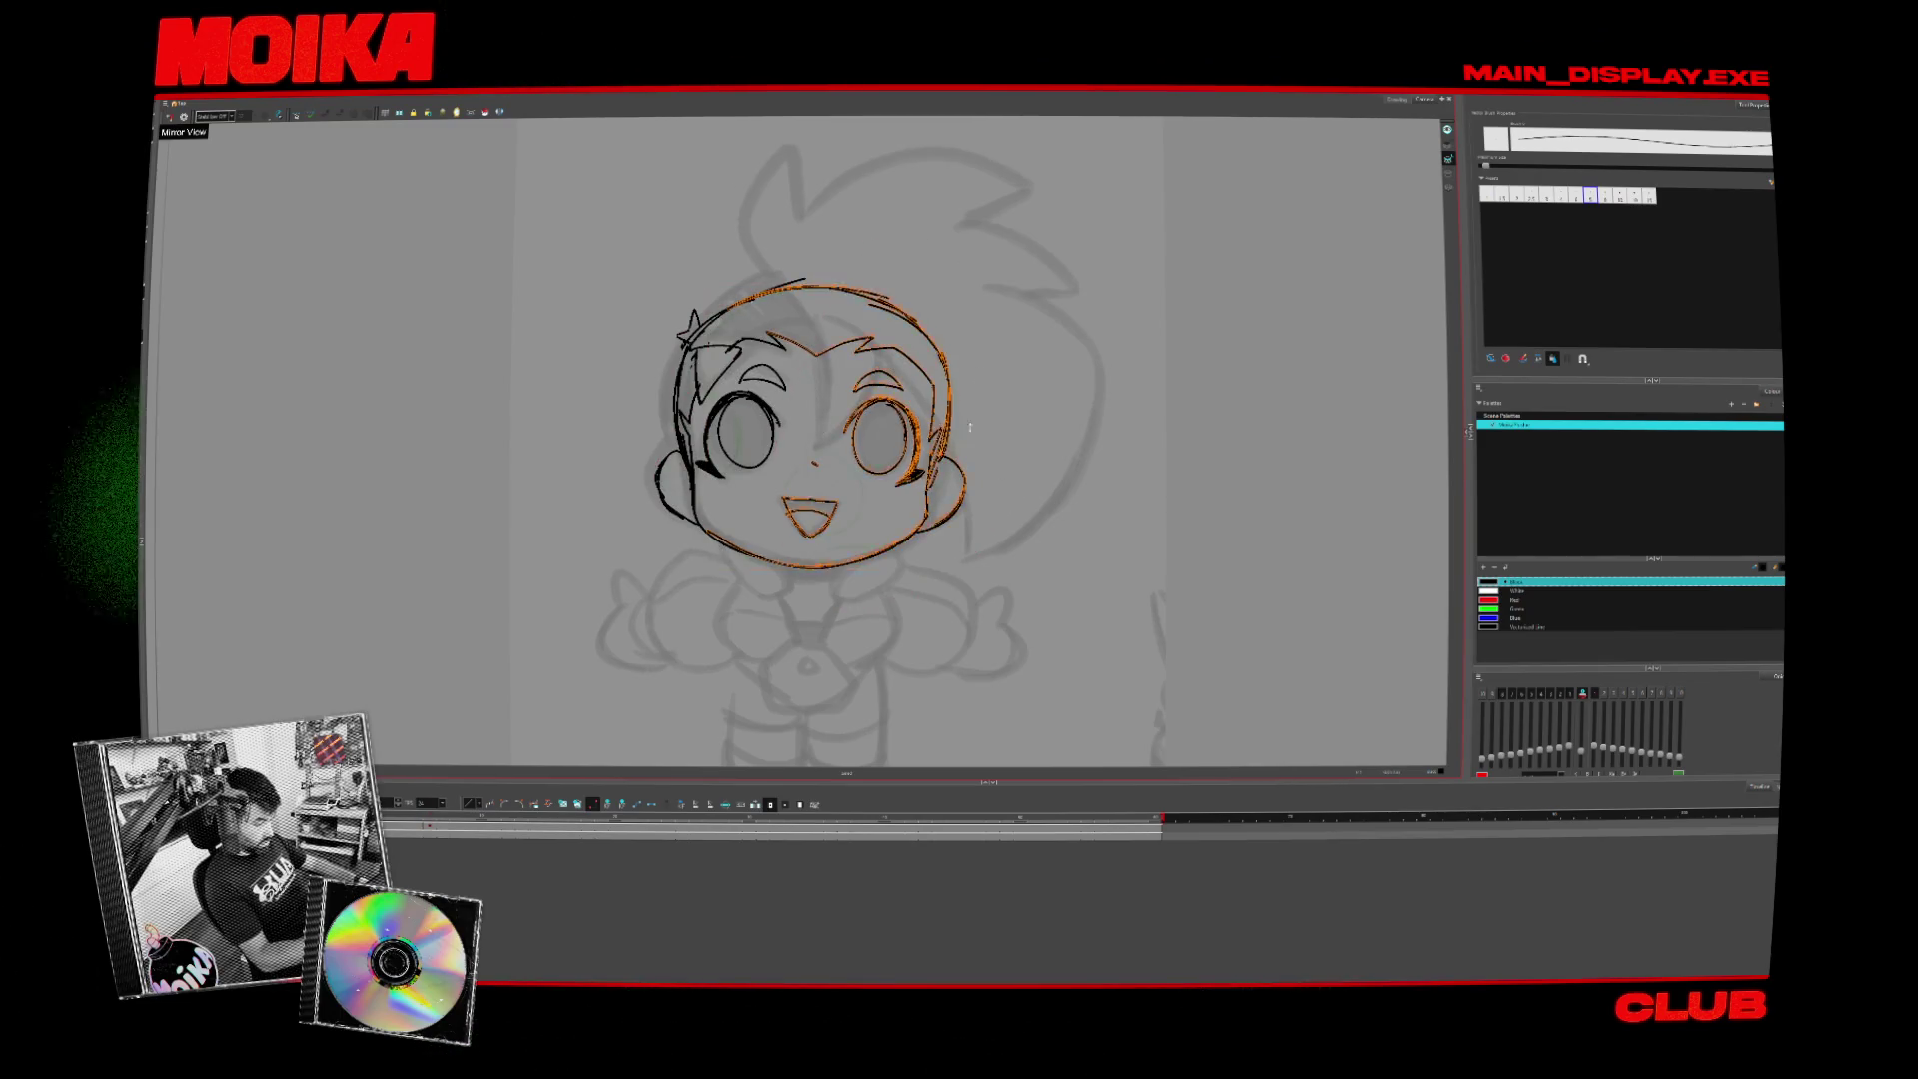
left_click(858, 495)
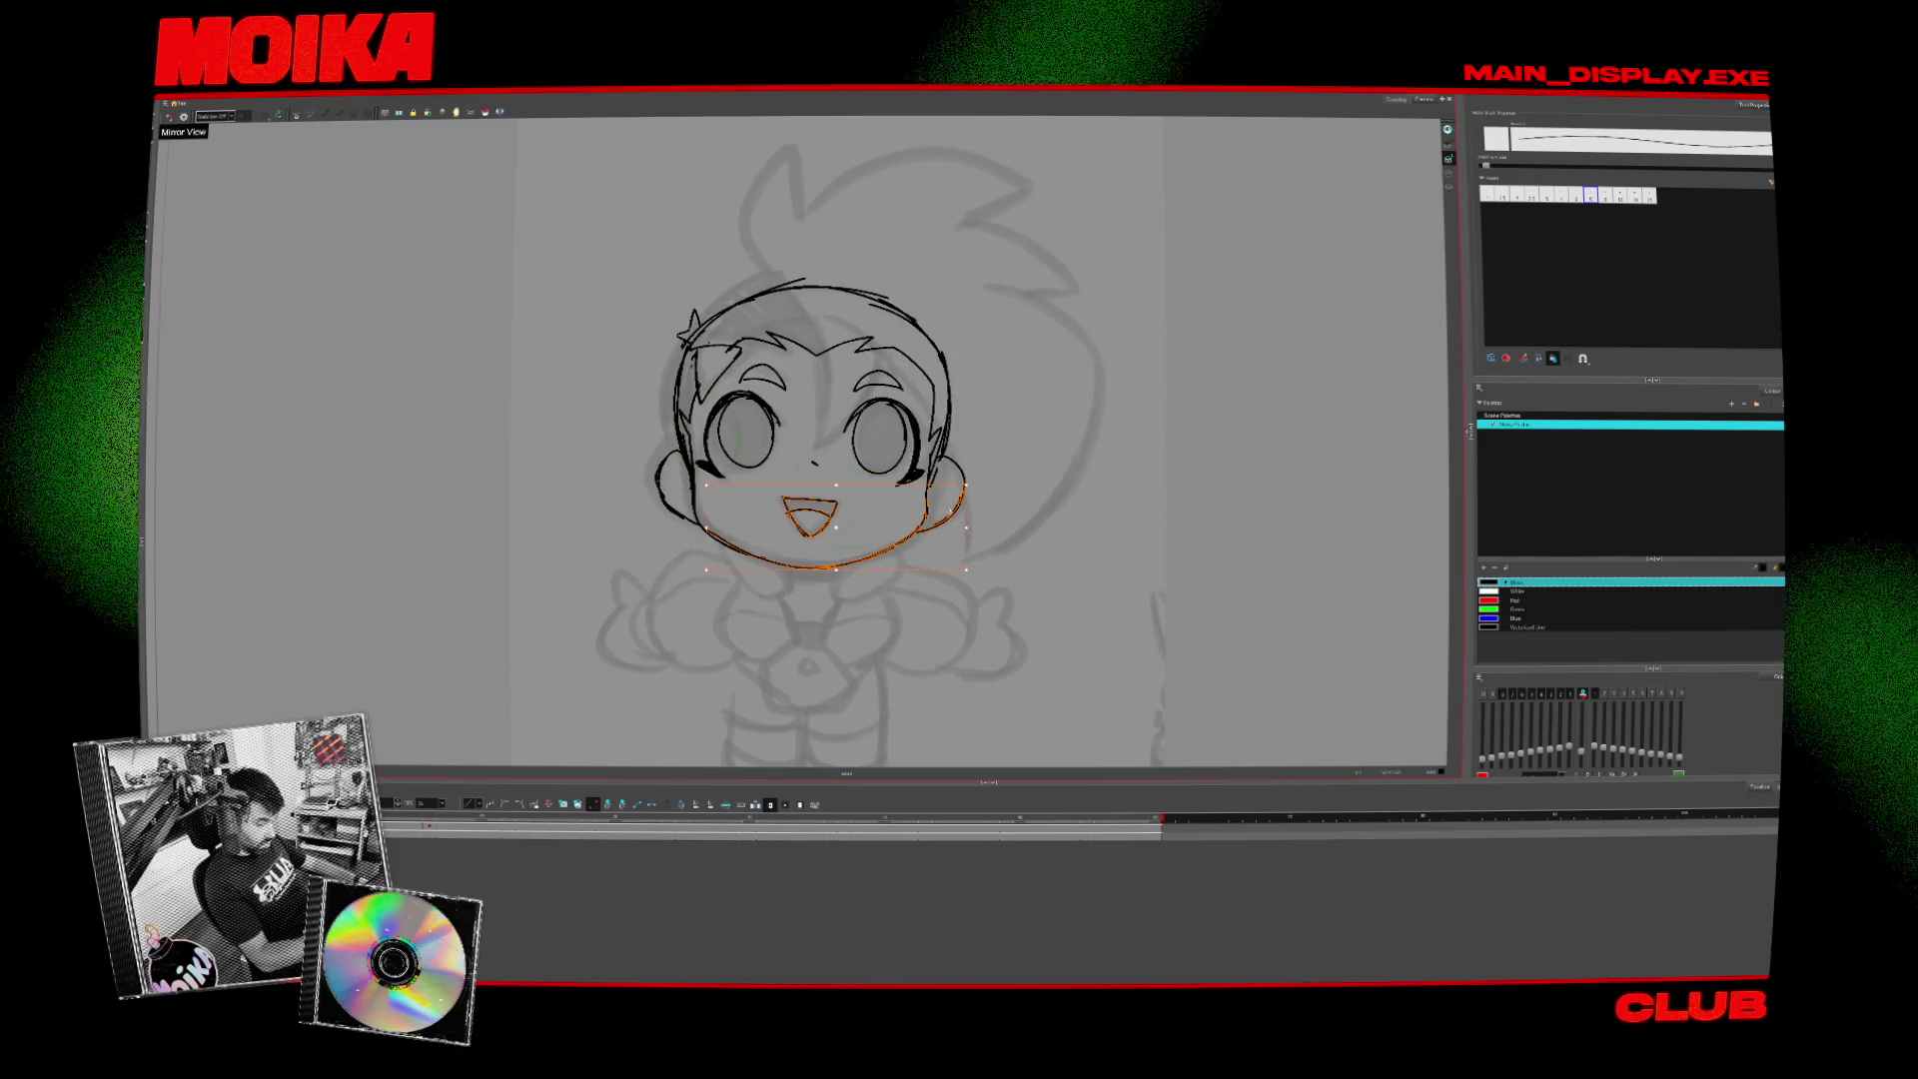
left_click(959, 405, "shift")
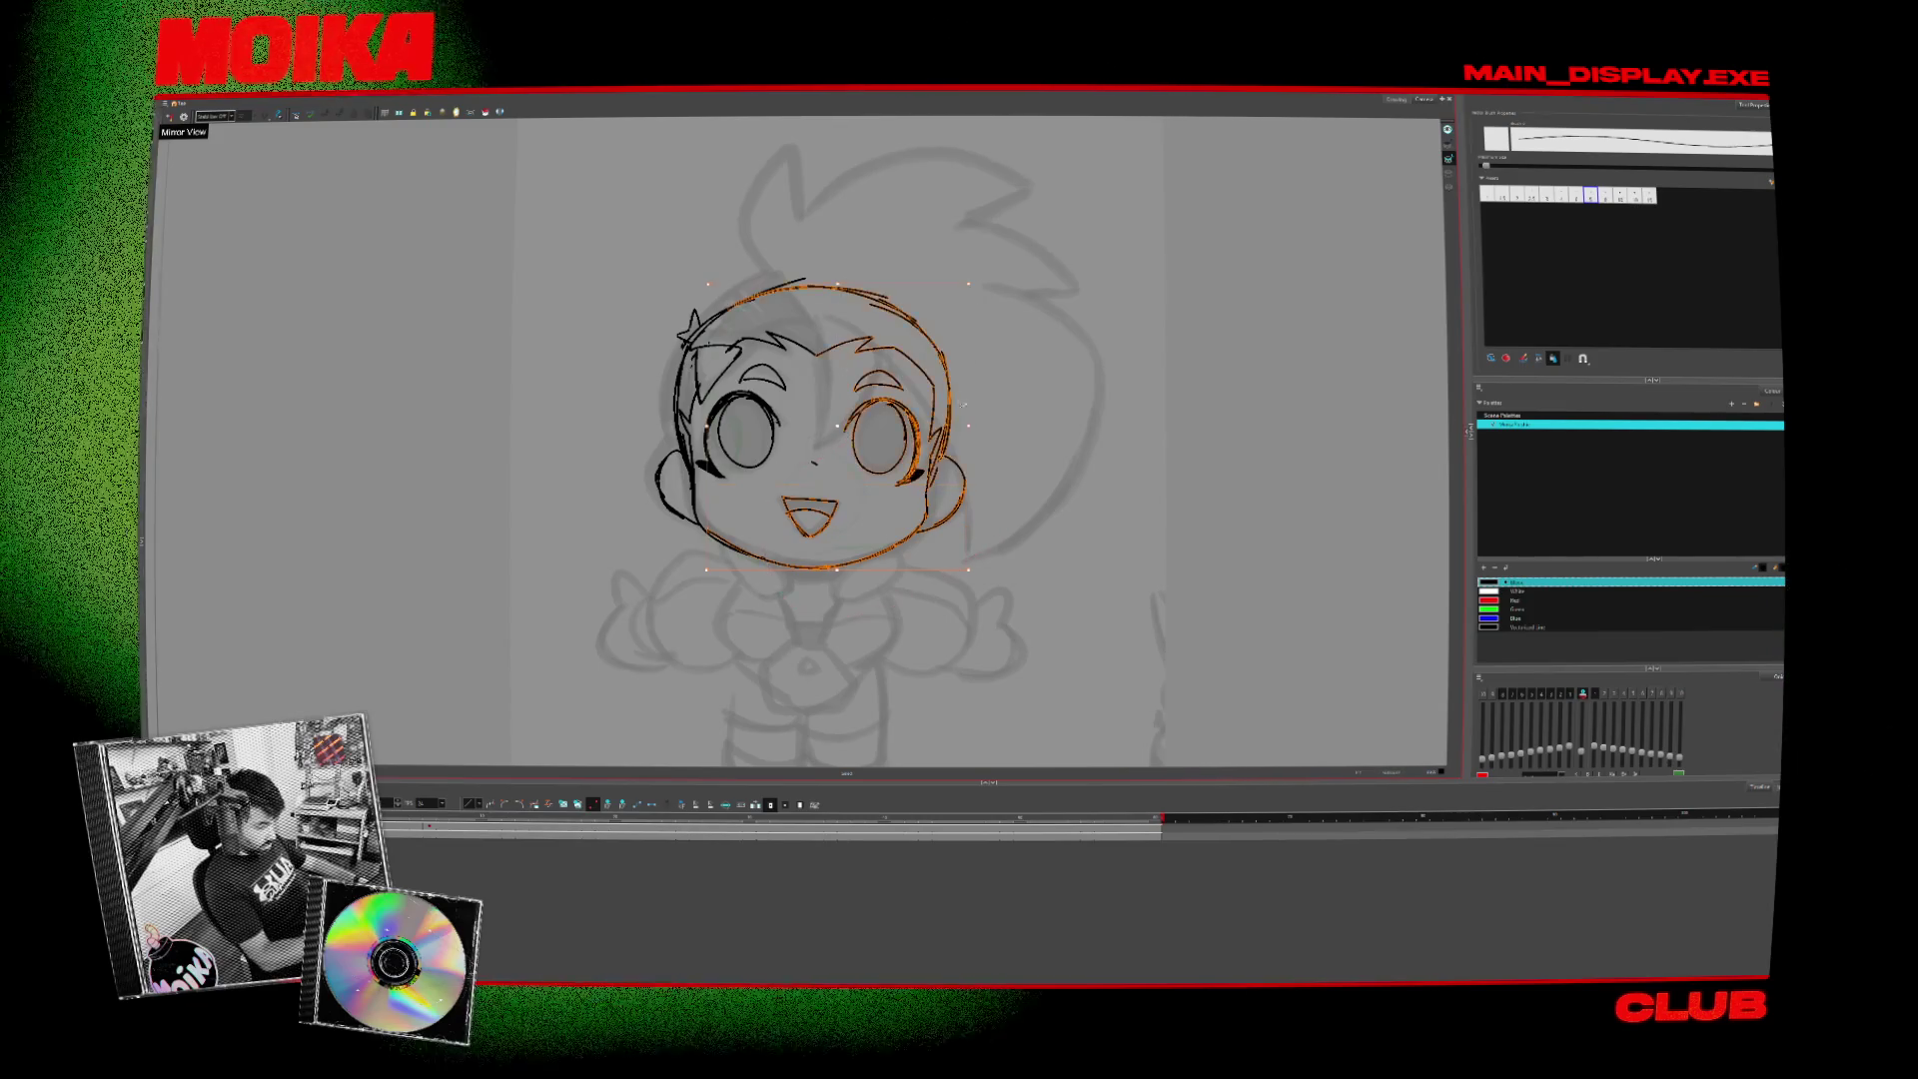
left_click(848, 477)
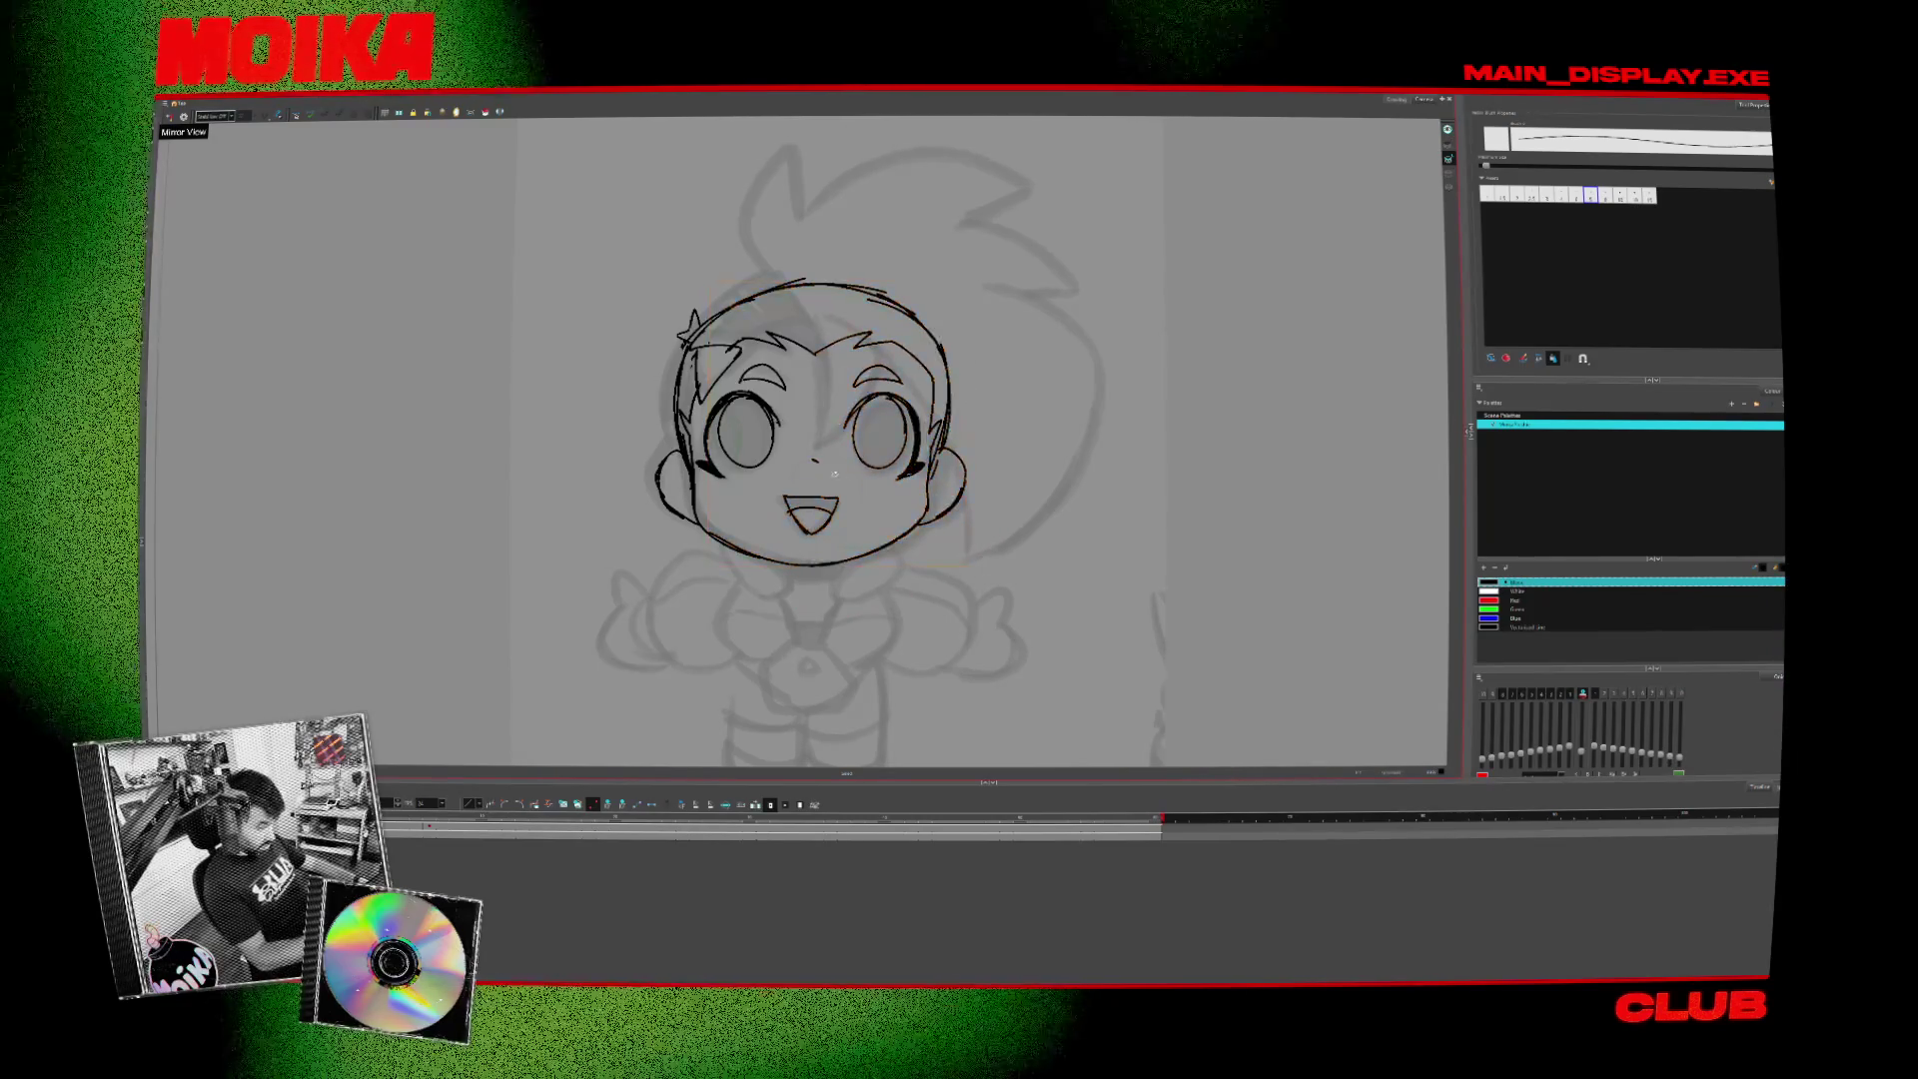
- Select the mouth stroke, then switch to the hair bangs stroke
left_click(811, 516)
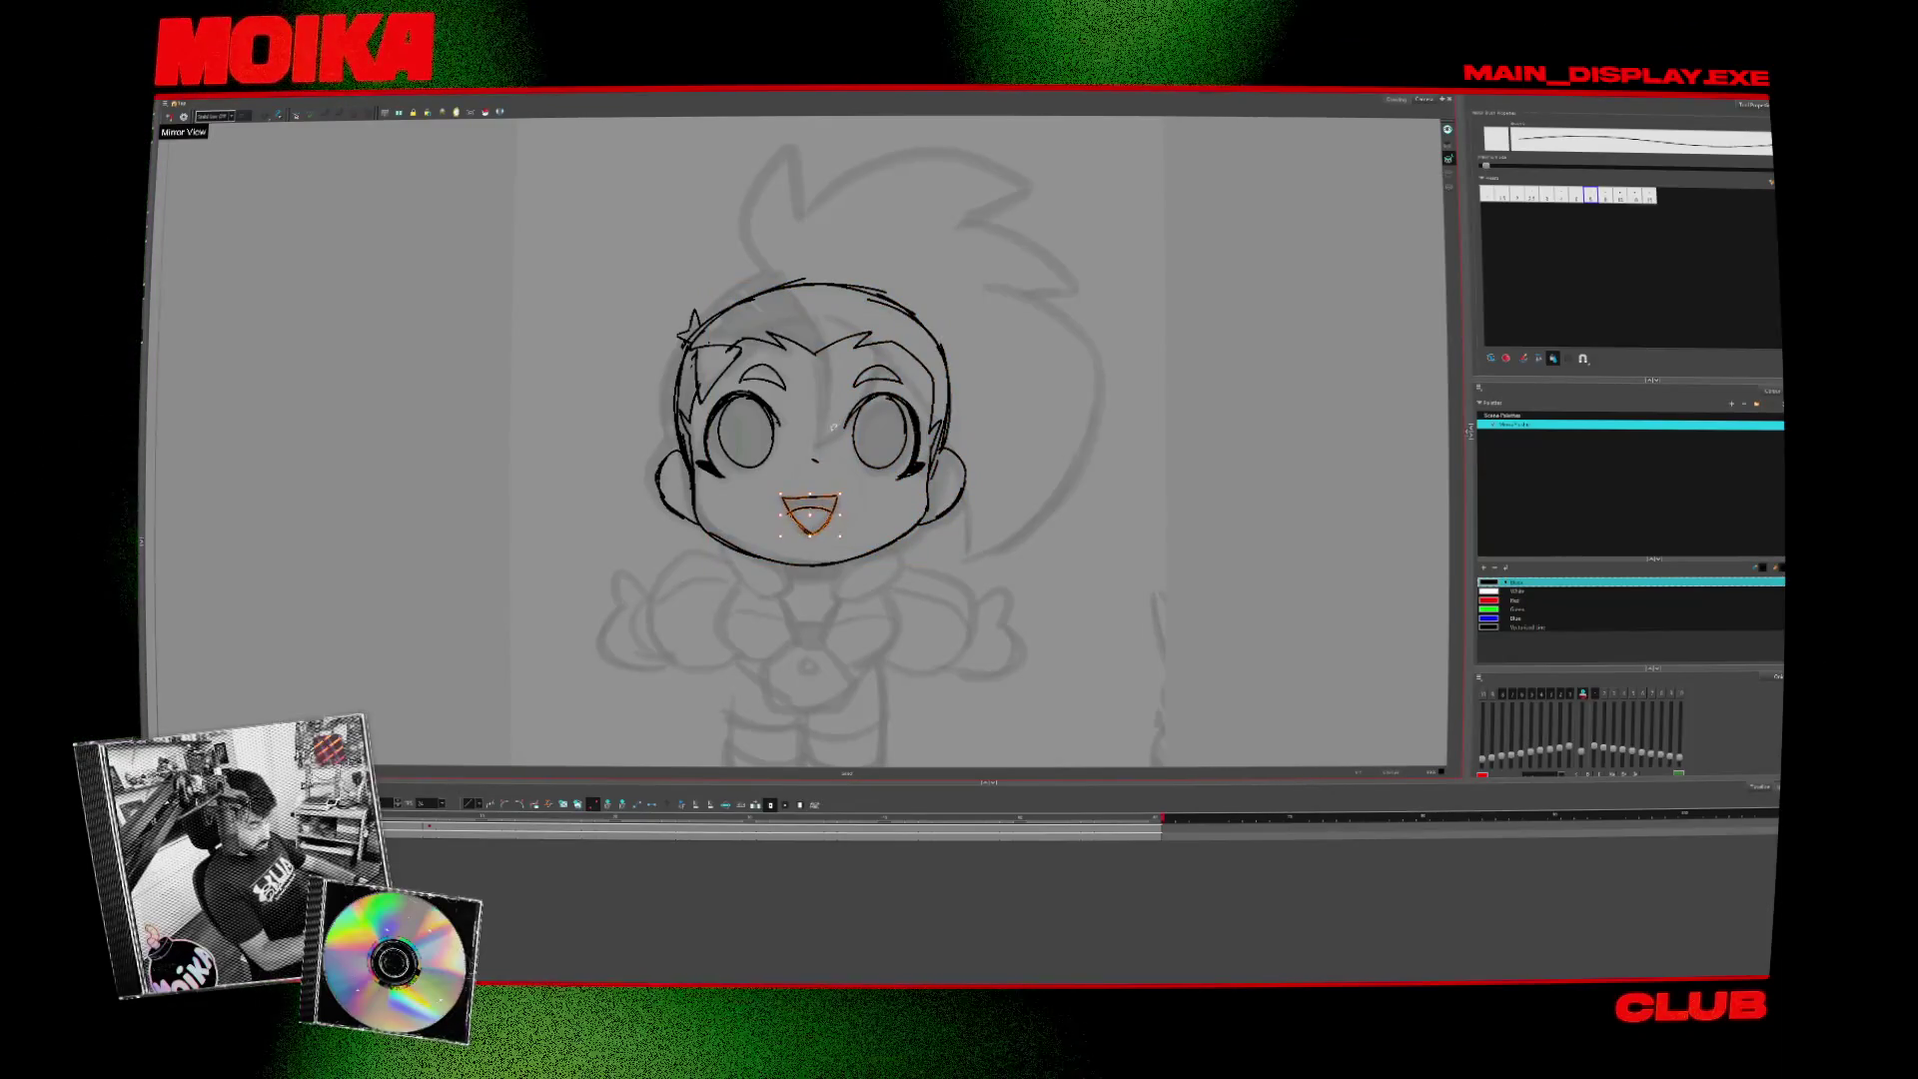
left_click(759, 330)
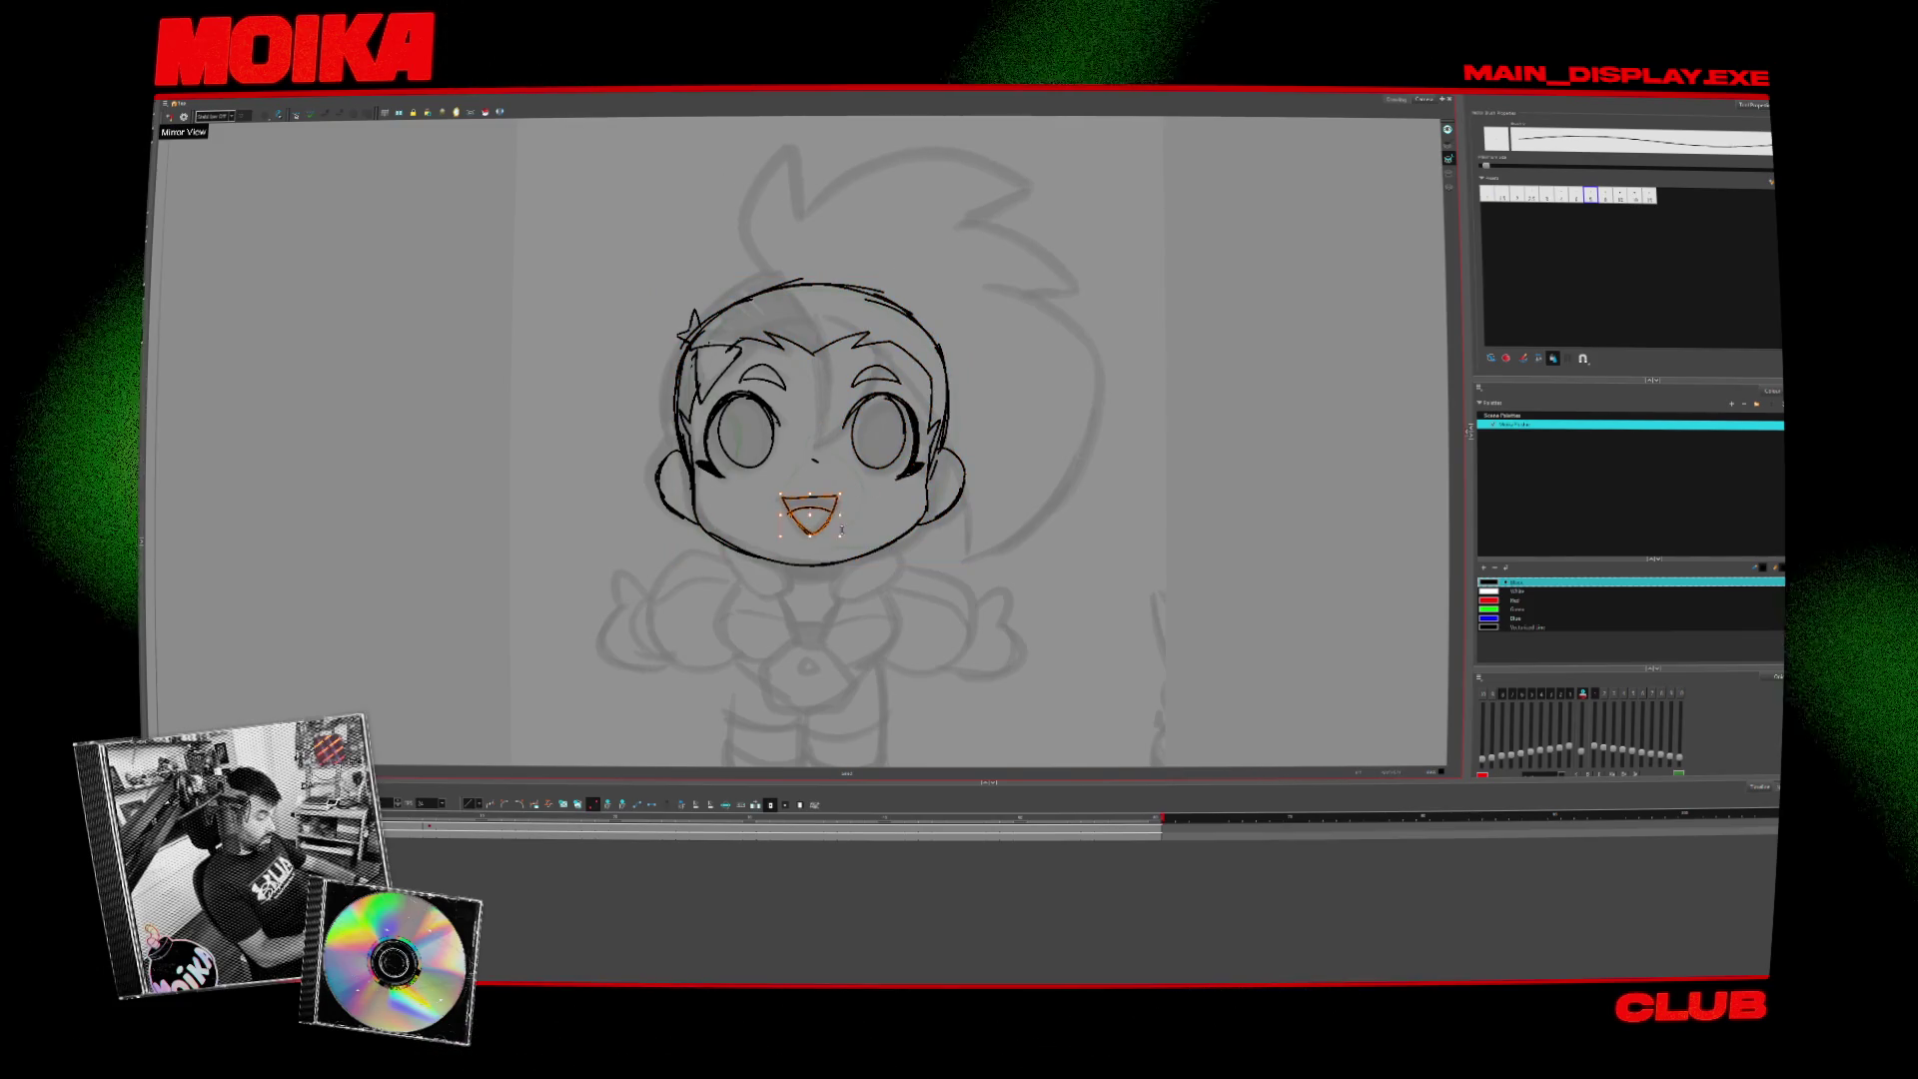
left_click(835, 515)
left_click(869, 343)
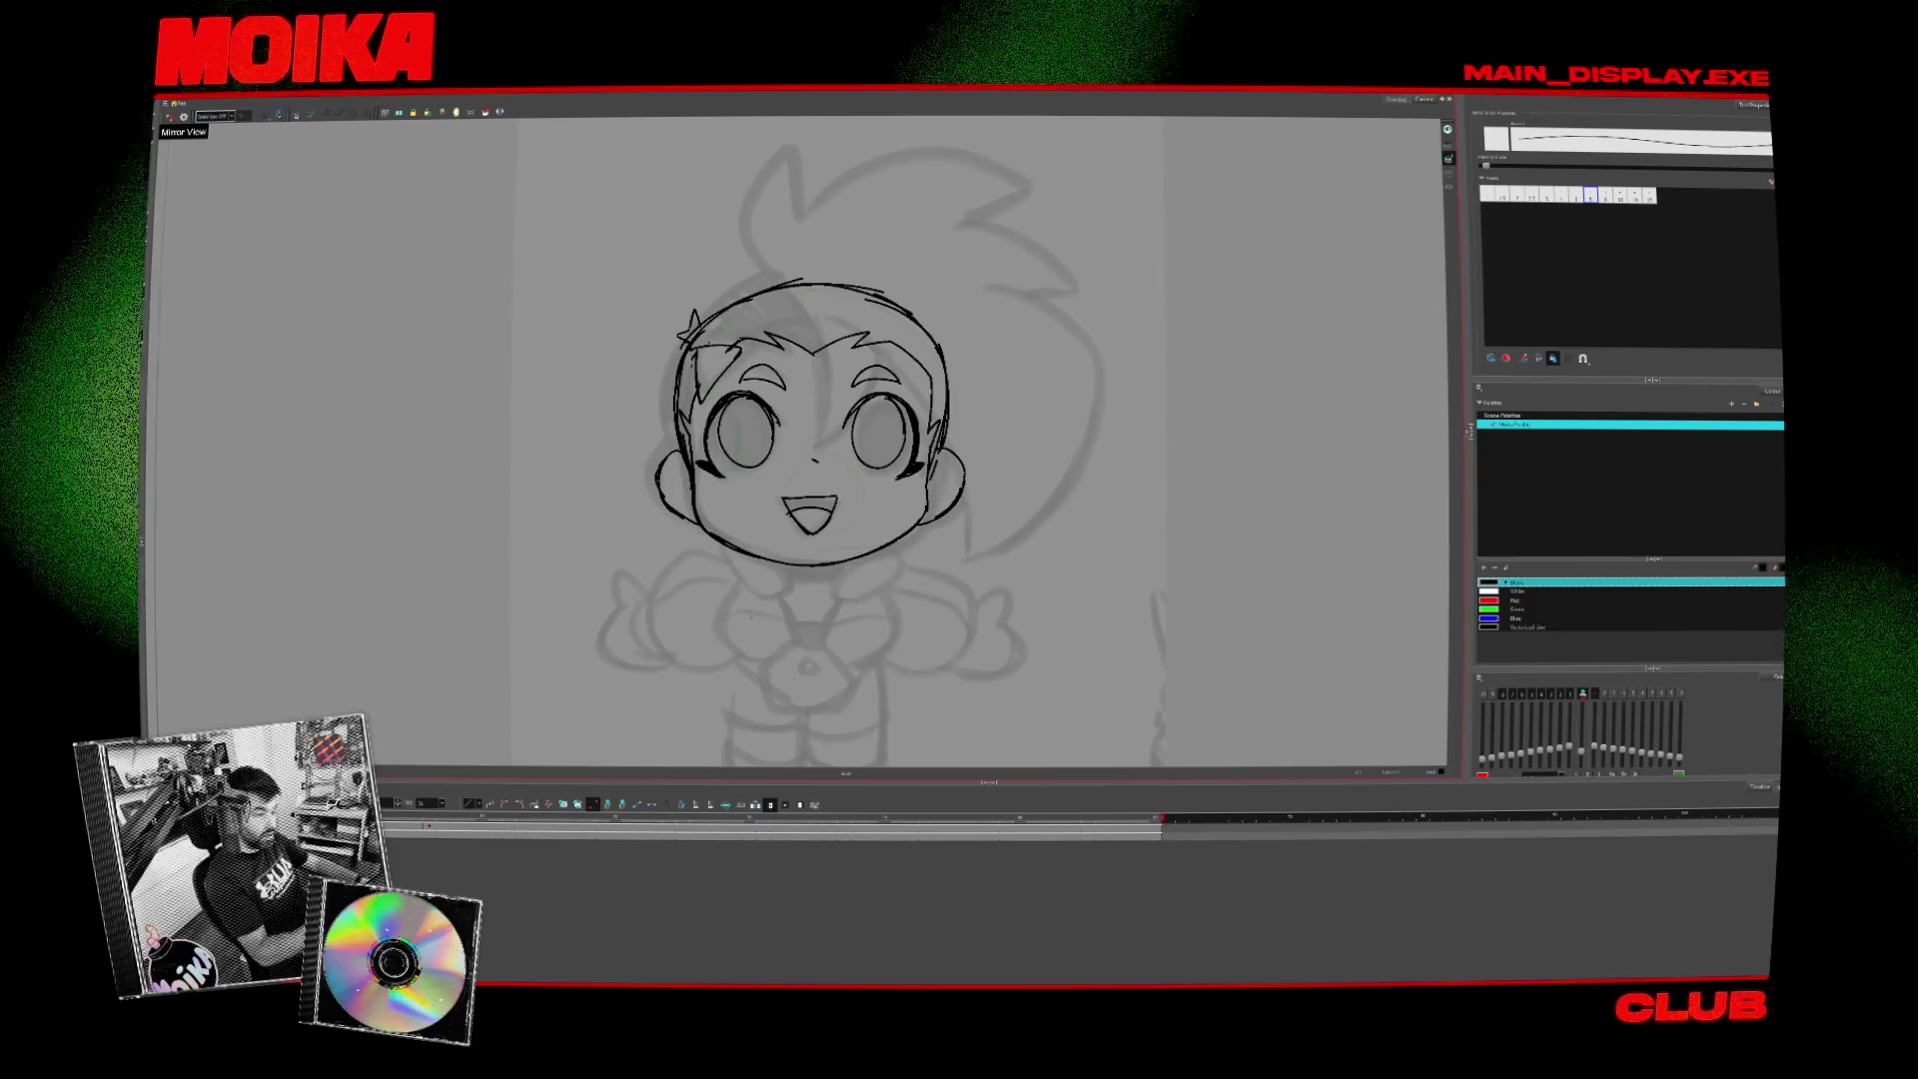
- Delete the bangs stroke above the forehead, then select and release the mouth stroke
left_click(942, 326)
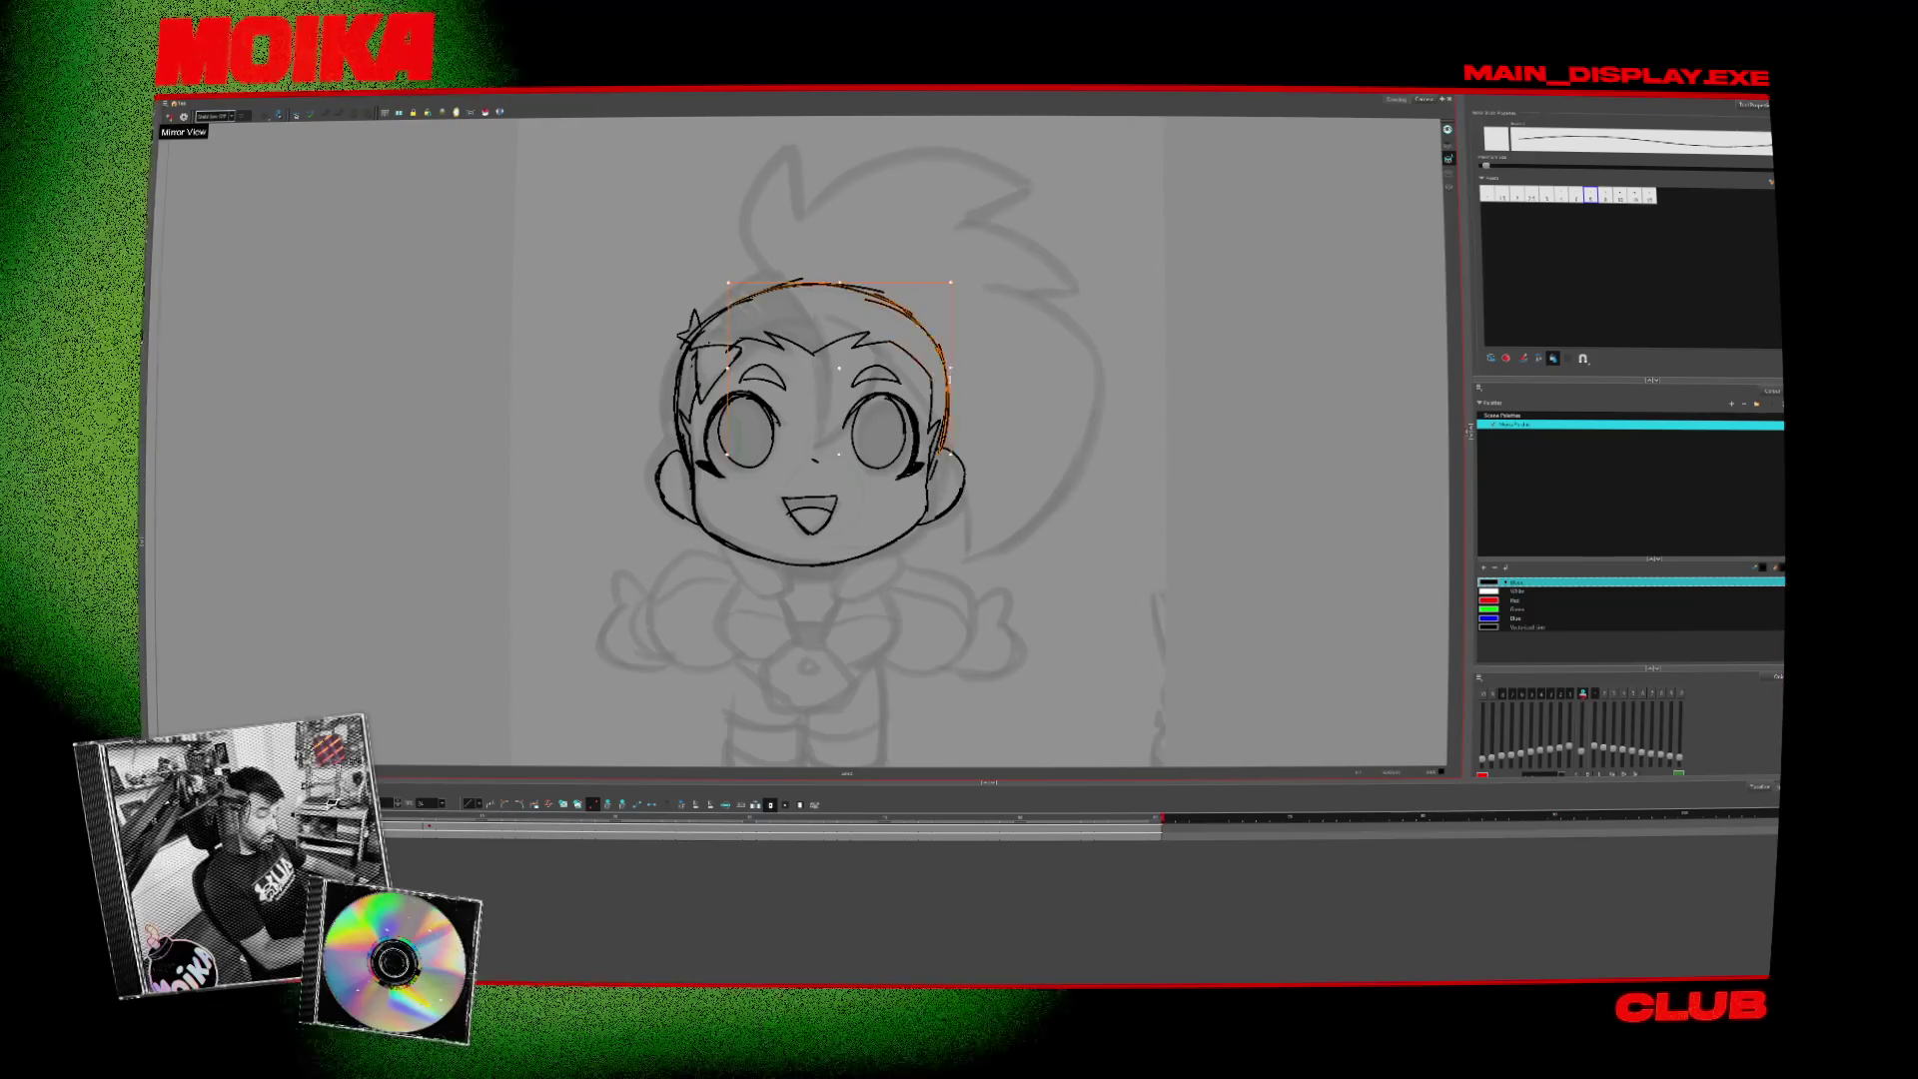
left_click(871, 344)
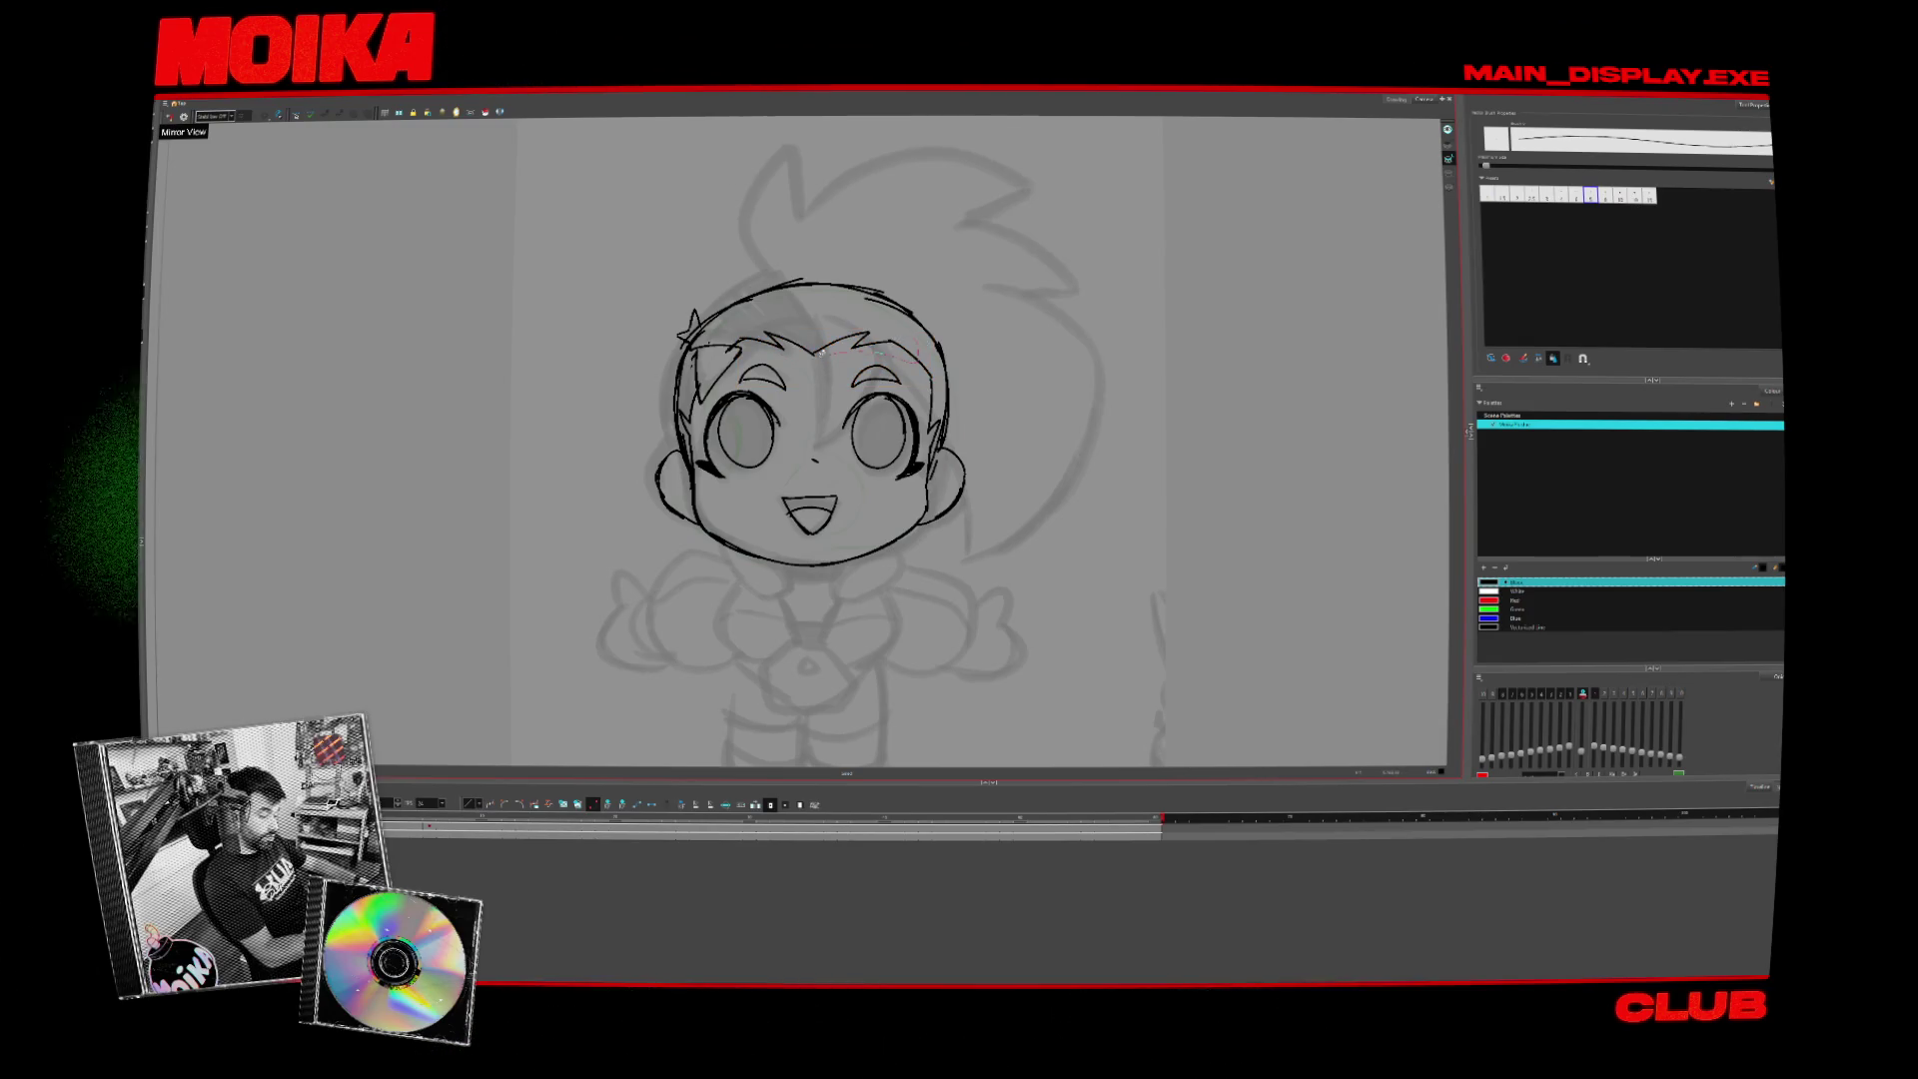
key("Delete")
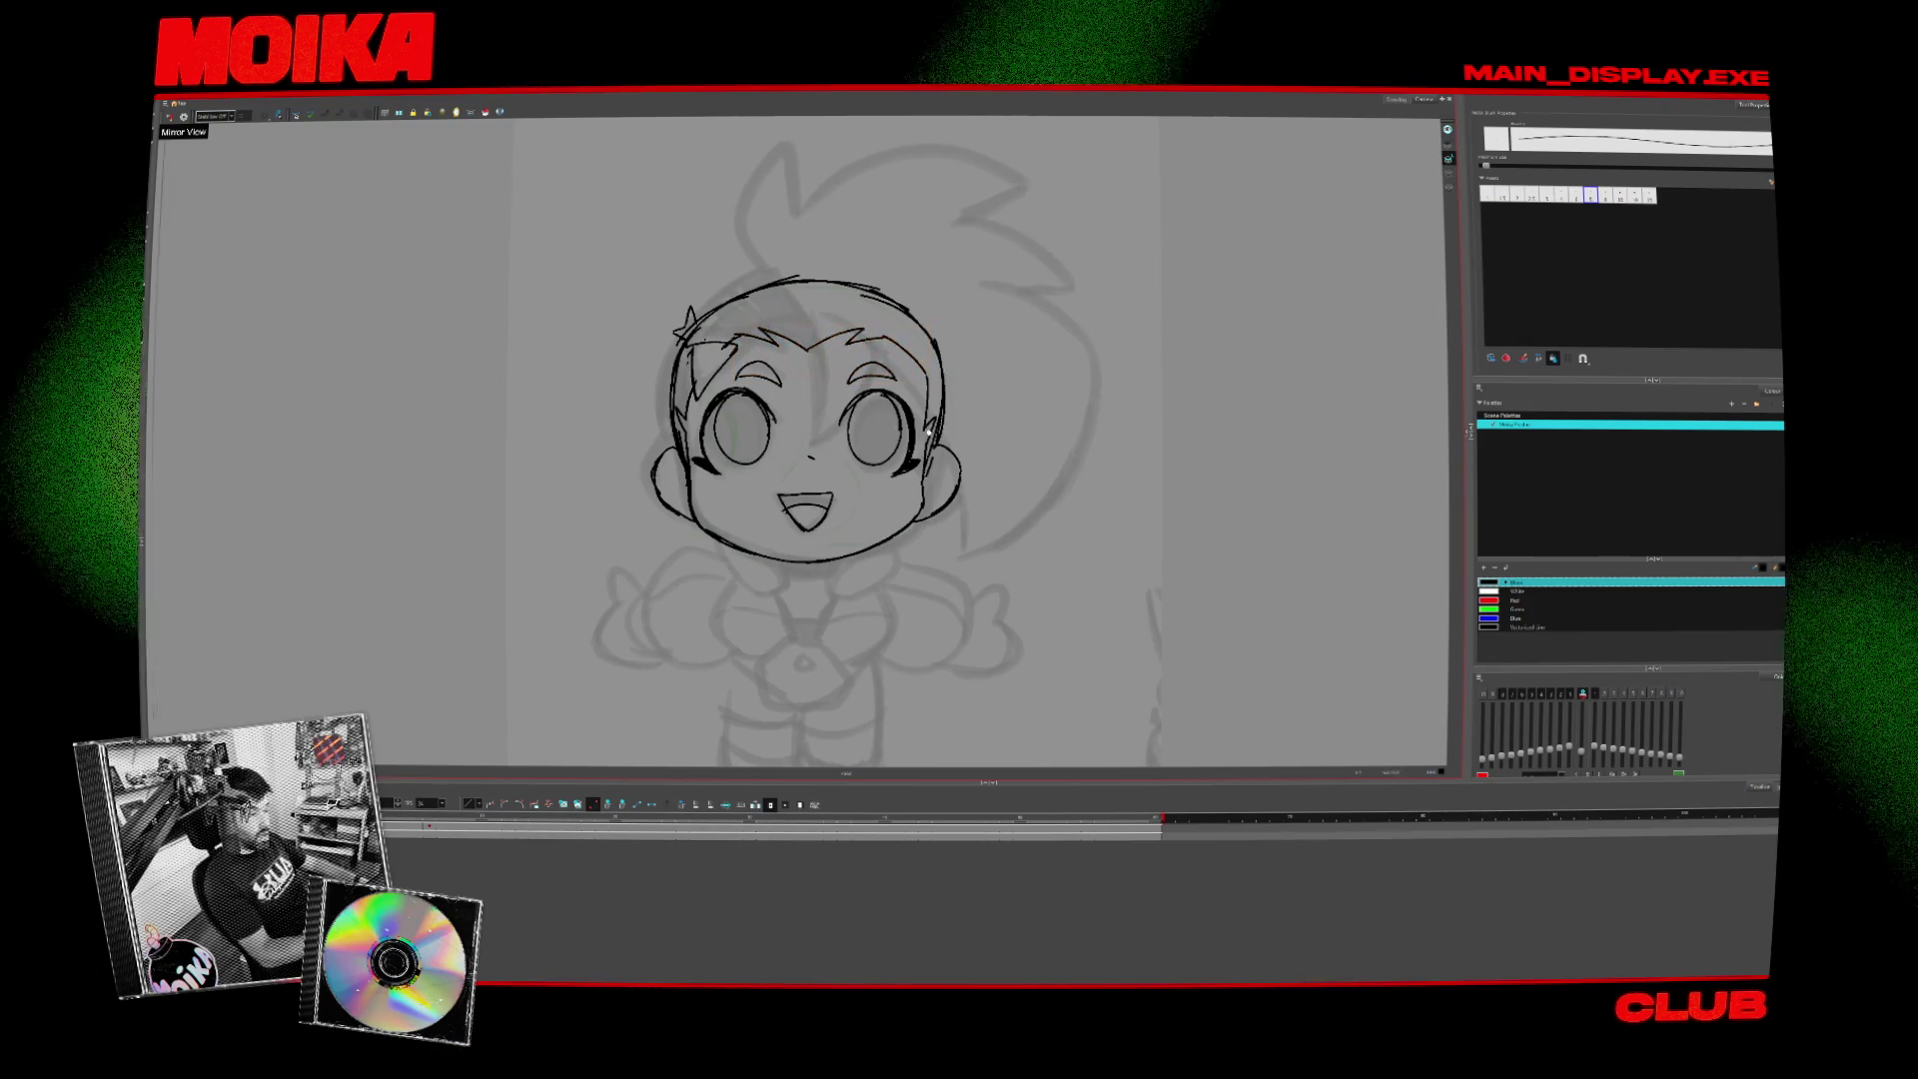
left_click(844, 491)
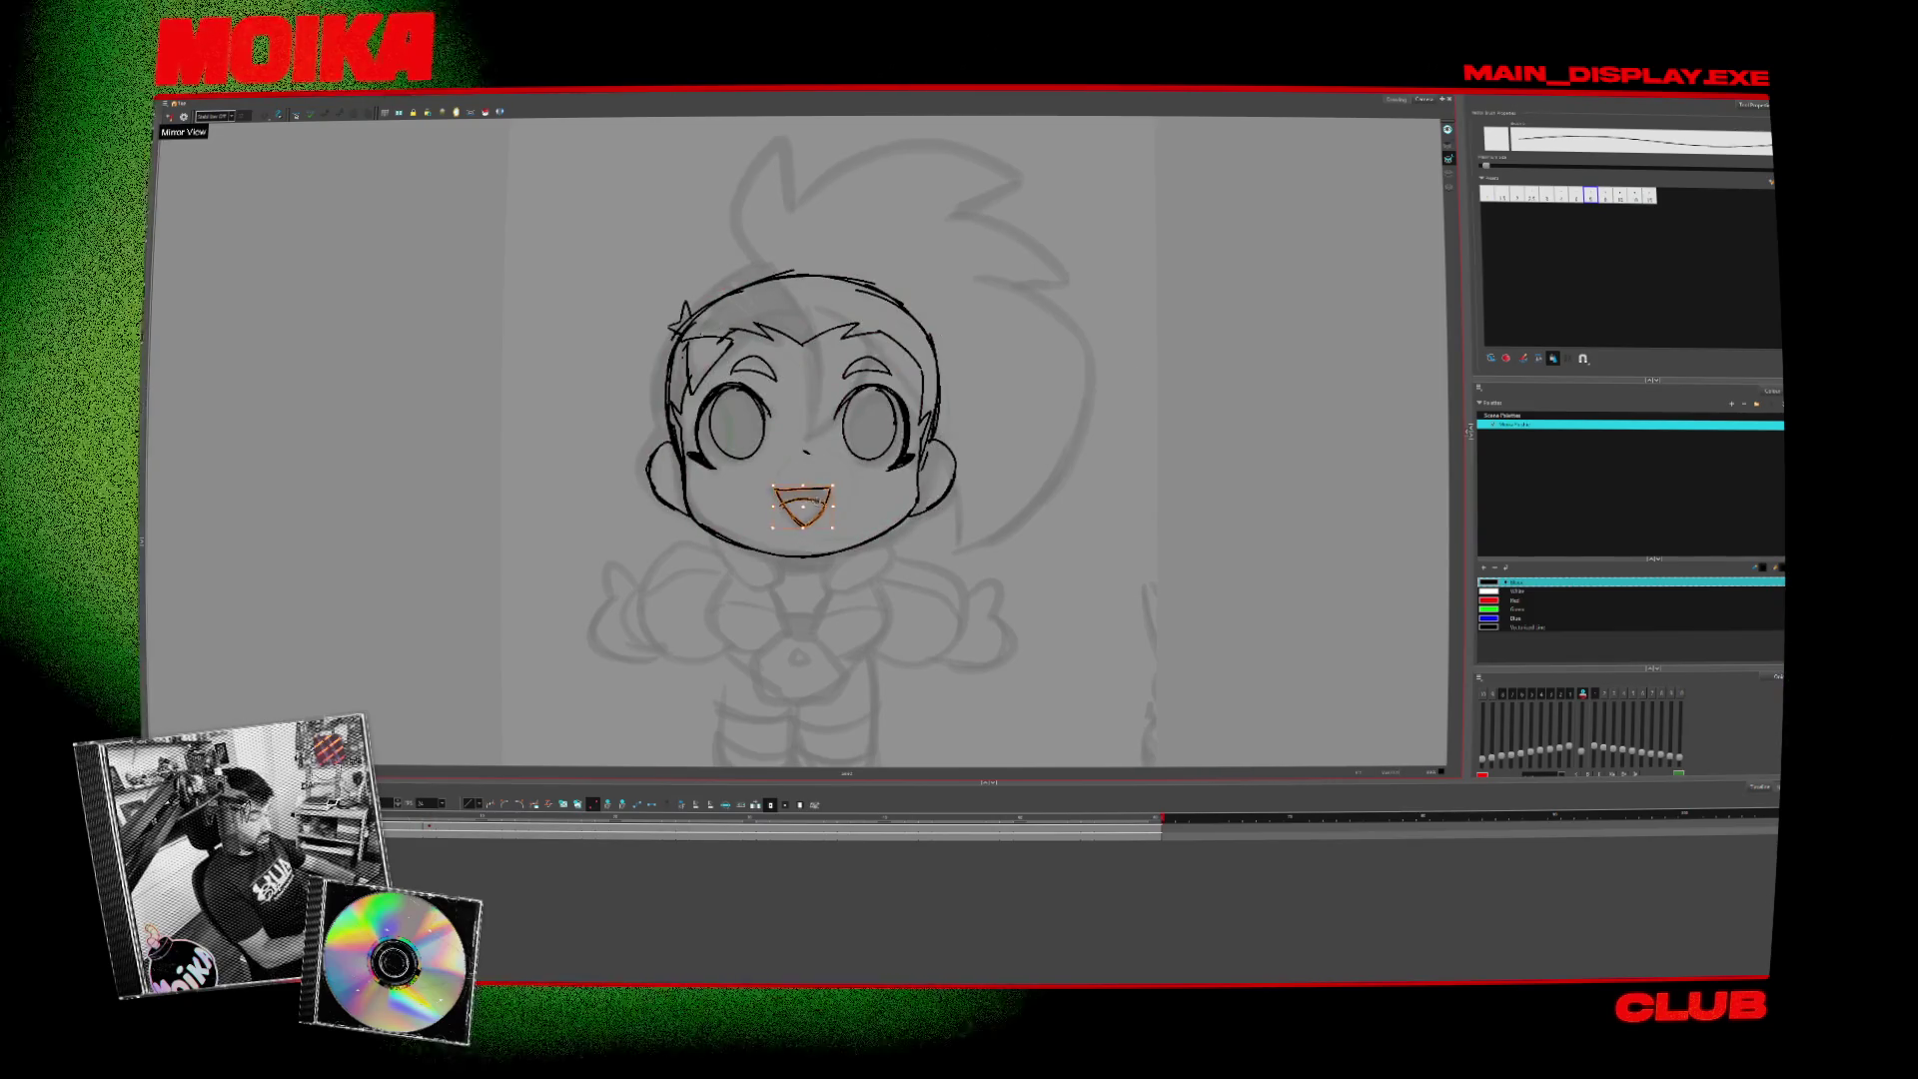
key("alt+b")
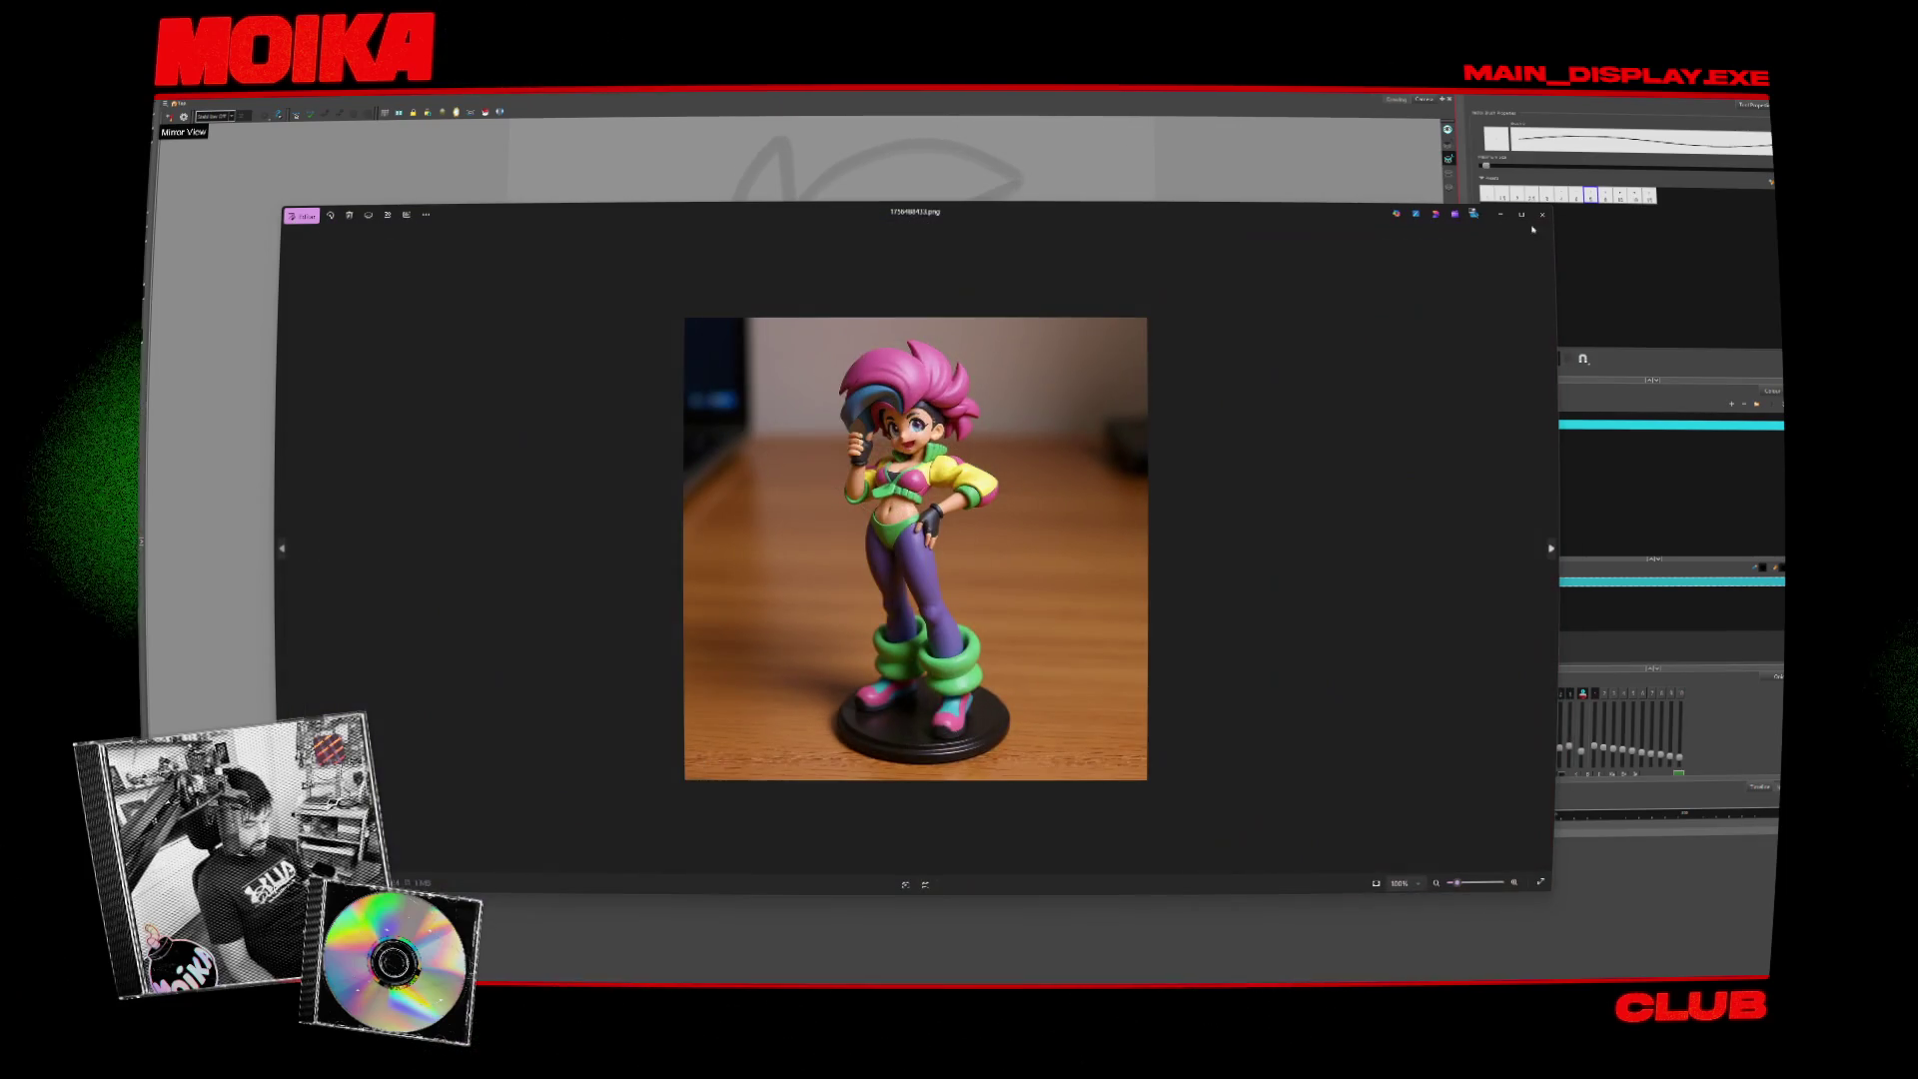
- Close the figurine photo, play MoikaEvil_wip_turntable_v005_001.mpeg full screen, and orbit the character model
left_click(1542, 213)
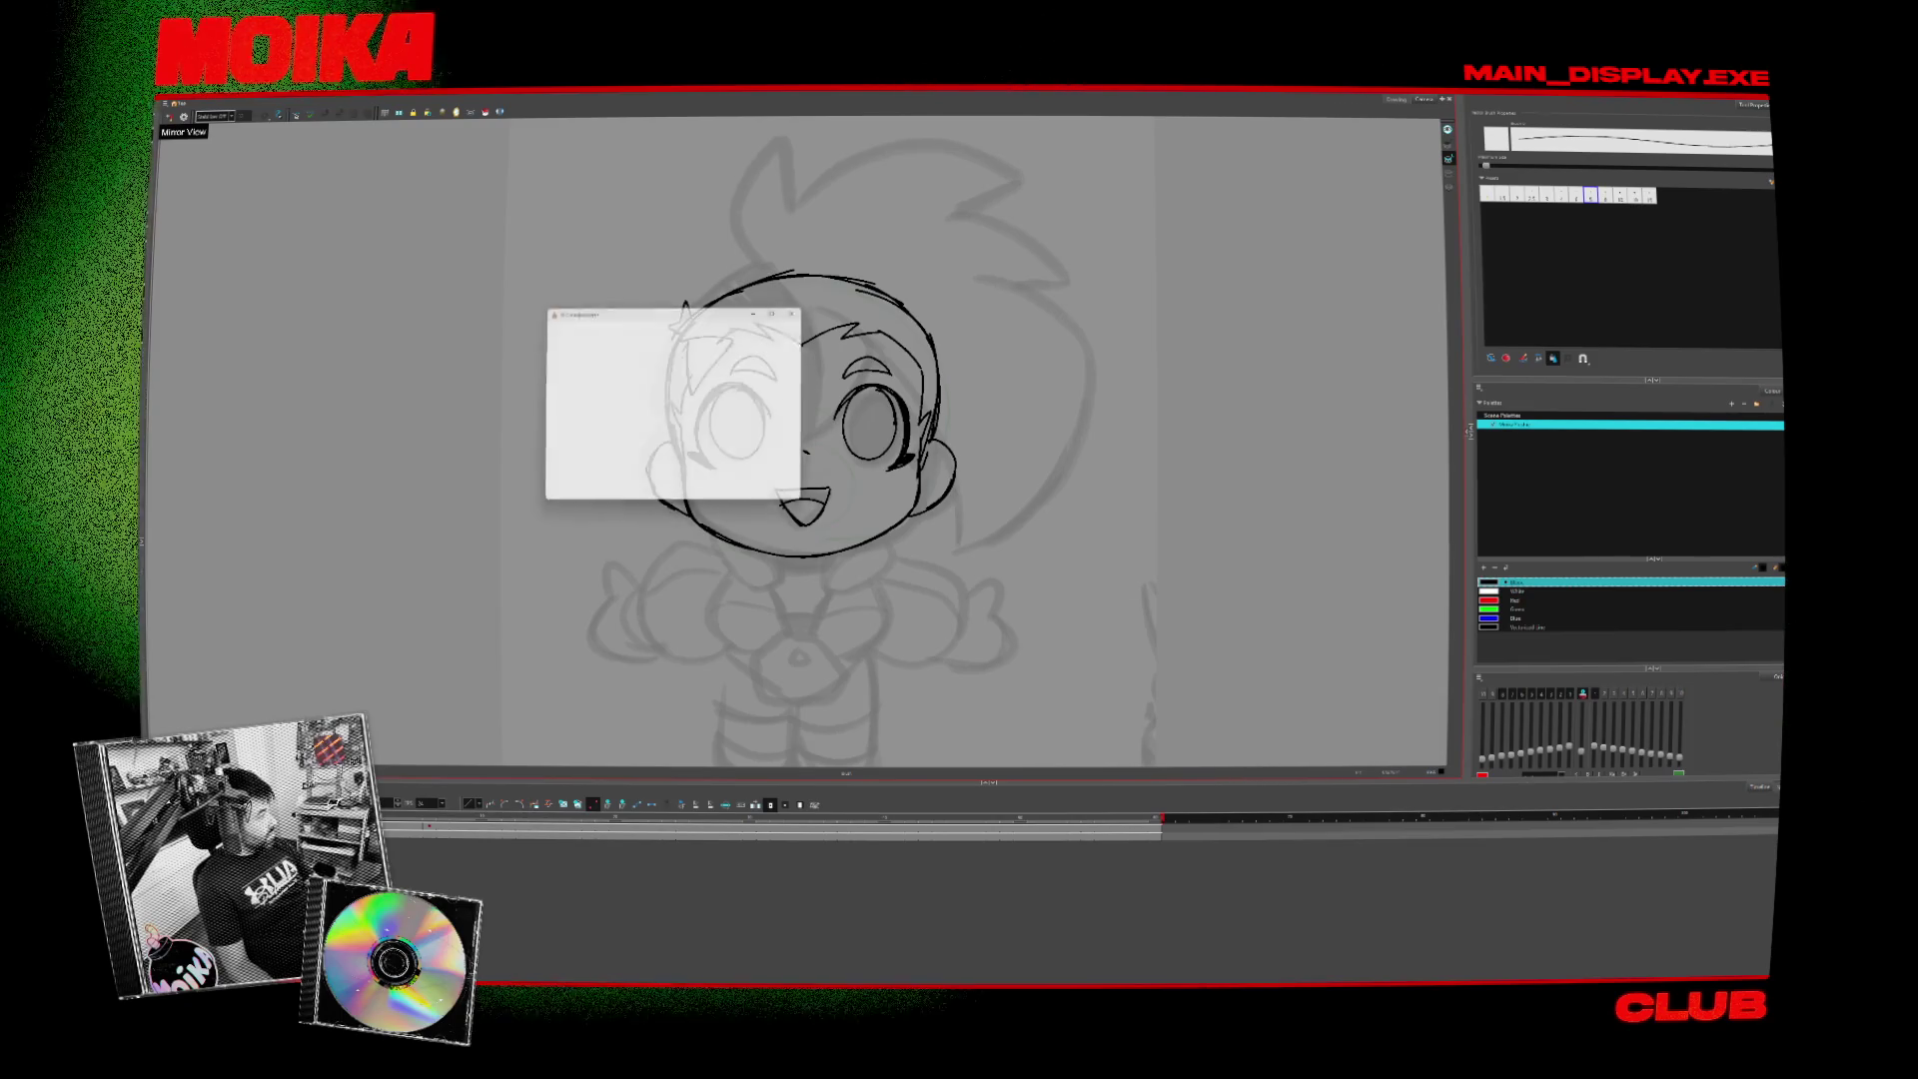
double_click(770, 599)
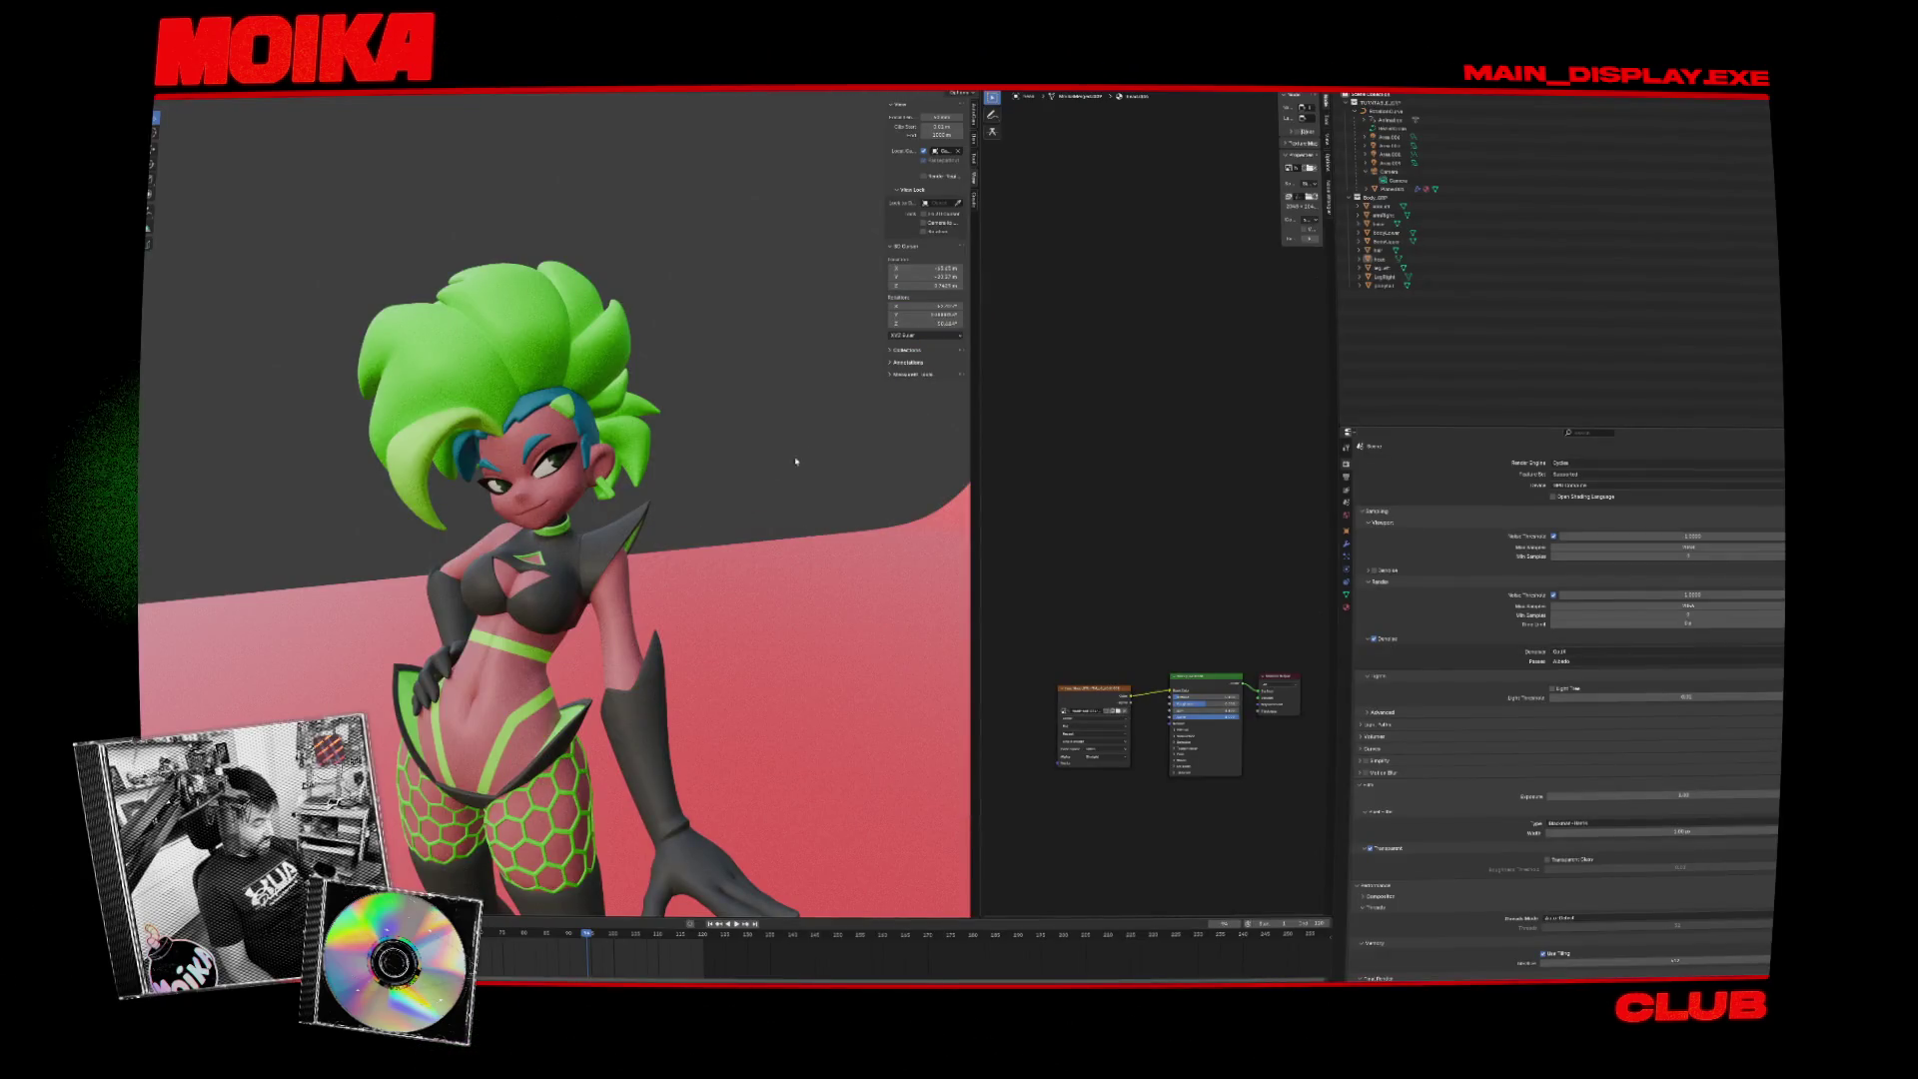
mouse_move(796, 461)
left_mouse_down()
mouse_move(719, 454)
mouse_move(779, 437)
left_mouse_up()
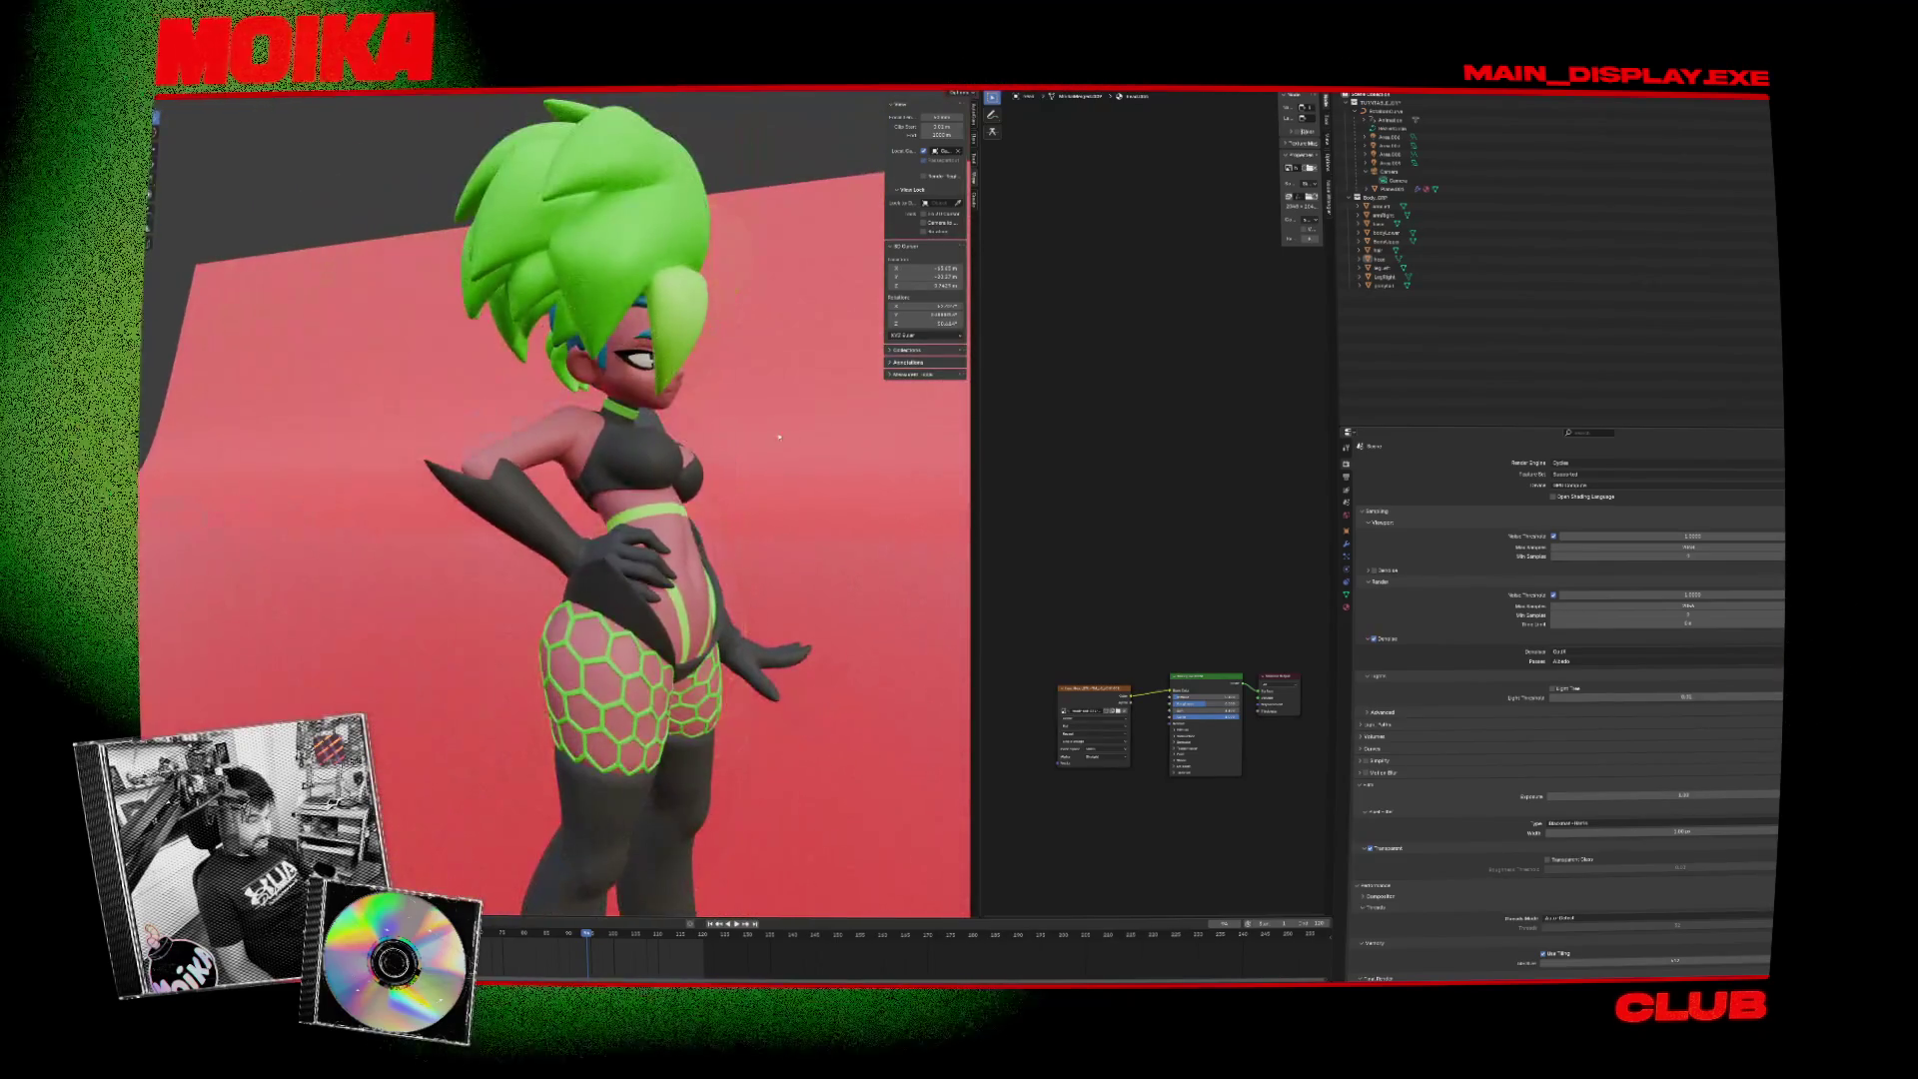
mouse_move(912, 490)
left_mouse_down()
mouse_move(847, 541)
mouse_move(640, 486)
mouse_move(721, 521)
mouse_move(662, 536)
mouse_move(734, 542)
mouse_move(633, 502)
left_mouse_up()
left_click(577, 214)
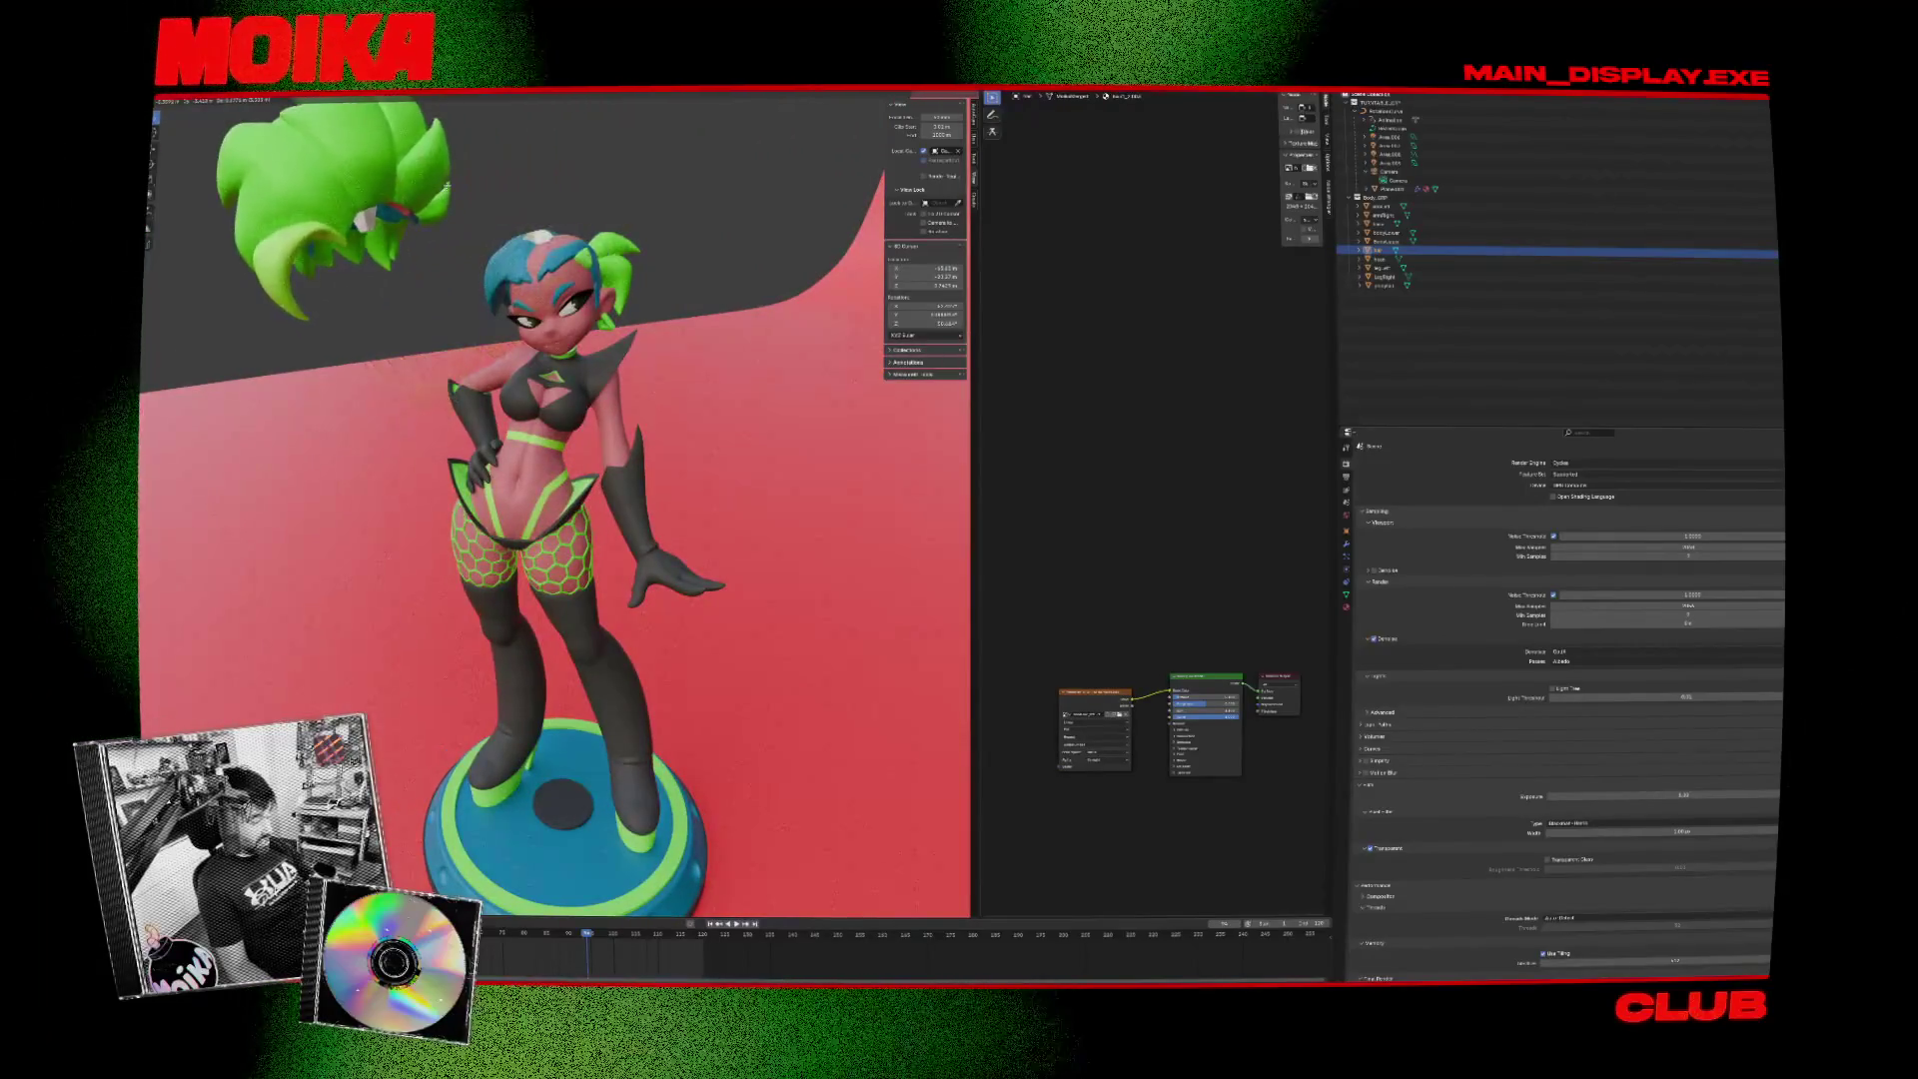
left_click_drag(587, 227, 531, 307)
left_click_drag(520, 375, 561, 311)
left_click(619, 238)
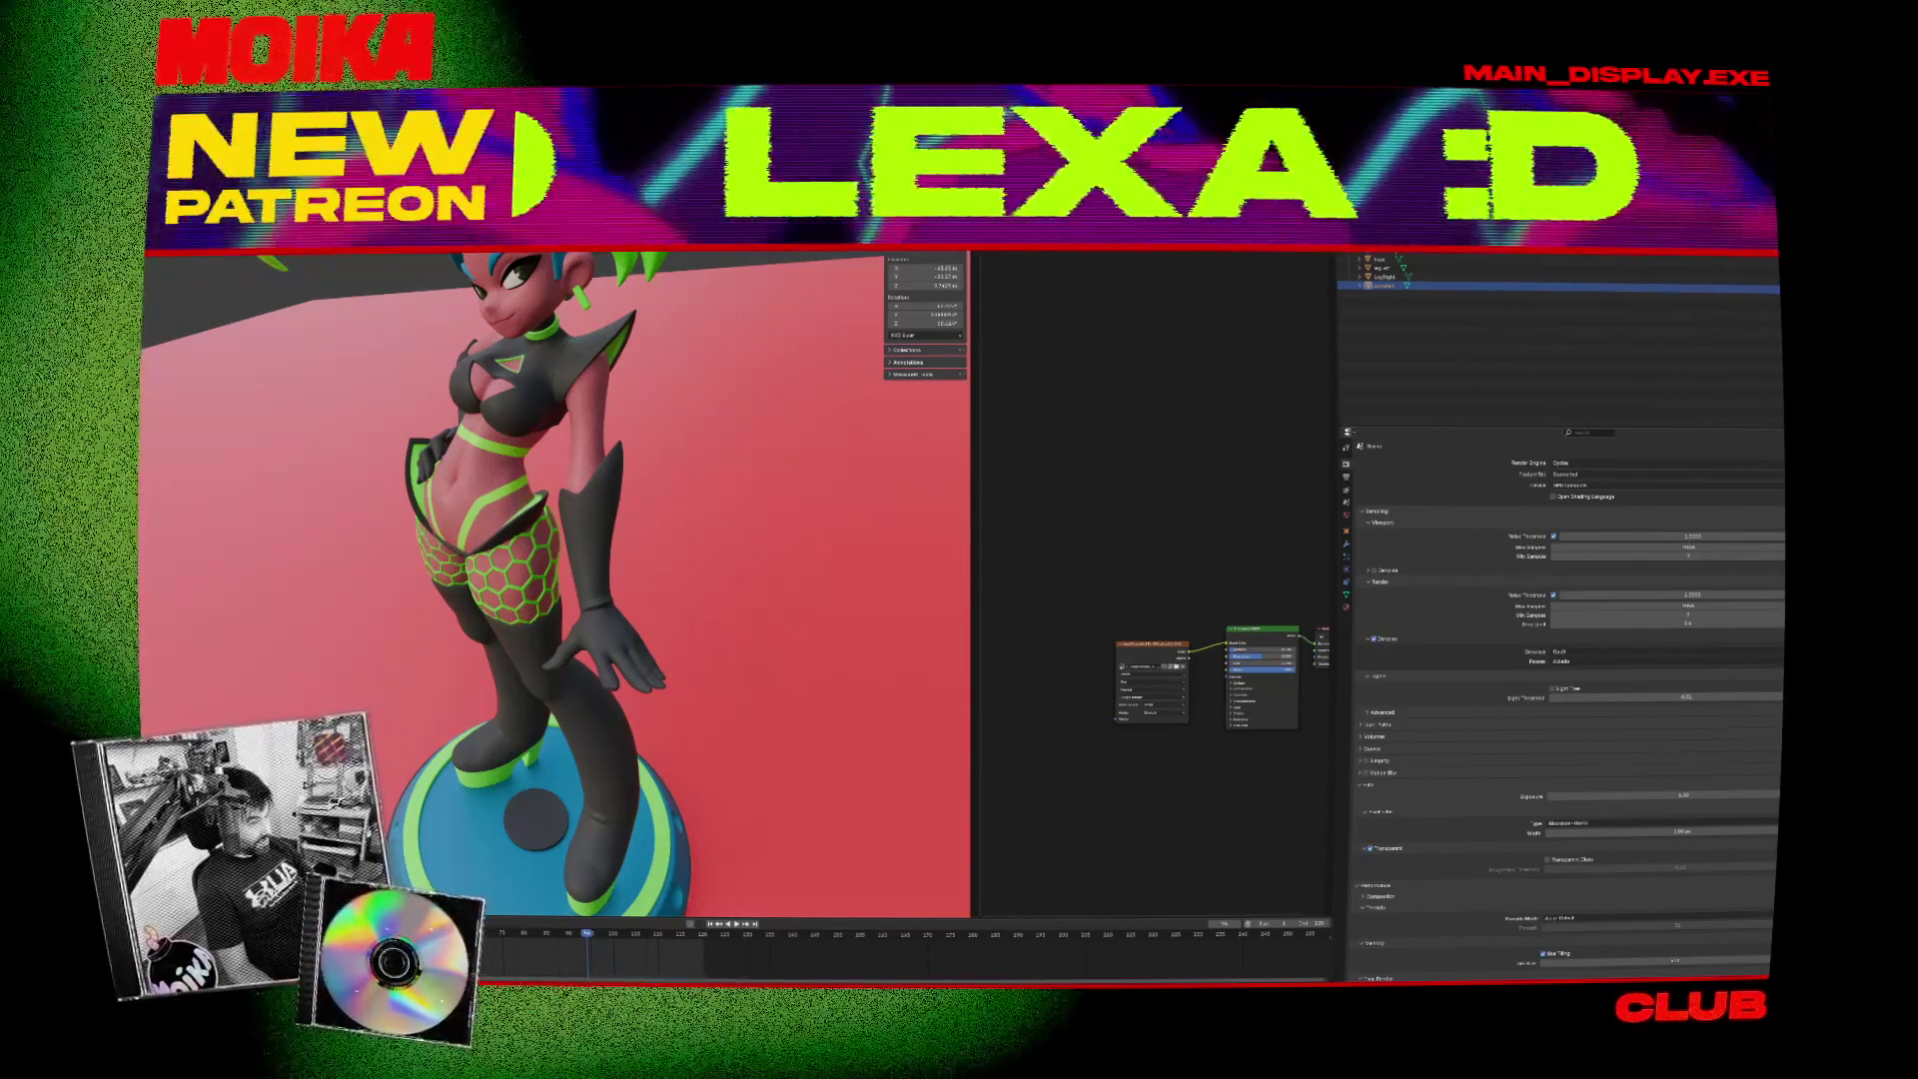
left_click(667, 288)
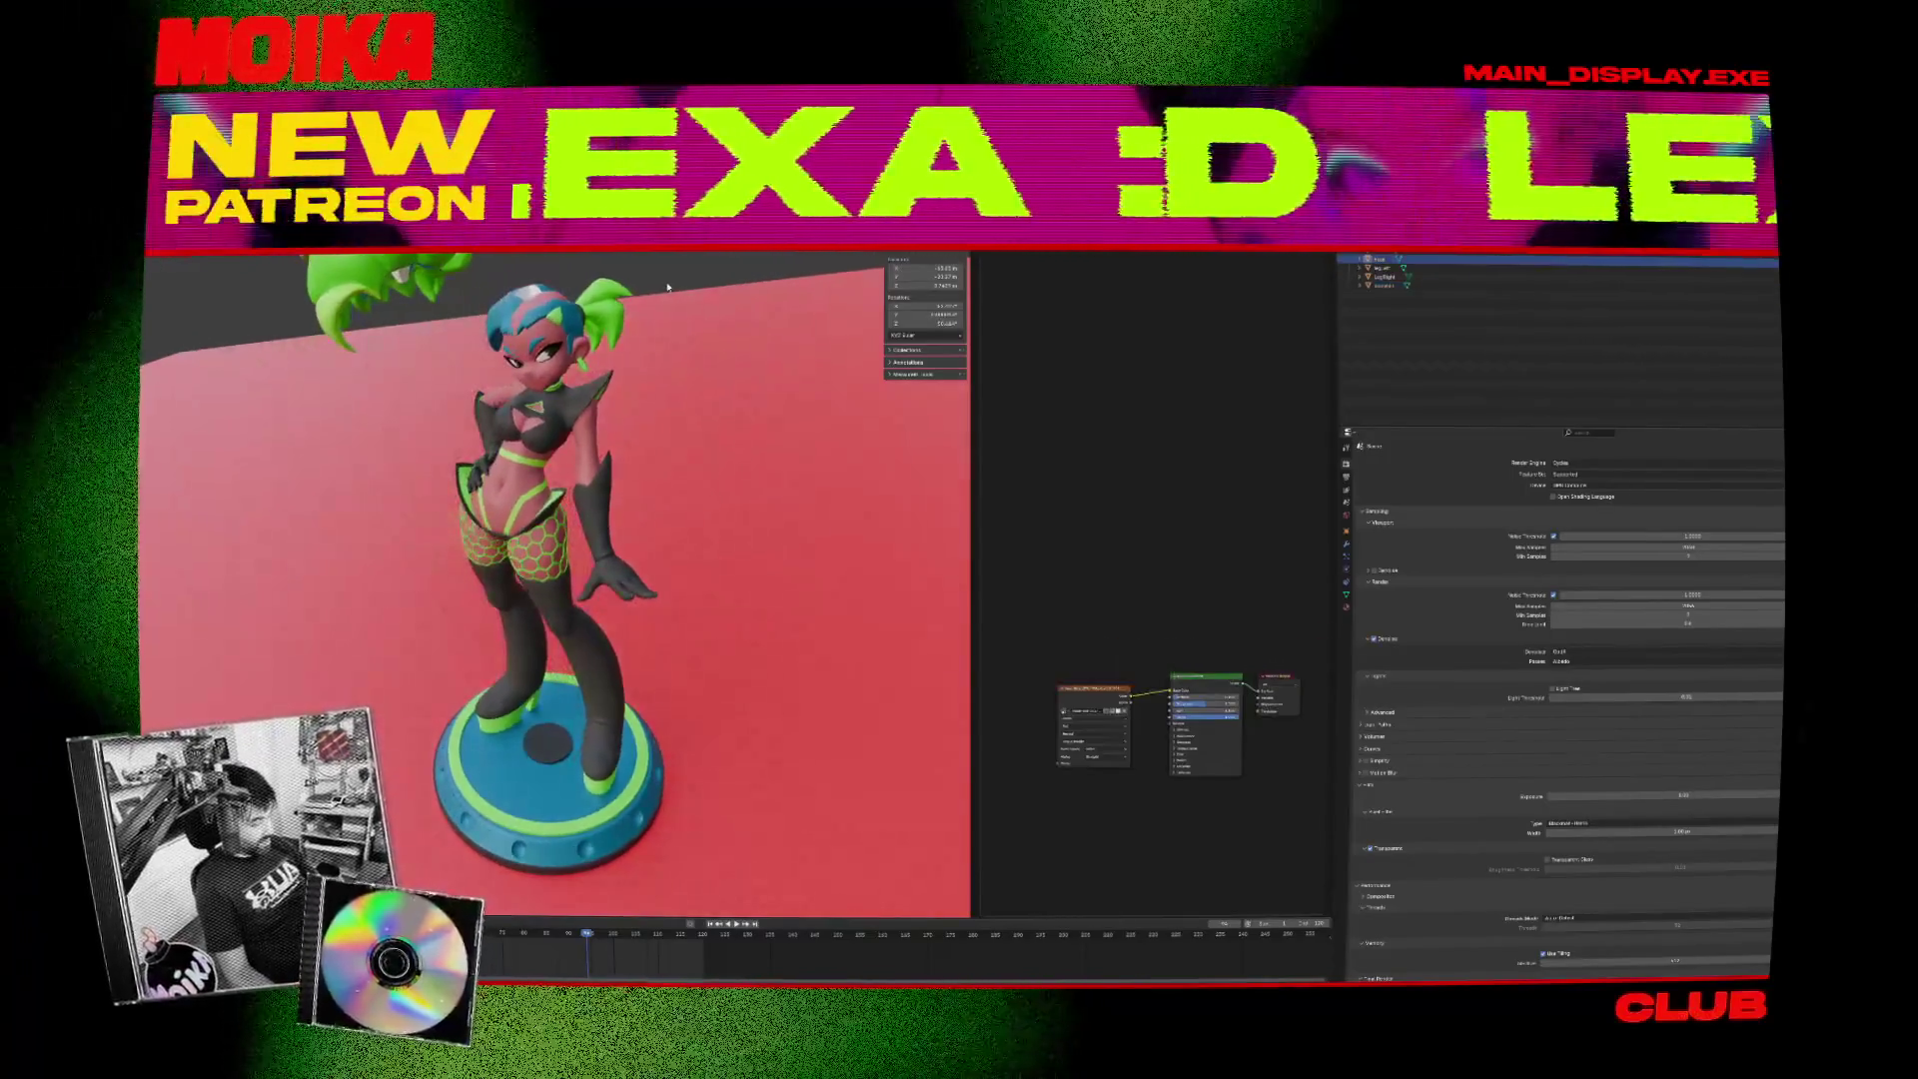
scroll(674, 300, "up", 5)
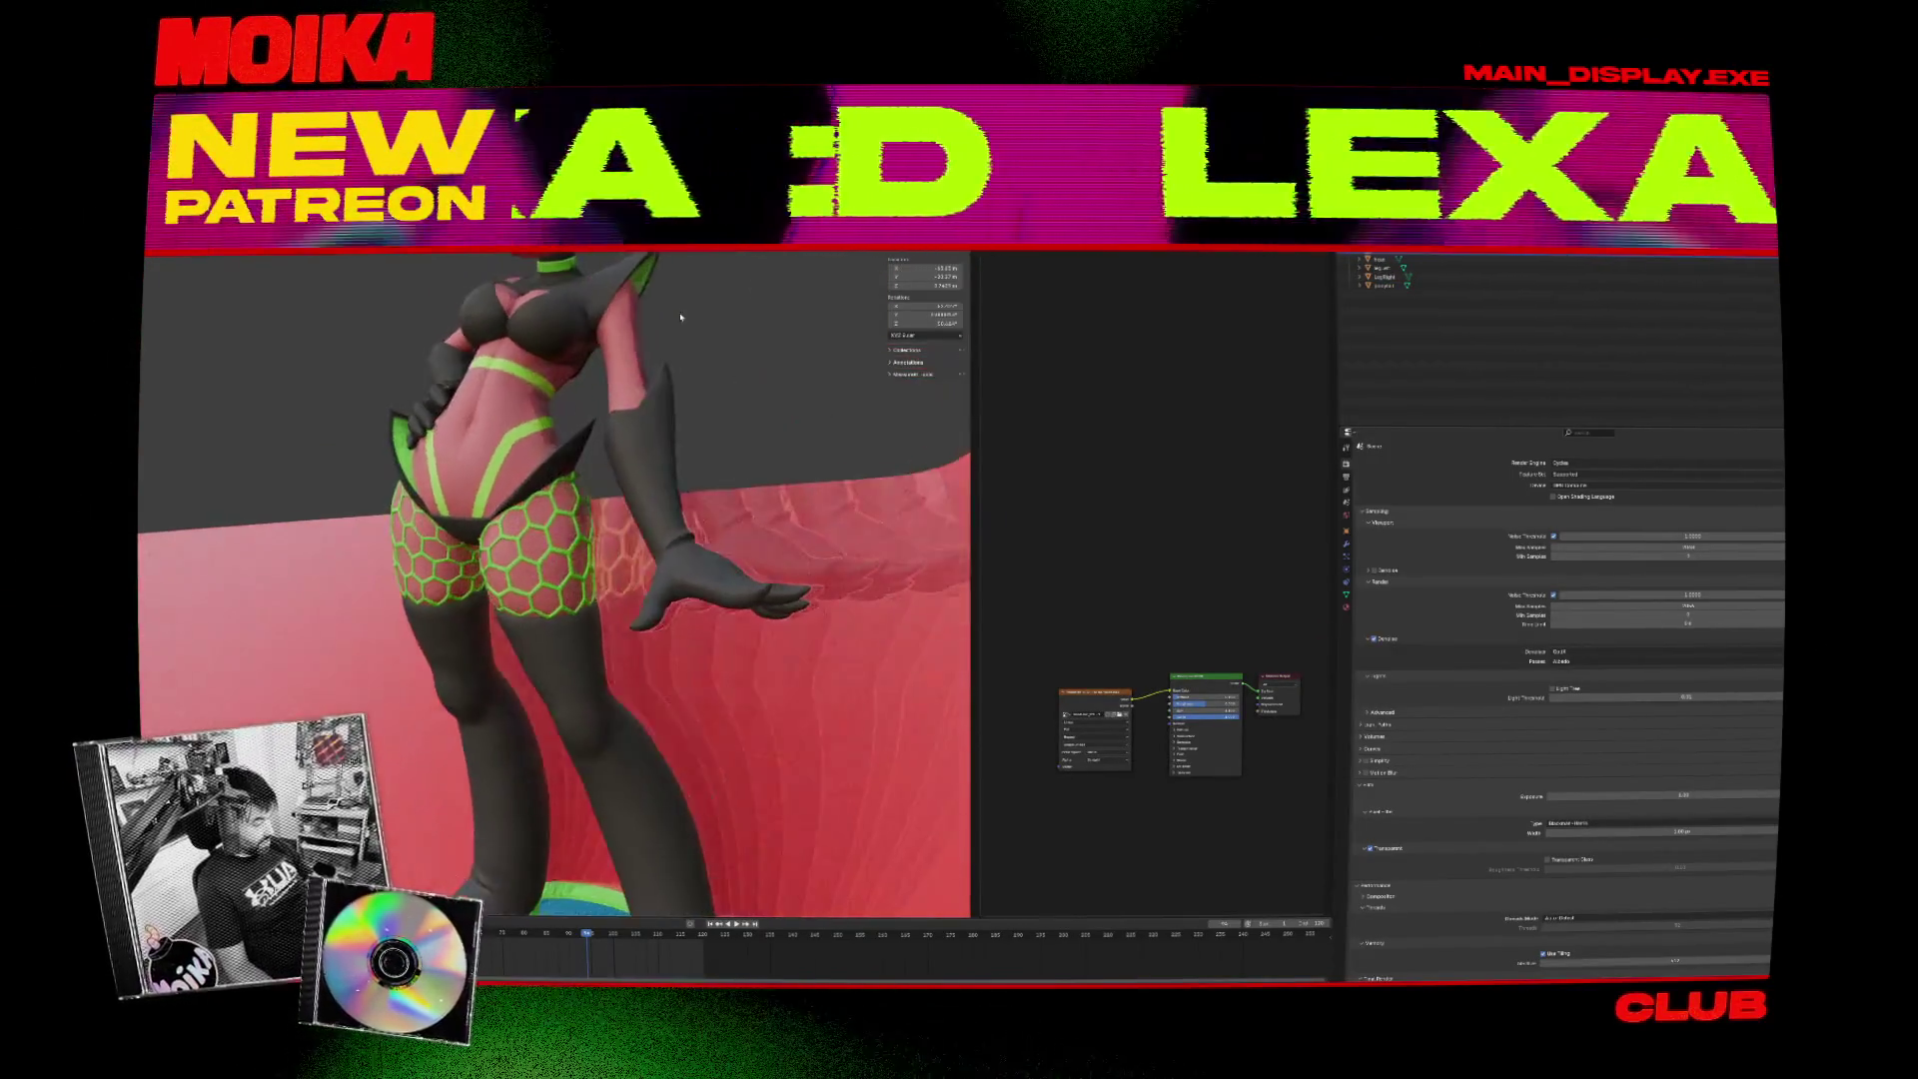
scroll(639, 300, "up", 5)
mouse_move(584, 288)
left_mouse_down()
mouse_move(554, 313)
mouse_move(599, 320)
left_mouse_up()
scroll(600, 319, "up", 3)
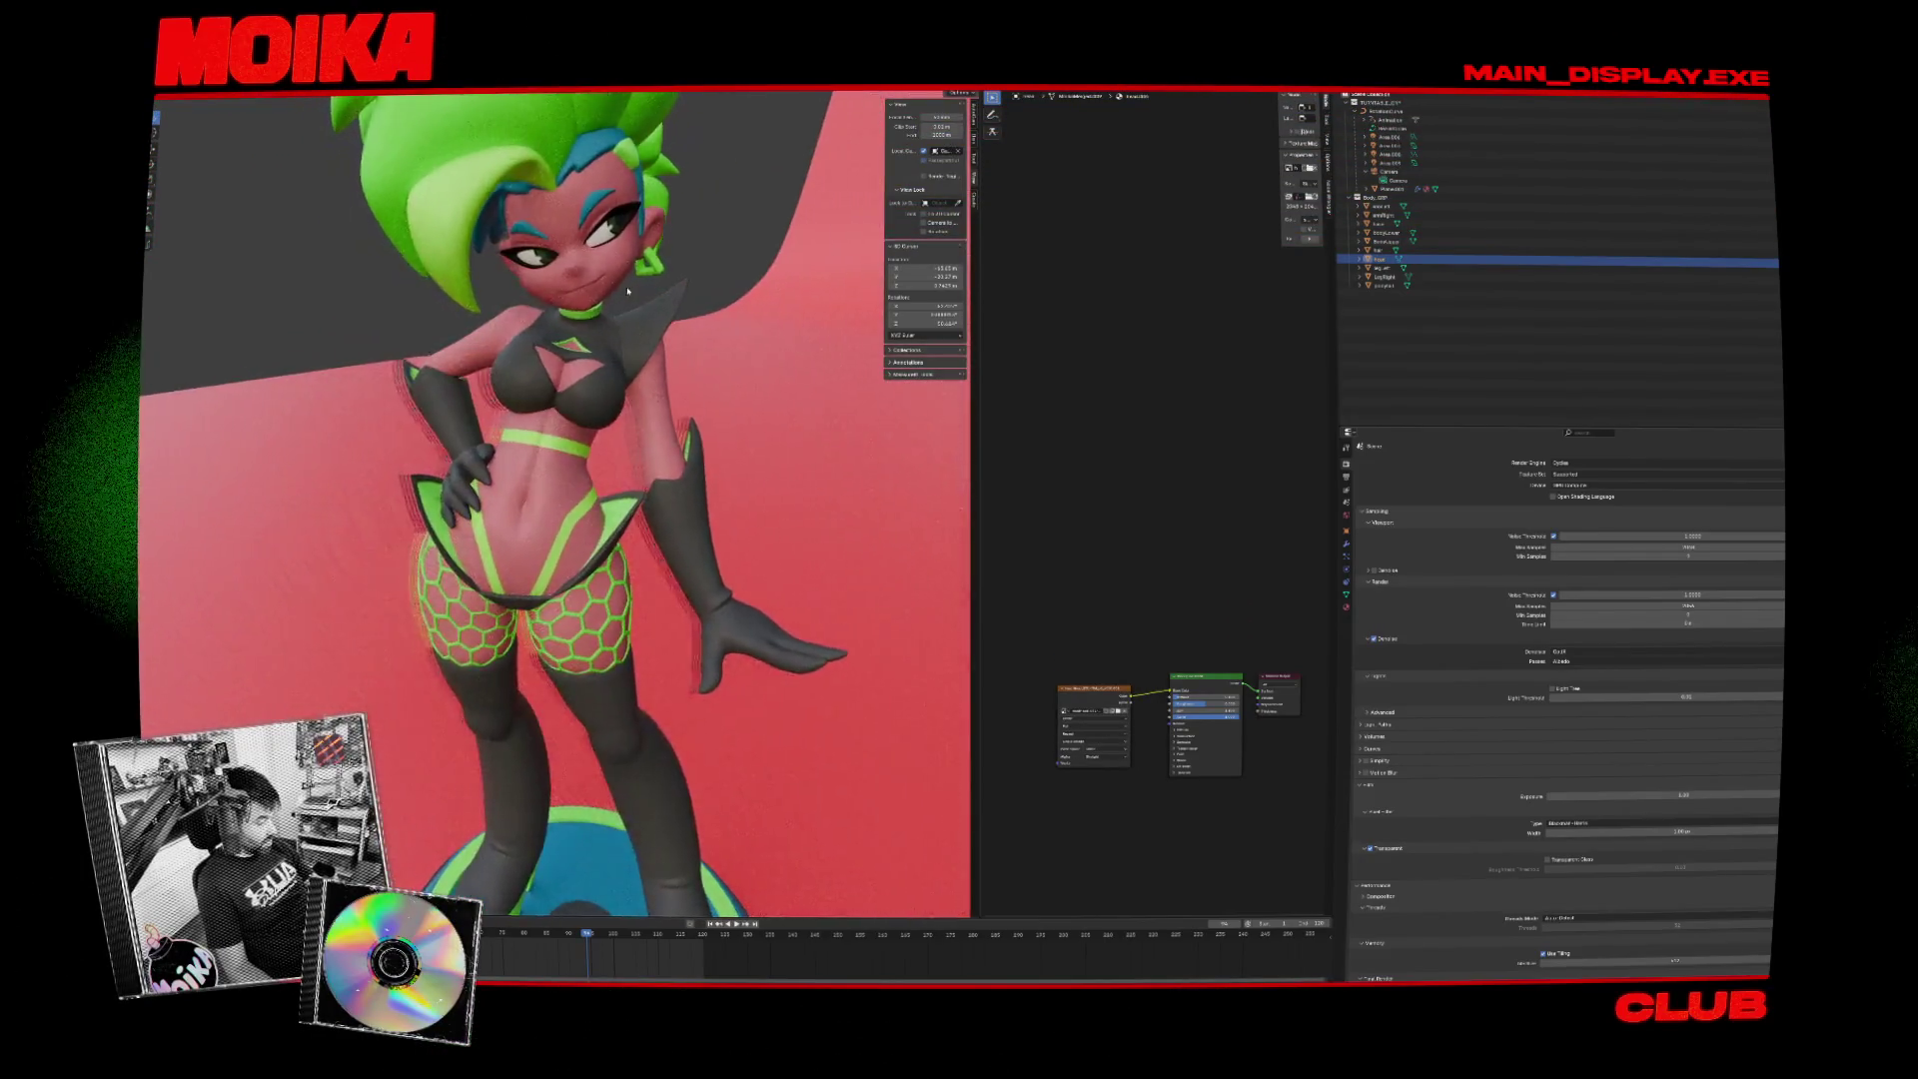
scroll(616, 325, "down", 3)
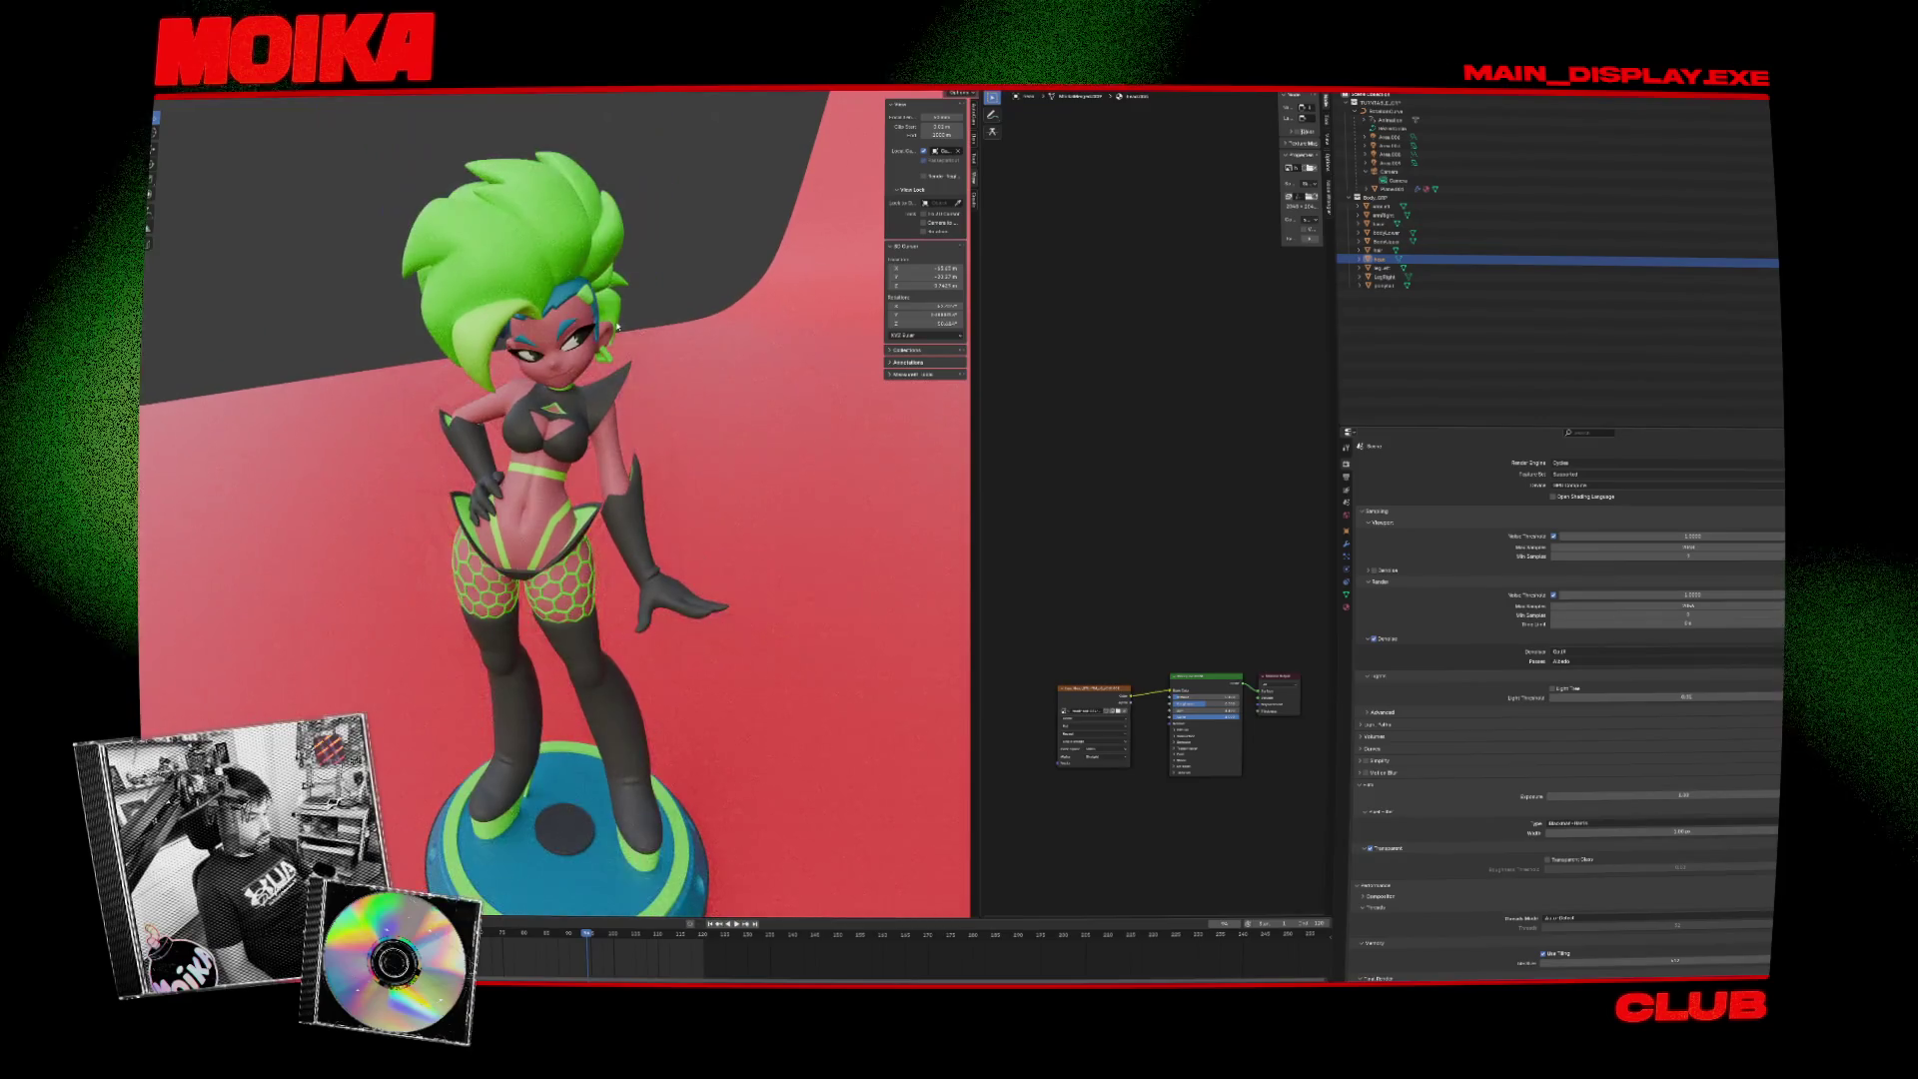
mouse_move(616, 326)
left_mouse_down()
mouse_move(602, 366)
mouse_move(608, 342)
mouse_move(699, 353)
left_mouse_up()
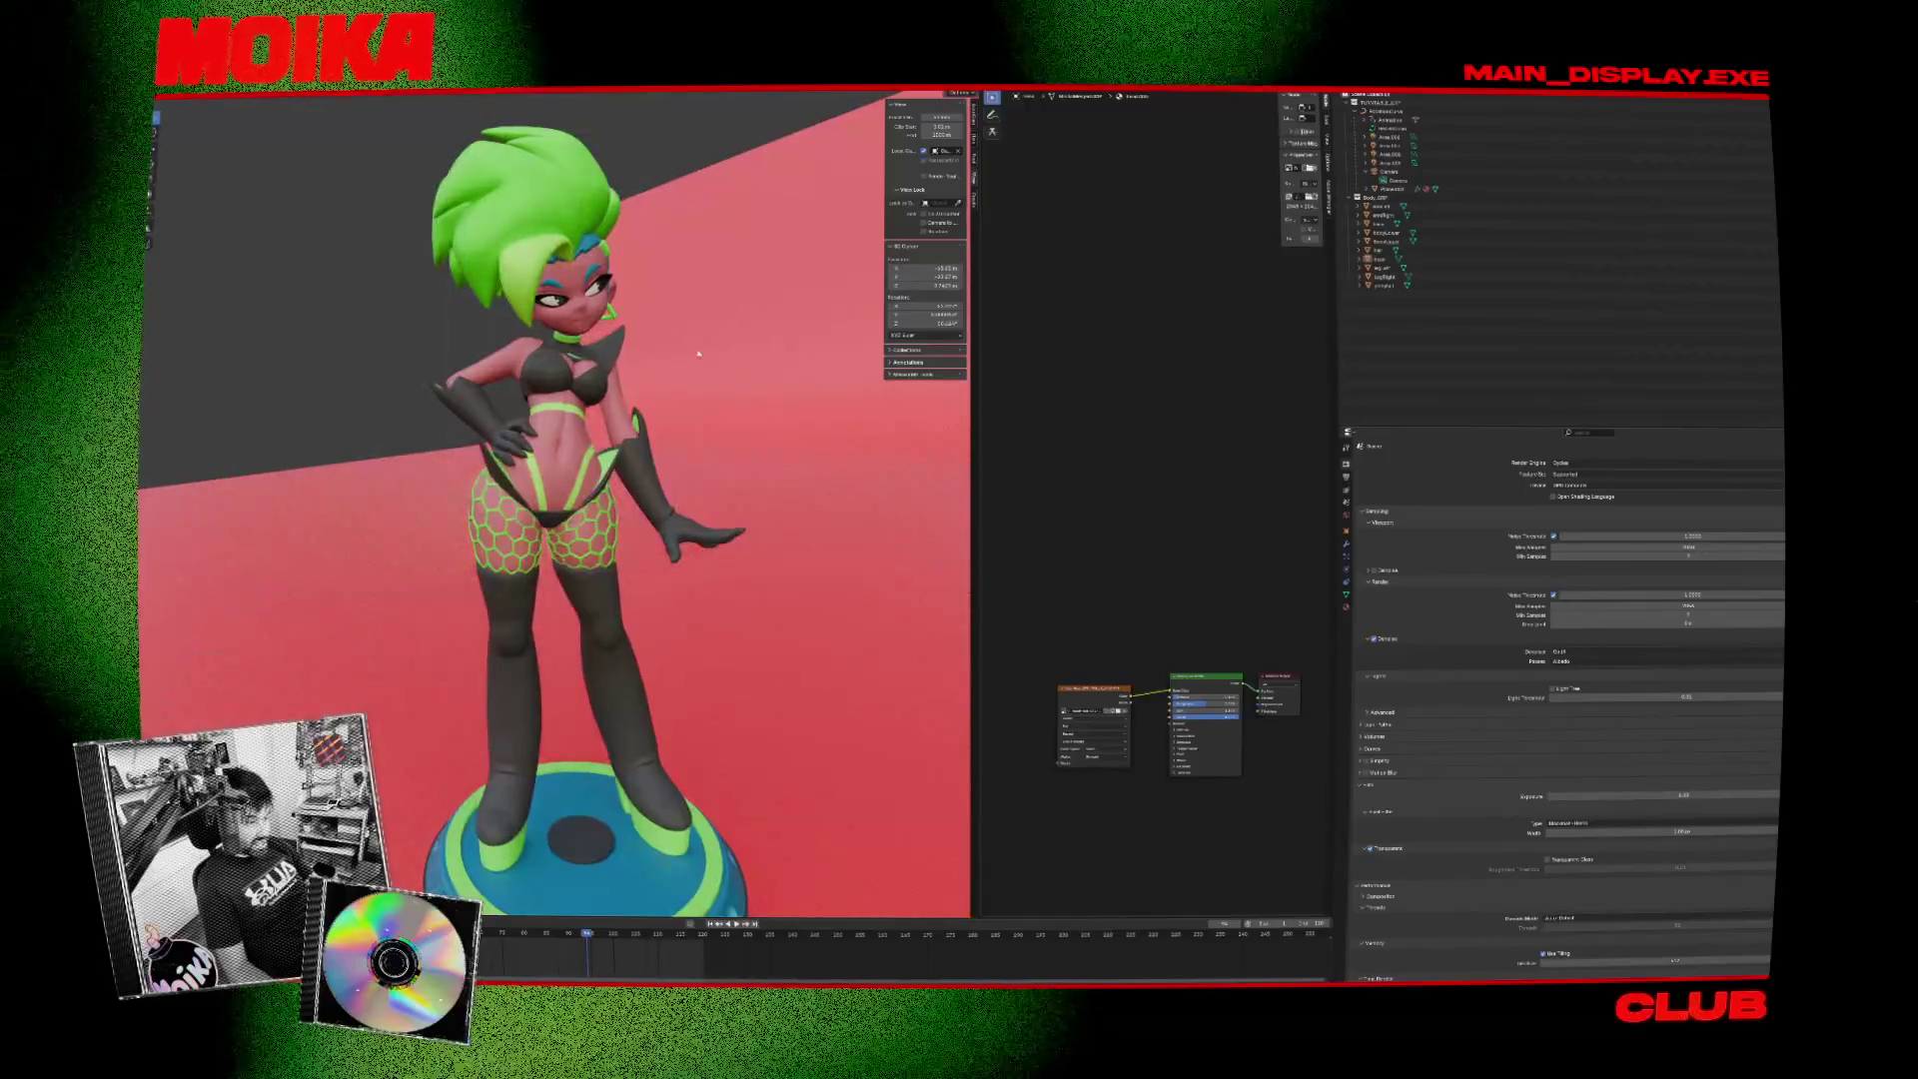
scroll(721, 399, "down", 3)
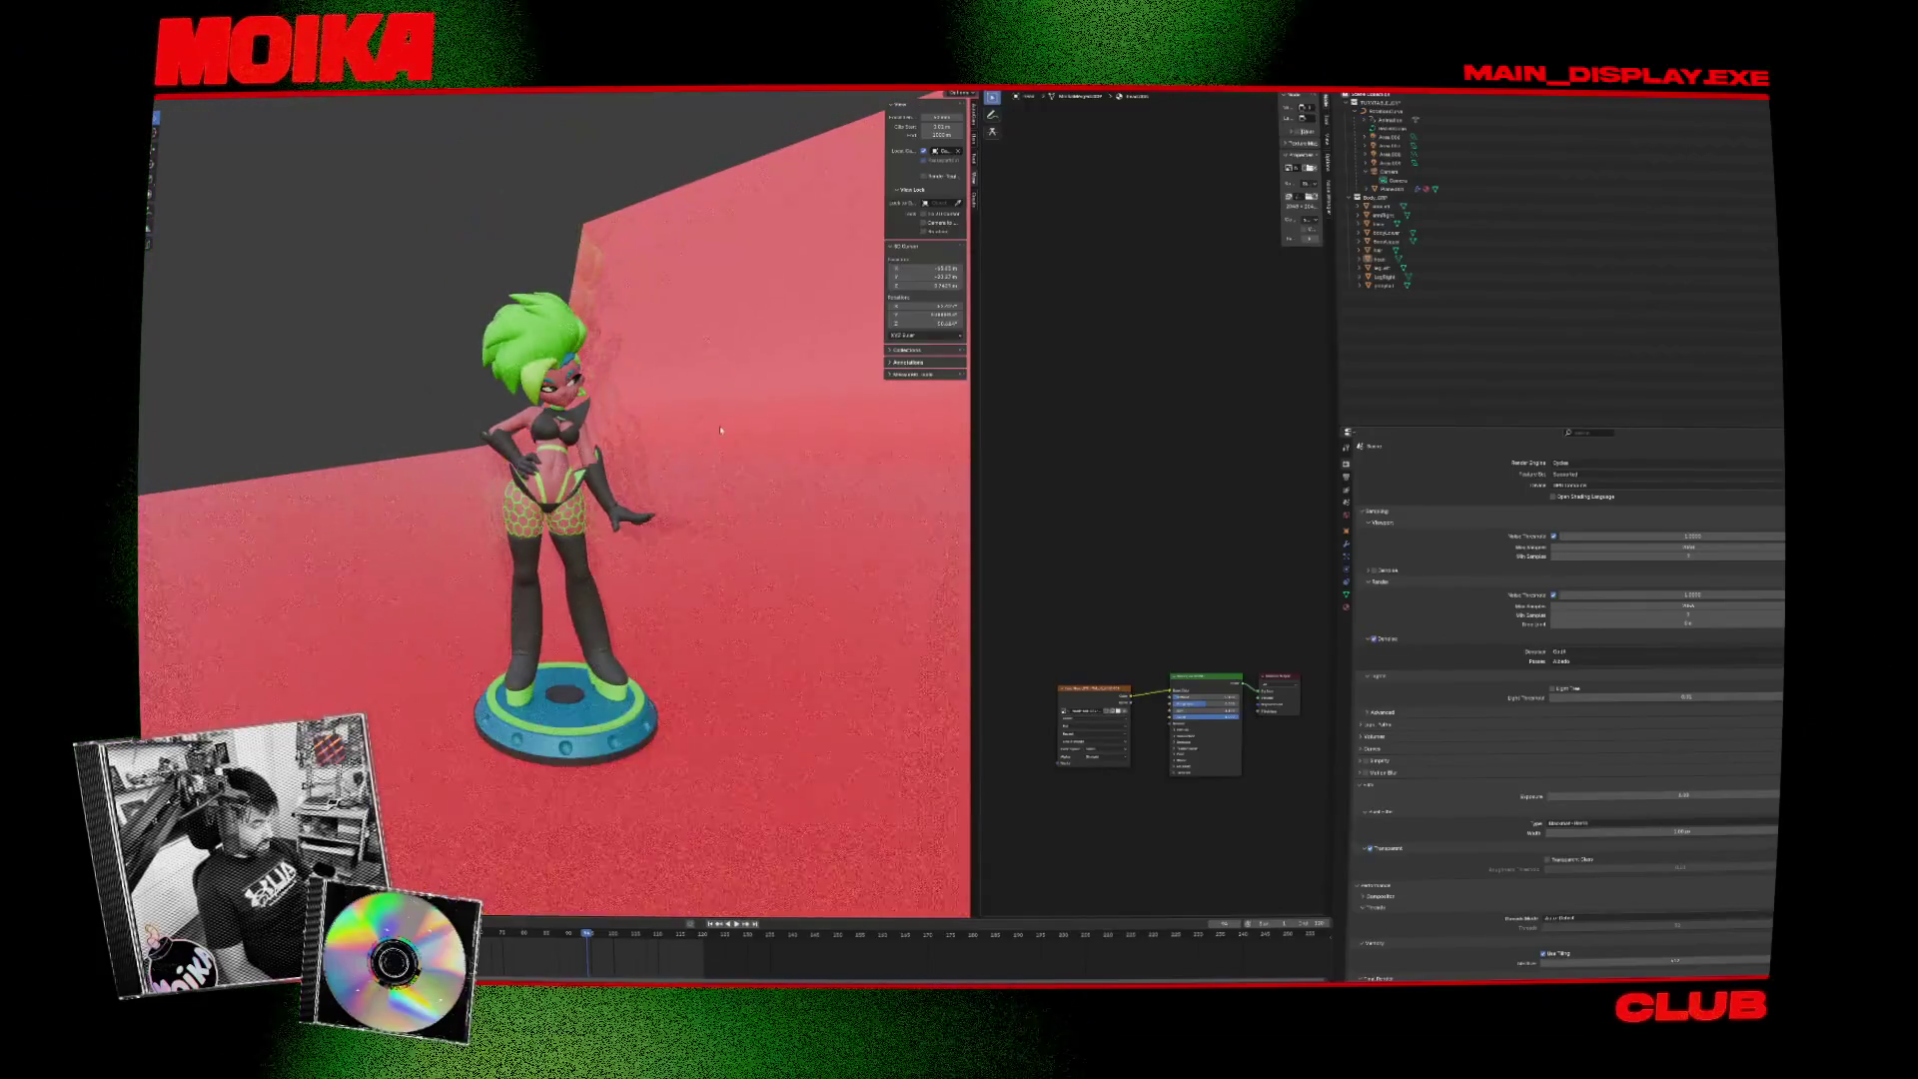
left_click(629, 468)
scroll(452, 371, "up", 4)
left_click_drag(452, 370, 396, 352)
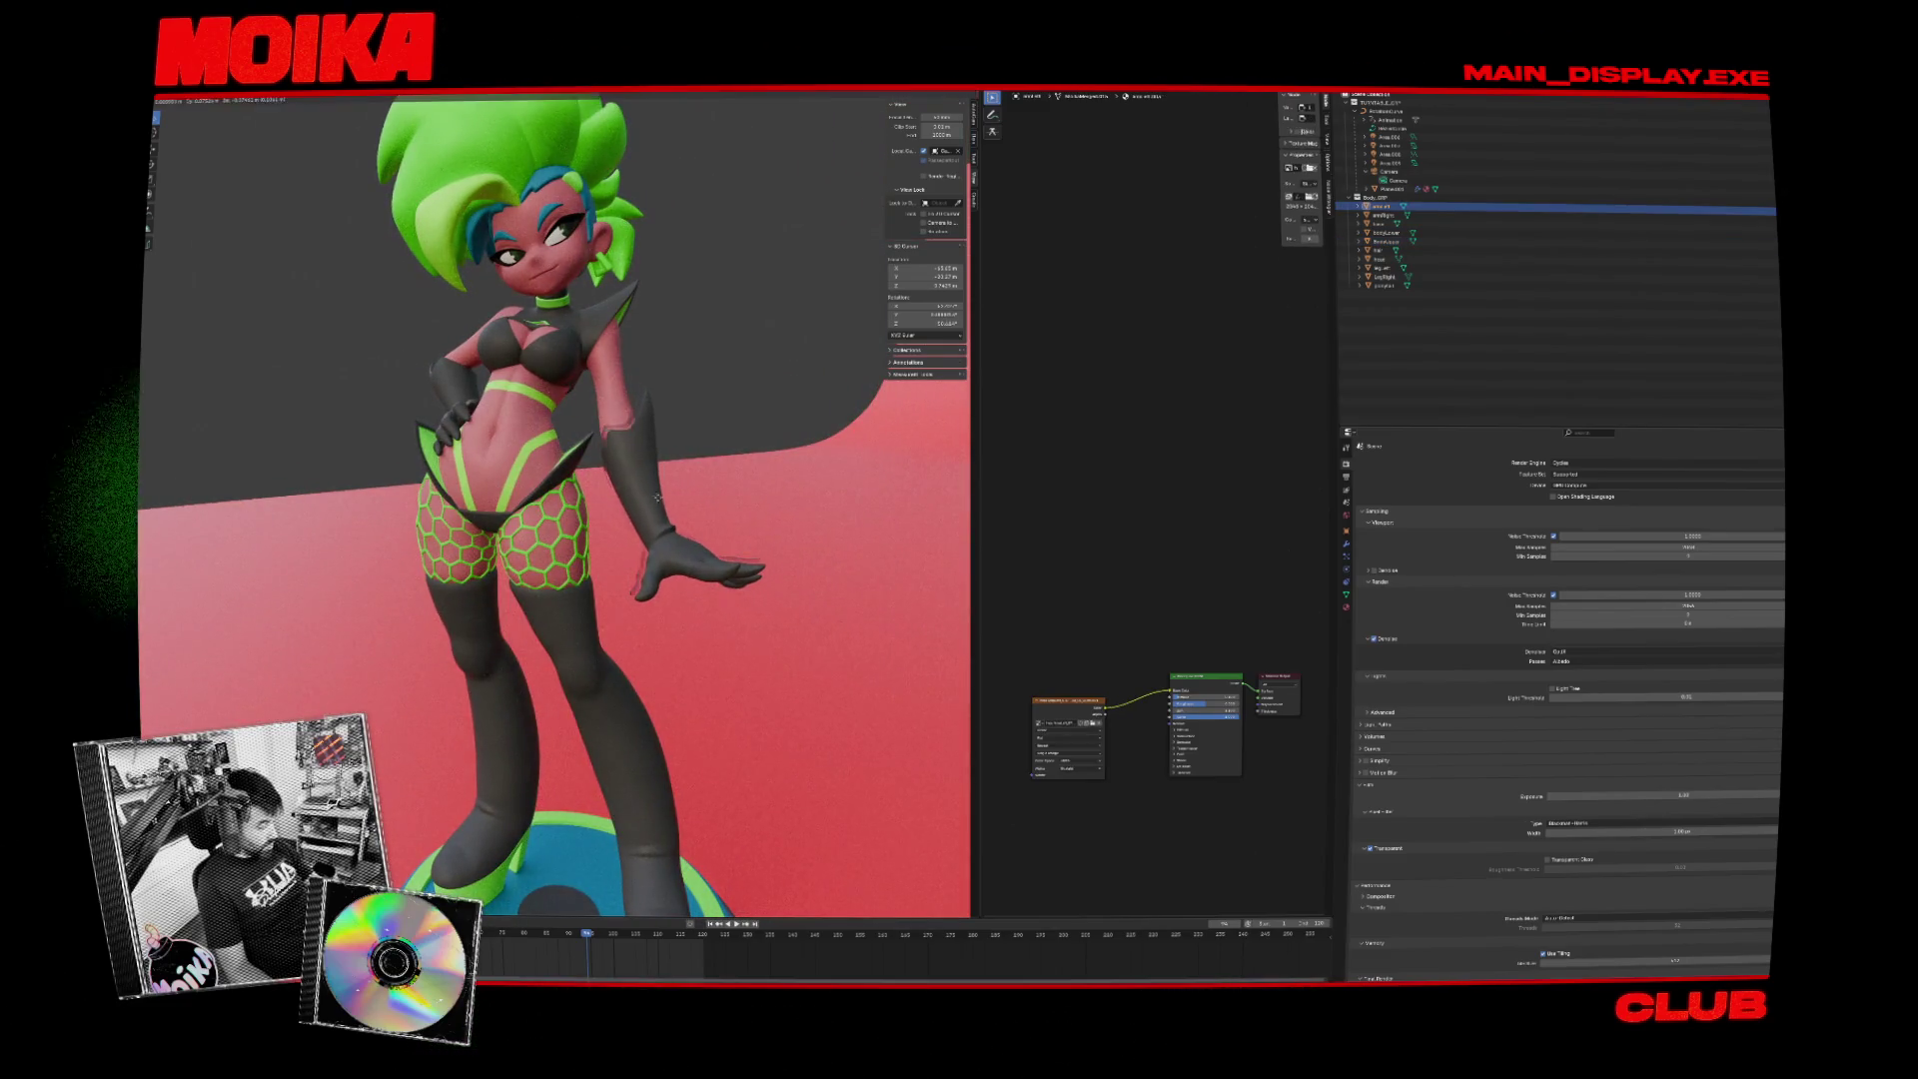
- Rotate the character's arm outward into a raised pose
key("r")
left_click(760, 540)
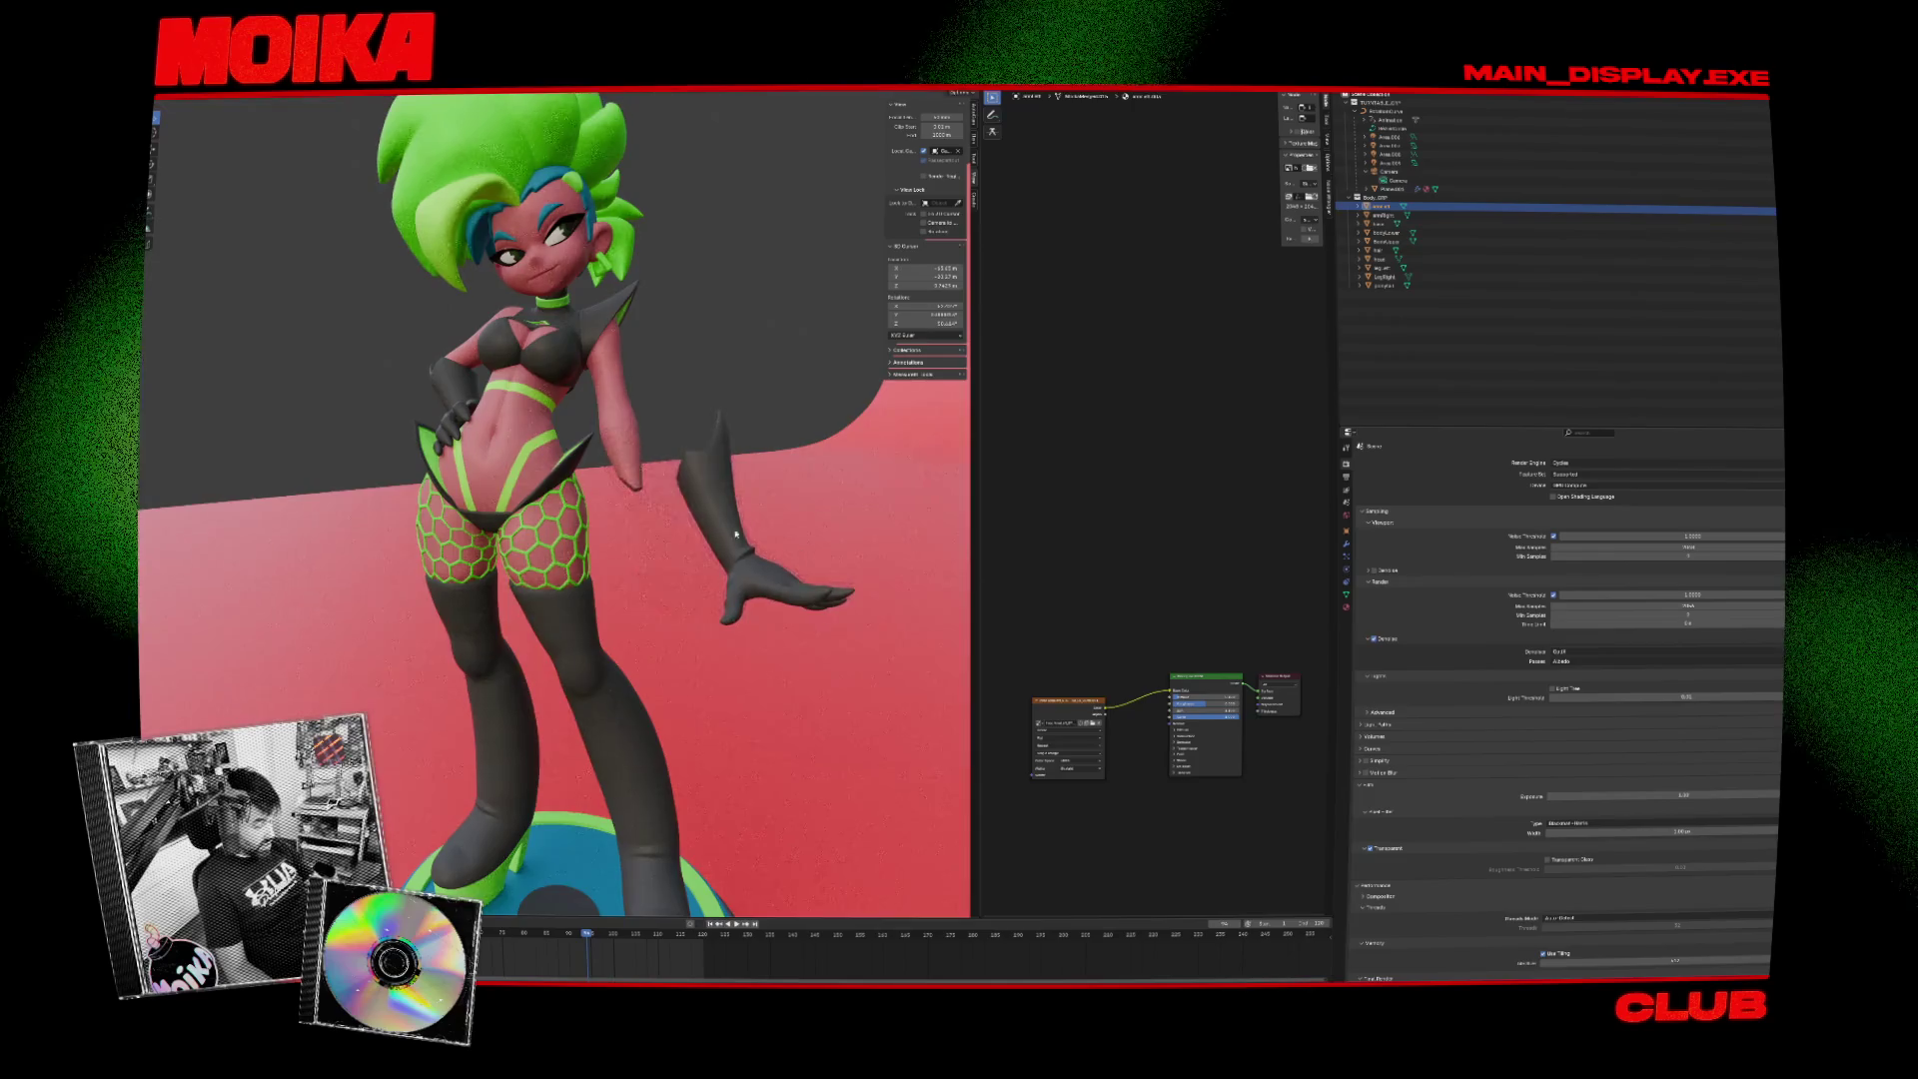
left_click(760, 539)
mouse_move(760, 539)
left_mouse_down()
mouse_move(475, 437)
mouse_move(606, 577)
mouse_move(559, 497)
mouse_move(597, 408)
mouse_move(539, 275)
mouse_move(649, 265)
mouse_move(619, 330)
mouse_move(590, 569)
left_mouse_up()
- Select the leg, hair, chest piece and base in turn, separating them from the body
left_click(607, 576)
left_click(607, 577)
left_click(559, 497)
left_click(597, 409)
left_click(658, 260)
left_click(619, 329)
left_click(587, 648)
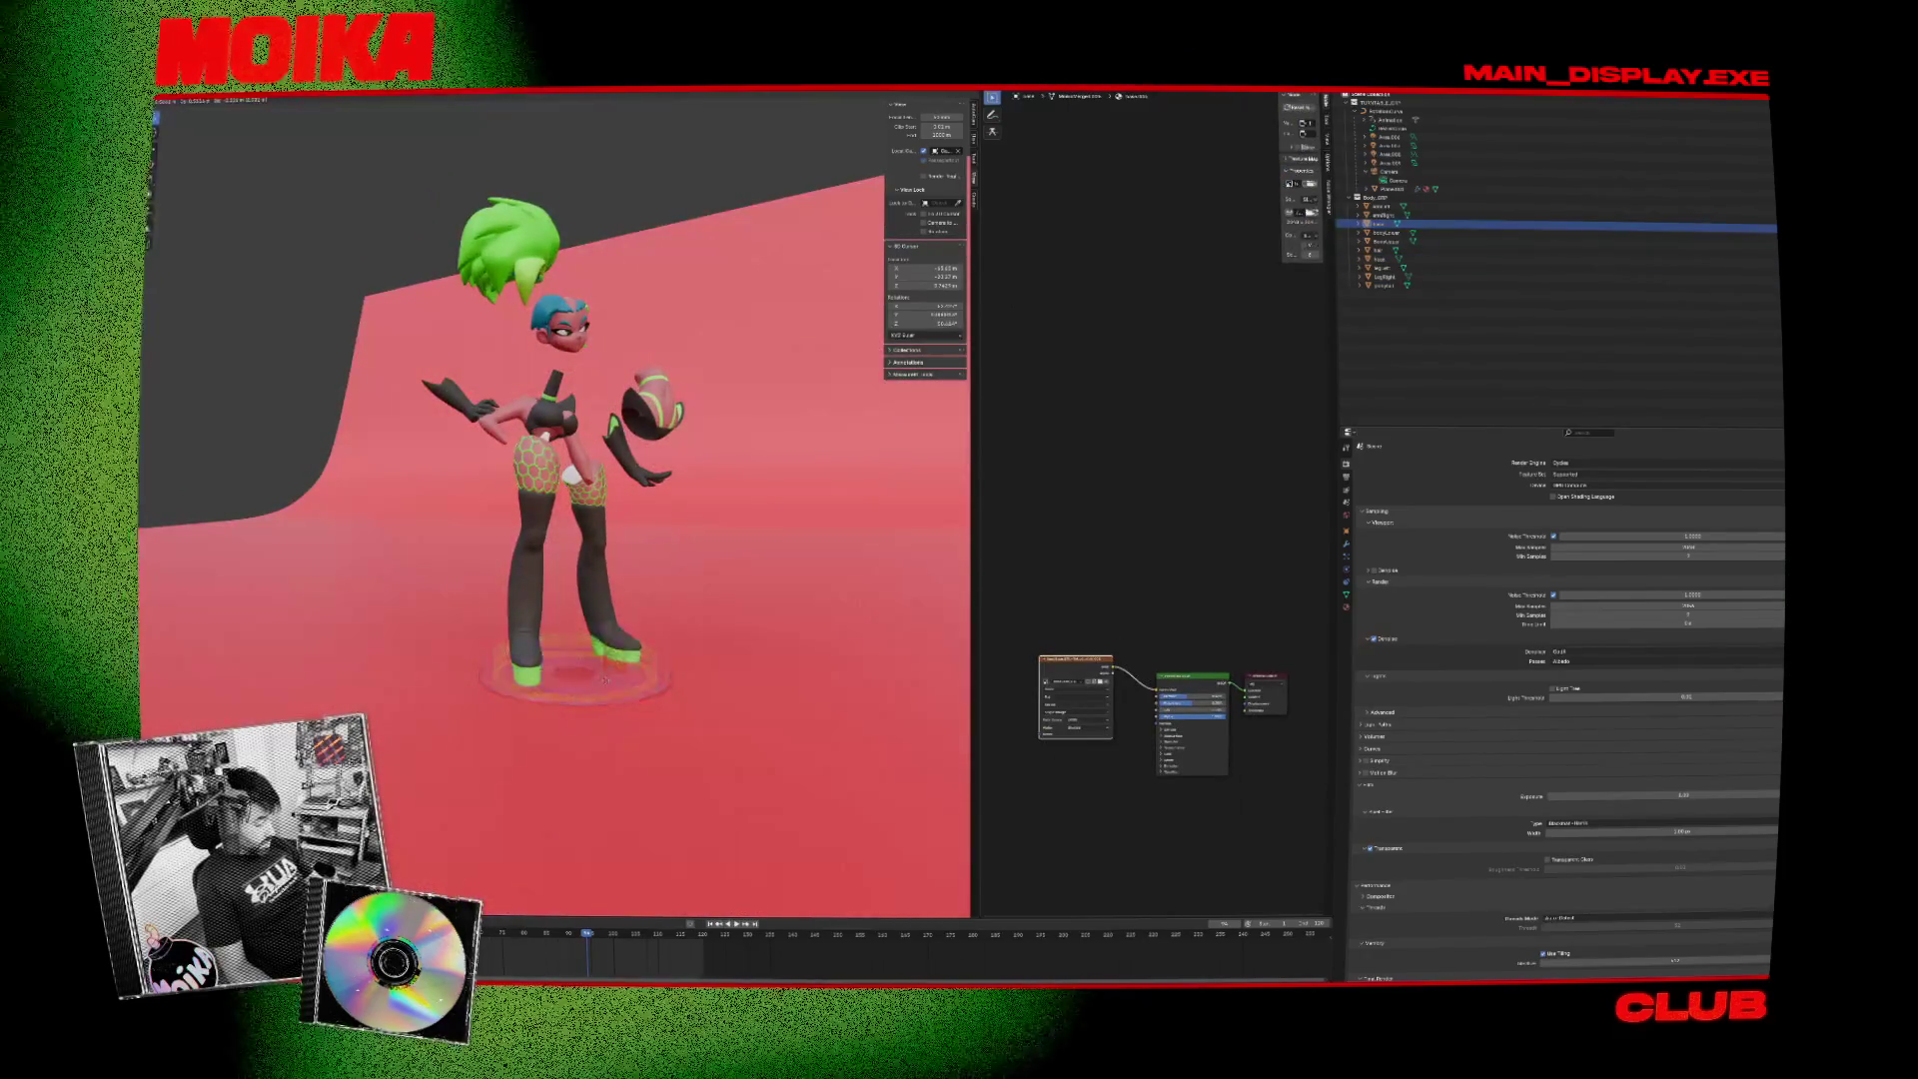
scroll(713, 578, "up", 5)
scroll(712, 578, "down", 5)
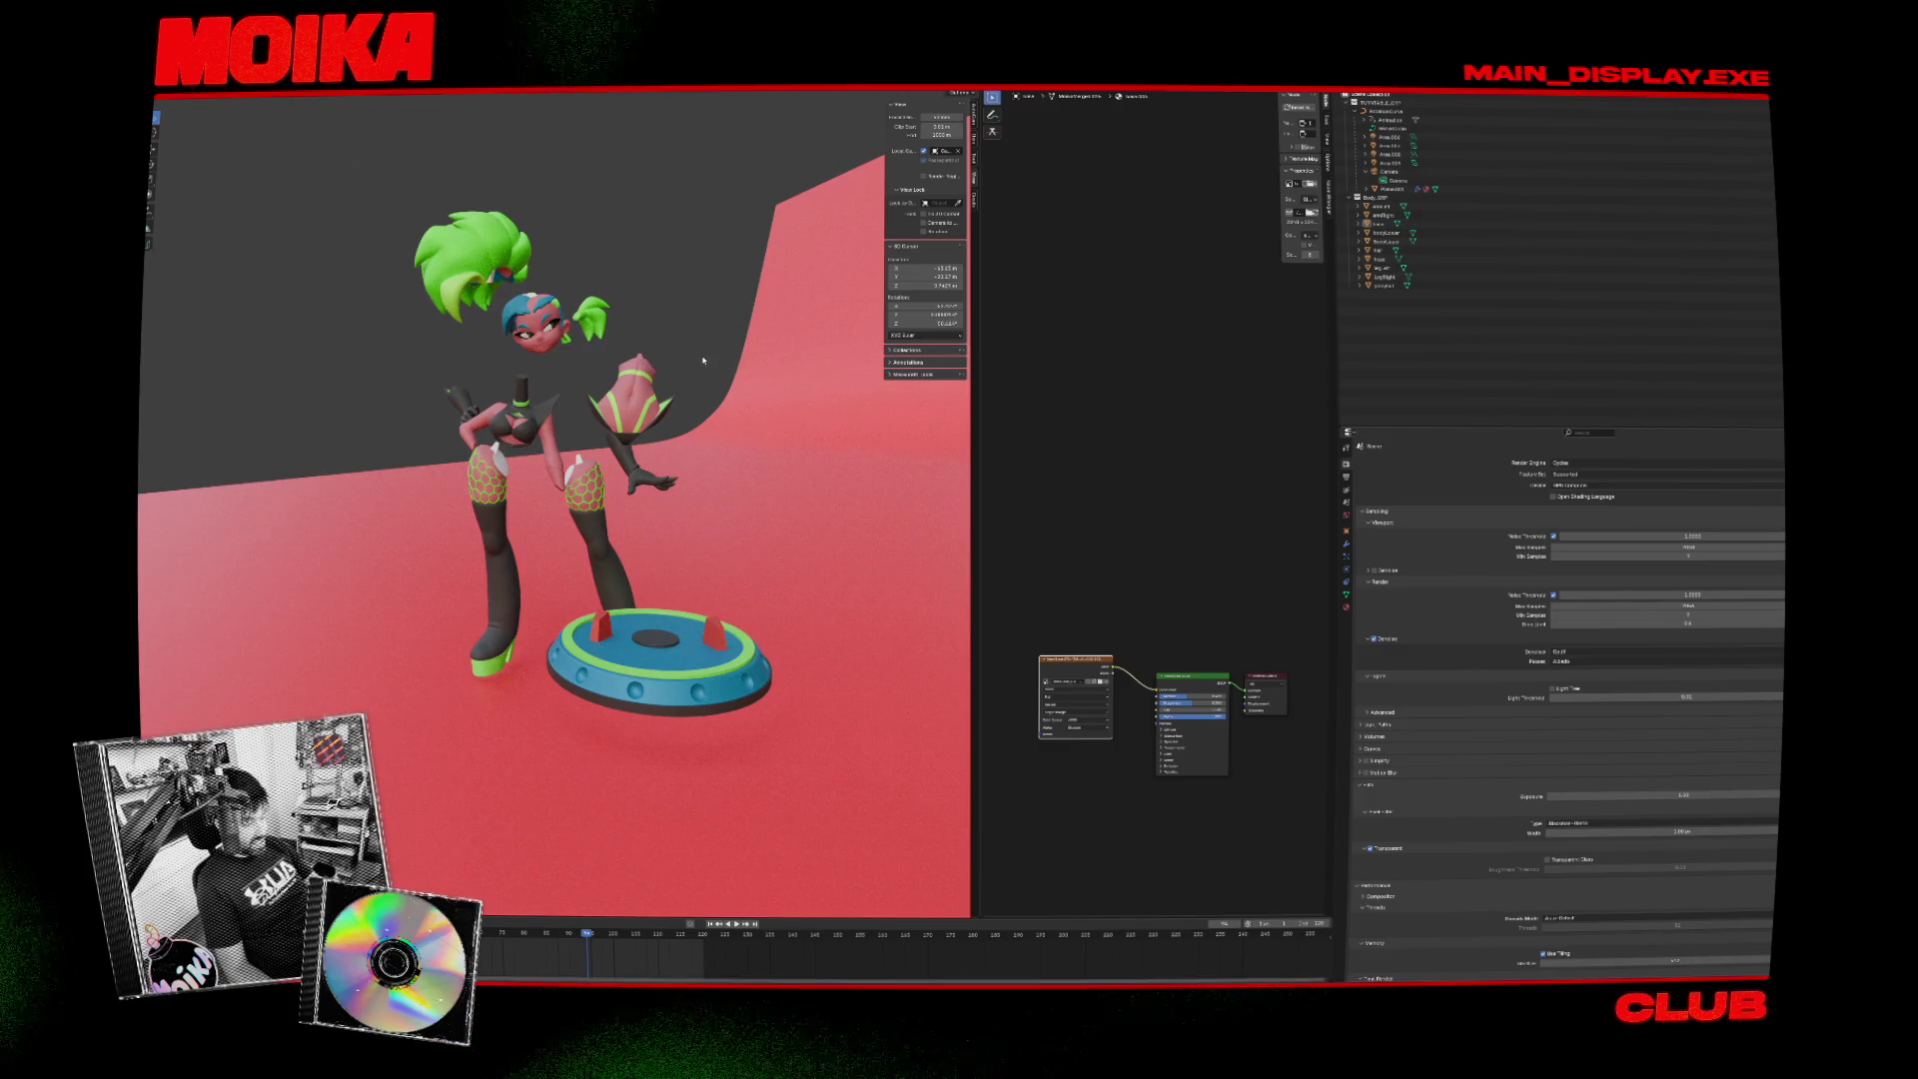
scroll(705, 357, "up", 3)
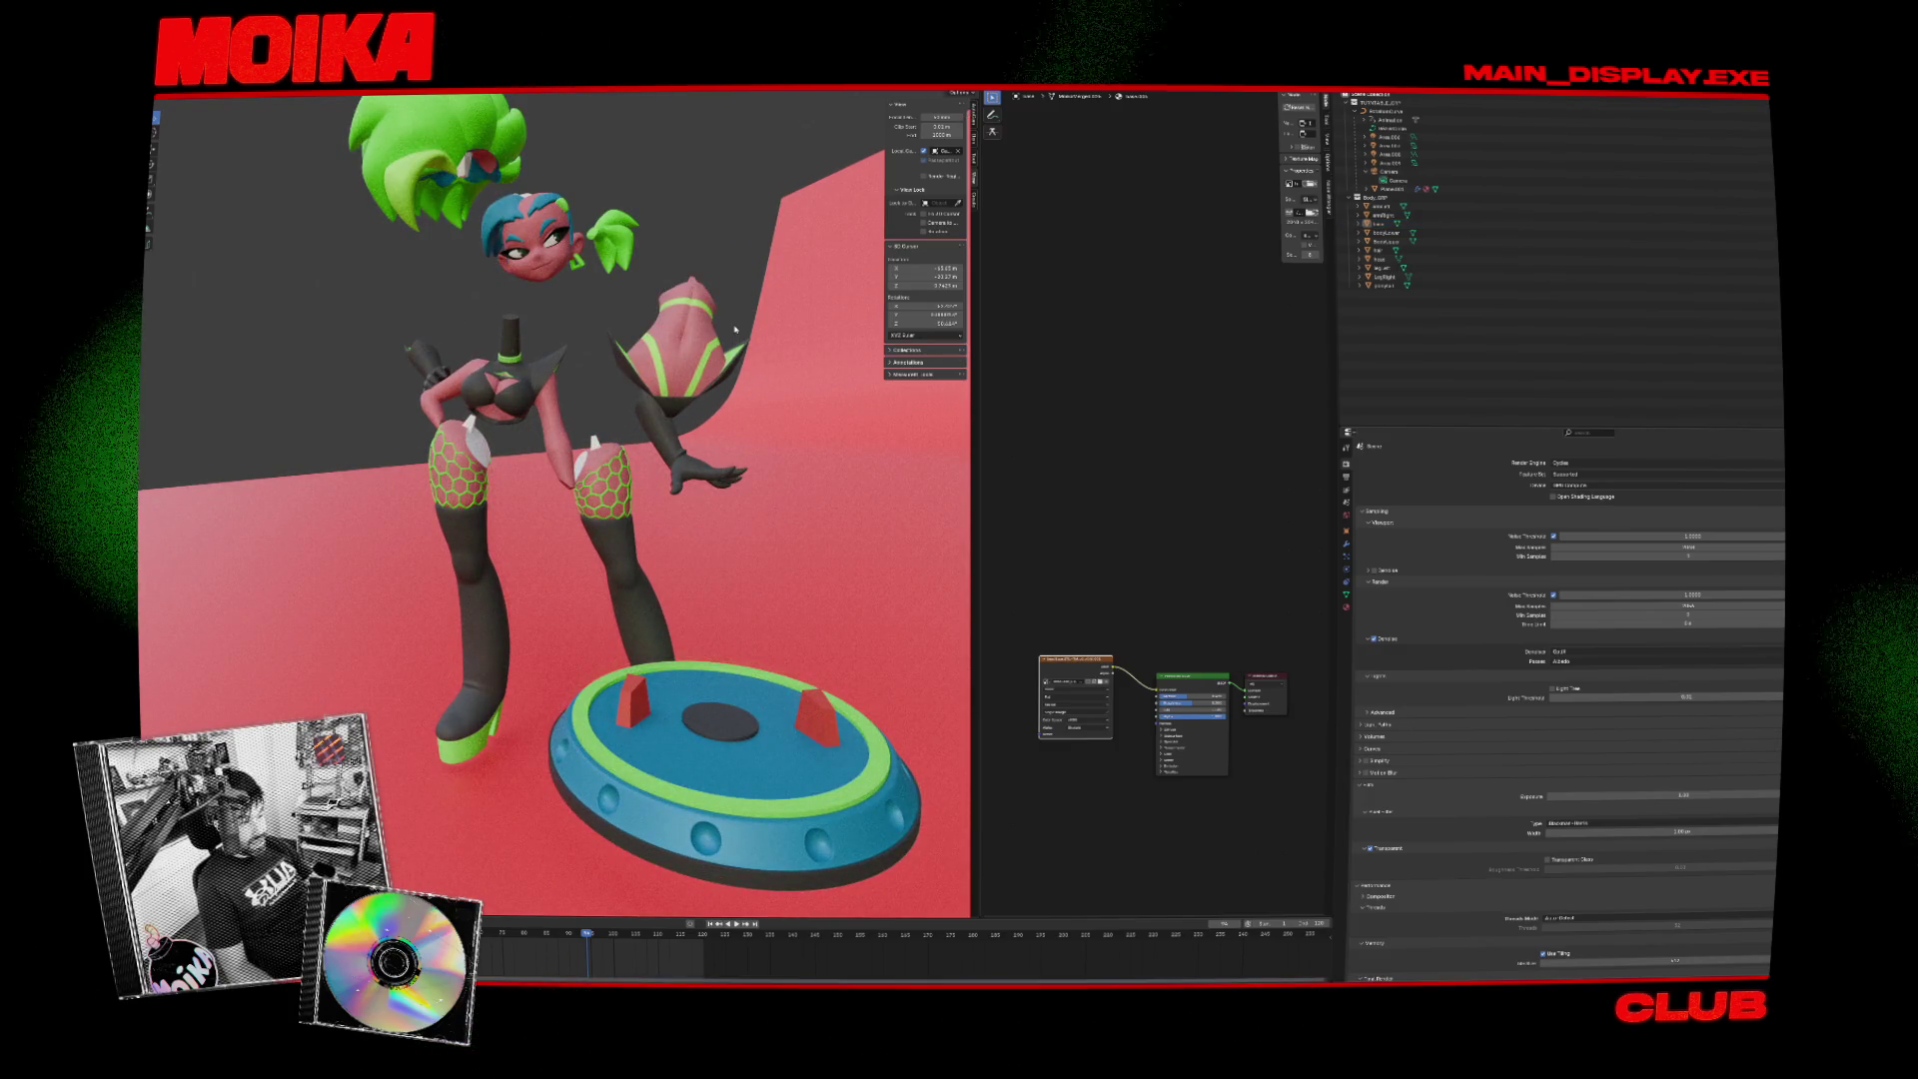
left_click_drag(735, 329, 718, 341)
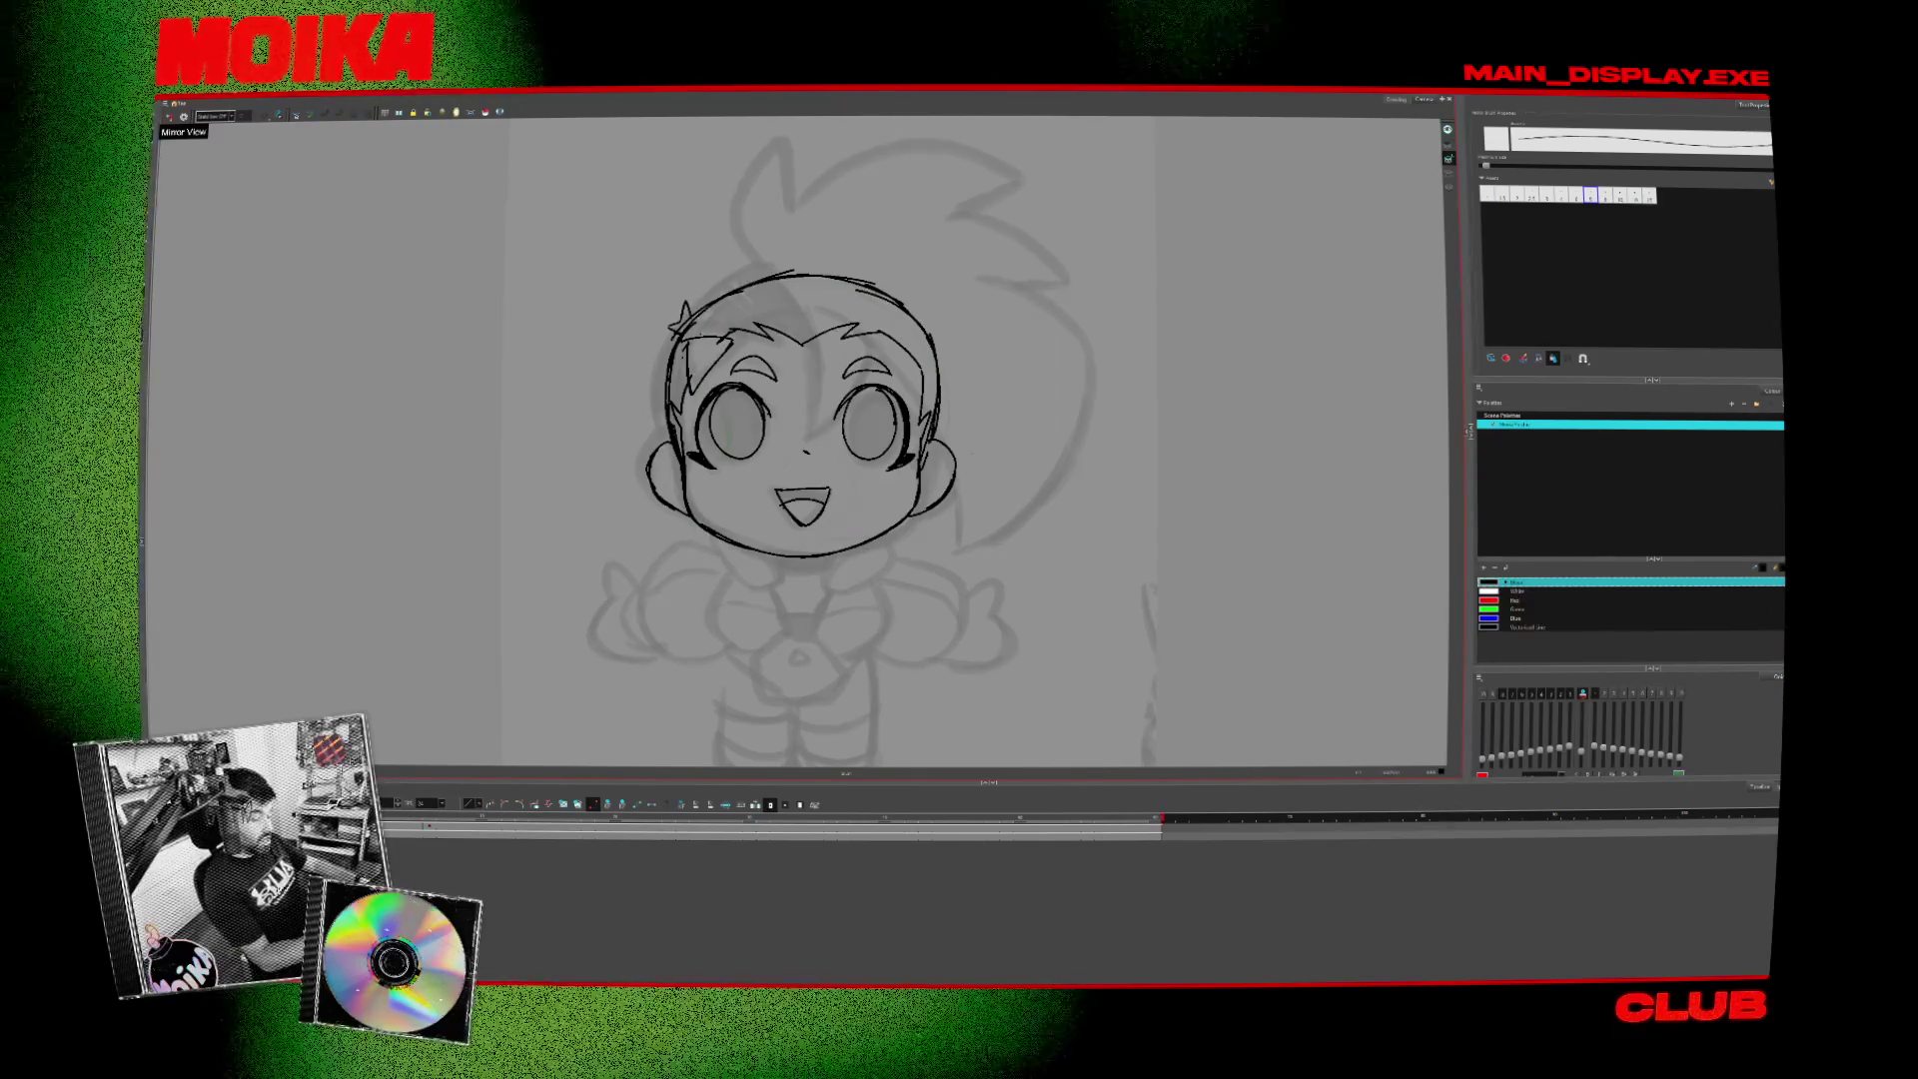
- Flip between the front and three-quarter head drawings, settling on the three-quarter view
scroll(954, 453, "up", 2)
scroll(974, 417, "down", 2)
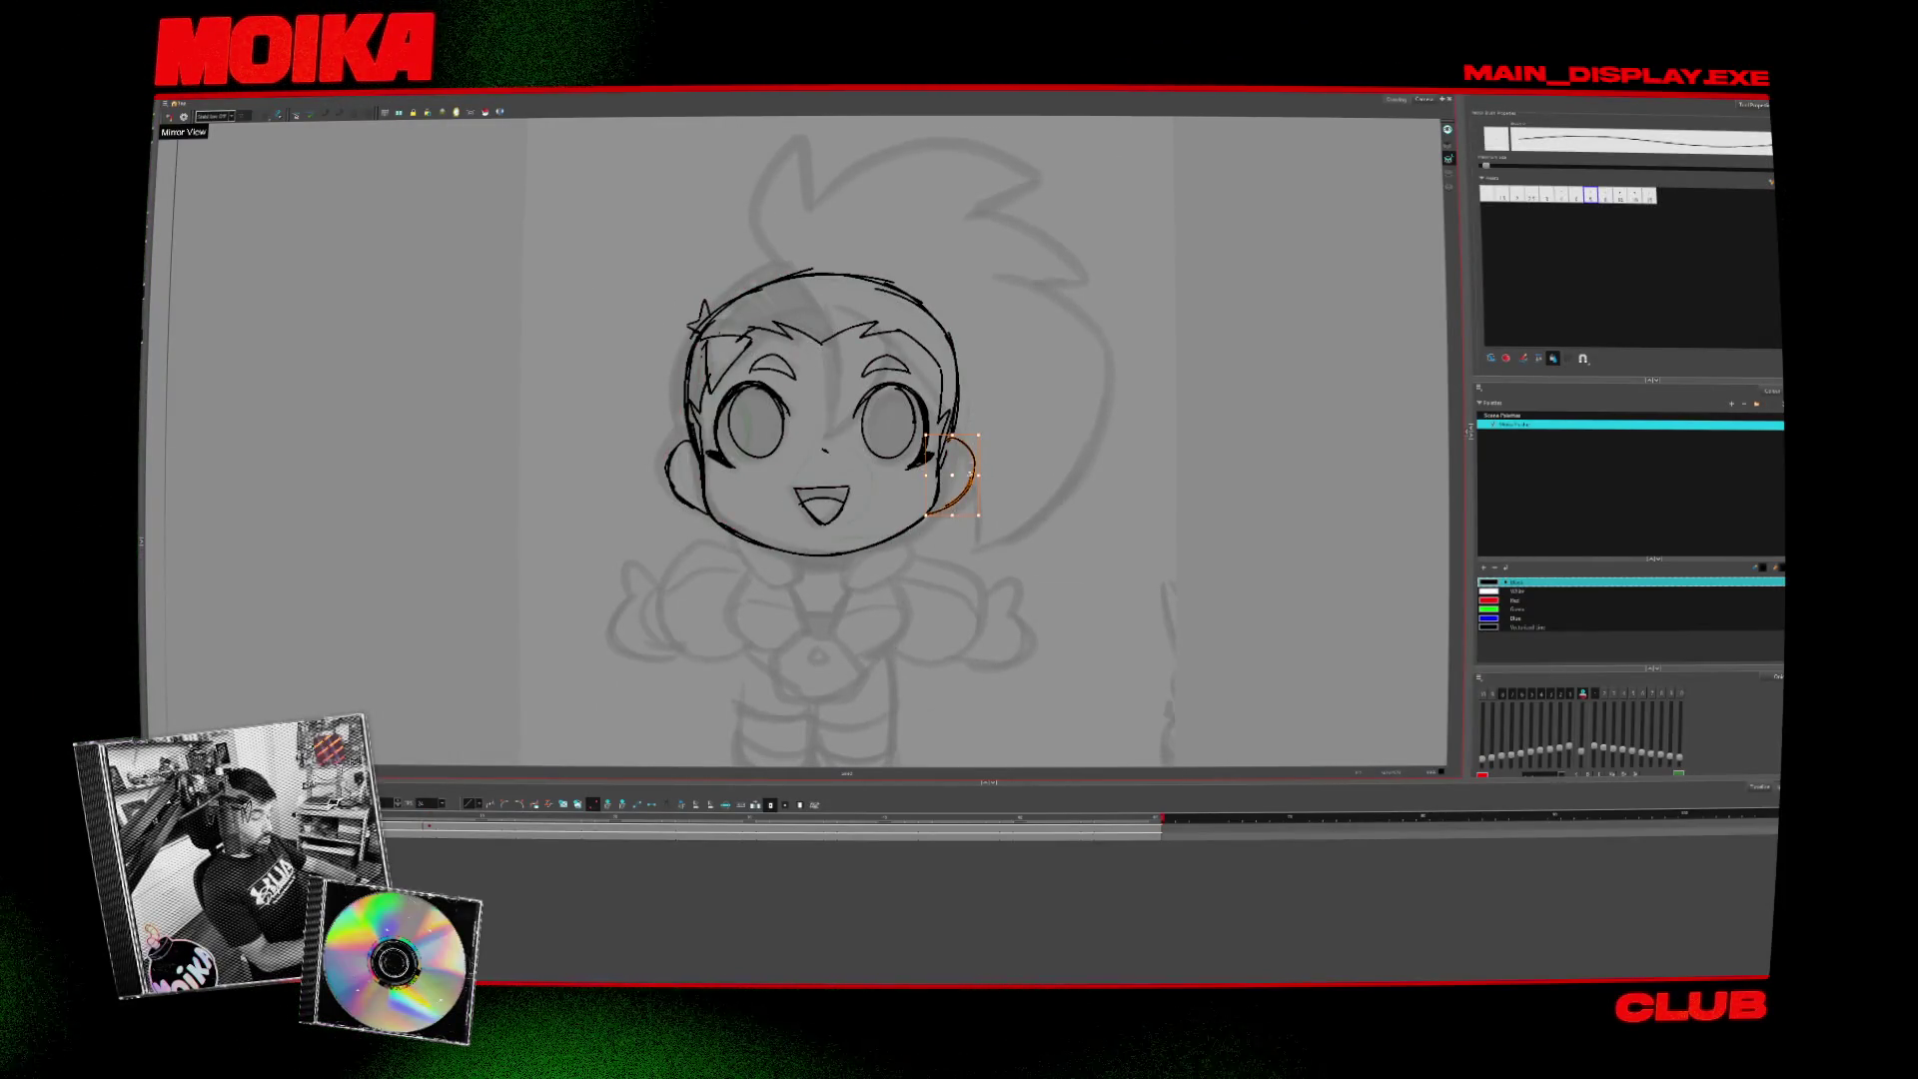
key("comma")
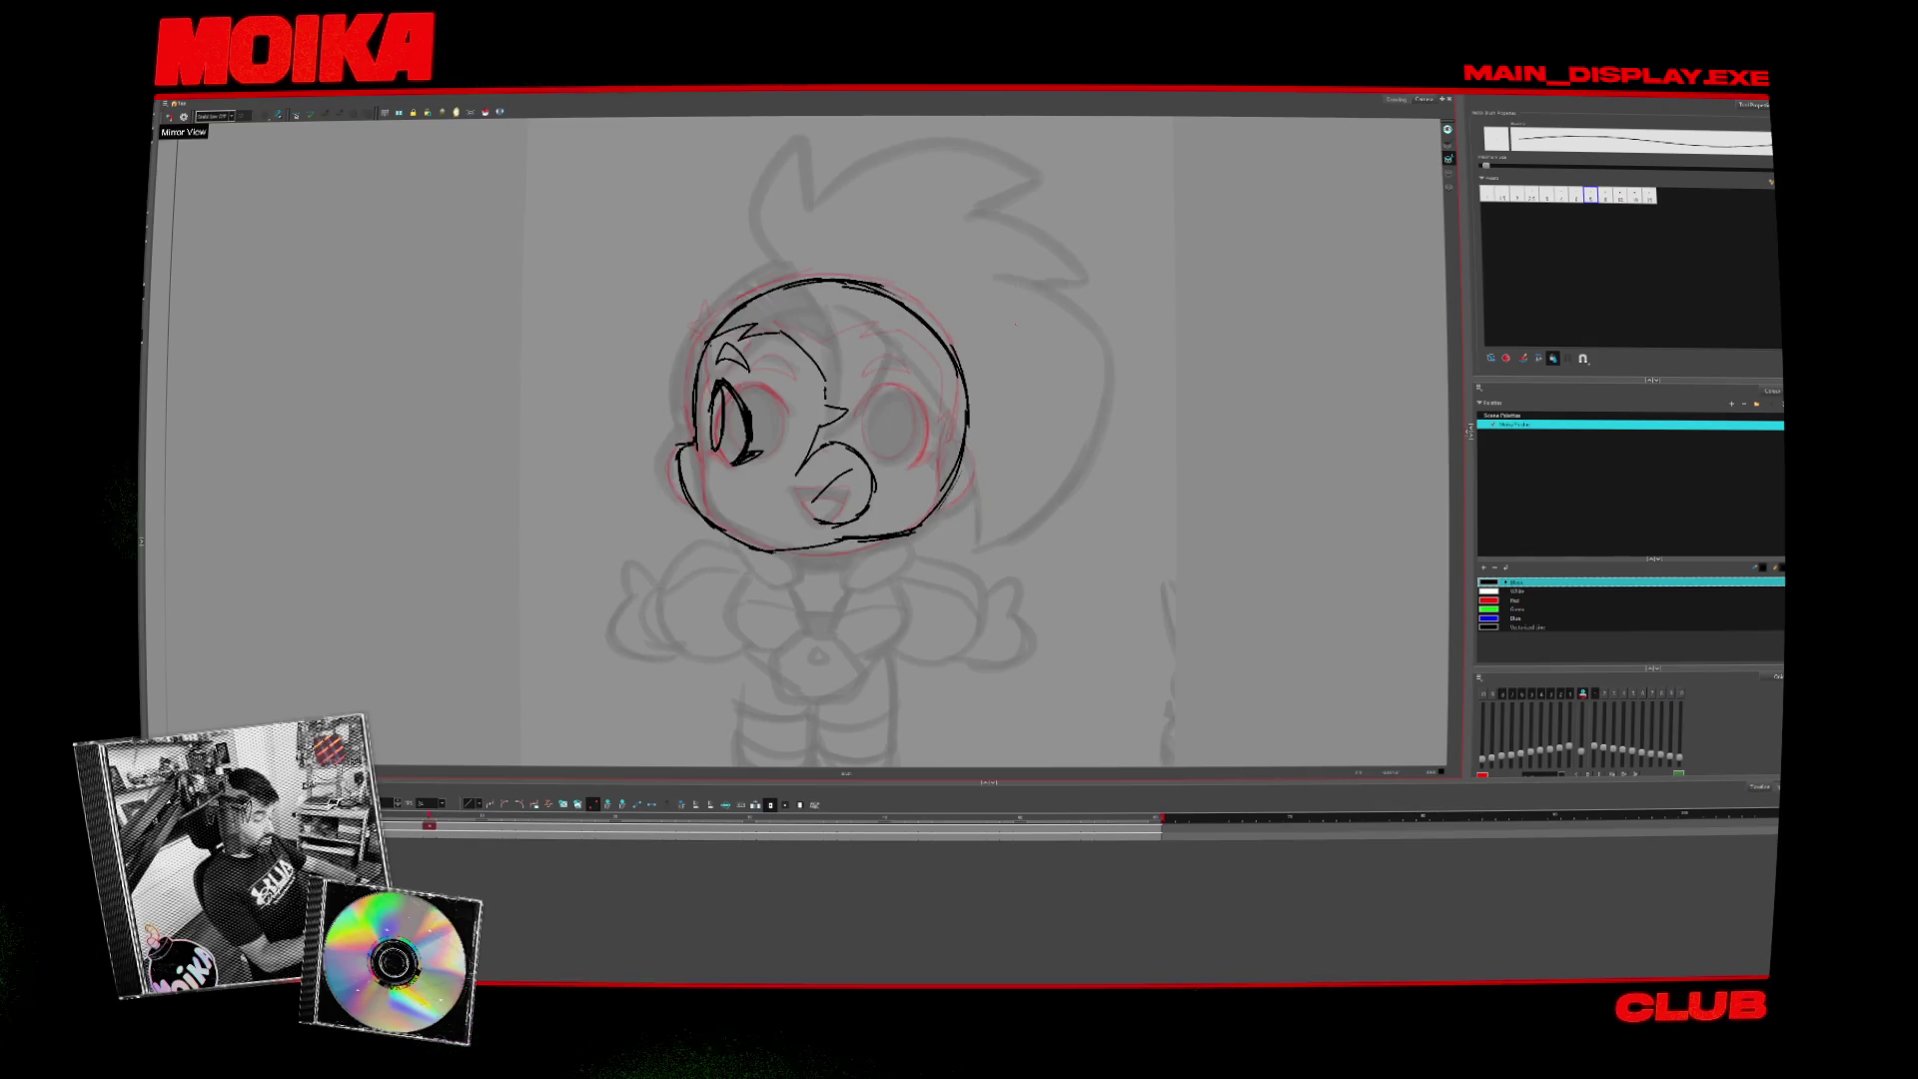
key("period")
left_click(169, 116)
key("comma")
key("period")
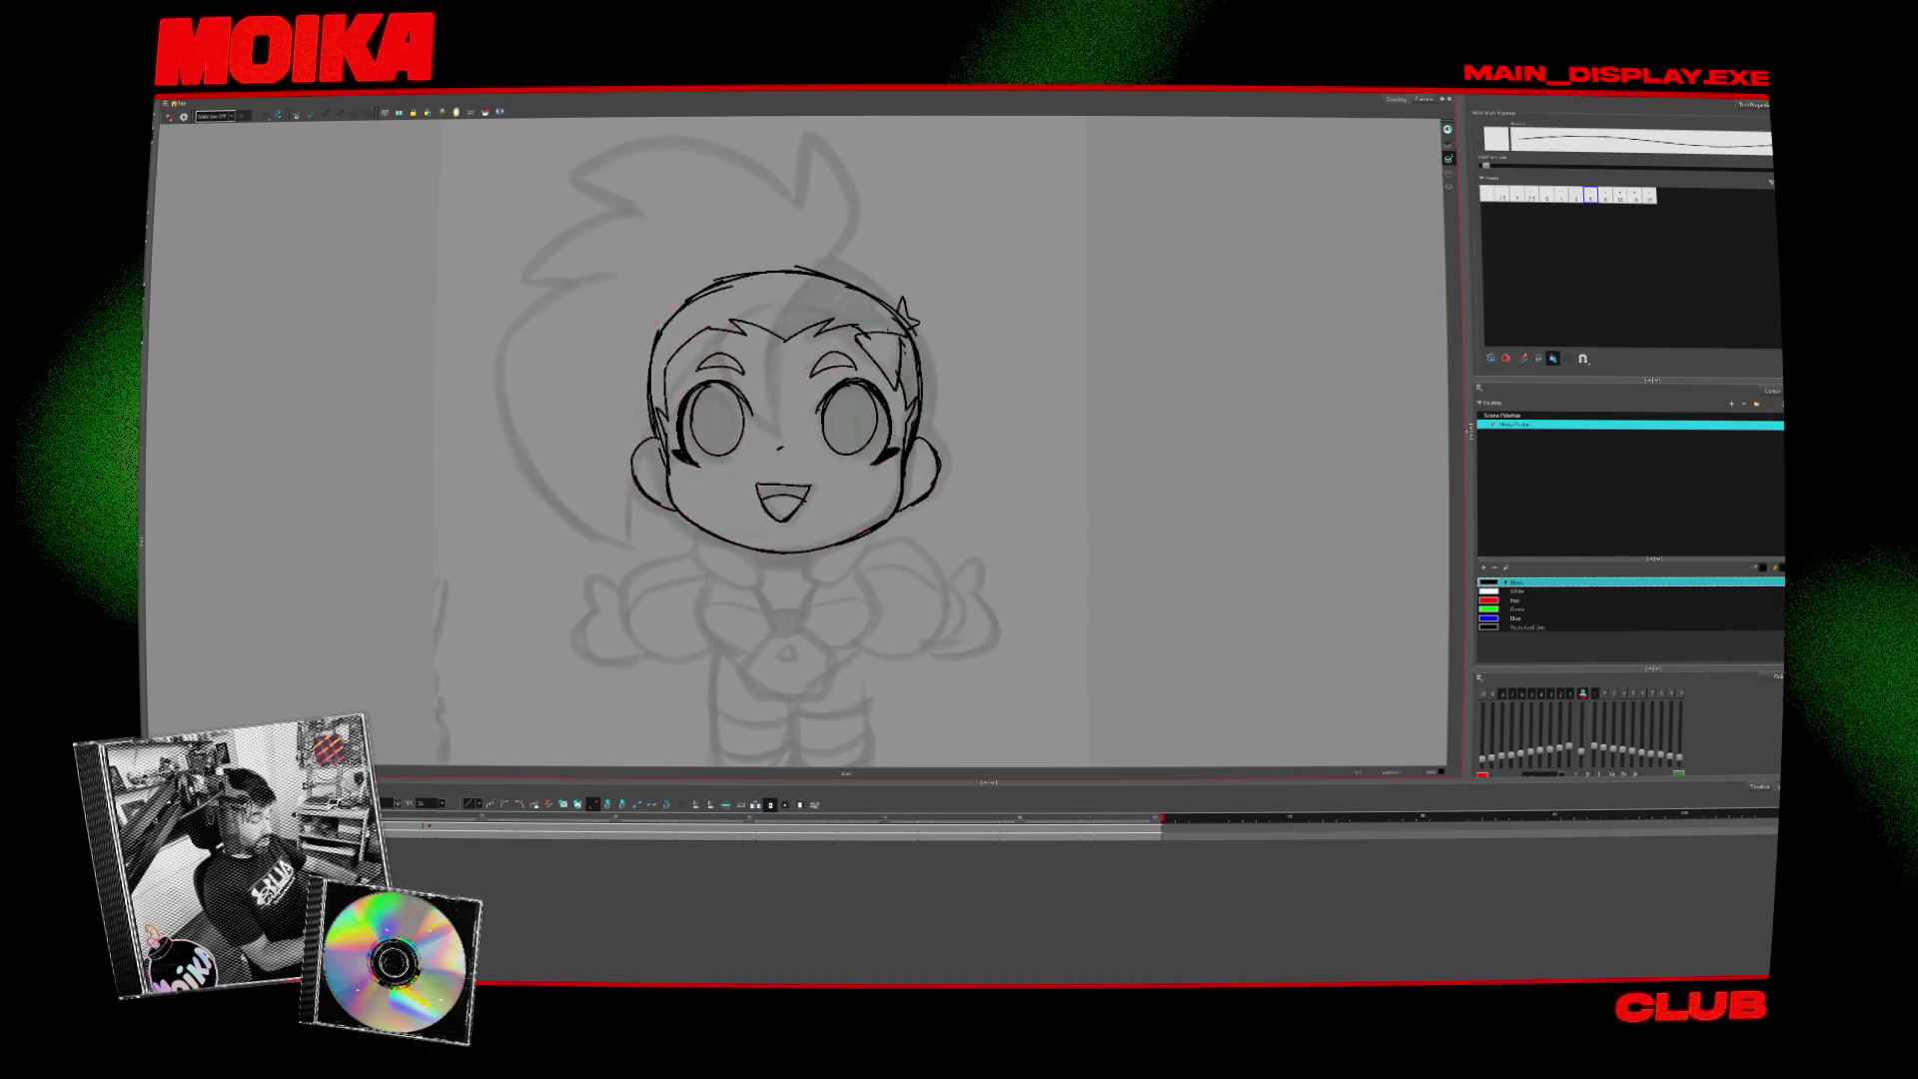
key("comma")
- Toggle Mirror View repeatedly to check the three-quarter head's proportions
left_click(169, 115)
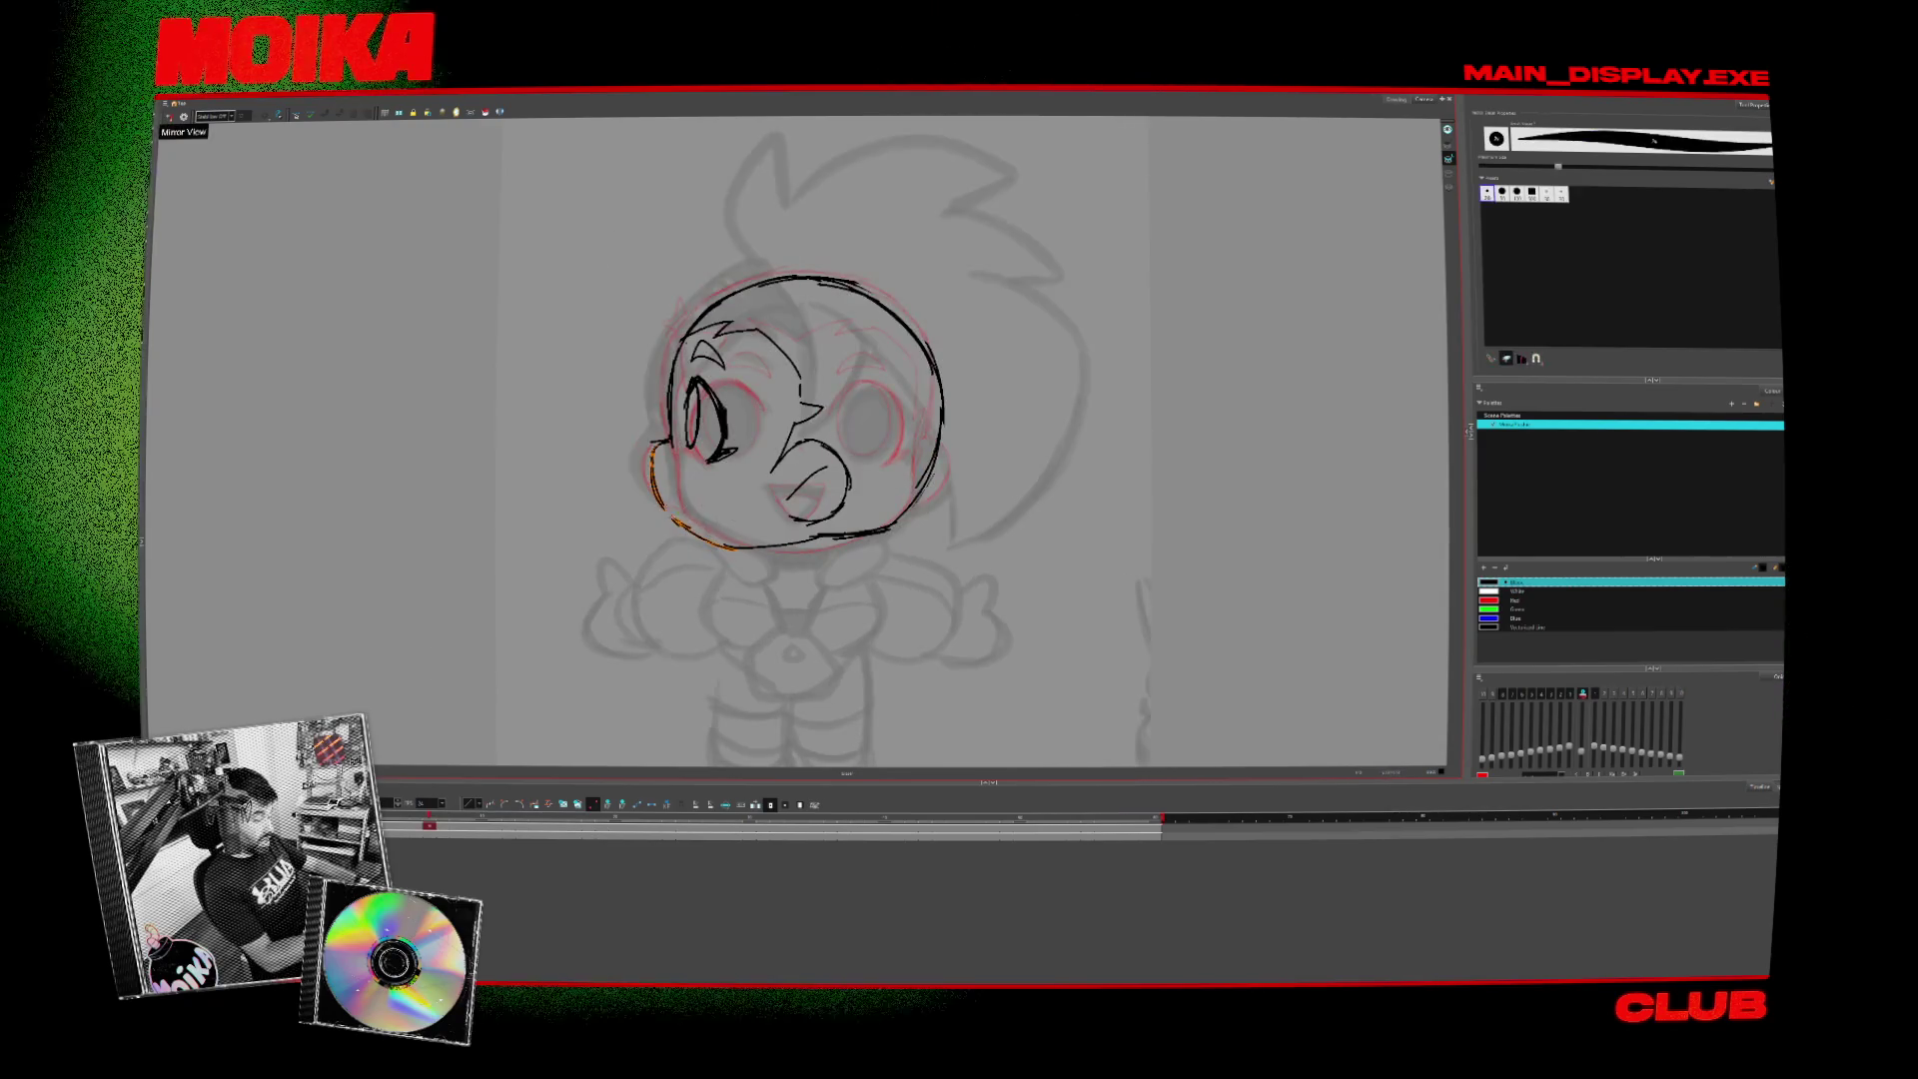
left_click(168, 115)
left_click(169, 116)
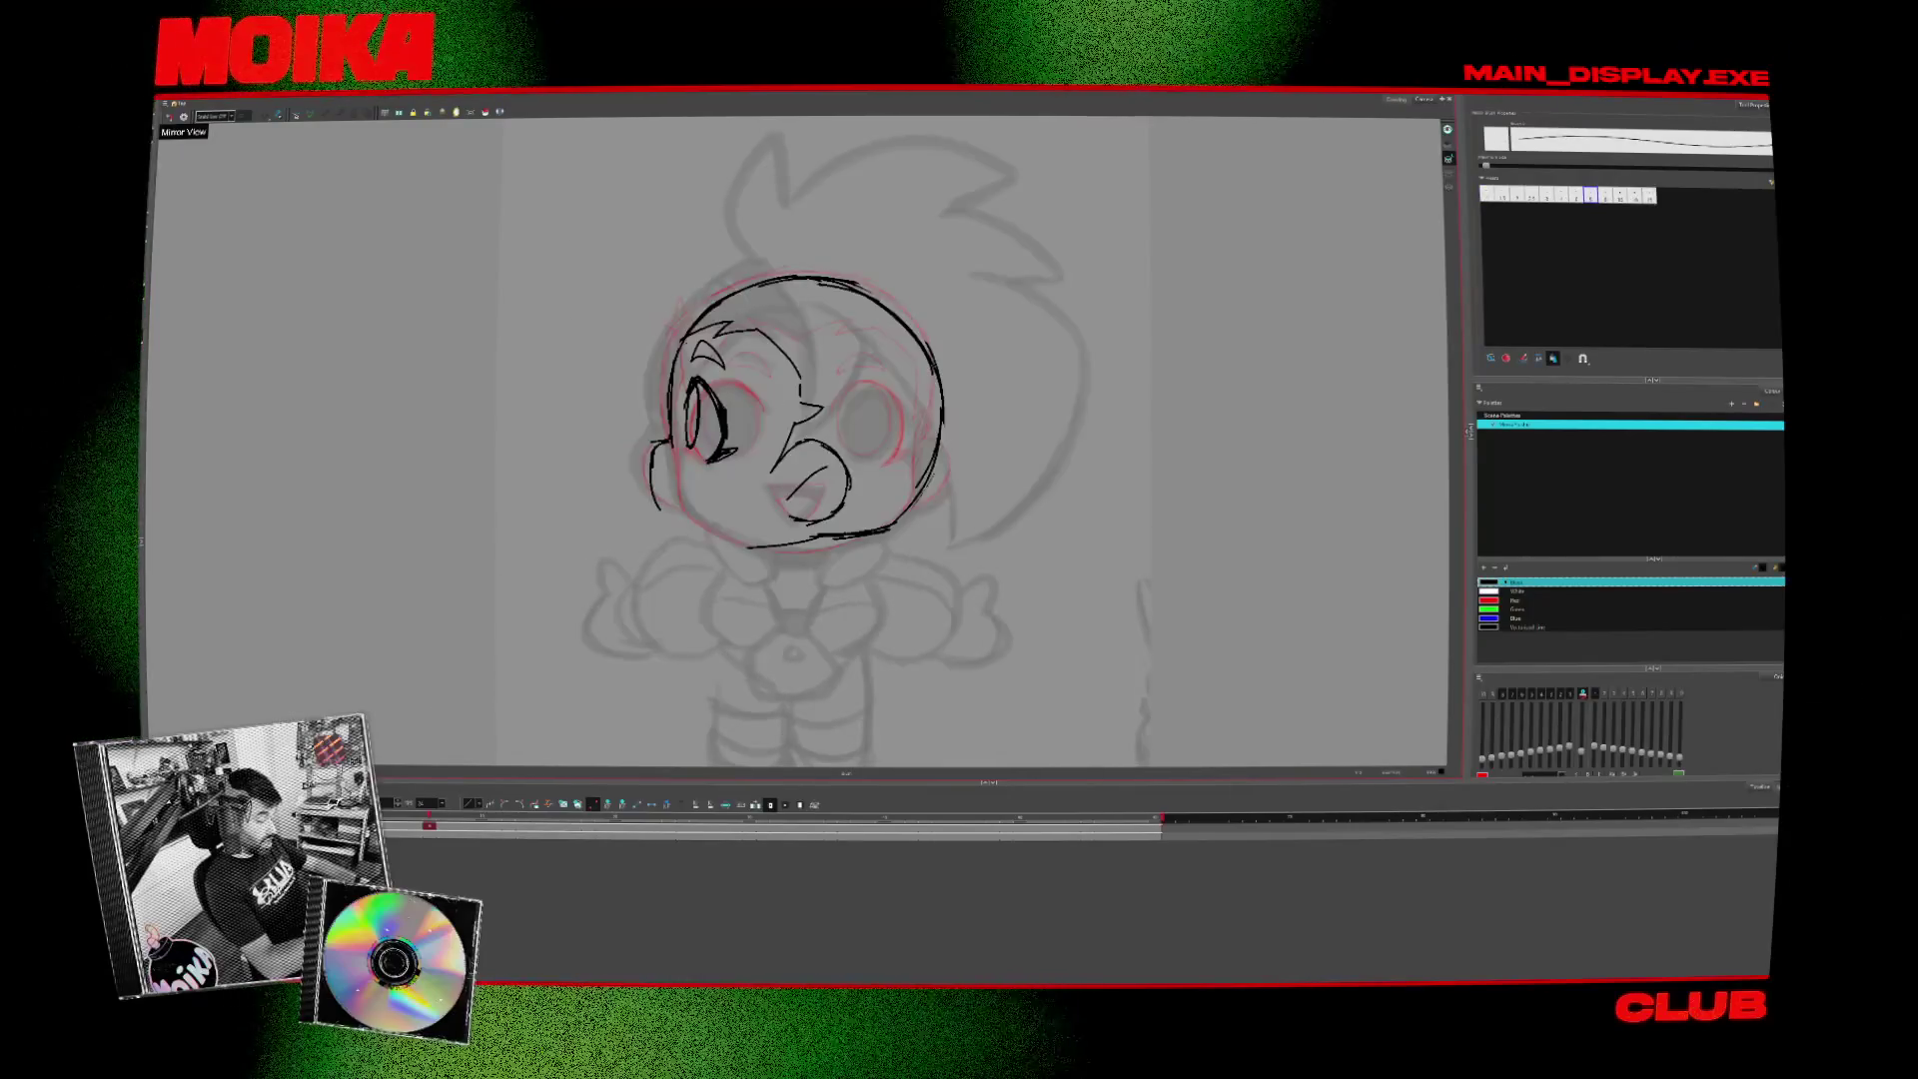
left_click(169, 116)
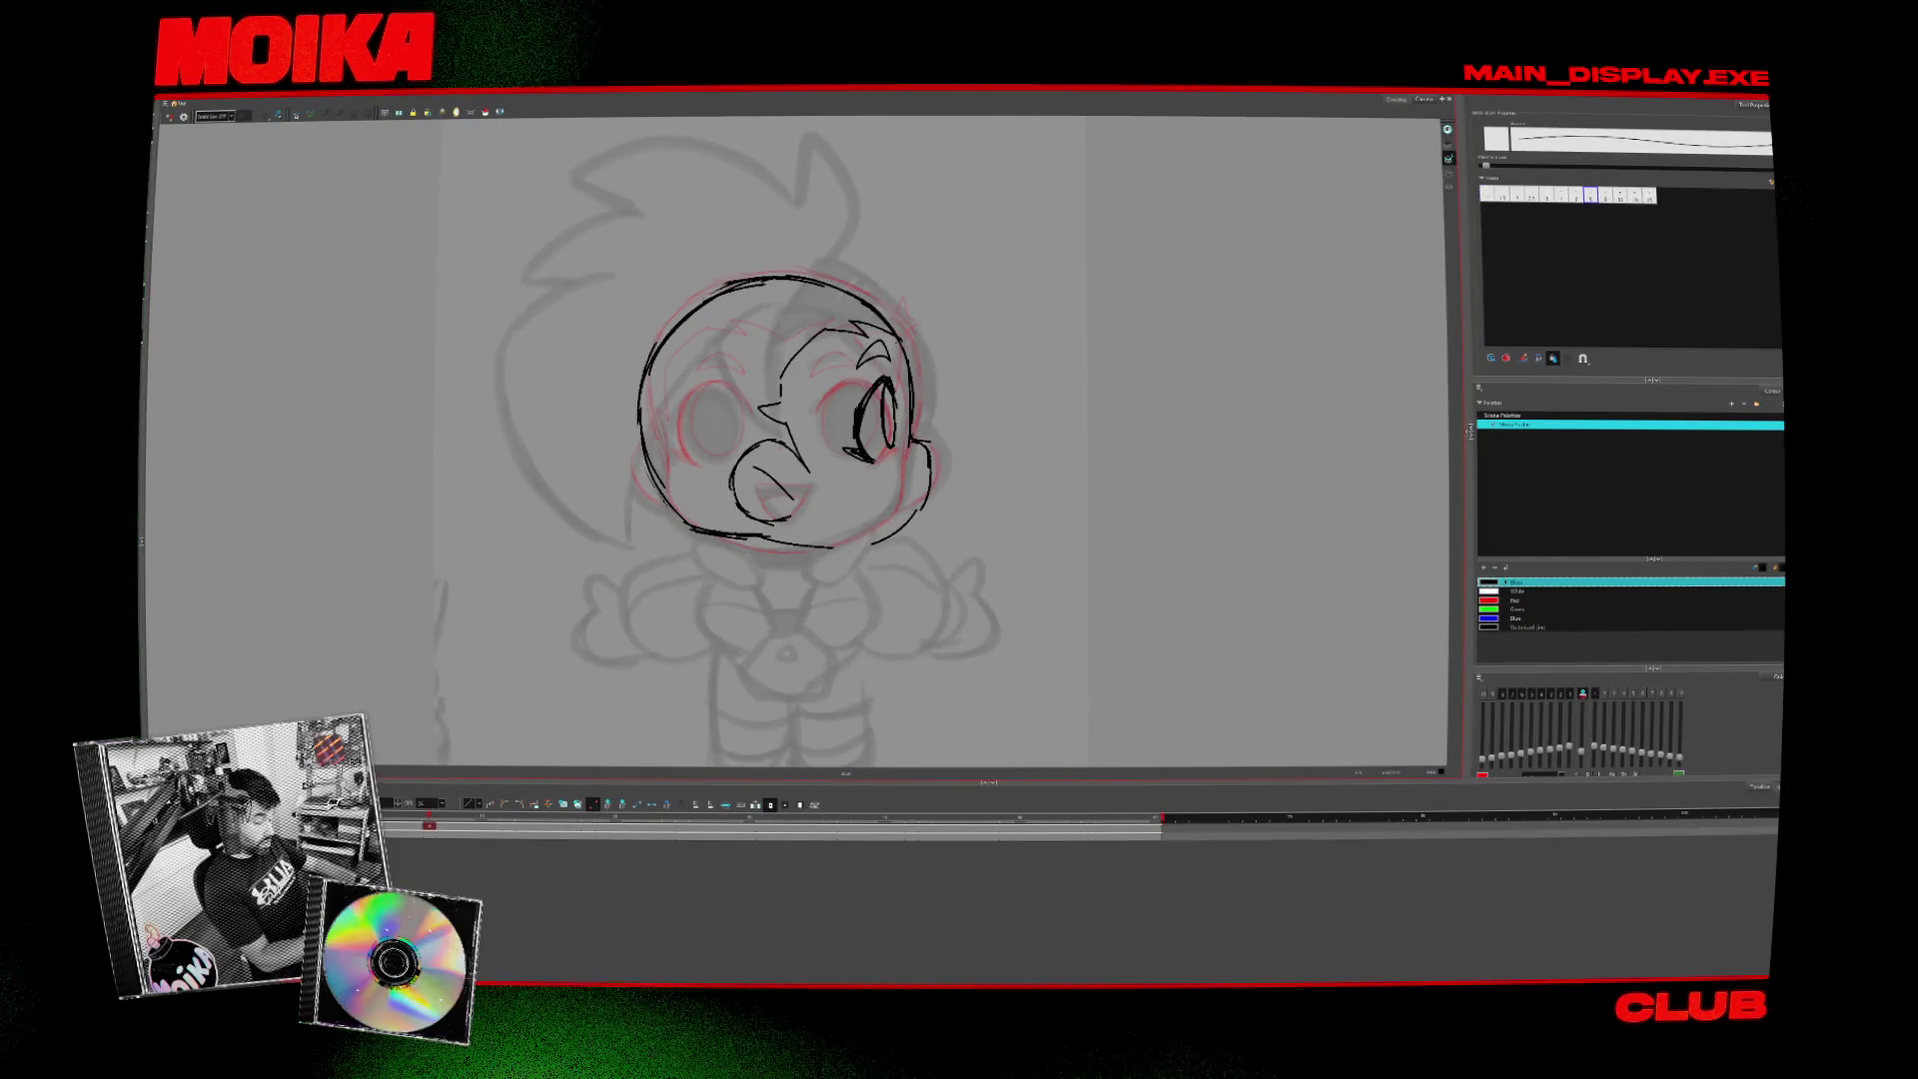
left_click(169, 116)
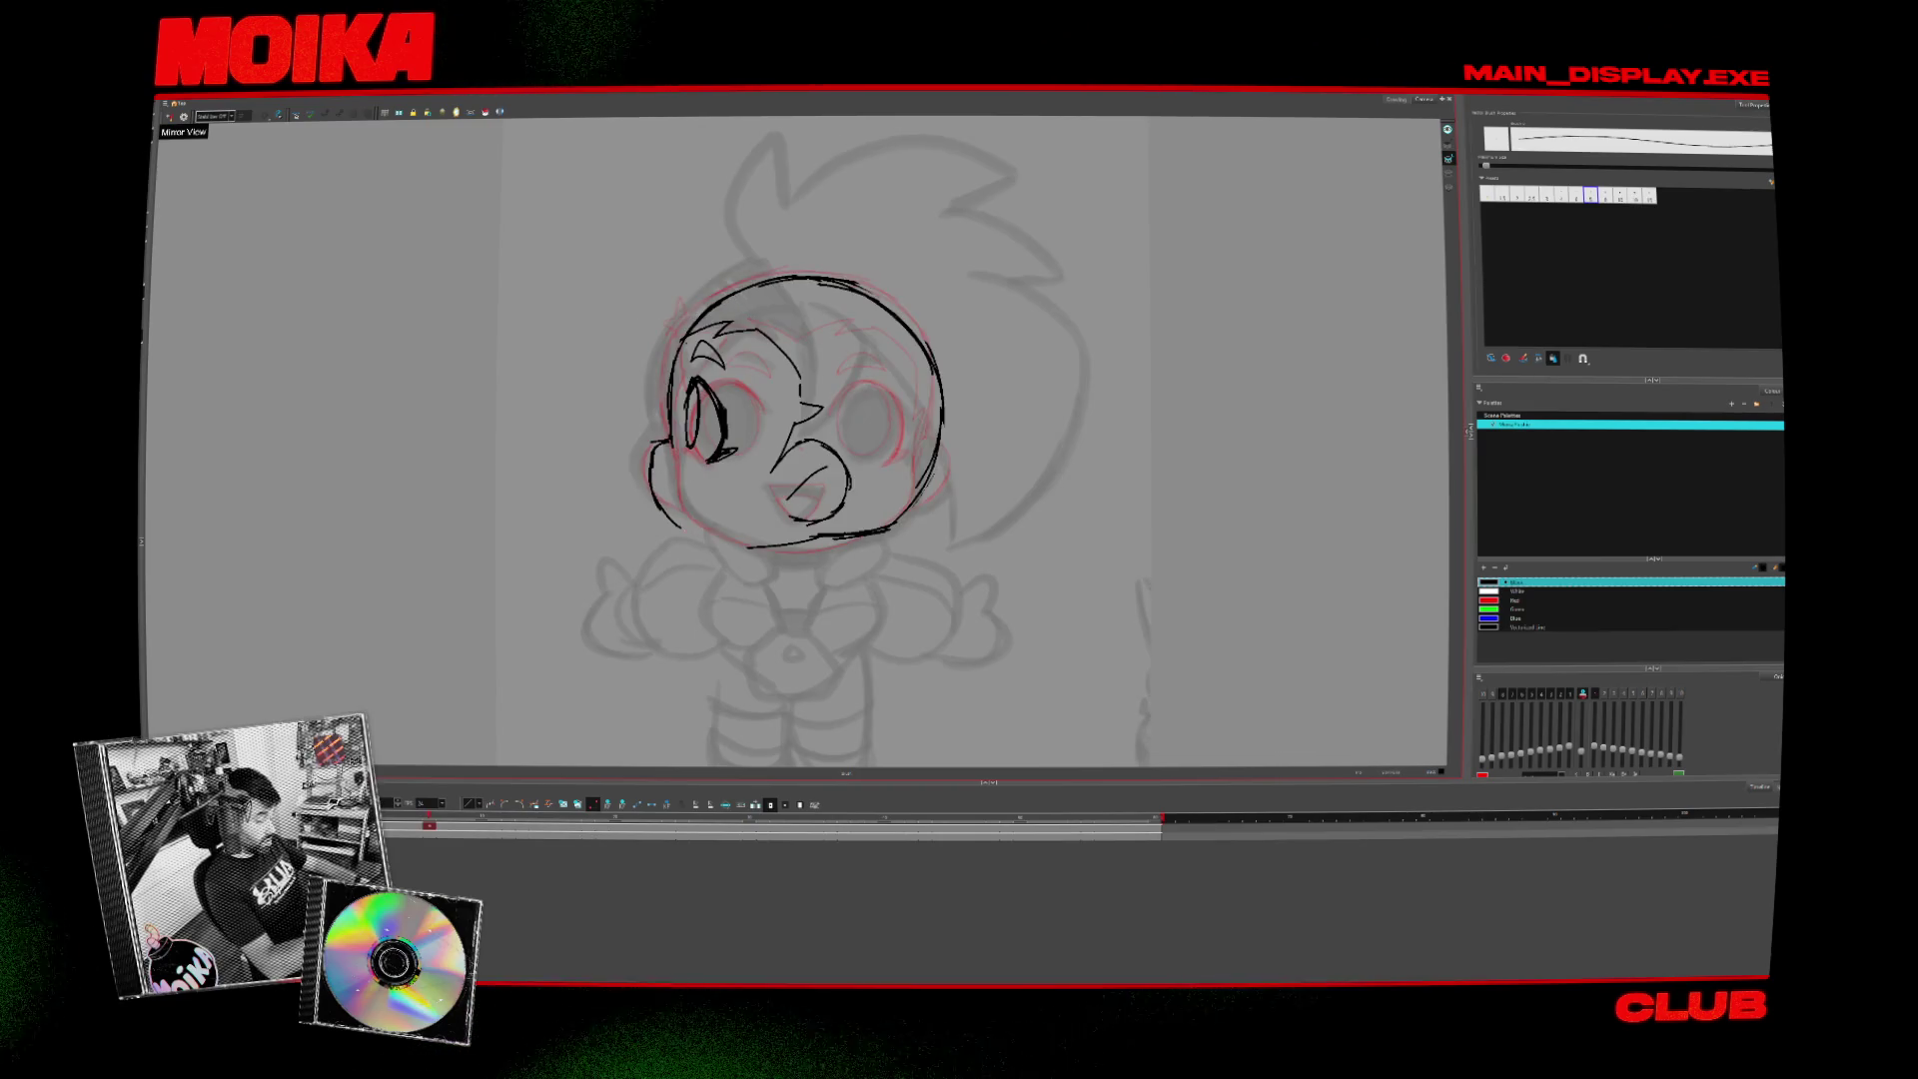
left_click(169, 115)
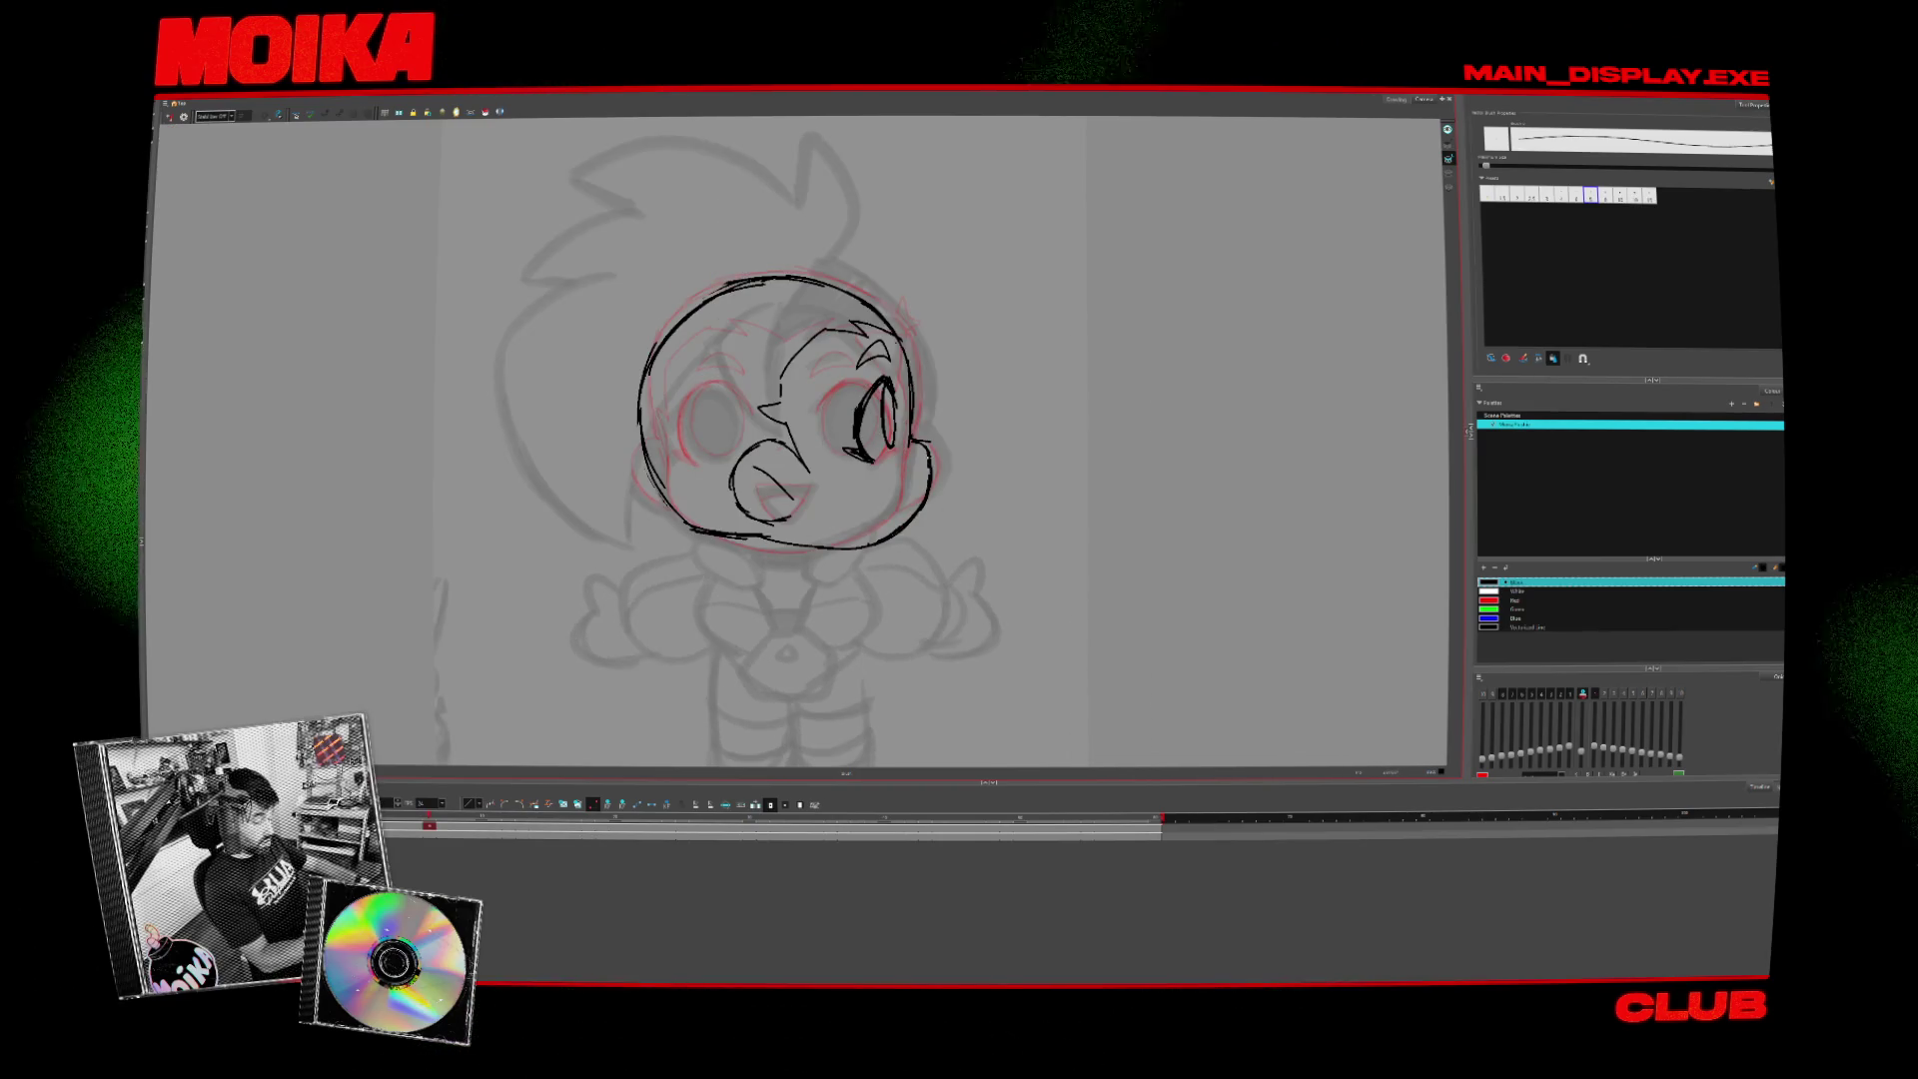
left_click(169, 116)
left_click(169, 116)
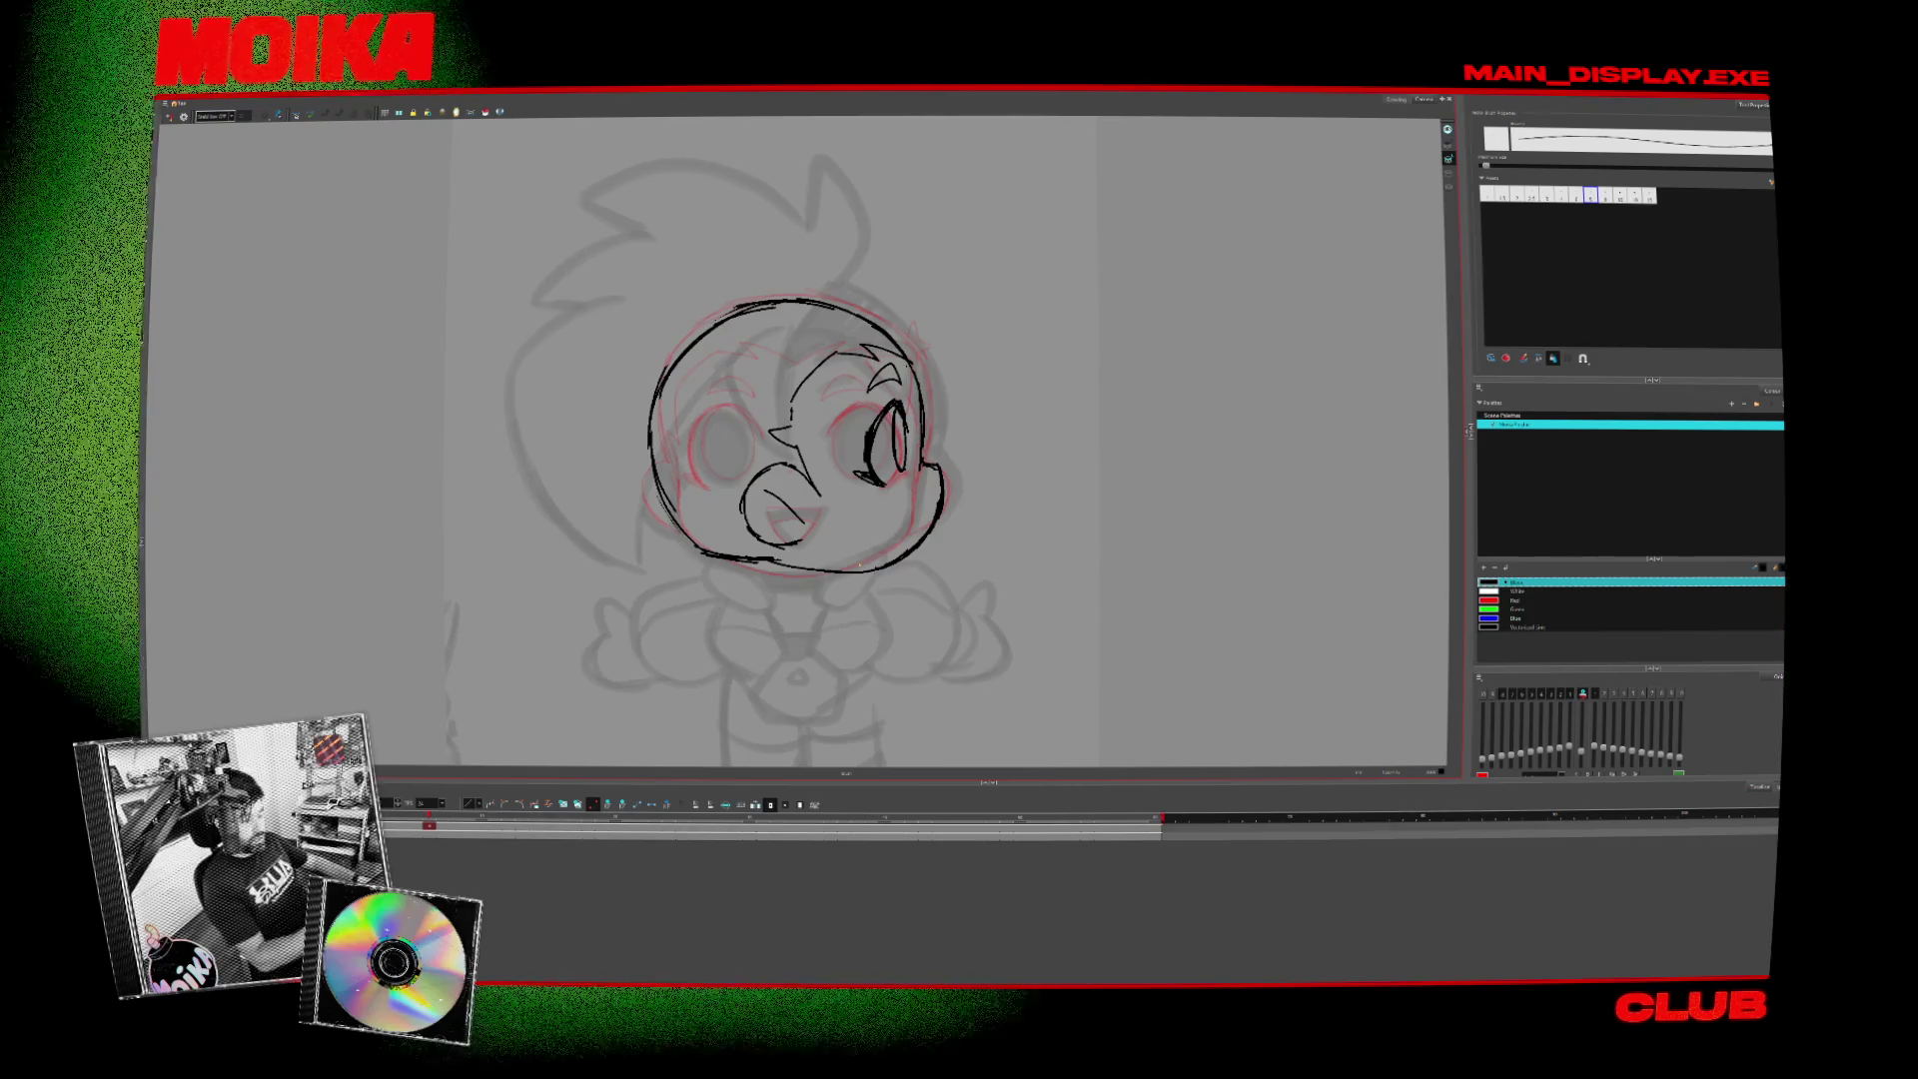
- Toggle Mirror View several times to check the three-quarter head drawing
left_click(170, 117)
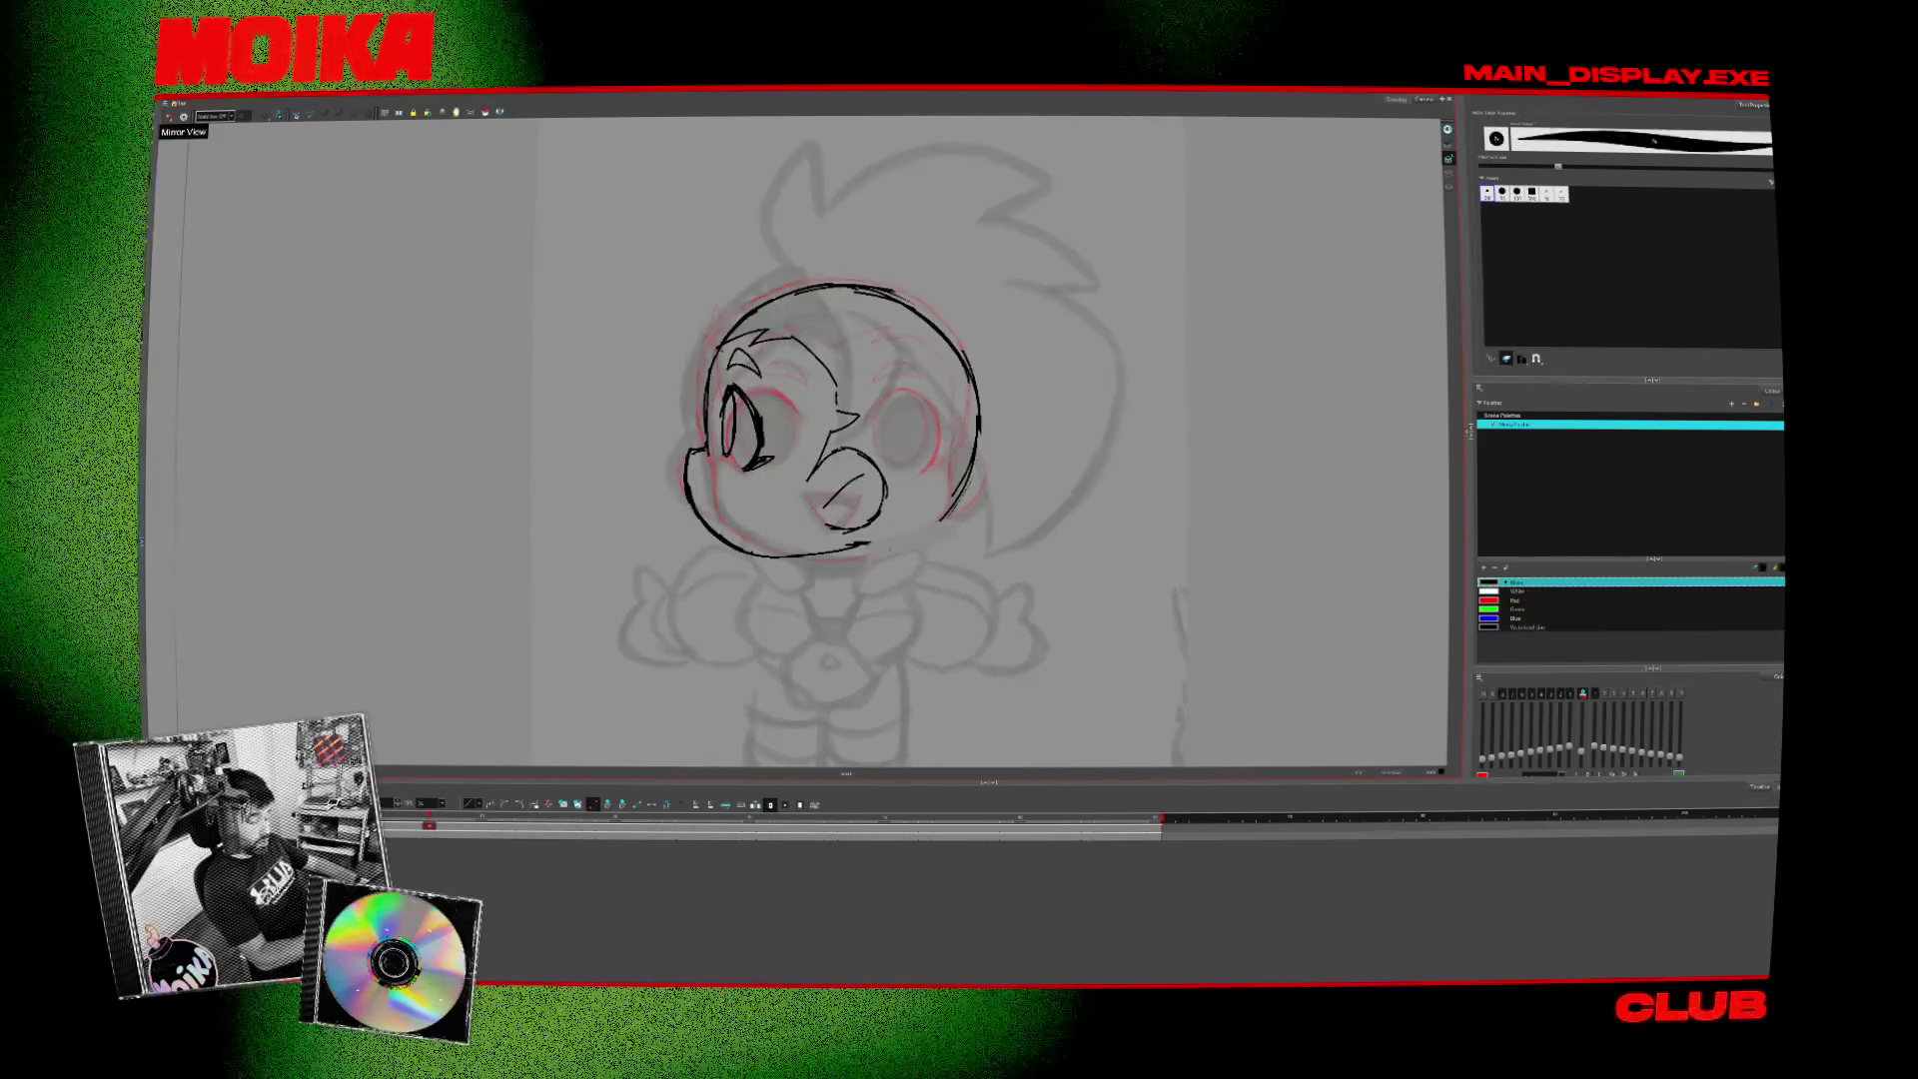
key("alt+slash")
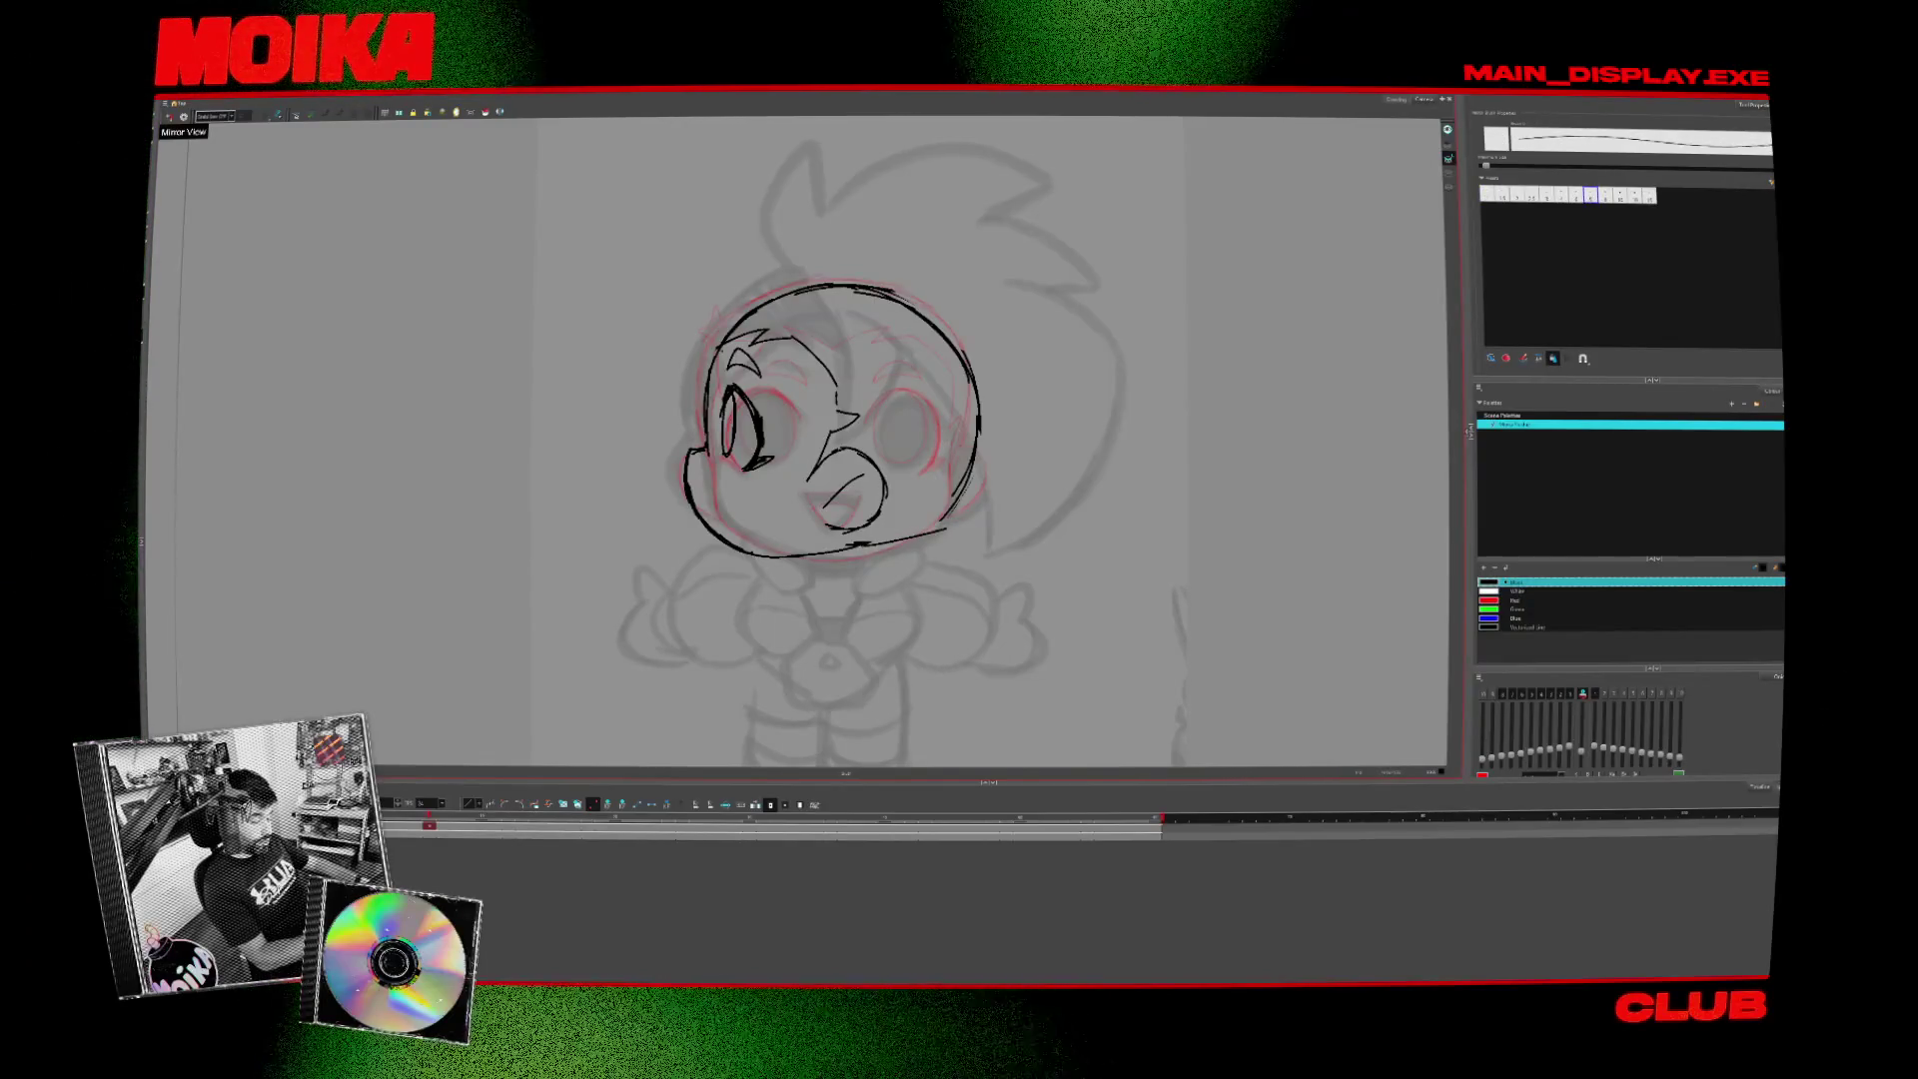
left_click(169, 116)
left_click(169, 117)
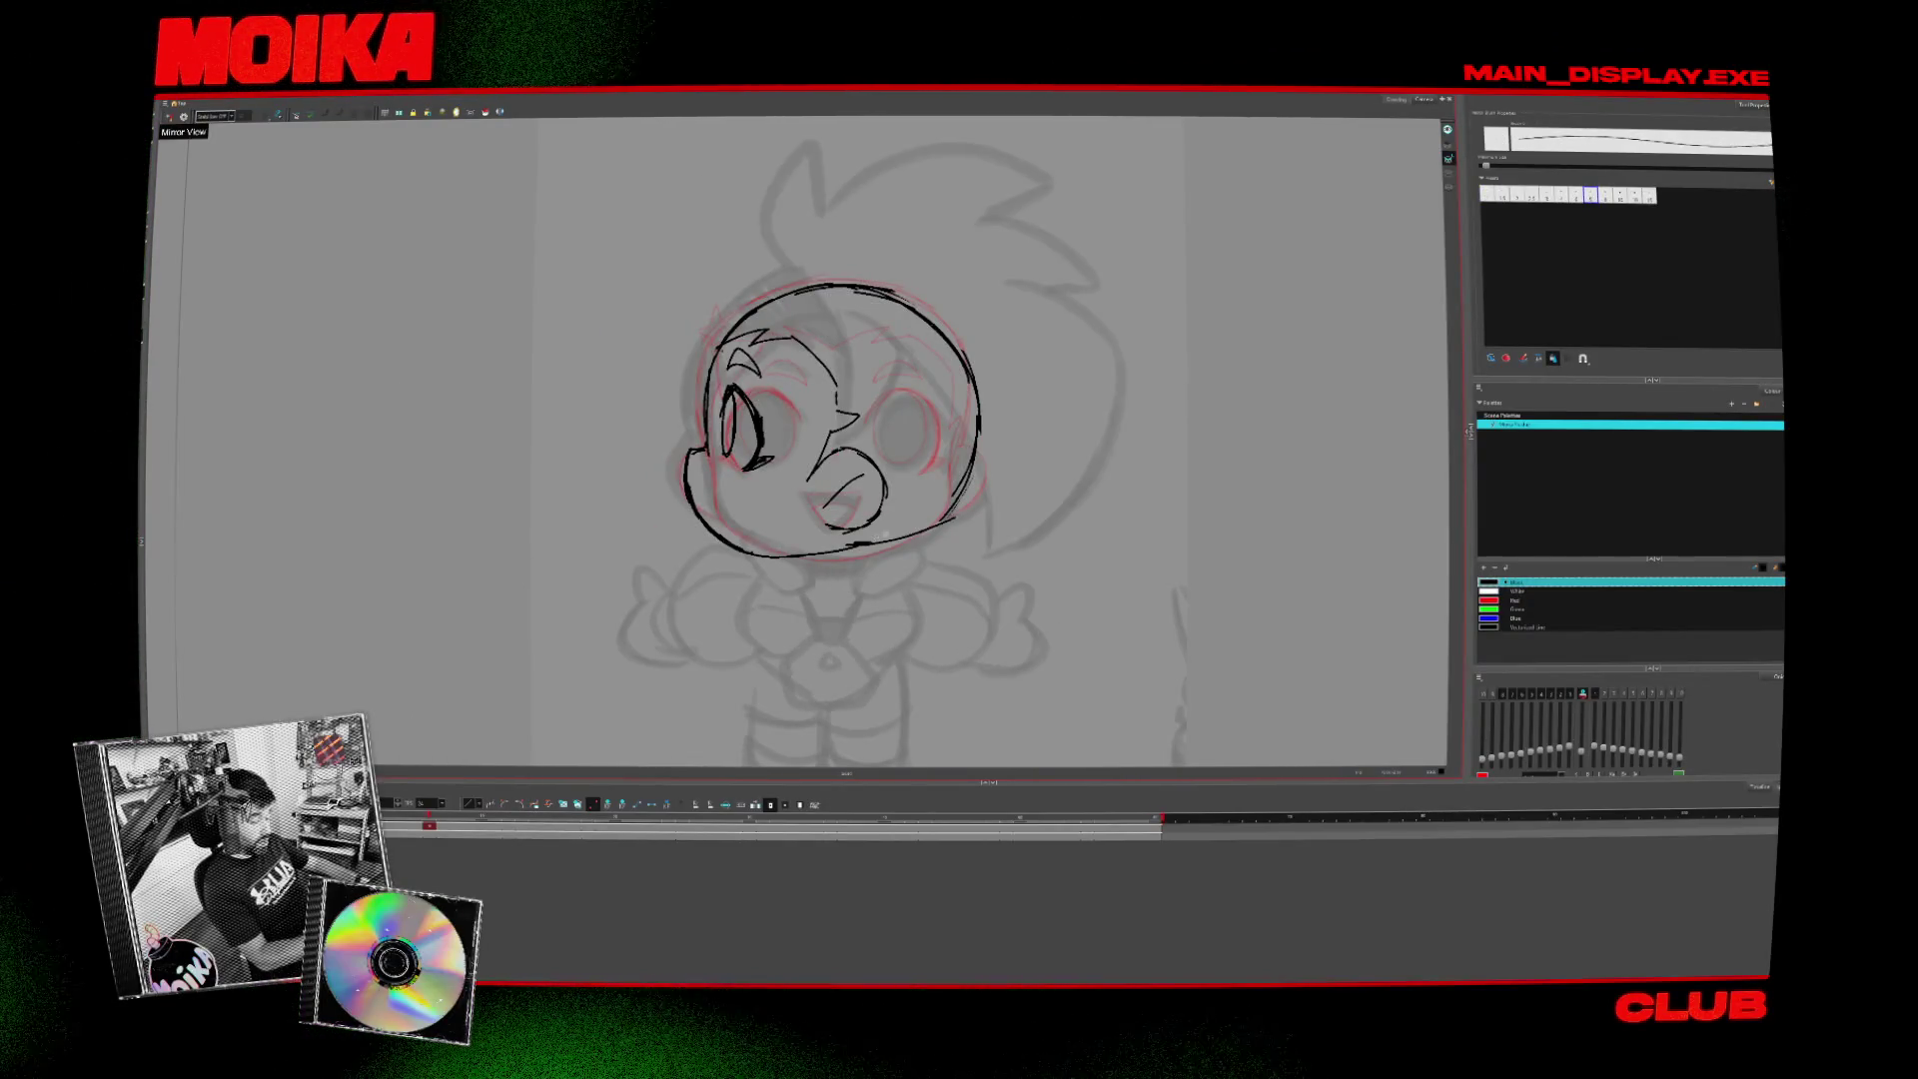
left_click(170, 117)
left_click(170, 117)
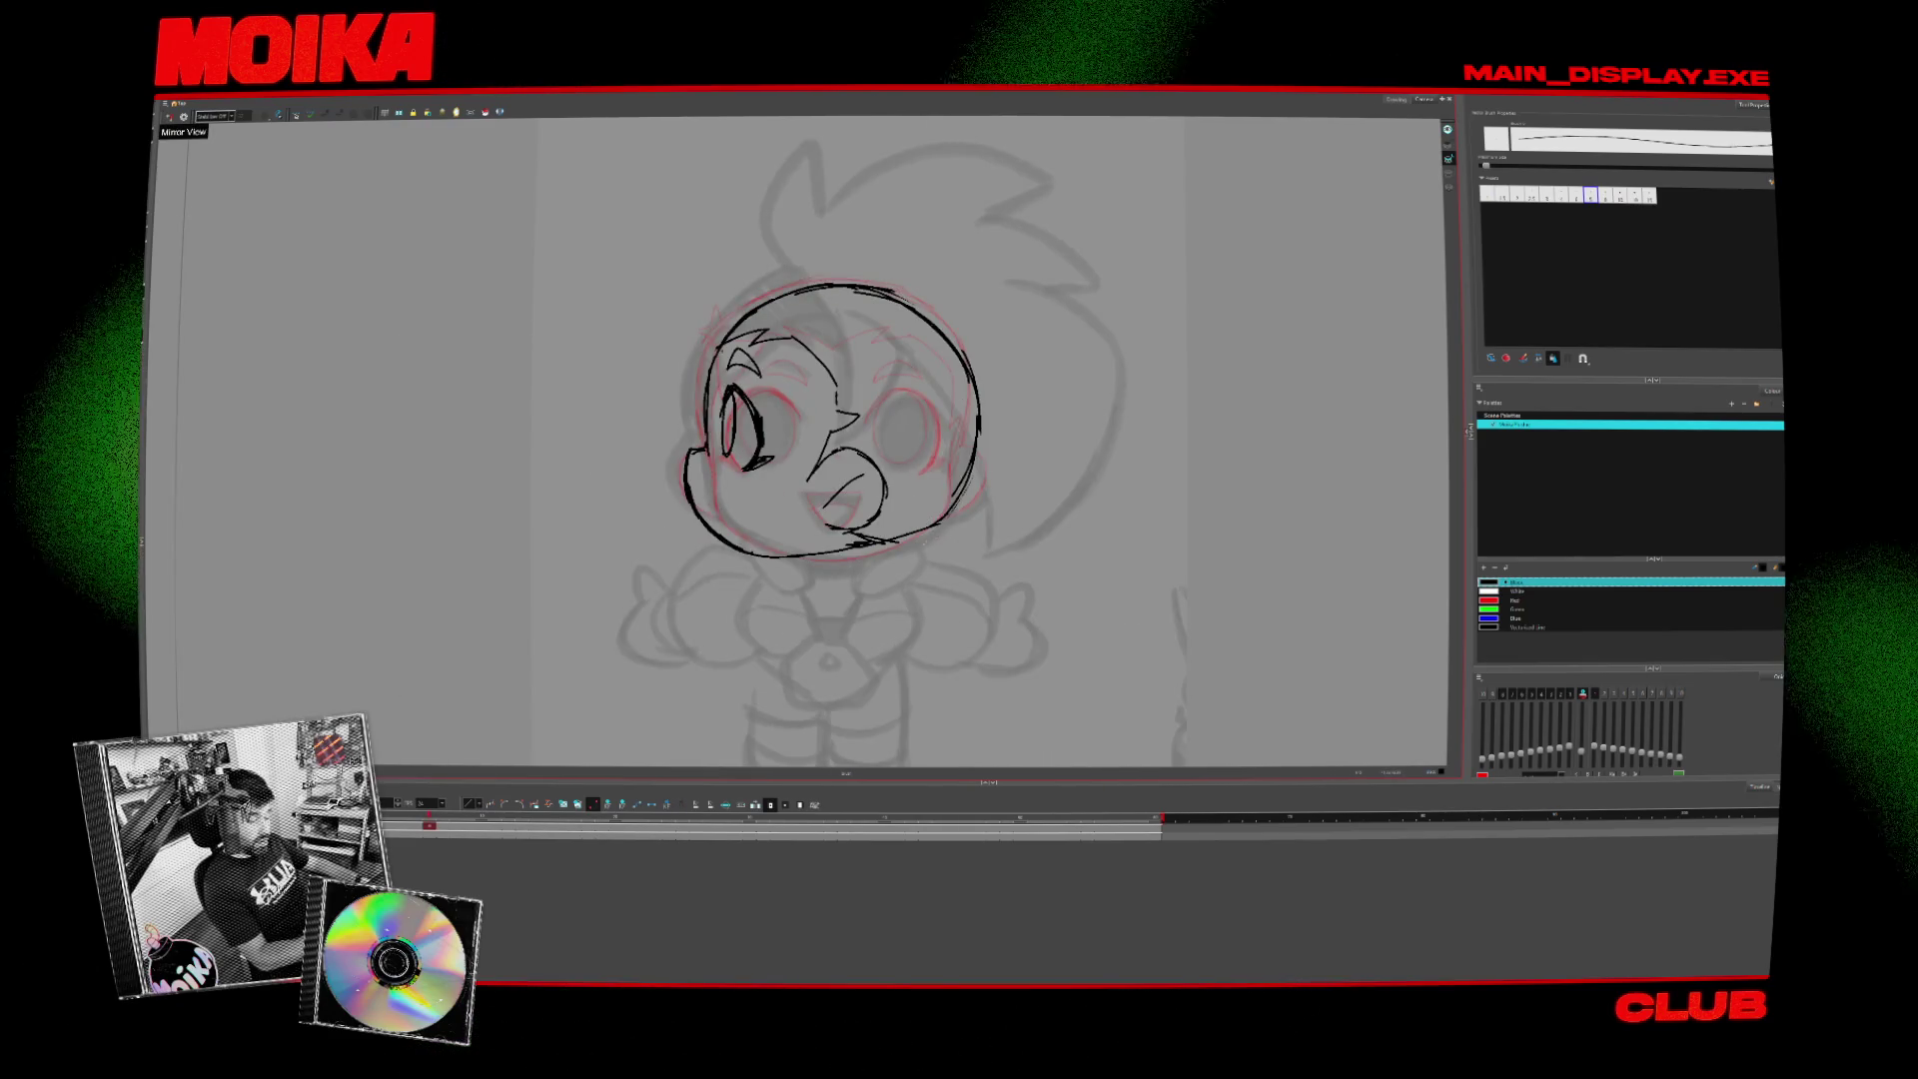
- Compare against the front-facing drawing, then select the round head outline stroke
key("period")
key("comma")
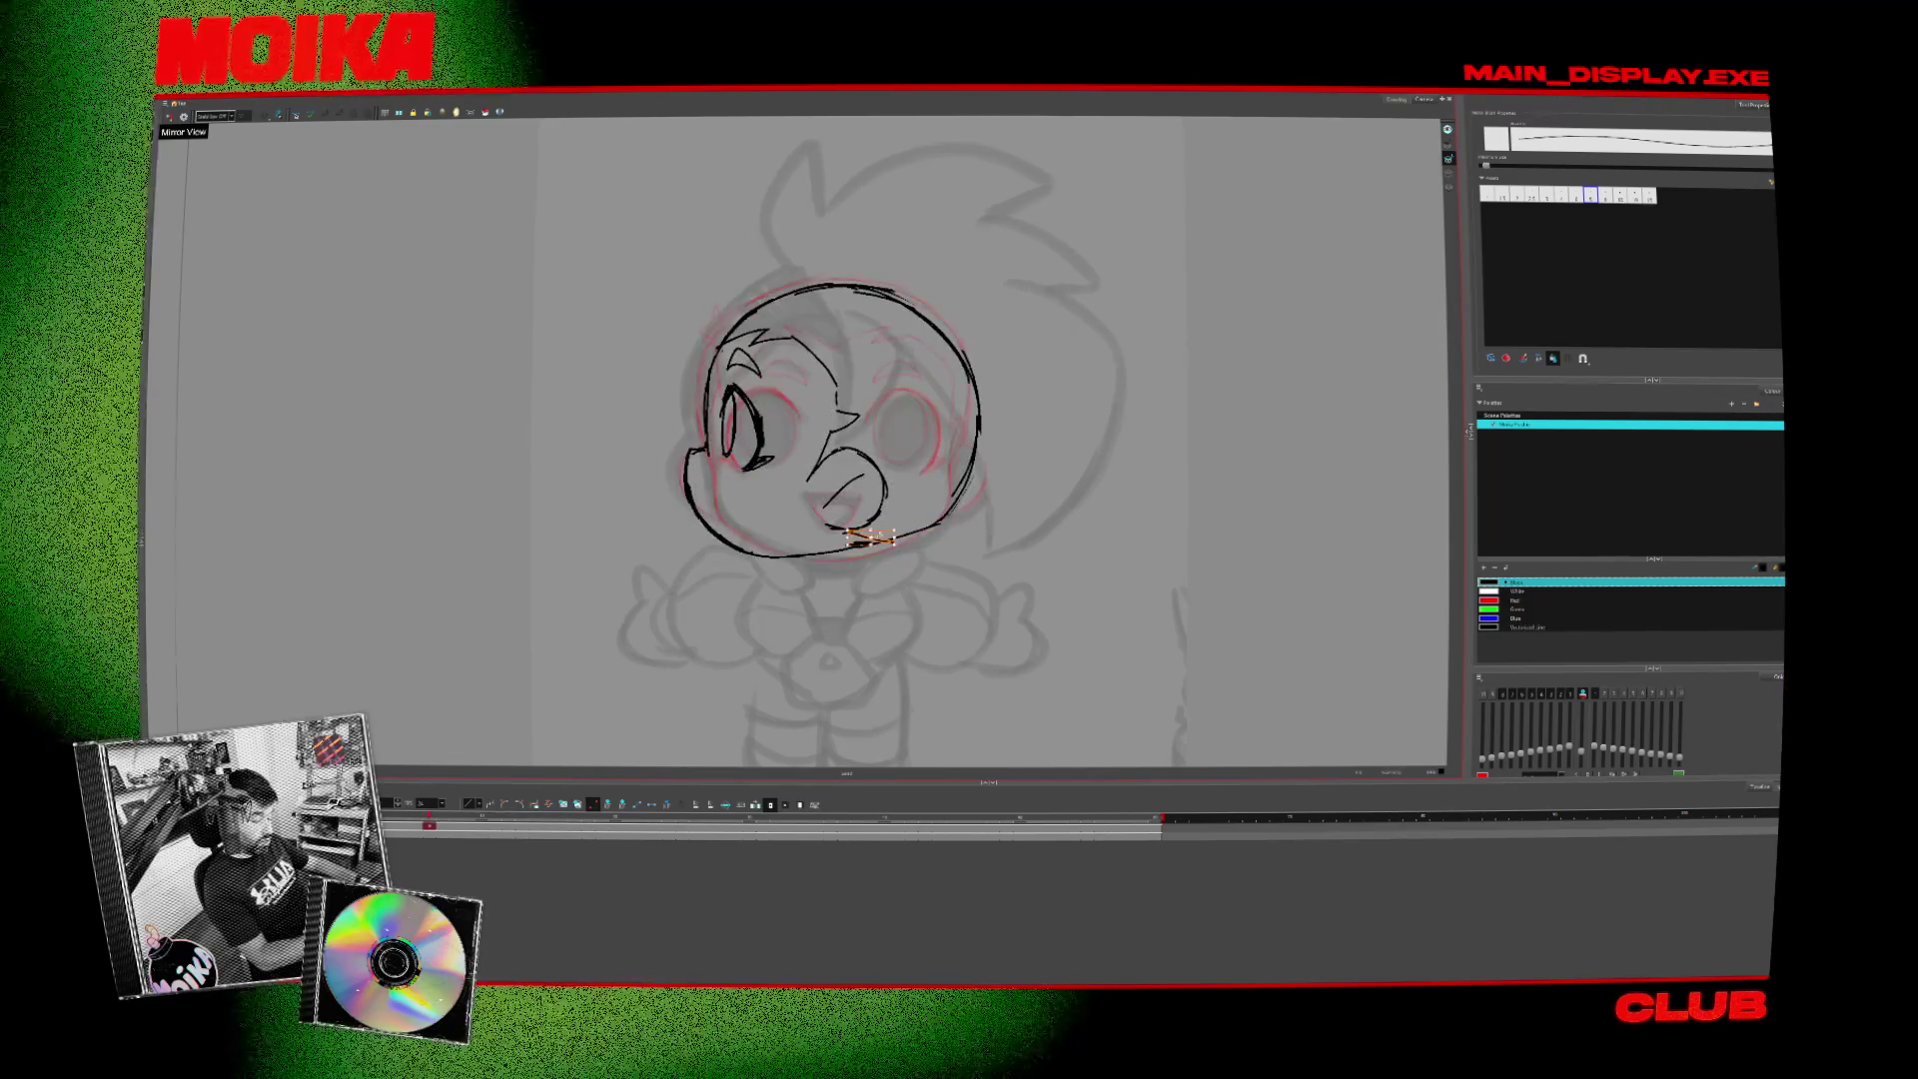
key("period")
key("comma")
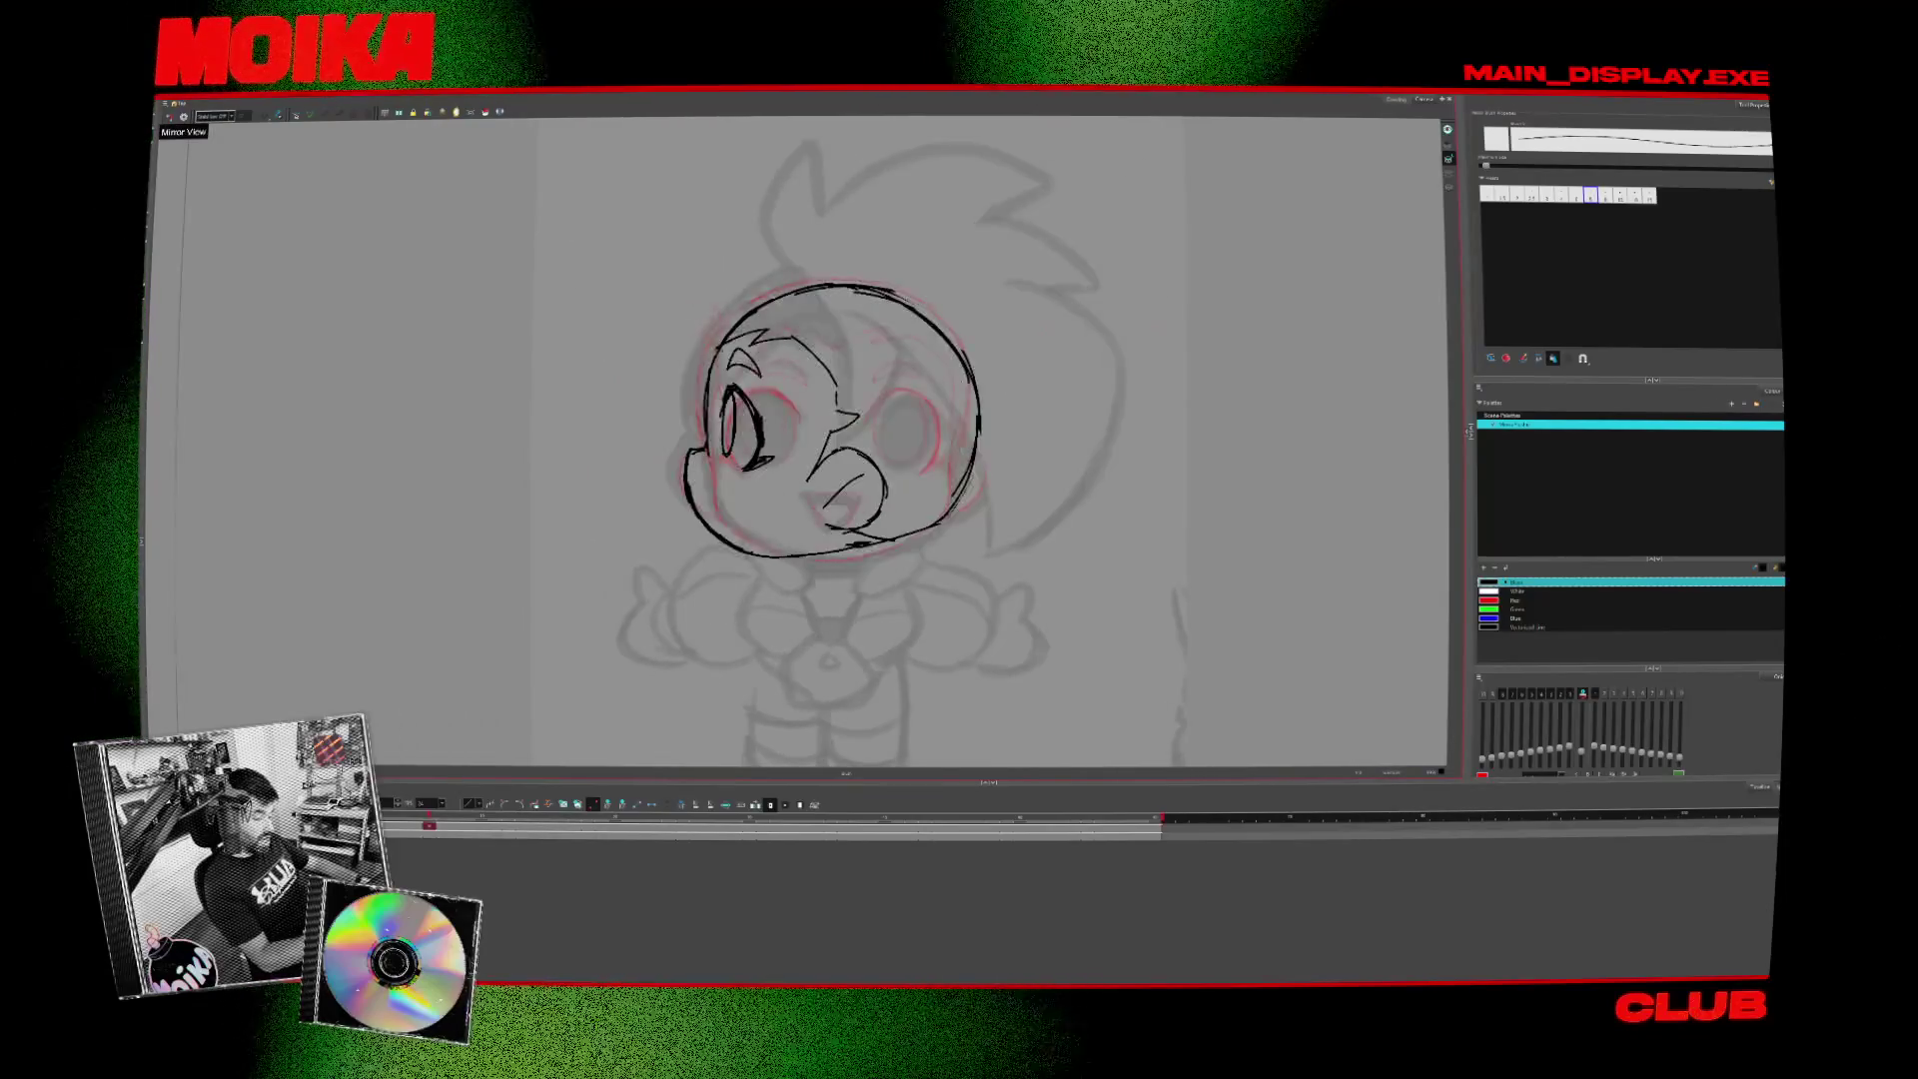
left_click(976, 409)
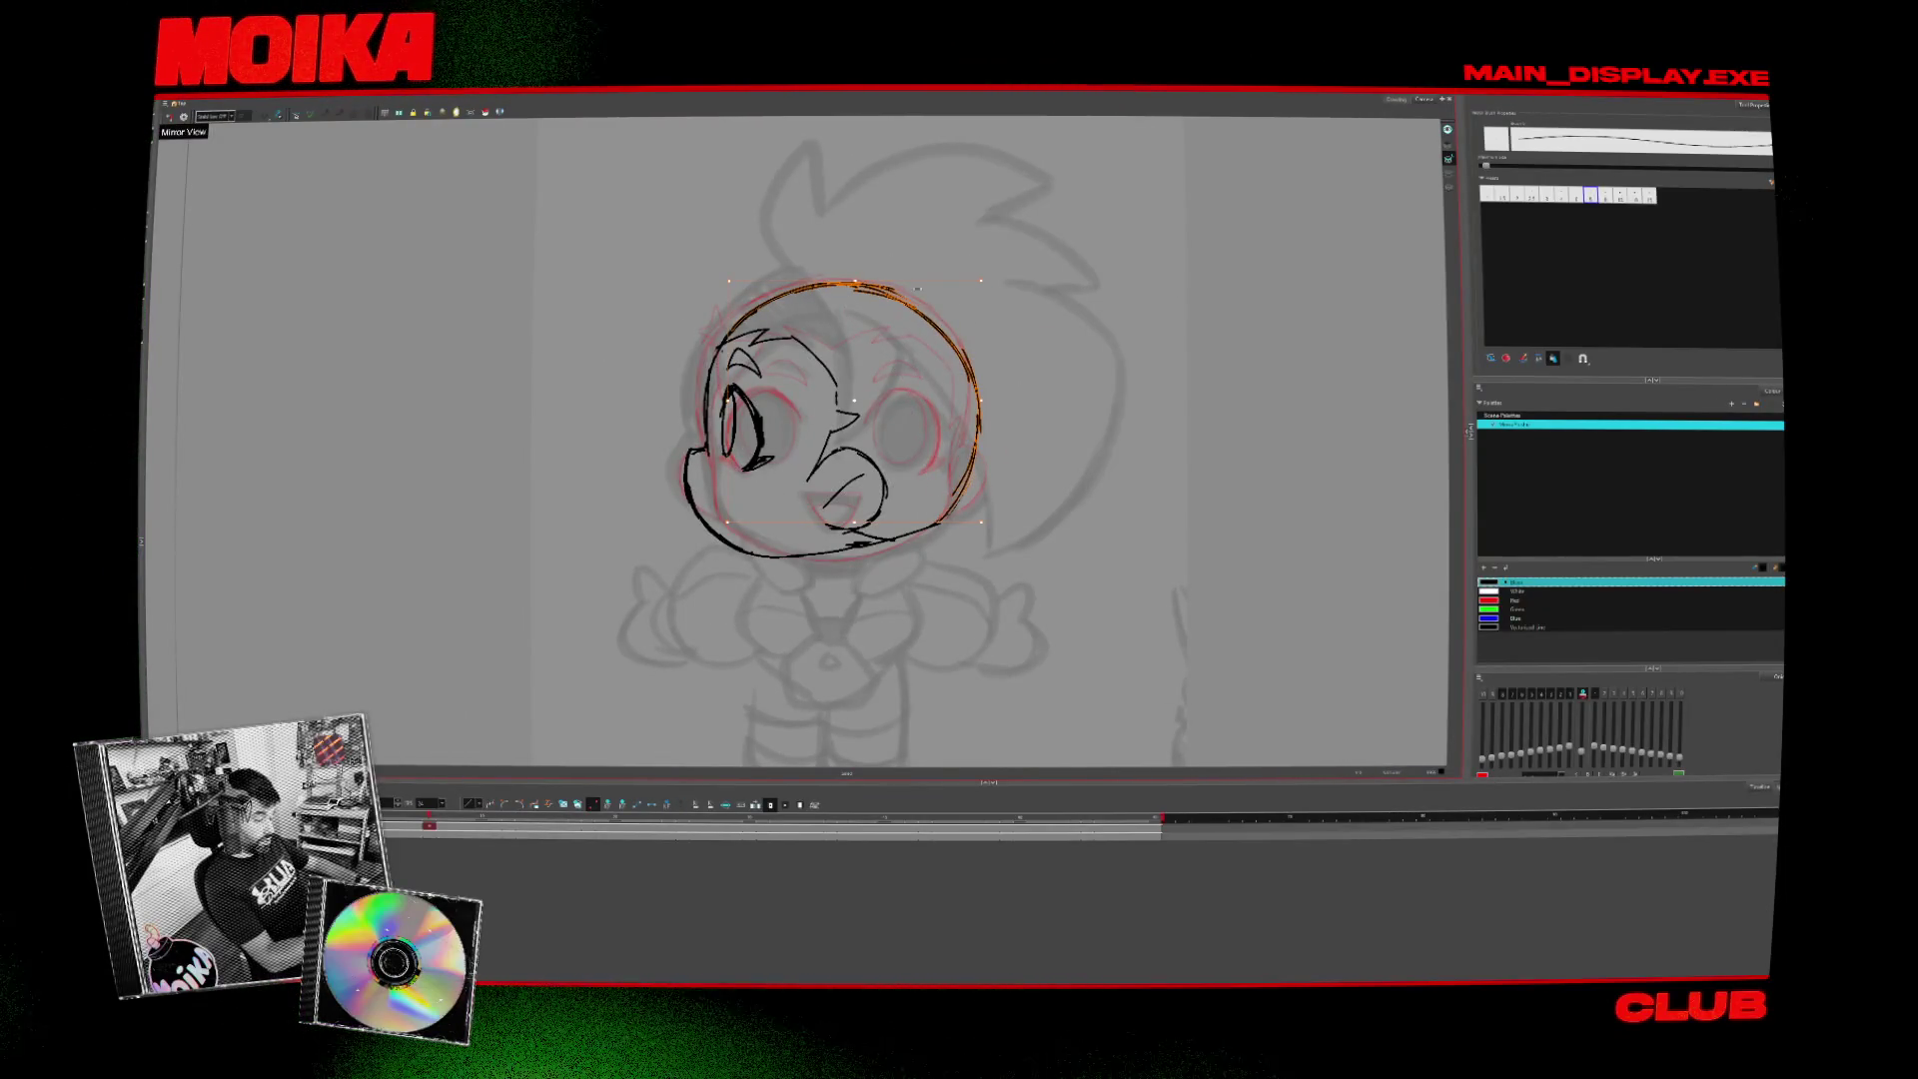
mouse_move(1007, 419)
left_mouse_down()
mouse_move(959, 430)
mouse_move(907, 387)
mouse_move(998, 345)
left_mouse_up()
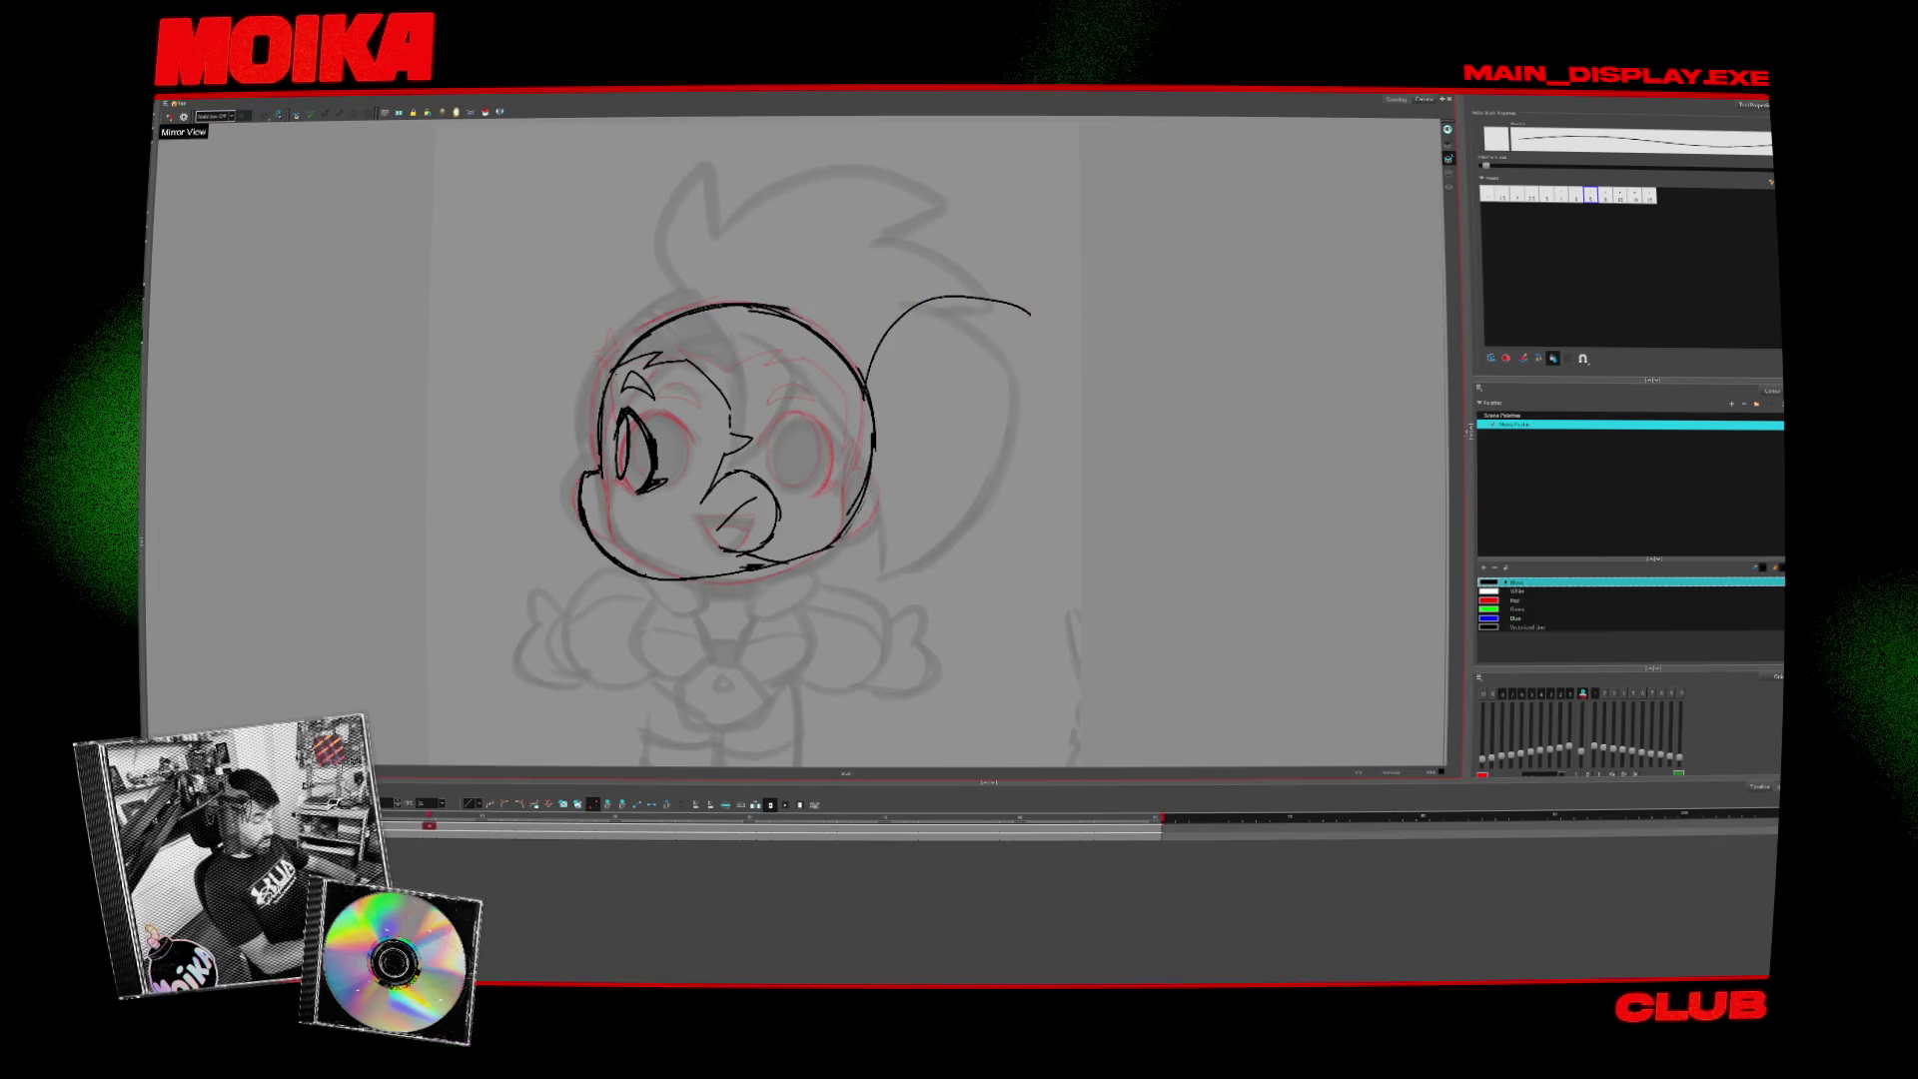
- Draw the ponytail's curves behind the head, redrawing it as a longer hooked curve
key("ctrl+z")
mouse_move(869, 391)
left_mouse_down()
mouse_move(940, 306)
mouse_move(994, 347)
left_mouse_up()
key("ctrl+z")
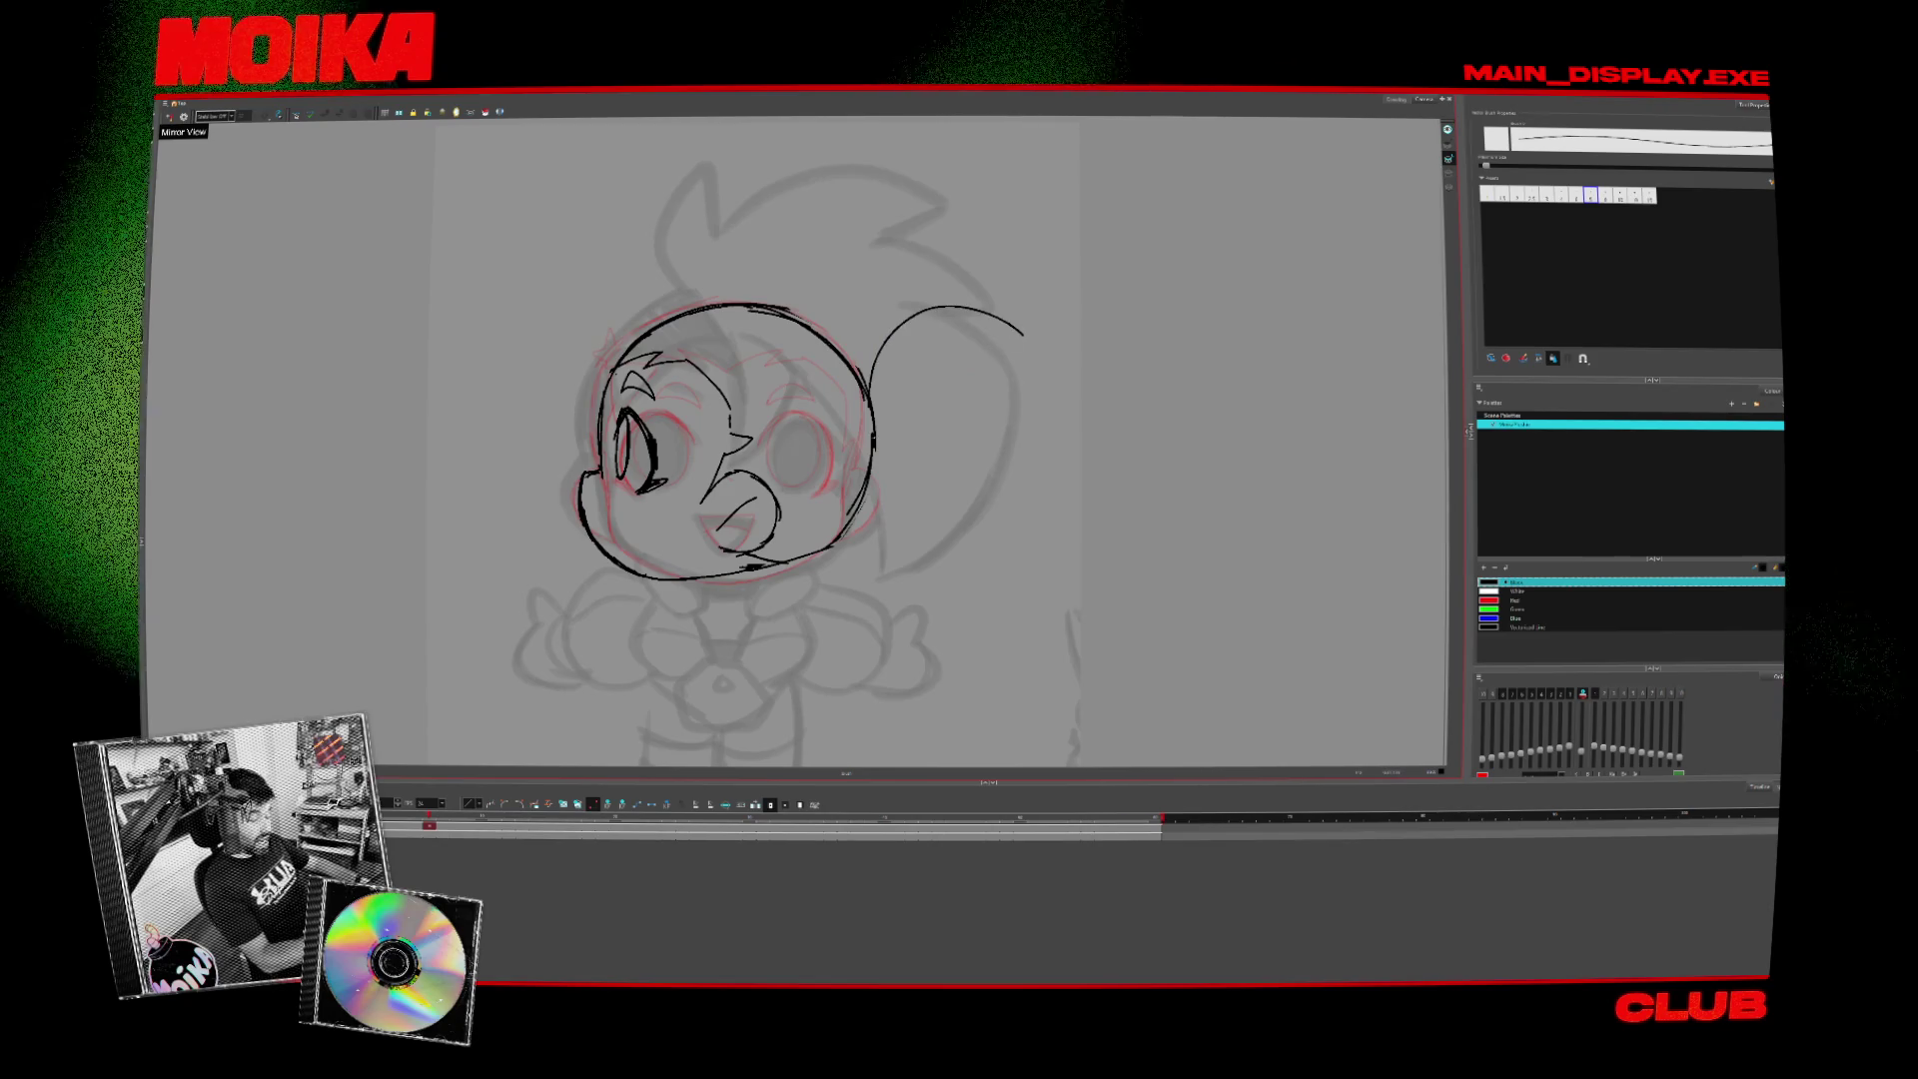
left_click_drag(879, 451, 931, 539)
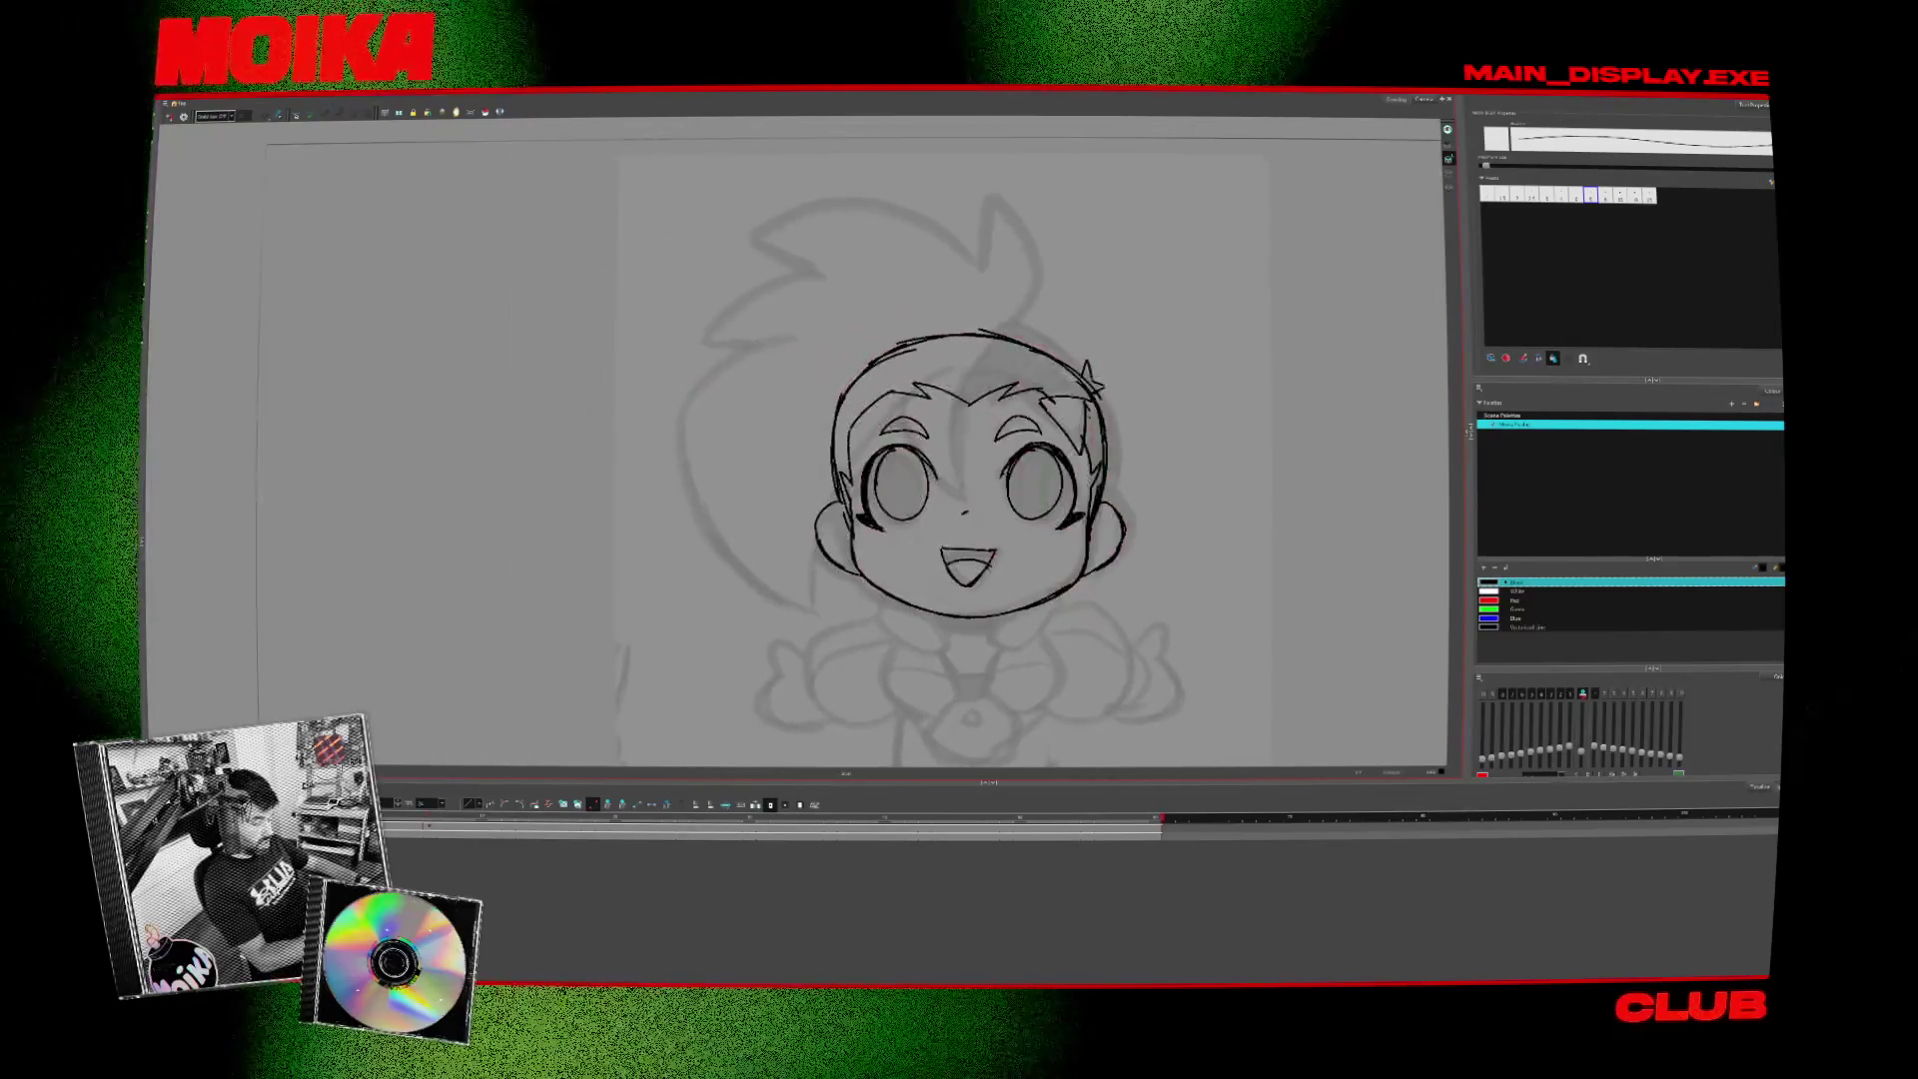
key("period")
left_click_drag(734, 375, 679, 515)
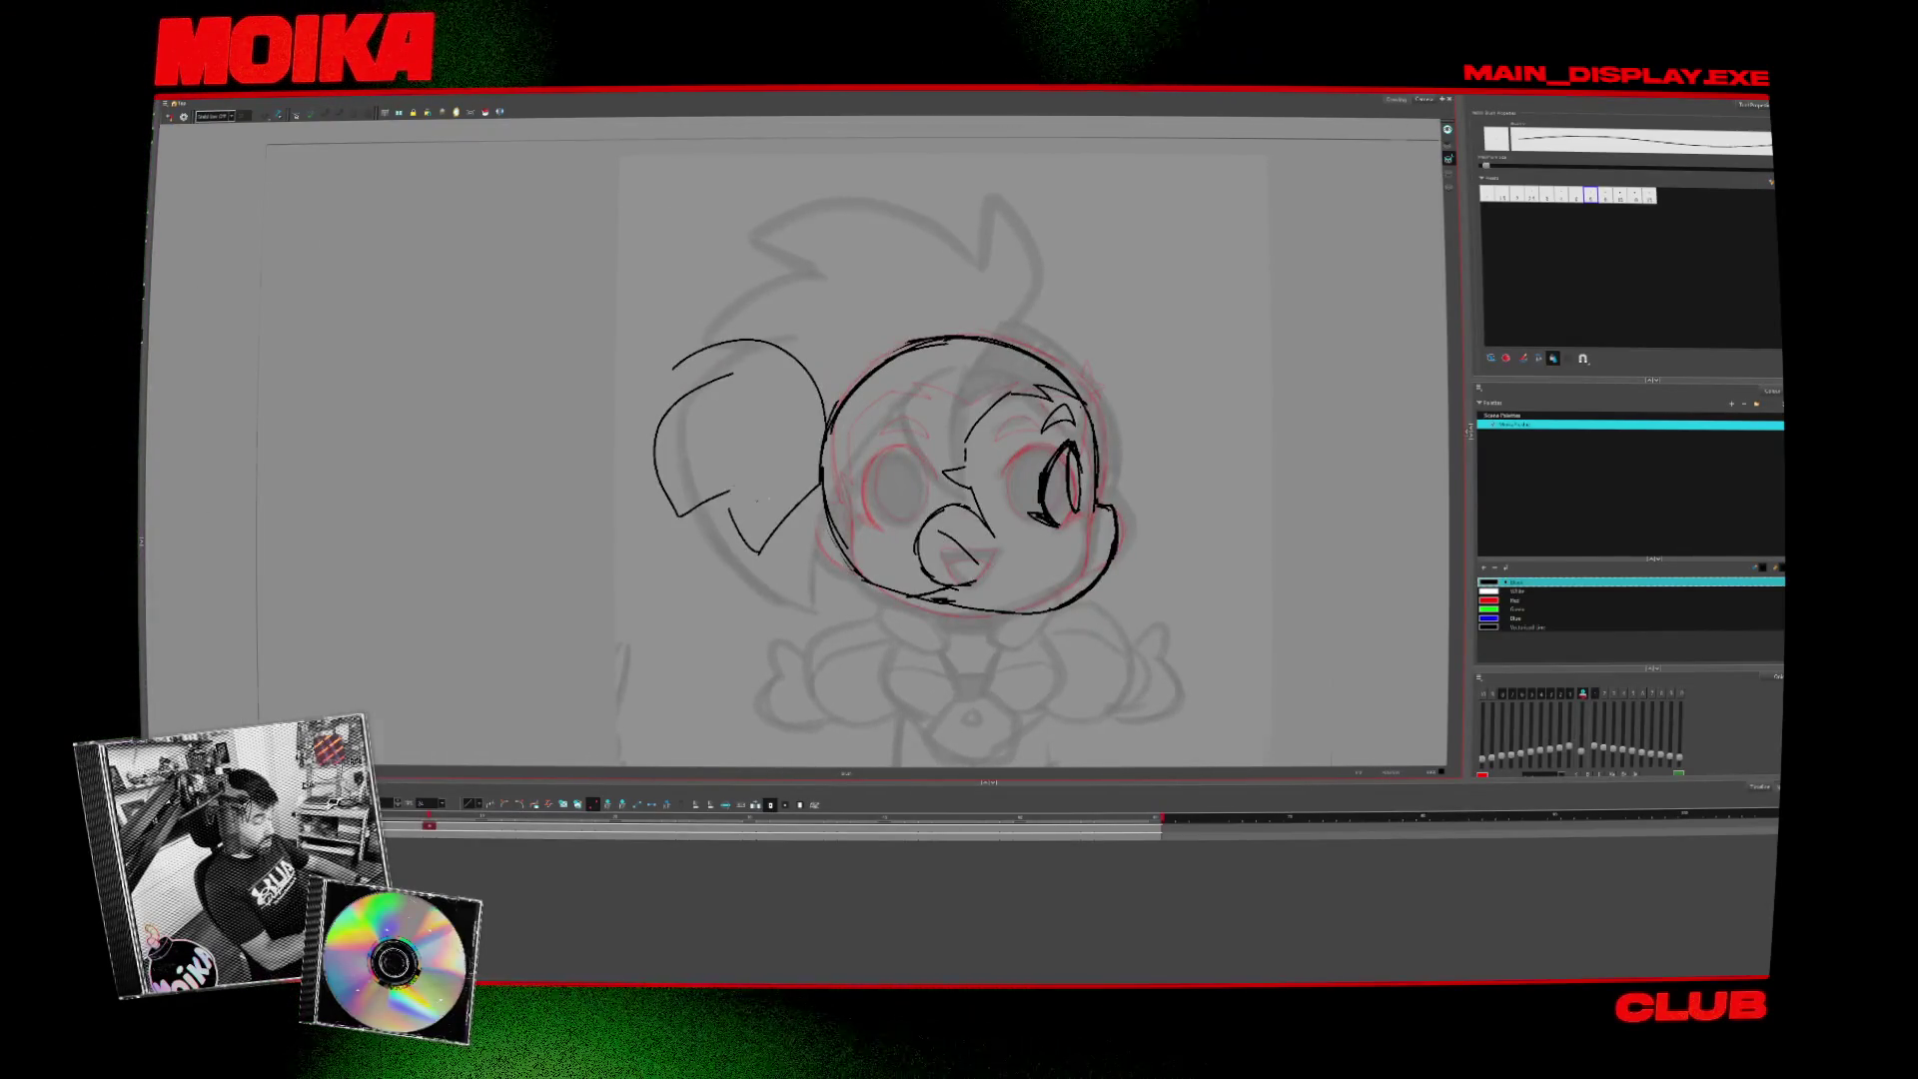
- Add a short inner ponytail line, nudge a stroke left and delete the upper hair arc
key("4")
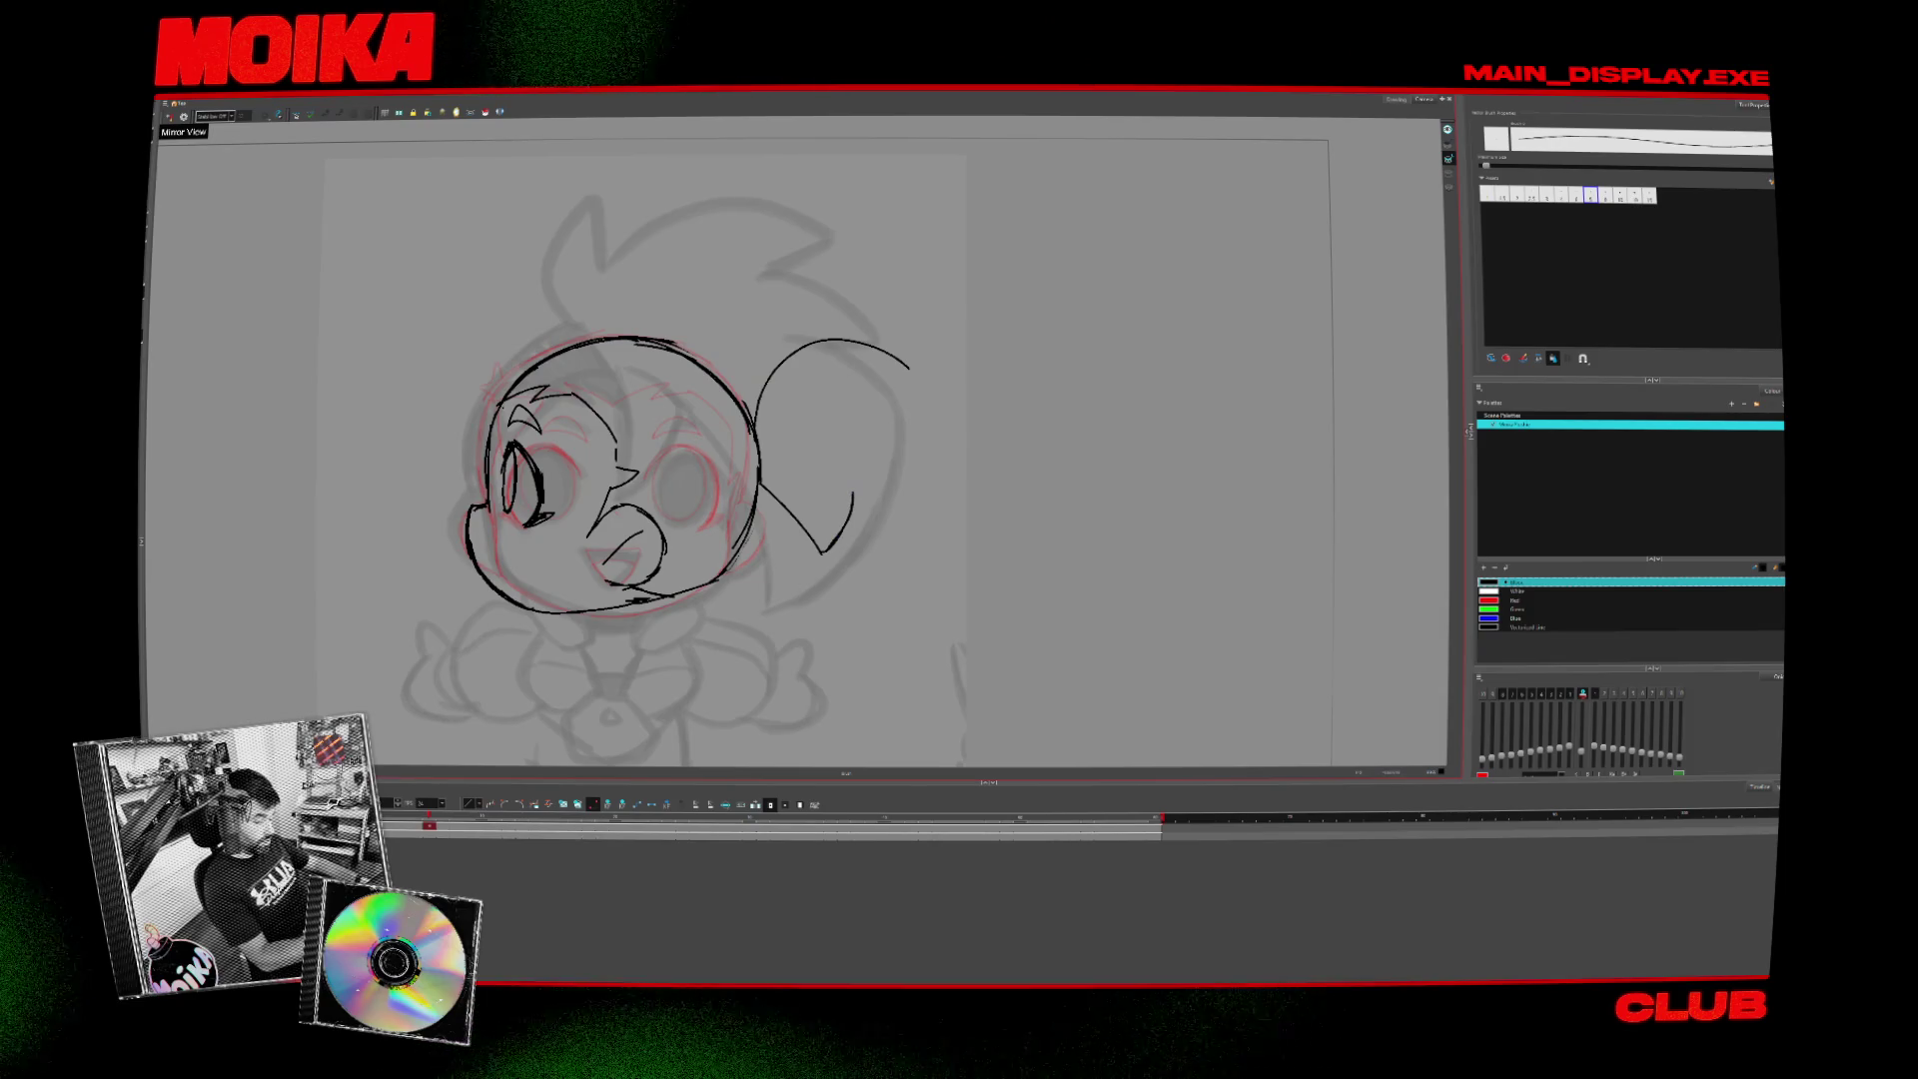
key("4")
left_click_drag(728, 382, 691, 405)
key("4")
key("4")
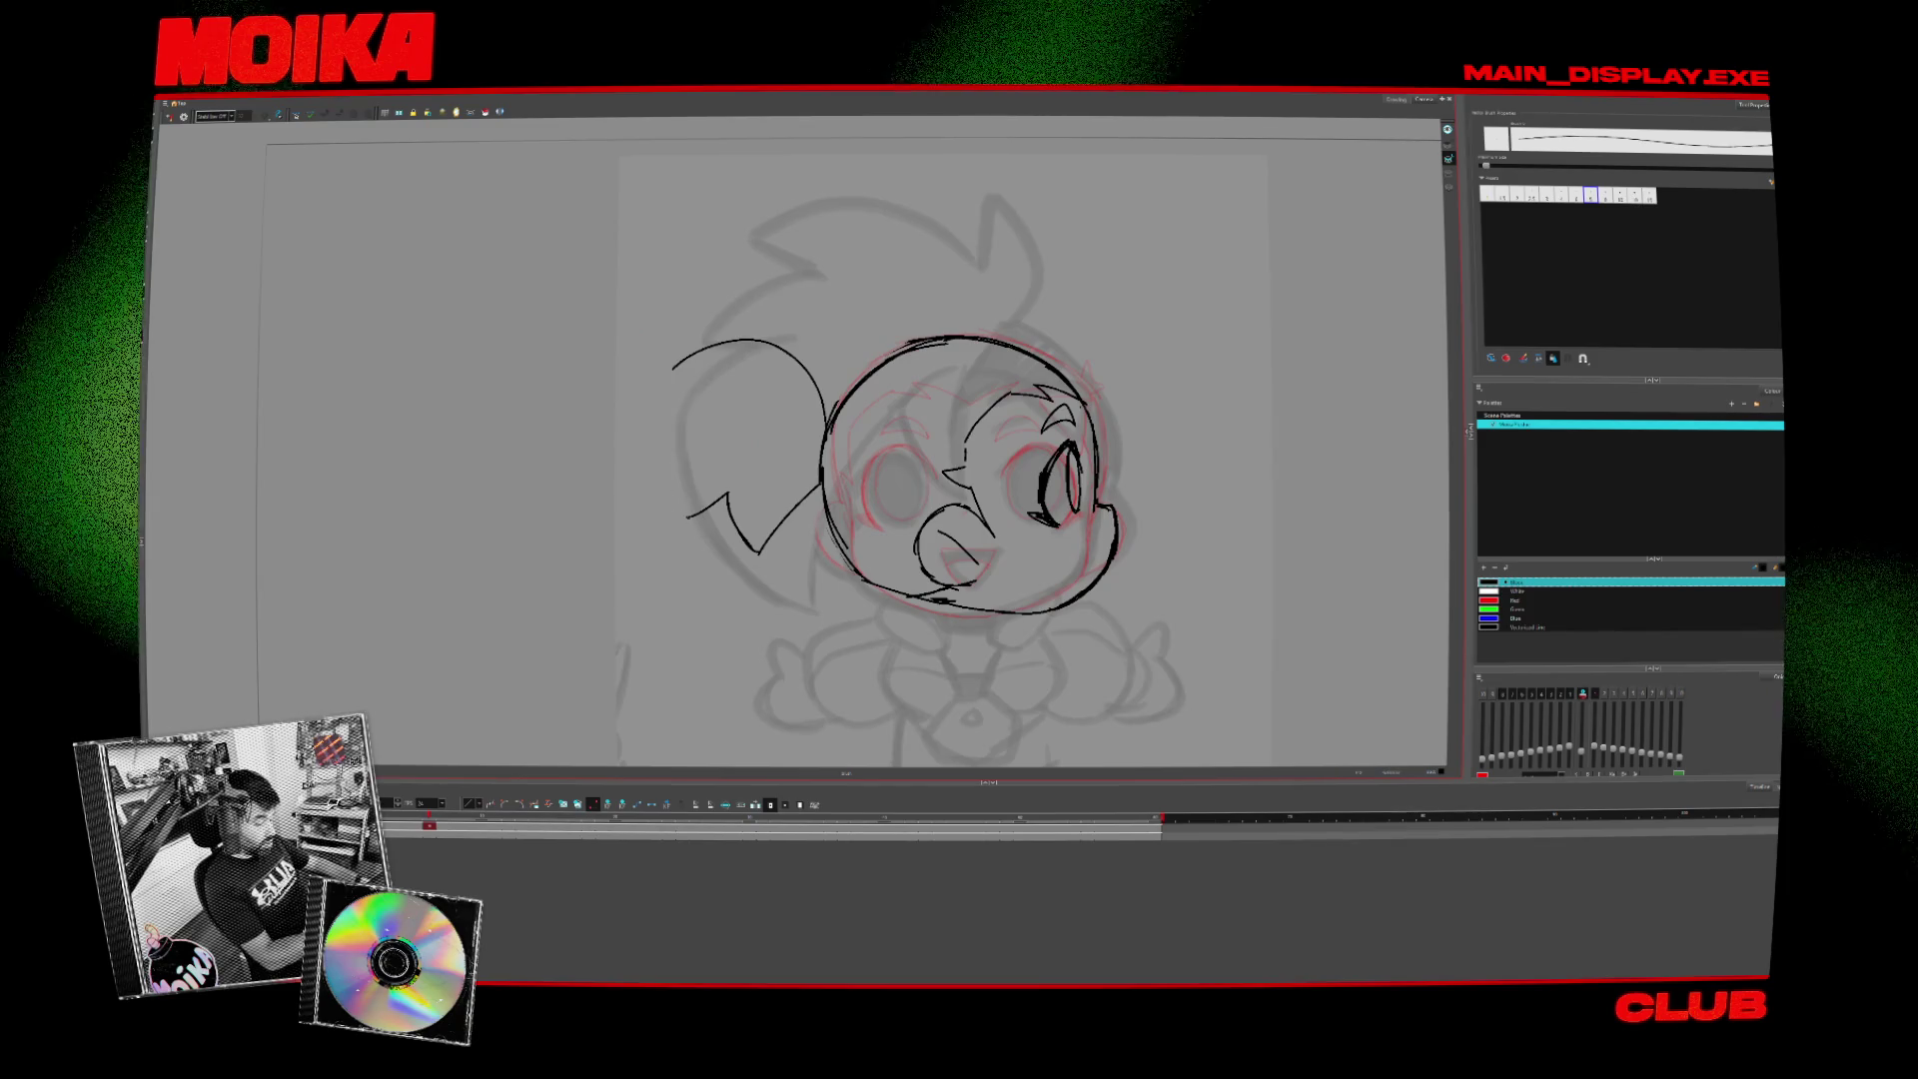
key("4")
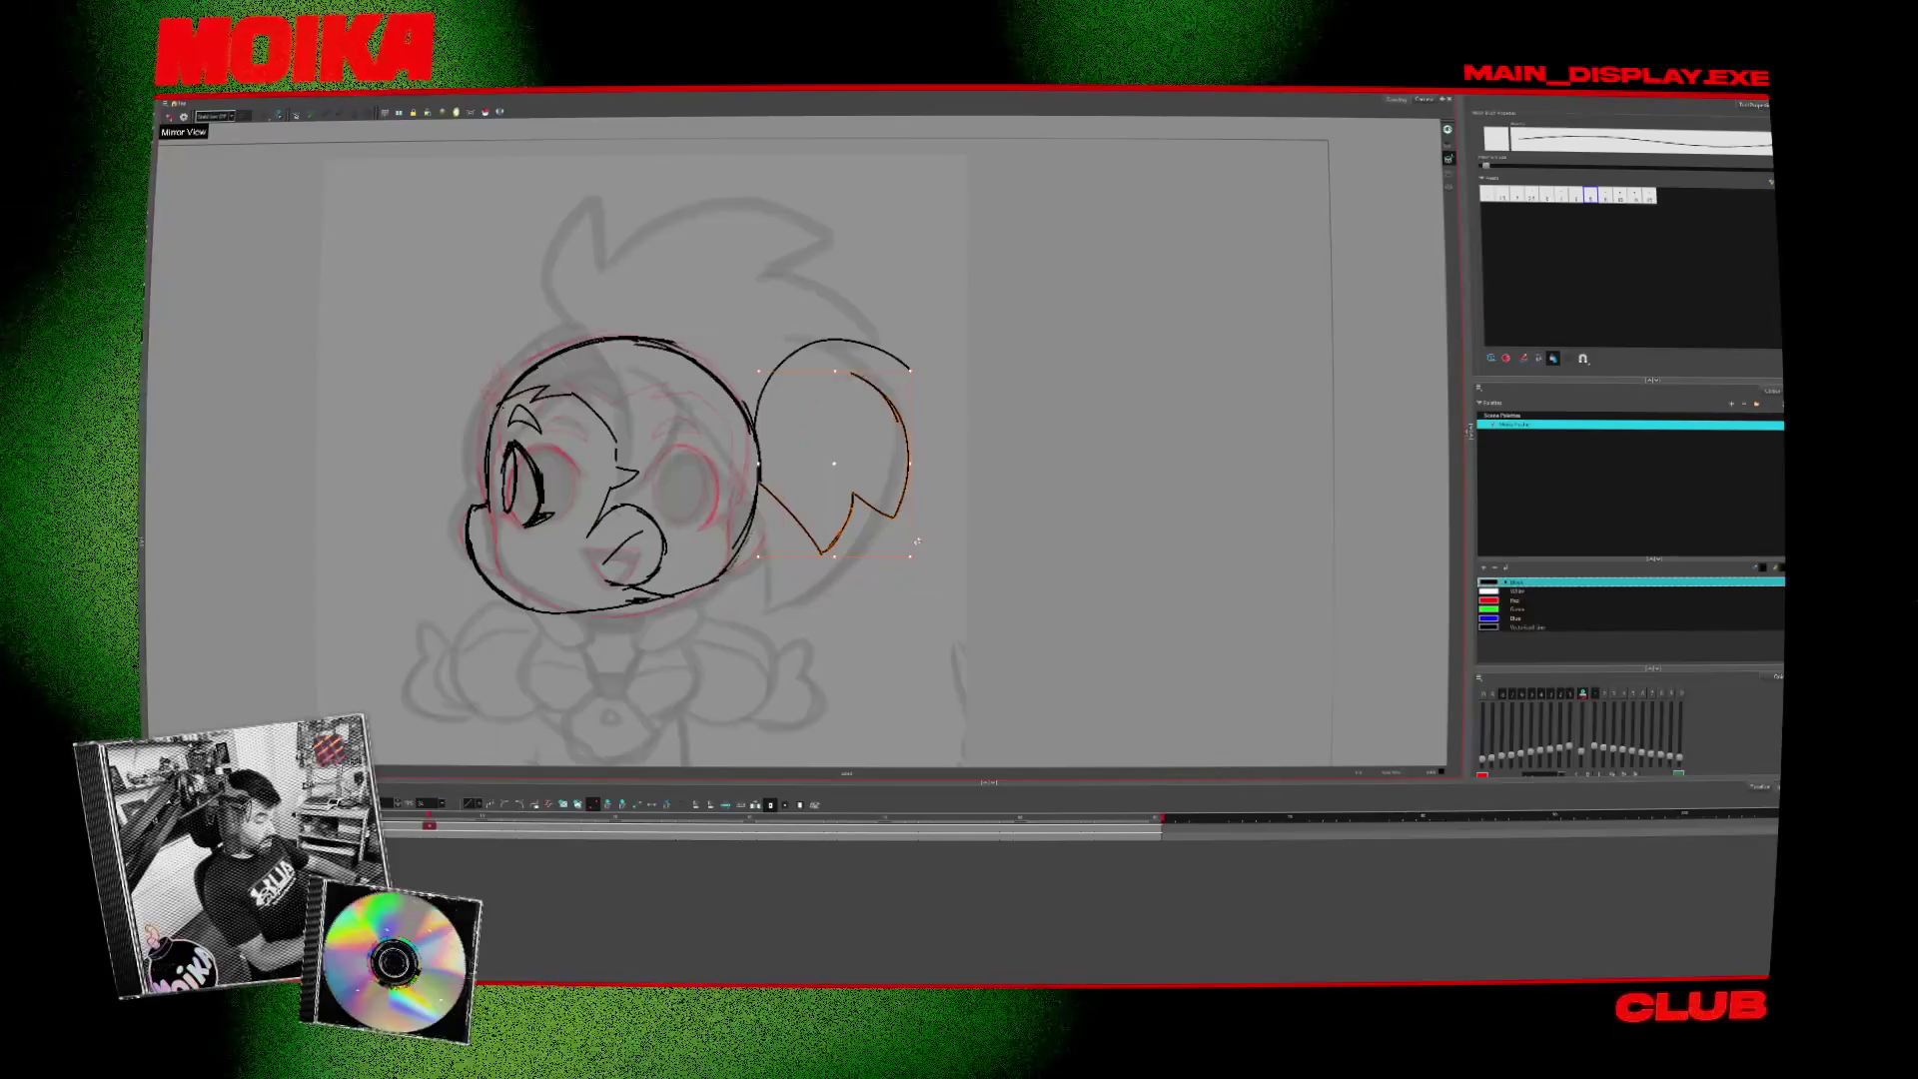
left_click_drag(833, 465, 817, 465)
left_click(838, 342)
key("Delete")
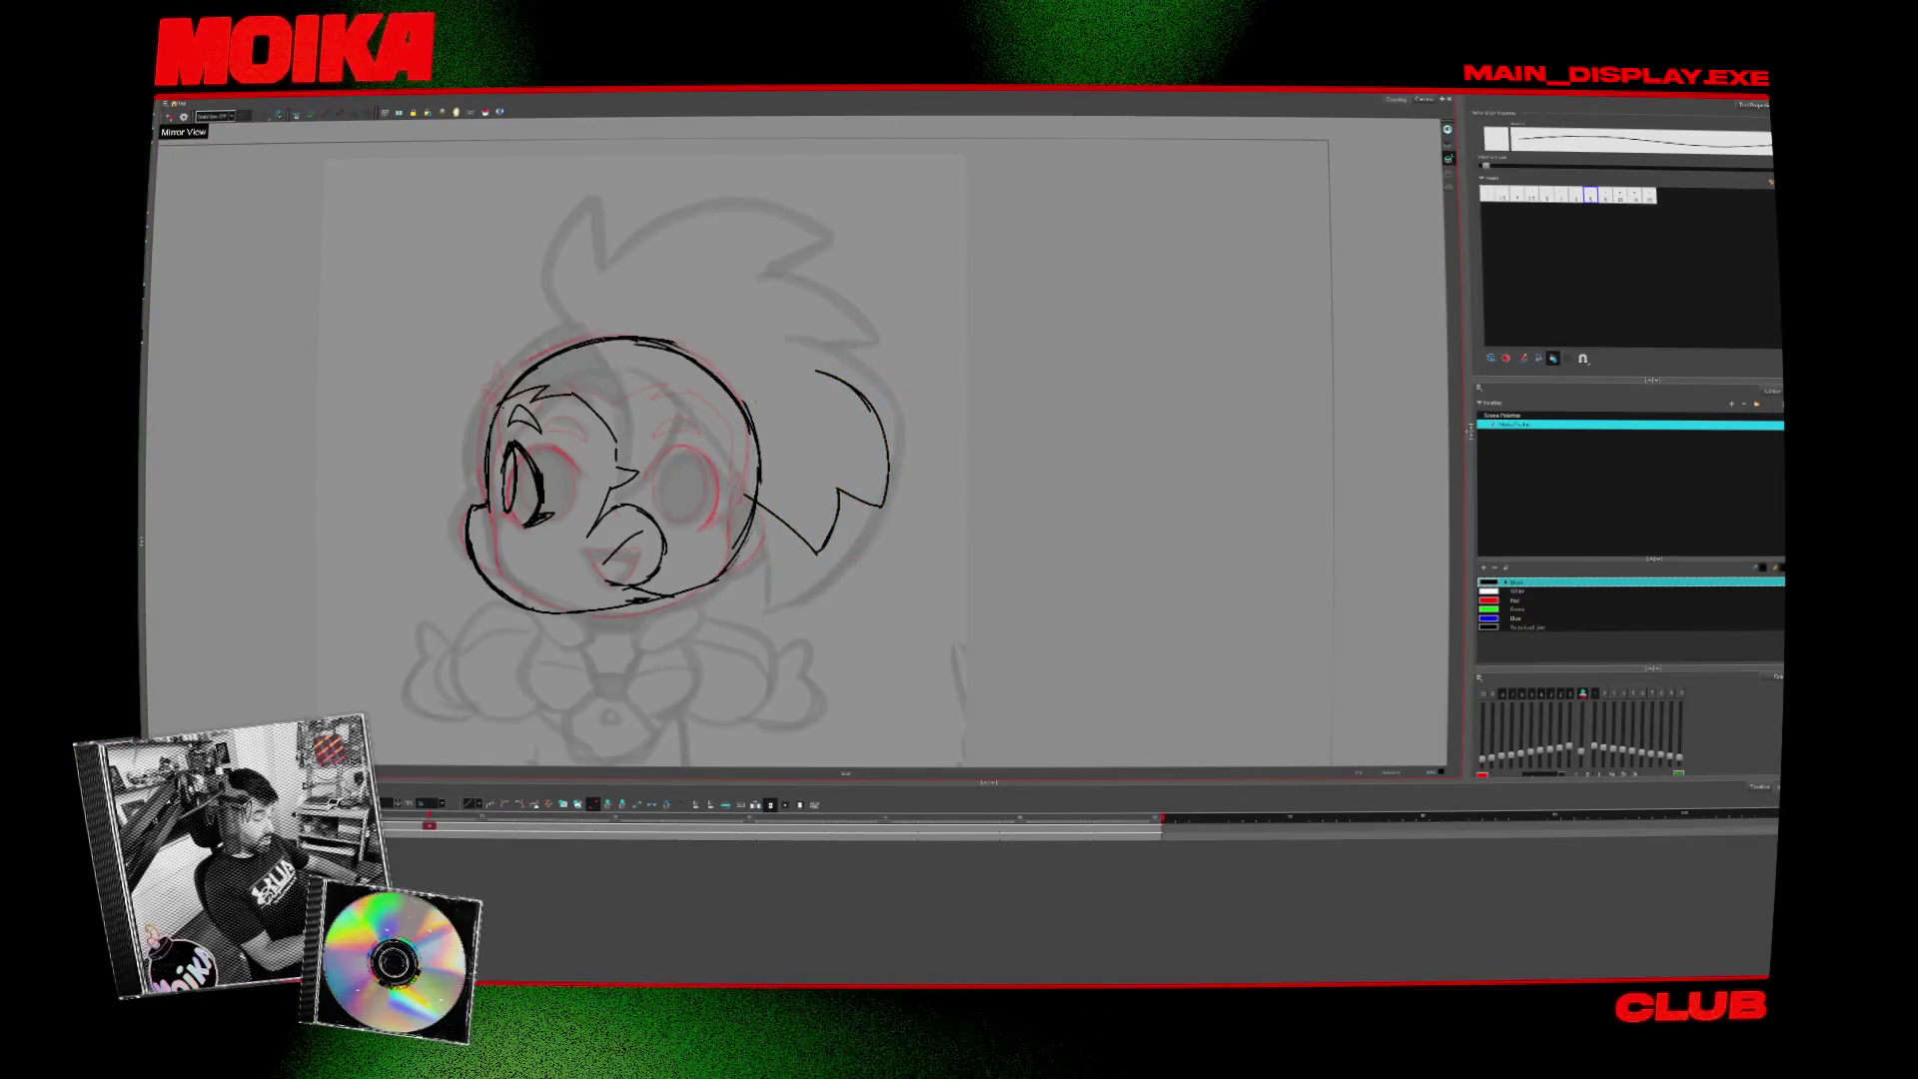
- Redraw the ponytail's upper arc from the head with the thick brush and nudge it up
key("4")
key("4")
key("4")
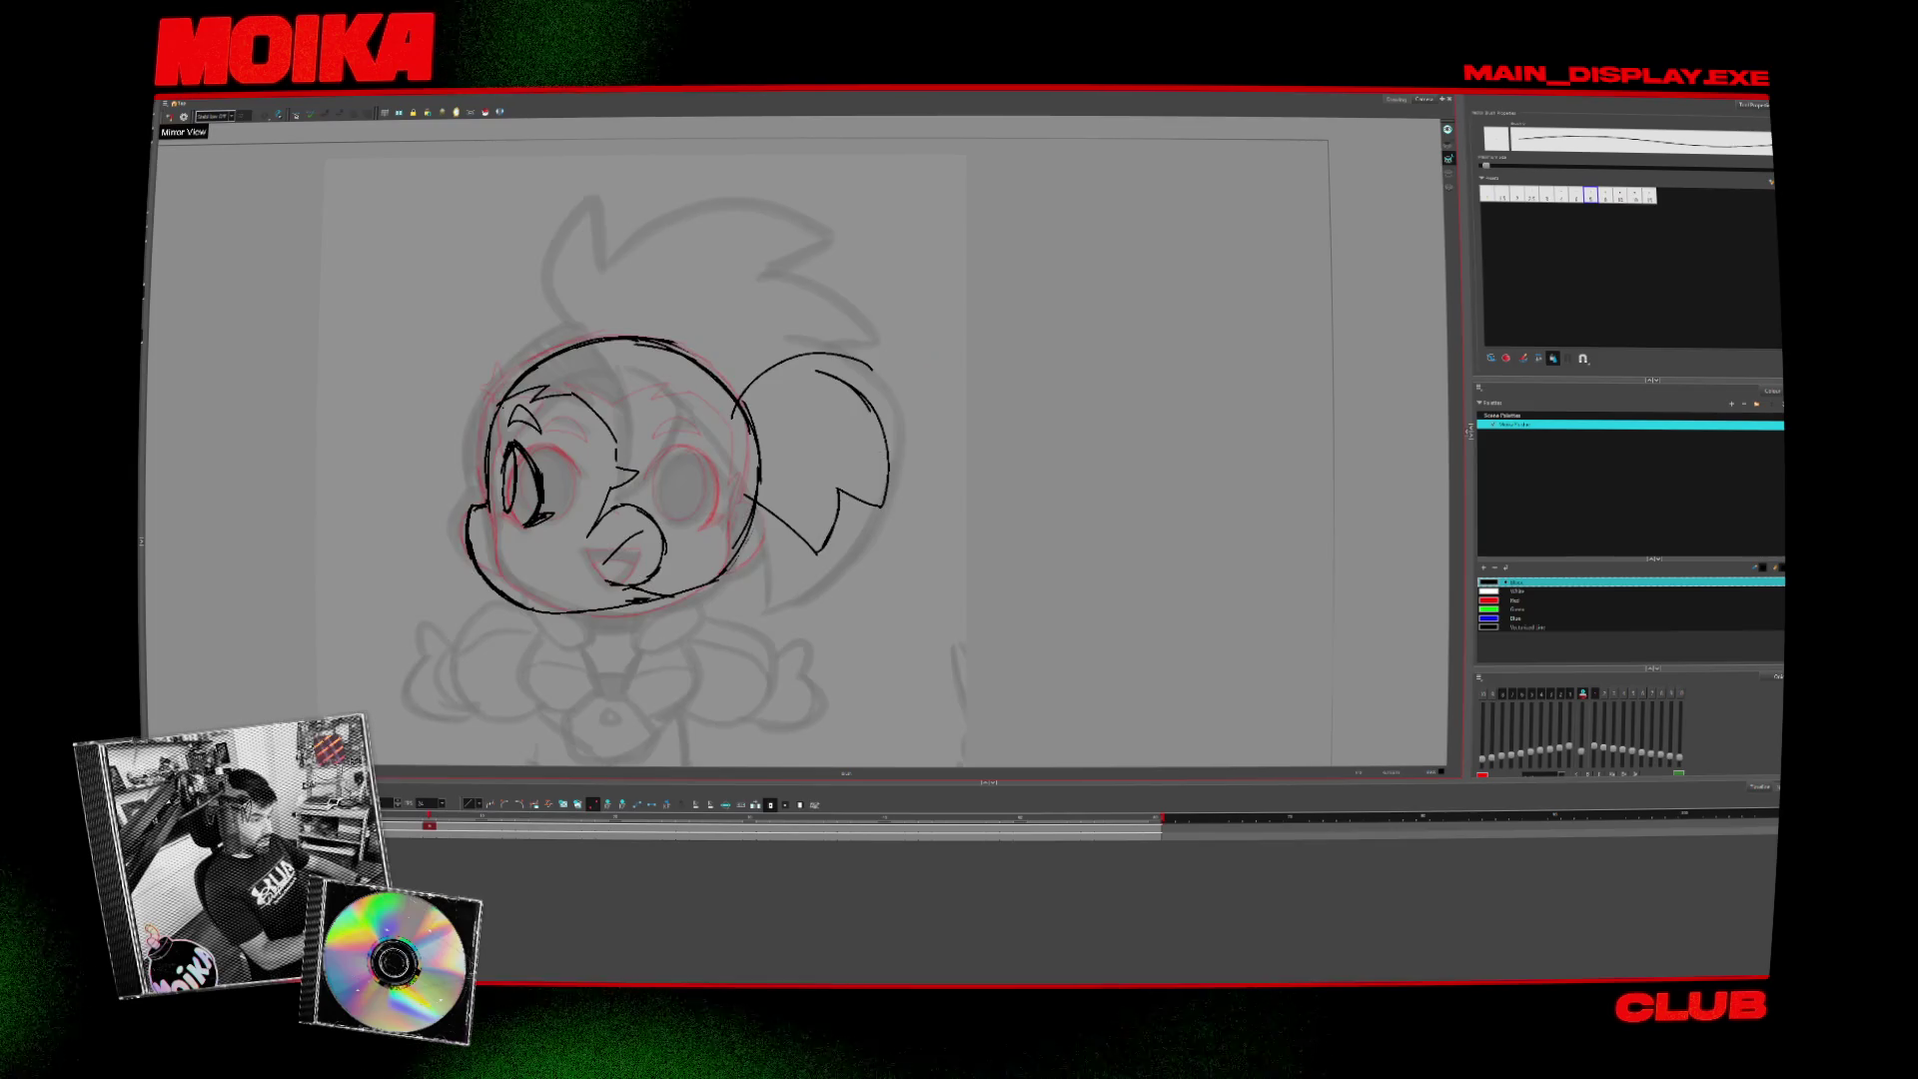
key("alt+b")
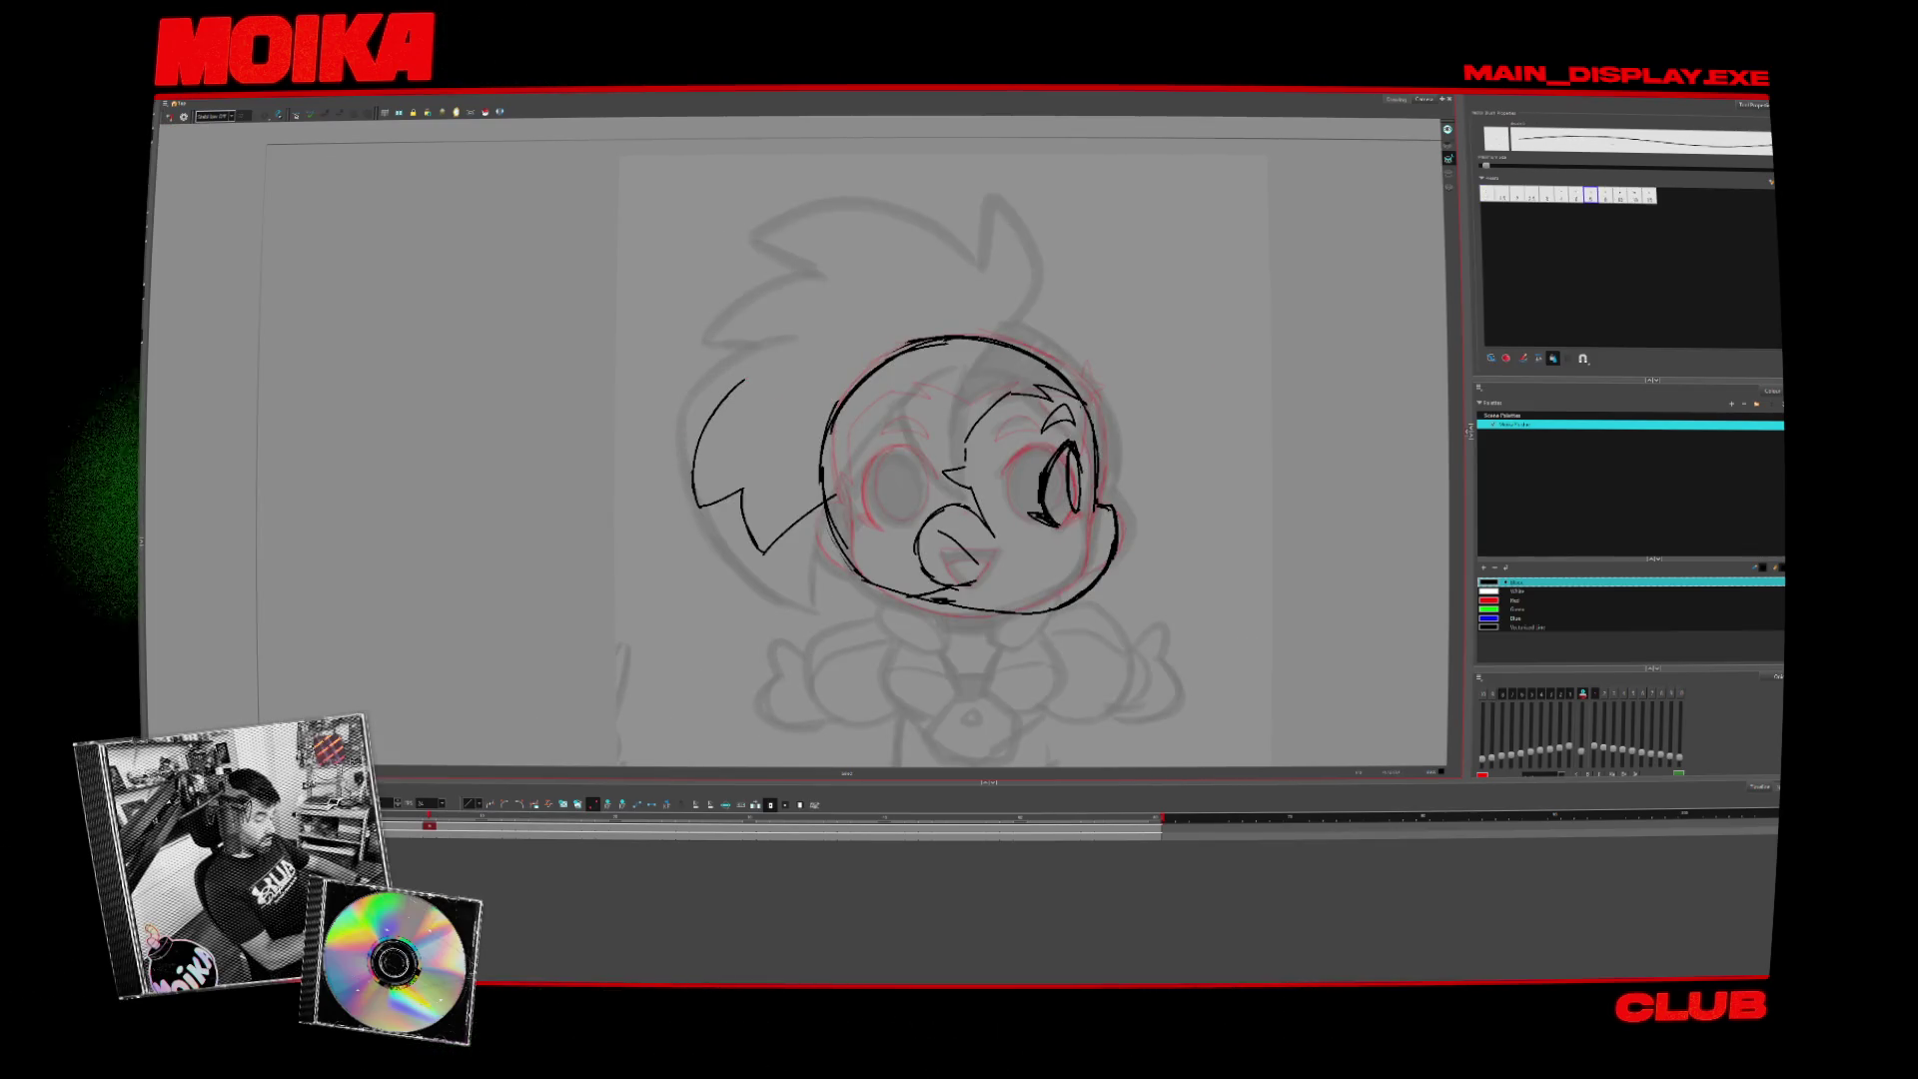
key("4")
left_click_drag(726, 405, 834, 345)
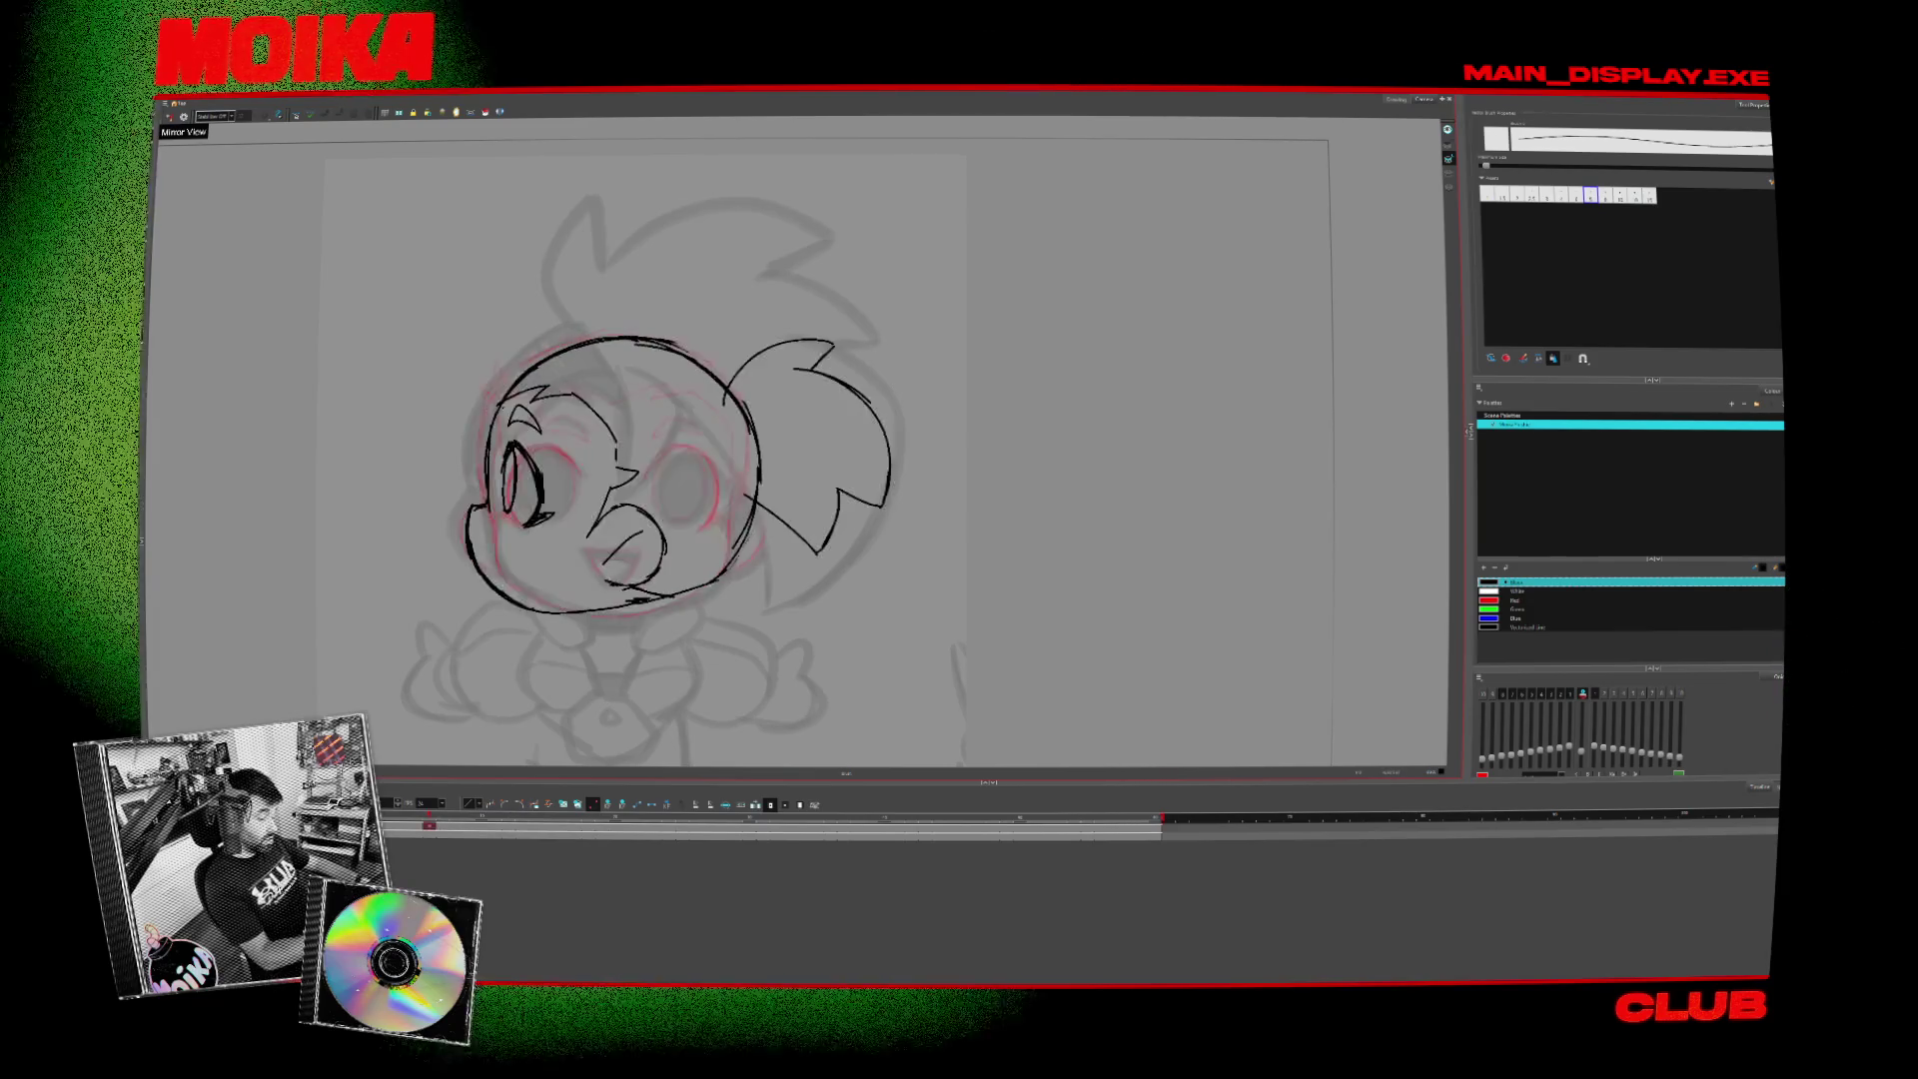
key("Up")
key("Up")
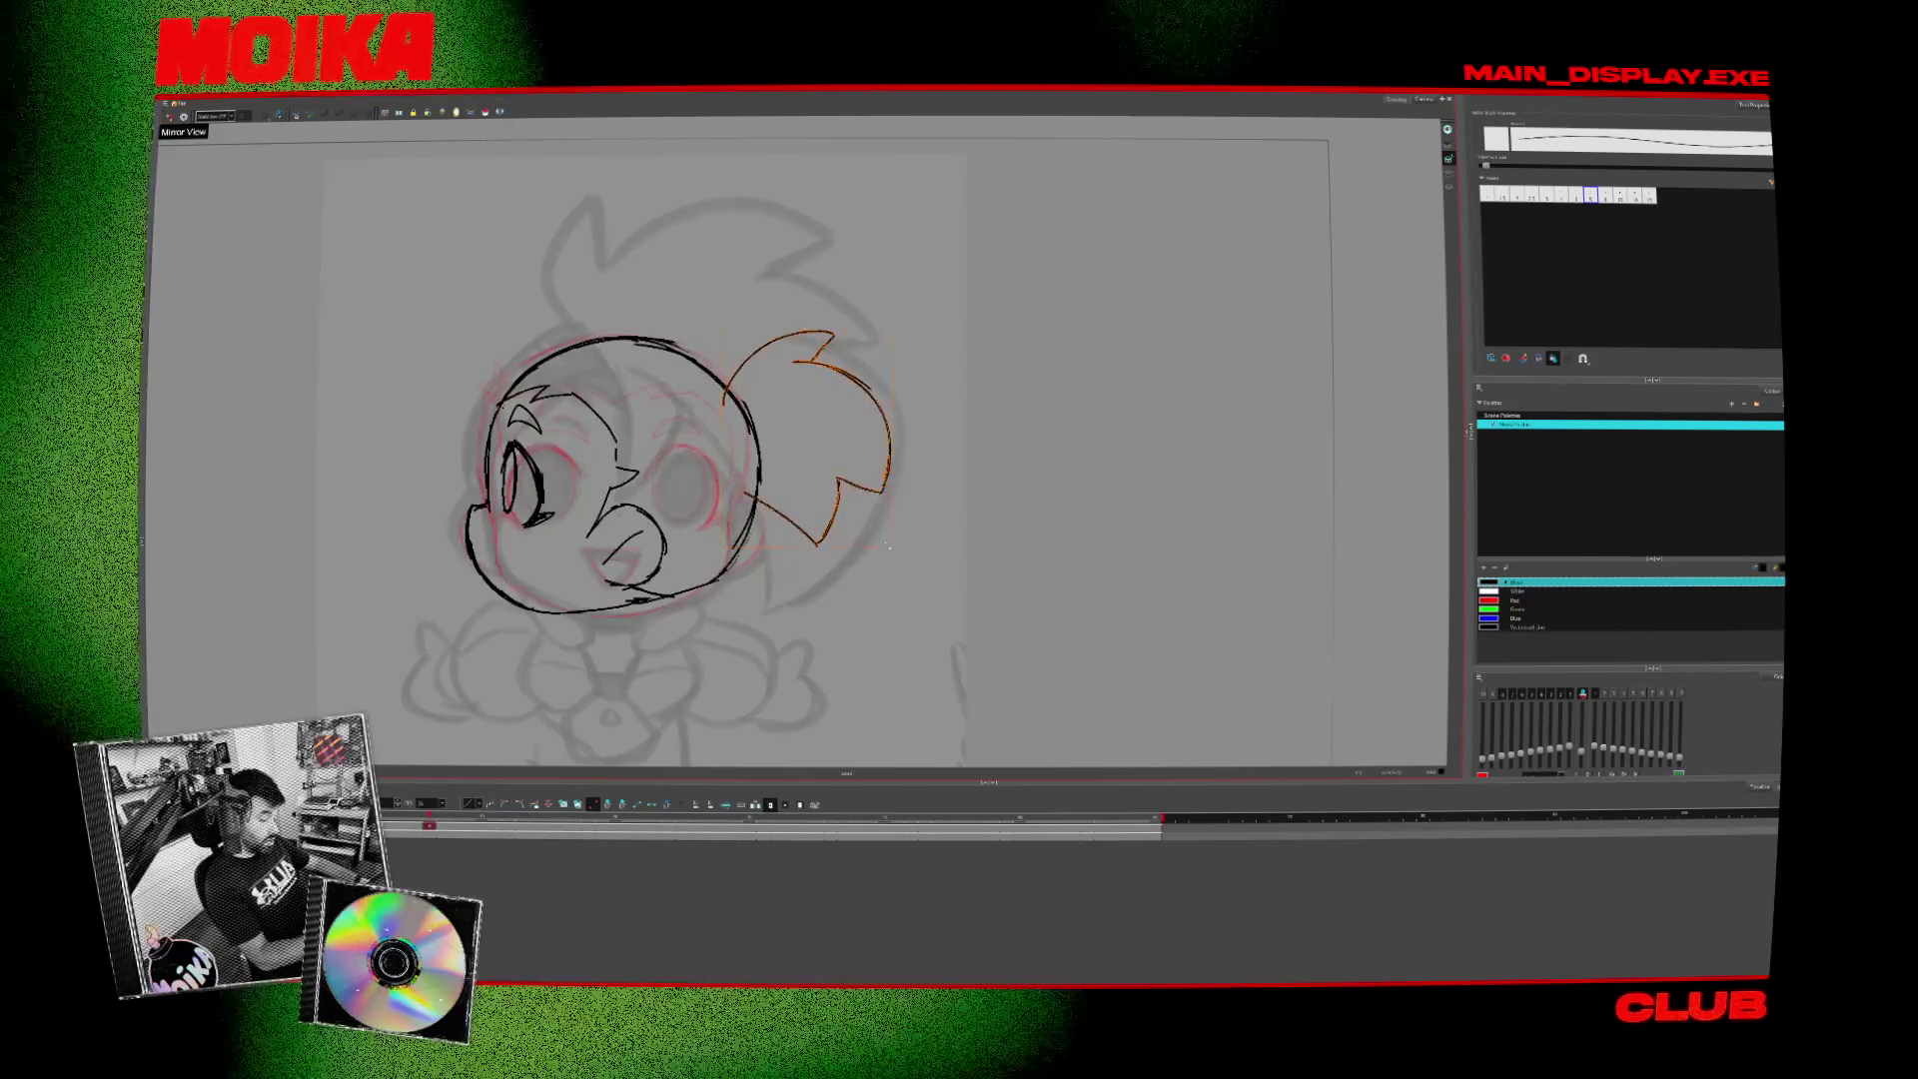
key("Escape")
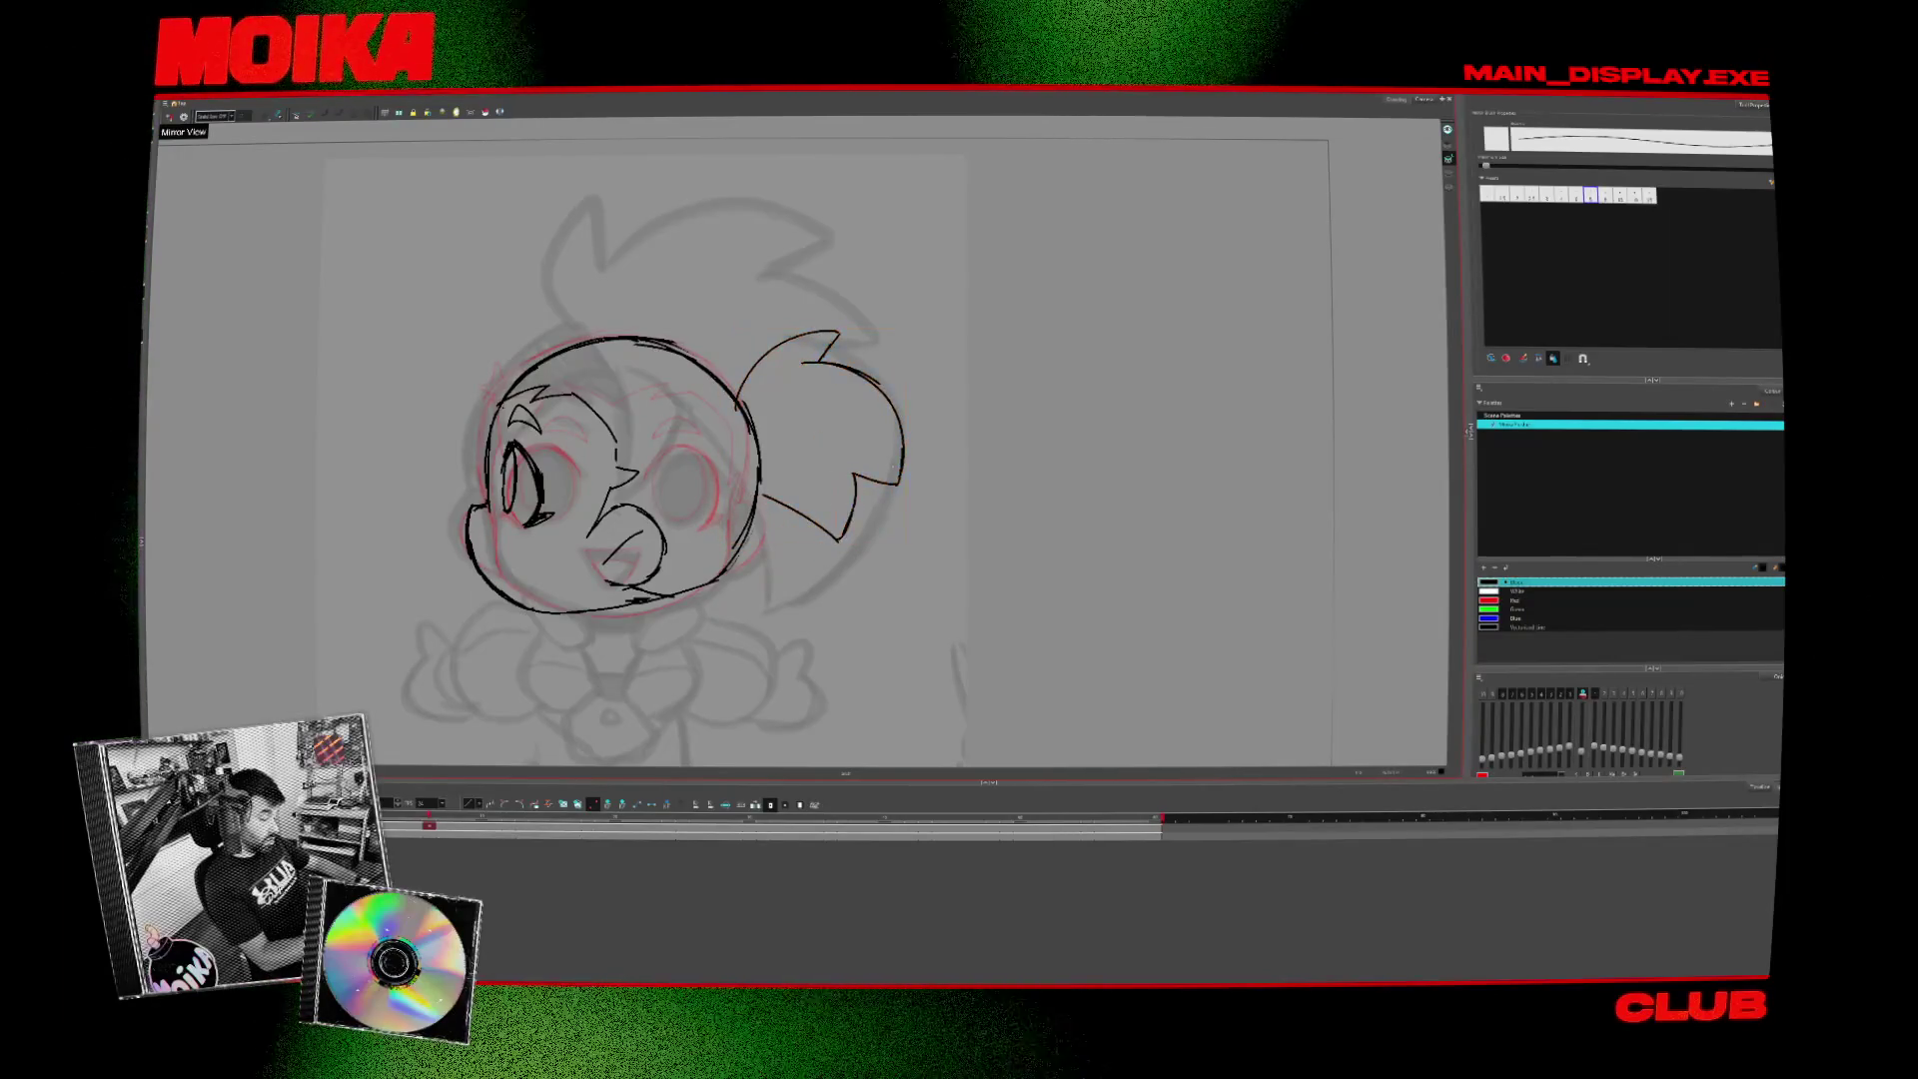
- Erase the ponytail's stray bottom and move and rotate the stroke into place
key("4")
key("alt+e")
left_click_drag(809, 497, 749, 537)
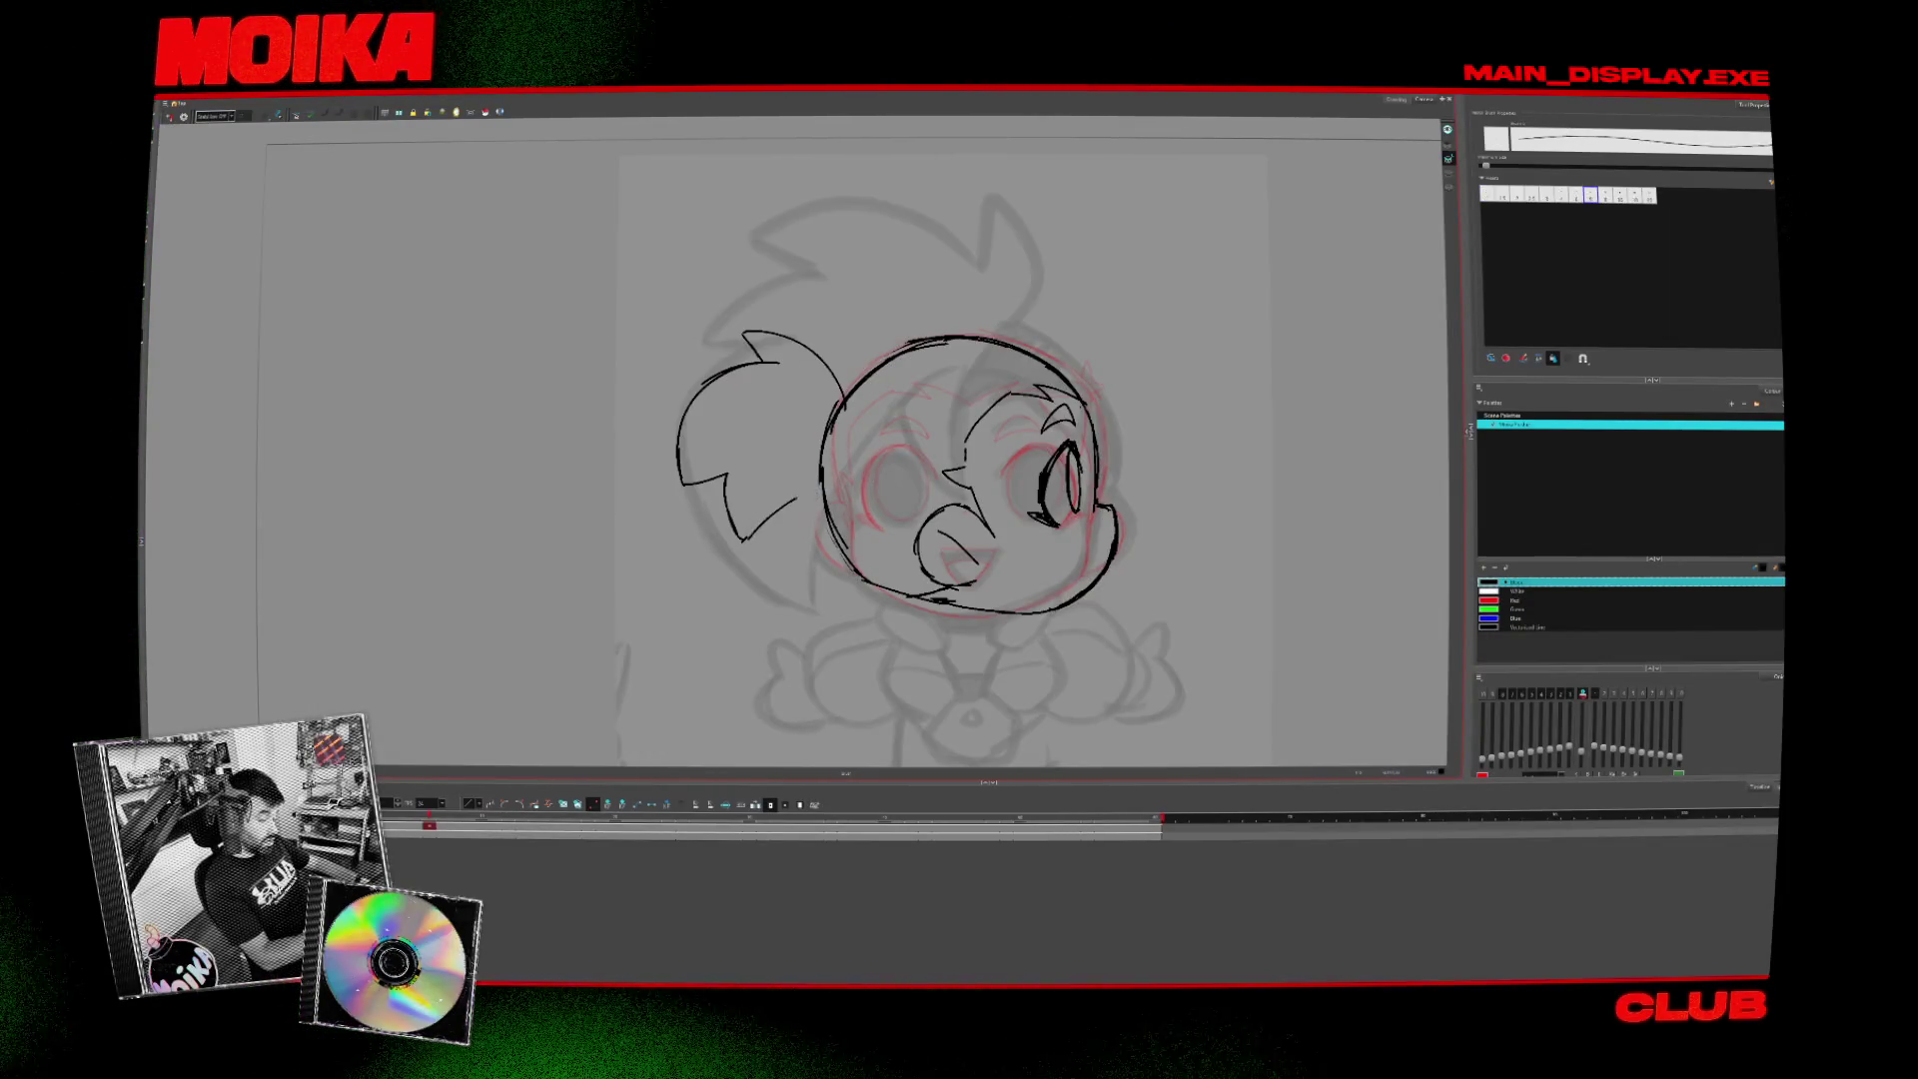
key("4")
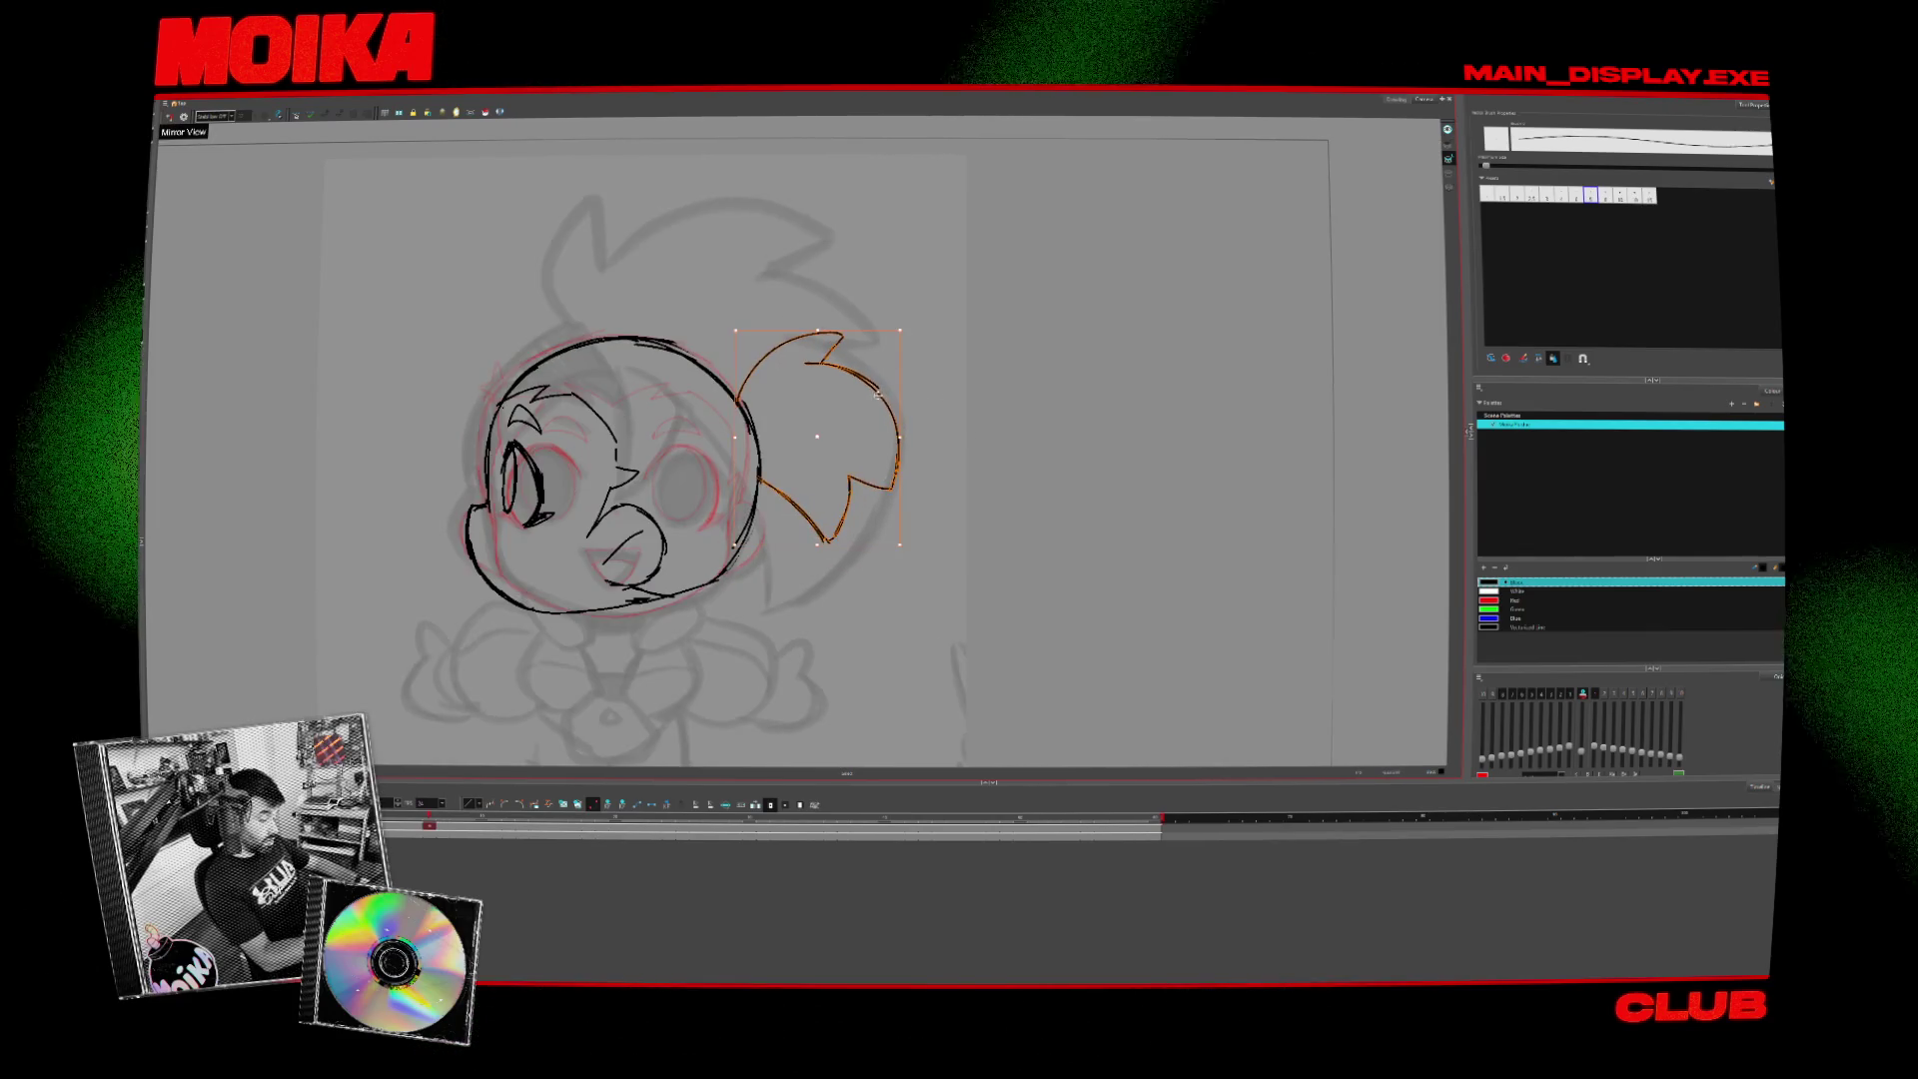
left_click_drag(819, 435, 802, 448)
key("Escape")
left_click(878, 317)
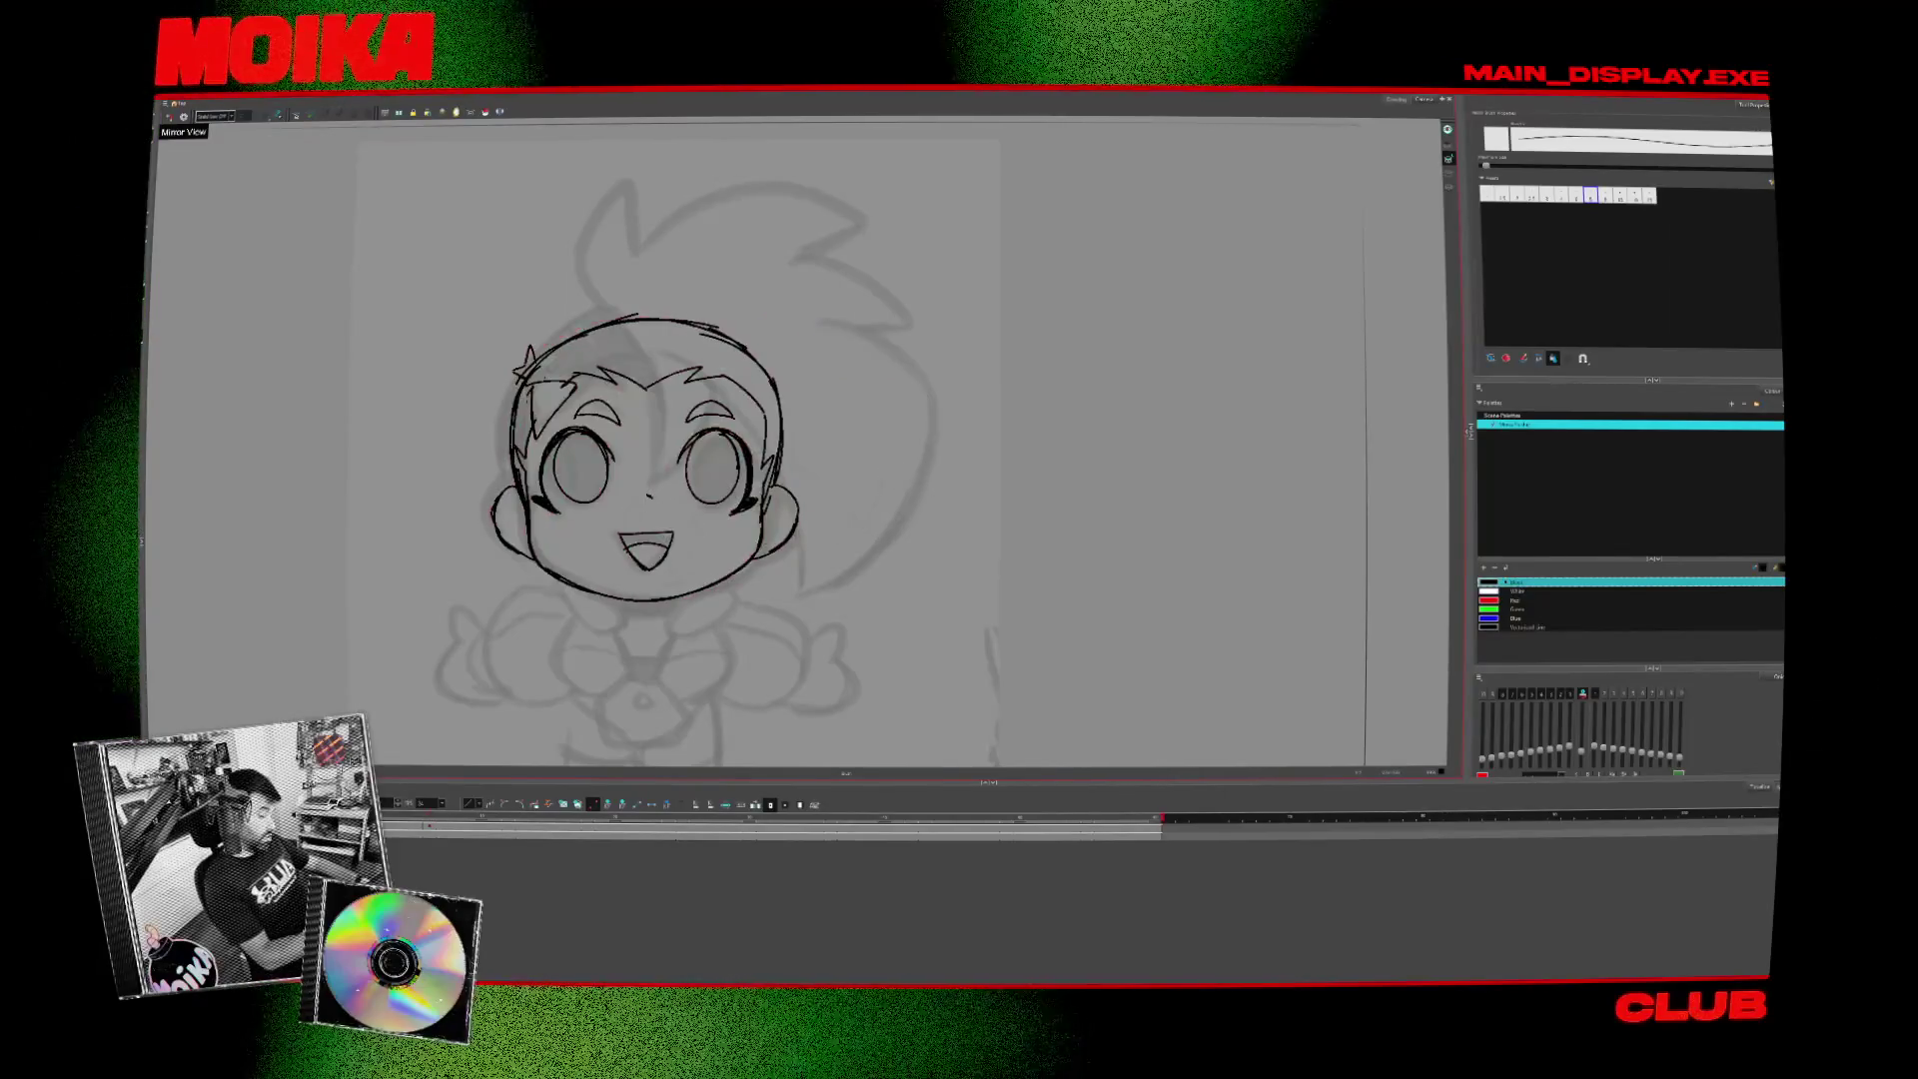
- Recentre on the head and repeatedly compare the three-quarter drawing with the front view
key(".")
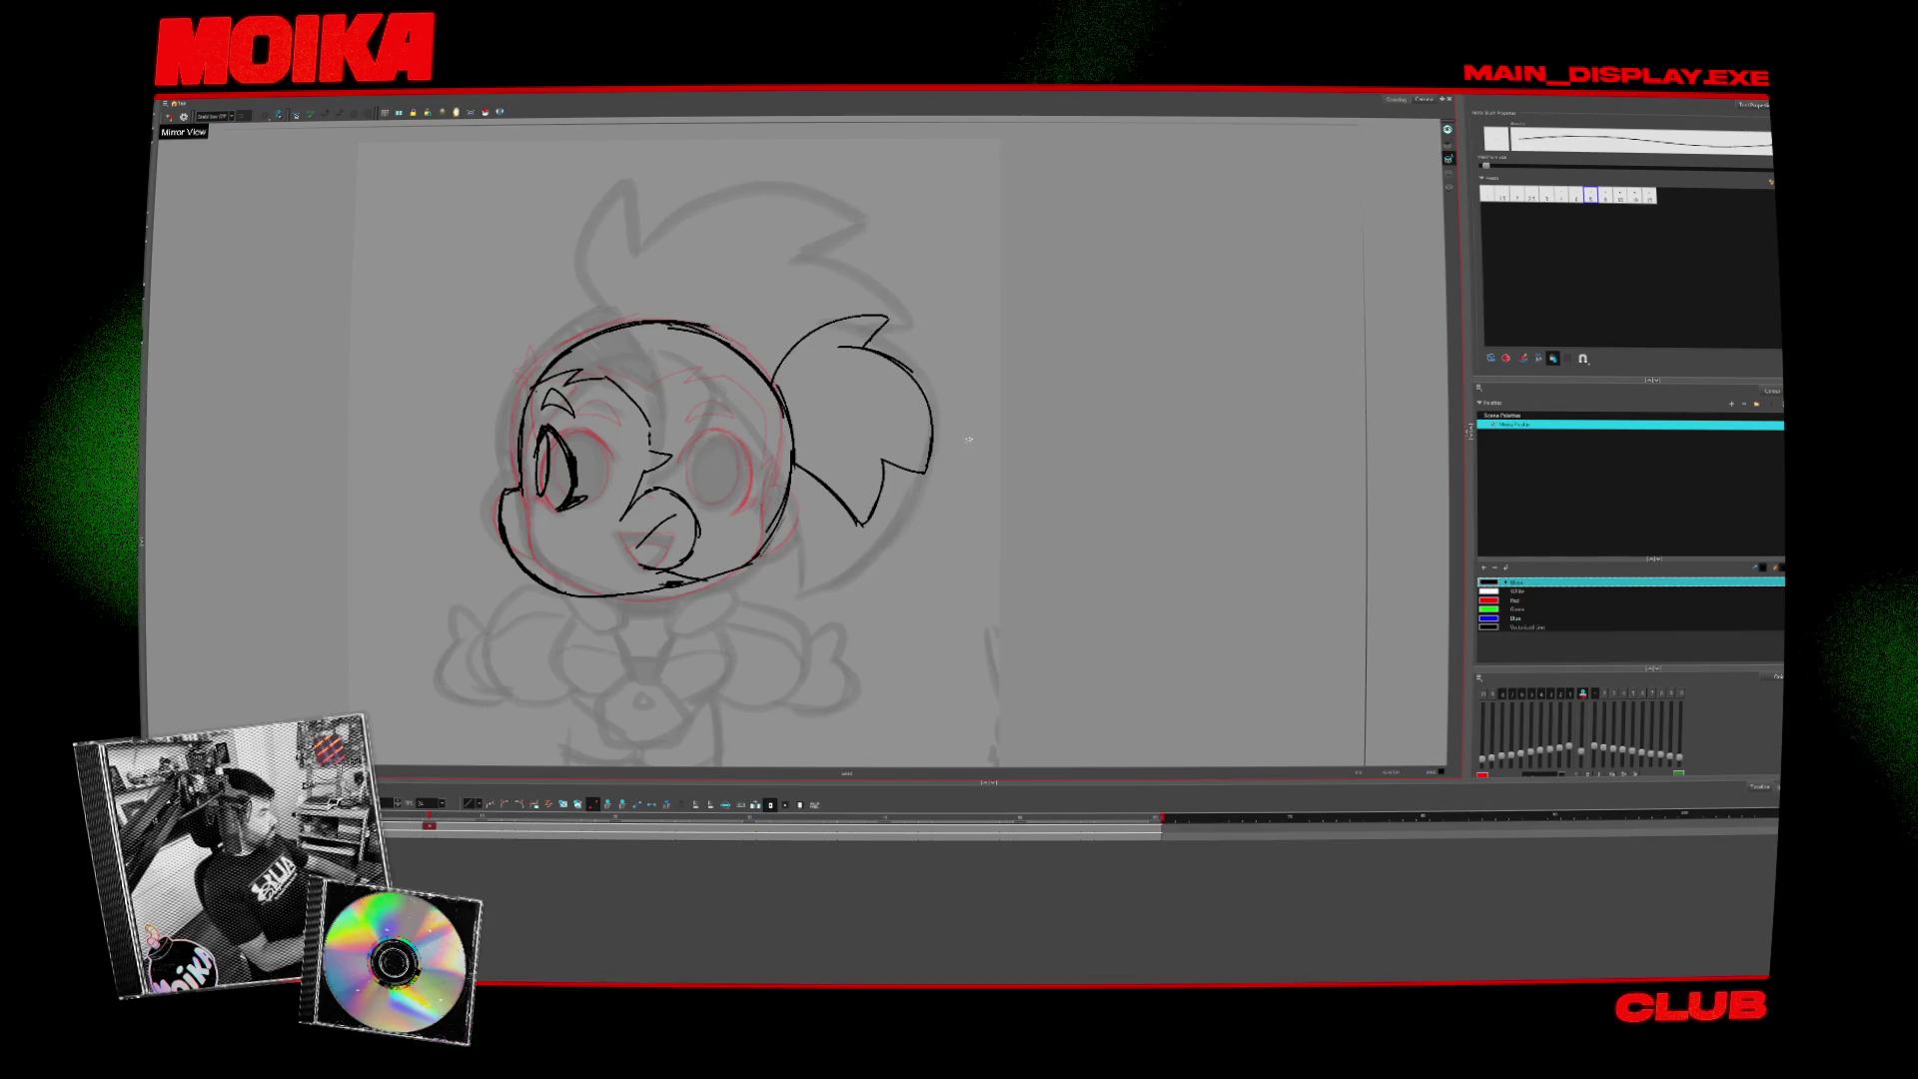
left_click_drag(923, 493, 1055, 448)
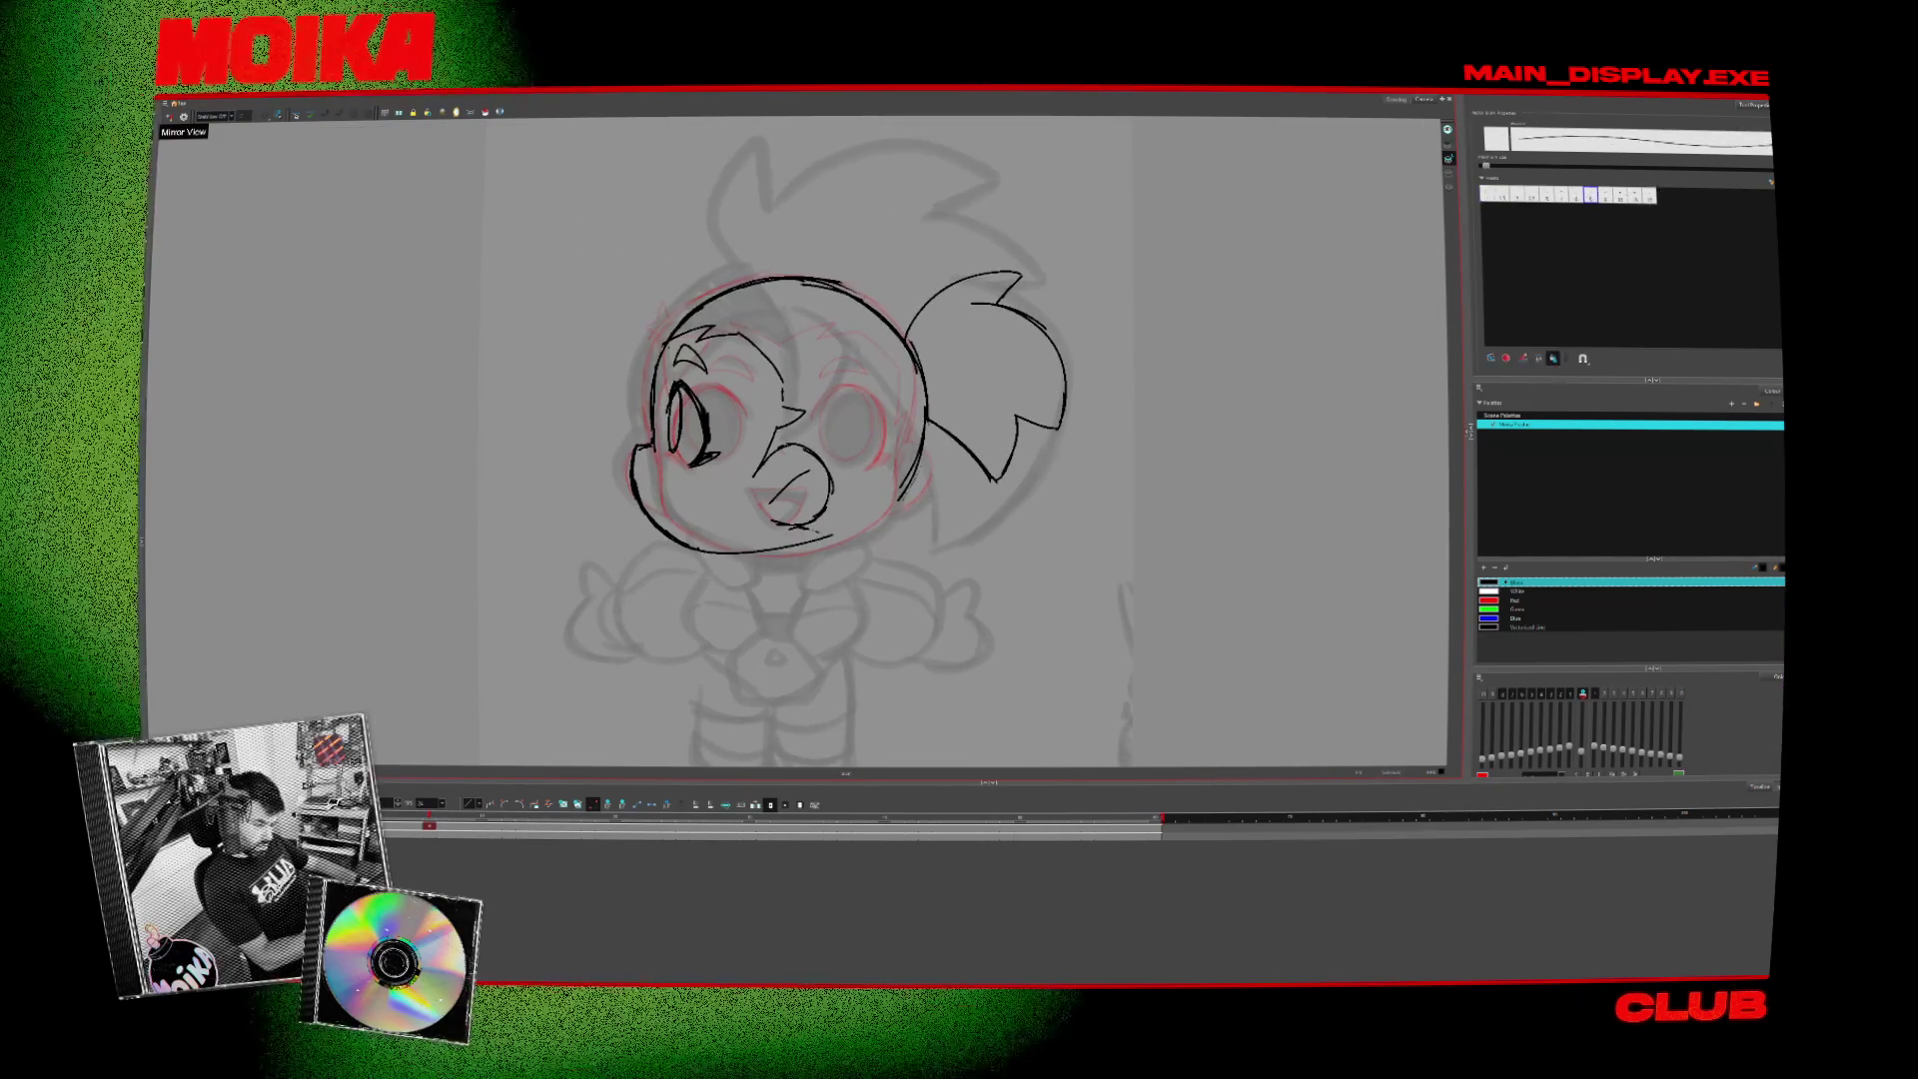
key("comma")
key("period")
key("comma")
key("period")
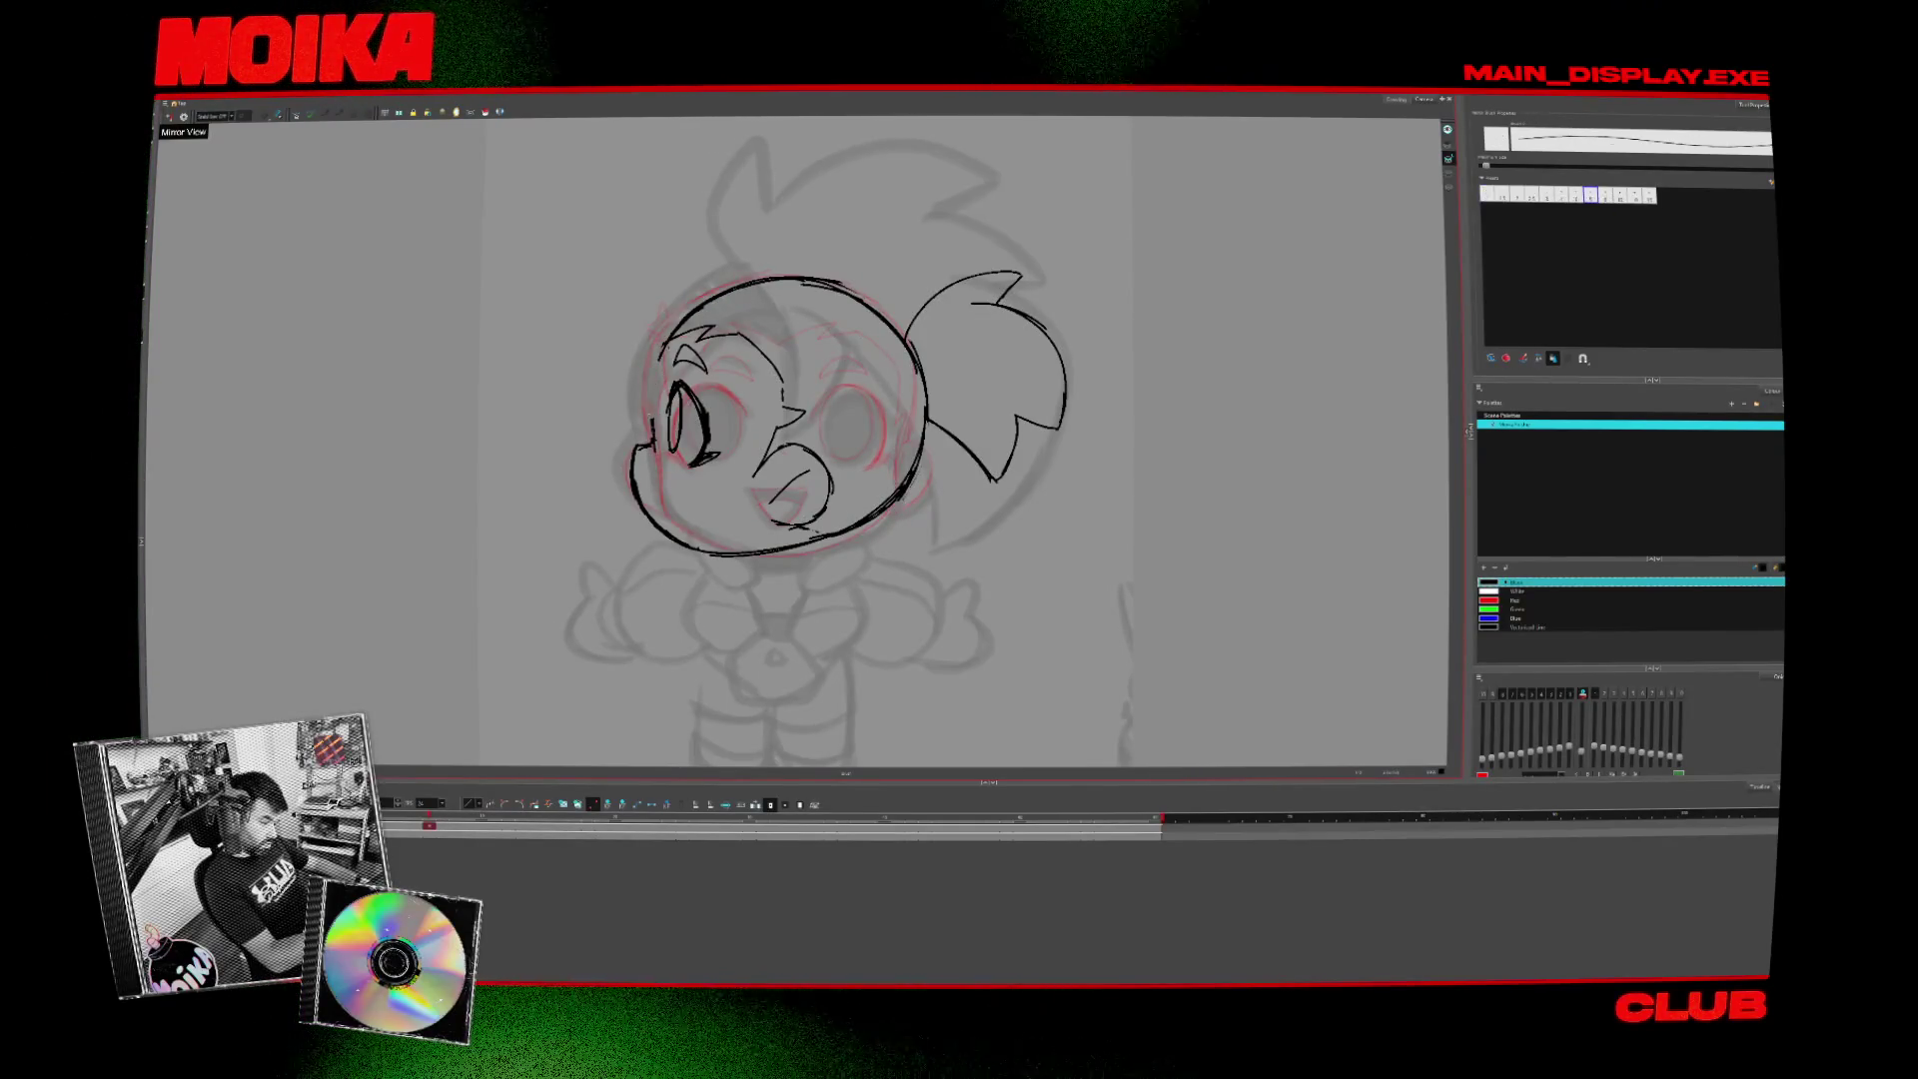
key("comma")
key("period")
key("alt+b")
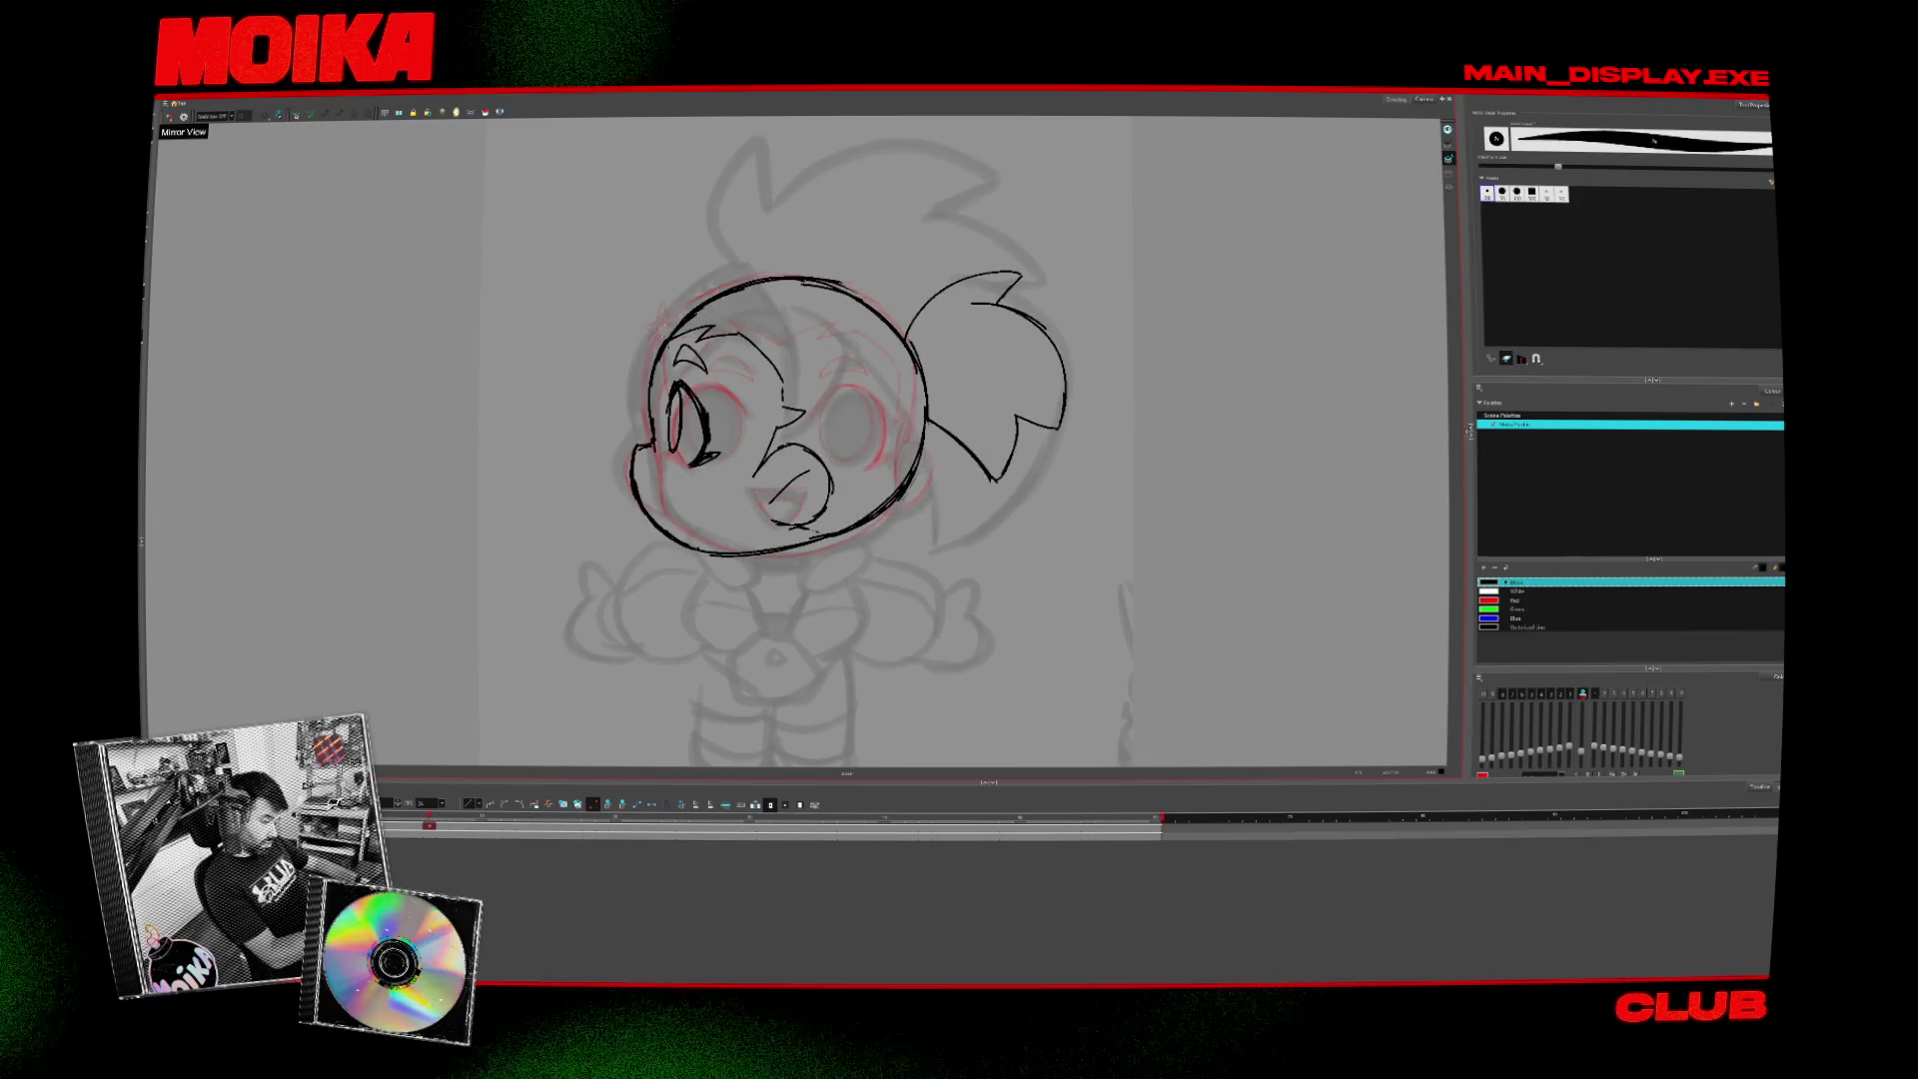
key("comma")
key("period")
- Inspect the top-of-head and eye strokes while flipping between front and three-quarter drawings
left_click(769, 278)
key("comma")
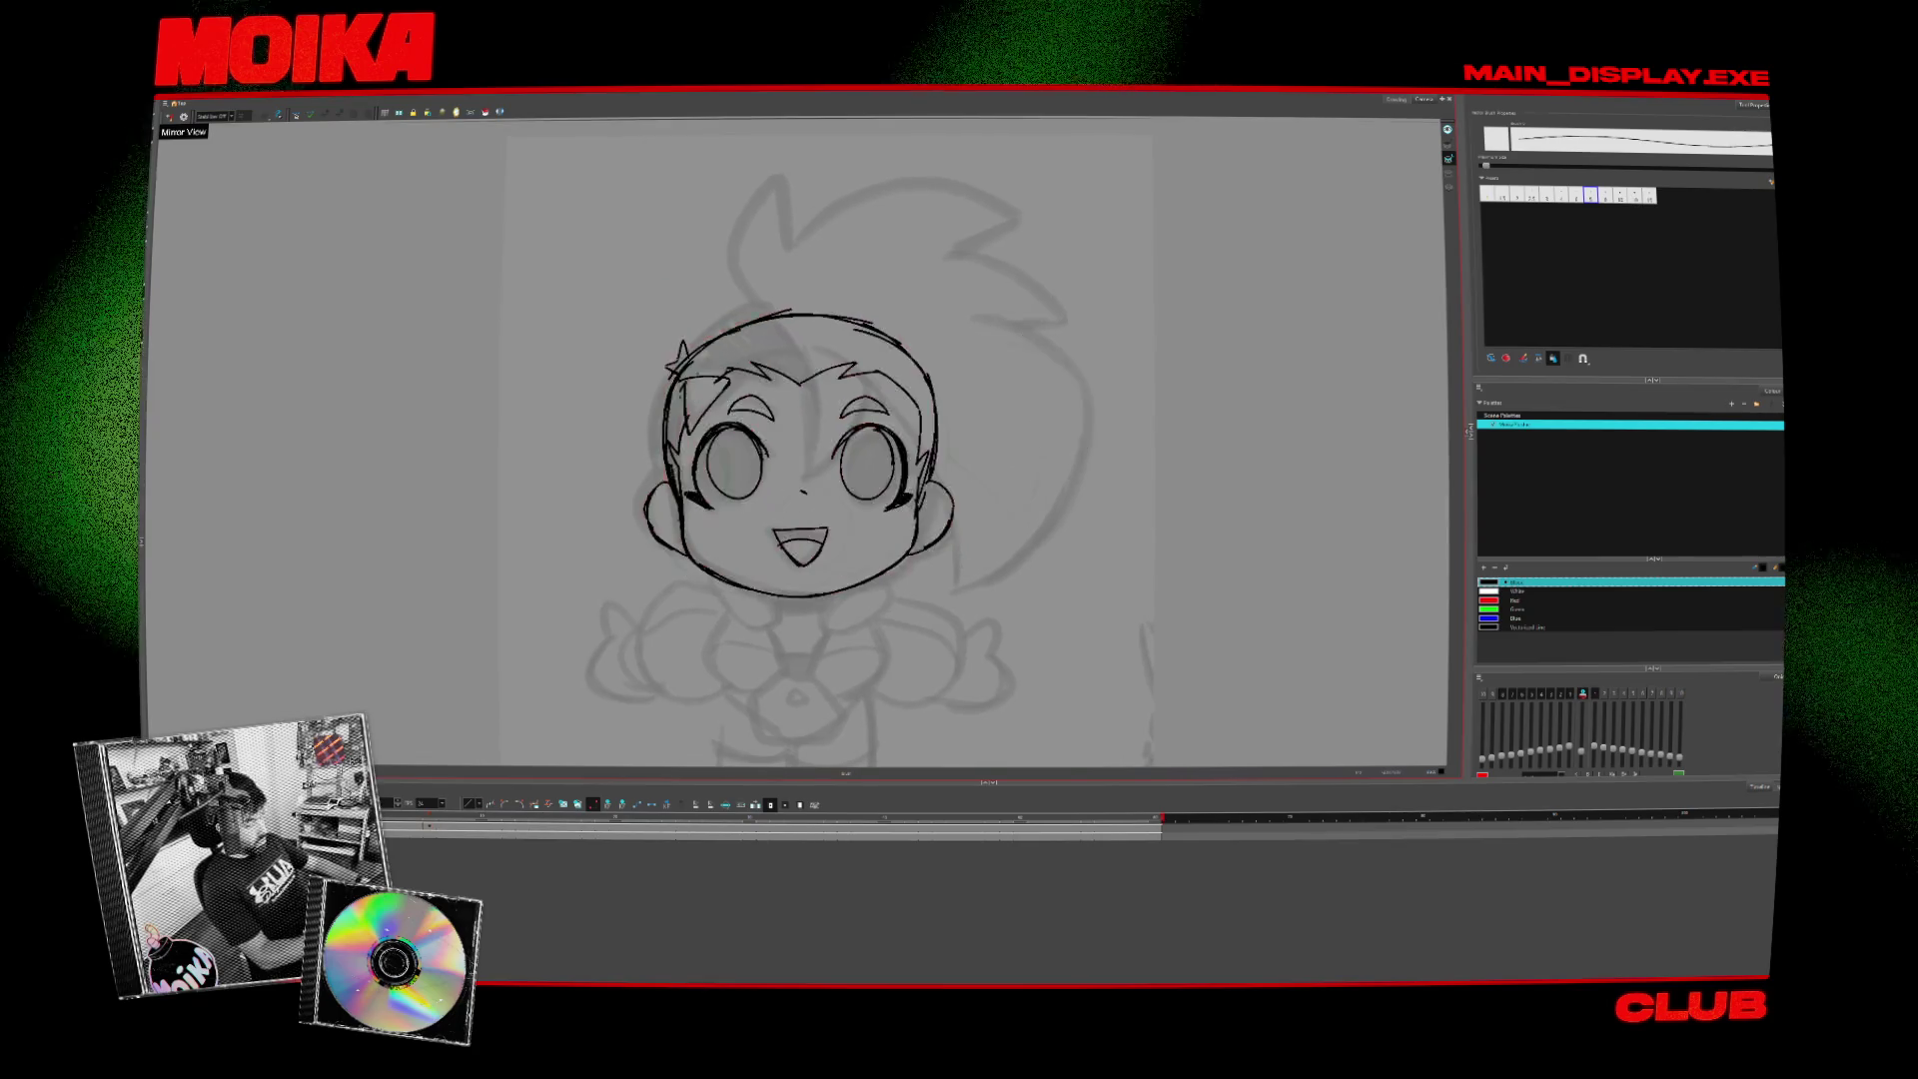
key("period")
key("comma")
key("period")
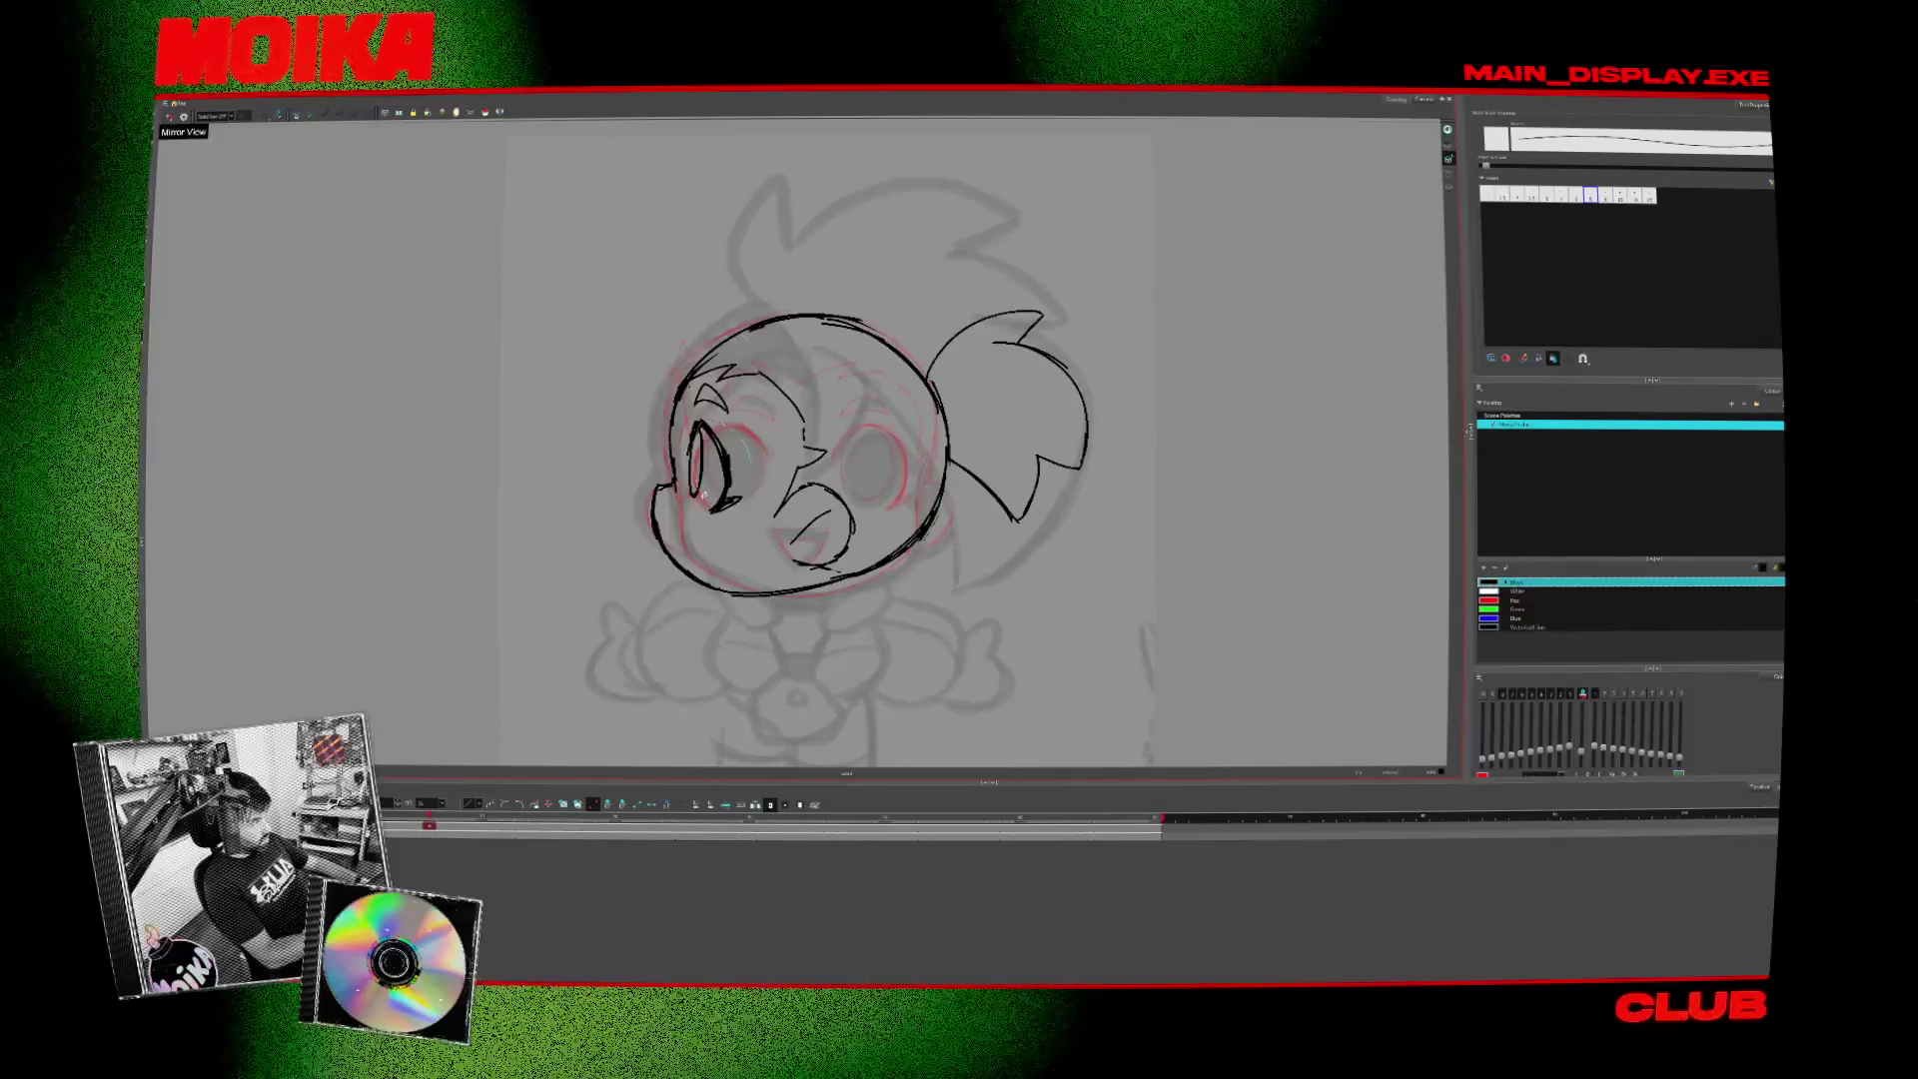
left_click(699, 454)
key("Escape")
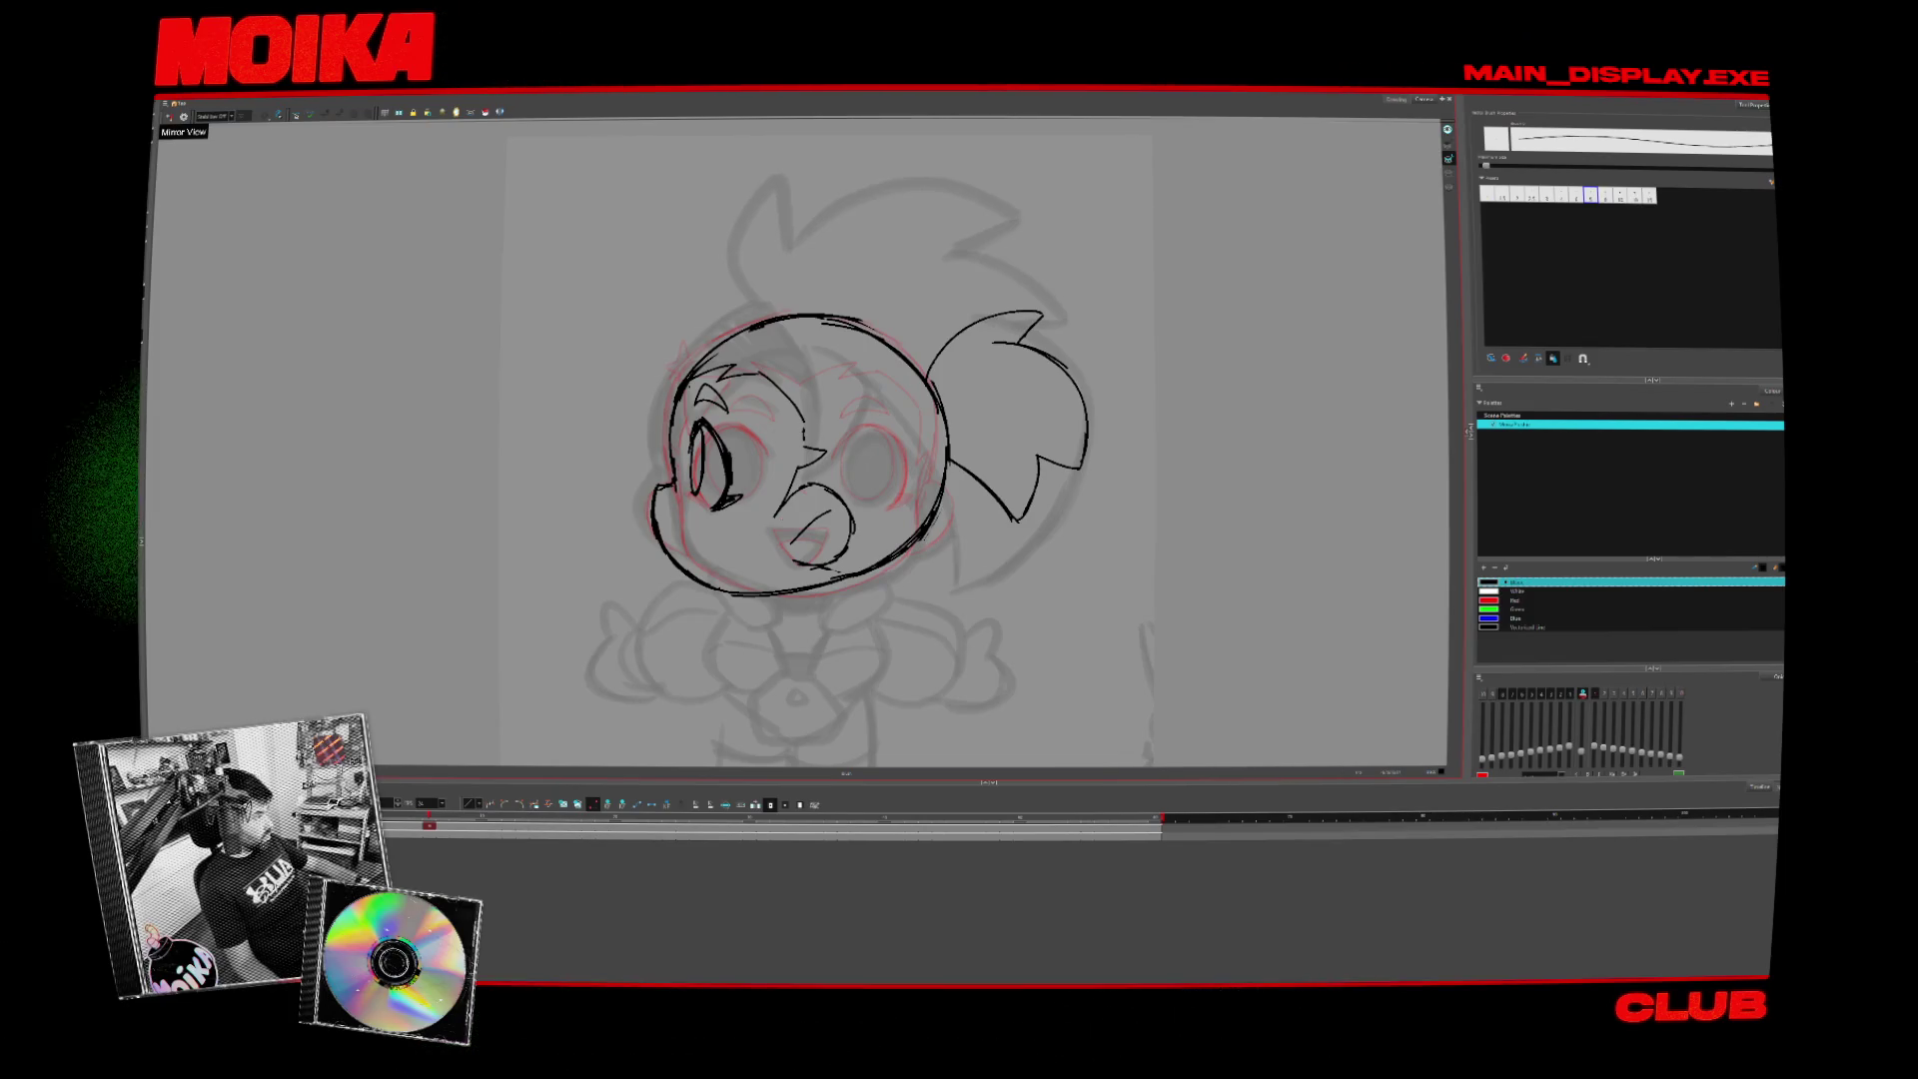
key("alt+Tab")
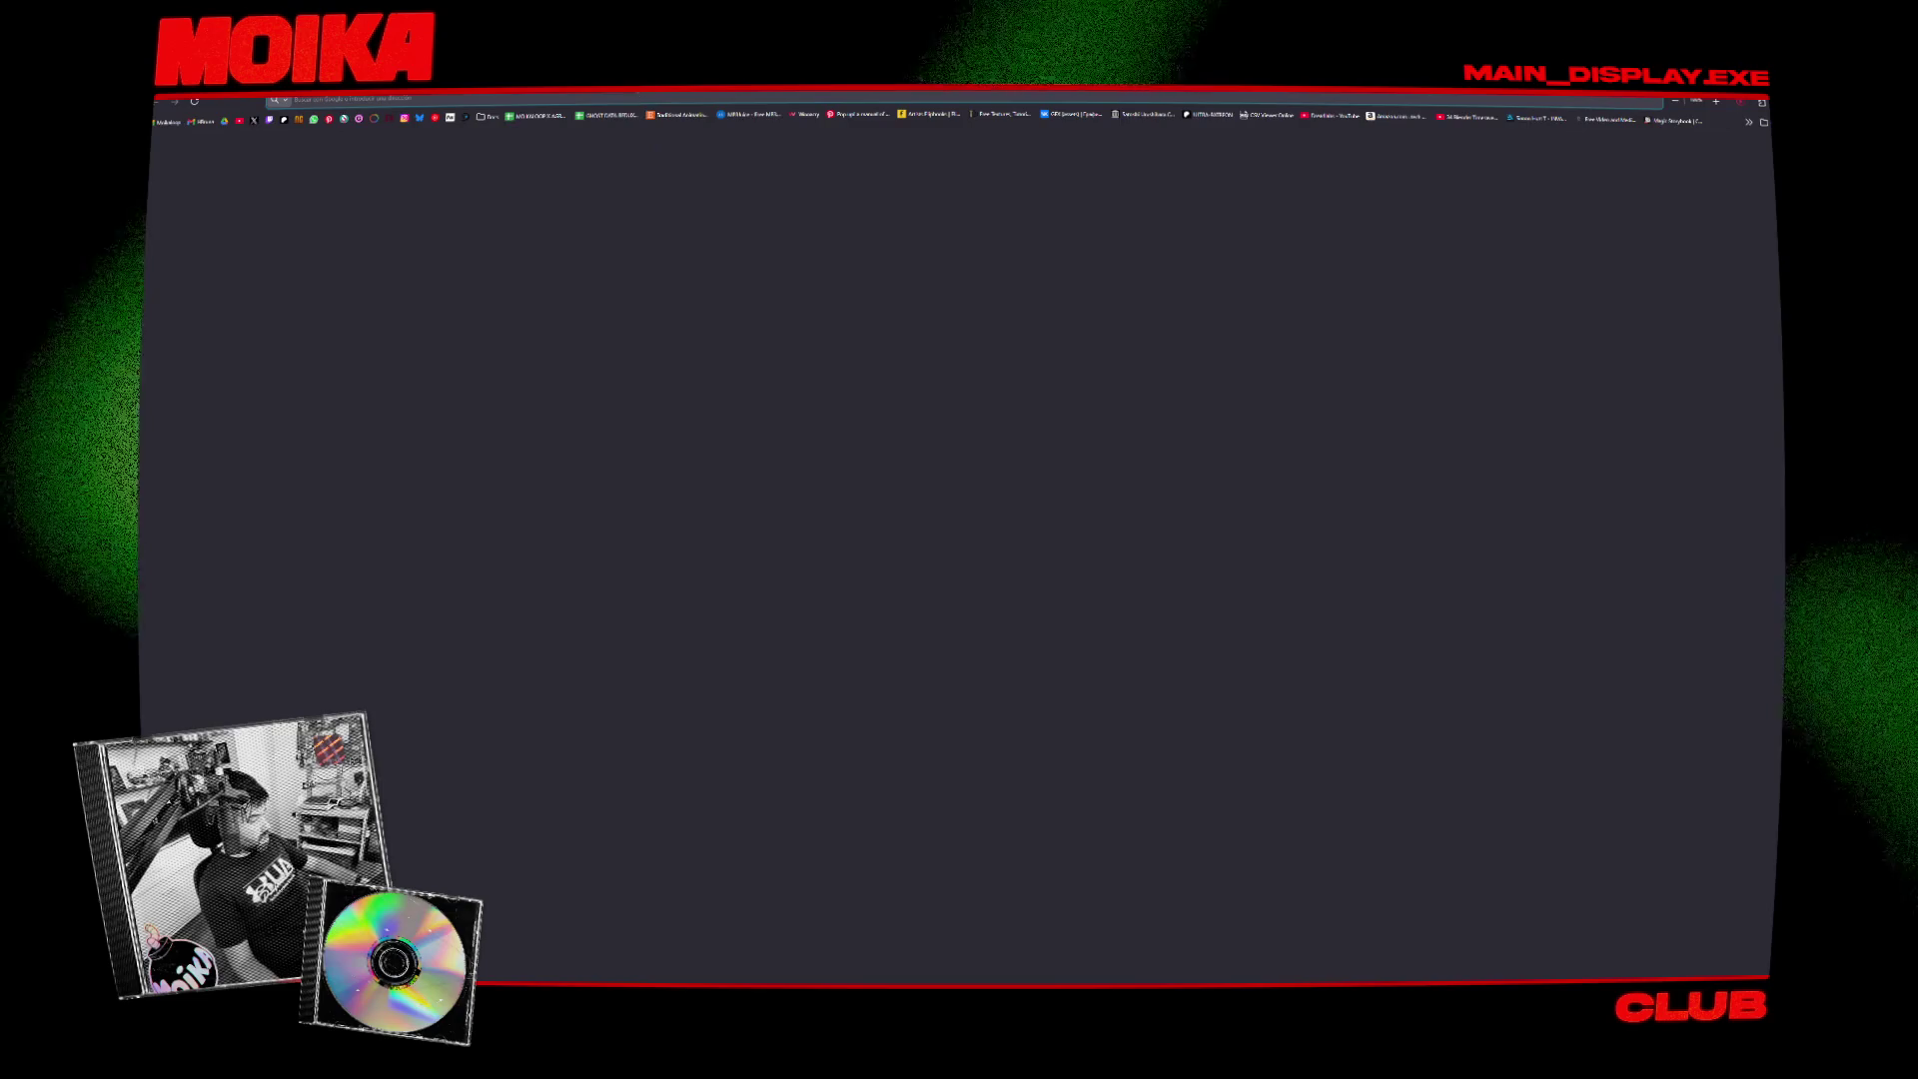
- Switch from the browser back to Toon Boom Harmony with Alt+Tab
key("alt+Tab")
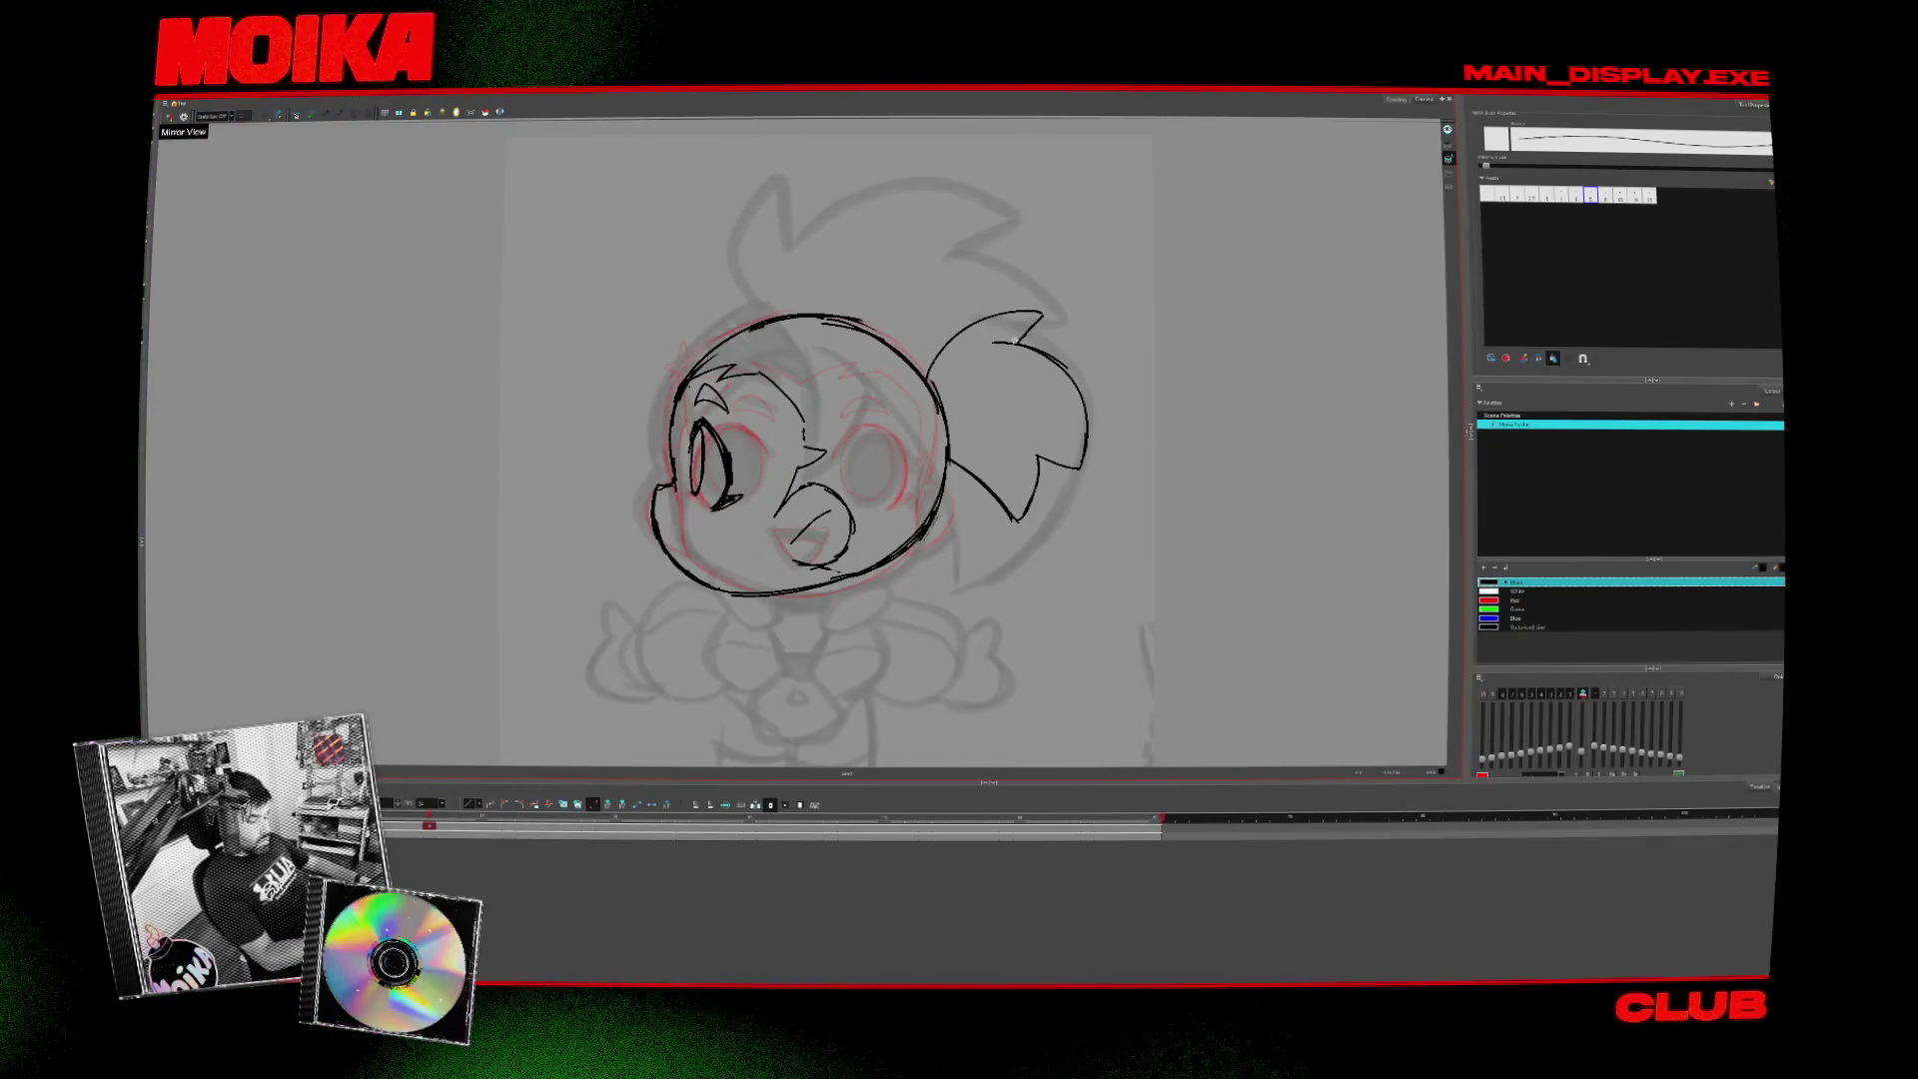
- Select the ponytail stroke and add a short jaw line, checking it in mirror view
left_click(998, 294)
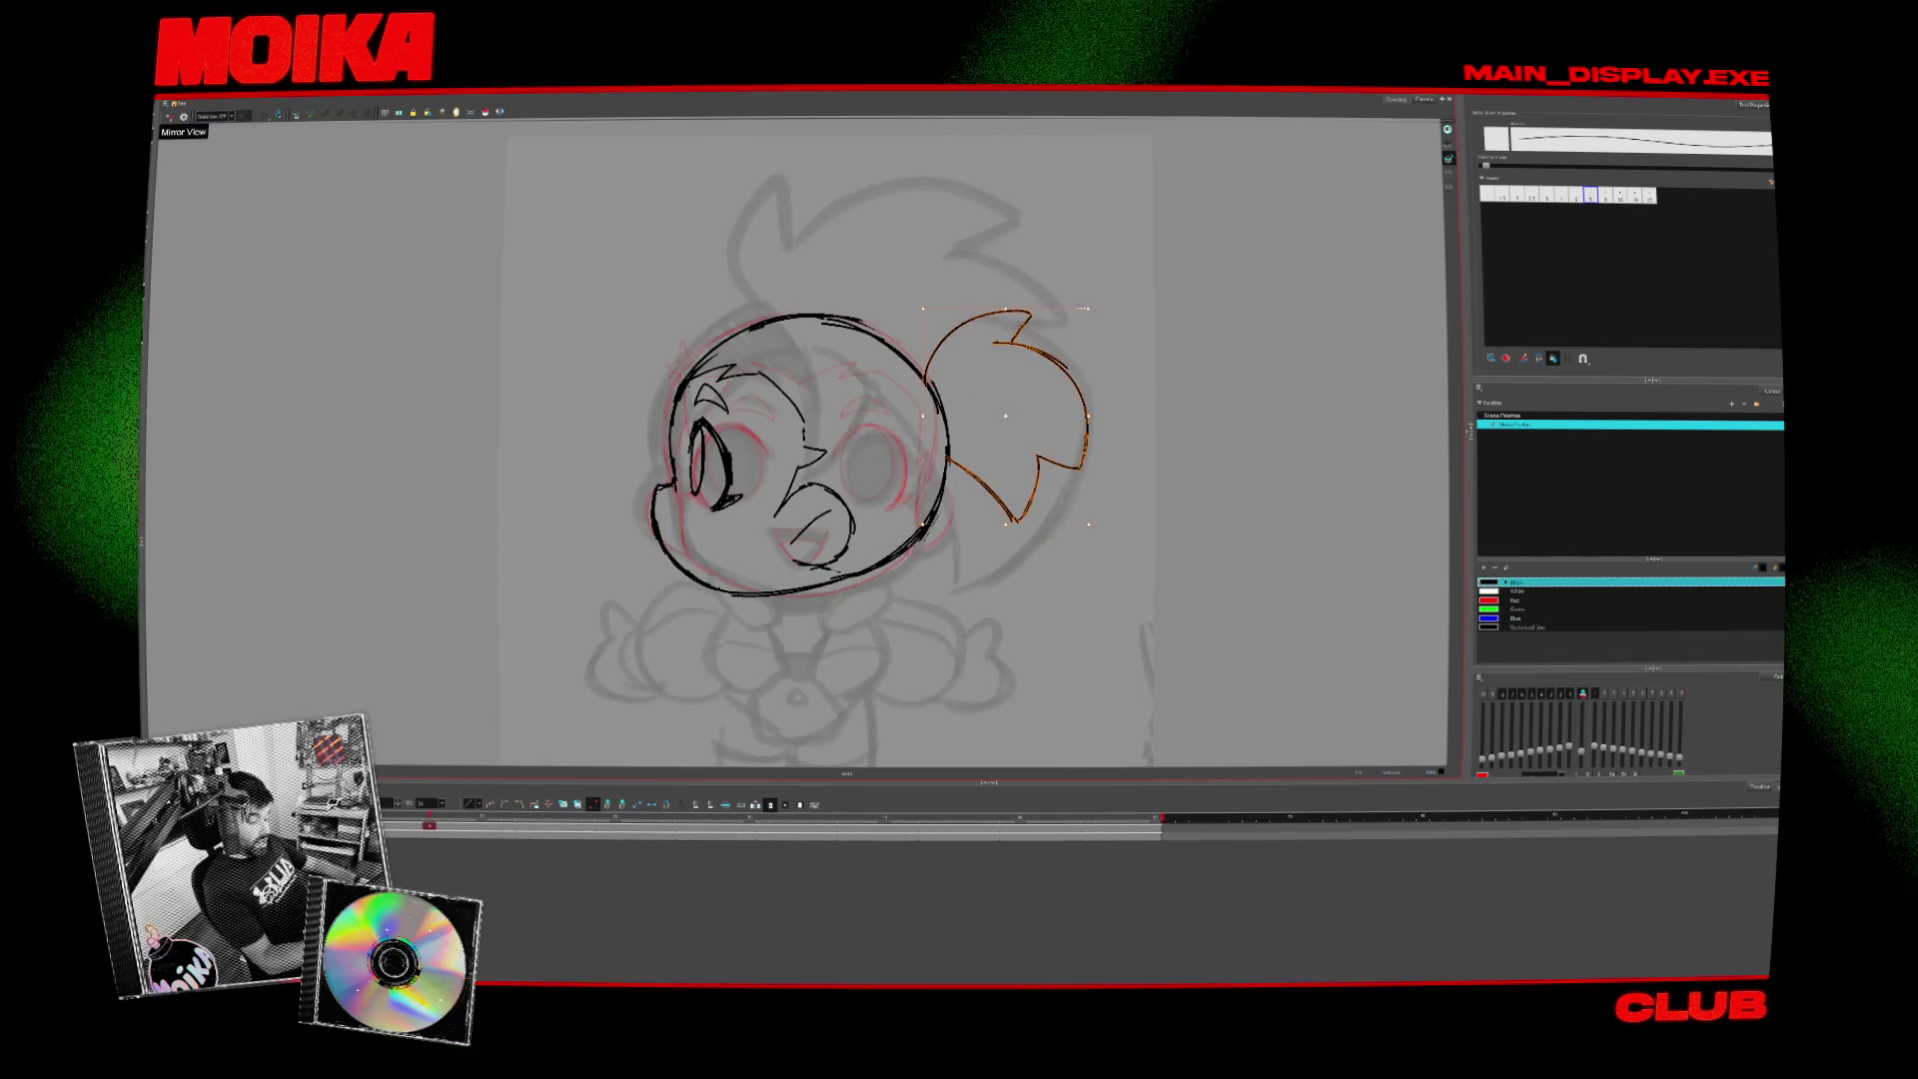
left_click(1015, 431)
left_click_drag(1014, 431, 1047, 438)
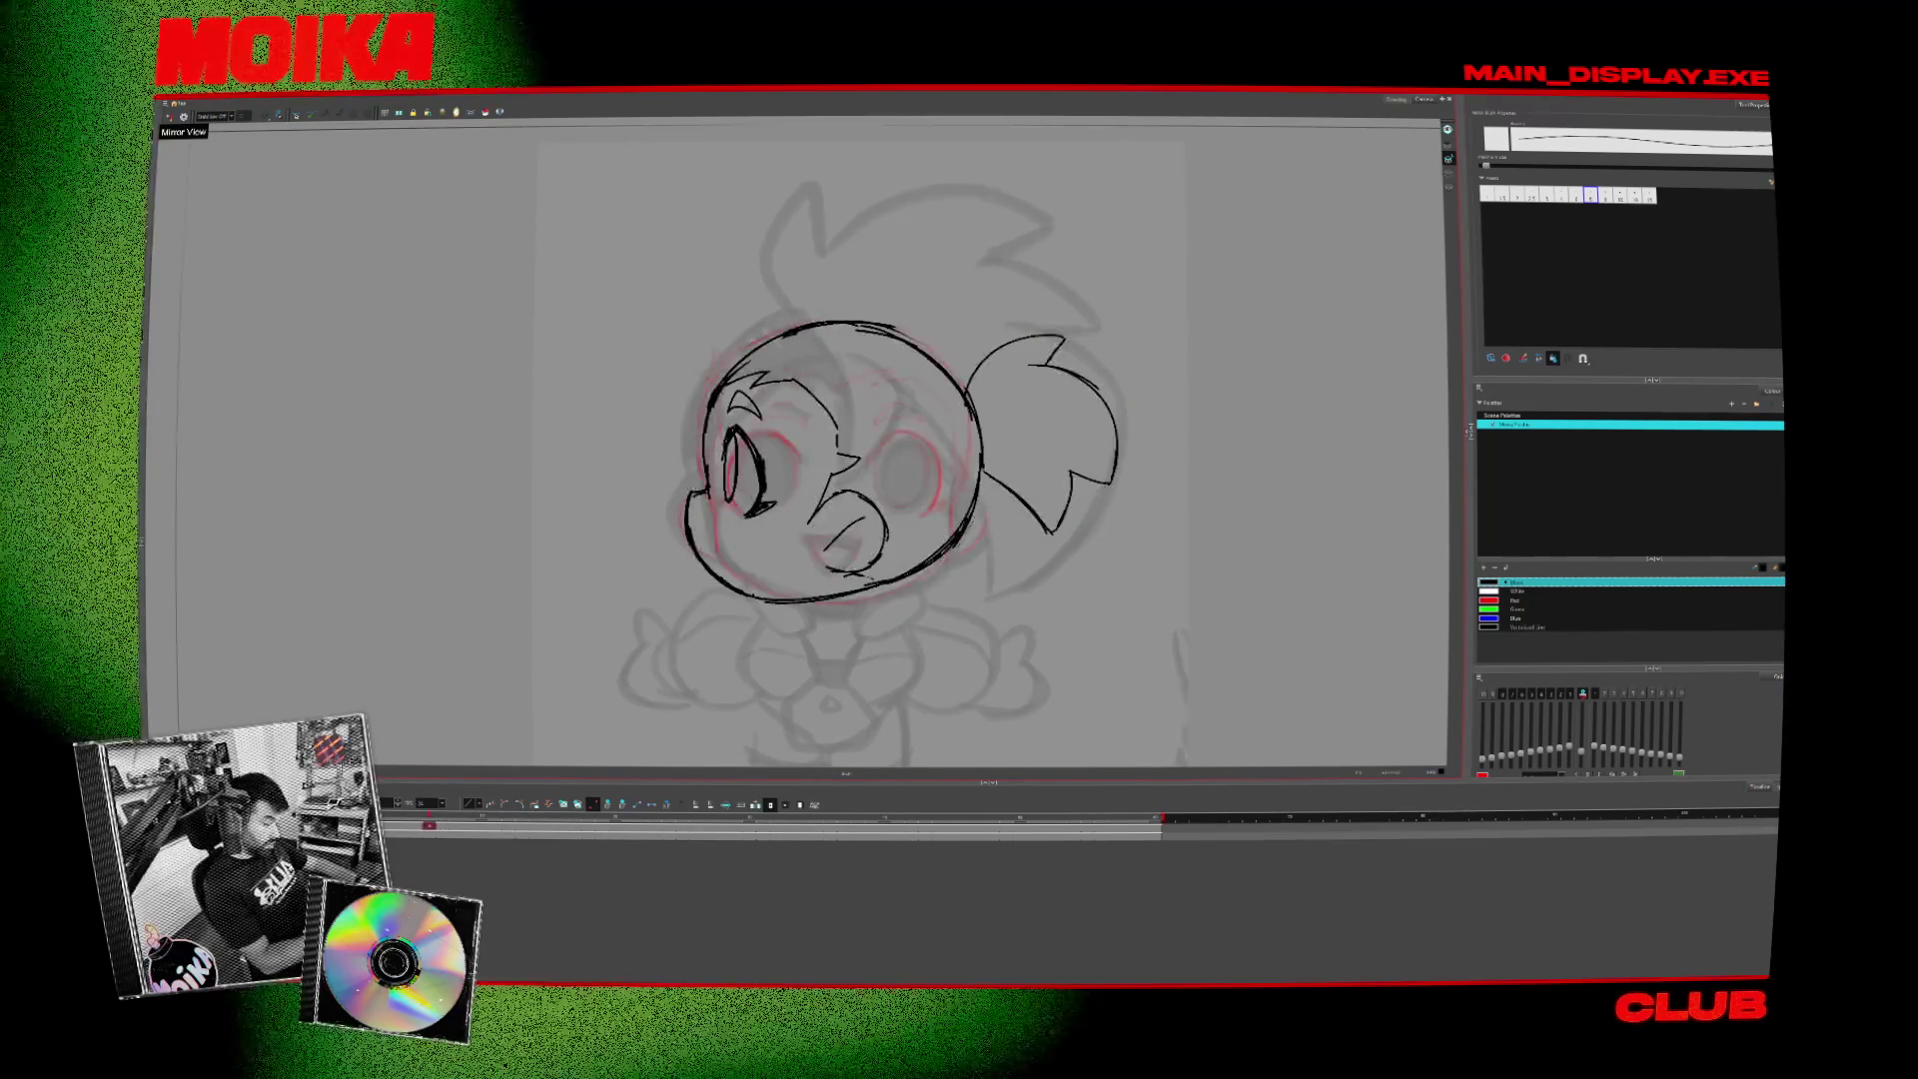
left_click_drag(739, 540, 737, 571)
left_click(169, 117)
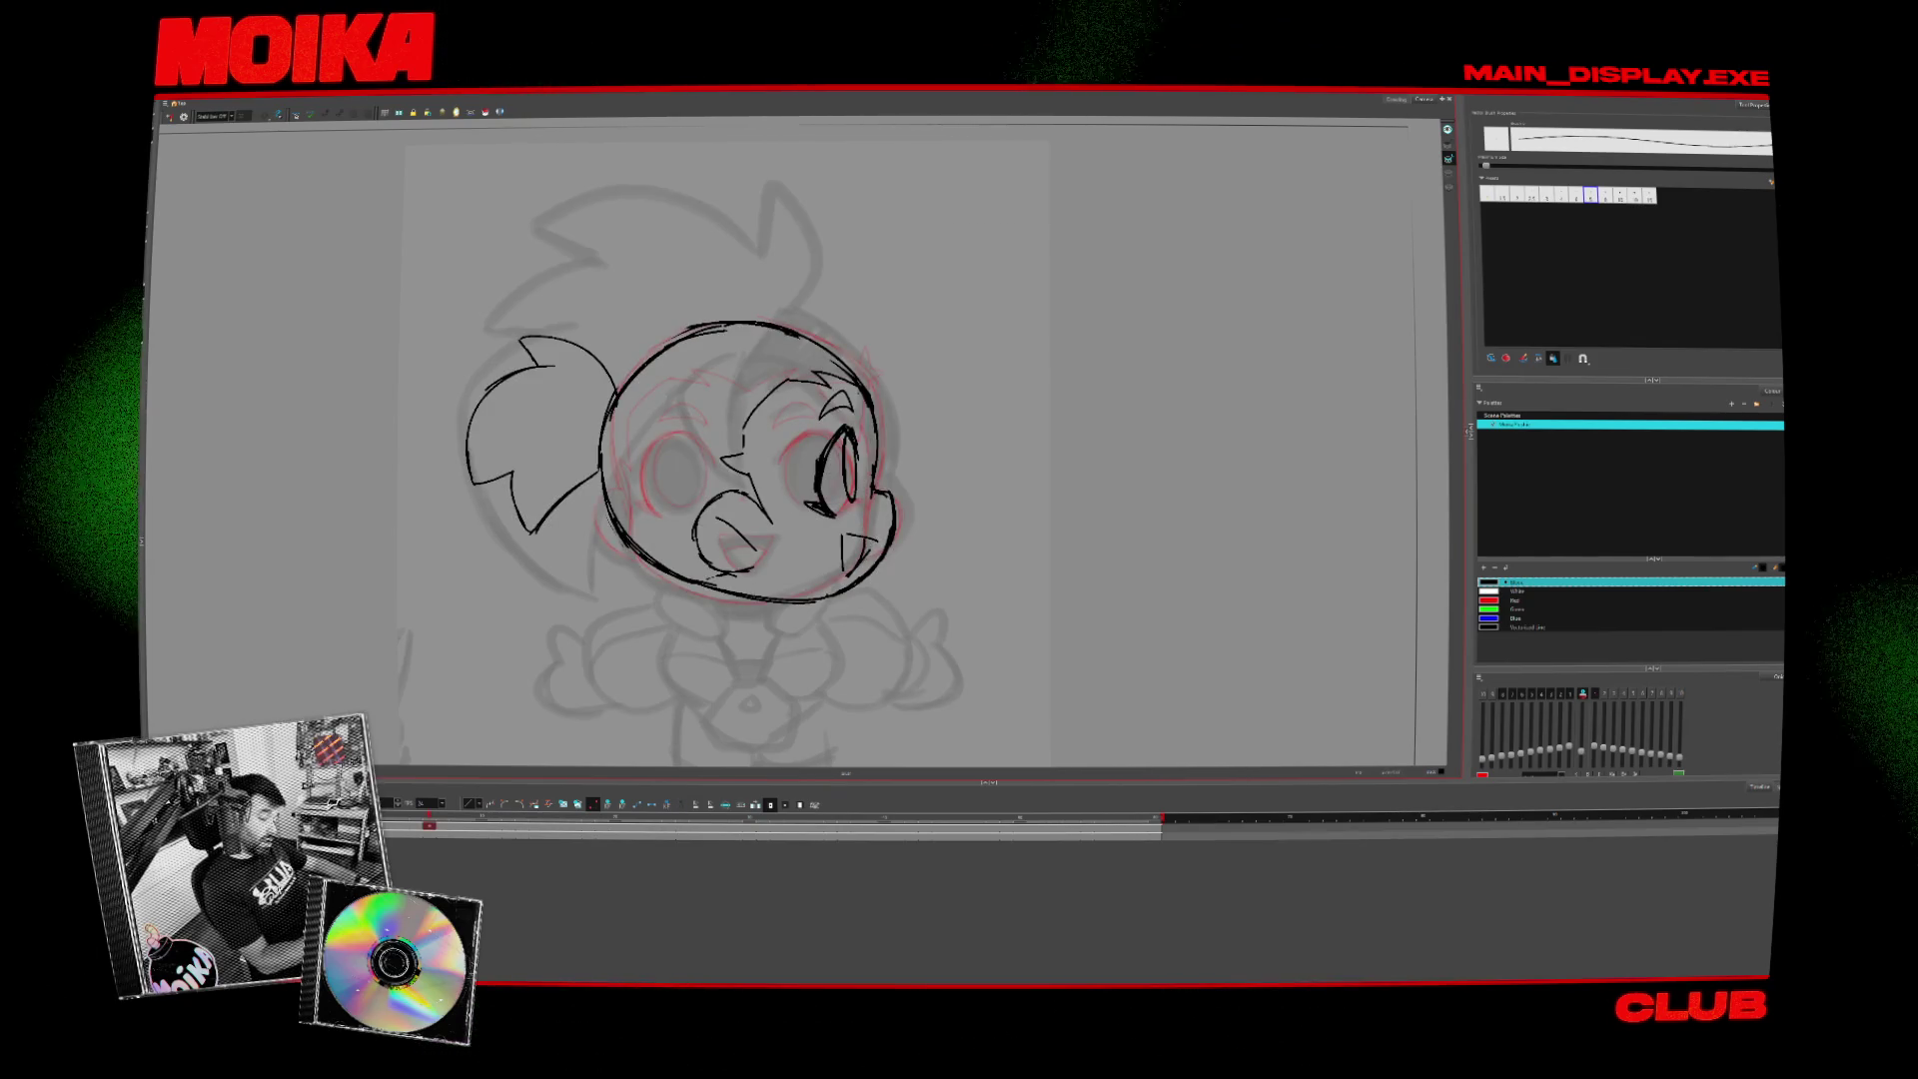
key("4")
key("4")
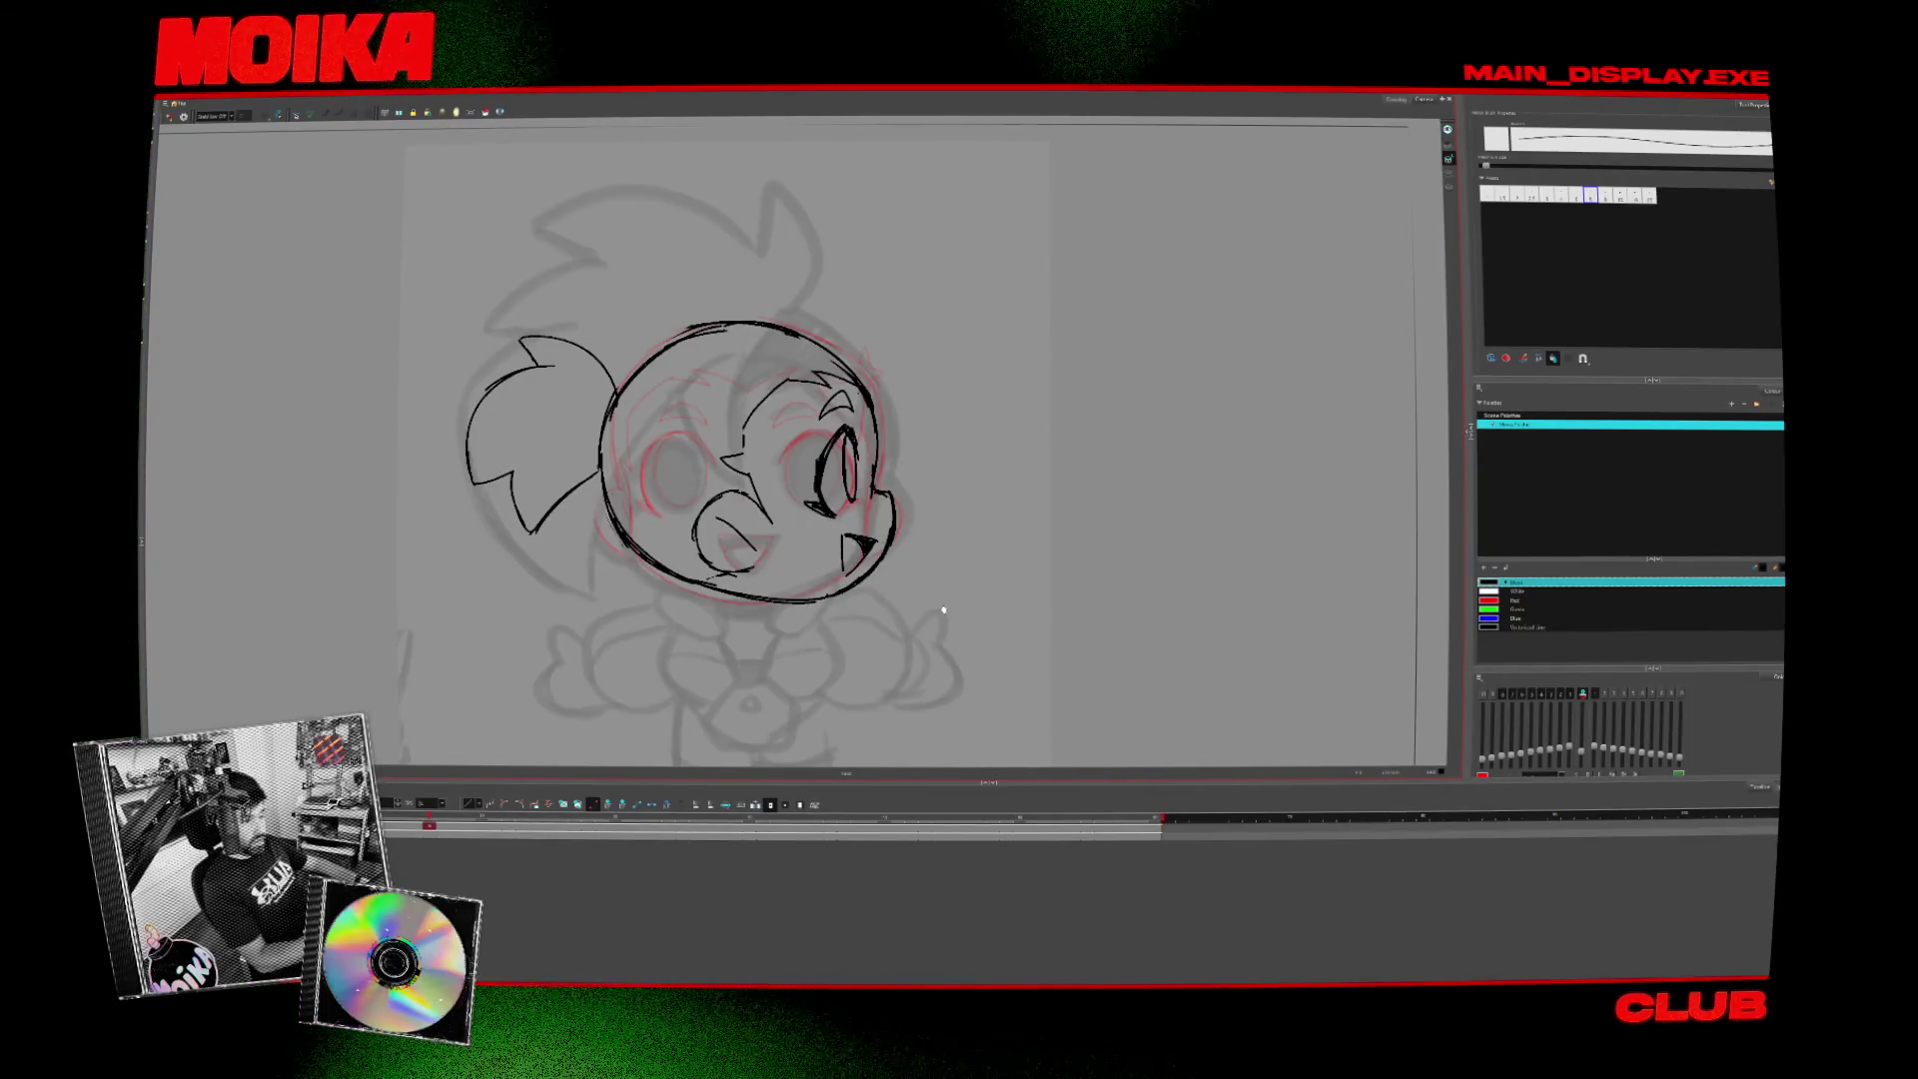
- Flip between side and front drawings, then clone the line-art layer with Clone Selected Layers
key("period")
key("comma")
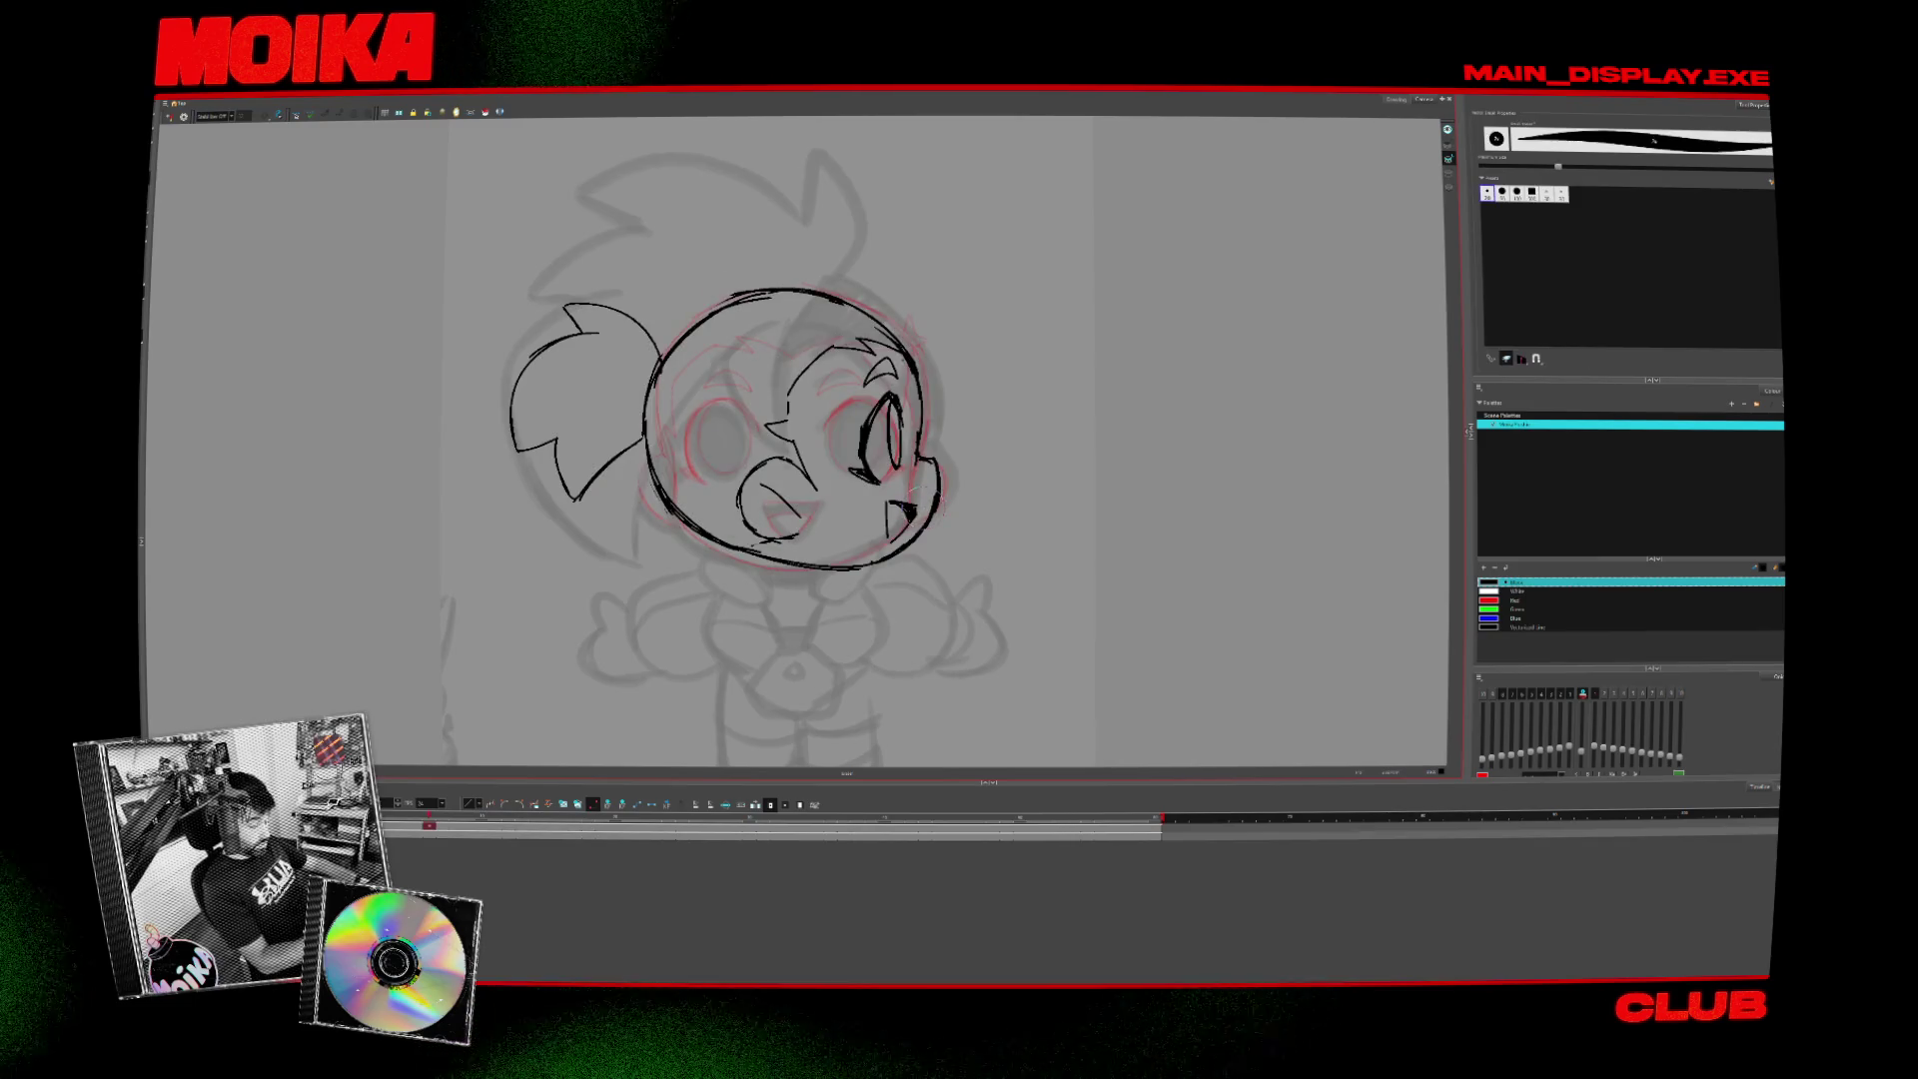
key("period")
key("comma")
key("period")
key("comma")
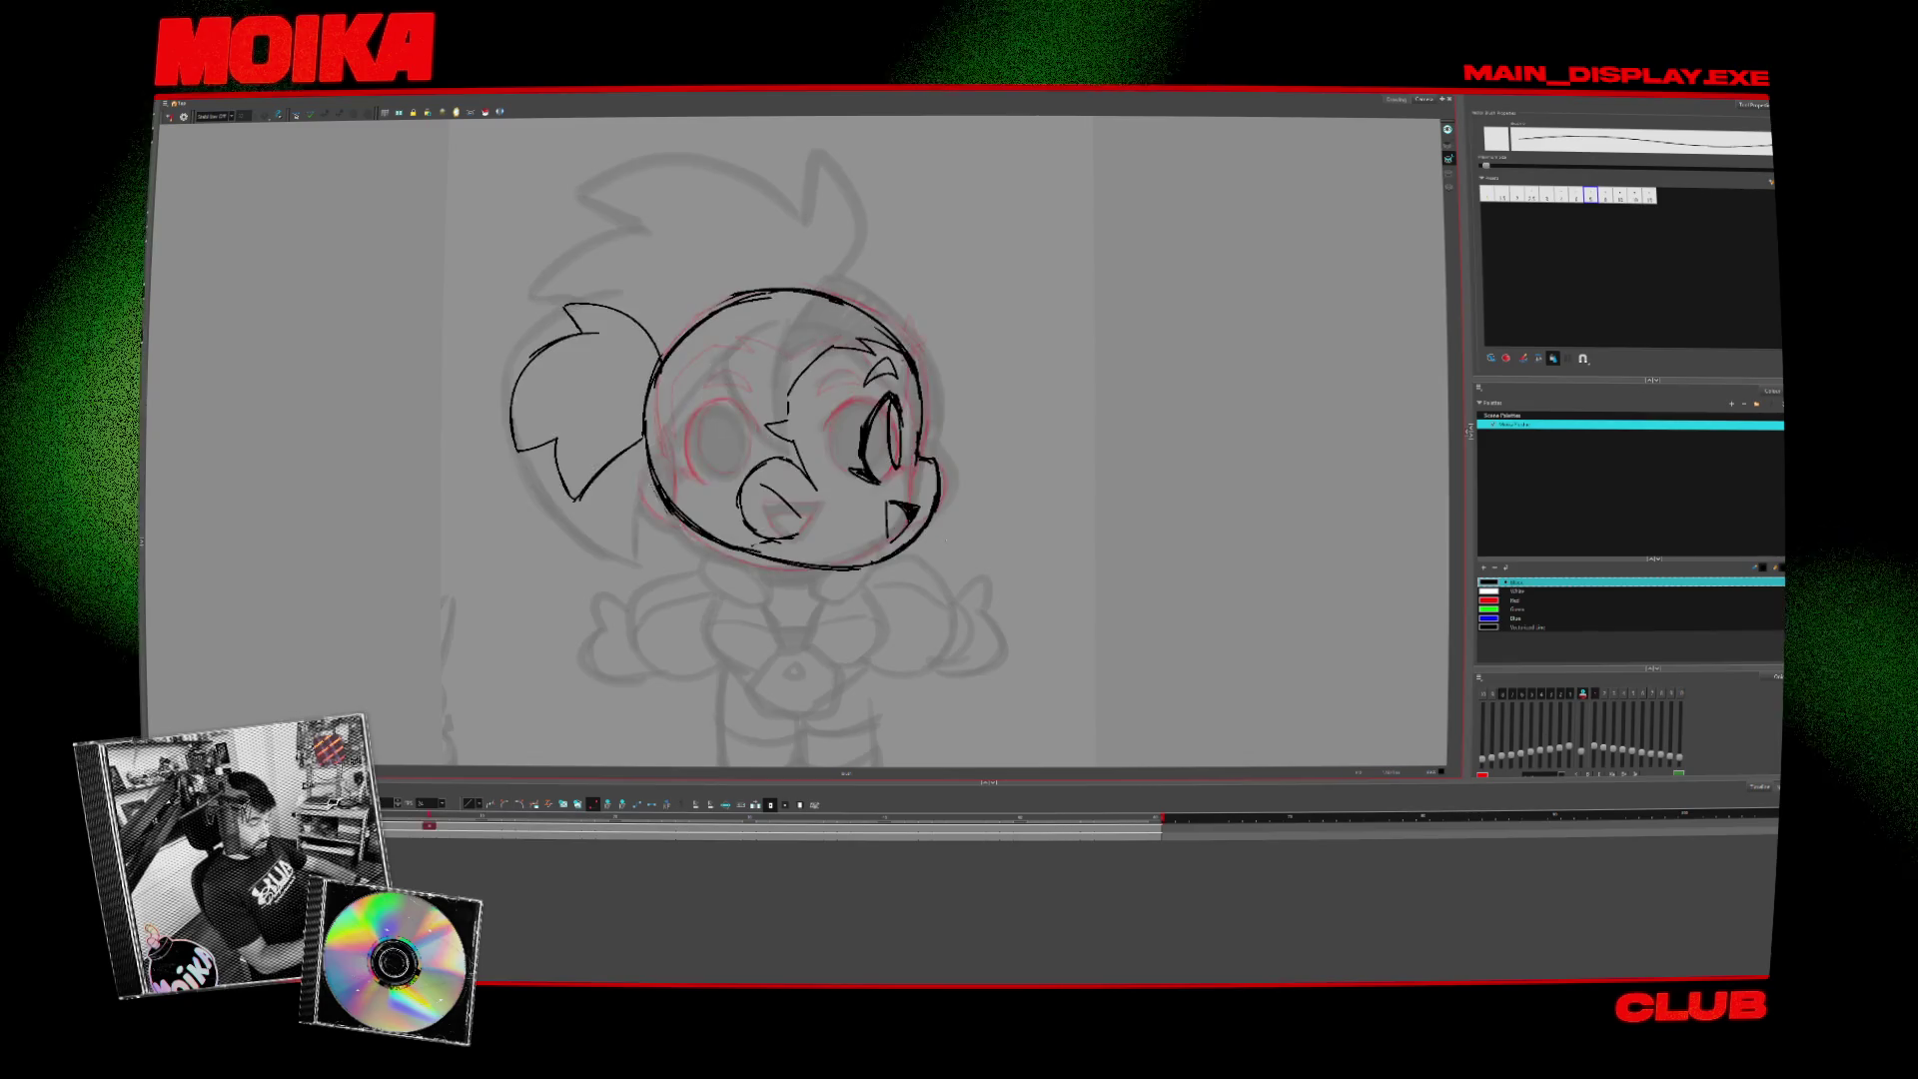
key("period")
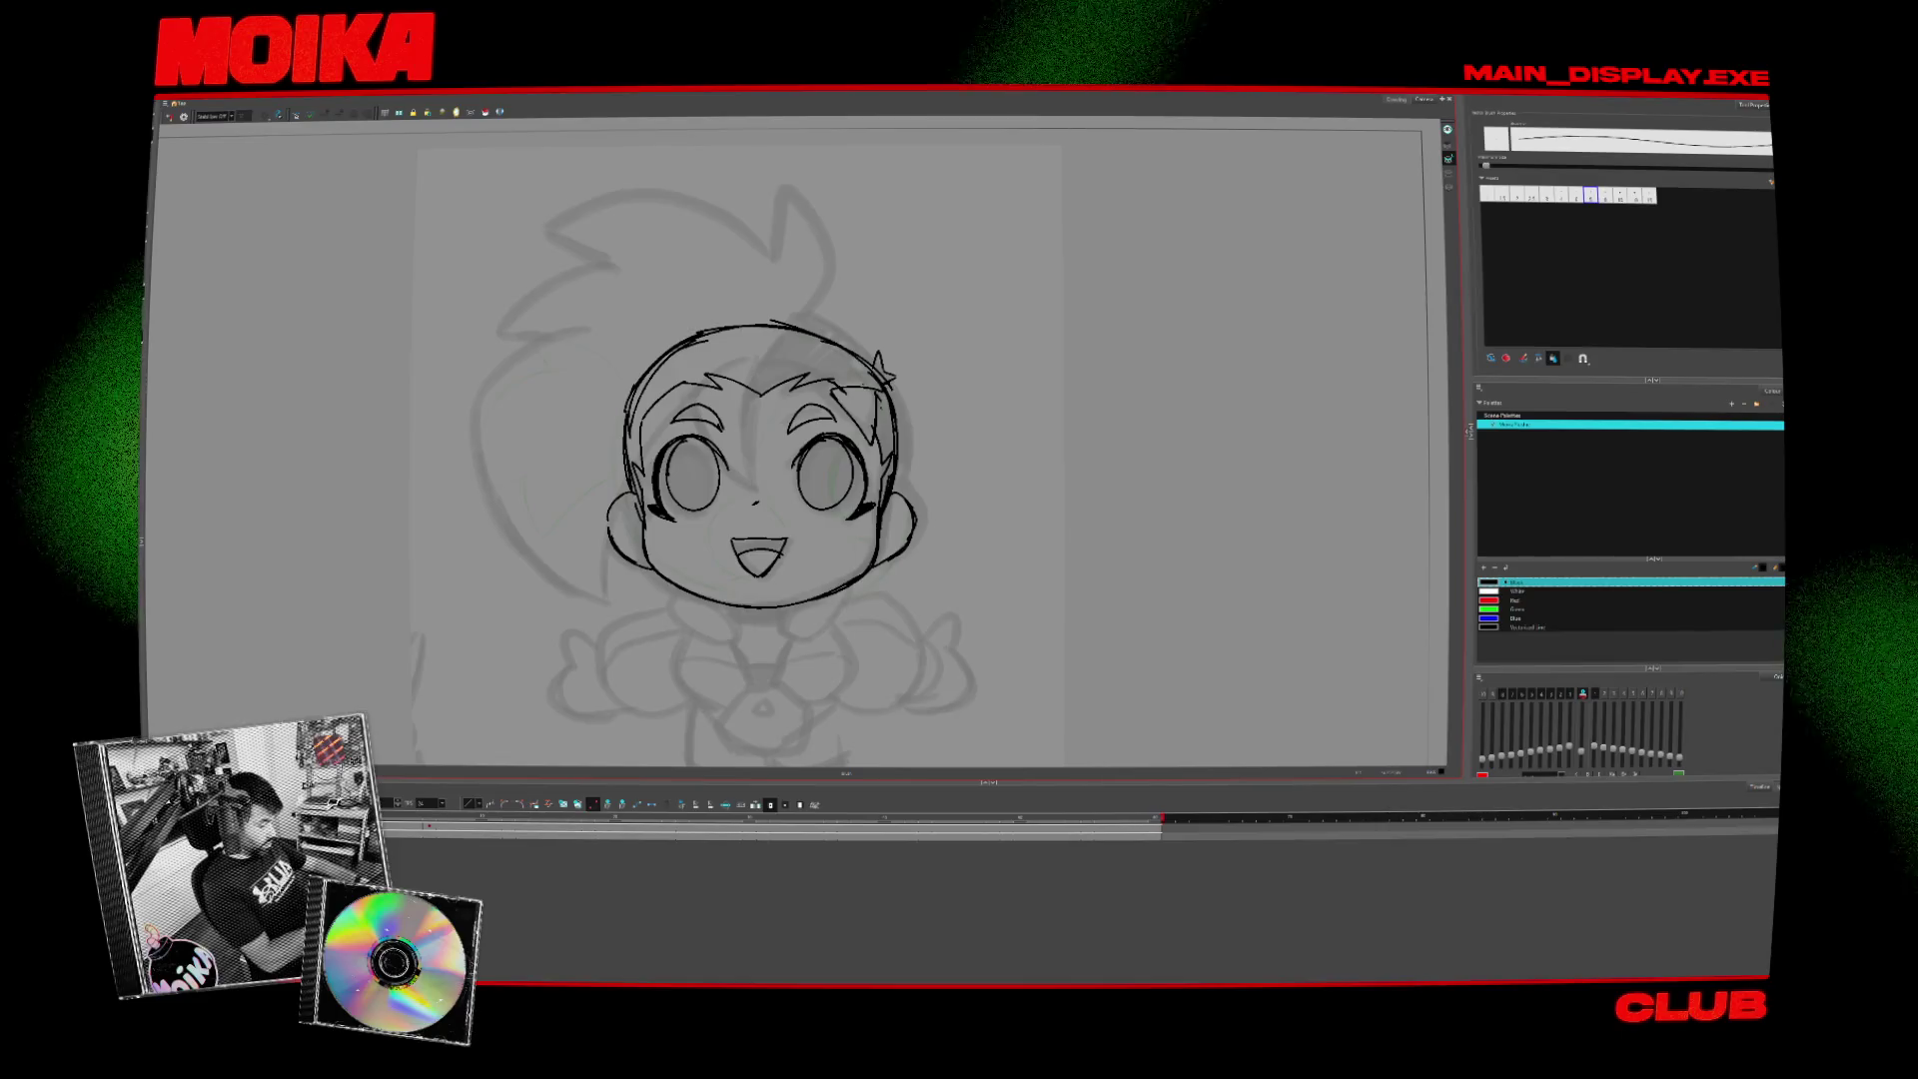
right_click(253, 544)
left_click(325, 580)
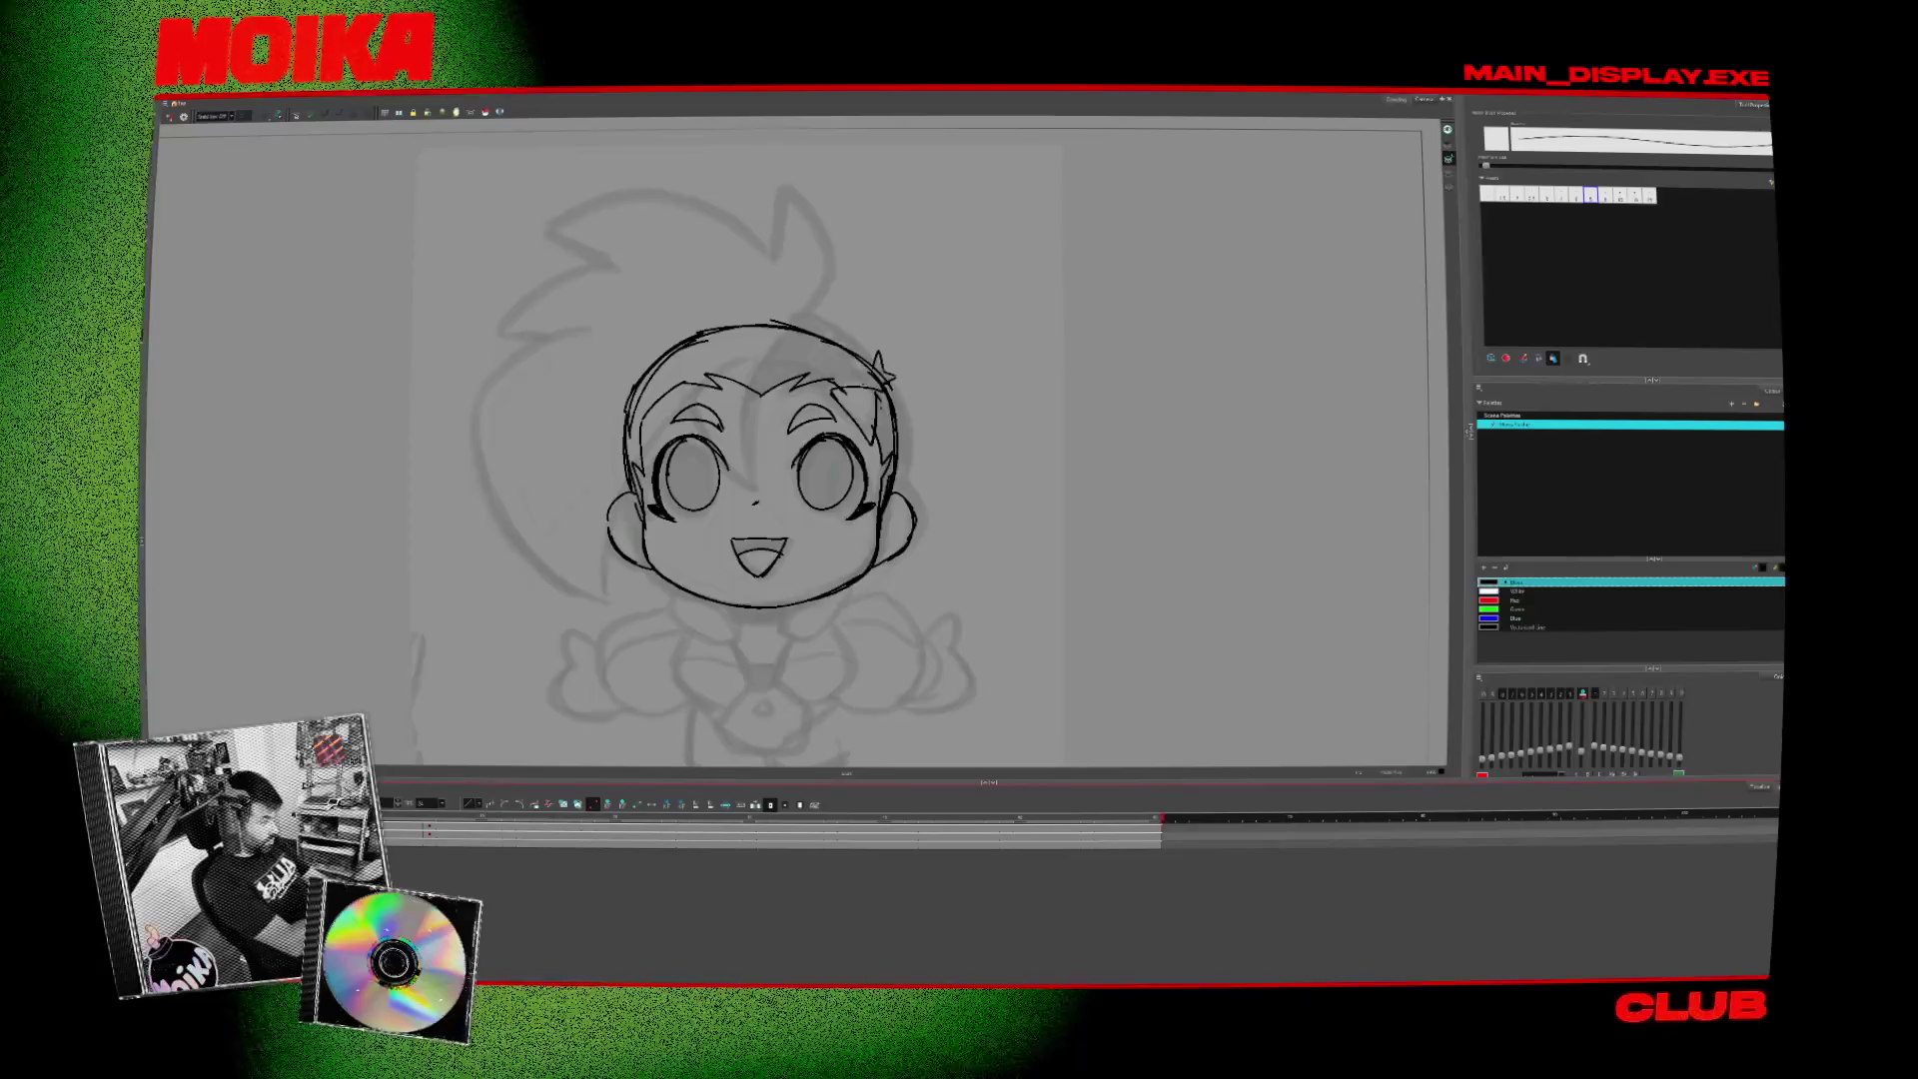
key("alt+s")
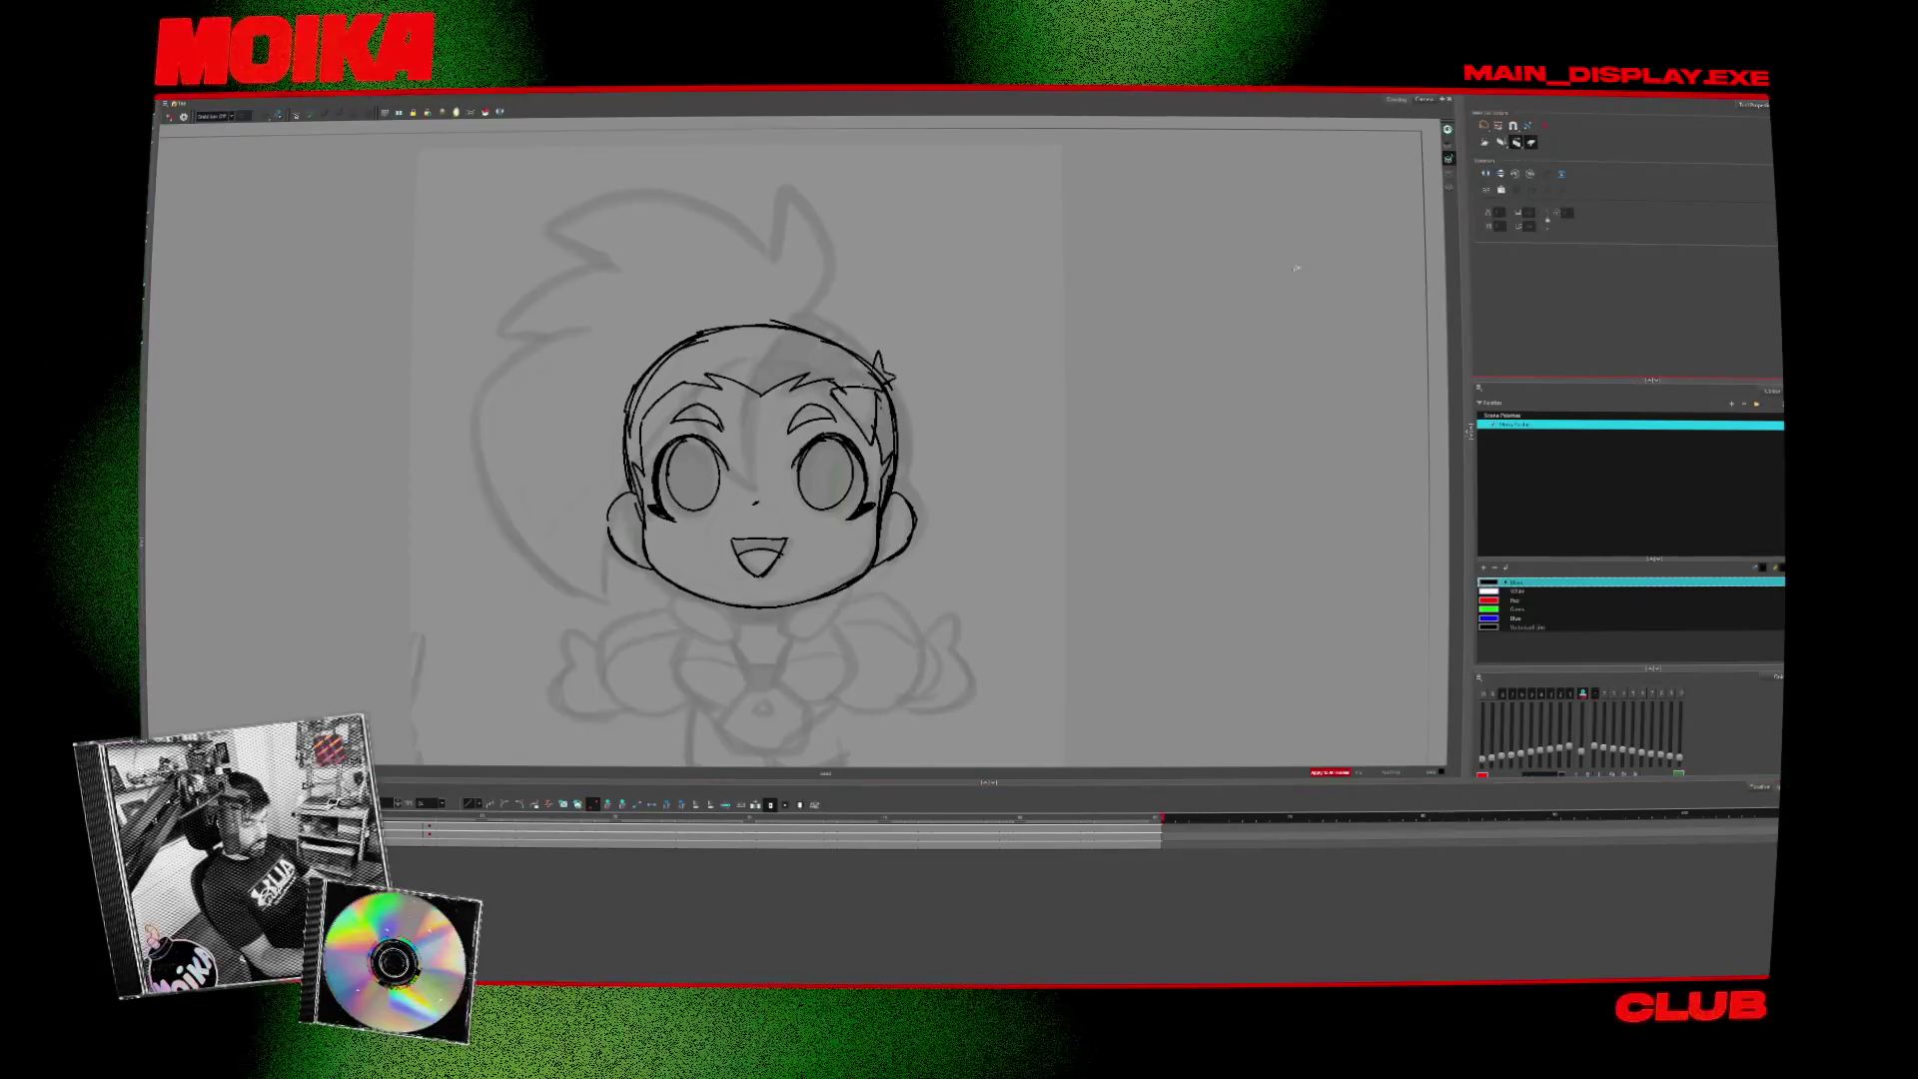
- Draw a blue forehead stroke on the front face and two blue hair-lock arcs on the side view
key("shift+l")
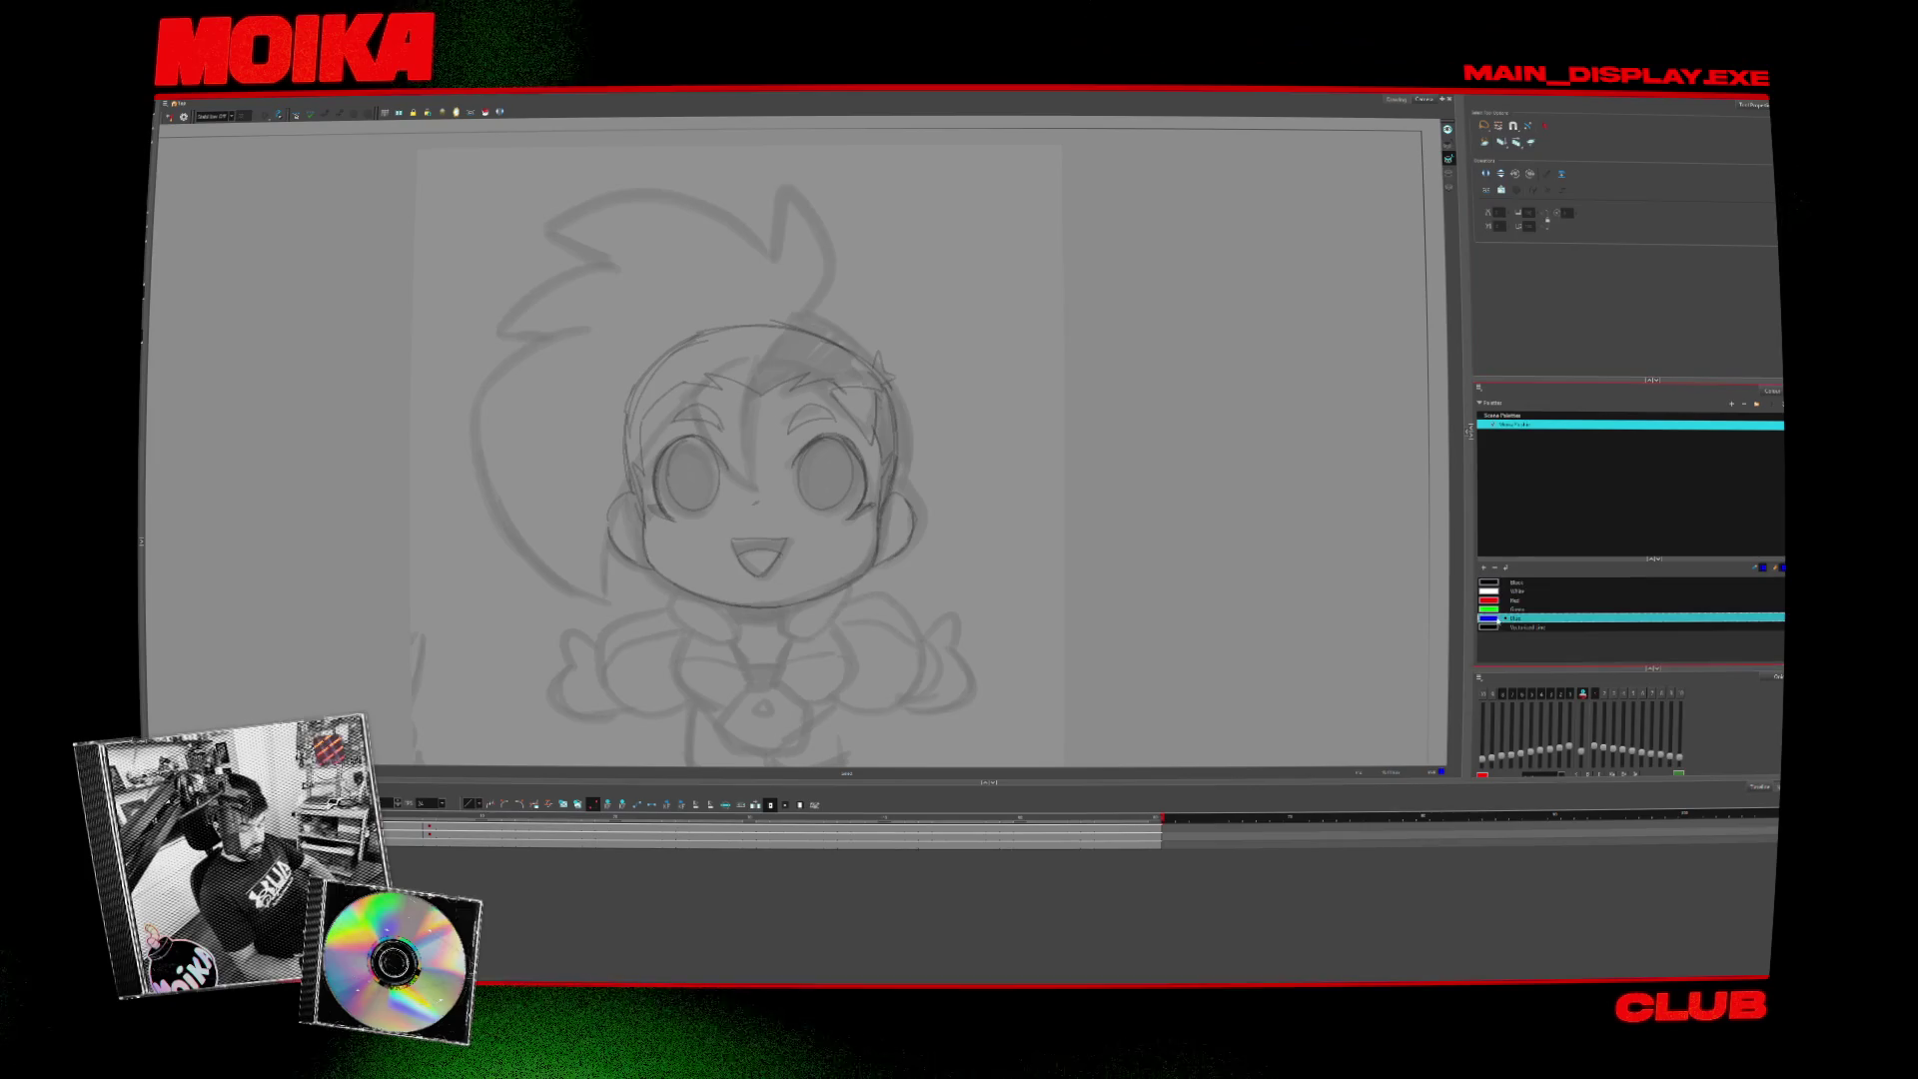
key("alt+b")
left_click_drag(785, 378, 765, 483)
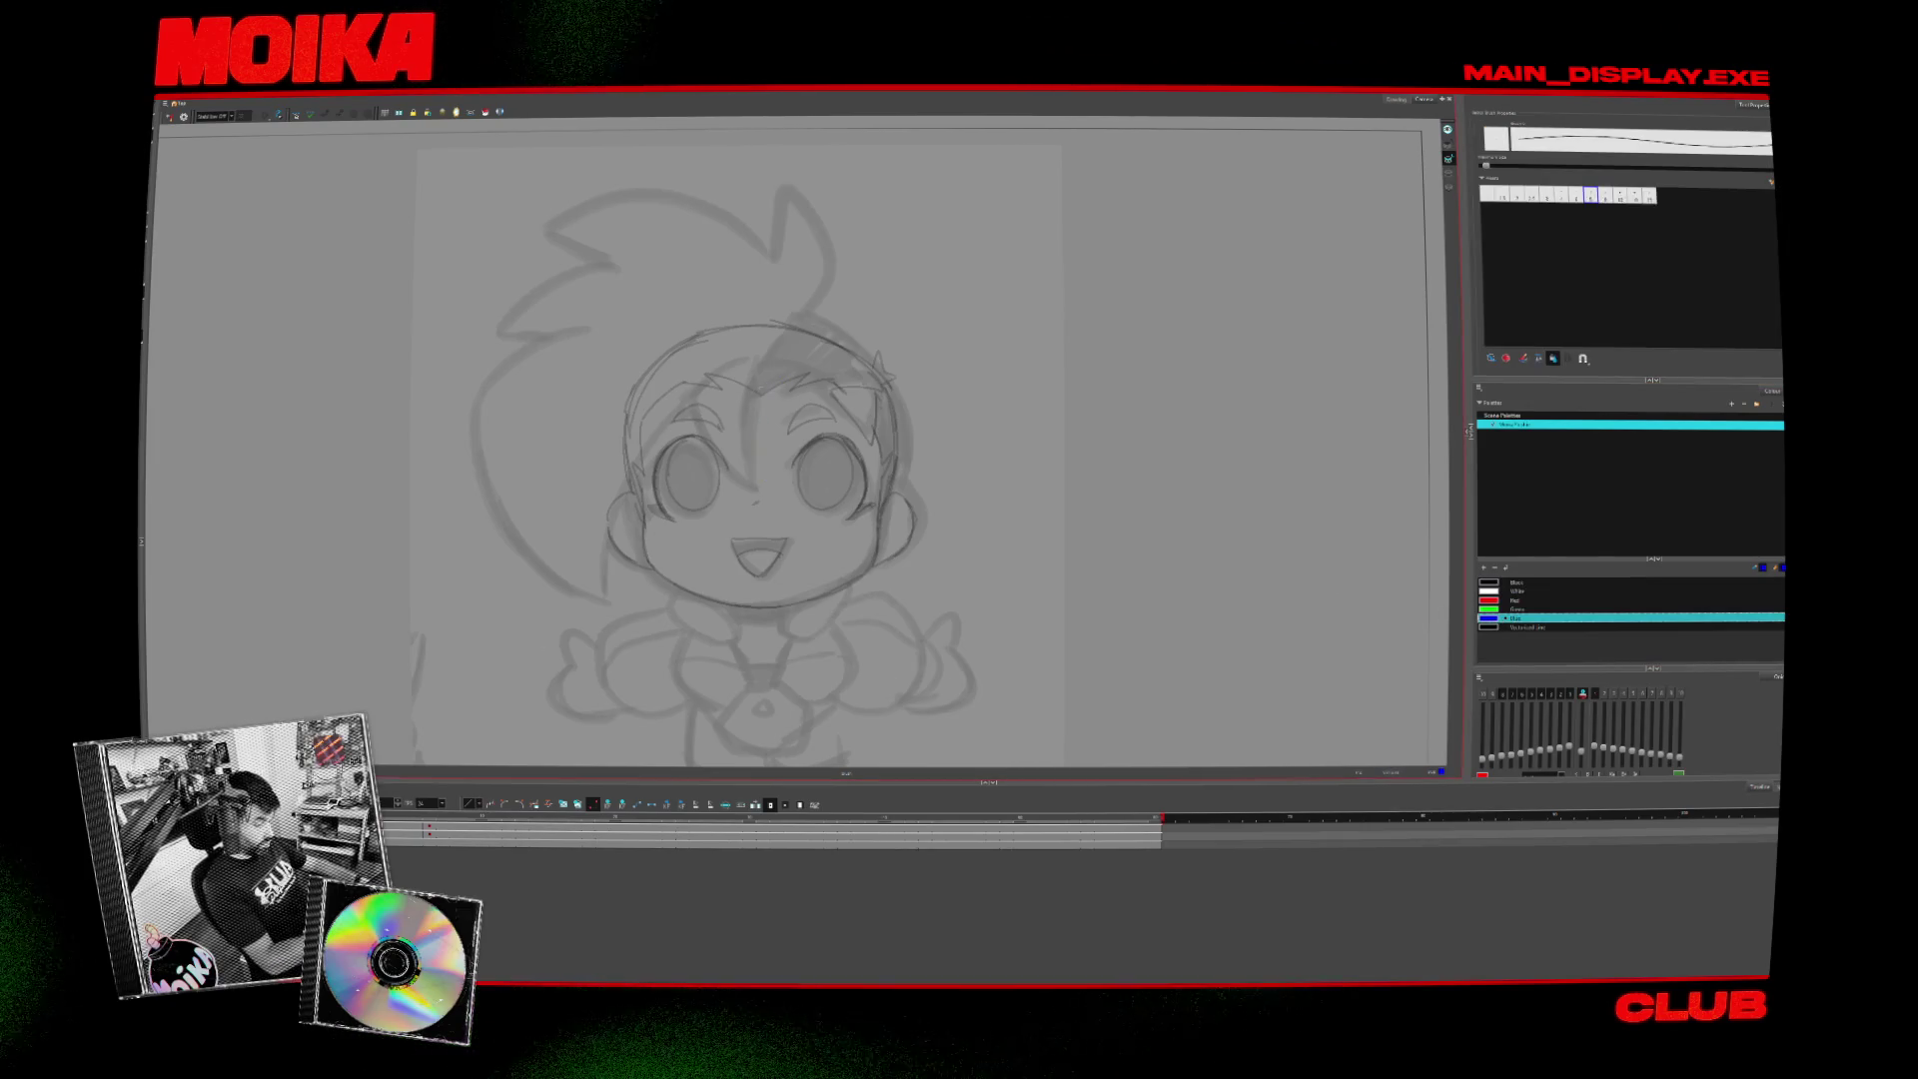
key("period")
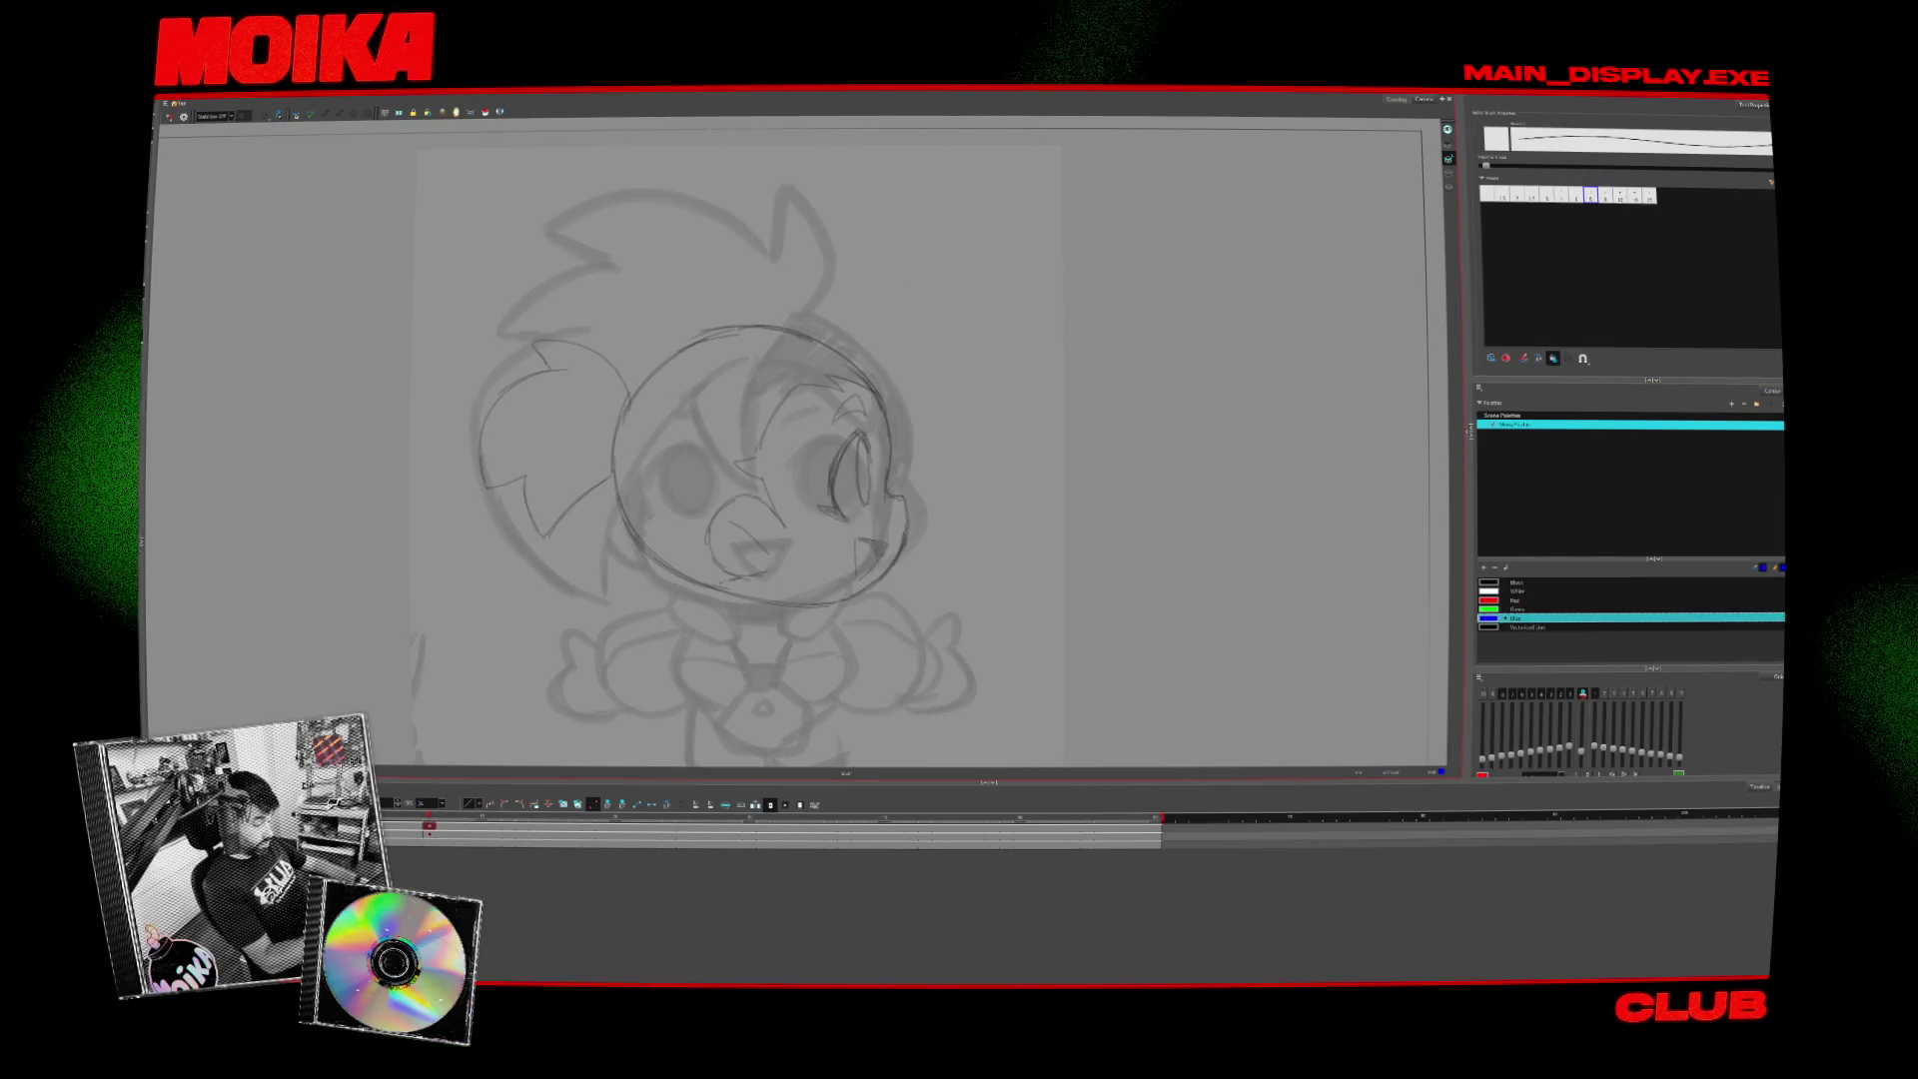
left_click_drag(880, 395, 927, 389)
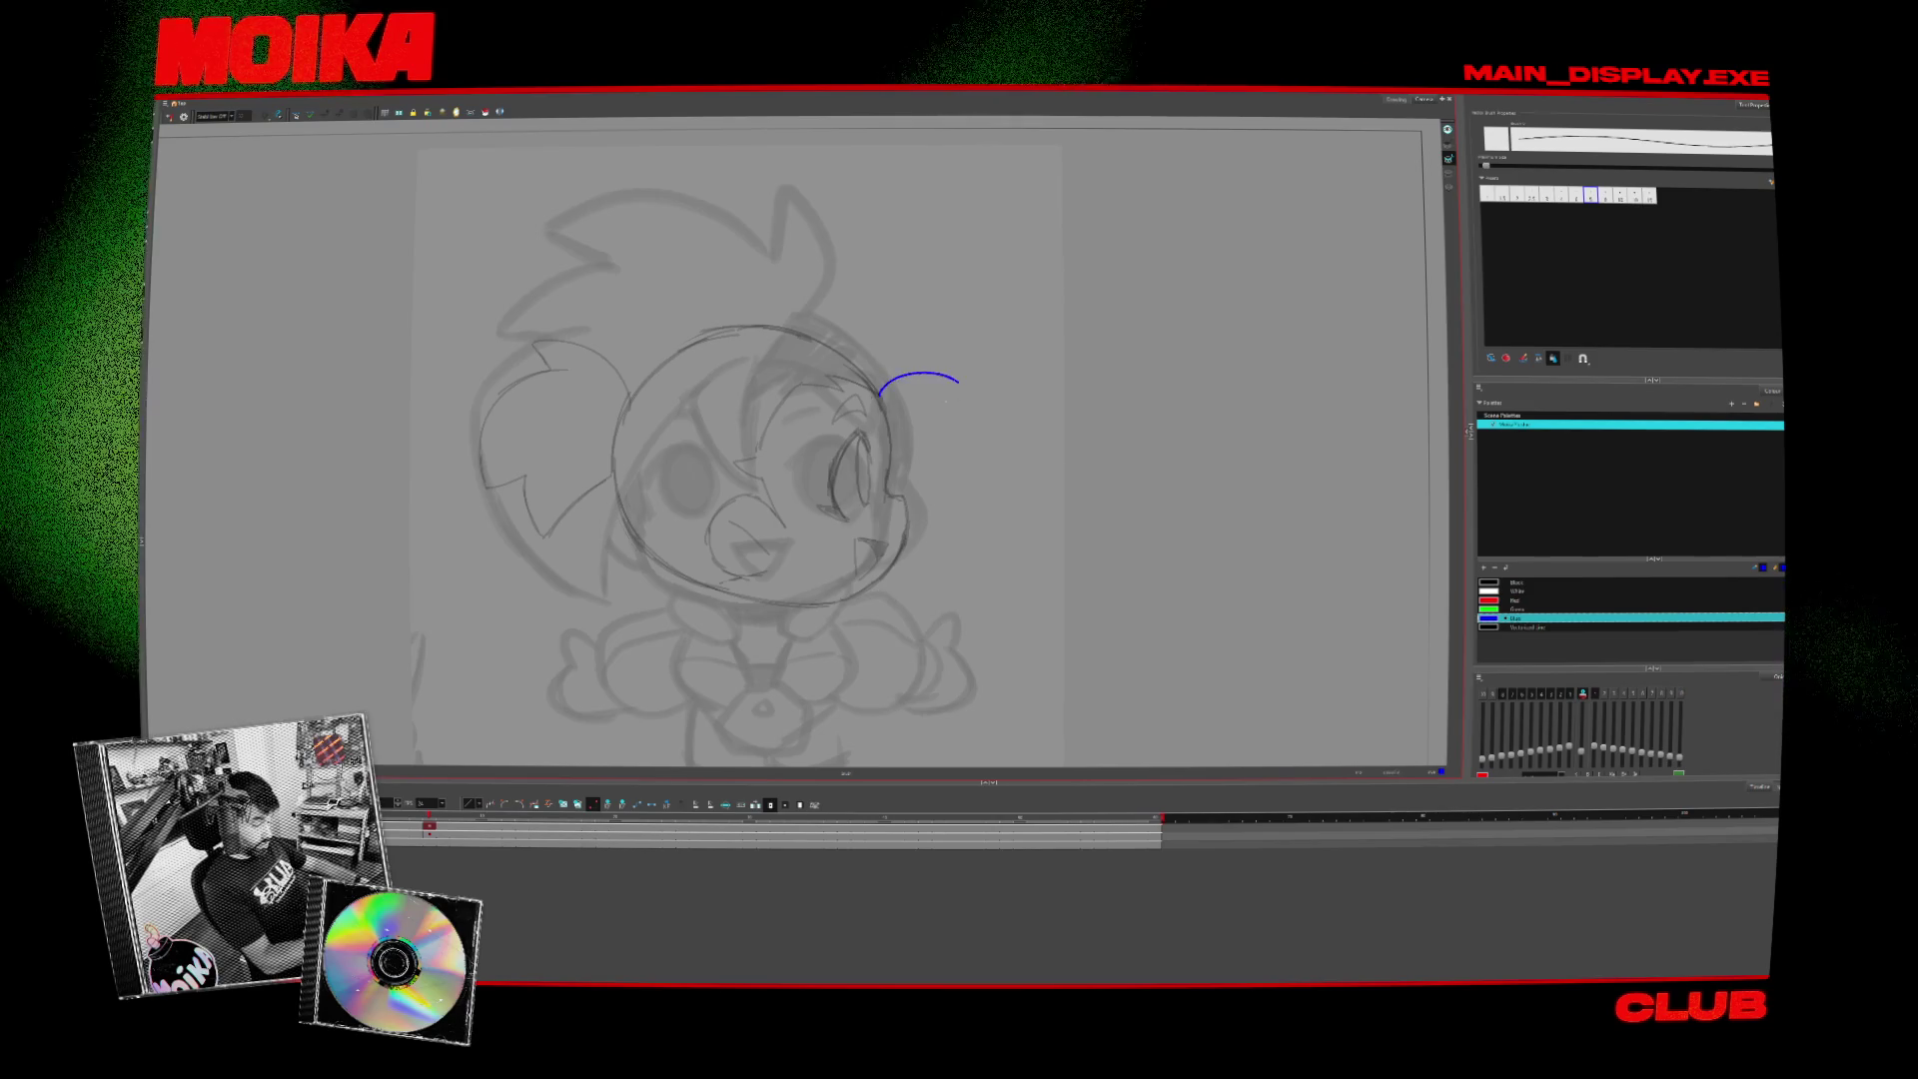
left_click(182, 116)
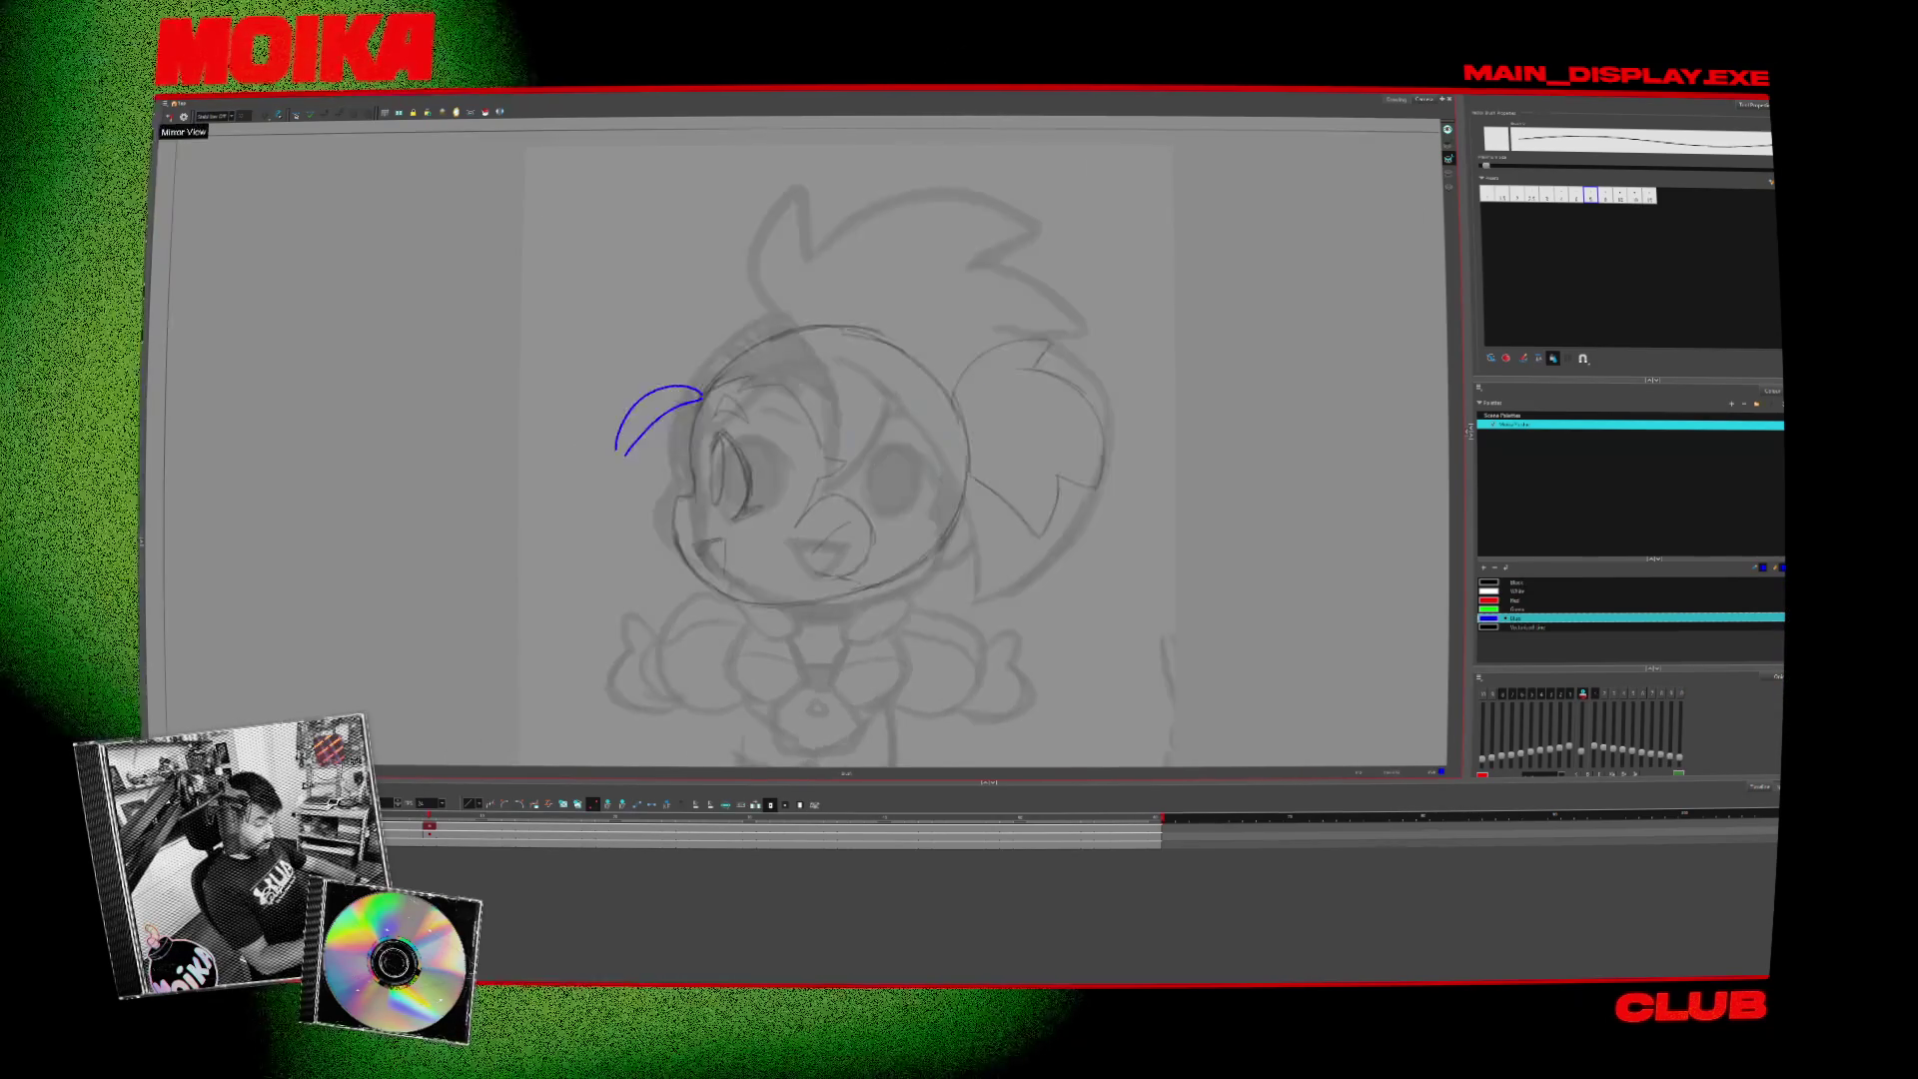
left_click_drag(704, 389, 635, 414)
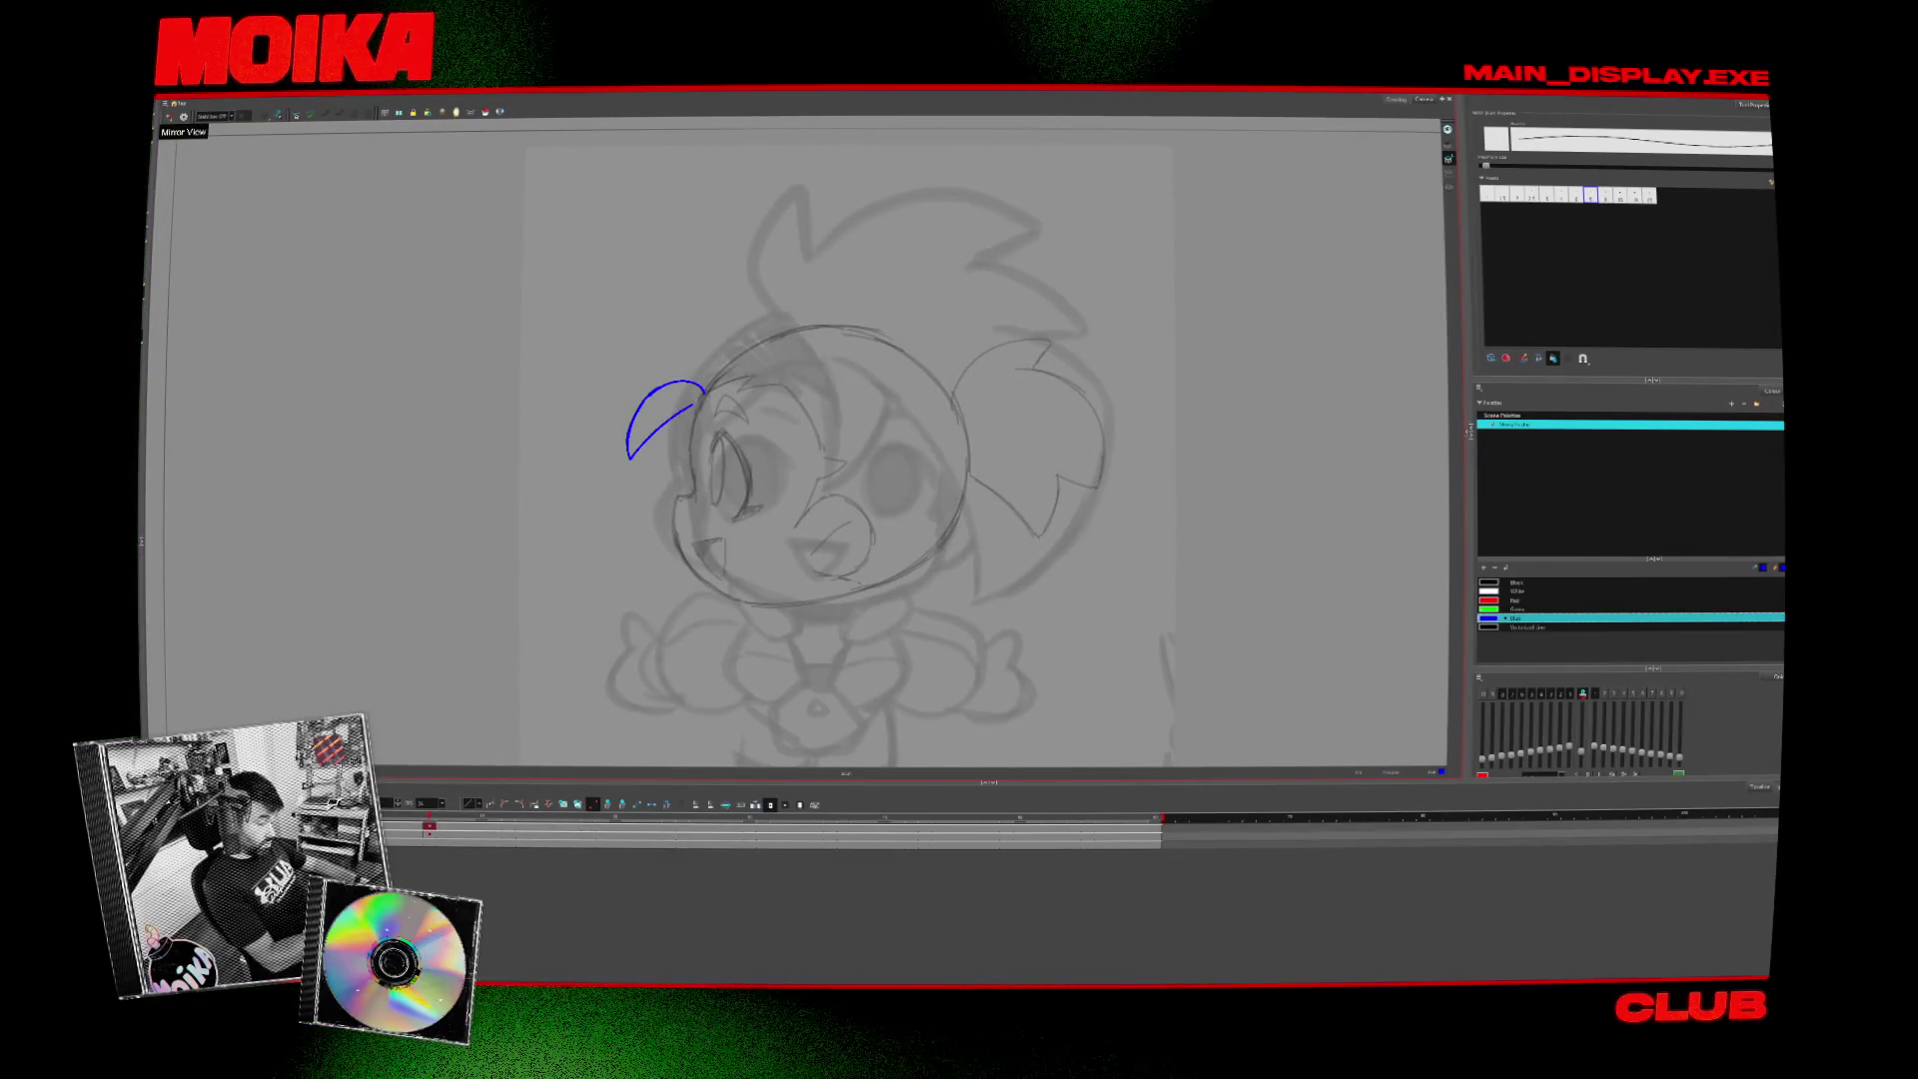
- Mirror-check the side view, then draw and undo a blue forelock stroke on the front forehead
key("period")
key("comma")
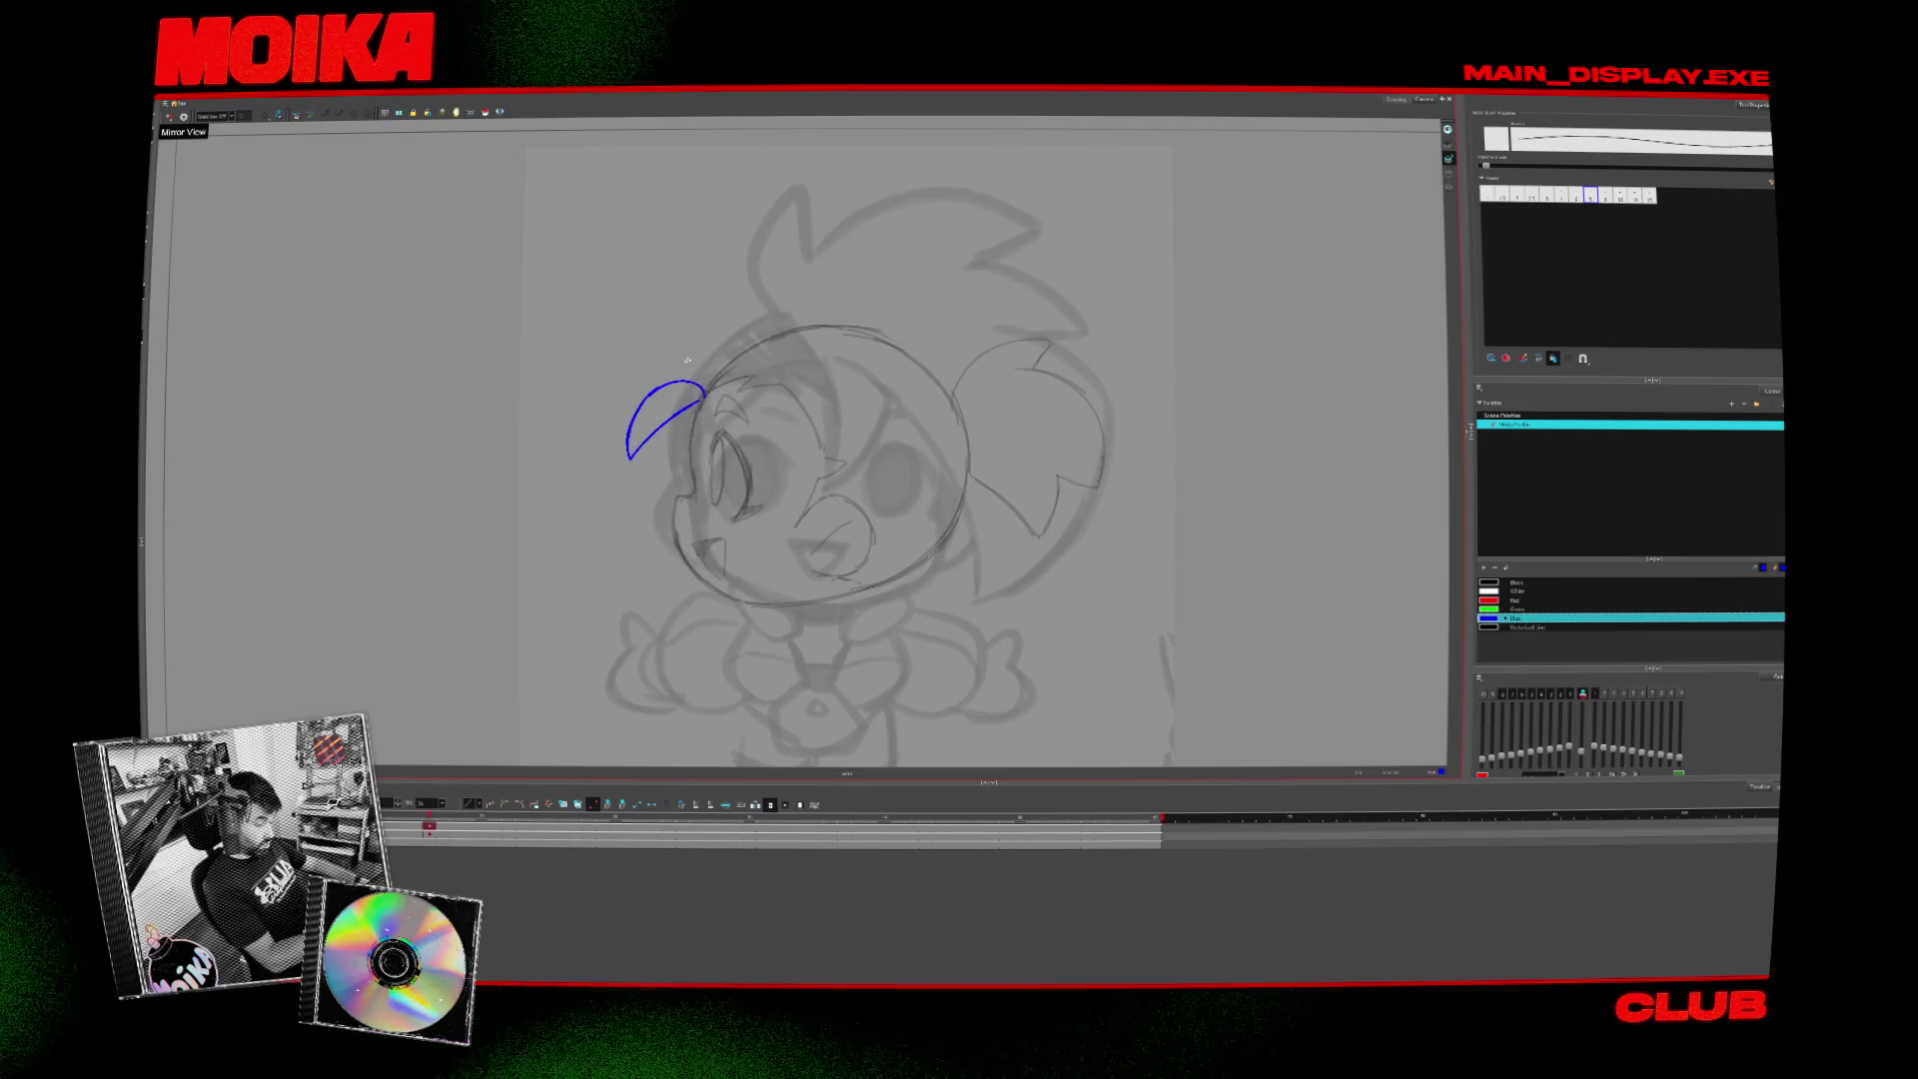
left_click(170, 117)
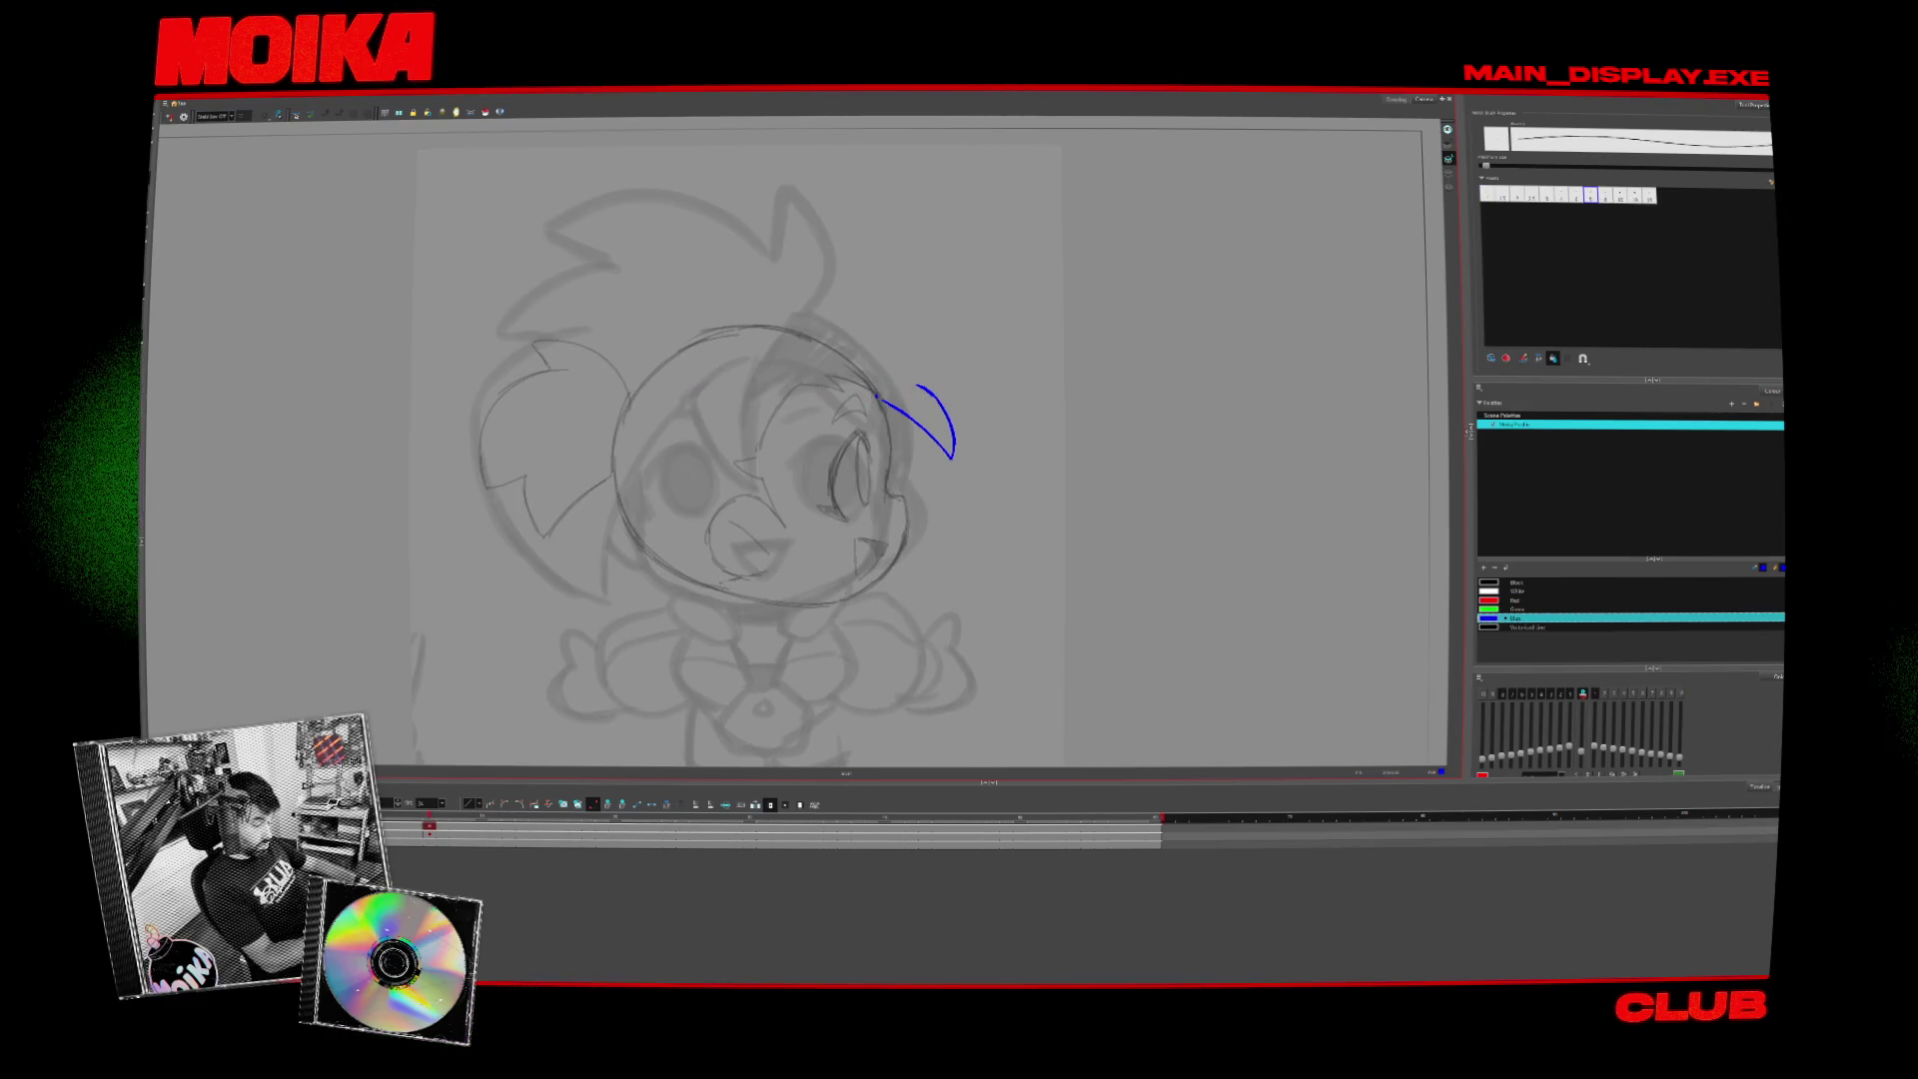
left_click(169, 117)
key("period")
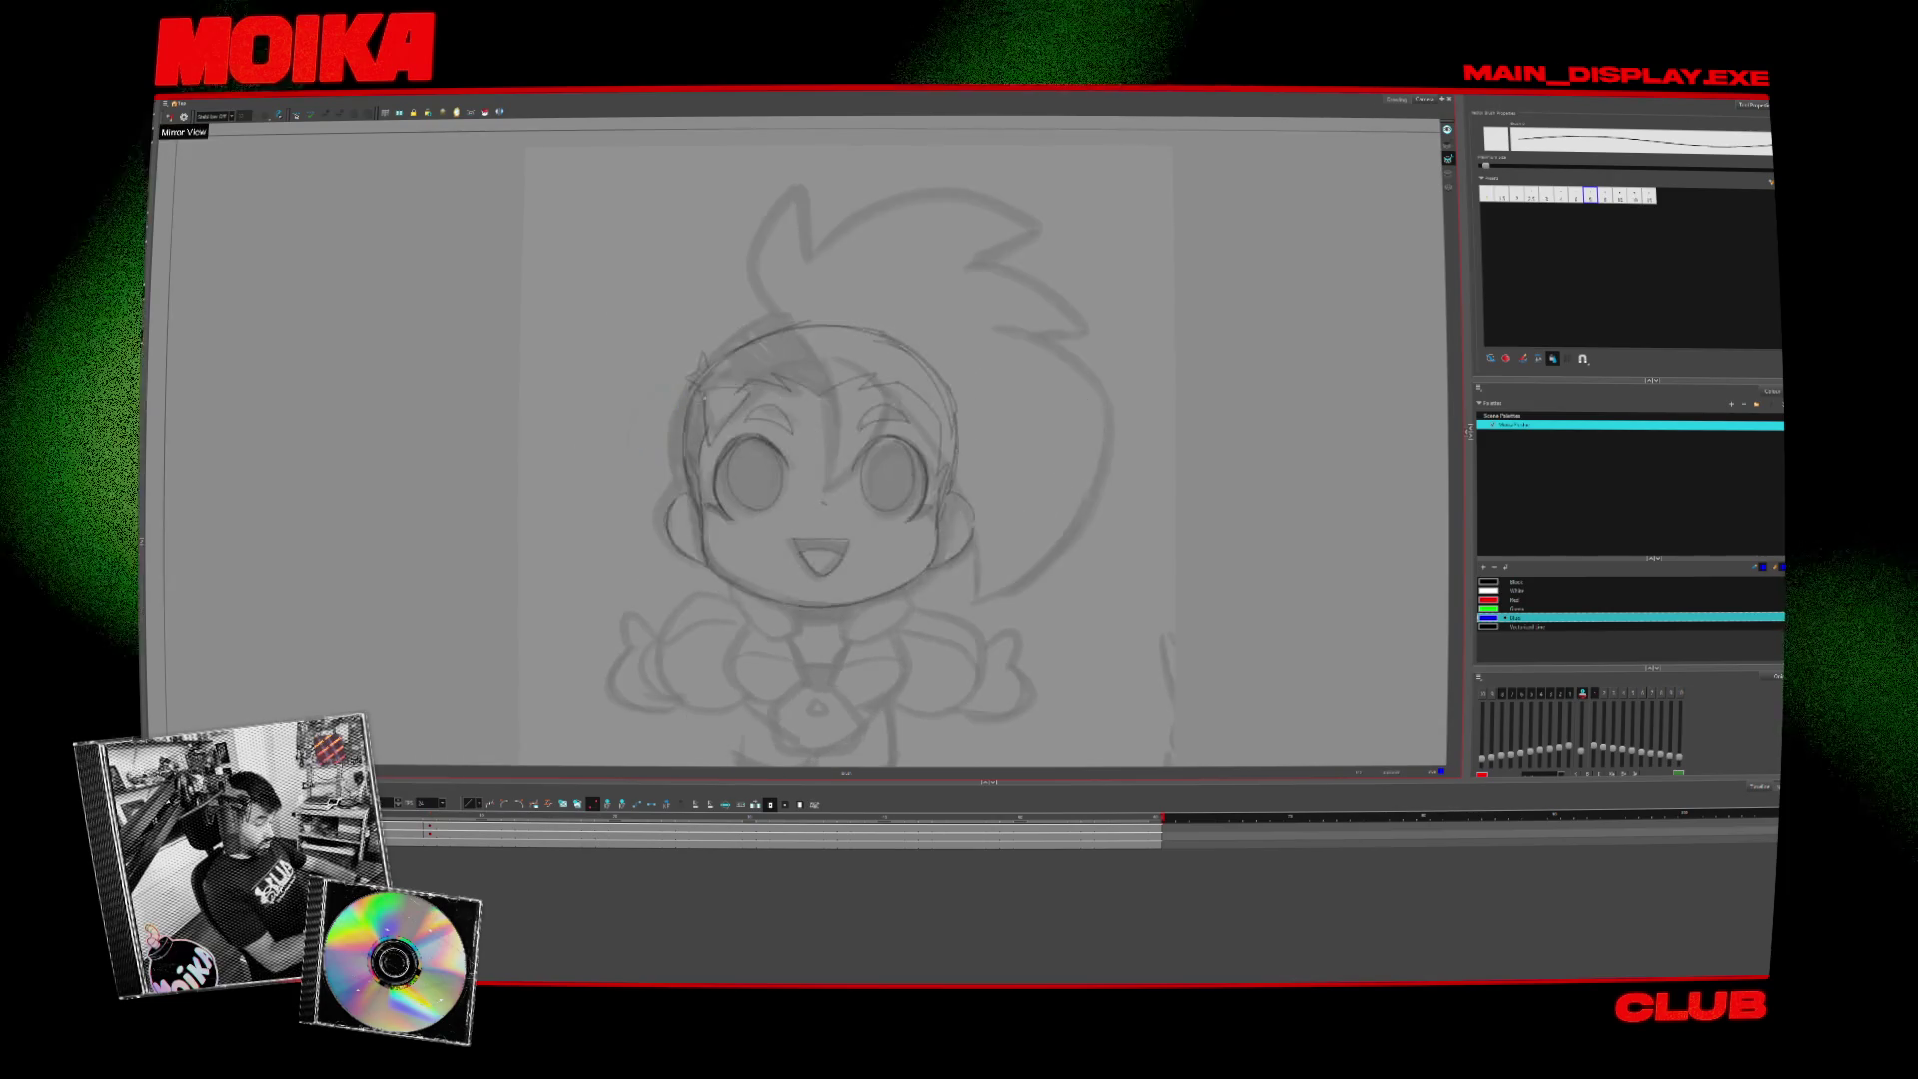
mouse_move(792, 380)
left_mouse_down()
mouse_move(813, 450)
mouse_move(829, 411)
left_mouse_up()
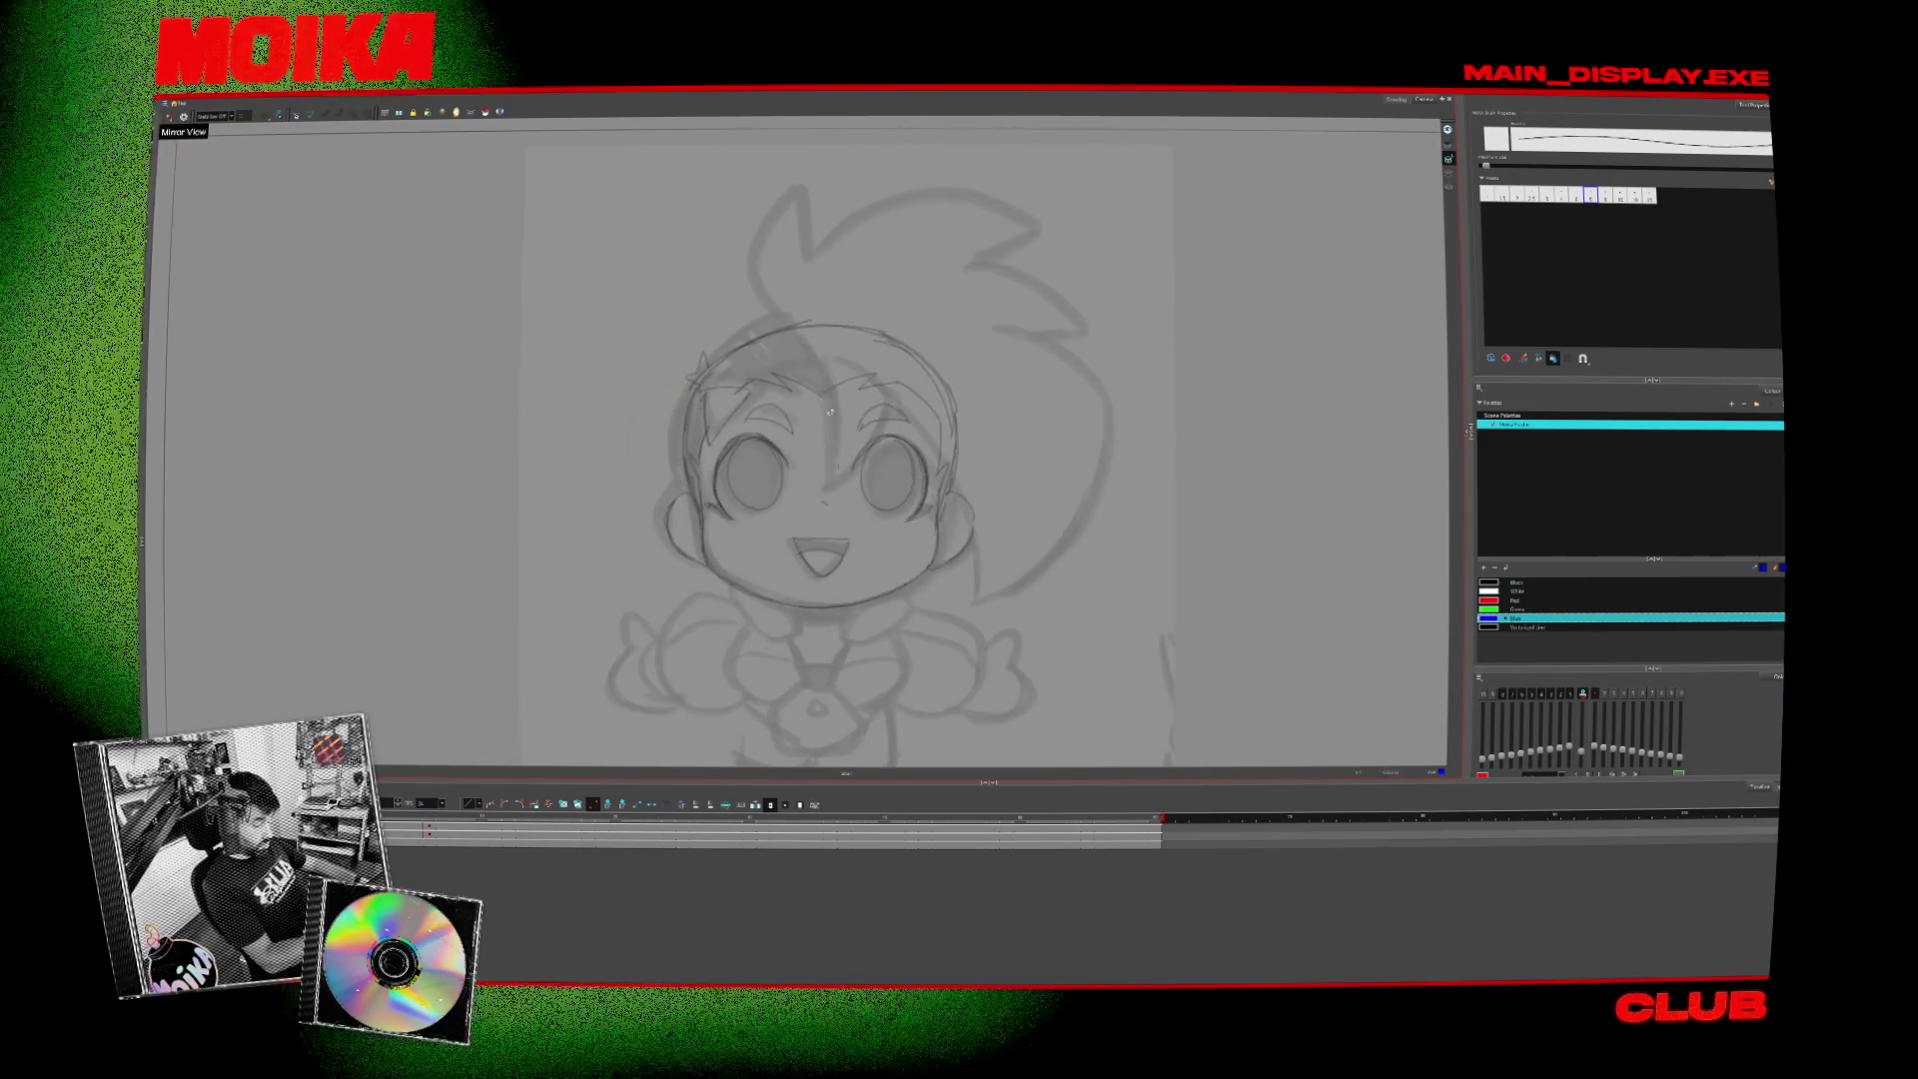
key("ctrl+z")
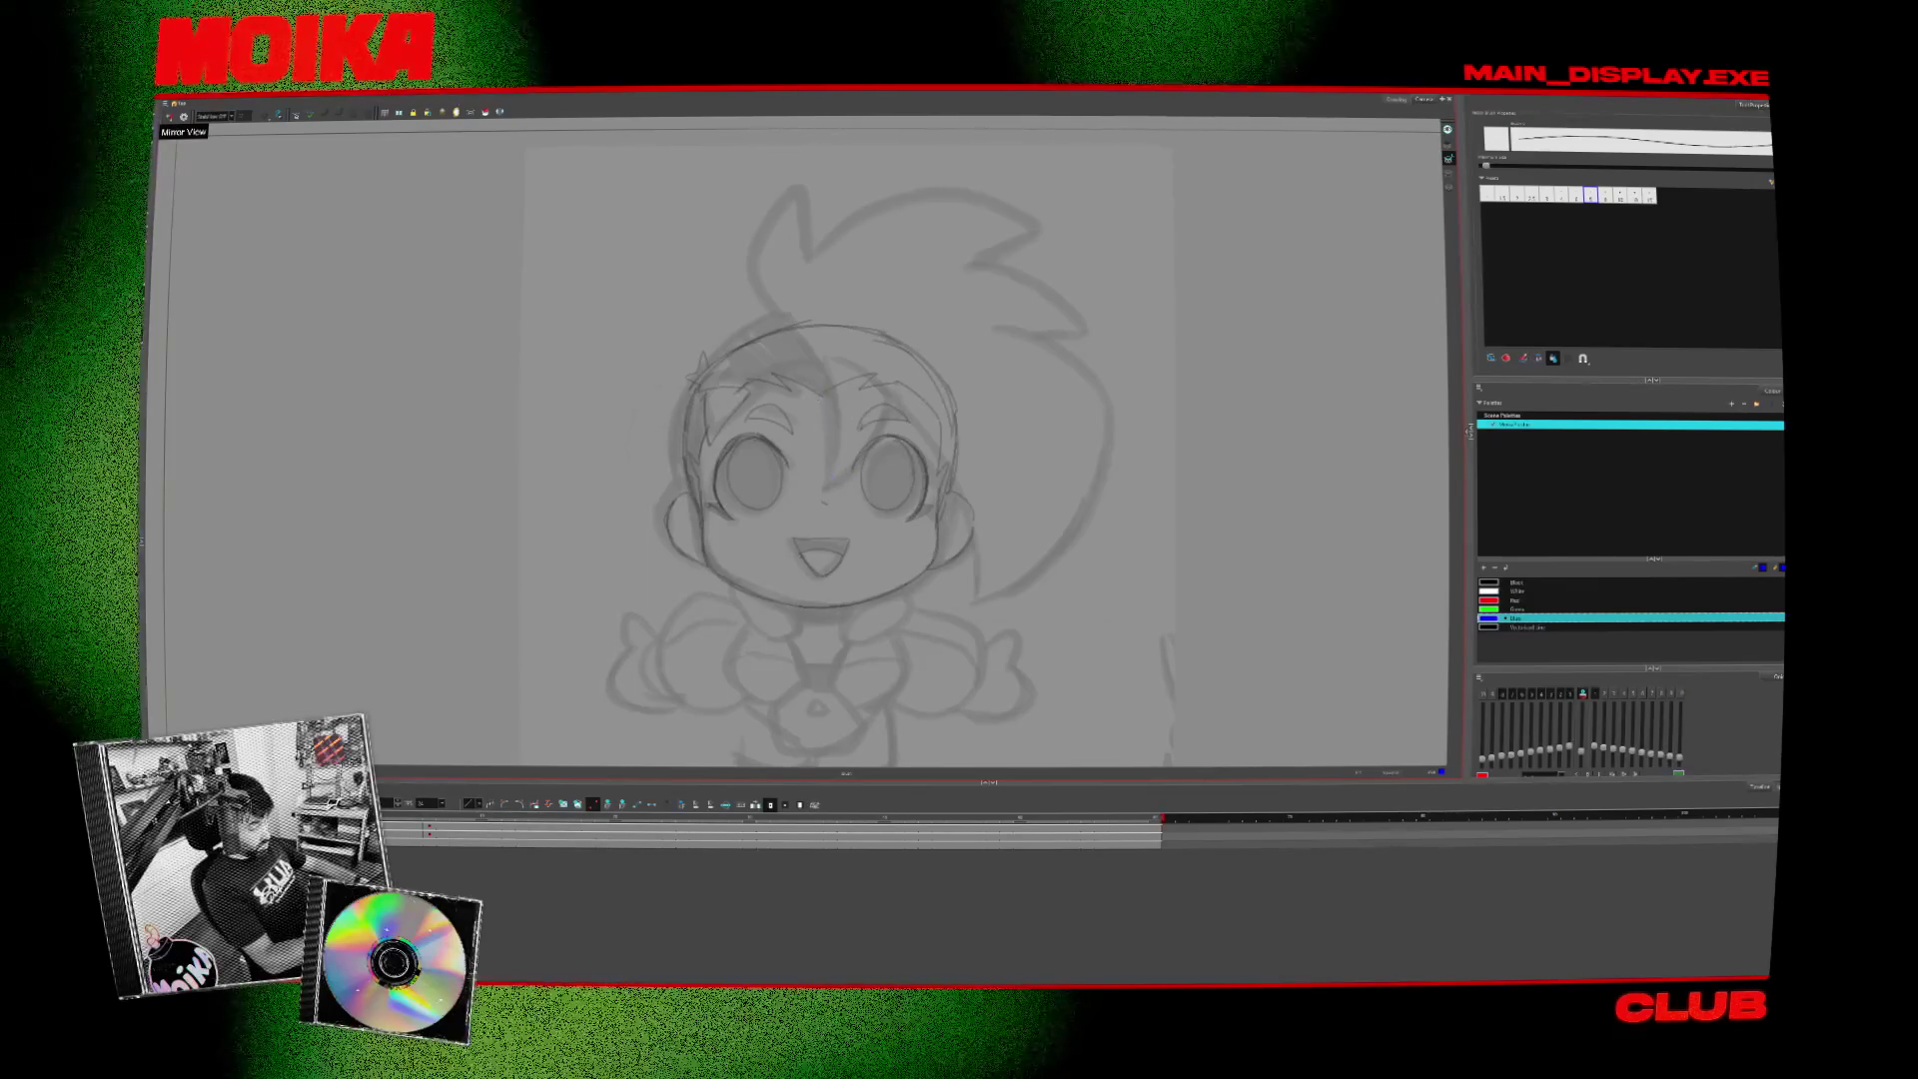
- Flip between the side and front drawings to compare the blue hair marks
key("comma")
key("period")
left_click(170, 116)
key("comma")
key("period")
key("comma")
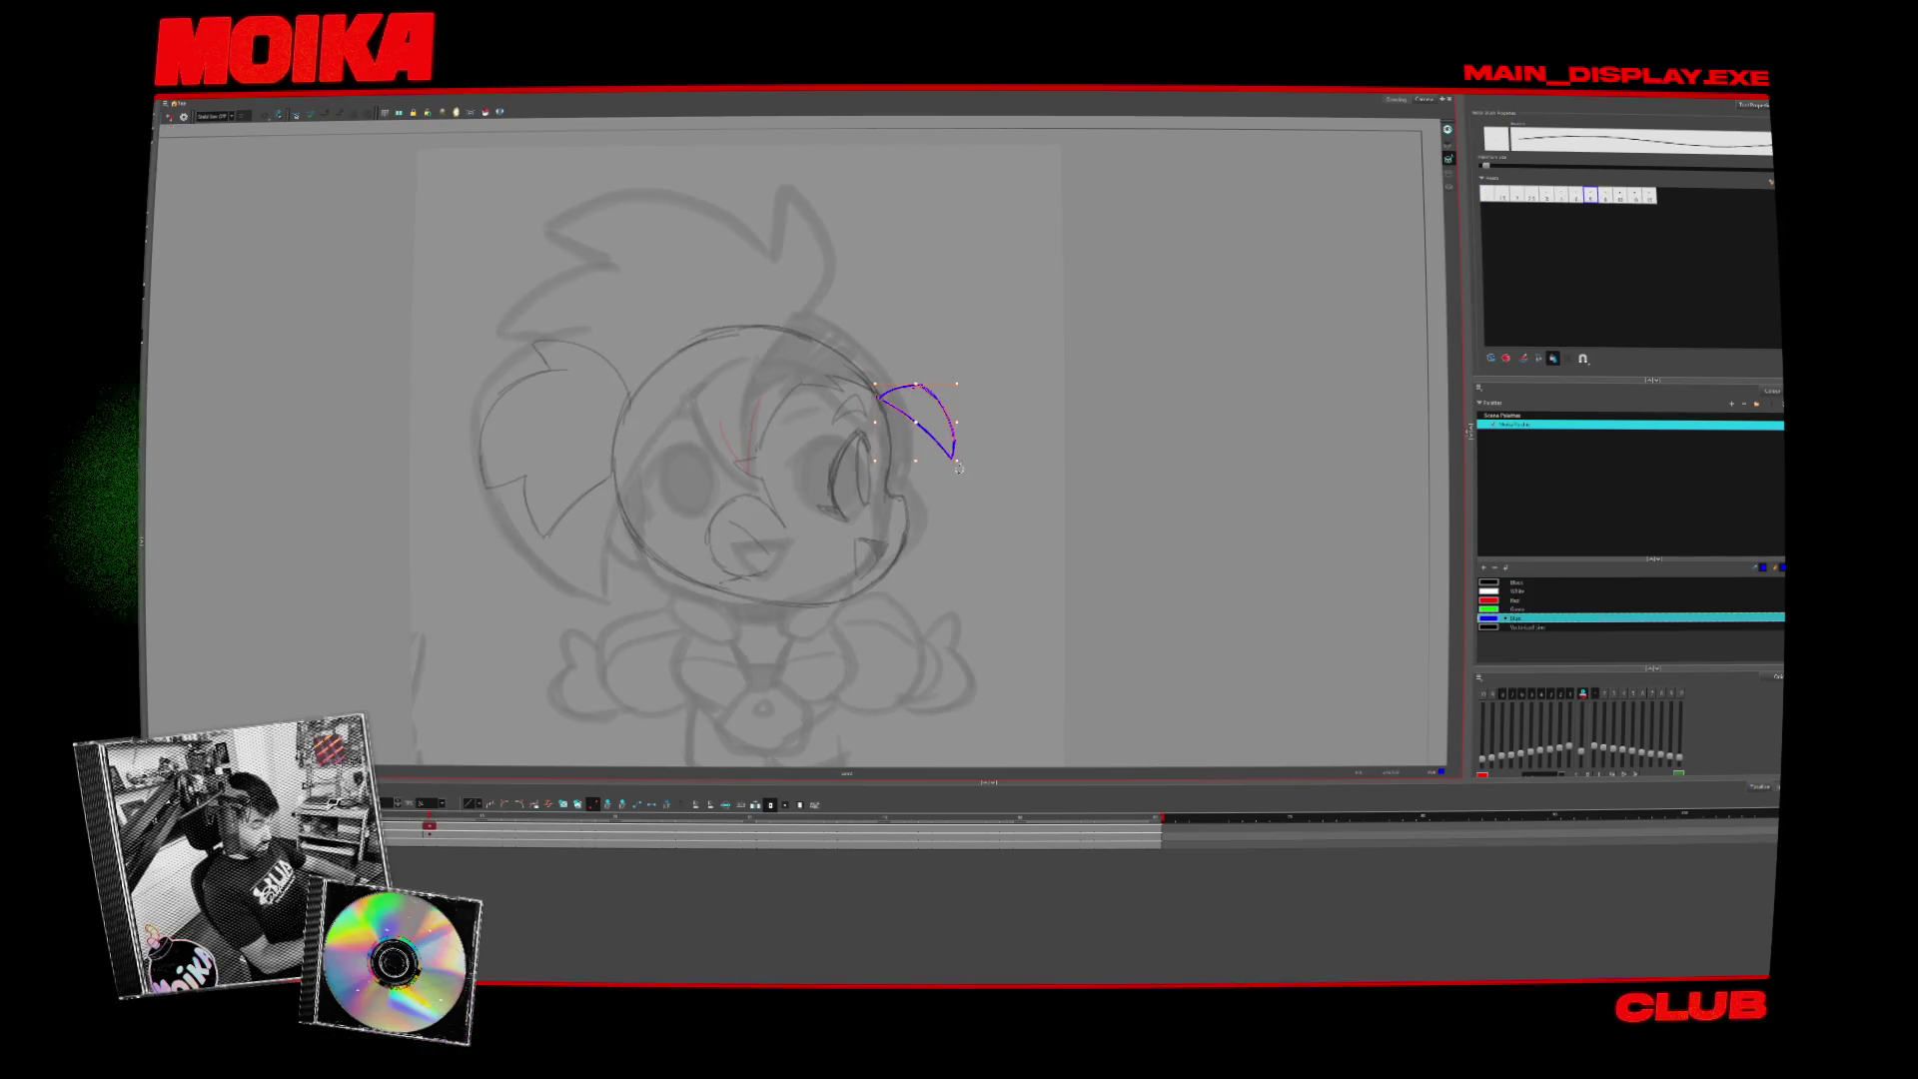
key("Escape")
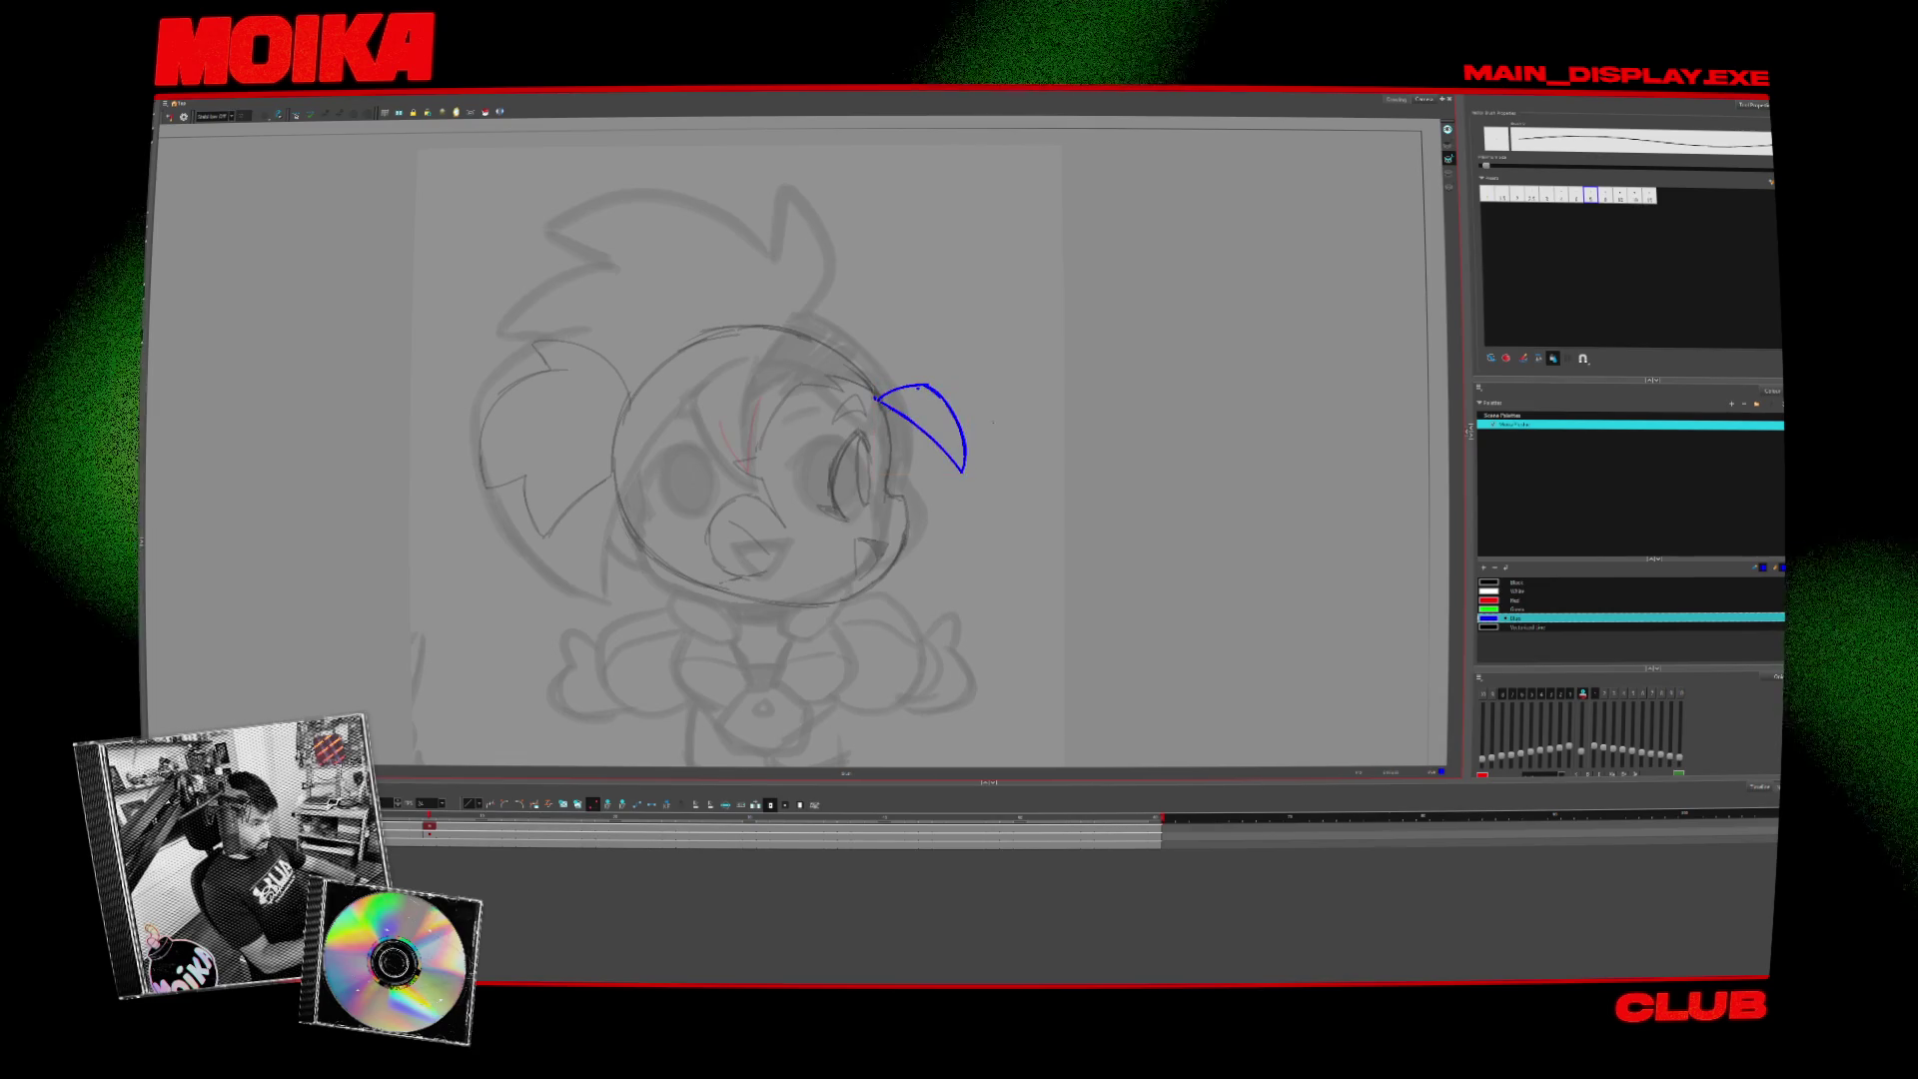
key("period")
key("comma")
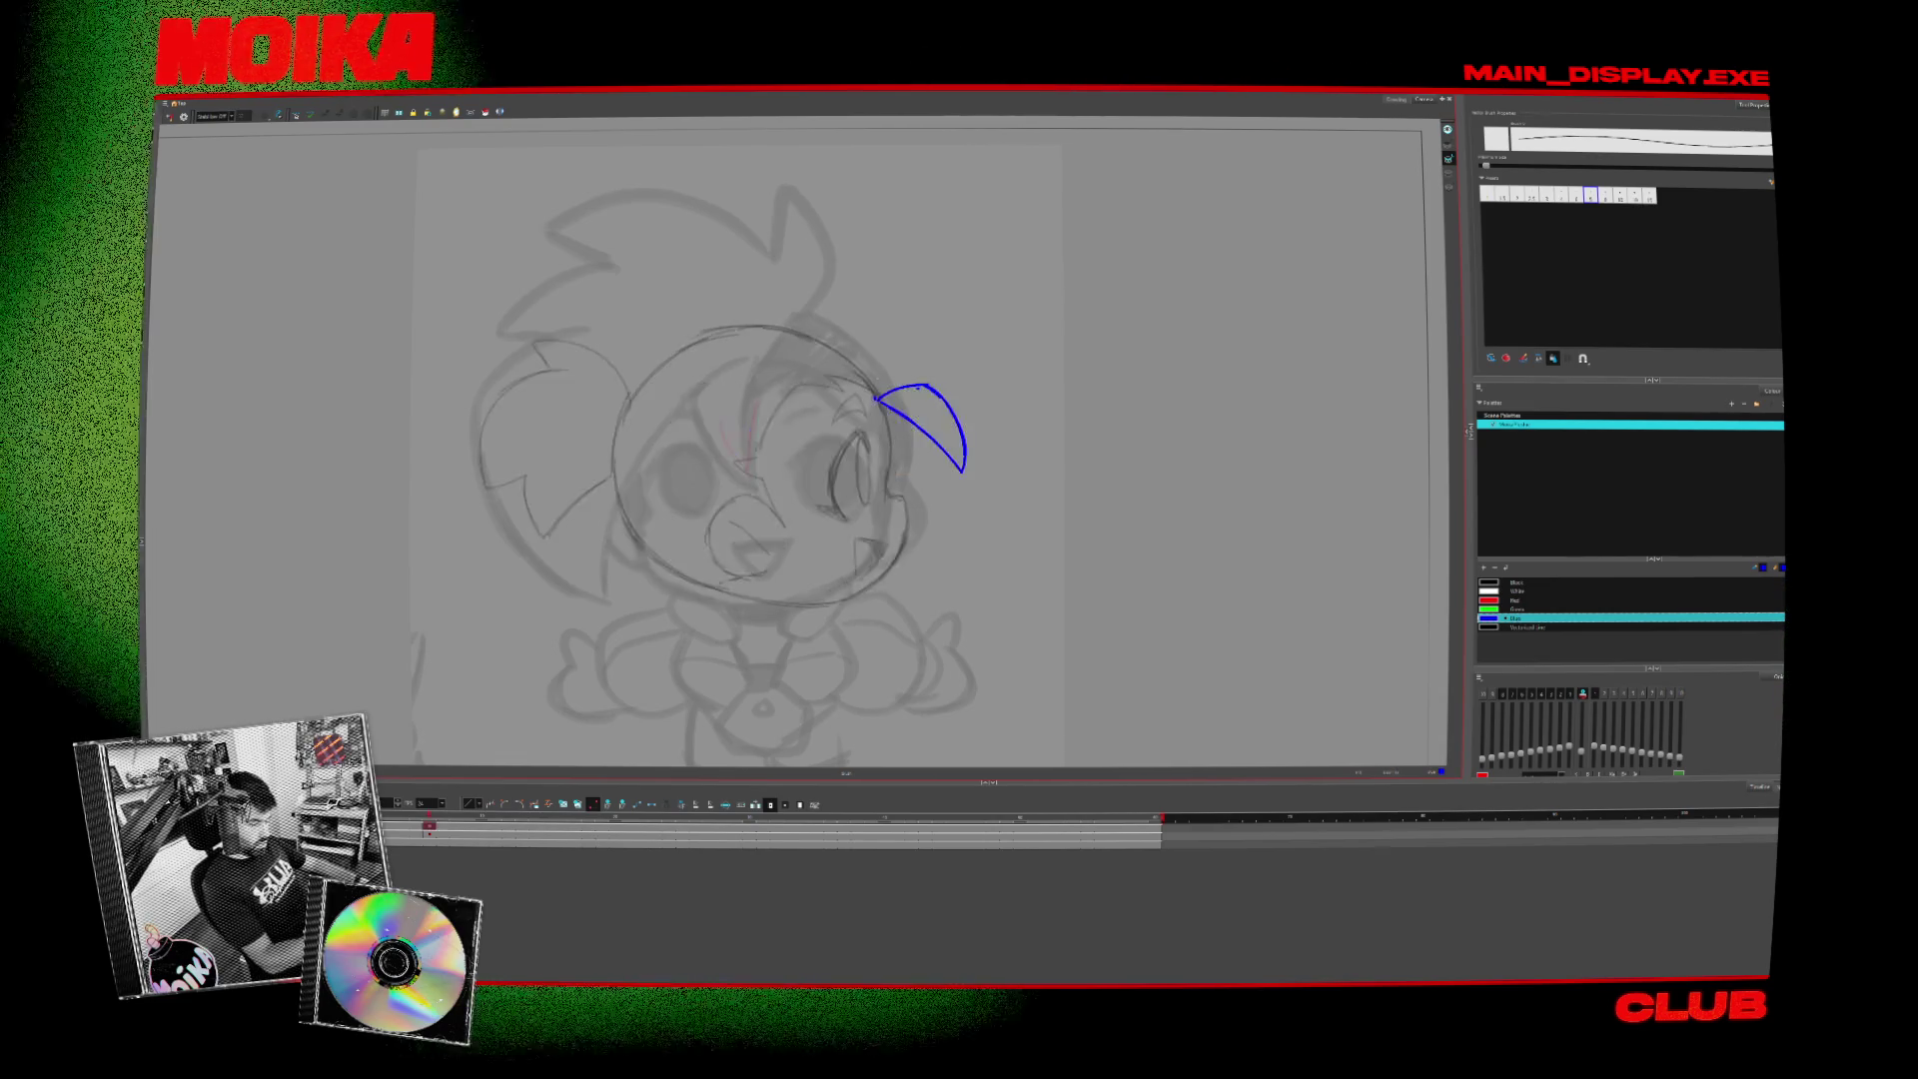
key("period")
key("comma")
key("alt+slash")
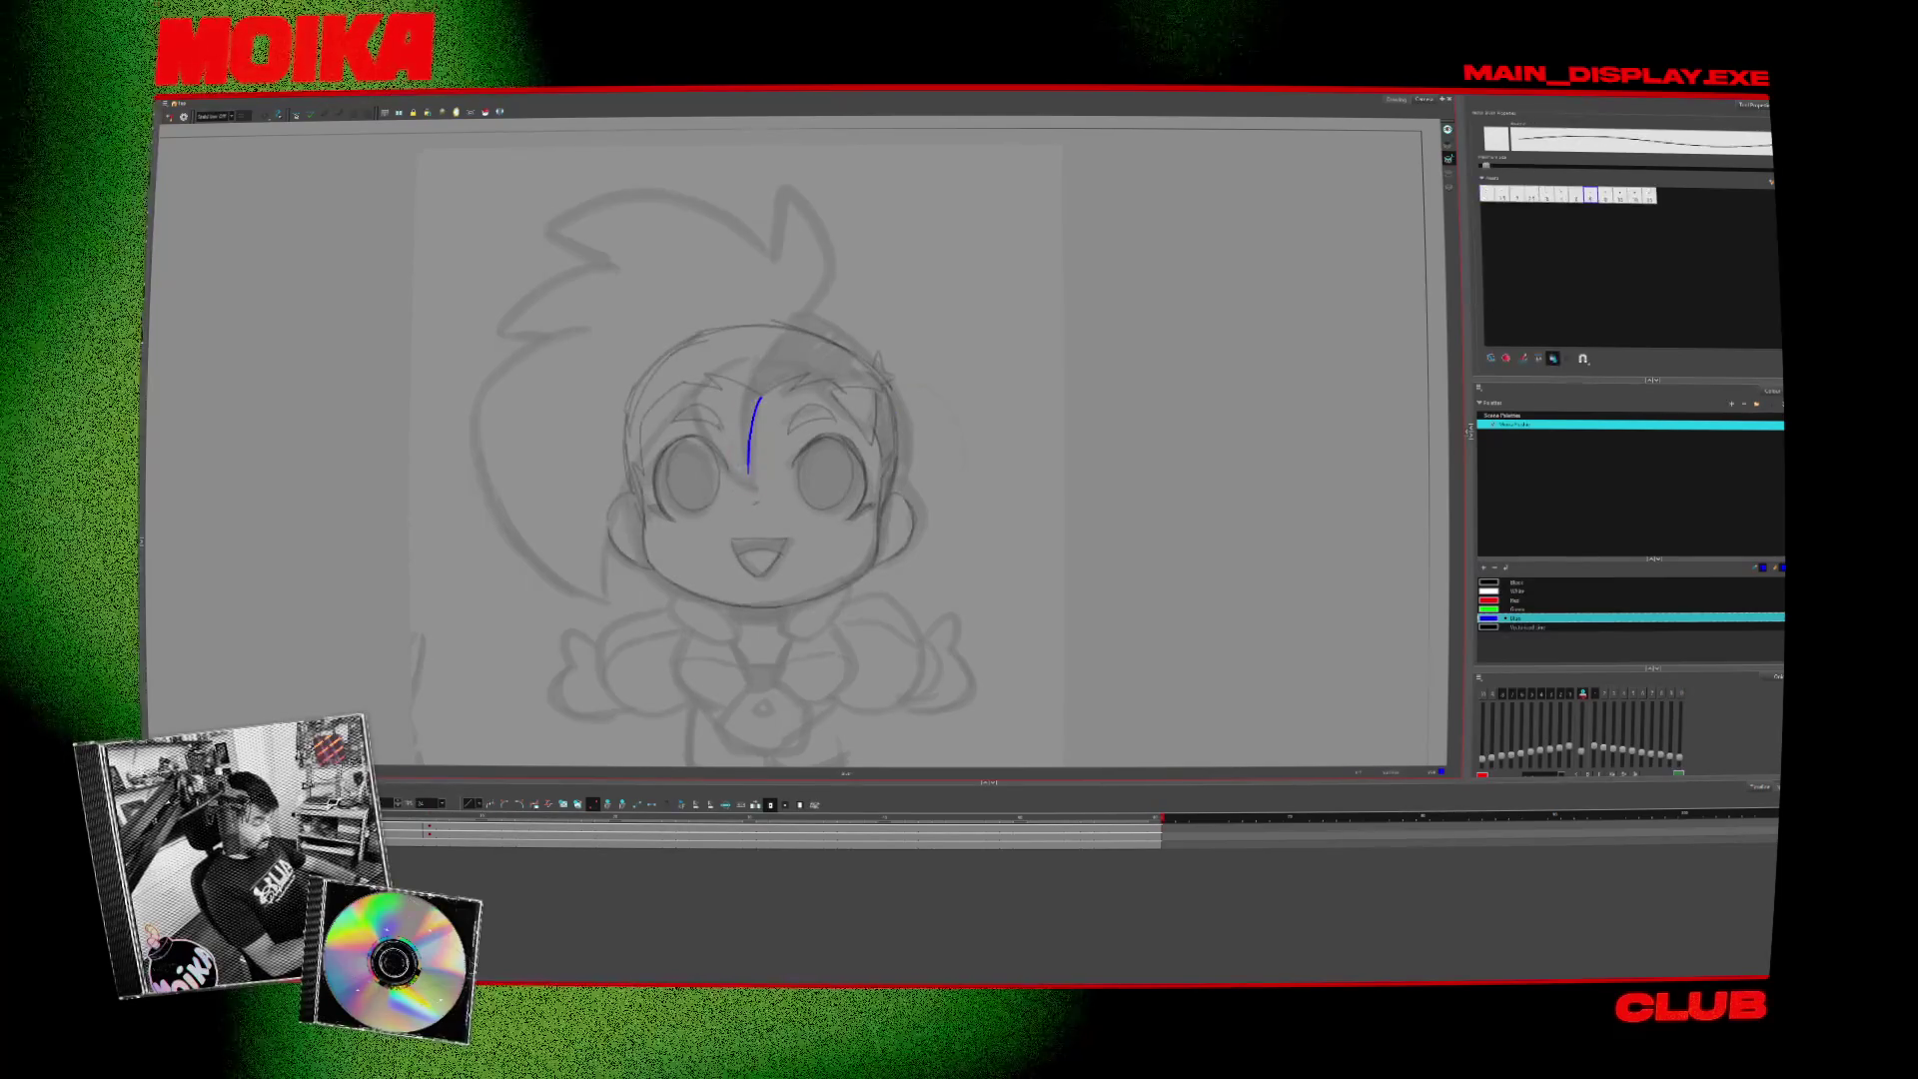
- Flip back and forth between the side-view and front-view drawings to compare them
key("period")
key("comma")
key("period")
key("comma")
key("period")
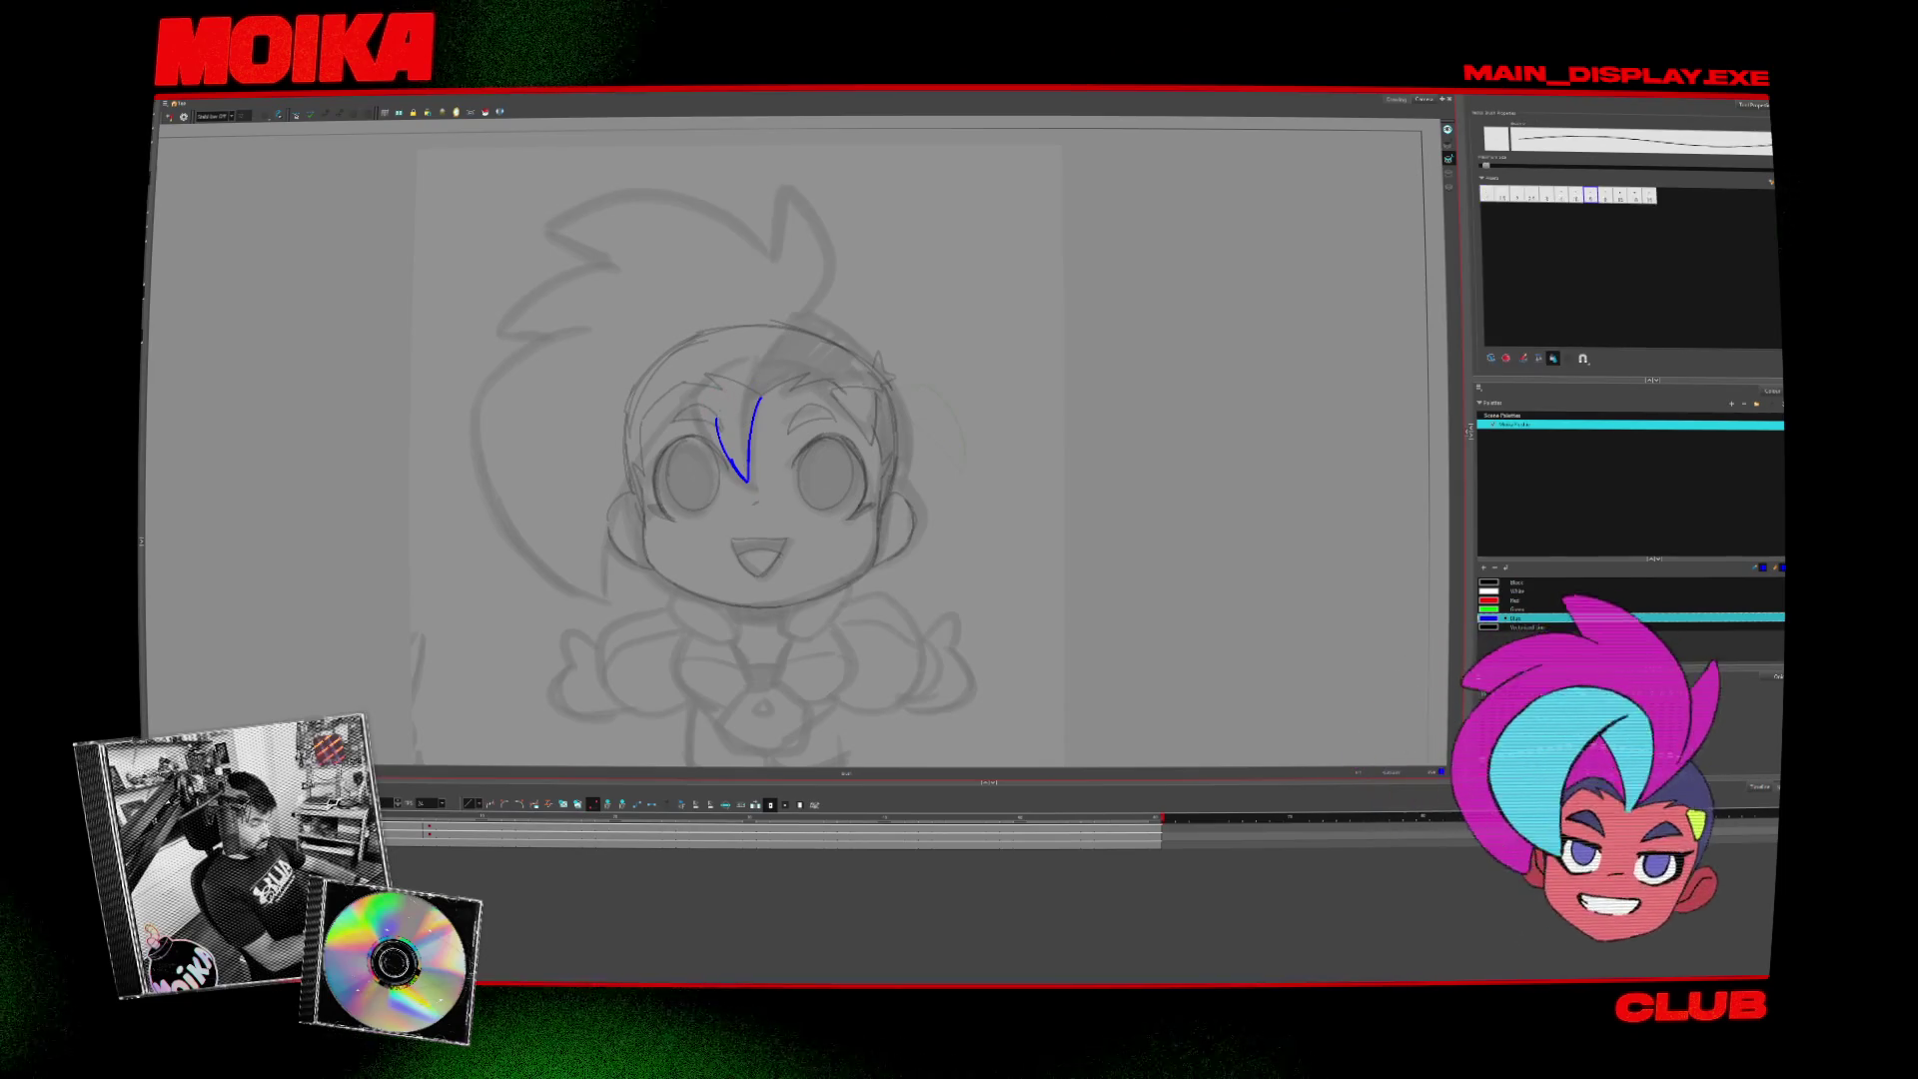
key("comma")
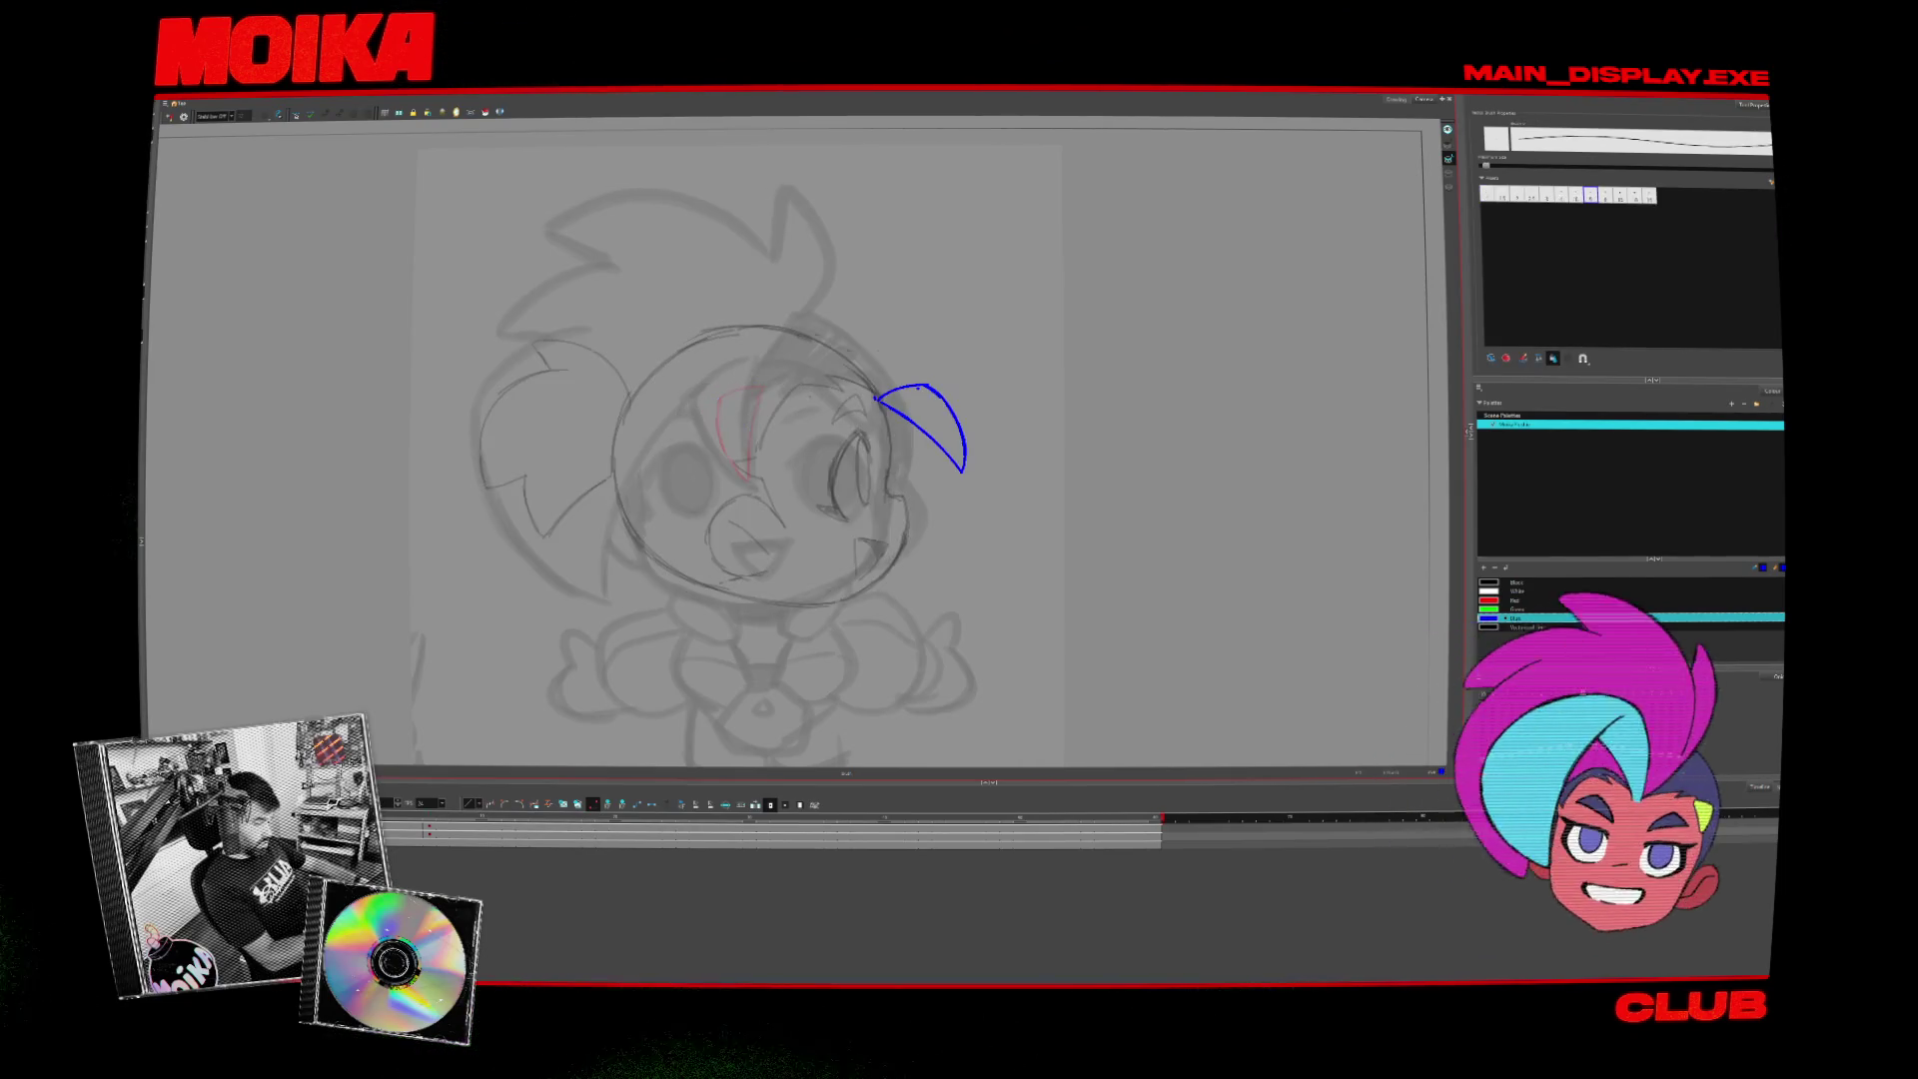
key("period")
key("comma")
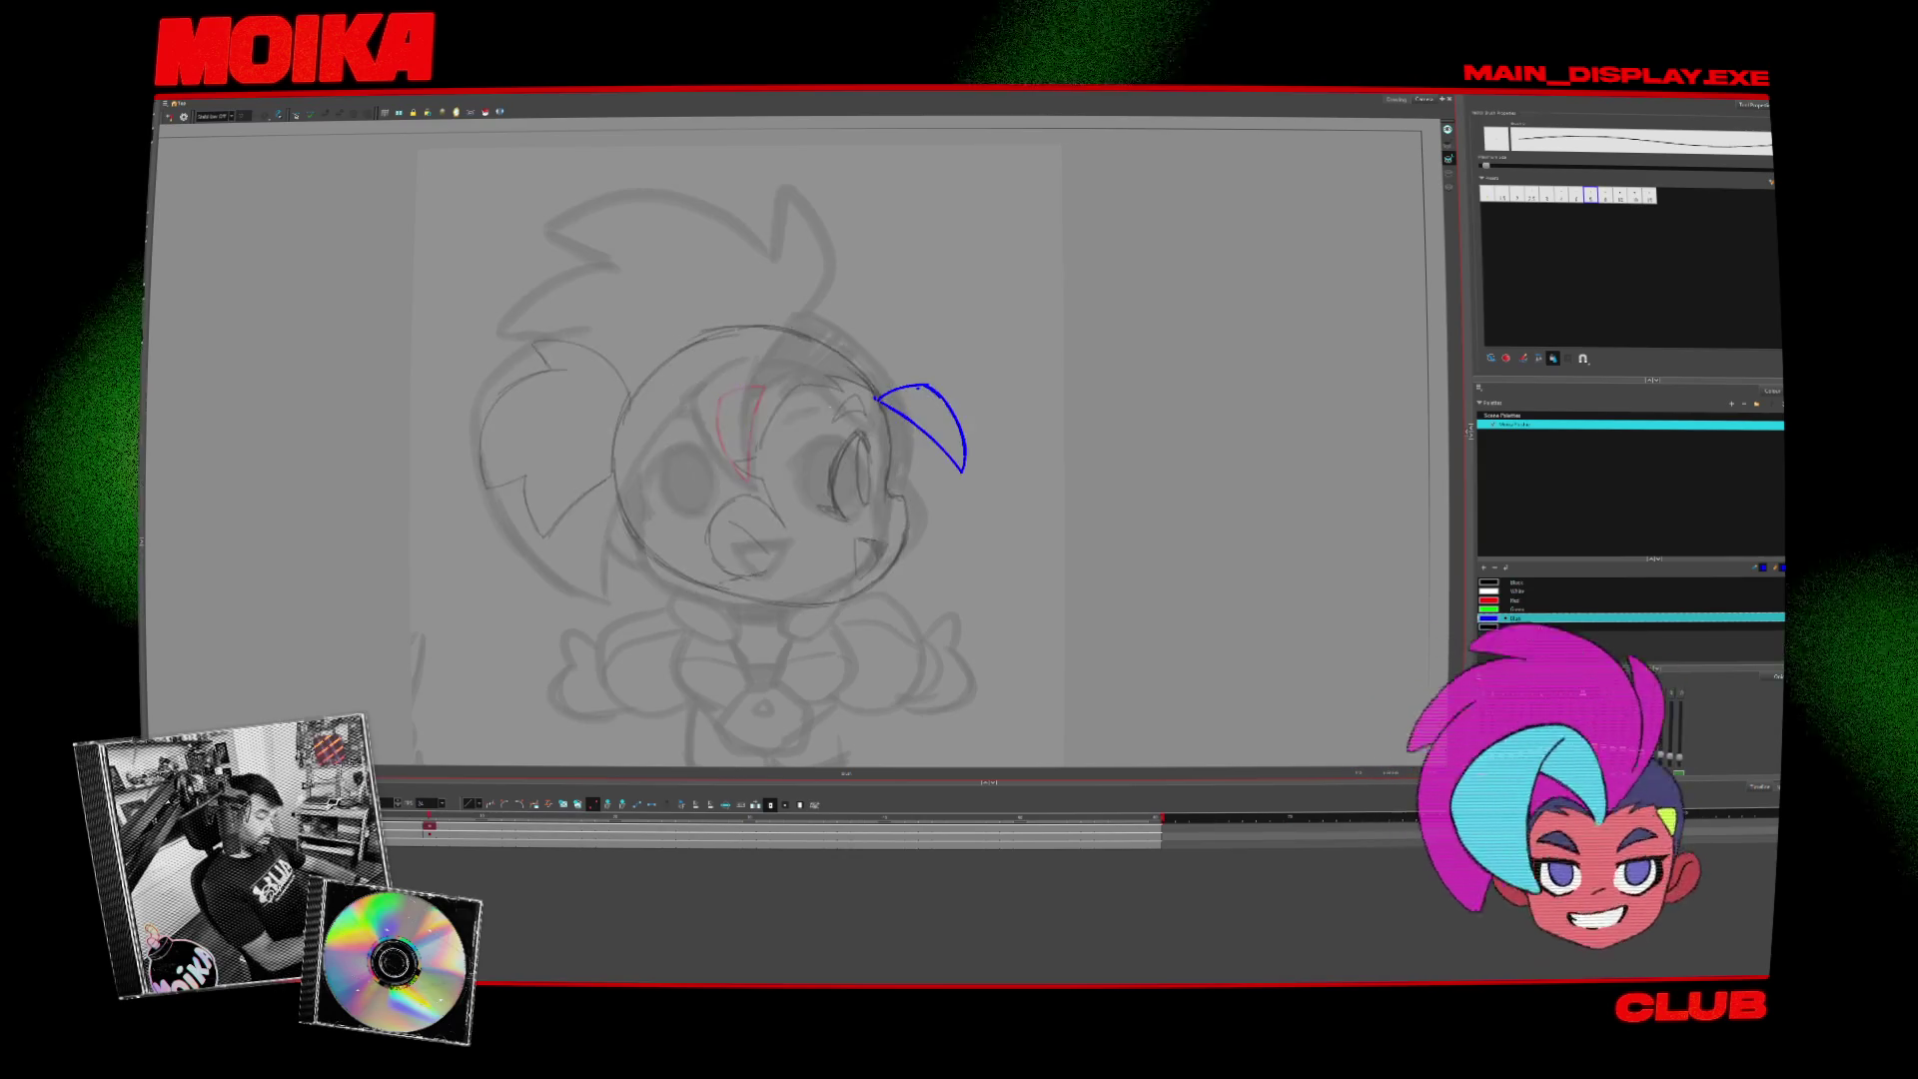
key("period")
key("comma")
key("period")
- Reshape the blue forelock line on the face into a closed triangle shape
key("ctrl+a")
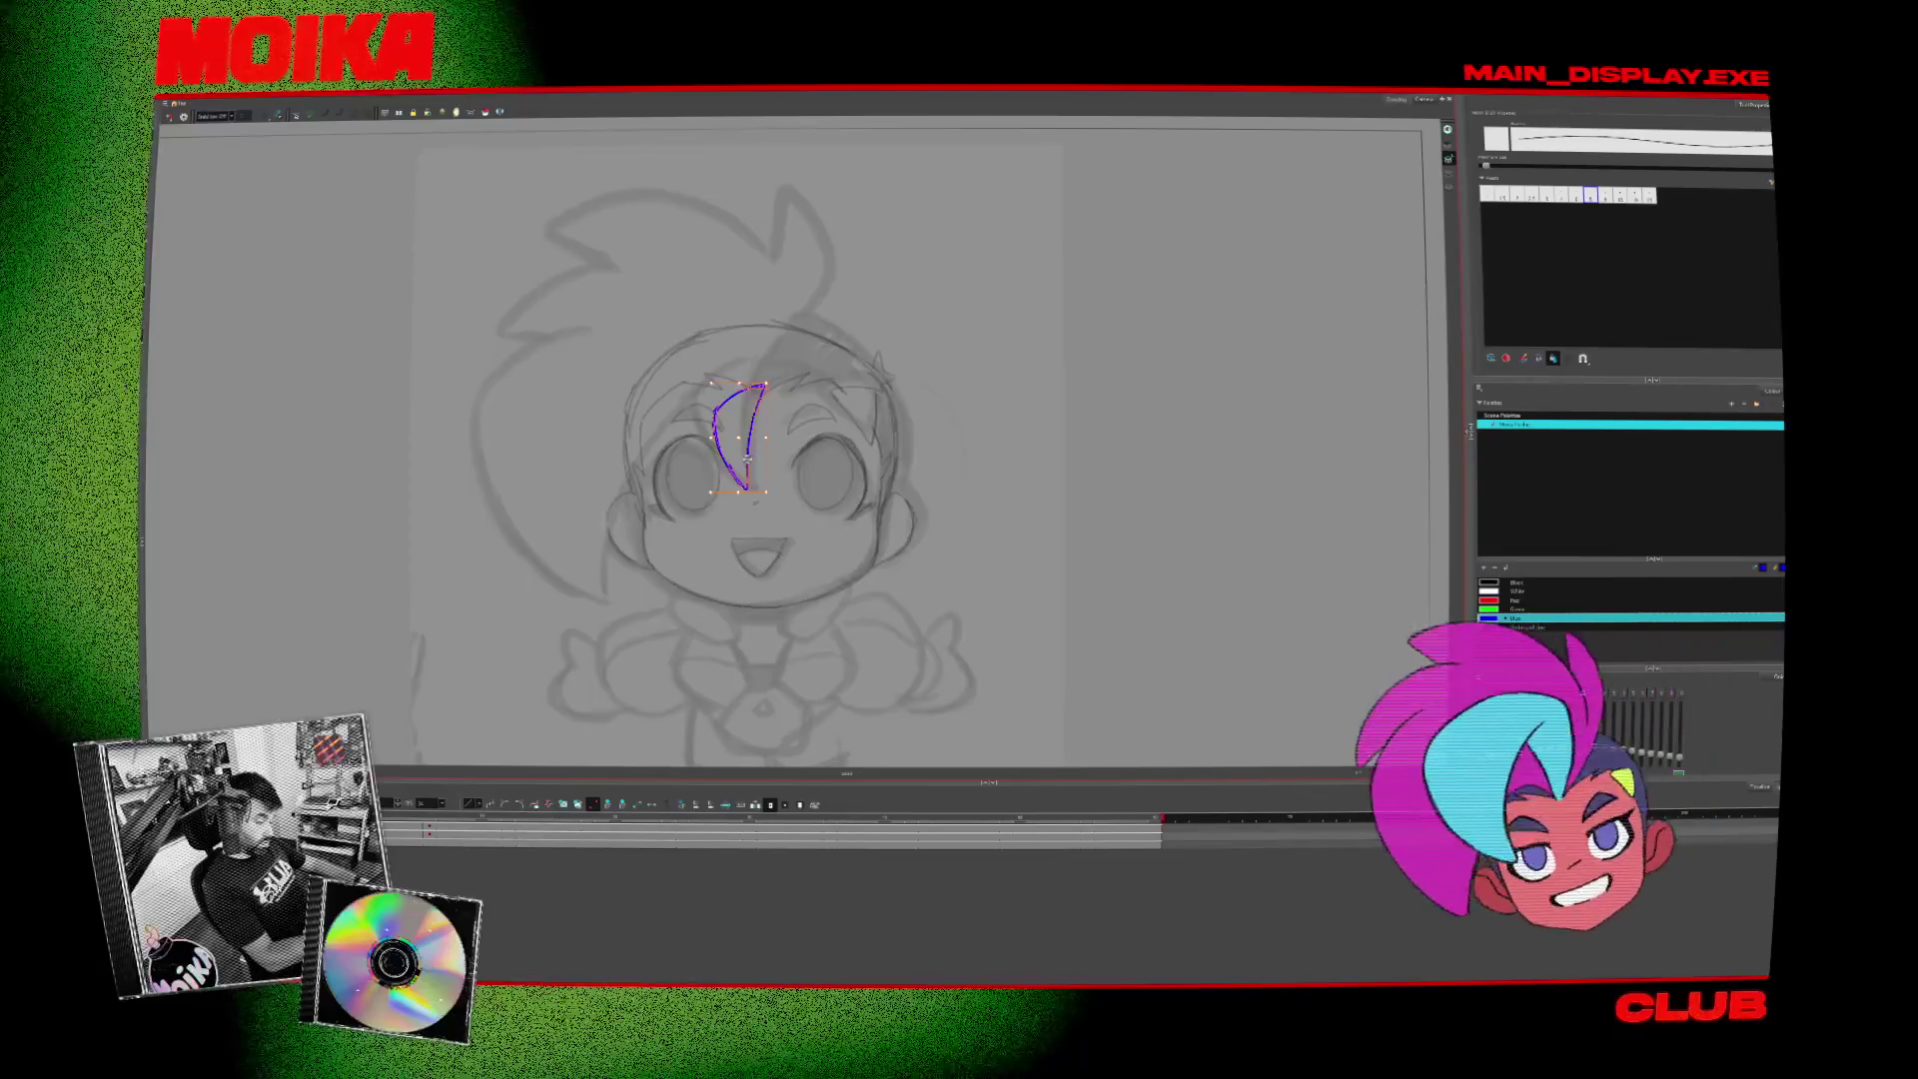
key("Escape")
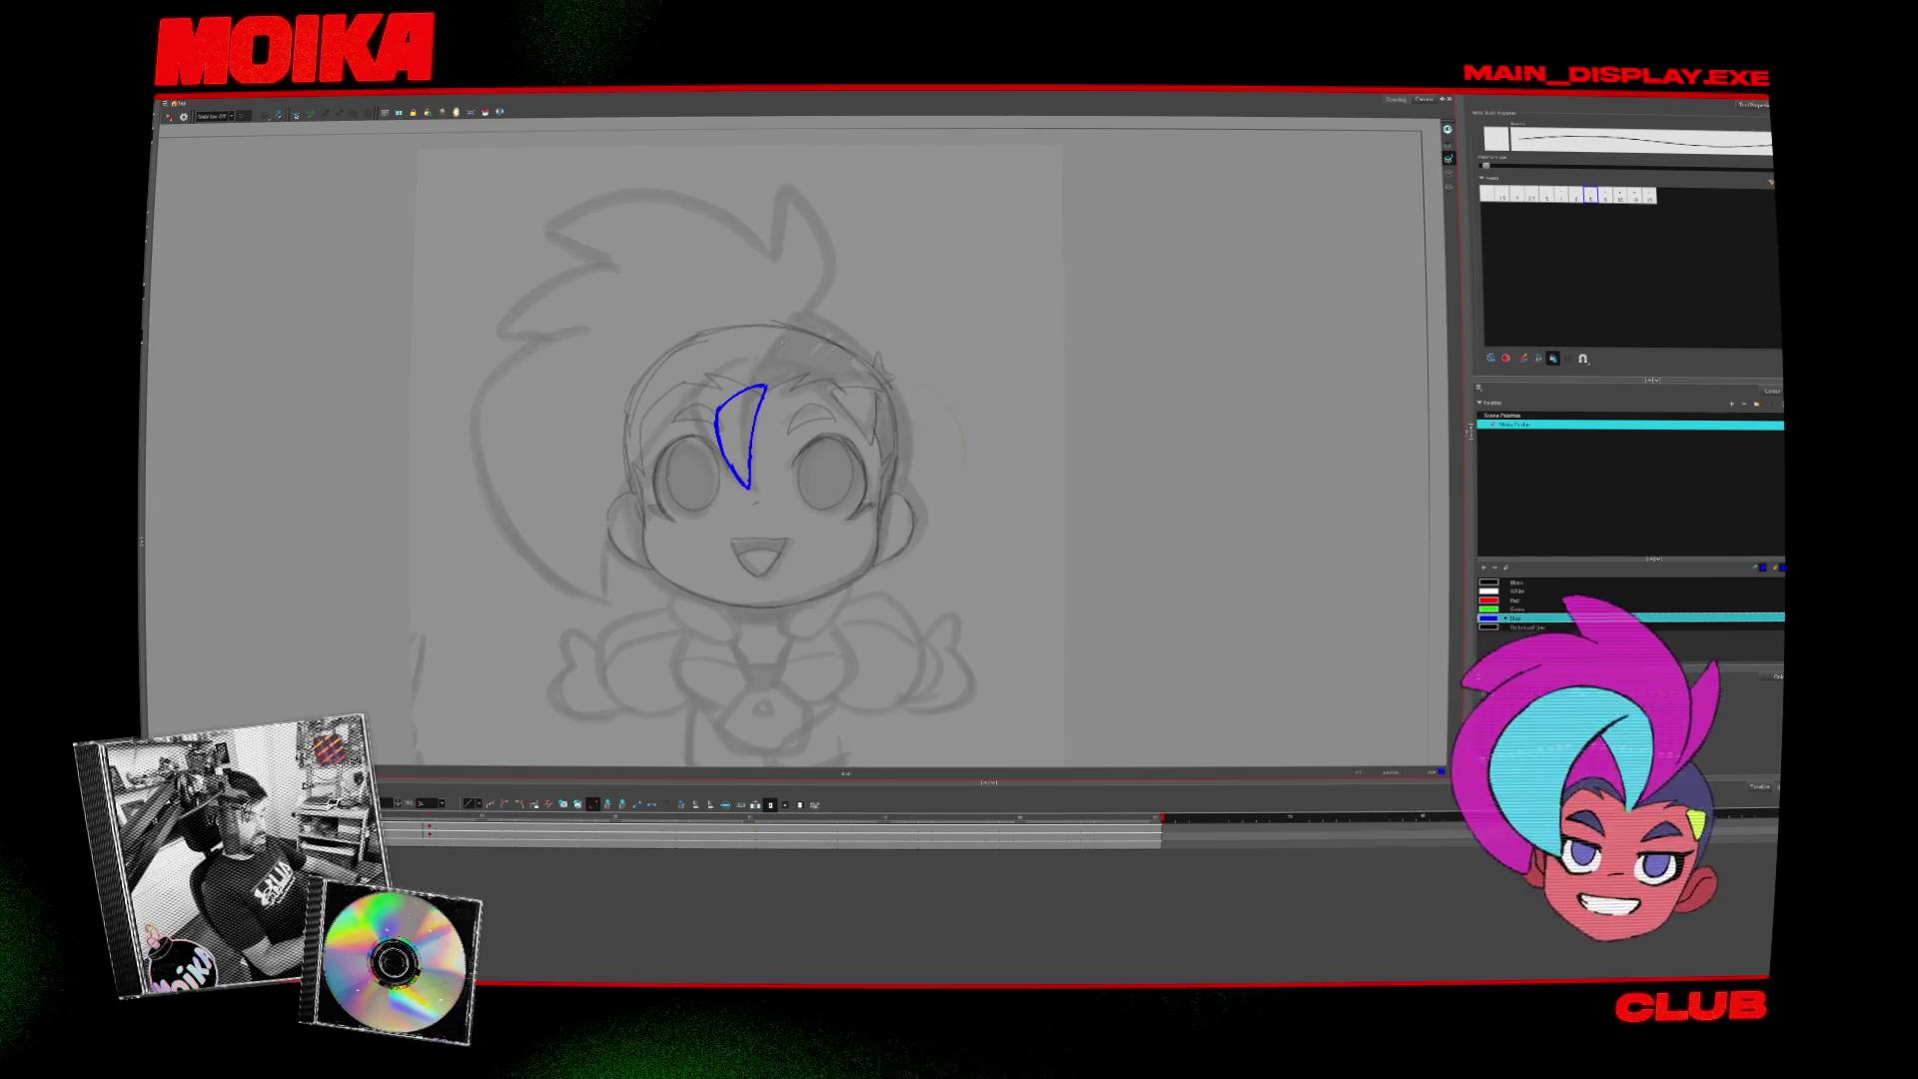
key("alt+/")
left_click_drag(714, 424, 749, 488)
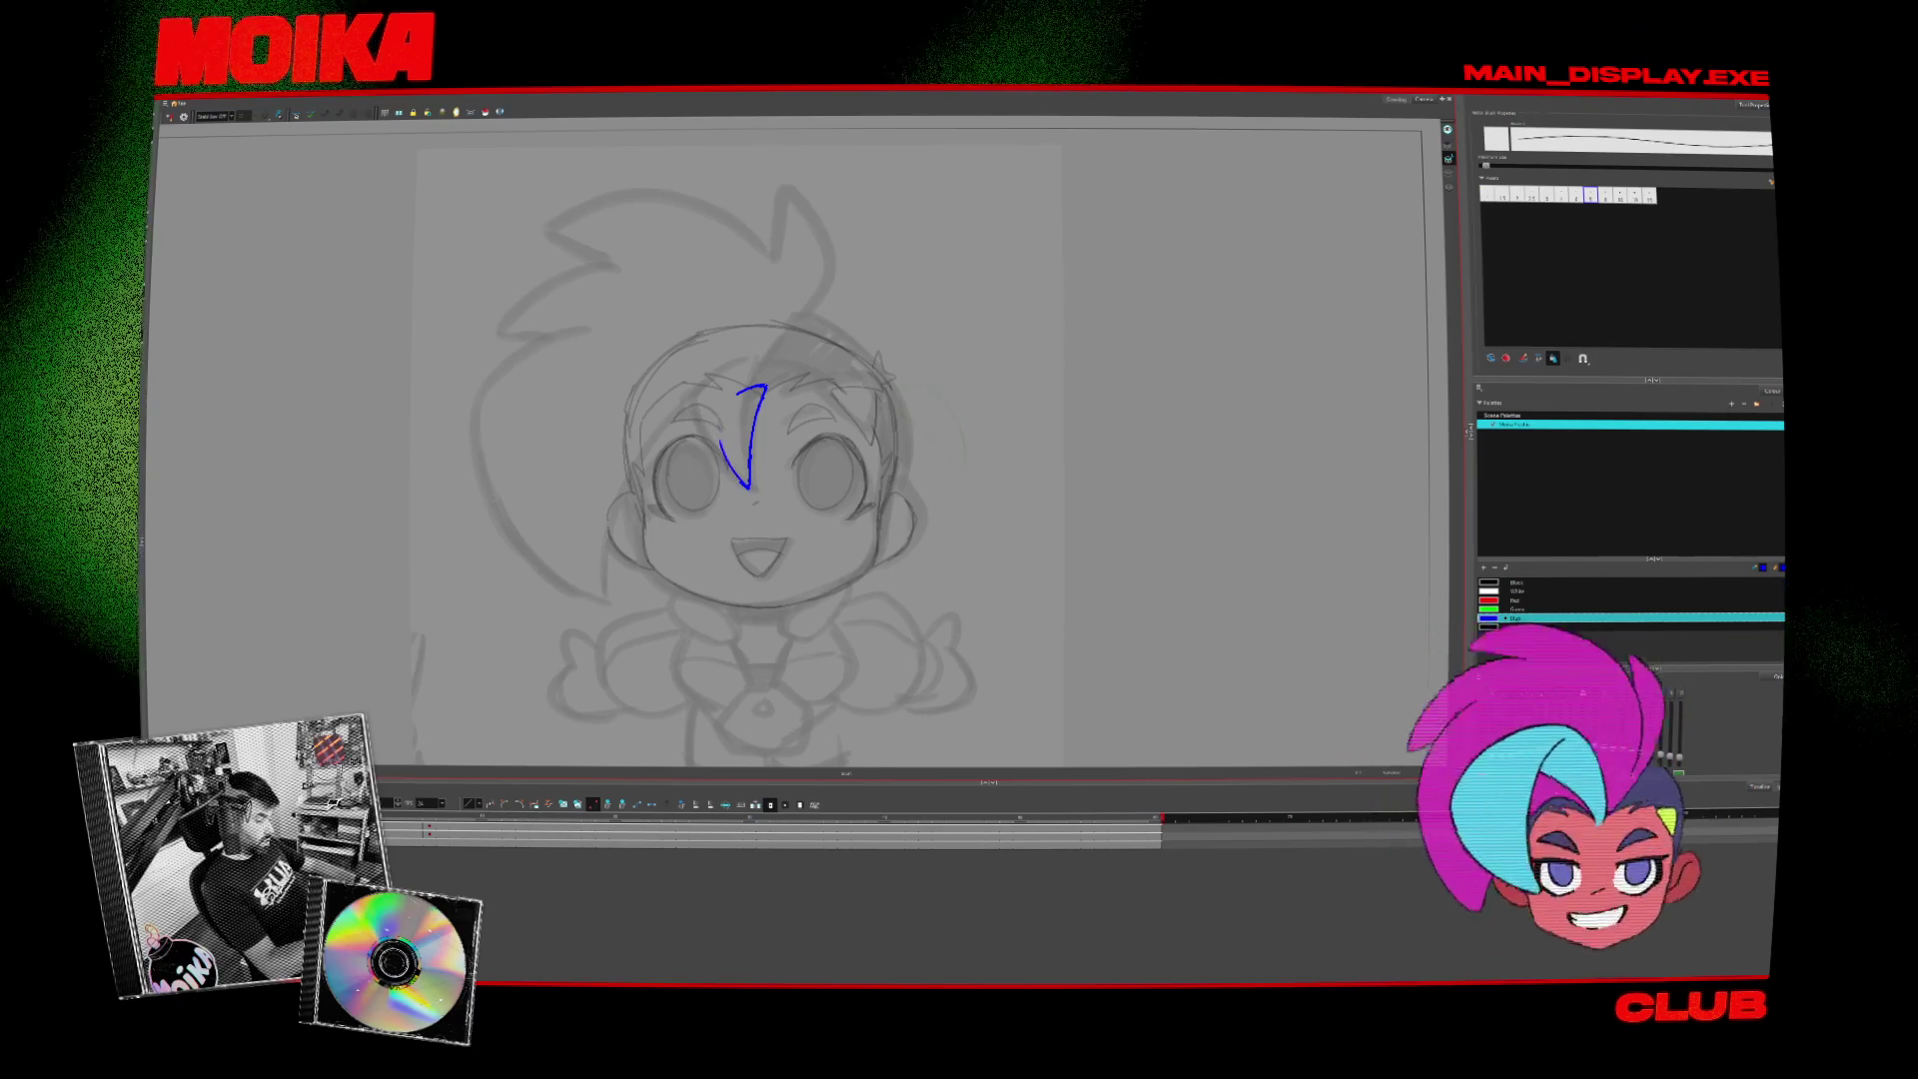
left_click_drag(714, 419, 765, 387)
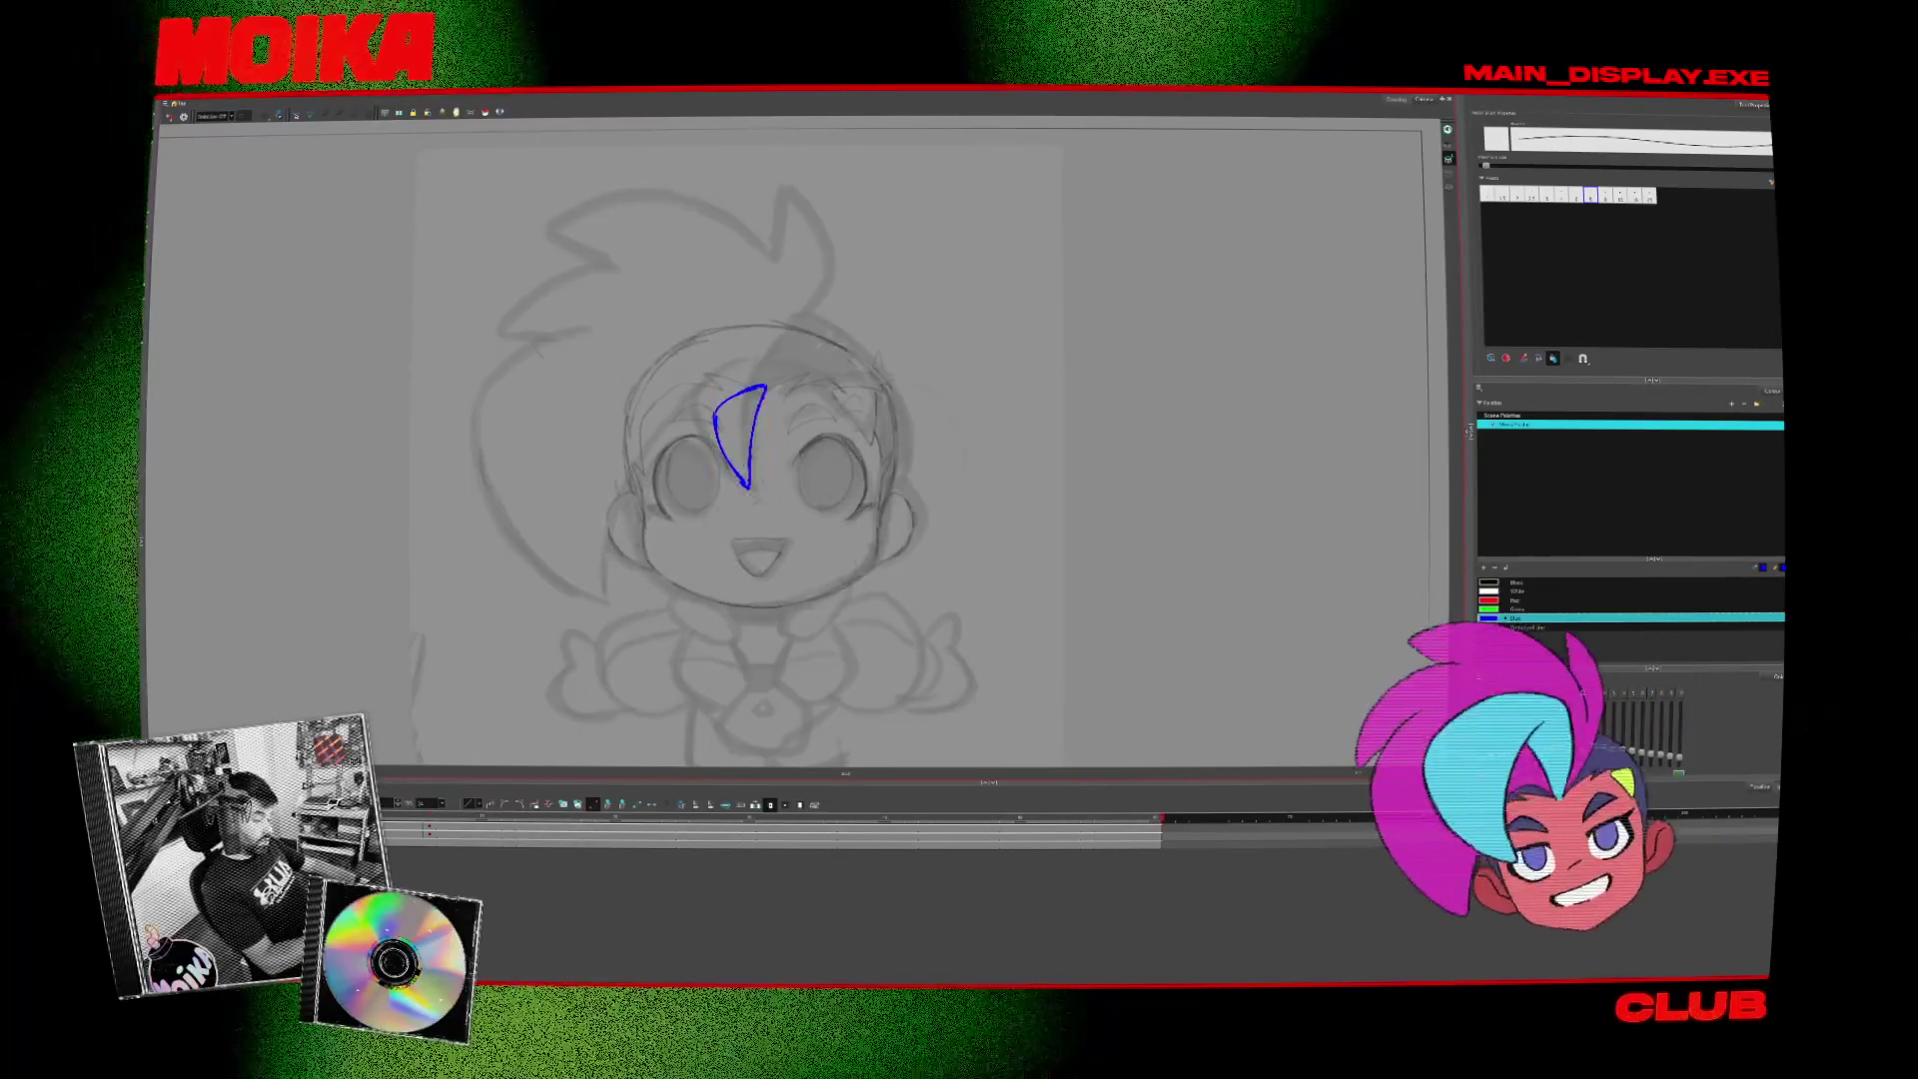
left_click(774, 432)
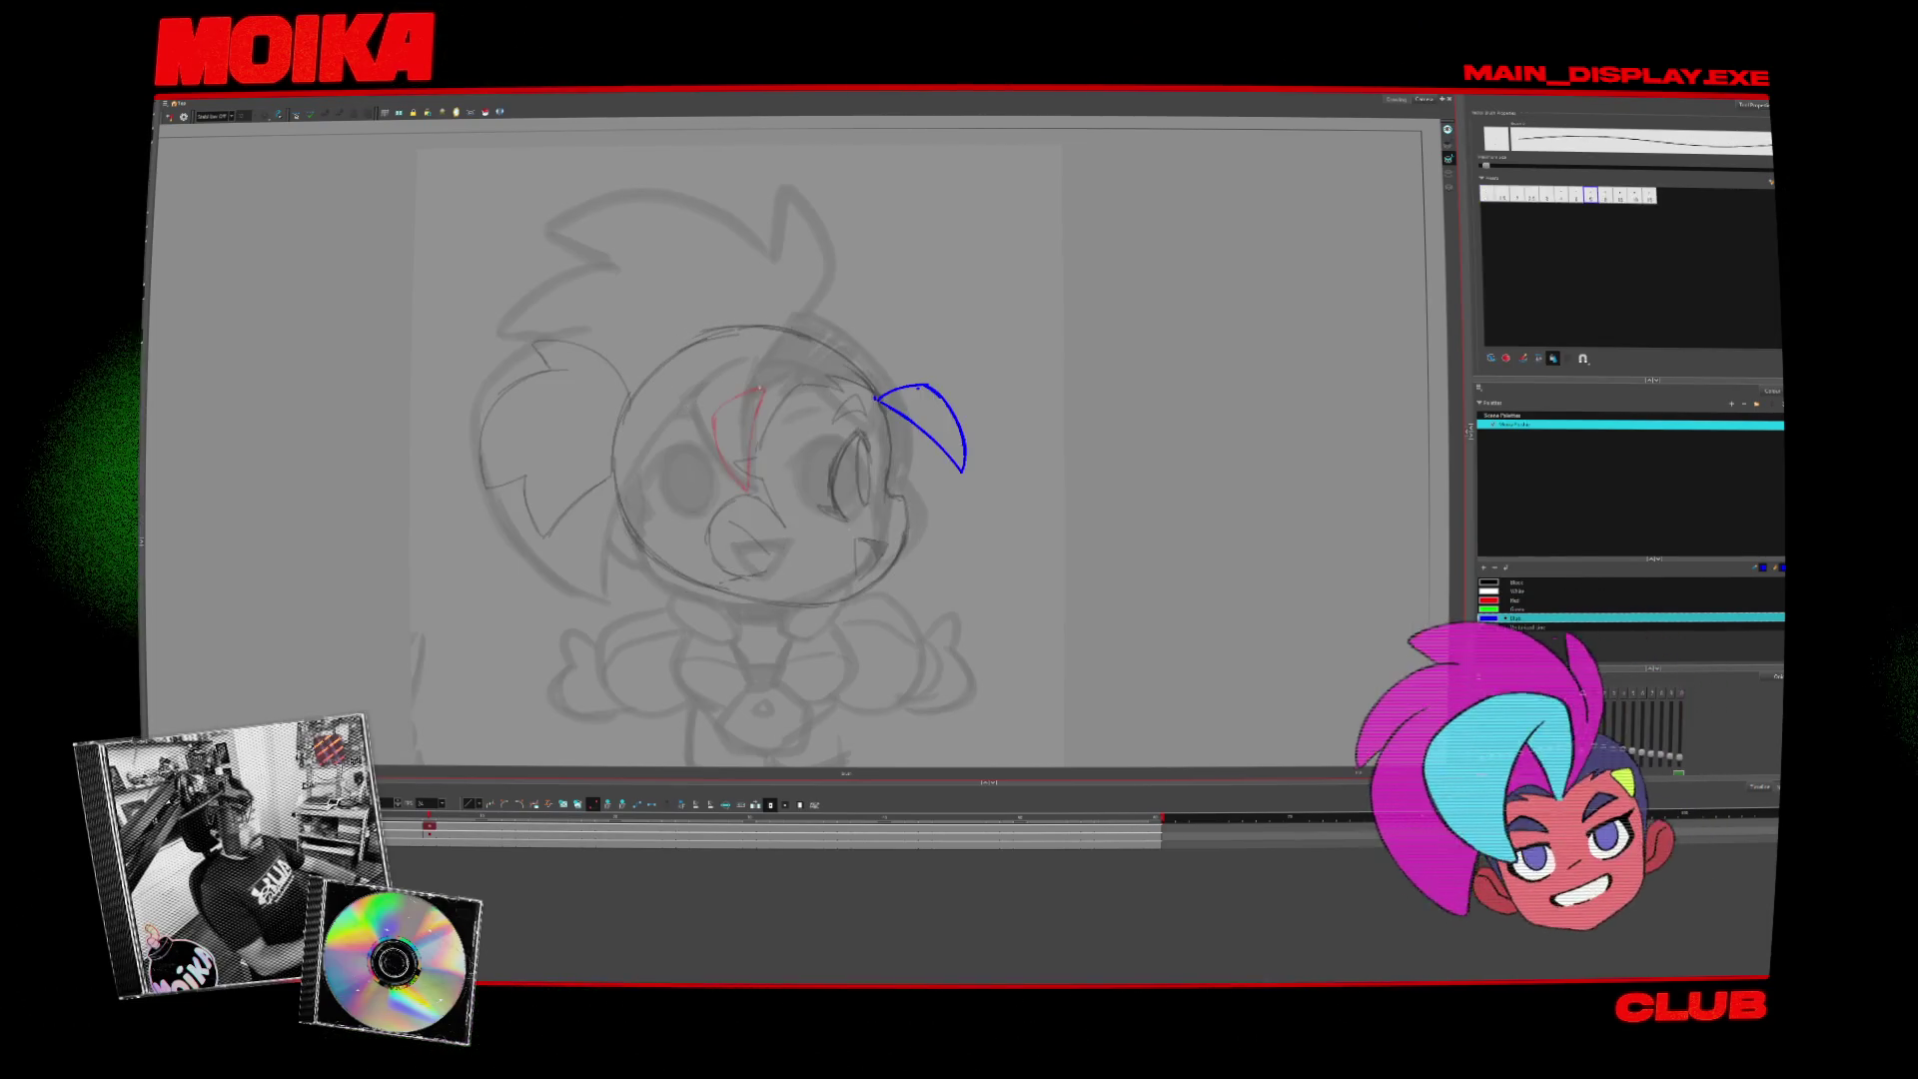
left_click(739, 439)
left_click(798, 470)
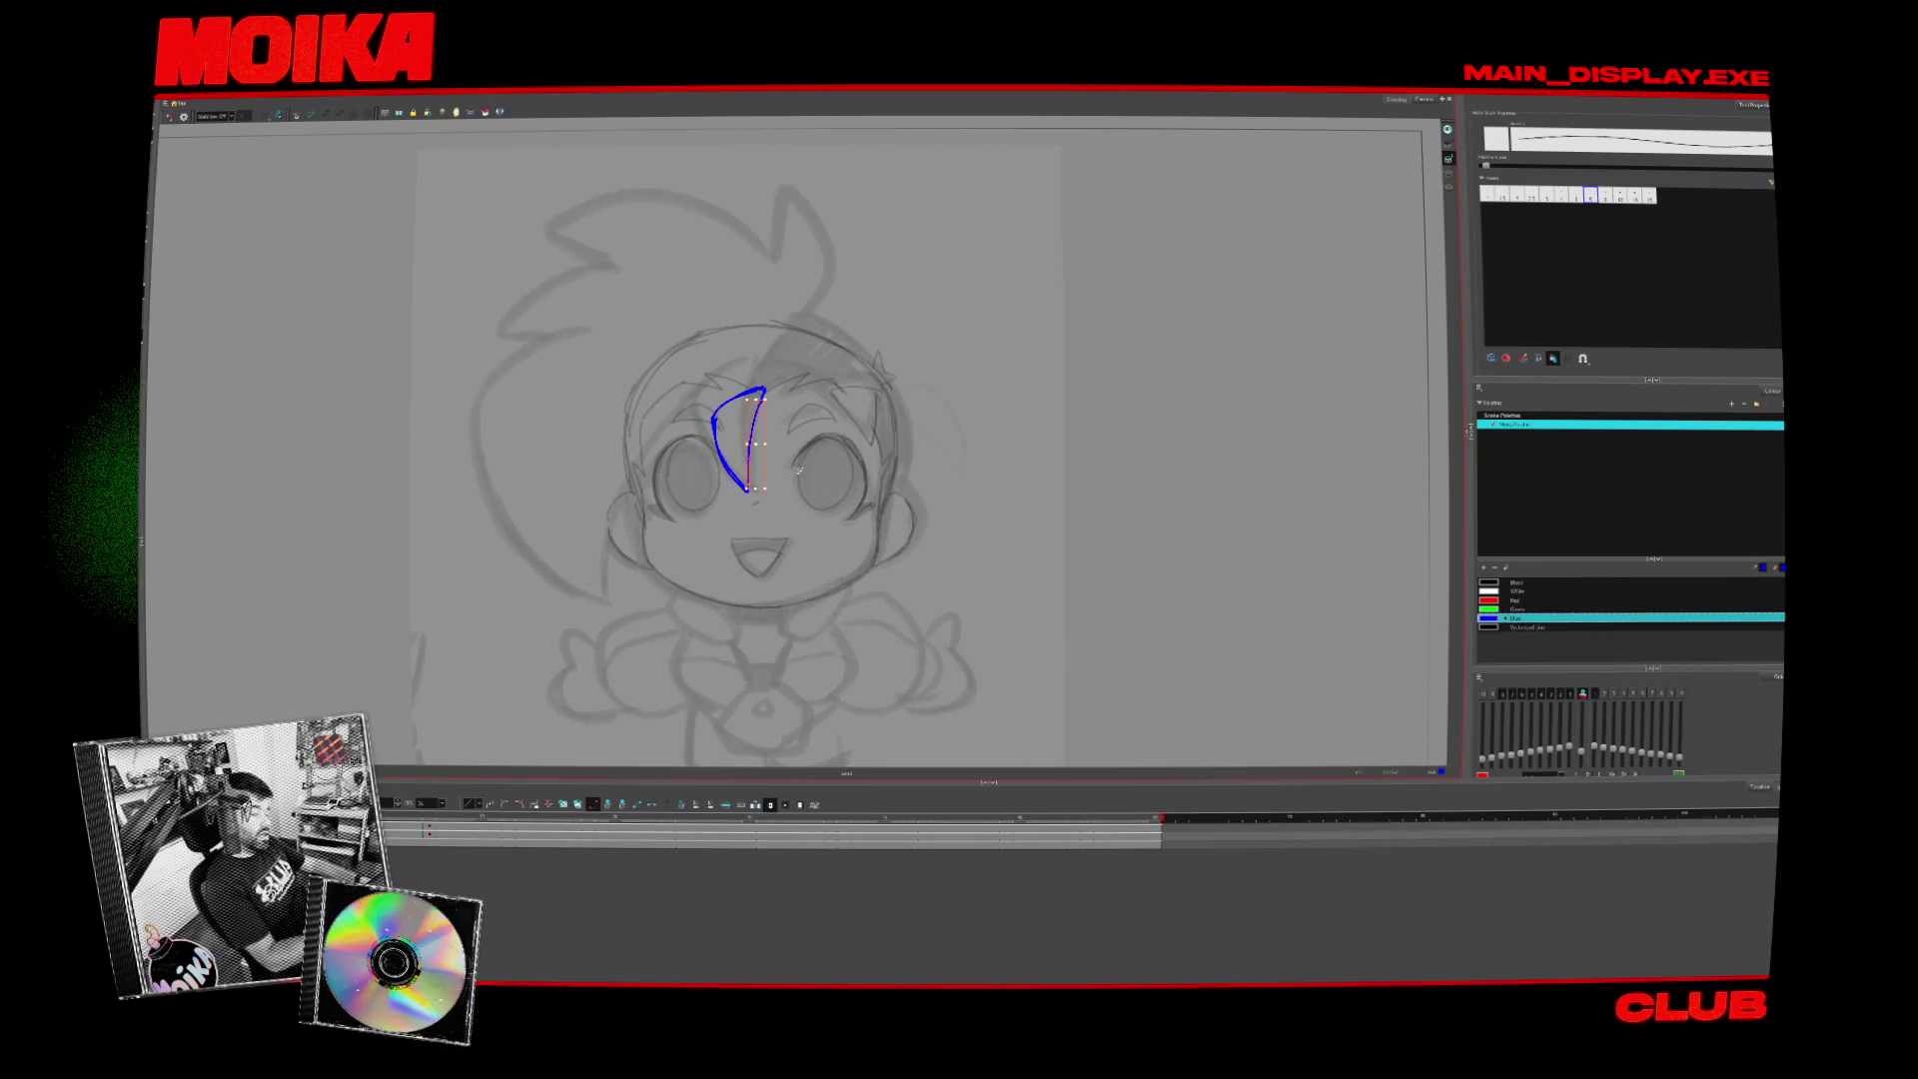
- Try the thick brush against the thin pencil, then reselect the blue ear stroke
key("alt+b")
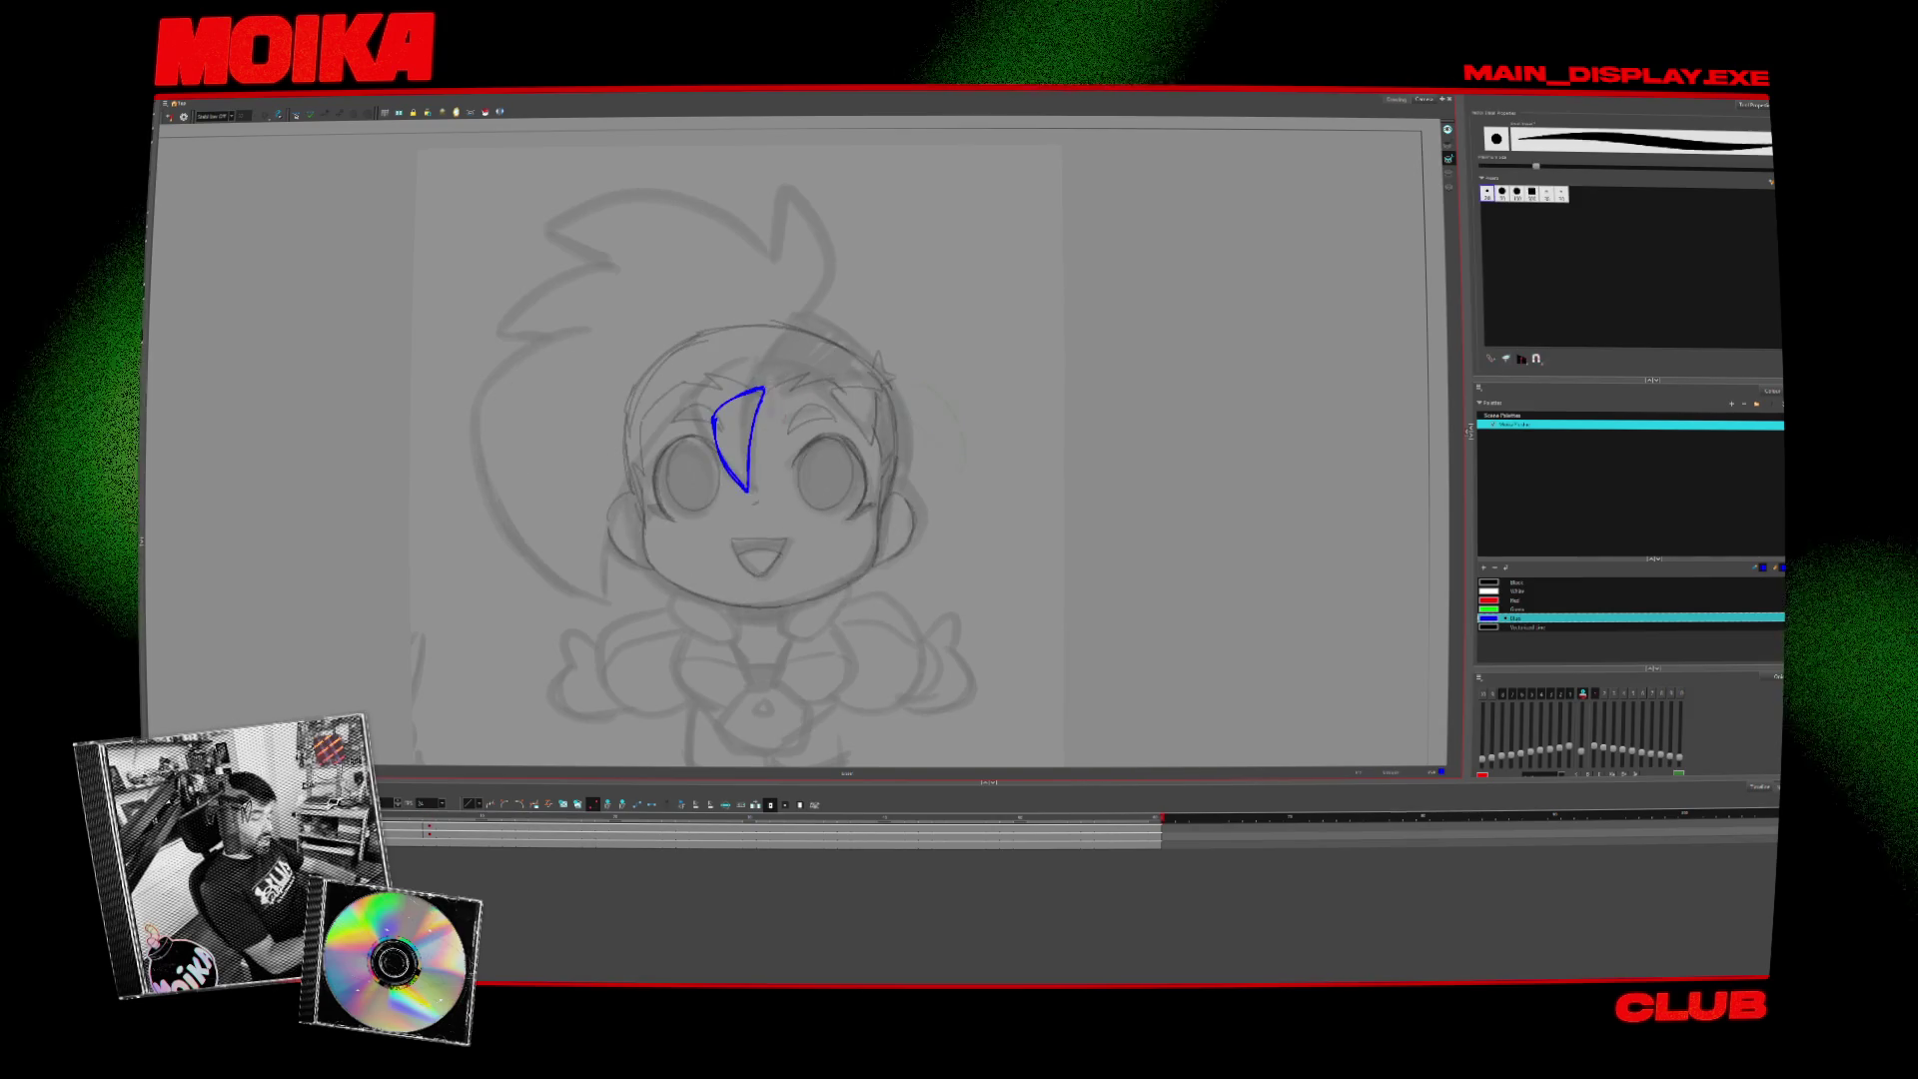
key("alt+slash")
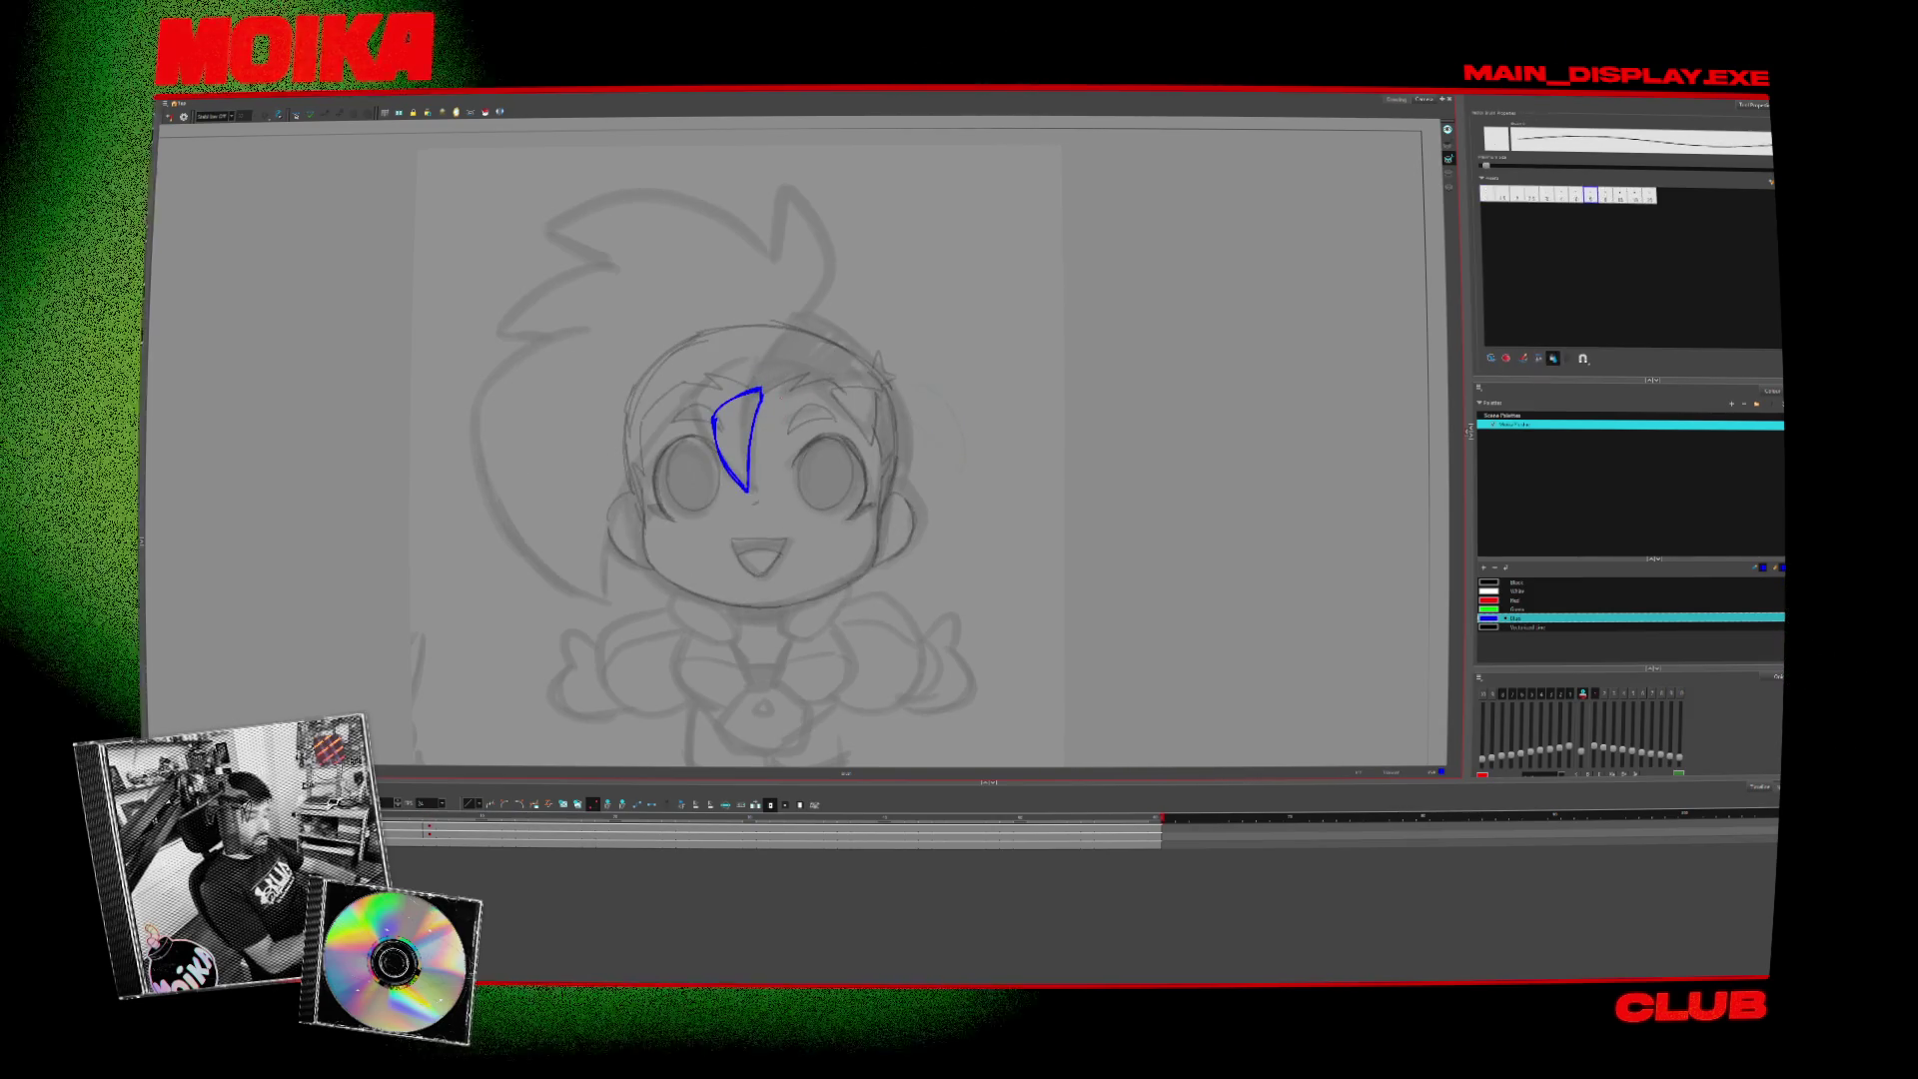
key("alt+b")
key("alt+b")
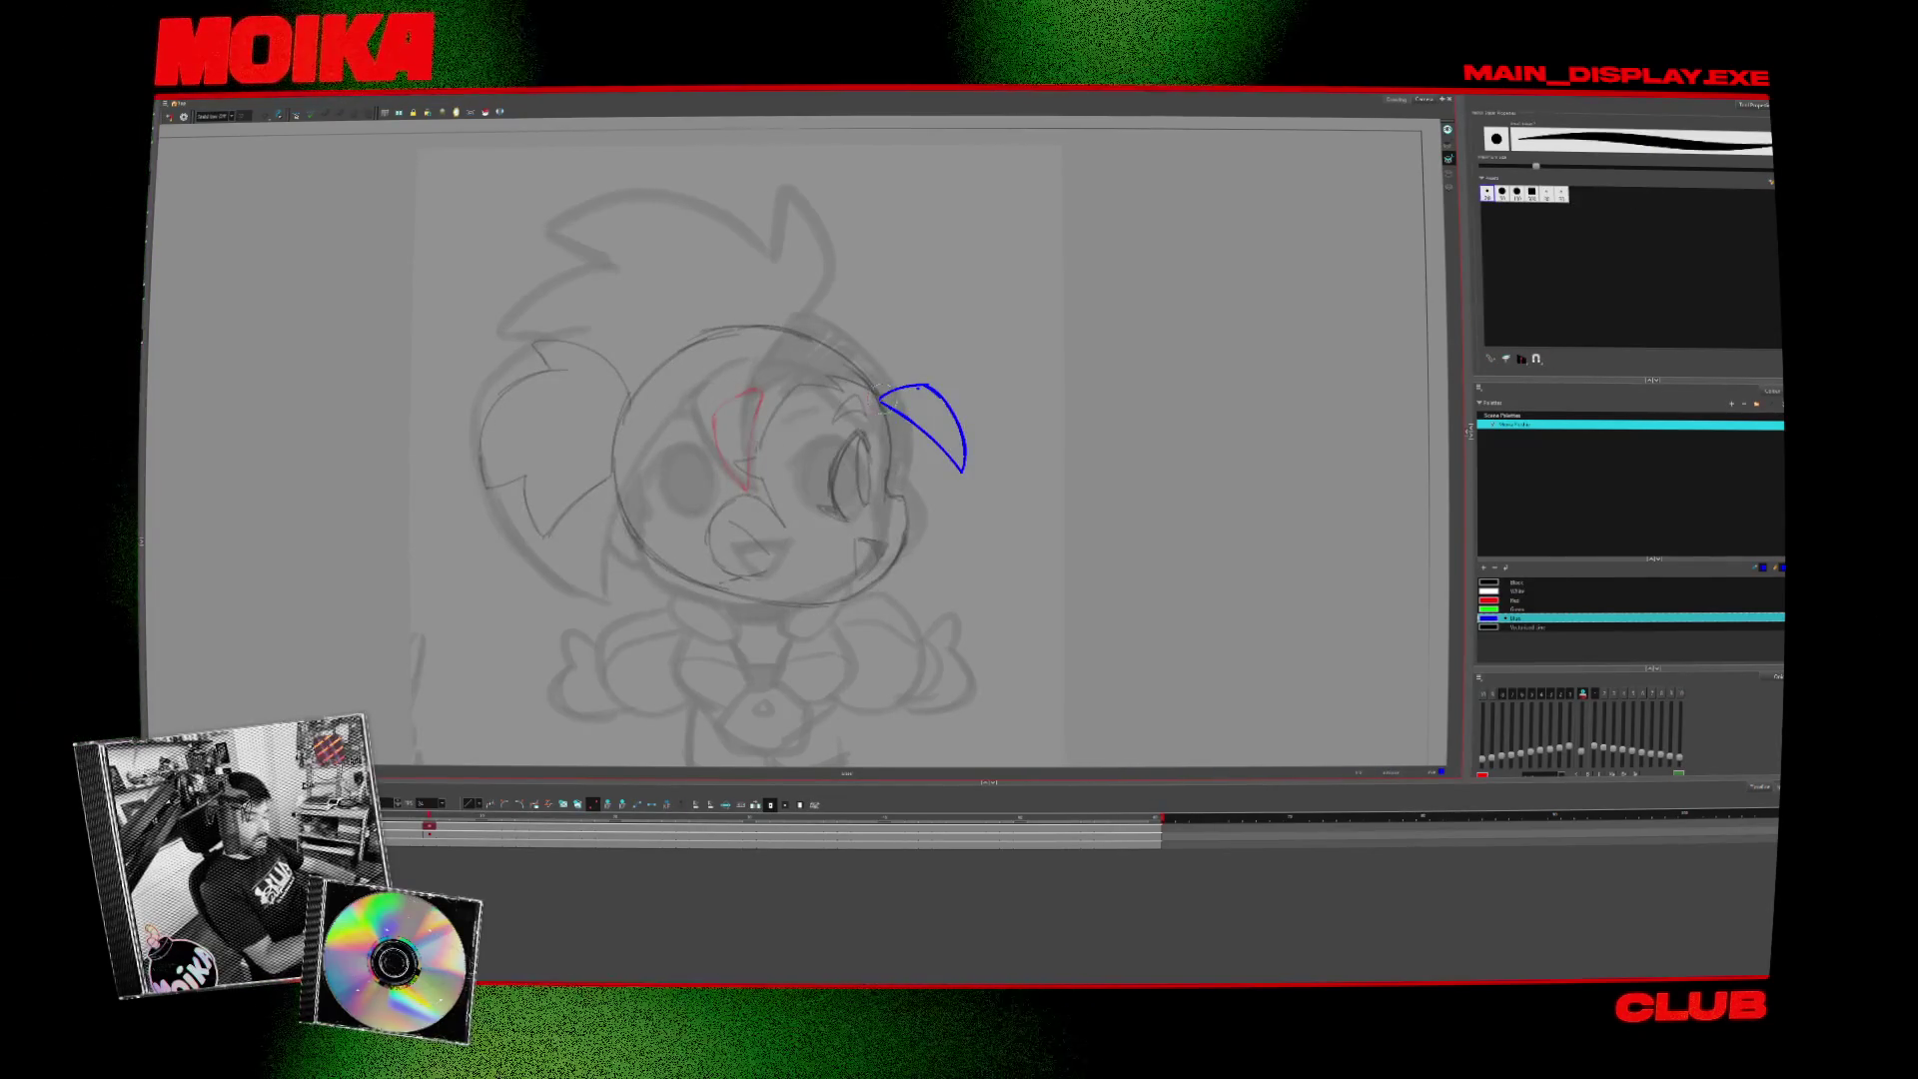
key("alt+slash")
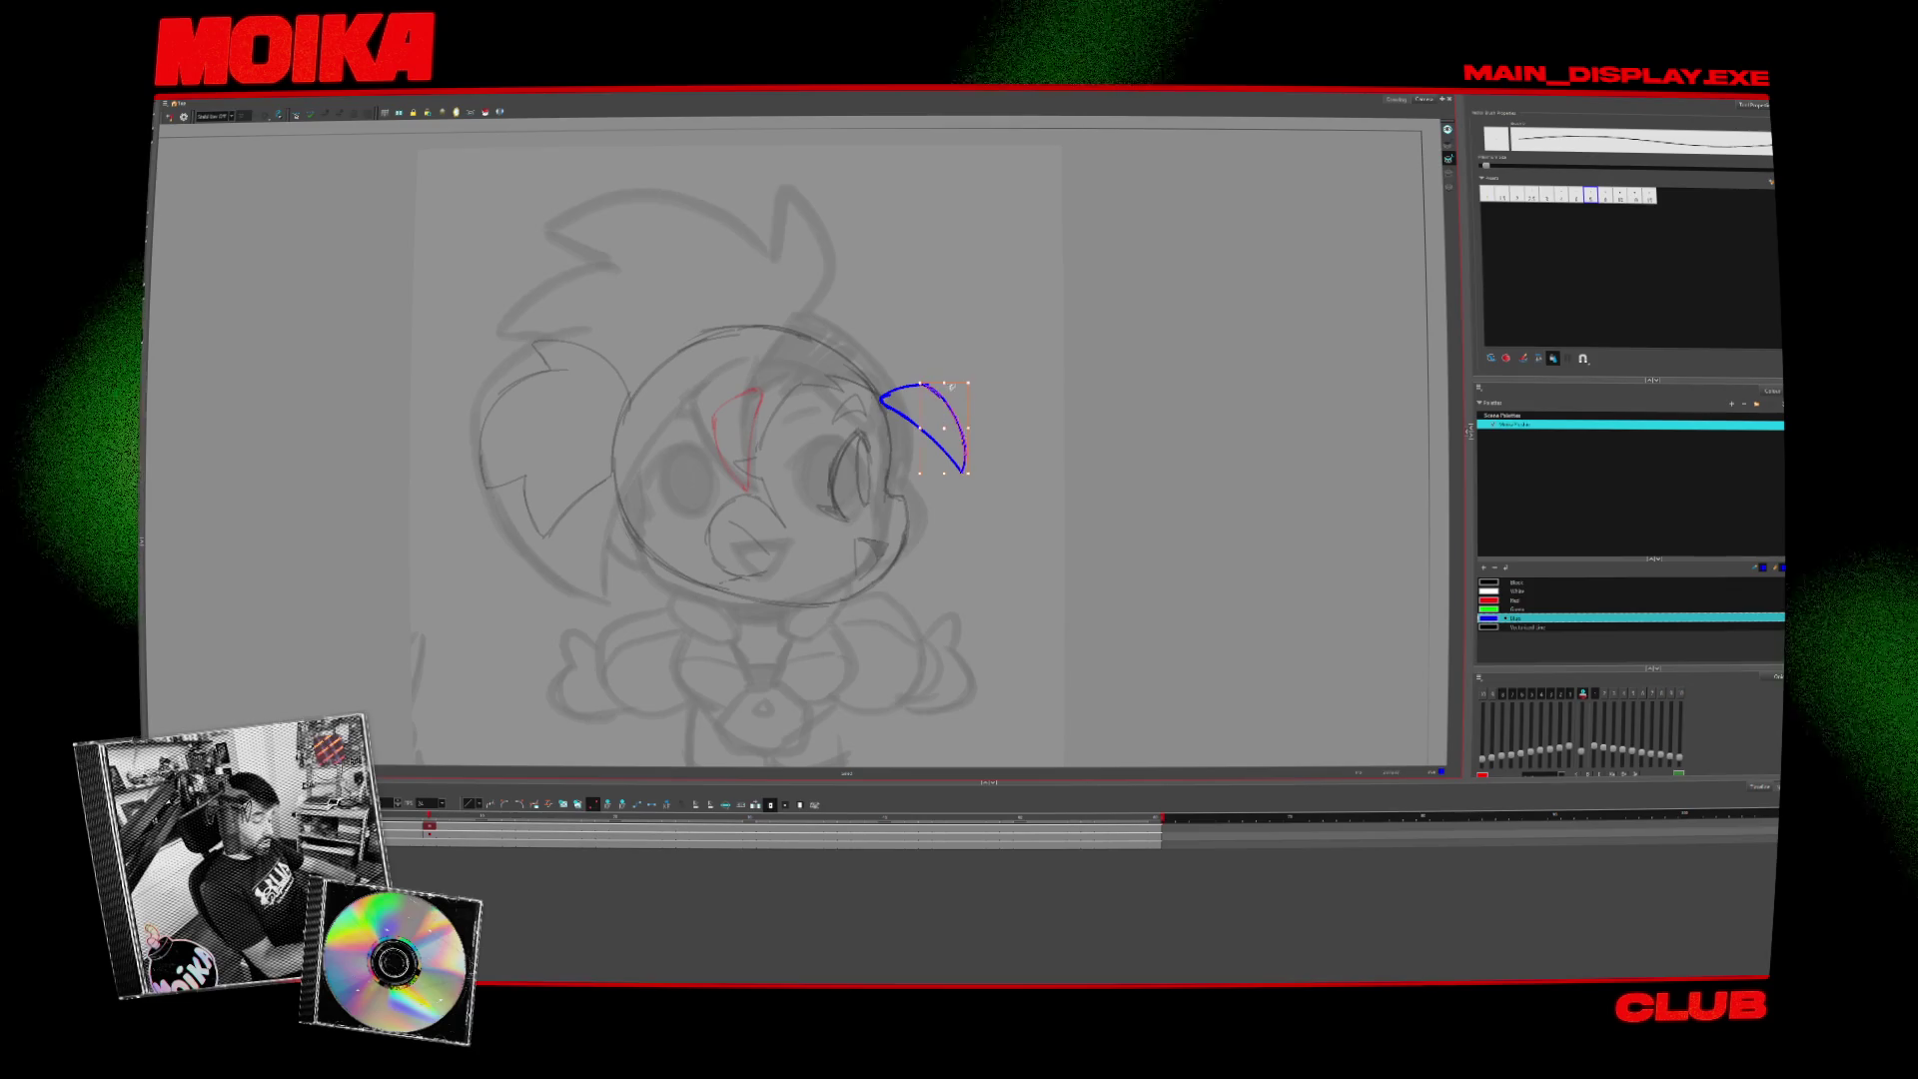
key("Escape")
left_click(965, 472)
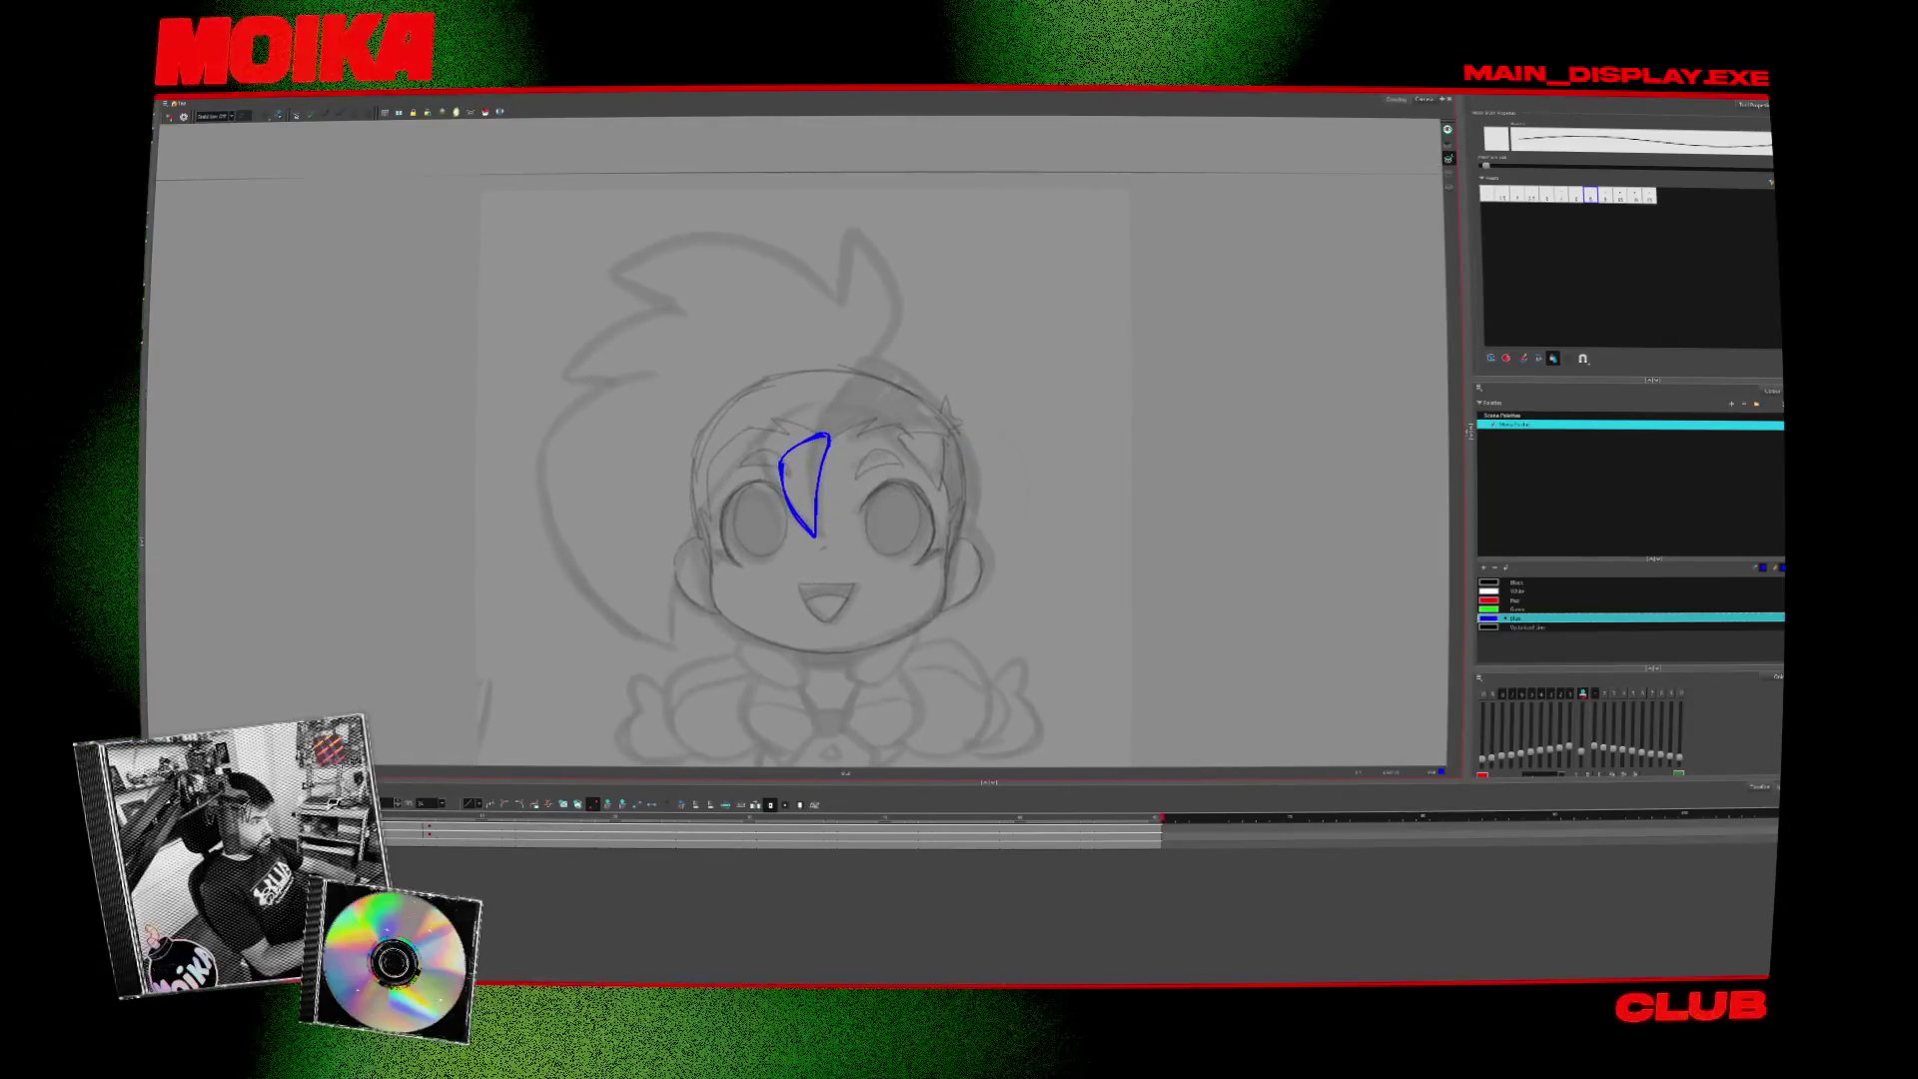
- Check the side-view frame, return to the front face, and sample black as the colour
left_click(429, 825)
left_click(403, 825)
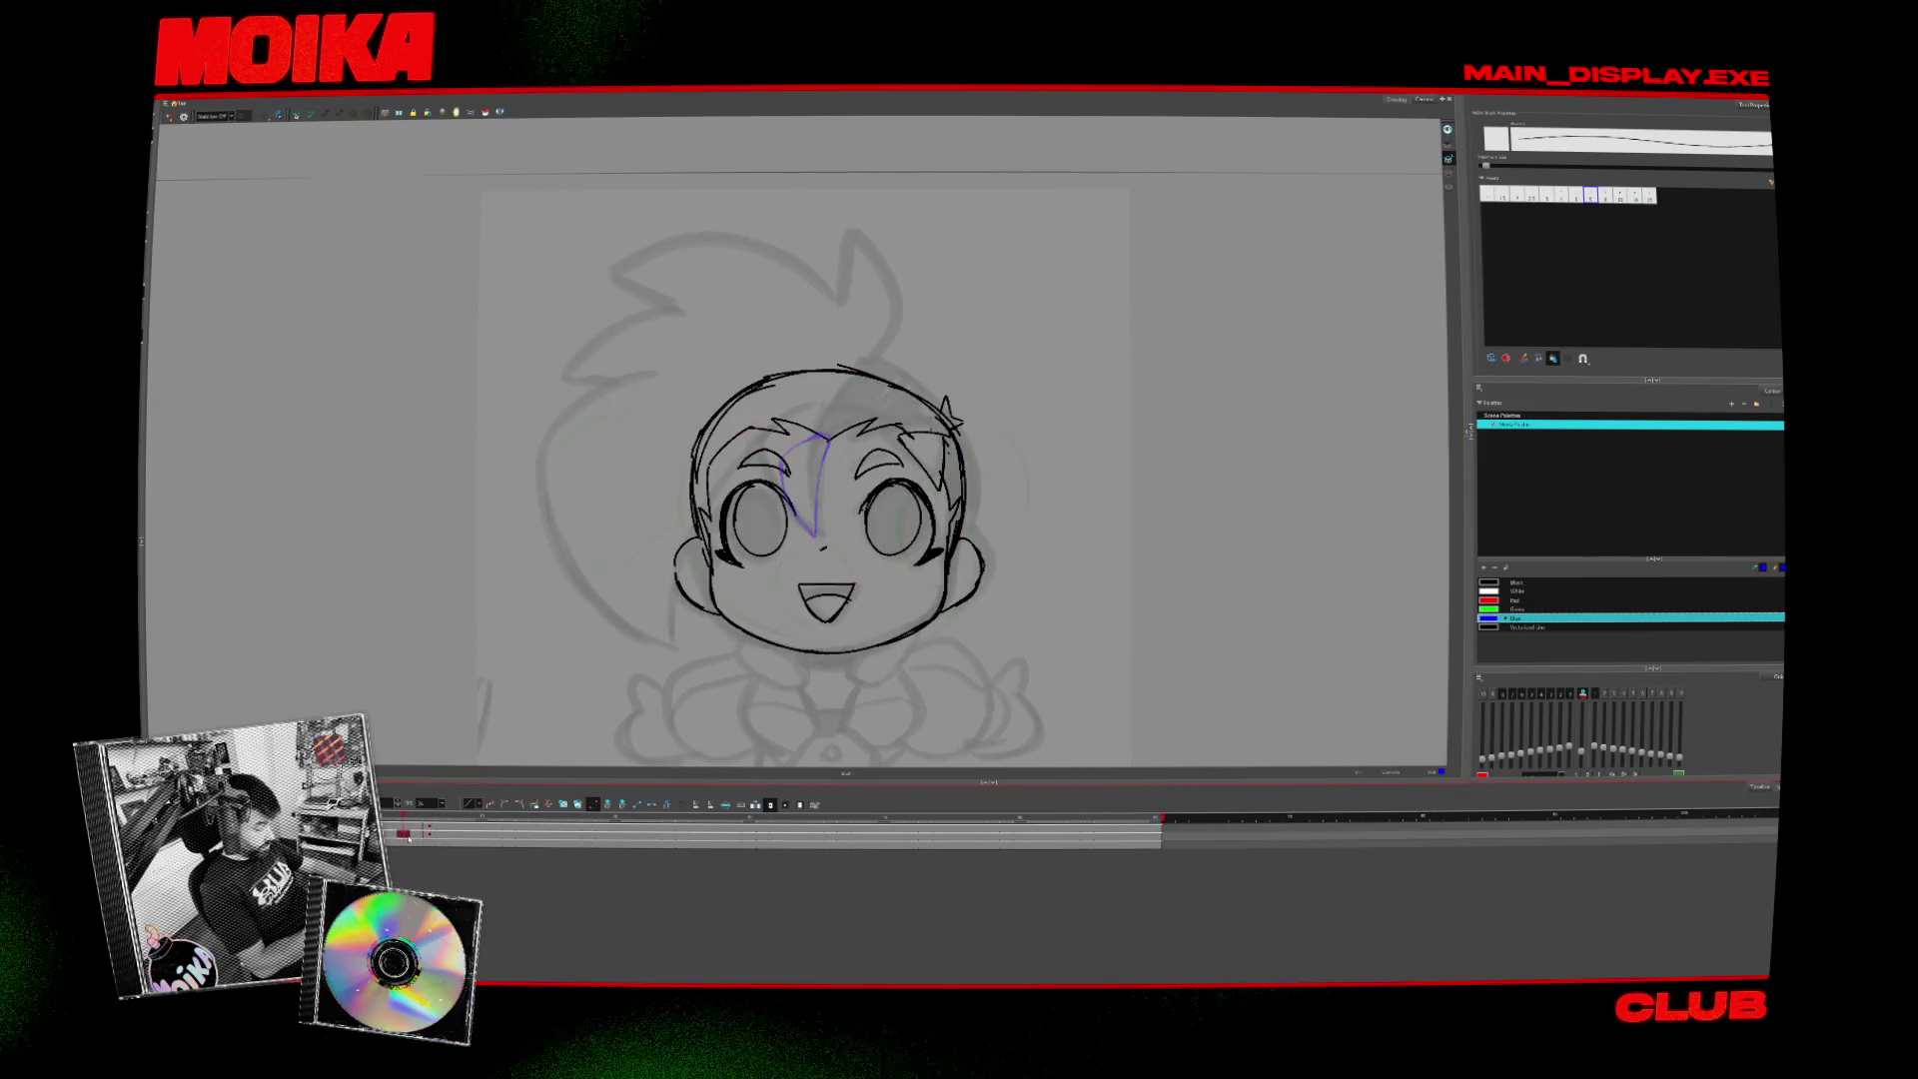
key("d")
left_click(949, 543)
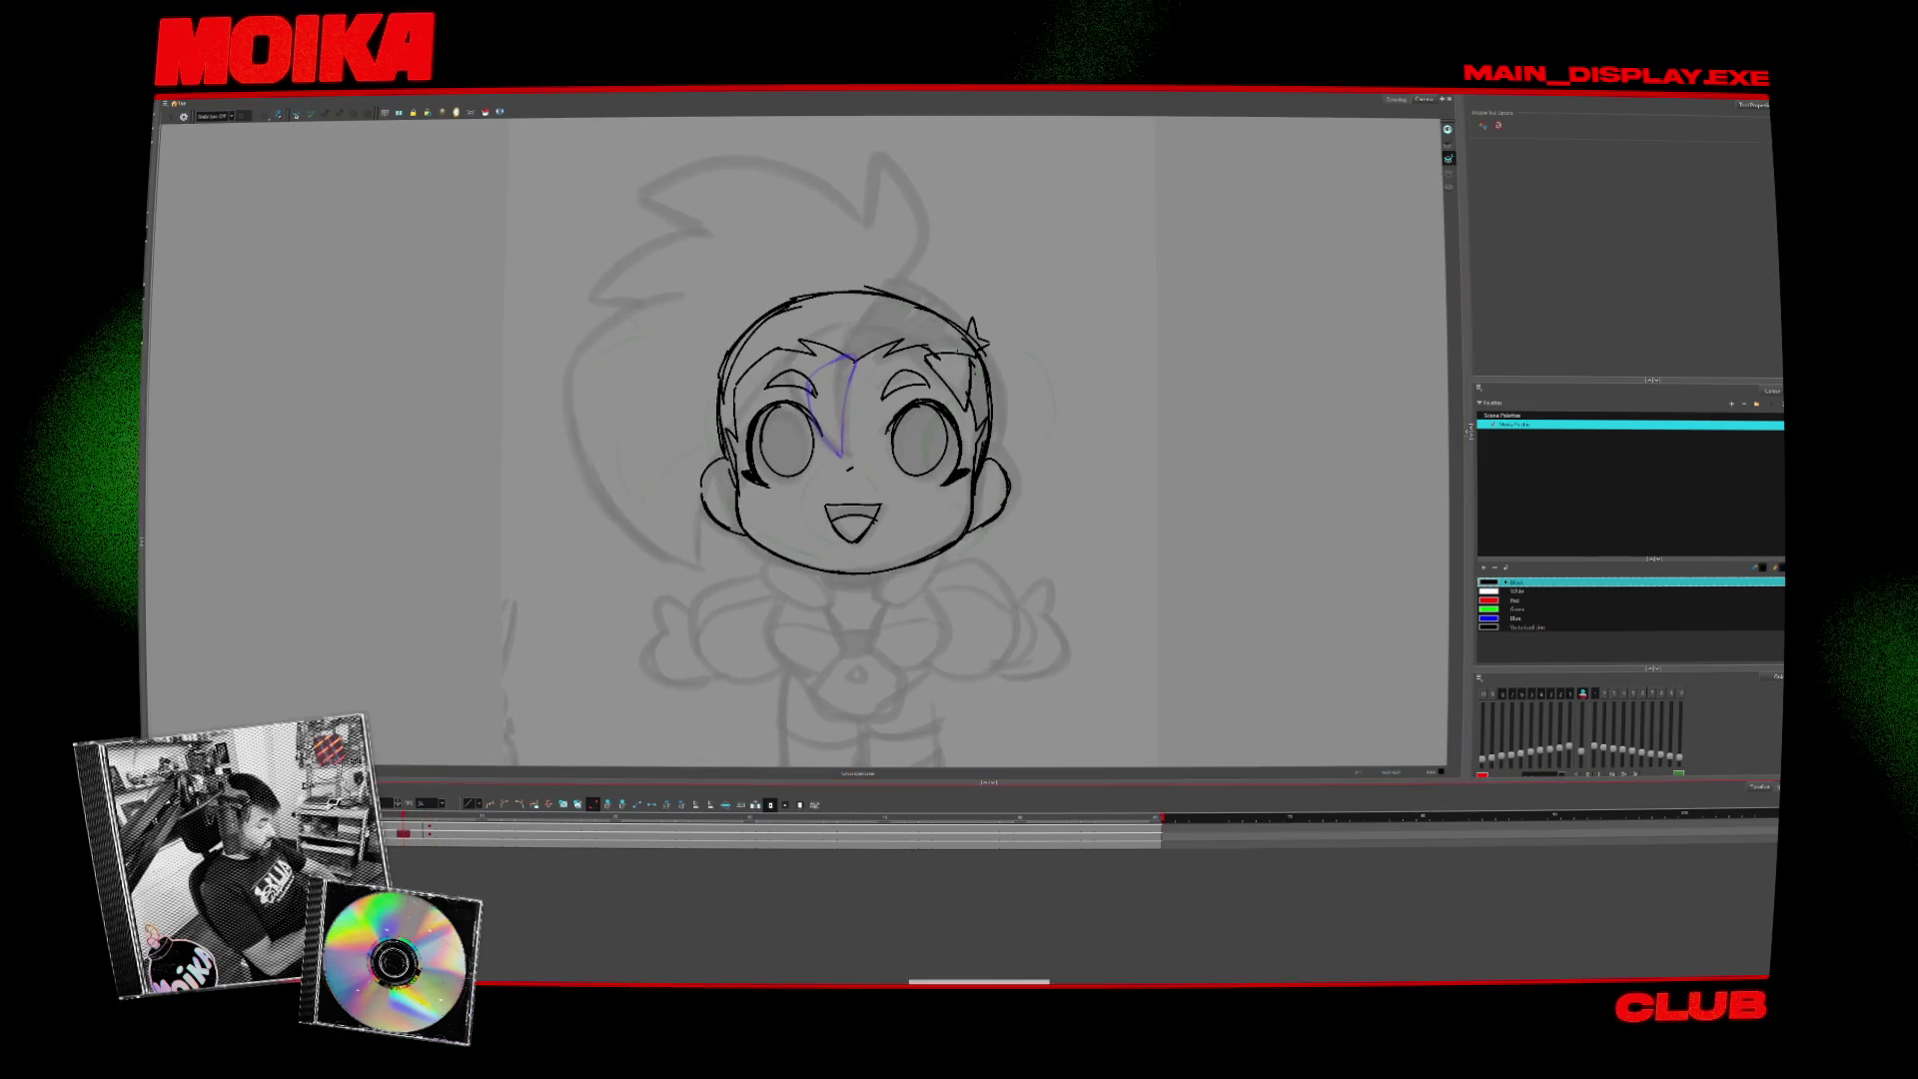
- Add a new drawing layer, testing a delete of the face lines and undoing it
right_click(240, 765)
left_click(299, 590)
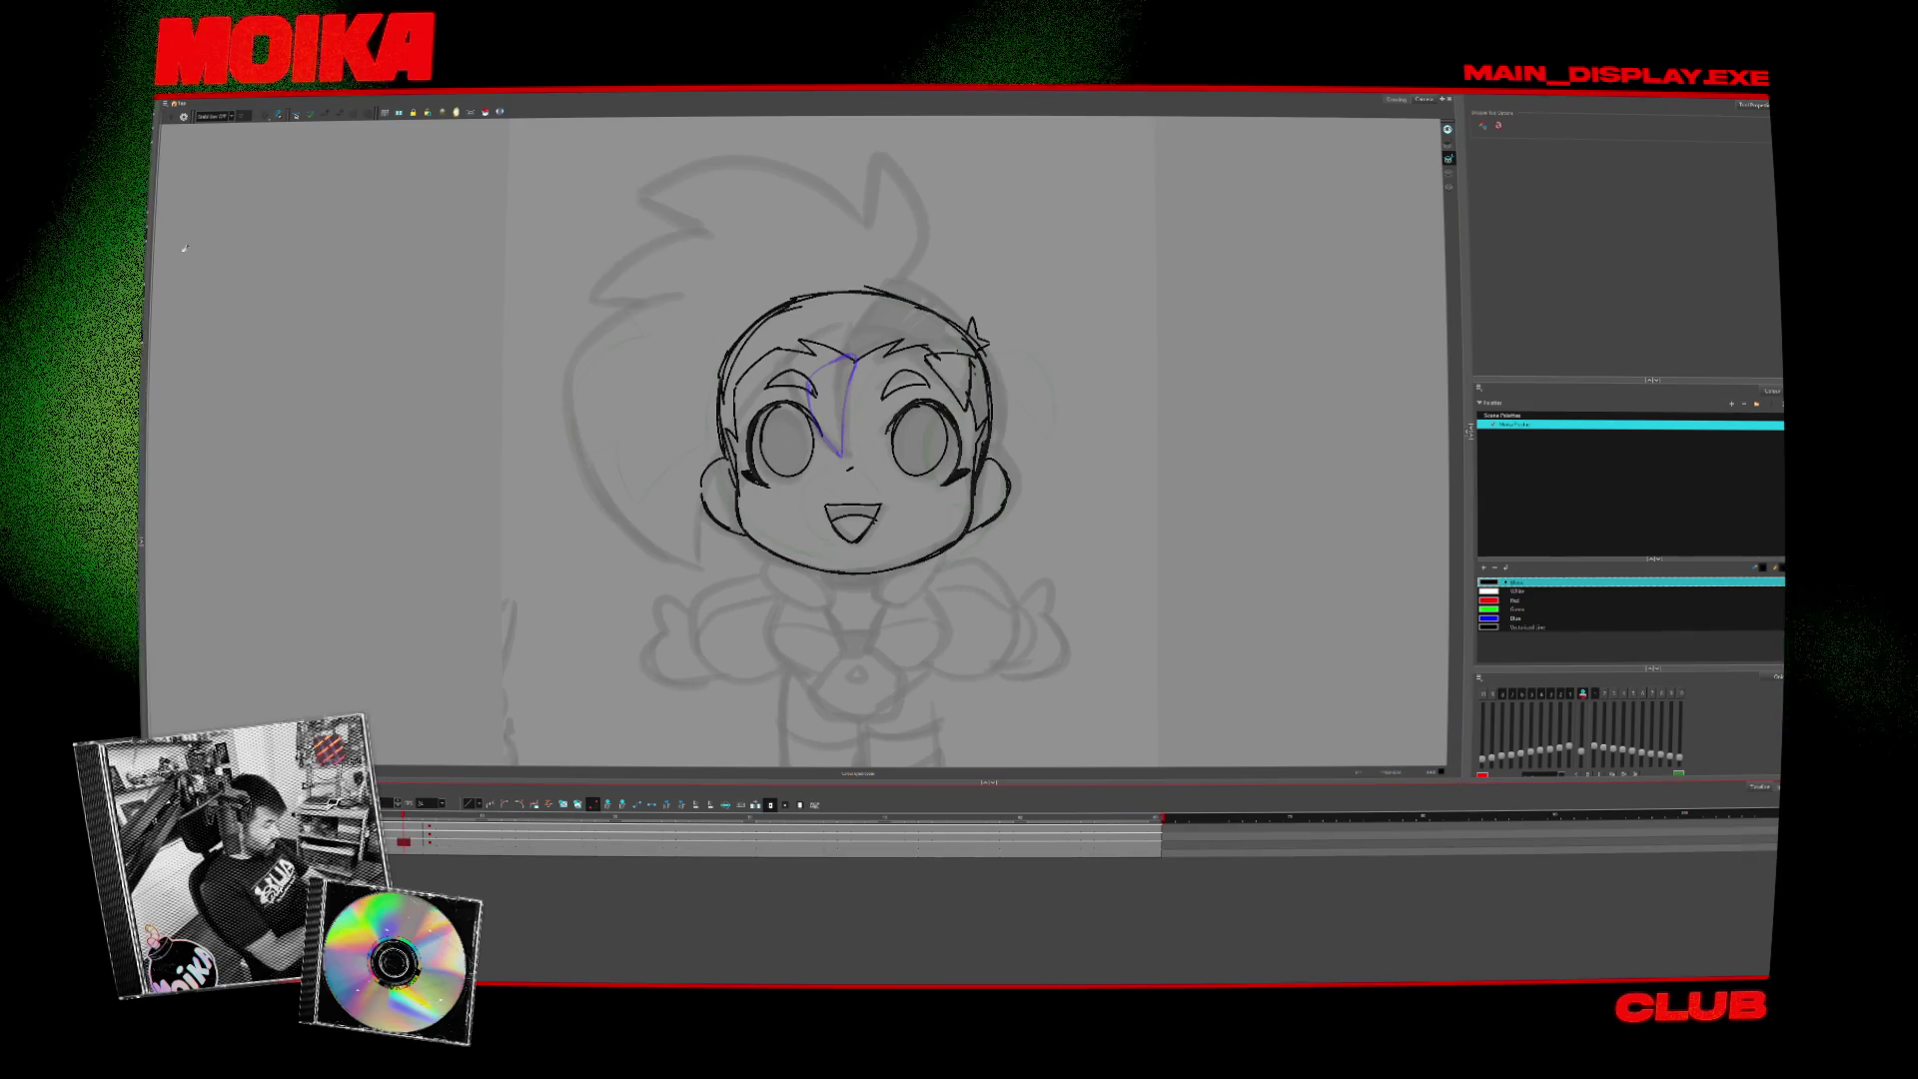
key("alt+s")
key("ctrl+a")
key("Delete")
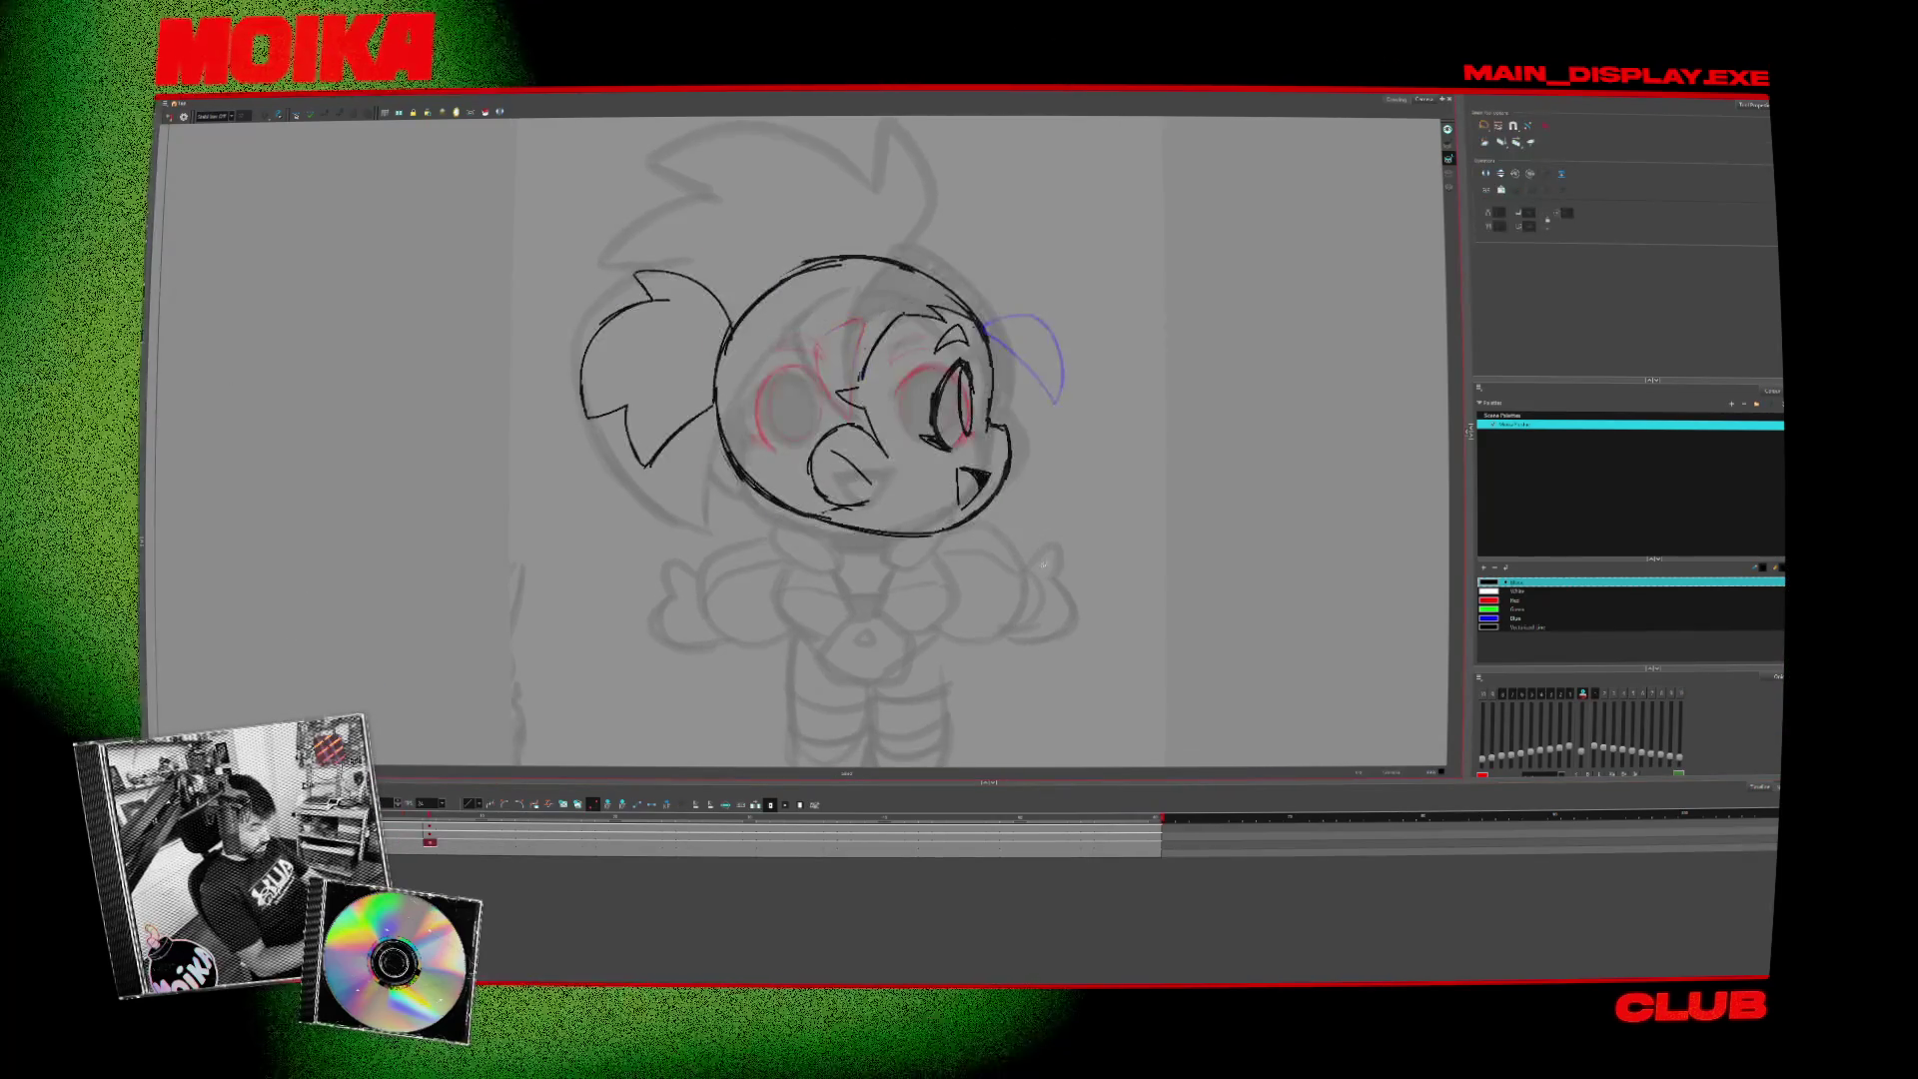
key("ctrl+z")
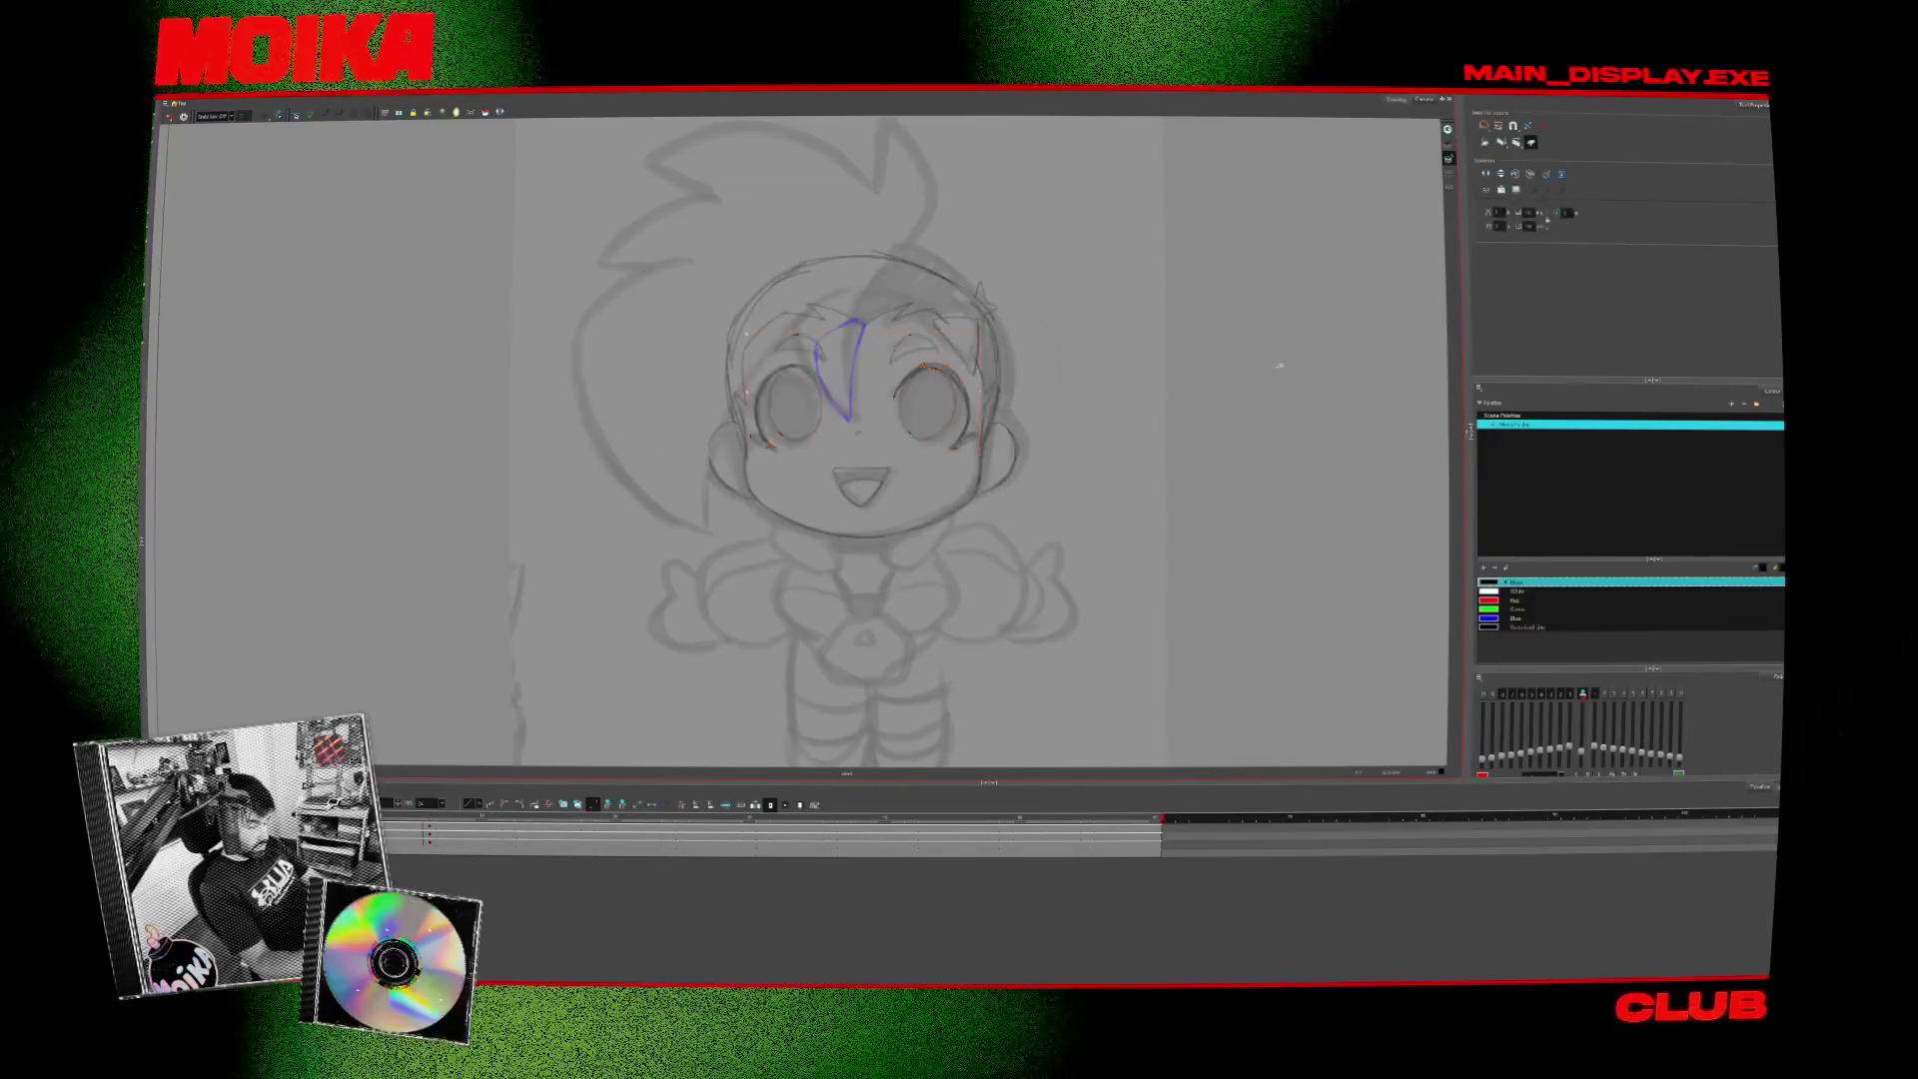
- Choose a red colour for the body lines and open it to adjust the shade
left_click(1503, 609)
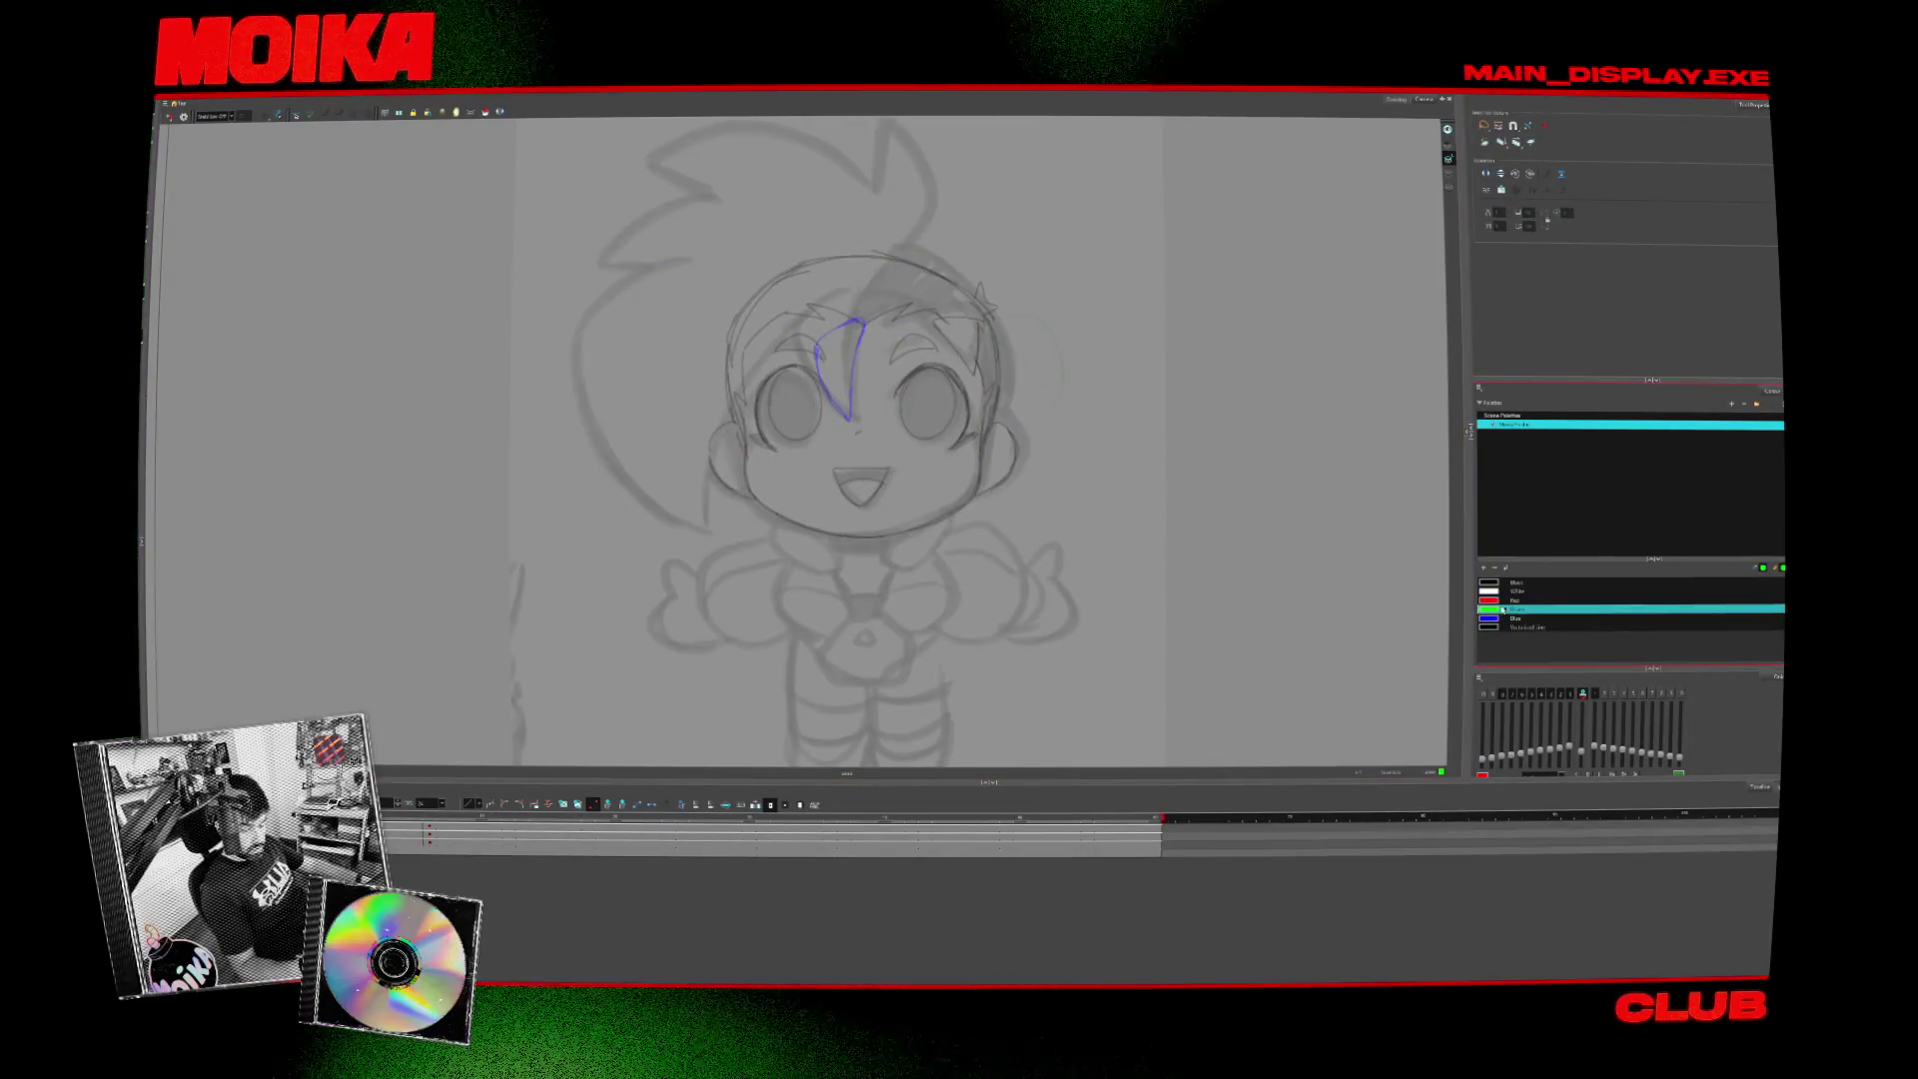
key("alt+b")
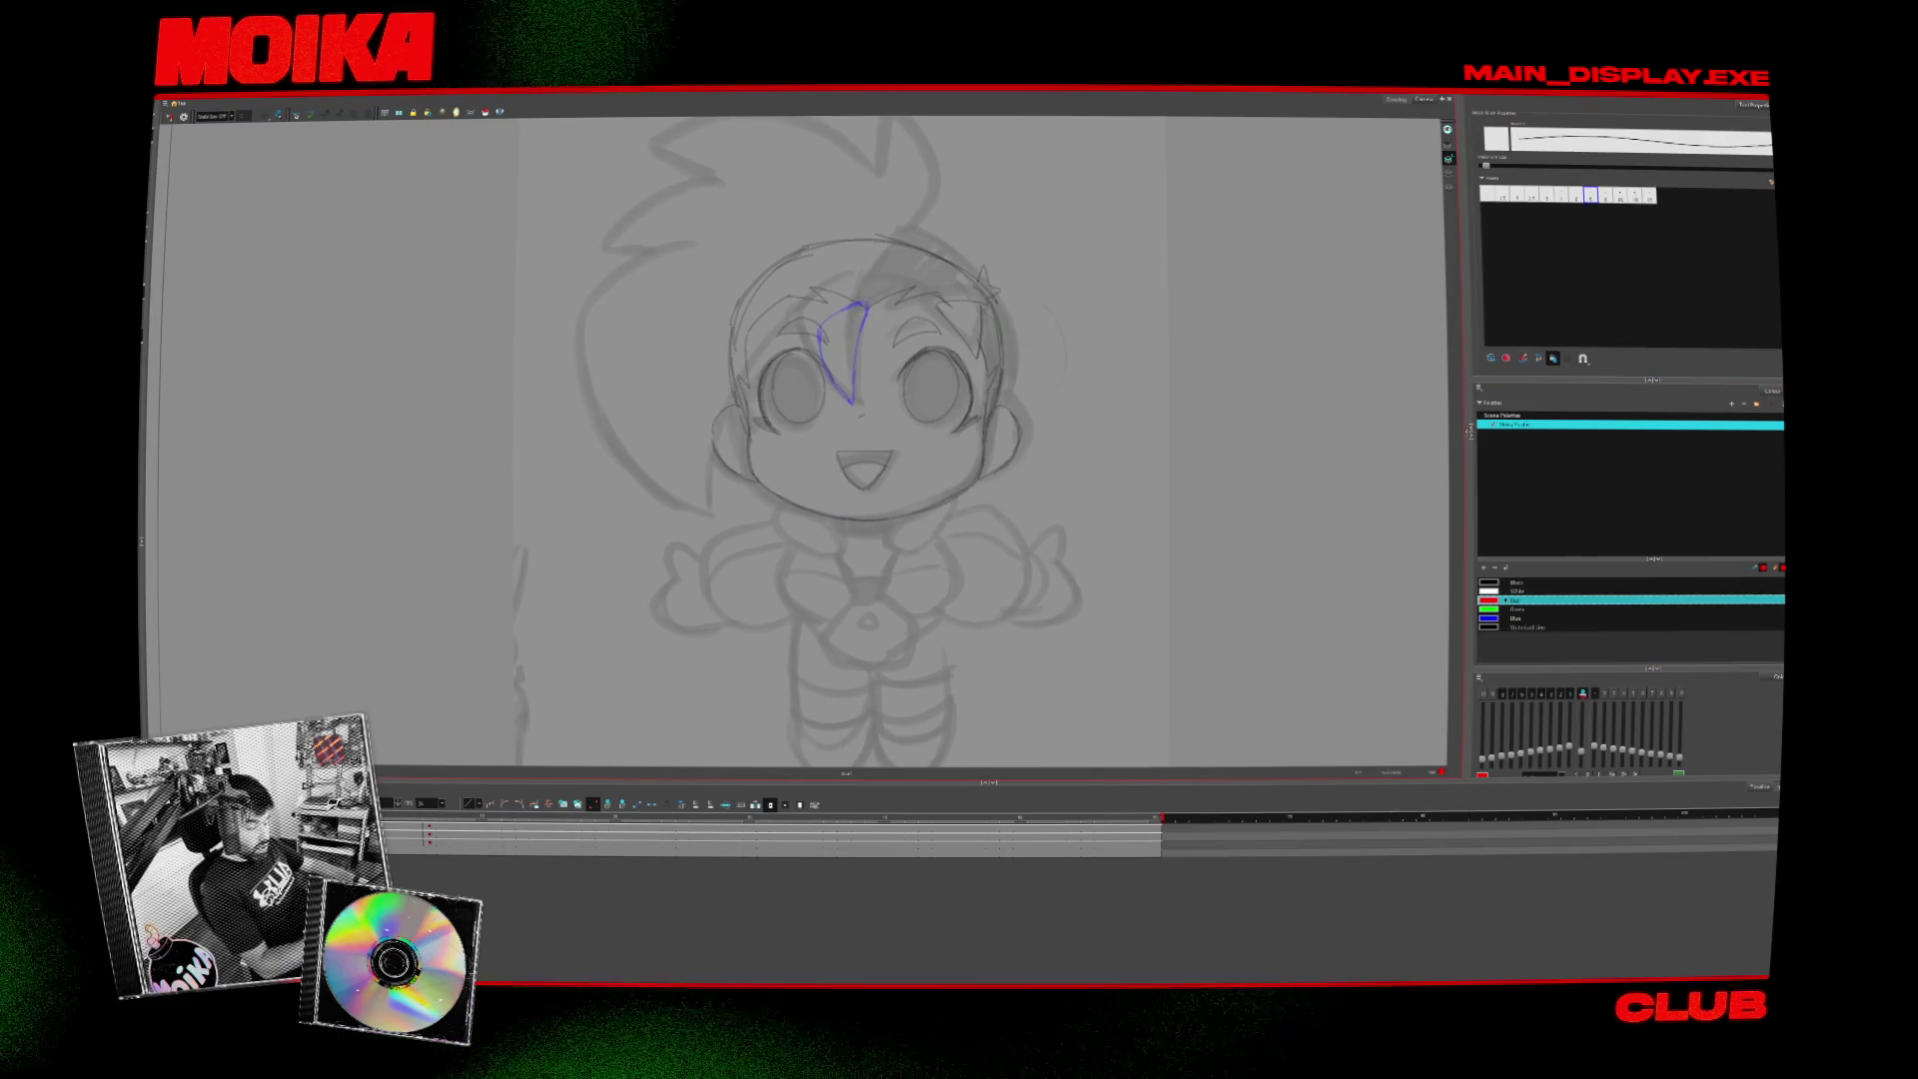
double_click(1493, 600)
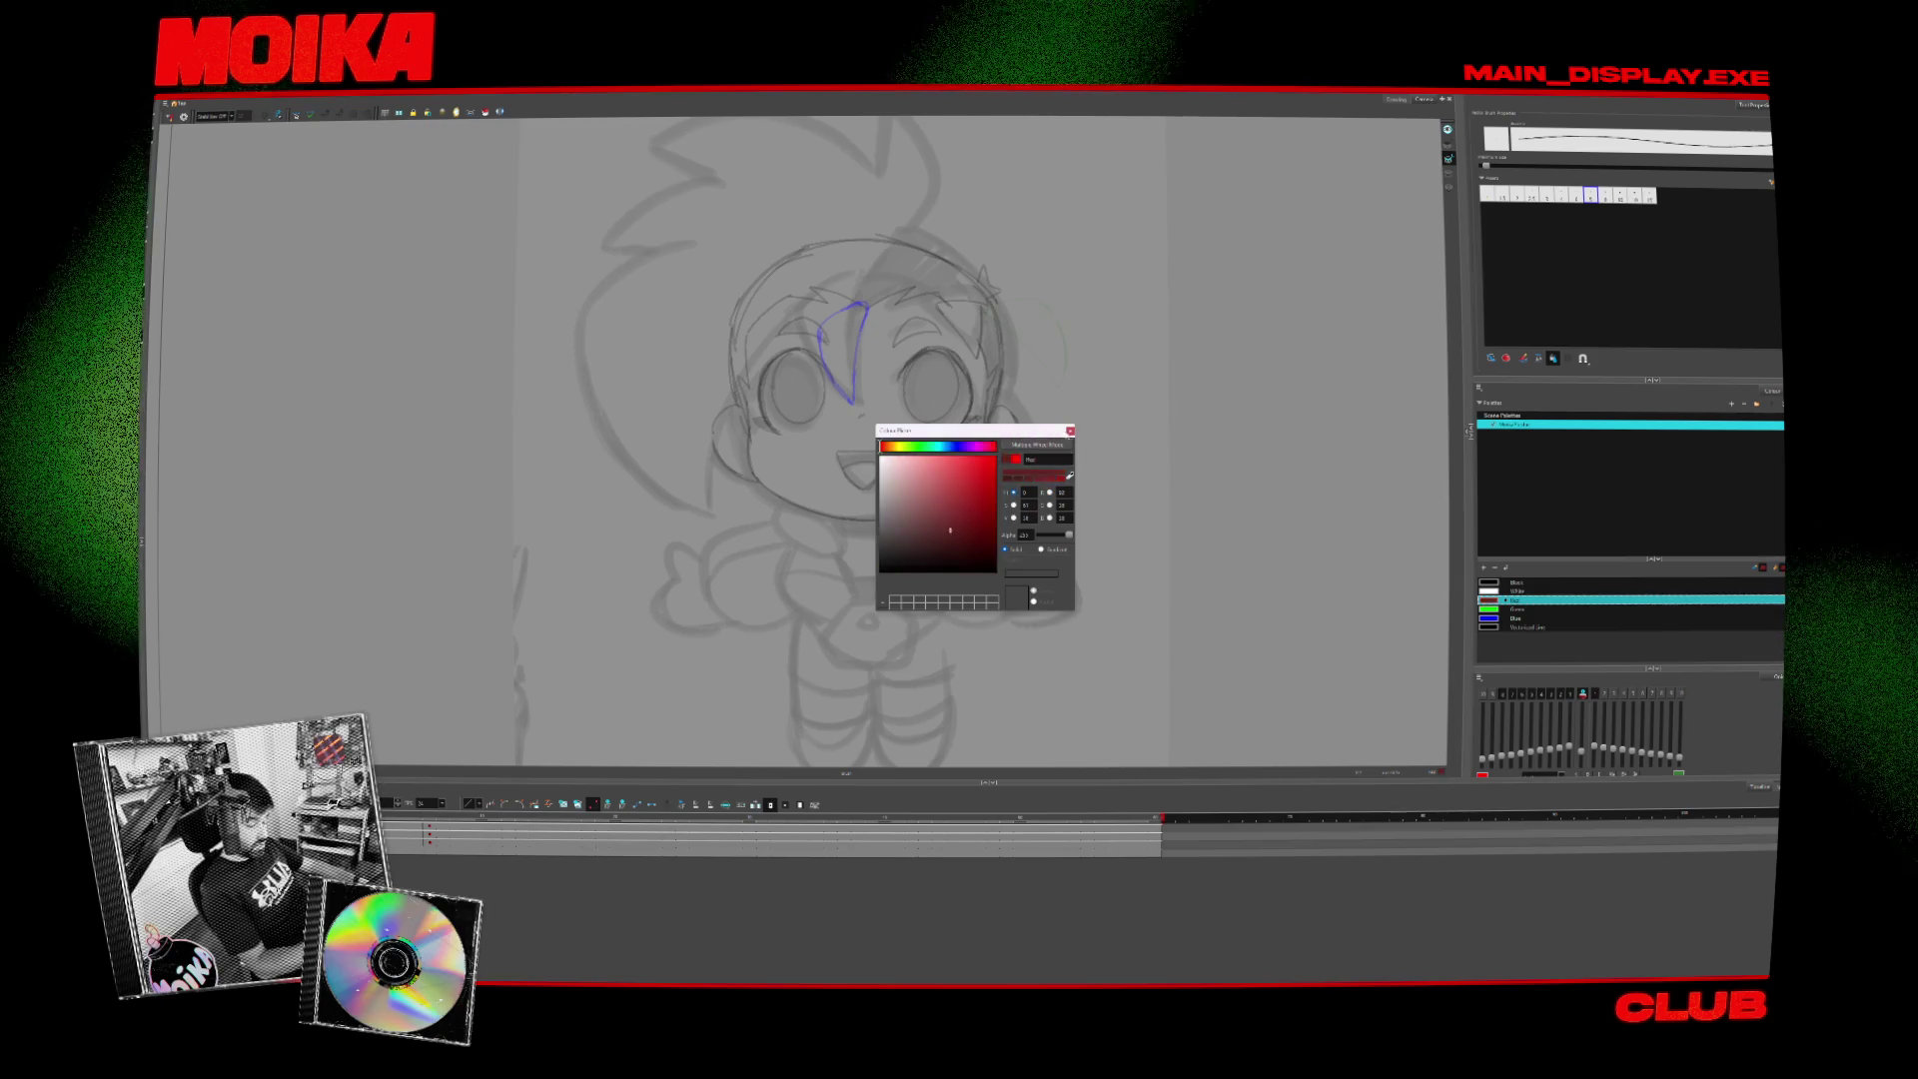
- Draw a red box around the chest with left, bottom, right and top strokes
key("Escape")
left_click_drag(812, 521, 822, 627)
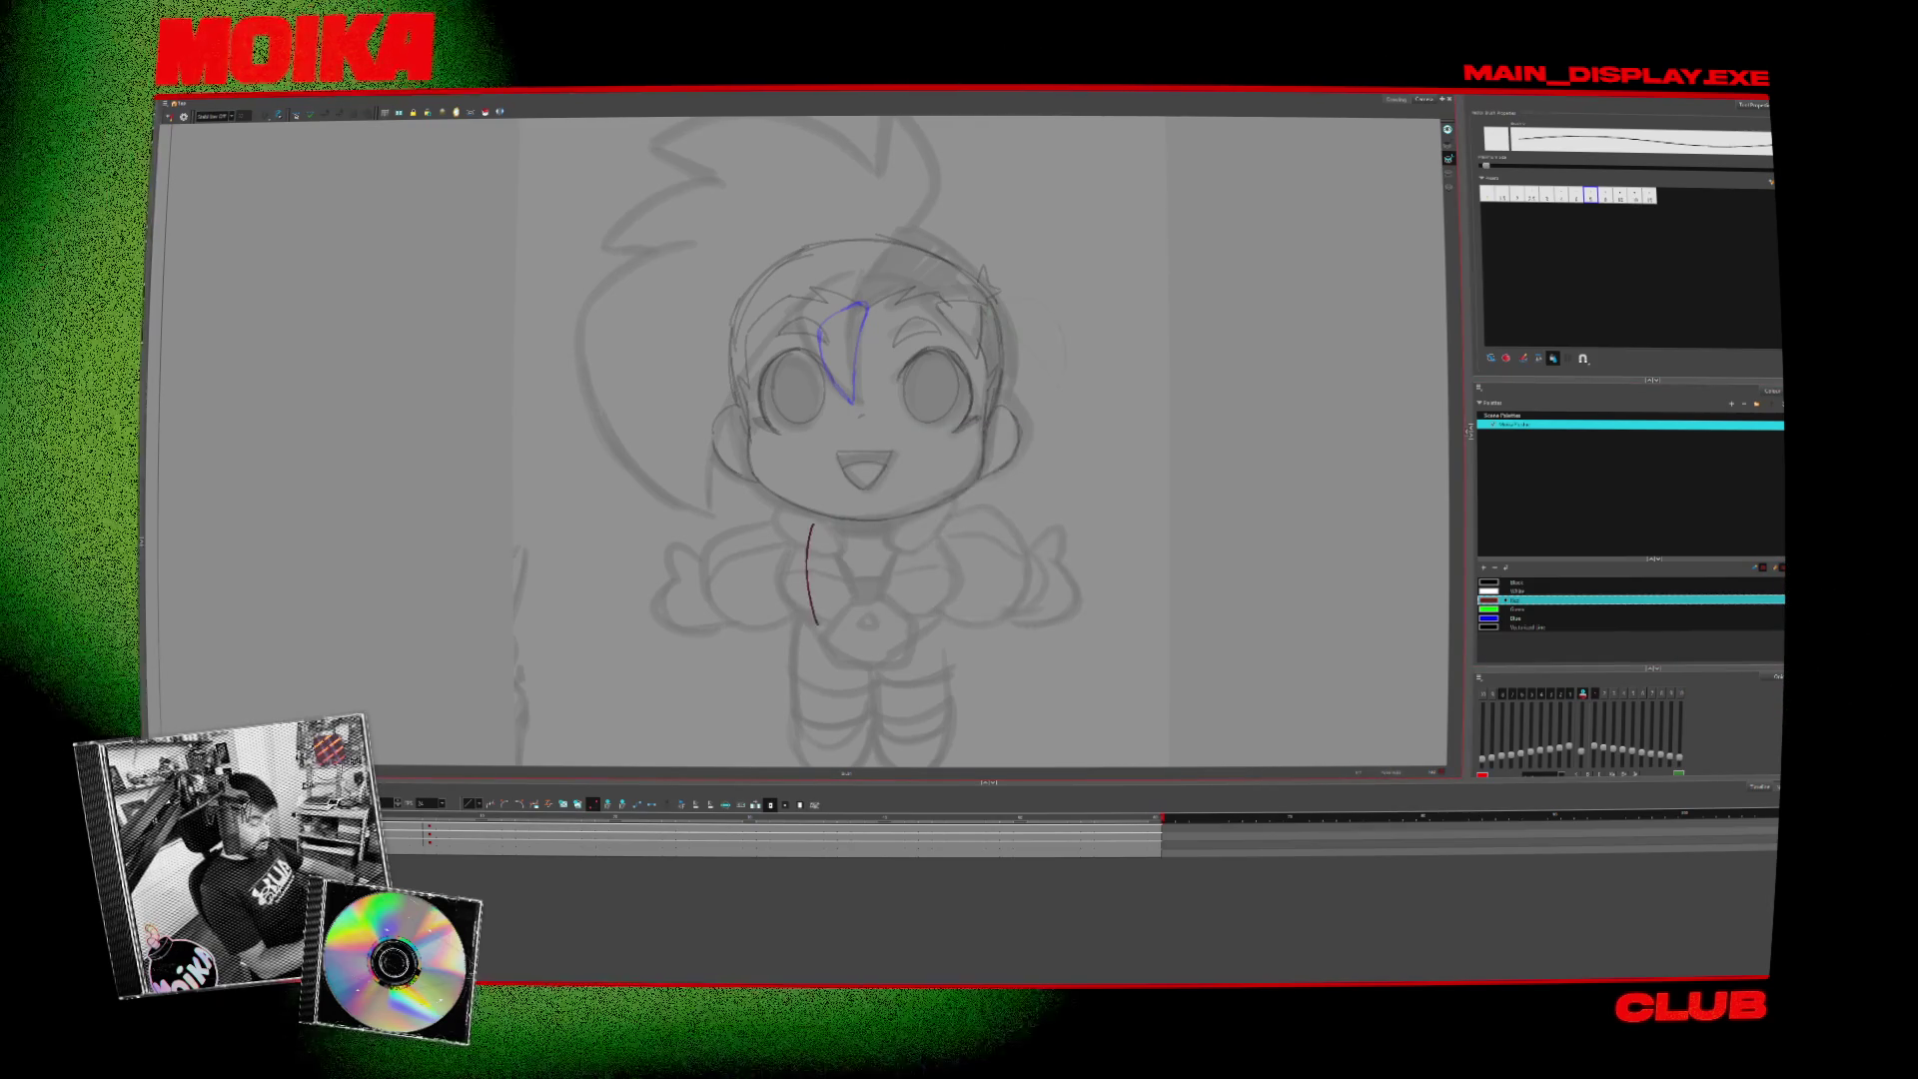
left_click_drag(811, 525, 919, 619)
left_click_drag(921, 519, 924, 620)
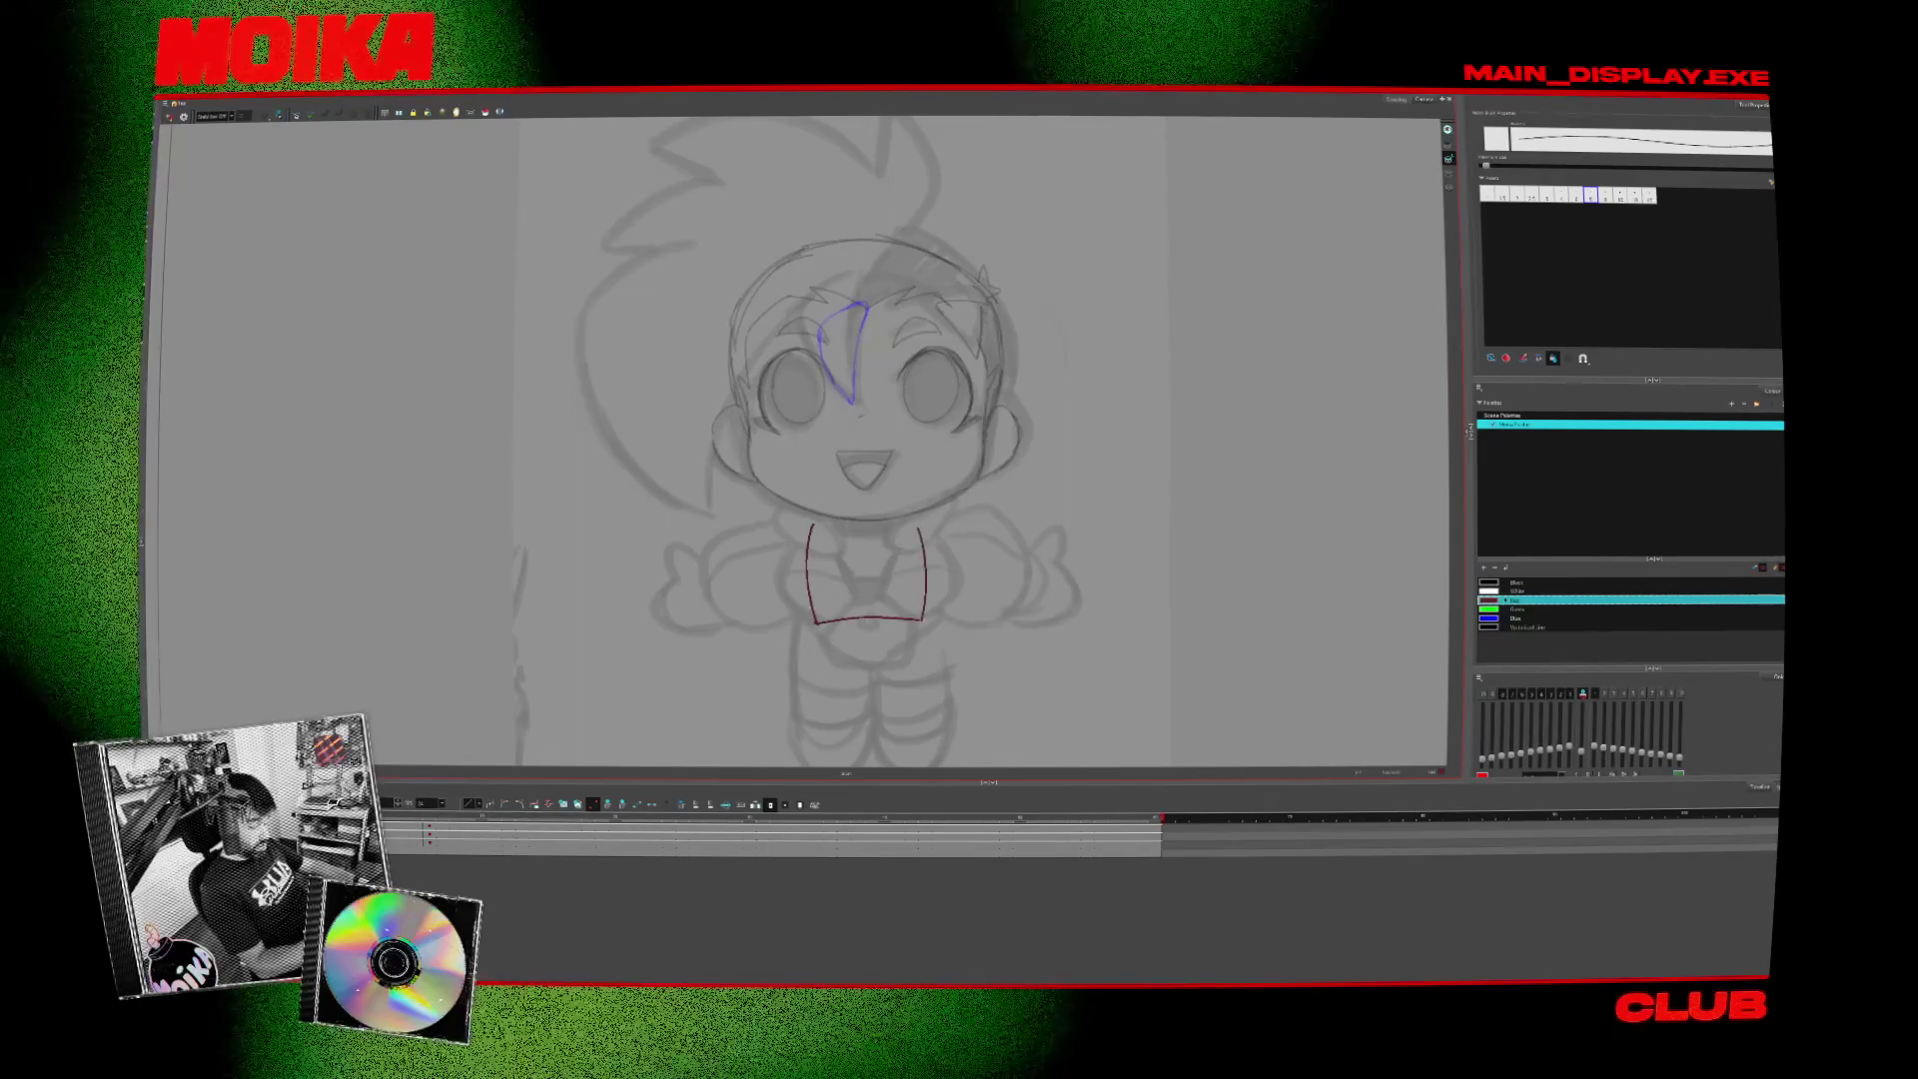
left_click_drag(812, 524, 911, 512)
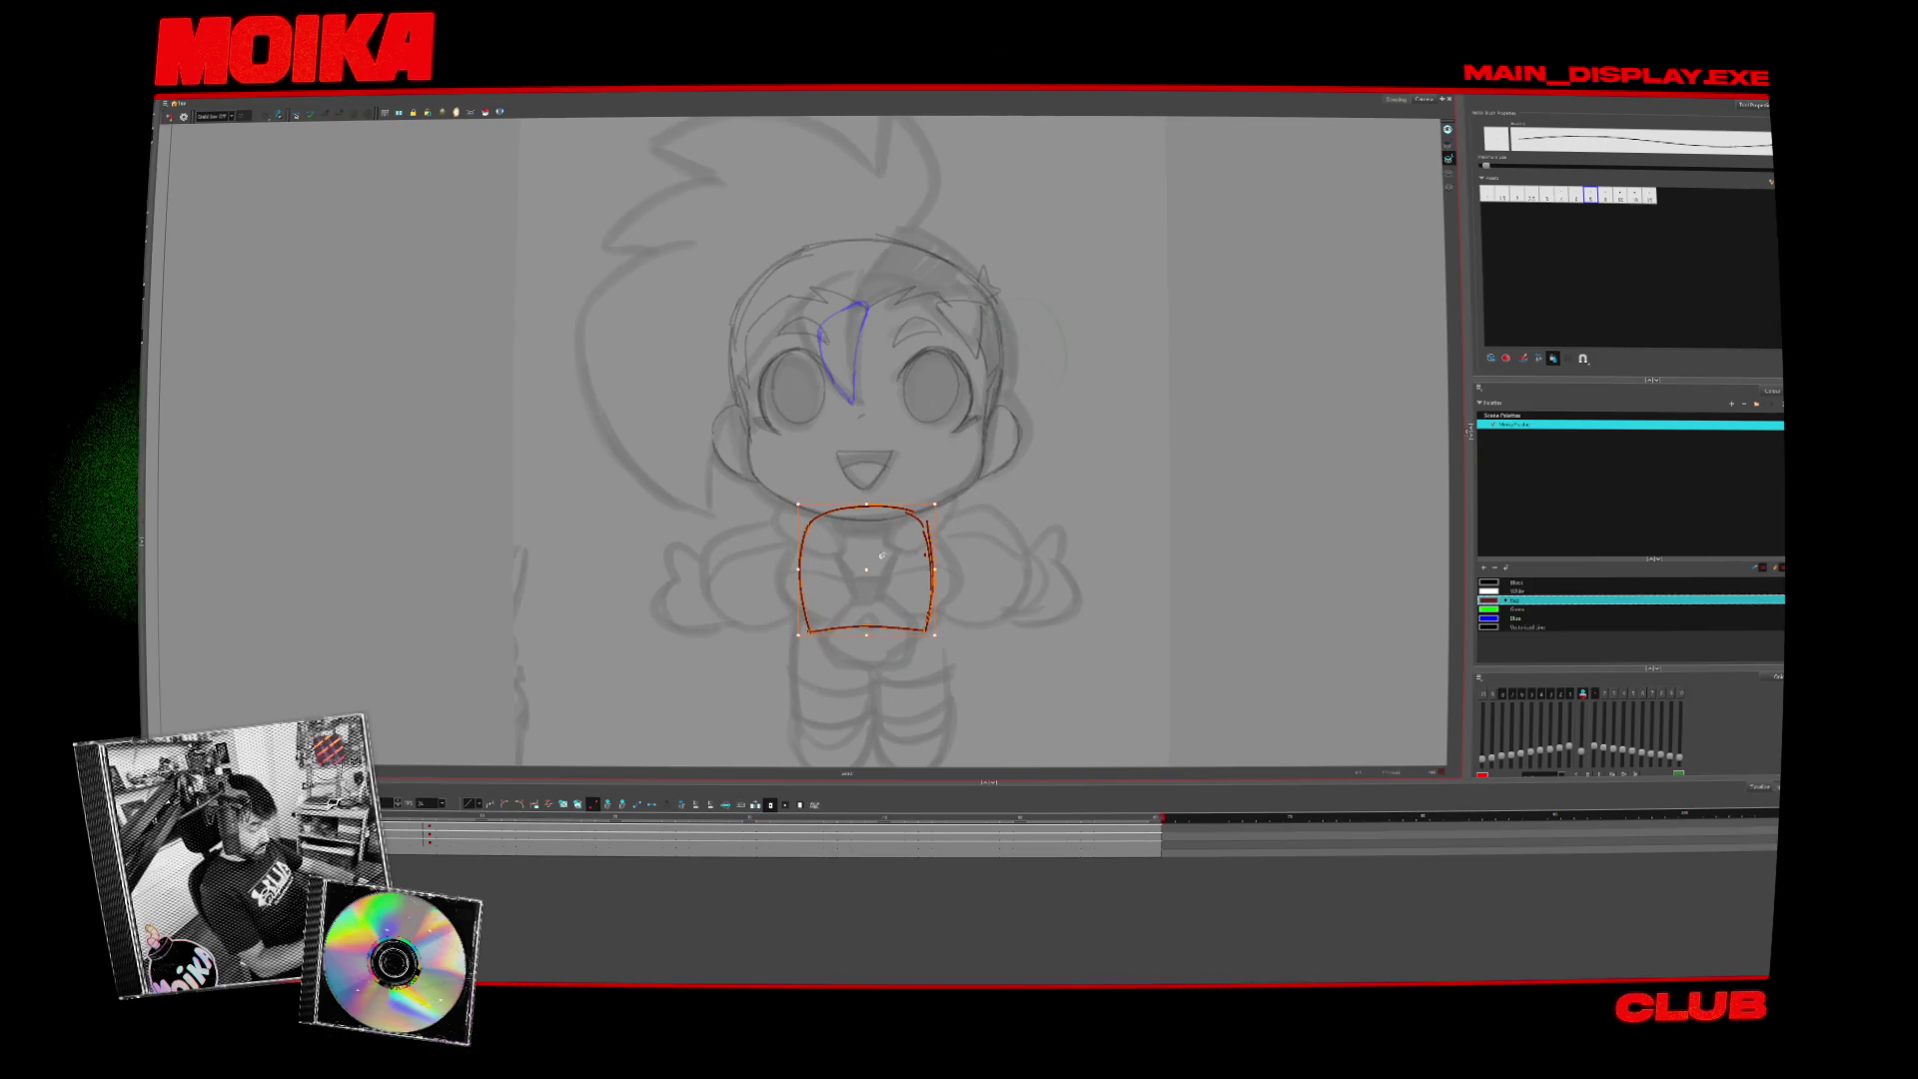
key("Escape")
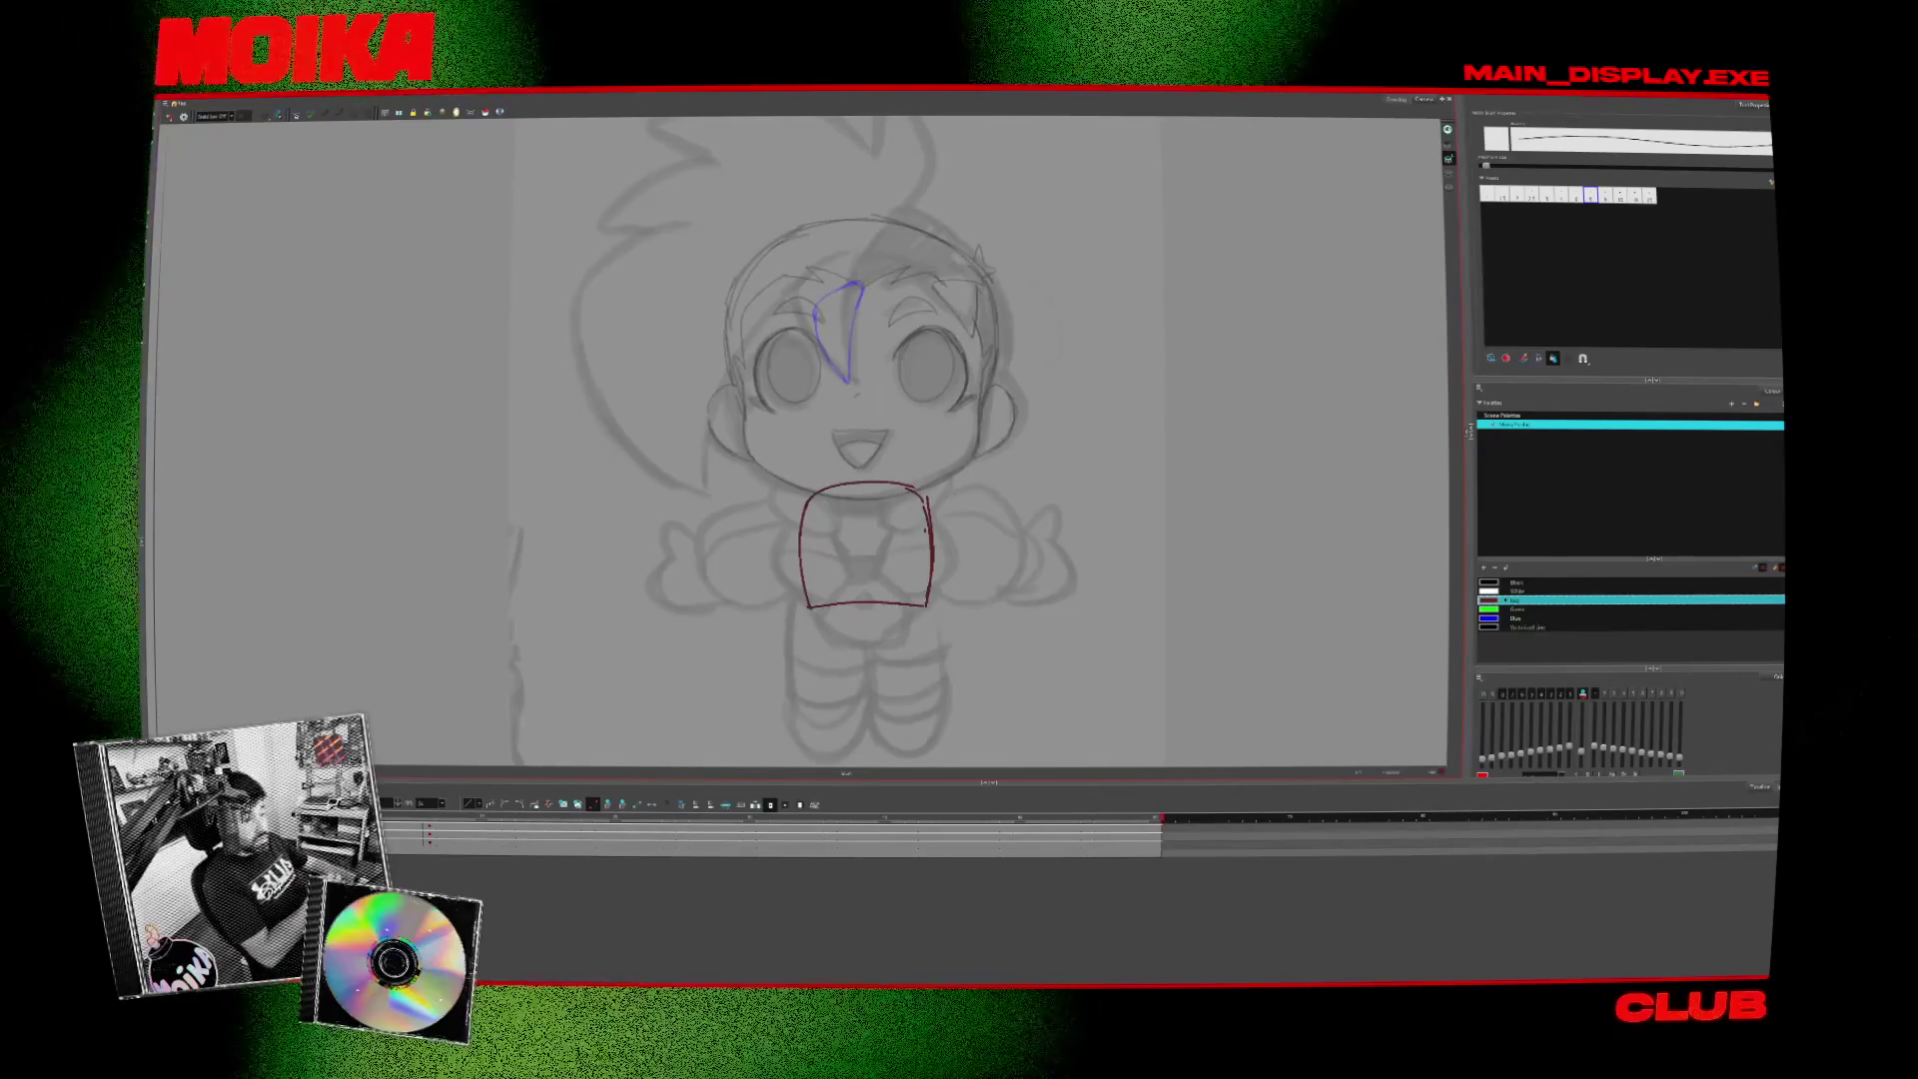
left_click_drag(954, 434, 994, 592)
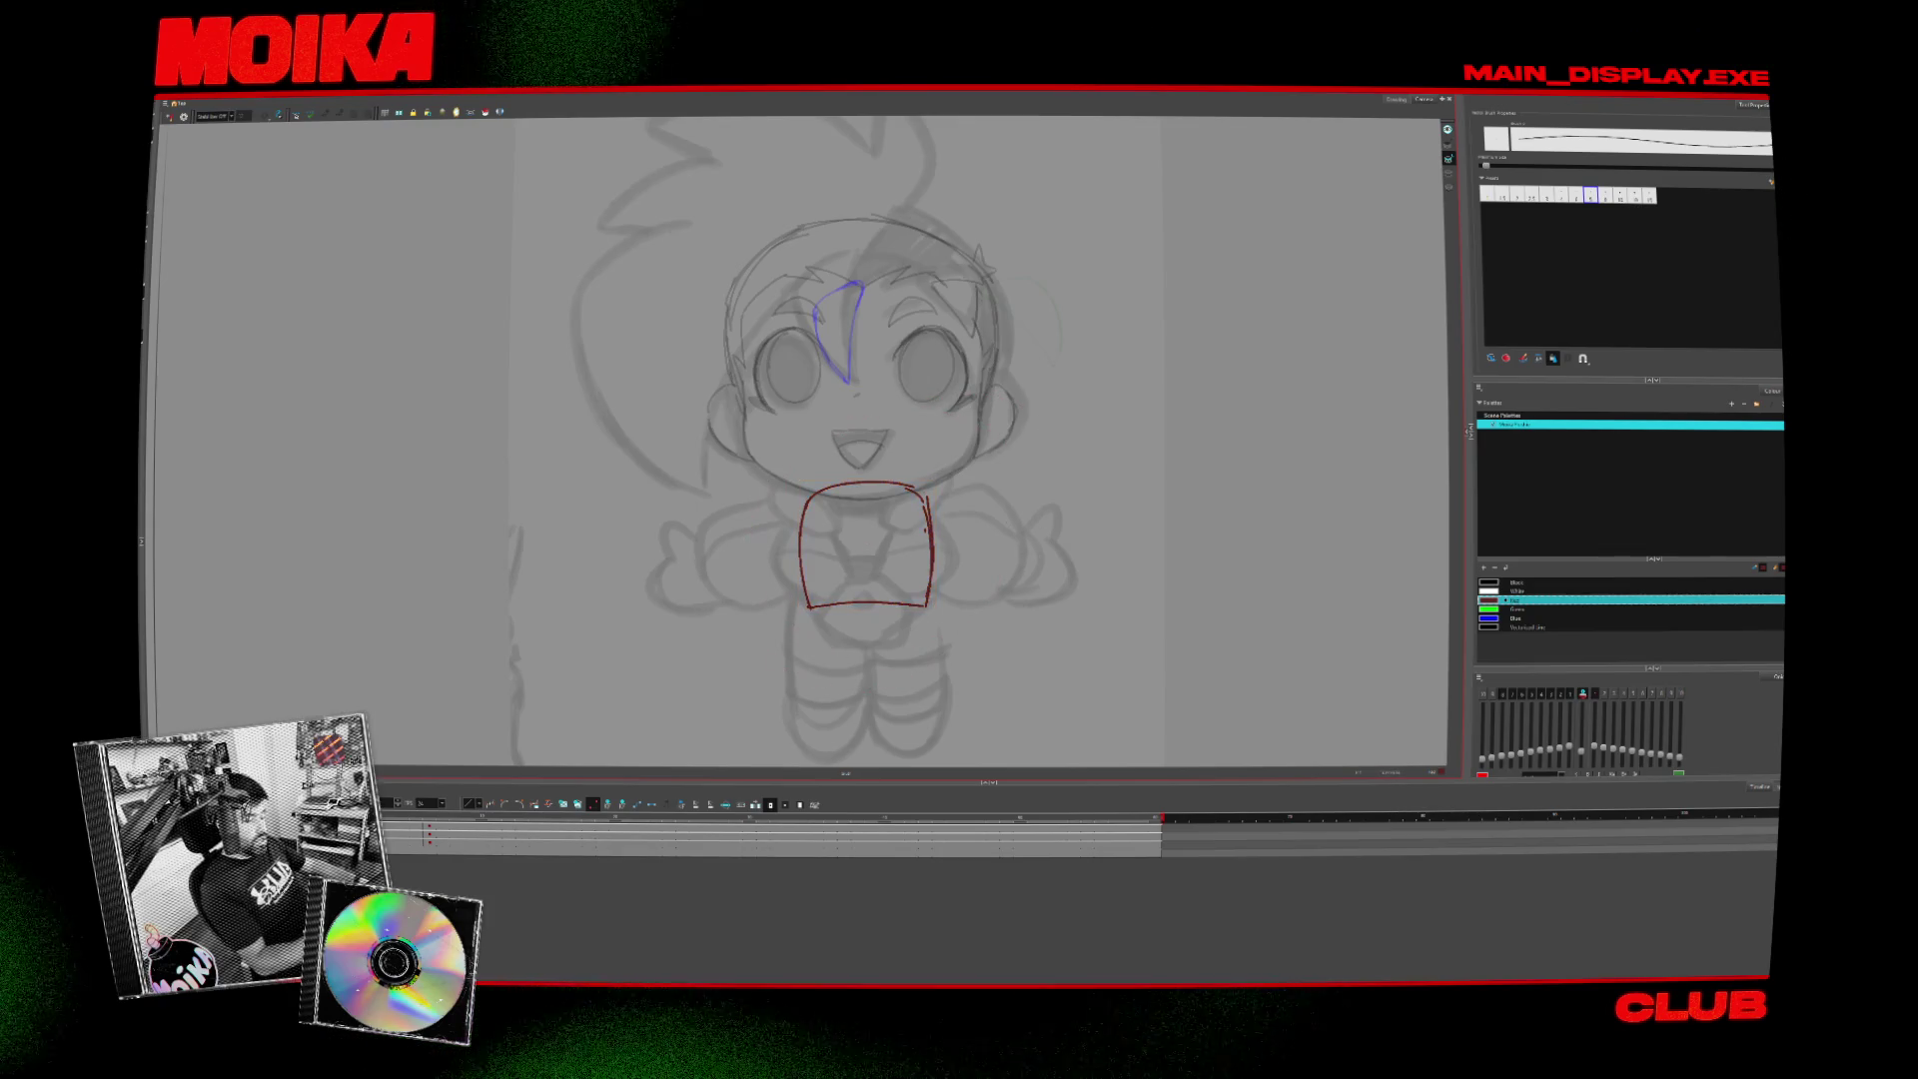
- Draw red strokes from the torso corner: a down-left sleeve line and the shirt's bottom edge
scroll(859, 439, "down", 2)
left_click_drag(799, 547, 741, 572)
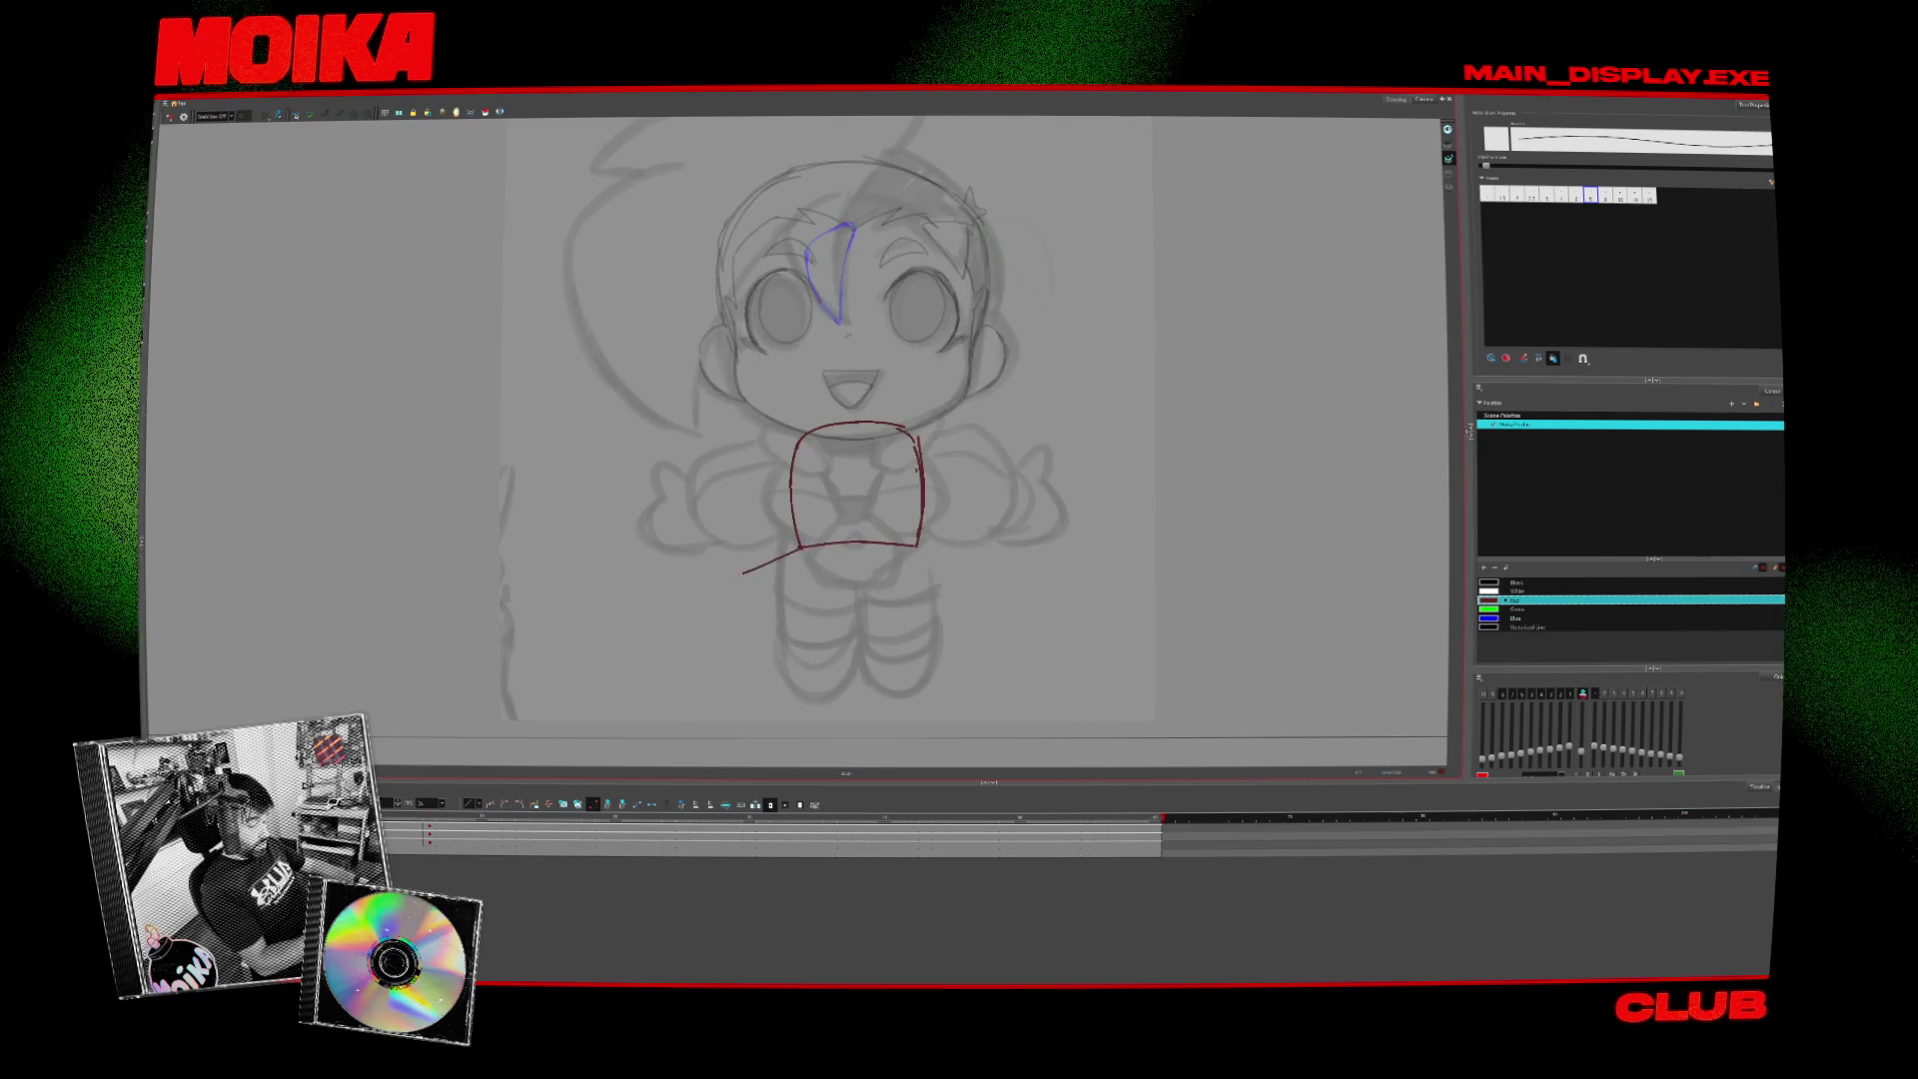
mouse_move(697, 619)
left_mouse_down()
mouse_move(754, 596)
mouse_move(689, 567)
mouse_move(754, 596)
left_mouse_up()
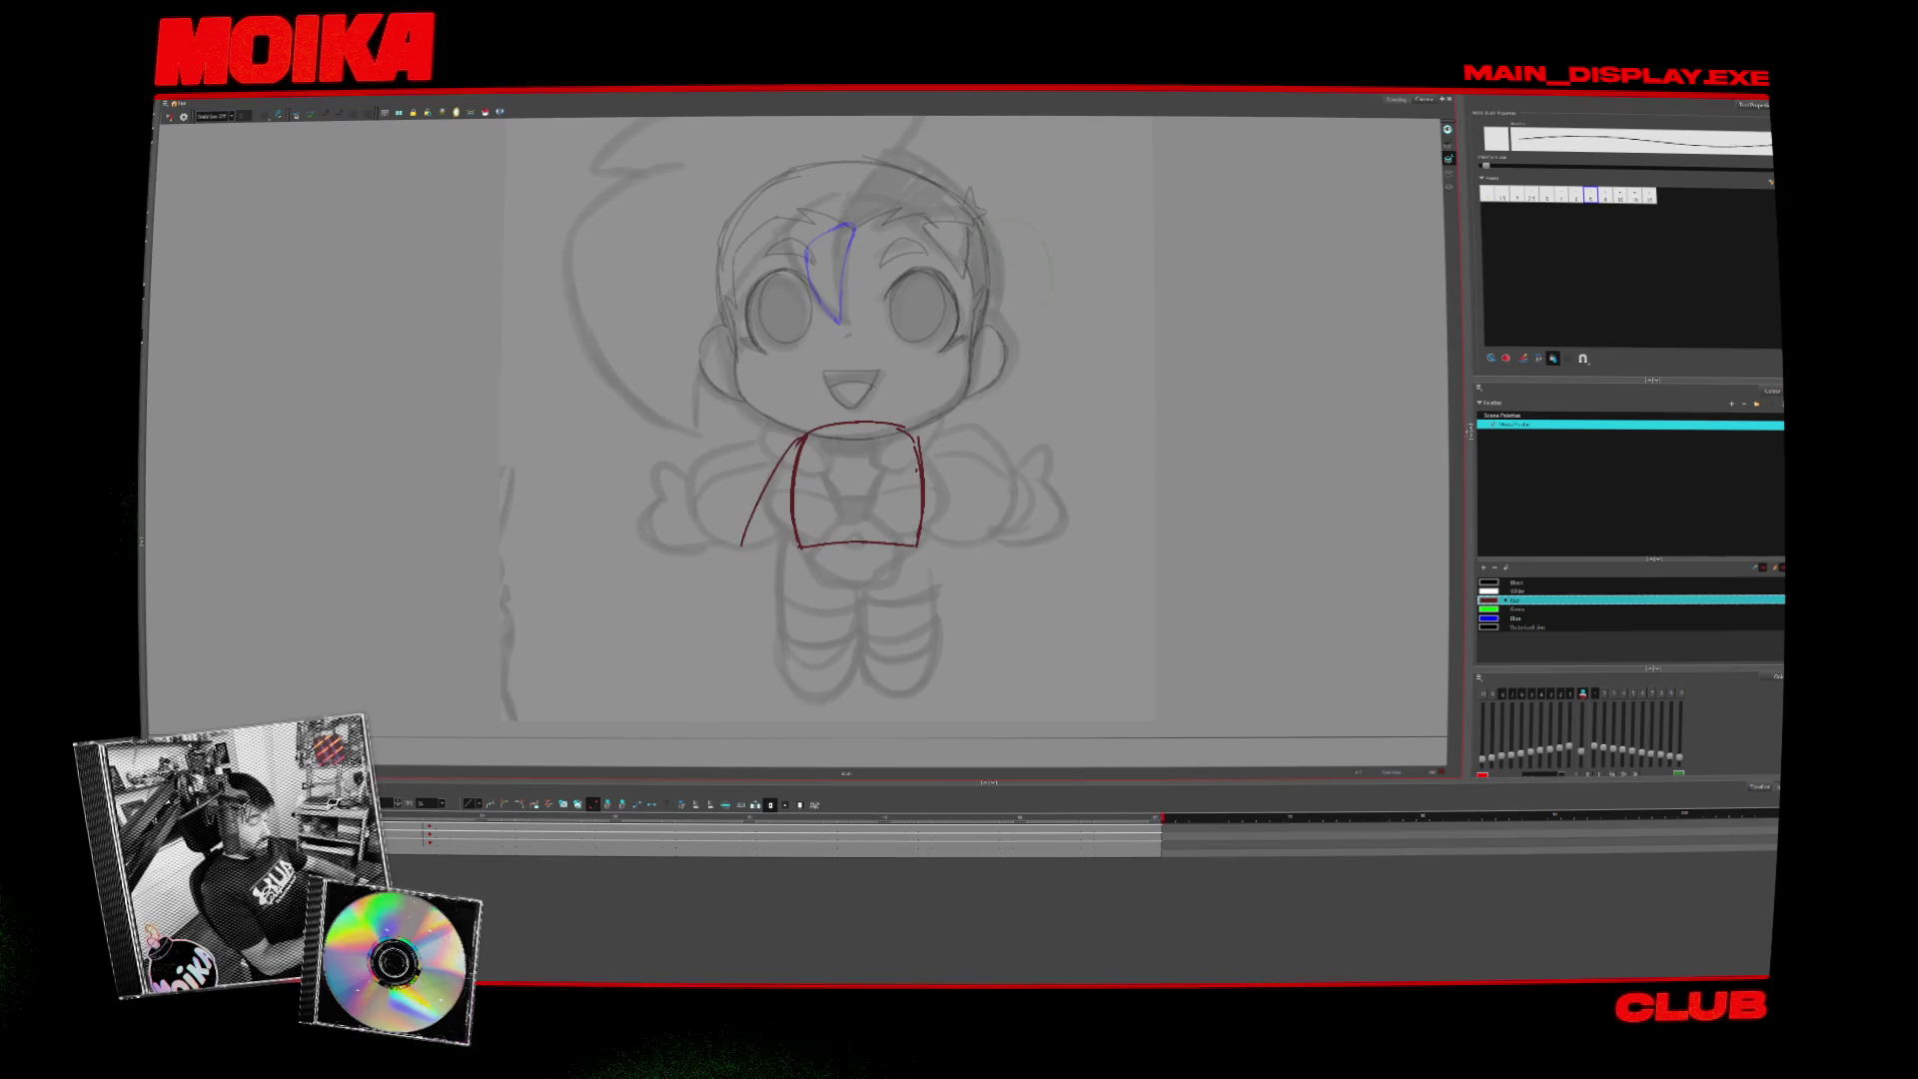
mouse_move(774, 469)
left_mouse_down()
mouse_move(735, 557)
mouse_move(919, 545)
left_mouse_up()
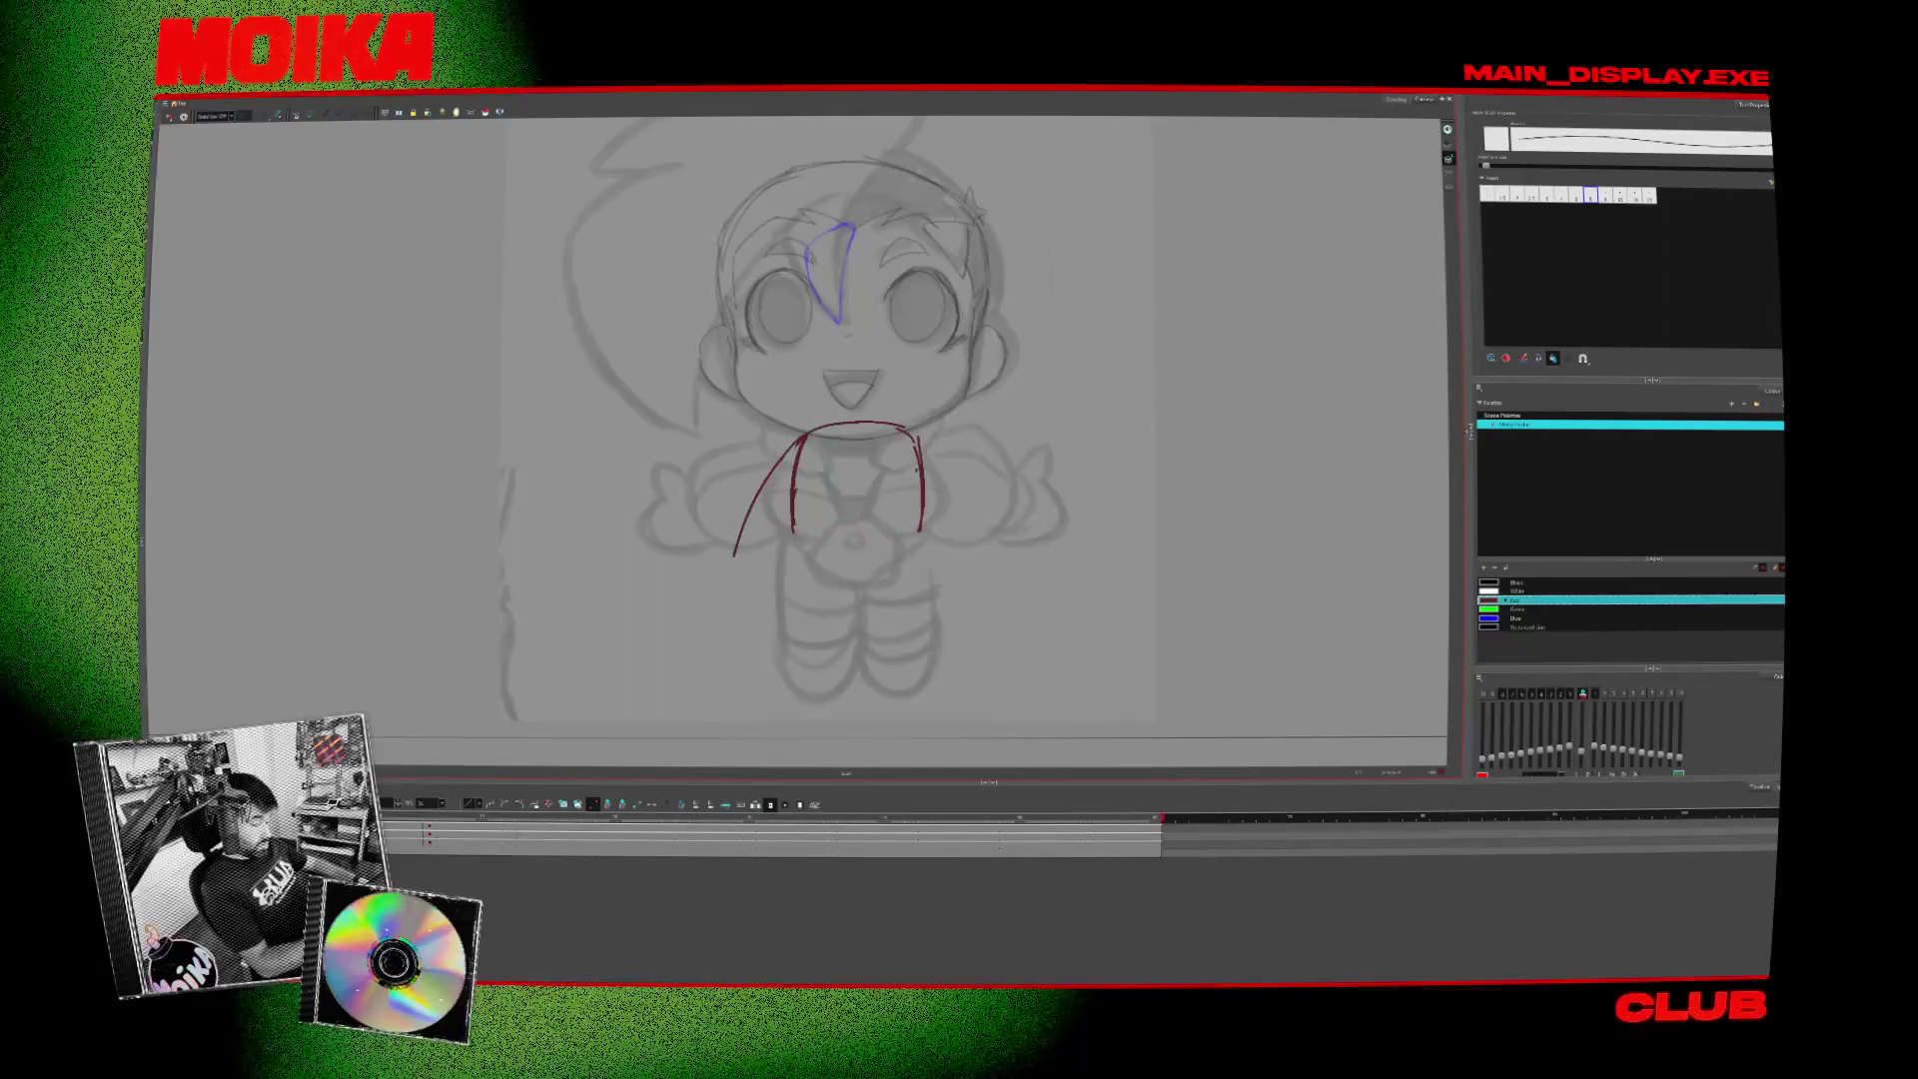
left_click_drag(794, 534, 919, 530)
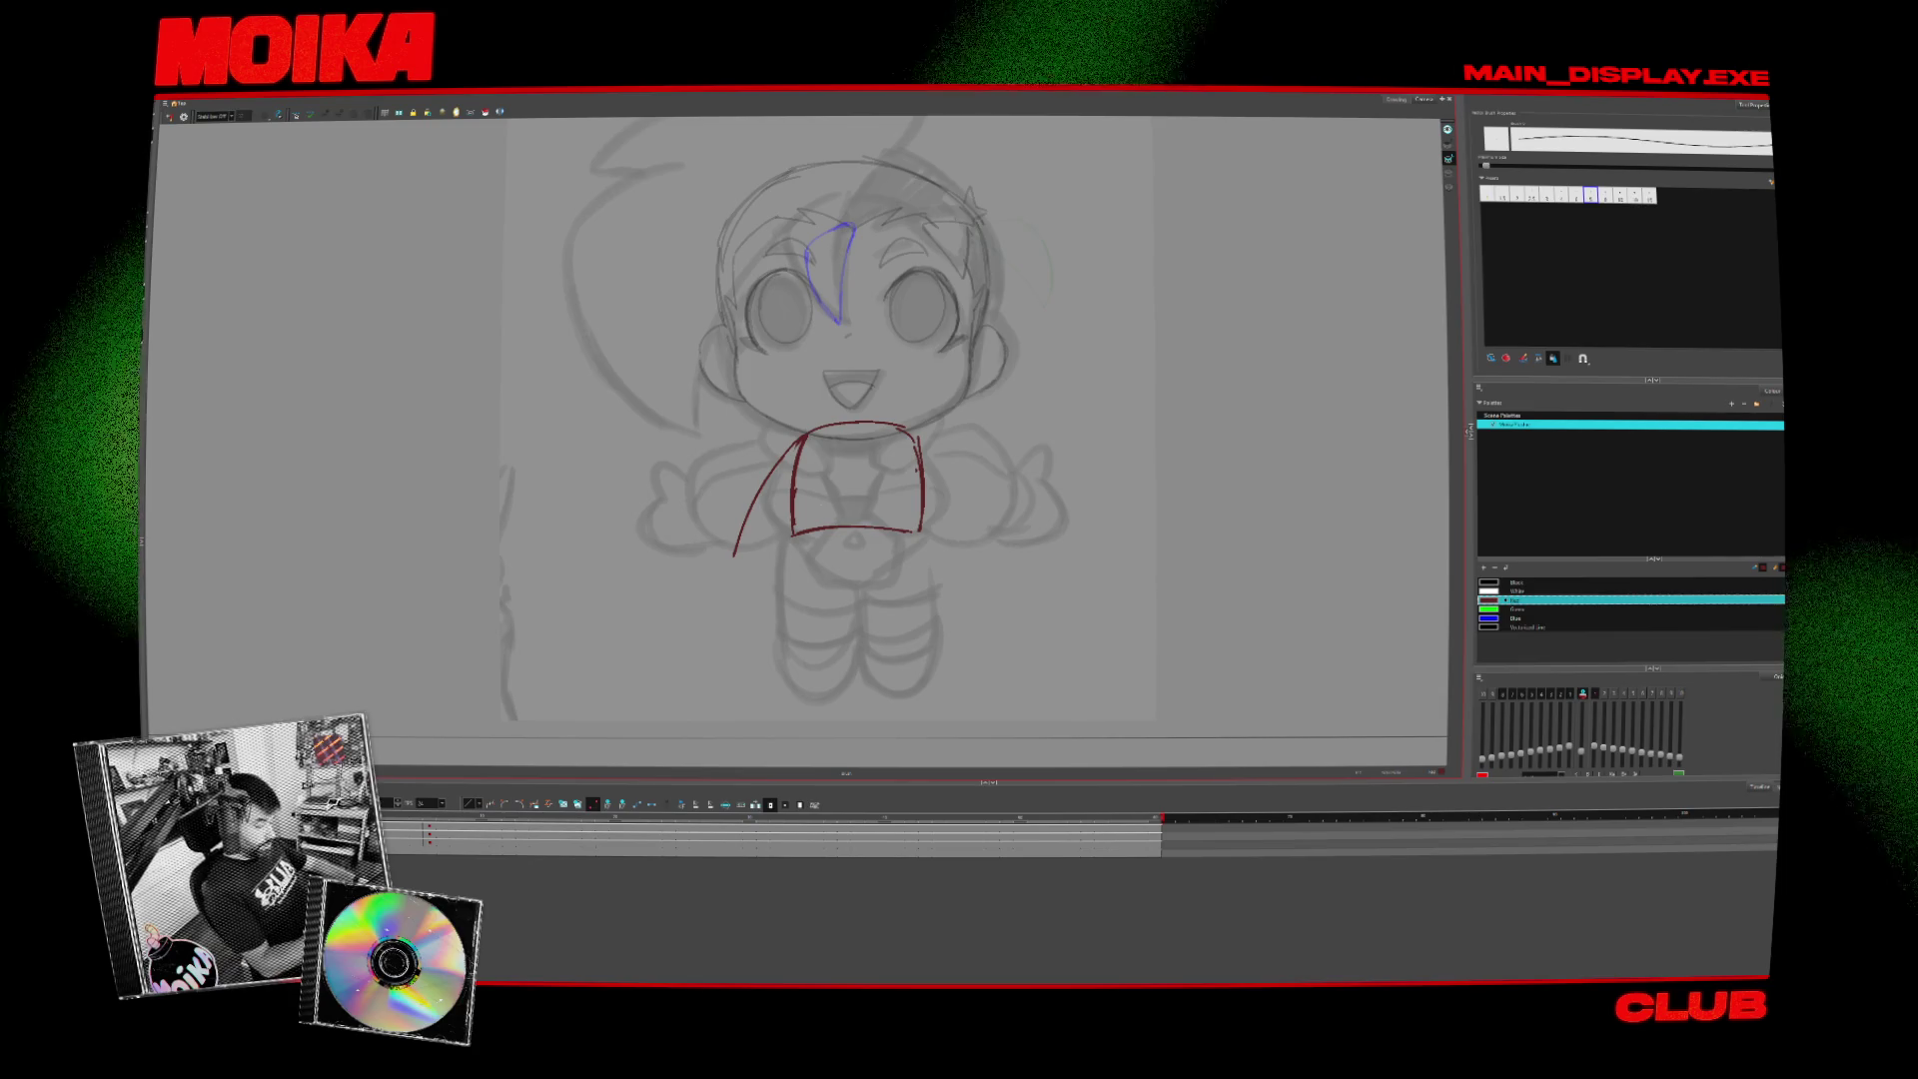
- Redraw the torso's bottom edge toward the lap and rough in a left-leg oval
key("ctrl+z")
mouse_move(793, 534)
left_mouse_down()
mouse_move(851, 567)
mouse_move(919, 535)
left_mouse_up()
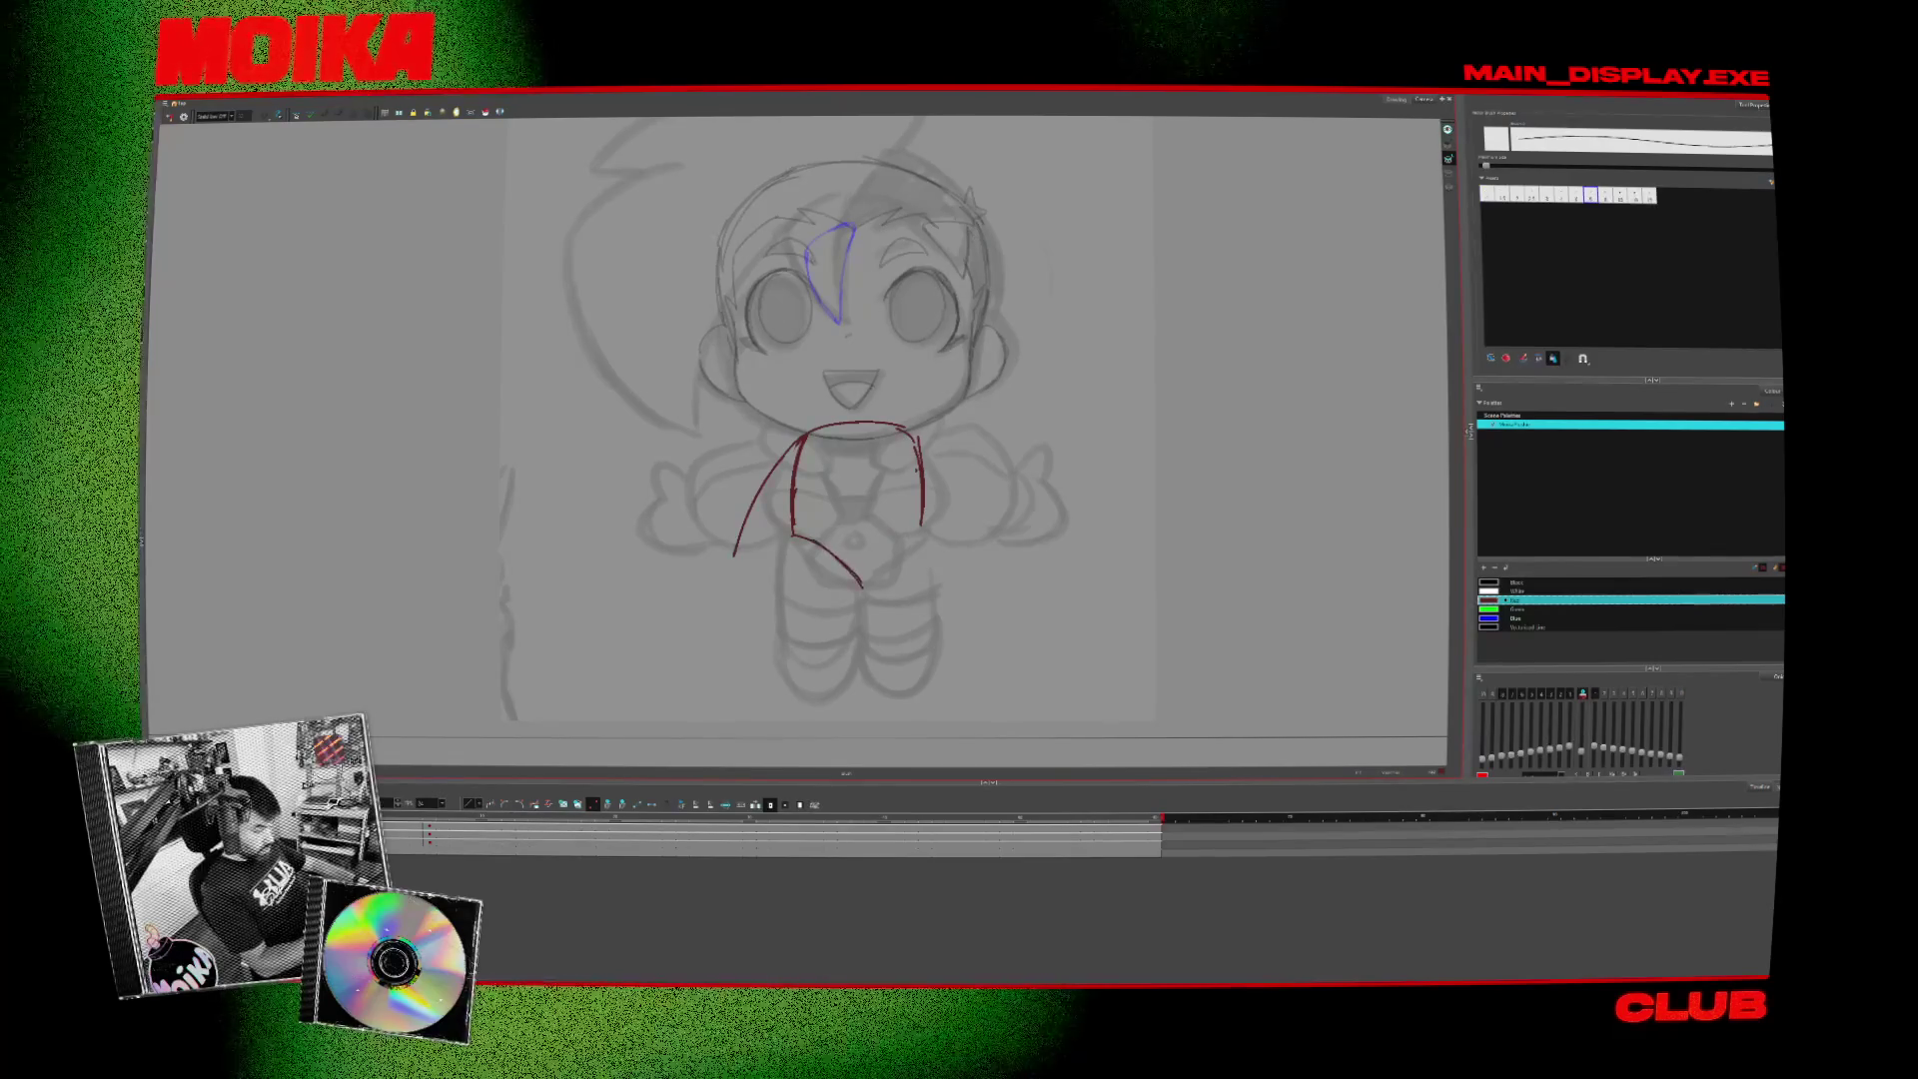
left_click_drag(794, 535, 929, 526)
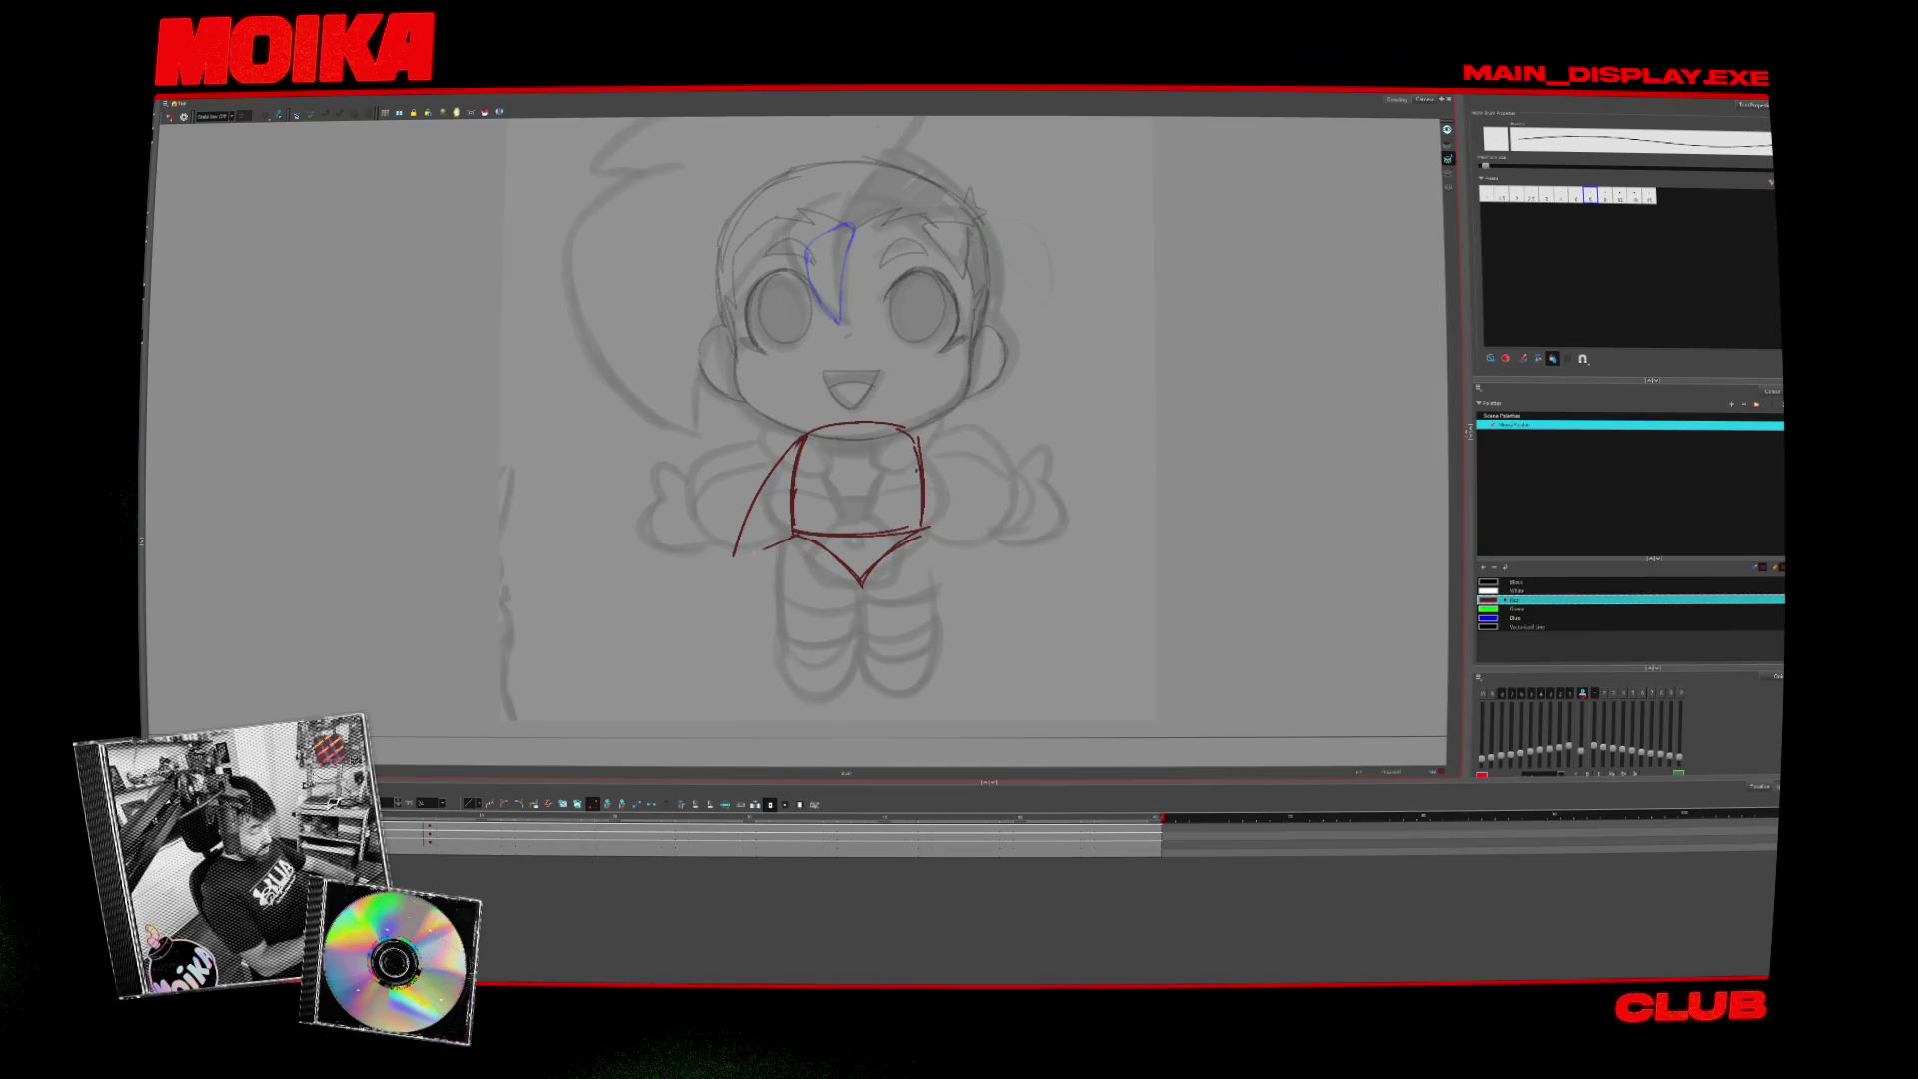
key("ctrl+z")
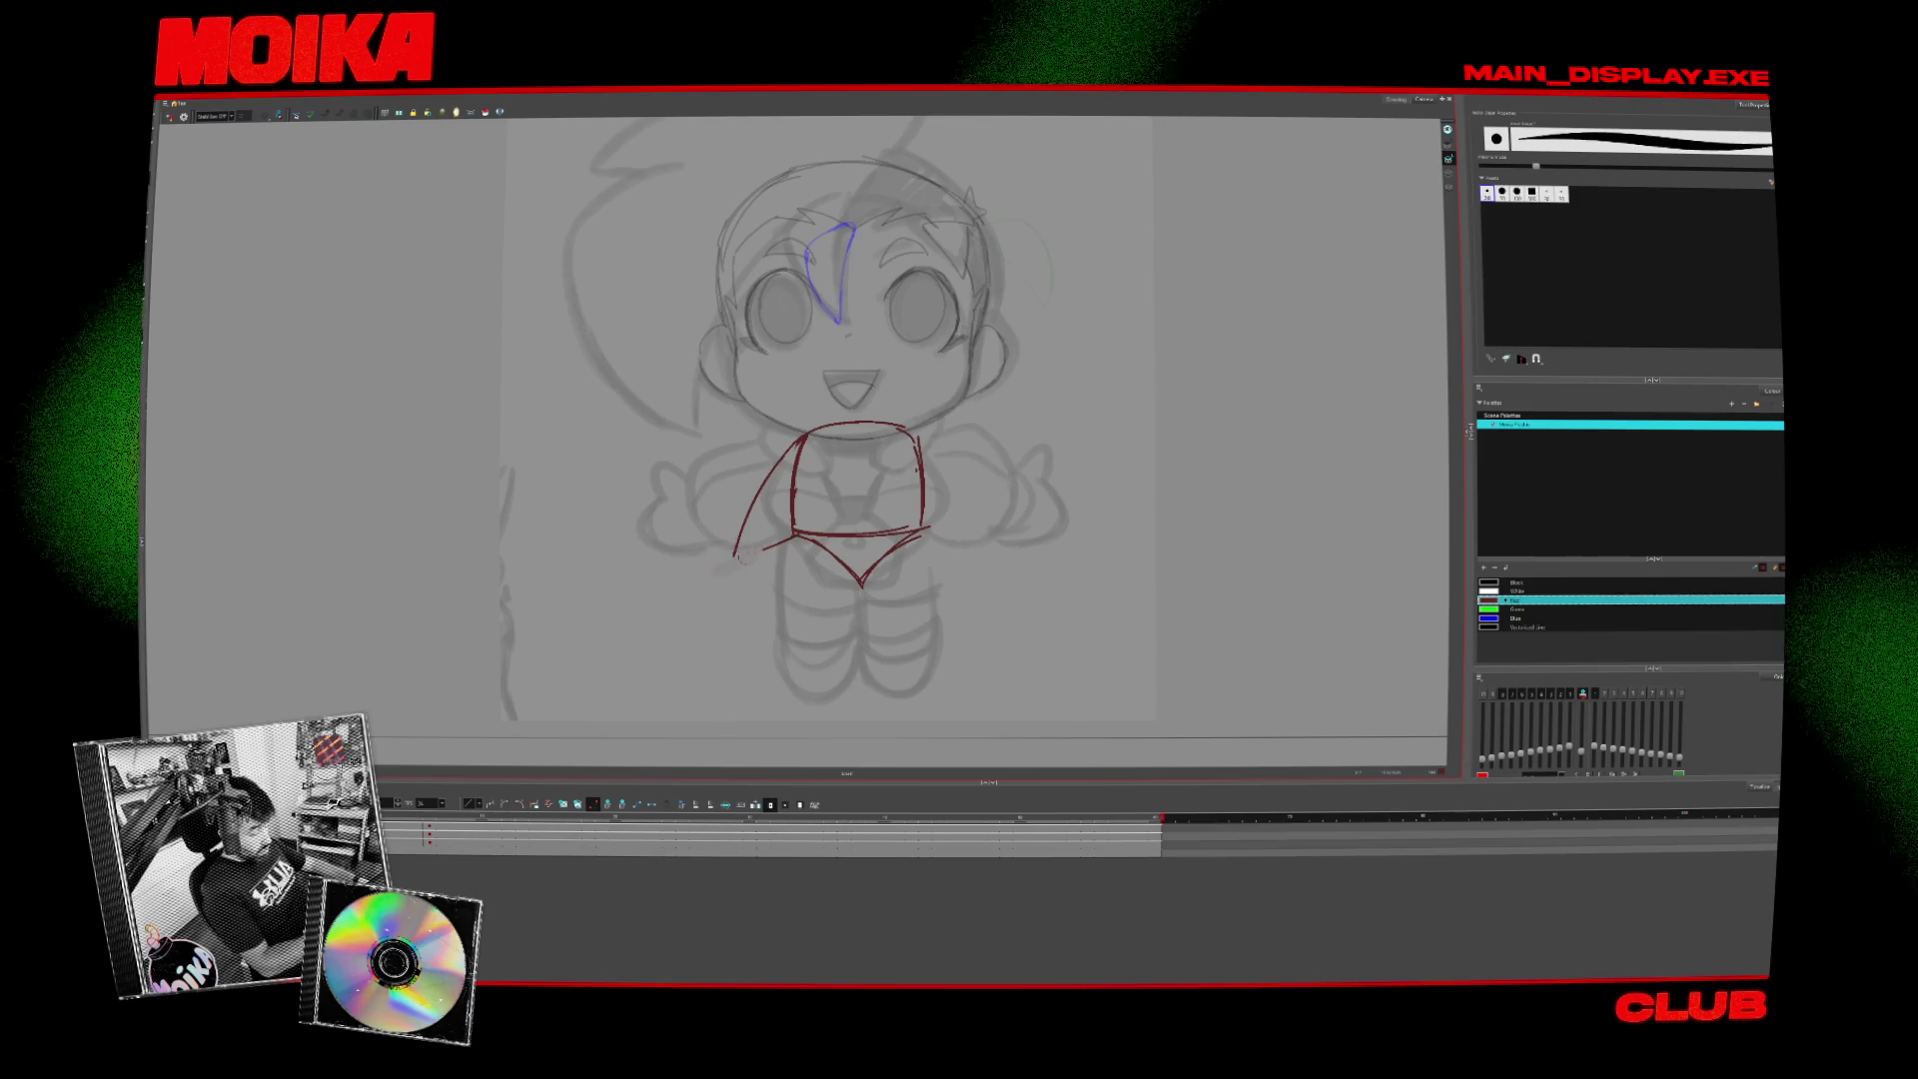
mouse_move(767, 545)
left_mouse_down()
mouse_move(704, 559)
mouse_move(774, 574)
mouse_move(699, 540)
mouse_move(697, 614)
mouse_move(774, 589)
left_mouse_up()
key("ctrl+z")
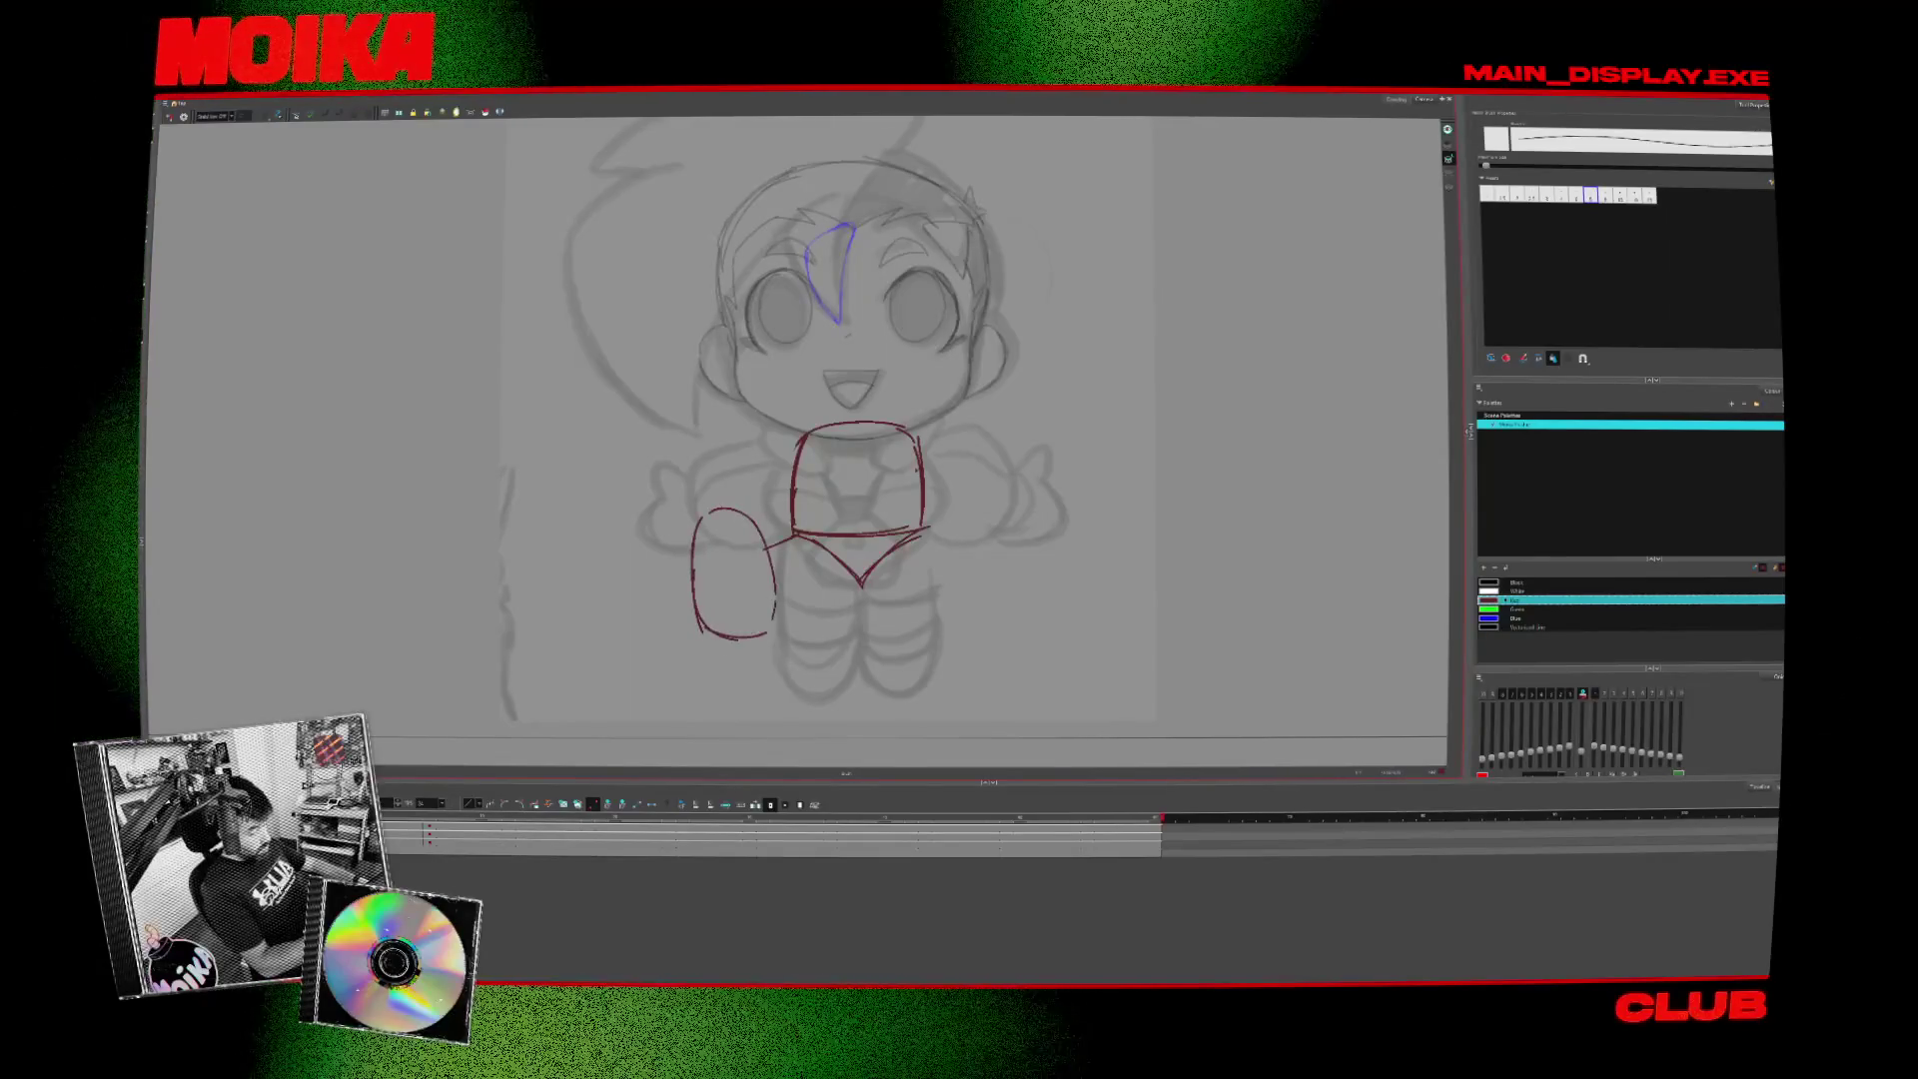
key("ctrl+z")
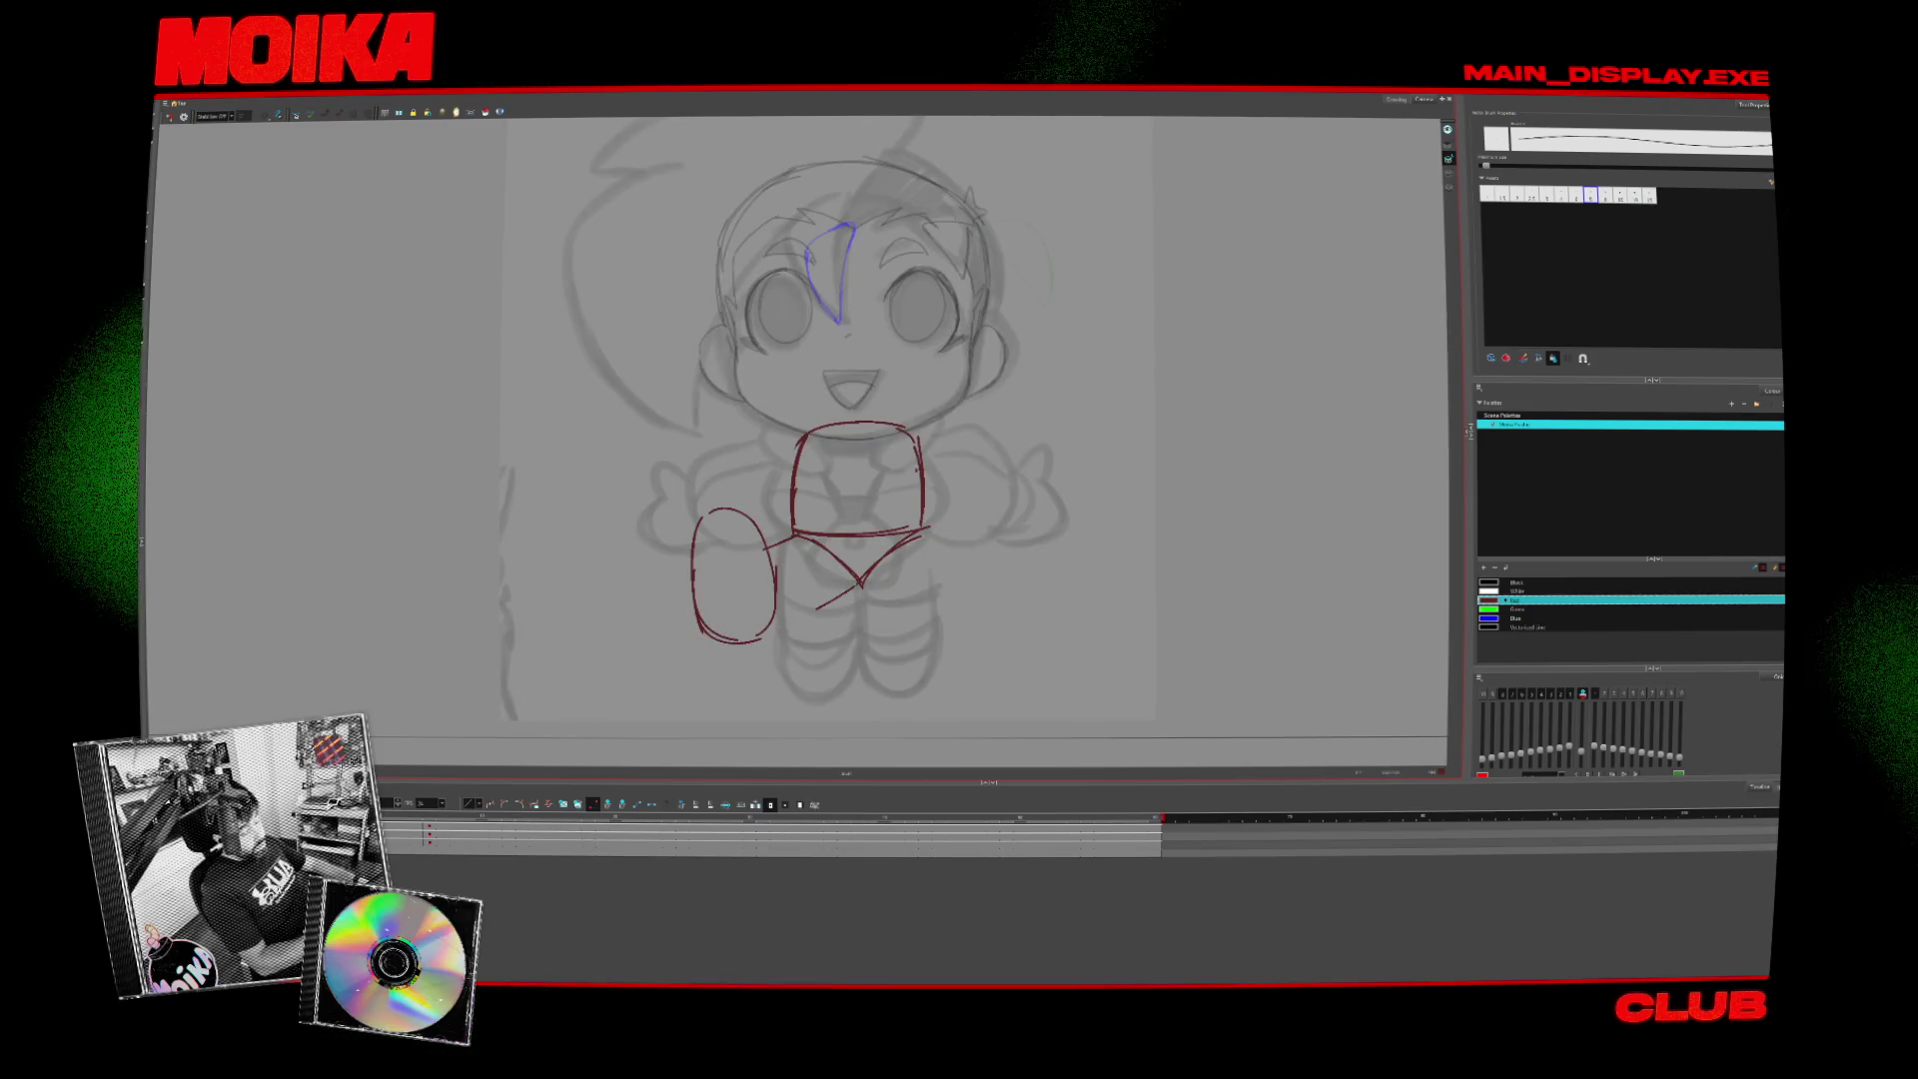
- Link the lap point to the leg, erase the oval's upper-left arc, and add the inner leg curve in mirror view
left_click_drag(860, 584, 762, 637)
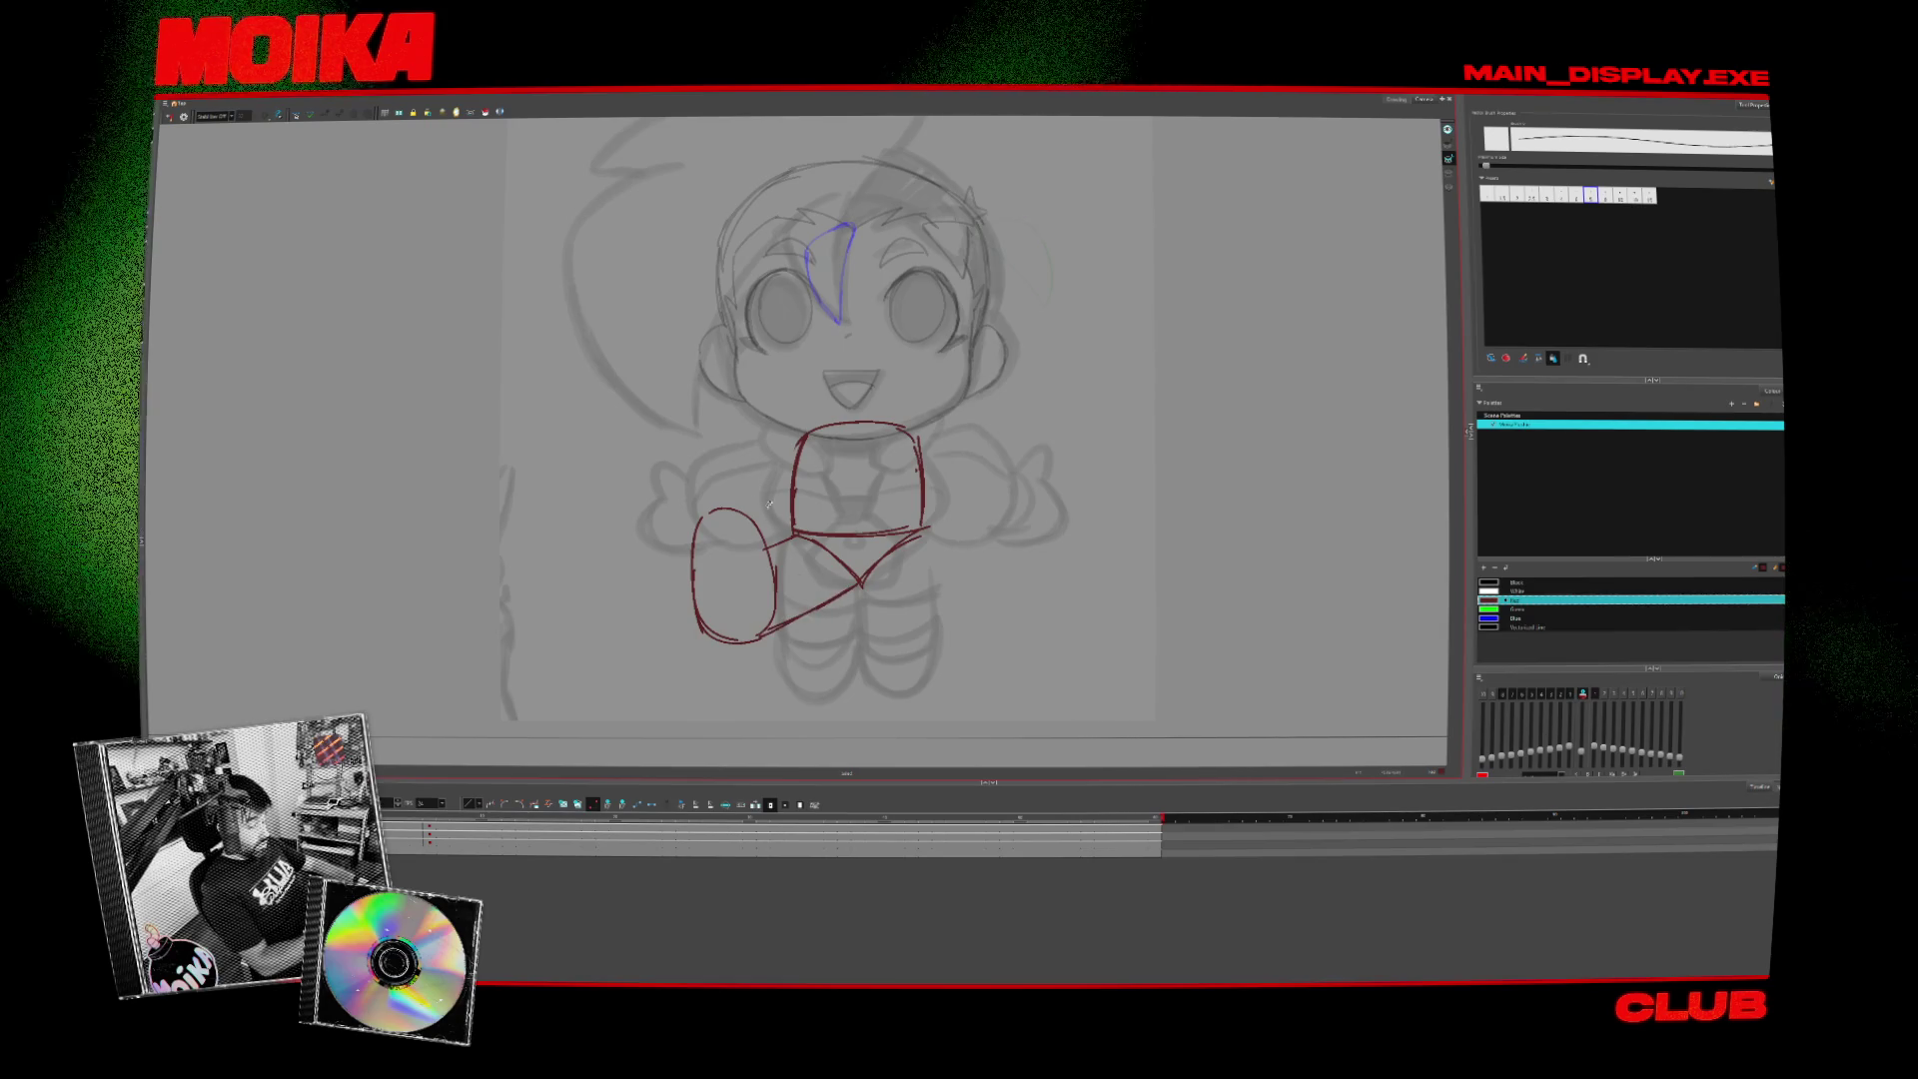
left_click_drag(692, 528, 699, 627)
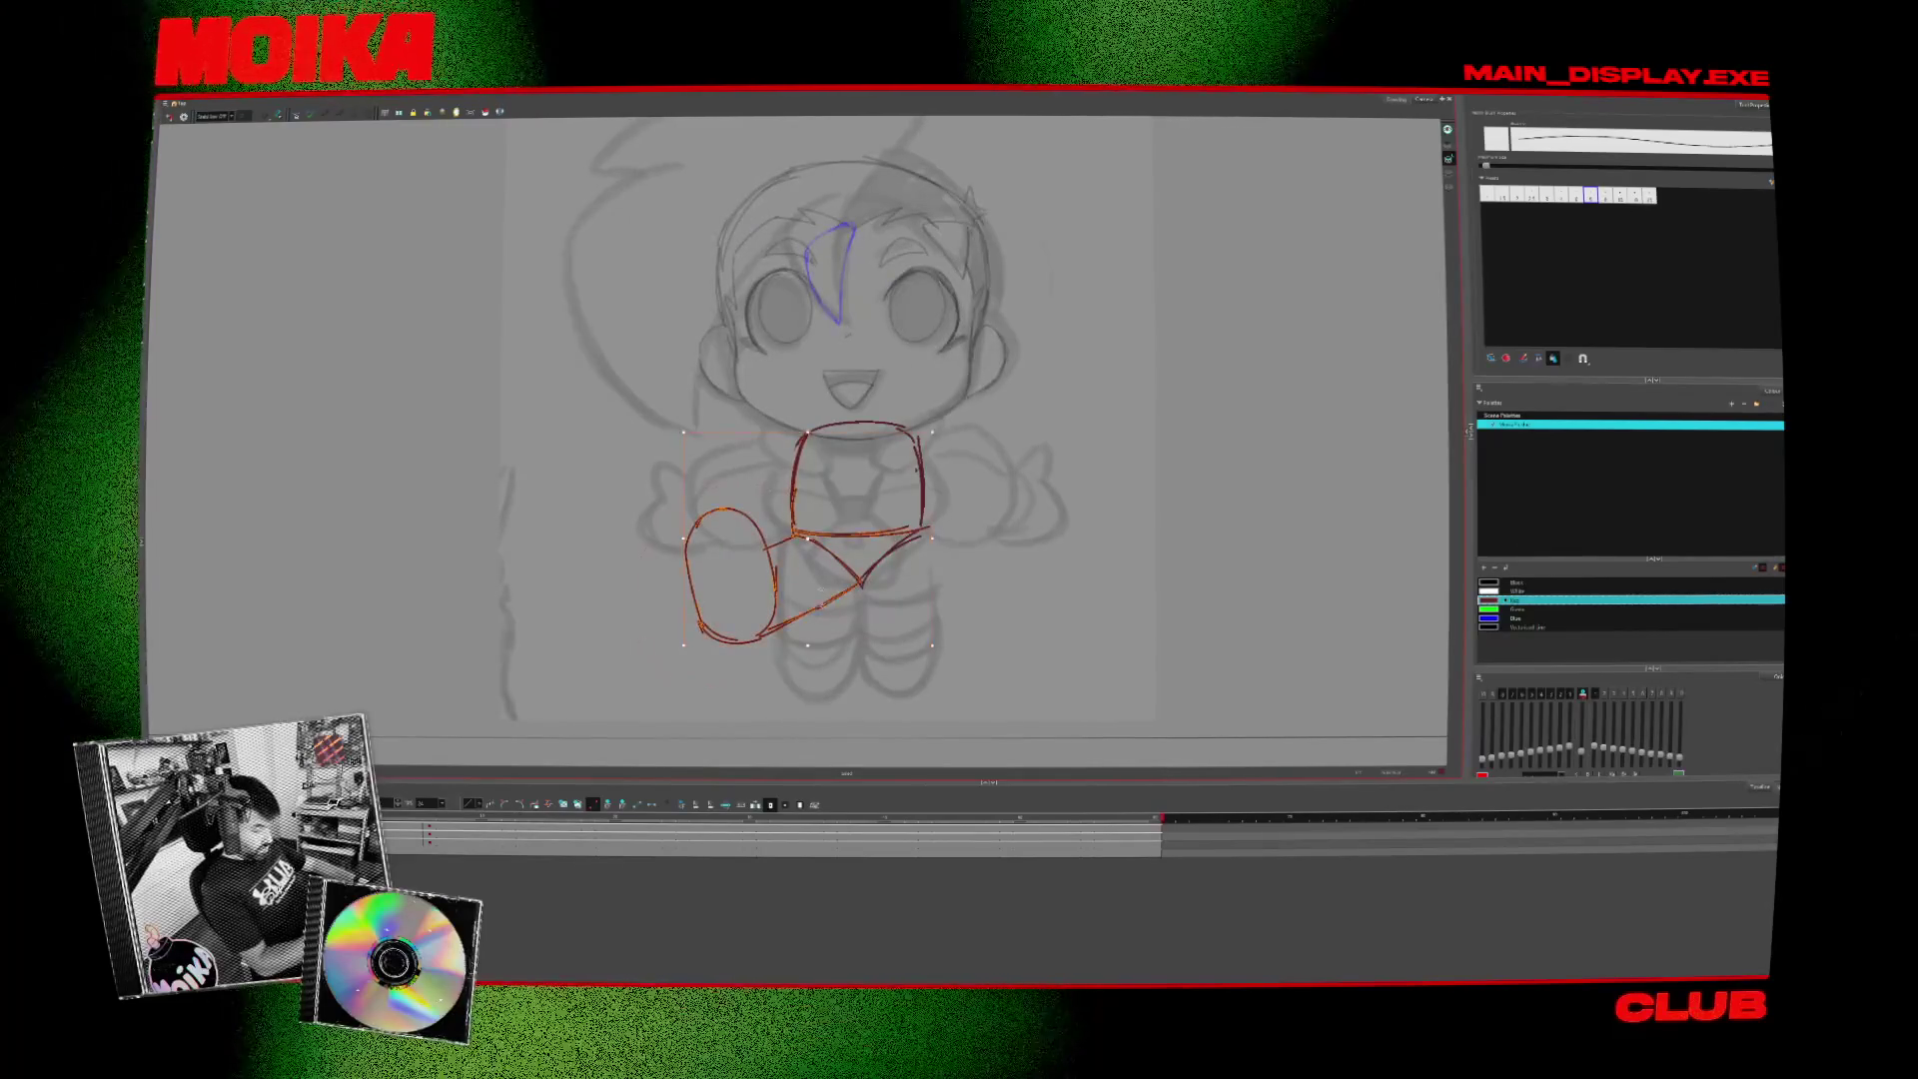
left_click(823, 605)
key("Escape")
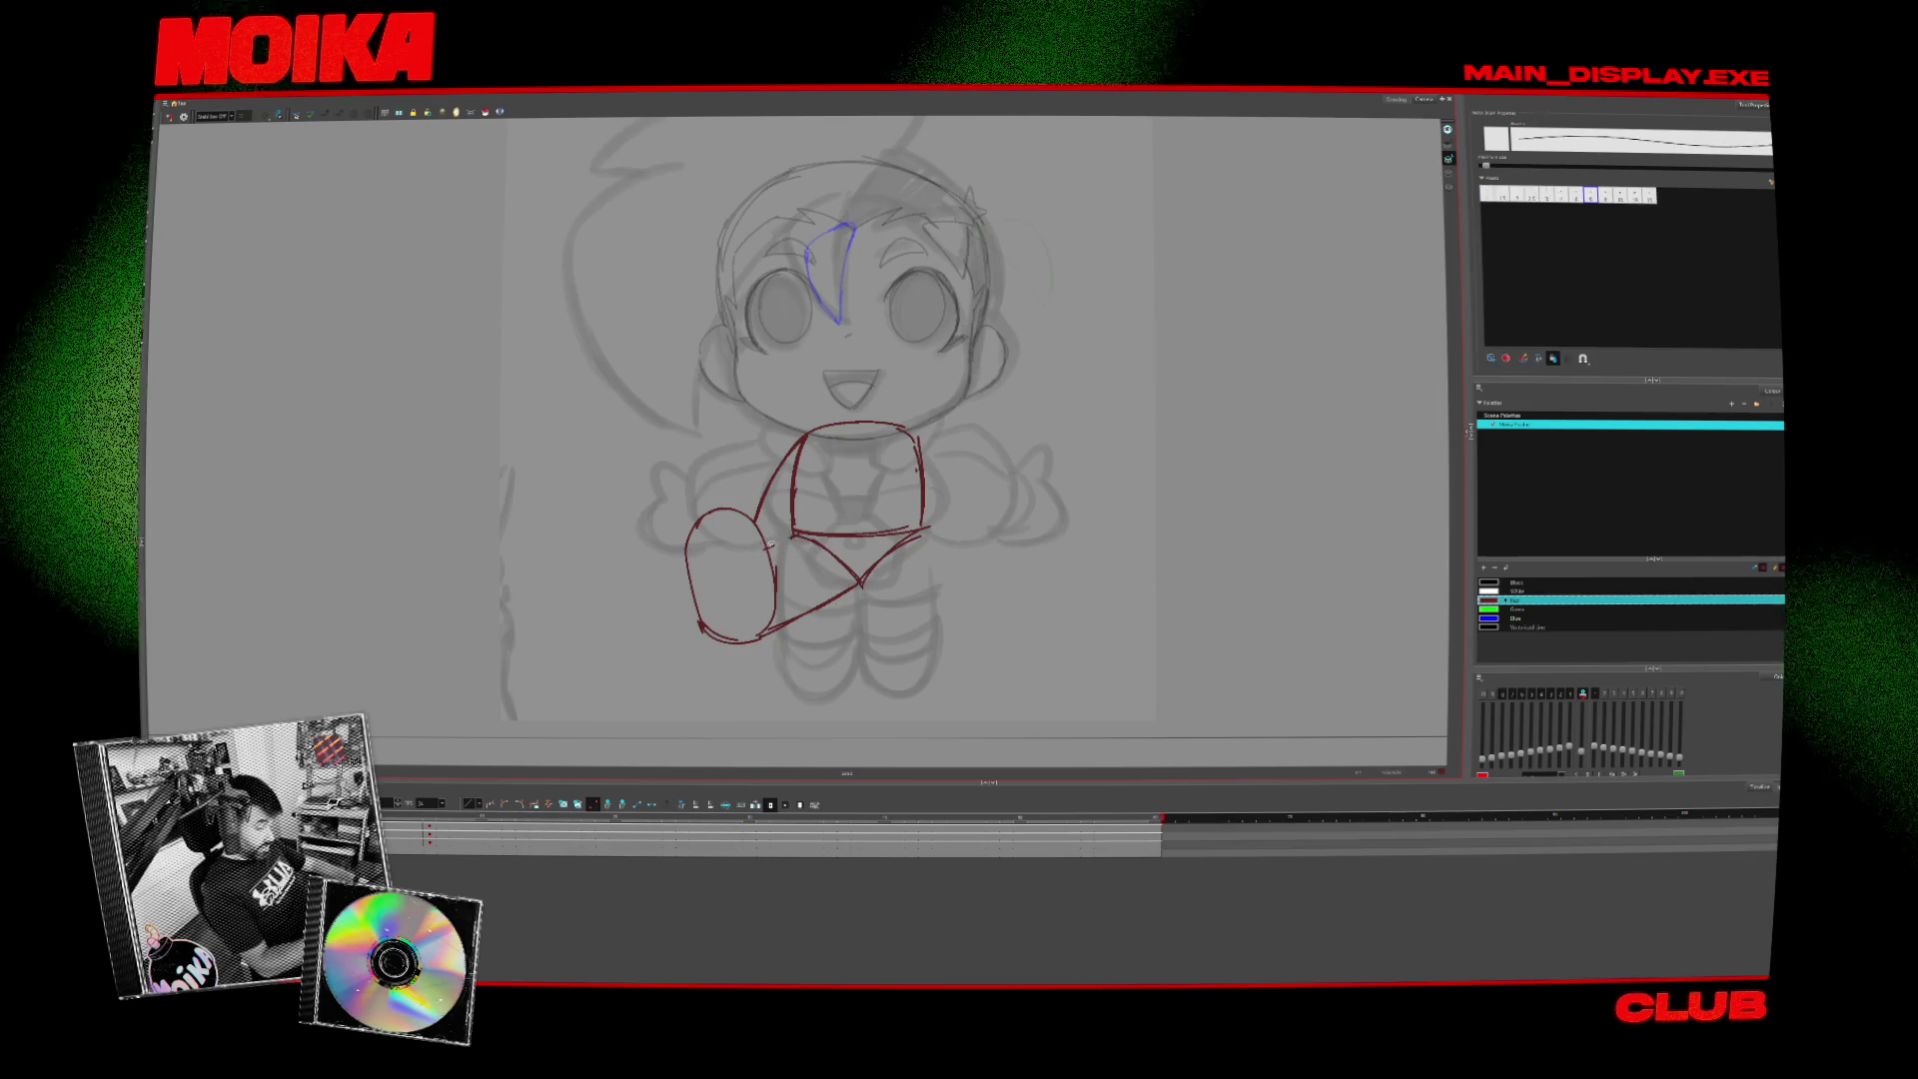
left_click(169, 116)
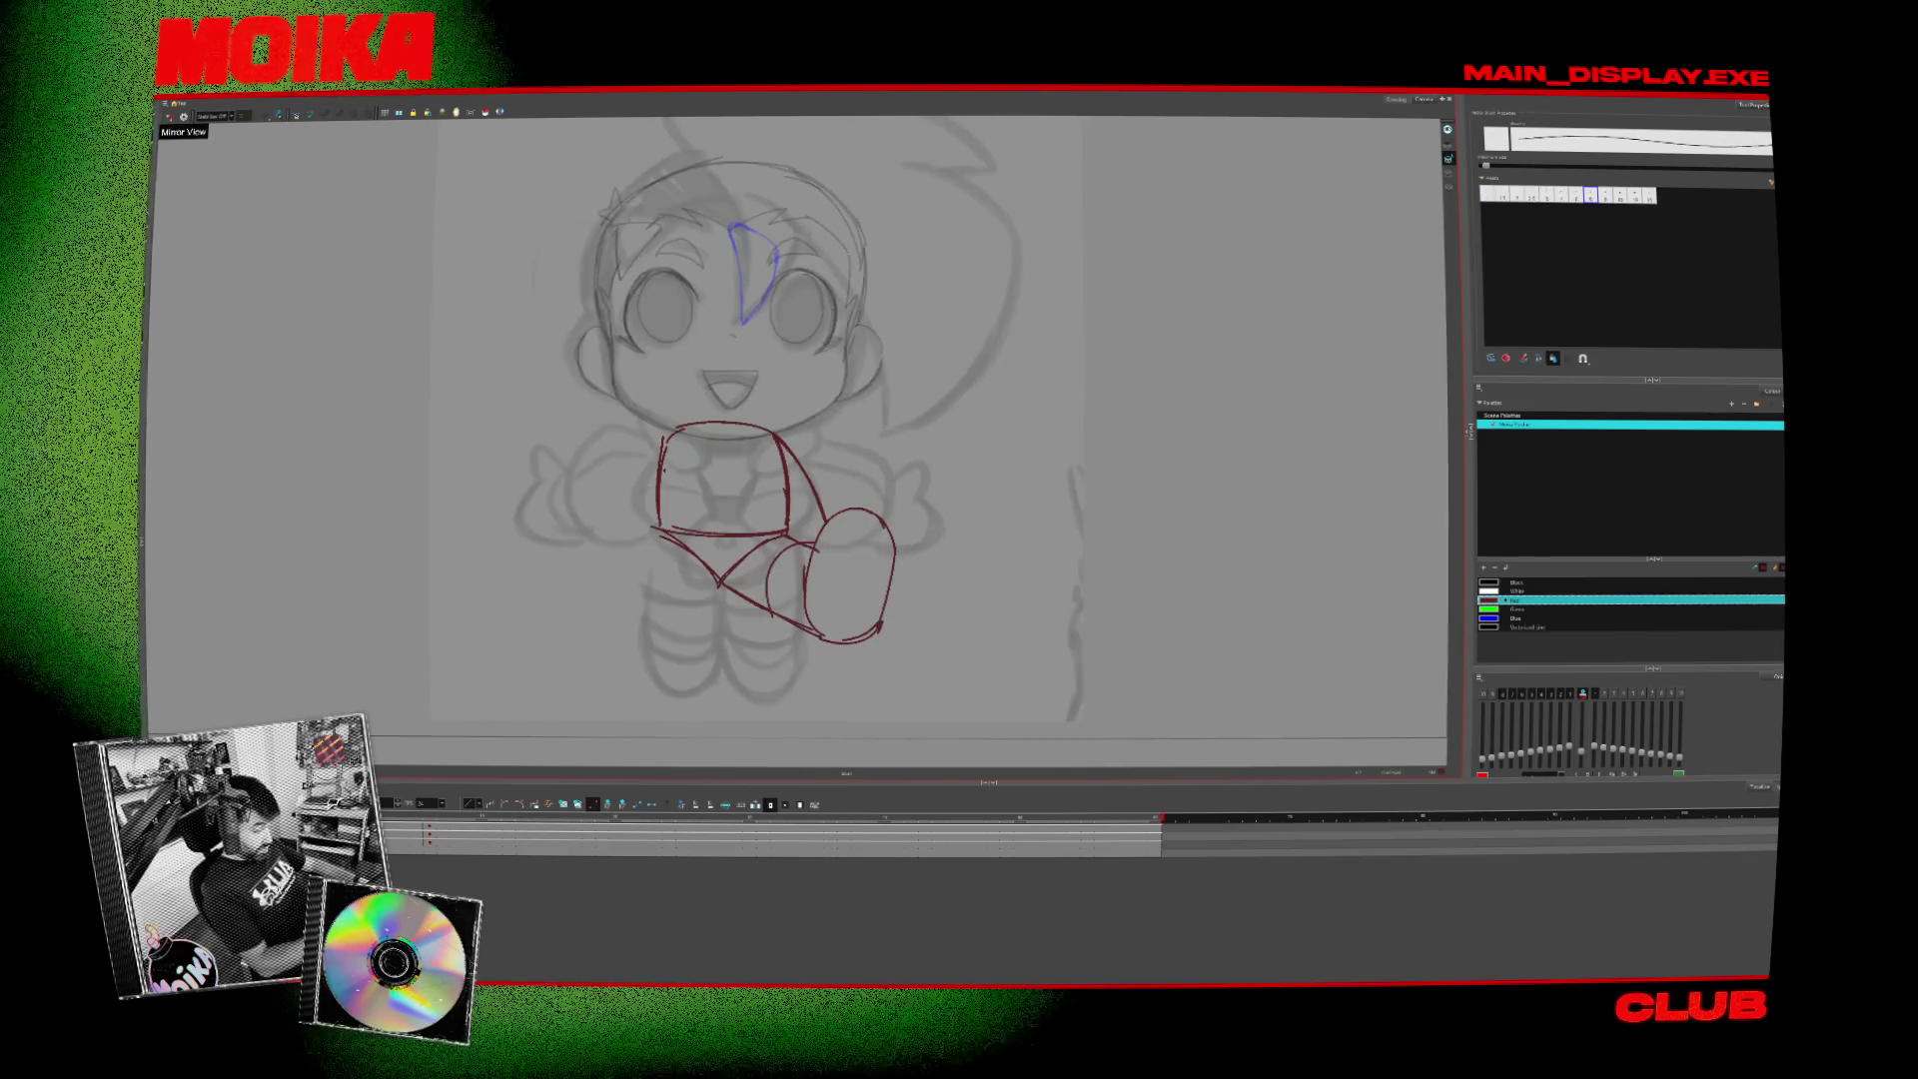
left_click_drag(794, 539, 764, 621)
left_click(169, 117)
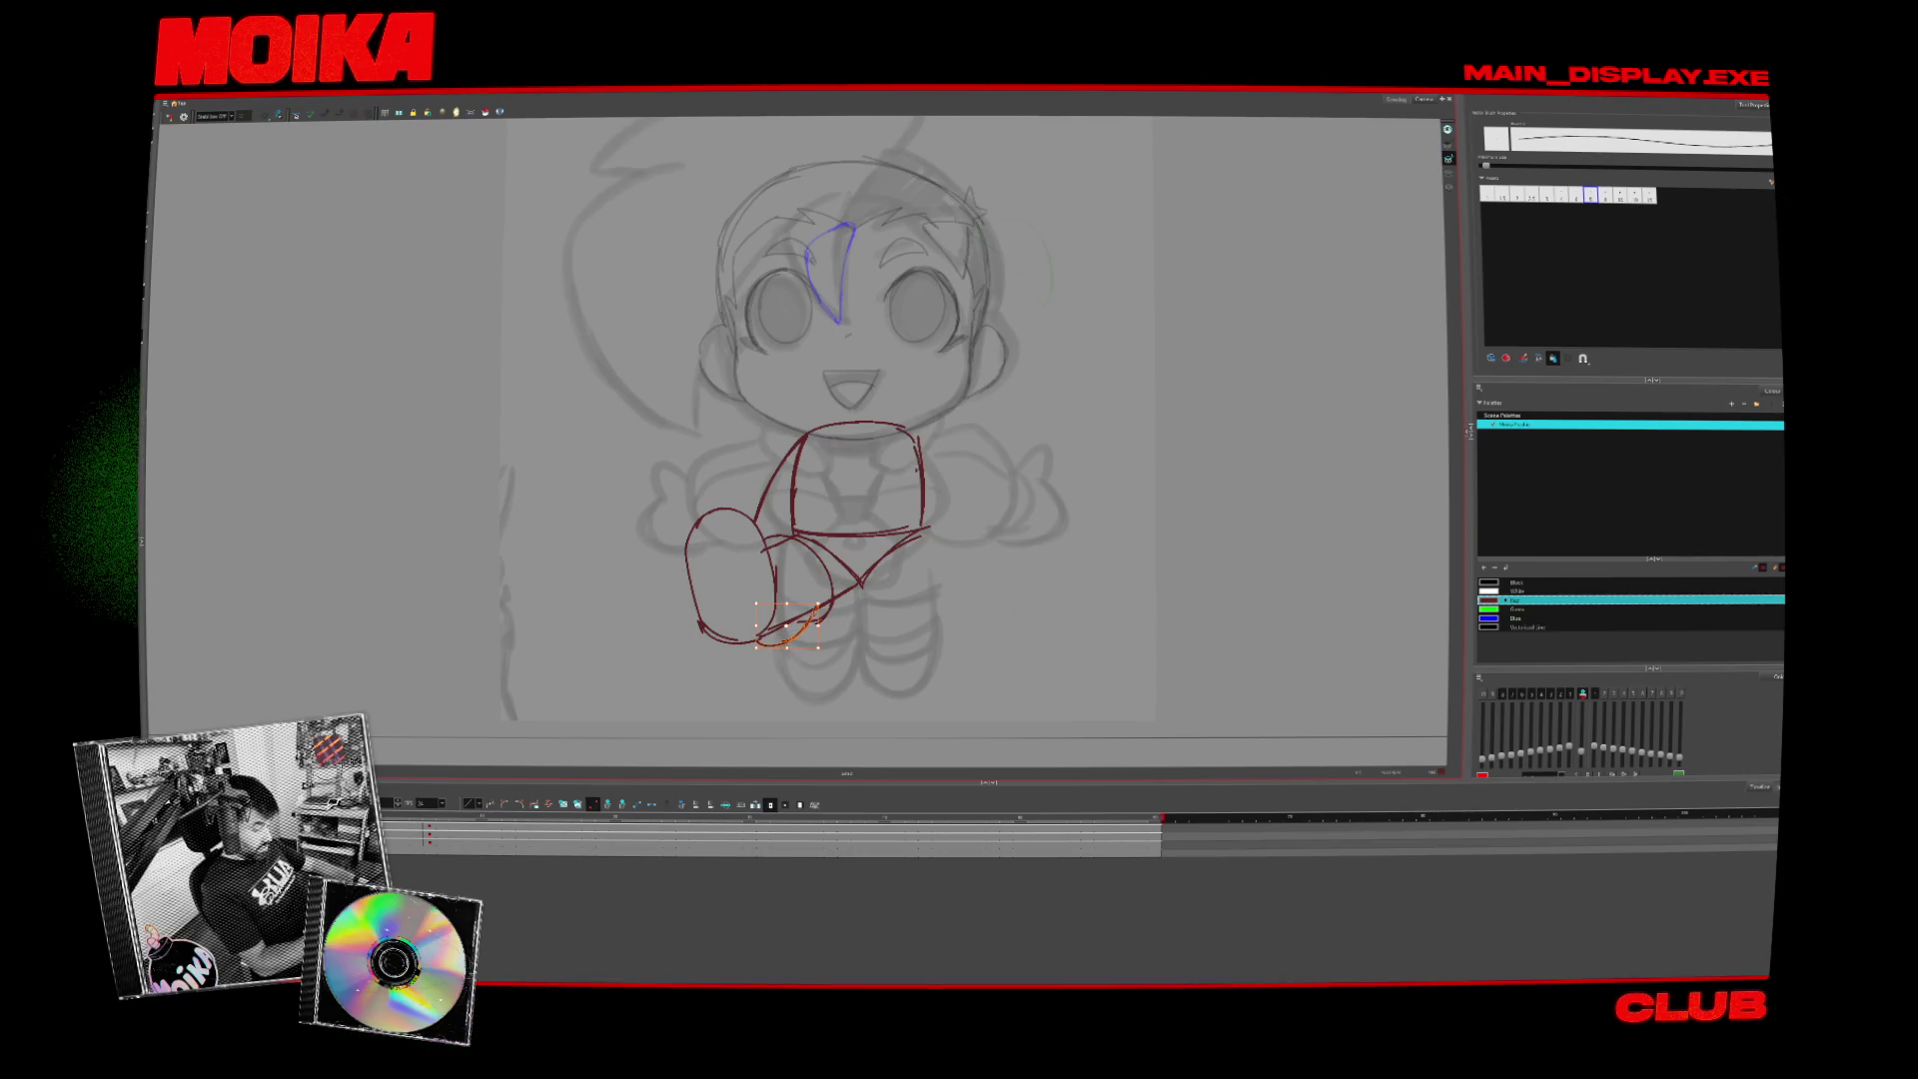
left_click(836, 646)
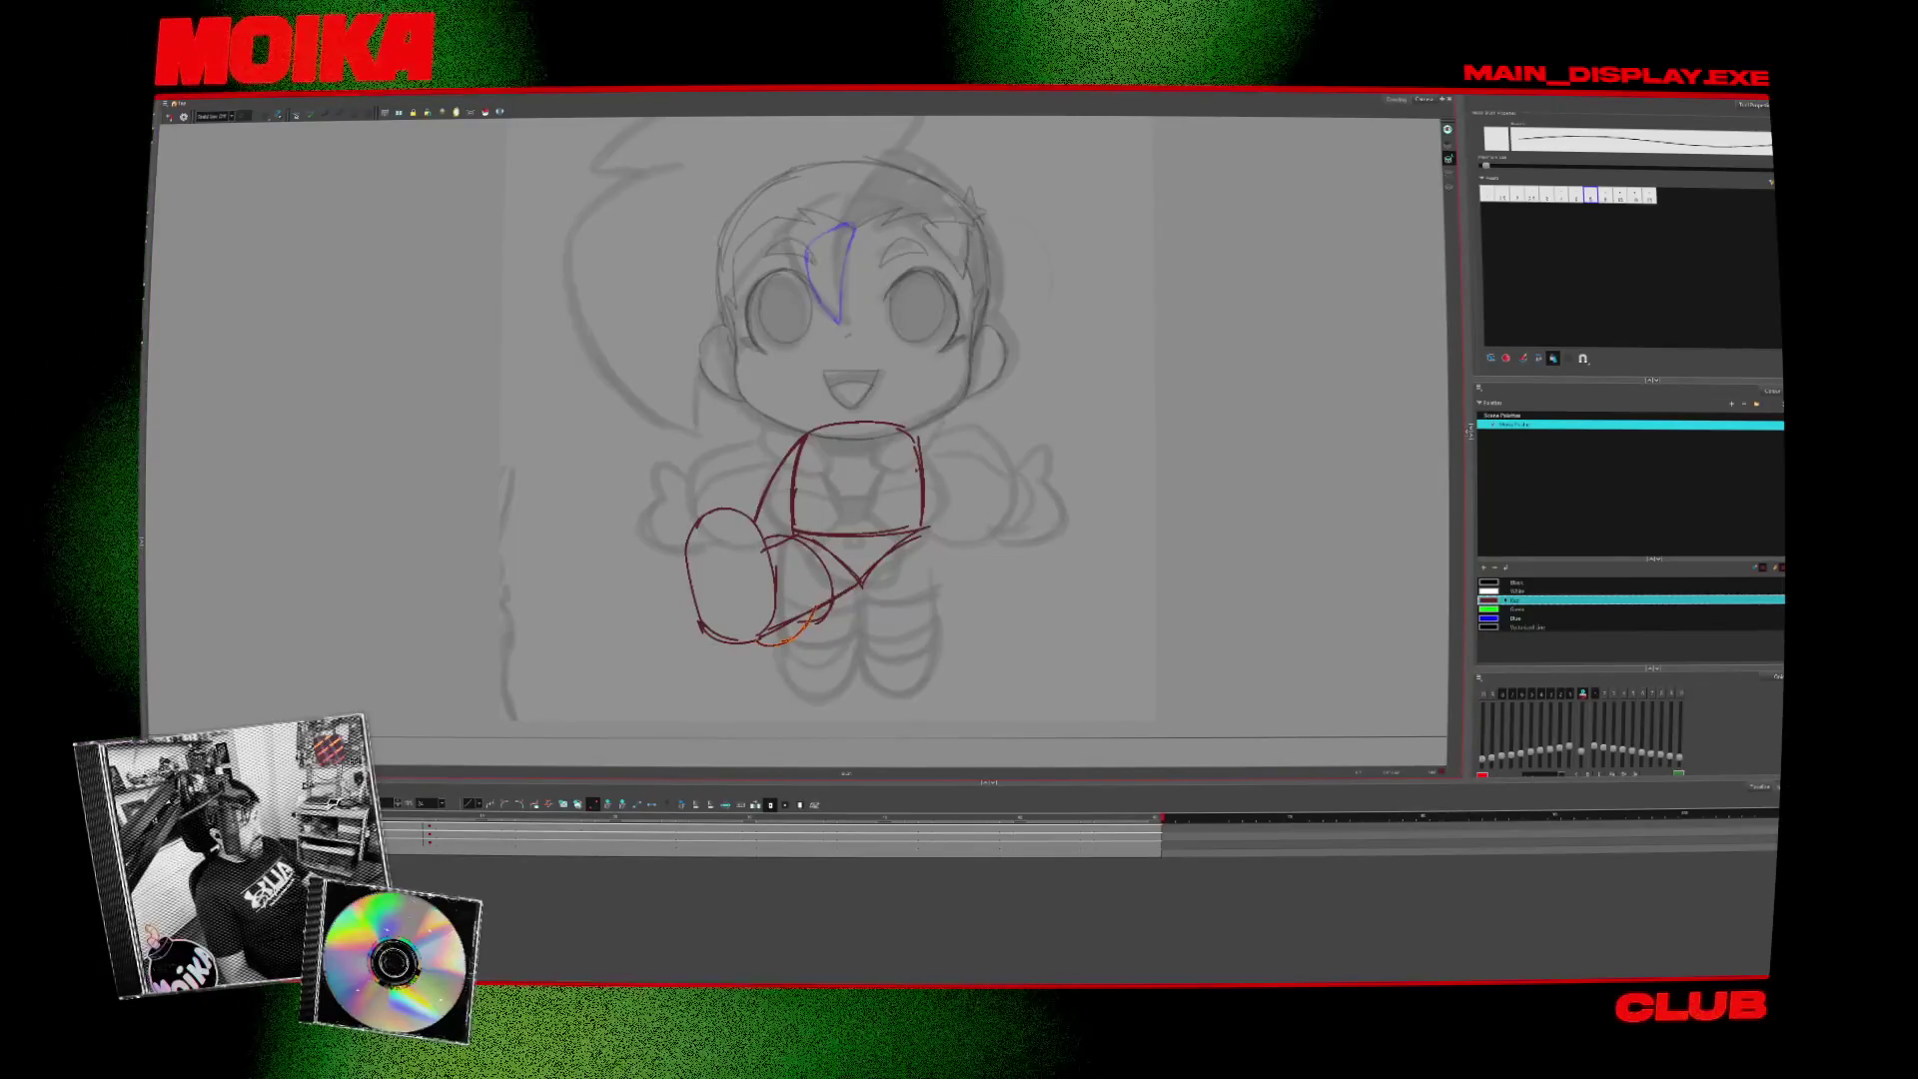
- Switch to the browser showing the X post of a singer illustration
key("alt+Tab")
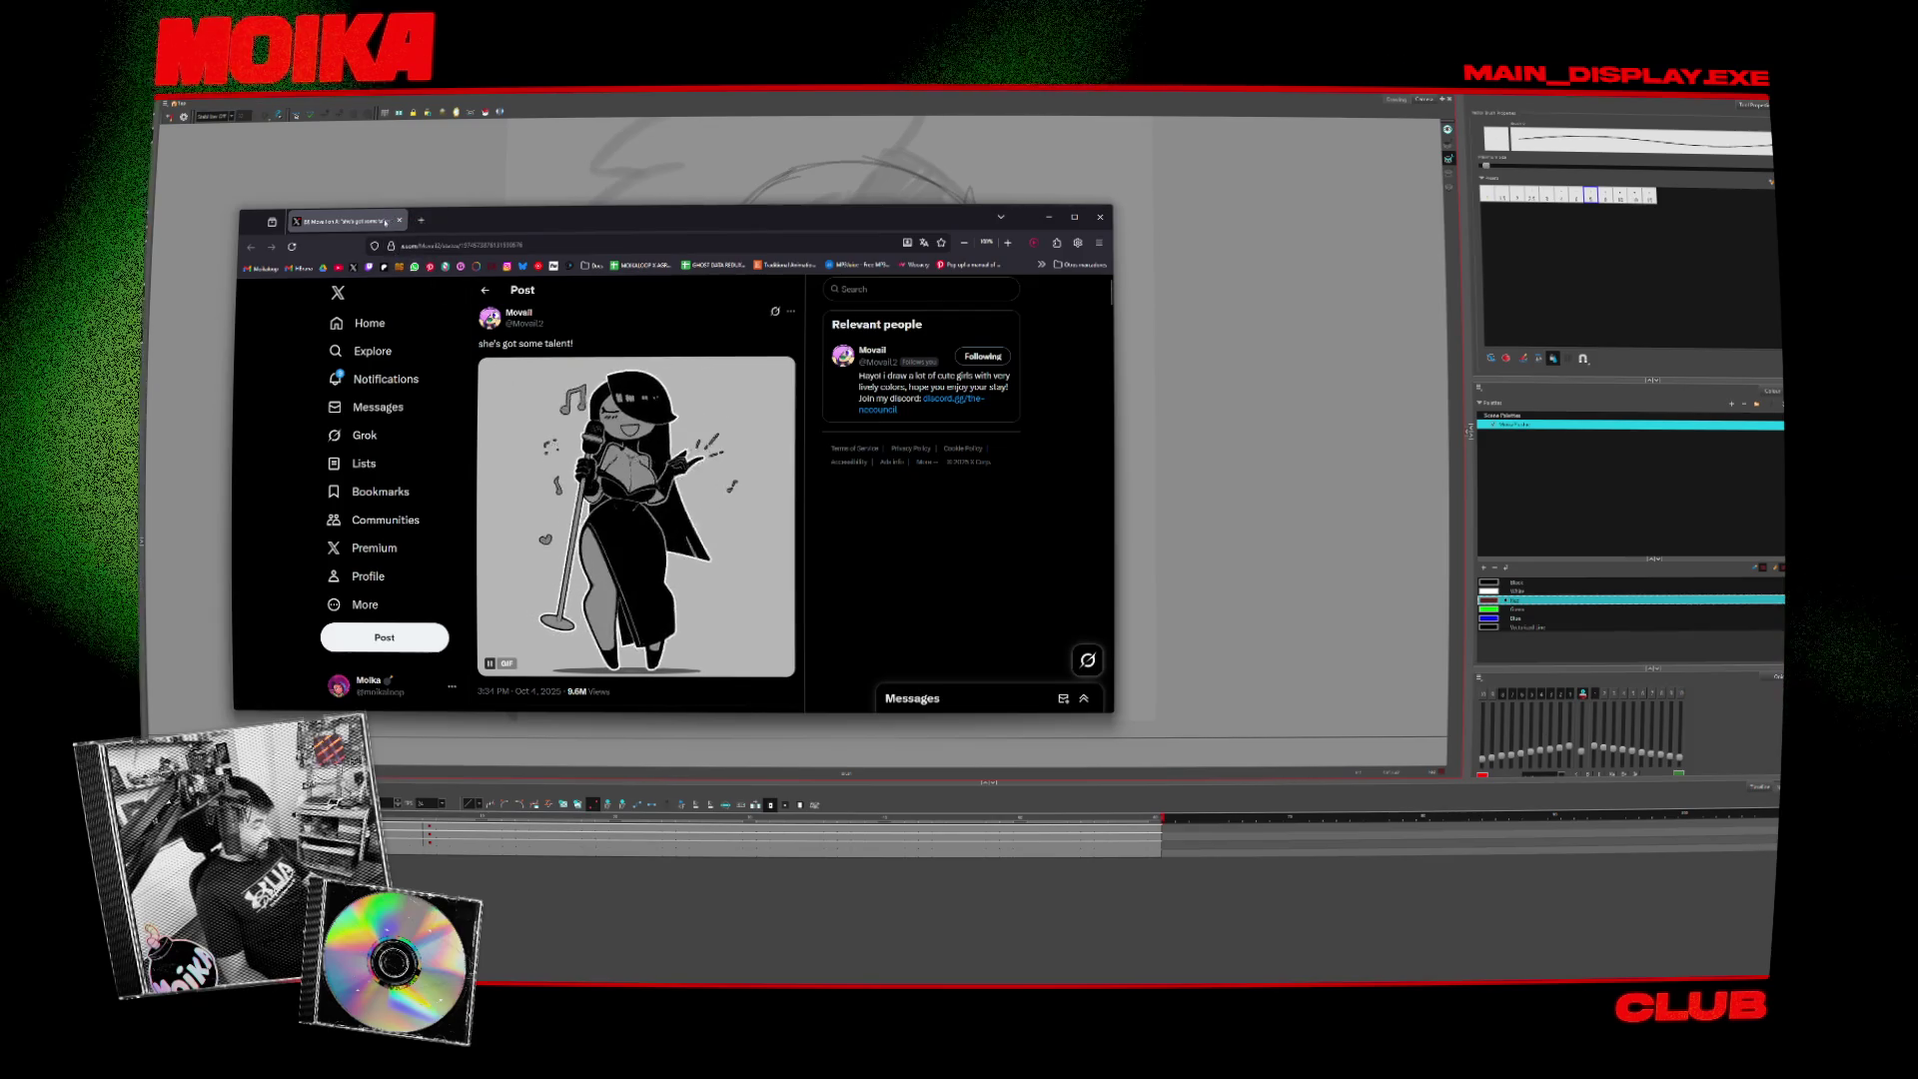
- Leave the browser and return to the Harmony drawing
key("alt+Tab")
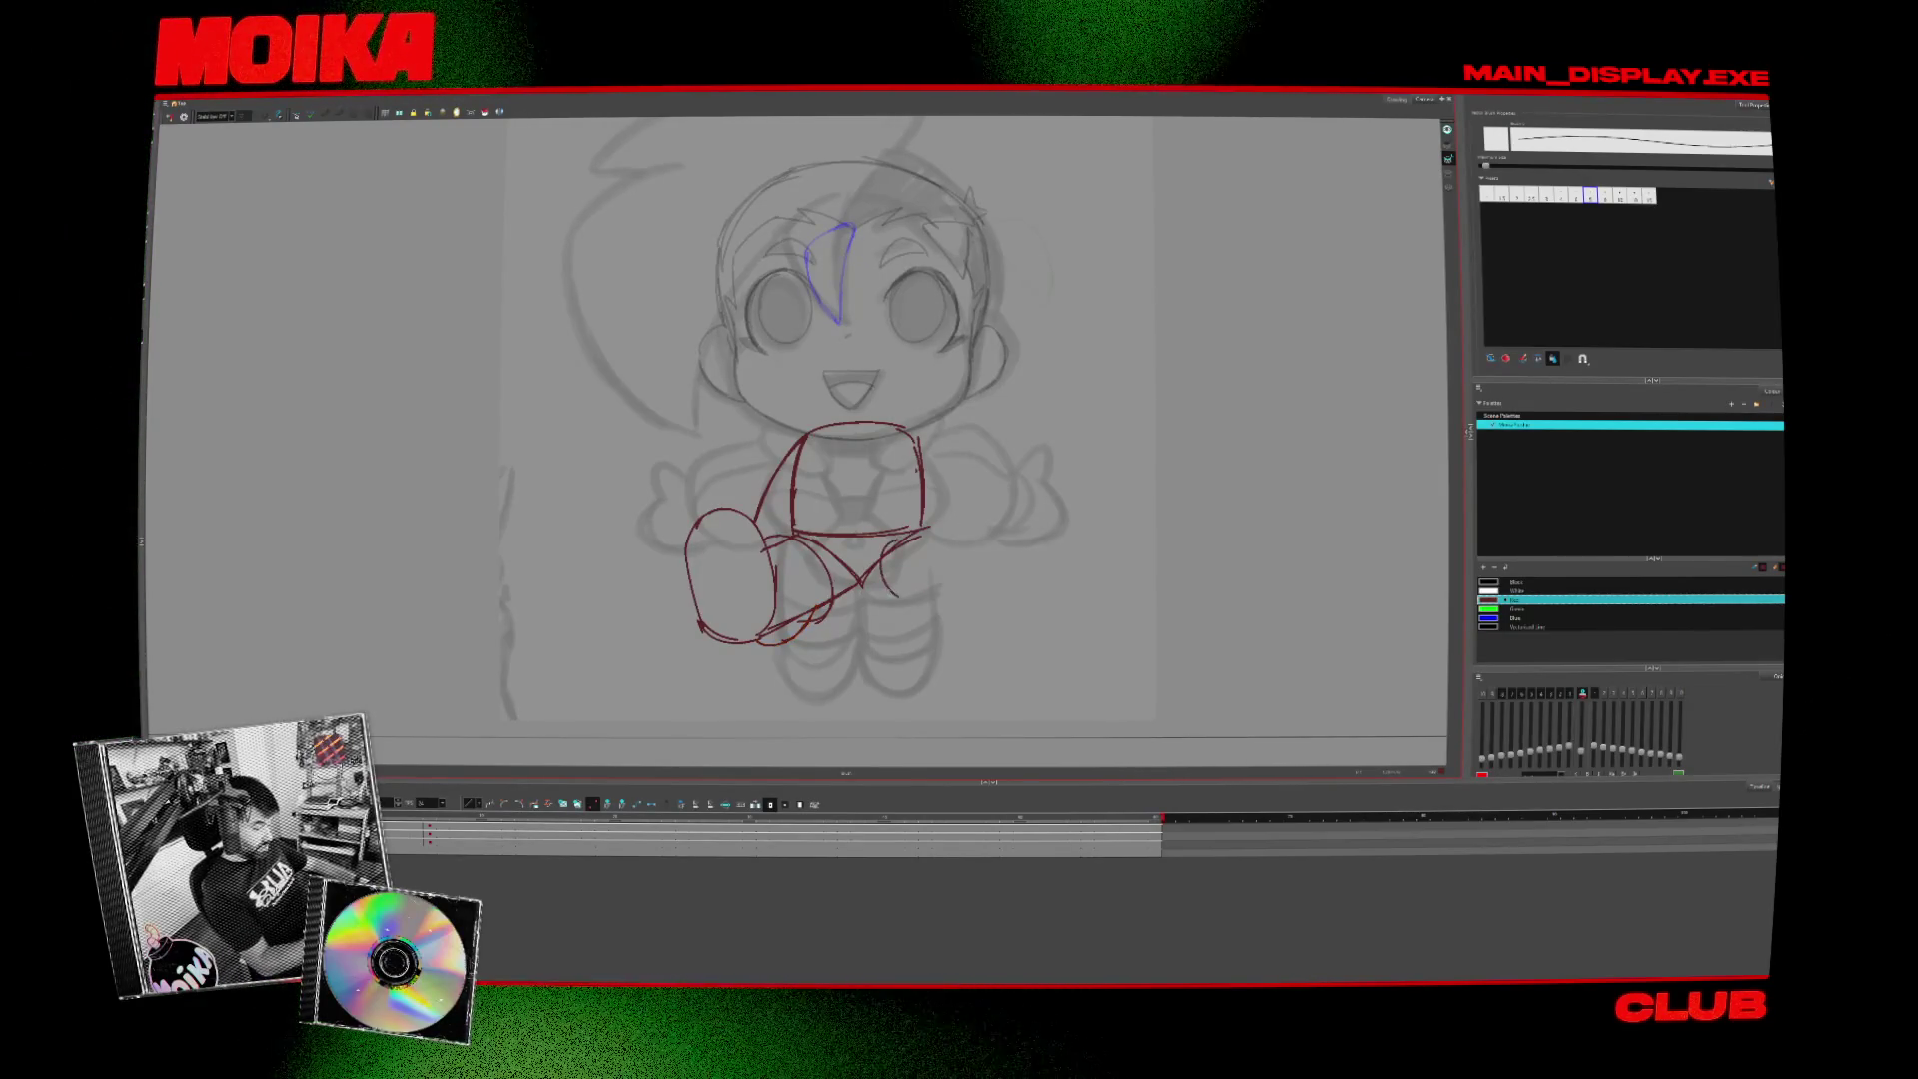
- Settle on the thin pencil and sketch a small mark inside the leg oval
key("alt+b")
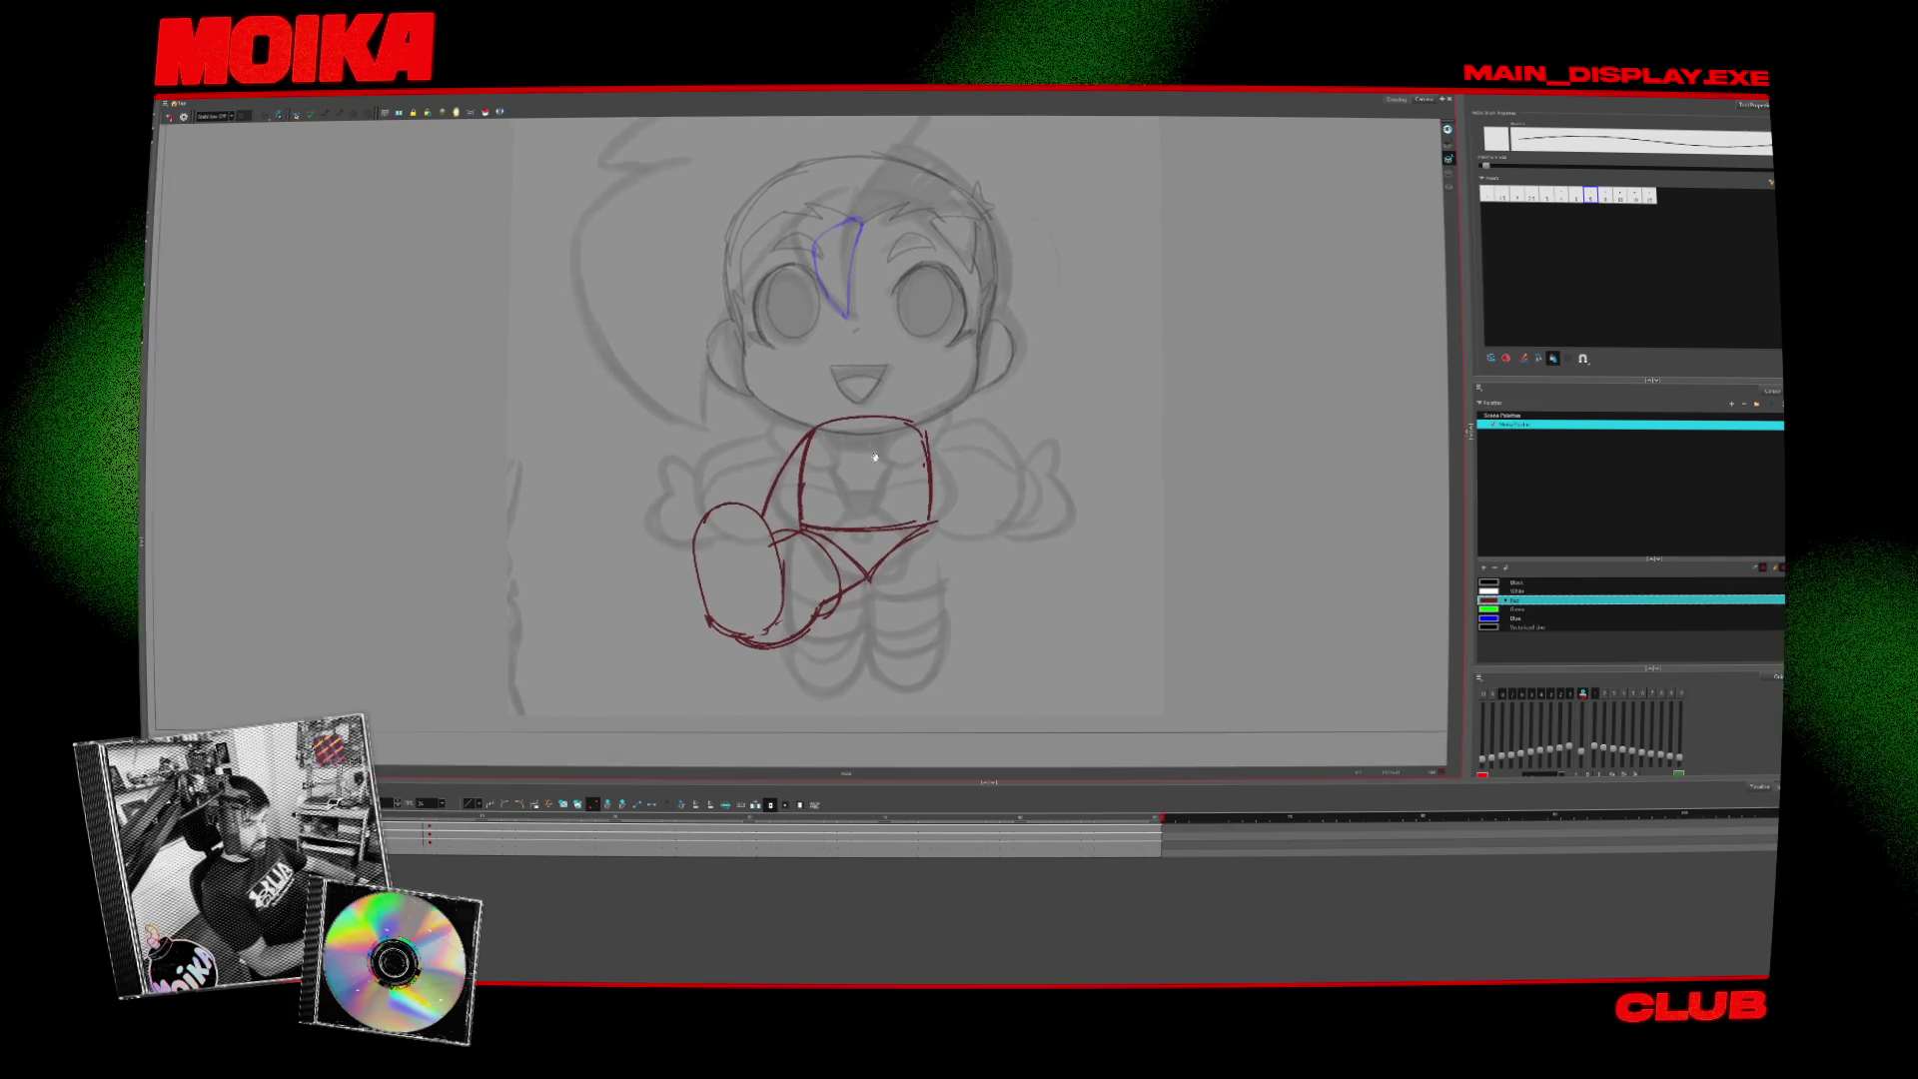
key("alt+b")
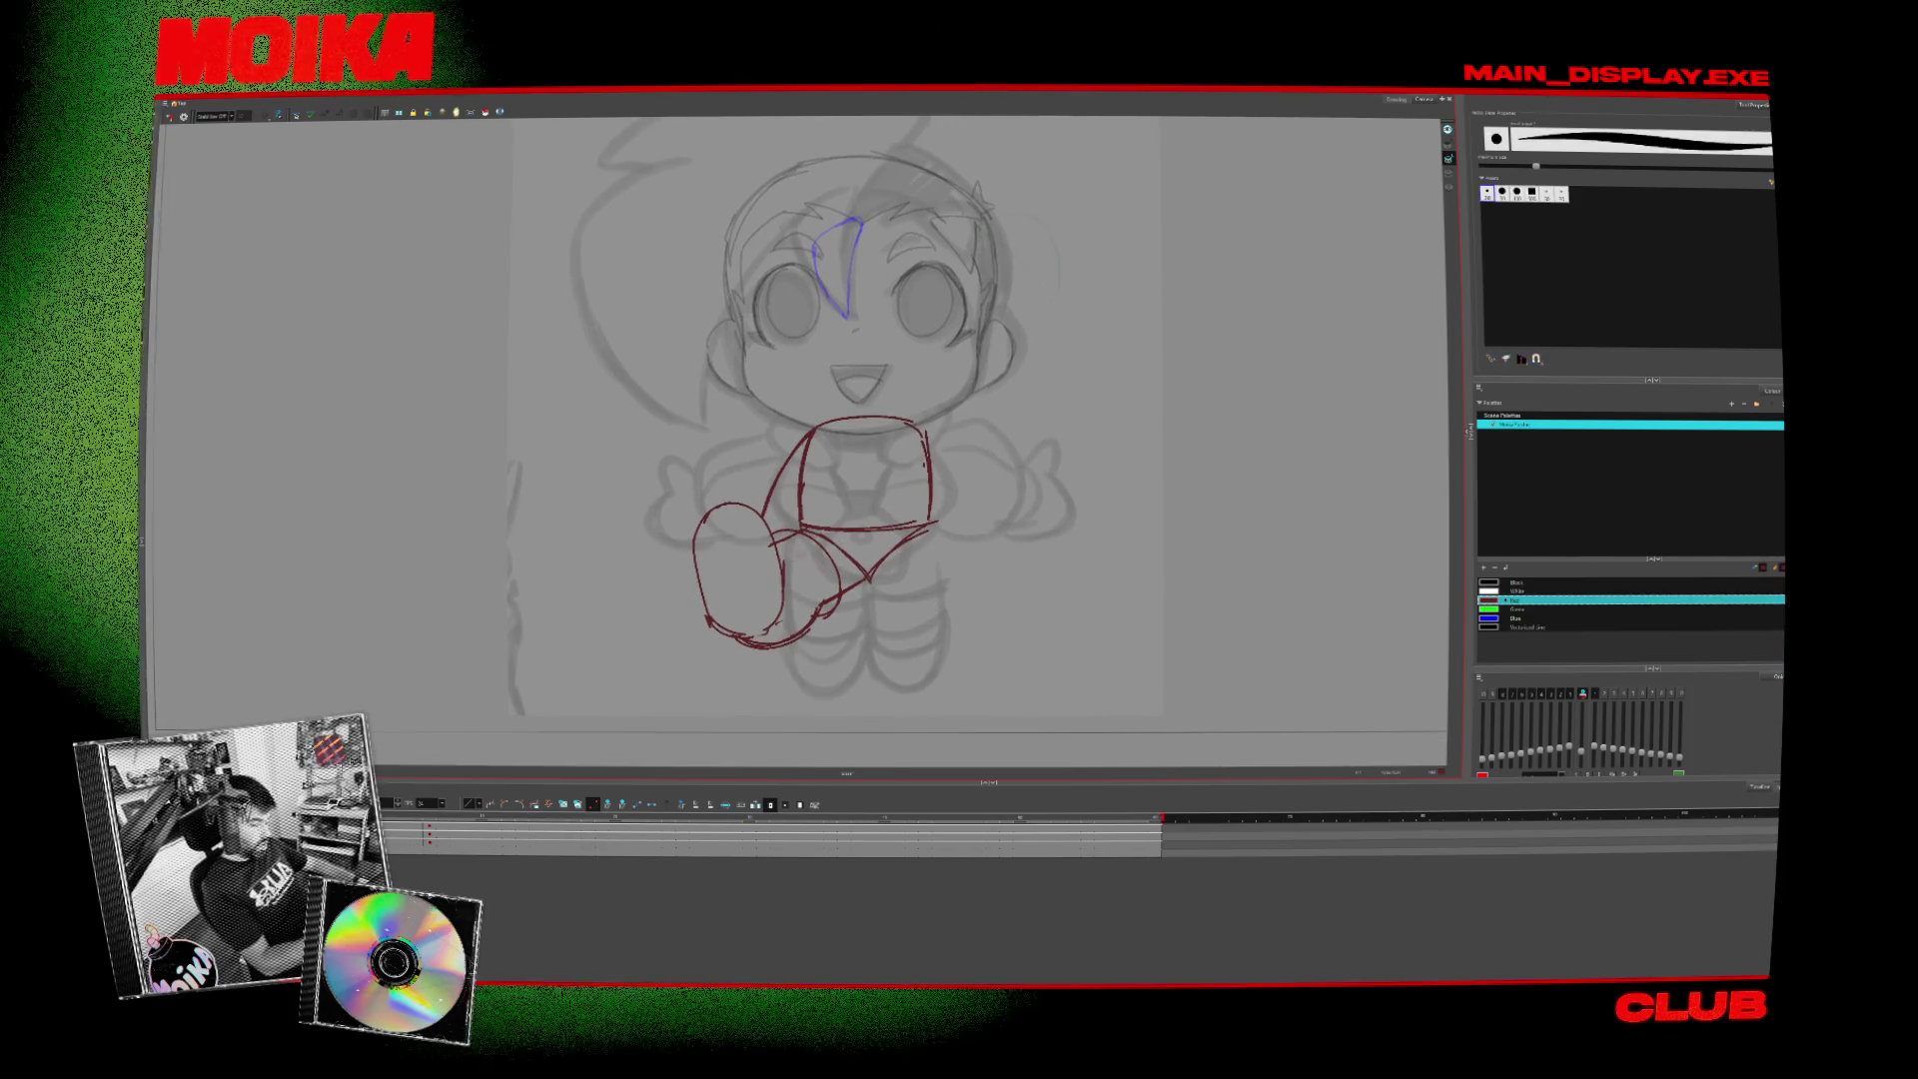
key("alt+slash")
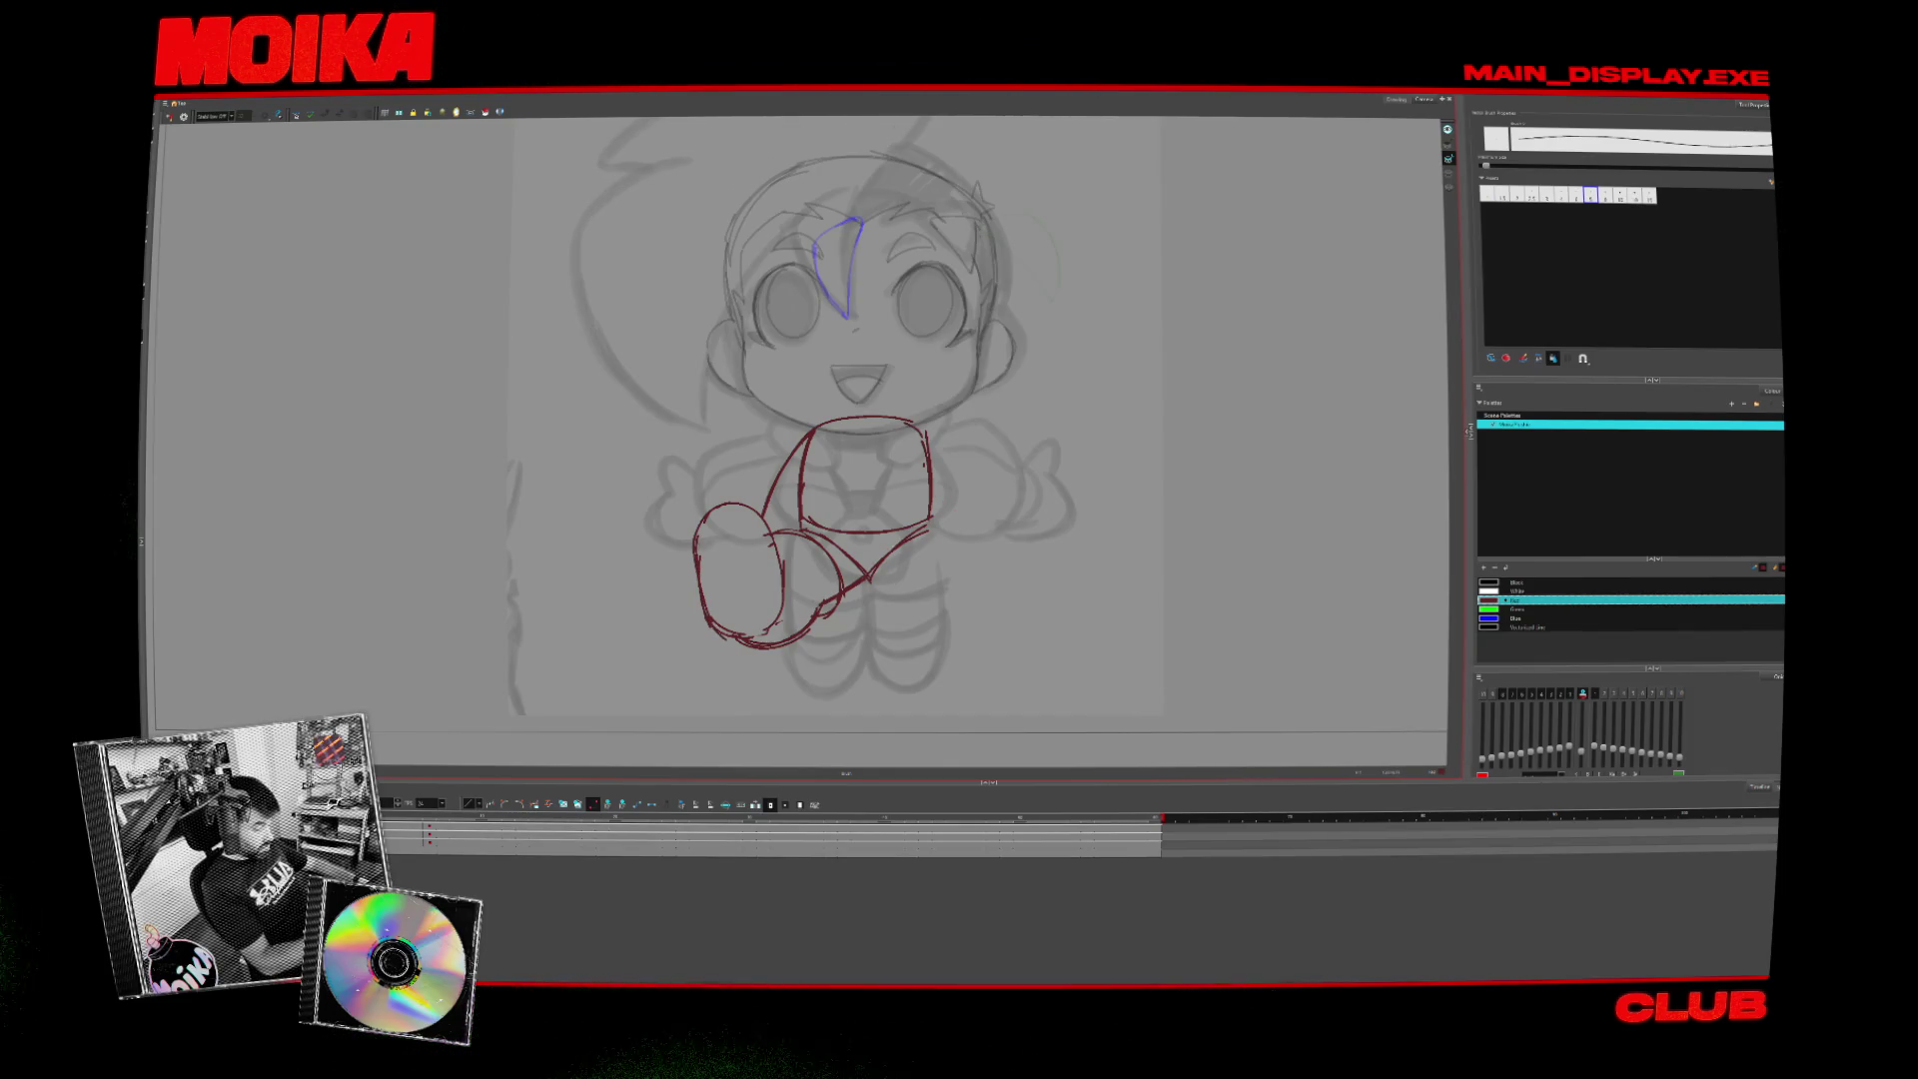
key("alt+b")
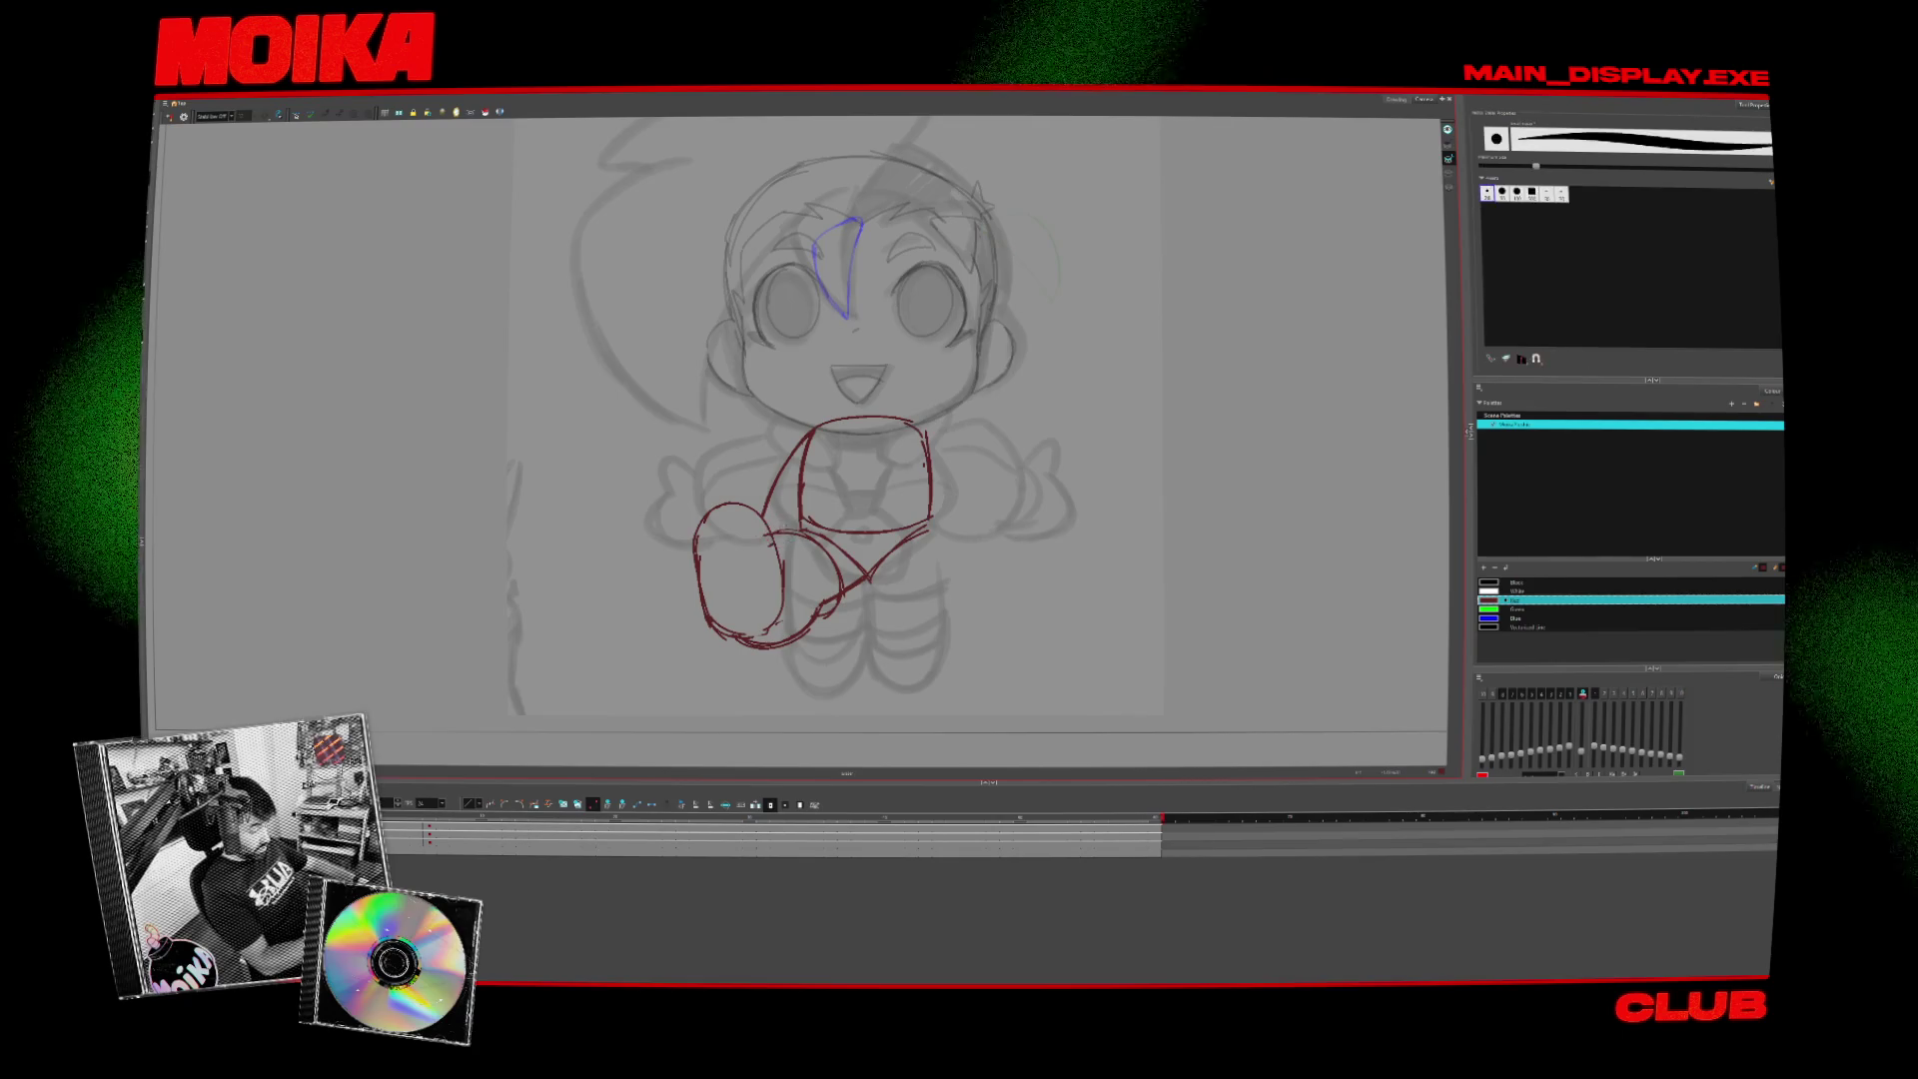
key("alt+/")
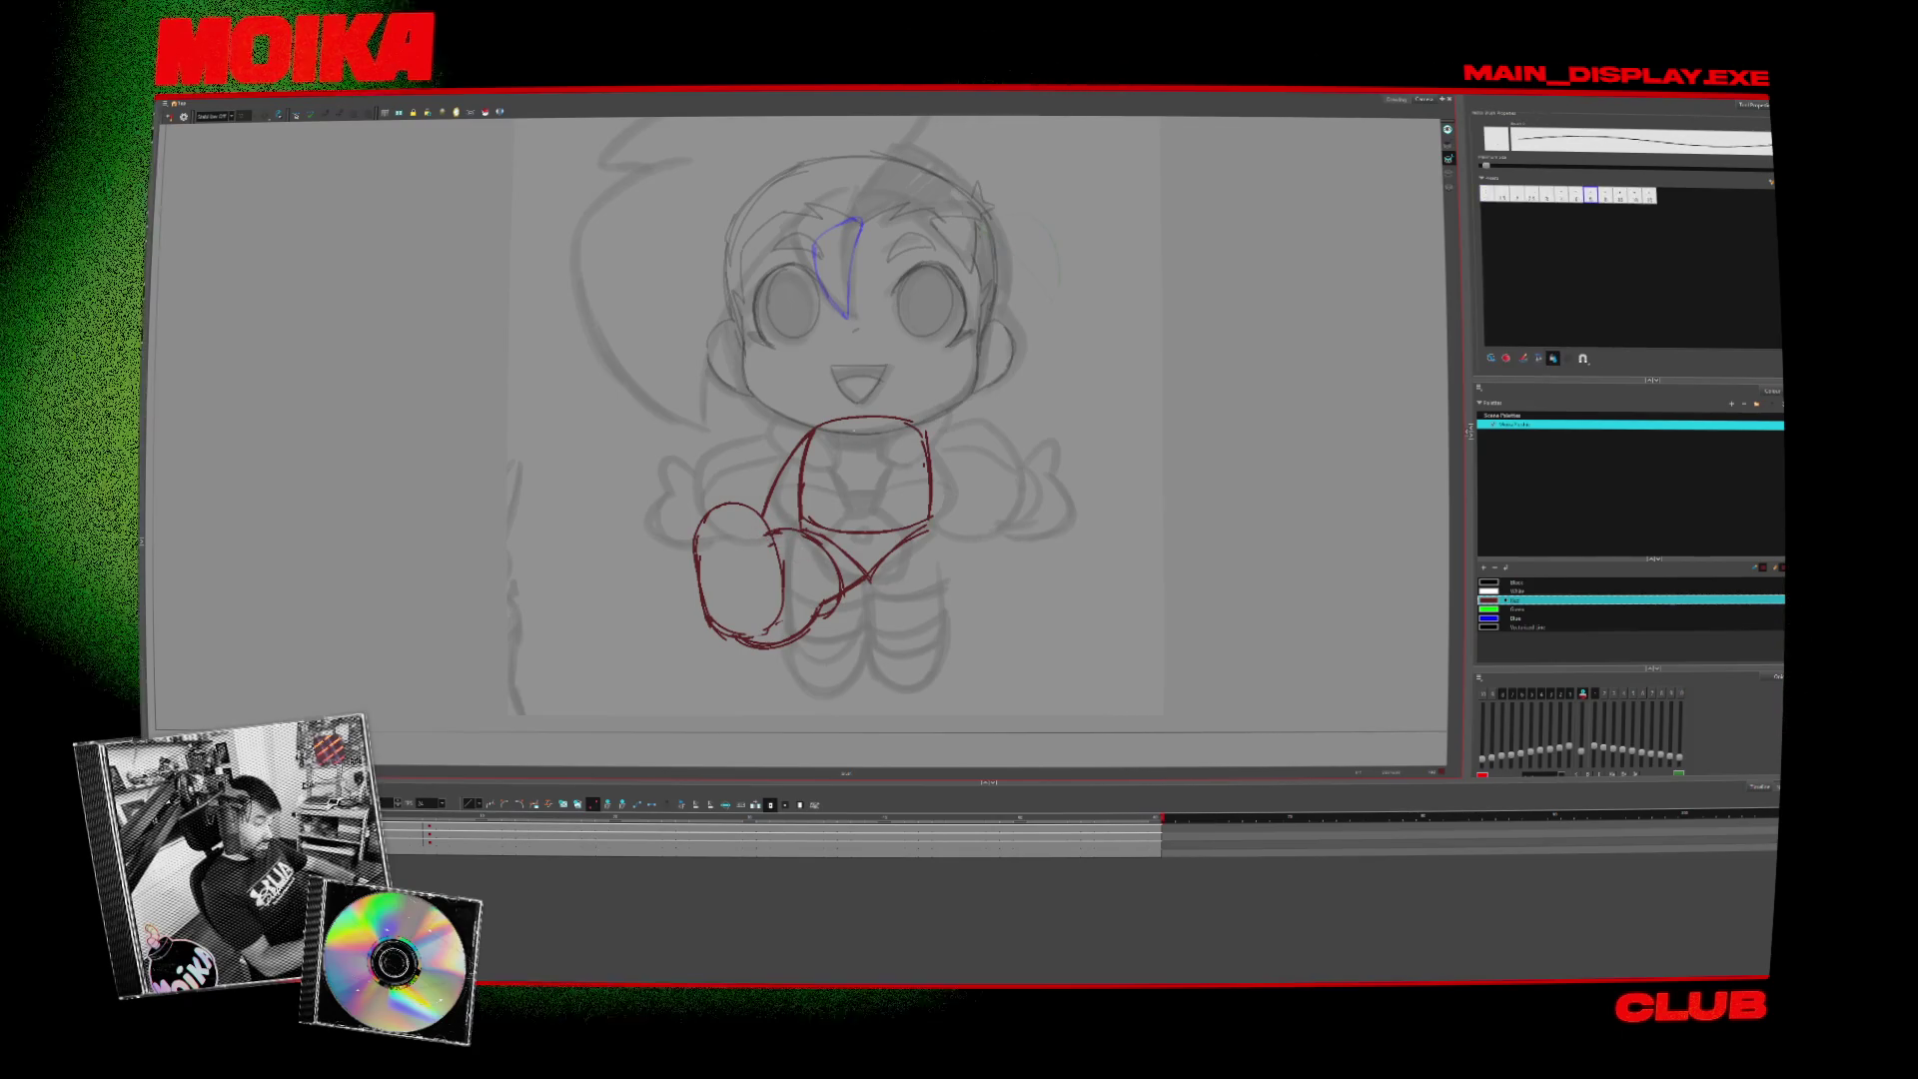
left_click_drag(721, 531, 767, 599)
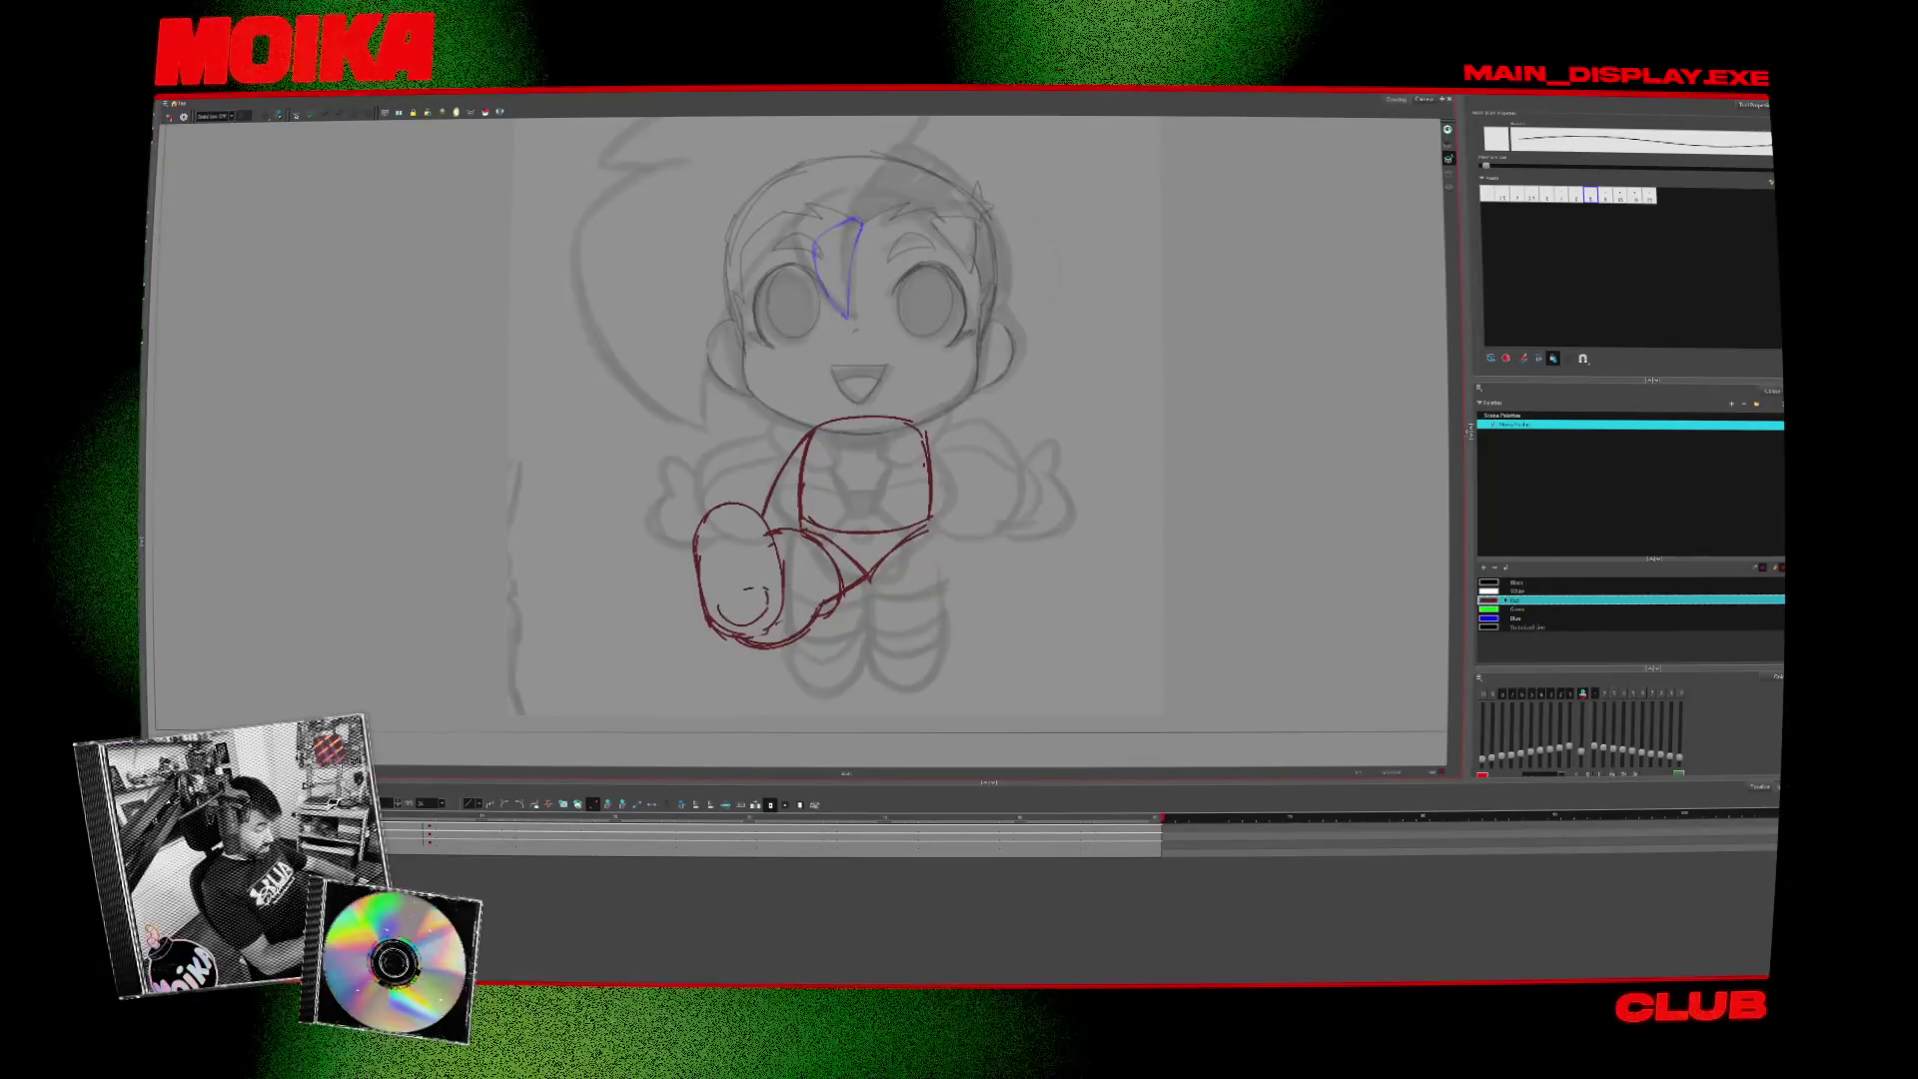
- Check the leg in mirrored and rotated views, undoing stray strokes around the oval
left_click(170, 116)
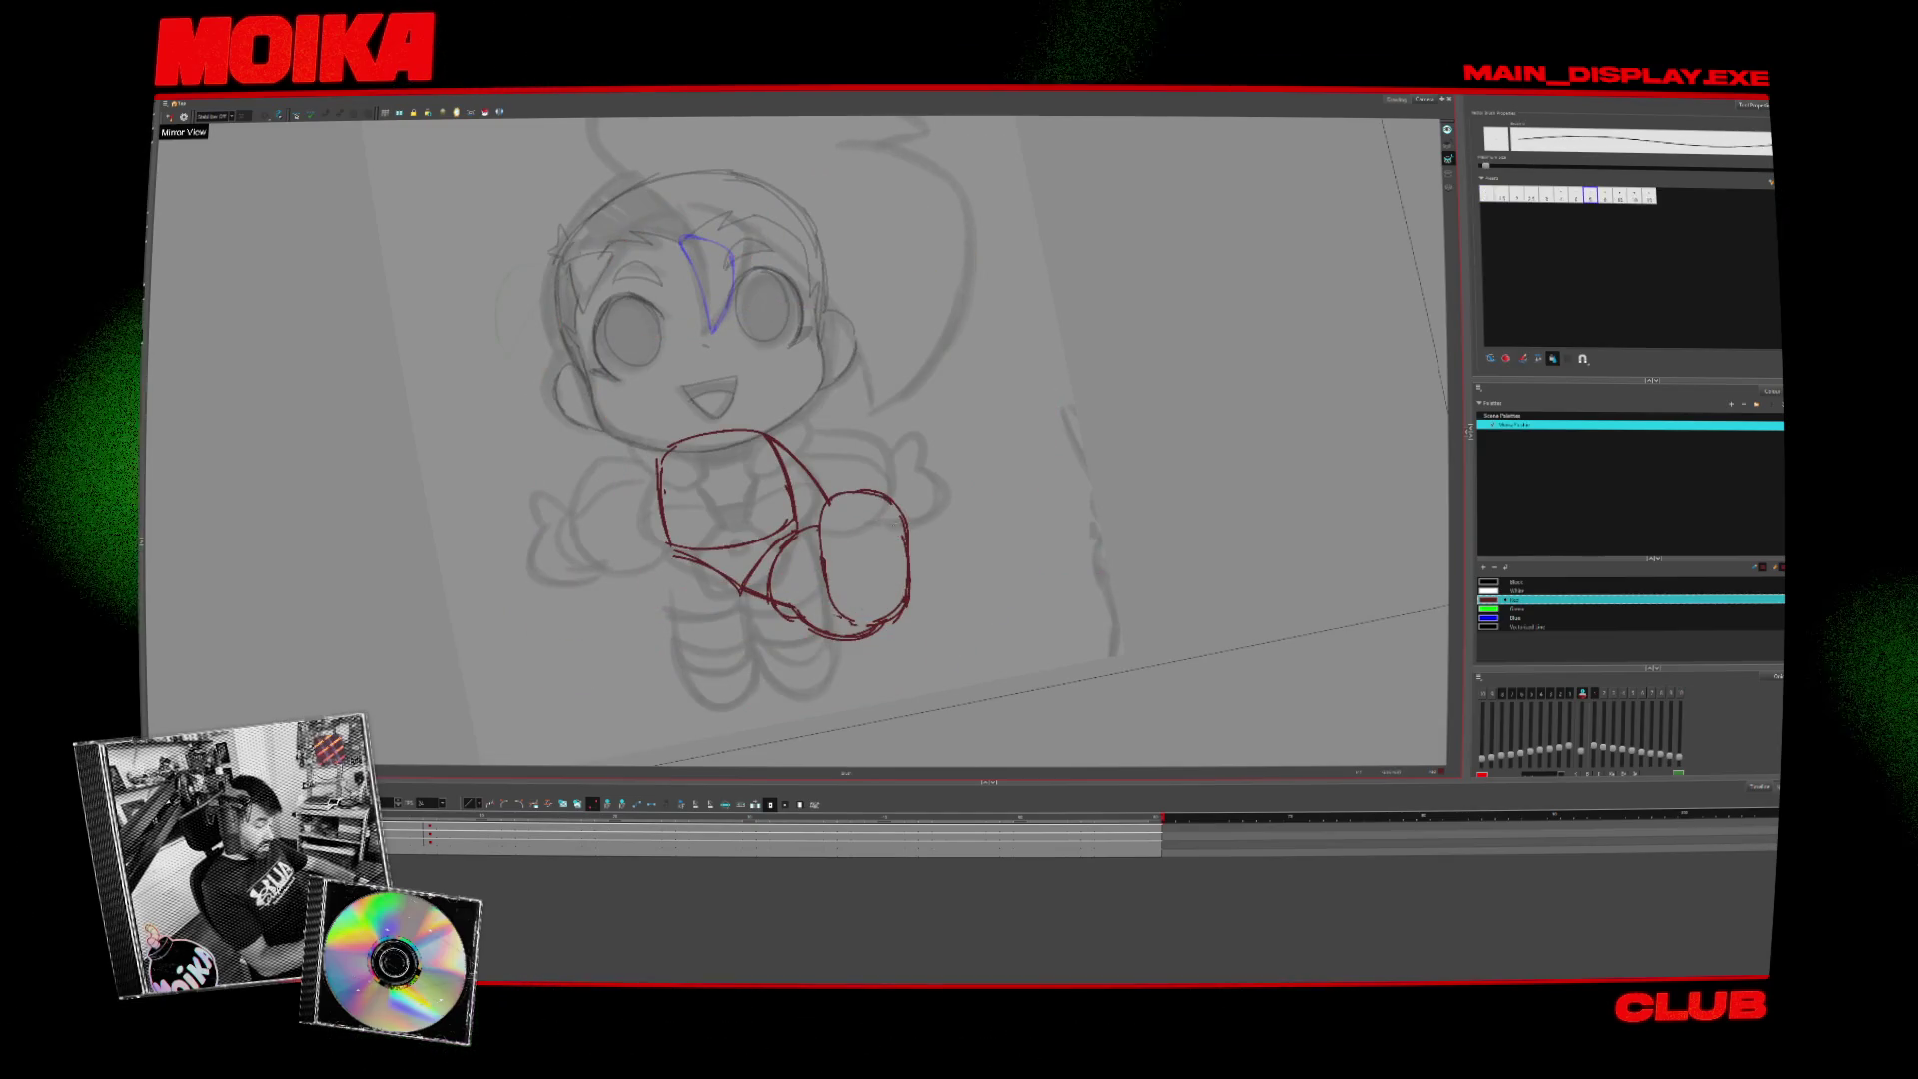
left_click(170, 116)
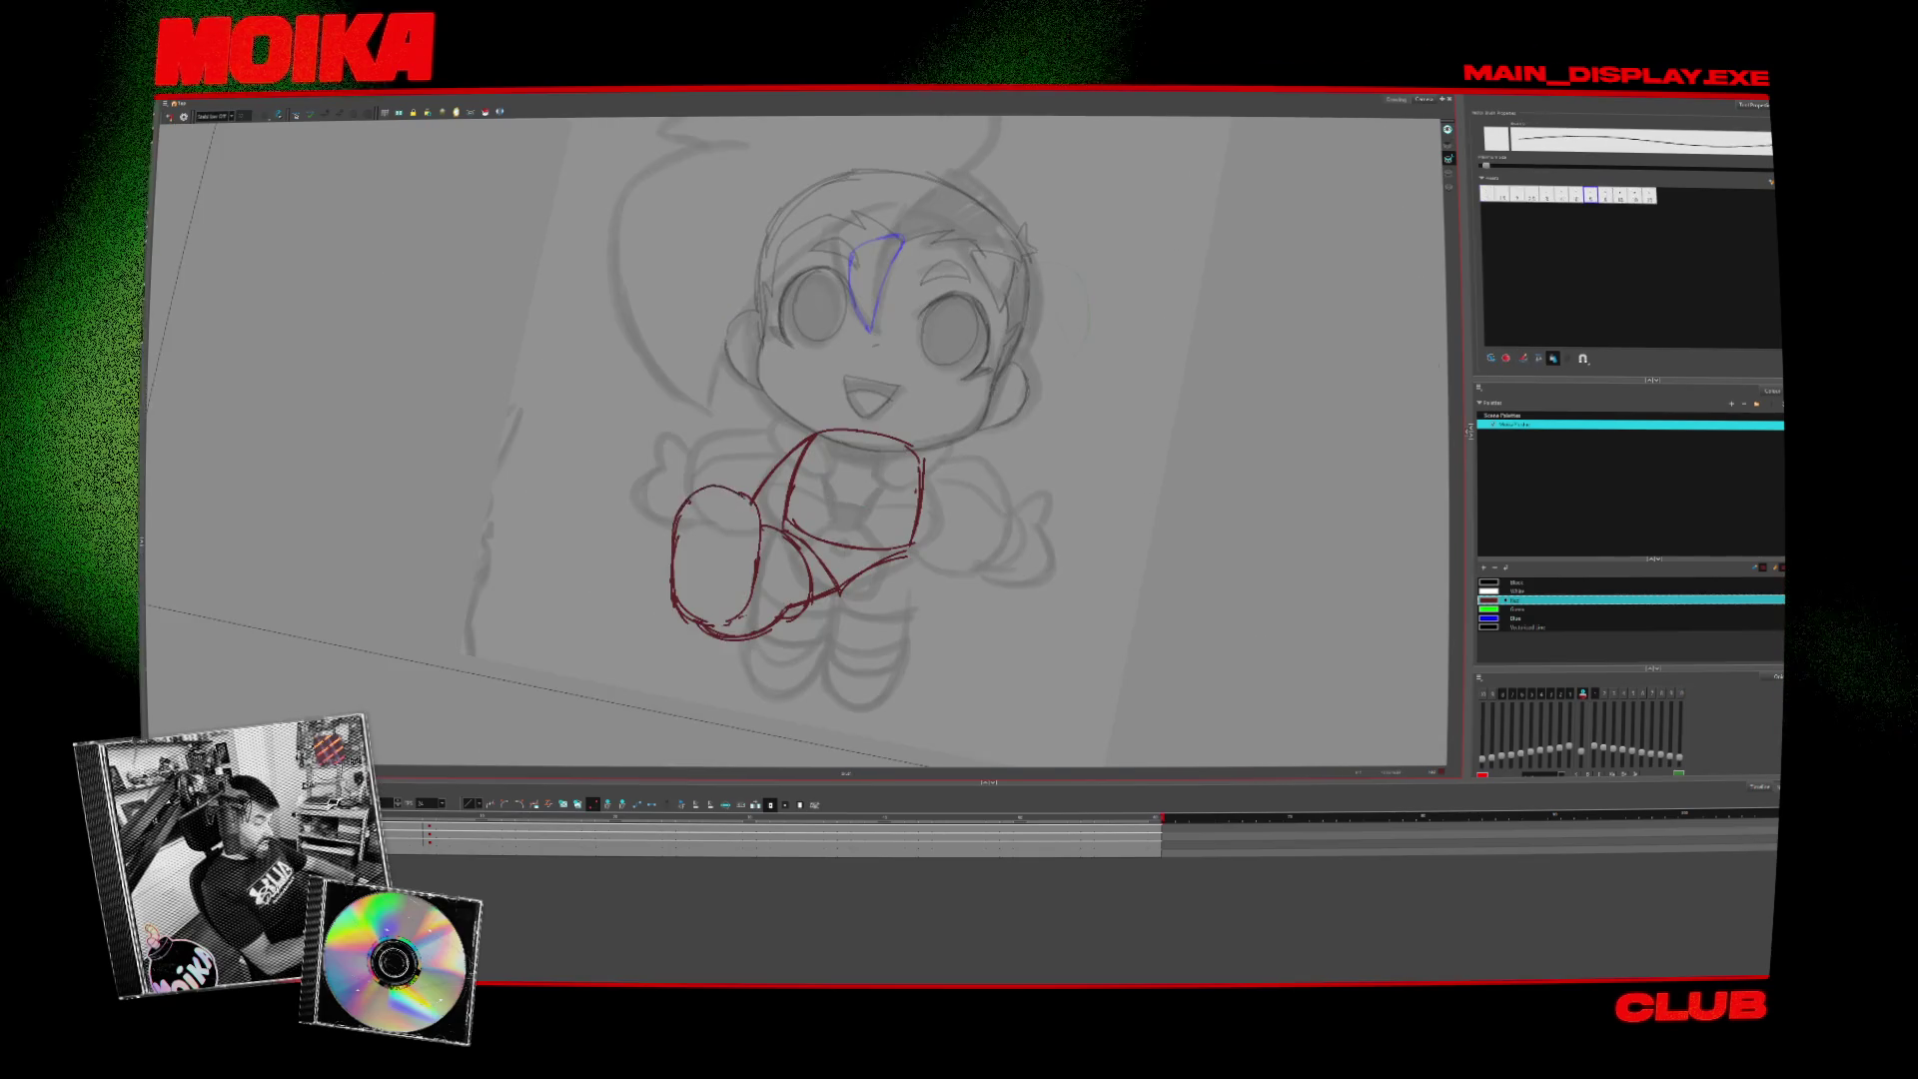
left_click(170, 116)
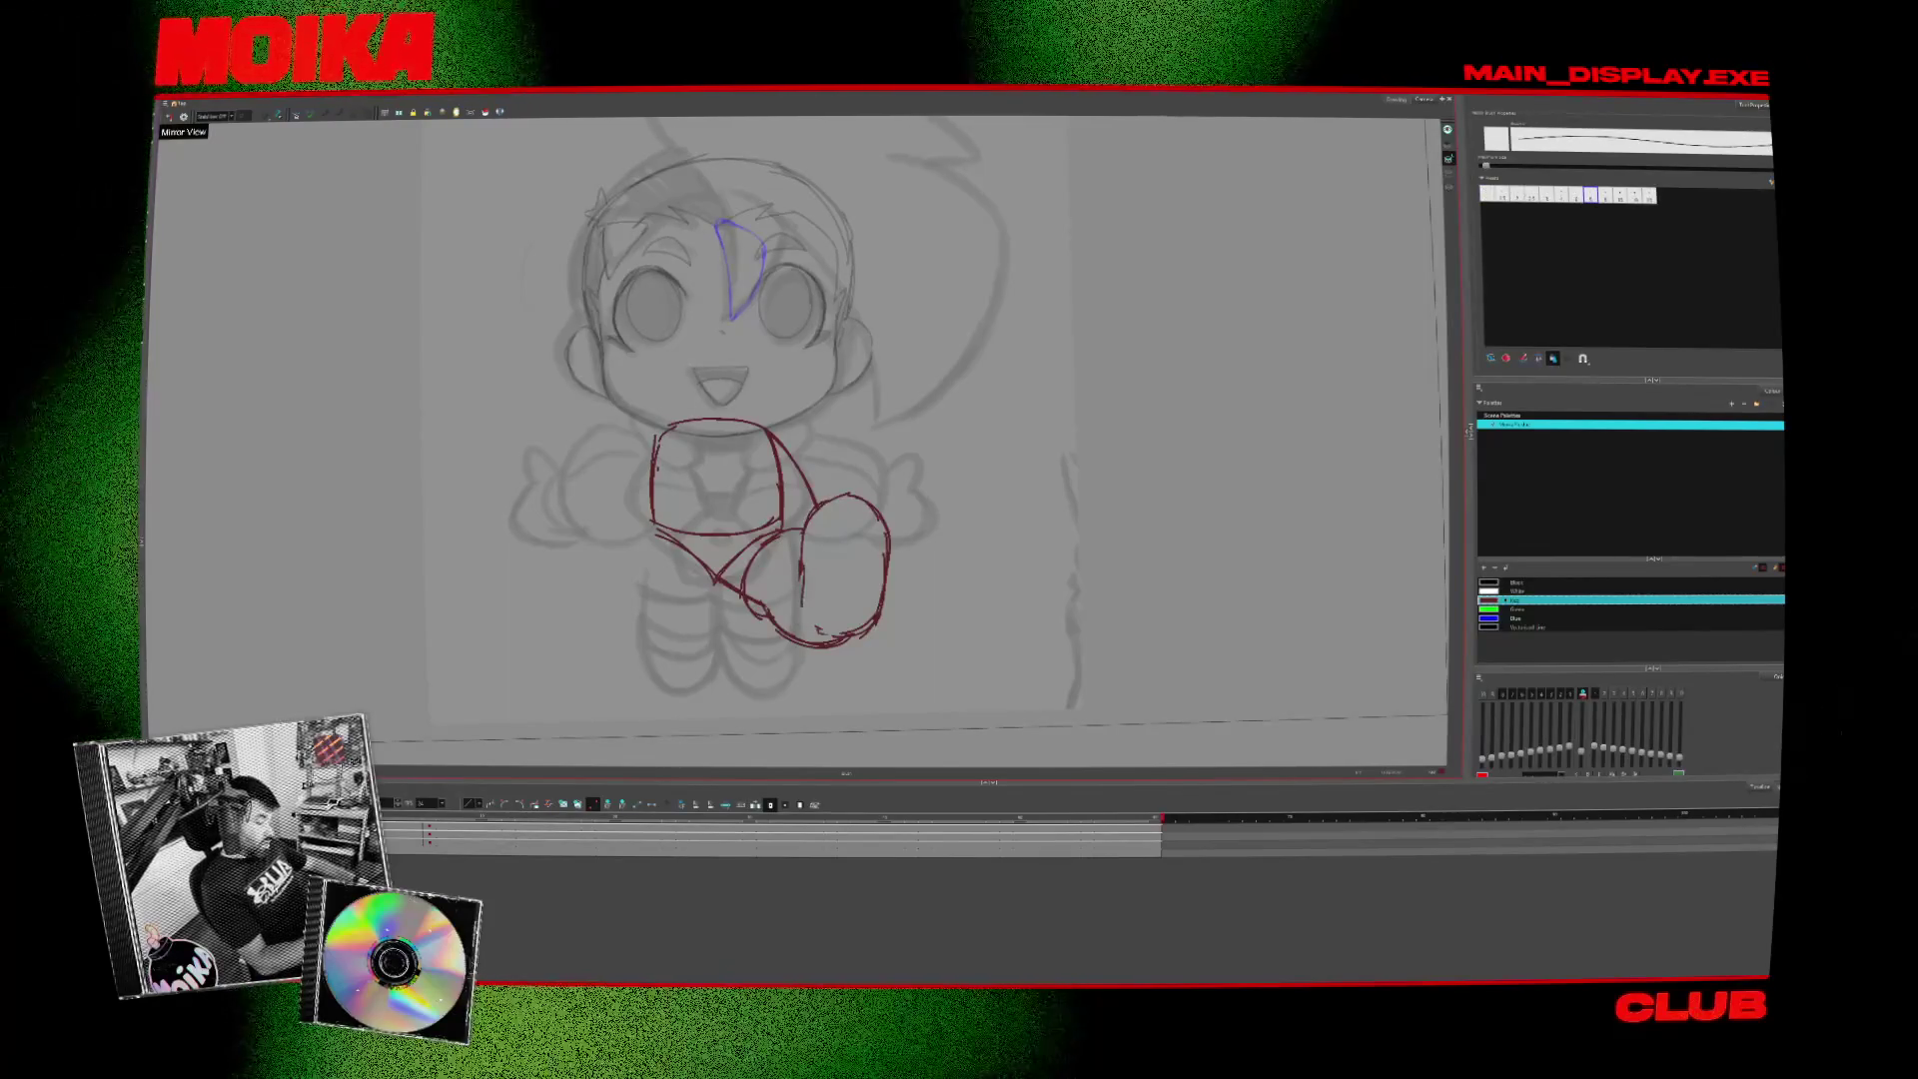
left_click(169, 116)
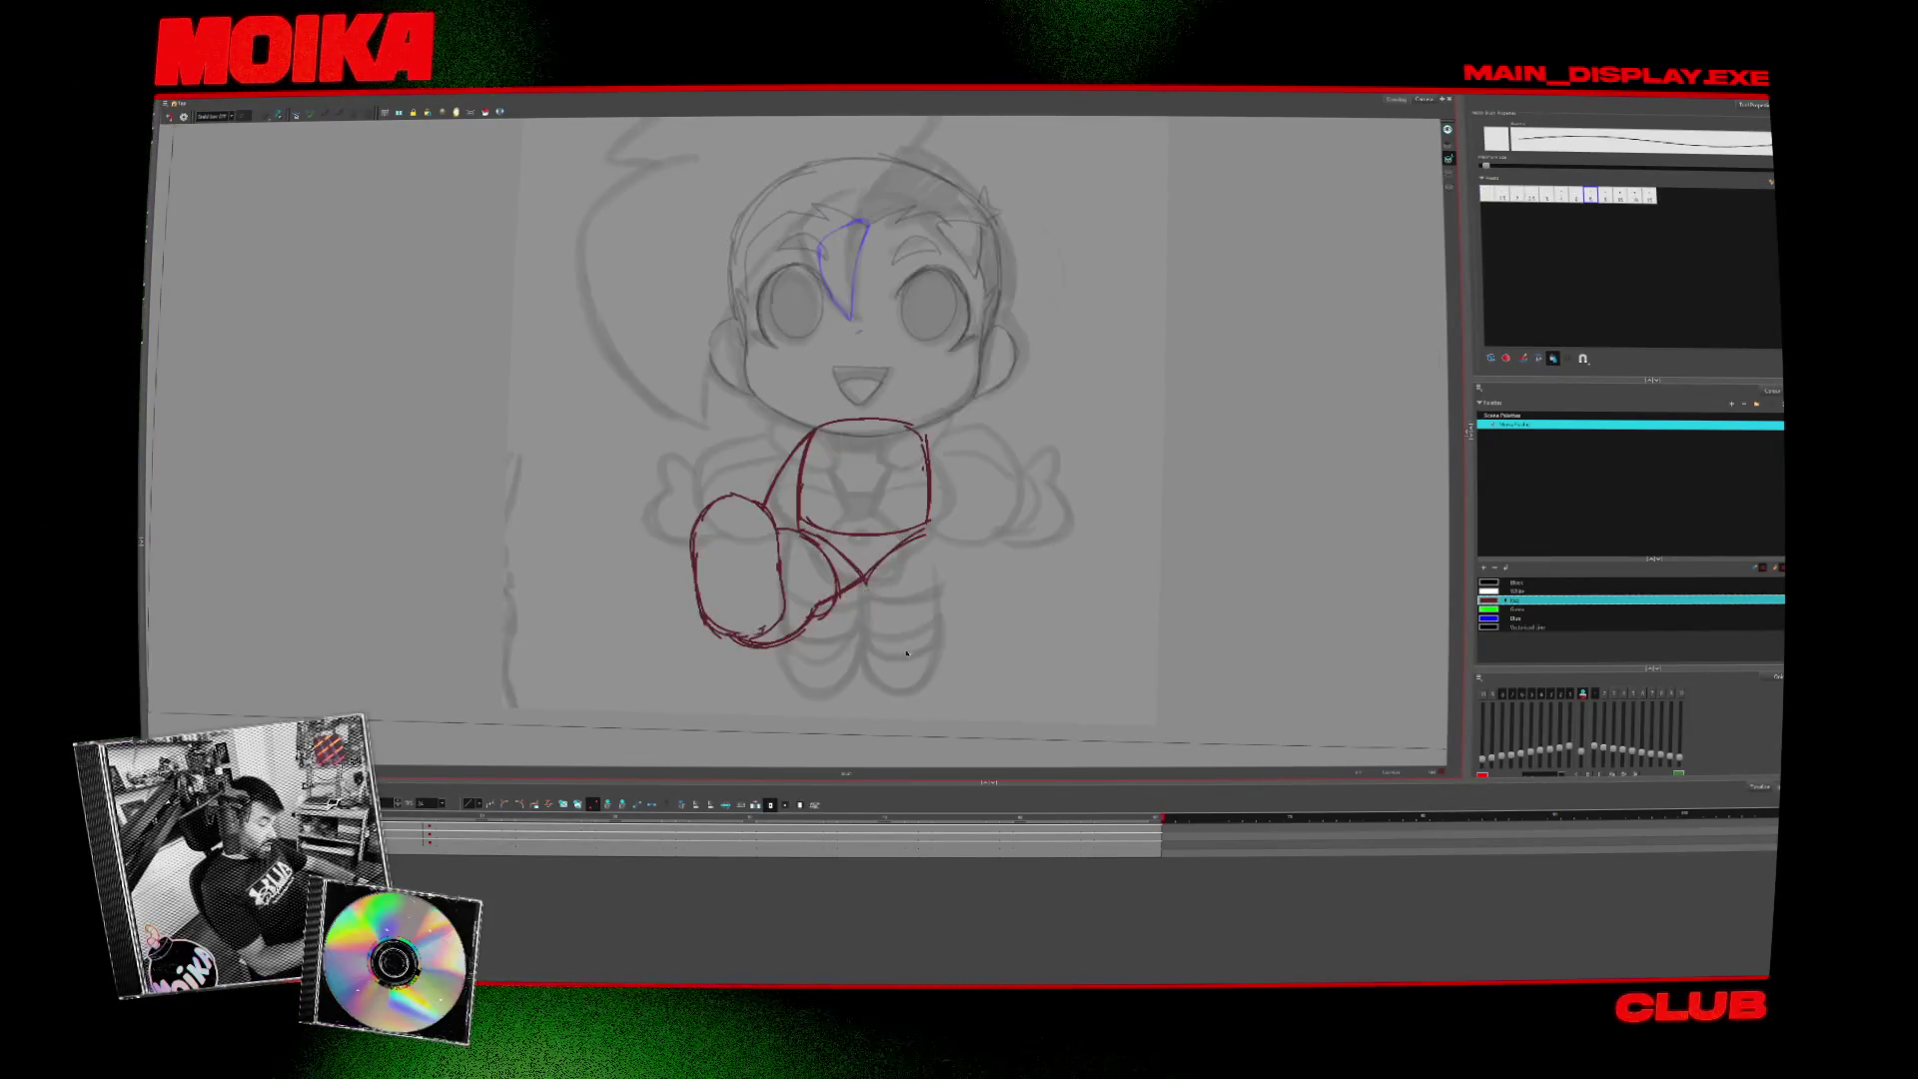
key("c")
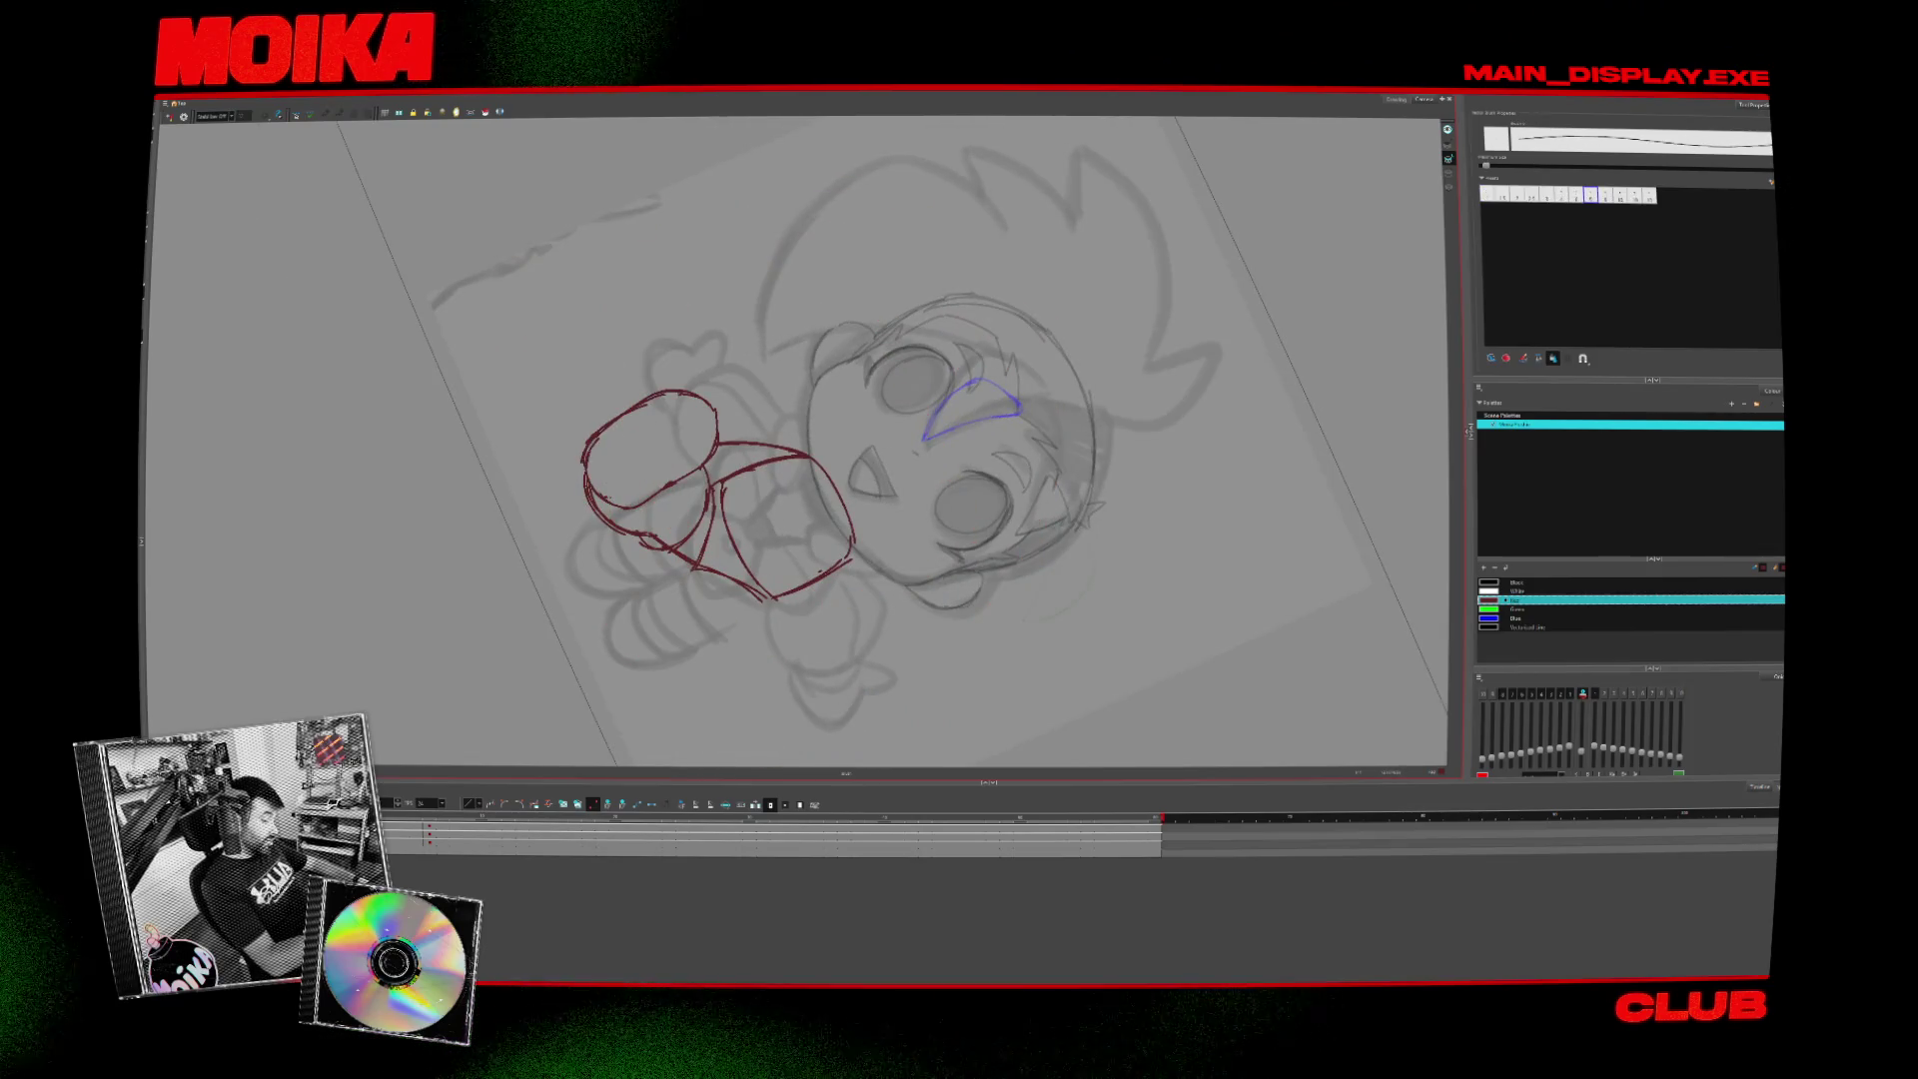
left_click(170, 116)
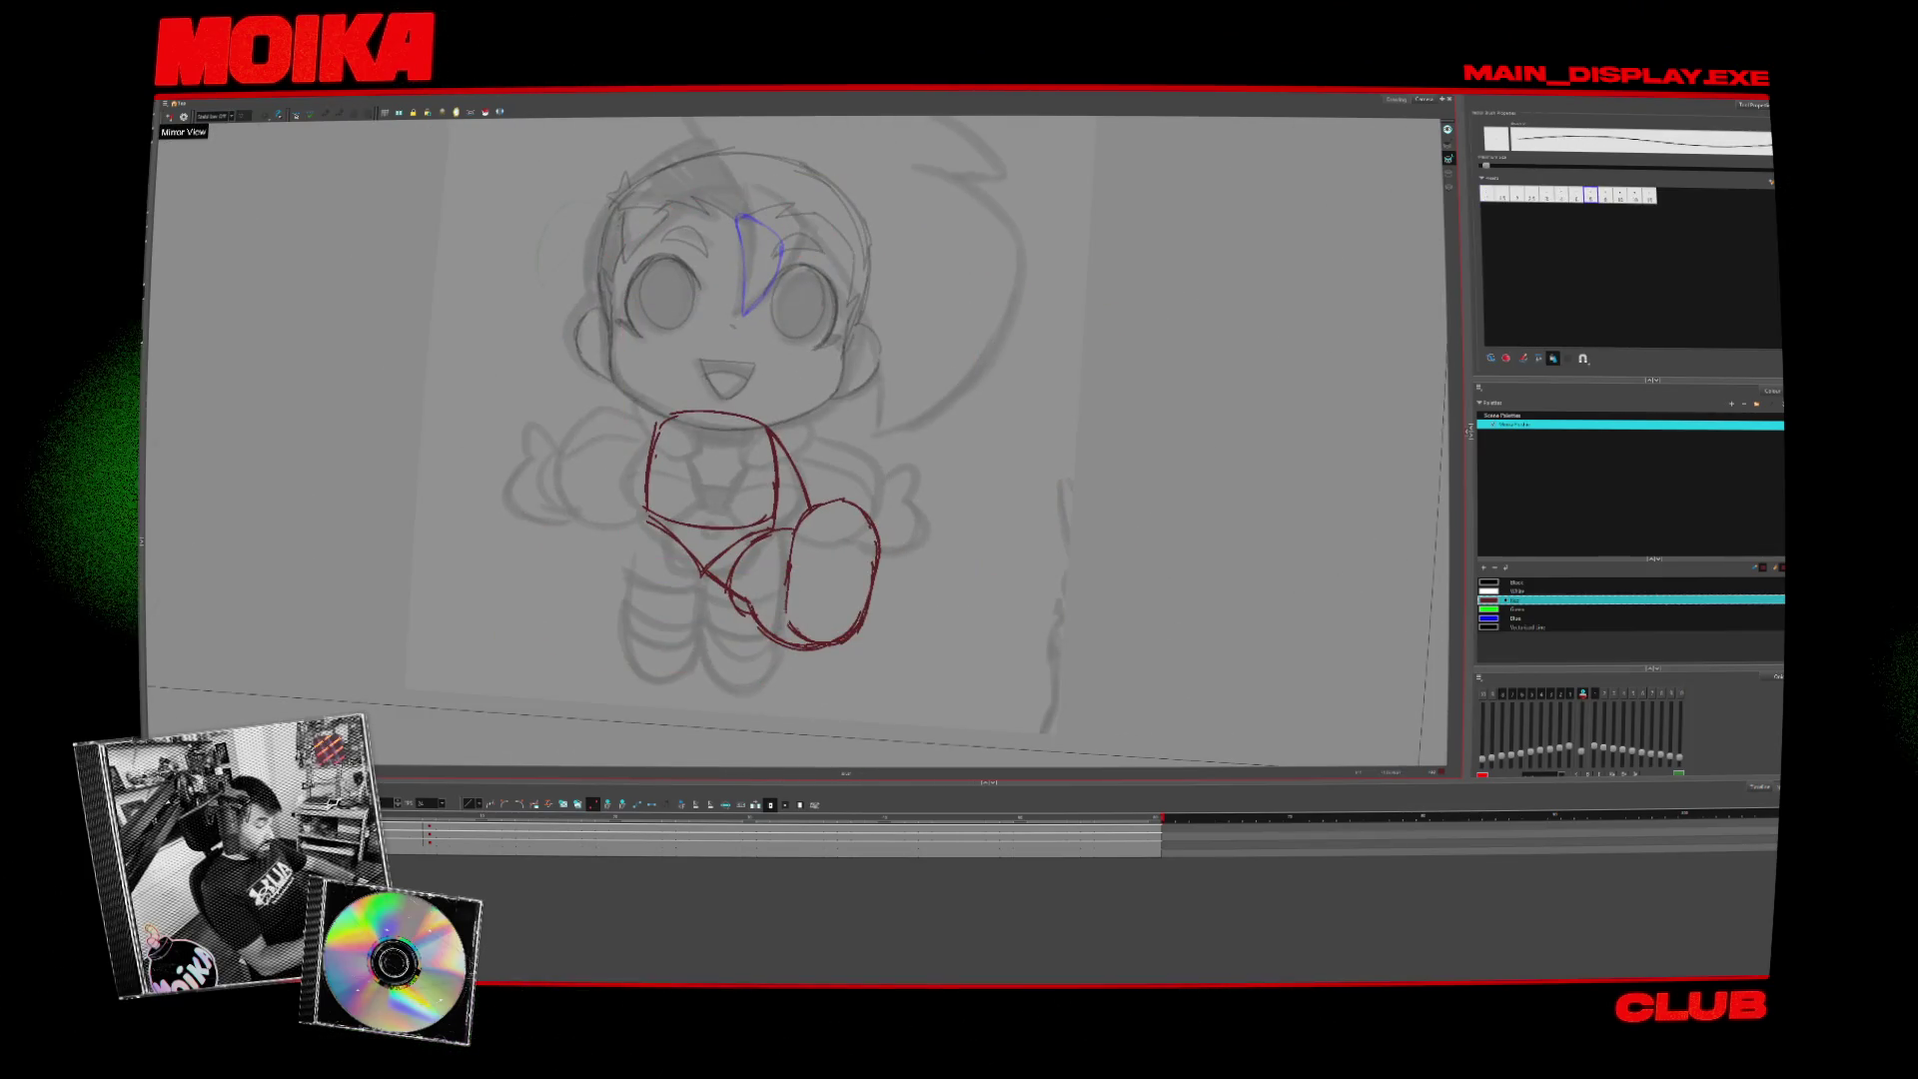
left_click_drag(806, 617, 898, 607)
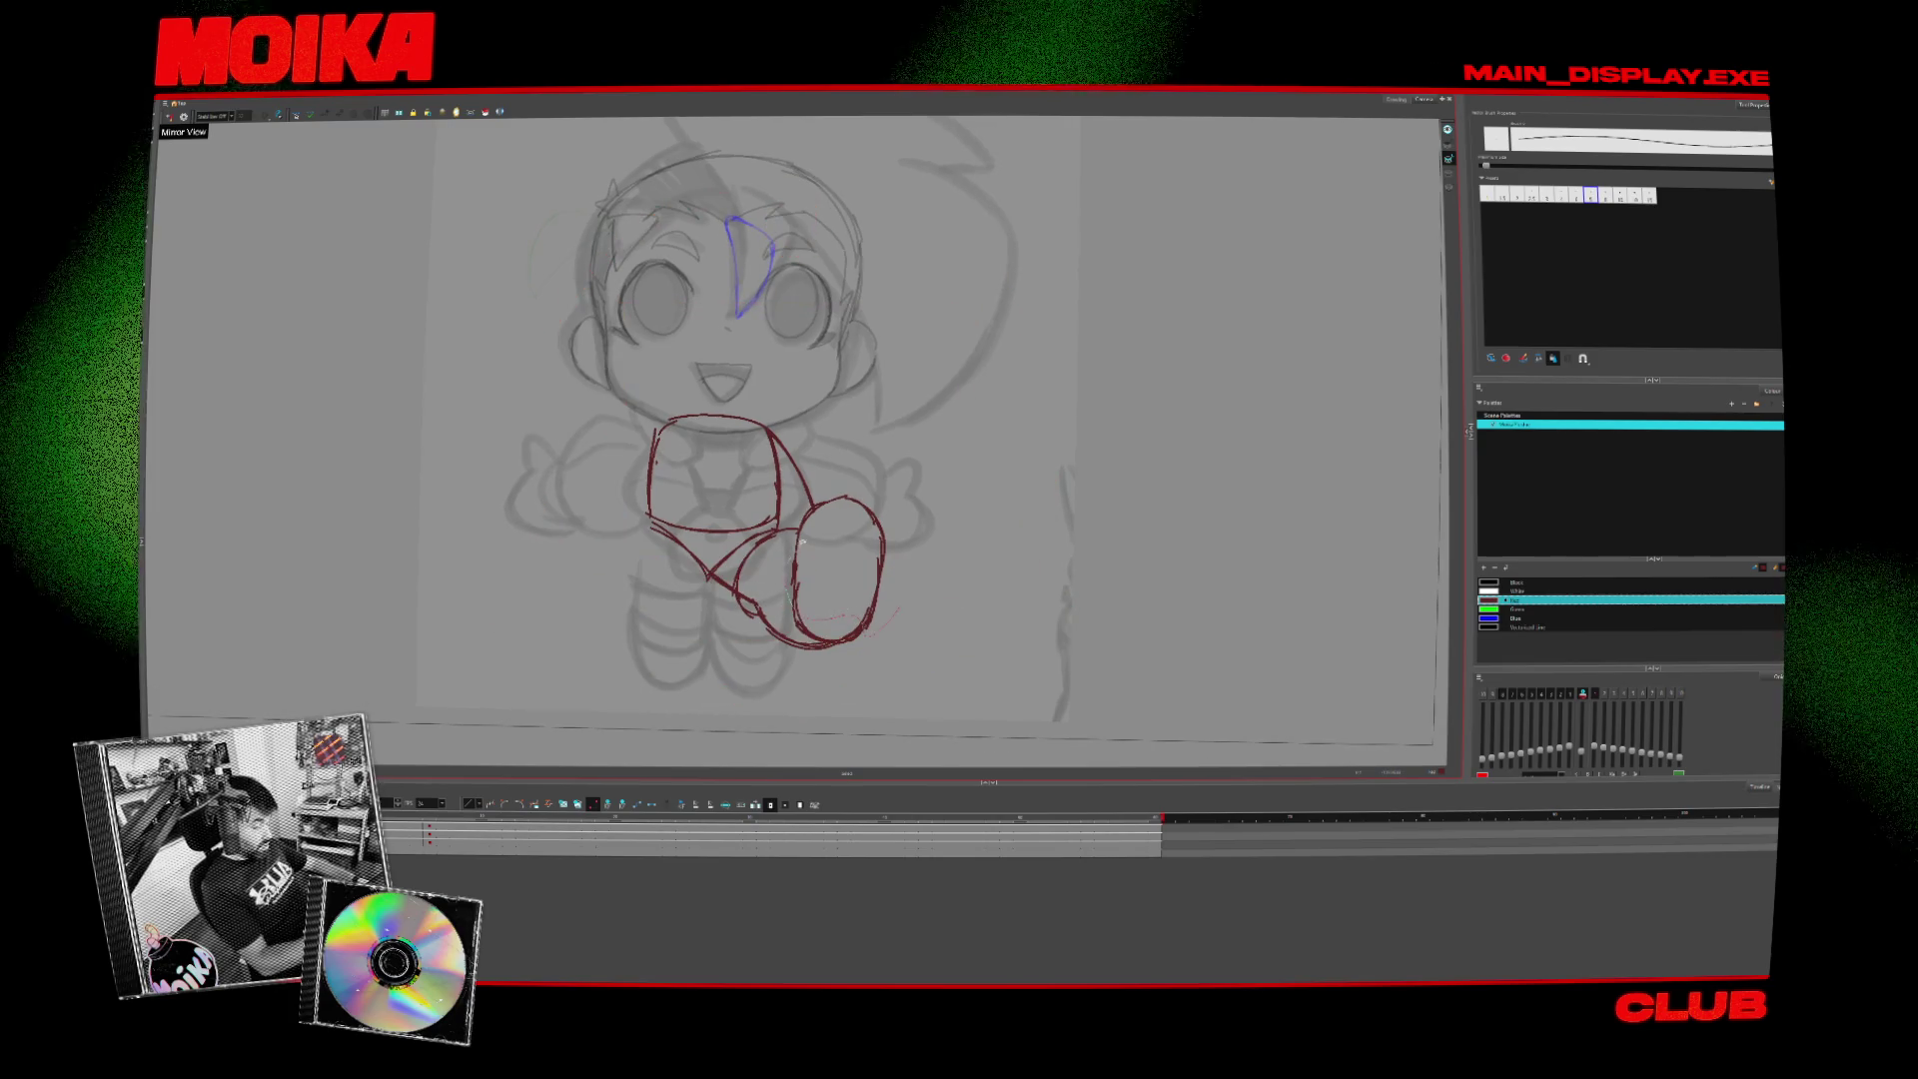
key("ctrl+z")
left_click(885, 519)
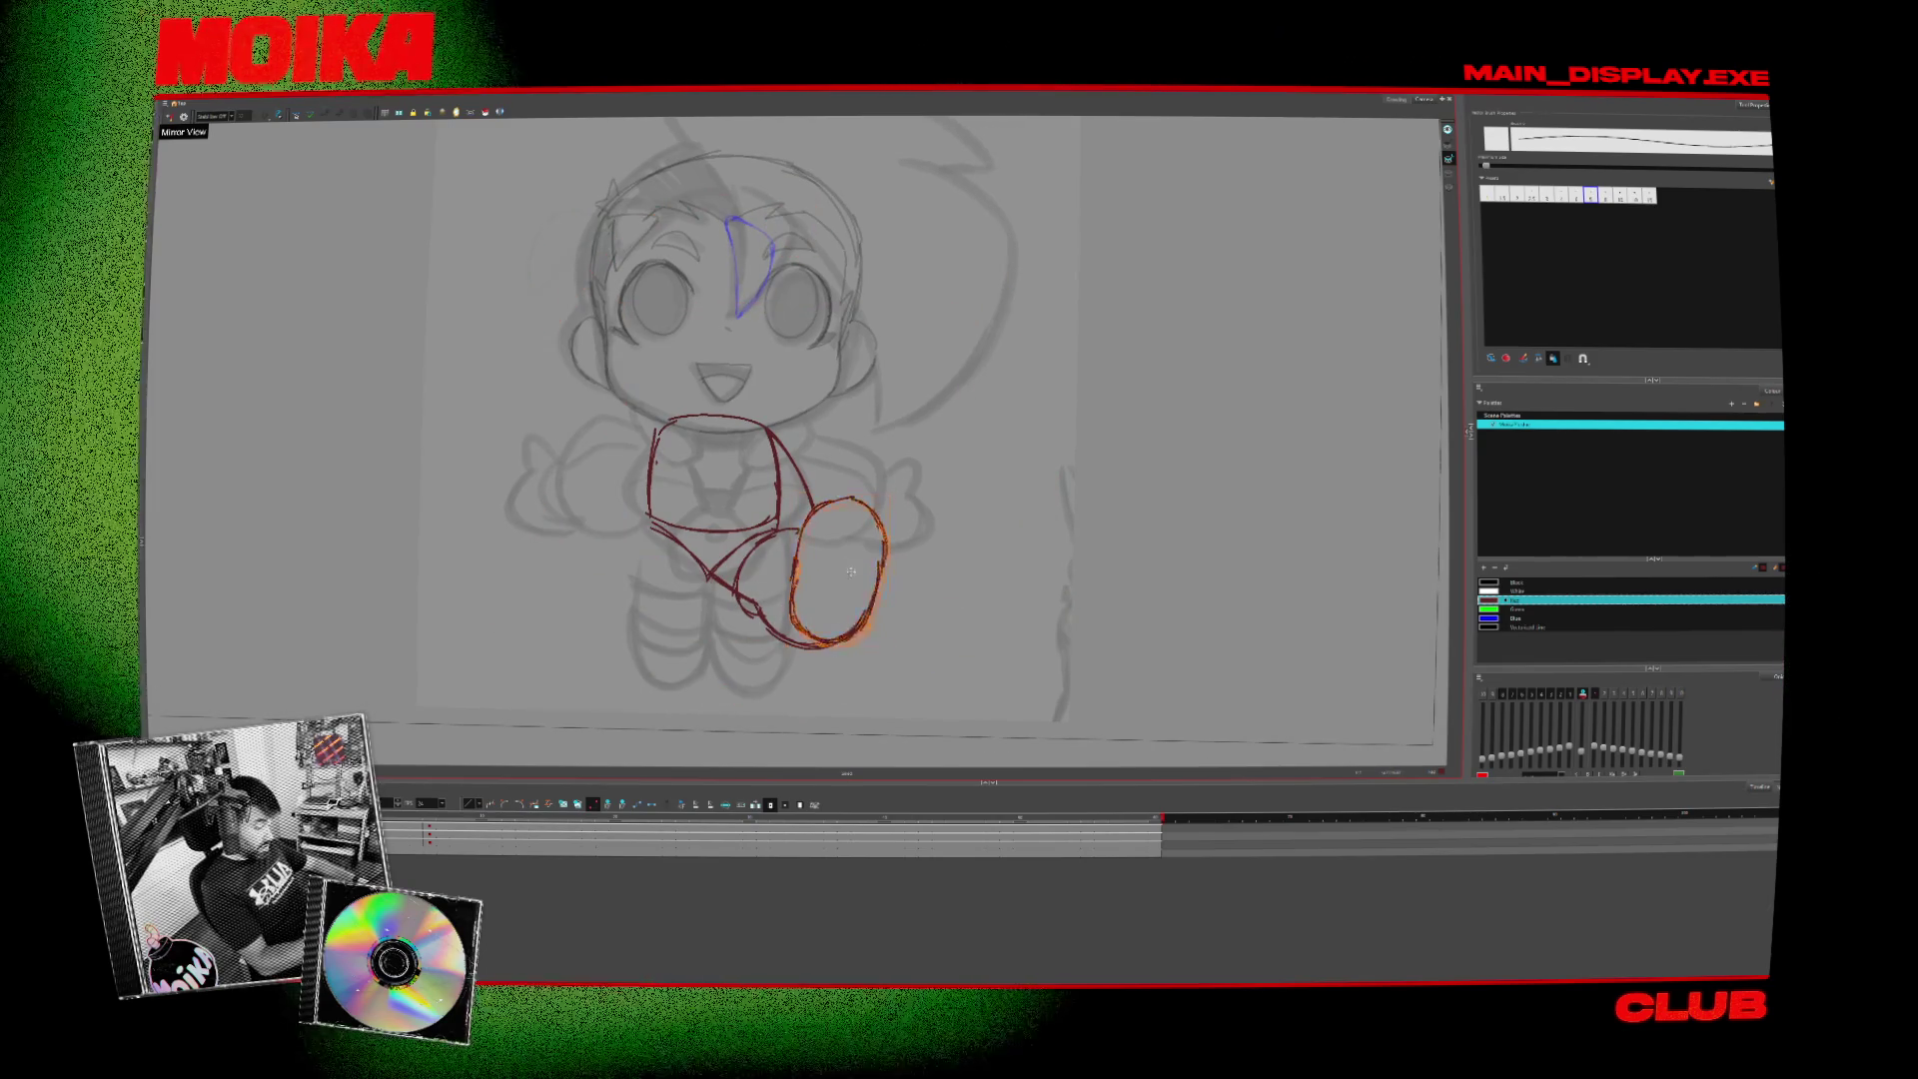
left_click(920, 572)
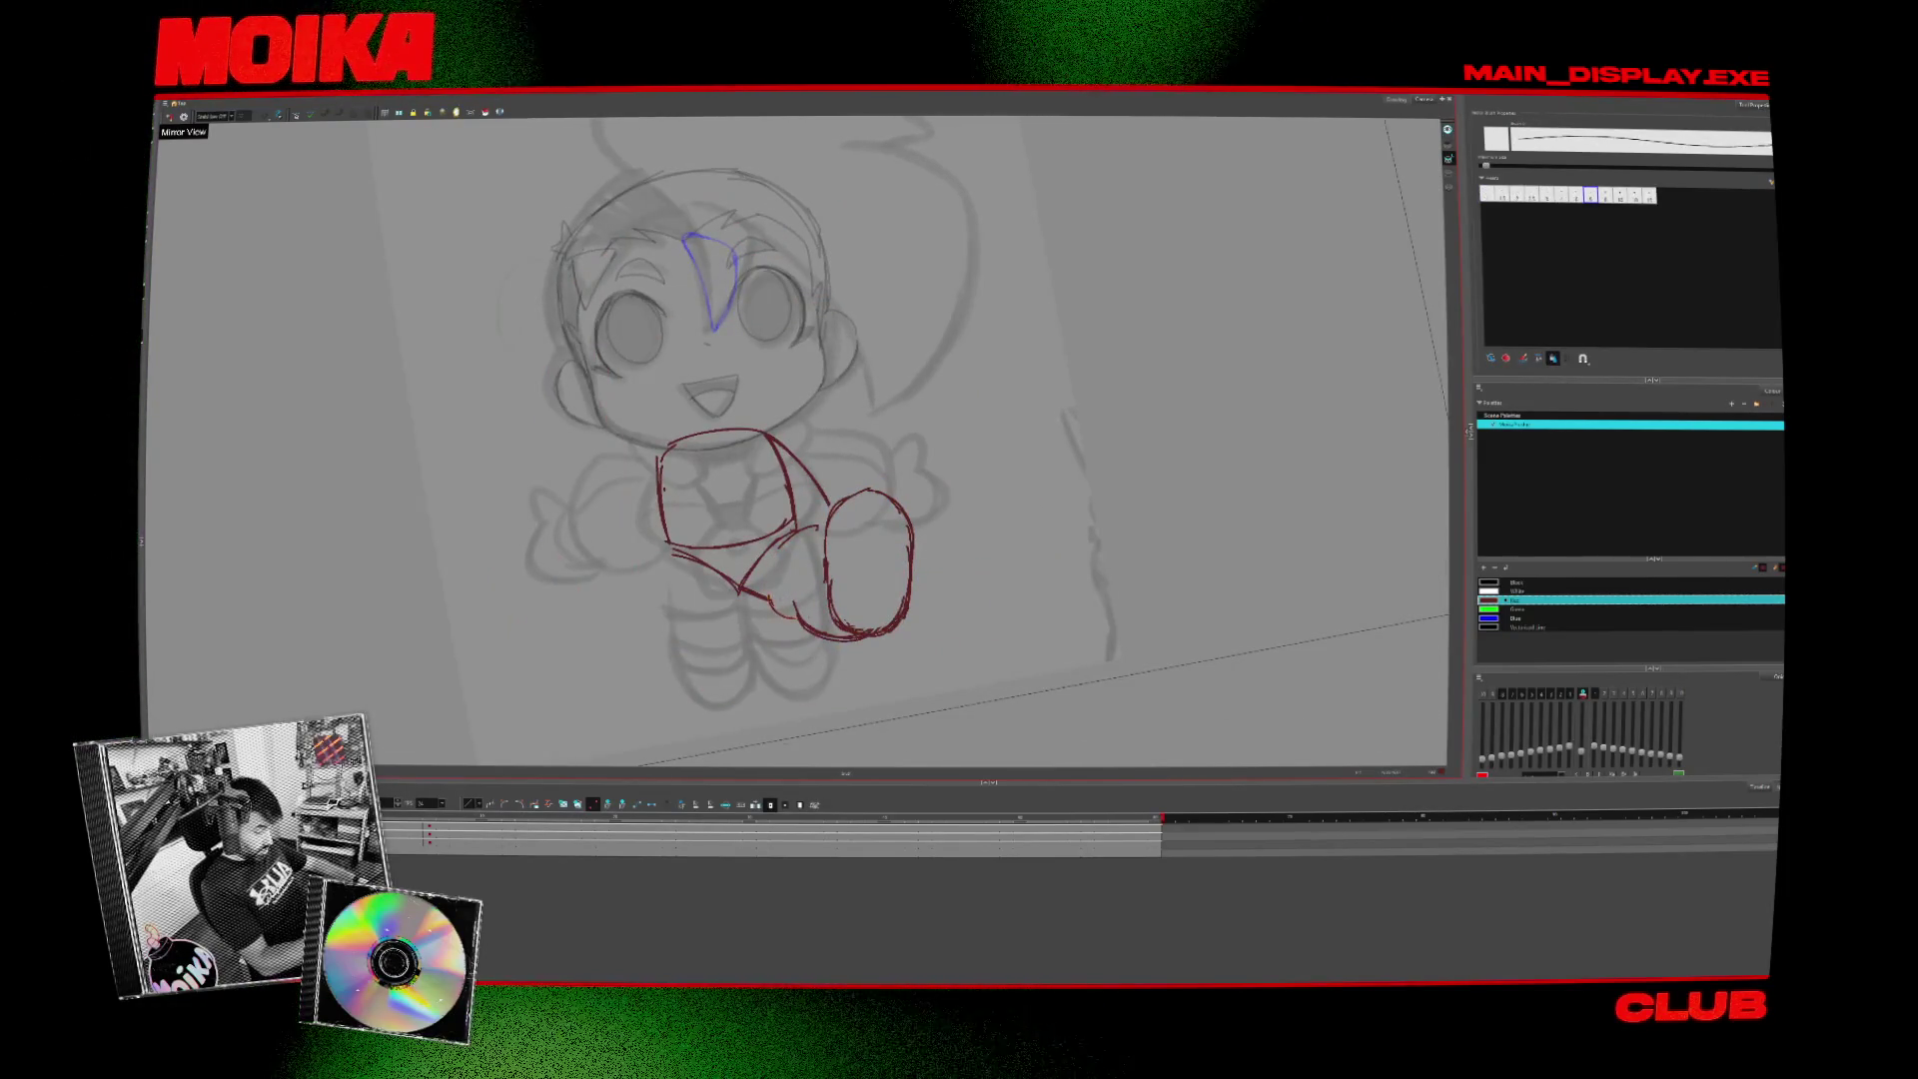
key("ctrl+z")
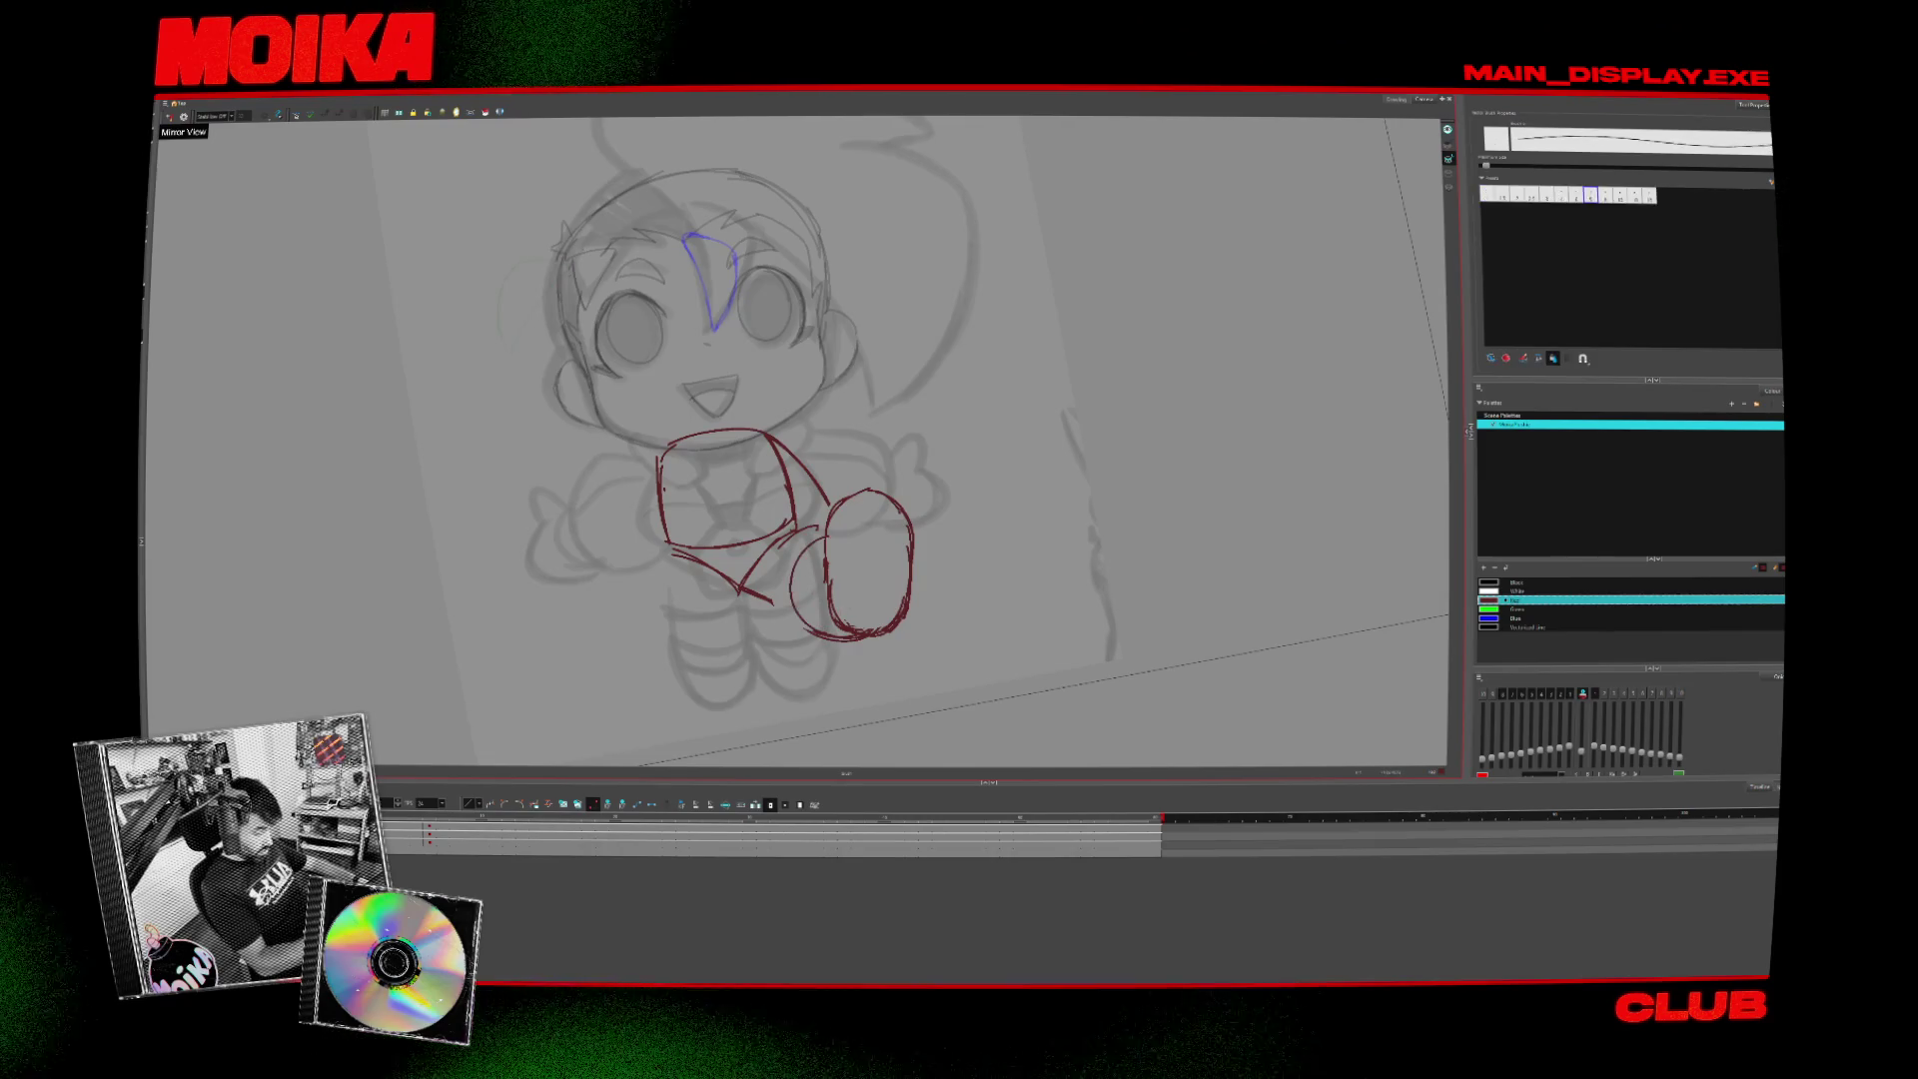
- Erase the upper-left part of the leg oval and level the rotated canvas
key("4")
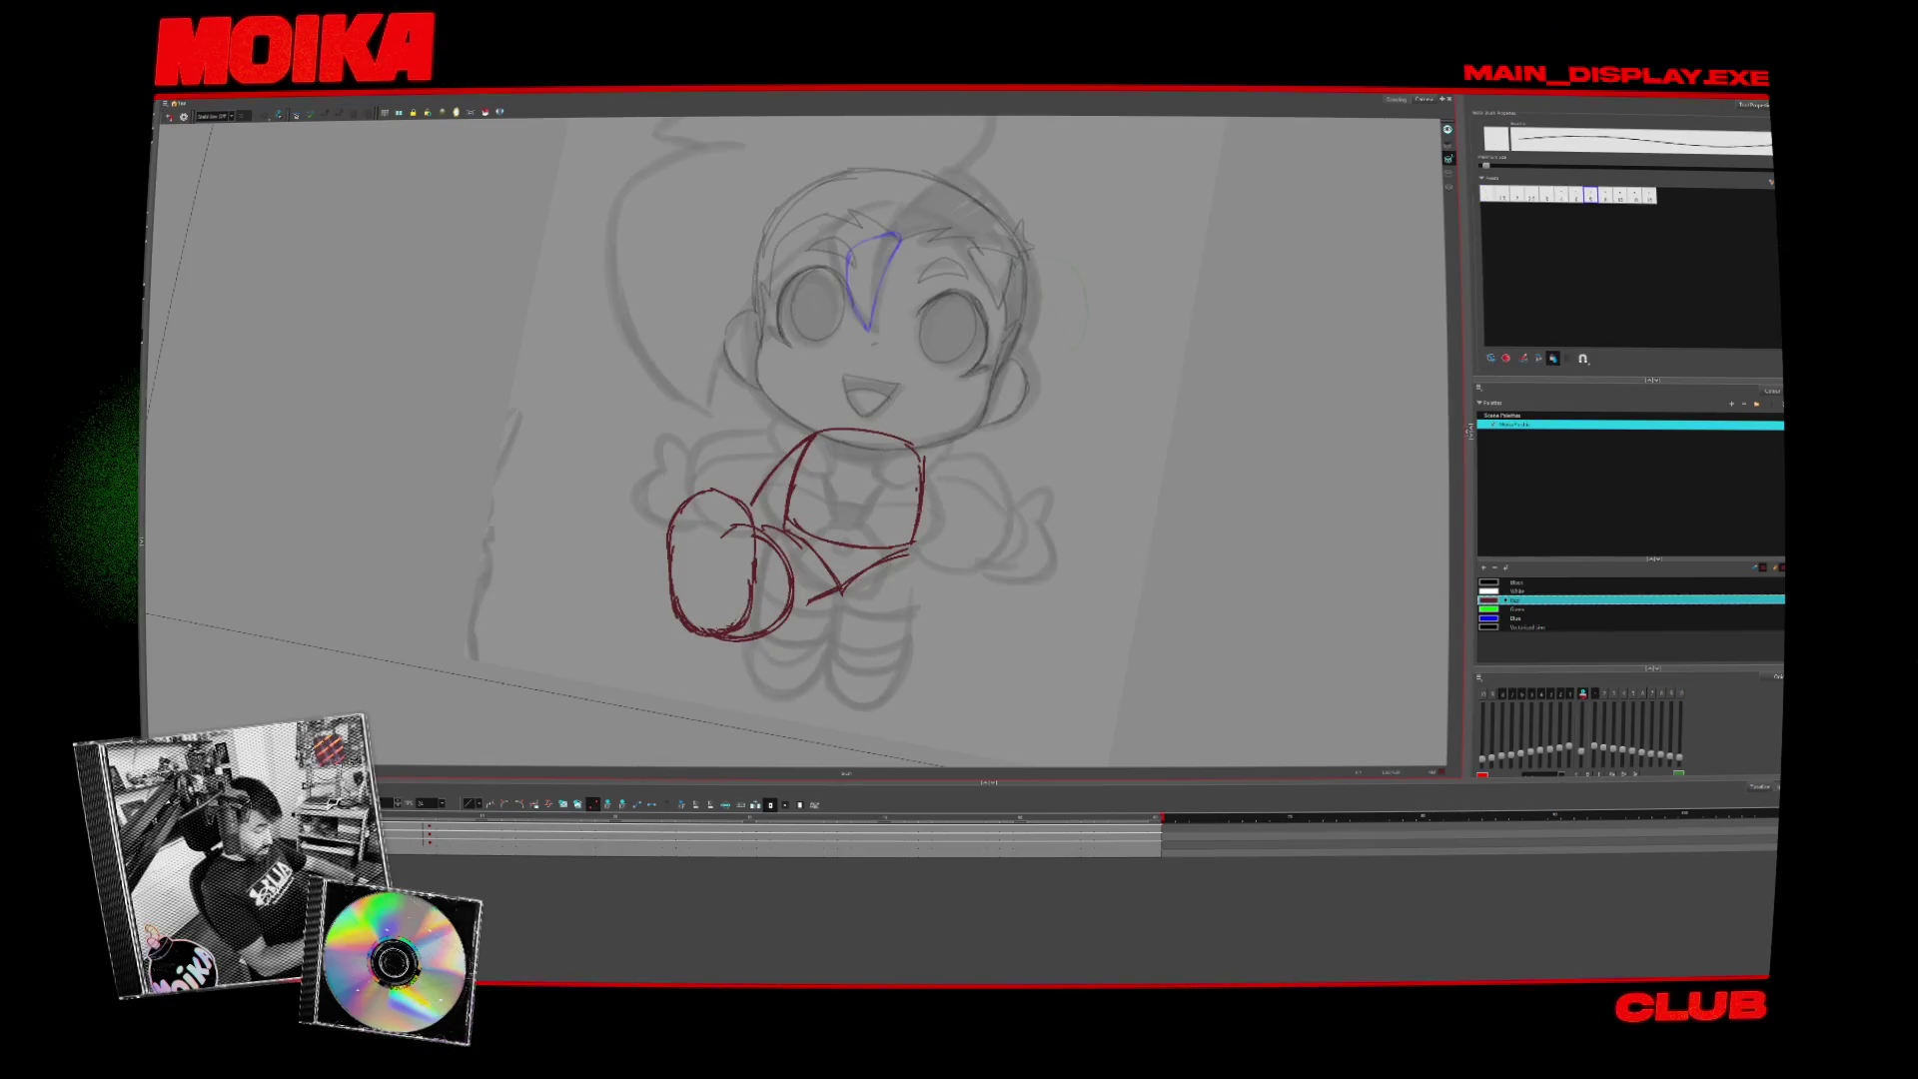
key("4")
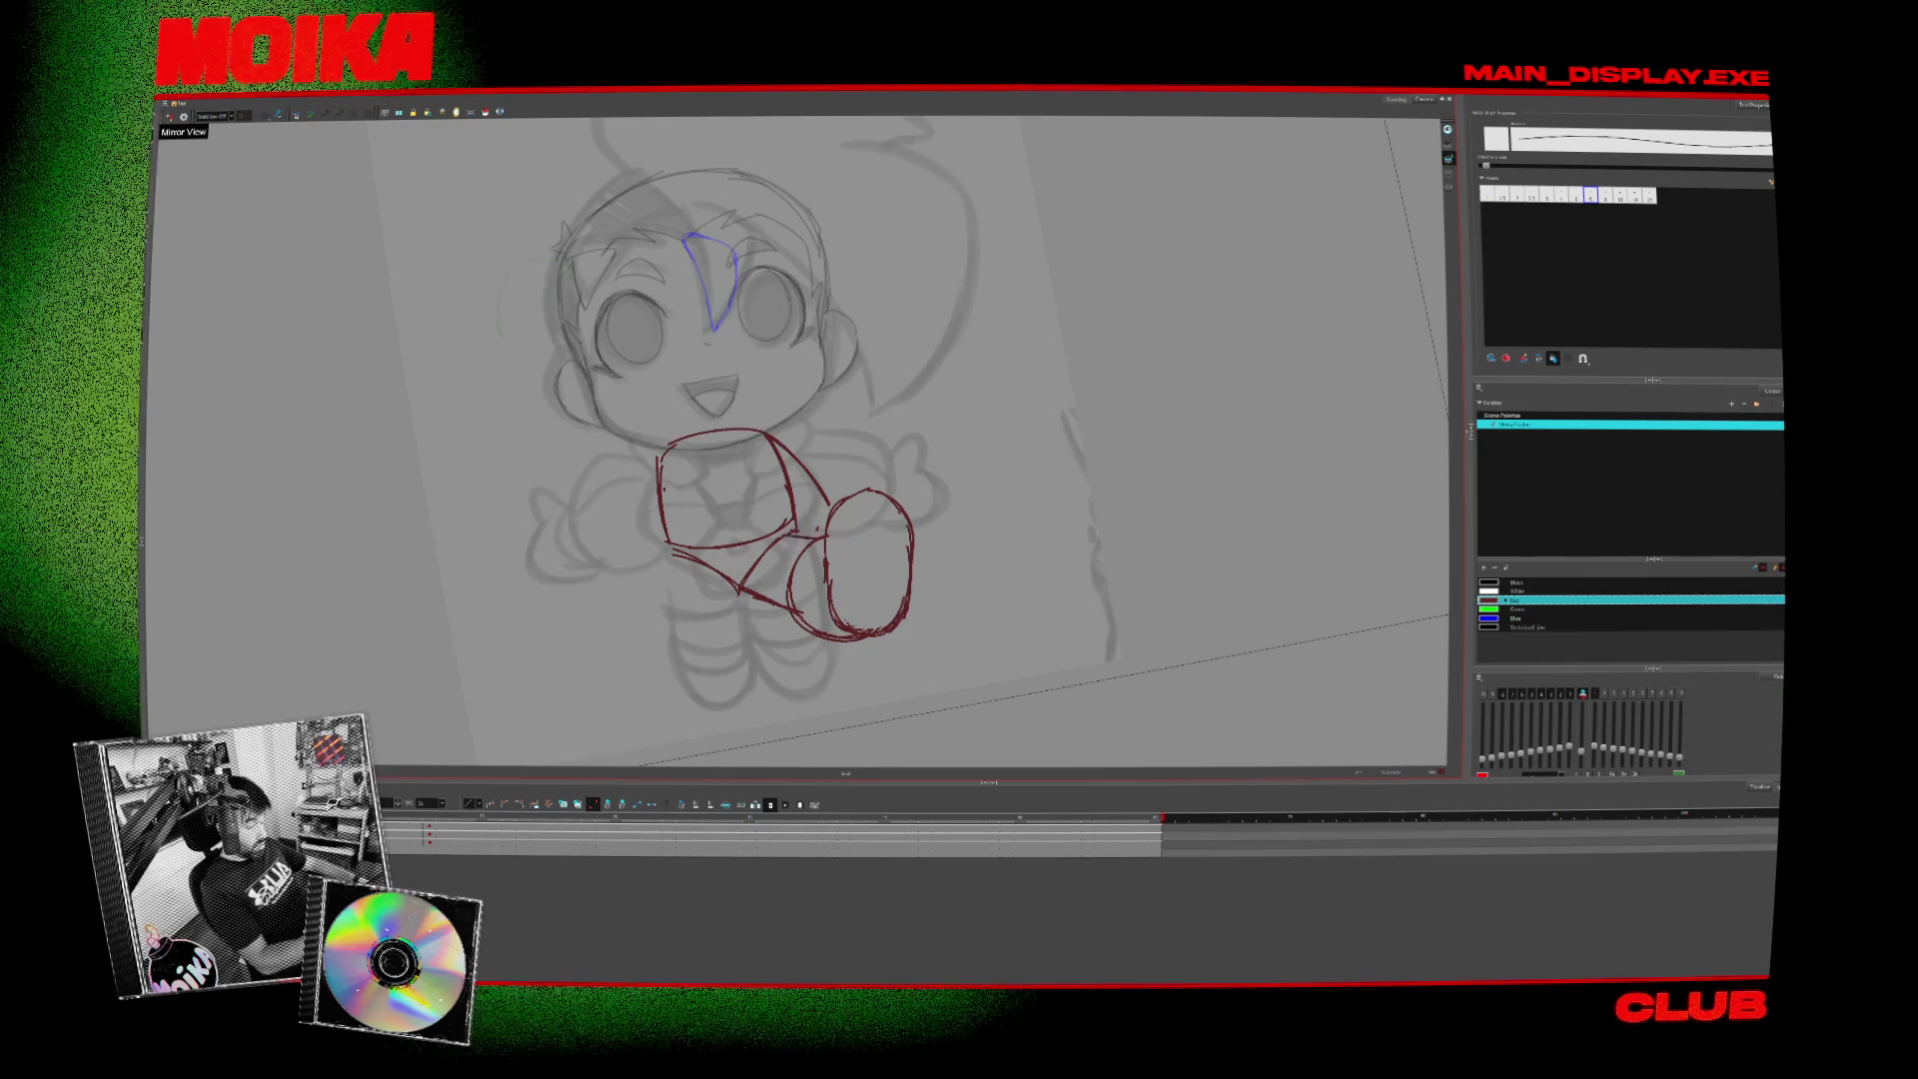
left_click_drag(908, 599, 903, 623)
key("4")
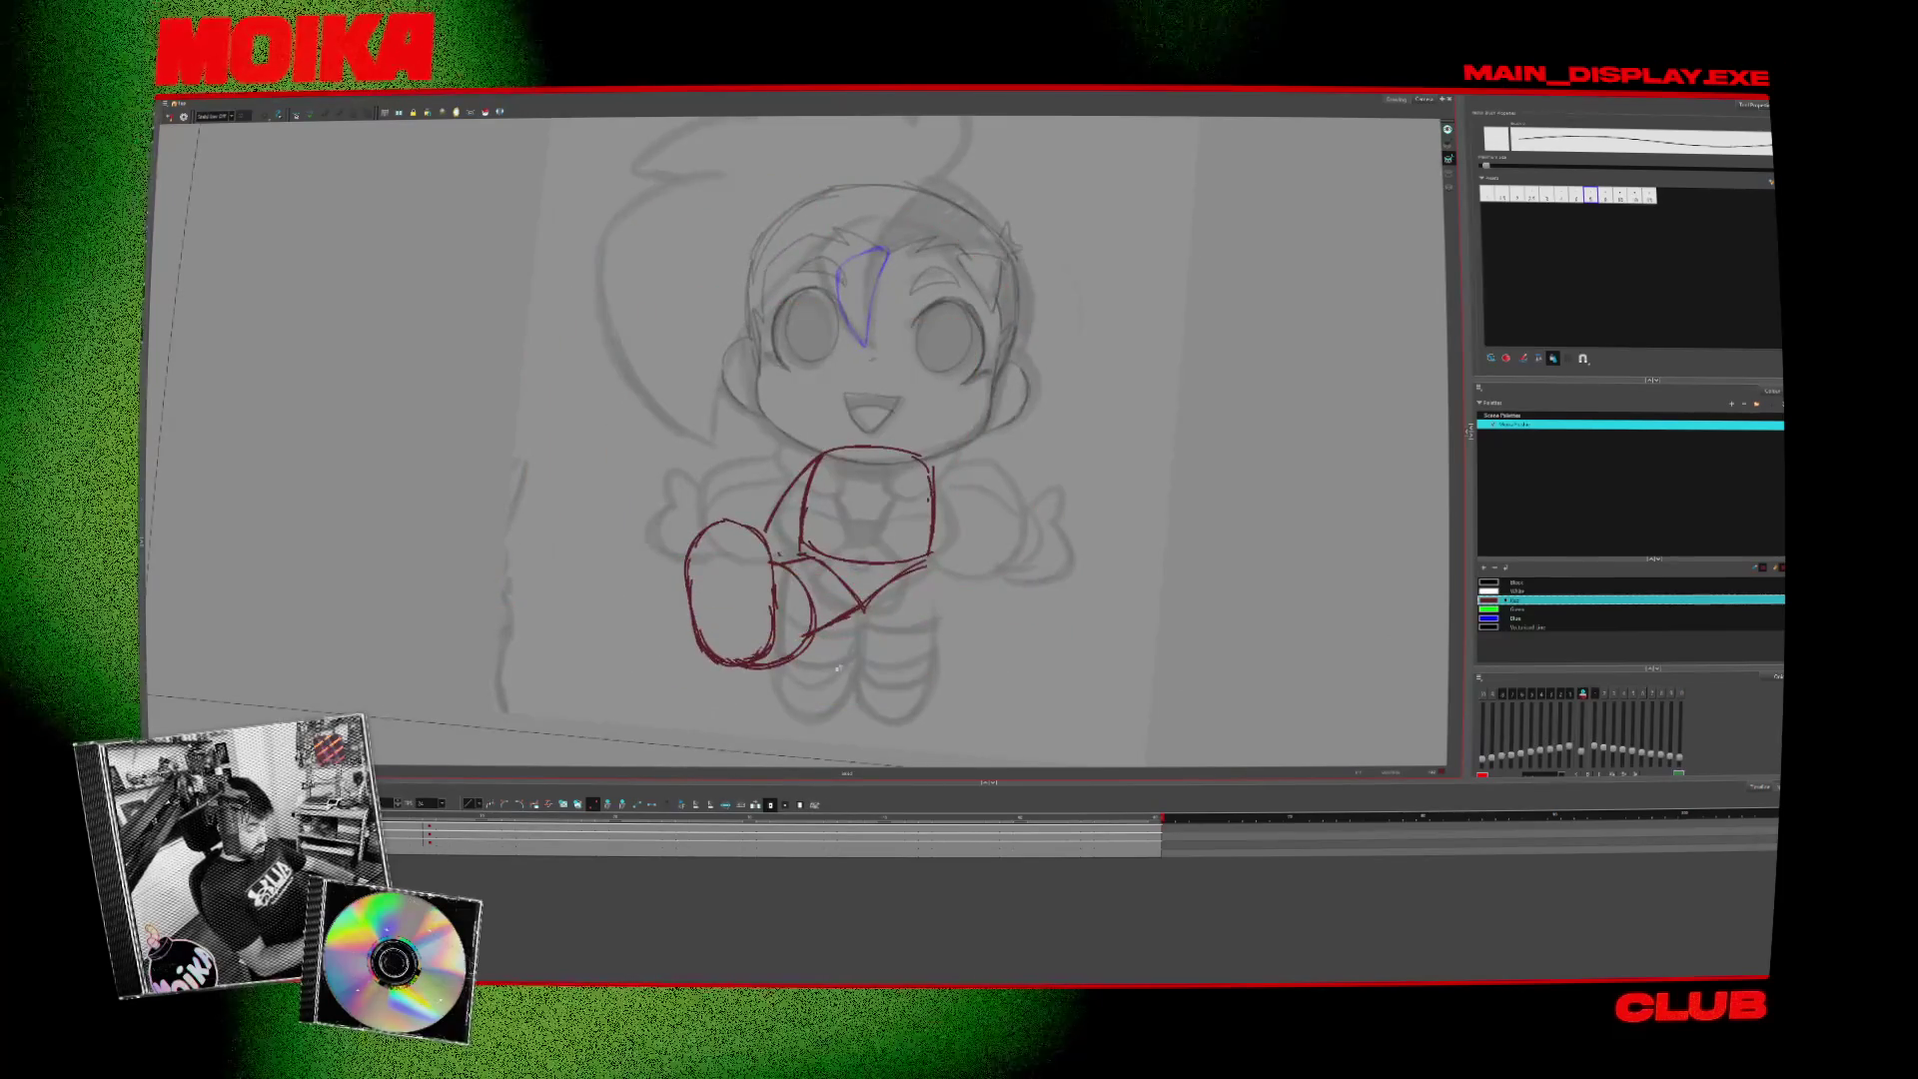
key("alt+e")
left_click_drag(689, 551, 729, 523)
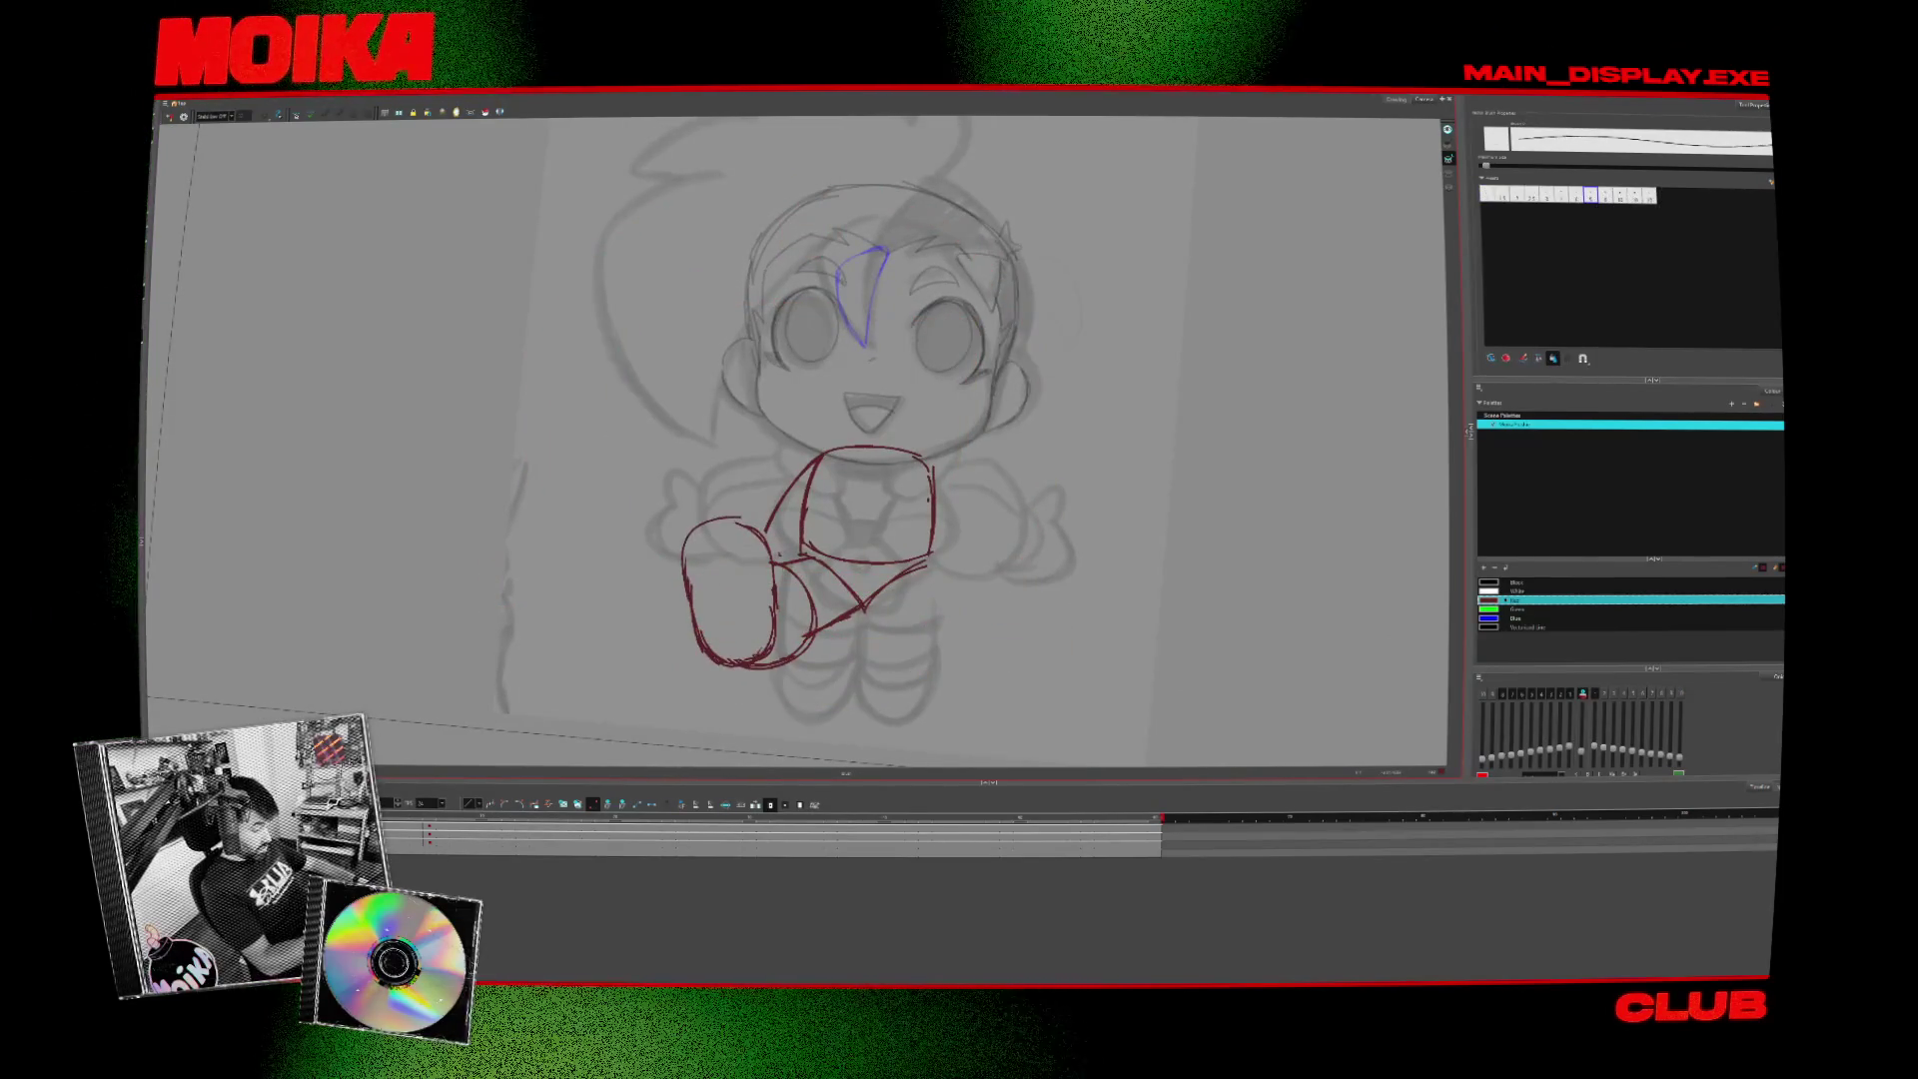
key("shift+x")
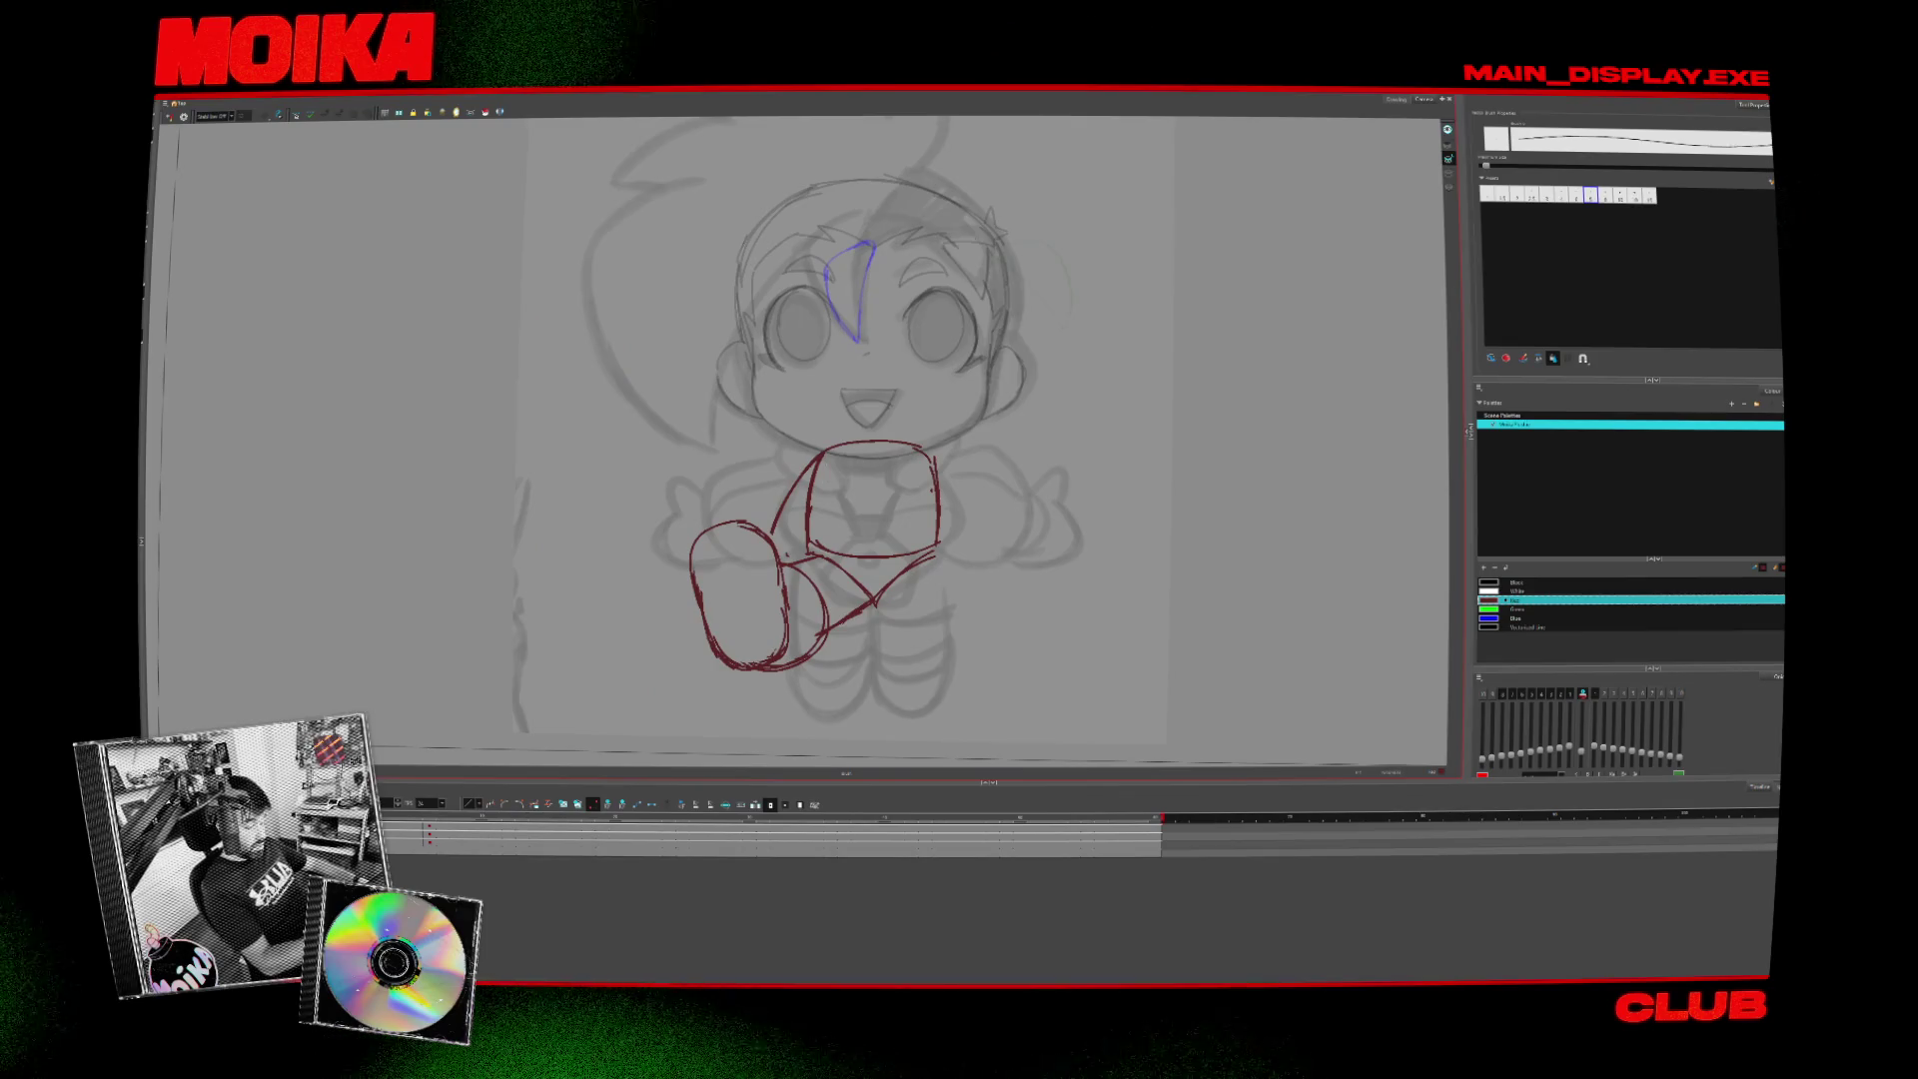
key("shift+x")
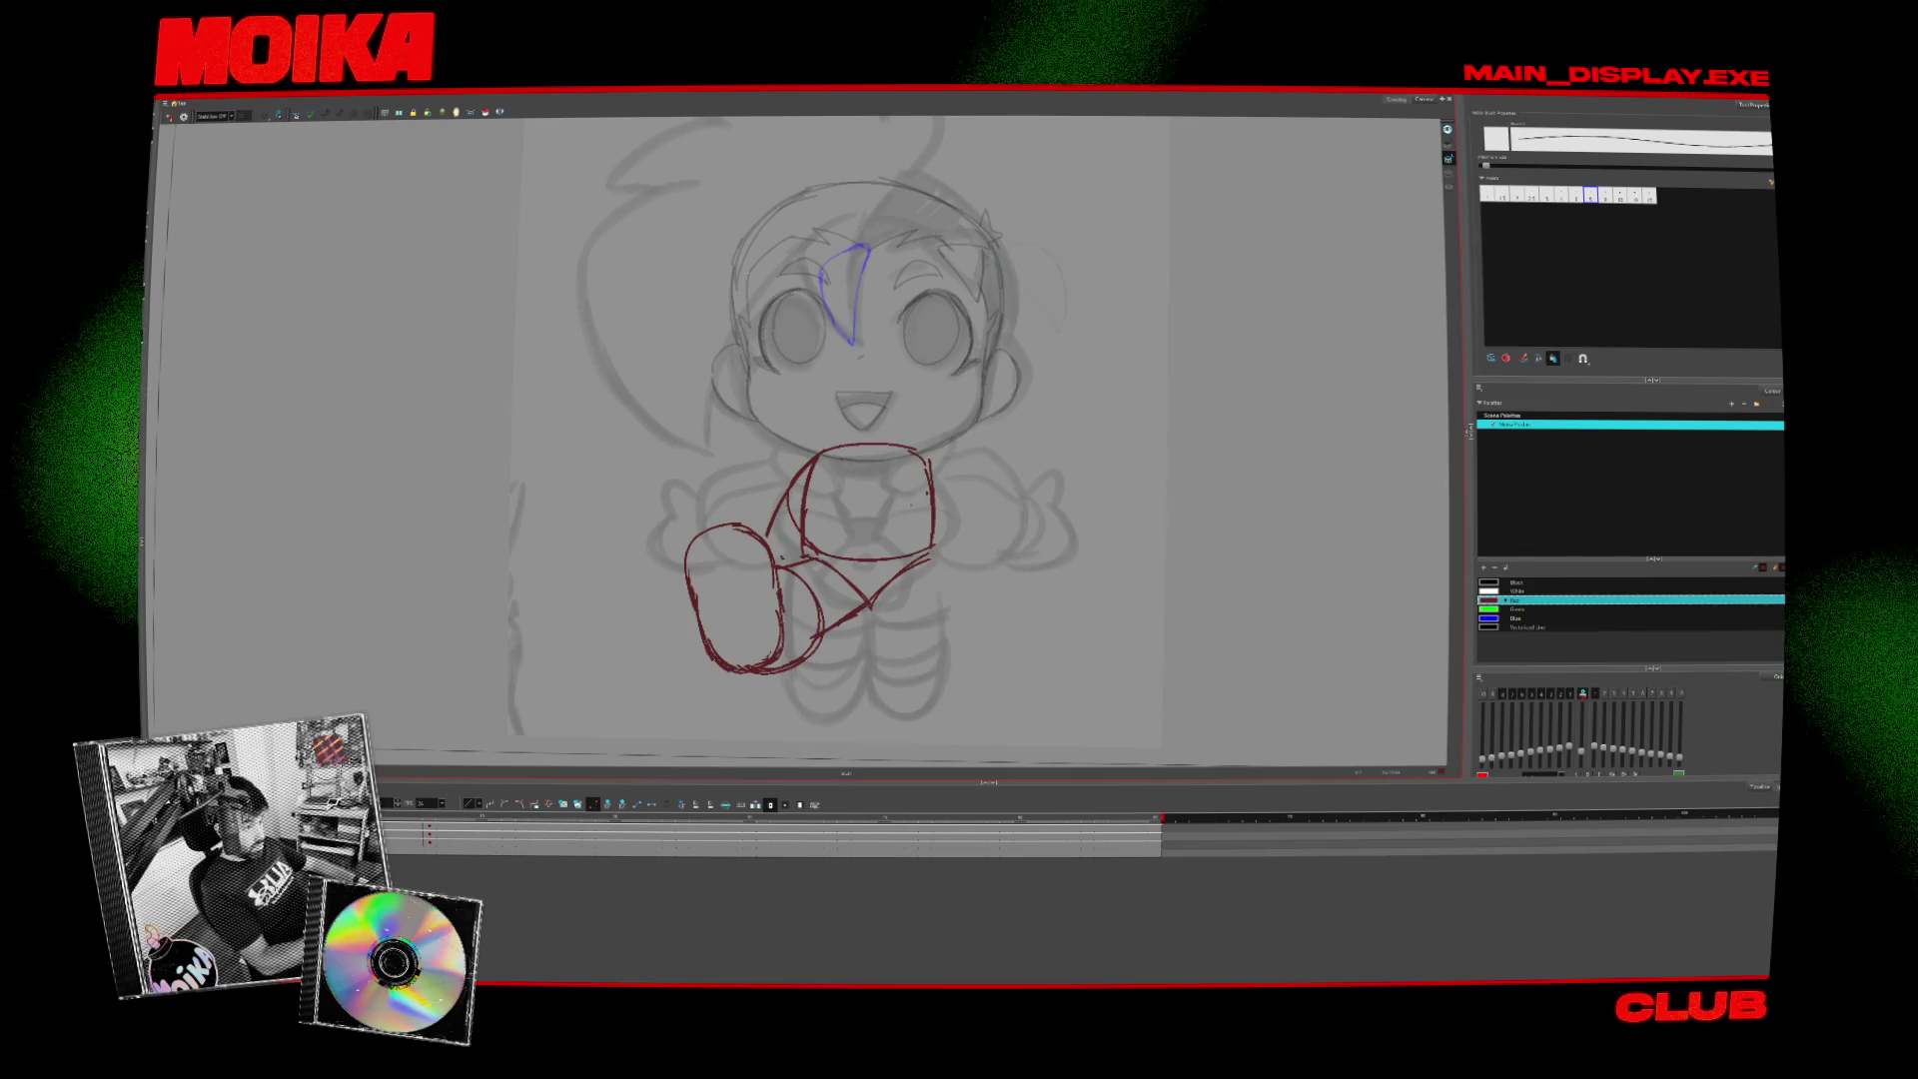
- Redraw the knee and top arc of the leg oval and add a rounded sole in the foot
left_click_drag(761, 539, 799, 599)
key("ctrl+z")
mouse_move(690, 564)
left_mouse_down()
mouse_move(774, 547)
mouse_move(719, 551)
mouse_move(751, 589)
left_mouse_up()
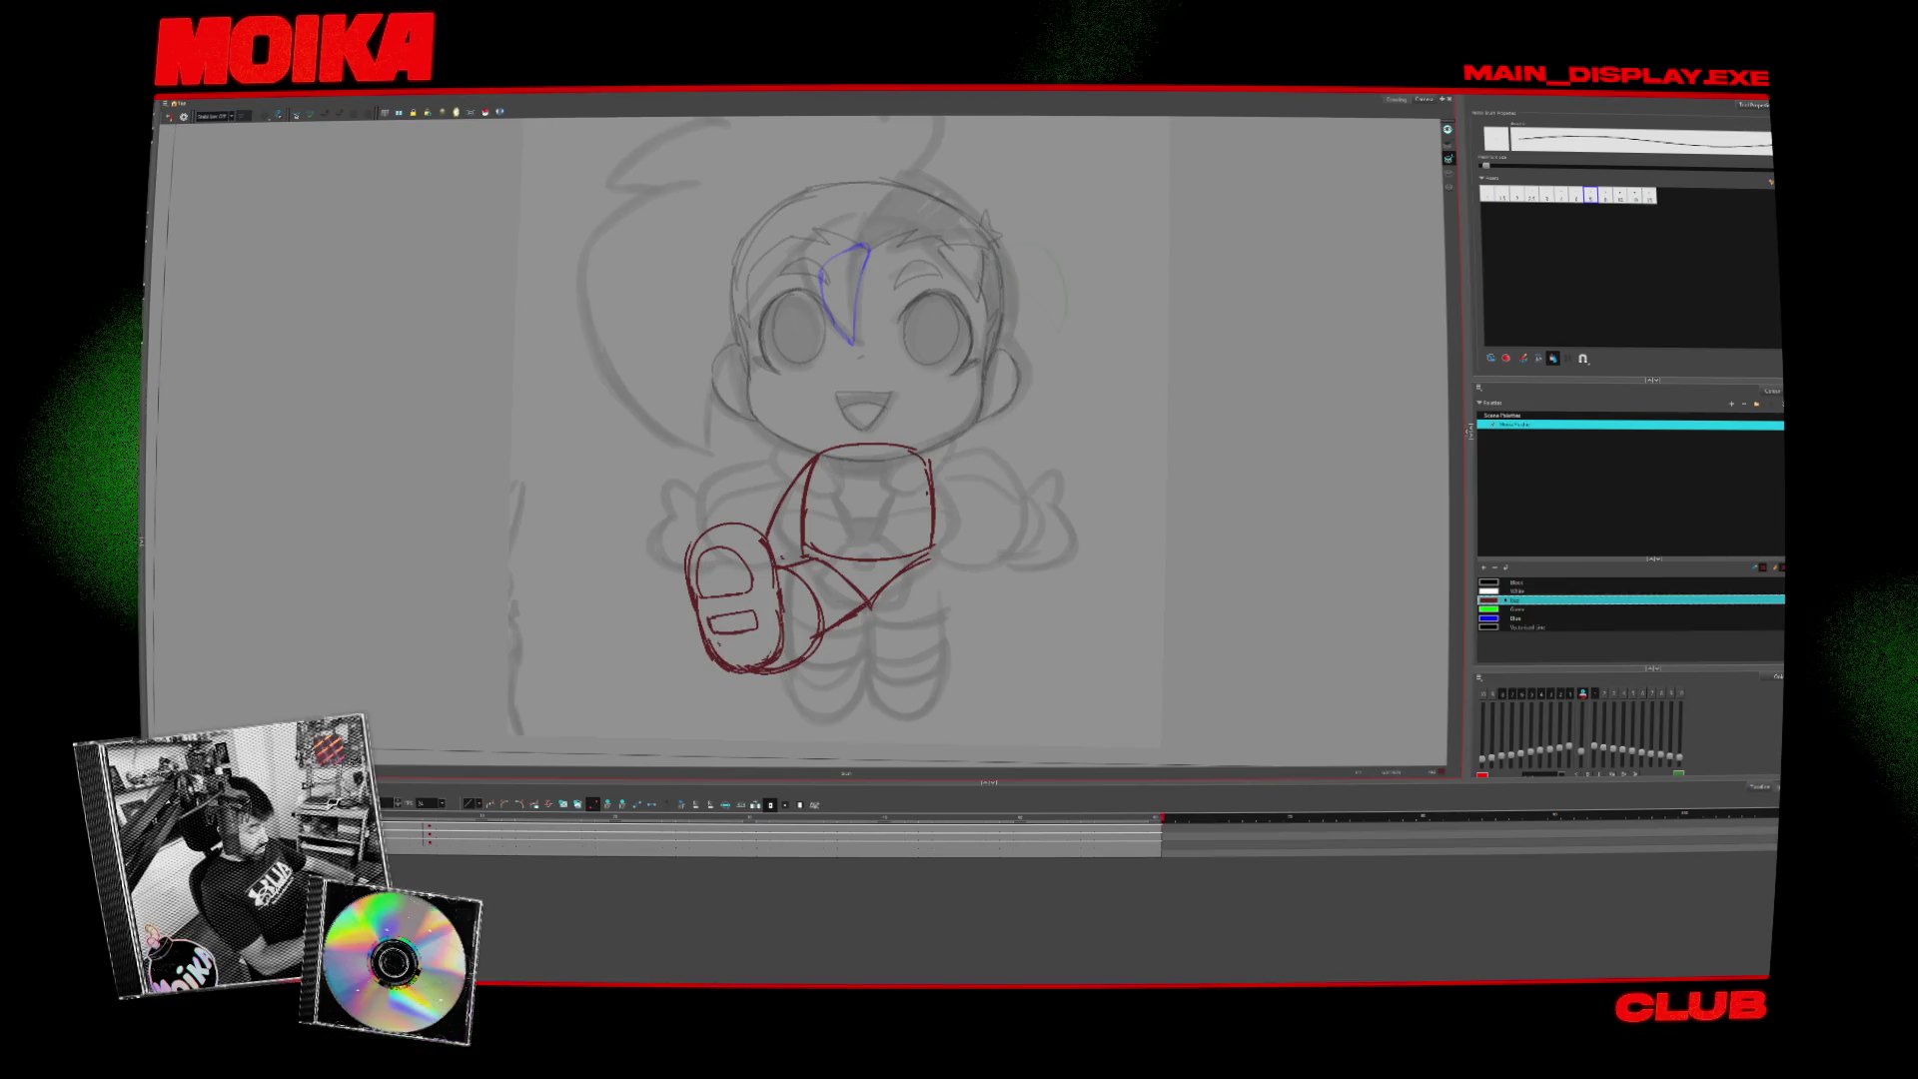
left_click_drag(721, 641, 757, 654)
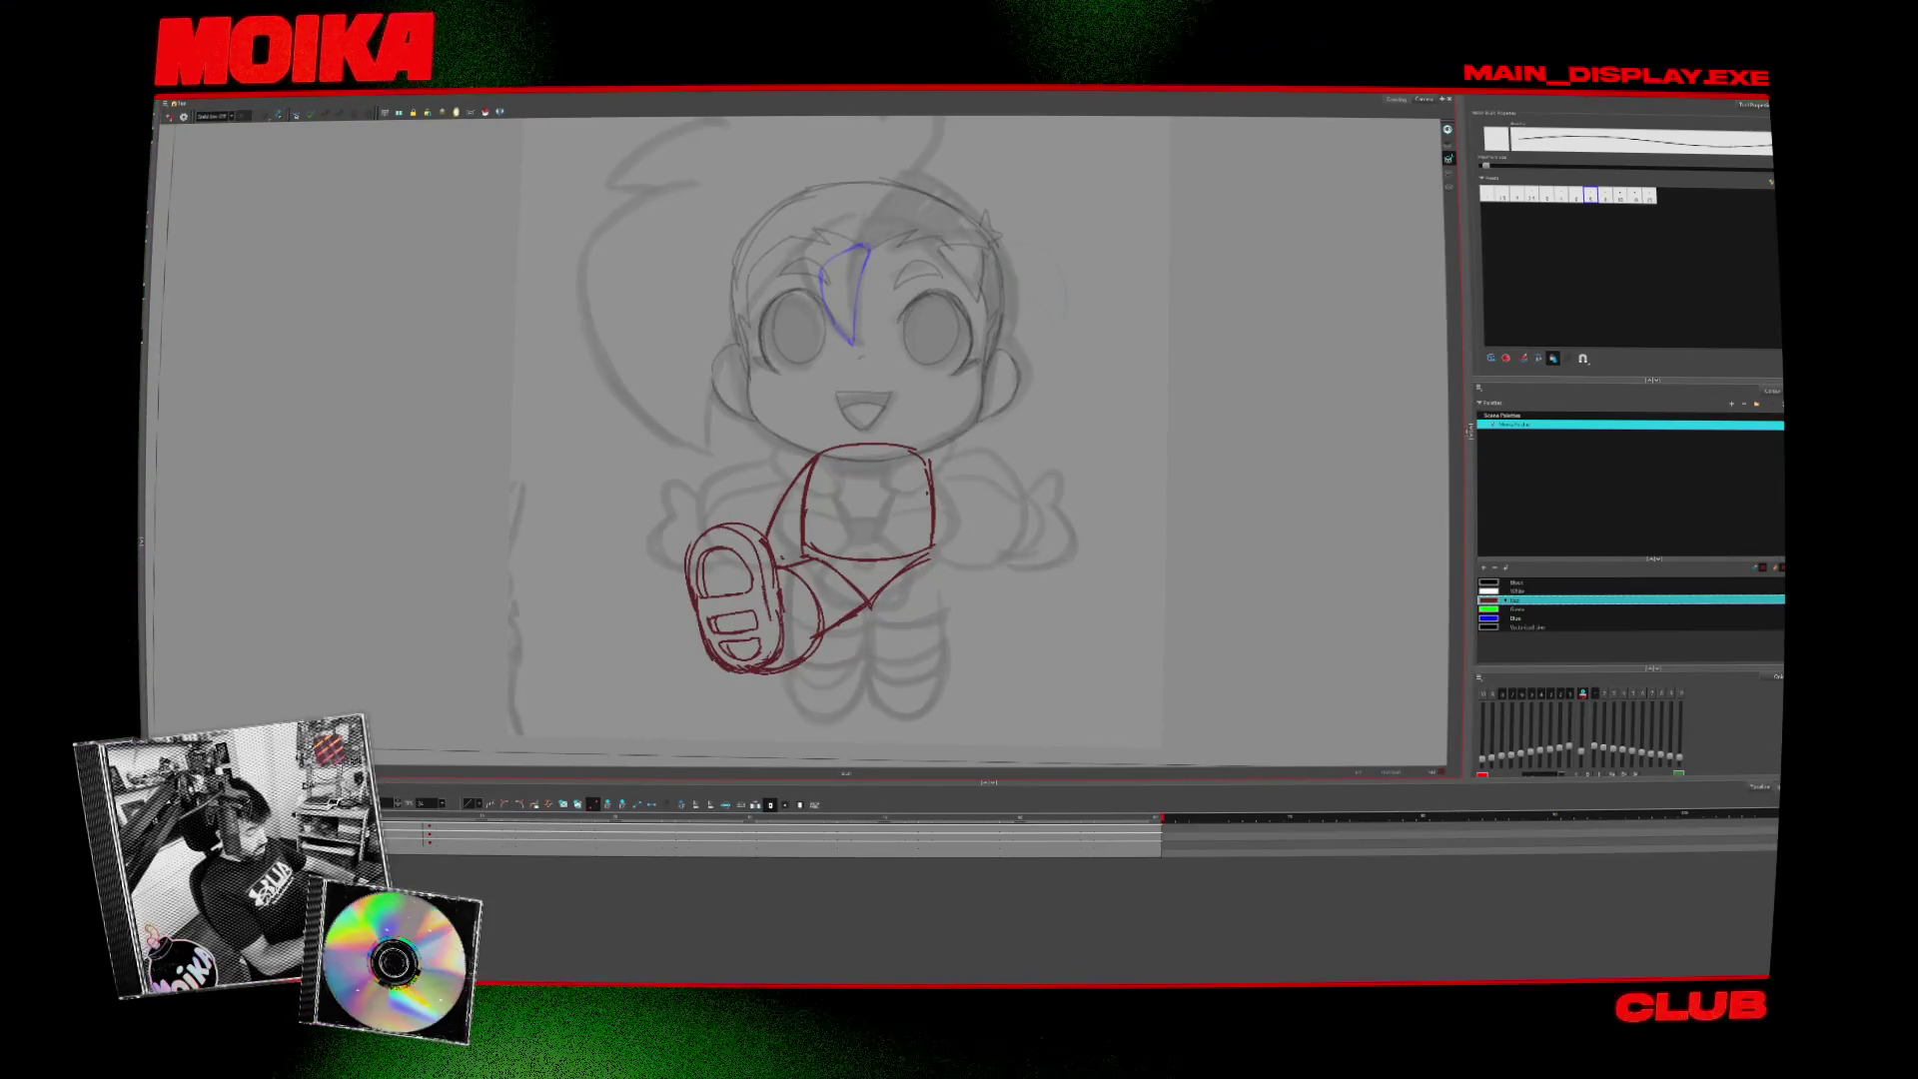
left_click_drag(940, 727, 898, 771)
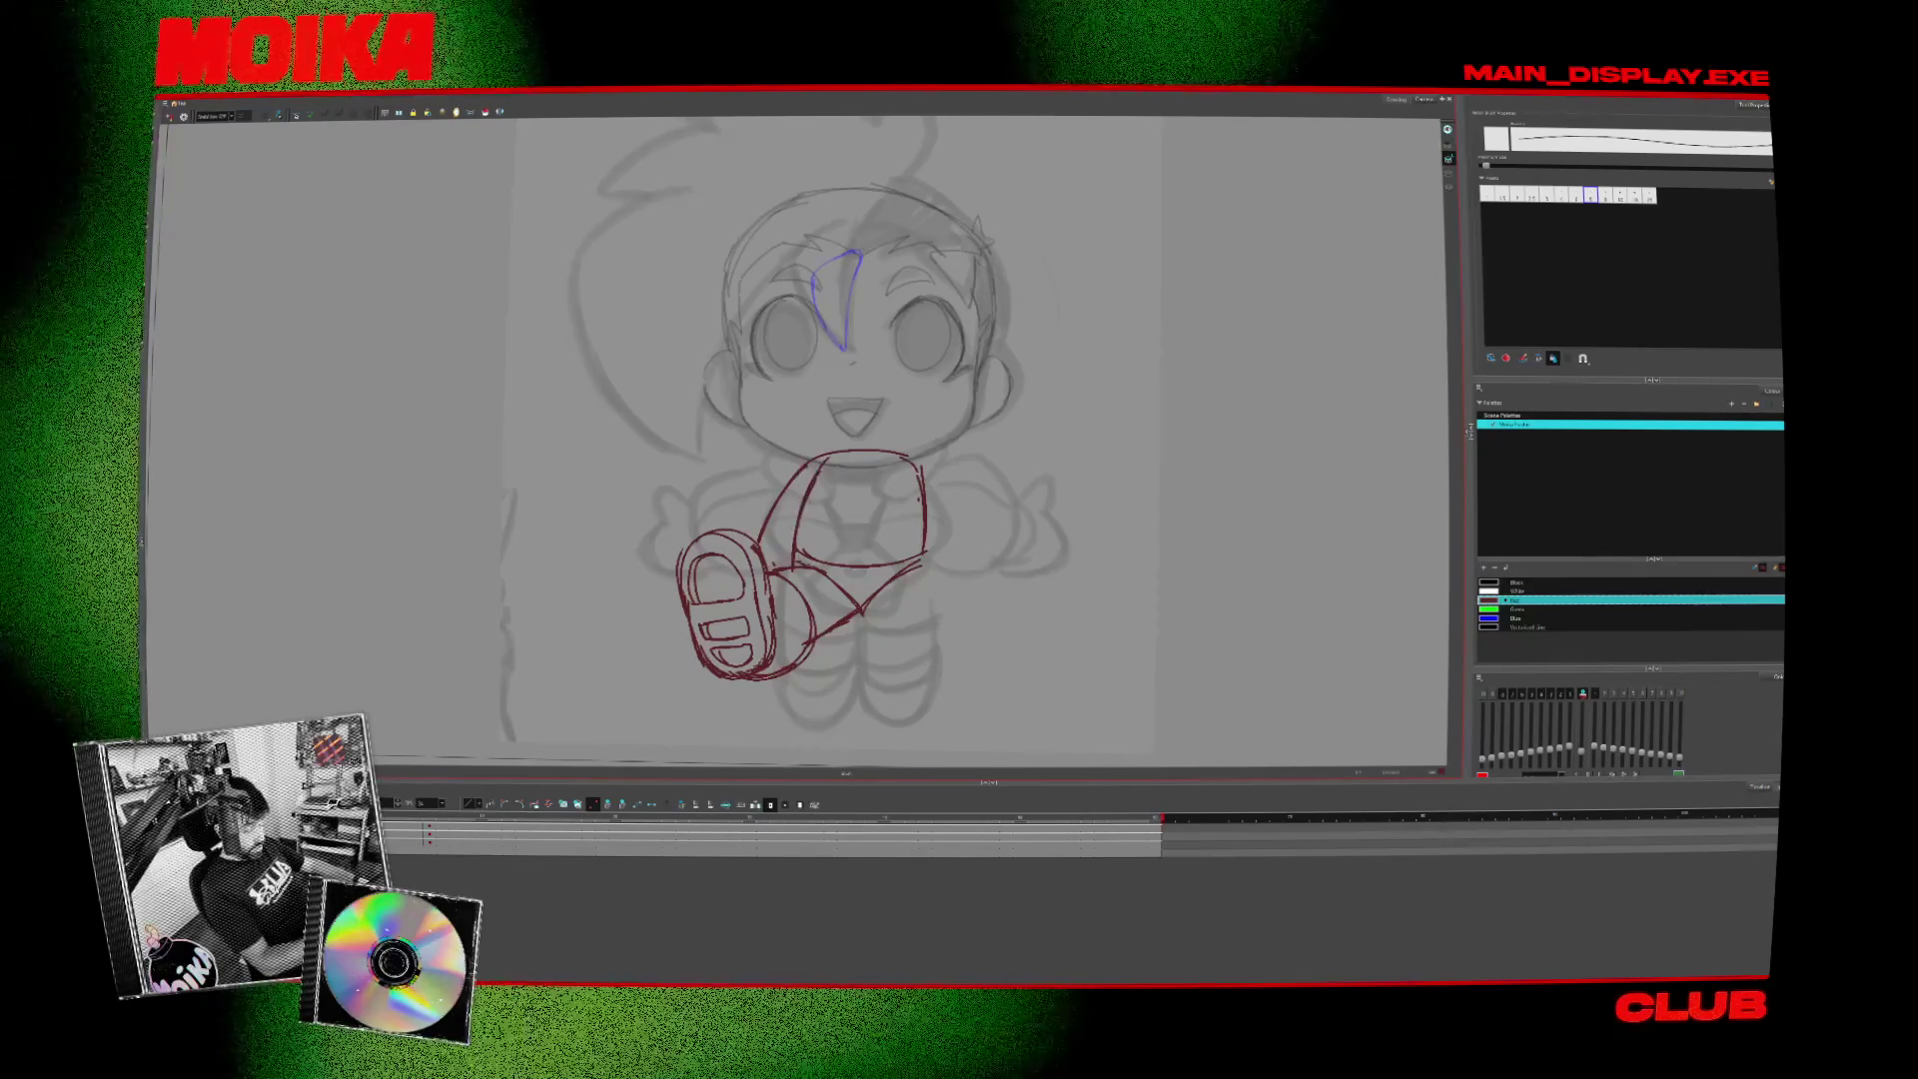
key("alt+b")
key("alt+x")
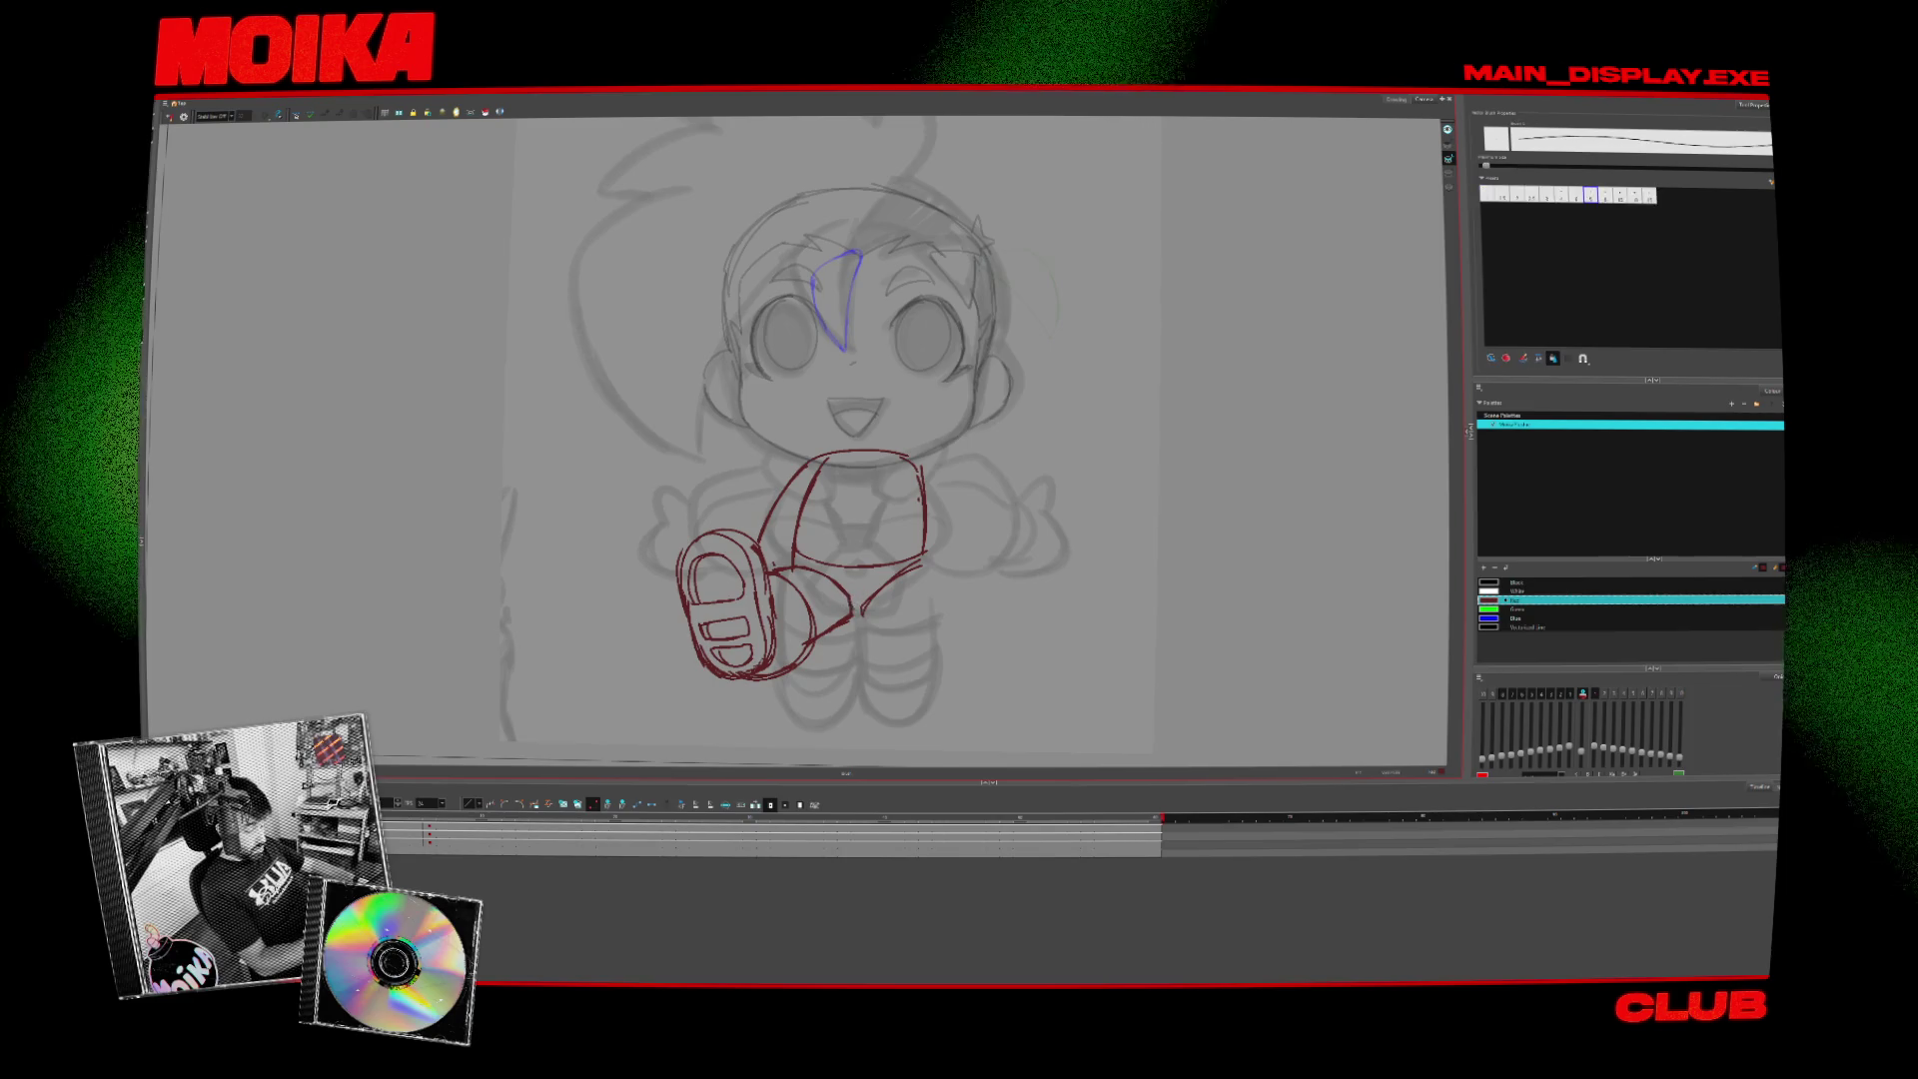
left_click(182, 117)
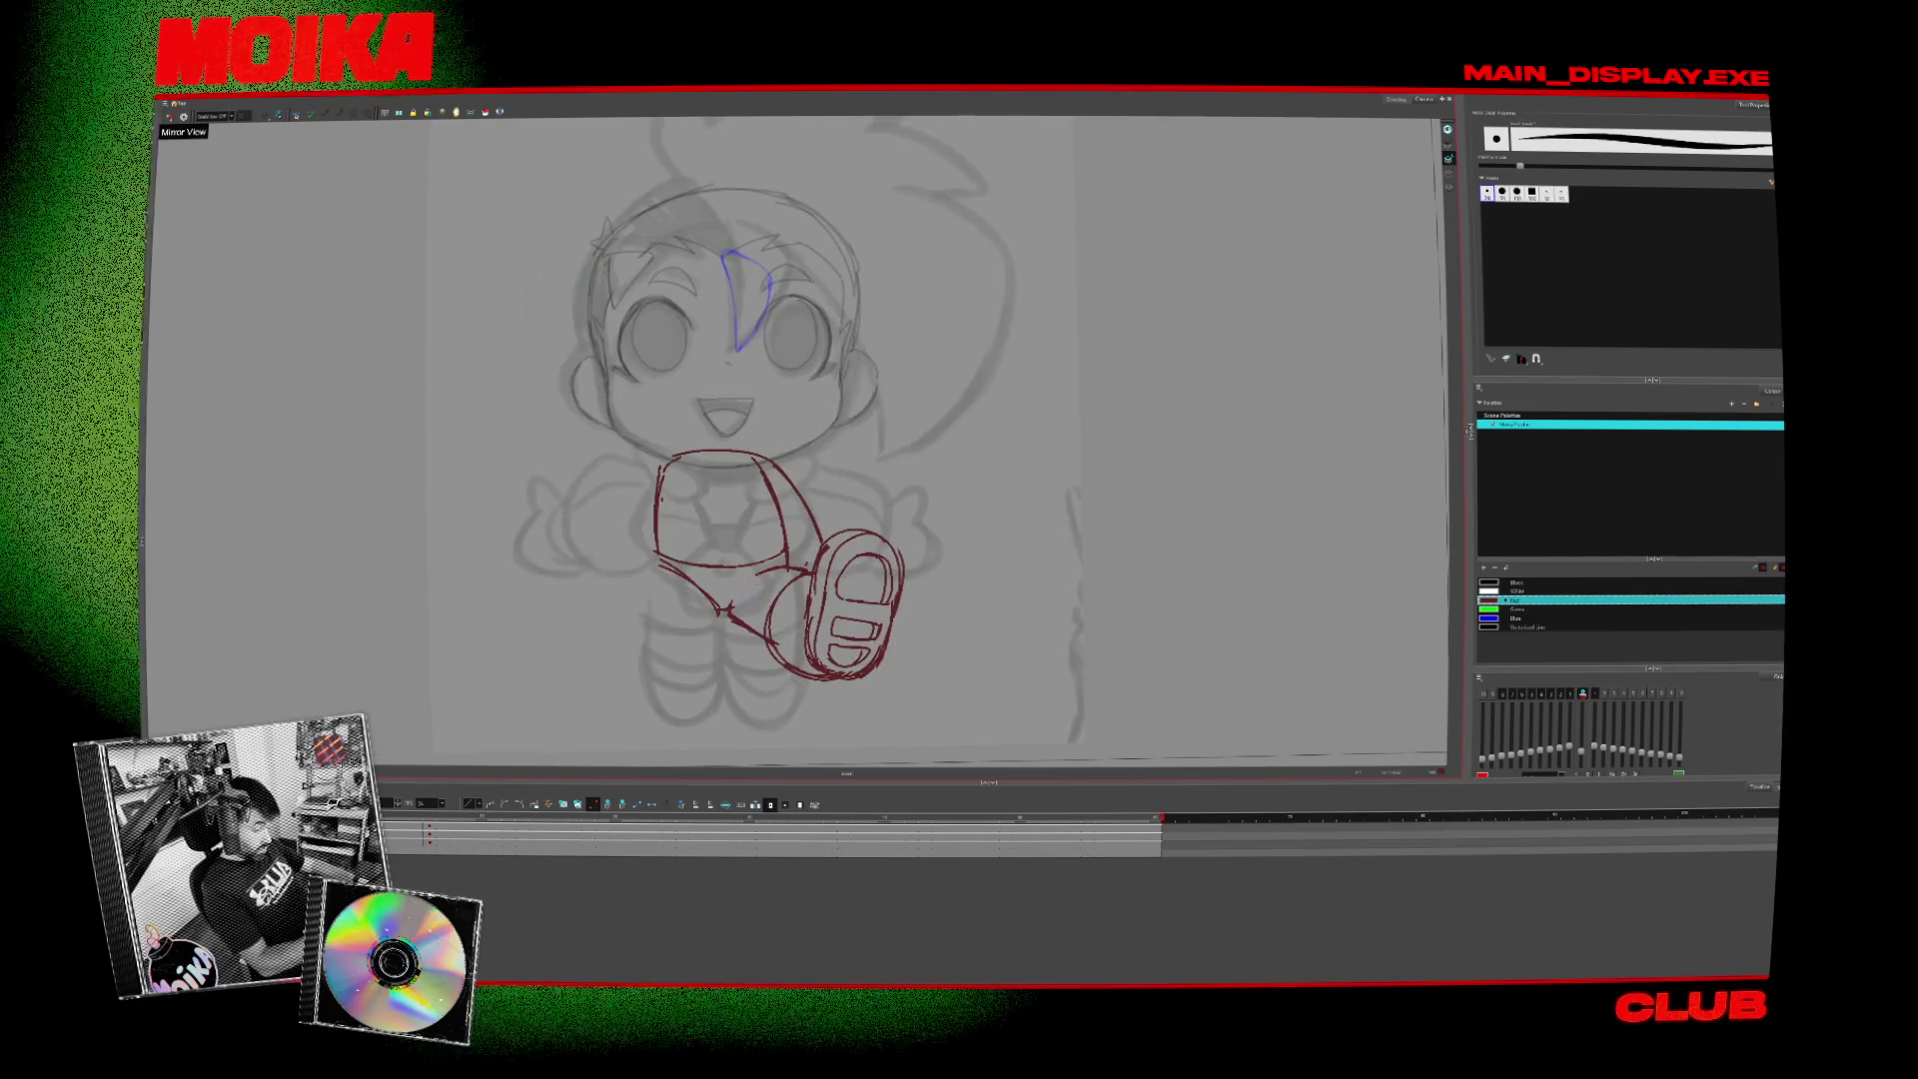
left_click(182, 116)
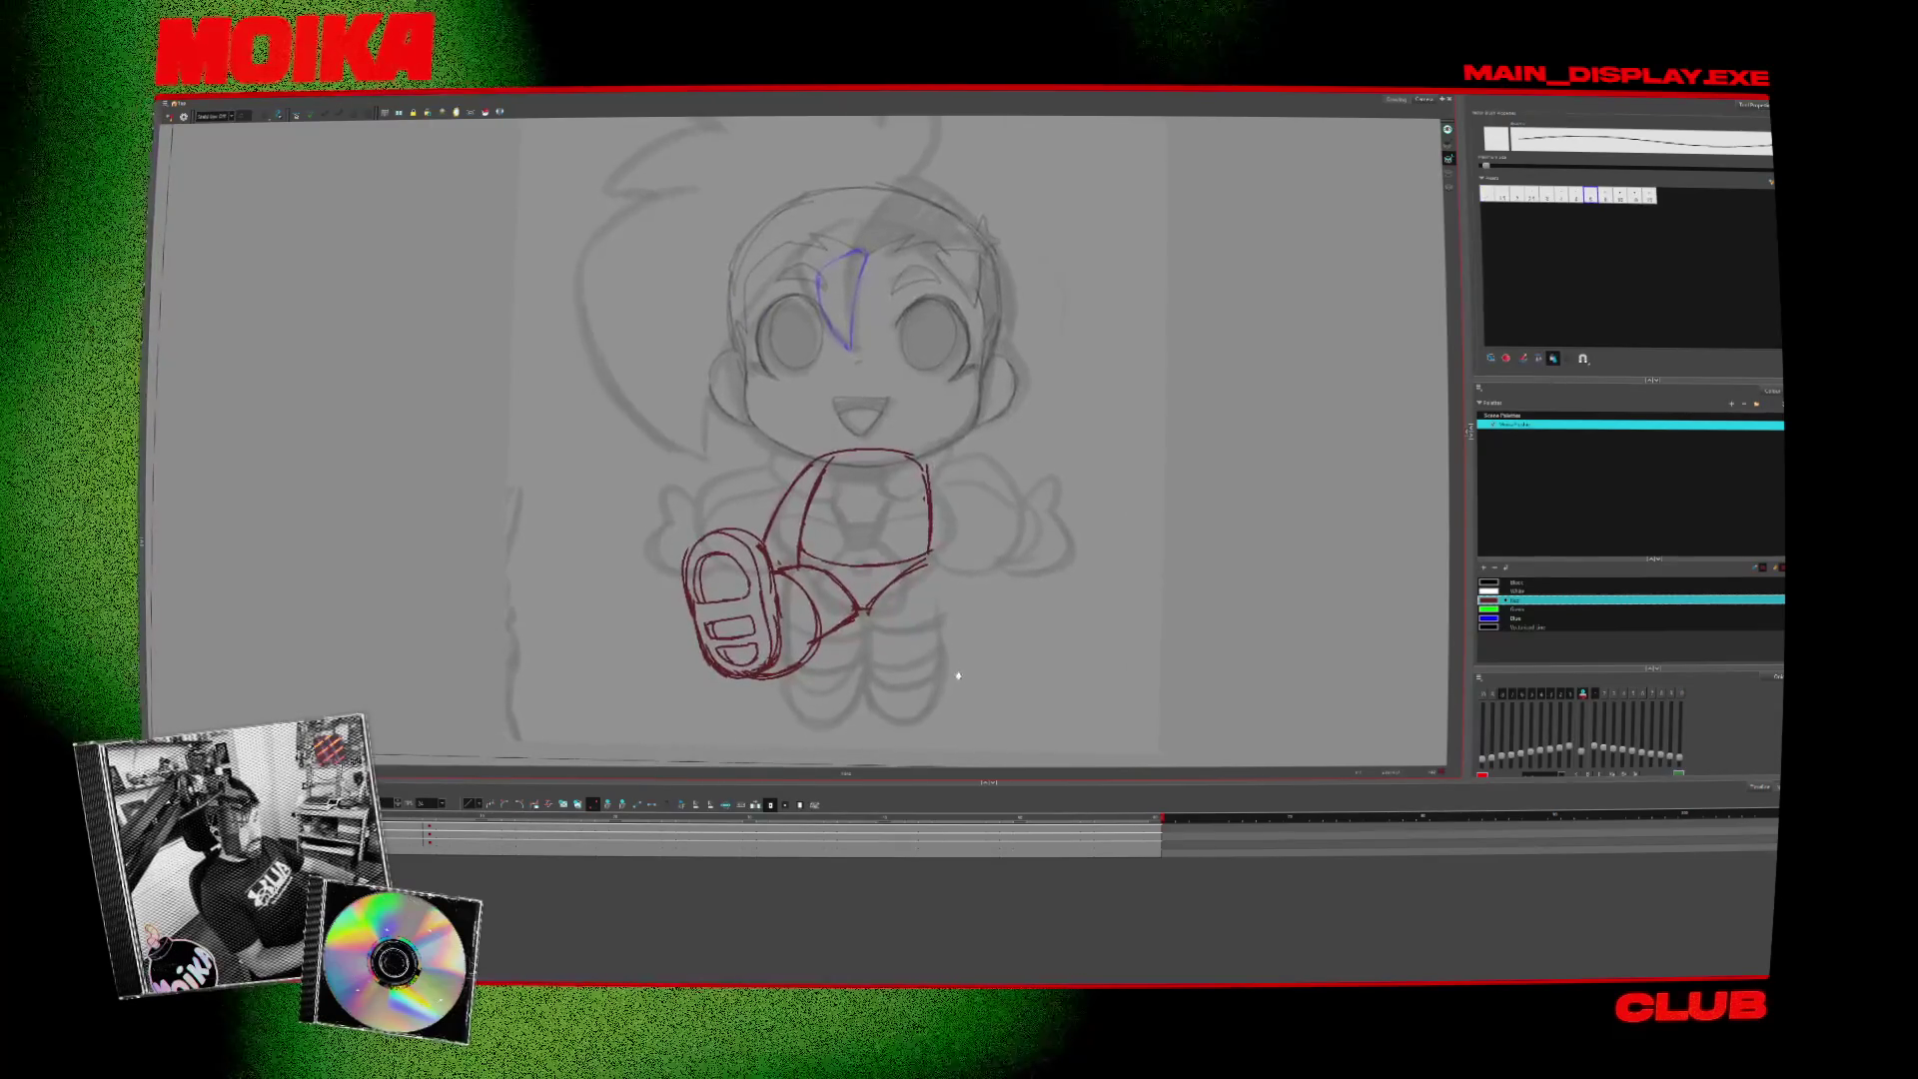
- Compare the body drawing with the head and turned-head drawings, then select its strokes
key("Down")
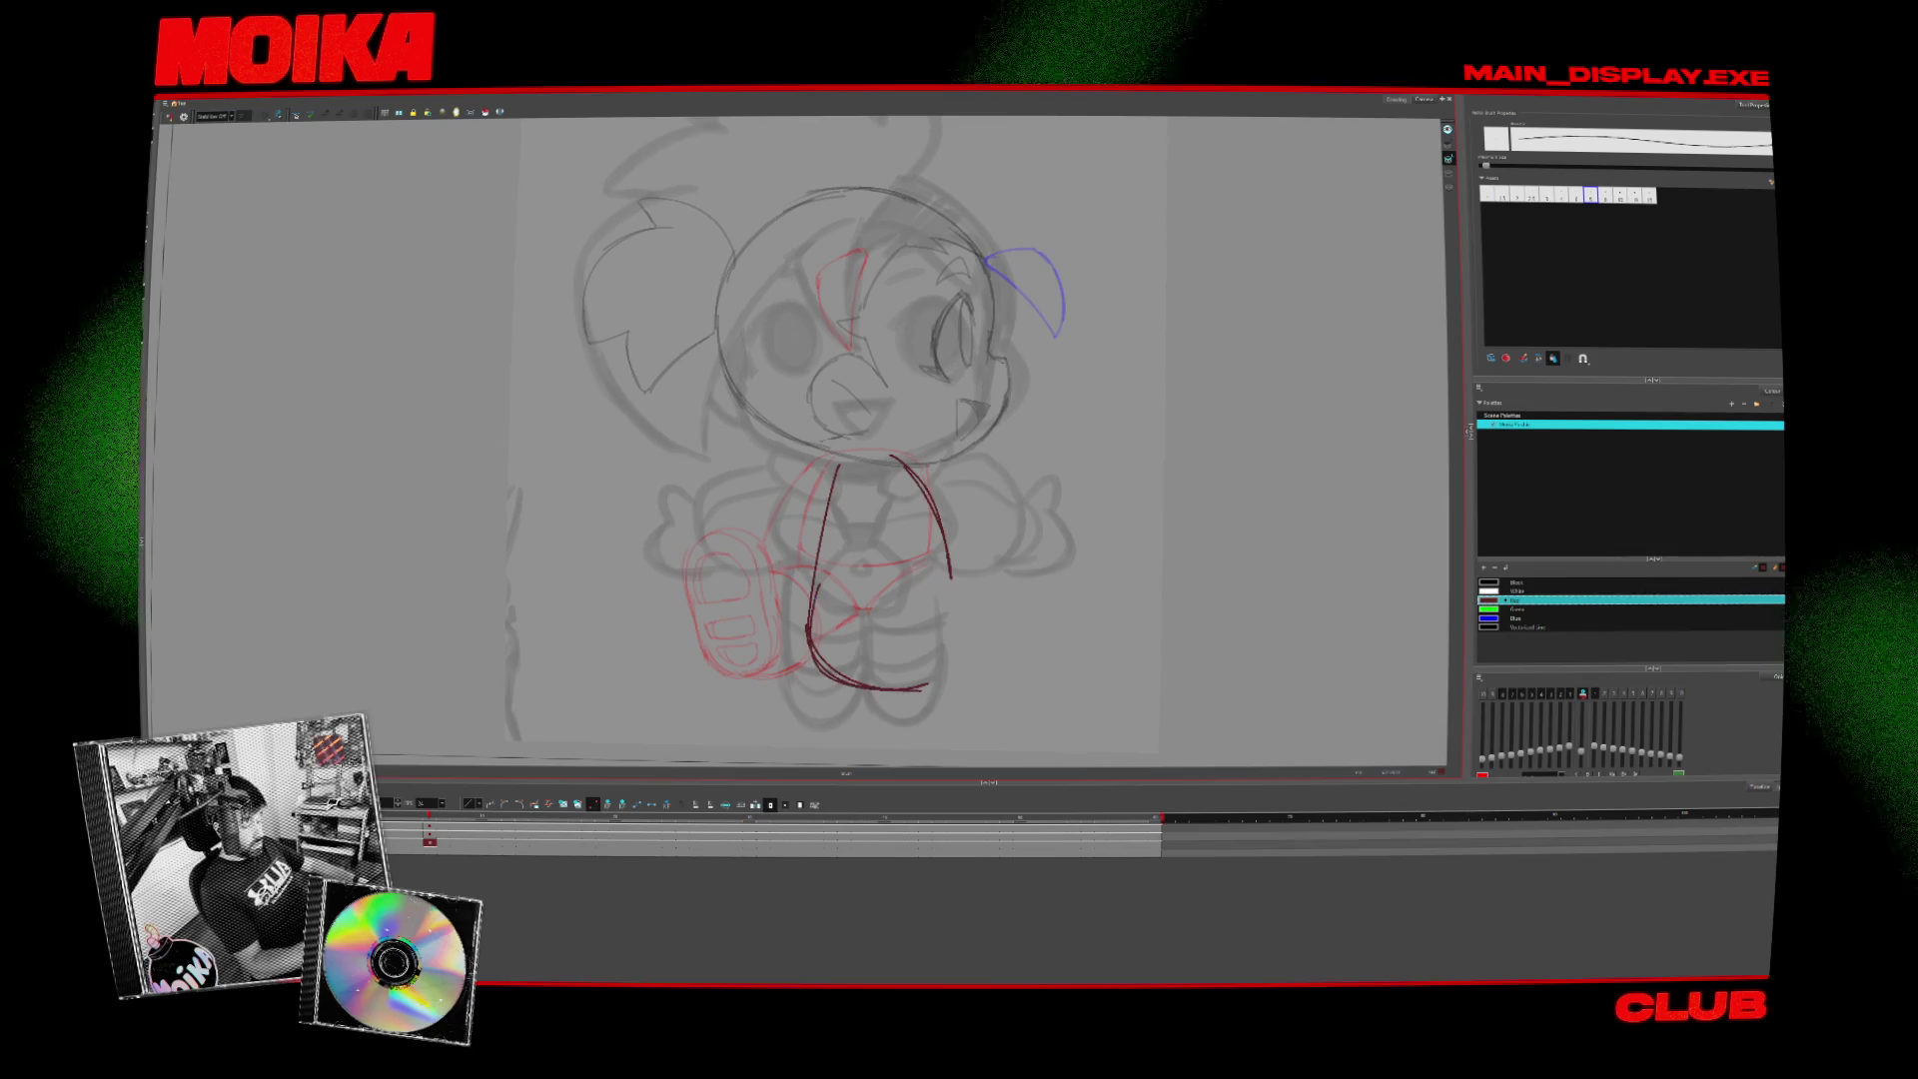
key("Up")
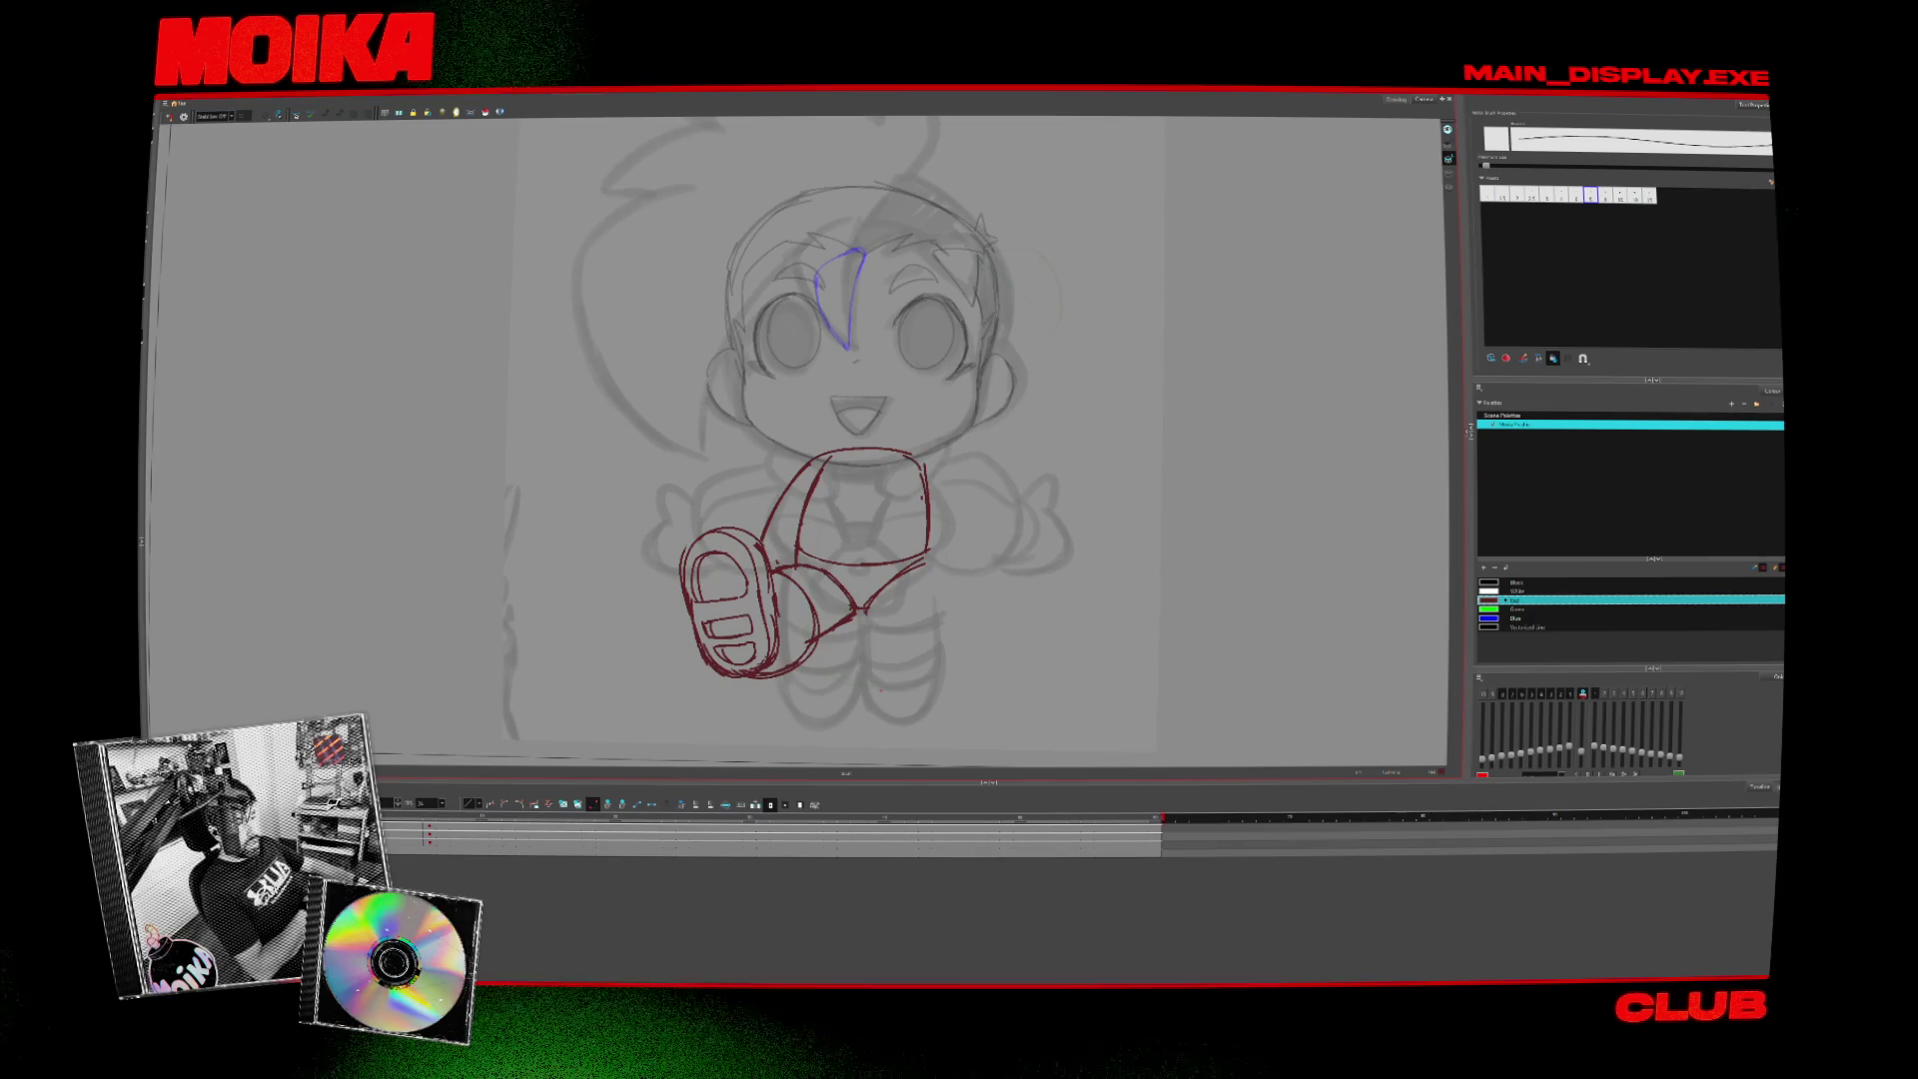
key("period")
key("comma")
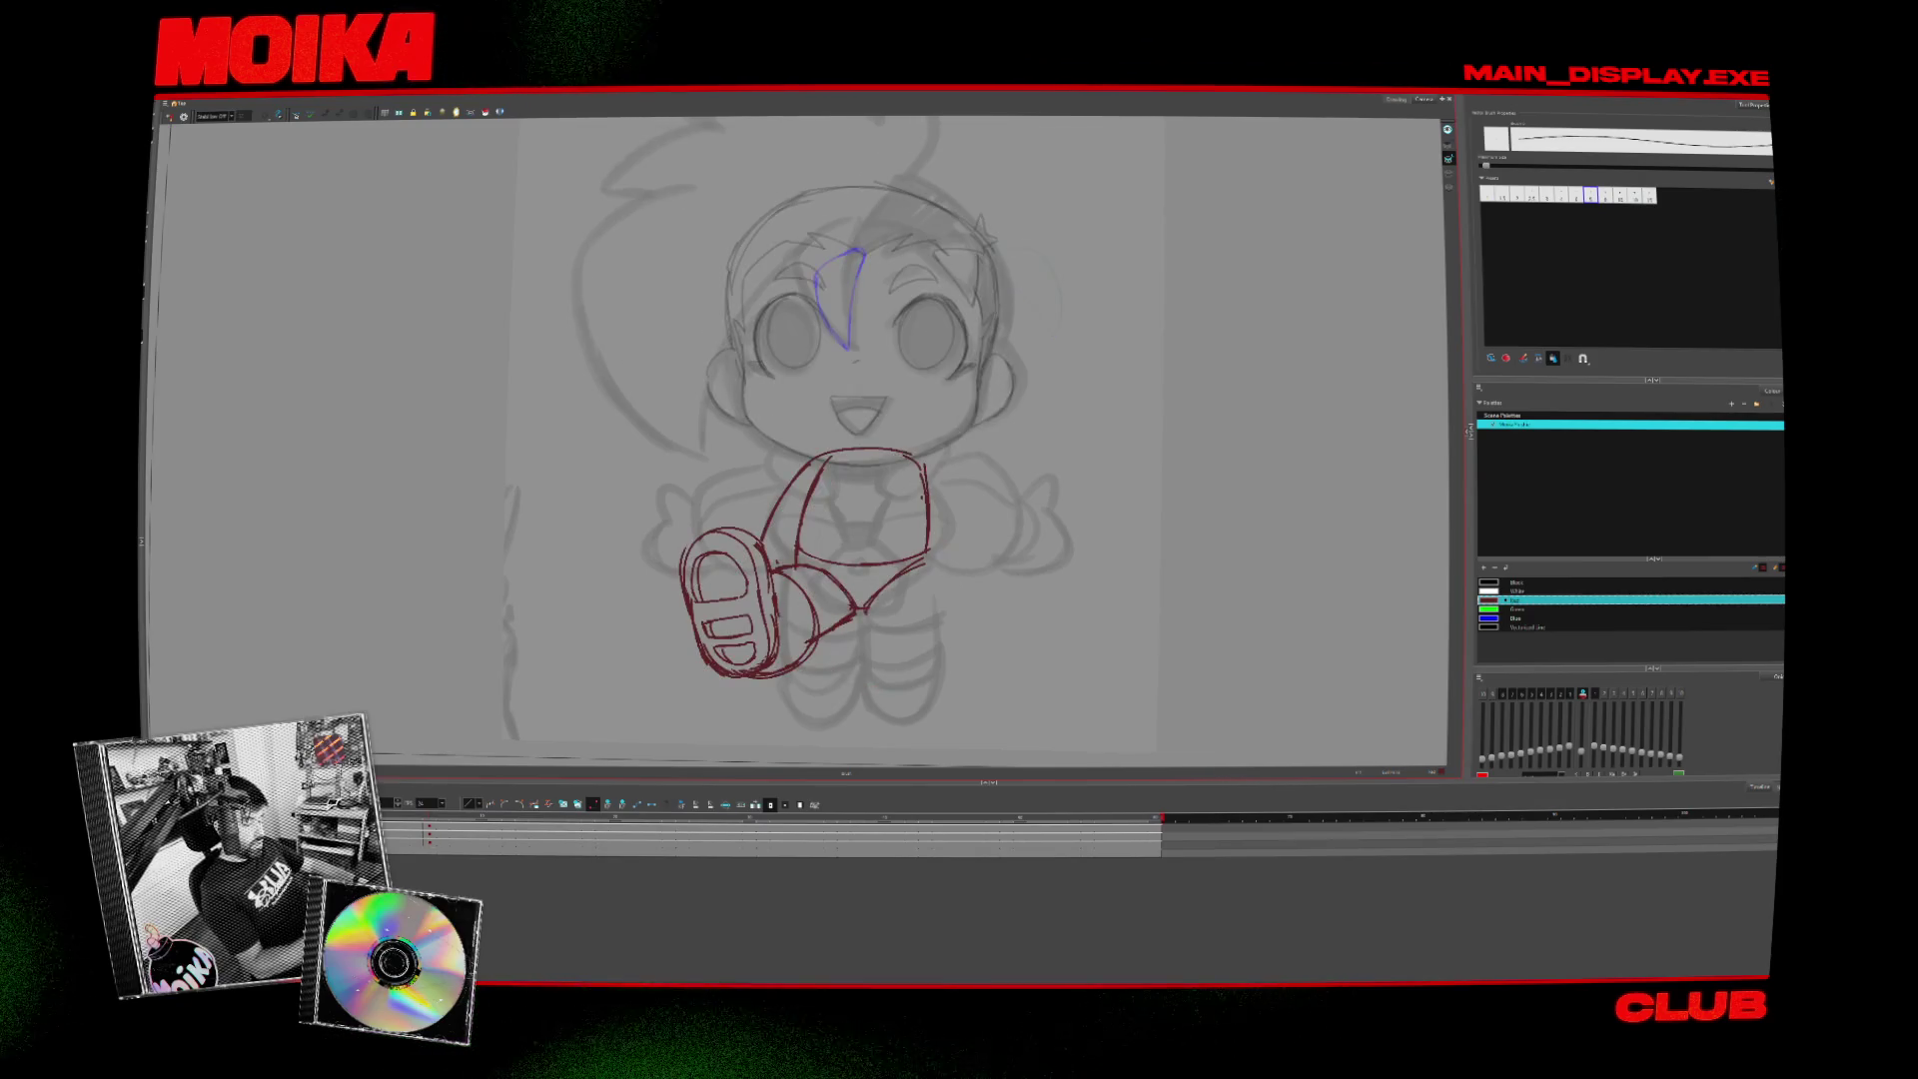
key("period")
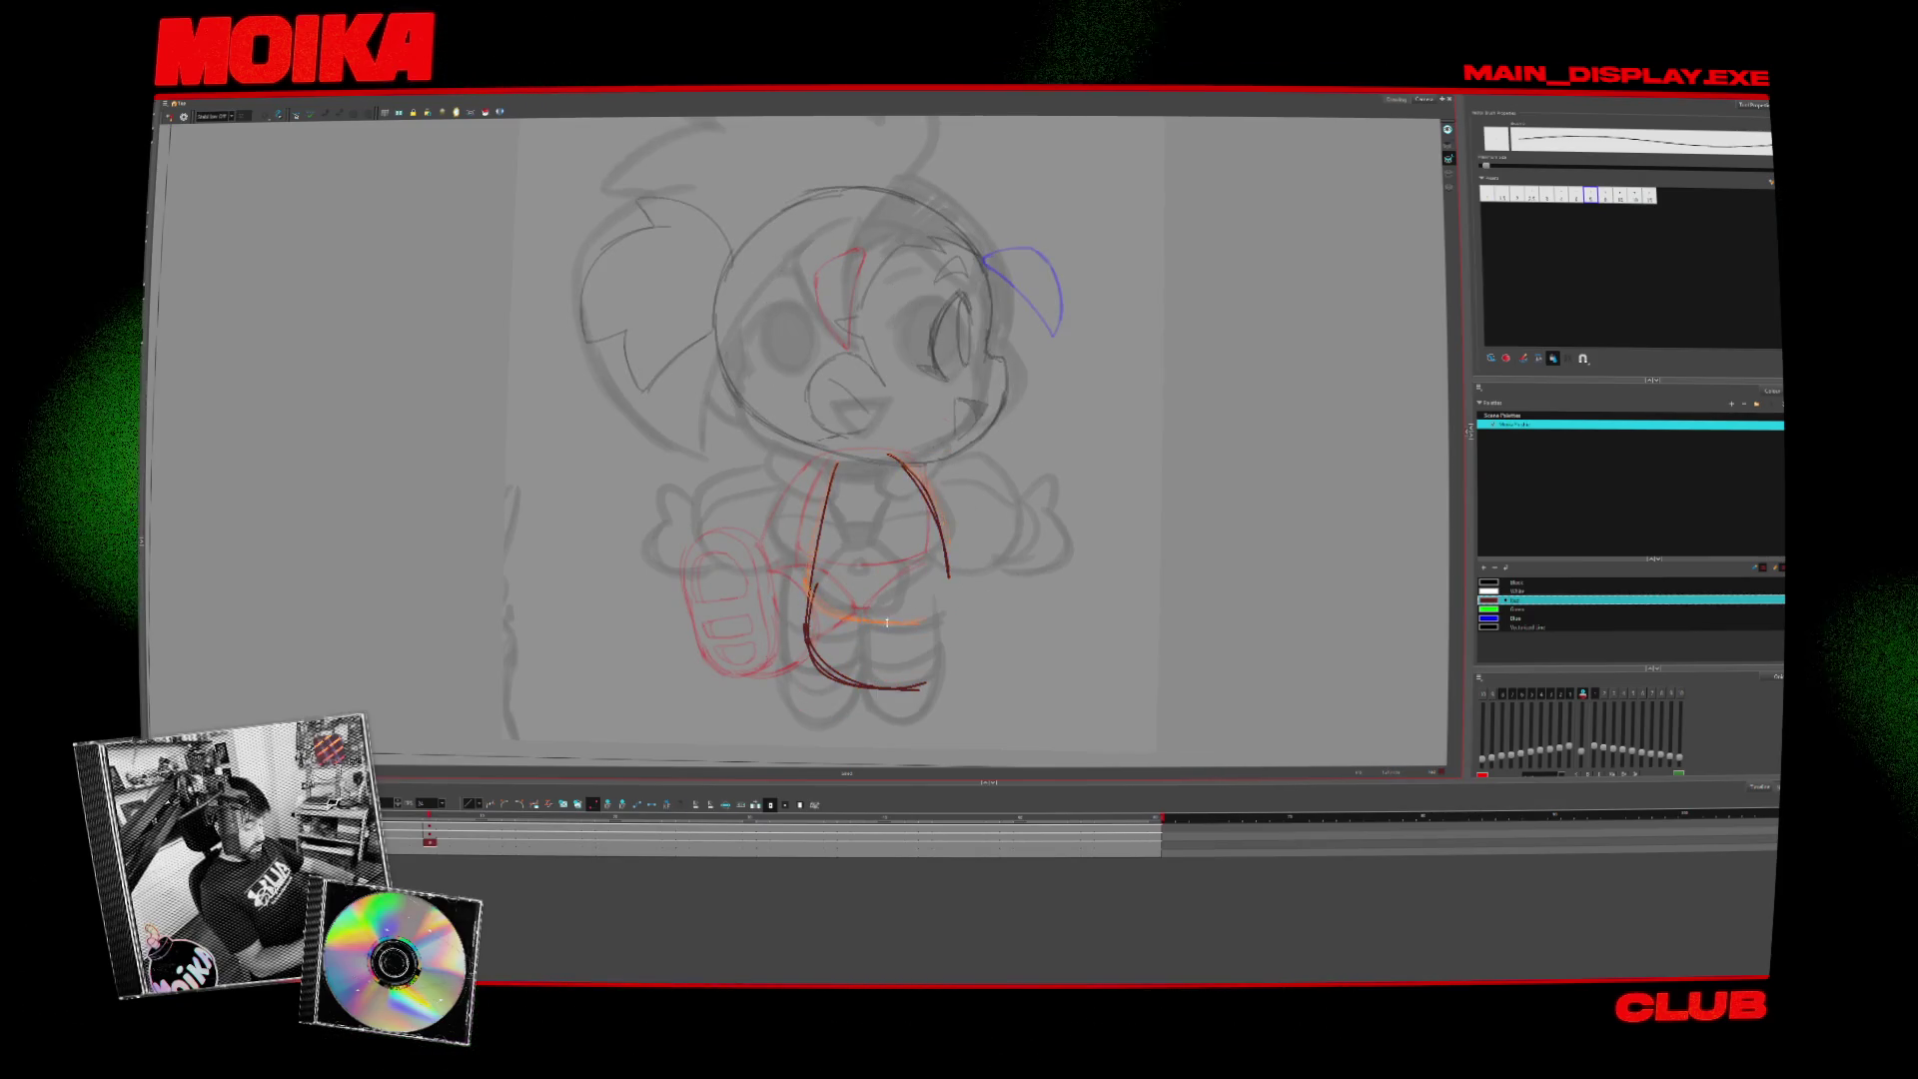
key("comma")
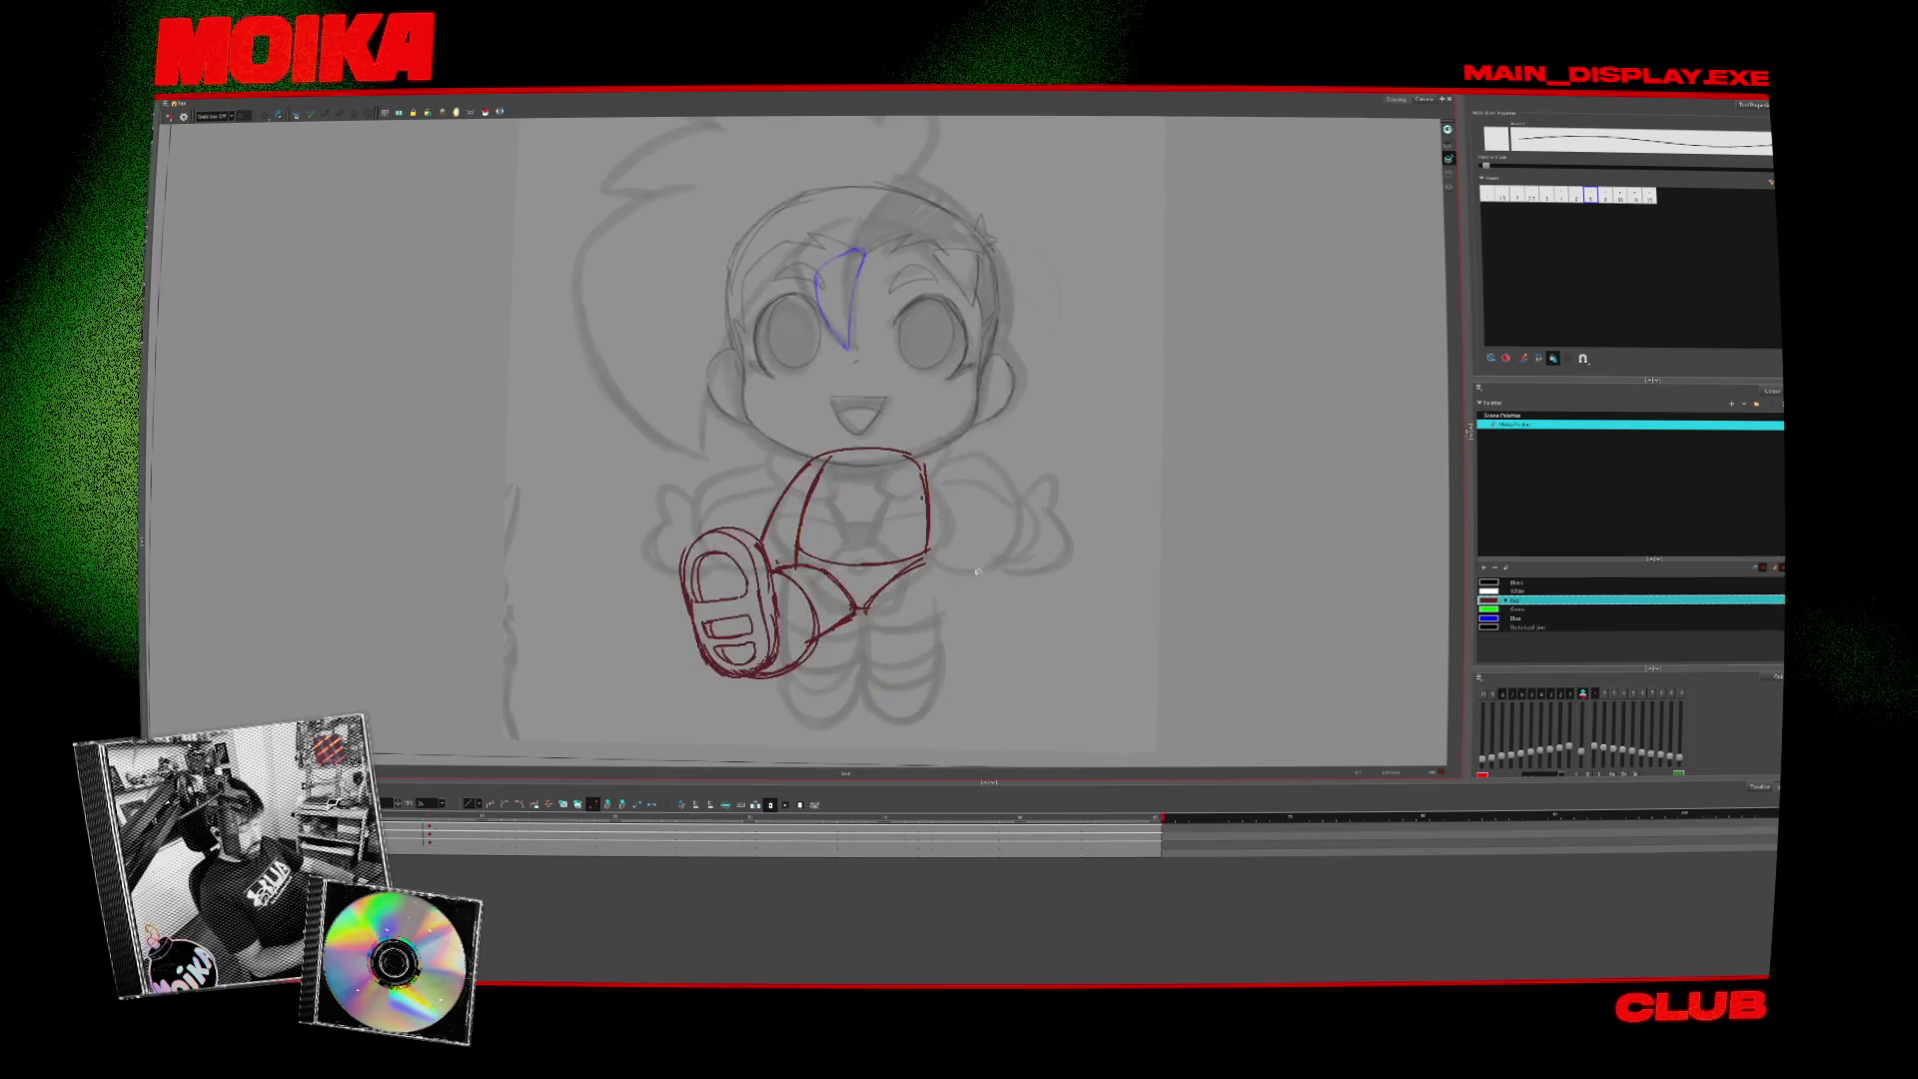
key("ctrl+a")
left_click(877, 608)
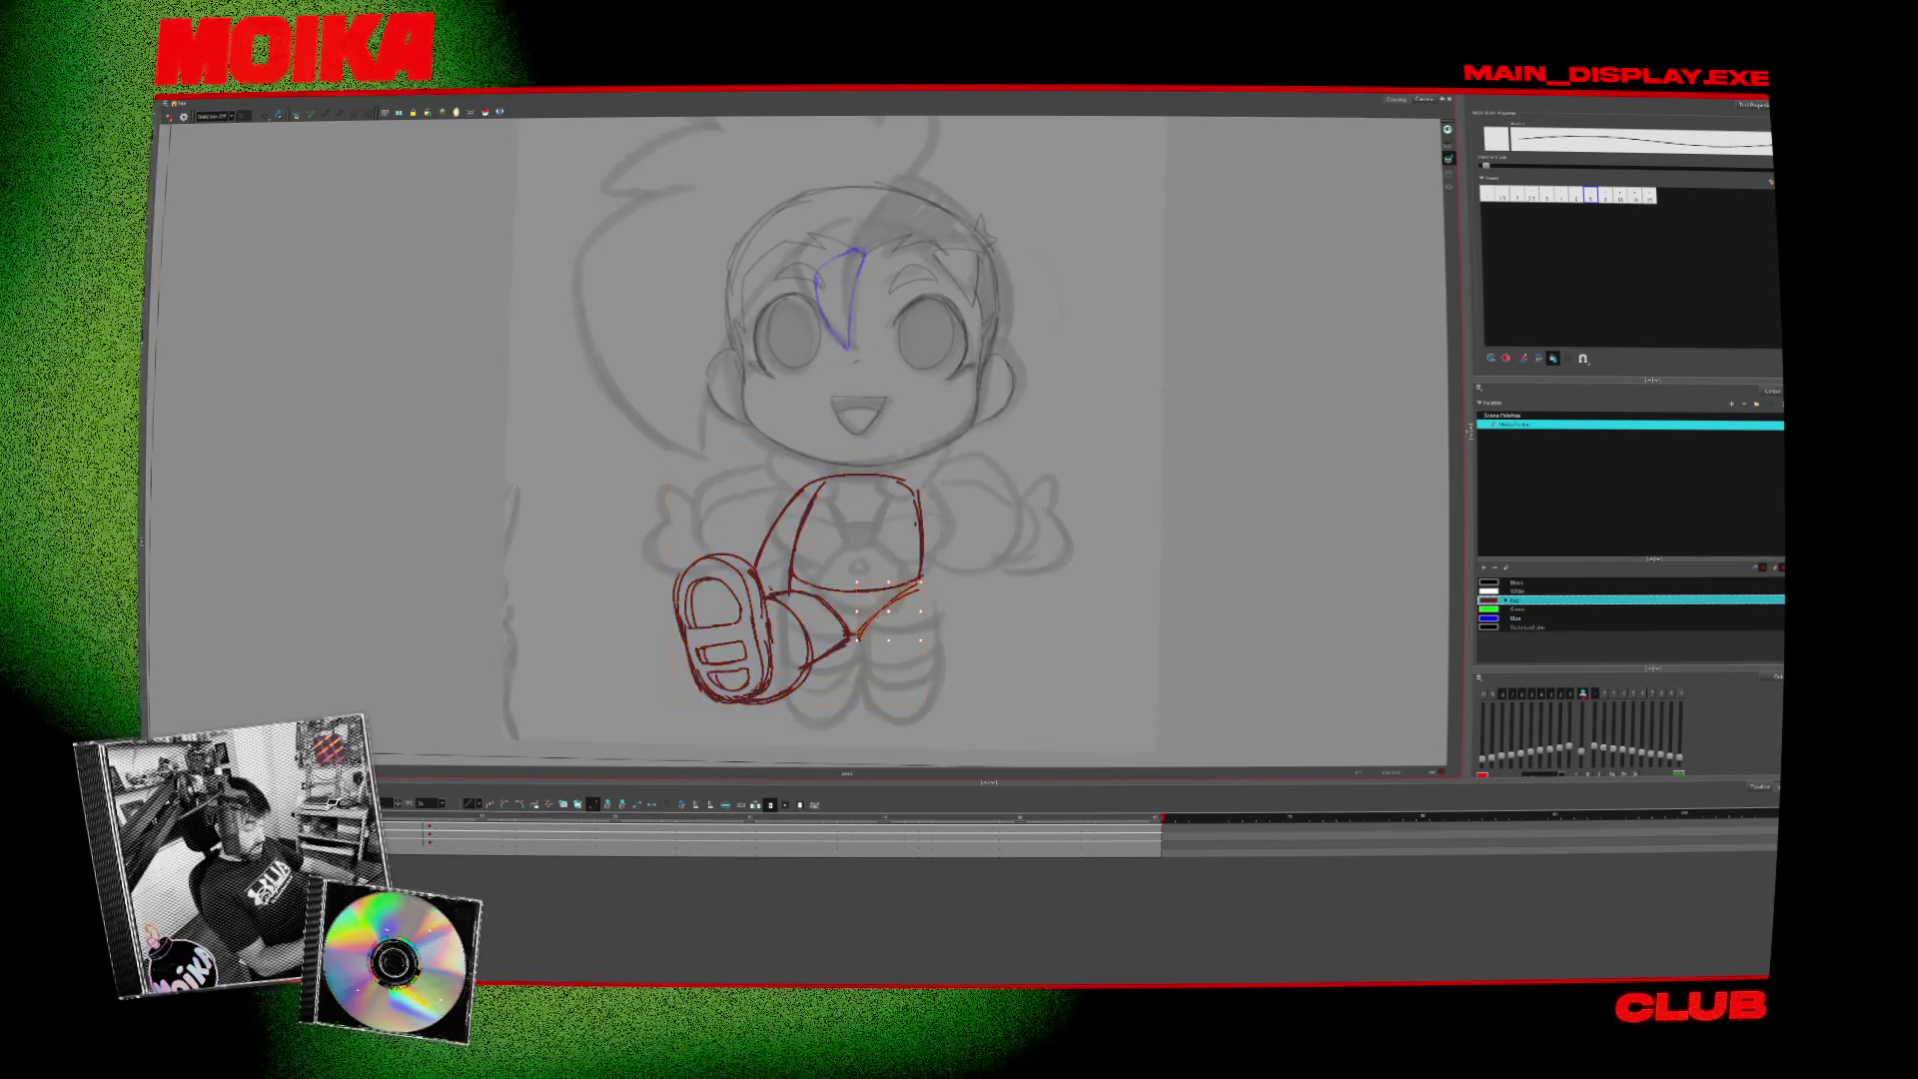
- Nudge the torso strokes, draw a collar curve under the chin, and move the body up to meet it
key("ctrl+a")
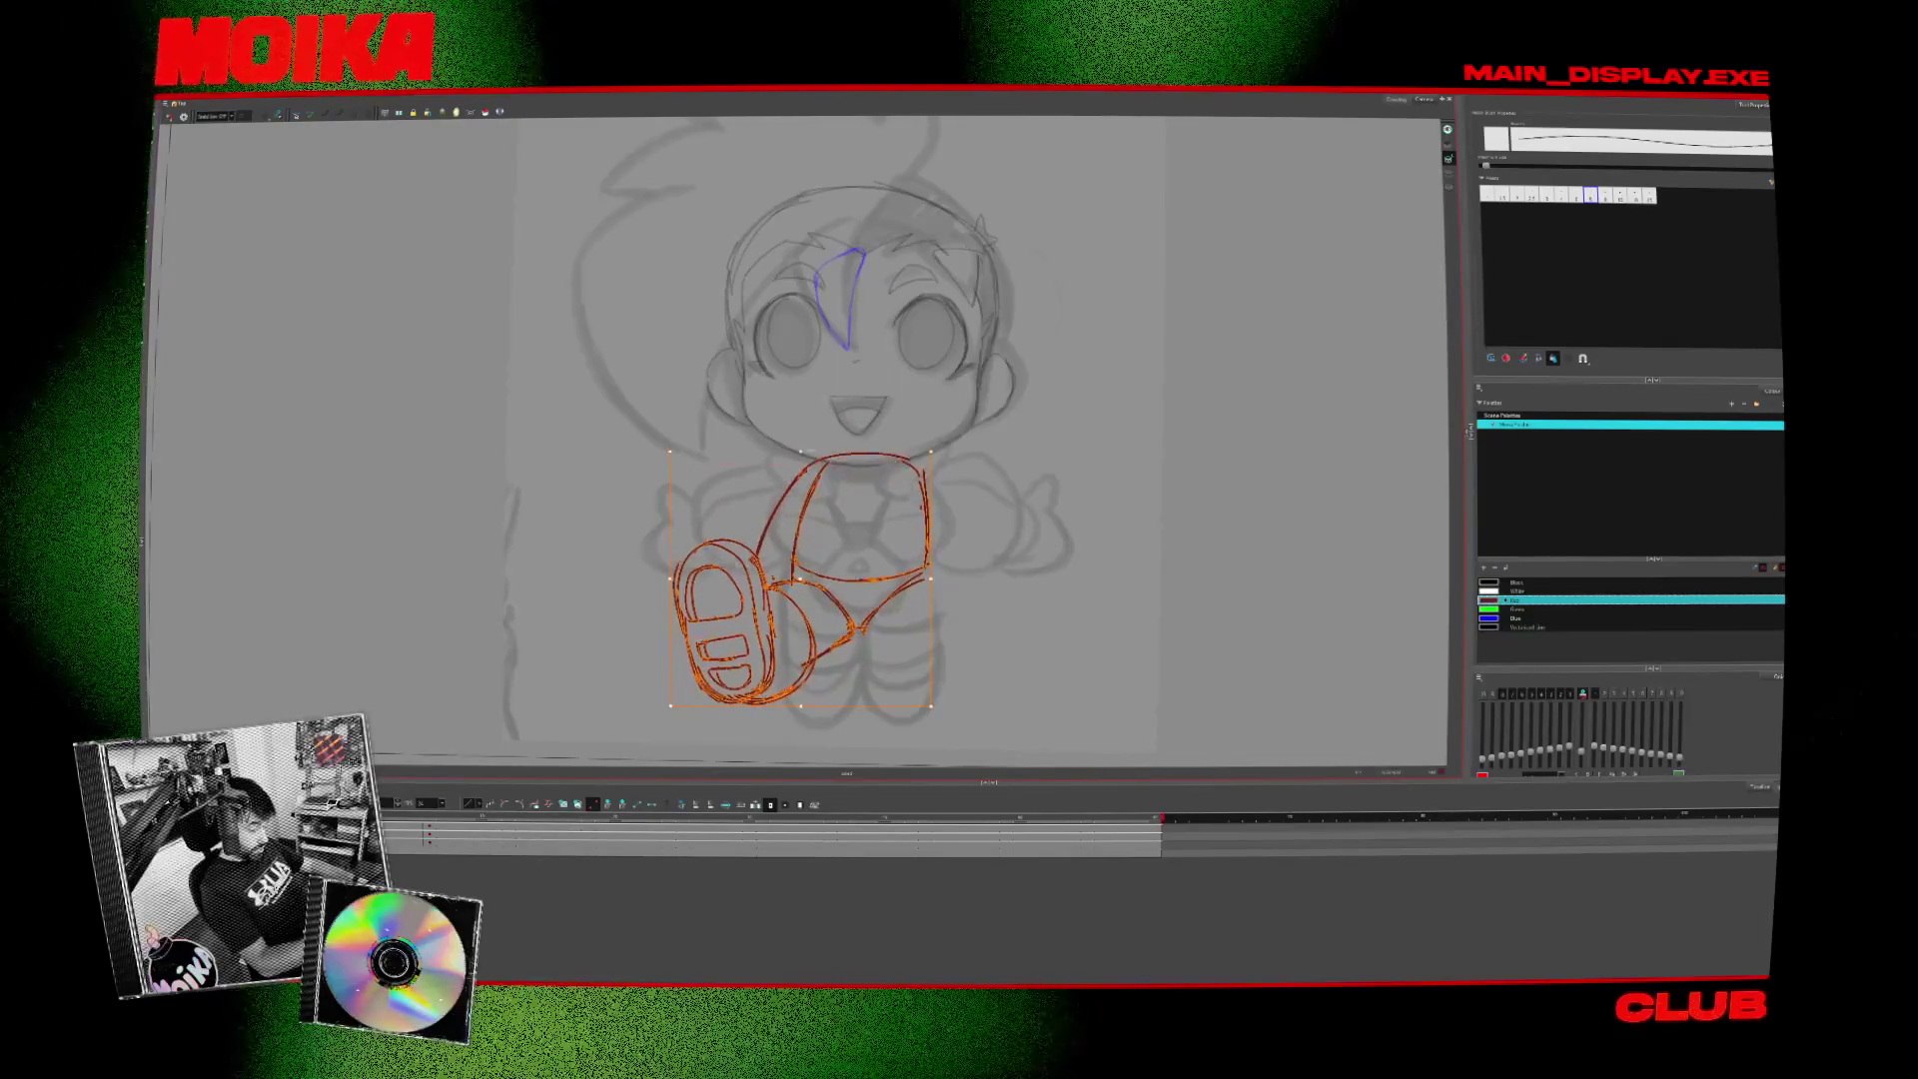
left_click(814, 567)
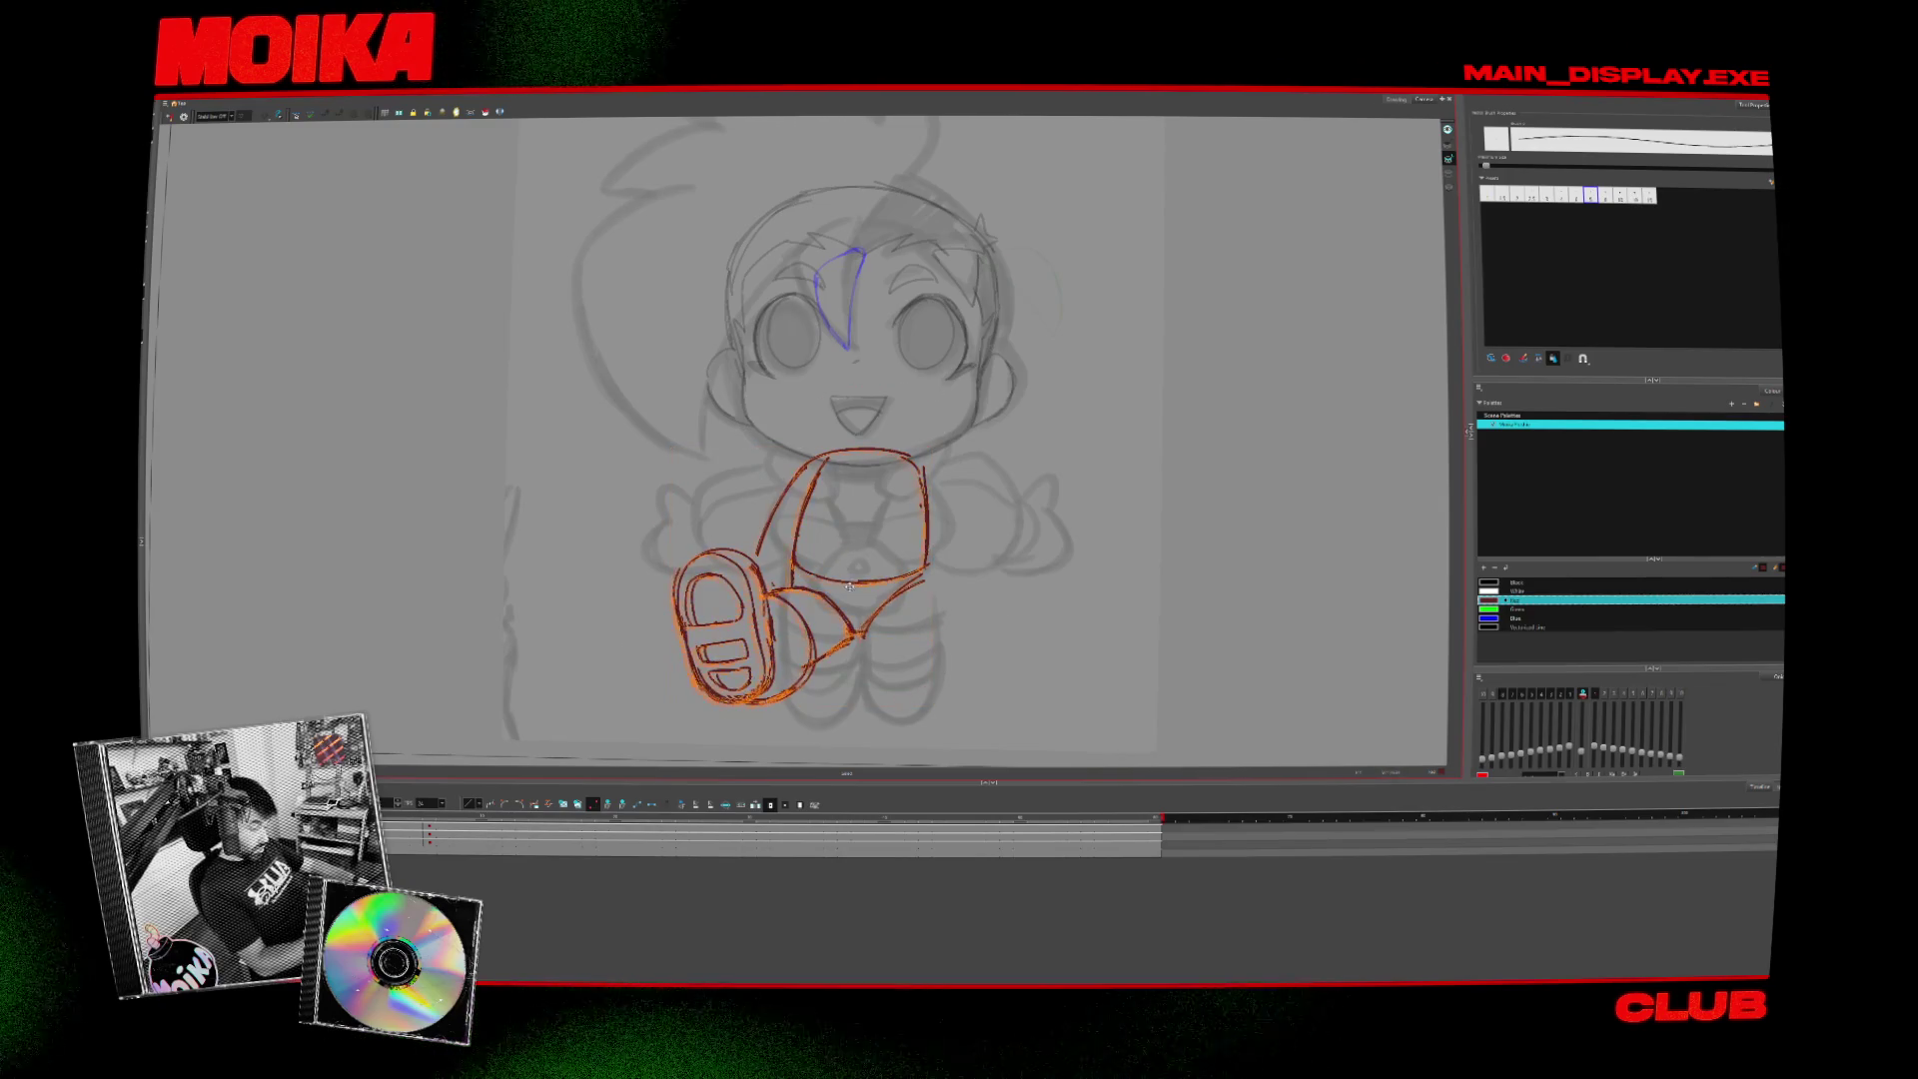
left_click_drag(847, 587, 841, 641)
key("Escape")
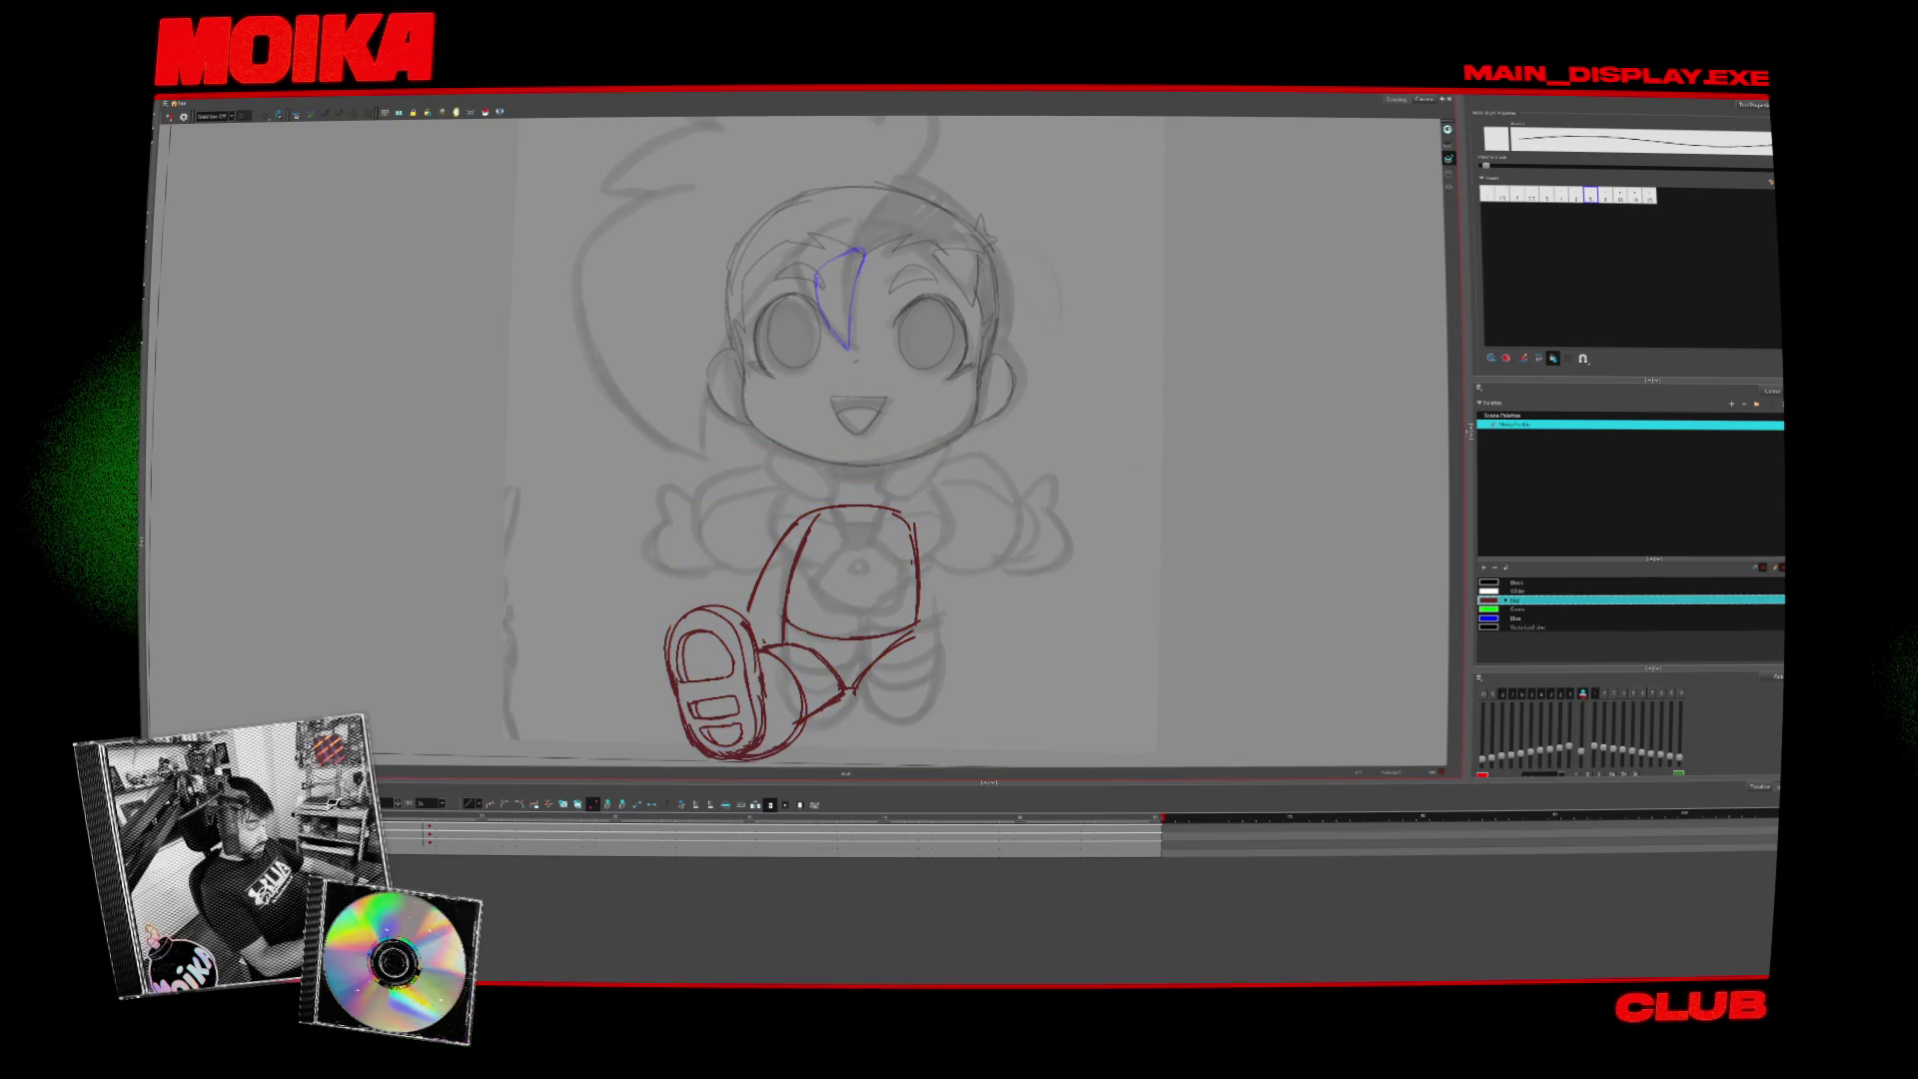
left_click_drag(826, 454, 896, 468)
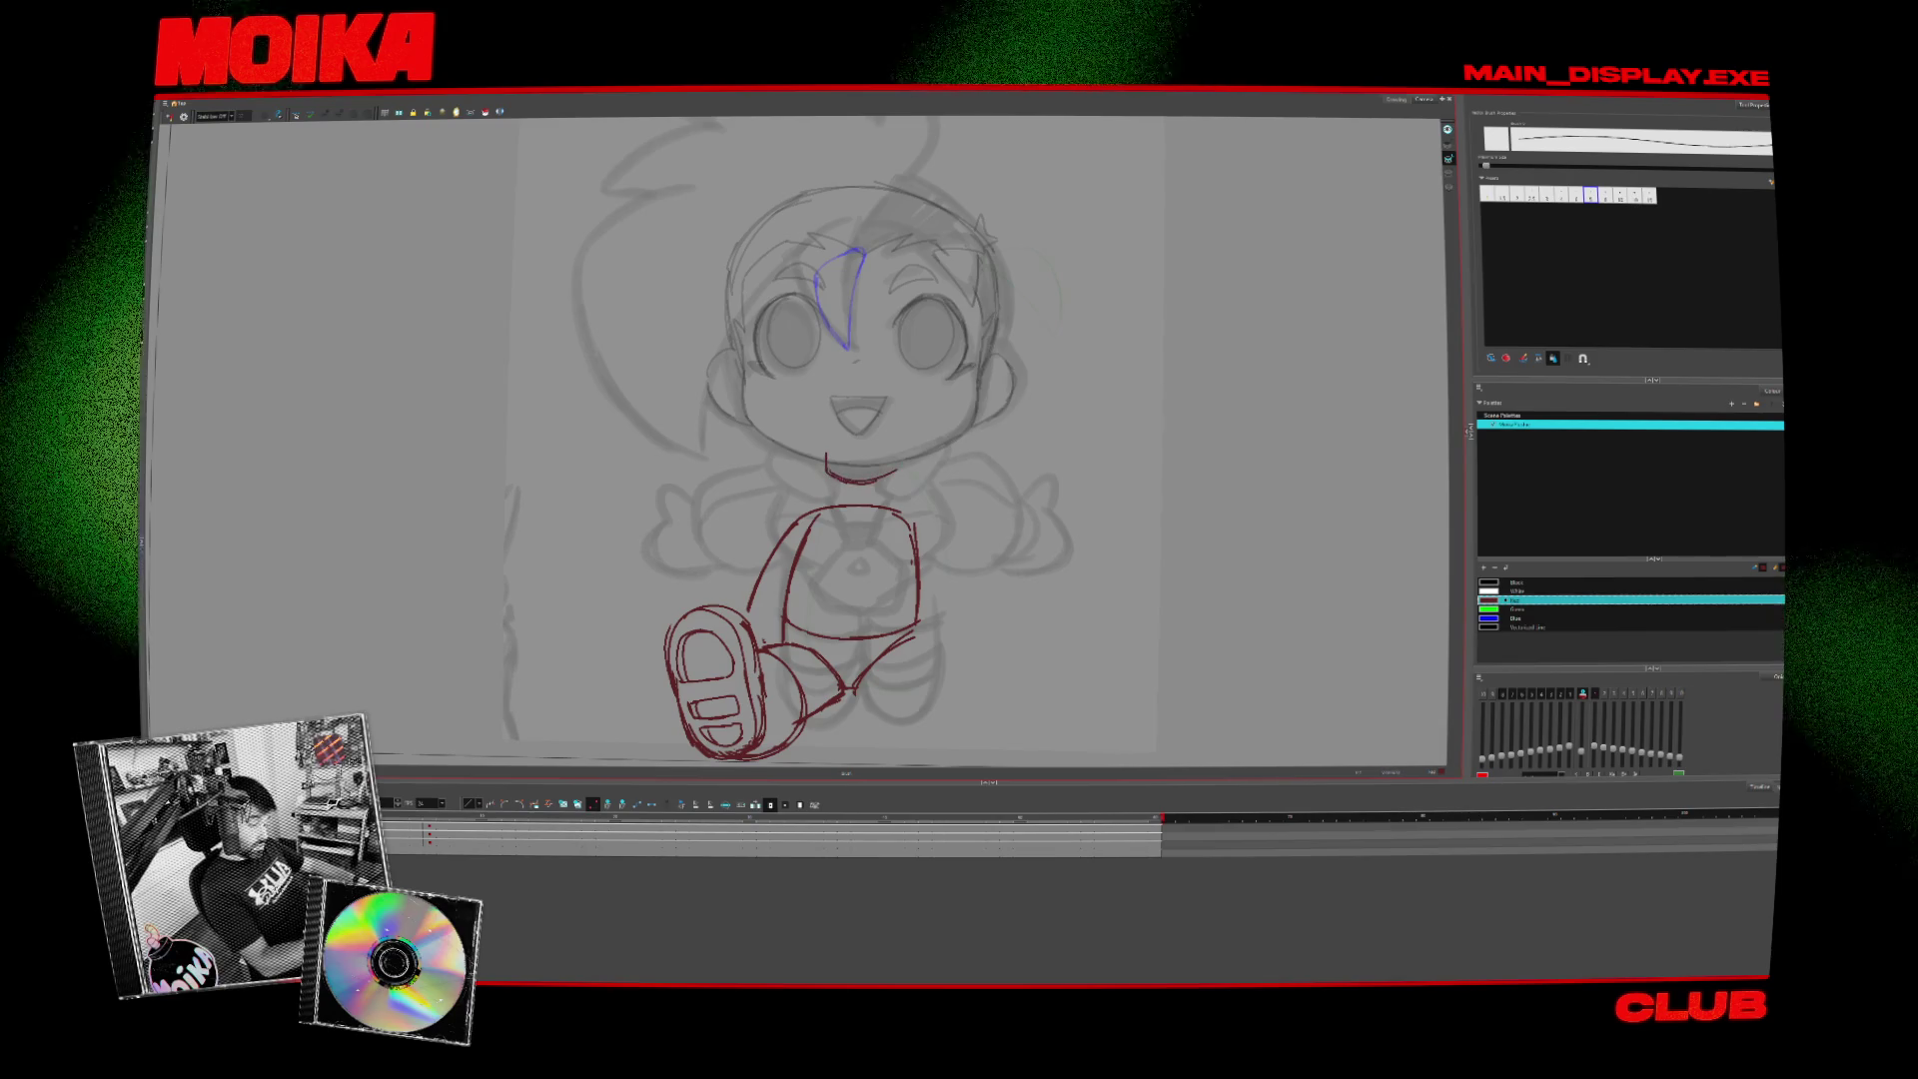
left_click_drag(650, 489, 934, 769)
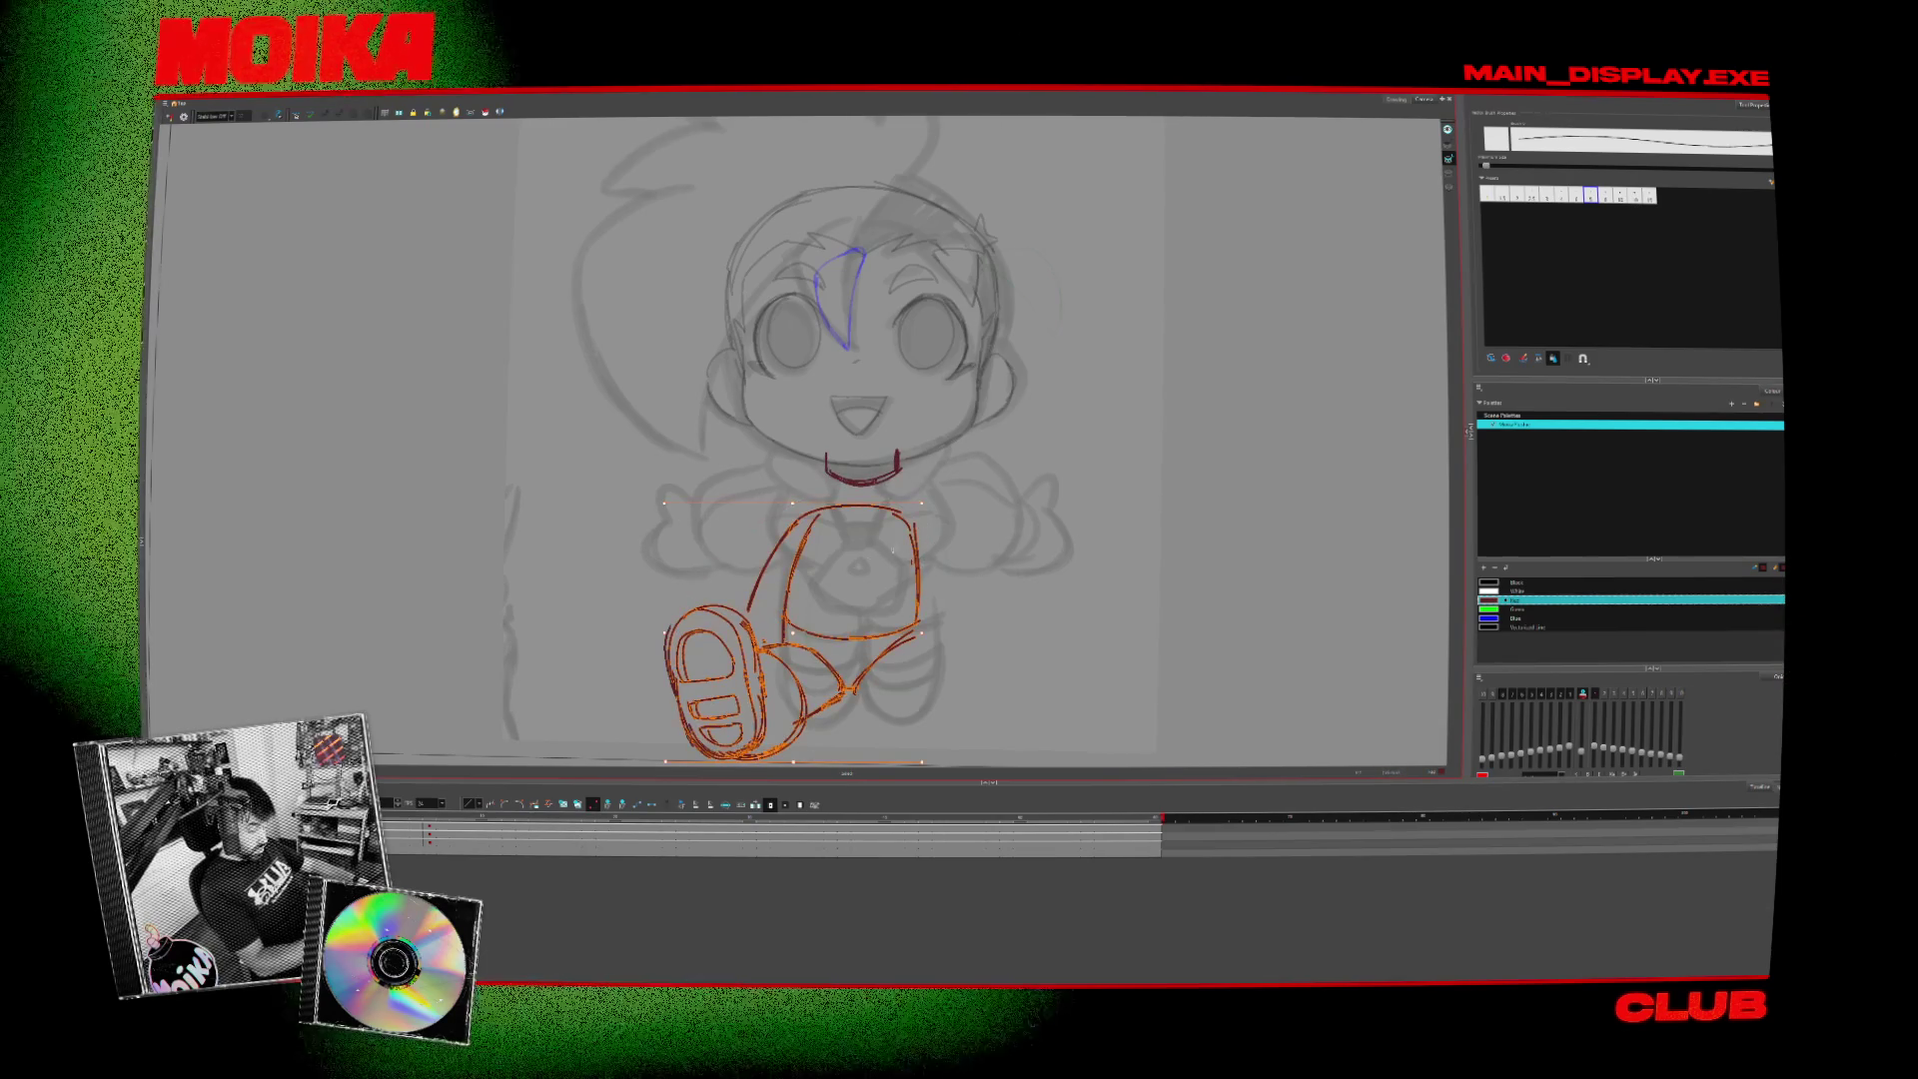
left_click_drag(849, 579, 849, 540)
key("Escape")
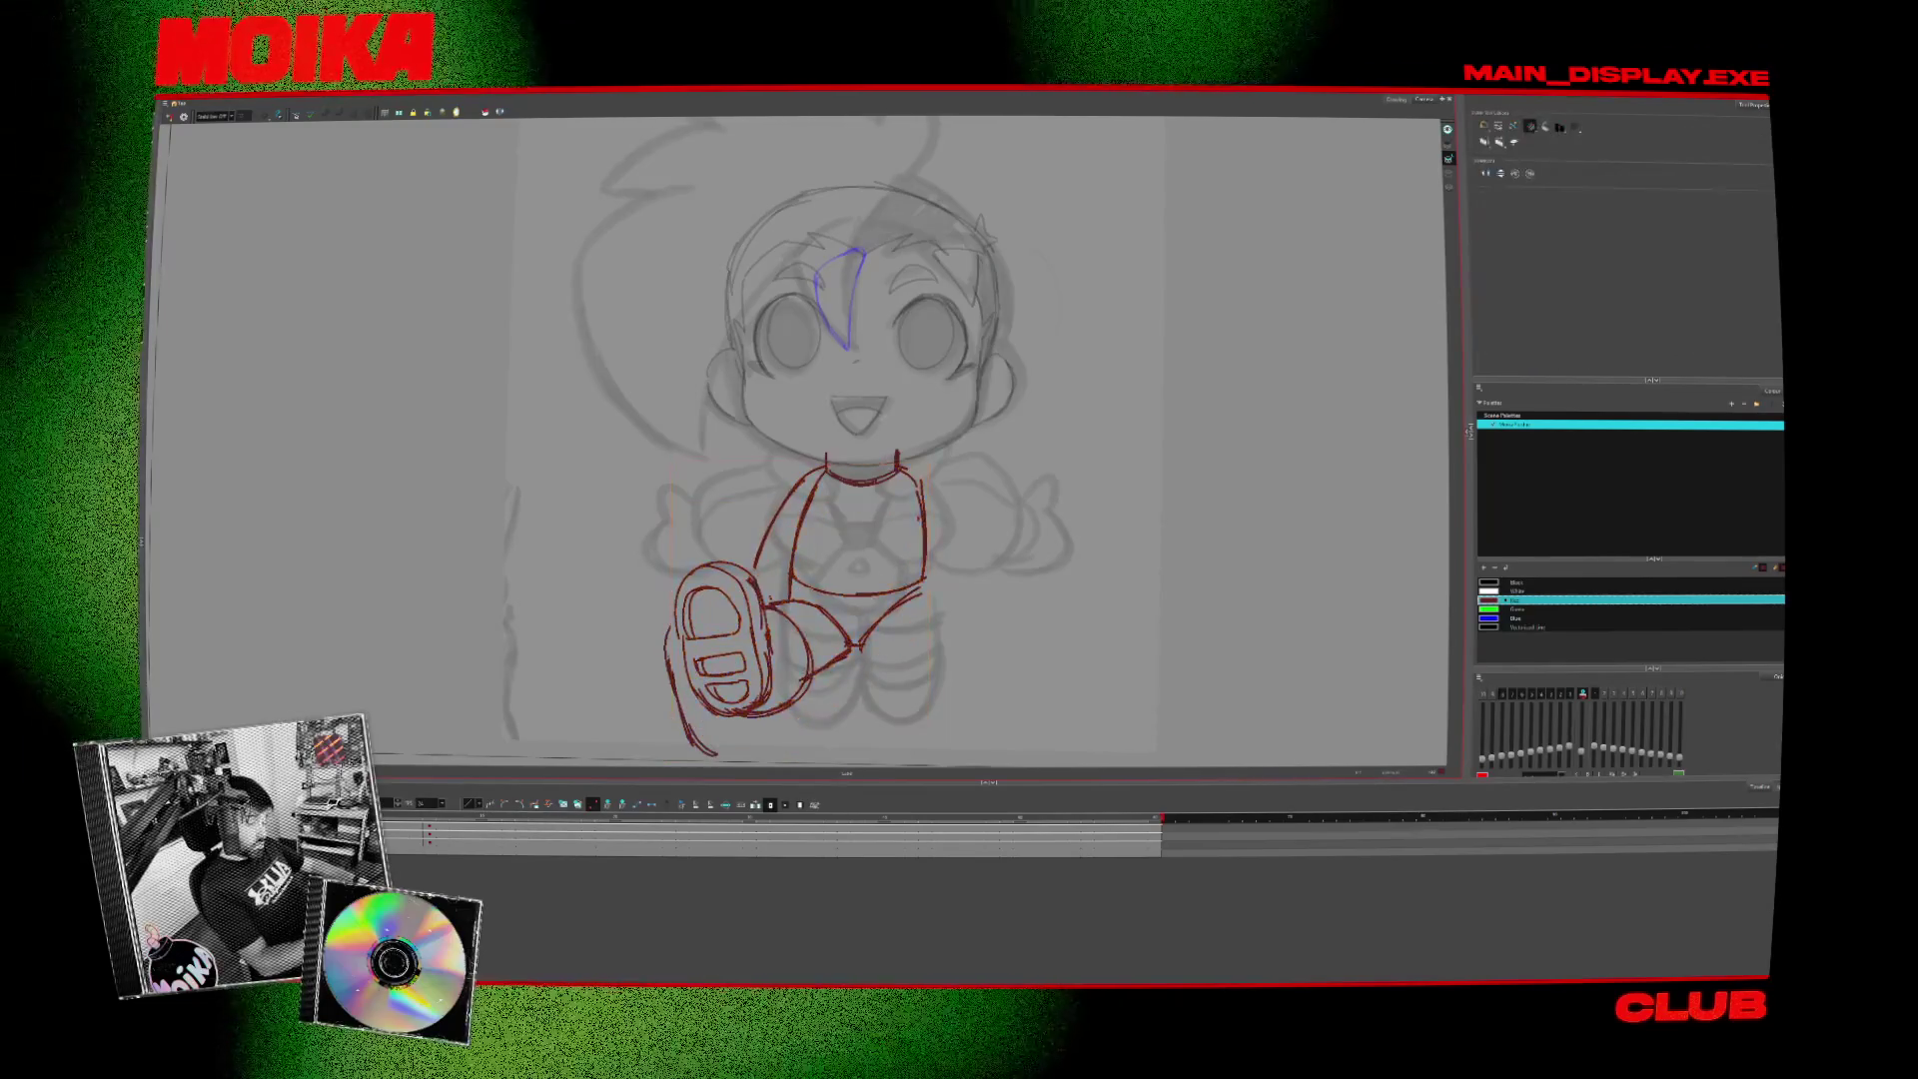
- Reshape the body lines and waist curve, shifting the shoe down-left
key("alt+b")
key("alt+/")
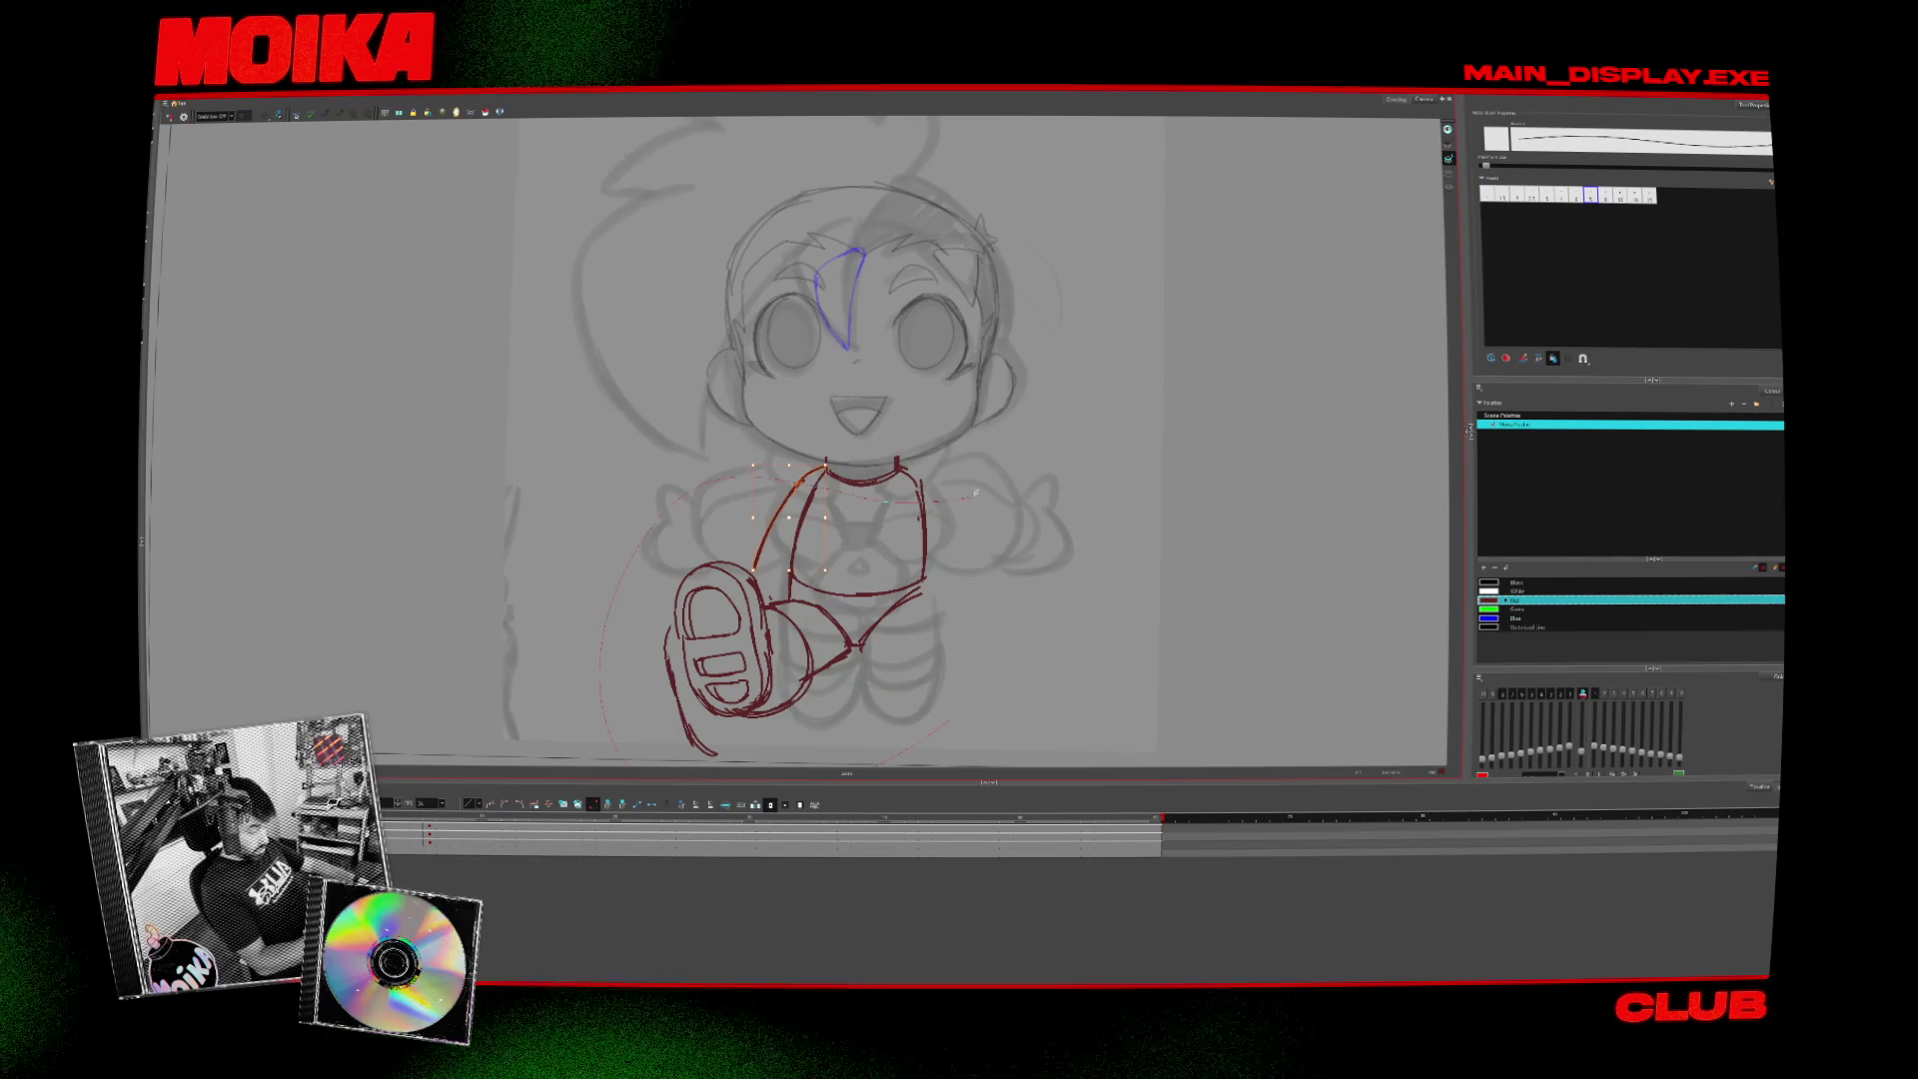
scroll(869, 665, "down", 2)
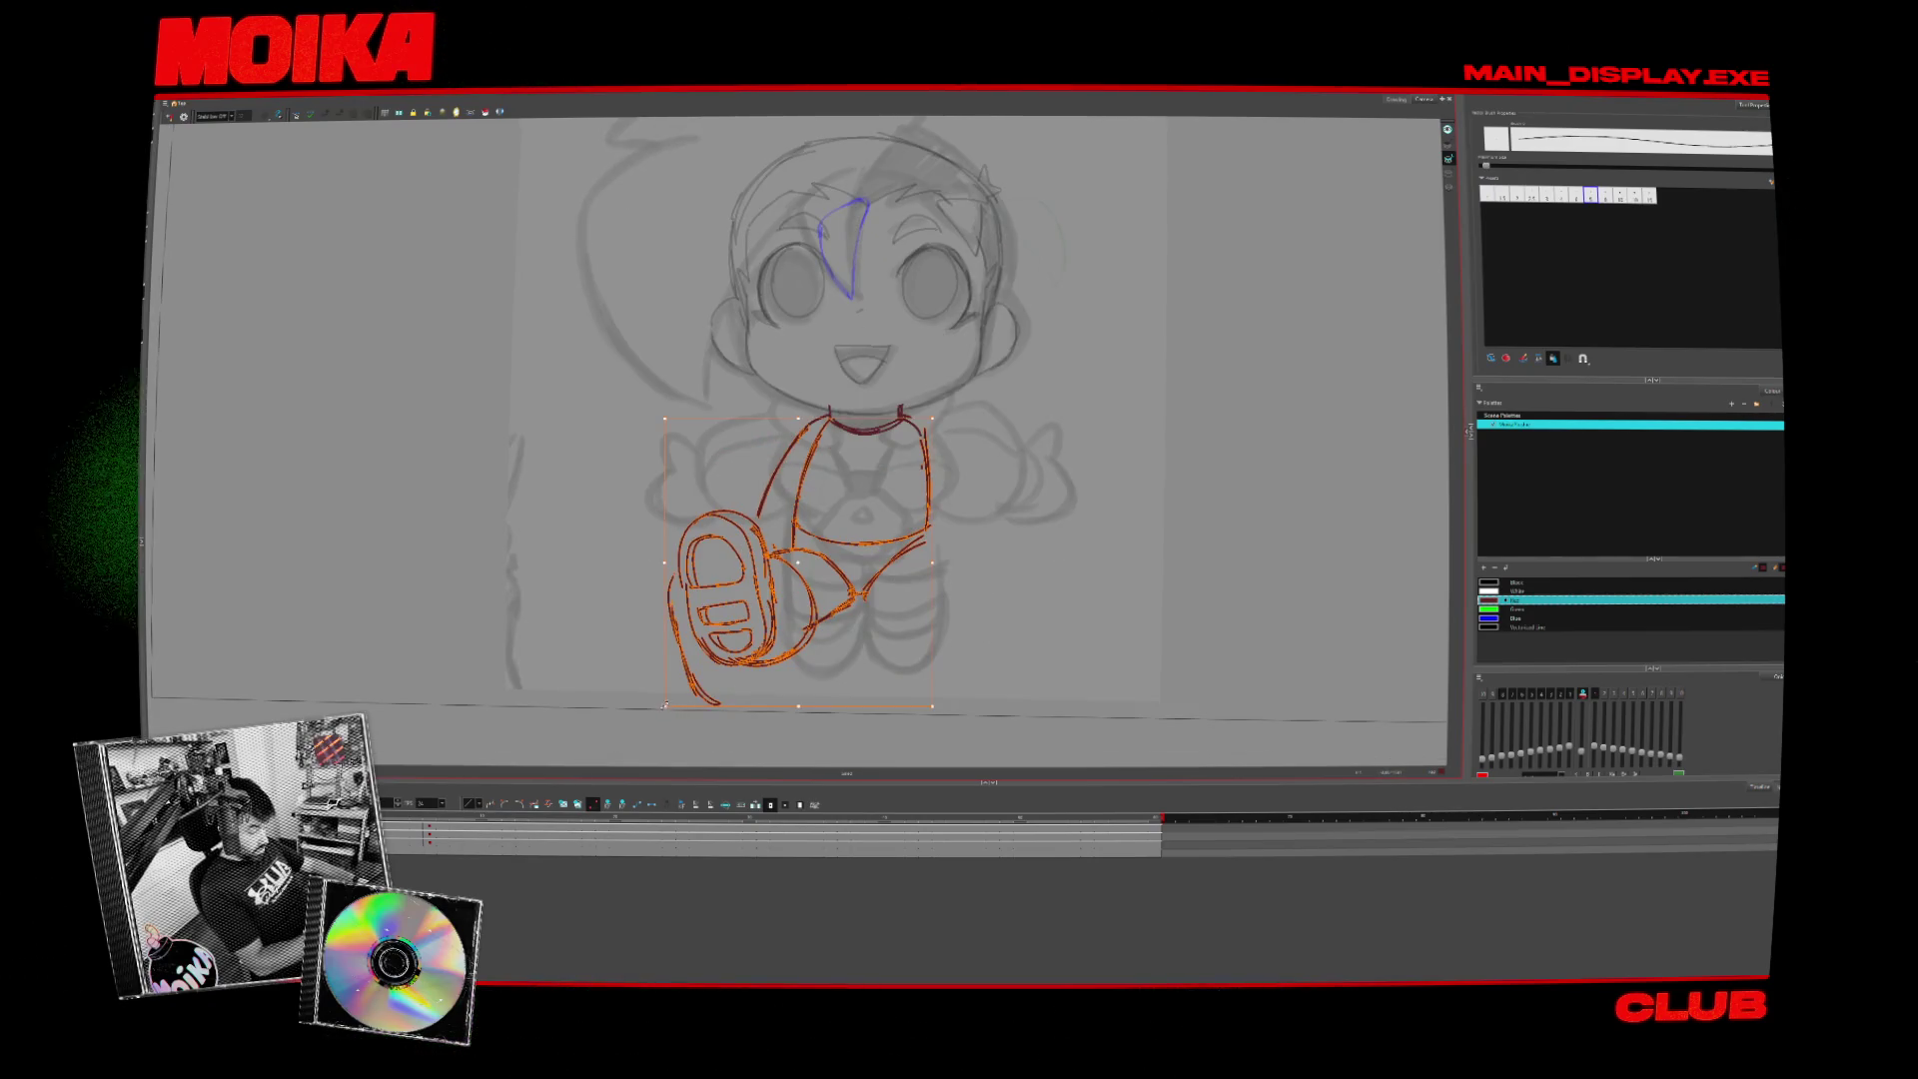
left_click_drag(664, 704, 644, 727)
left_click(854, 545)
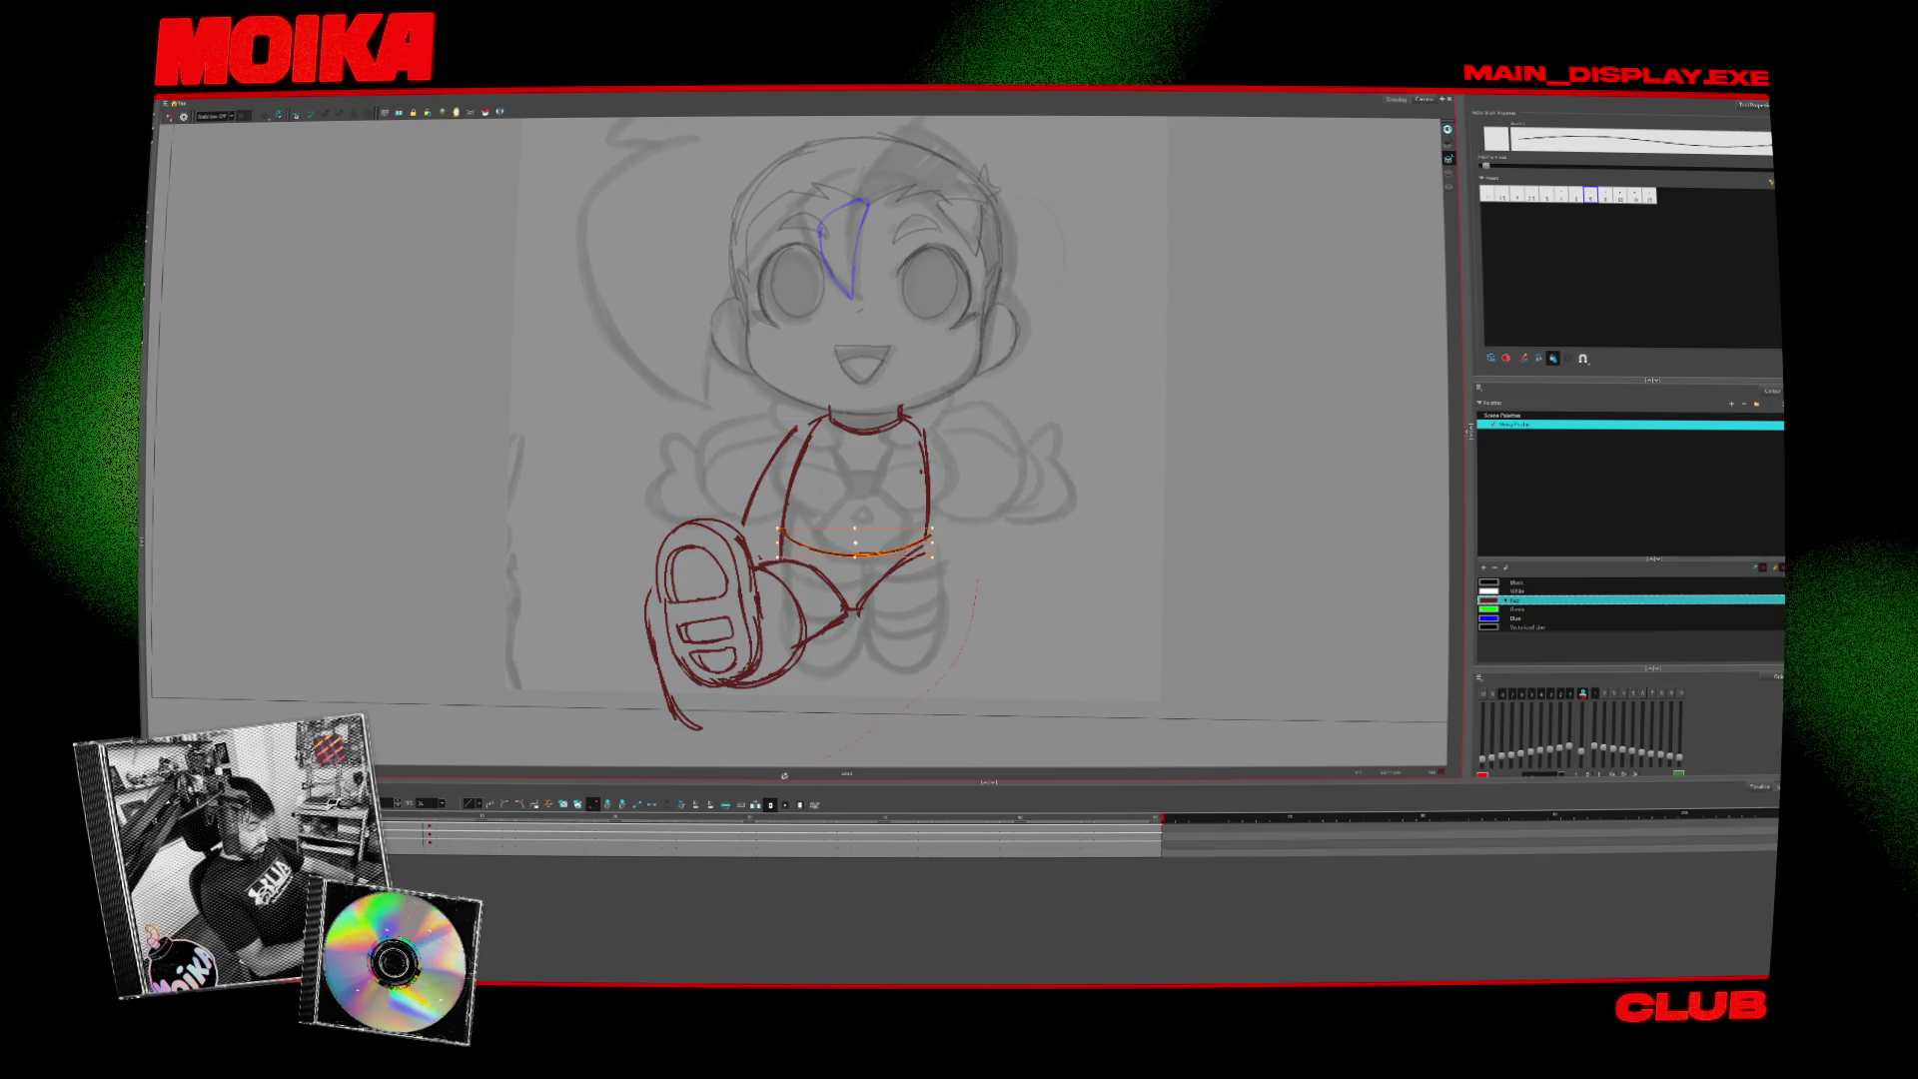
left_click(170, 117)
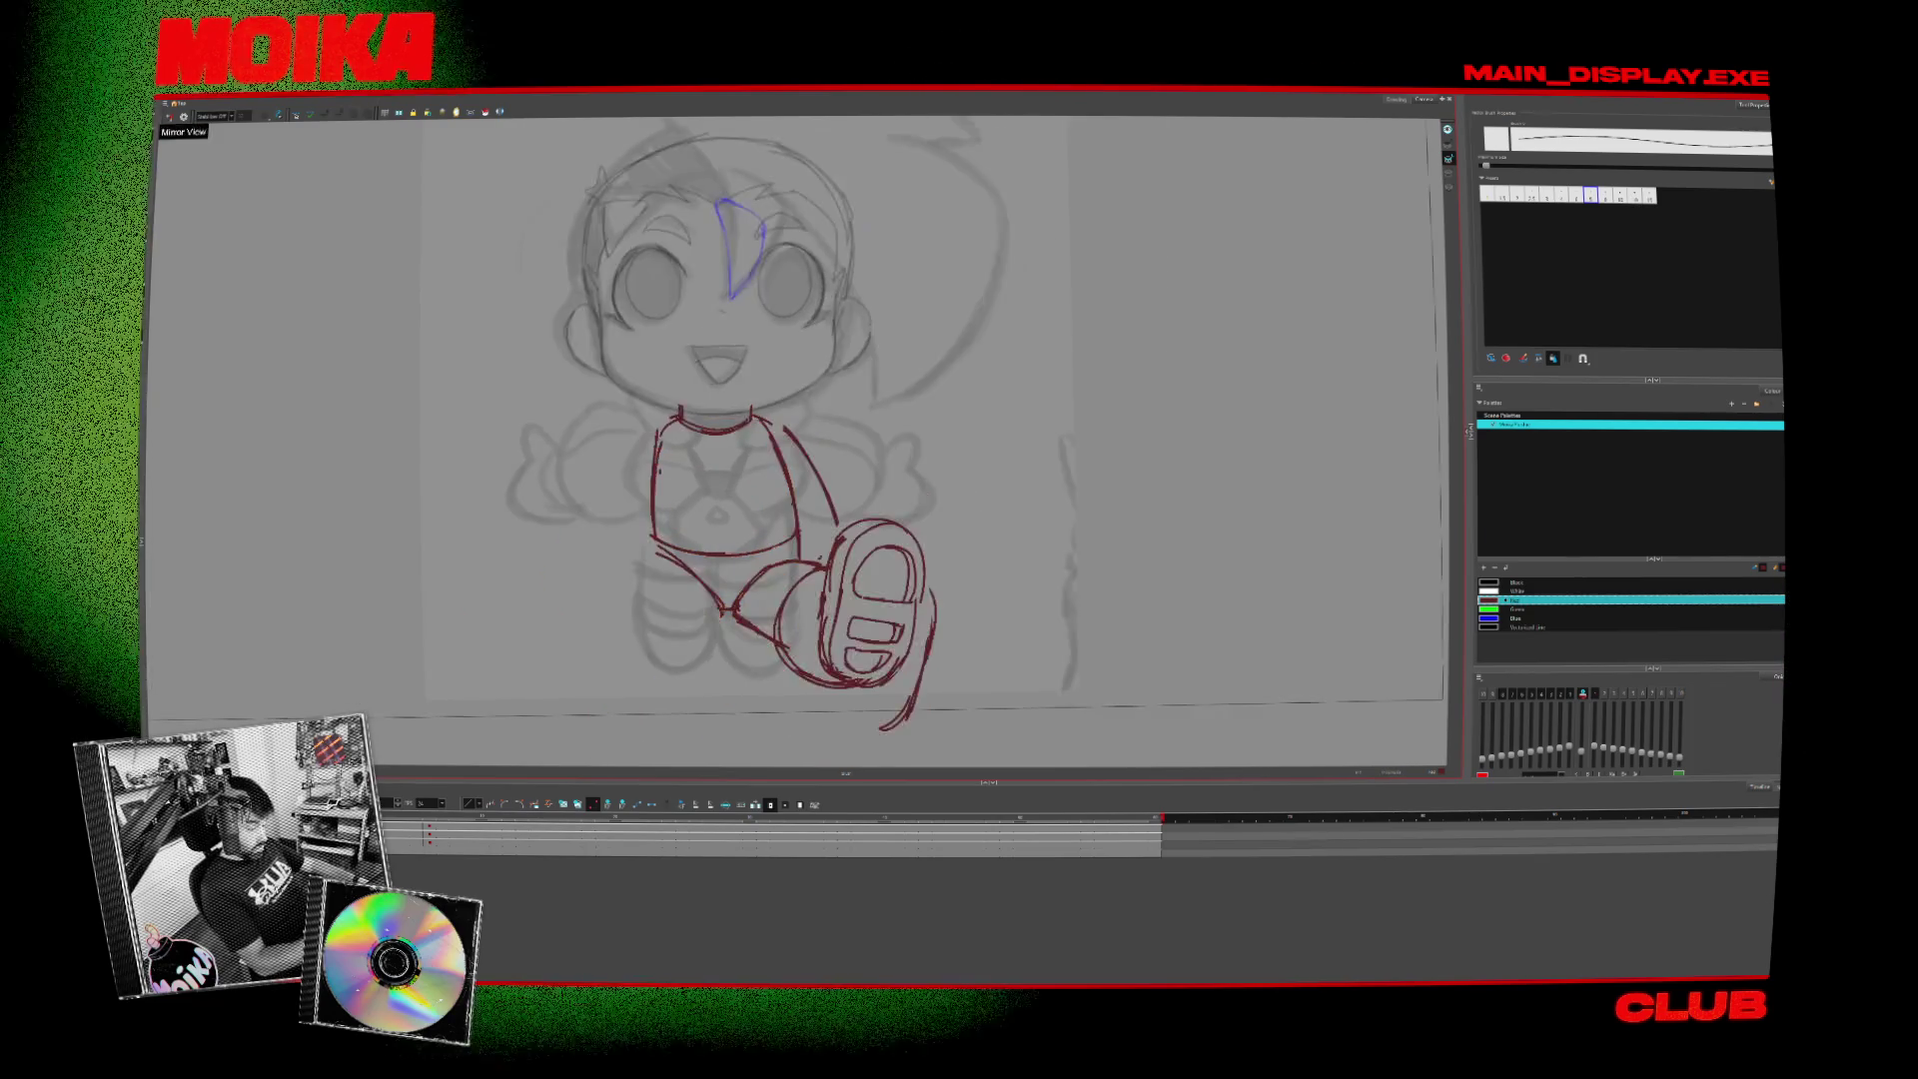
left_click(170, 117)
left_click_drag(839, 432, 929, 654)
left_click_drag(896, 424, 954, 544)
key("alt+slash")
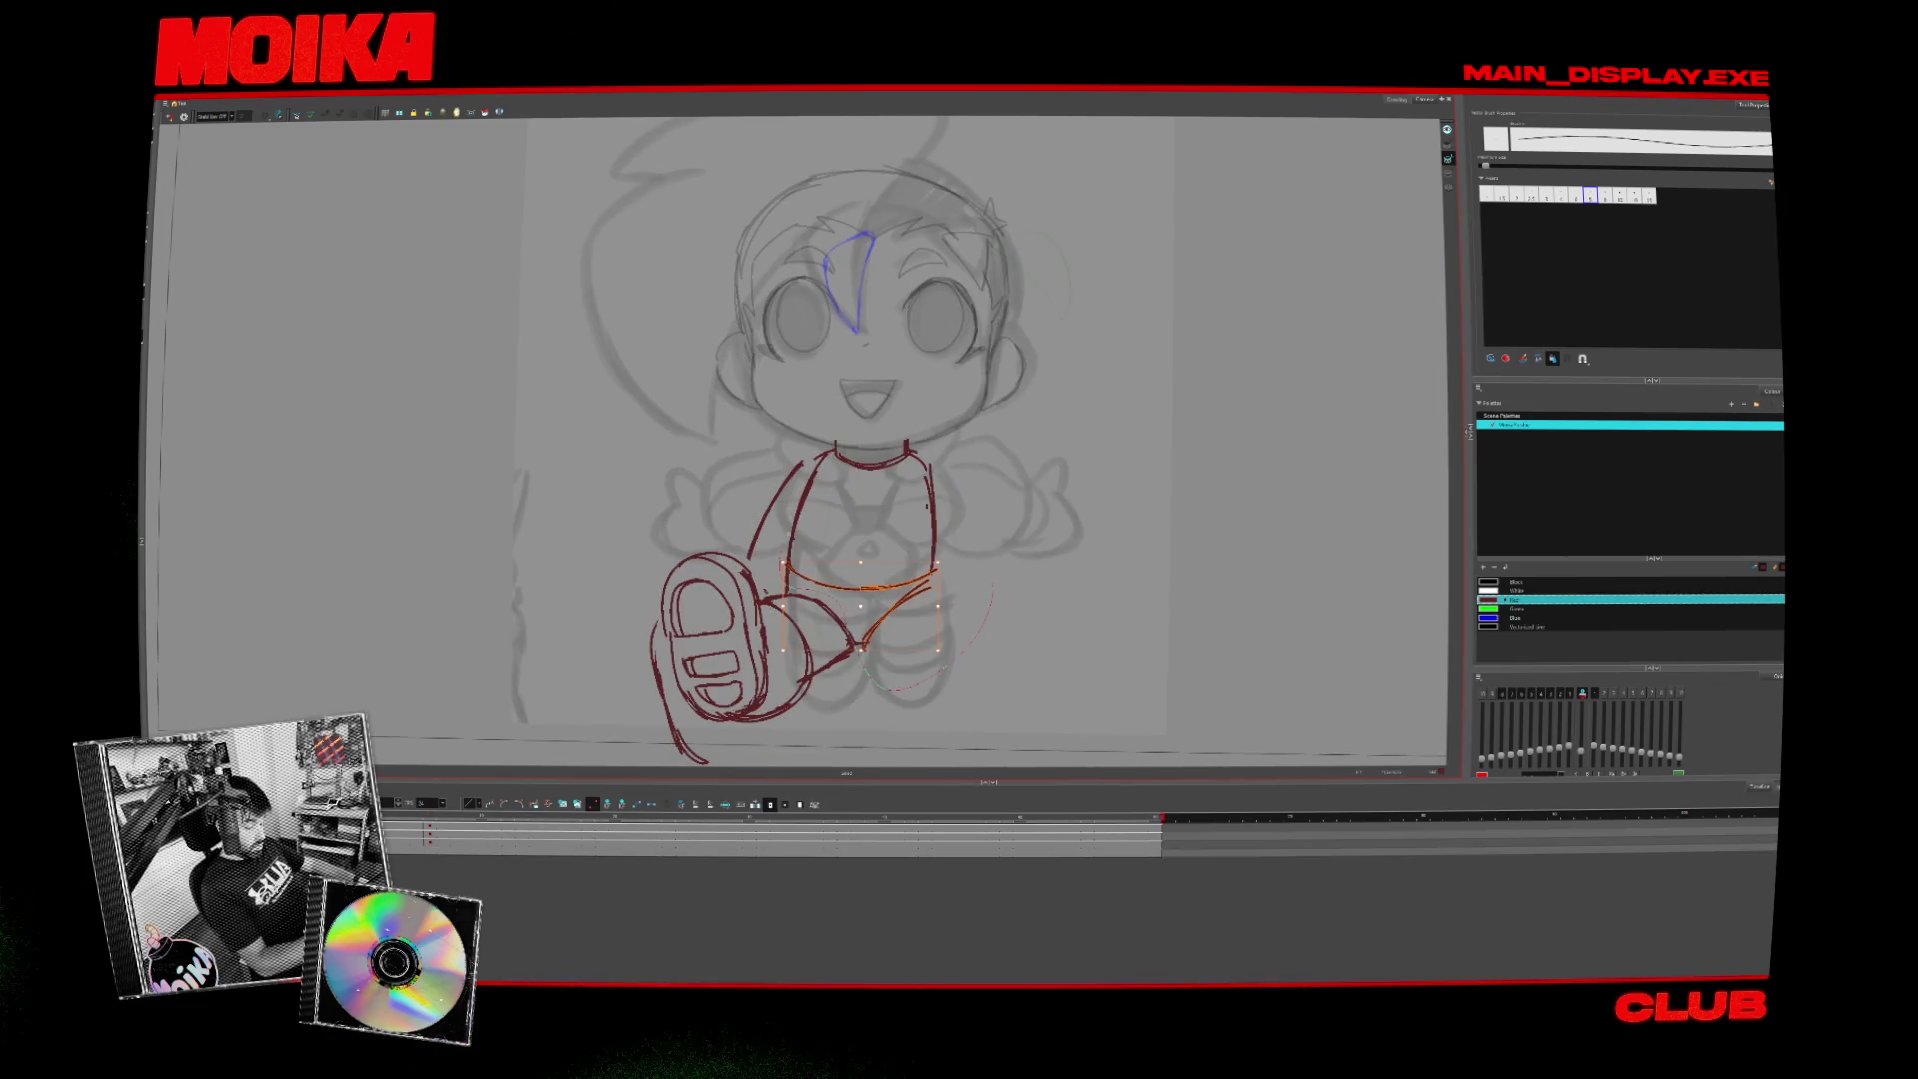
- Compare body lines against the turned-head drawing, mirror-check, and select the raised foot's strokes
key("period")
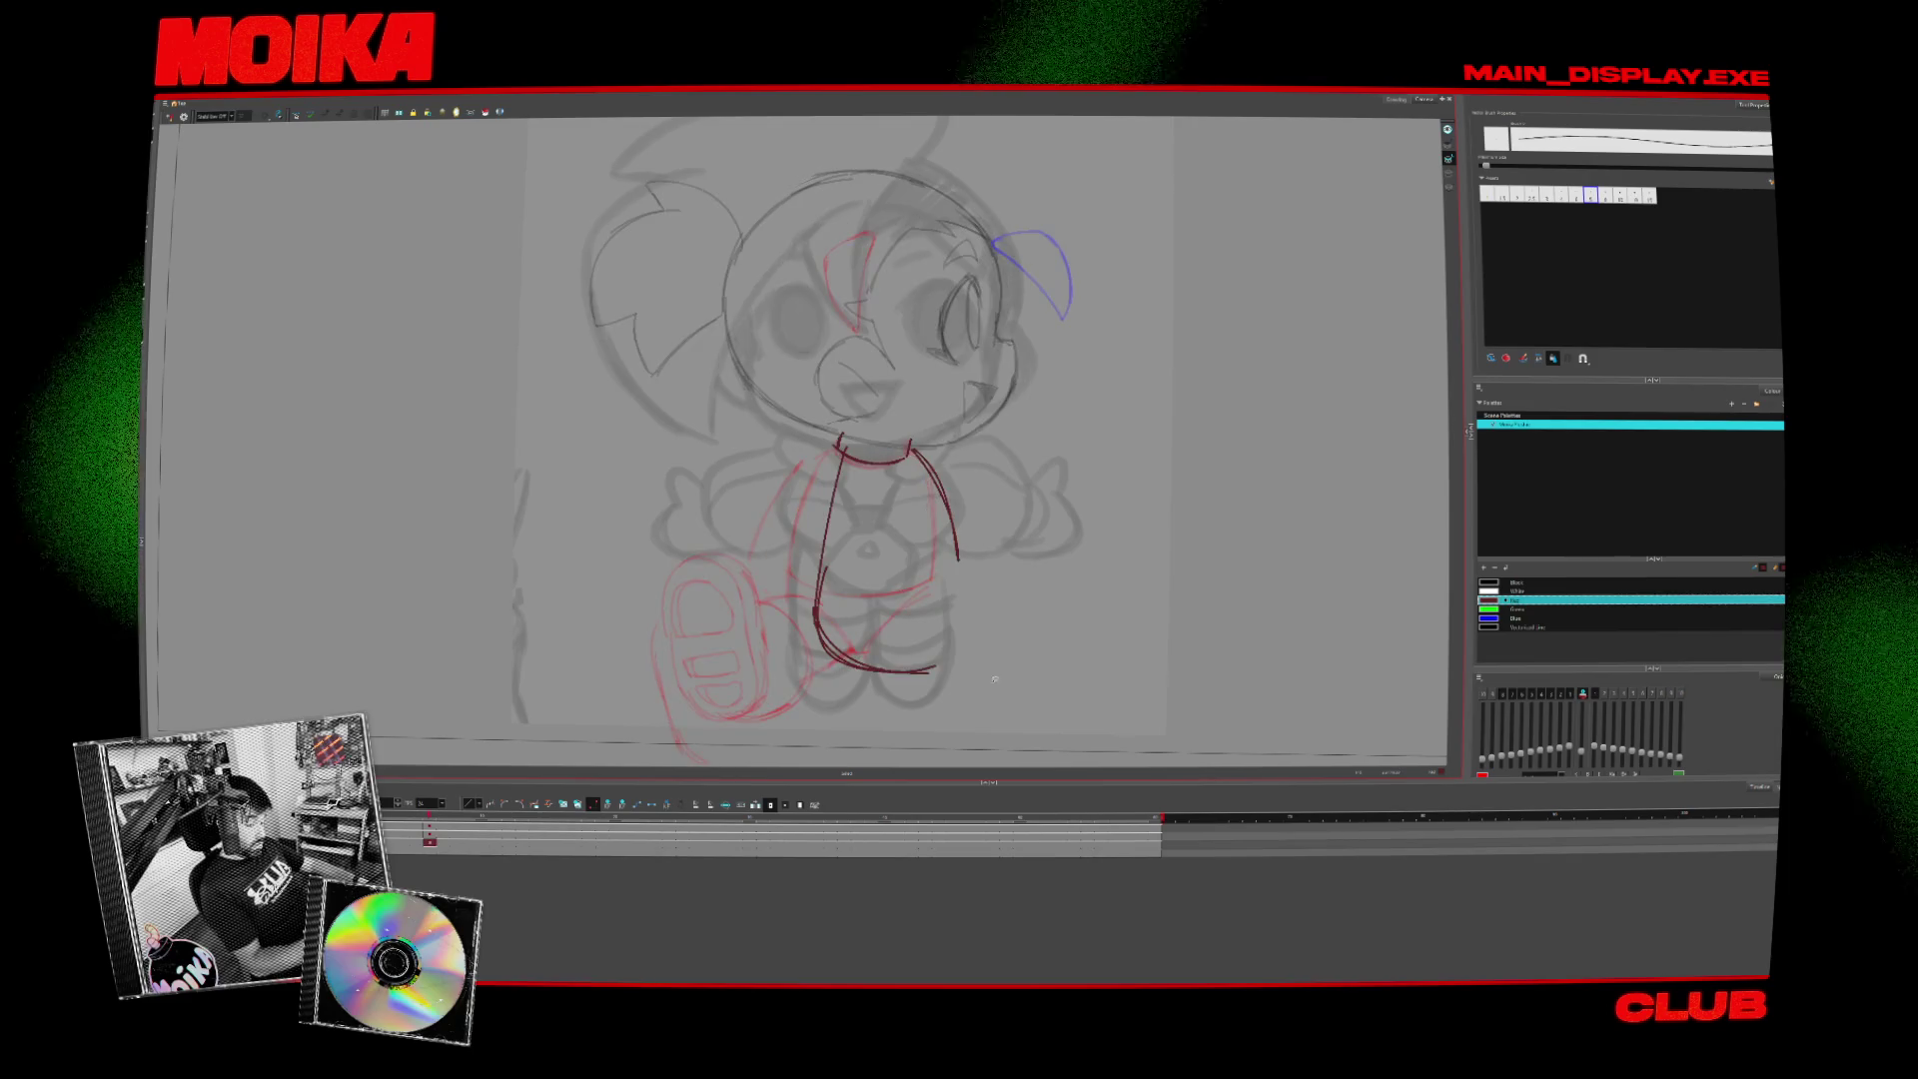
key("comma")
key("period")
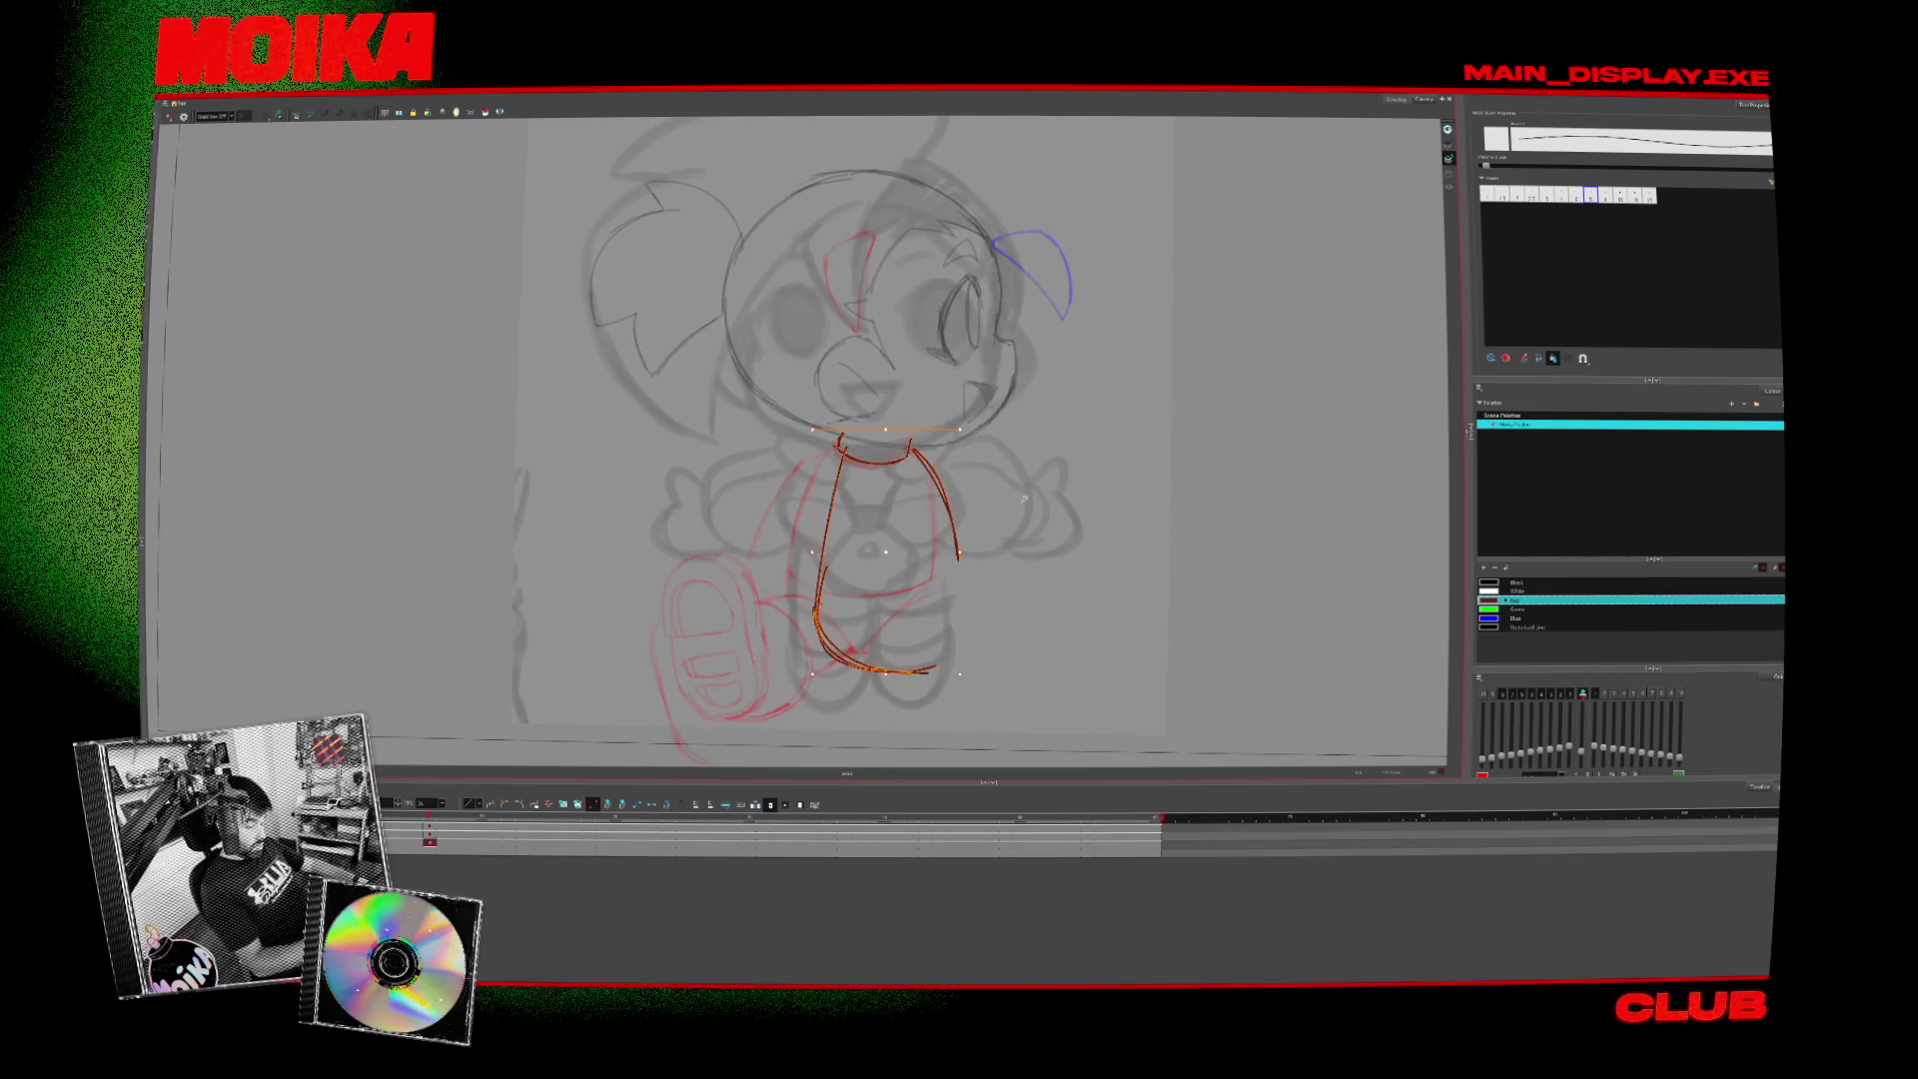
key("period")
key("comma")
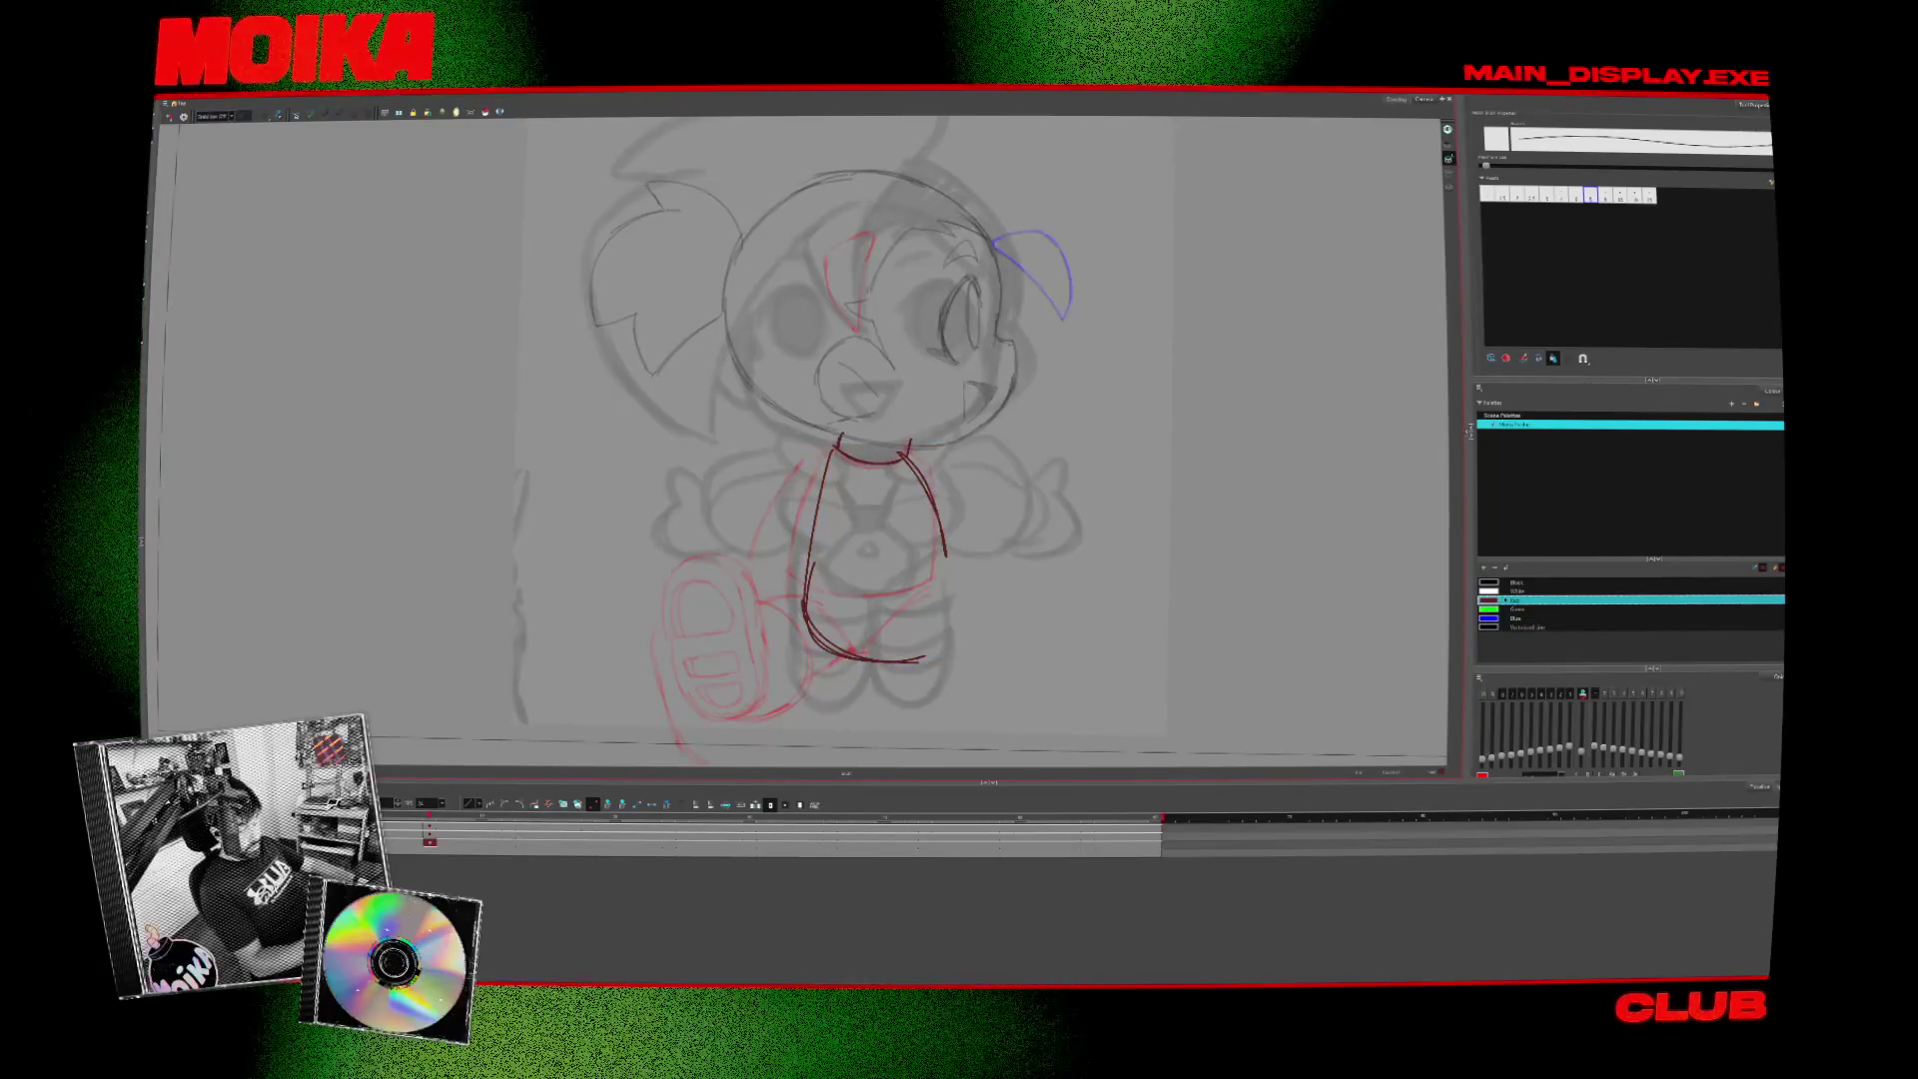
key("comma")
key("4")
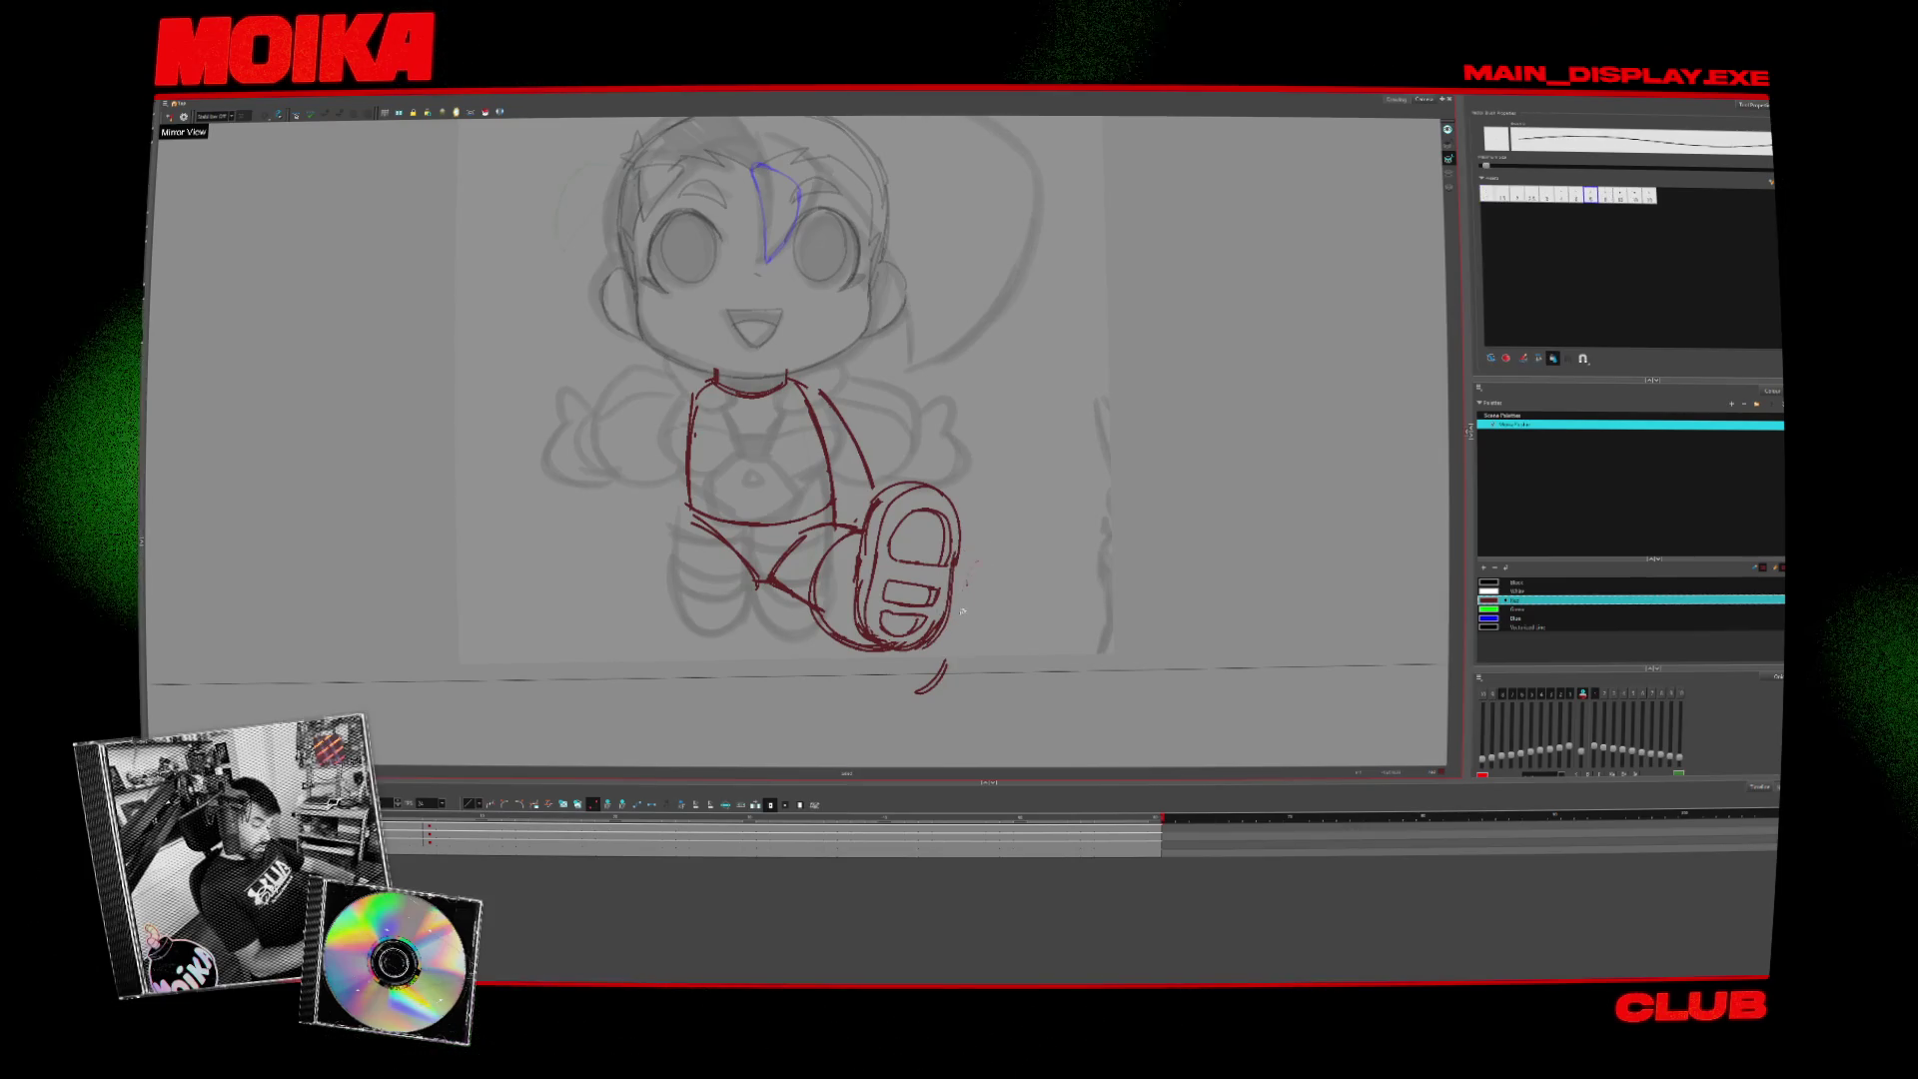
key("4")
mouse_move(611, 502)
left_mouse_down()
mouse_move(689, 464)
mouse_move(789, 579)
left_mouse_up()
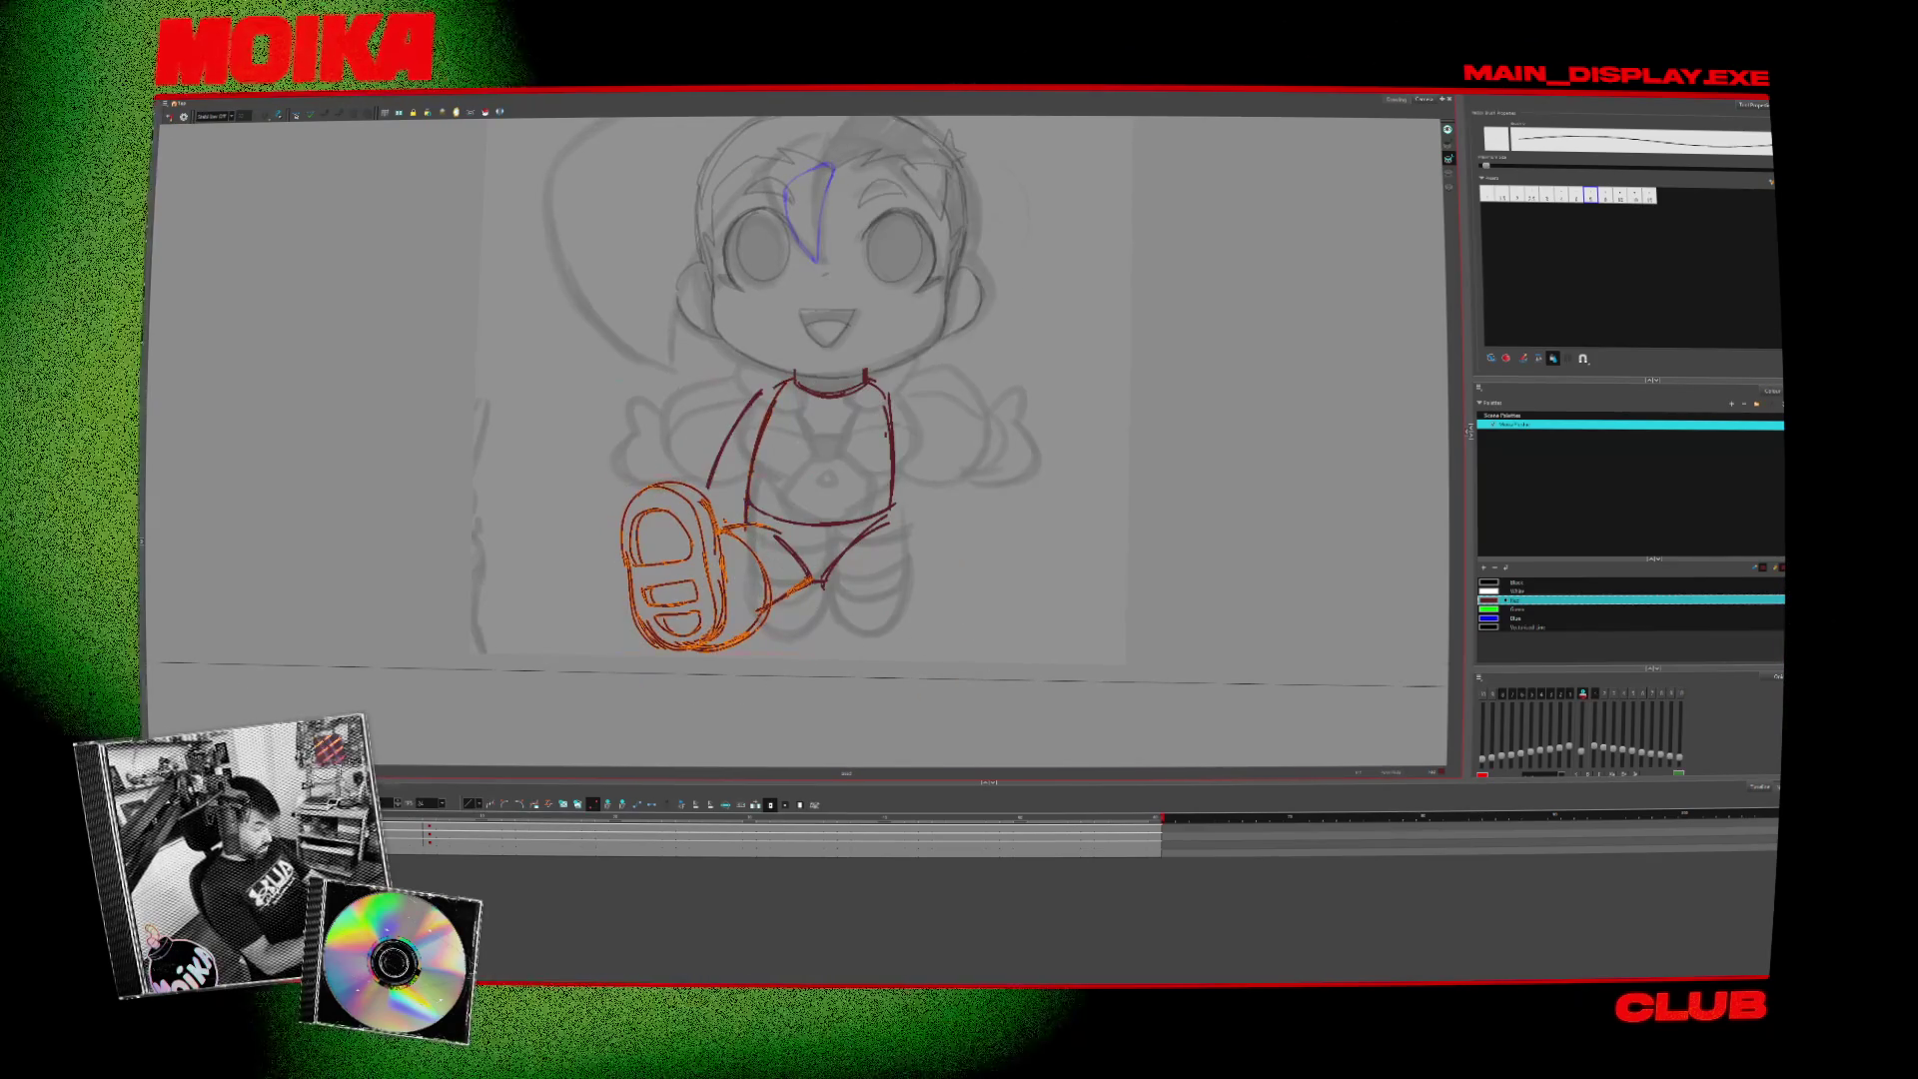
- Duplicate the red foot, flip the copy horizontally and move it to the right leg
key("ctrl+c")
key("ctrl+v")
key("4")
left_click_drag(764, 569, 939, 578)
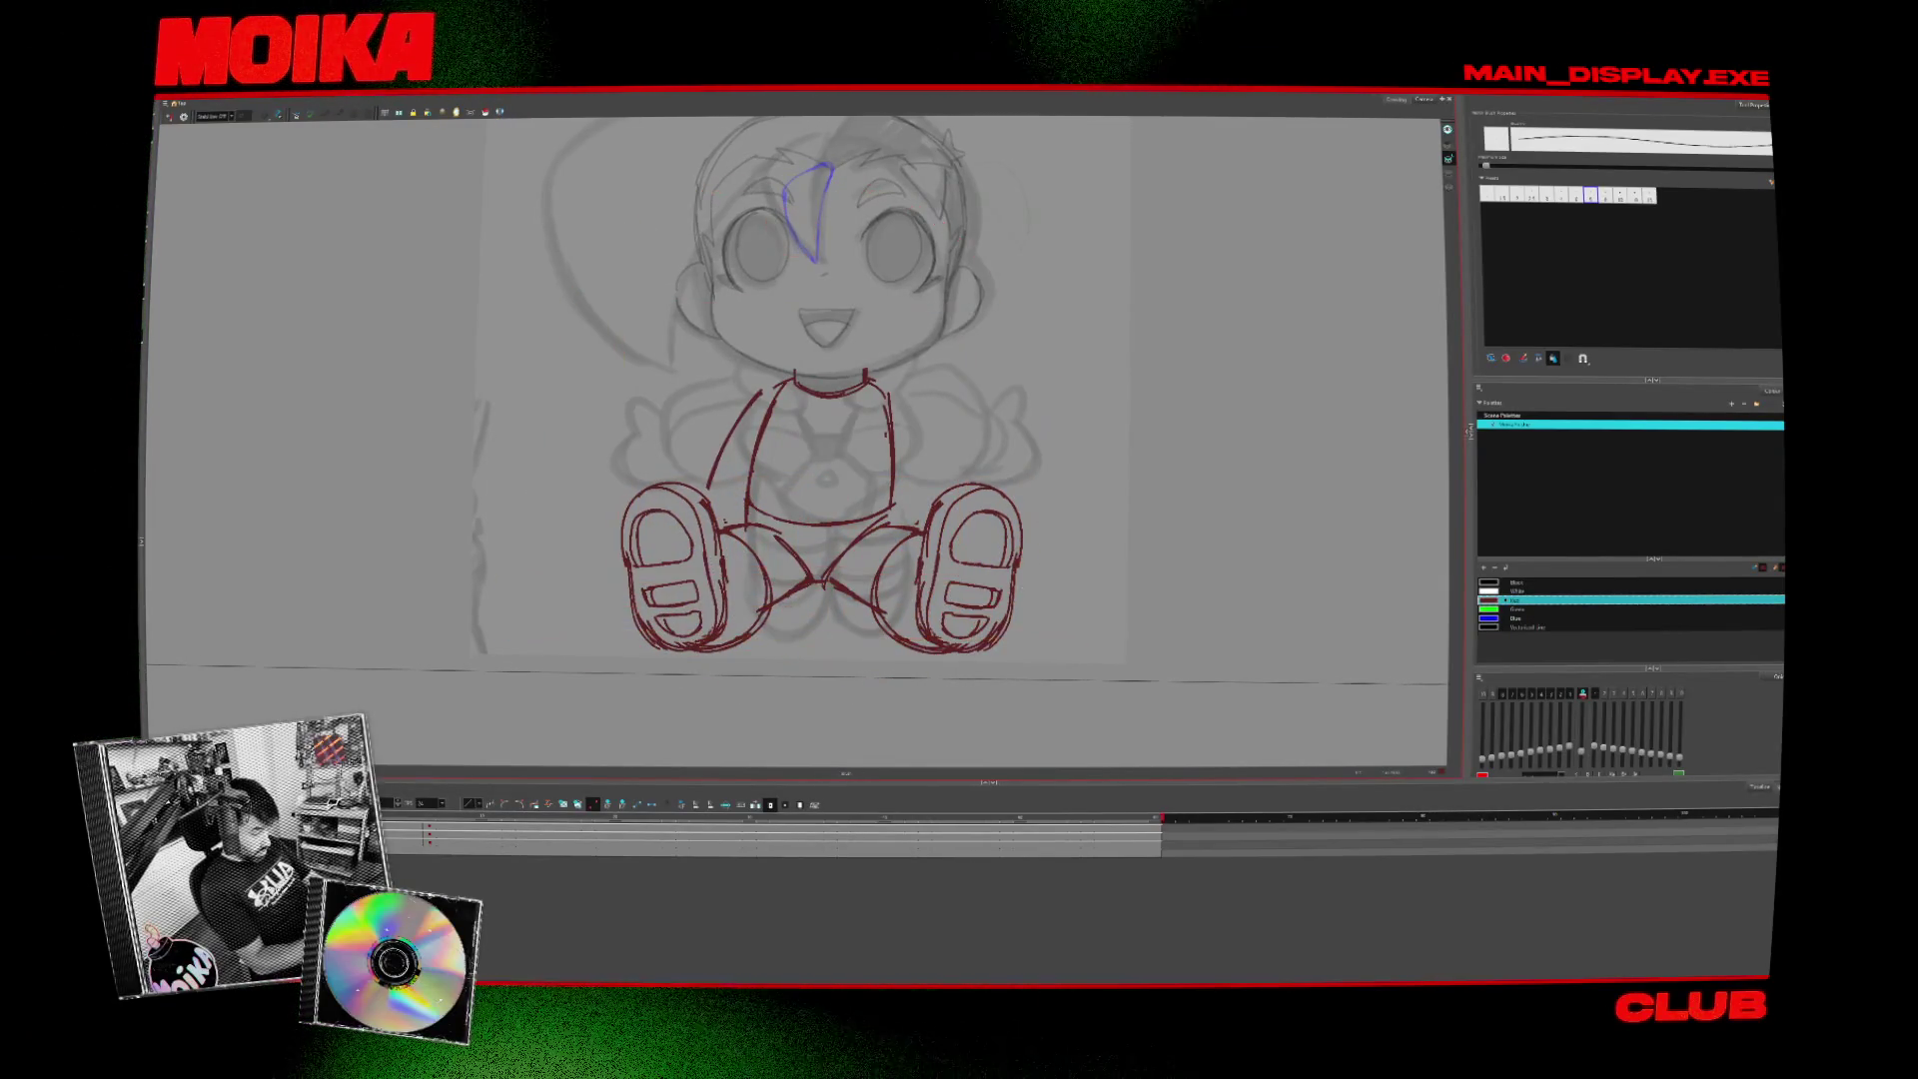
- Reset the view to the whole frame and fine-tune the mirrored foot's position
key("shift+m")
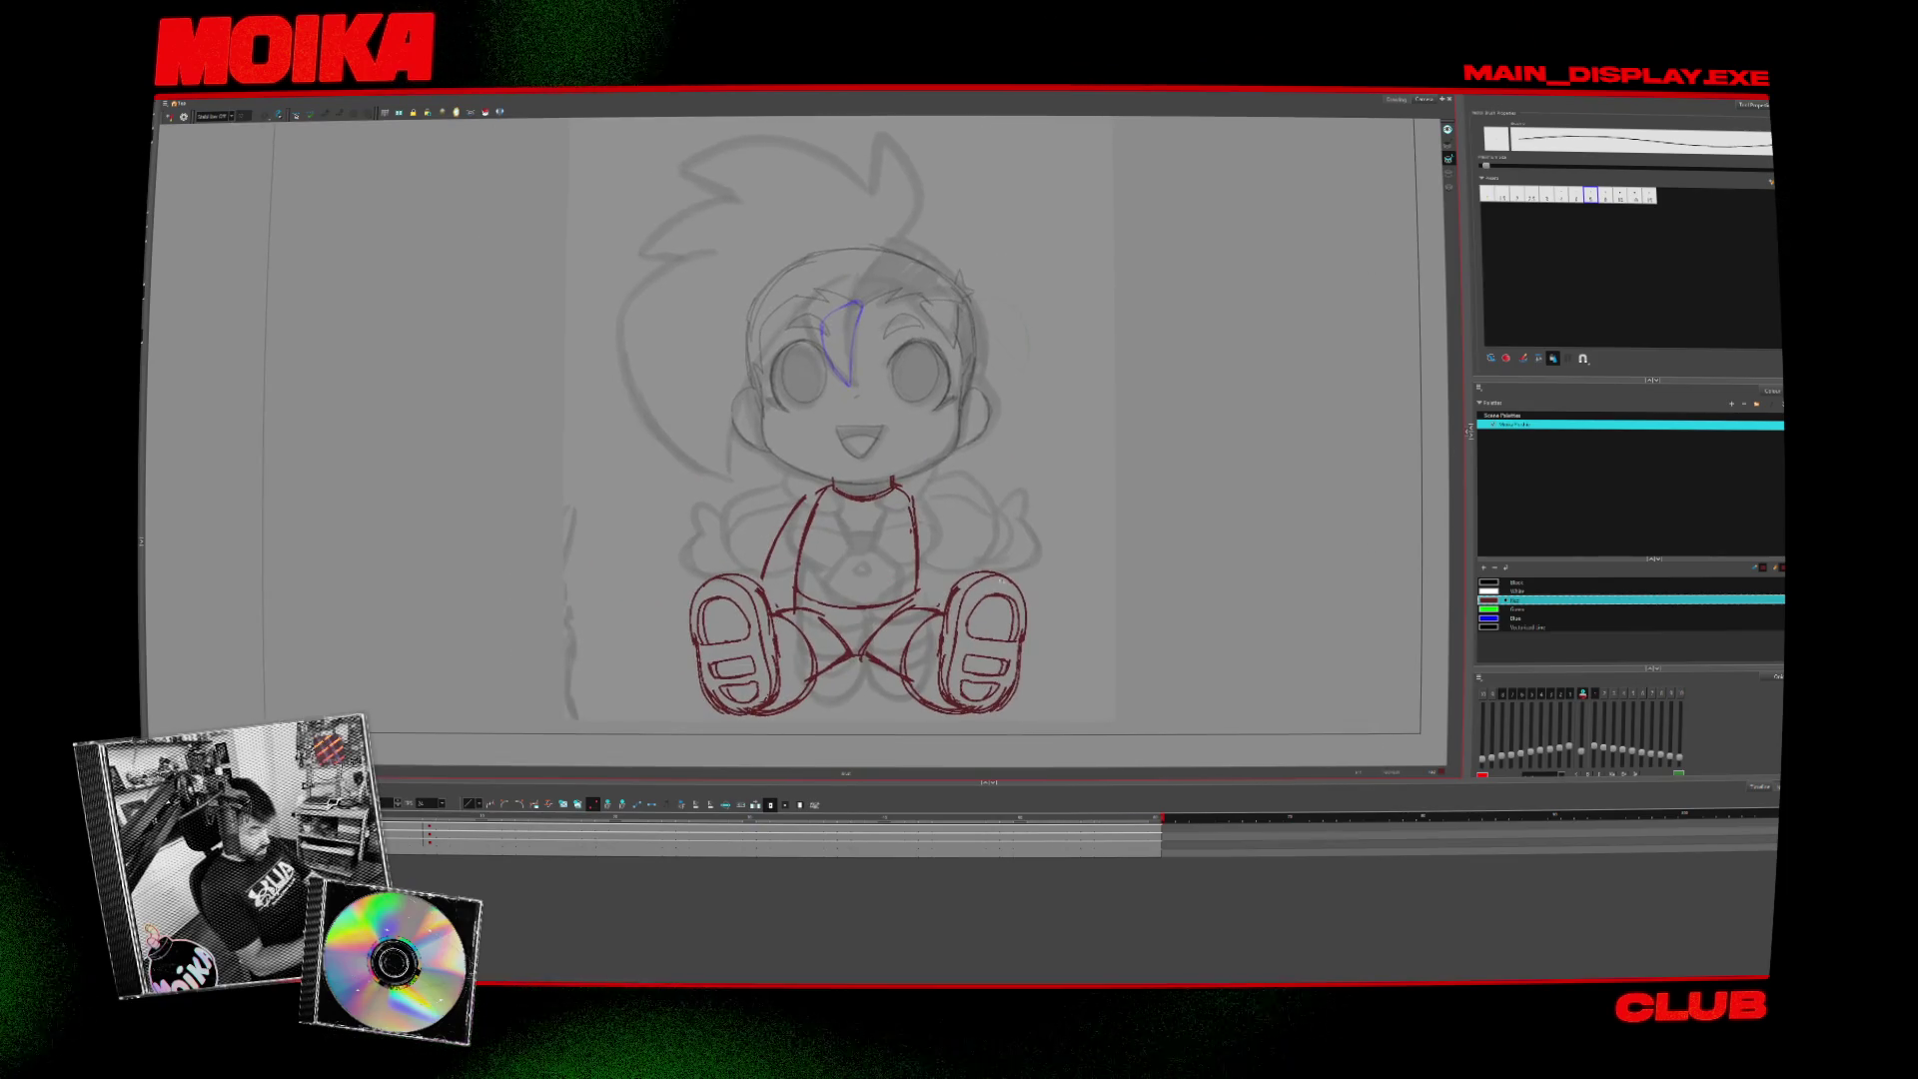
scroll(1005, 579, "down", 2)
left_click_drag(1081, 594, 896, 713)
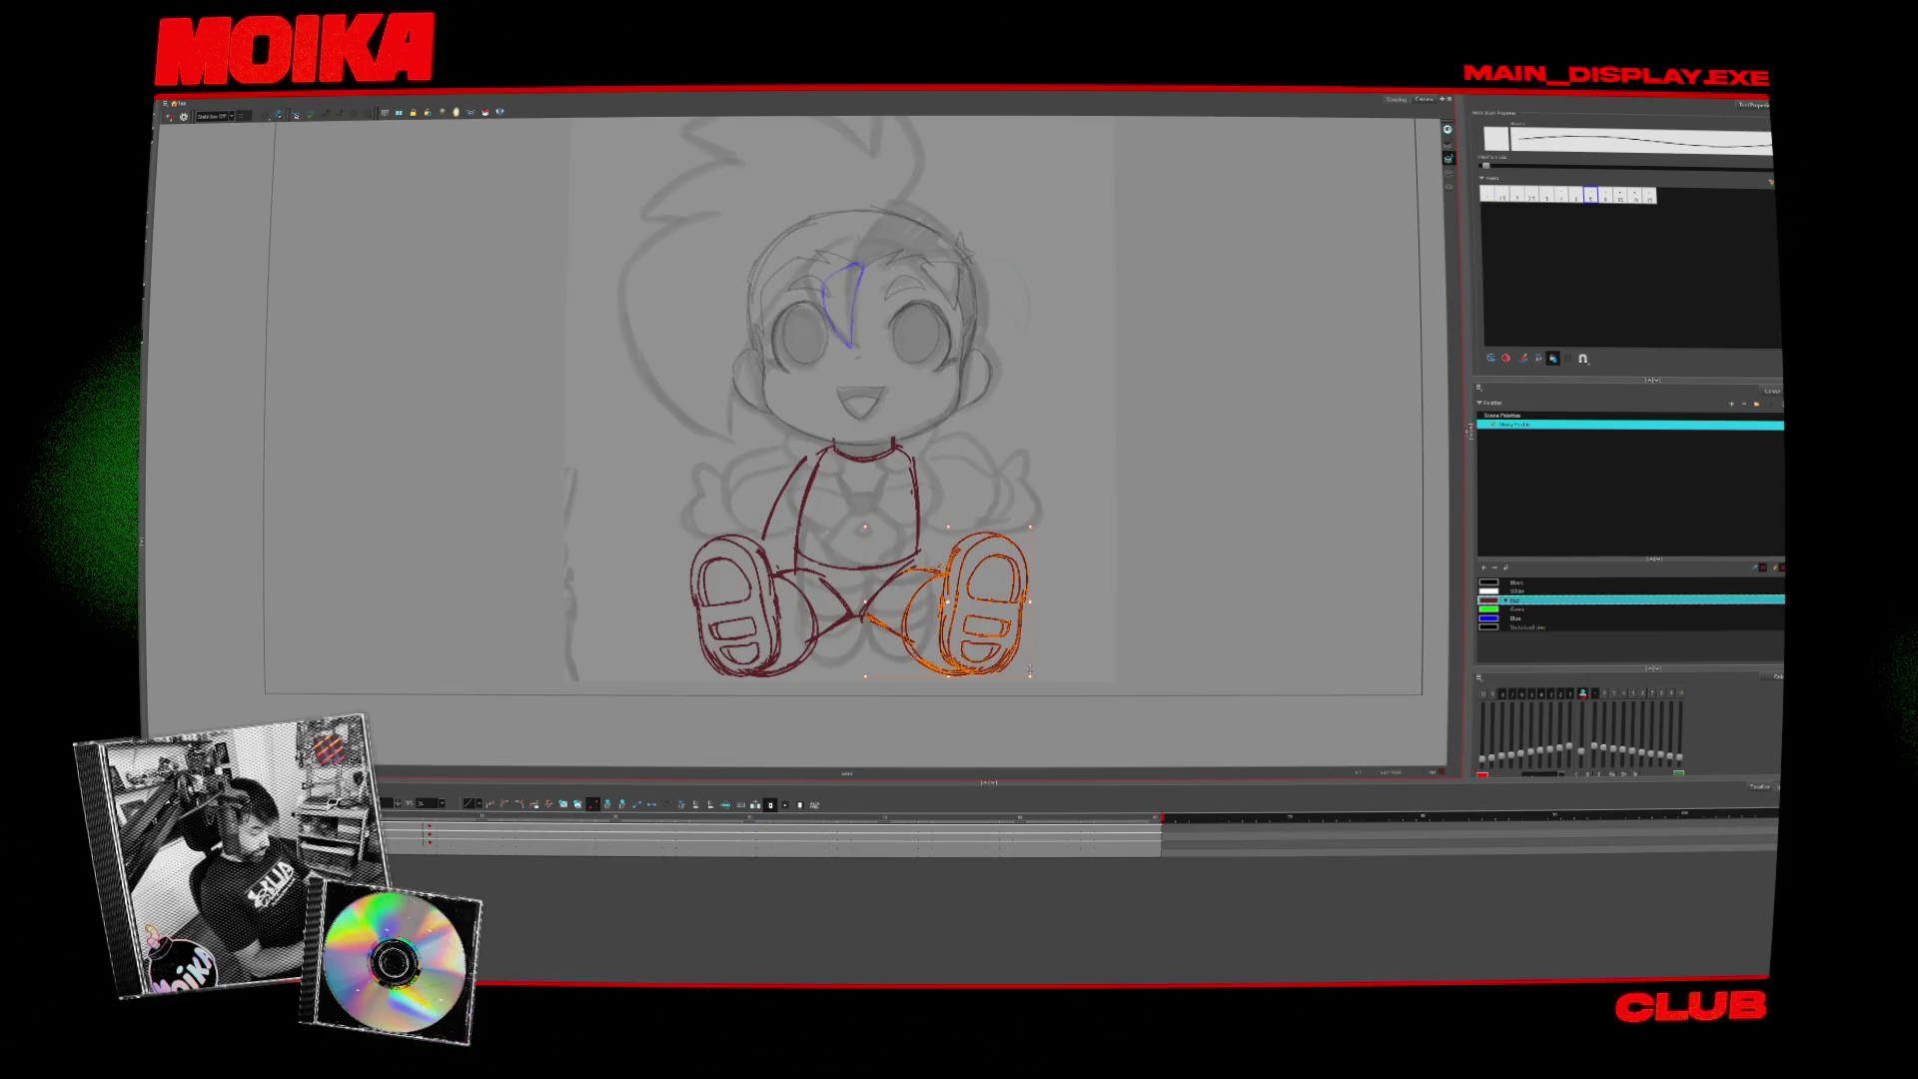
left_click_drag(1029, 601, 1033, 603)
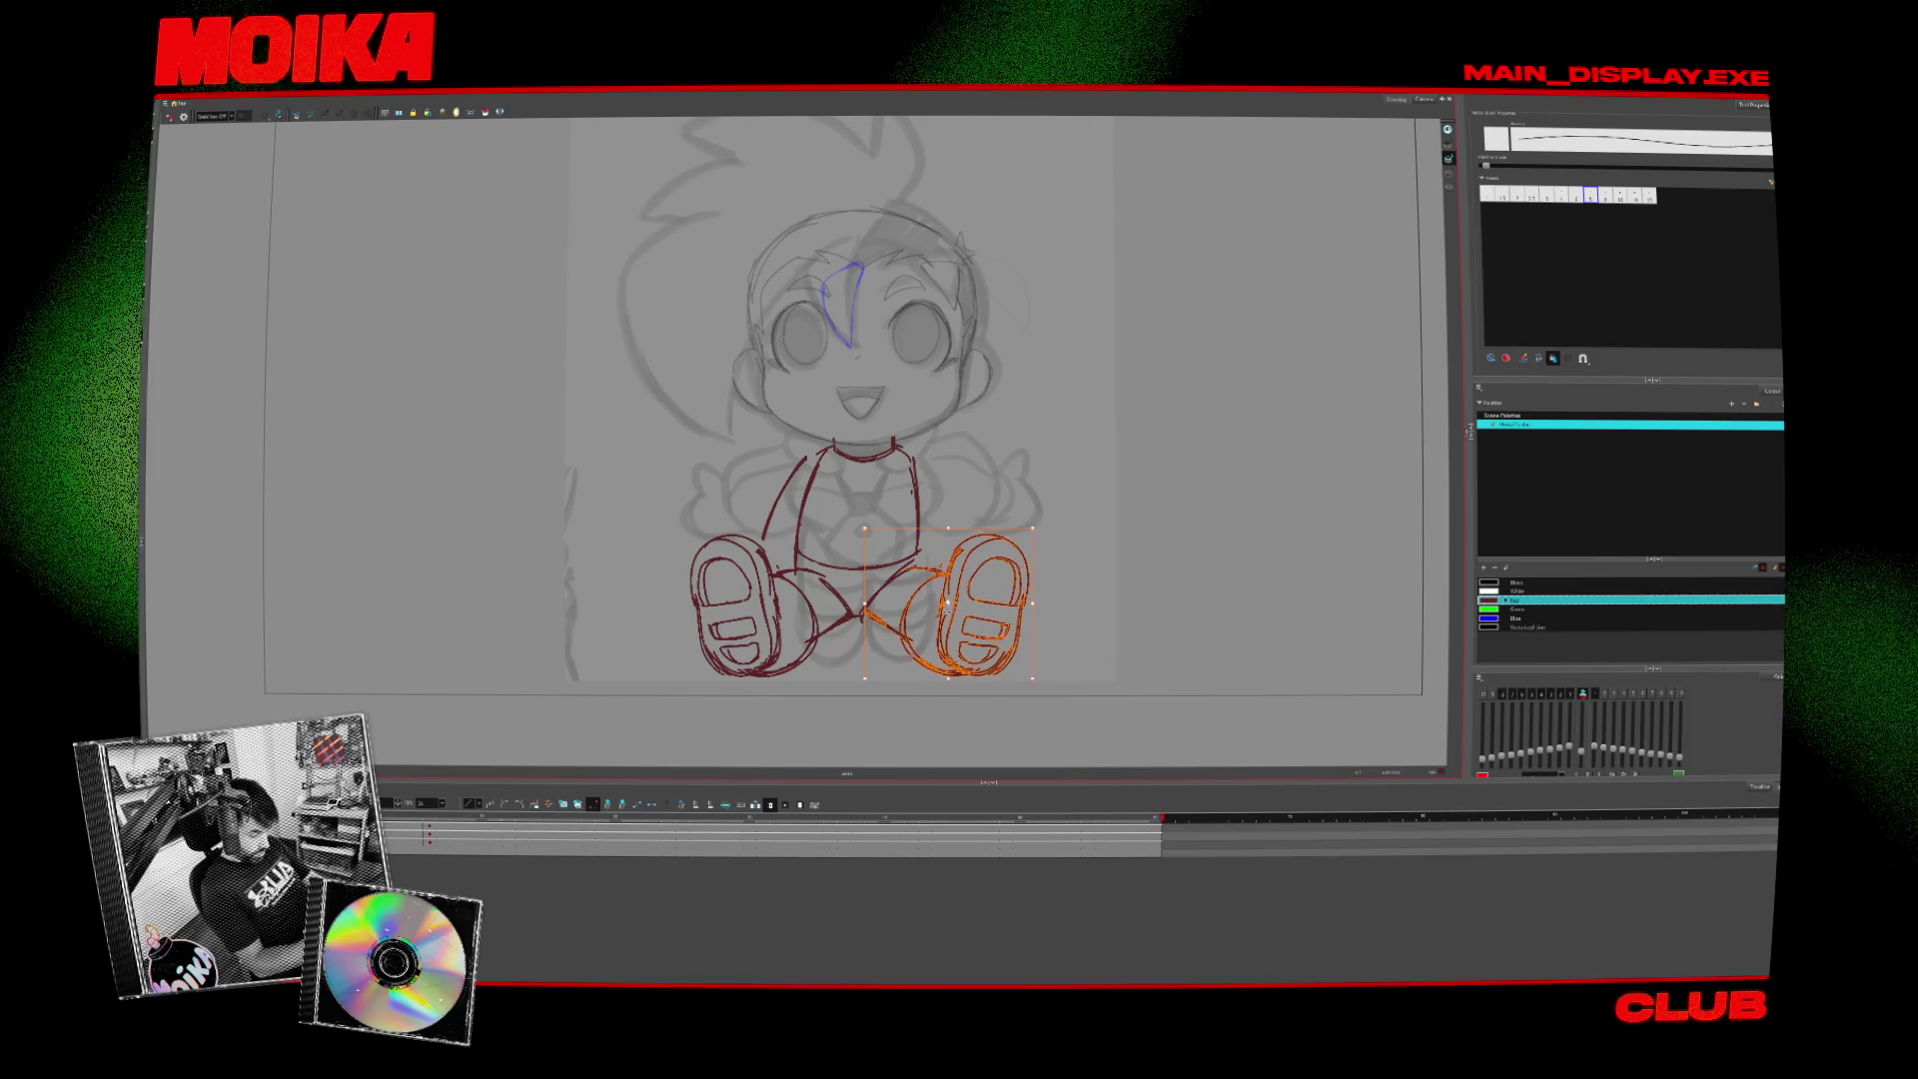
- Deselect the foot and end on the Brush tool, briefly trying the pencil-style line tool
key("alt+b")
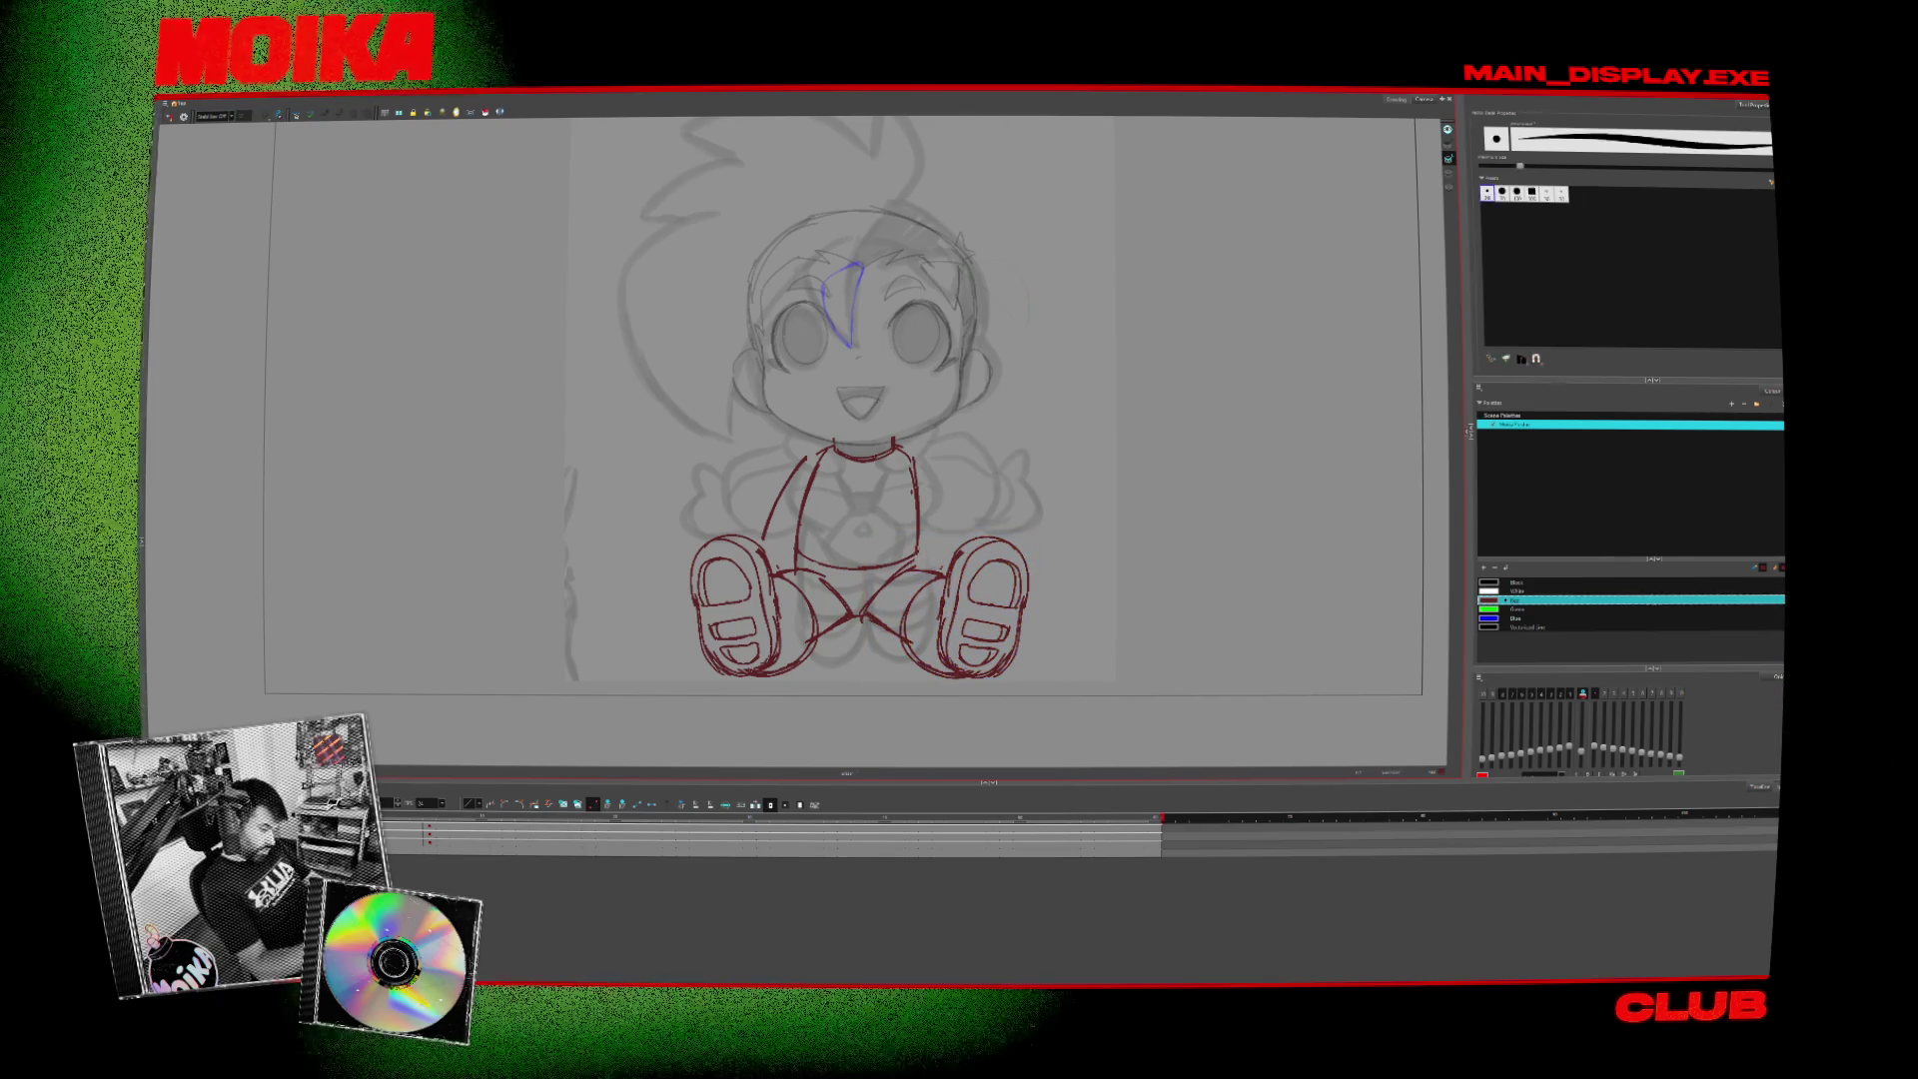
key("alt+slash")
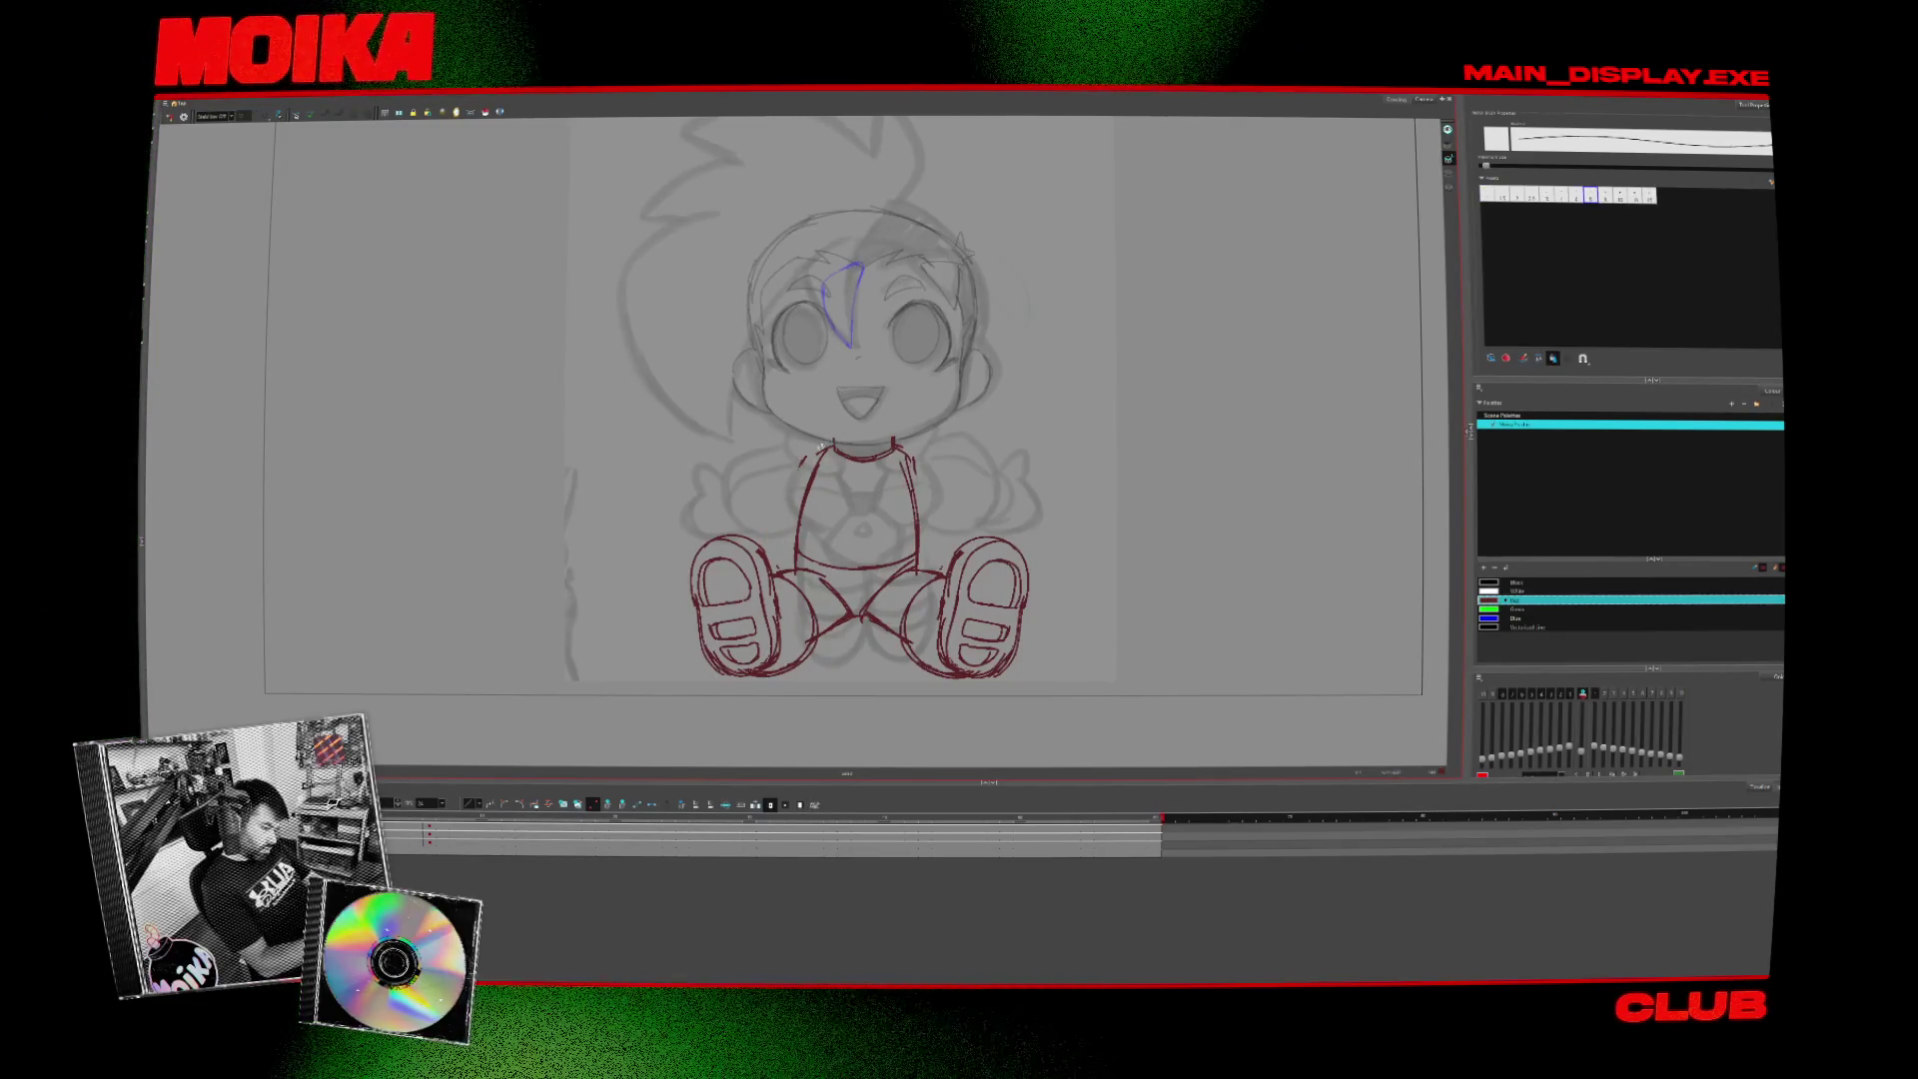
key("alt+b")
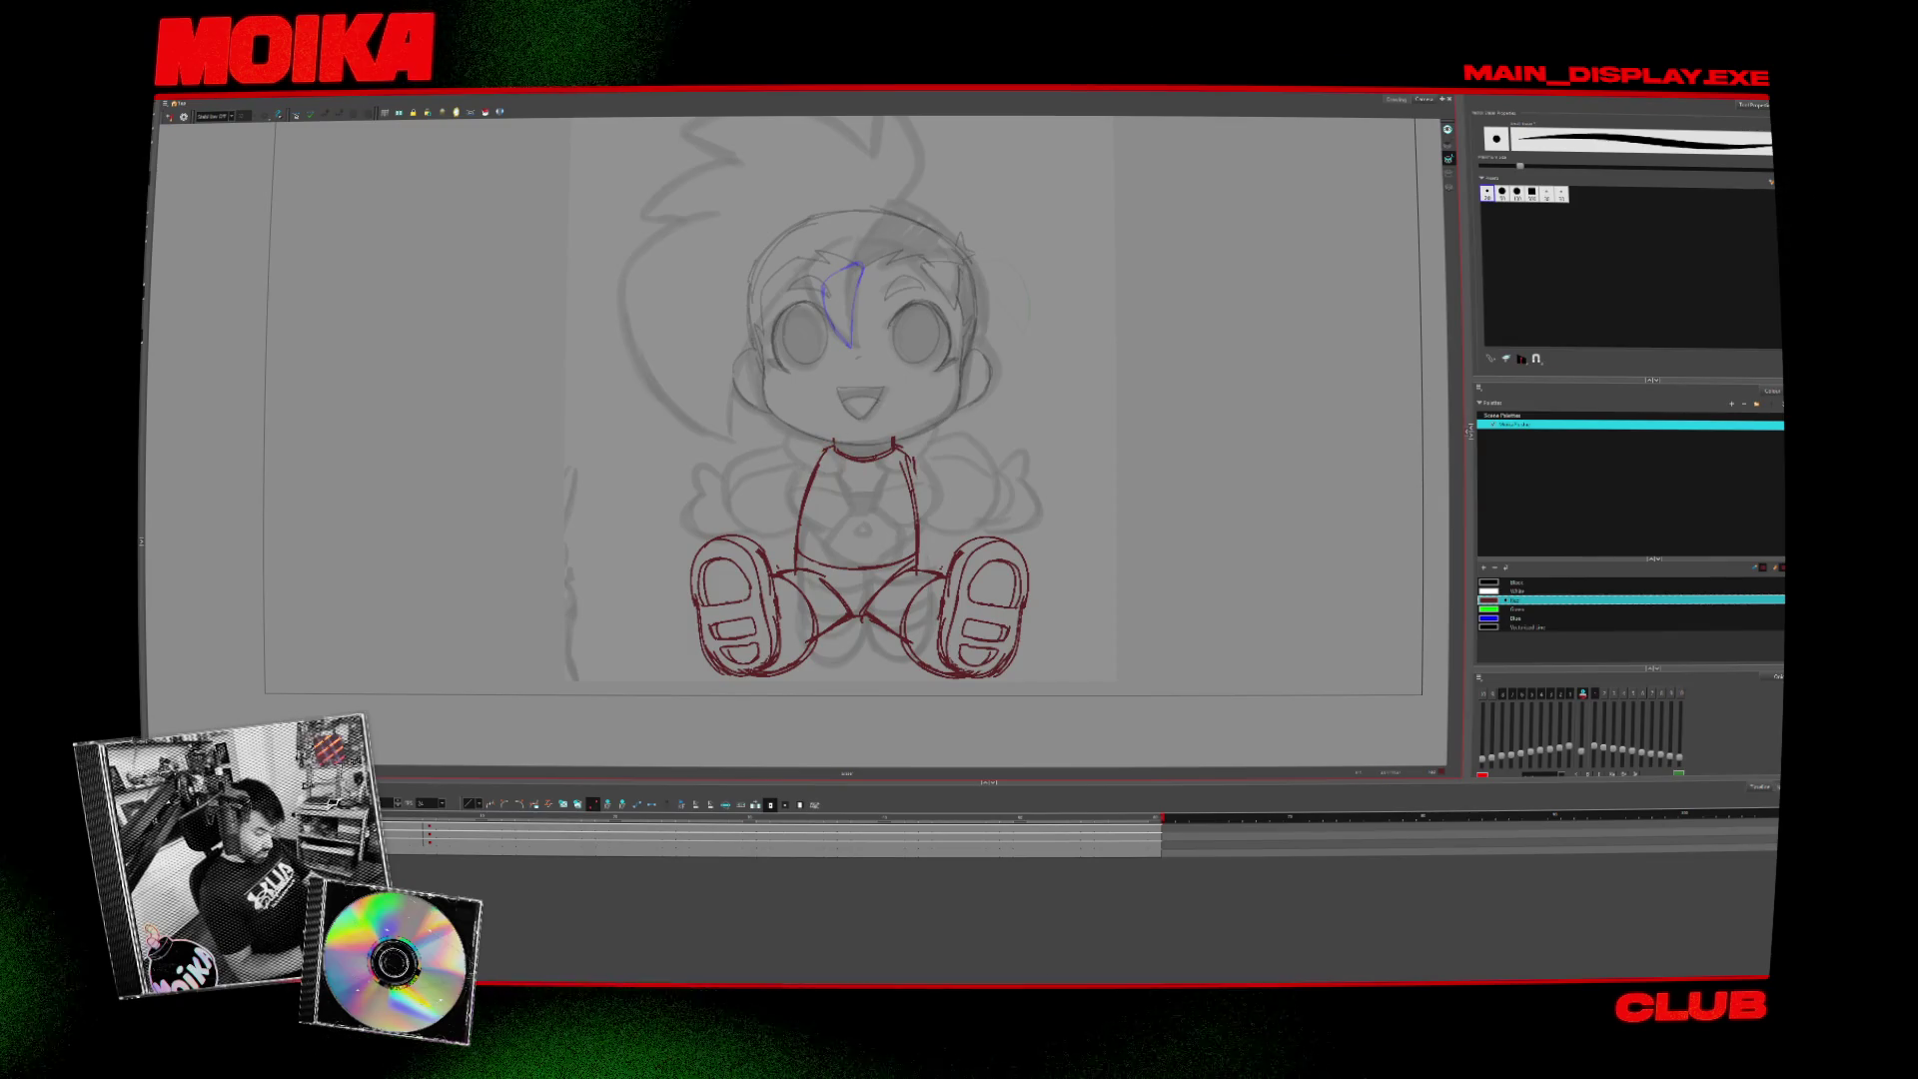
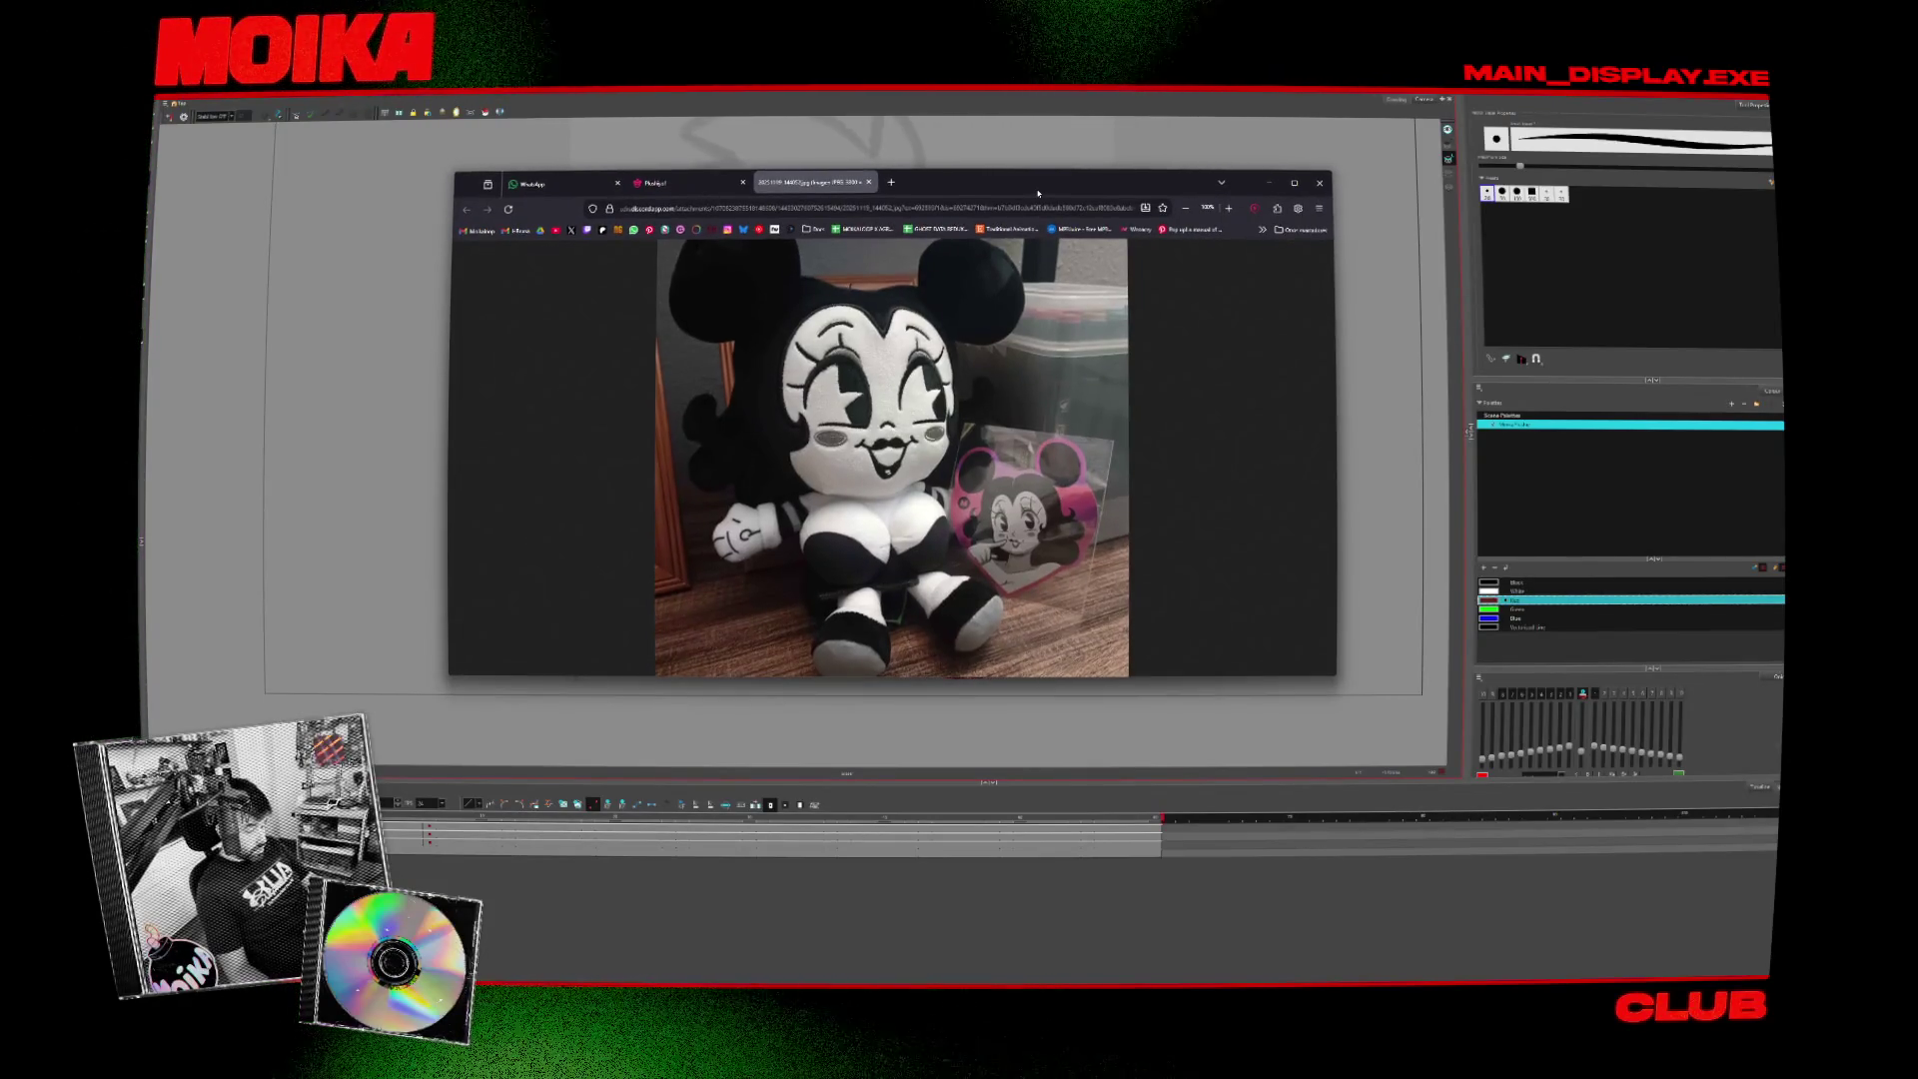
- Leave the Firefox plush reference photo and go back to the Harmony chibi sketch
key("alt+Tab")
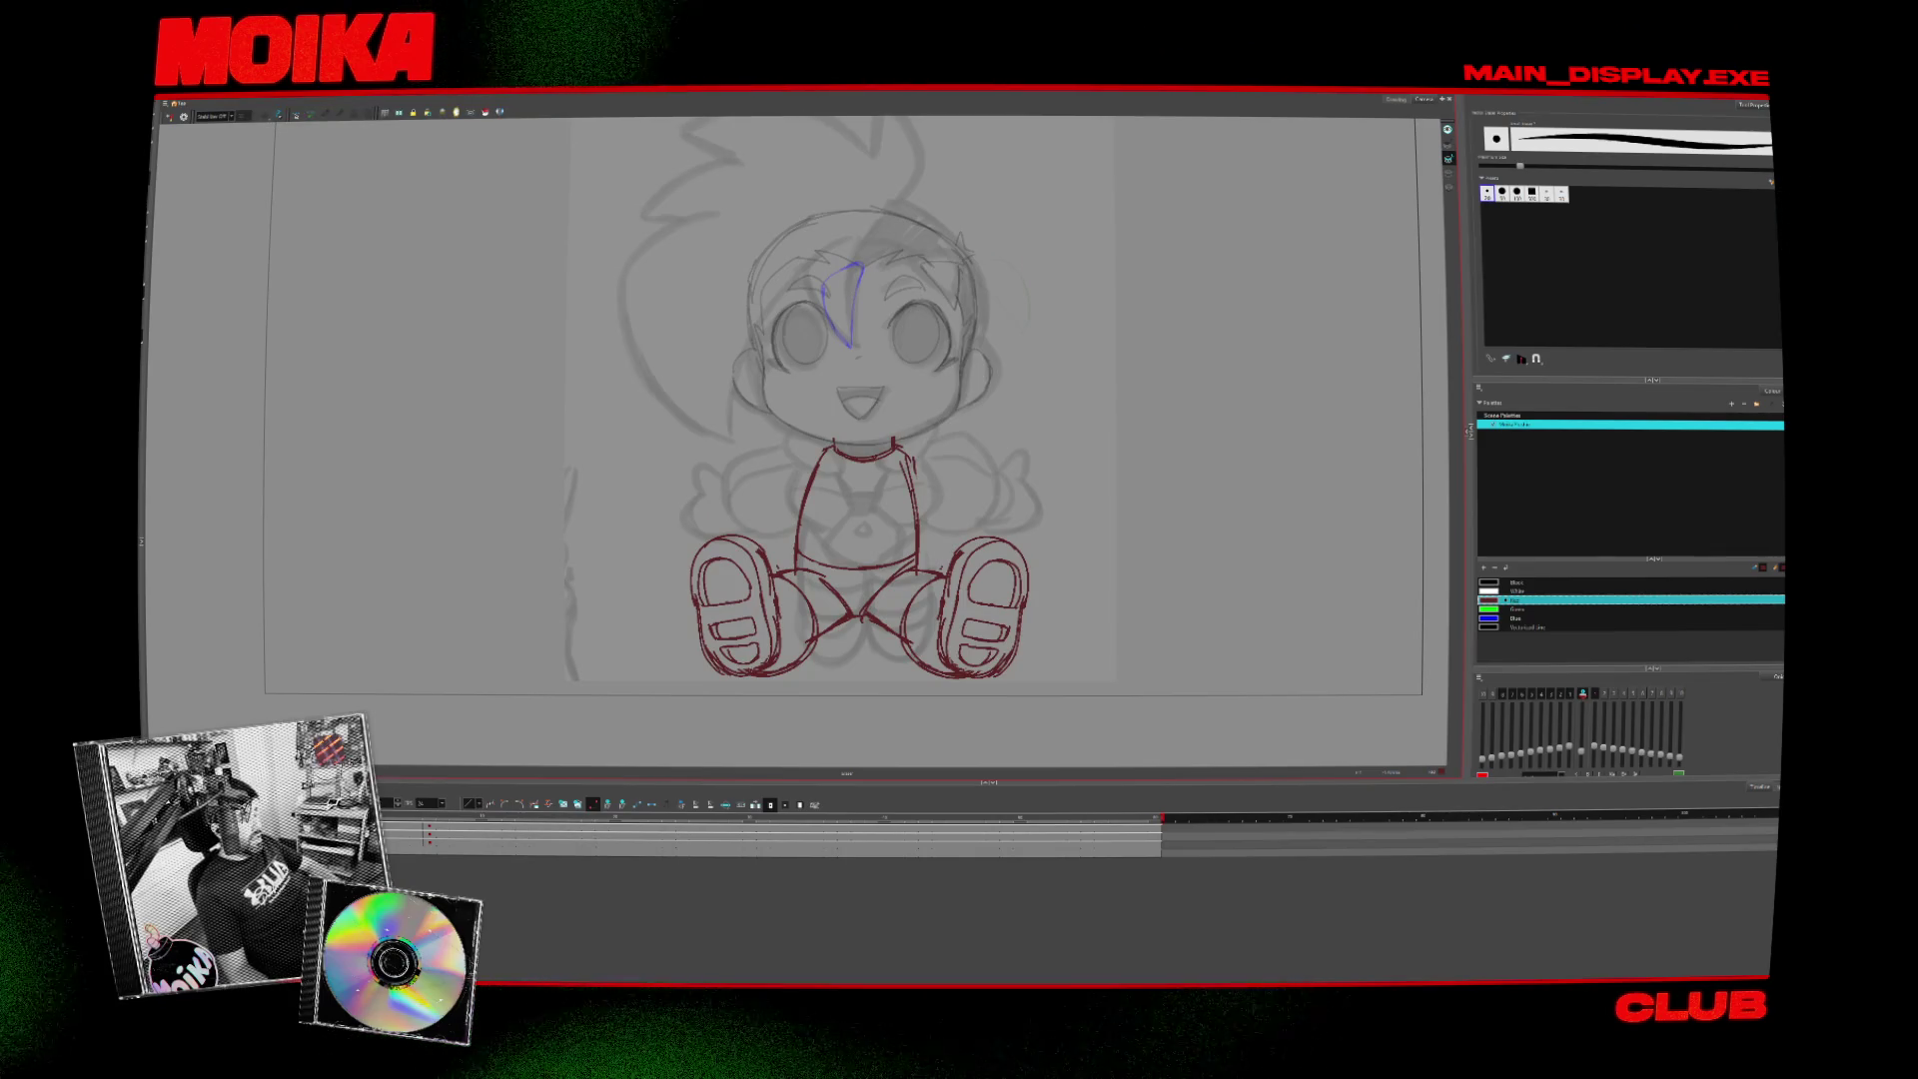
- Clear the leg selection and compare the front and turned-head drawings, settling on the turned one
left_click_drag(657, 603, 661, 598)
key("Escape")
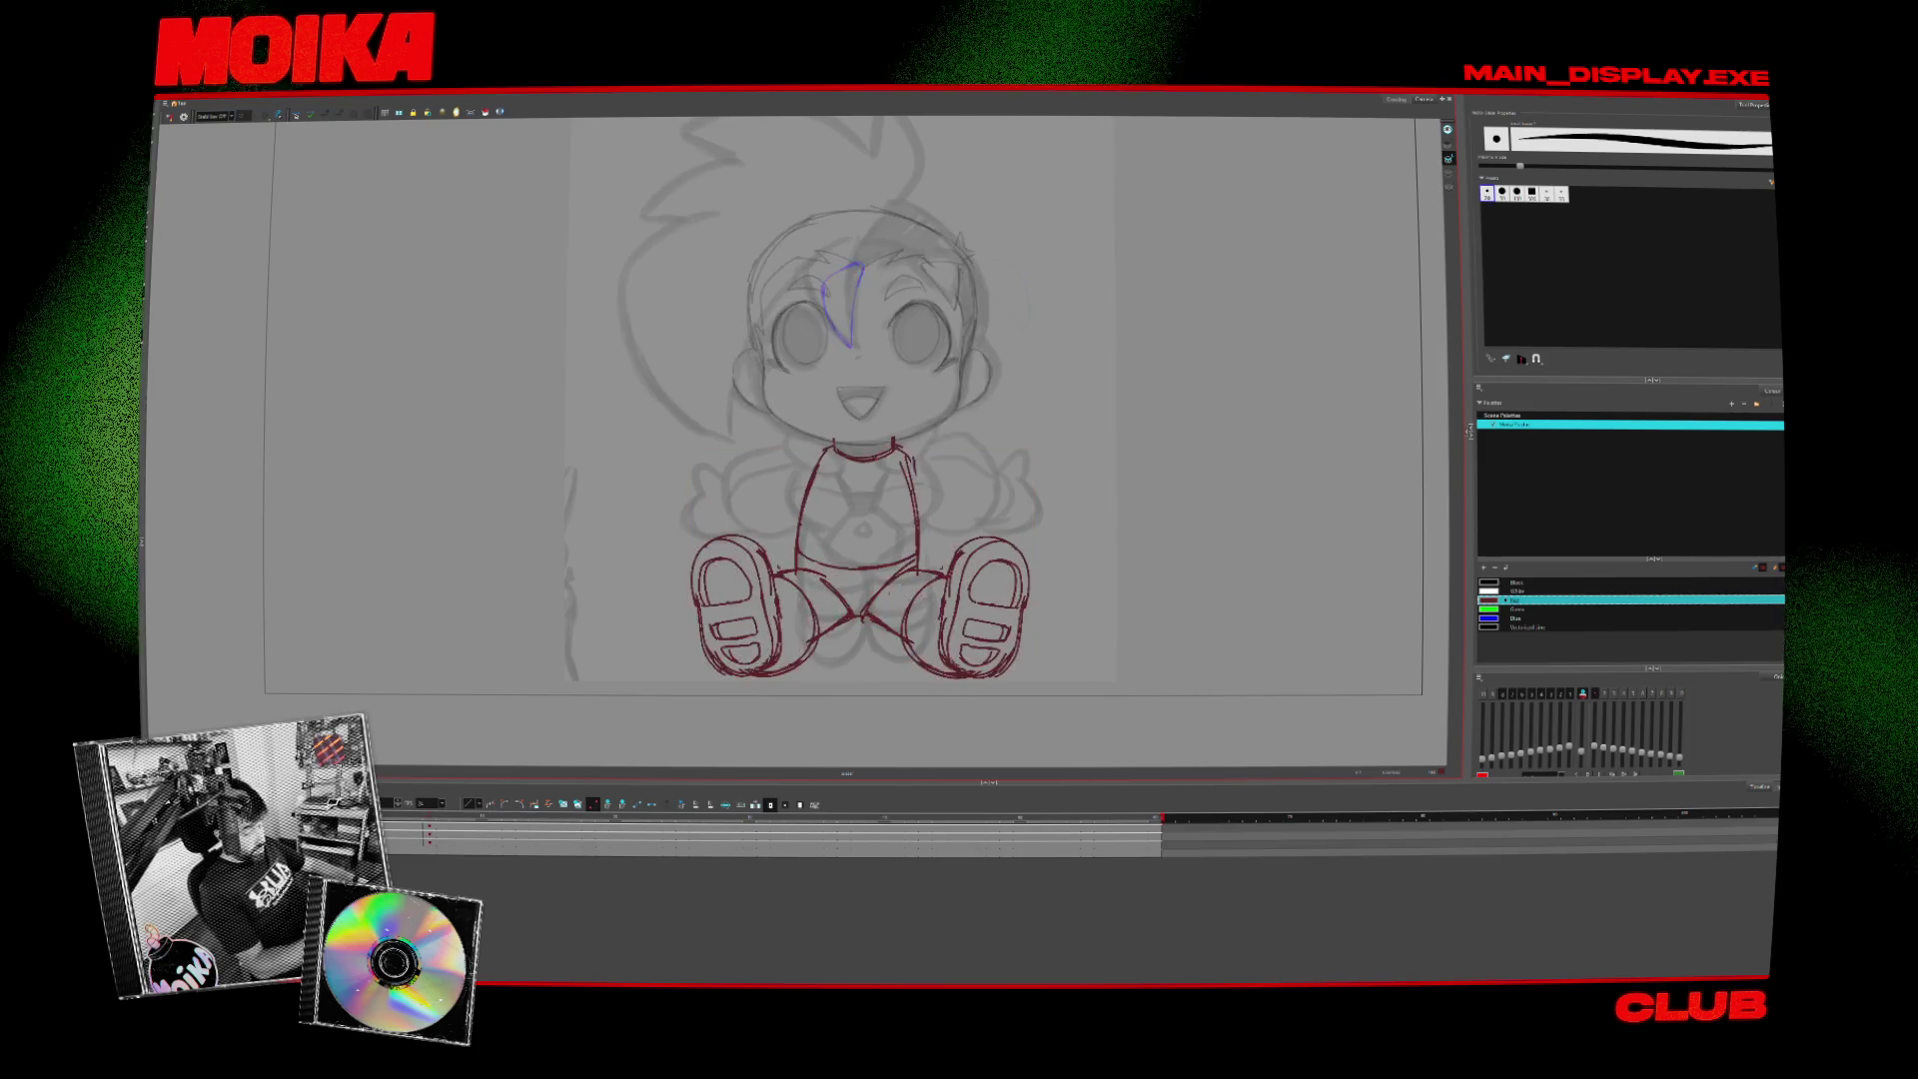
key("alt+x")
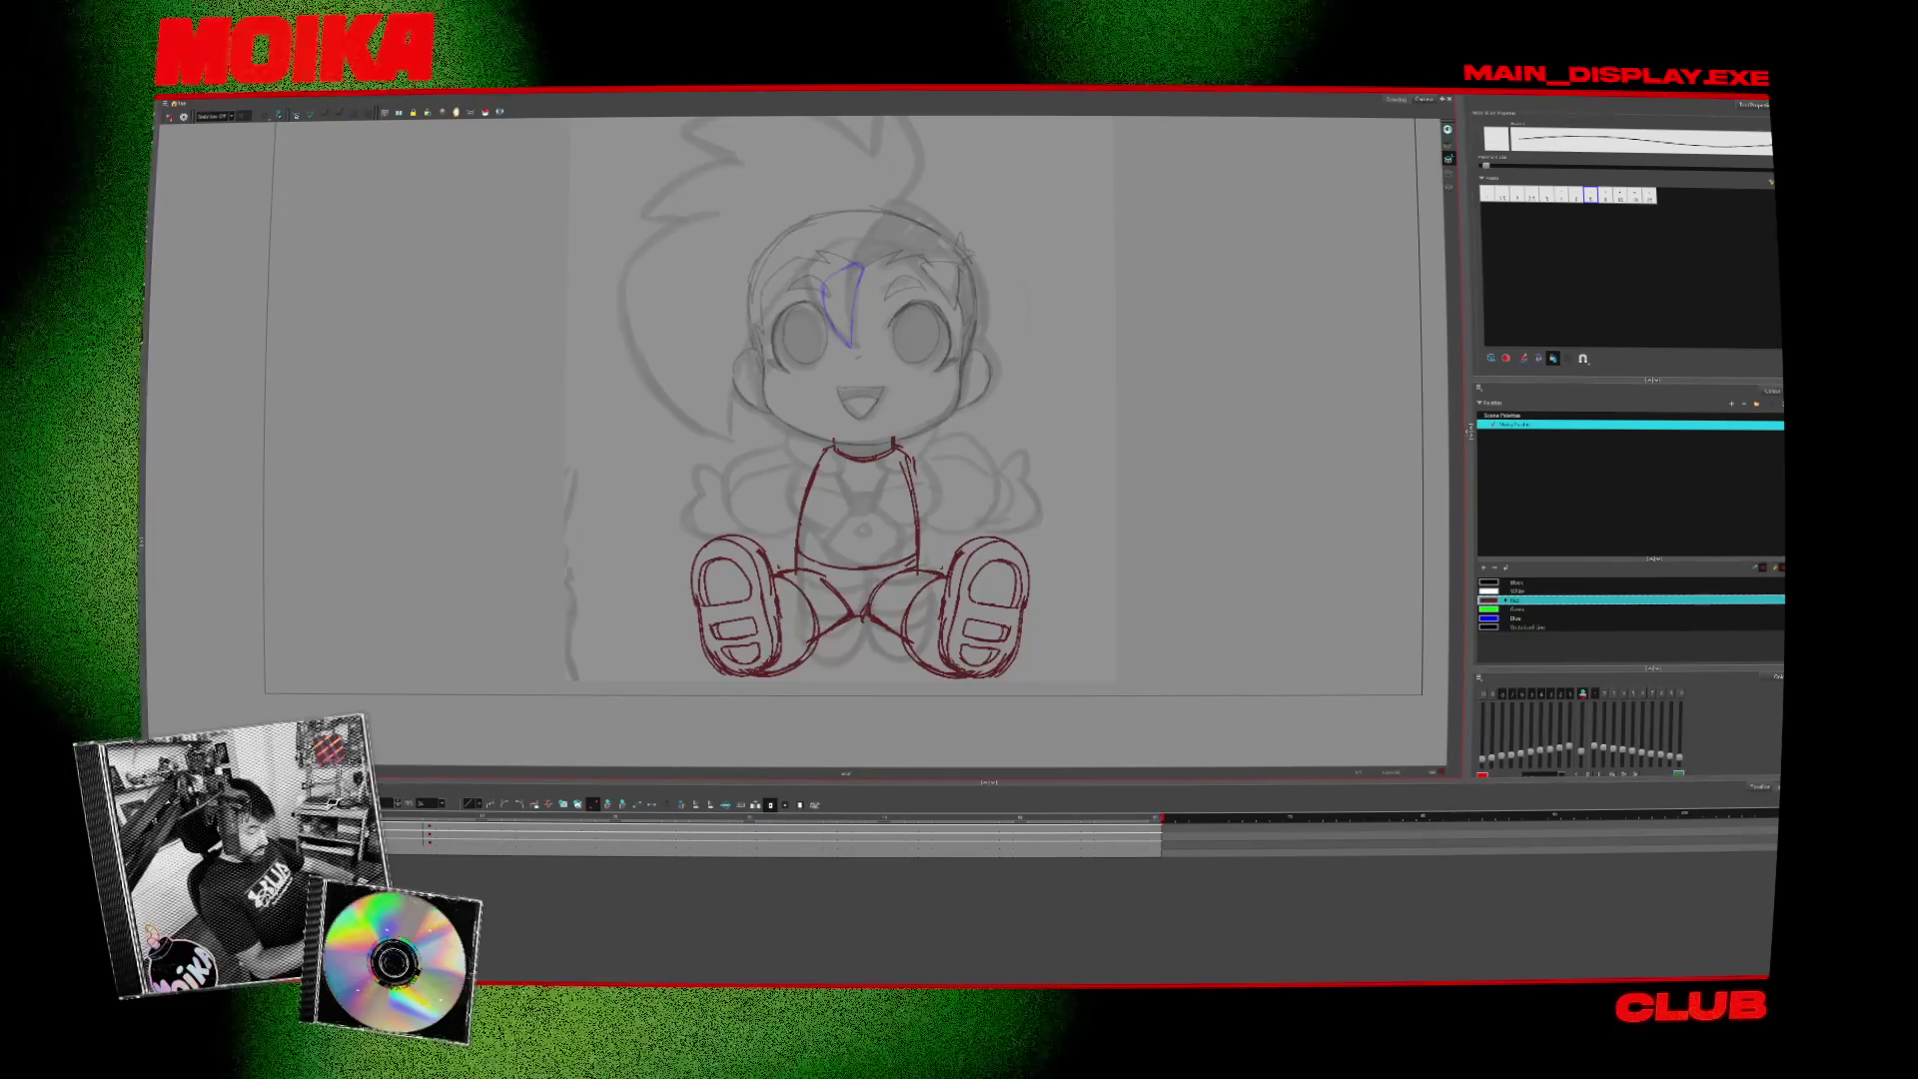
key("period")
key("comma")
key("period")
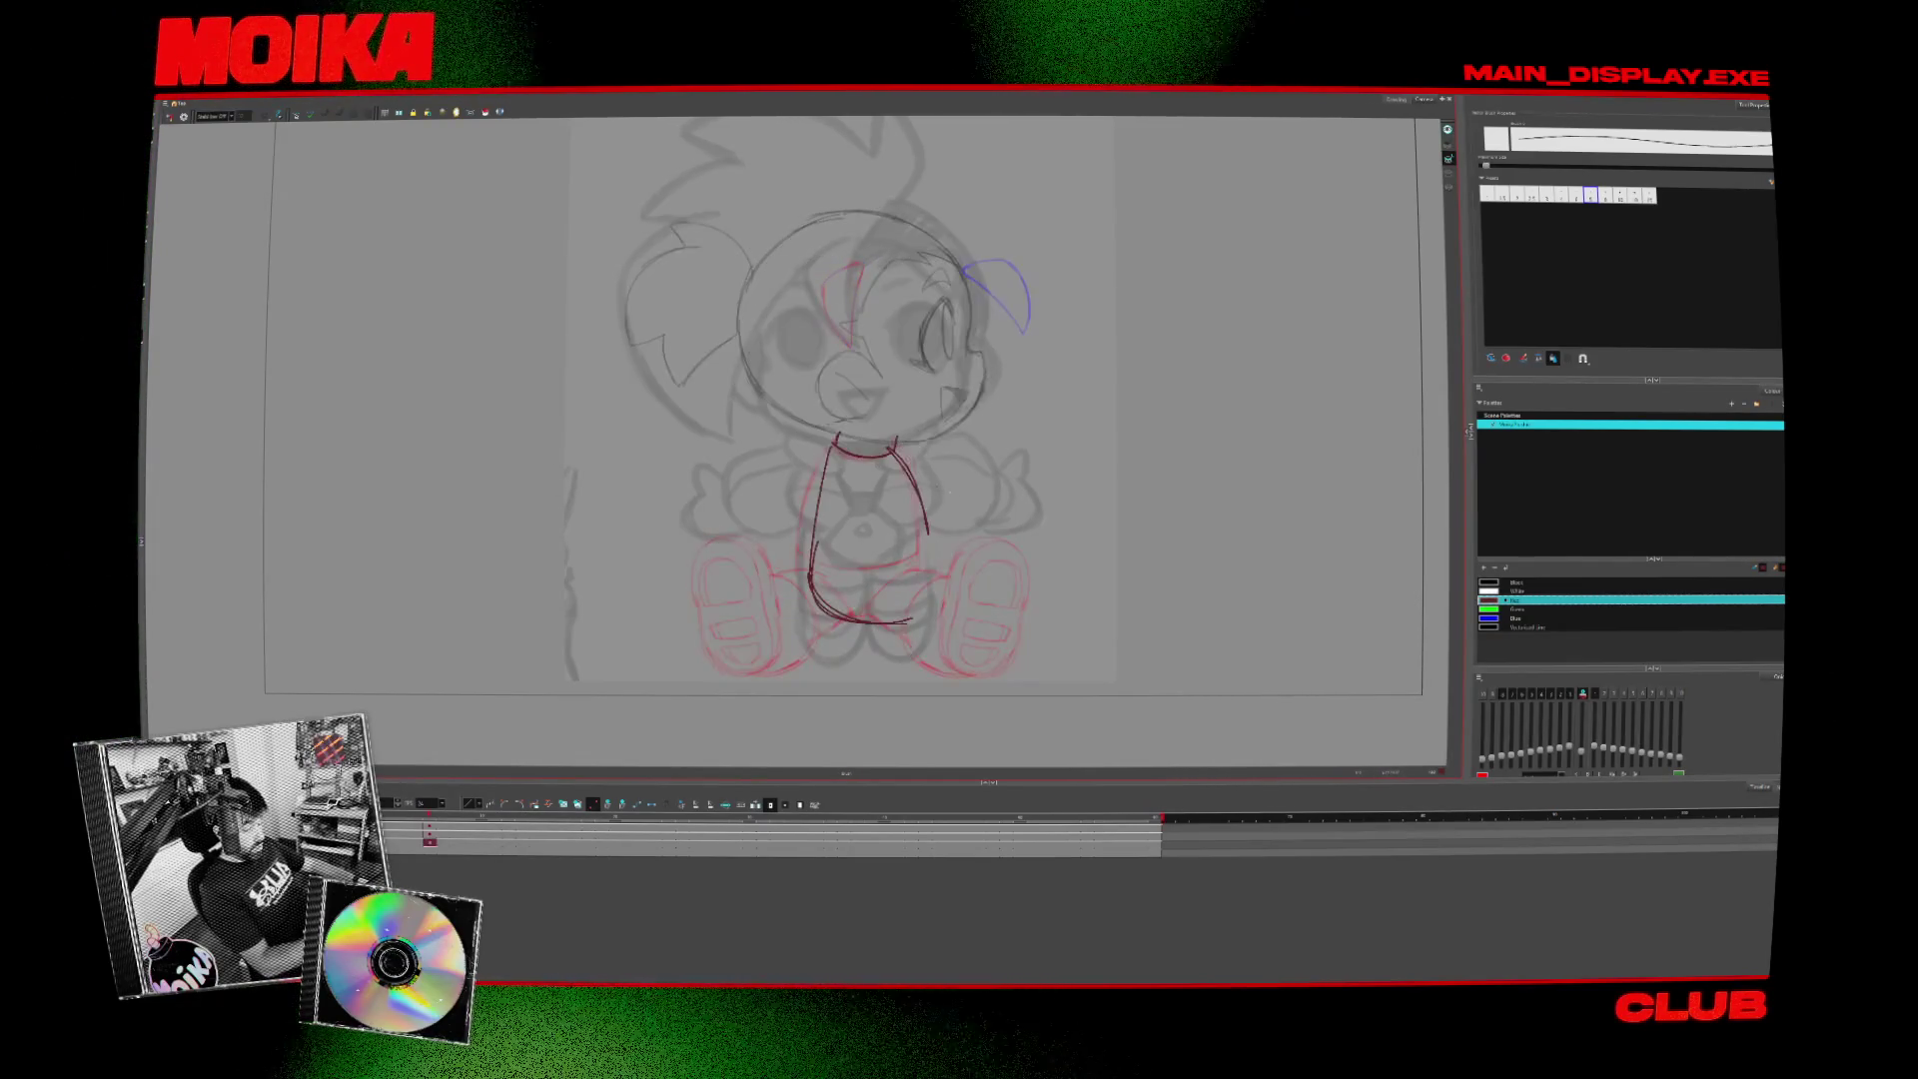
key("comma")
key("period")
key("alt+b")
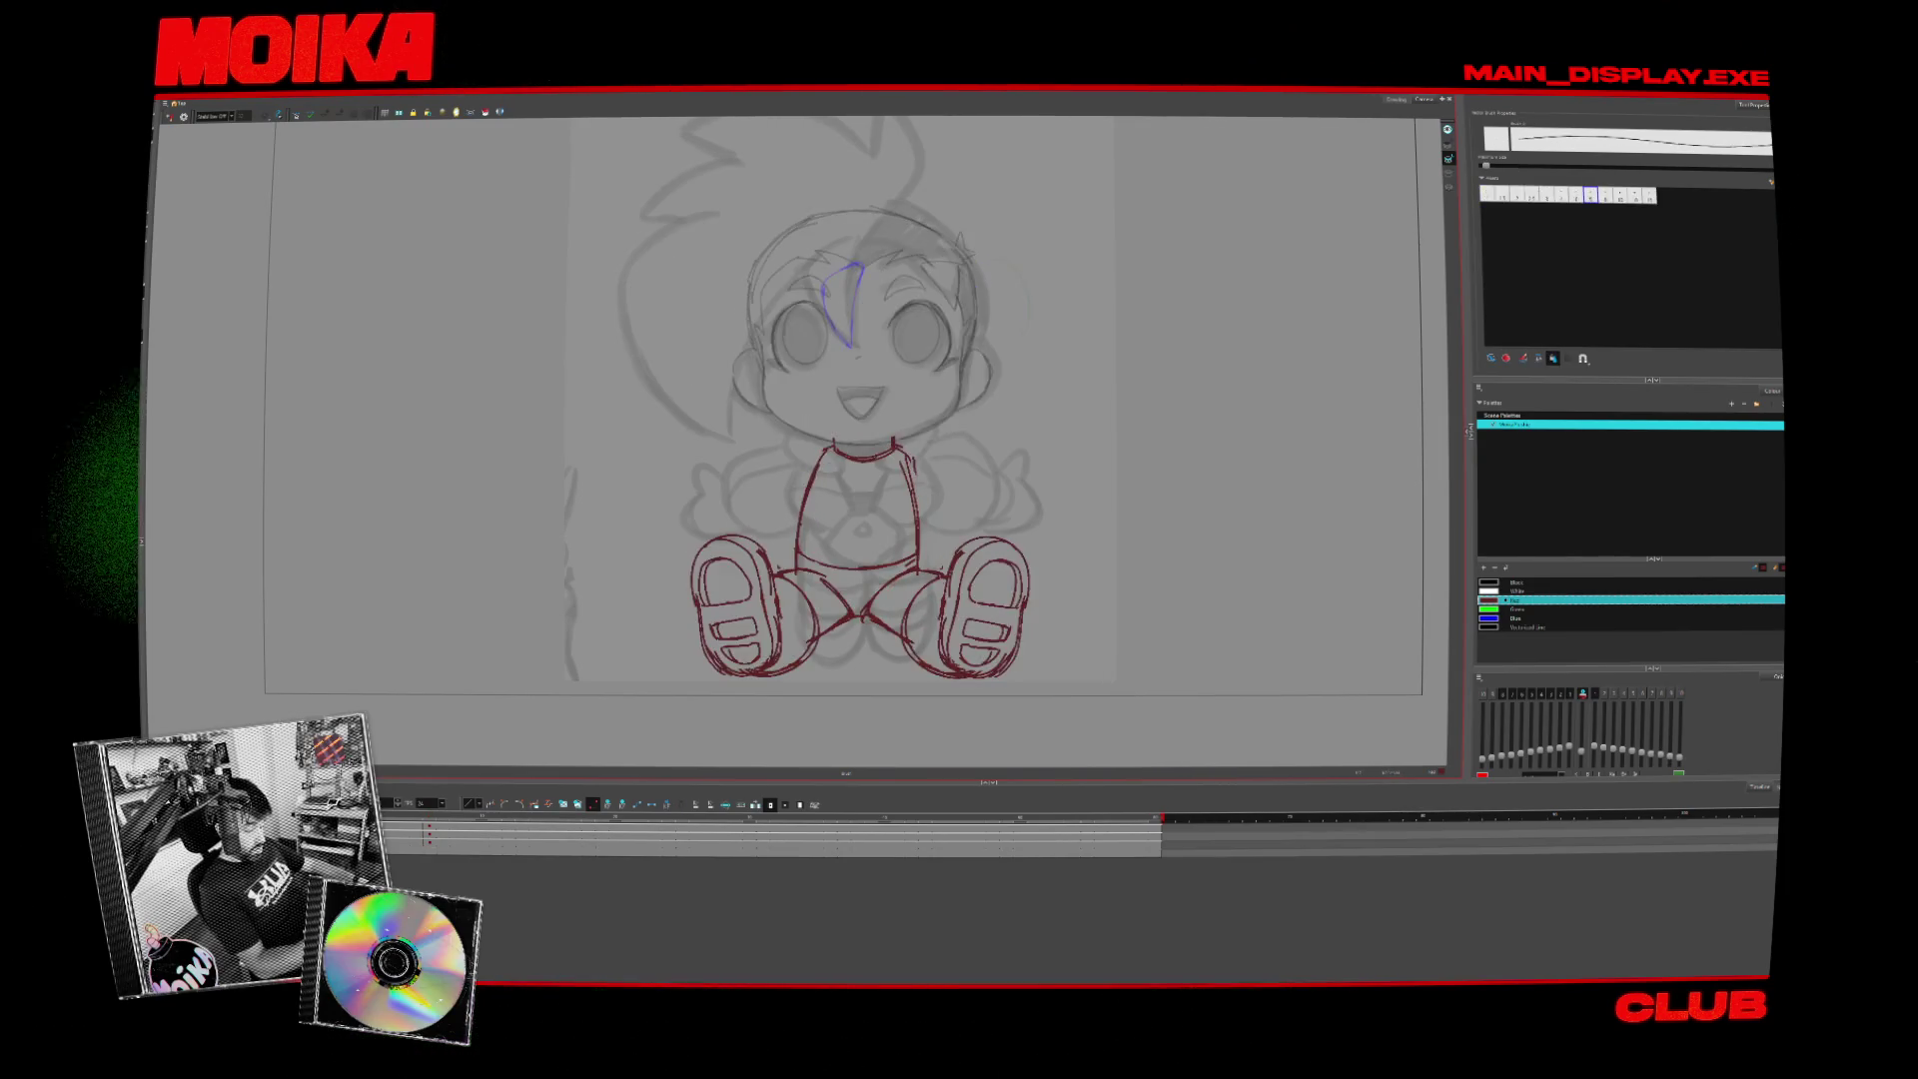
- Check the body and leg sketch in Mirror View, reset the view, and undo the long stroke under the body
left_click(170, 118)
left_click(170, 118)
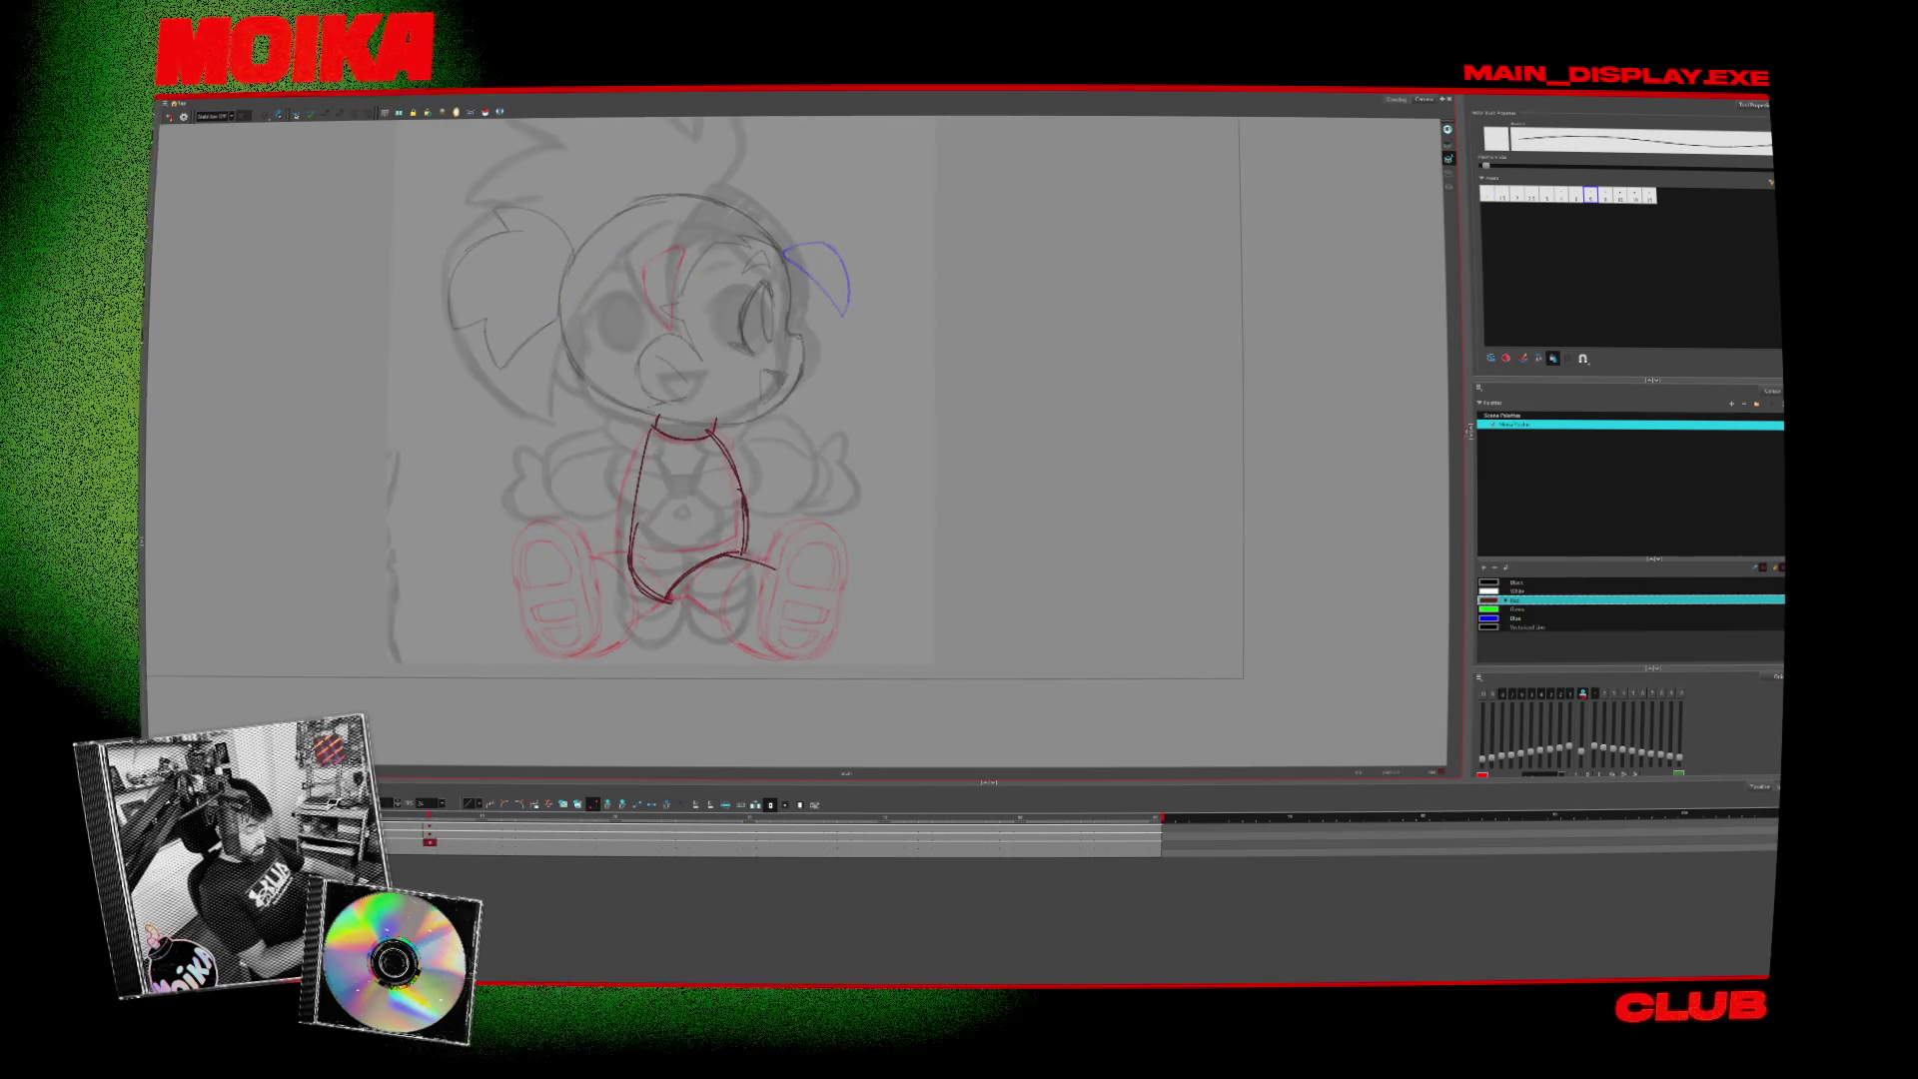
key("shift+m")
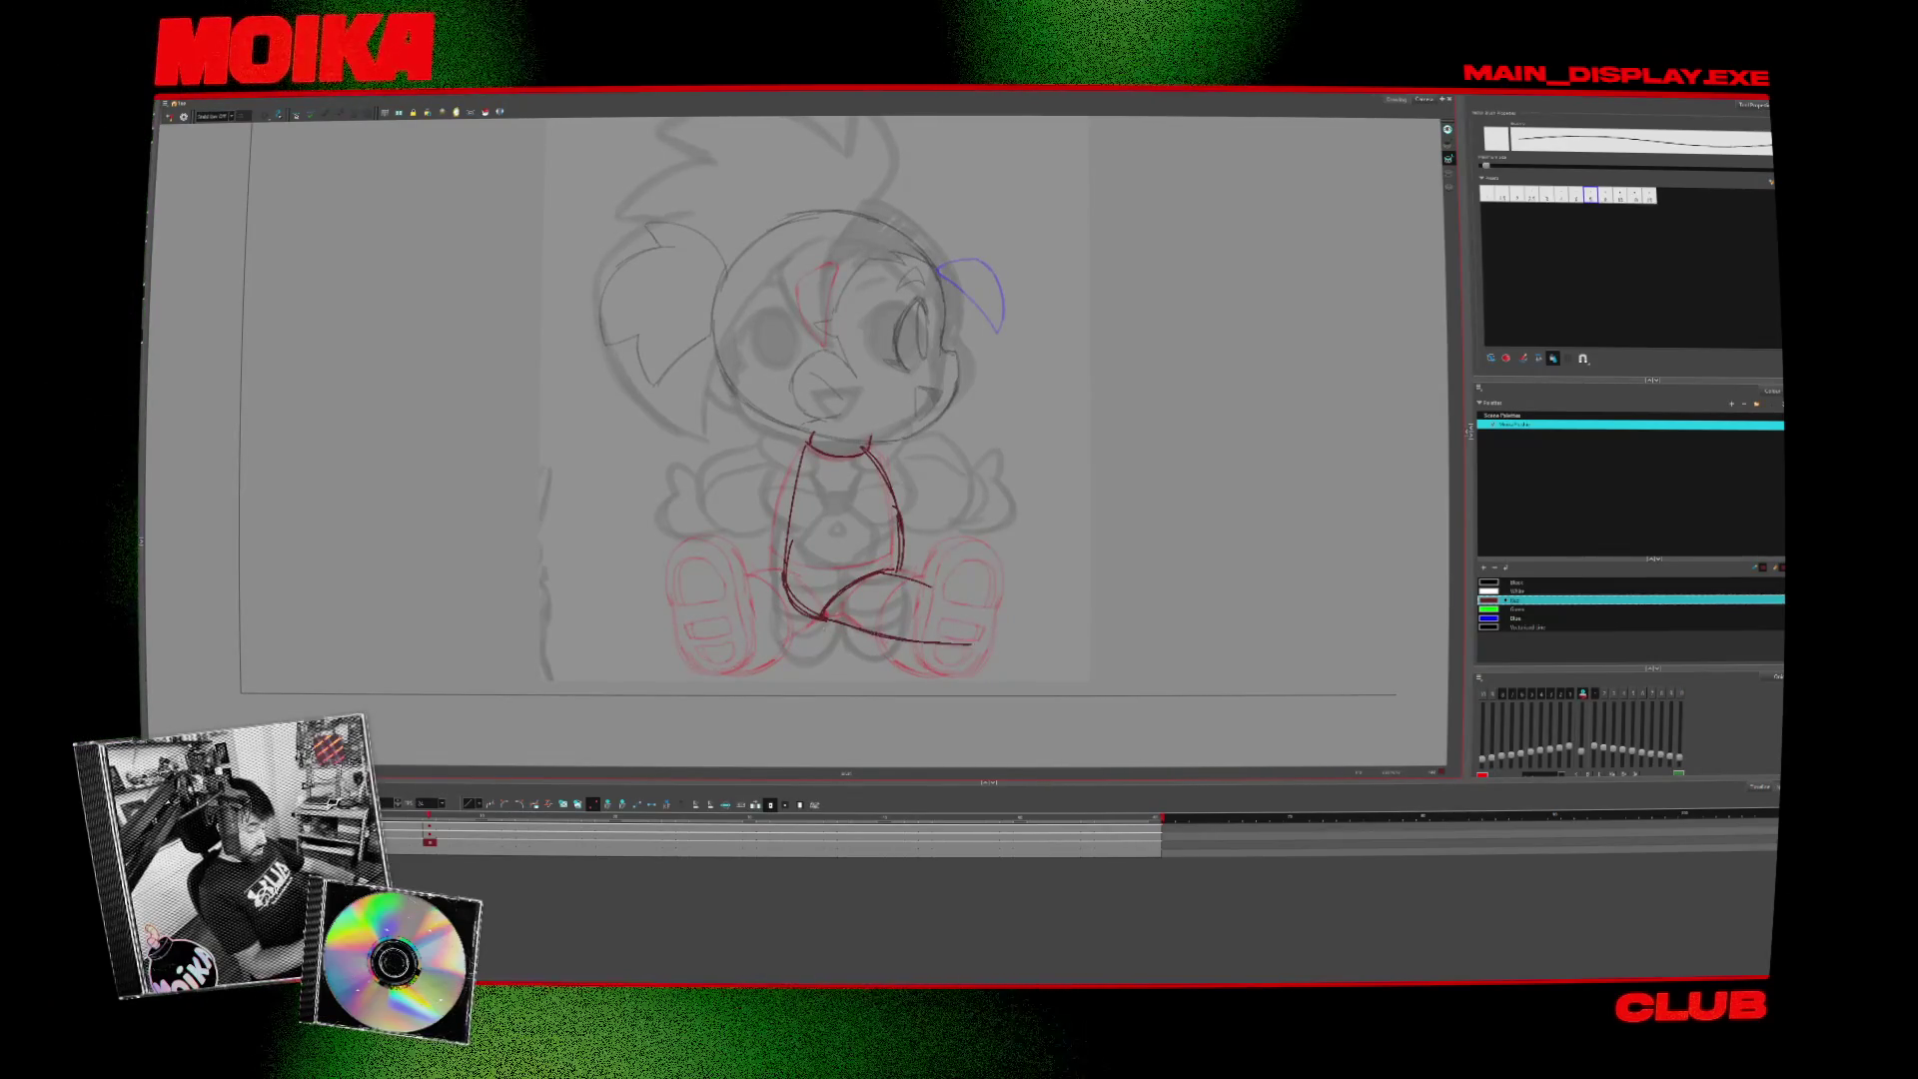
key("ctrl+z")
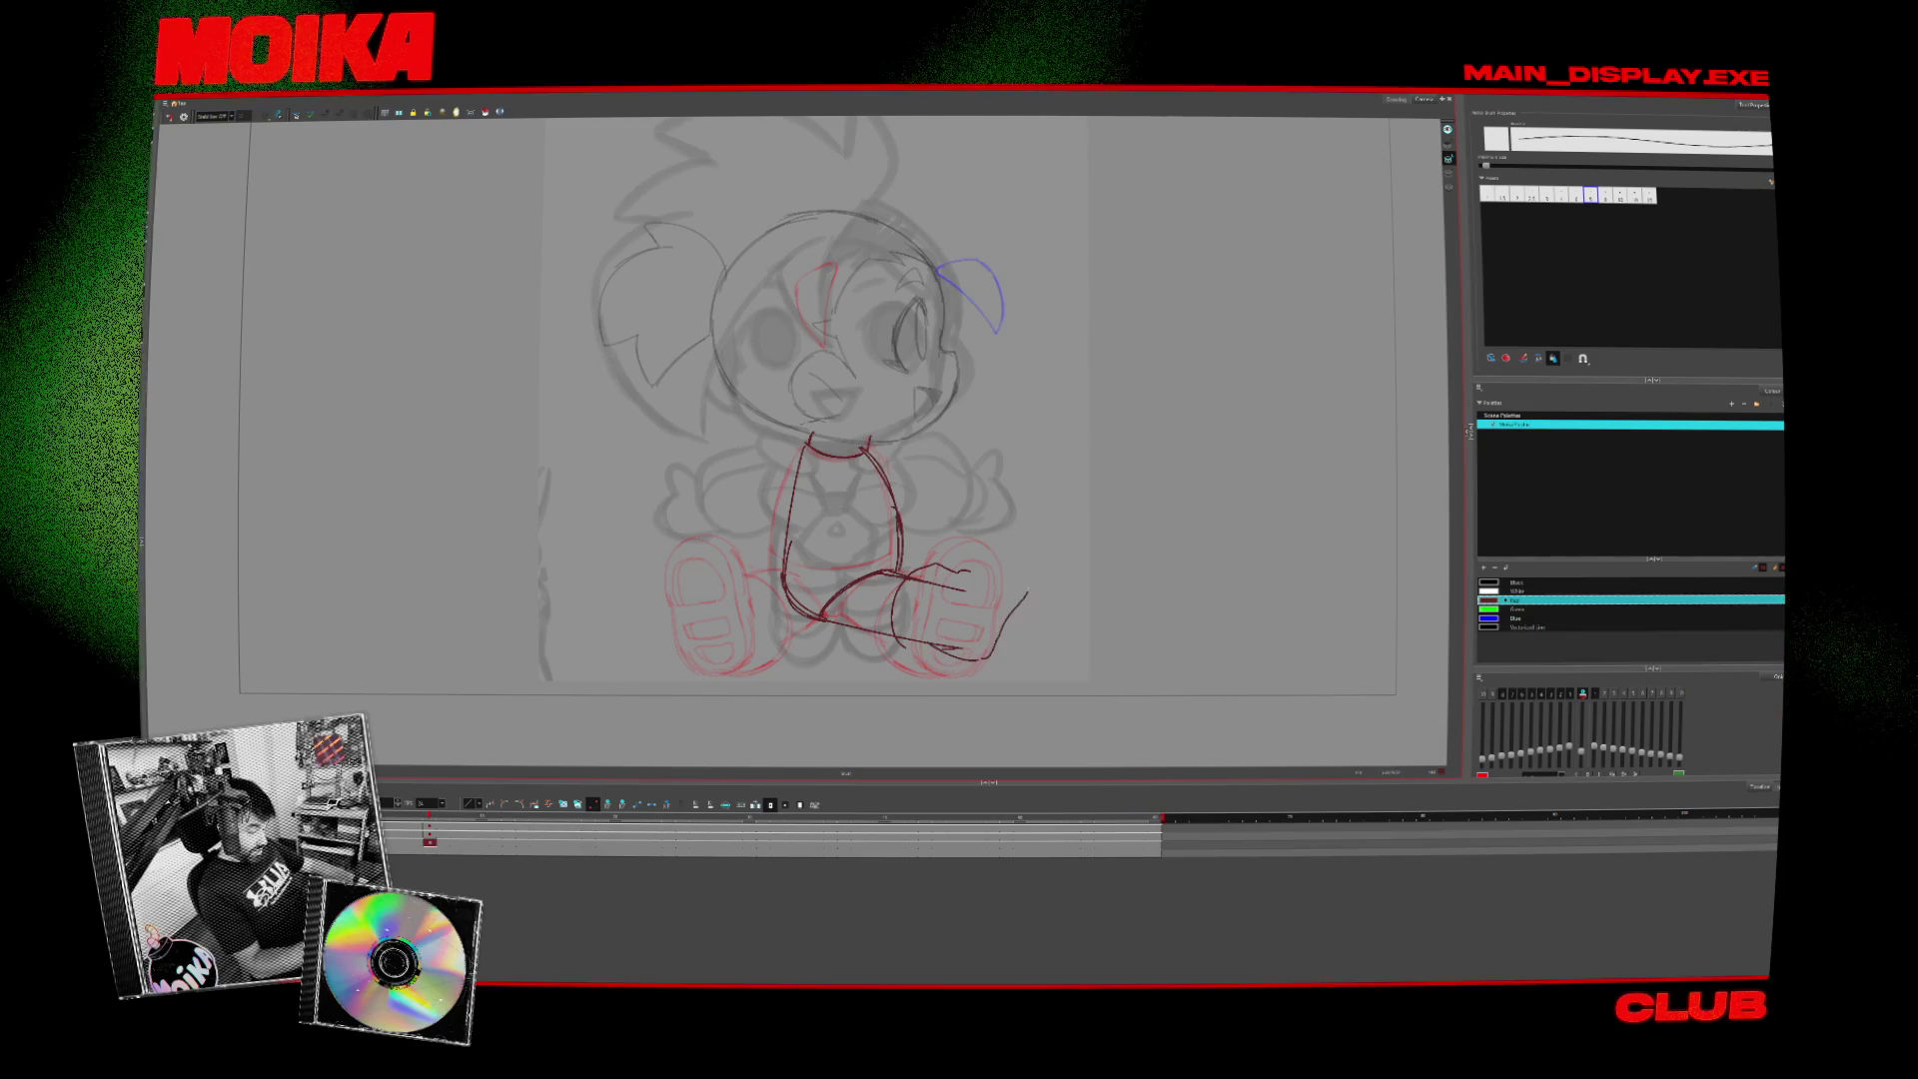
left_click(184, 117)
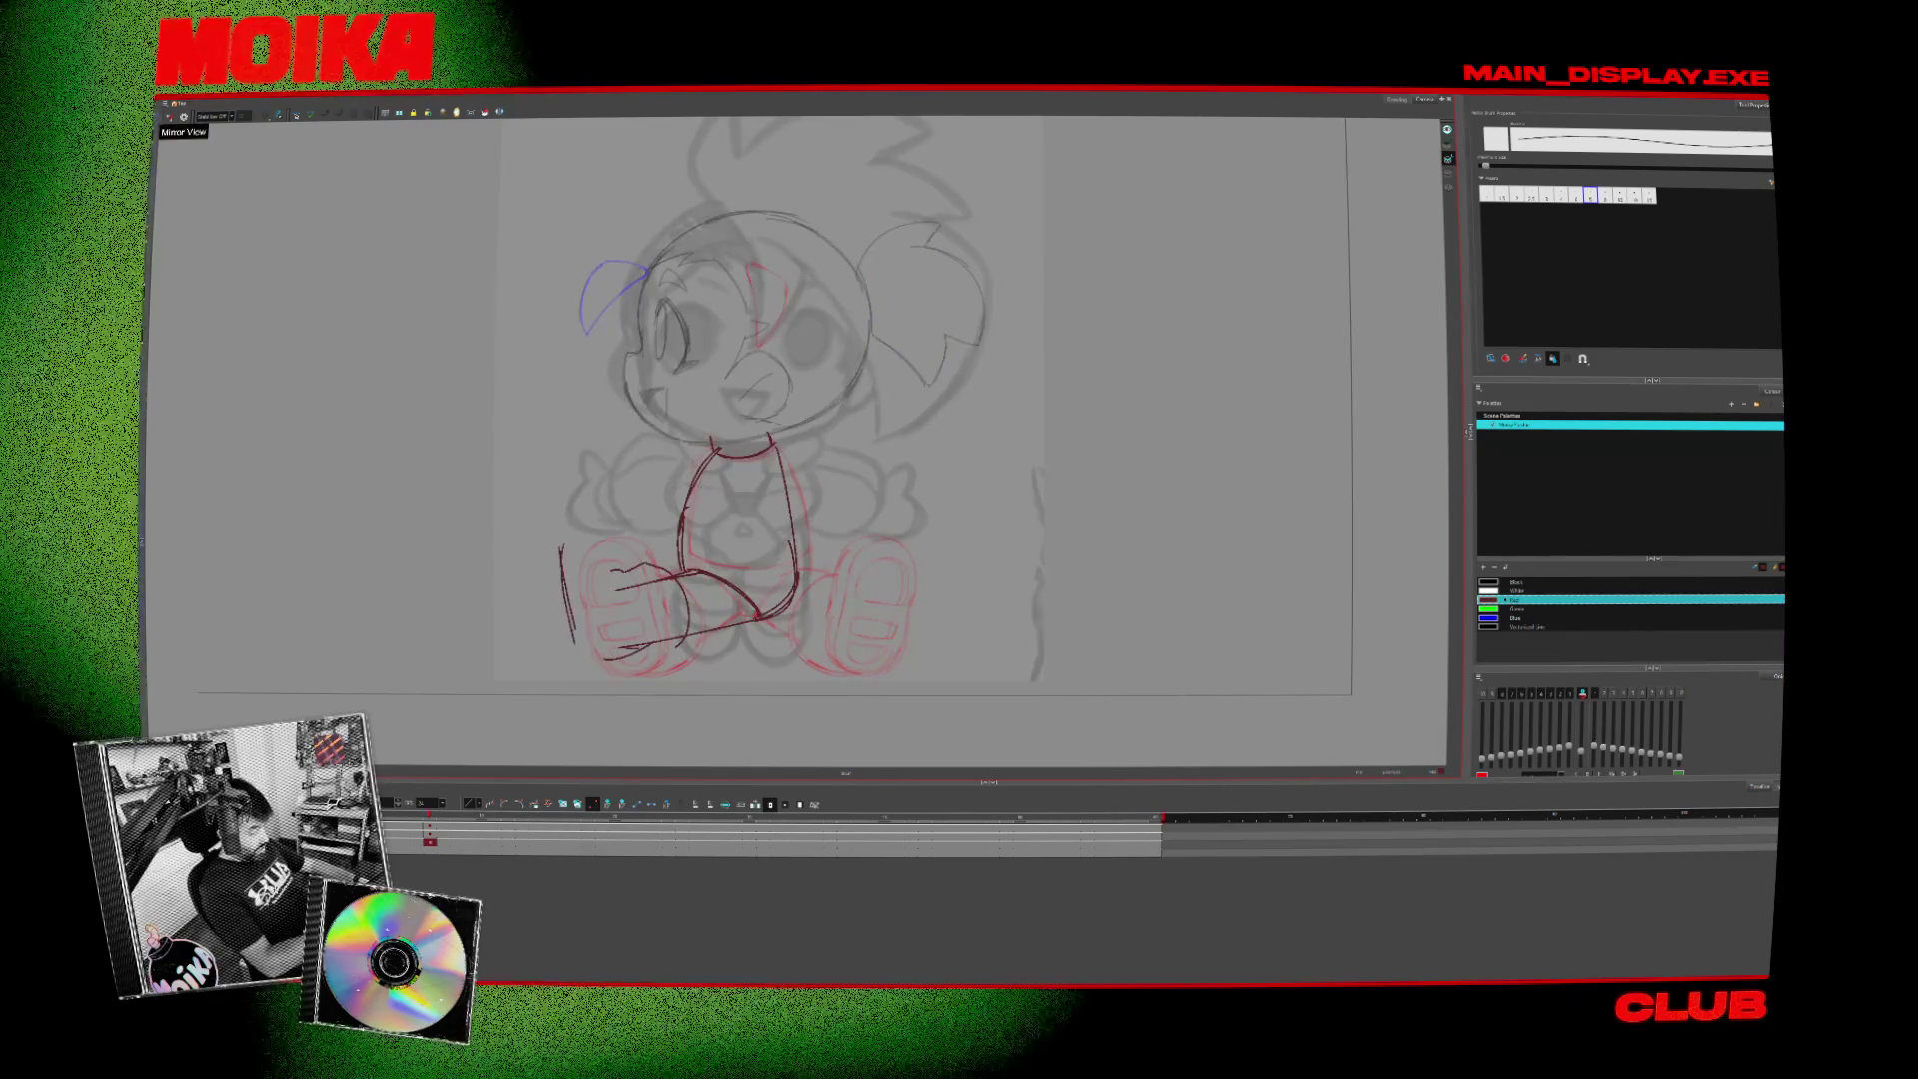
left_click(184, 117)
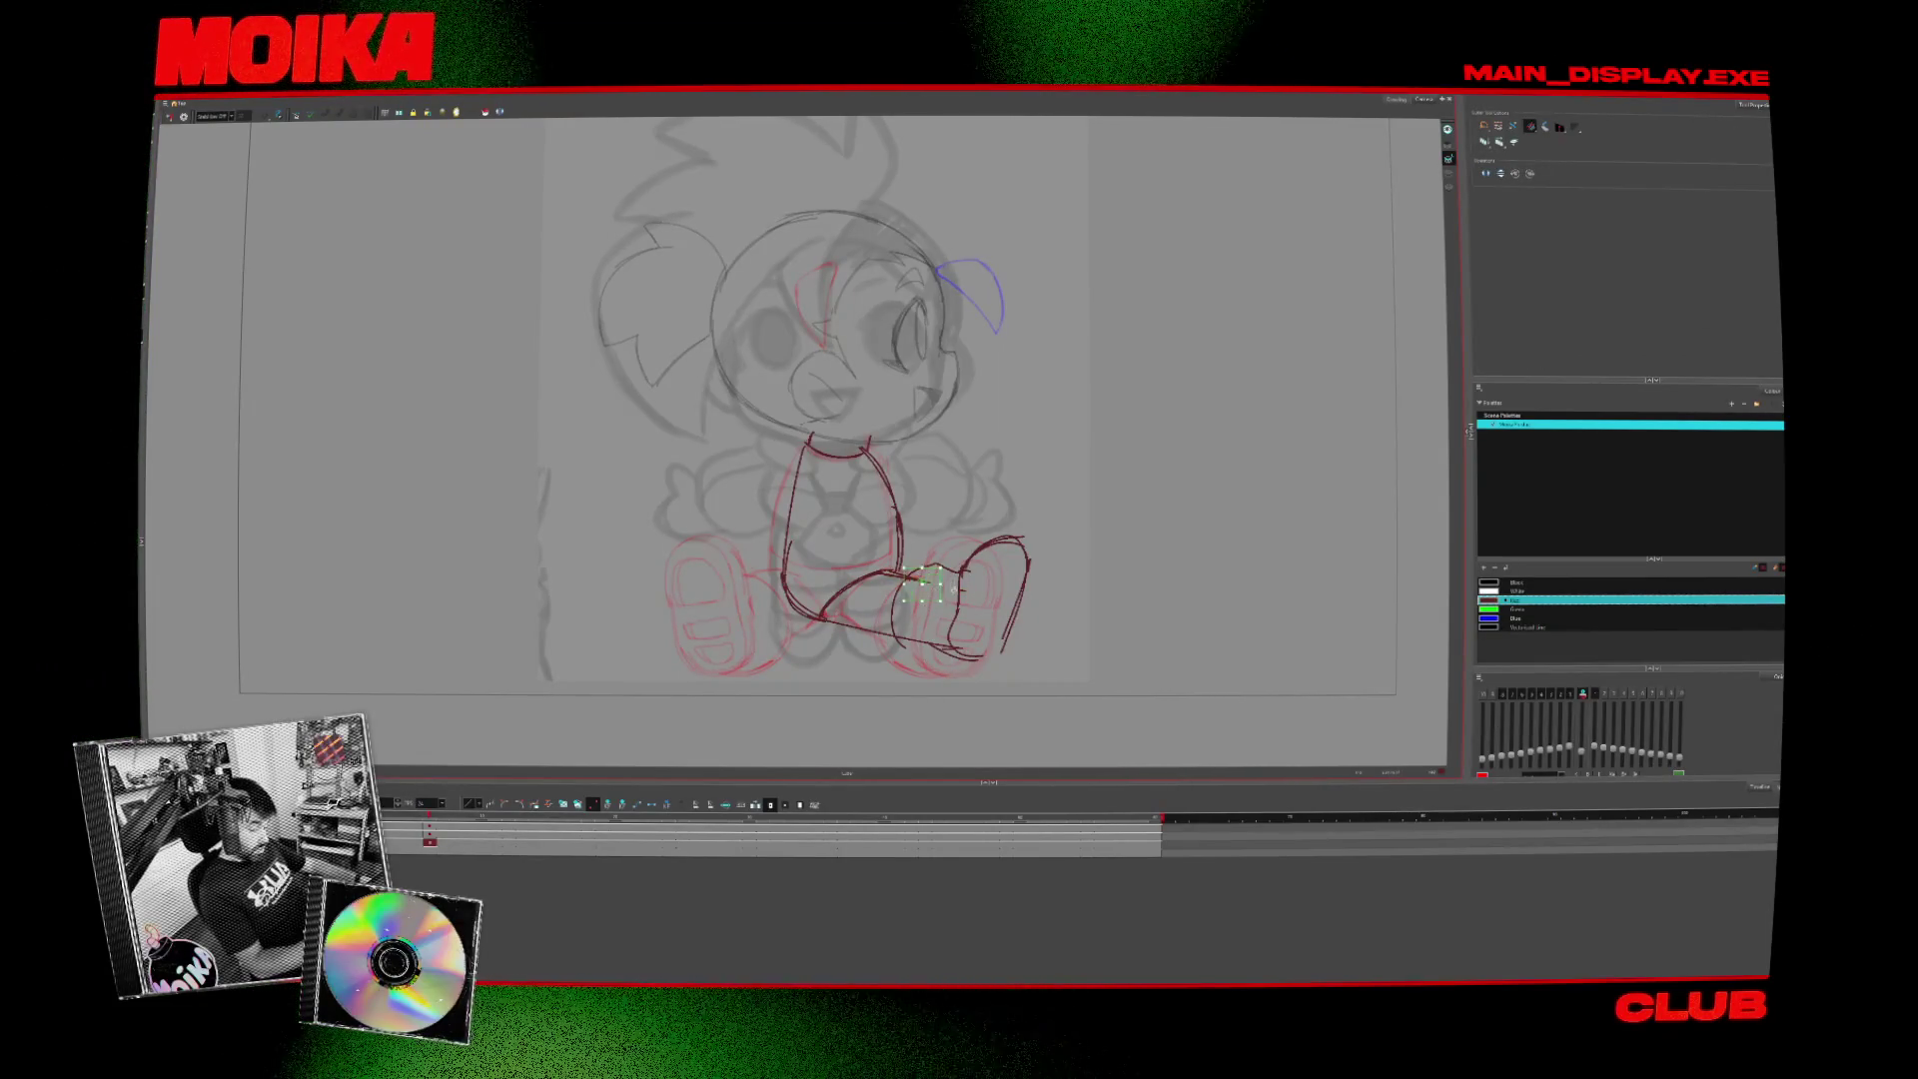
- Mirror-check the turned drawing and undo a short stroke drawn beside the foot
key("alt+b")
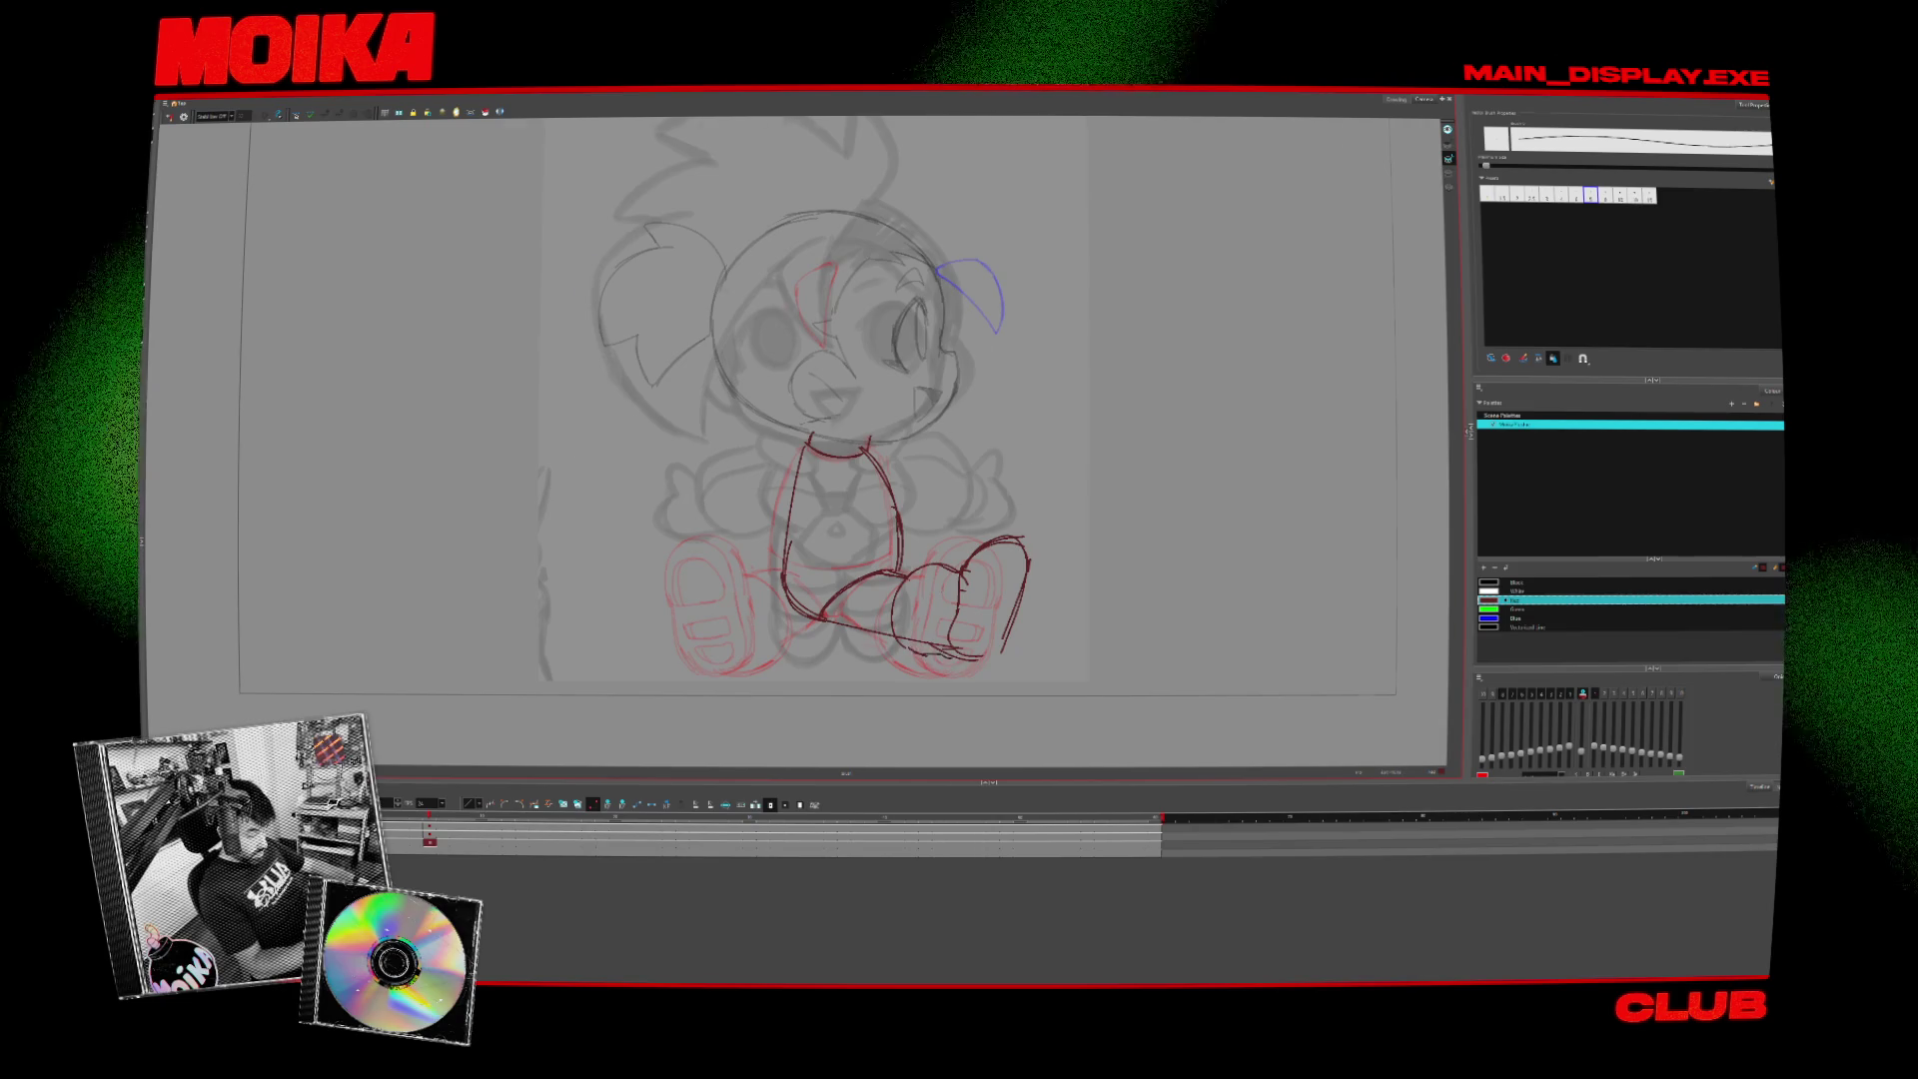
key("4")
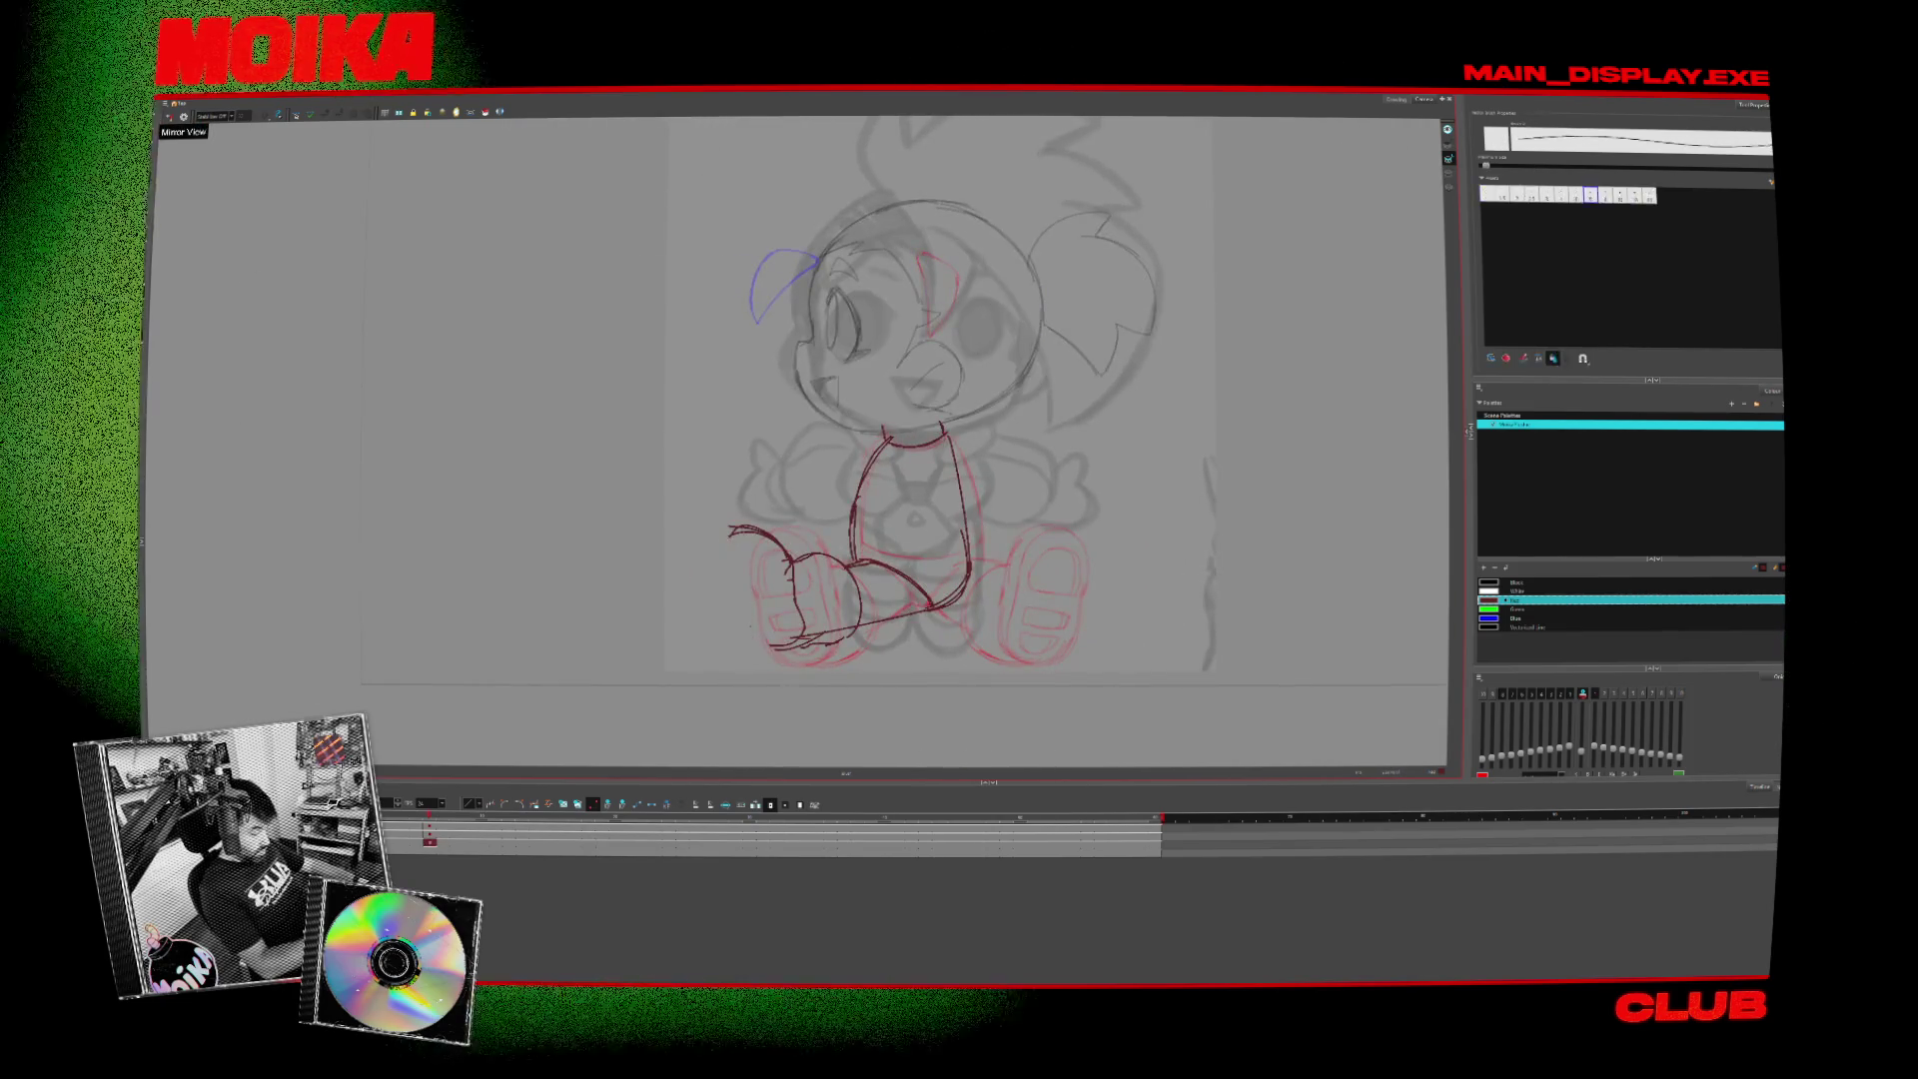
key("4")
key("alt+slash")
left_click_drag(829, 527, 843, 574)
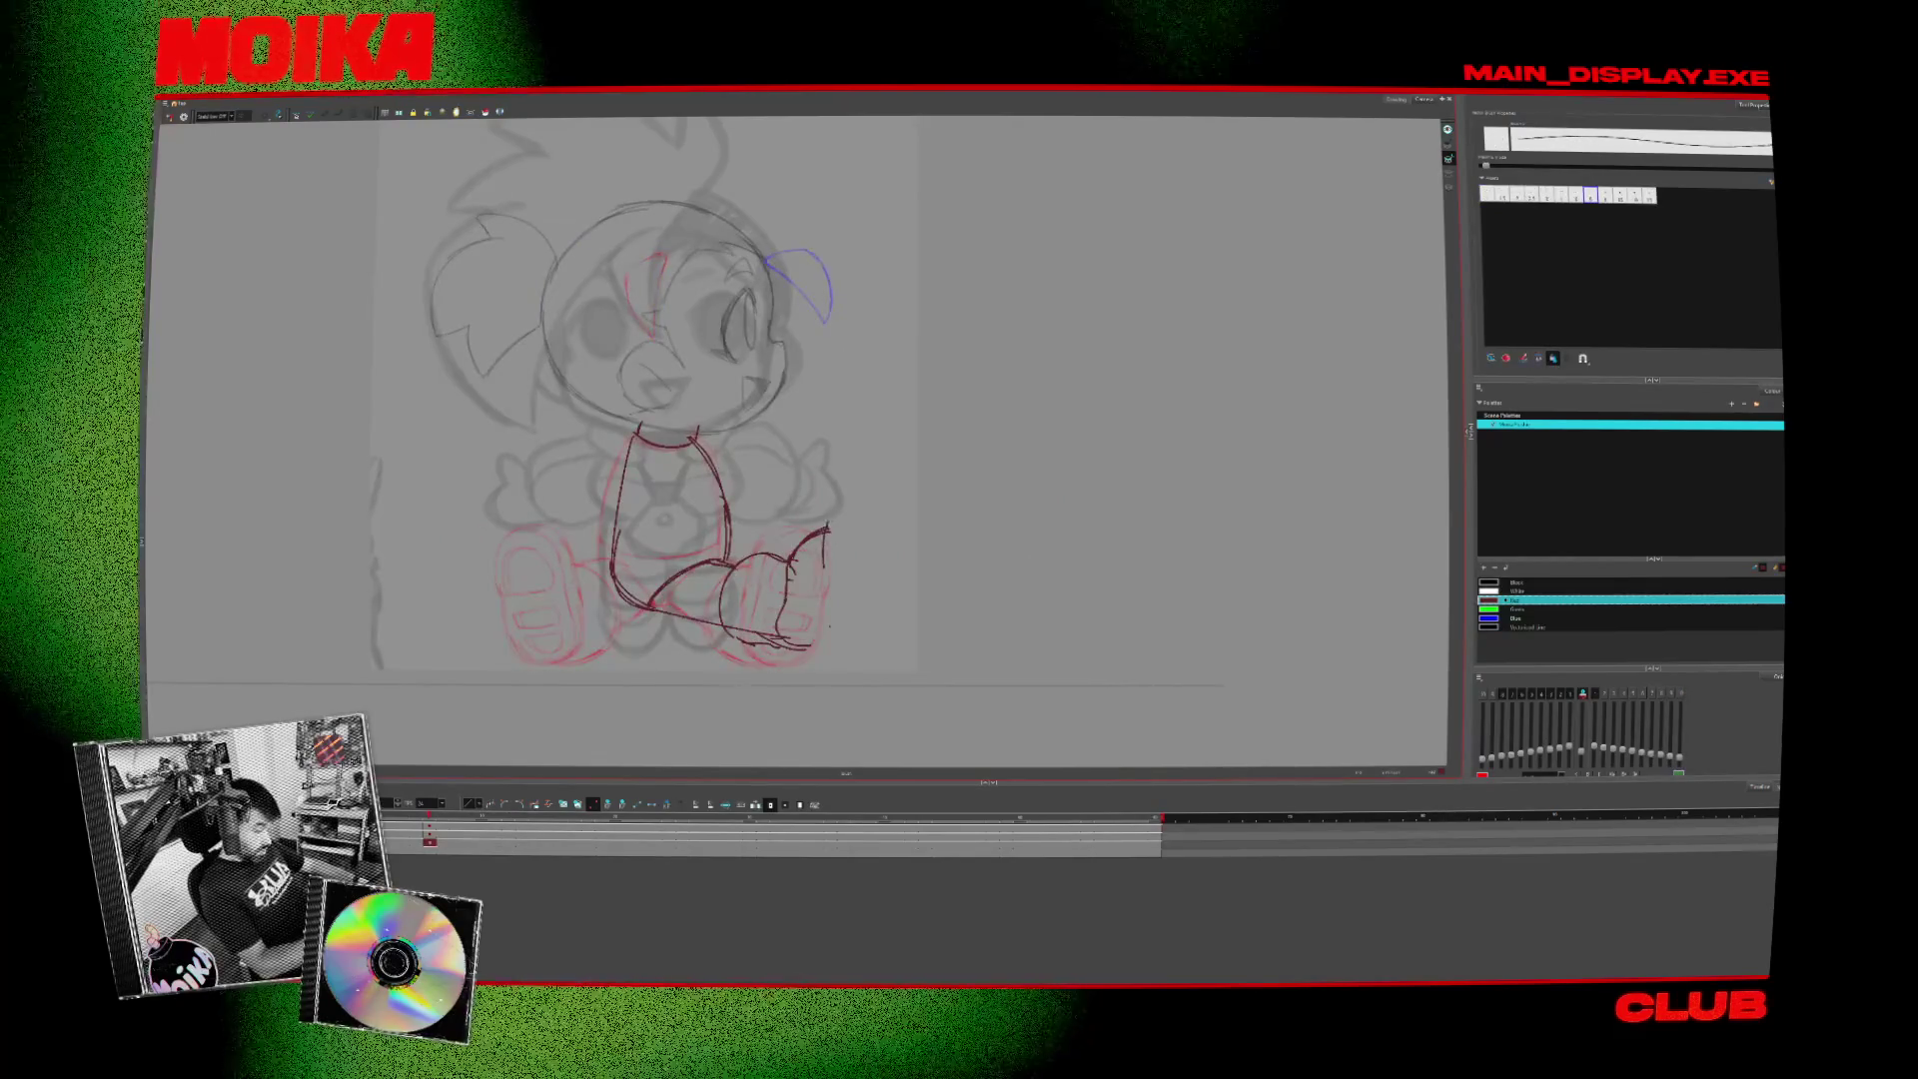
key("ctrl+z")
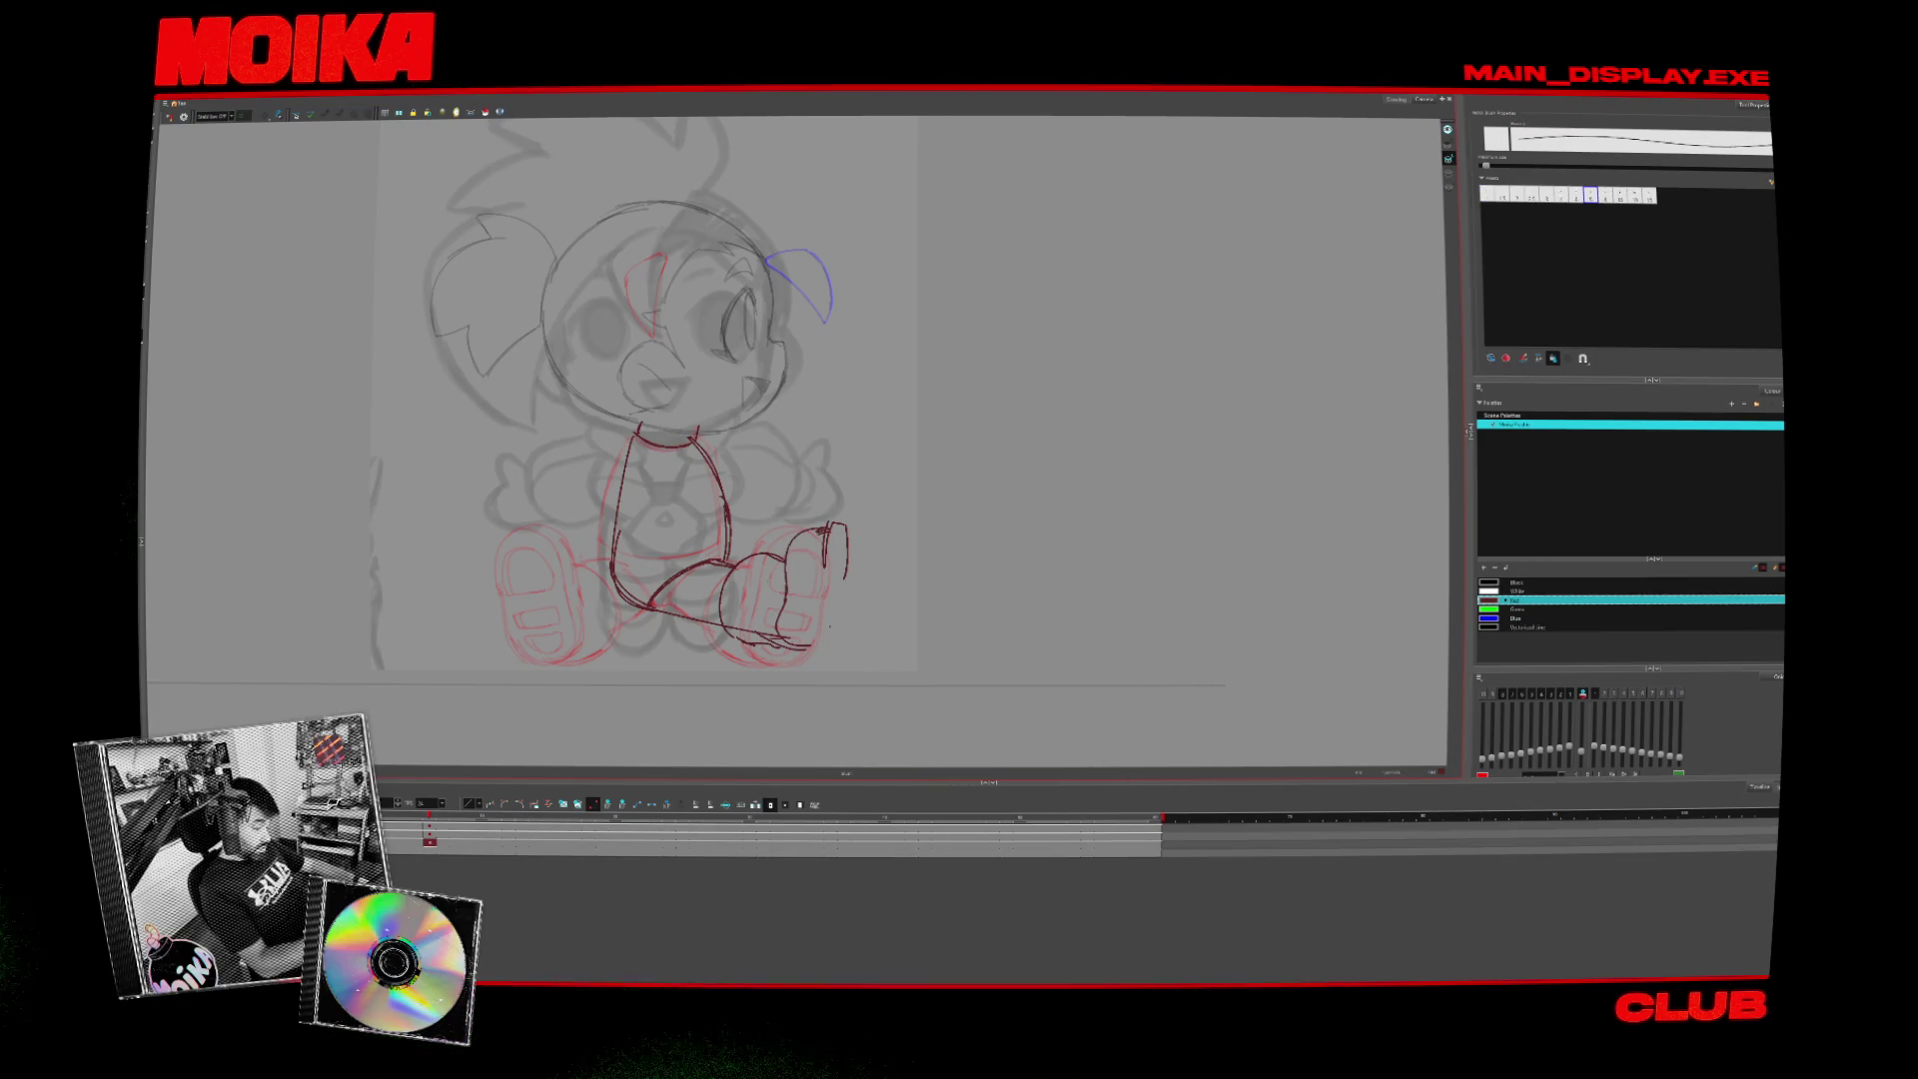
- Select the foot strokes and draw a new vertical line on the foot
key("4")
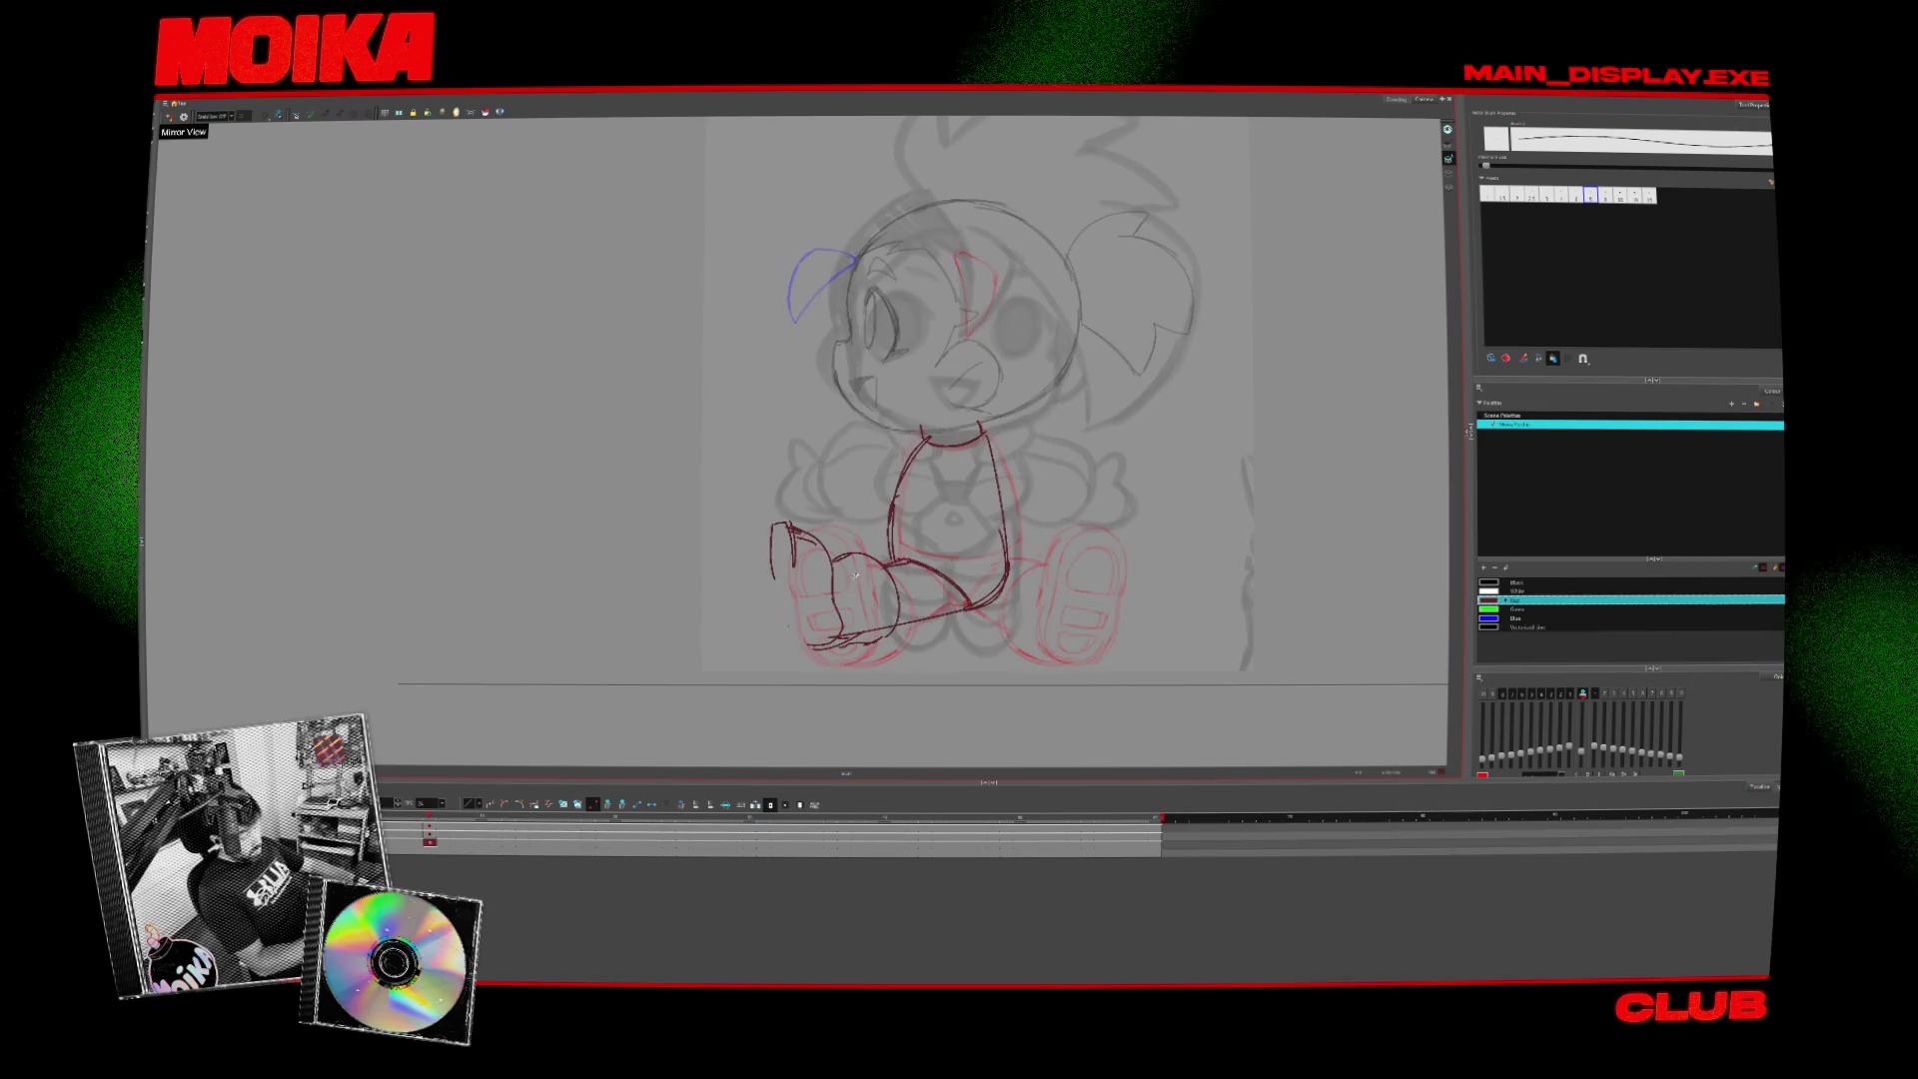
left_click_drag(795, 514, 774, 630)
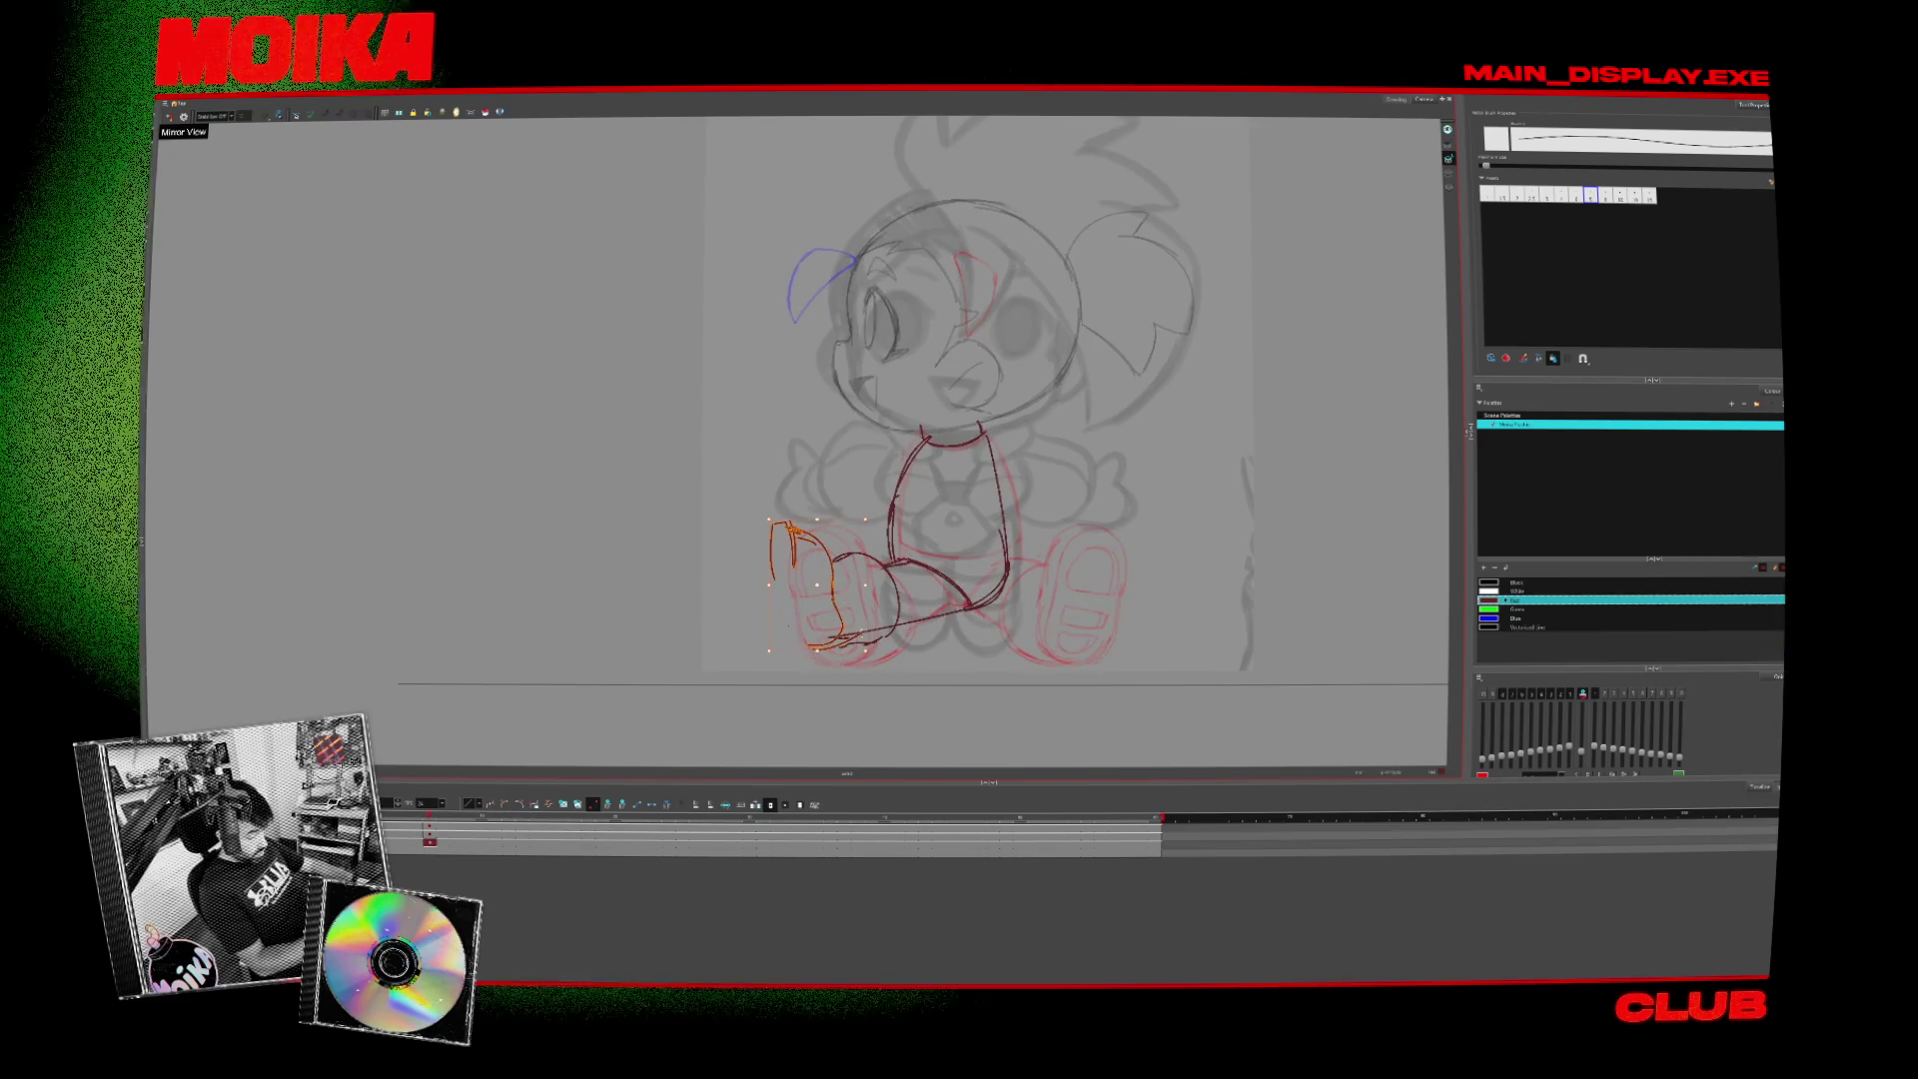
key("4")
left_click_drag(884, 596, 966, 578)
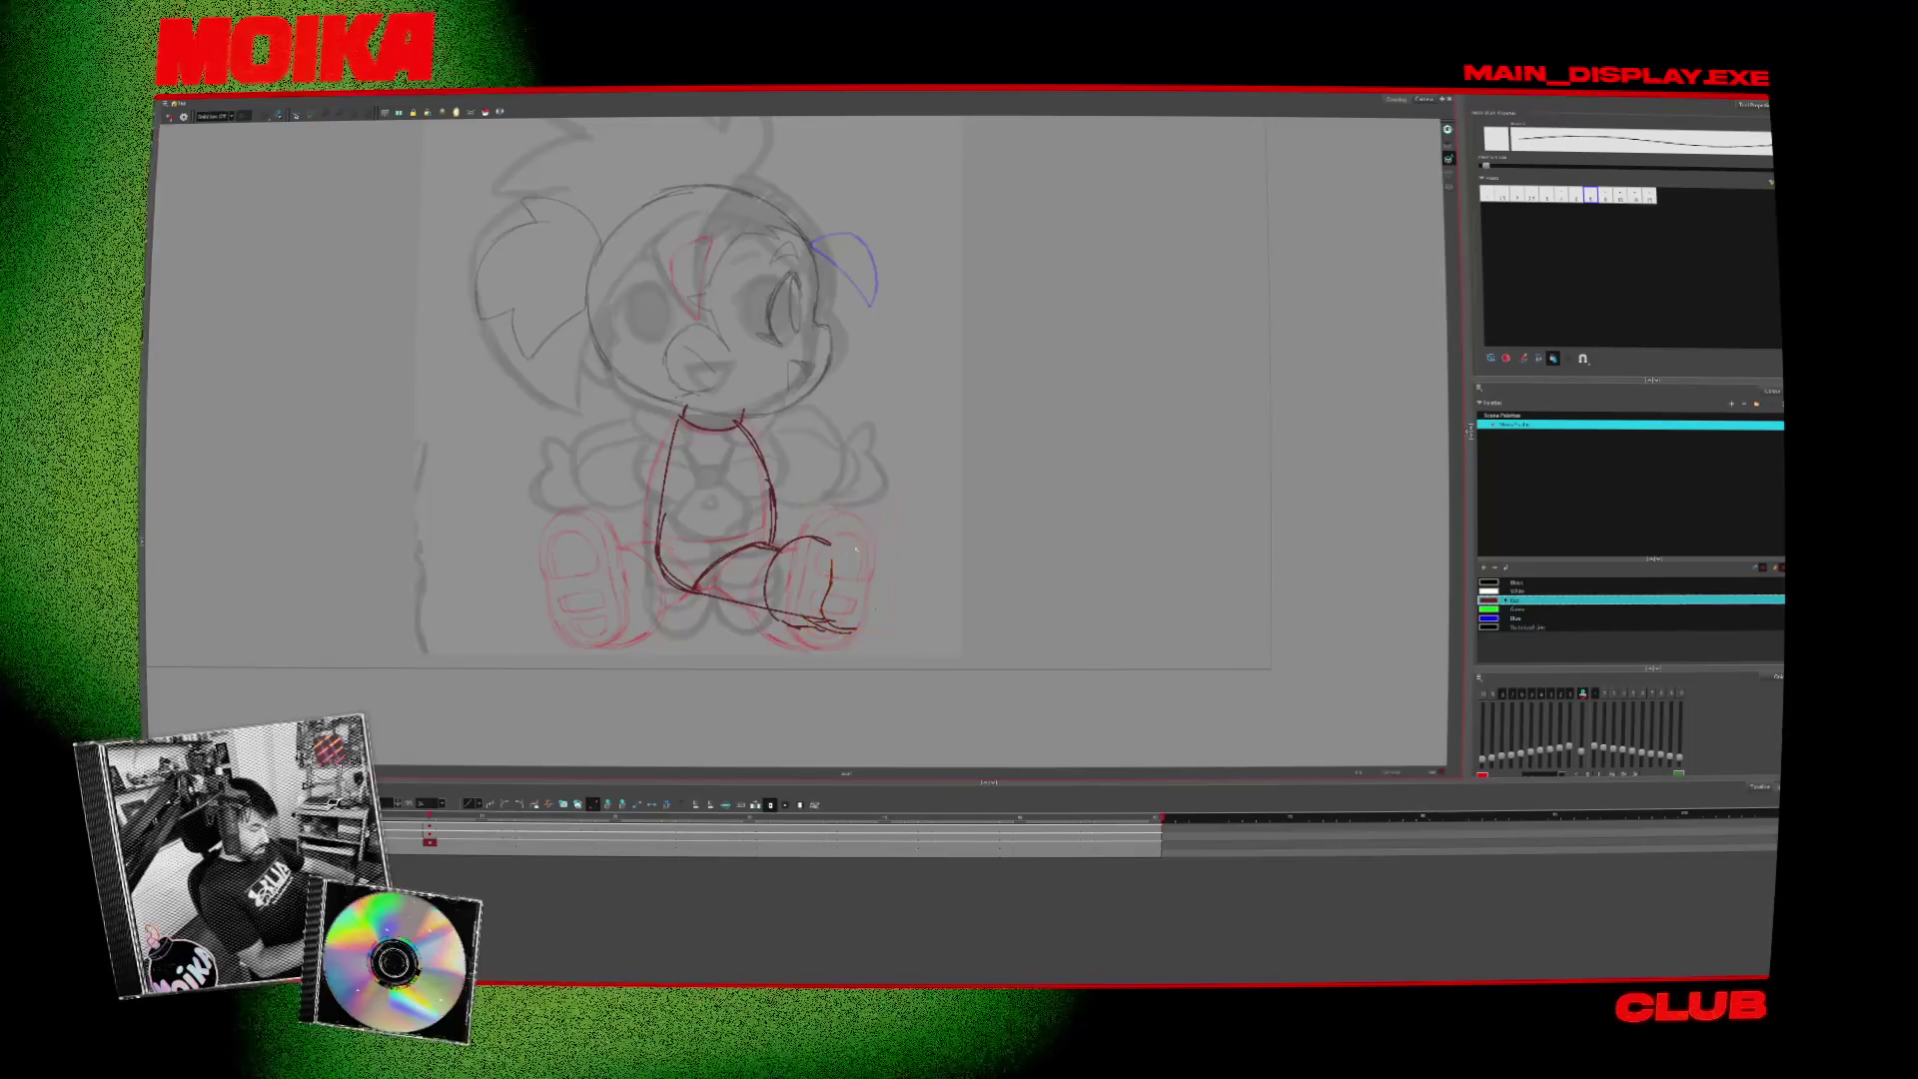
left_click_drag(839, 549, 836, 619)
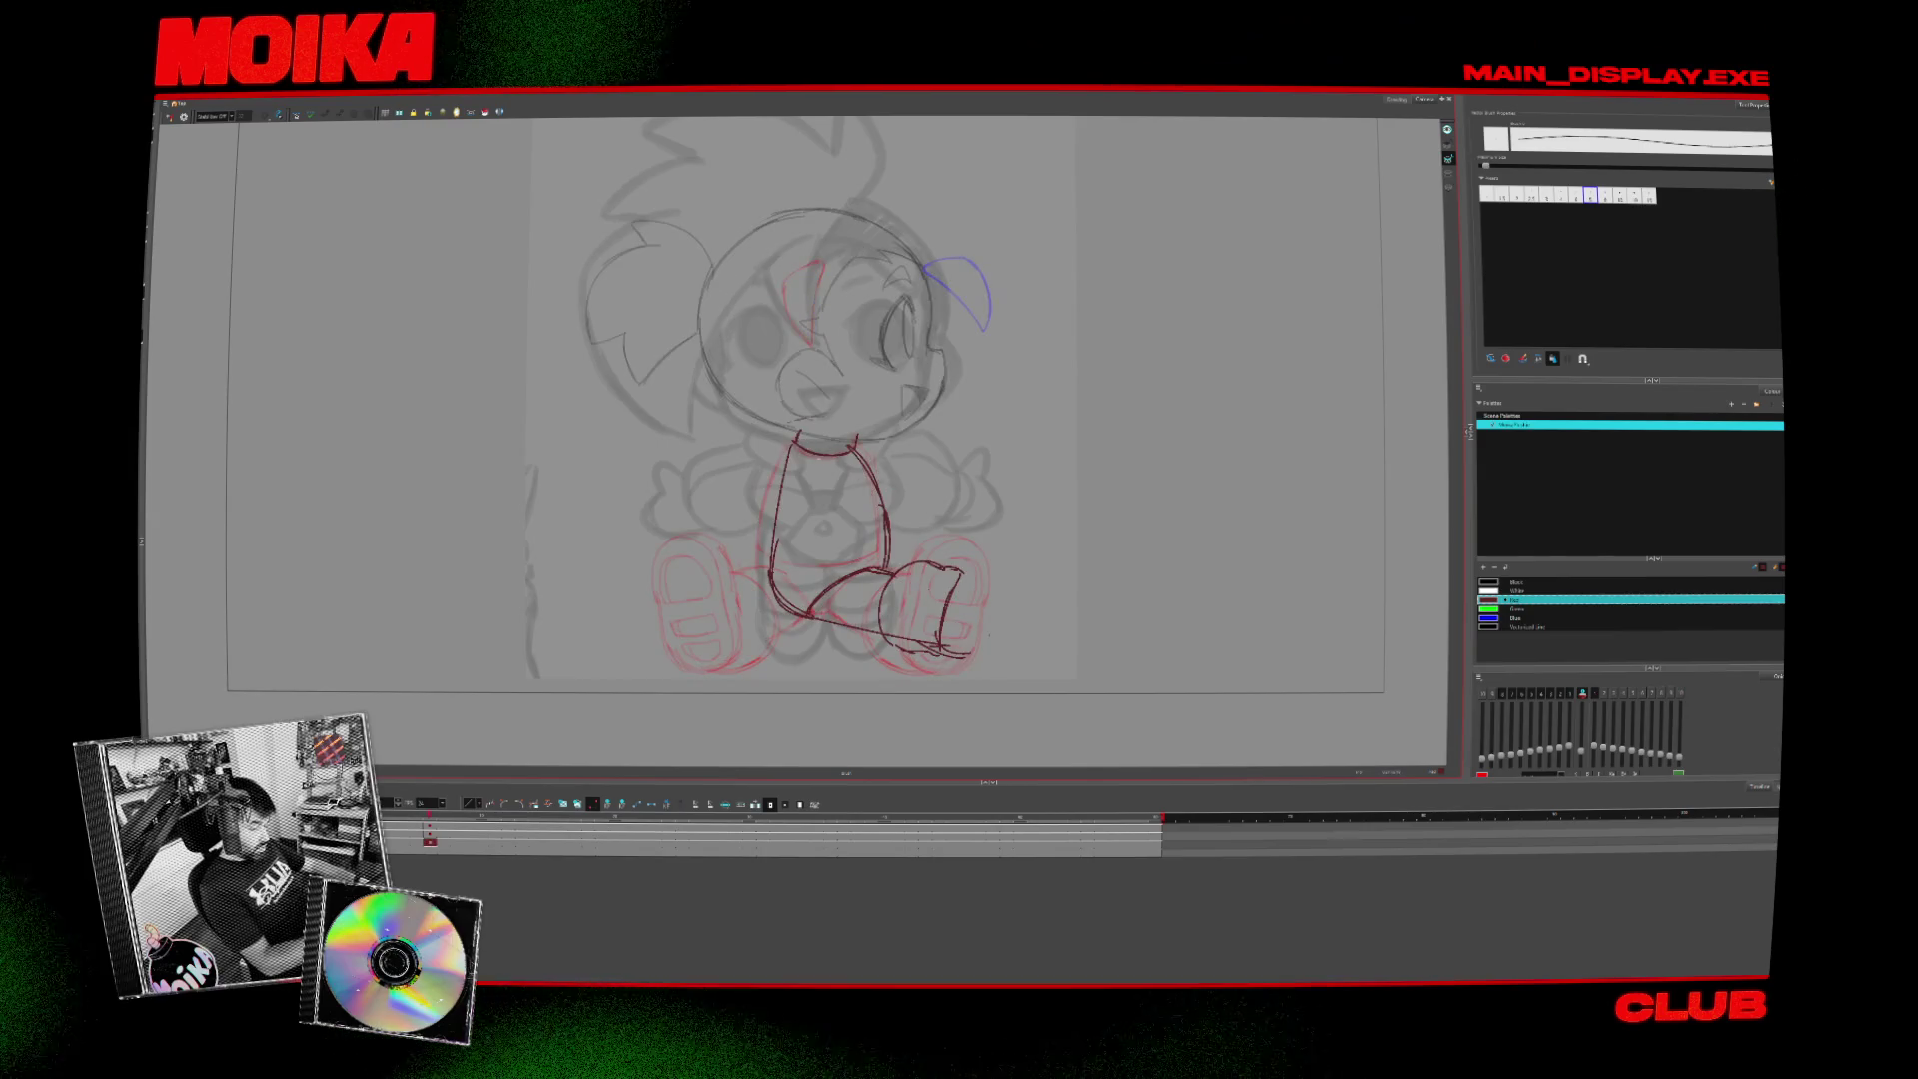
- On the front-facing drawing, sketch the start of the arm at the shoulder
key("comma")
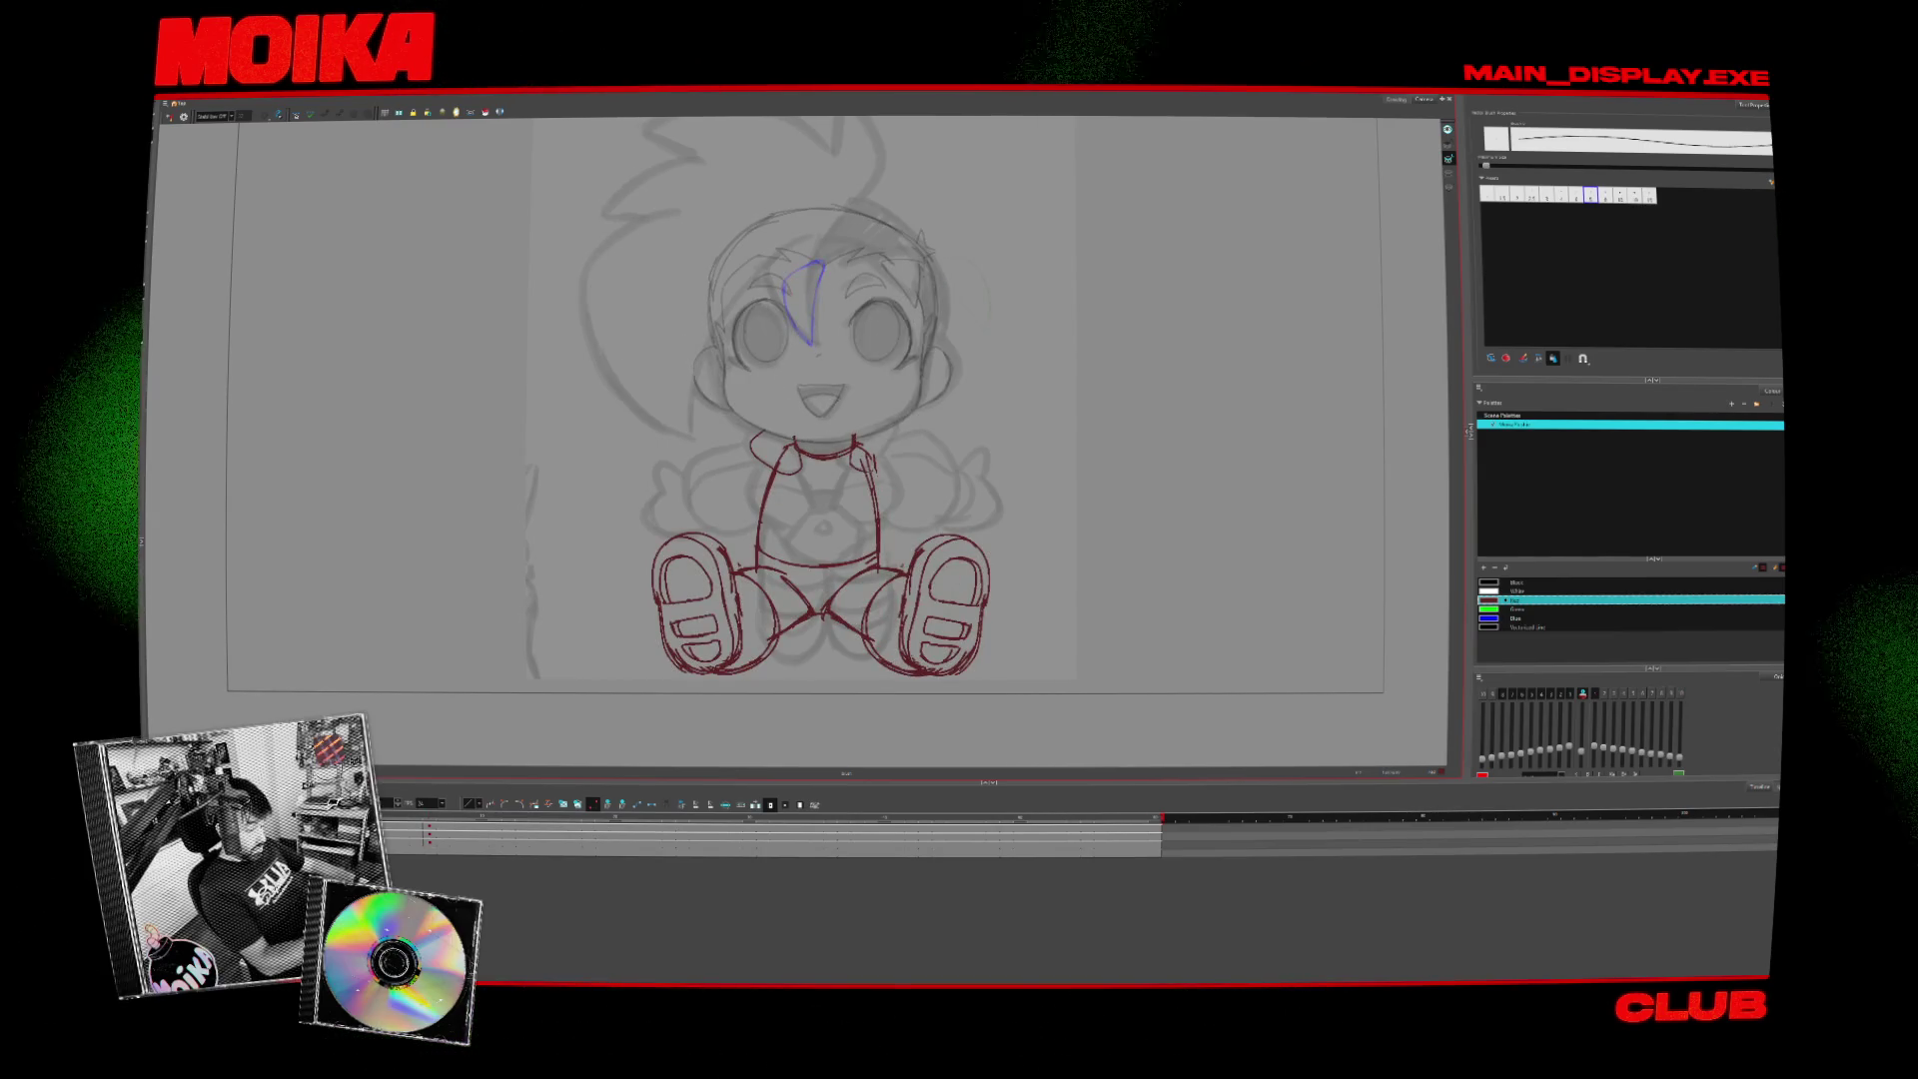
left_click_drag(855, 440, 897, 431)
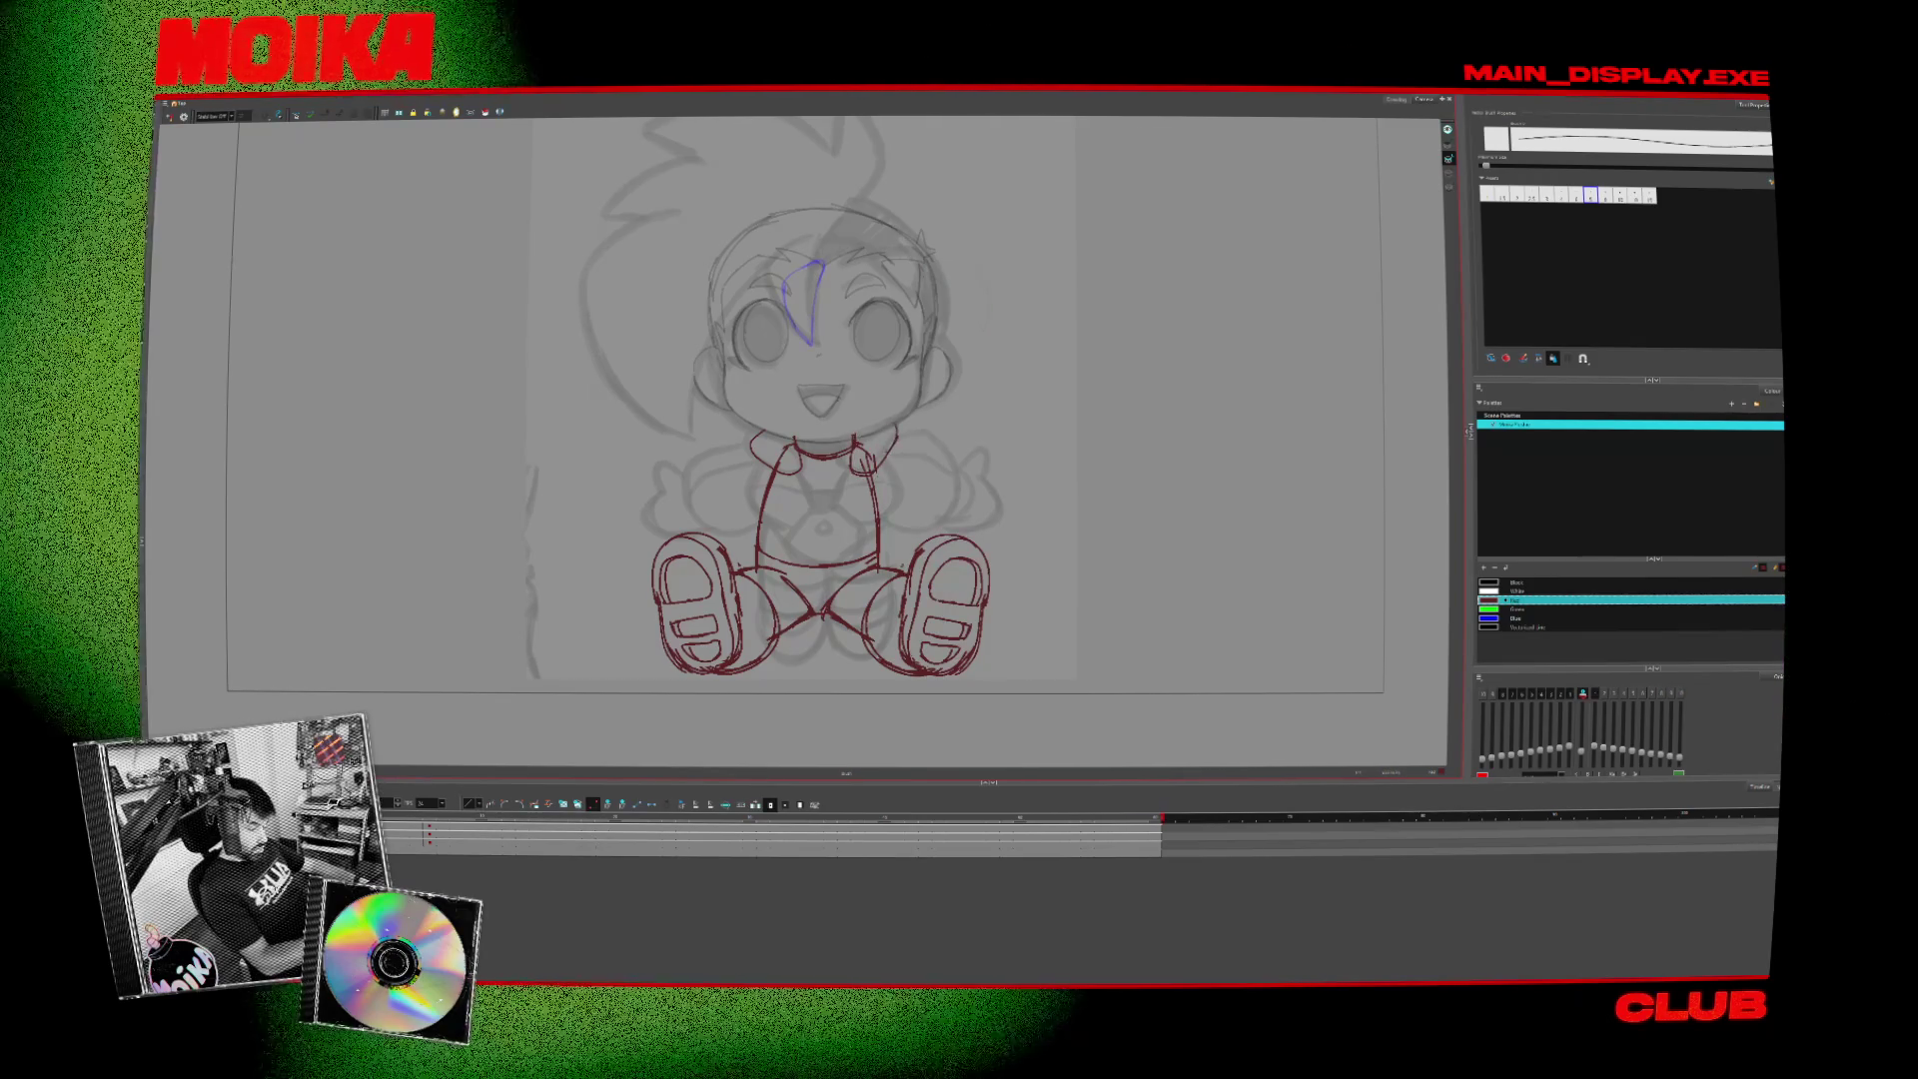
key("alt+e")
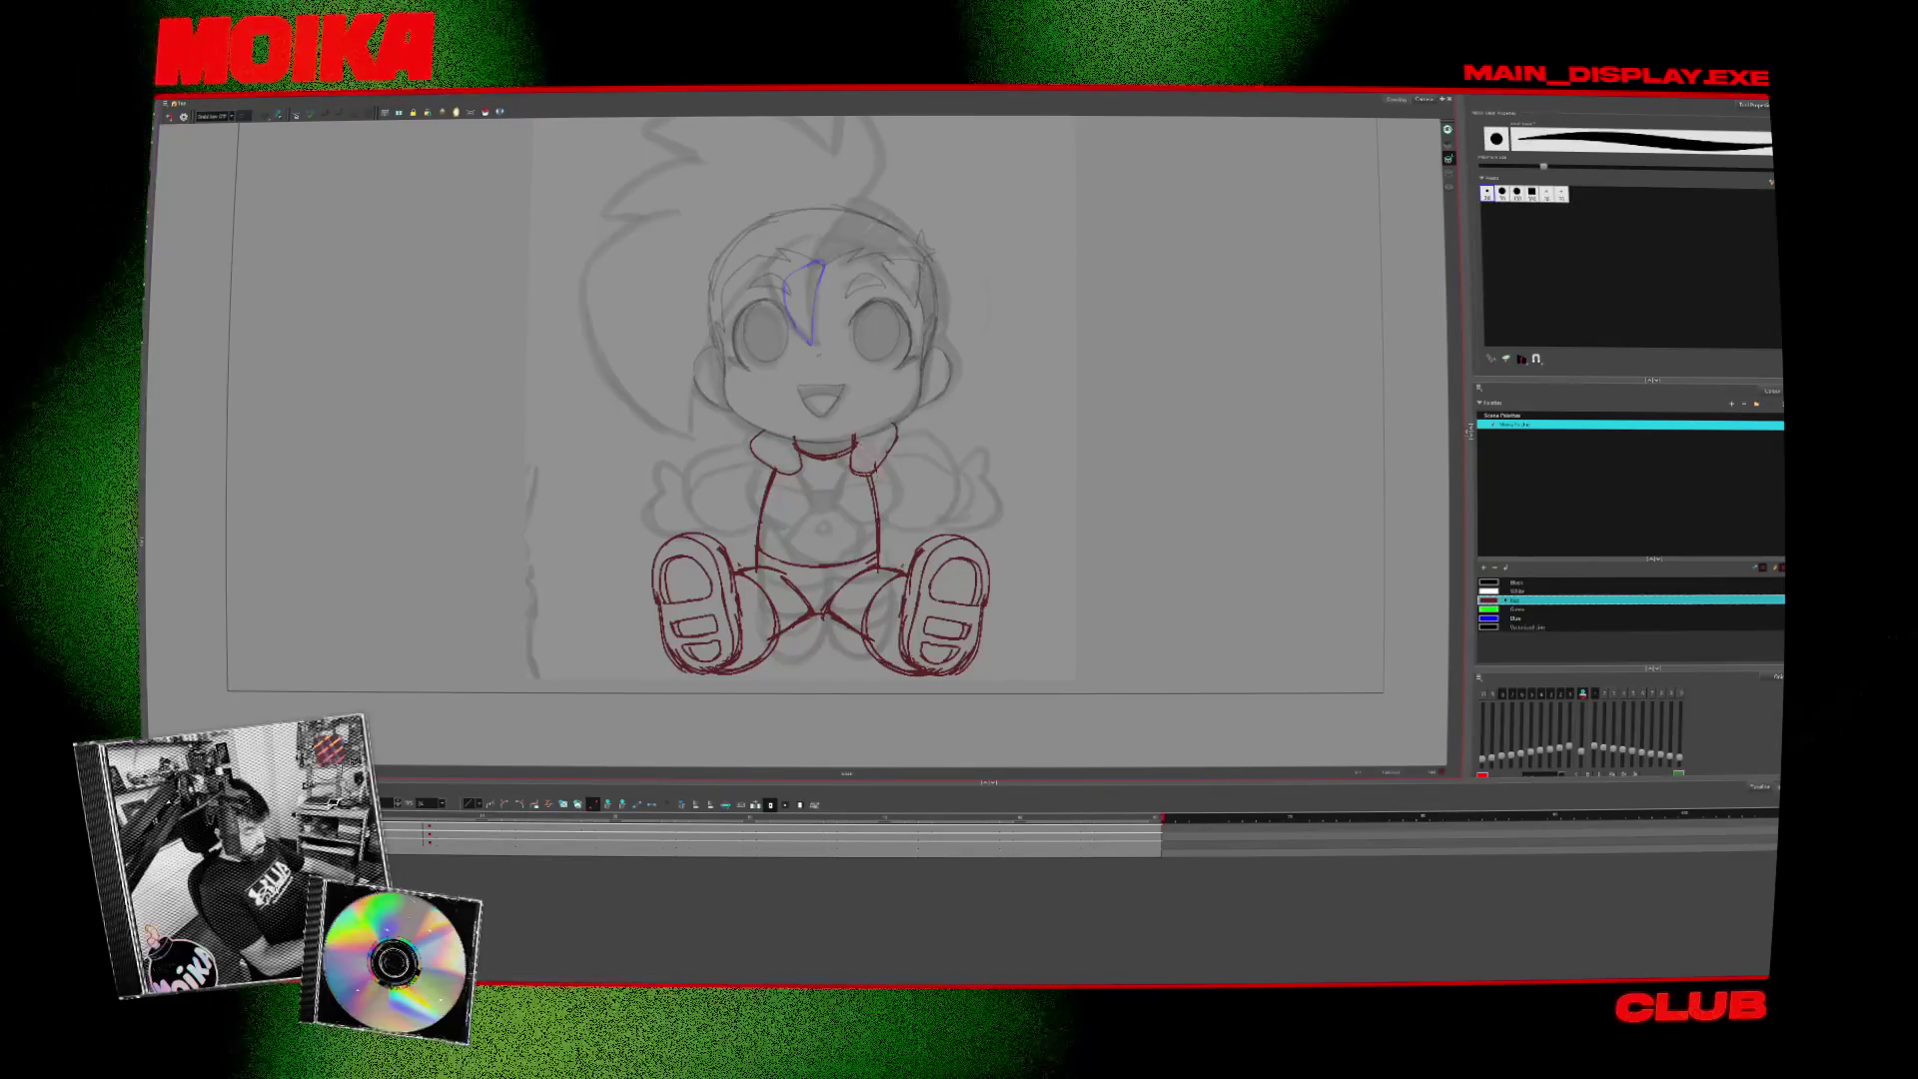
- Flip between the turned drawing and its neighbour to compare the poses
key("alt+slash")
key("period")
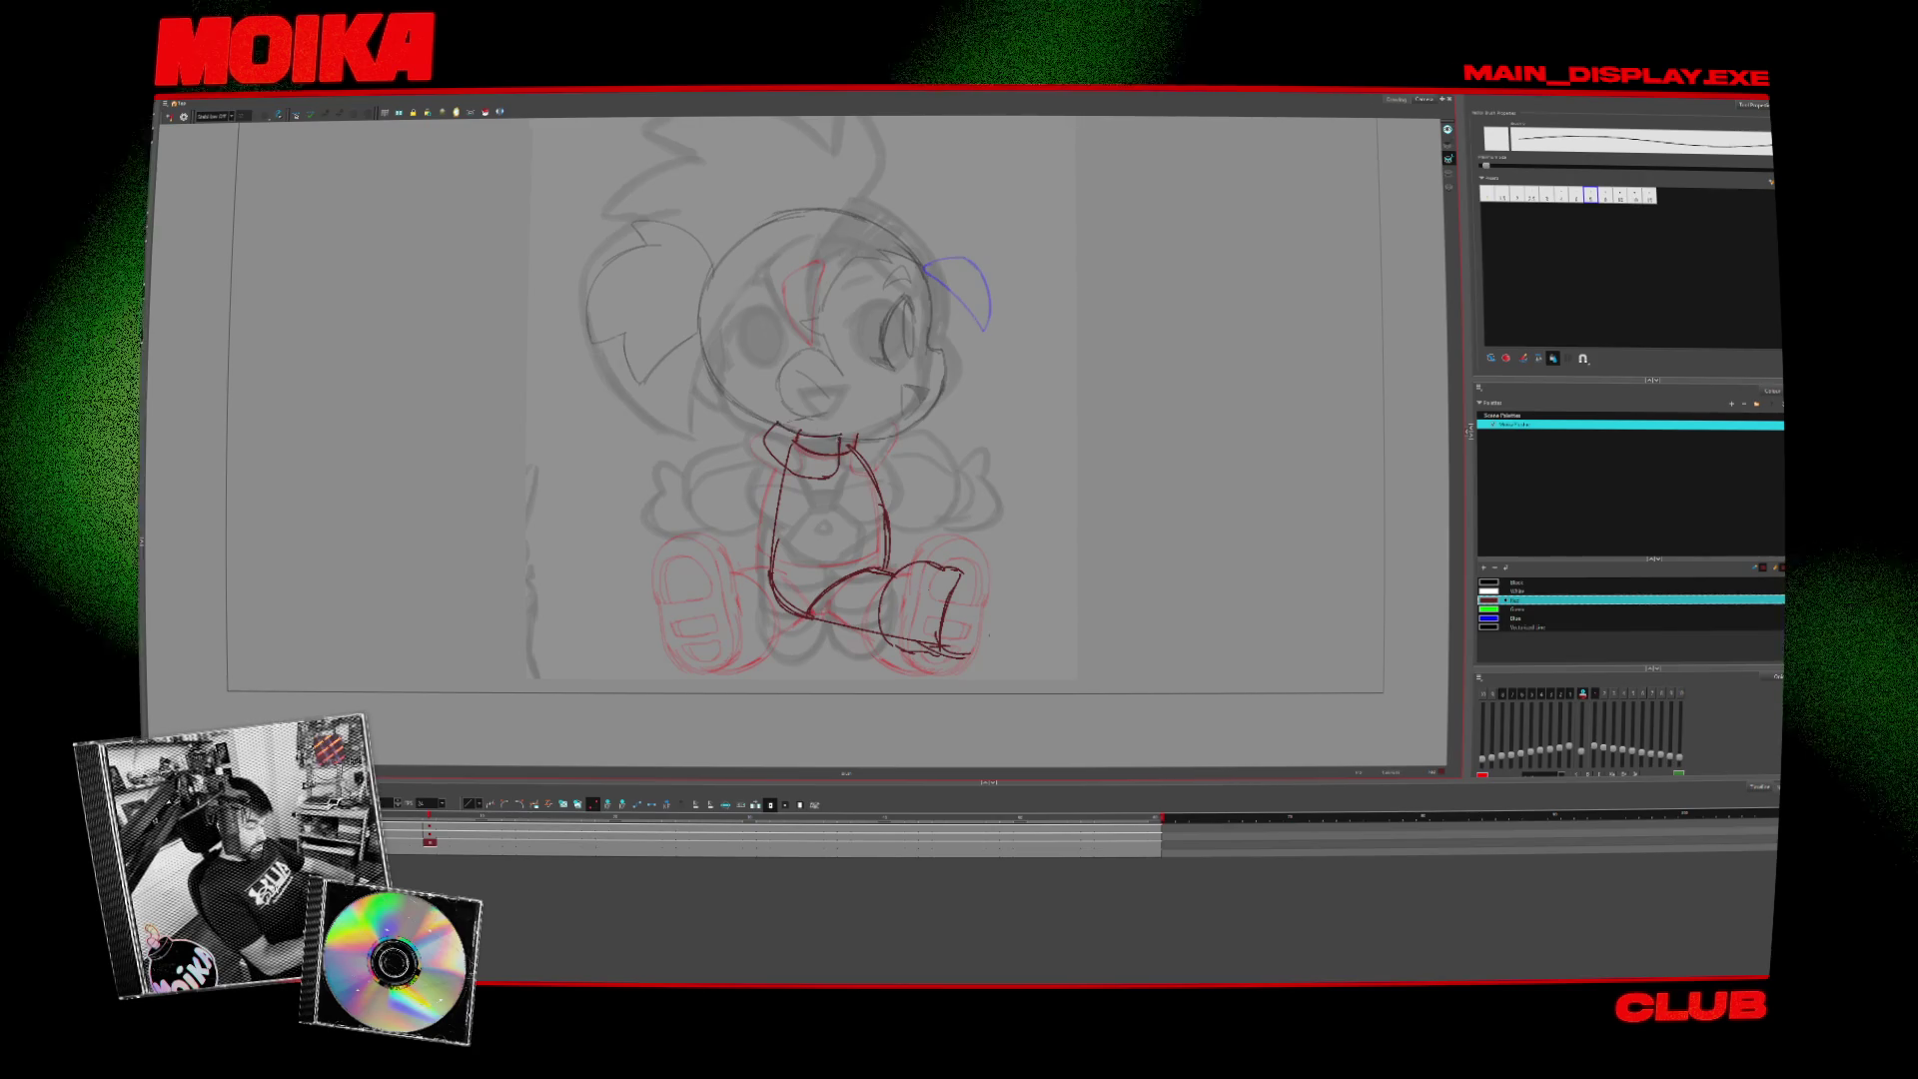
key("comma")
key("alt+b")
key("period")
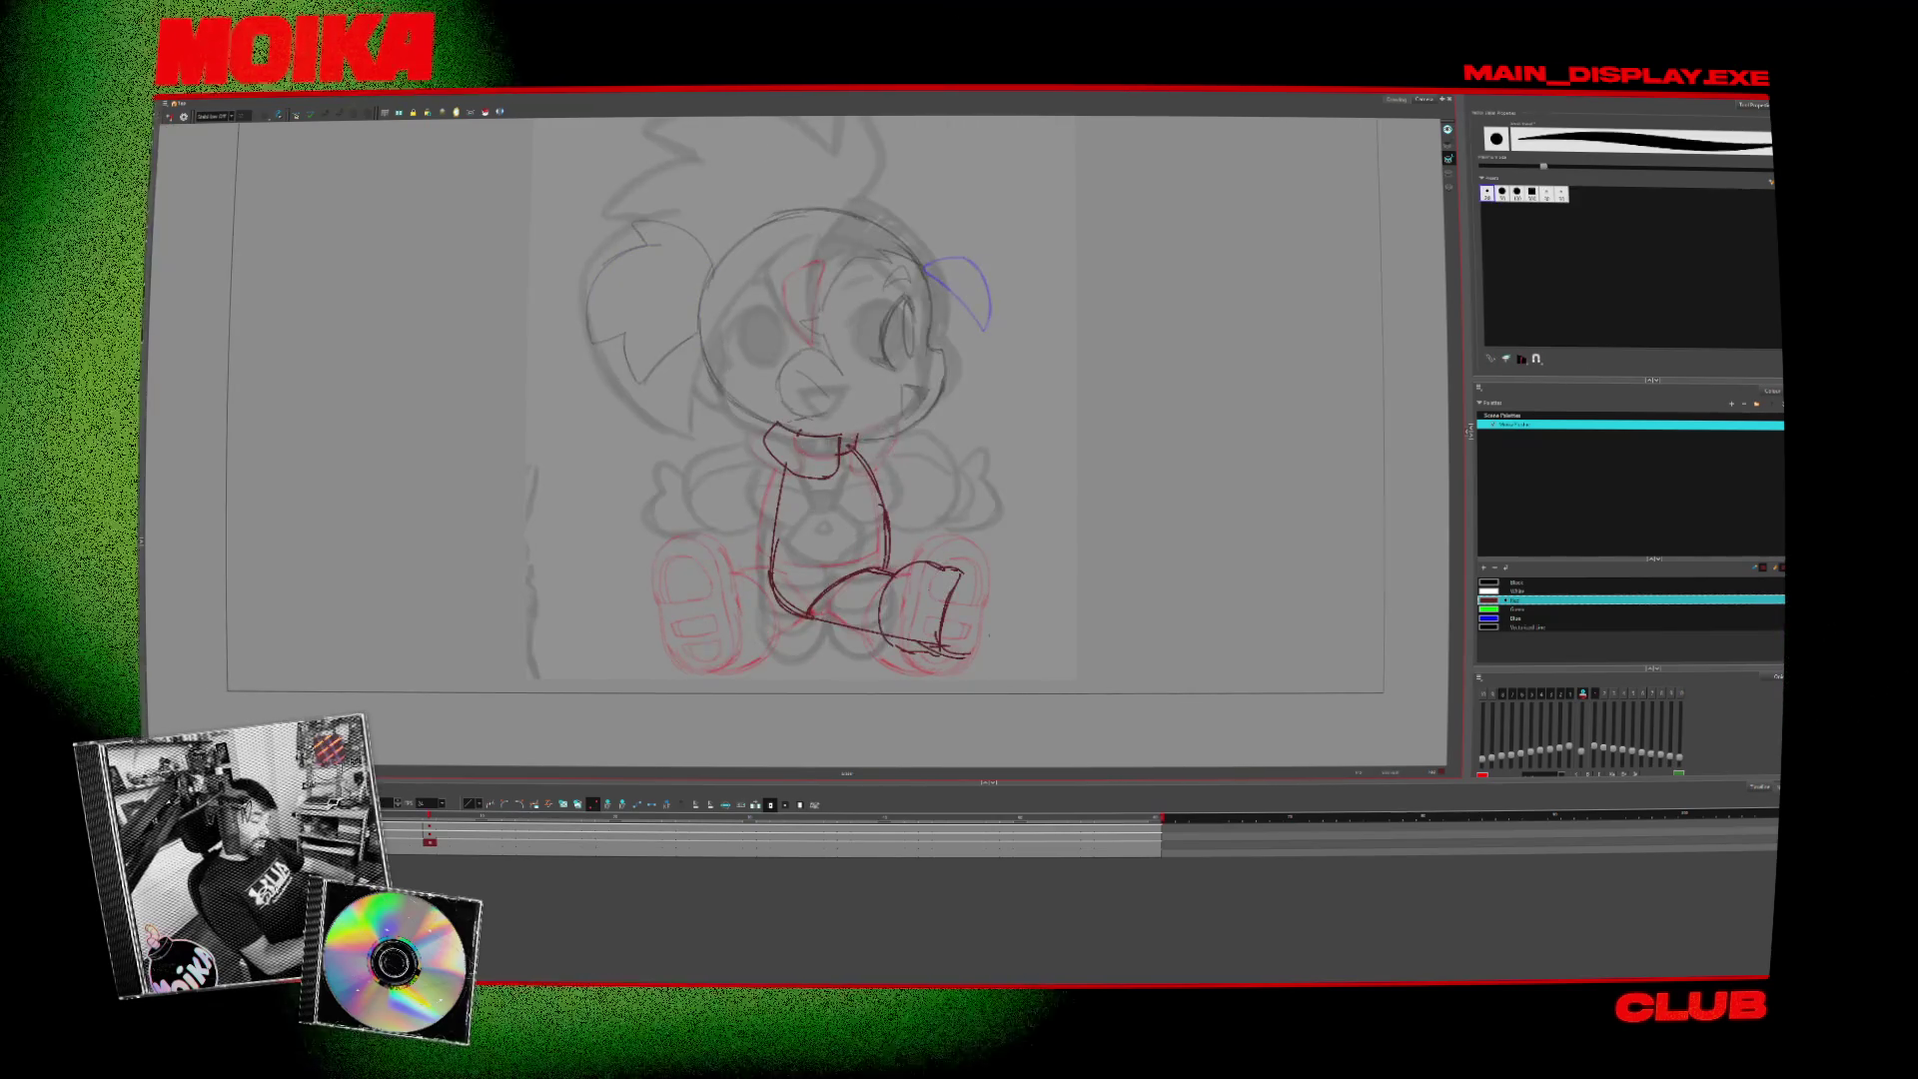
key("comma")
key("period")
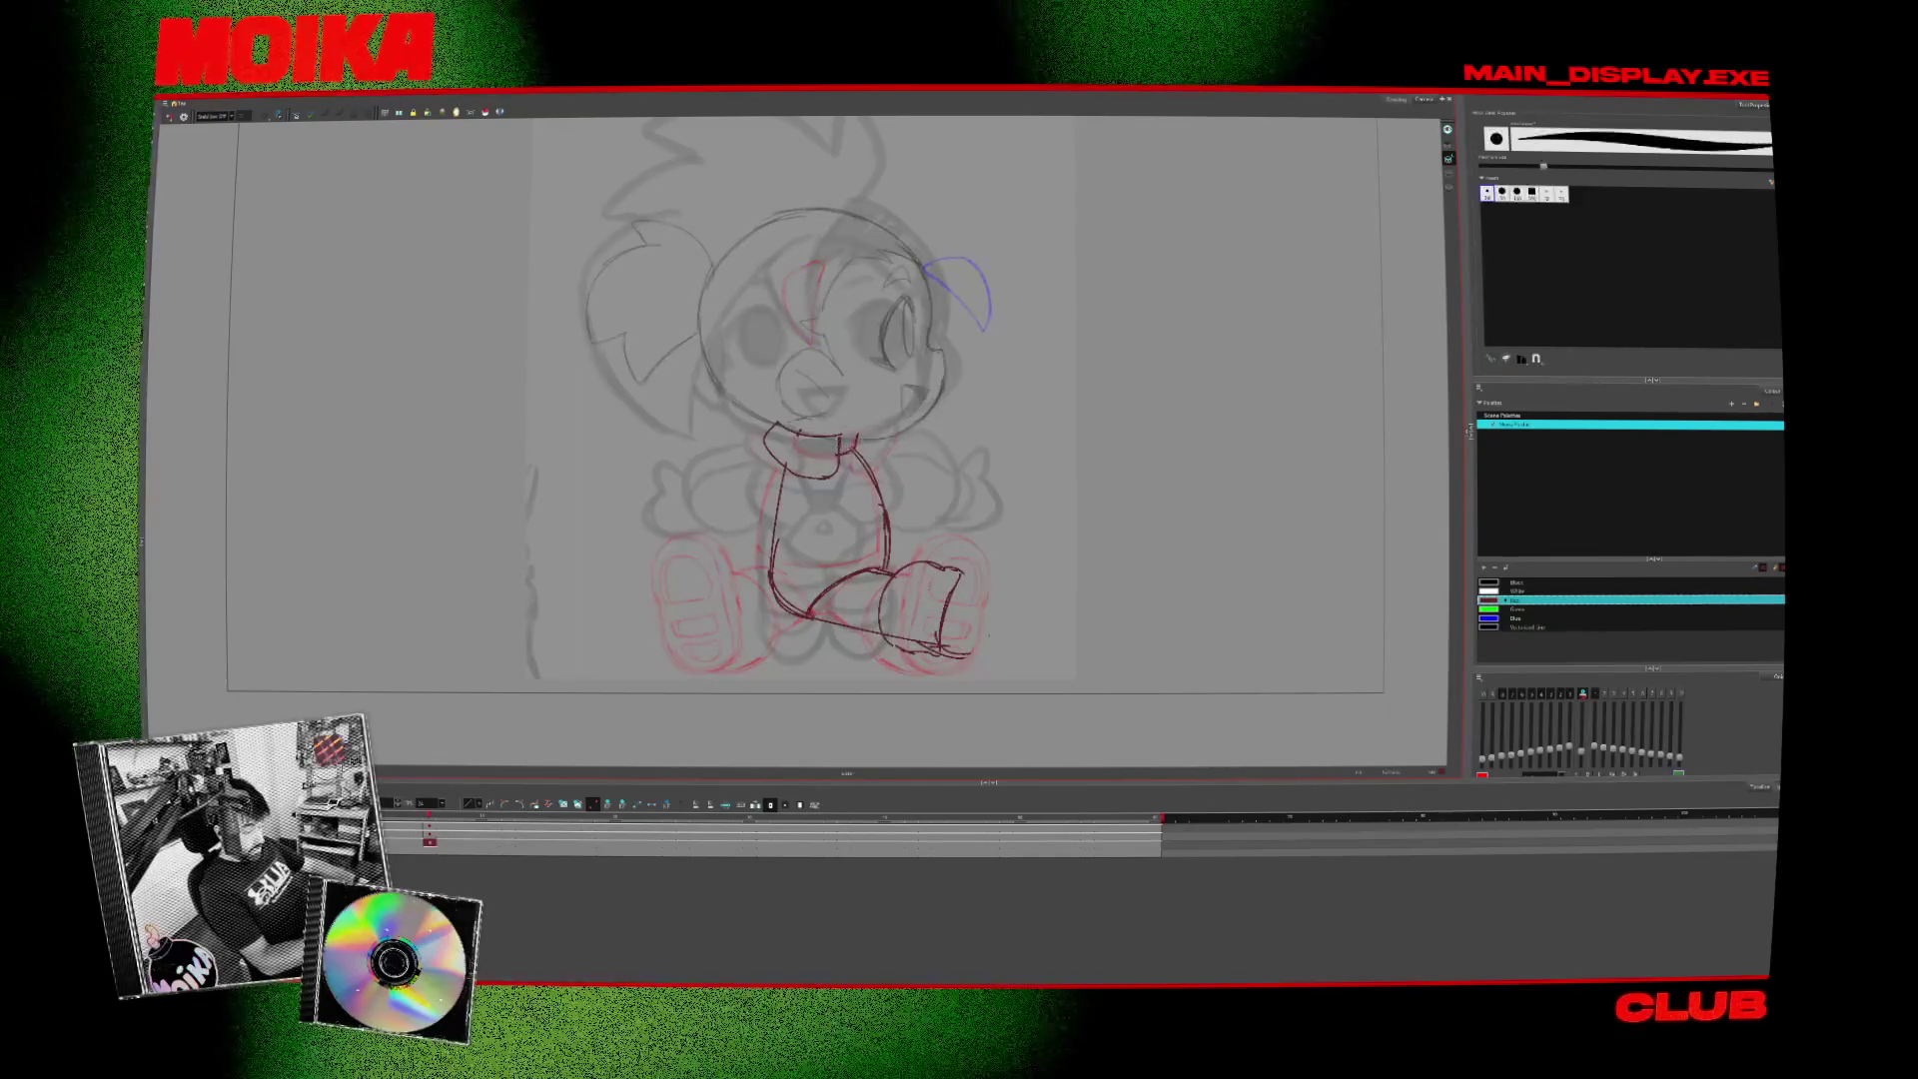
- Toggle Mirror View on and off several times to check the turned pose
key("4")
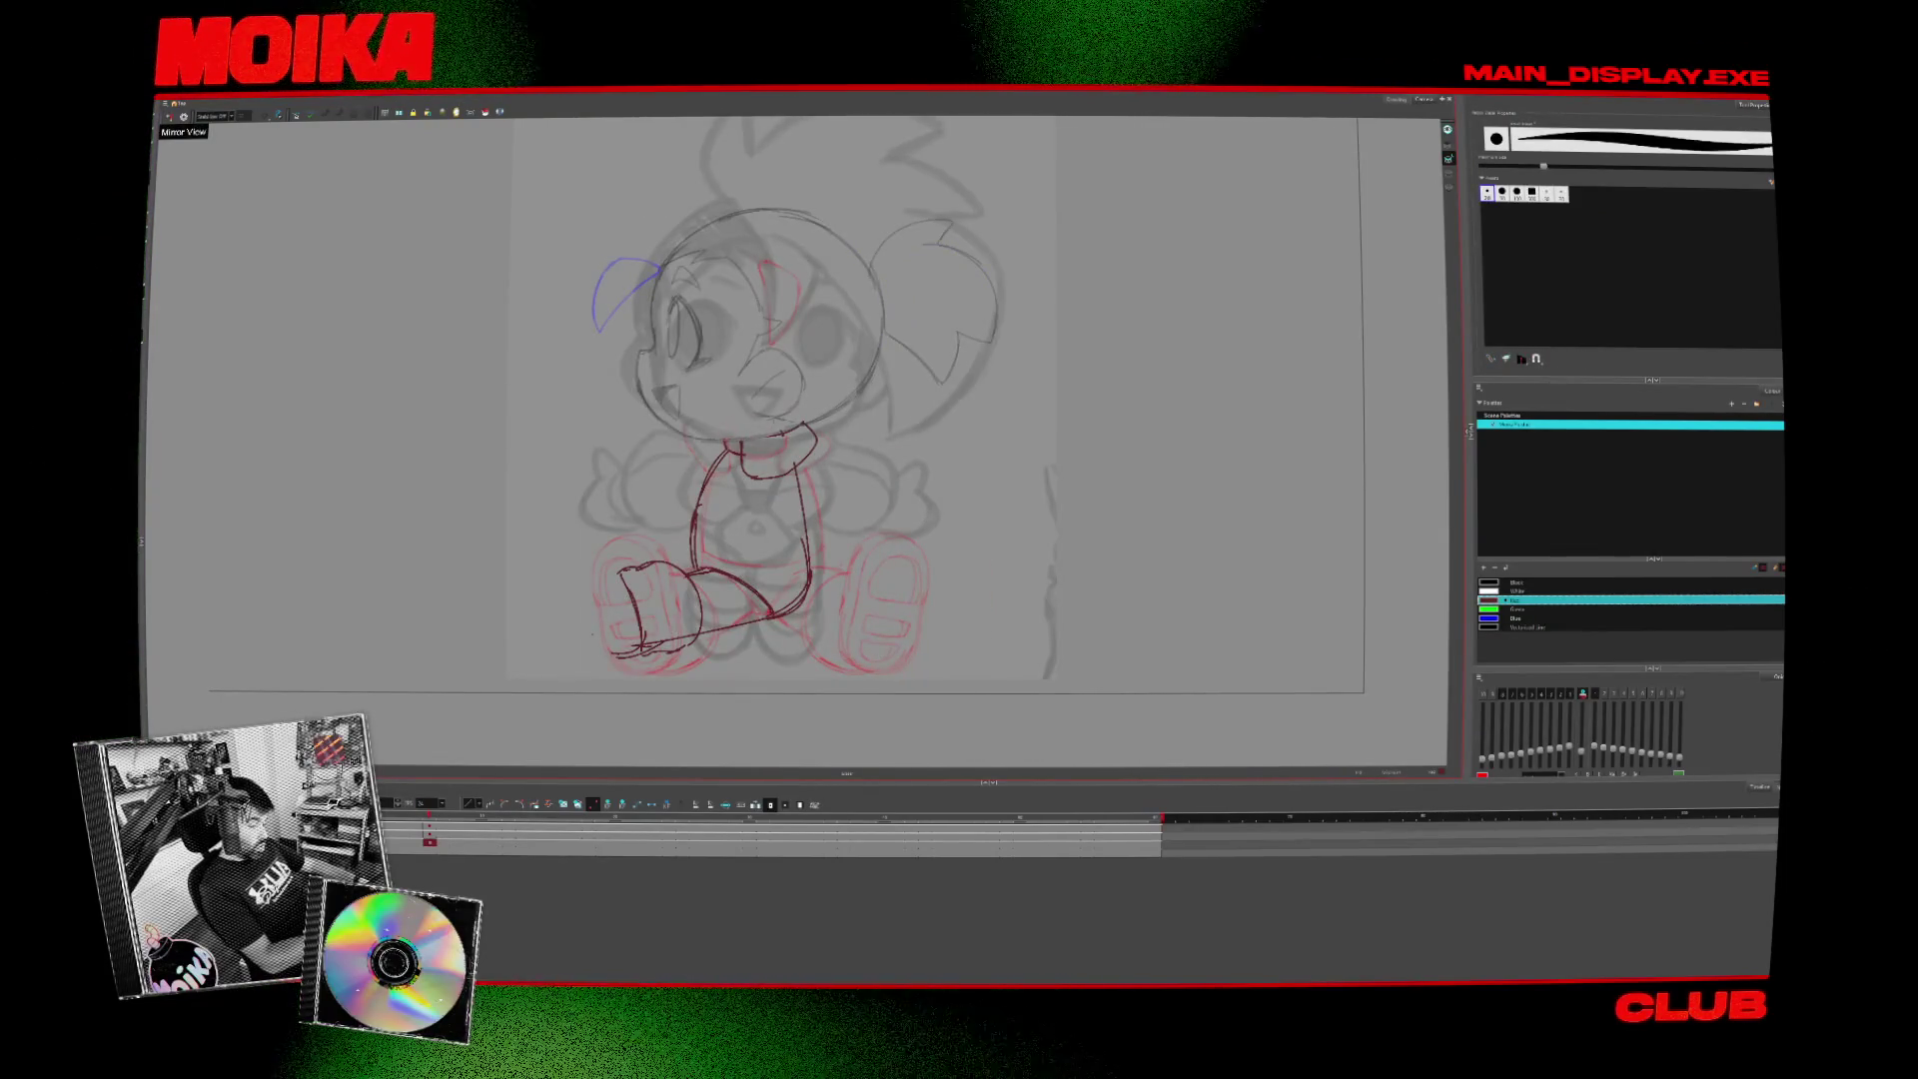
key("alt+slash")
key("4")
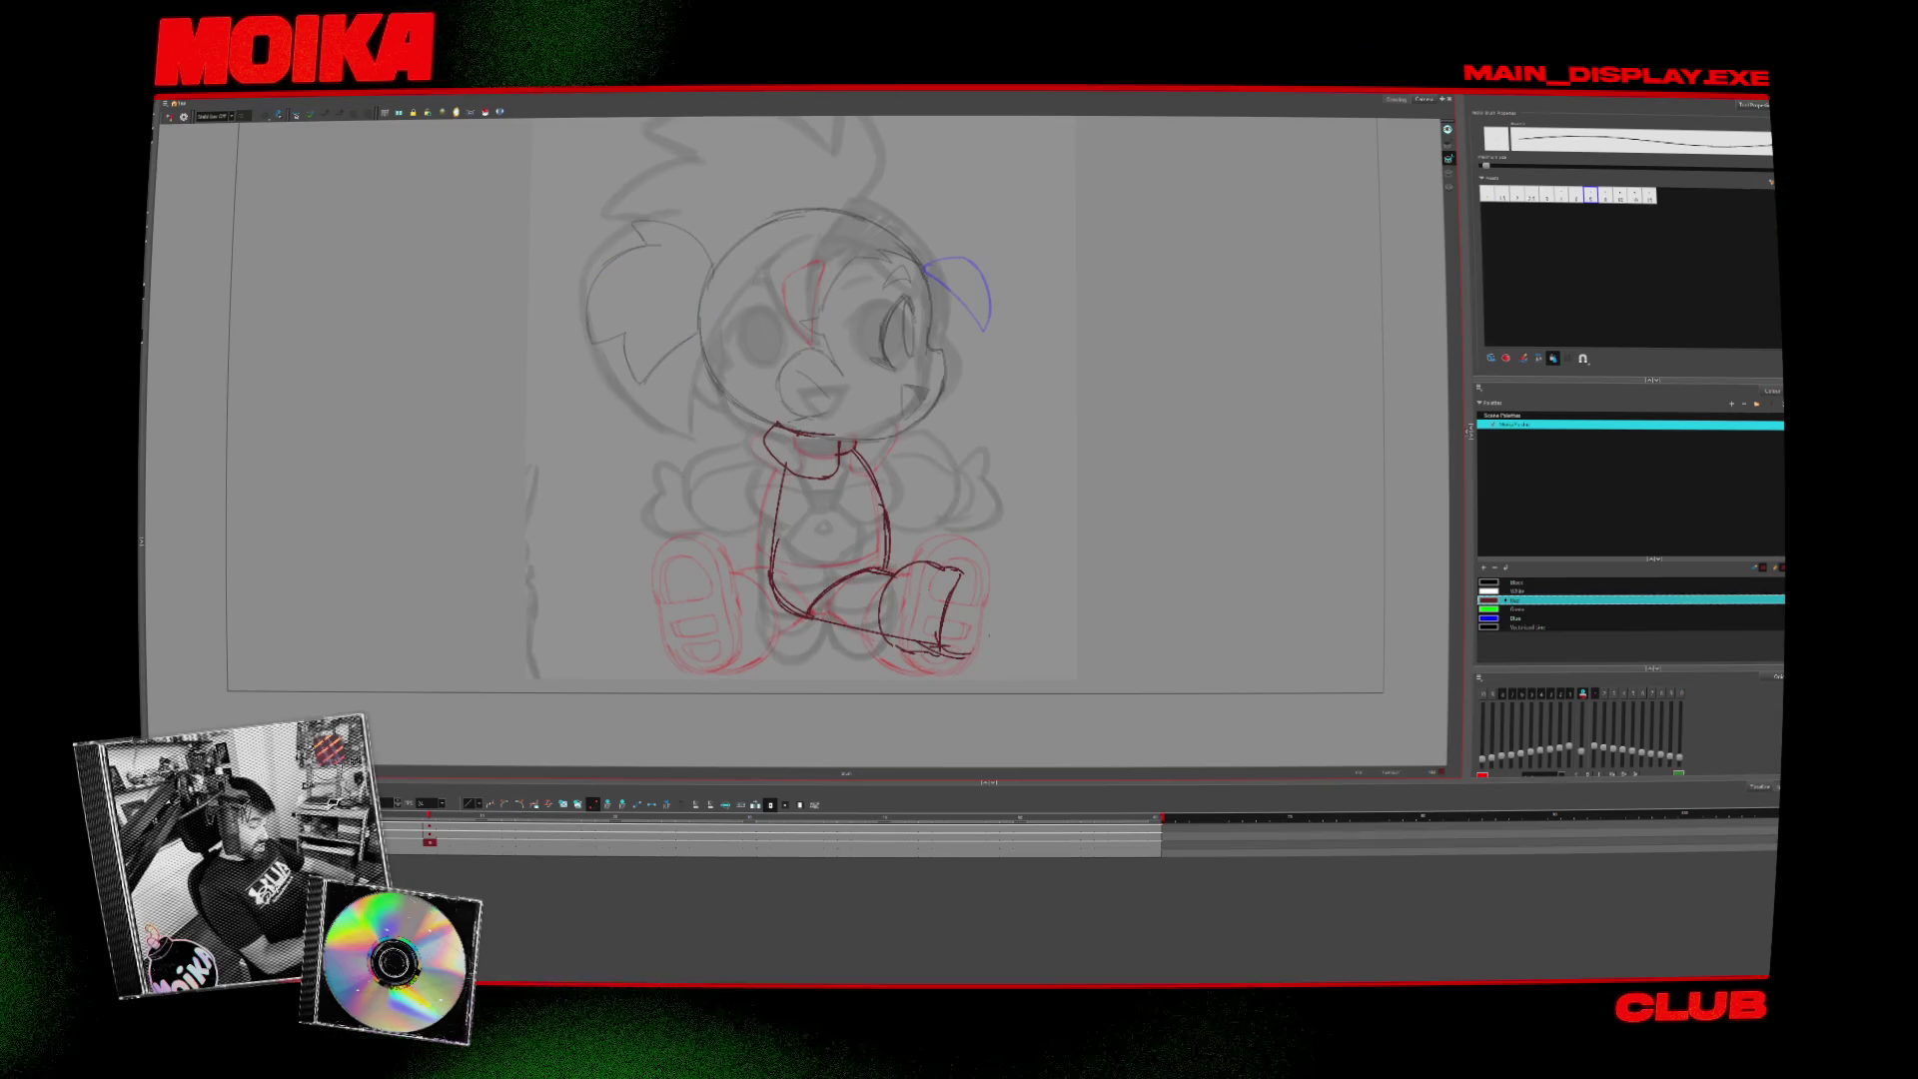
key("4")
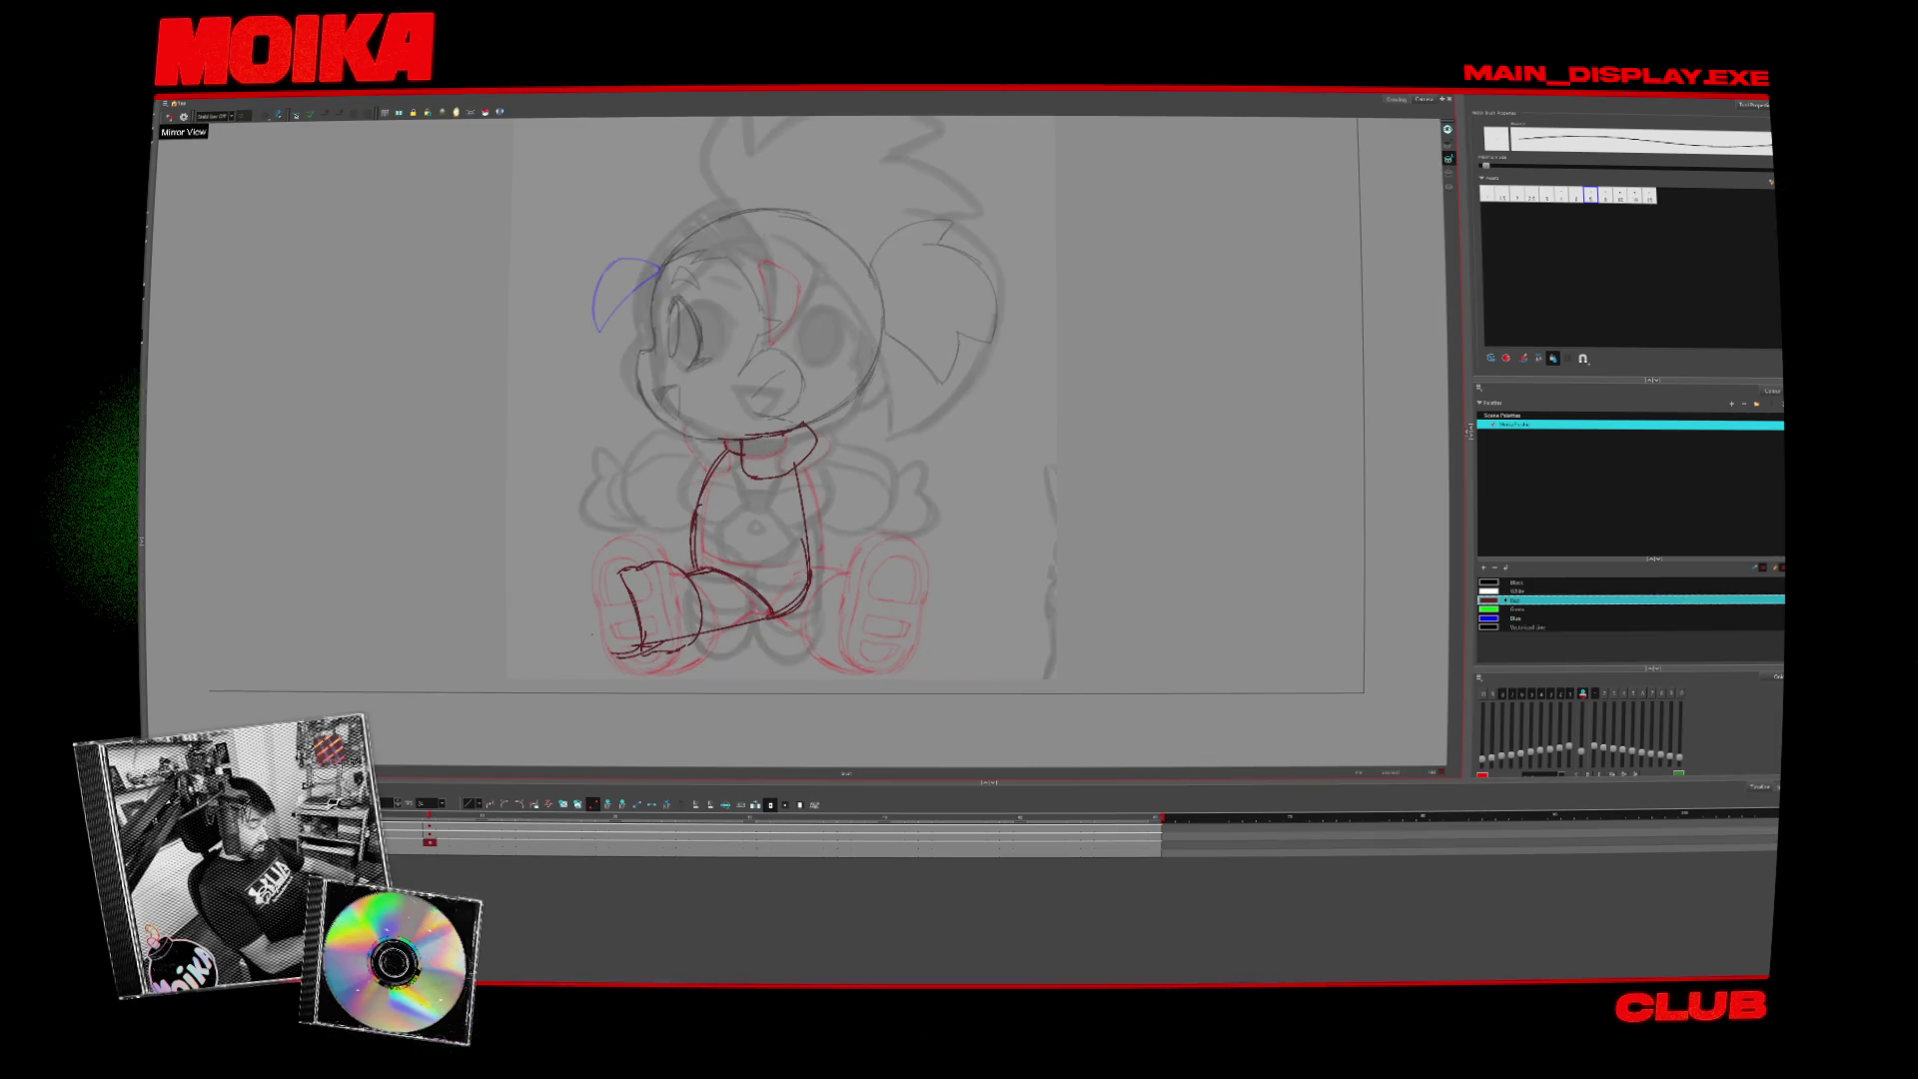
key("alt+slash")
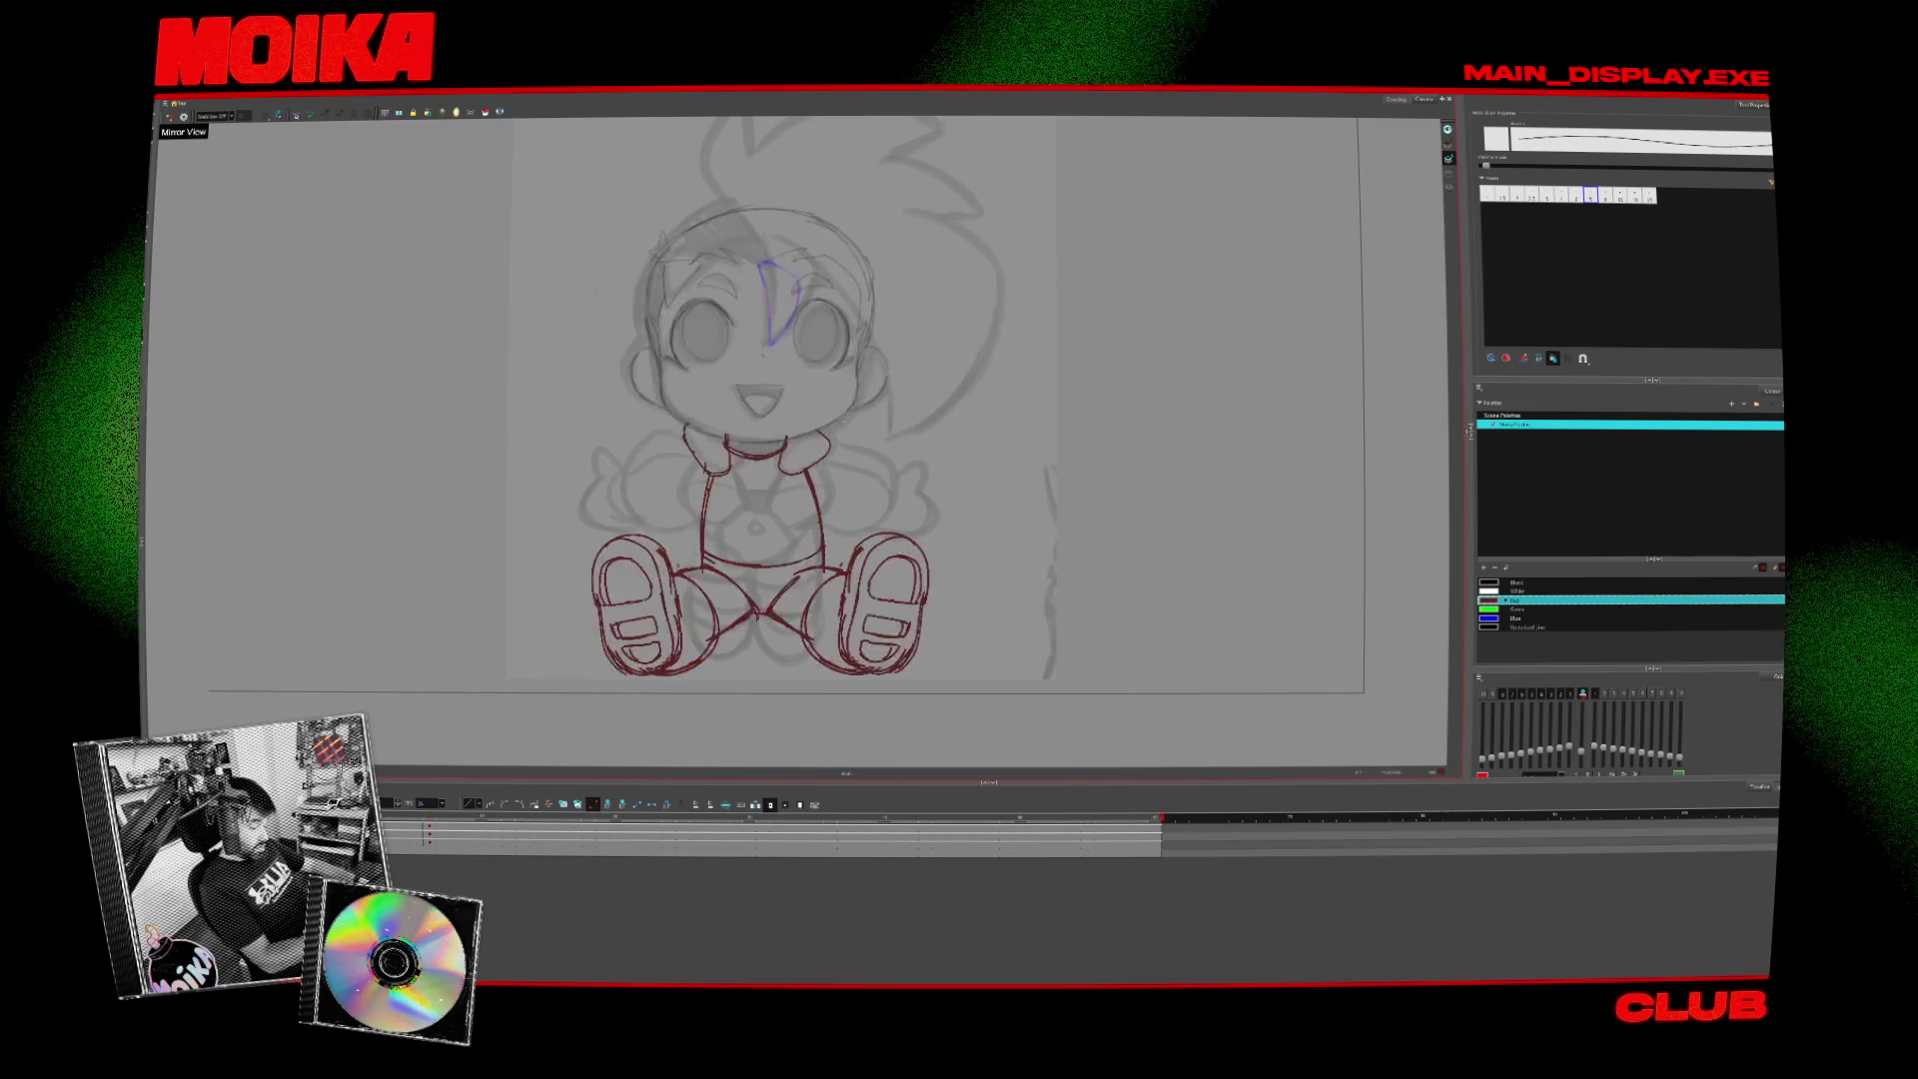
key("4")
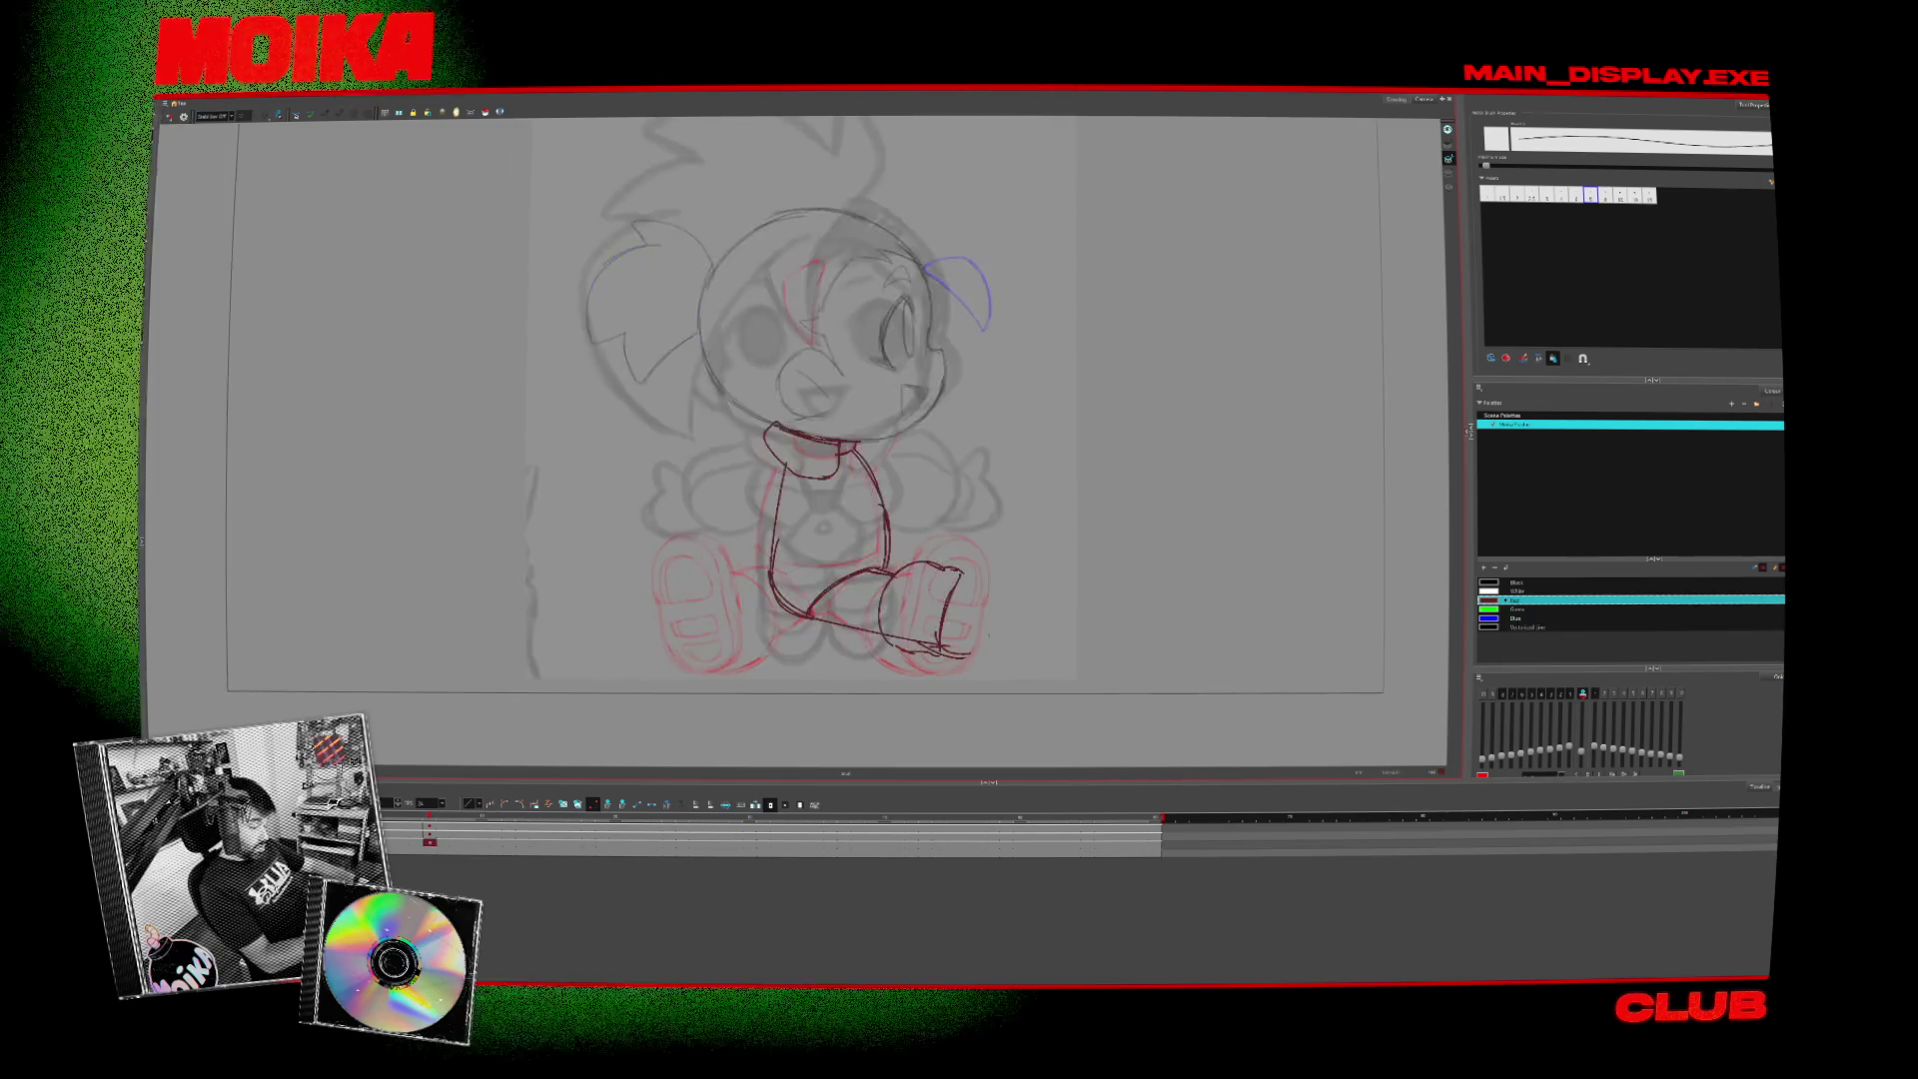
key("4")
key("alt+slash")
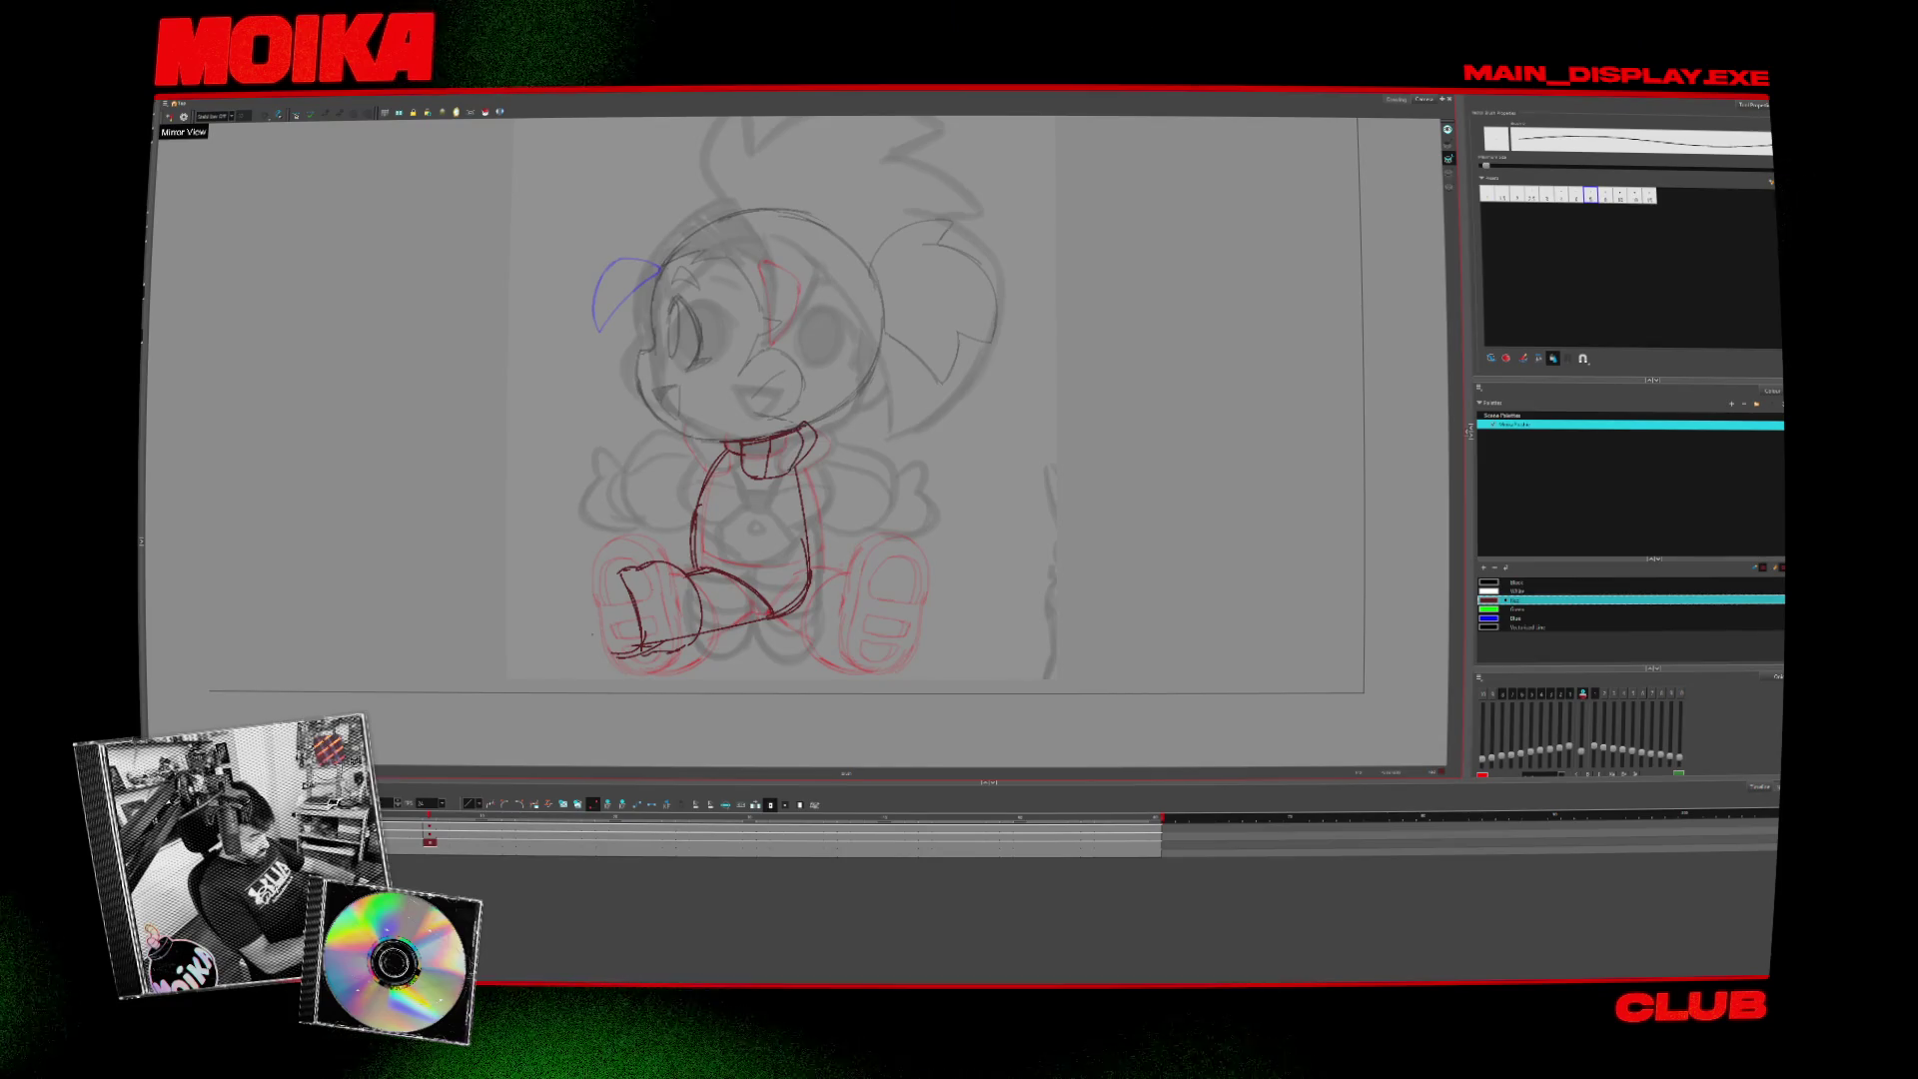
- Show the finished front-facing drawing, mirror-check it, and have the pencil ready
key("comma")
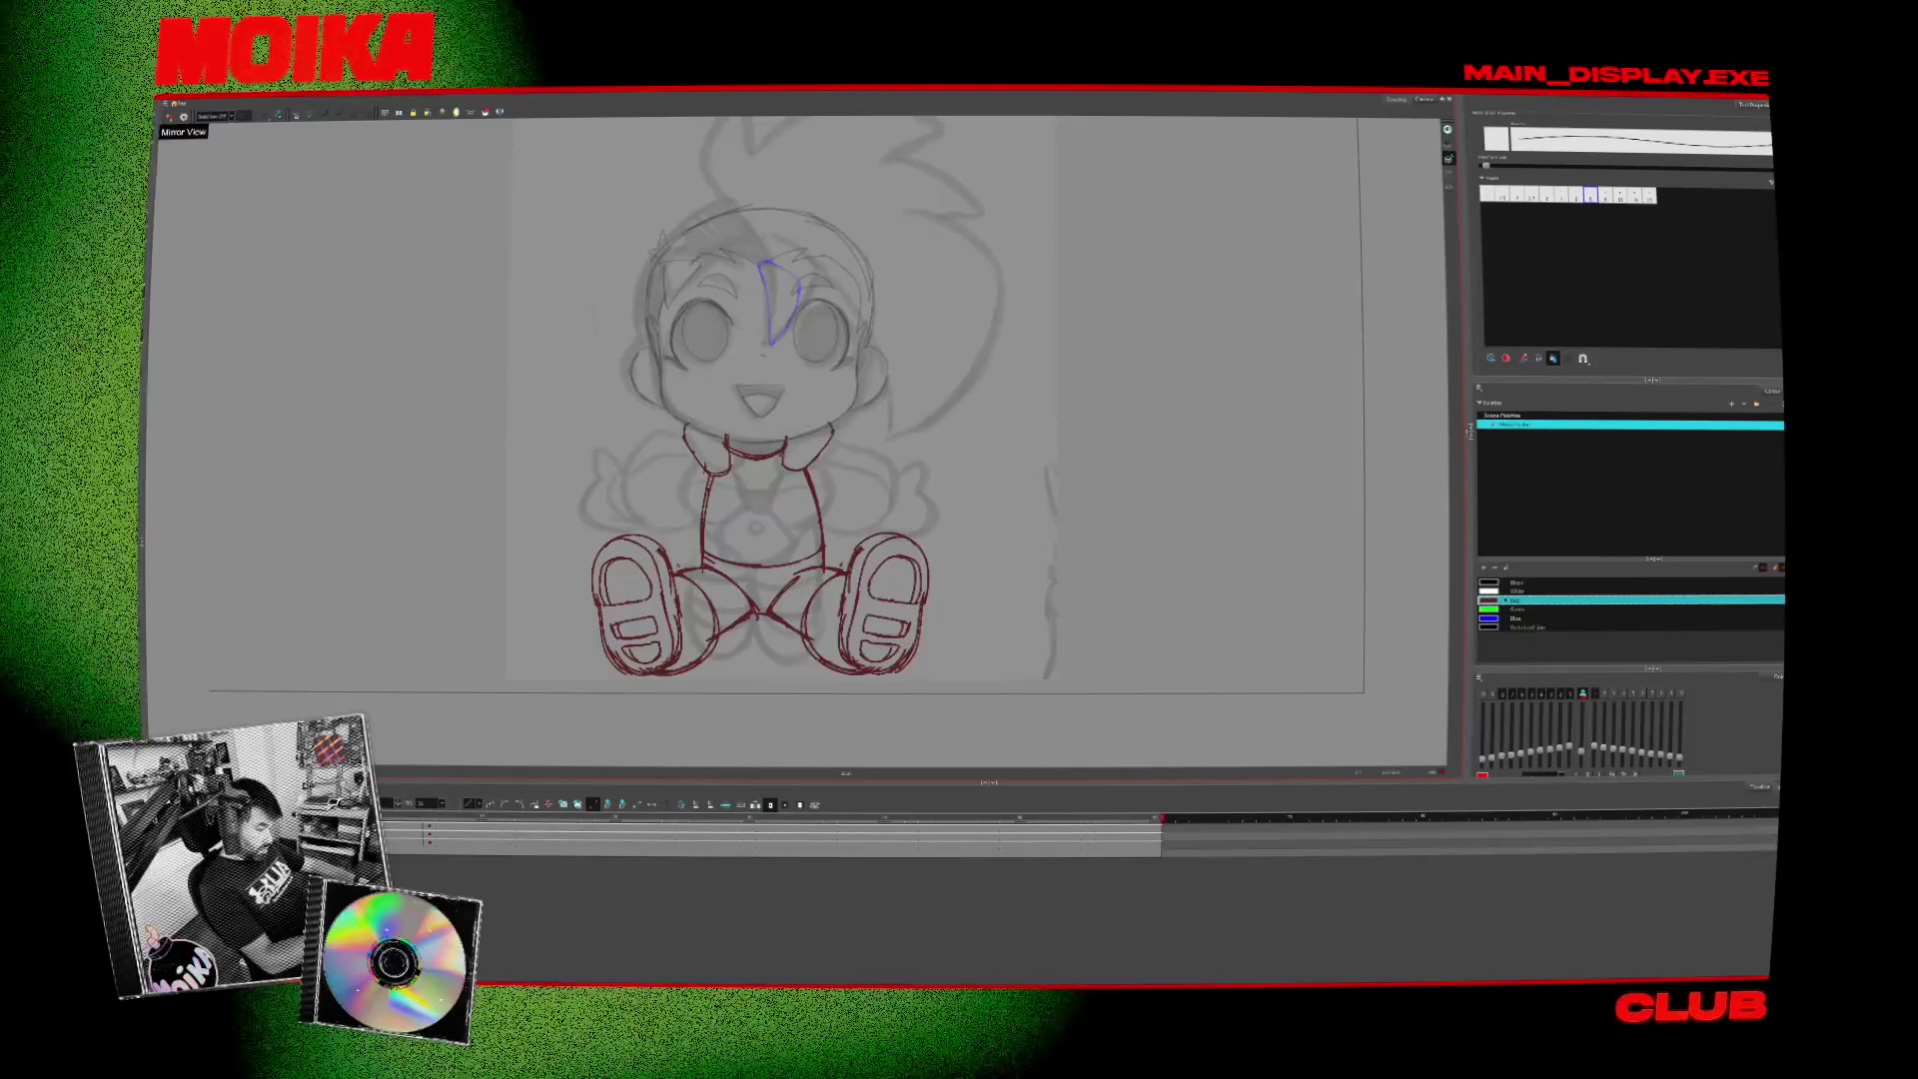
left_click(169, 117)
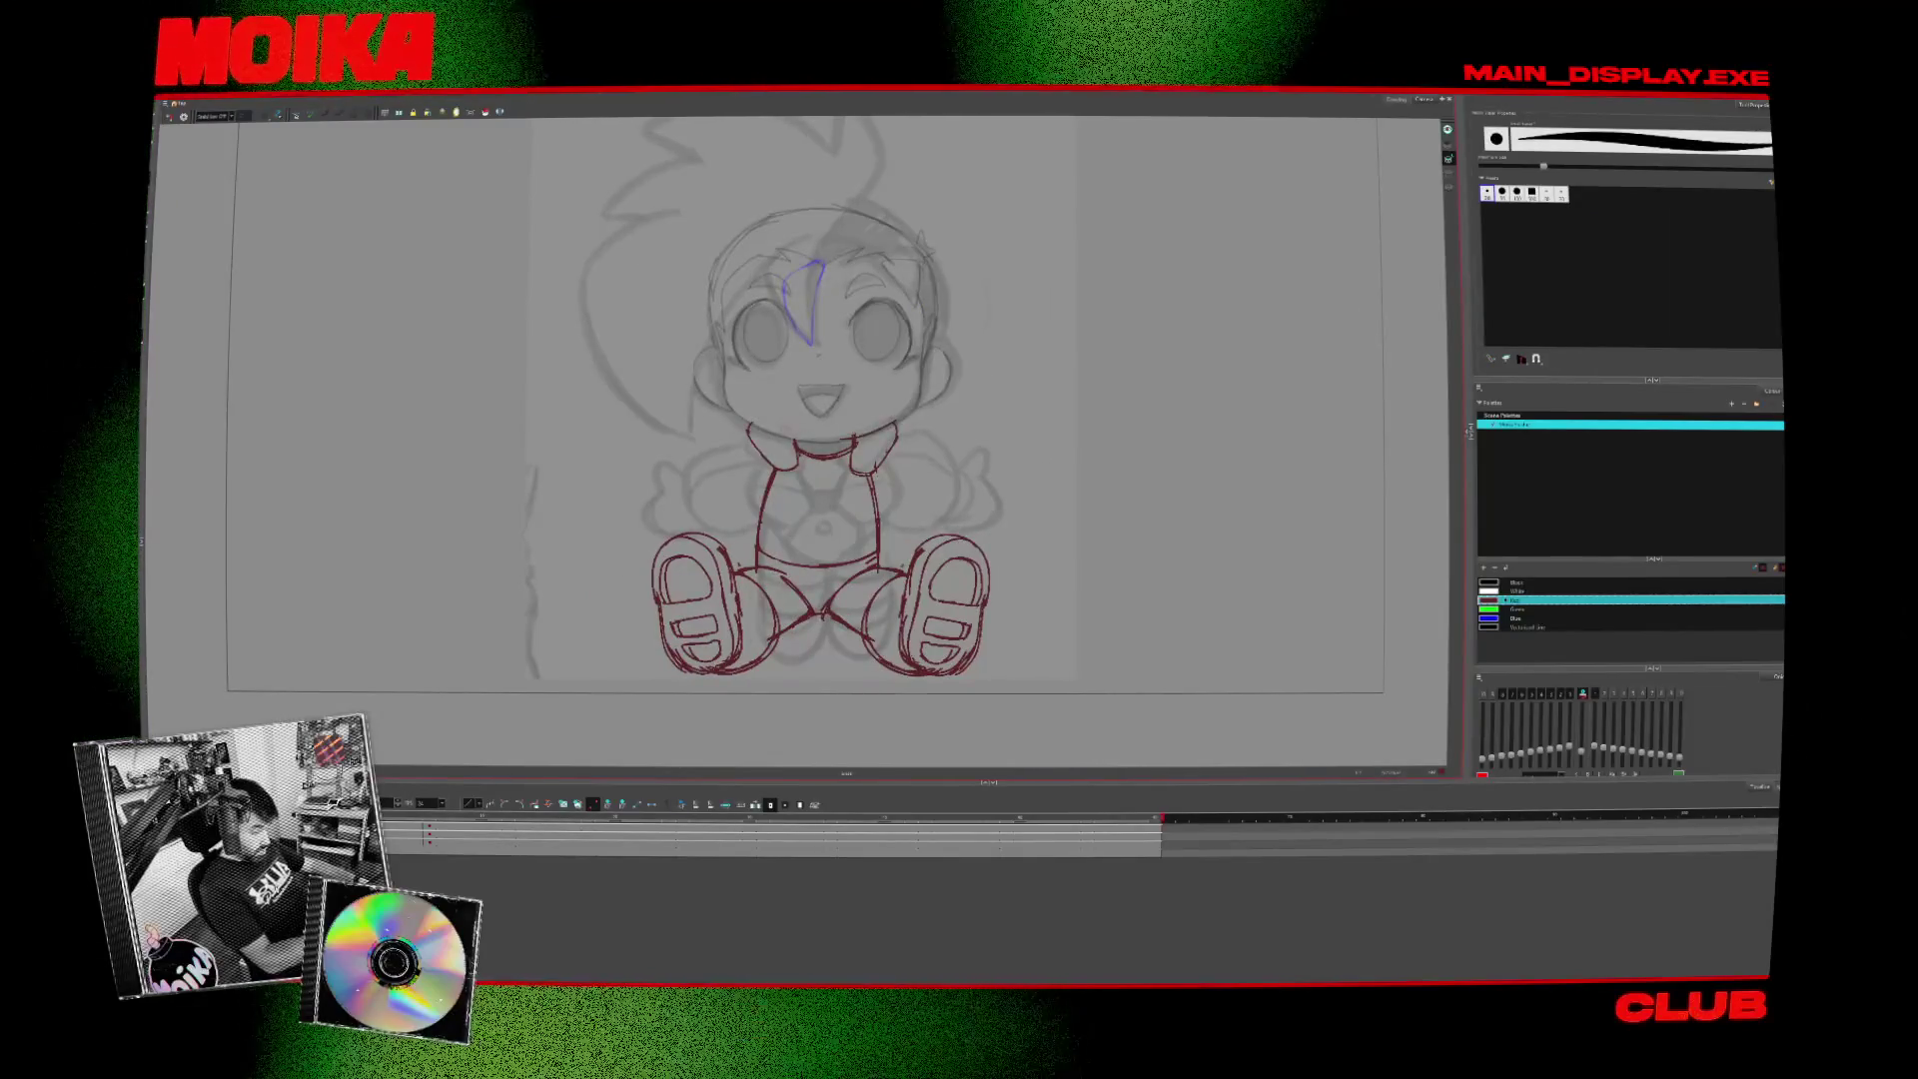
key("alt+/")
left_click(169, 117)
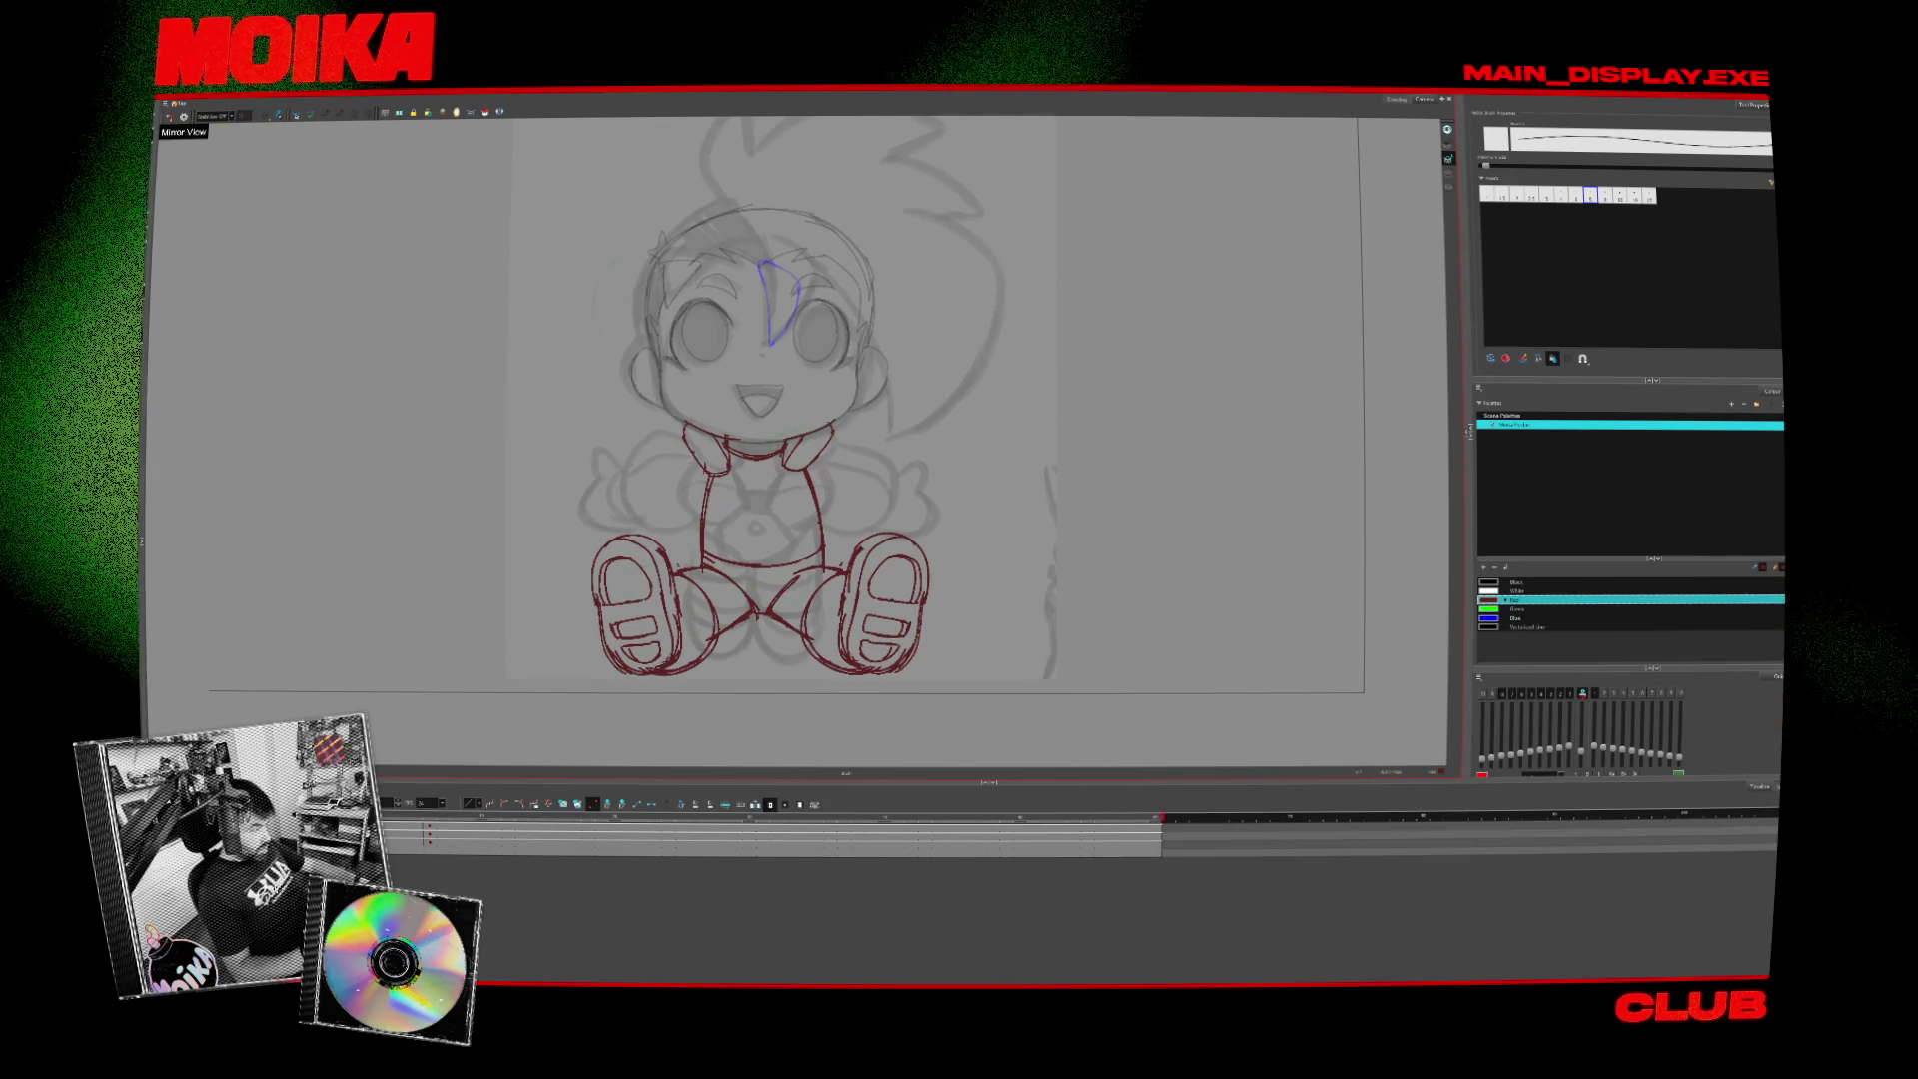
mouse_move(1097, 984)
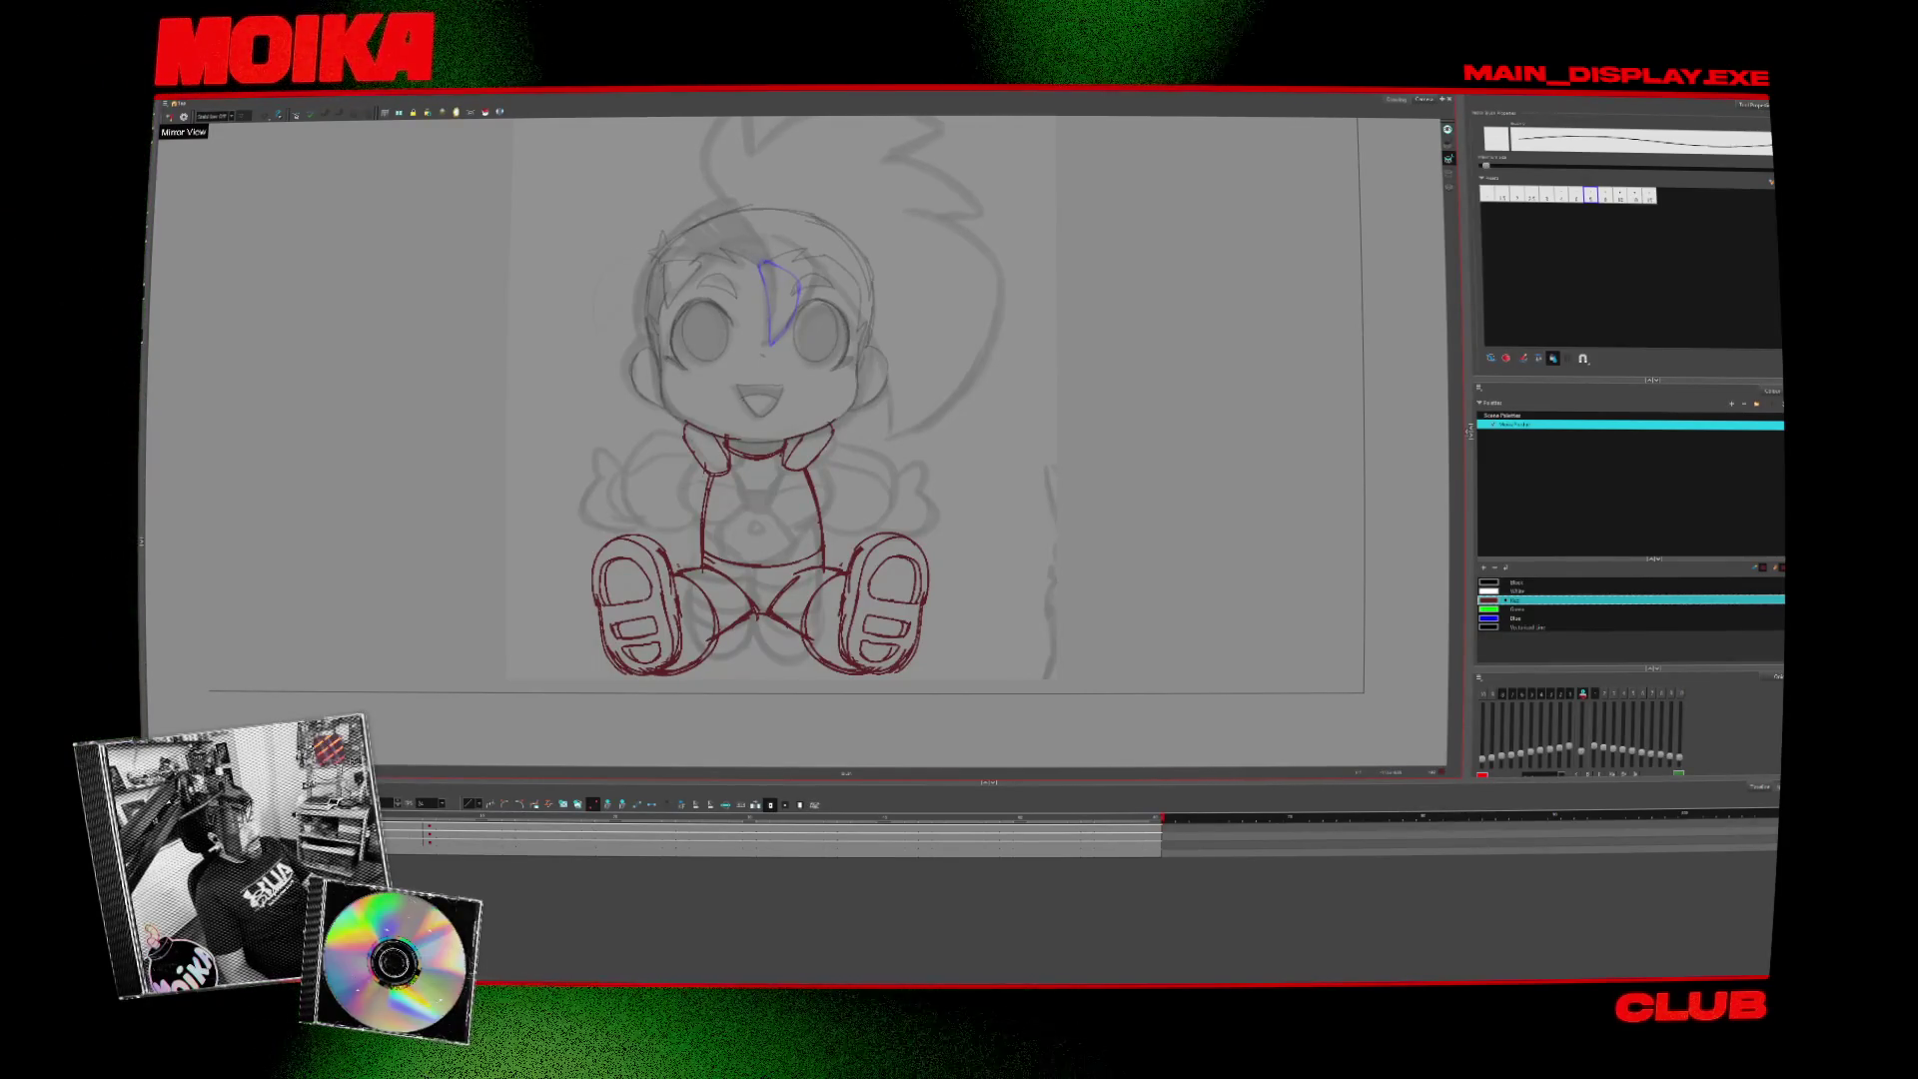
left_click_drag(389, 90, 407, 200)
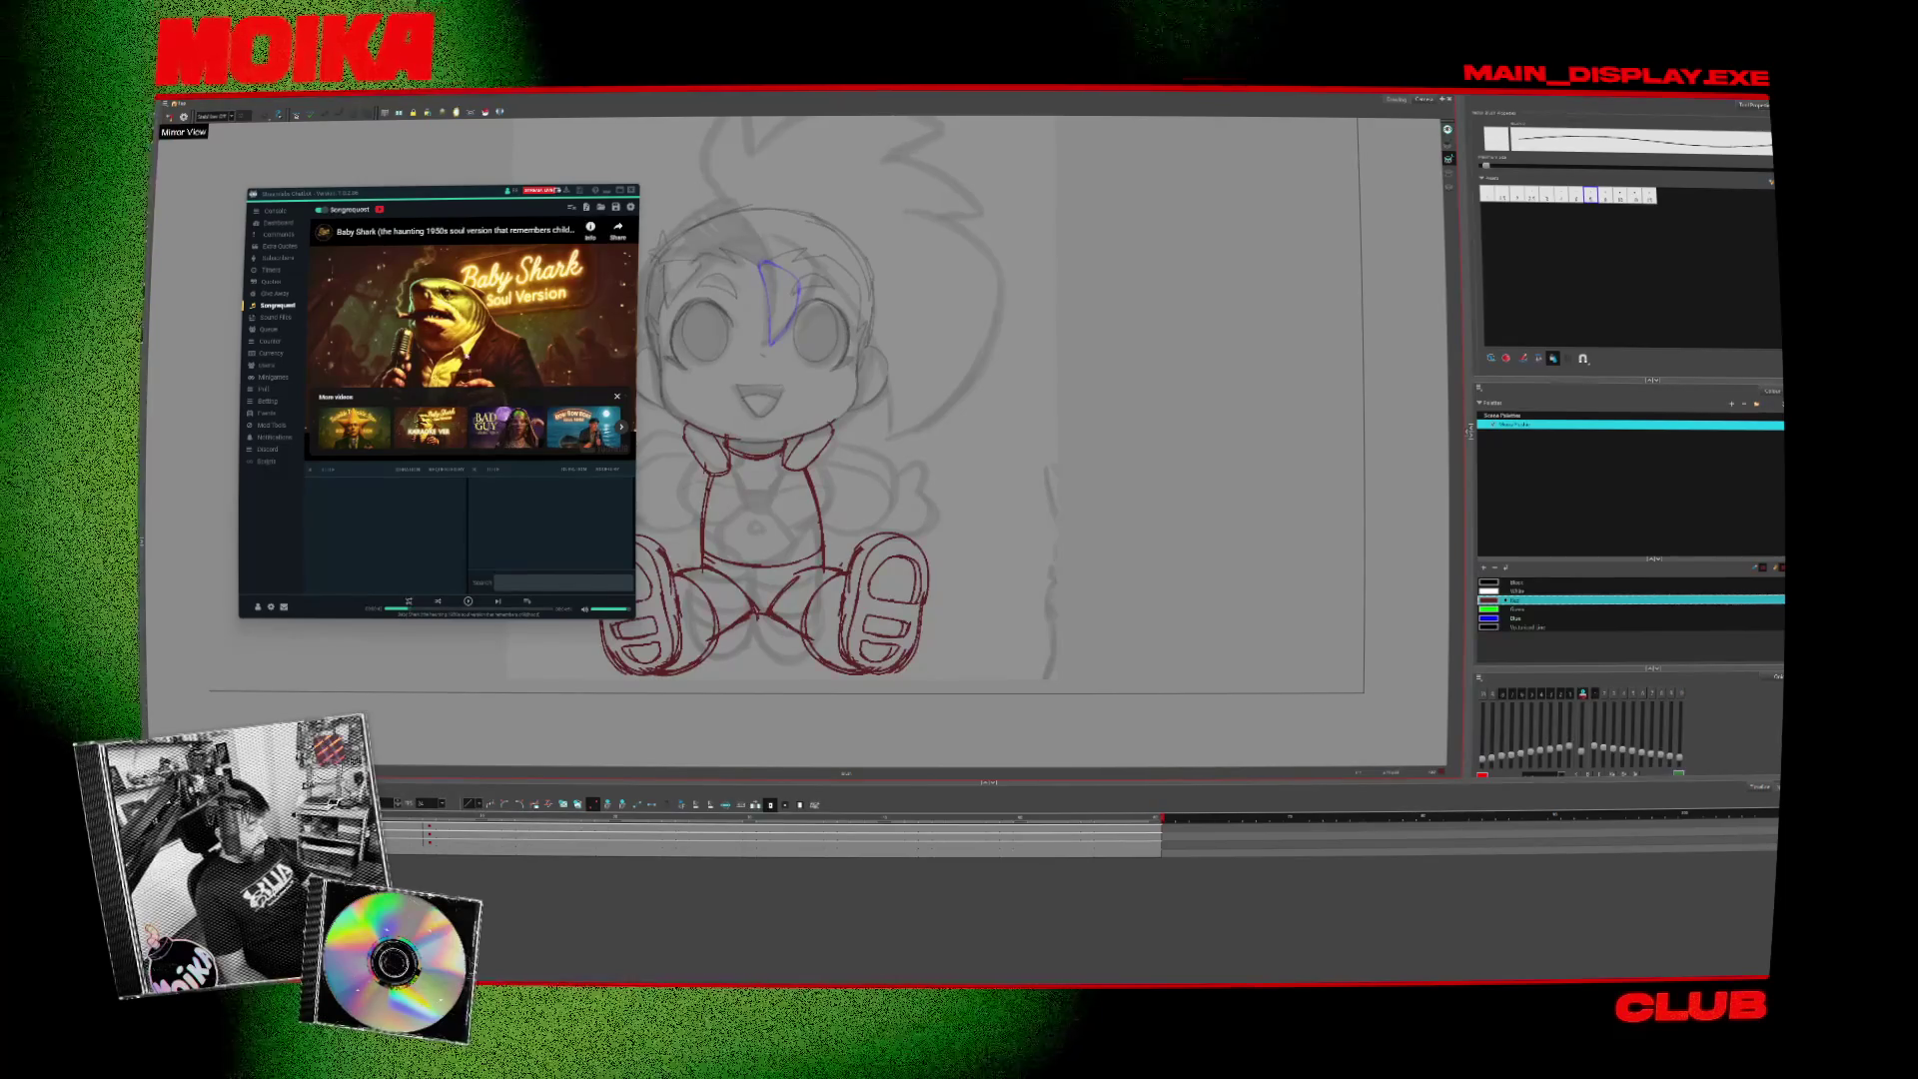
left_click_drag(472, 195, 465, 181)
left_click(598, 177)
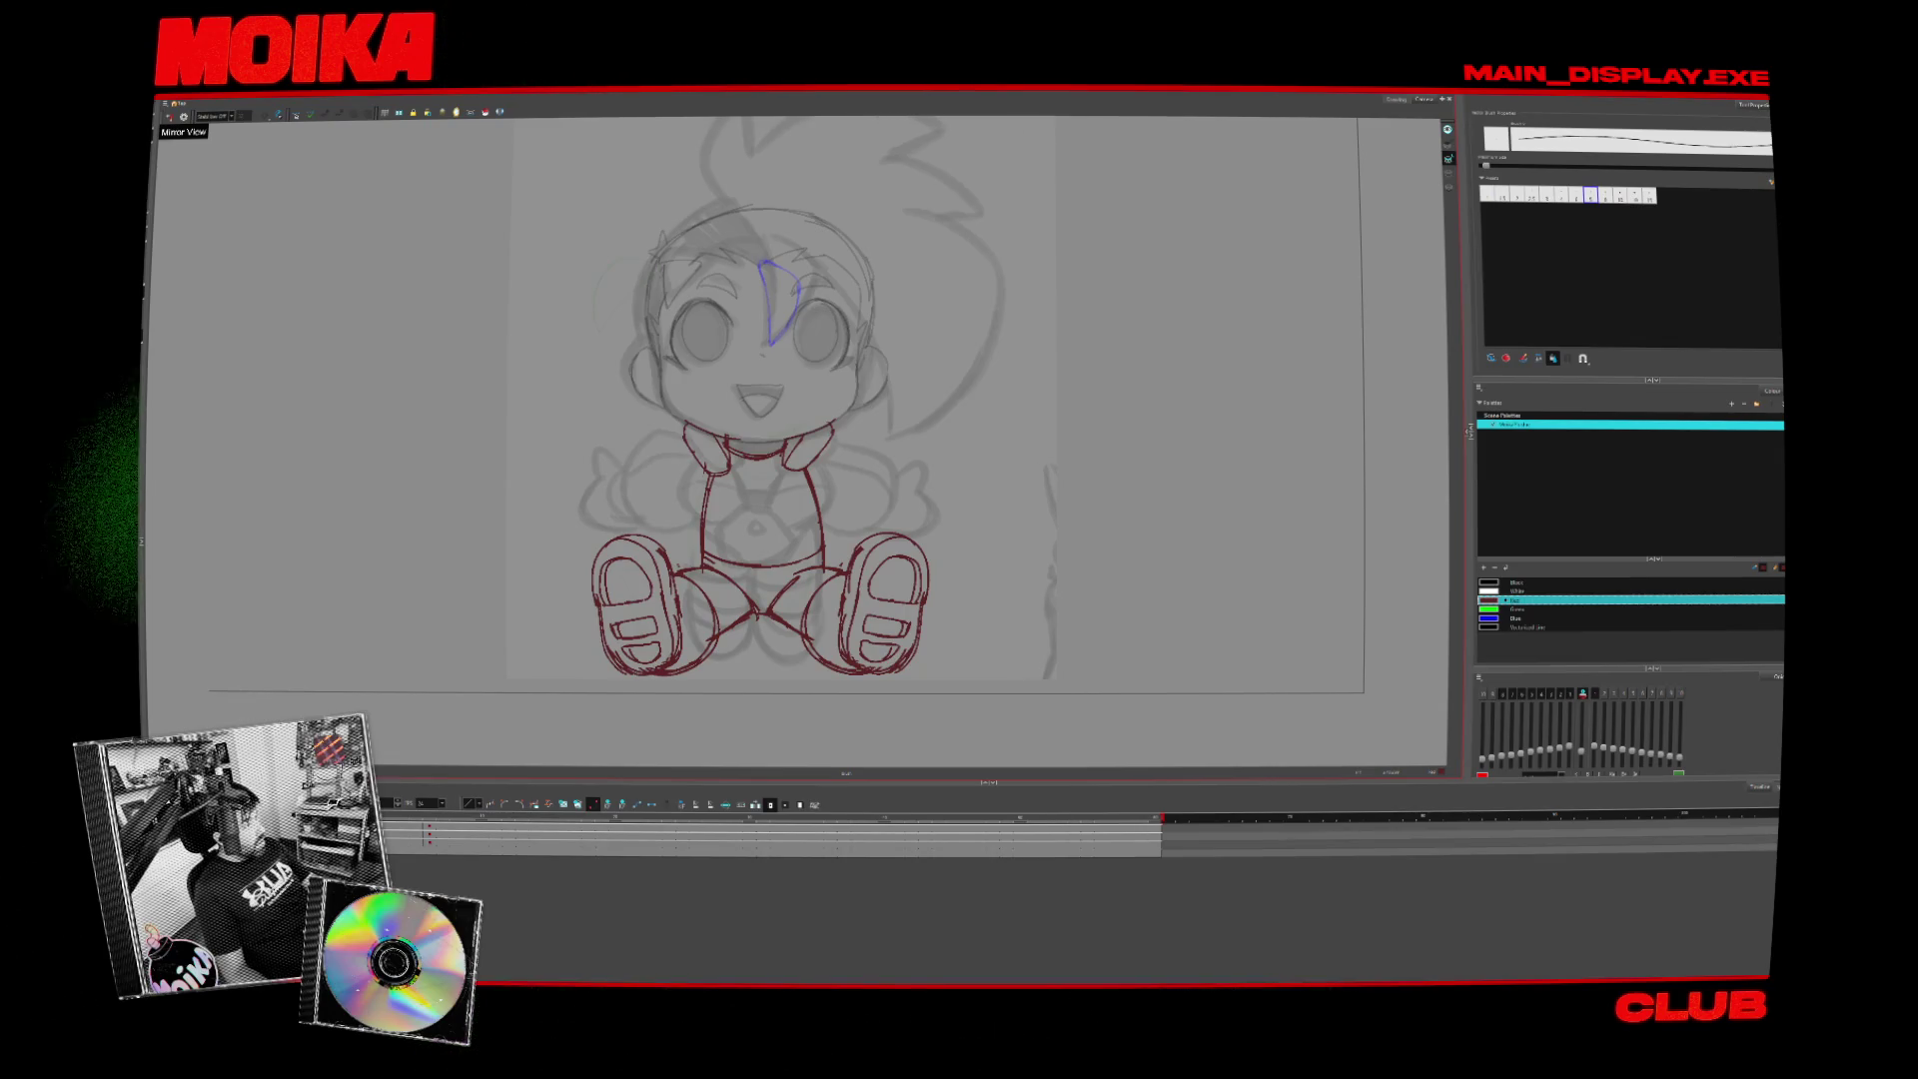
key("alt+Tab")
- Scroll the Postmodern Jukebox video grid, pop a video into picture-in-picture, and hide the browser
scroll(947, 412, "down", 3)
scroll(948, 412, "down", 5)
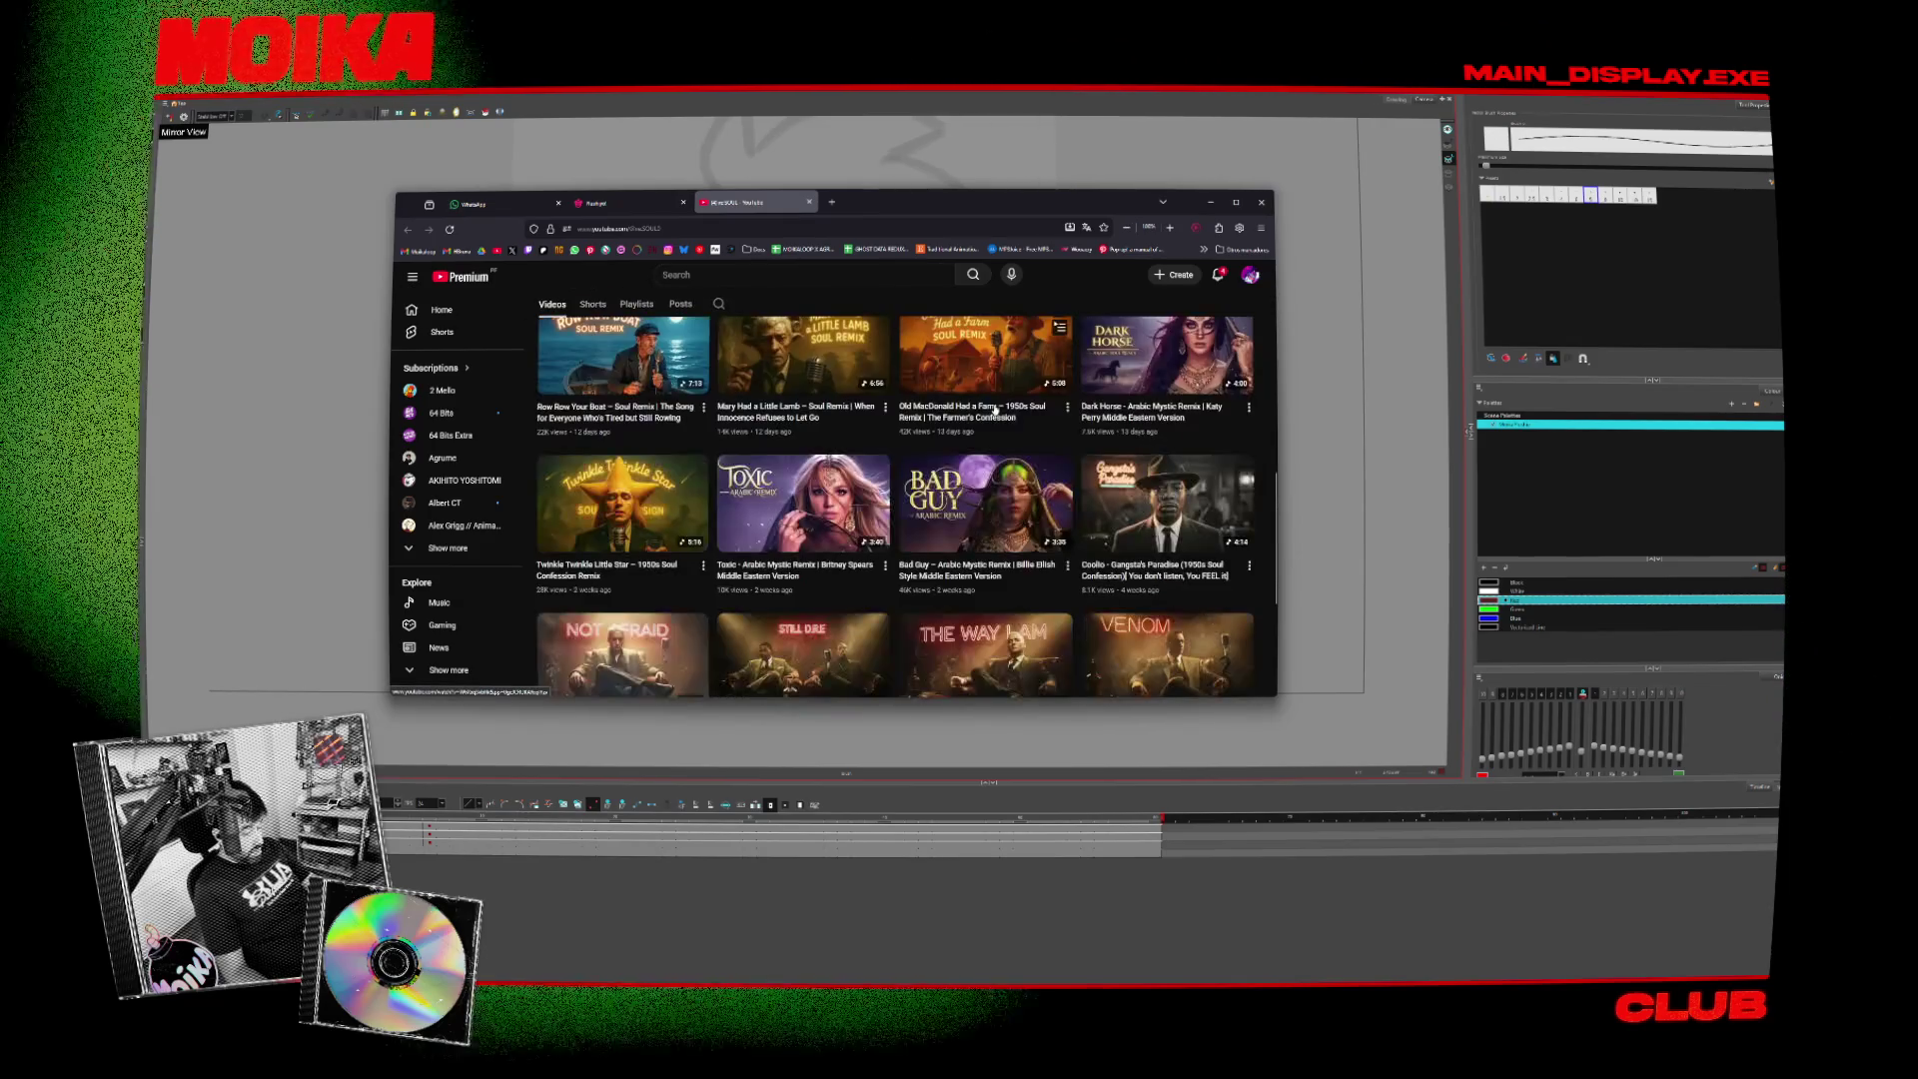
scroll(1039, 322, "down", 3)
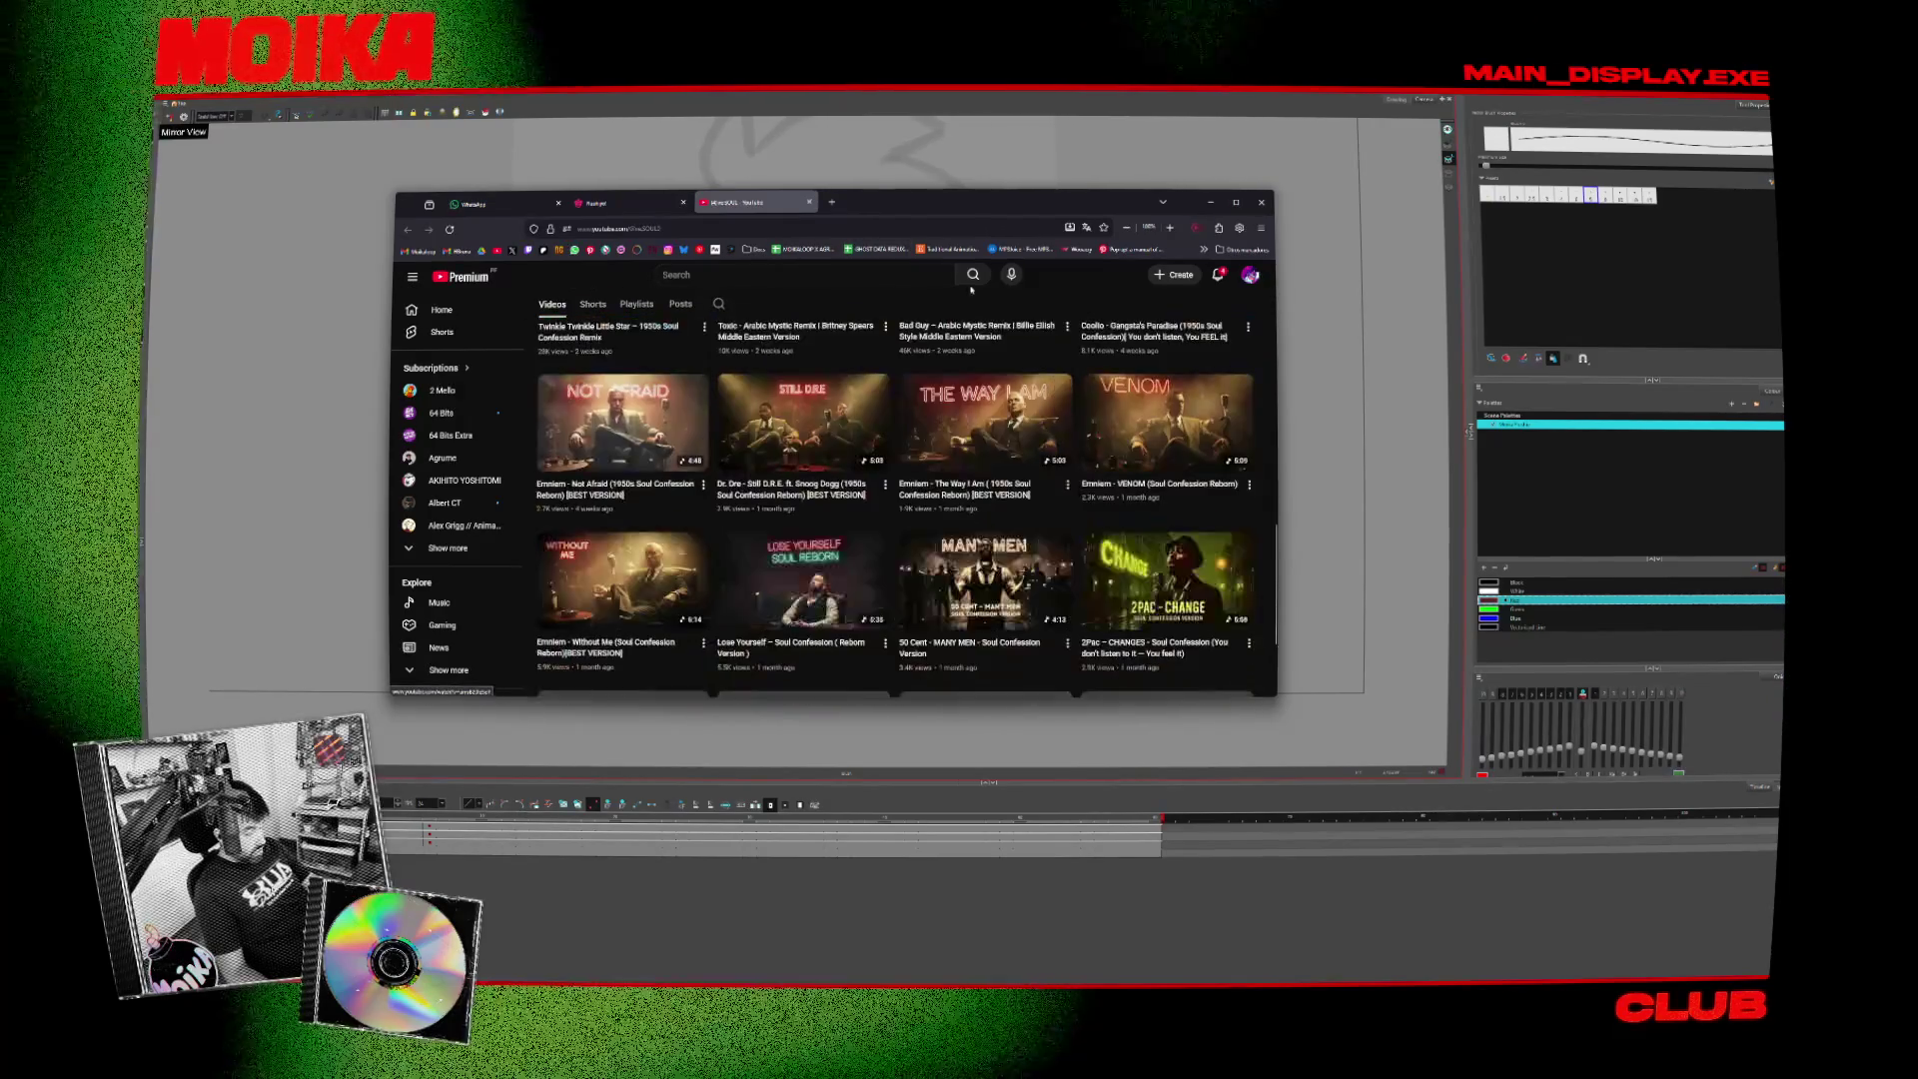
left_click_drag(945, 200, 929, 122)
key("alt+Tab")
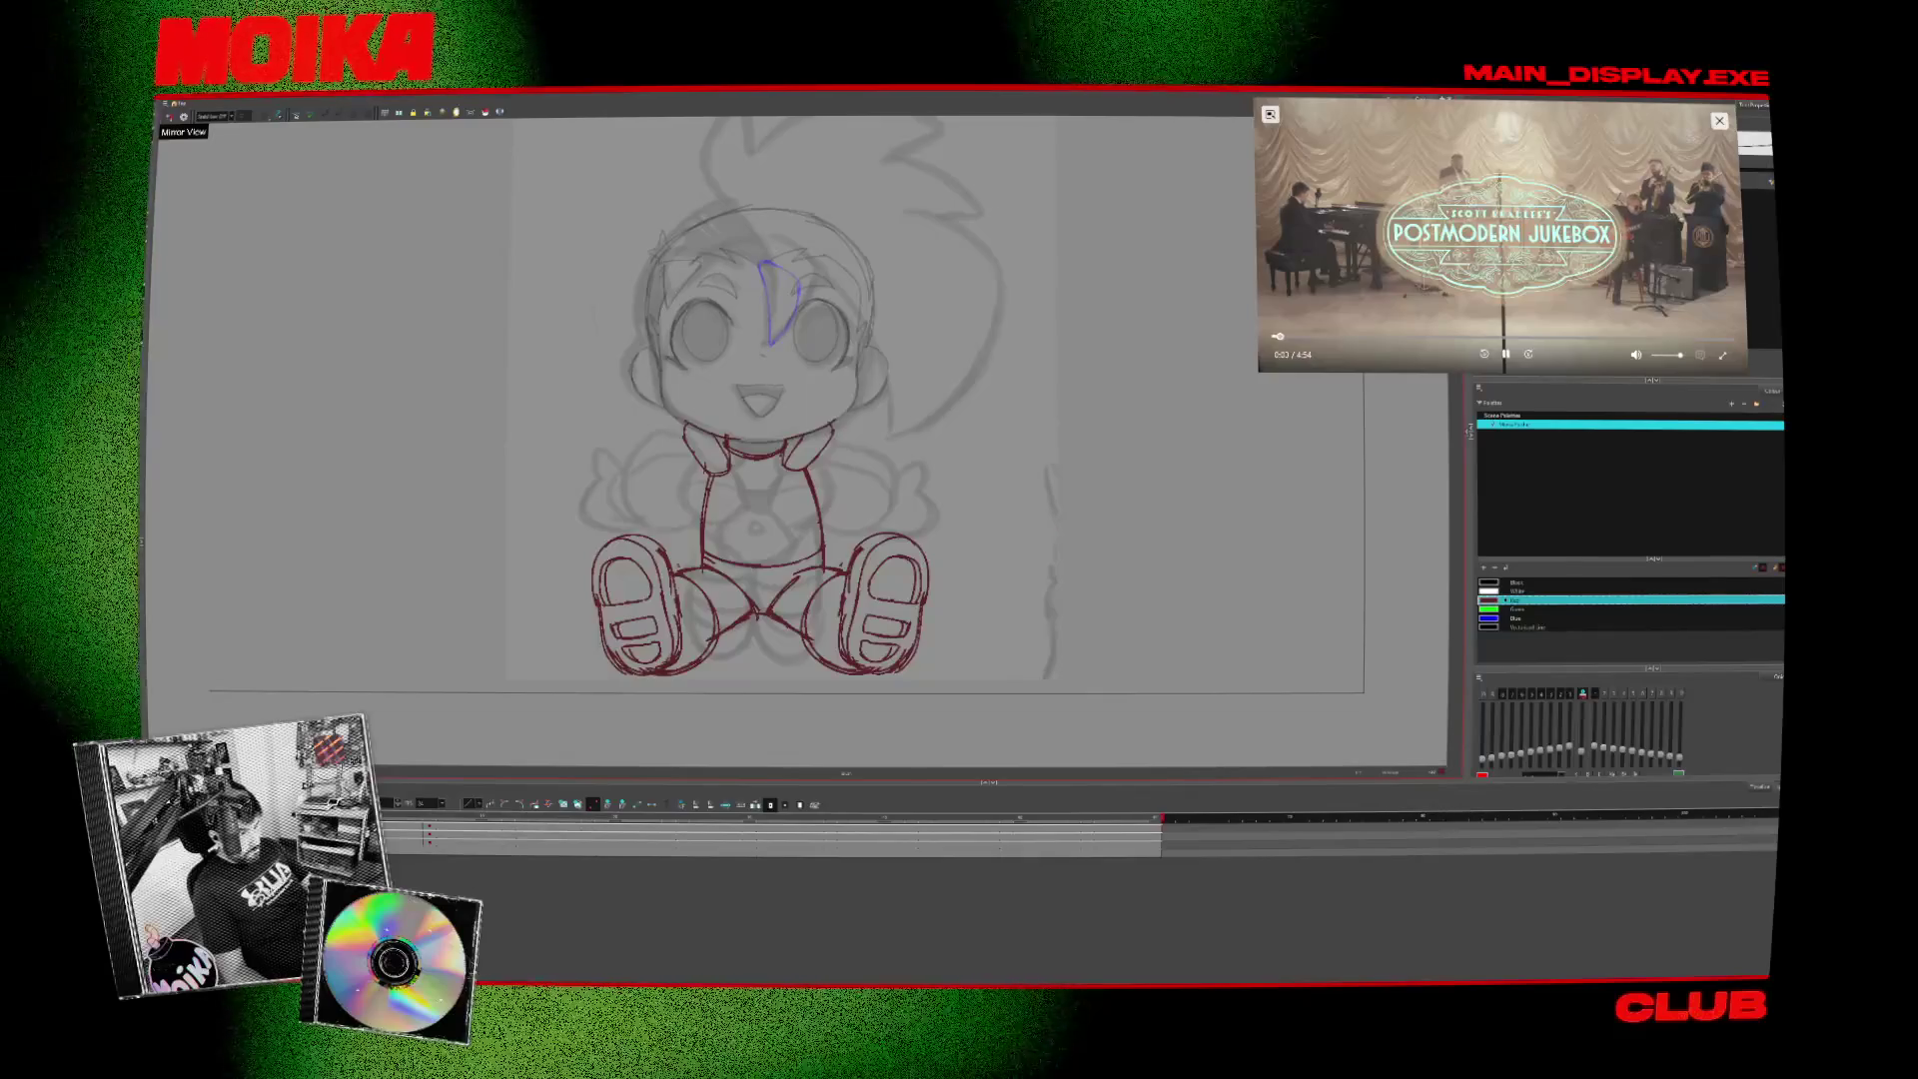
- On the turning in-between drawing, undo the old leg stroke and draw a new curve on the right leg
mouse_move(1059, 989)
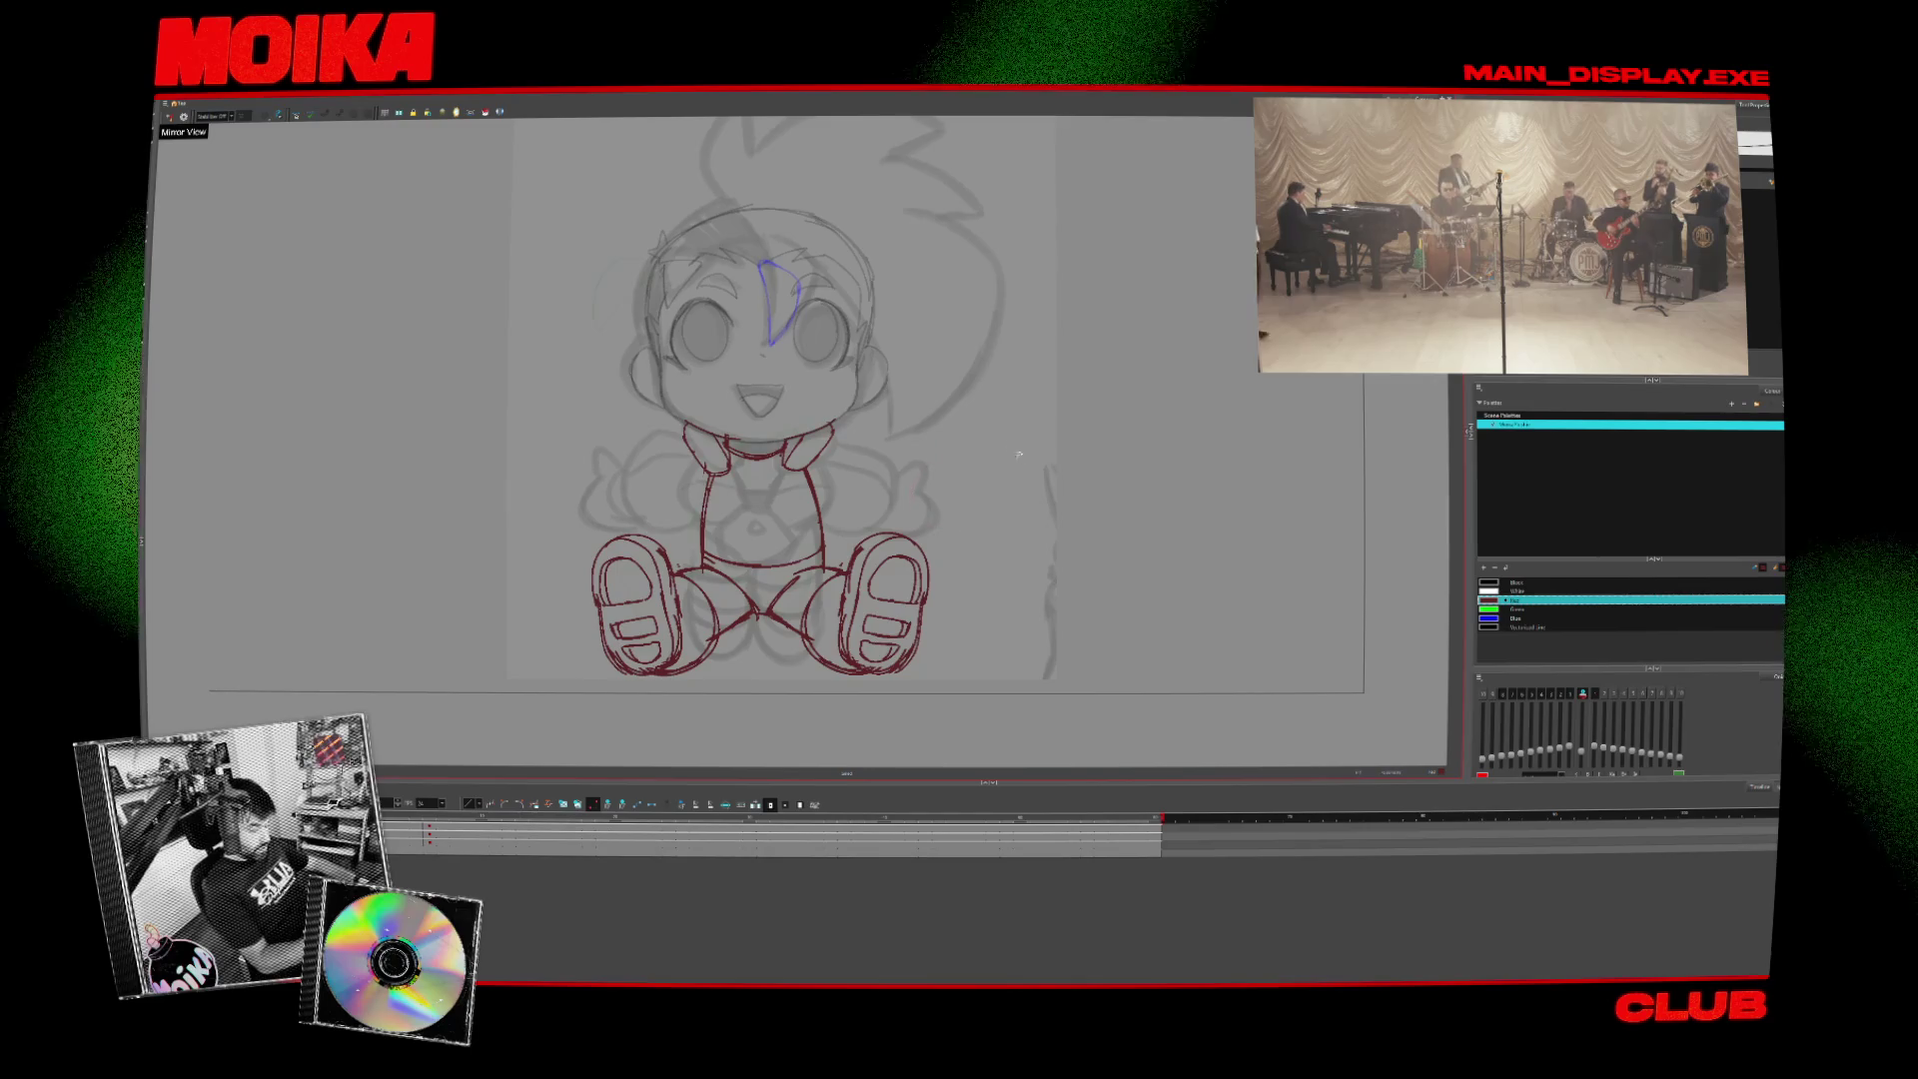
left_click_drag(786, 710, 761, 678)
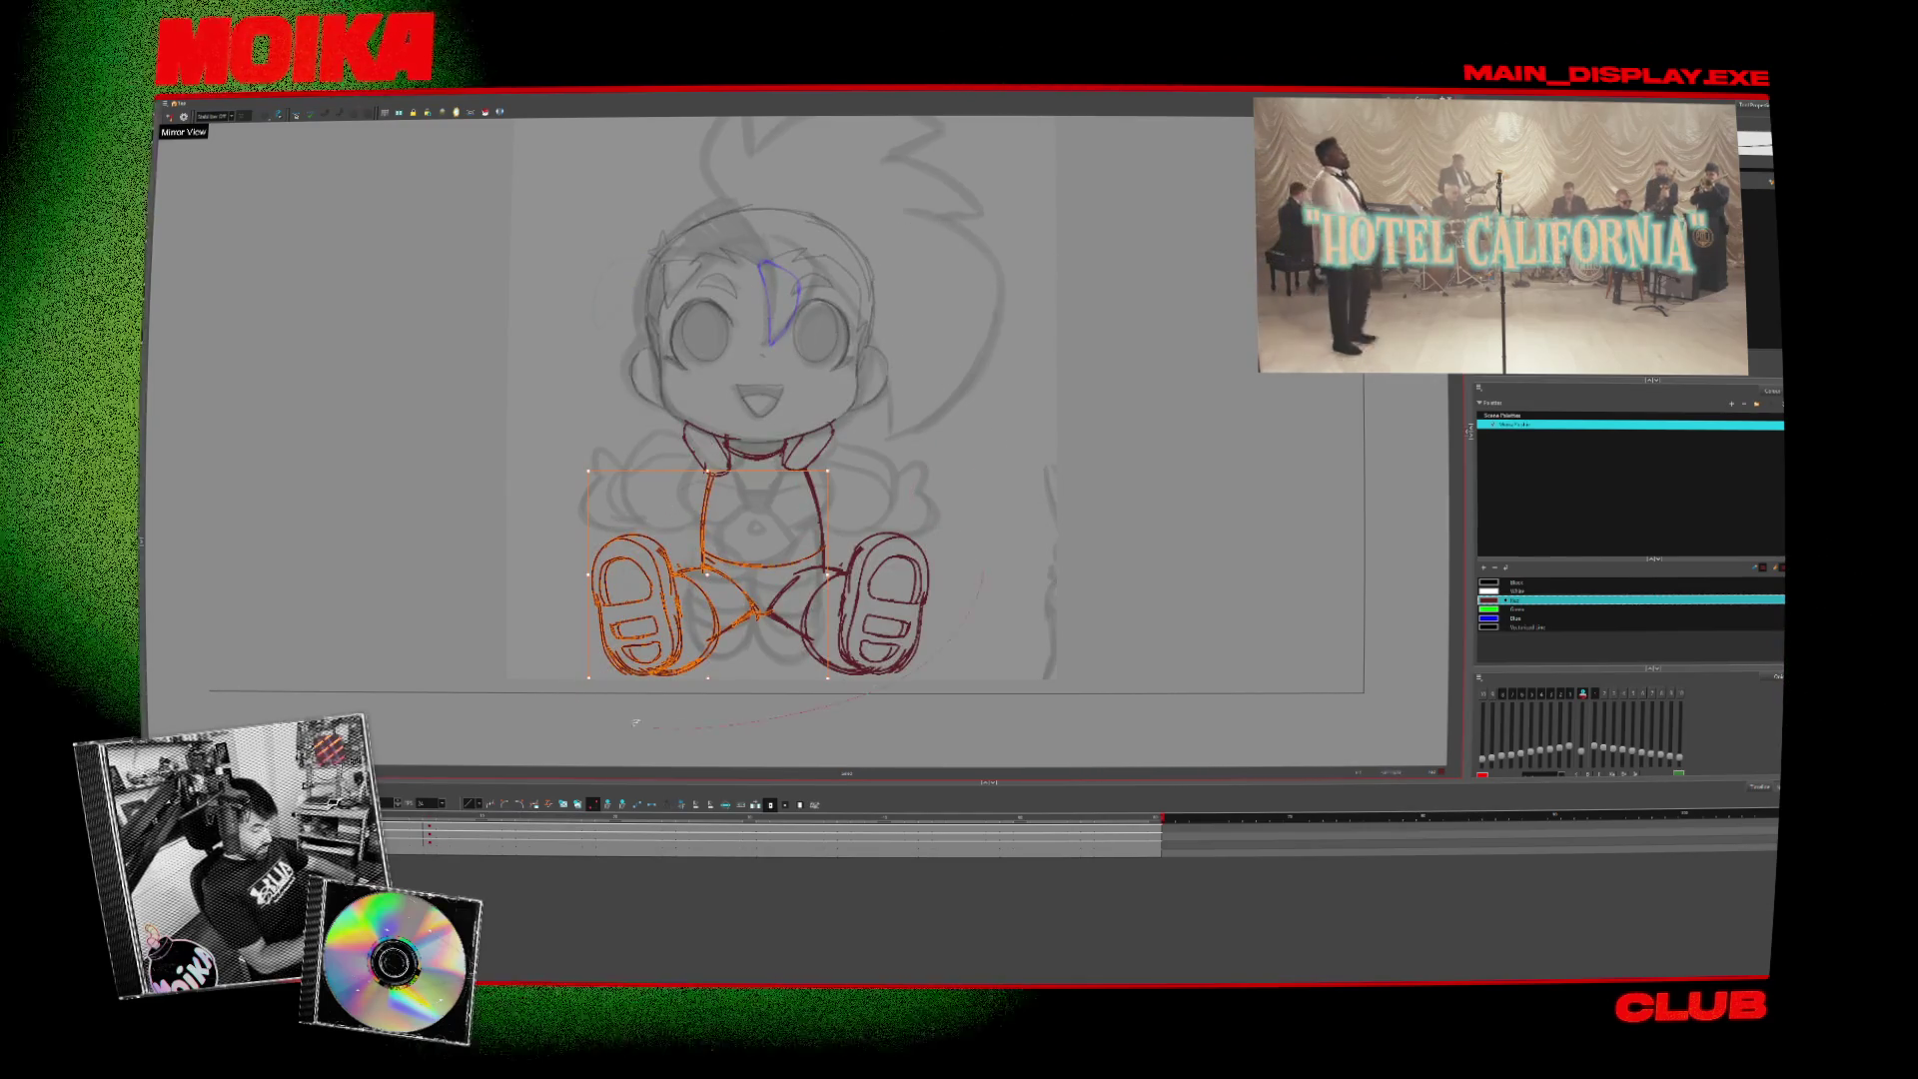
key("Escape")
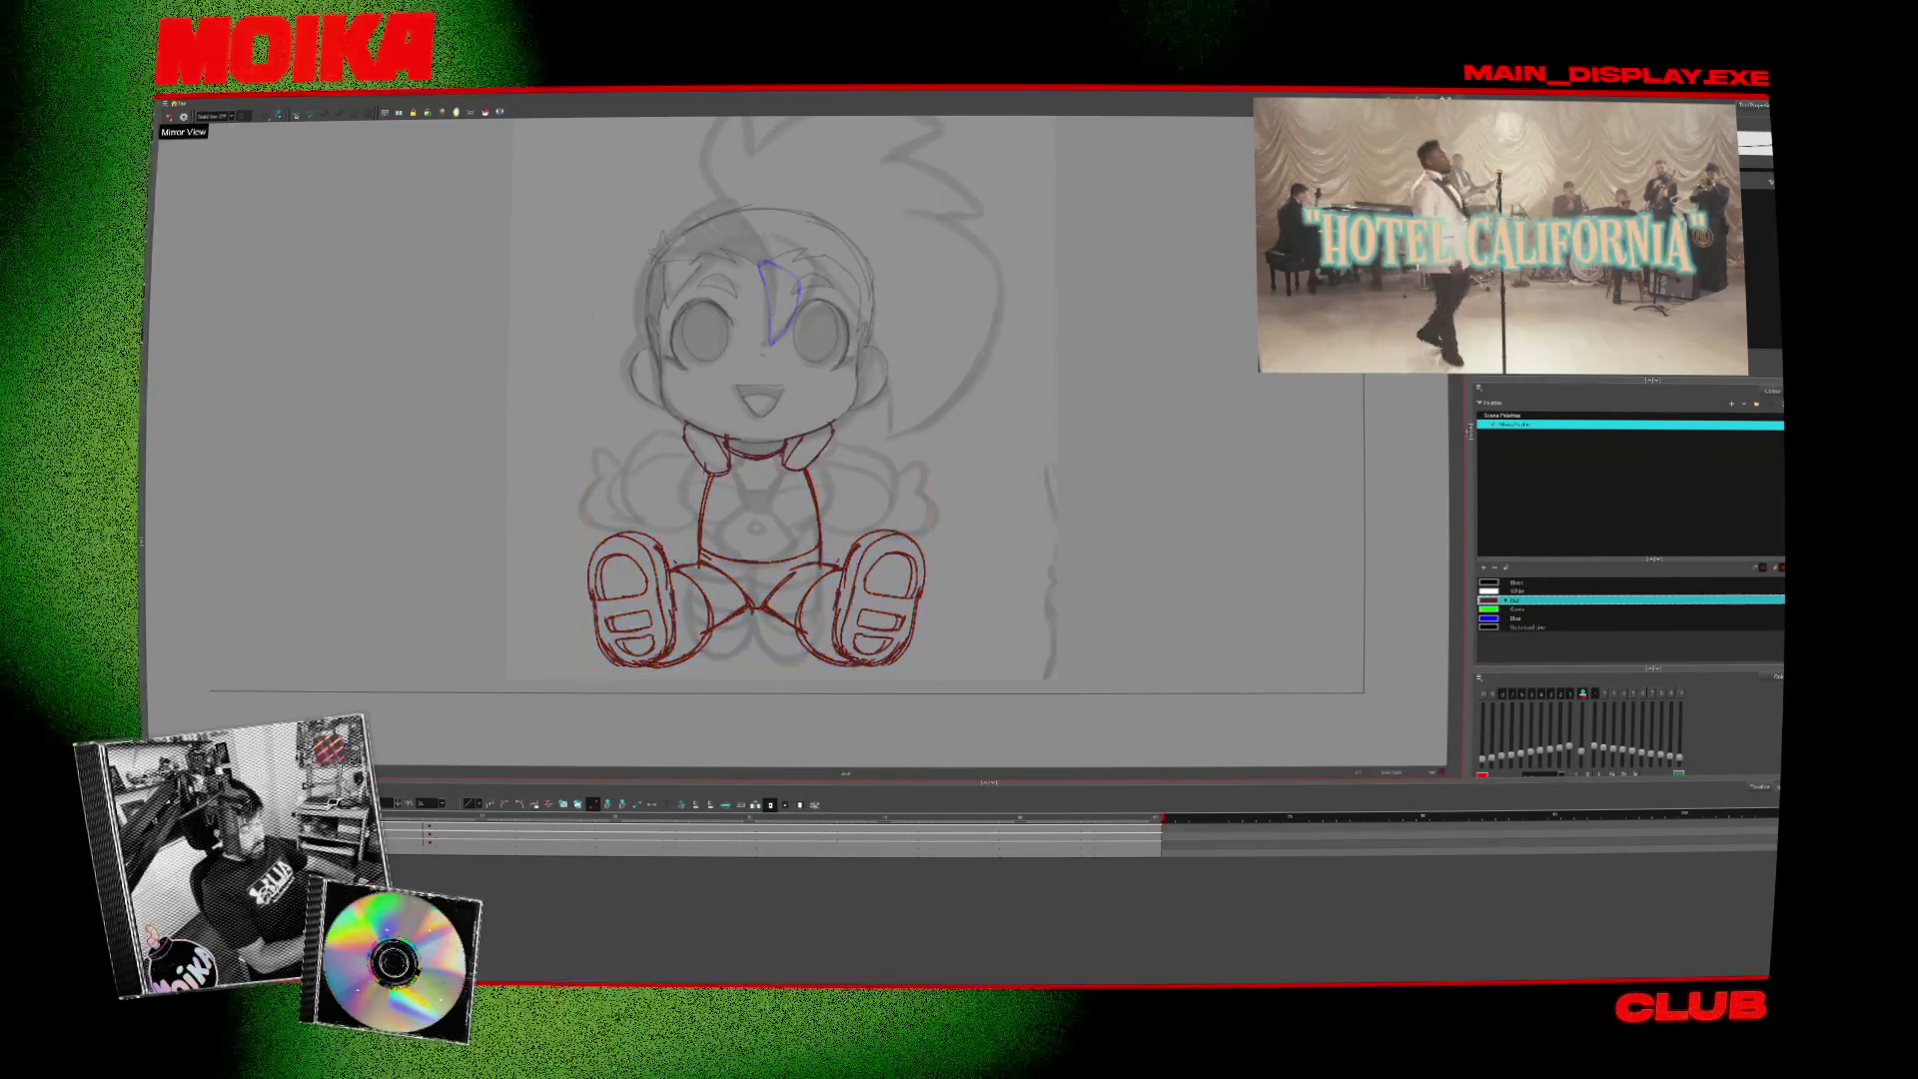
key("period")
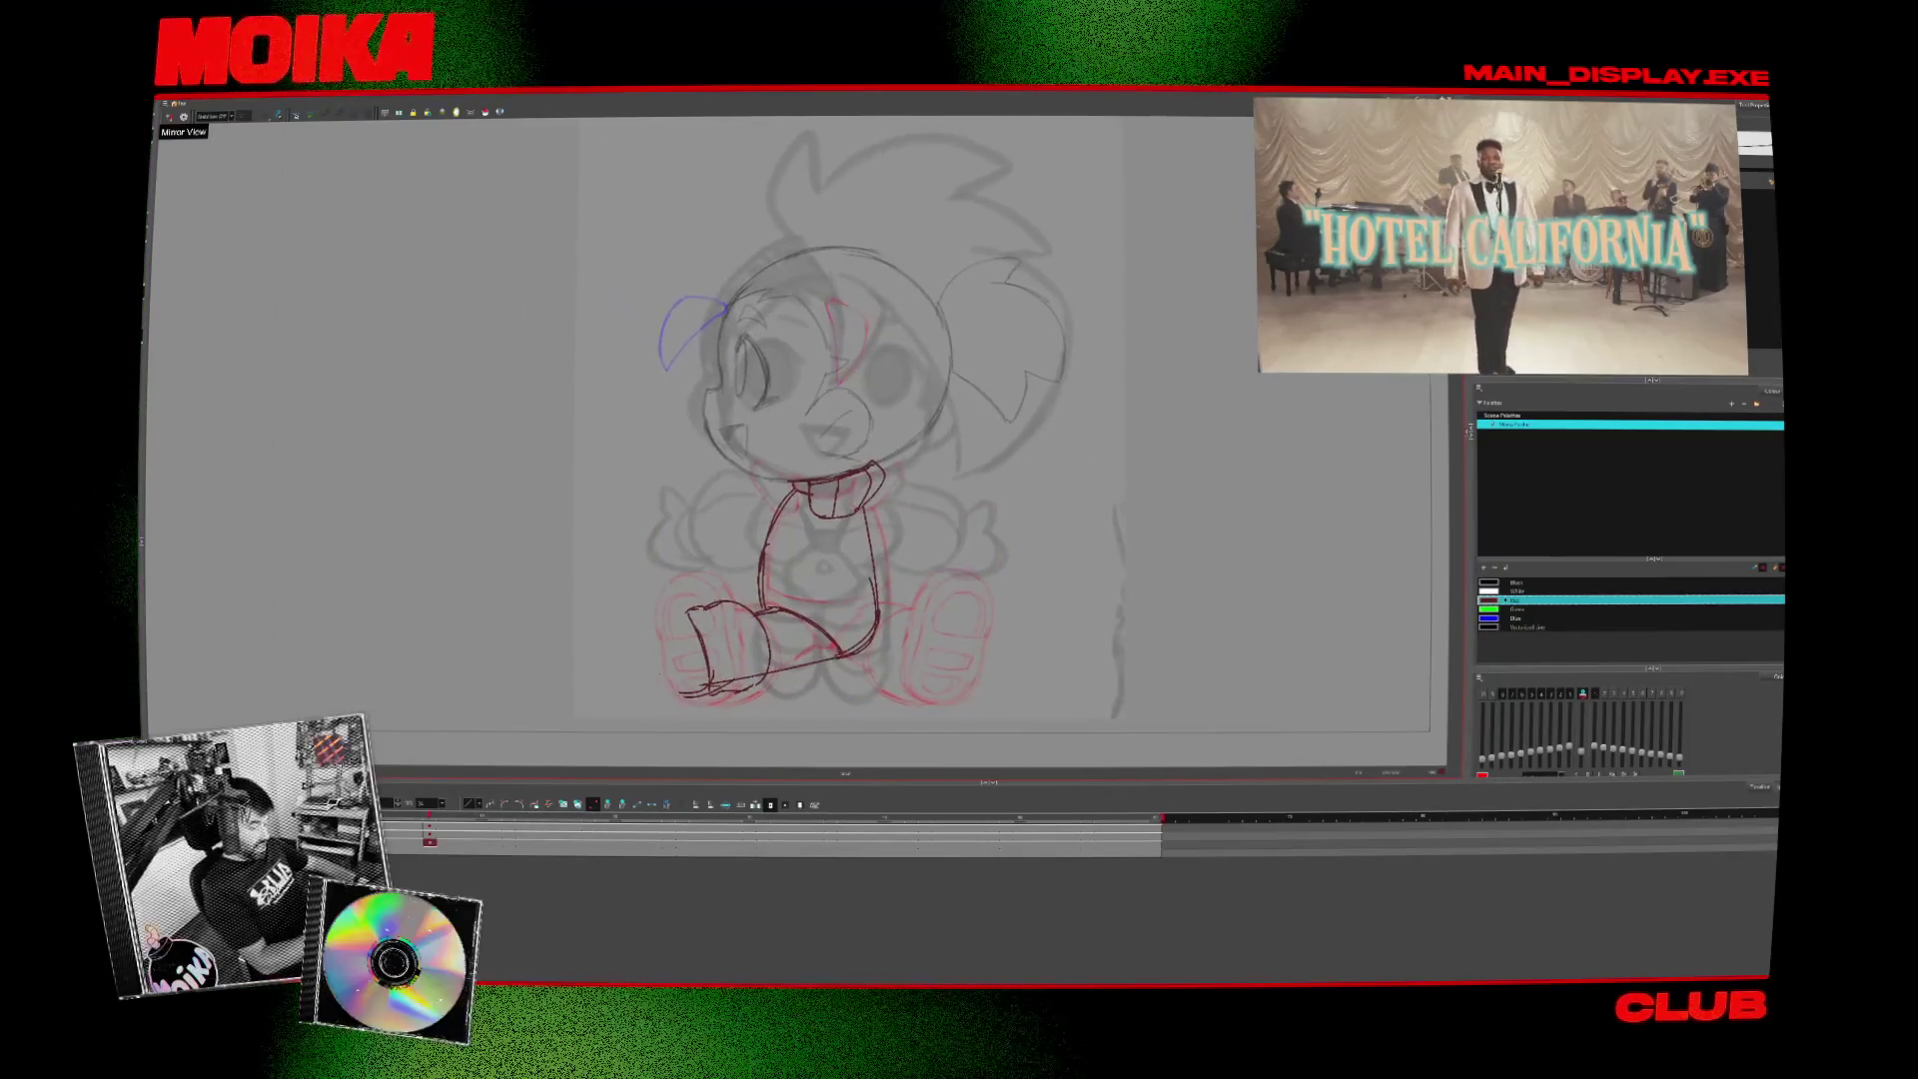
key("ctrl+z")
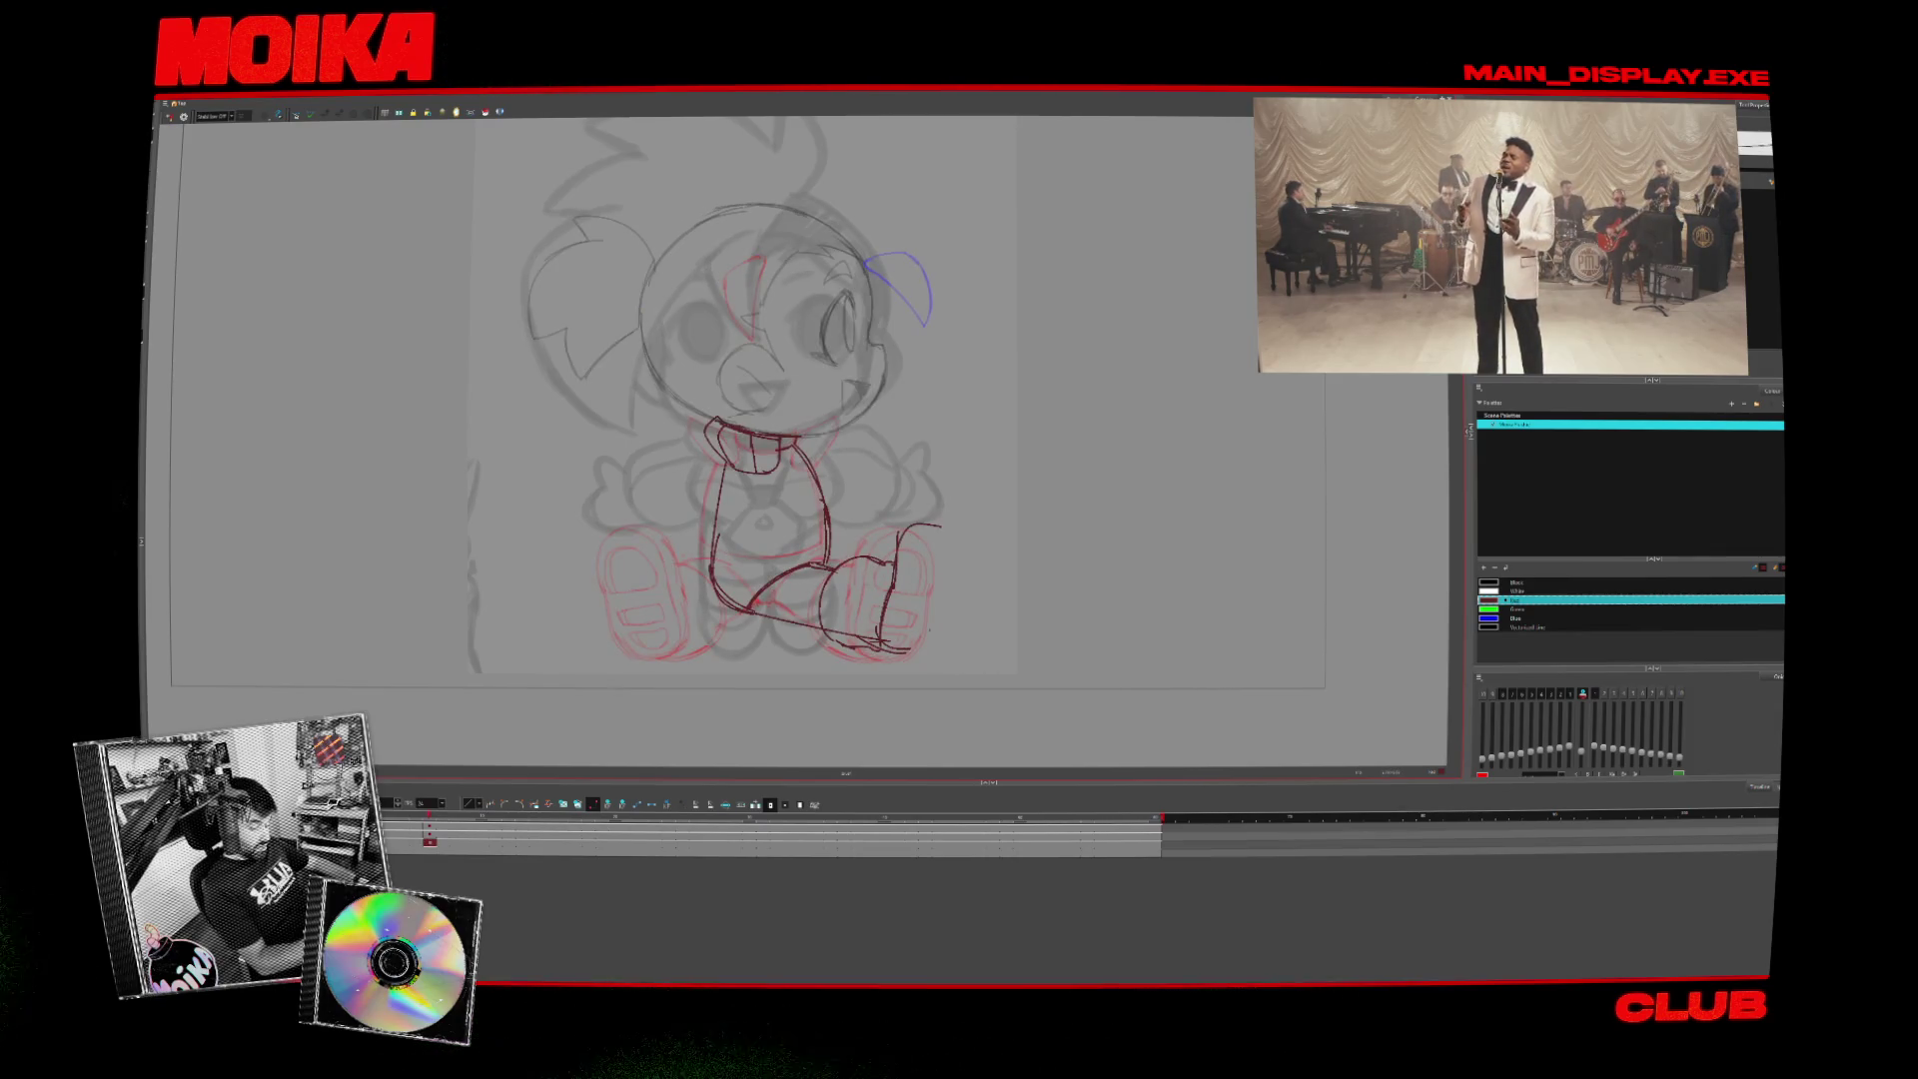
key("comma")
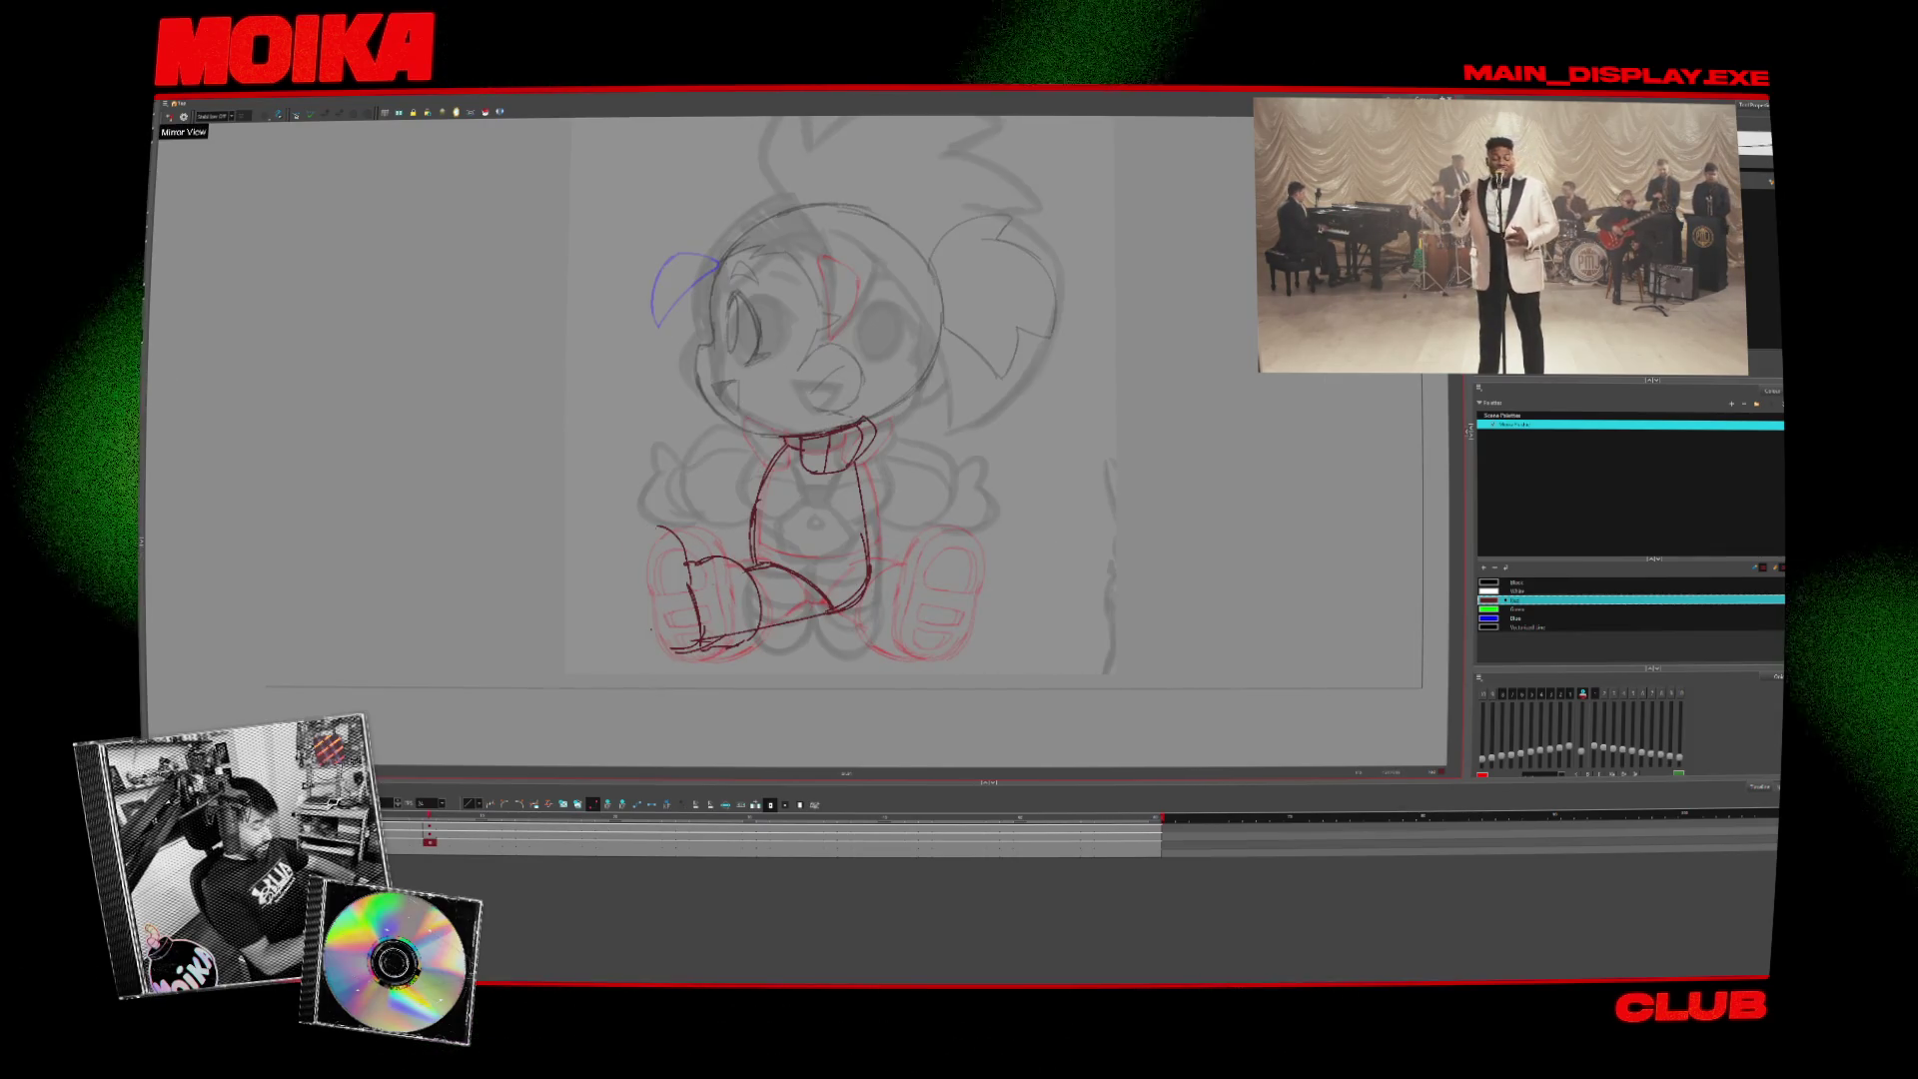
key("period")
key("ctrl+z")
left_click_drag(894, 574, 964, 564)
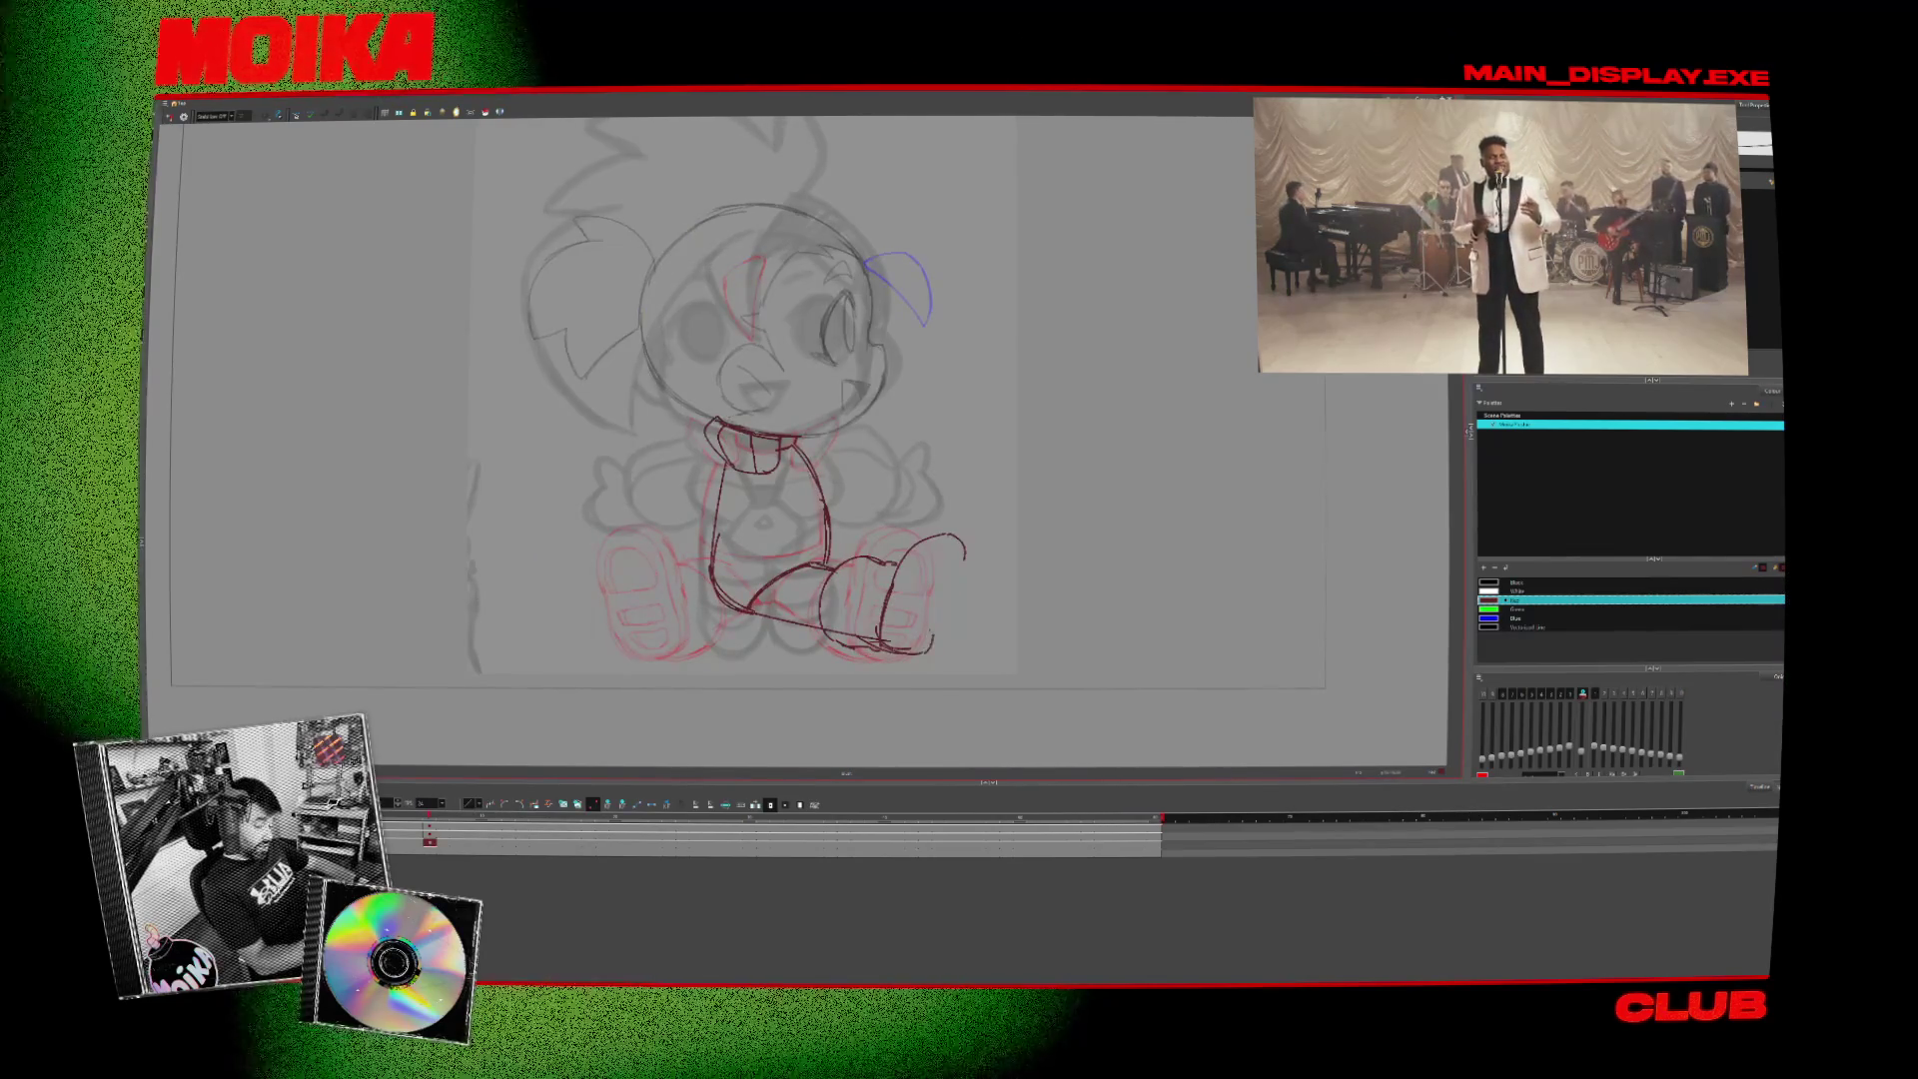
- Mirror-check the pose, redraw the right foot's outer edge, and select that outline
left_click(170, 117)
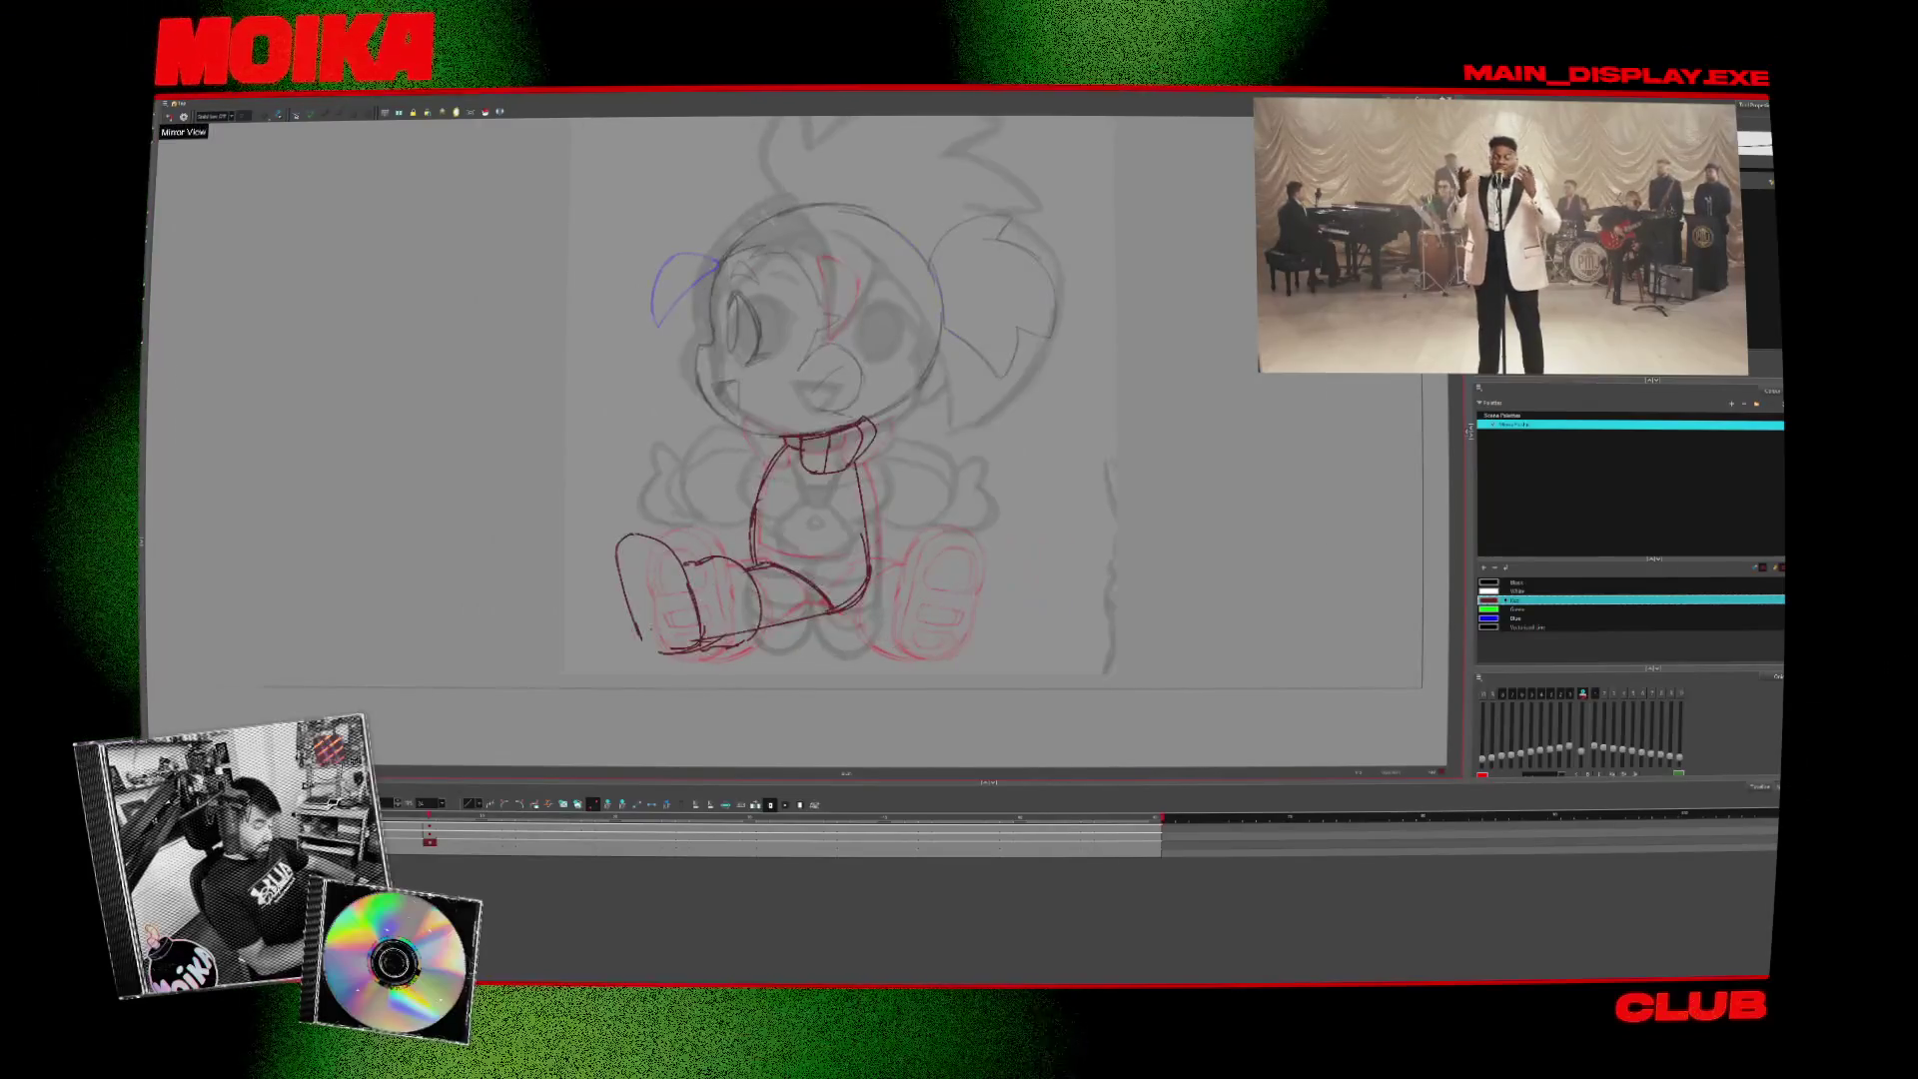
left_click(169, 117)
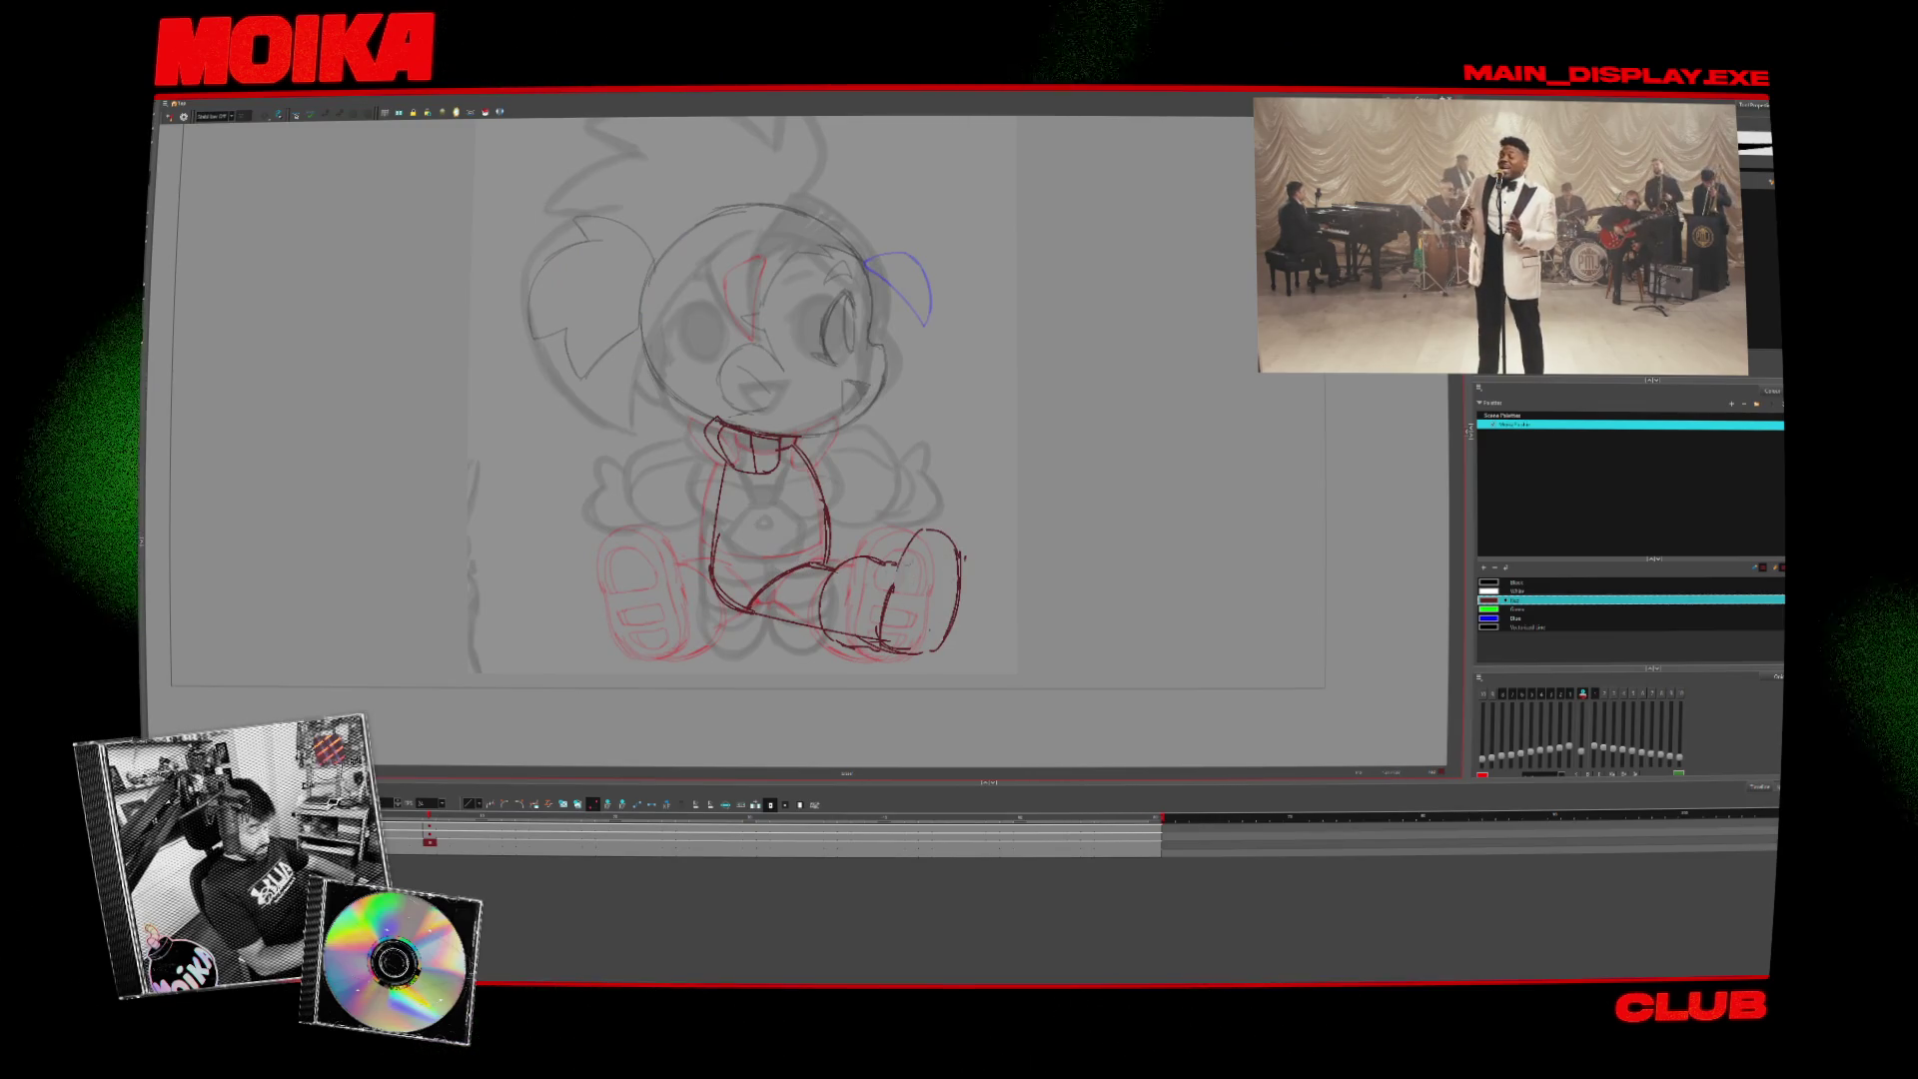
left_click(169, 117)
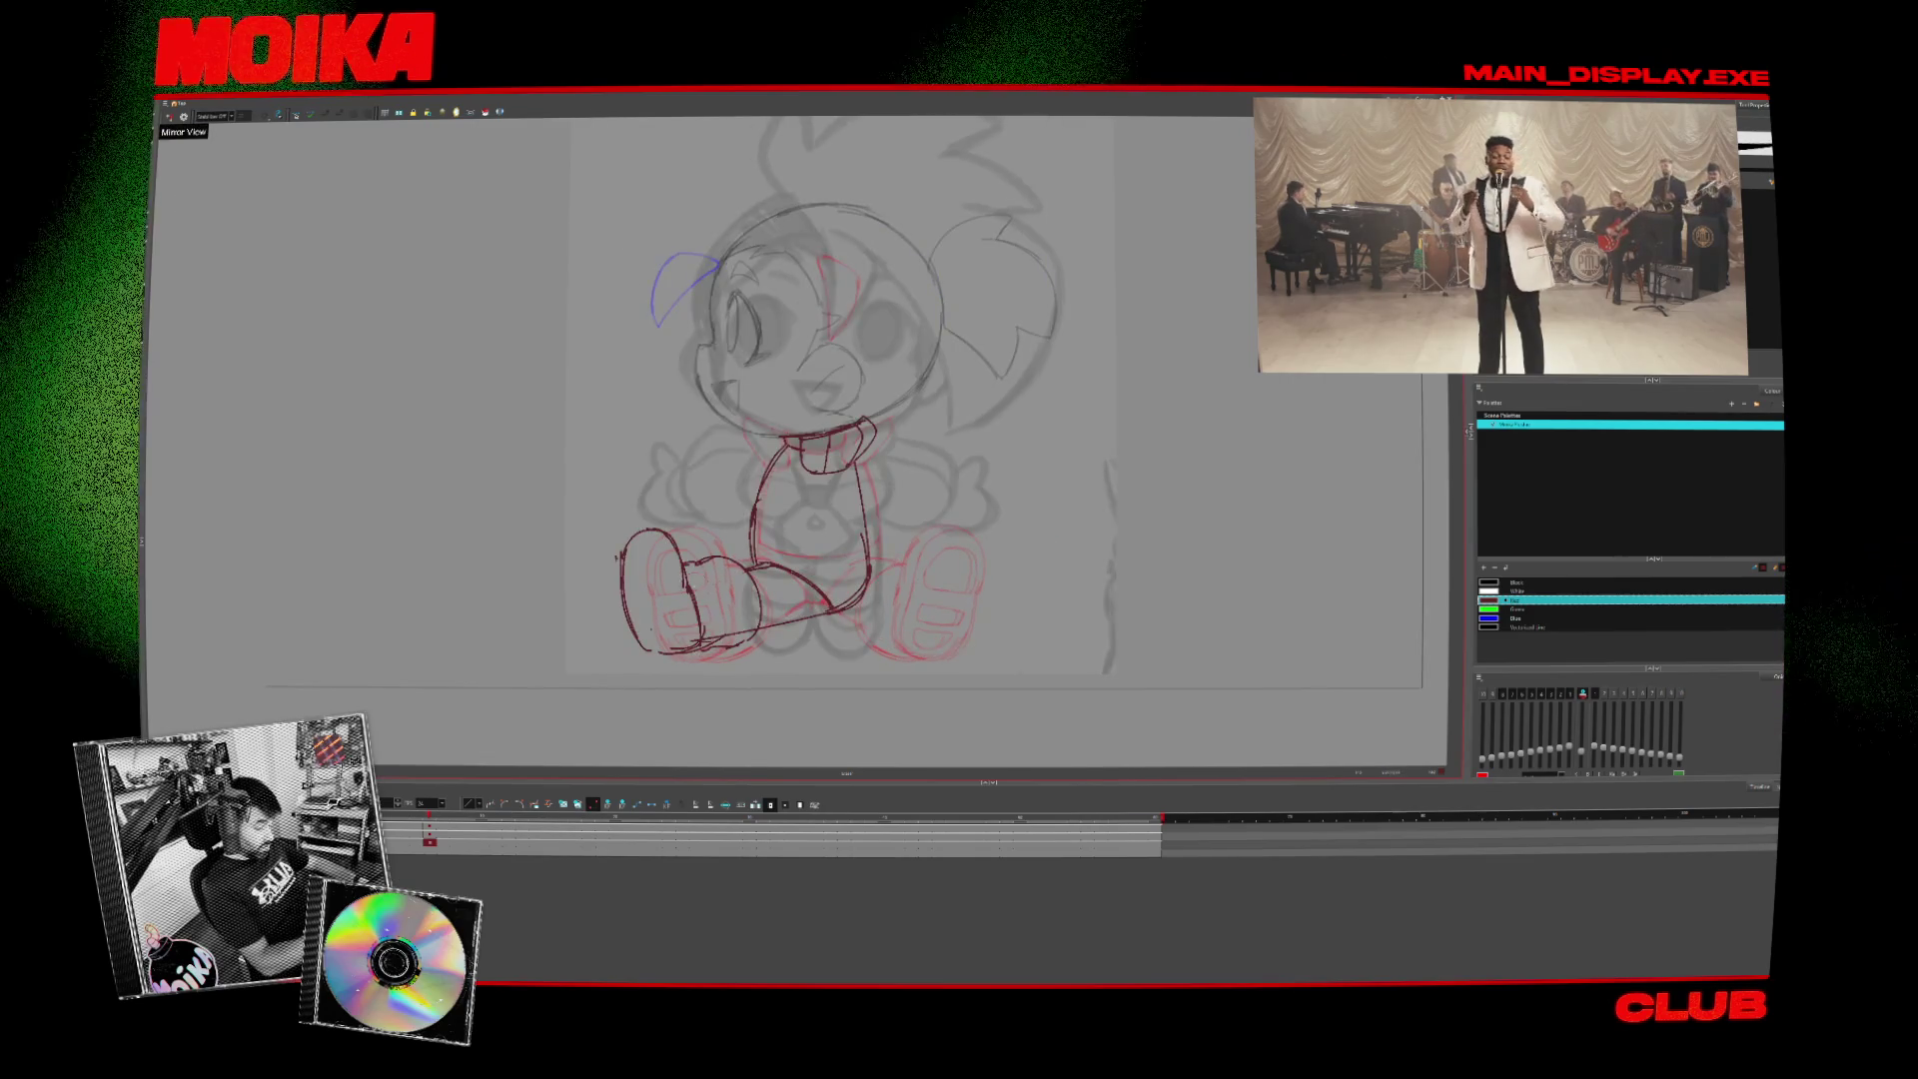
left_click(170, 117)
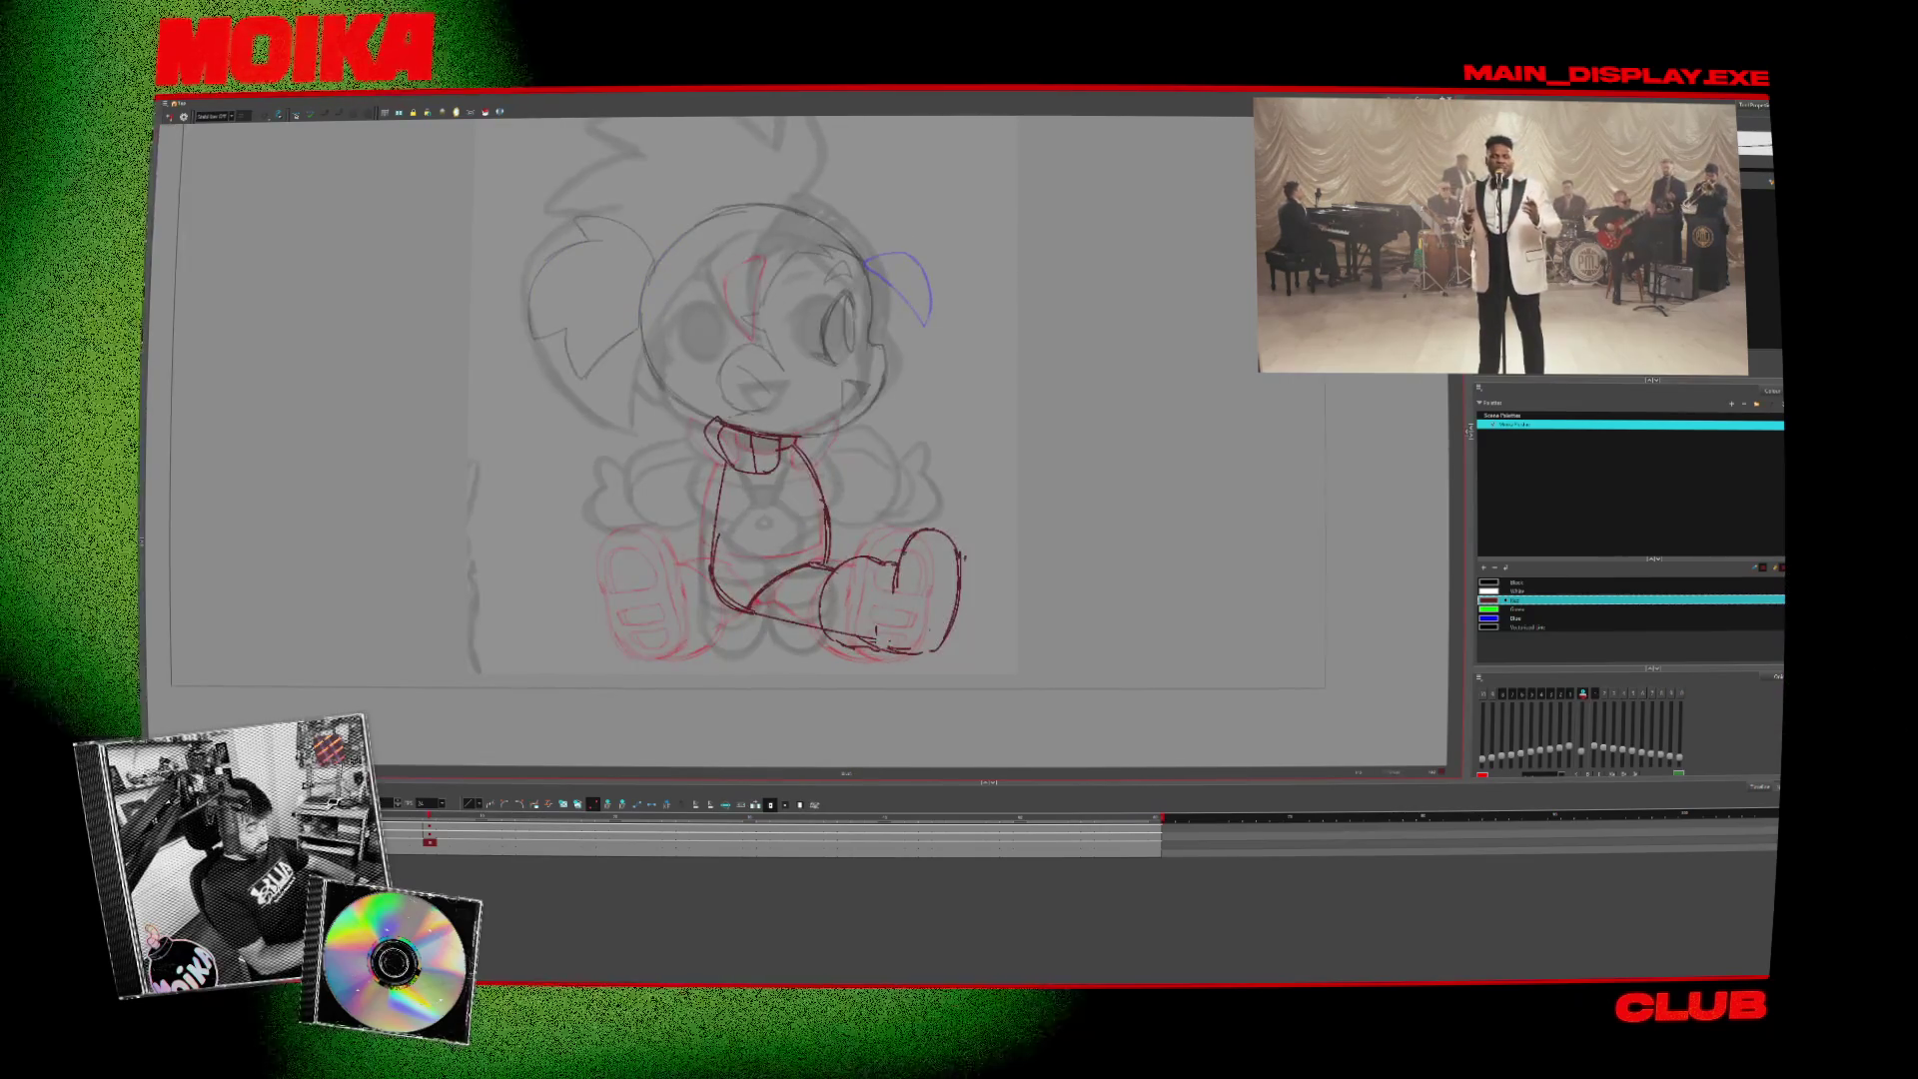
key("ctrl+z")
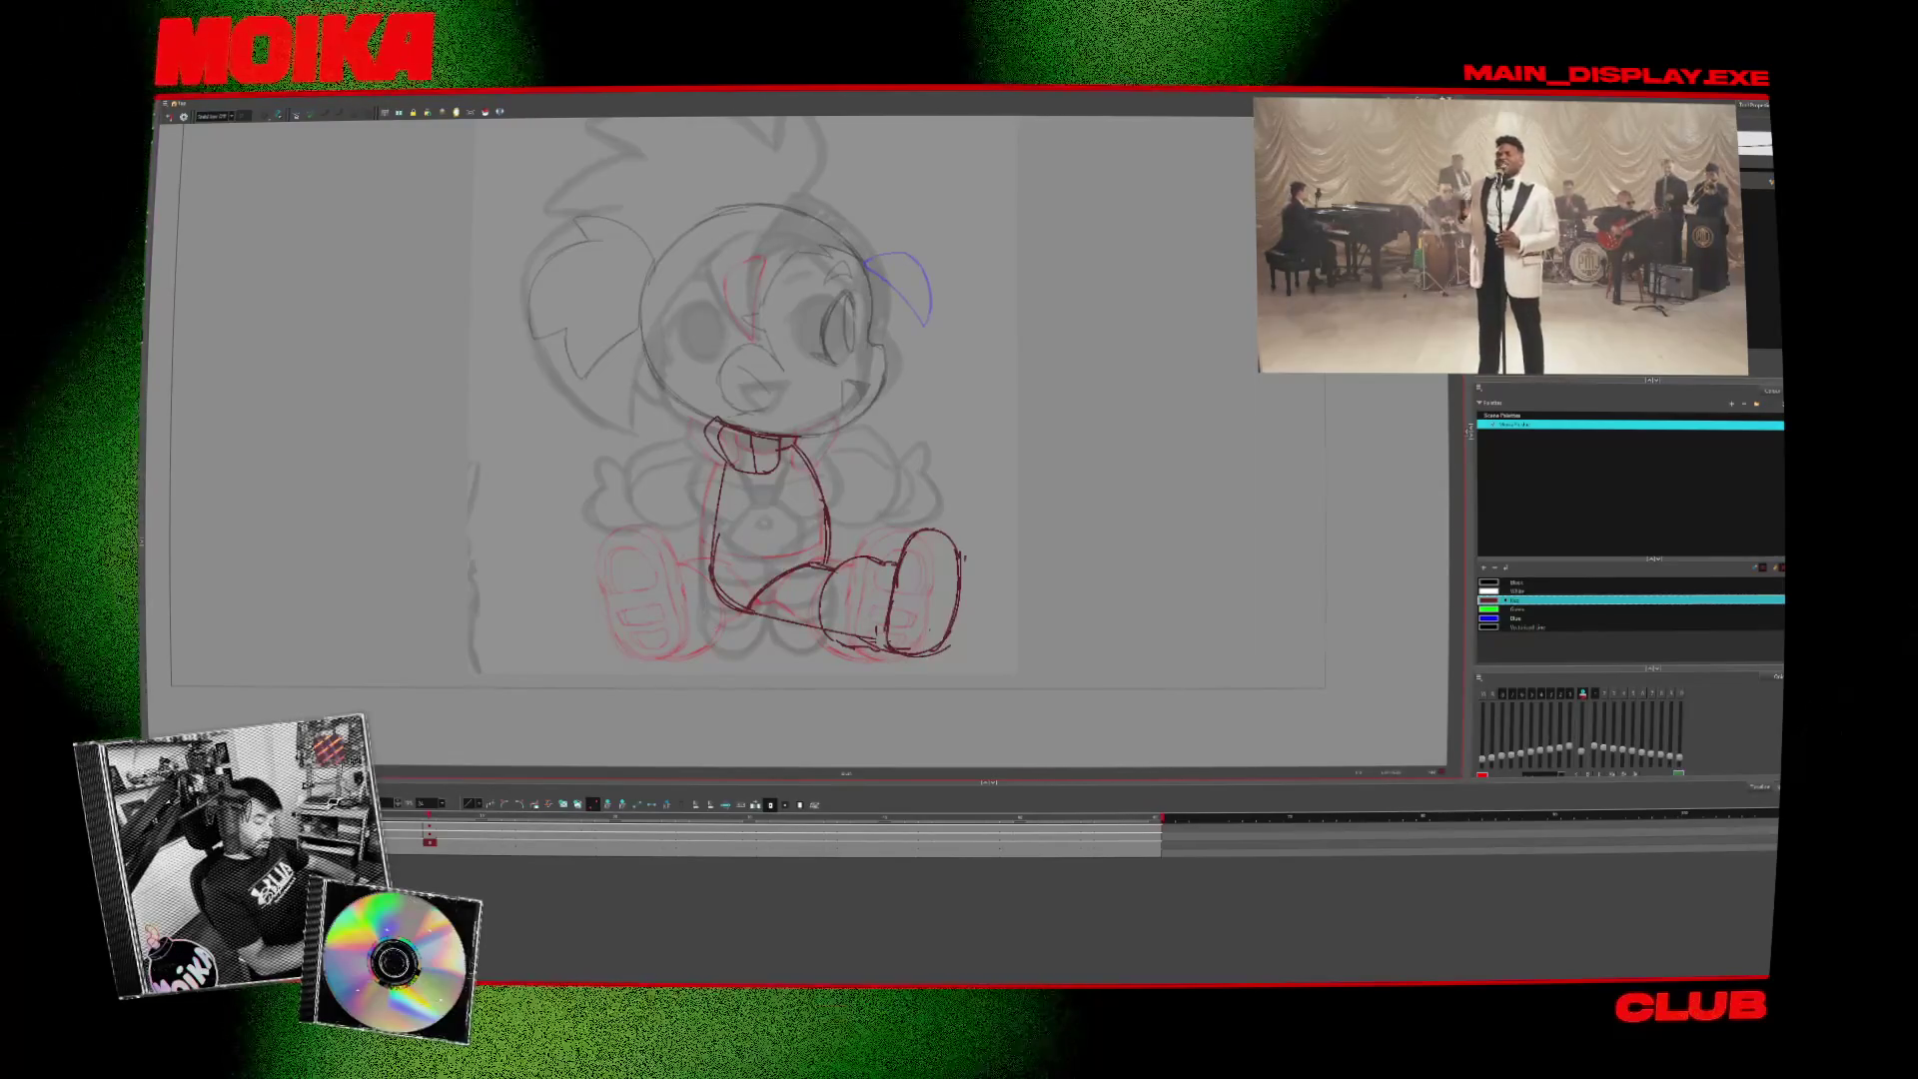
left_click_drag(962, 553, 946, 651)
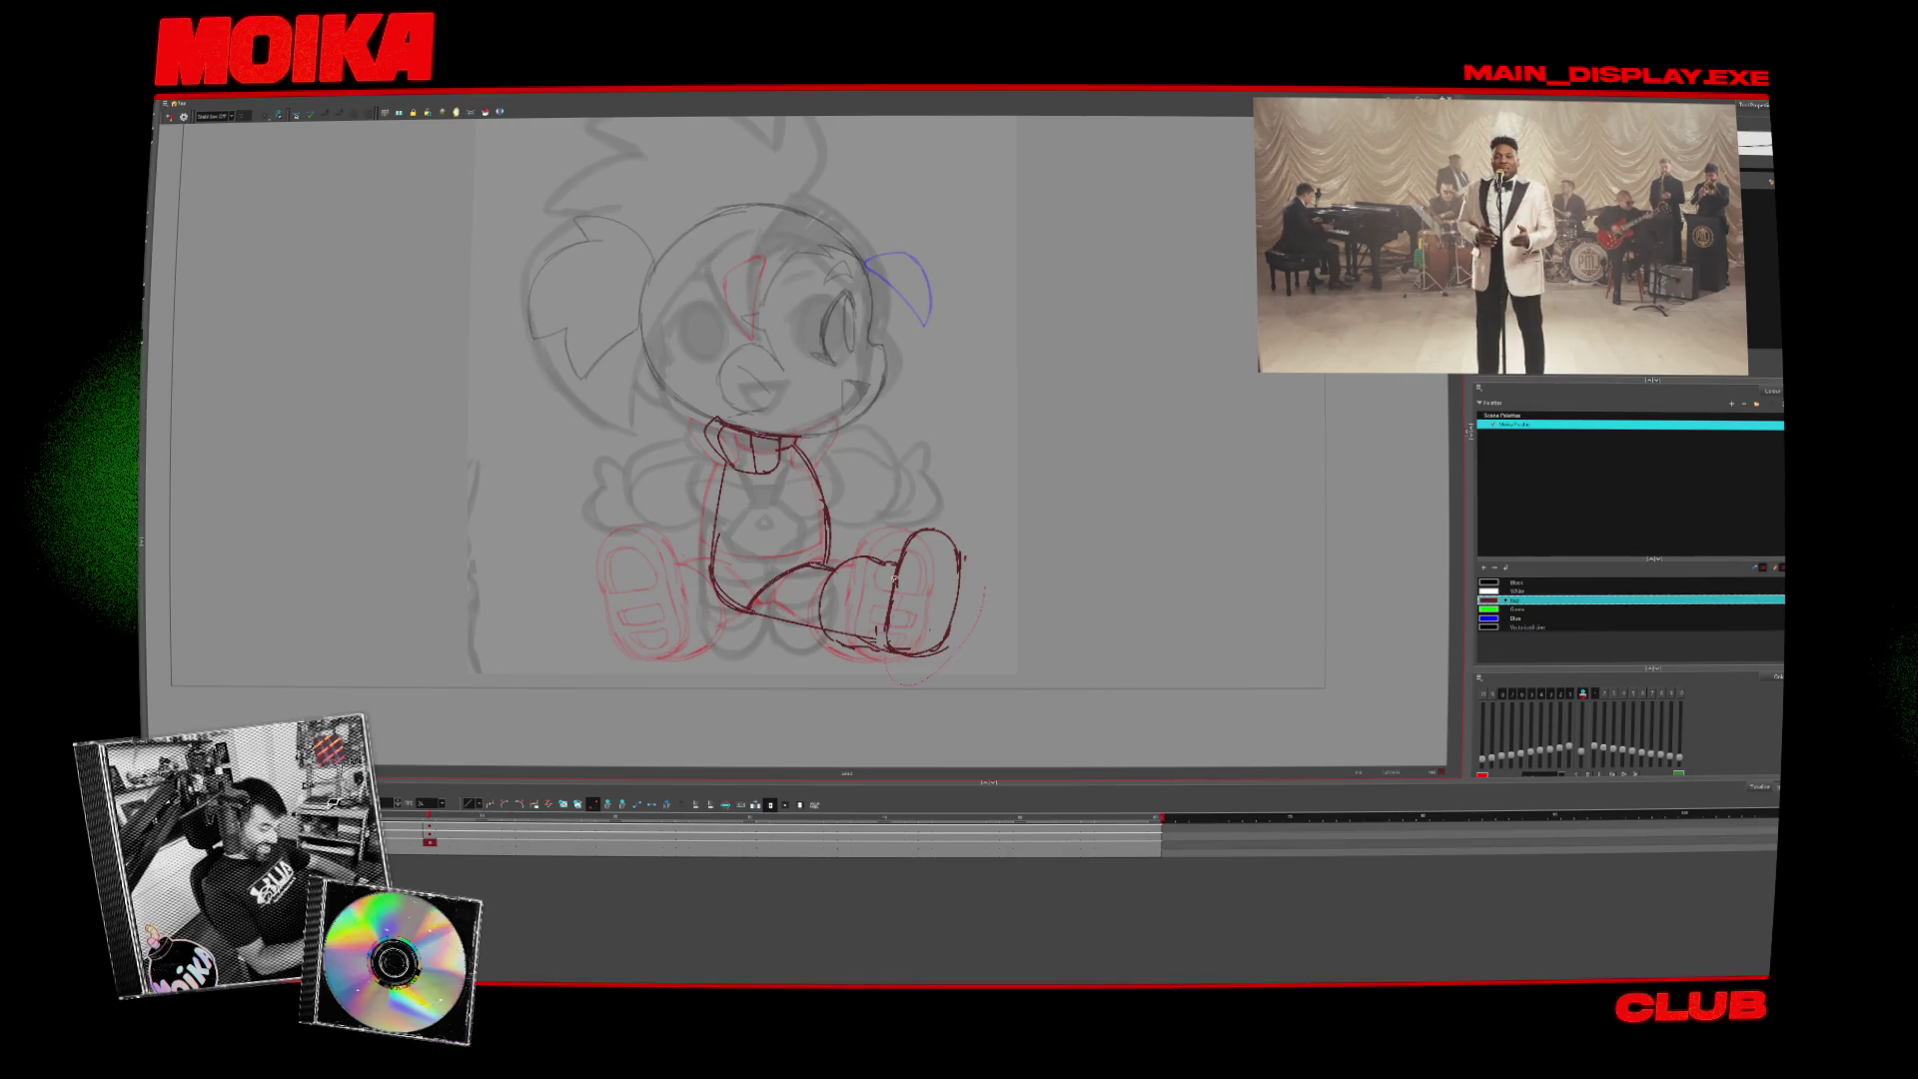
left_click(944, 647)
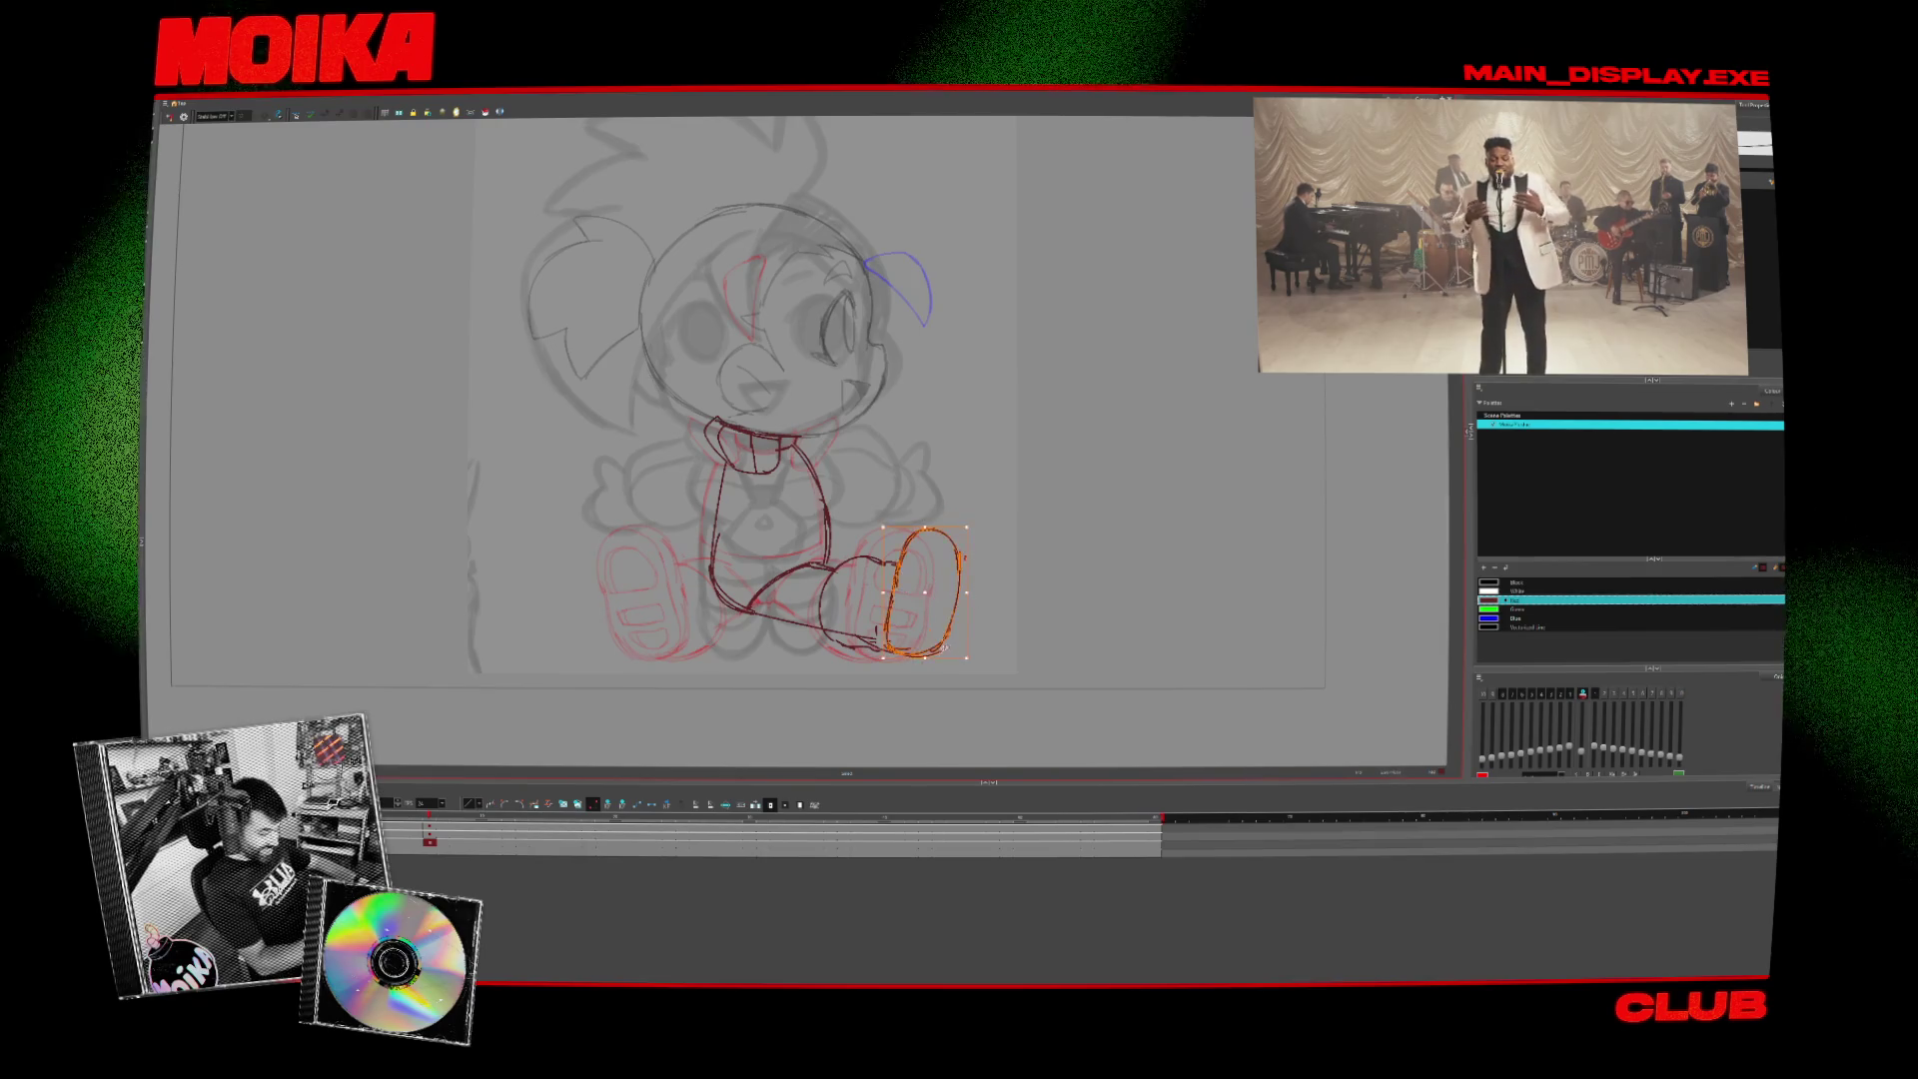
key("period")
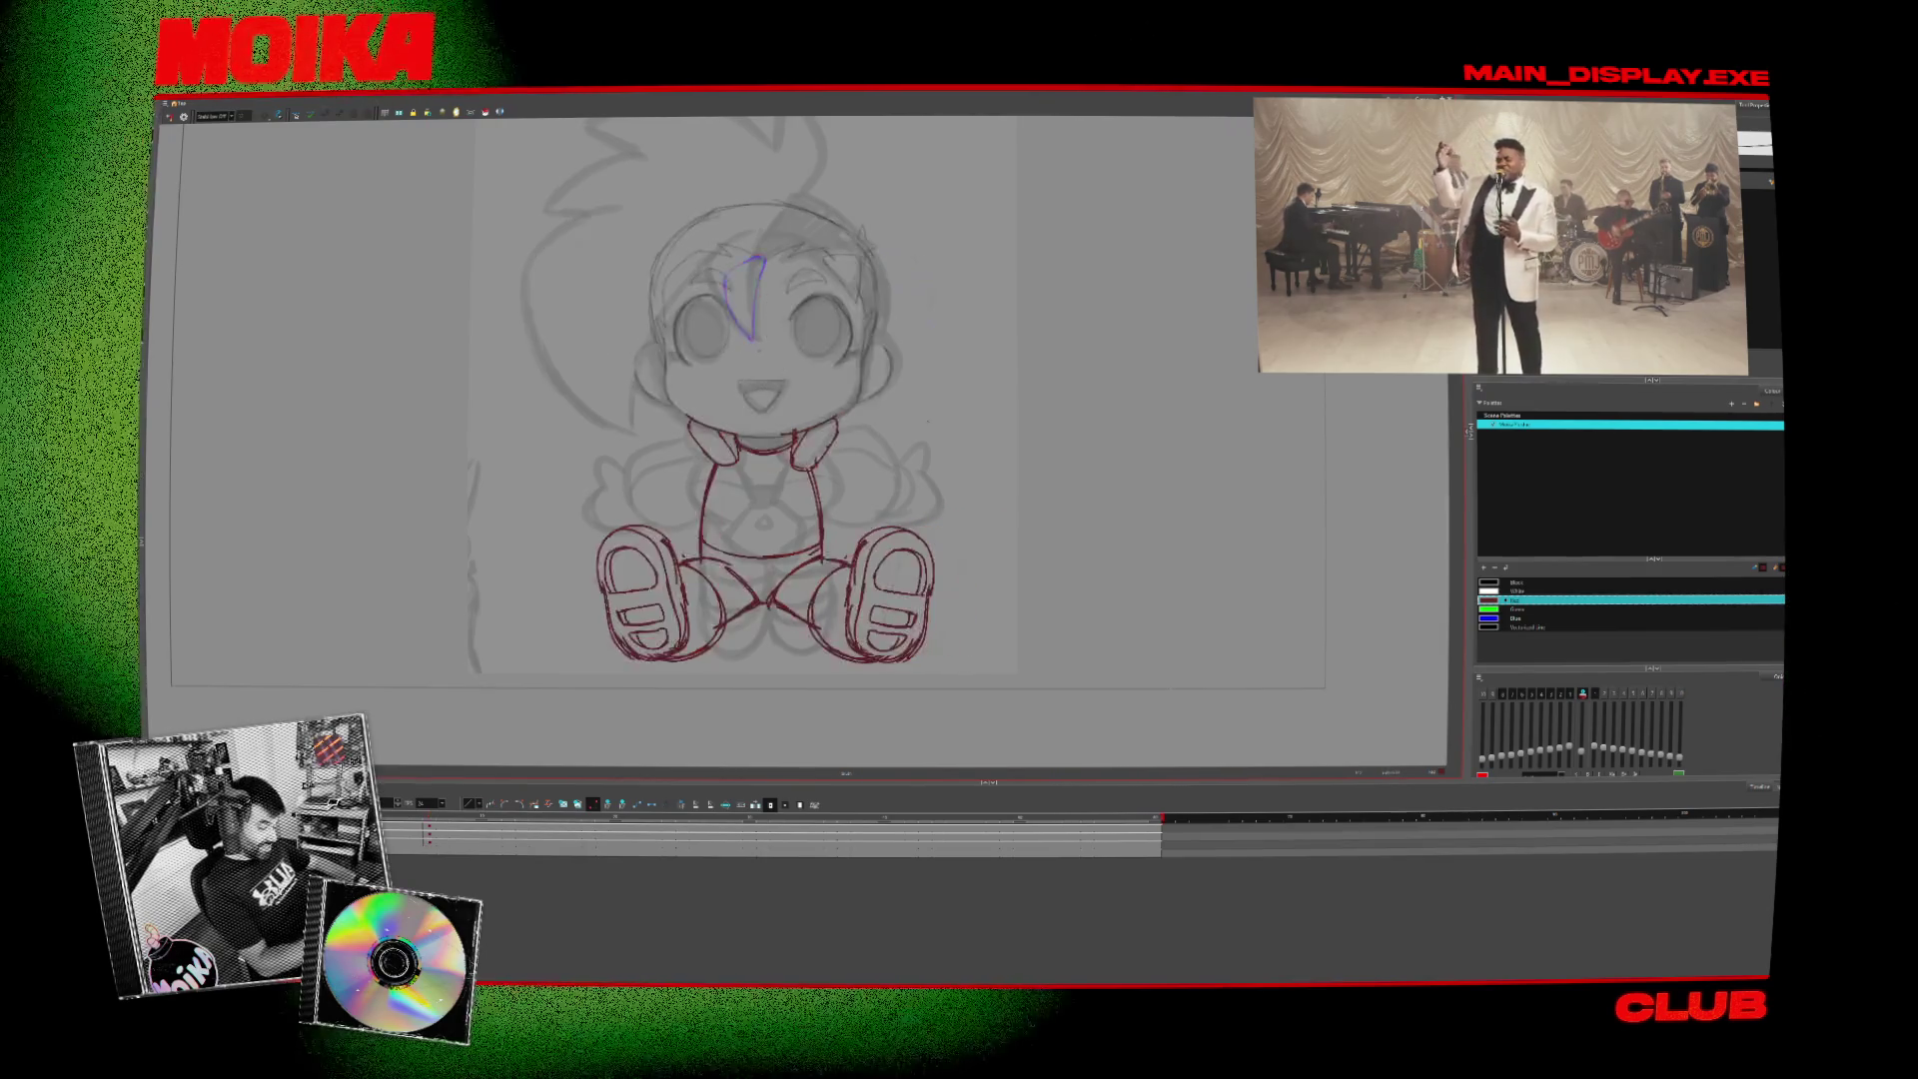
key("period")
left_click(169, 116)
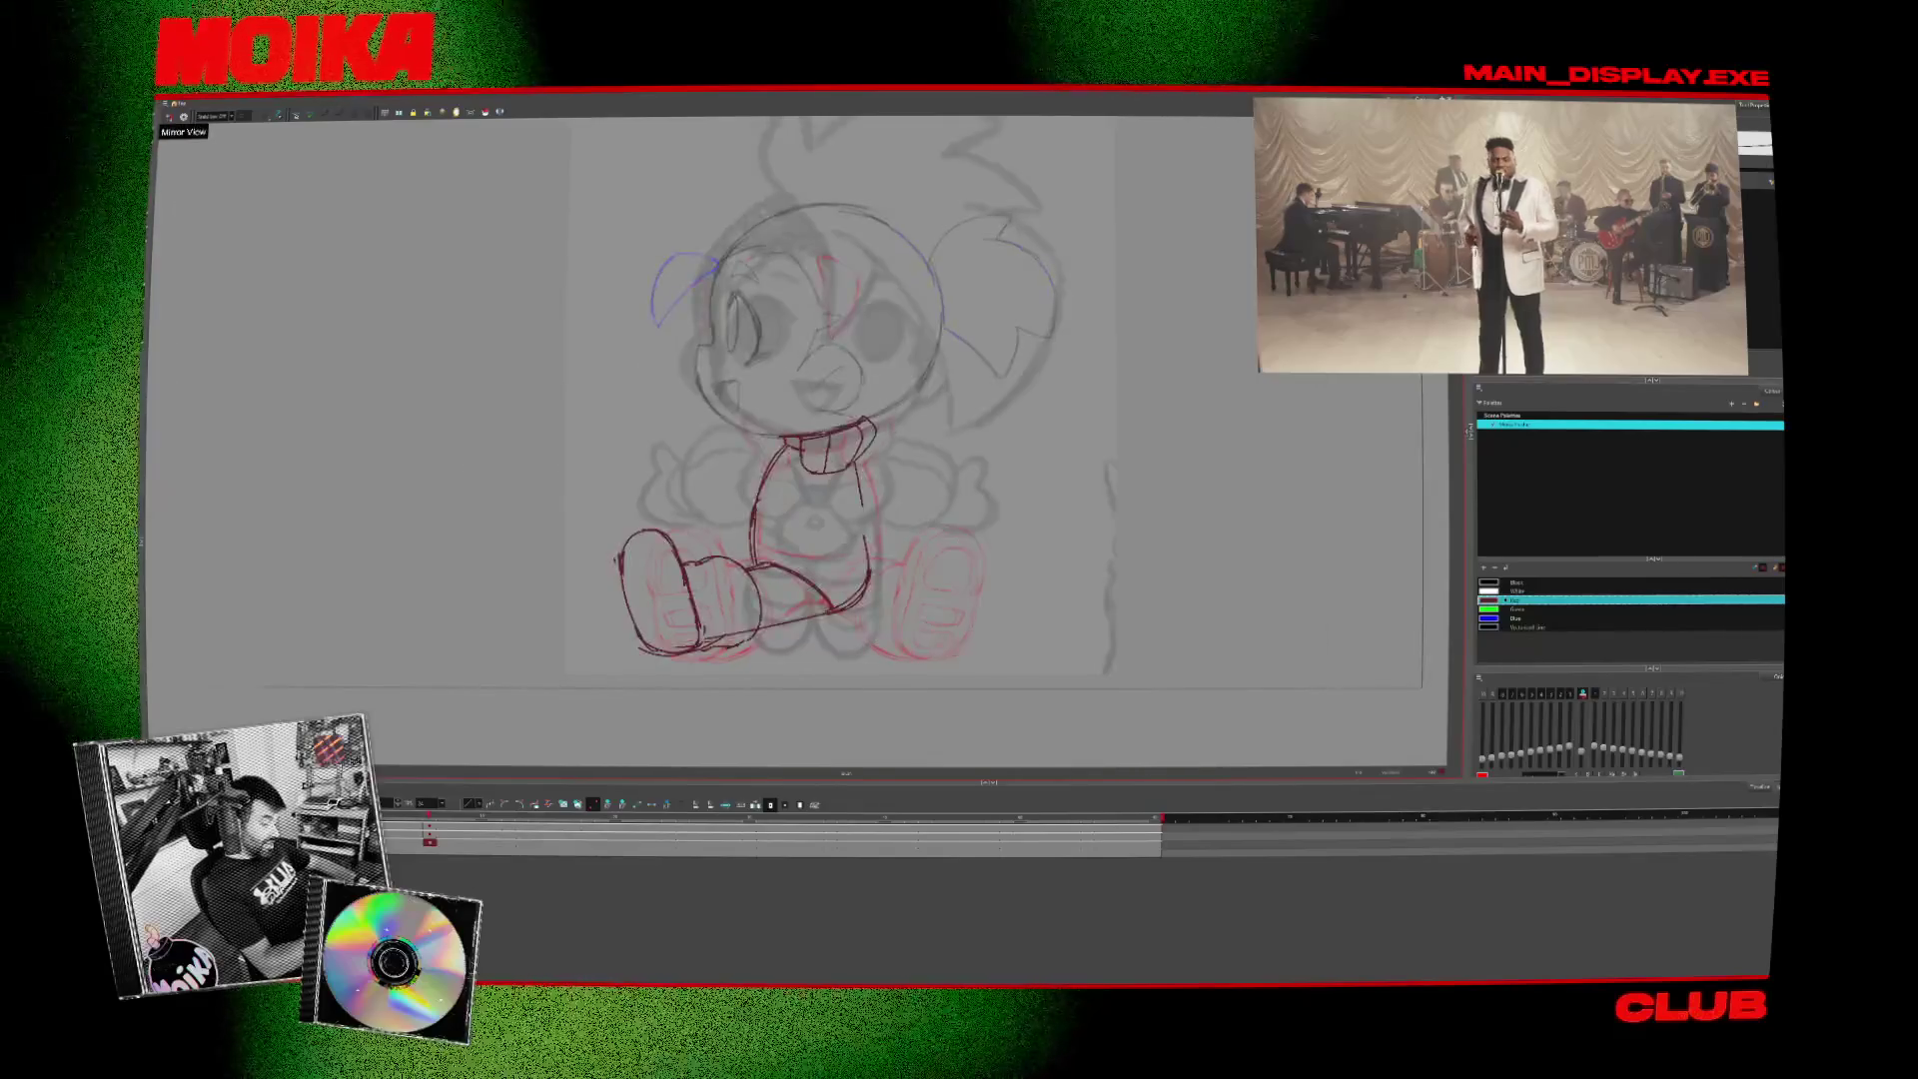
key("period")
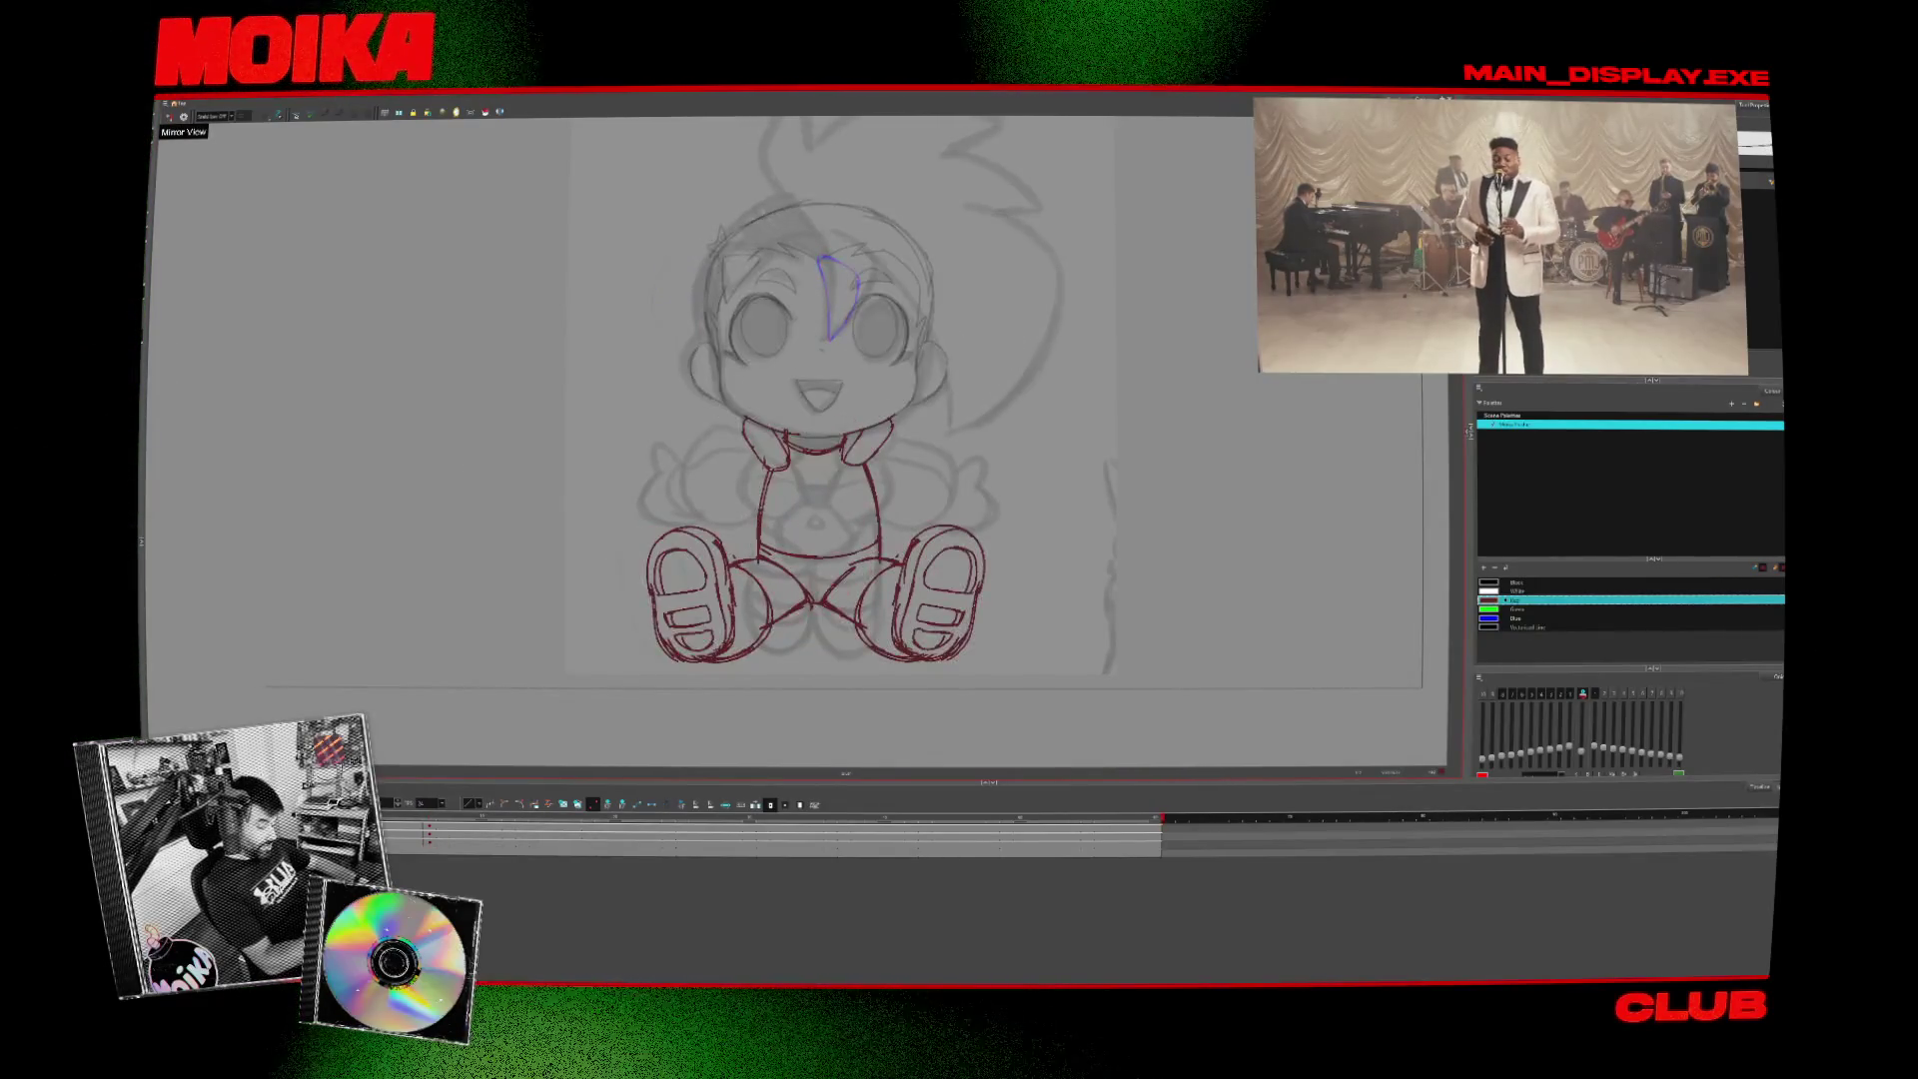
key("comma")
key("comma")
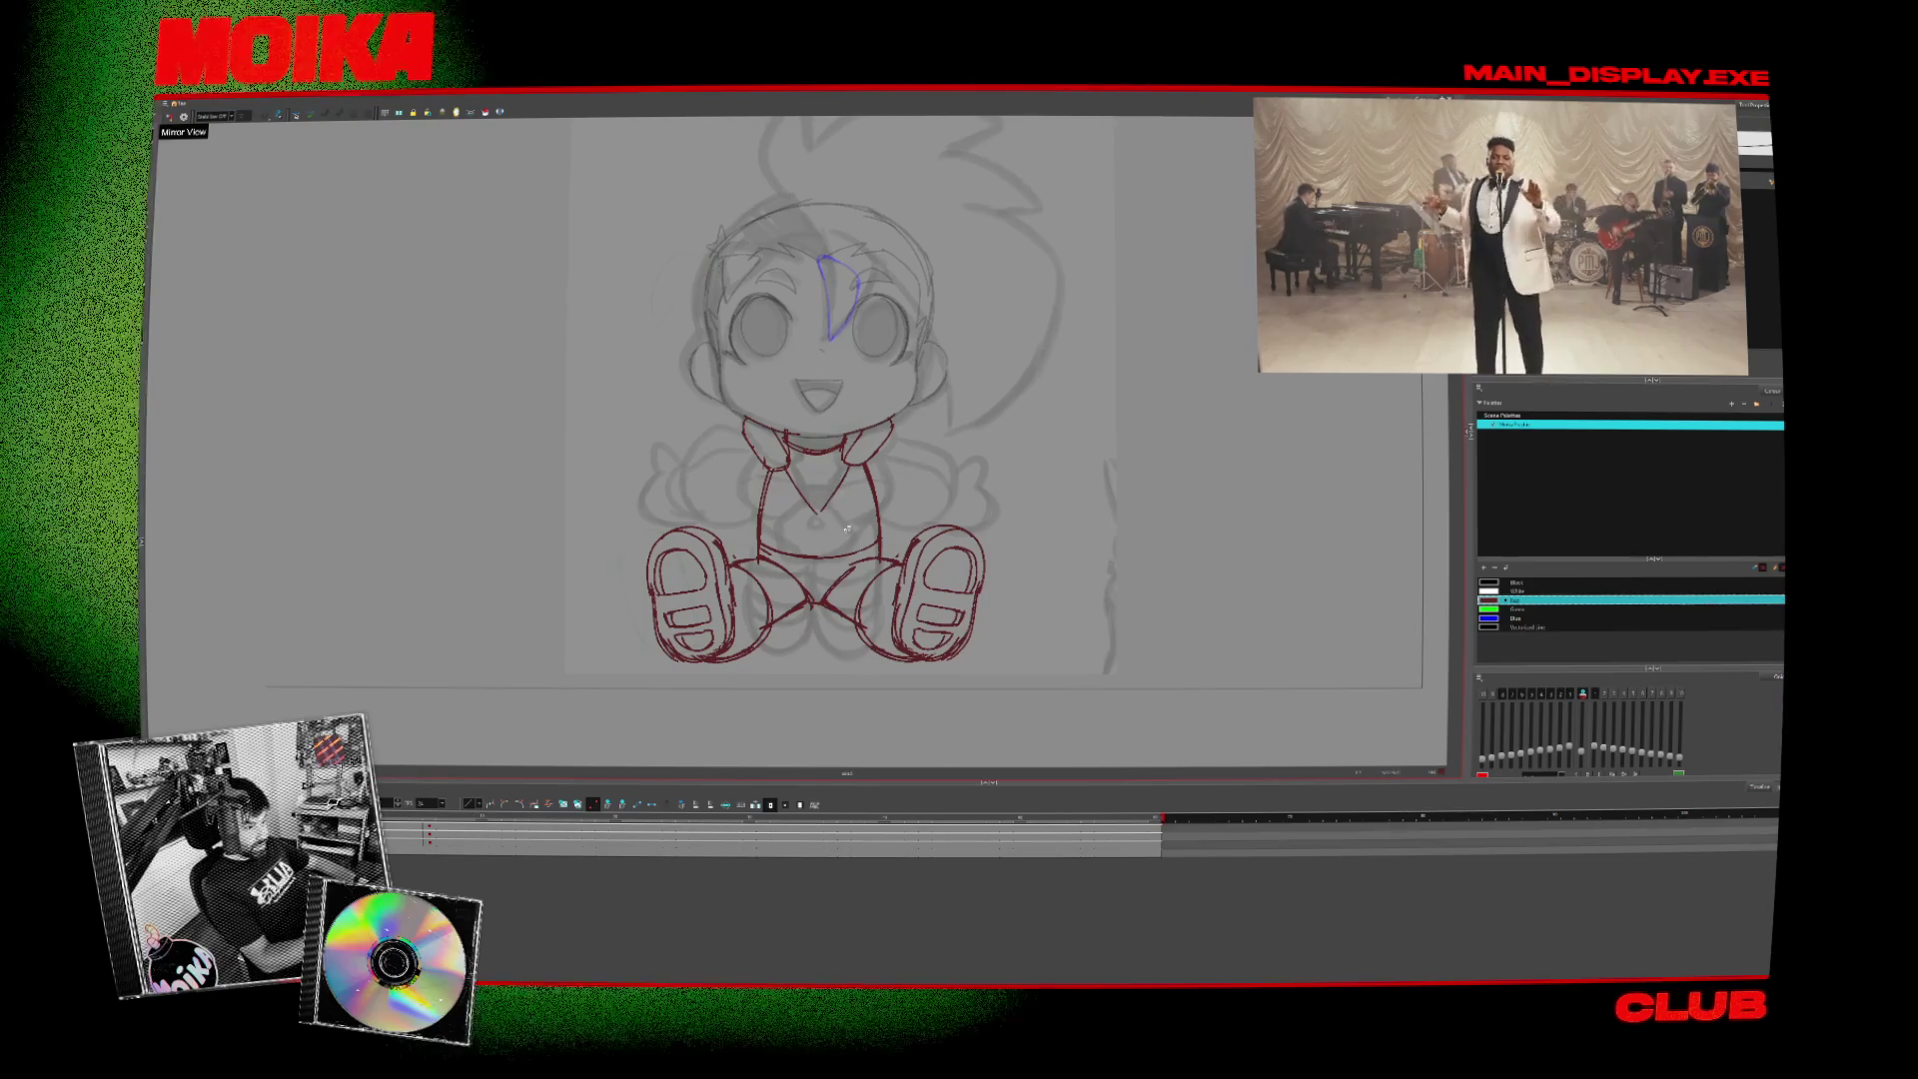
left_click(839, 490)
key("Escape")
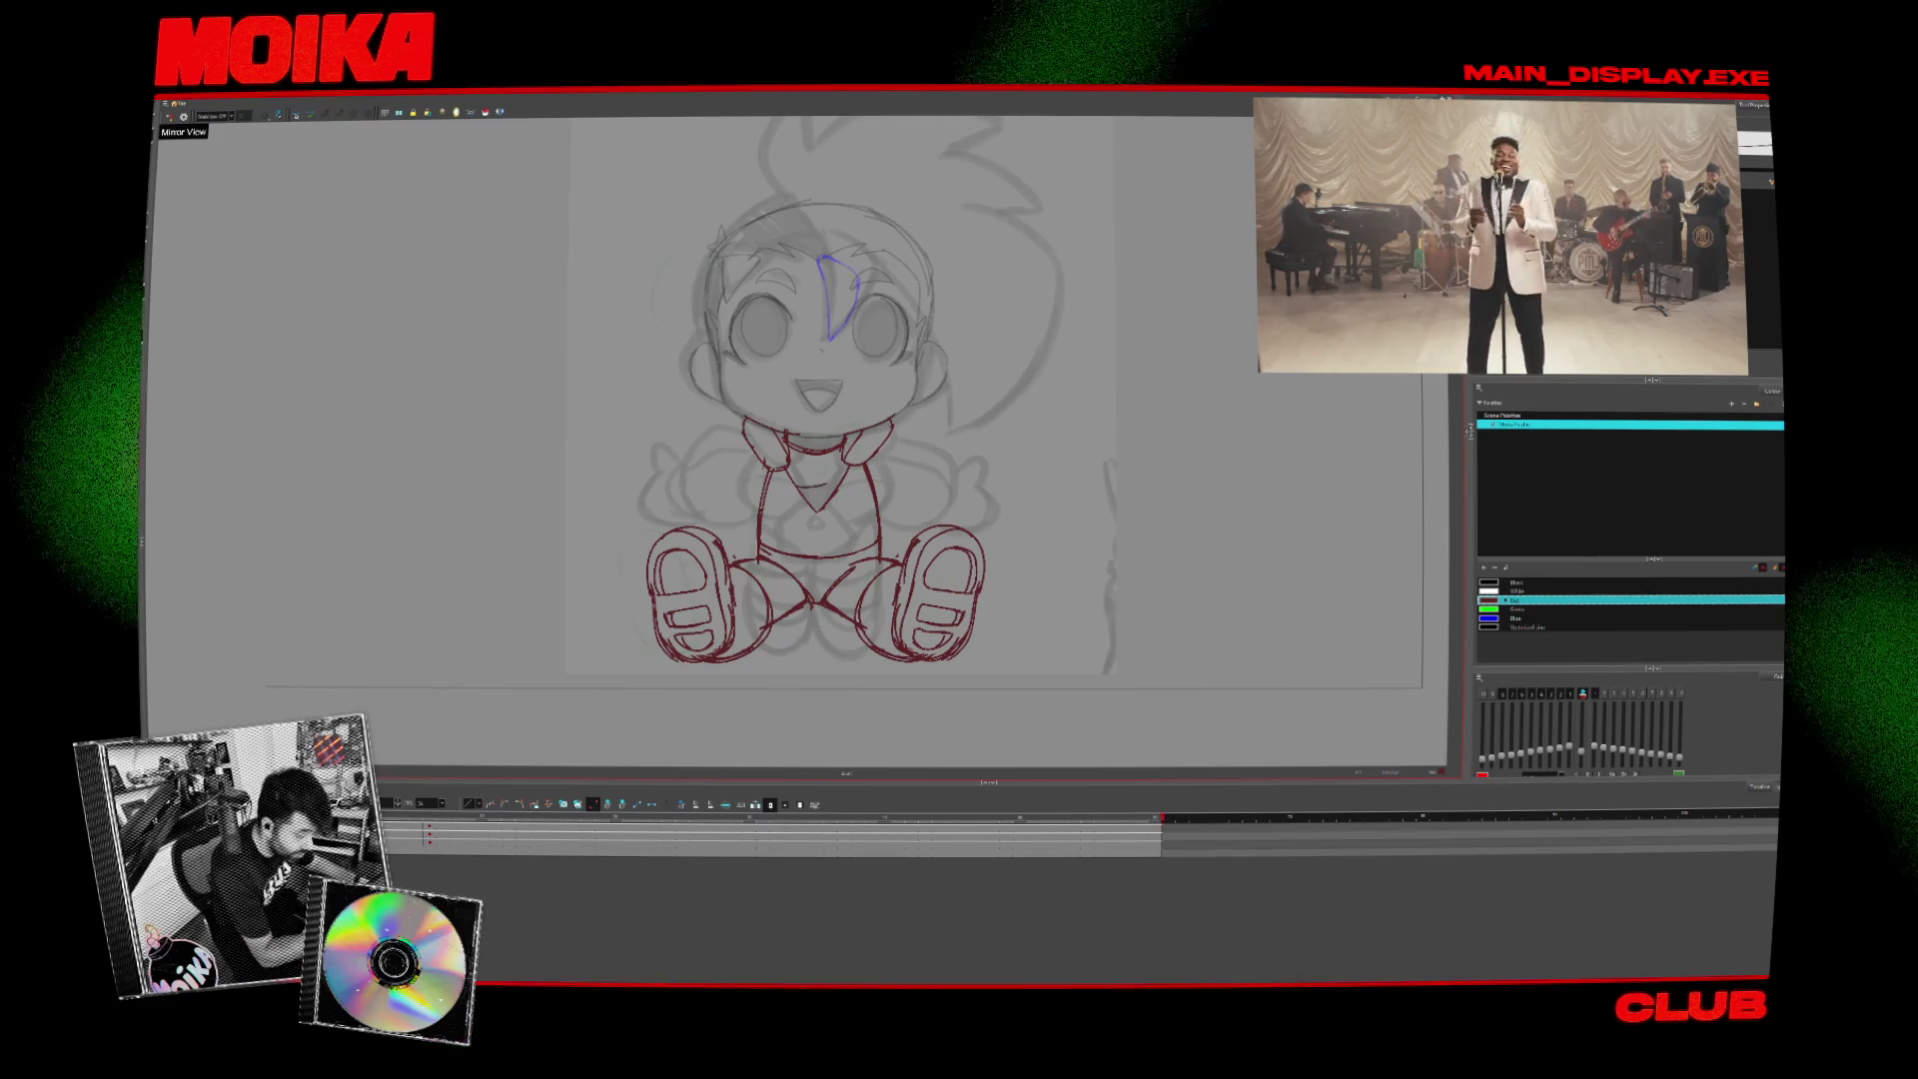
key("period")
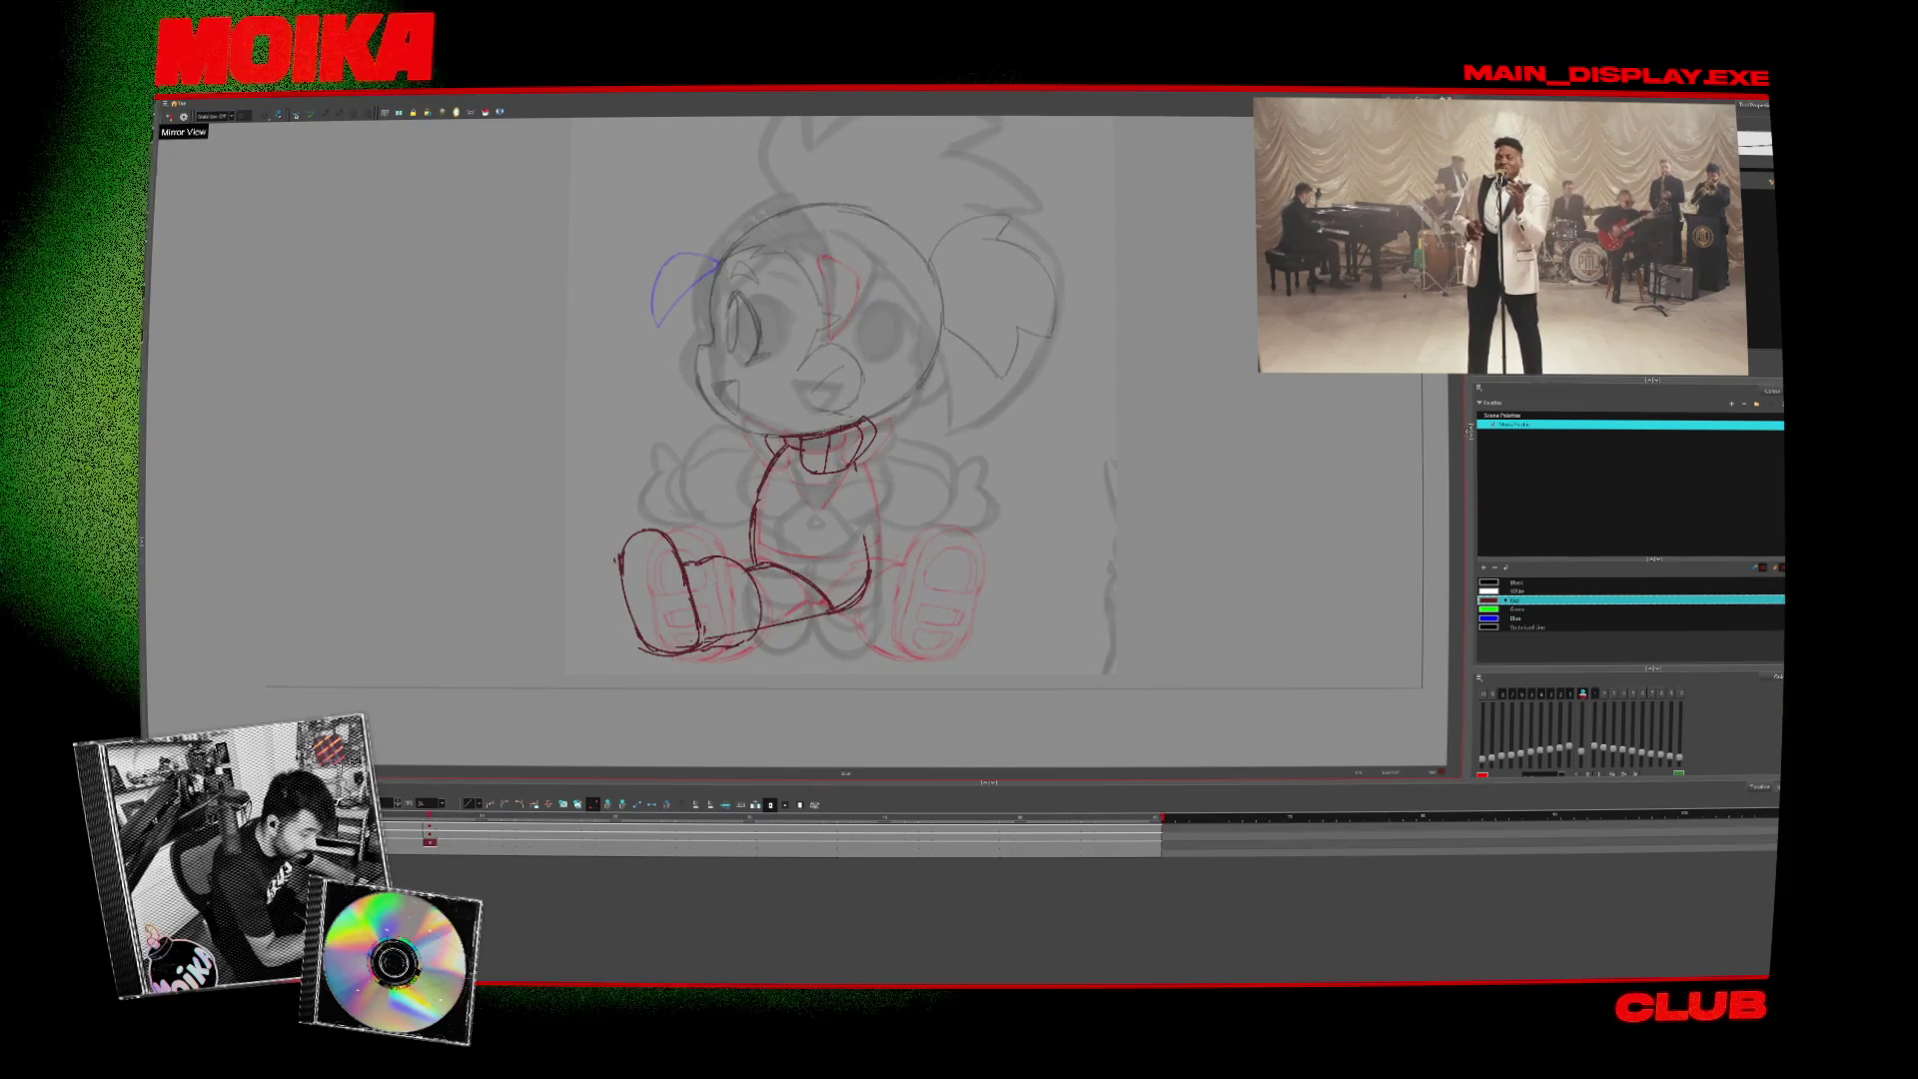
key("comma")
key("period")
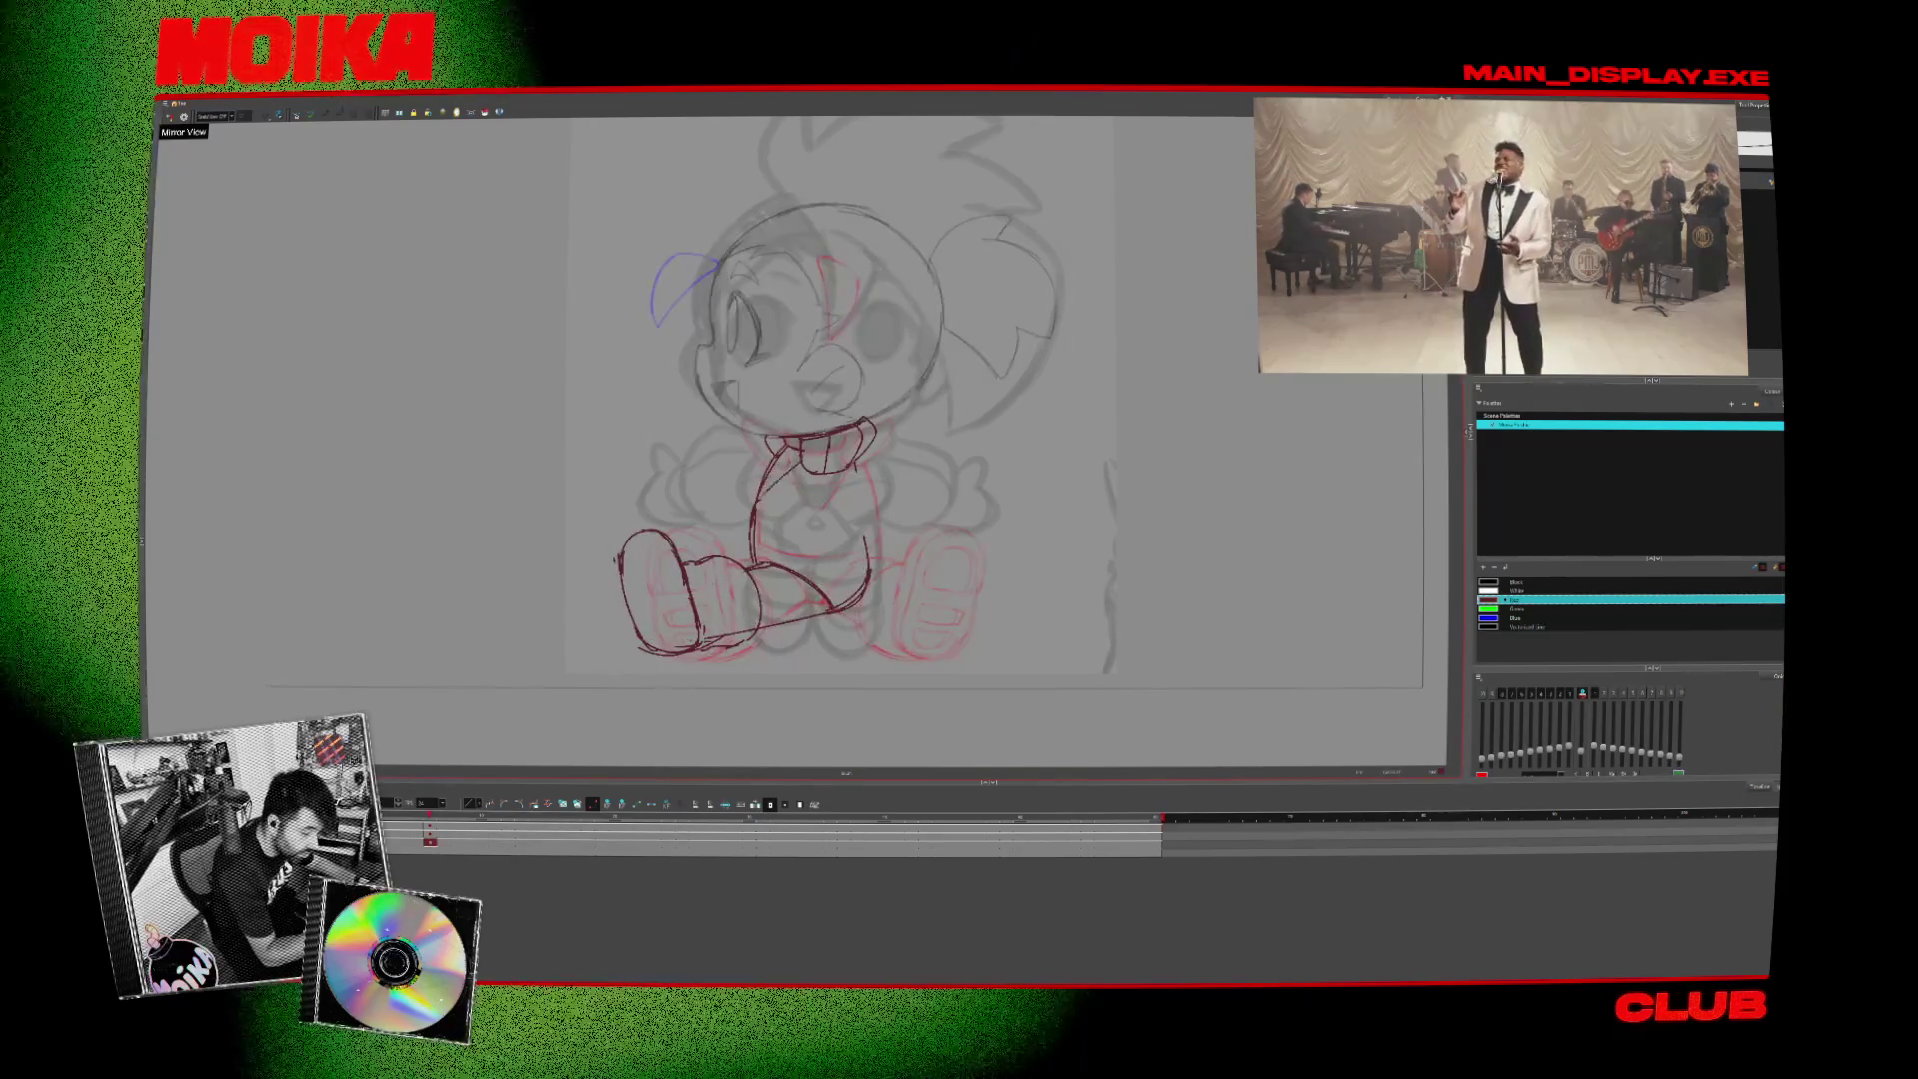
key("comma")
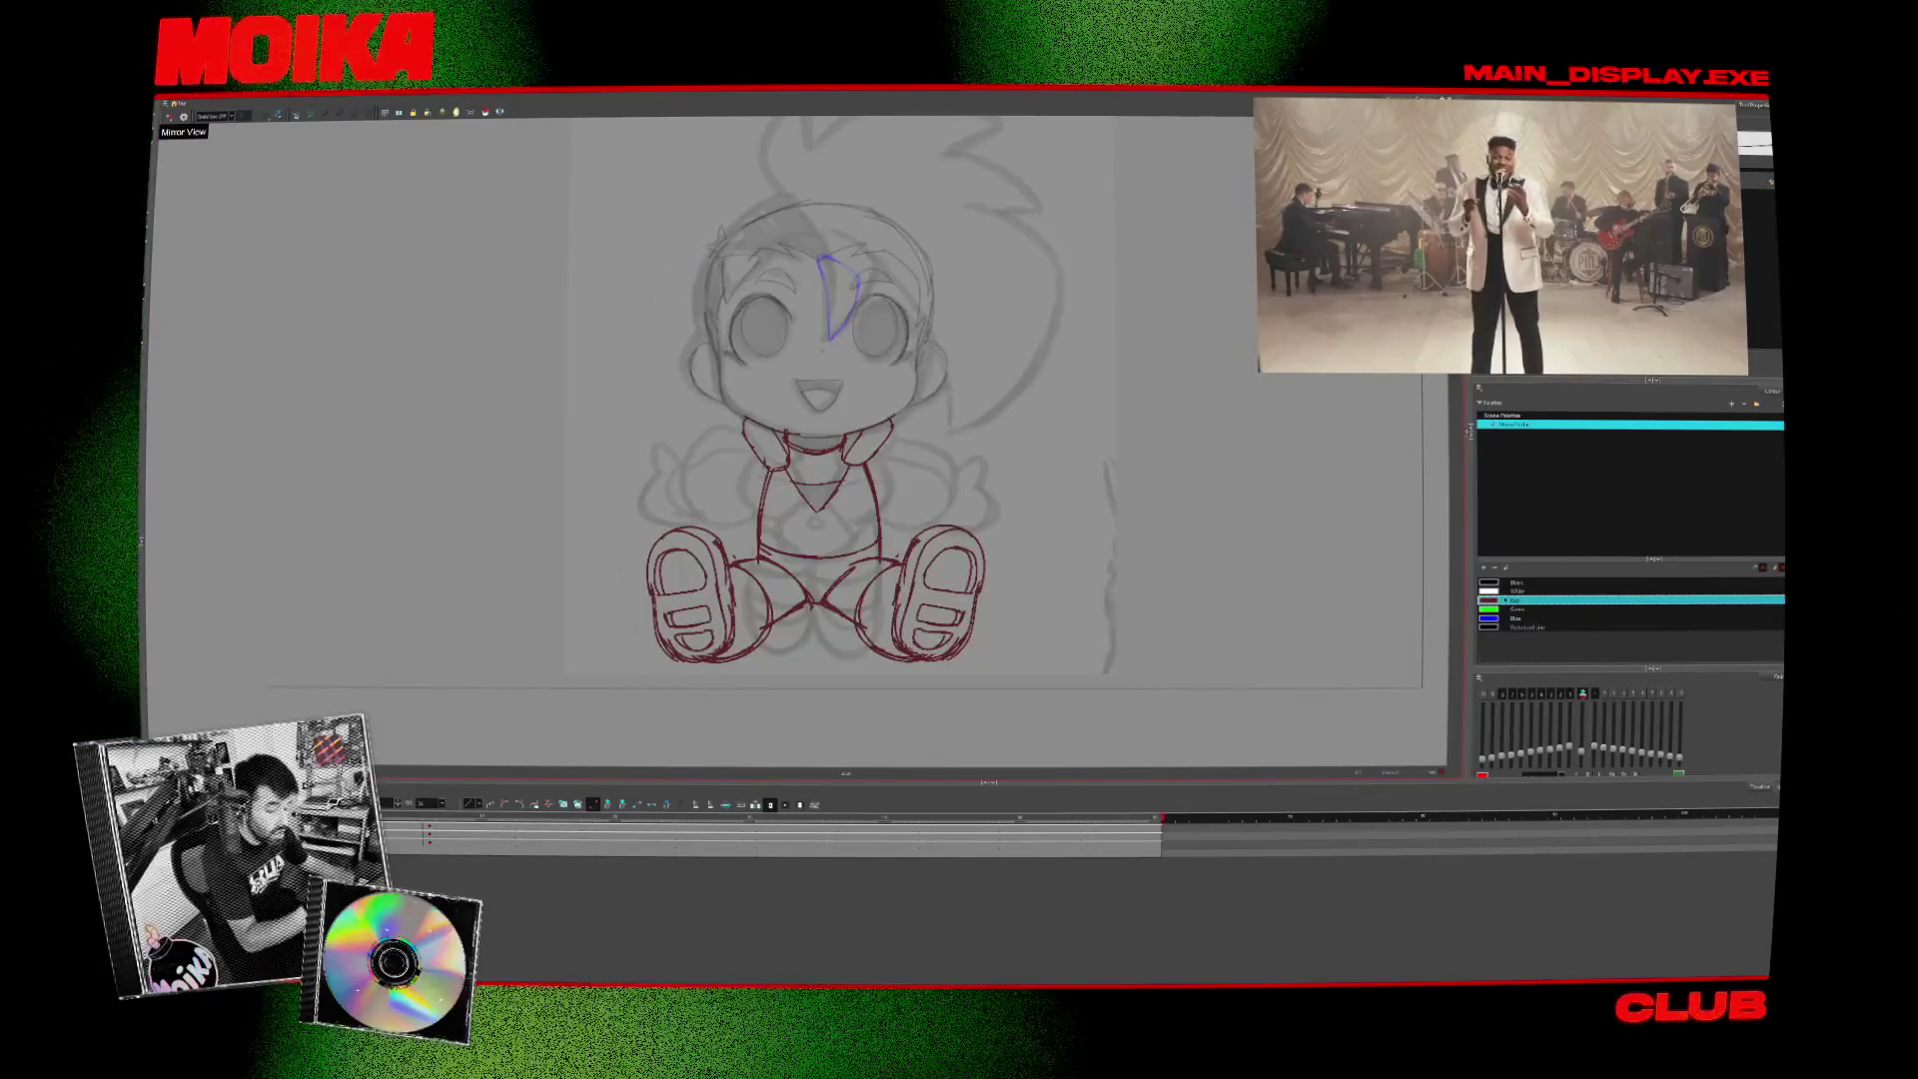
key("period")
key("comma")
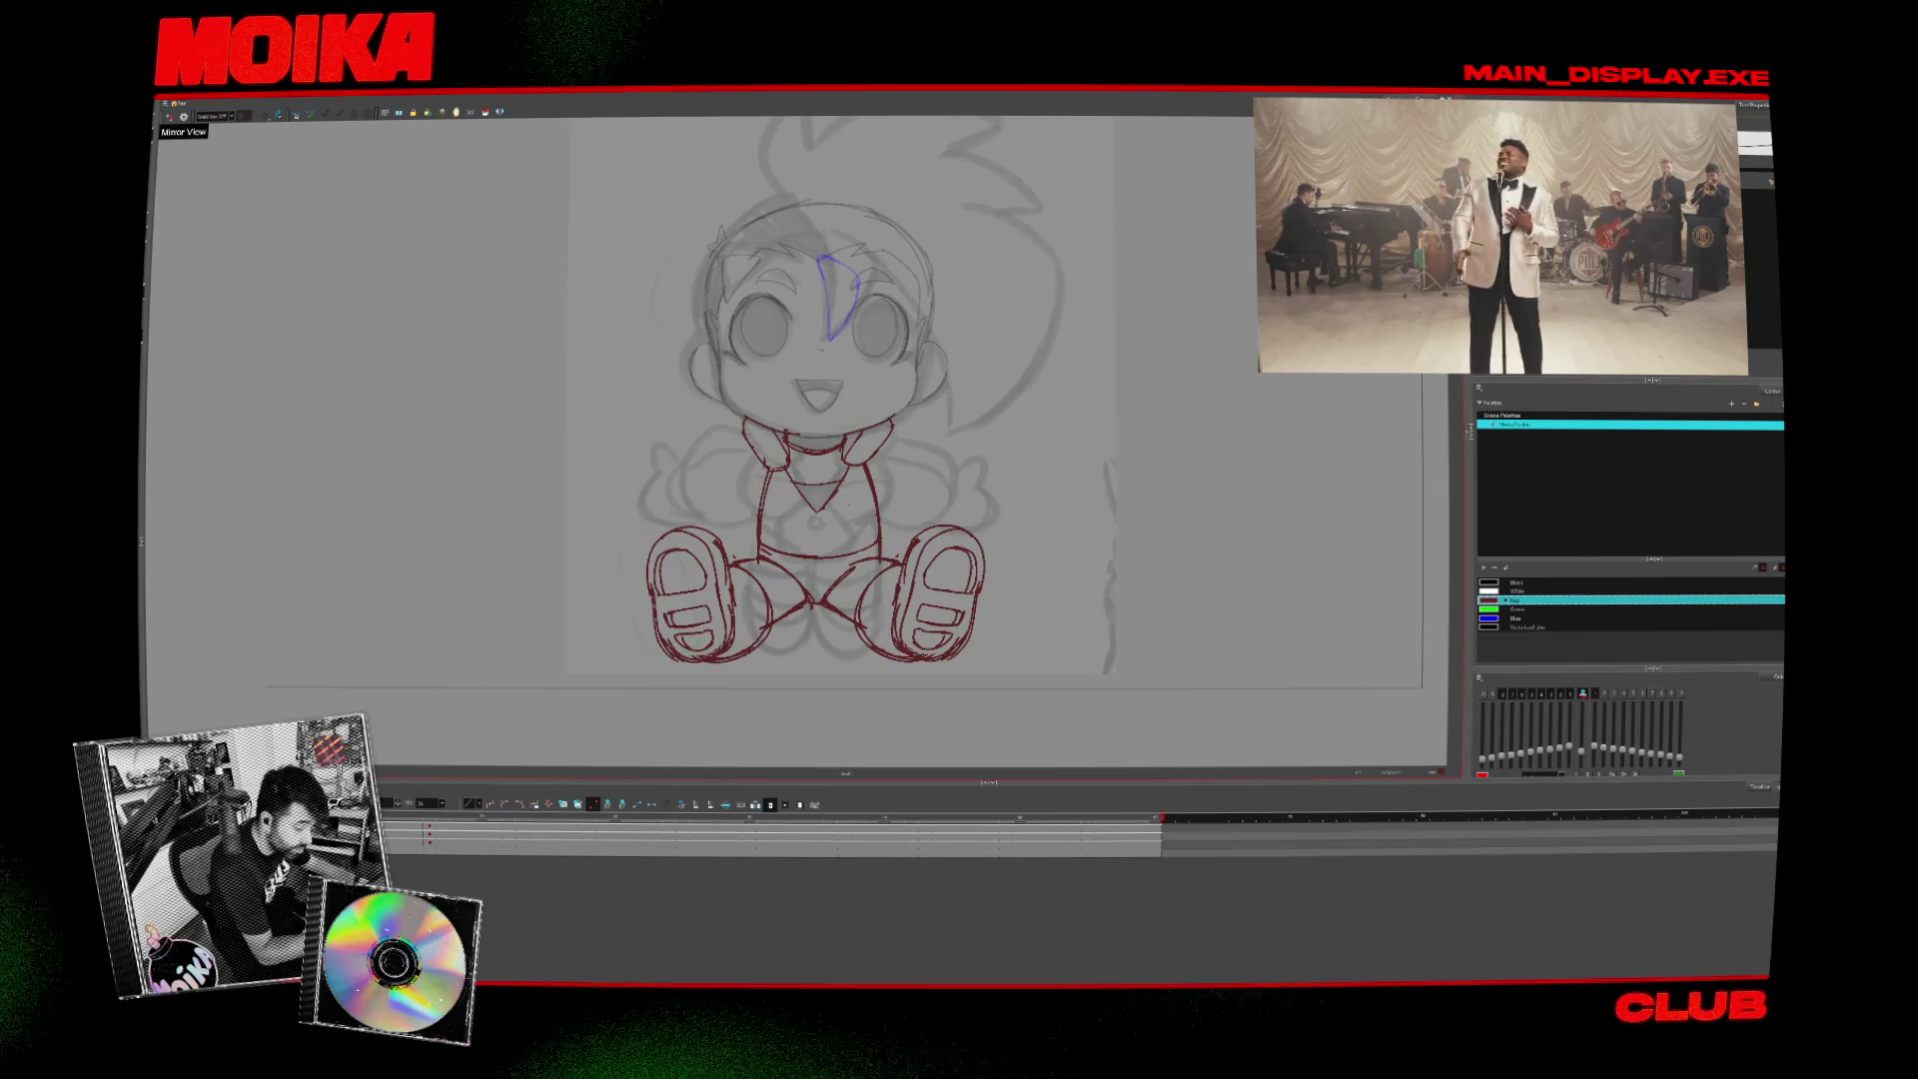
key("period")
key("comma")
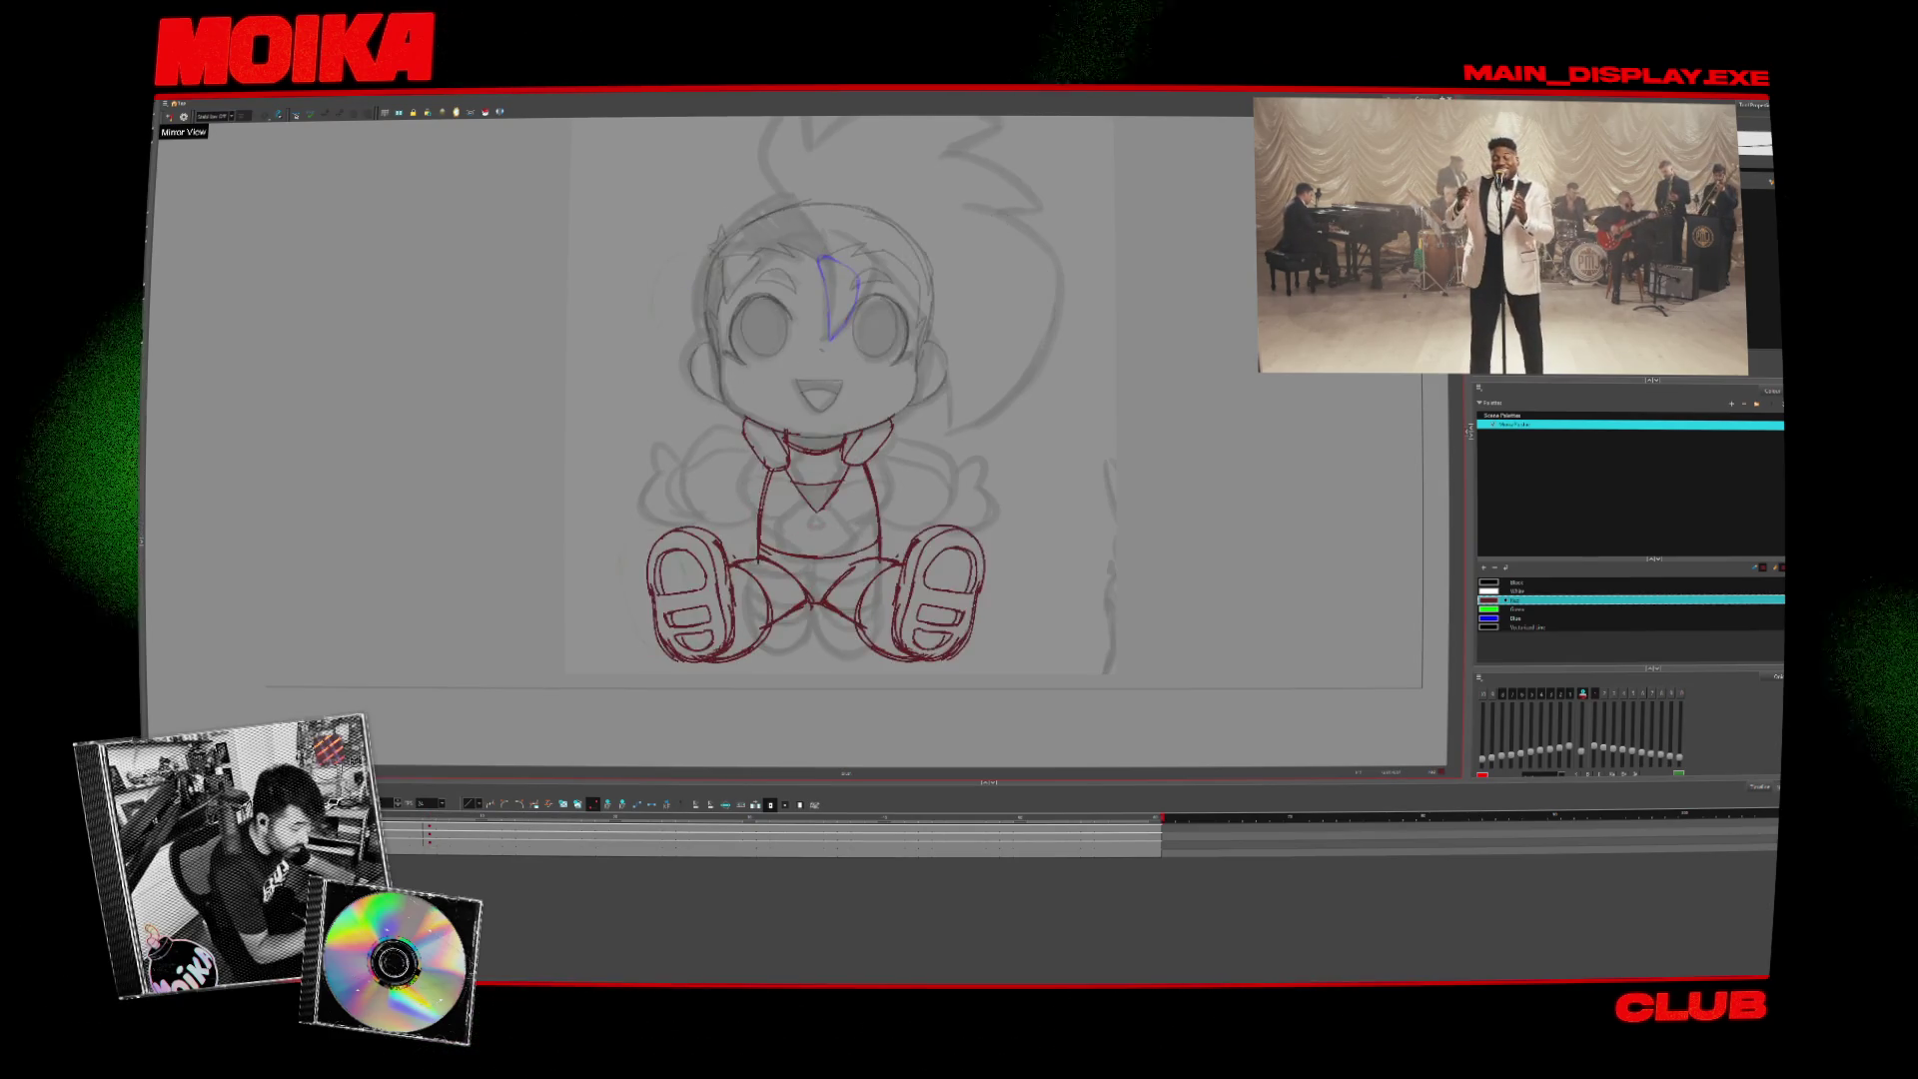
key("period")
key("comma")
key("period")
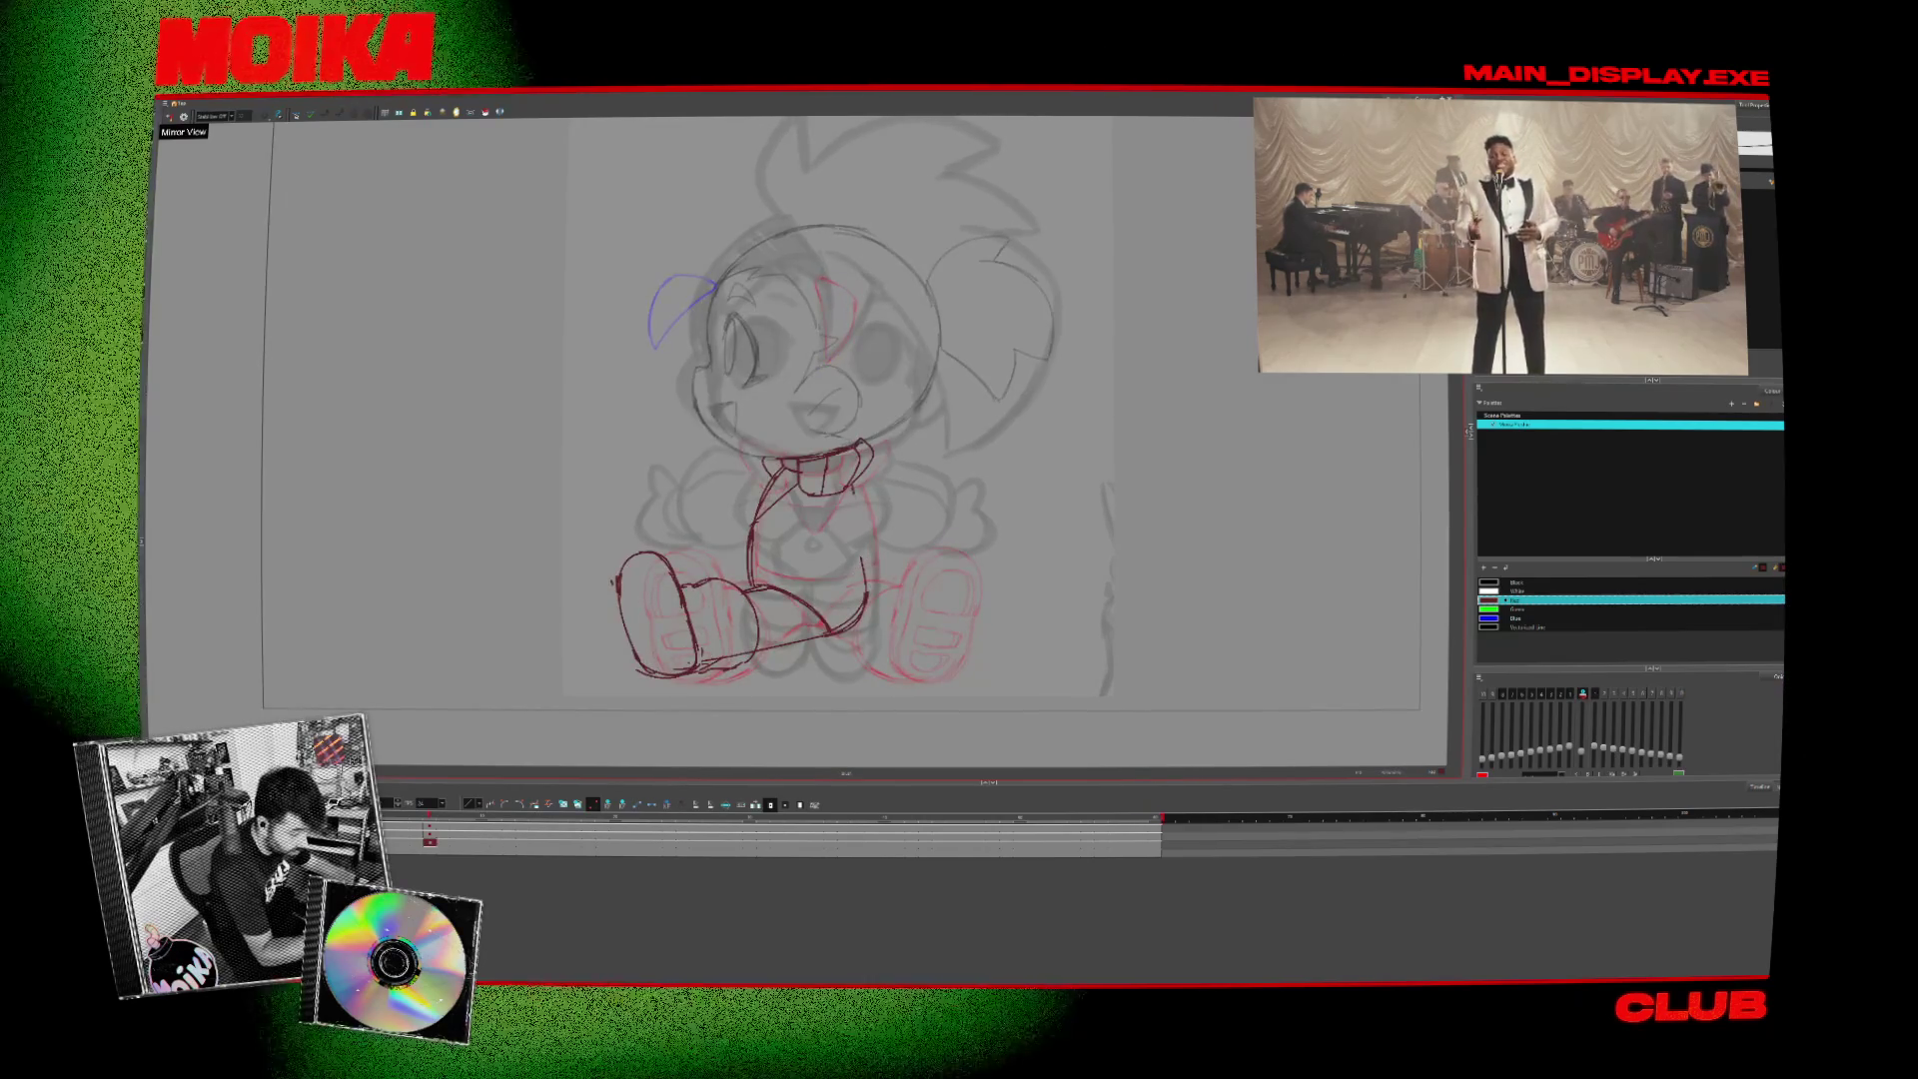
left_click(184, 117)
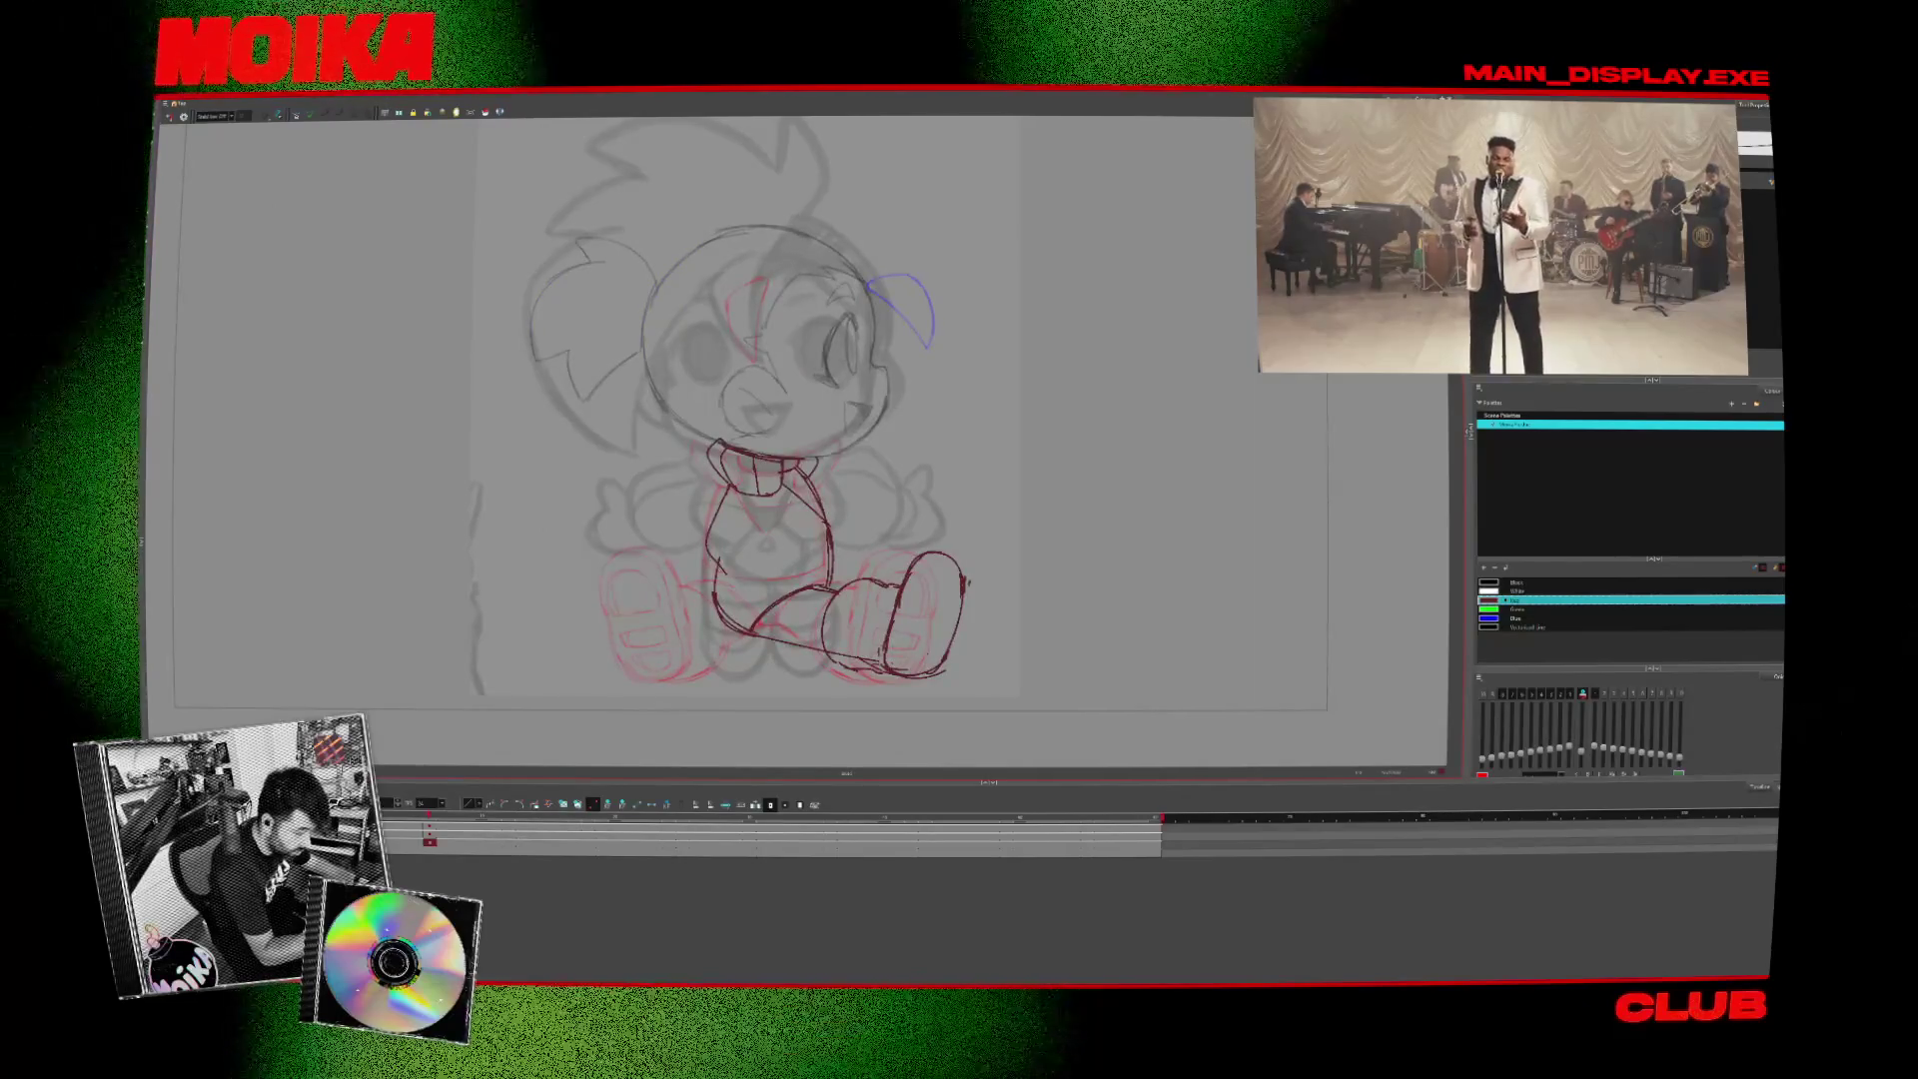
left_click(183, 117)
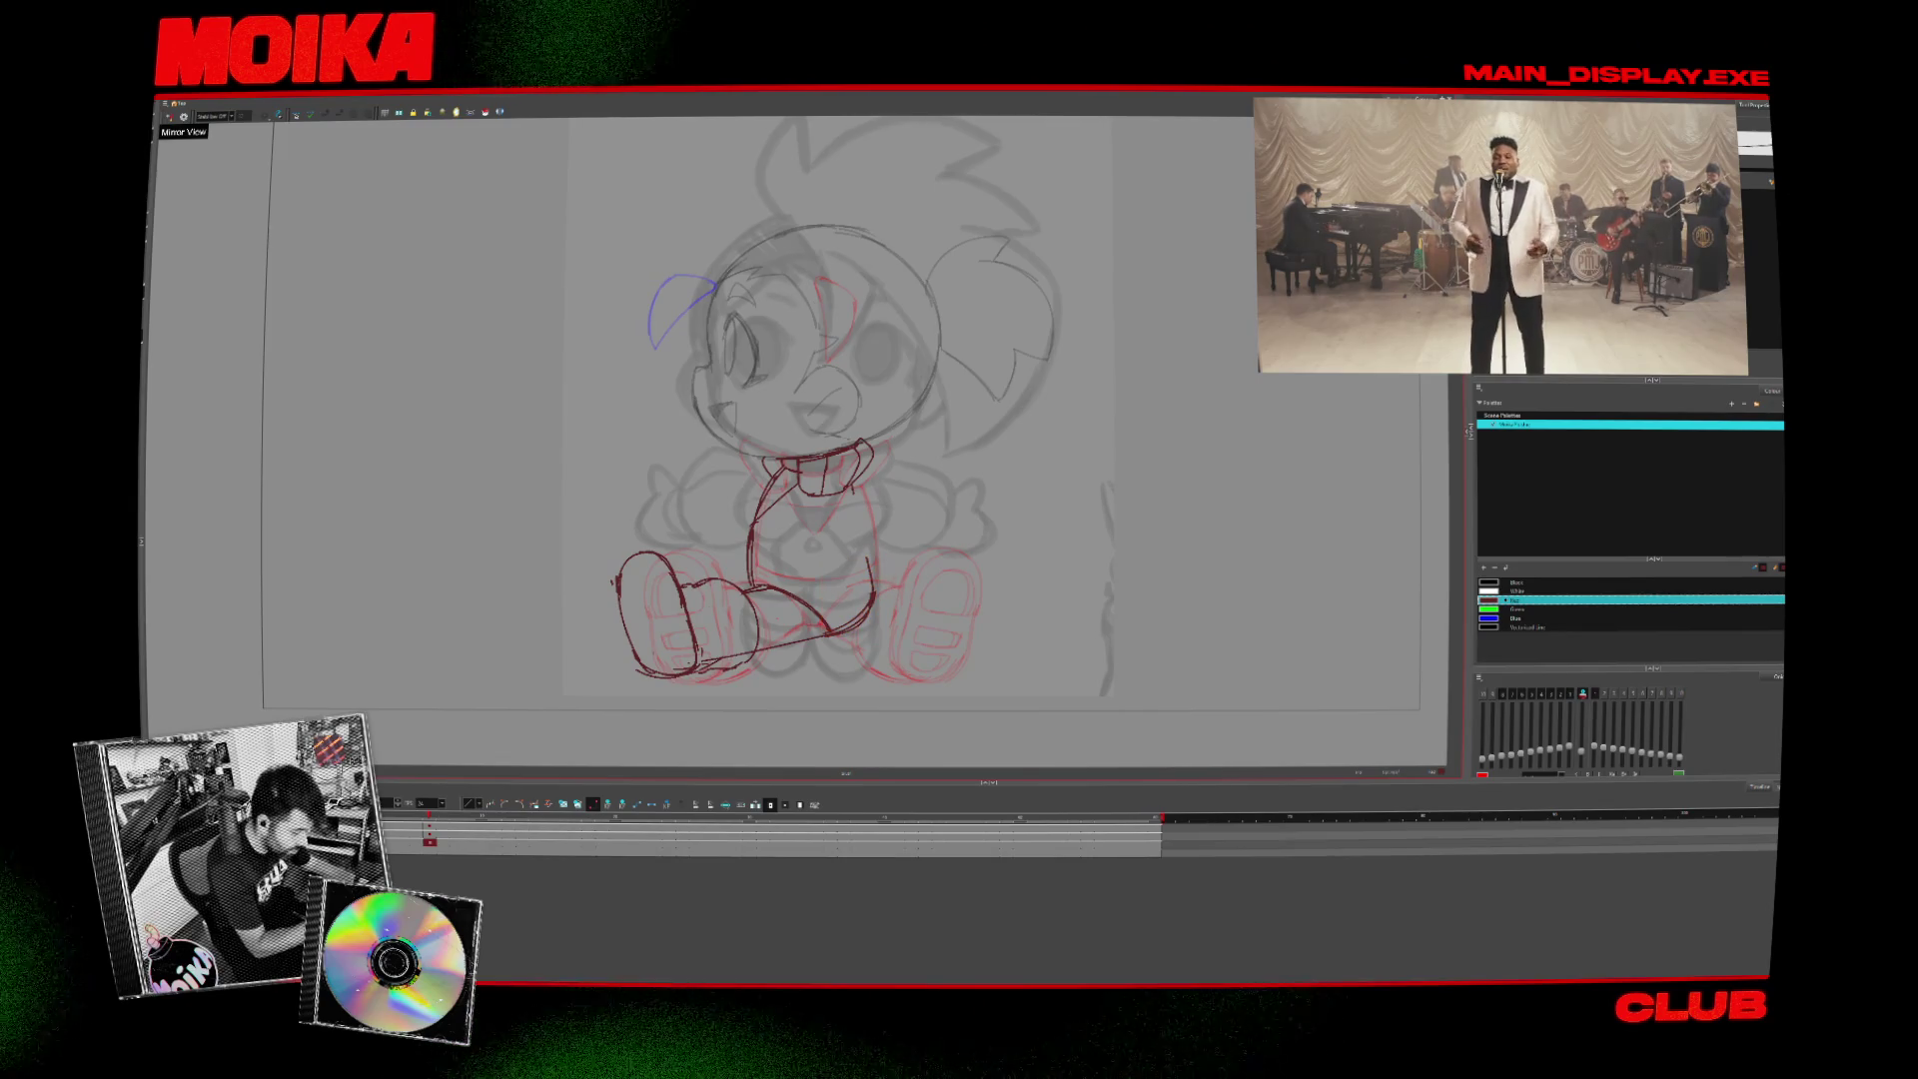
key("slash")
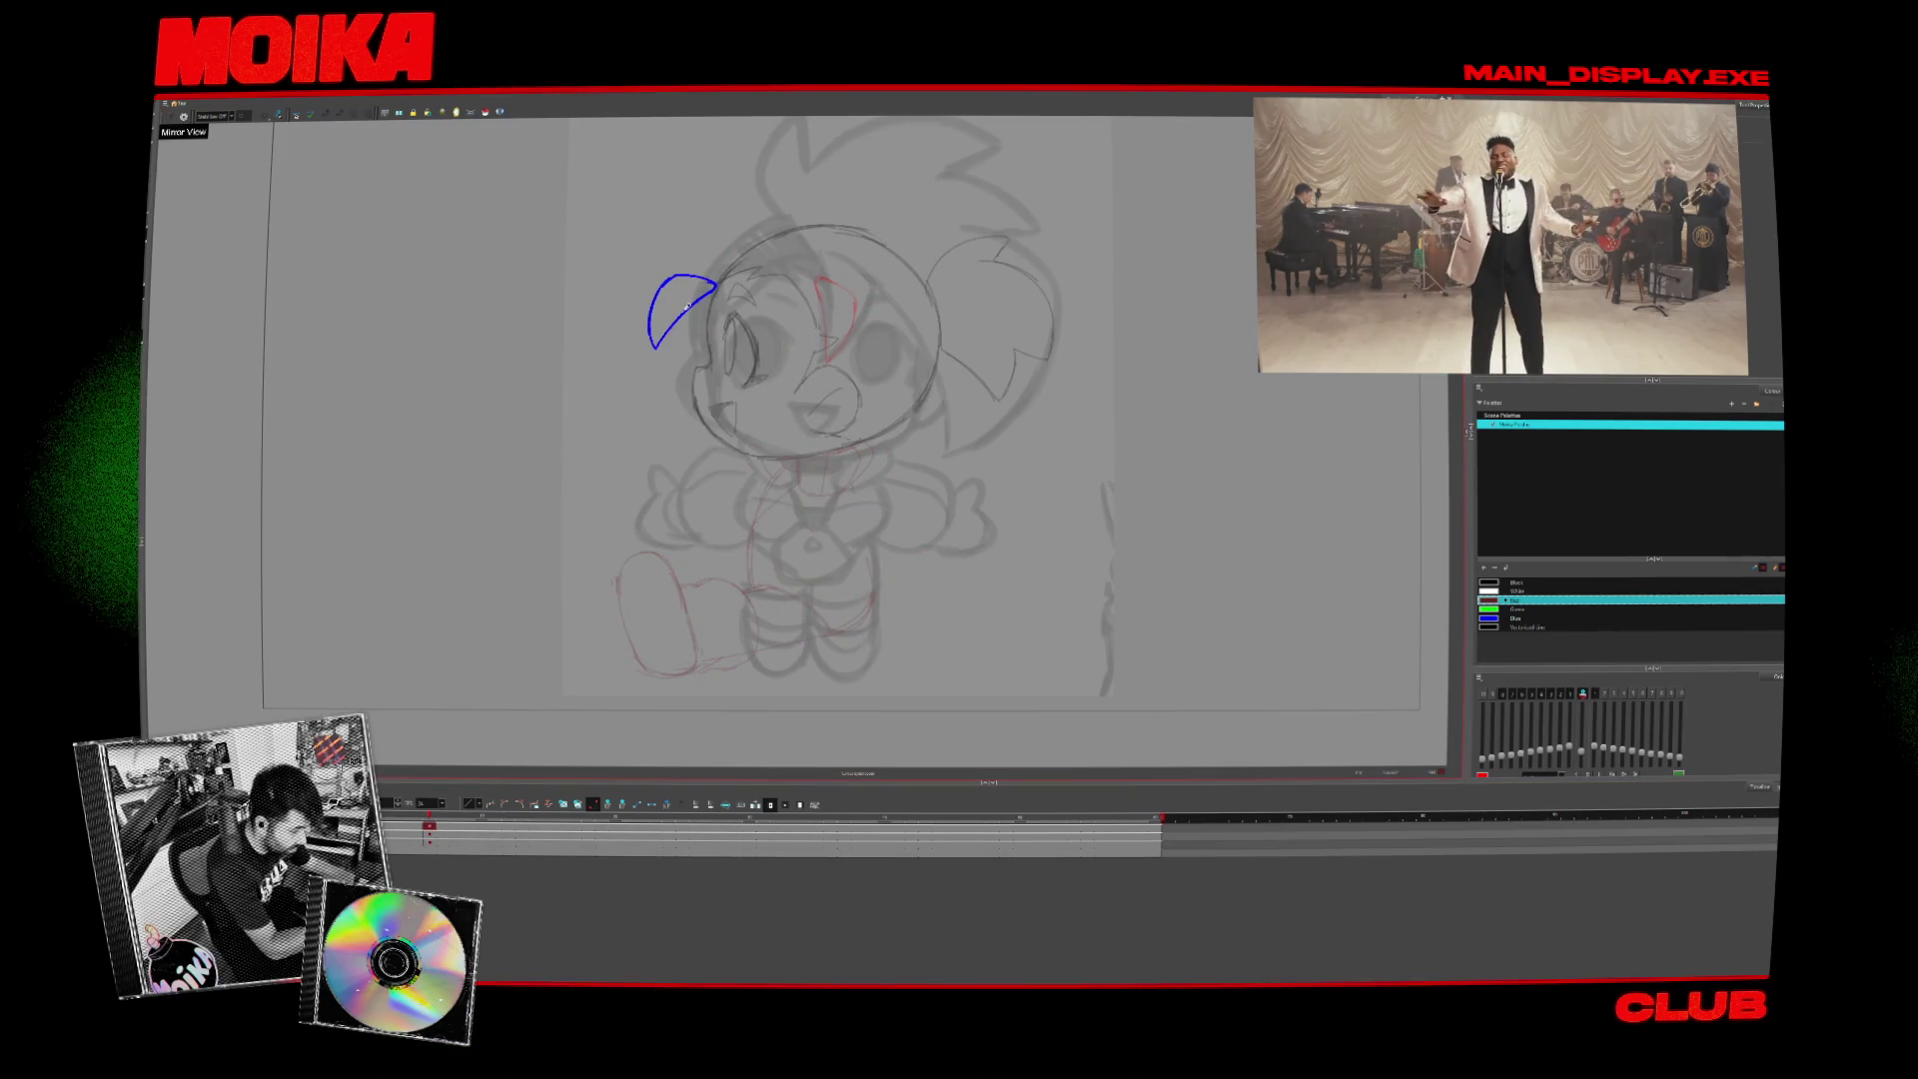
- Redraw the blue chest marking on the front-facing drawing and deselect it
key("period")
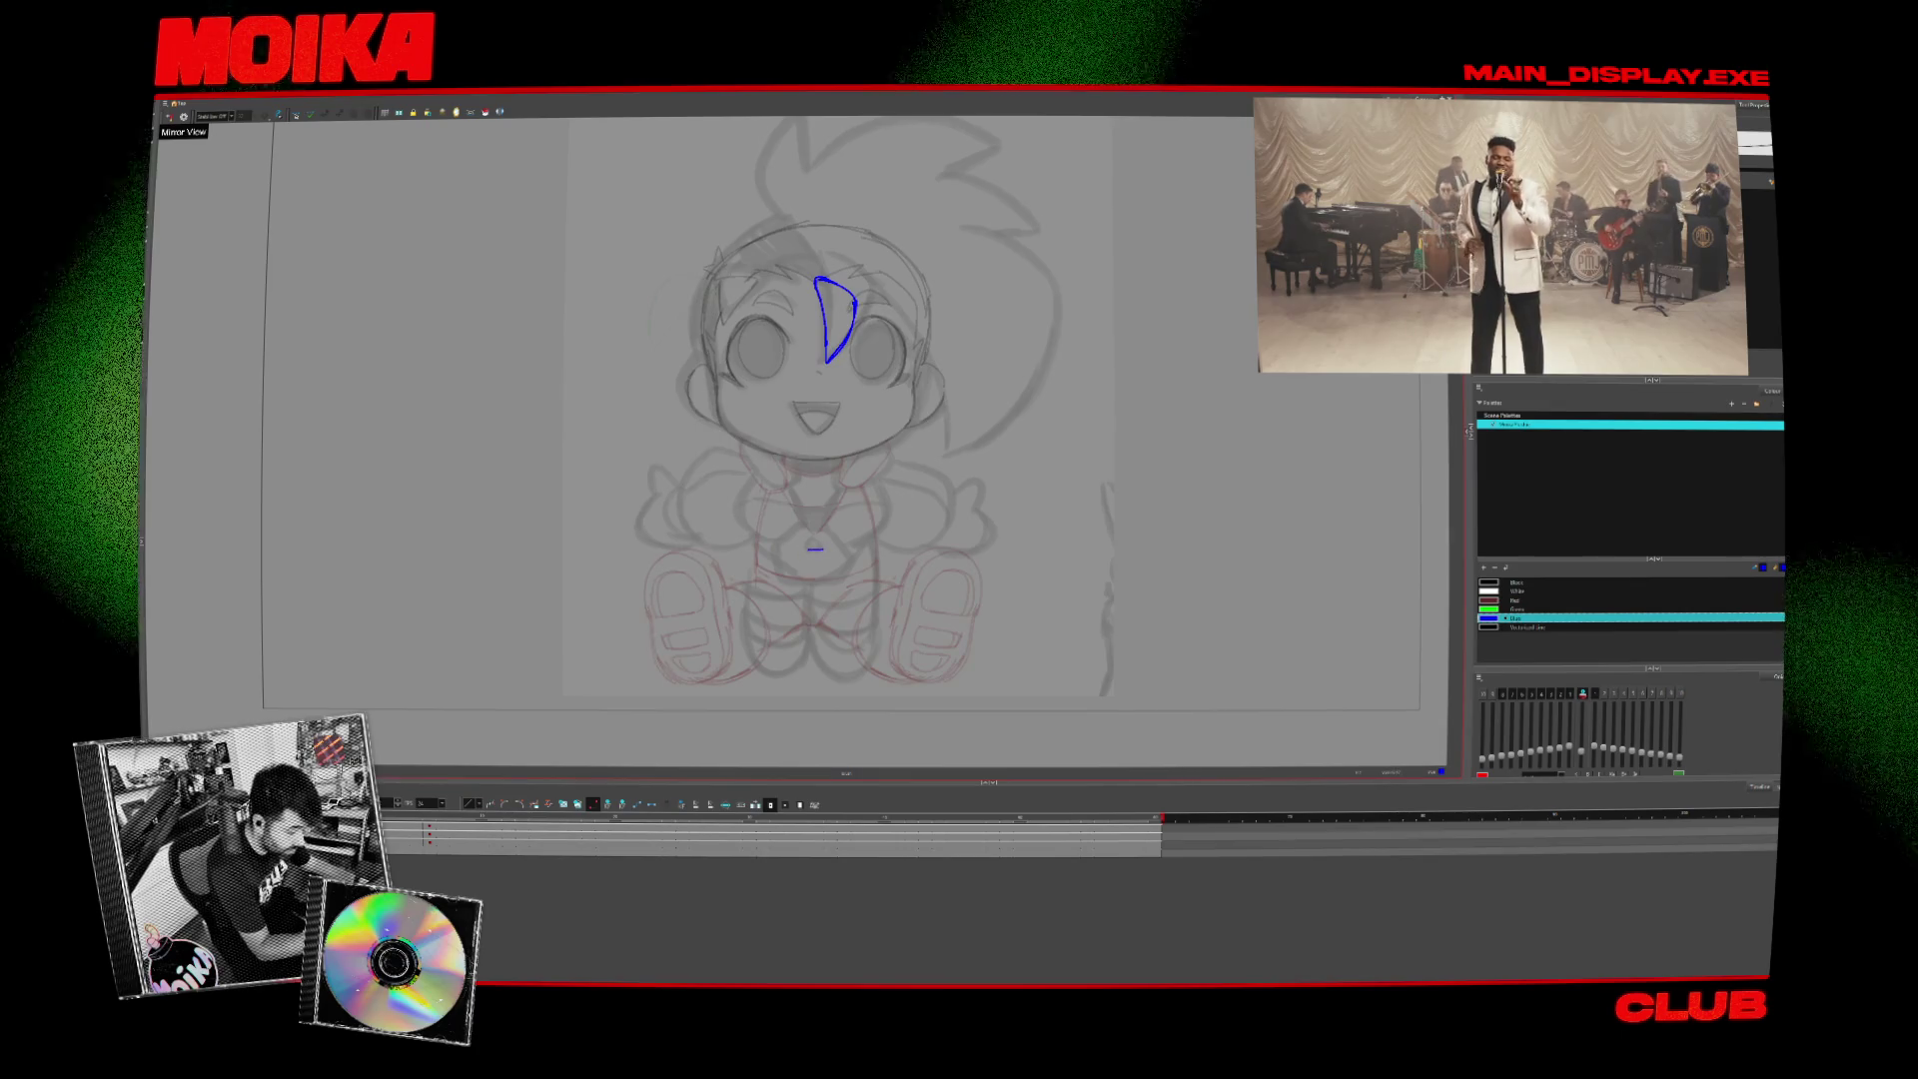
key("ctrl+z")
mouse_move(807, 549)
left_mouse_down()
mouse_move(777, 565)
mouse_move(810, 599)
mouse_move(844, 597)
mouse_move(809, 549)
left_mouse_up()
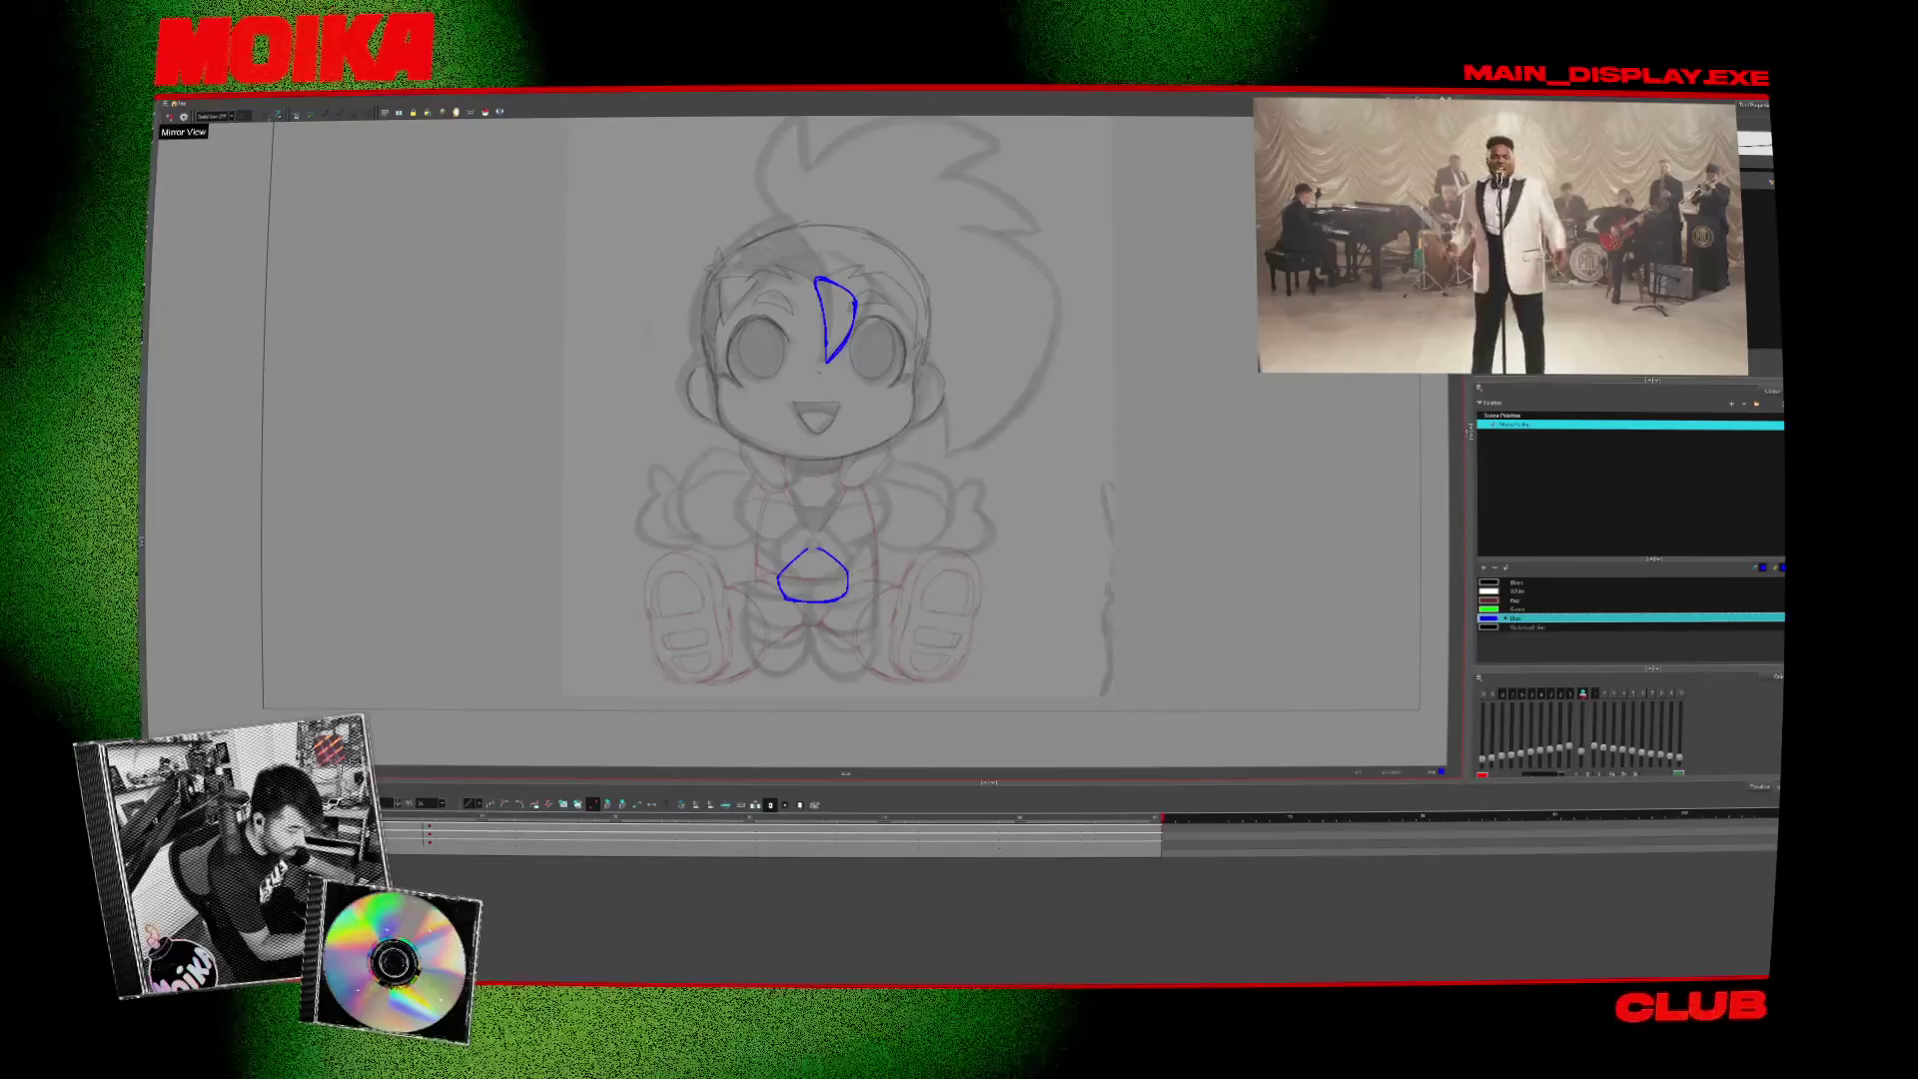
key("period")
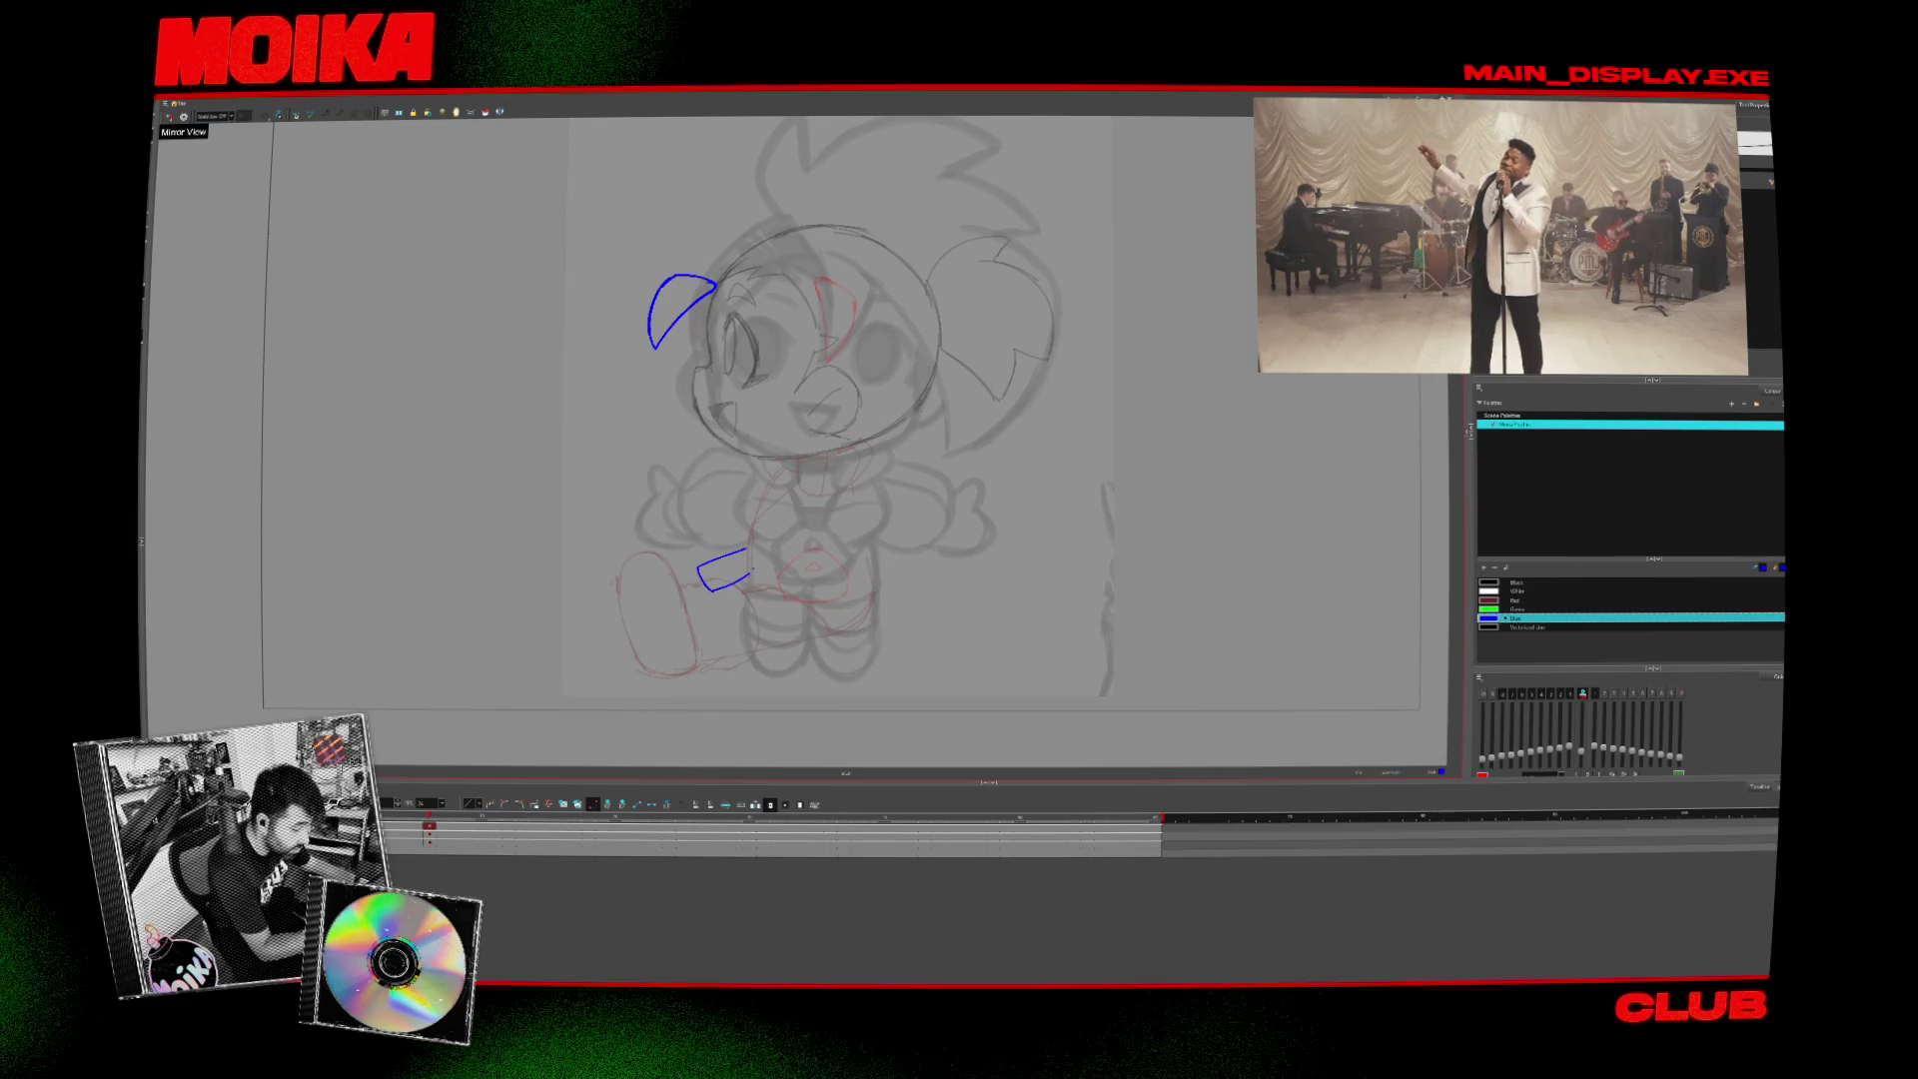
scroll(751, 514, "up", 1)
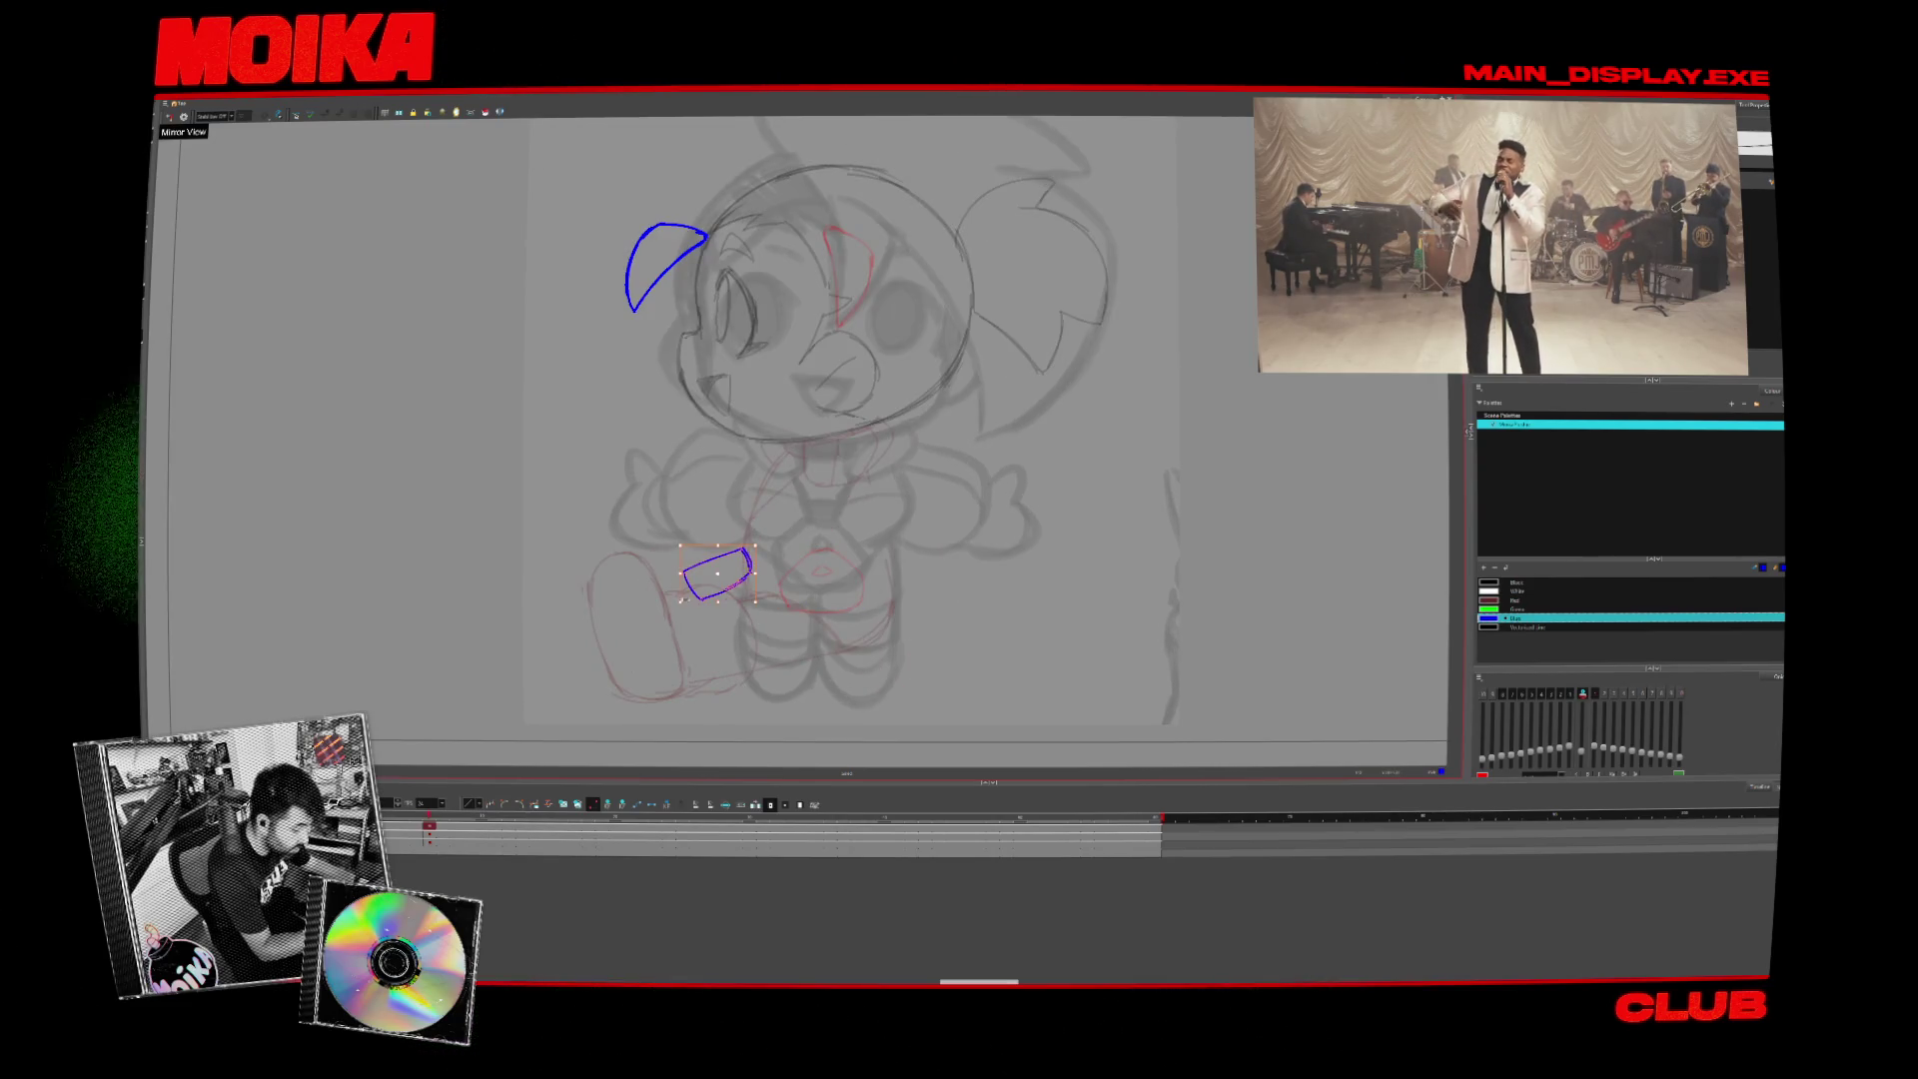
left_click(786, 577)
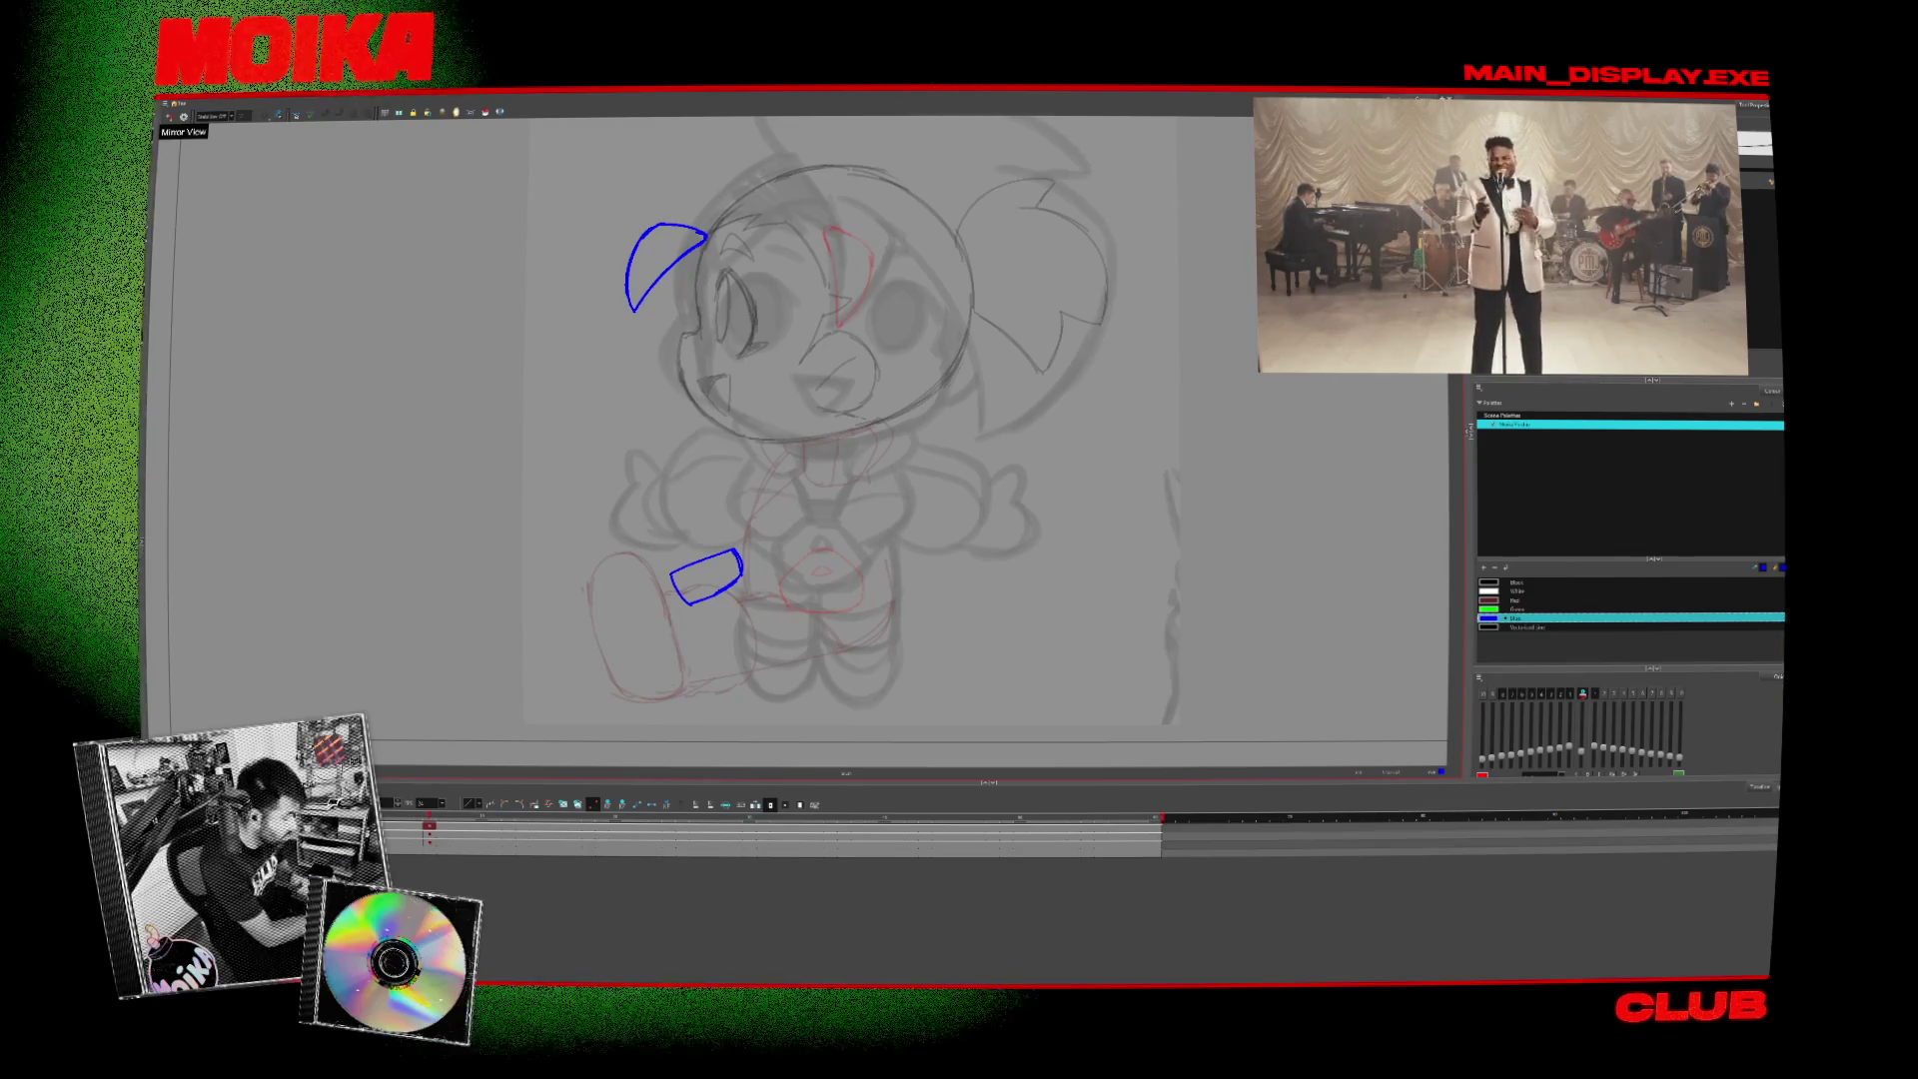
- Toggle Light Table, flip between drawings to compare poses, and recentre the character in the camera frame
key("shift+l")
key("shift+l")
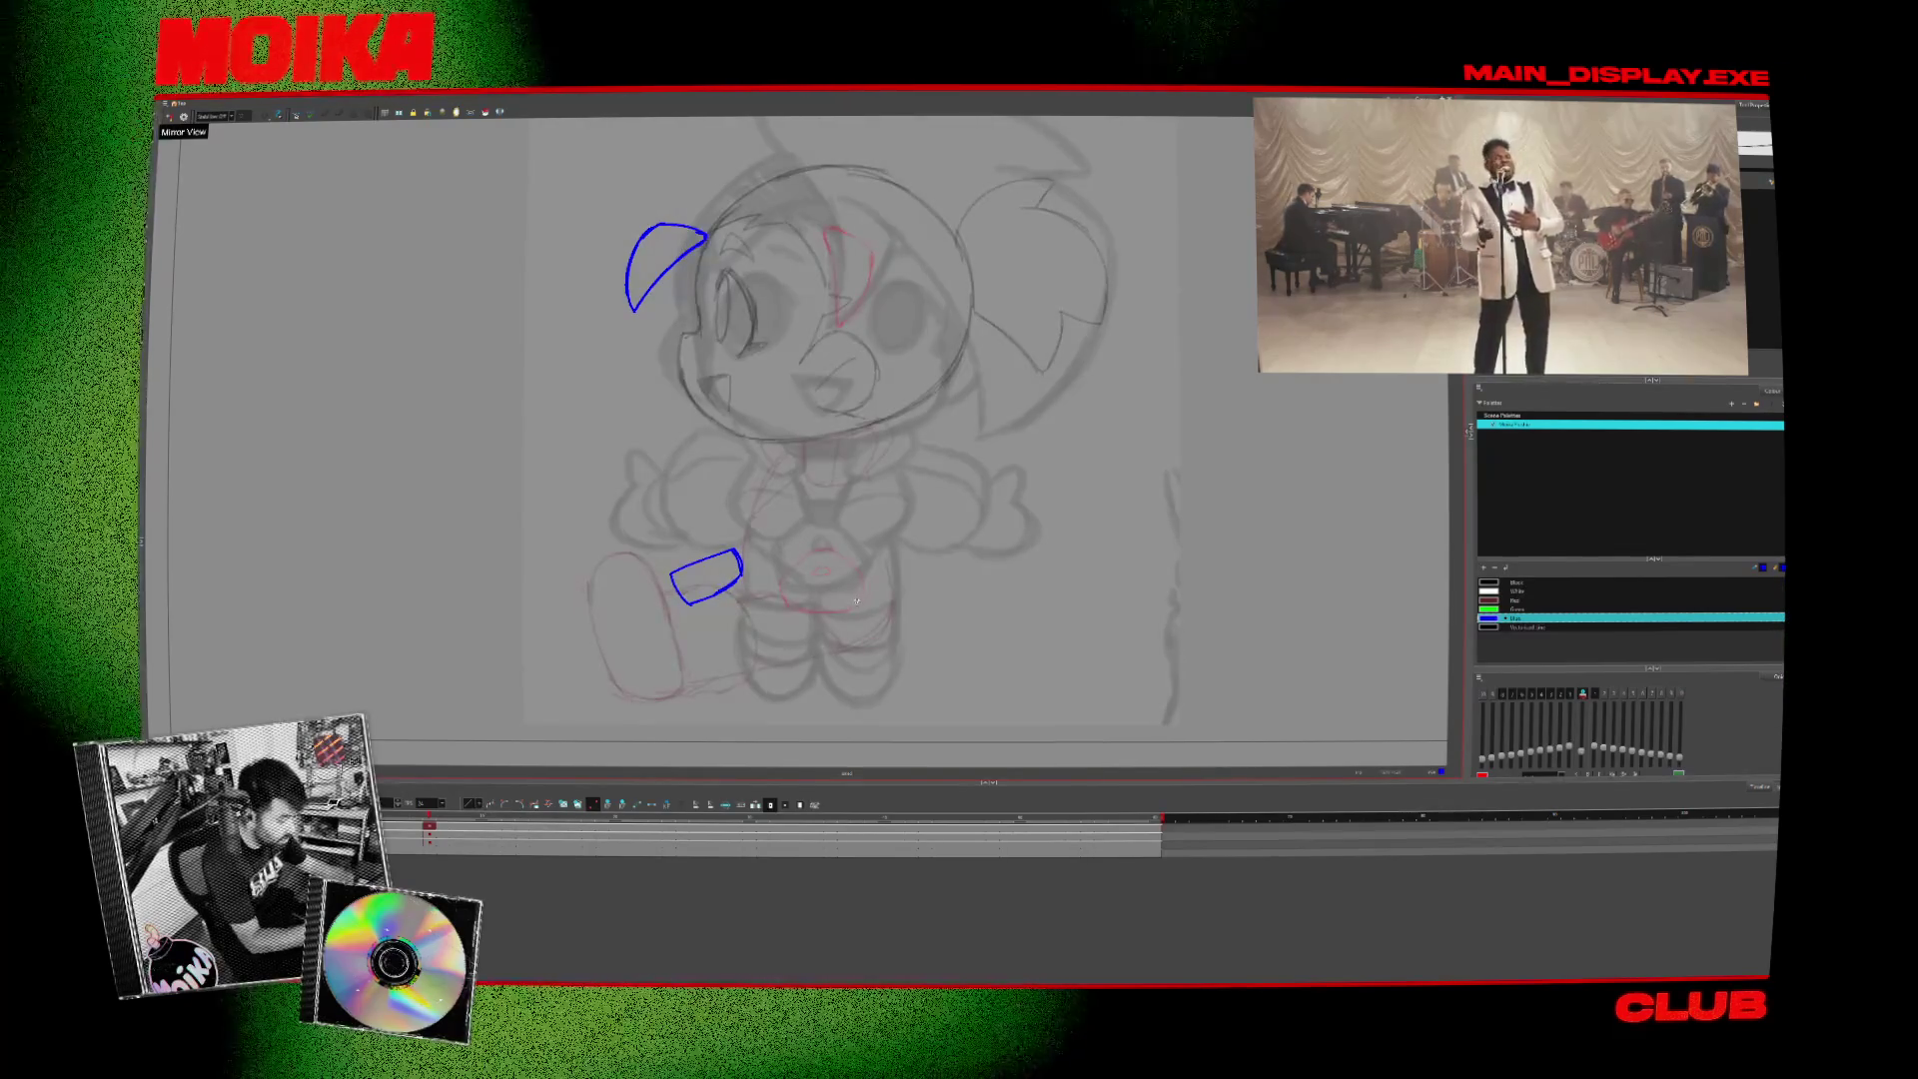
key("comma")
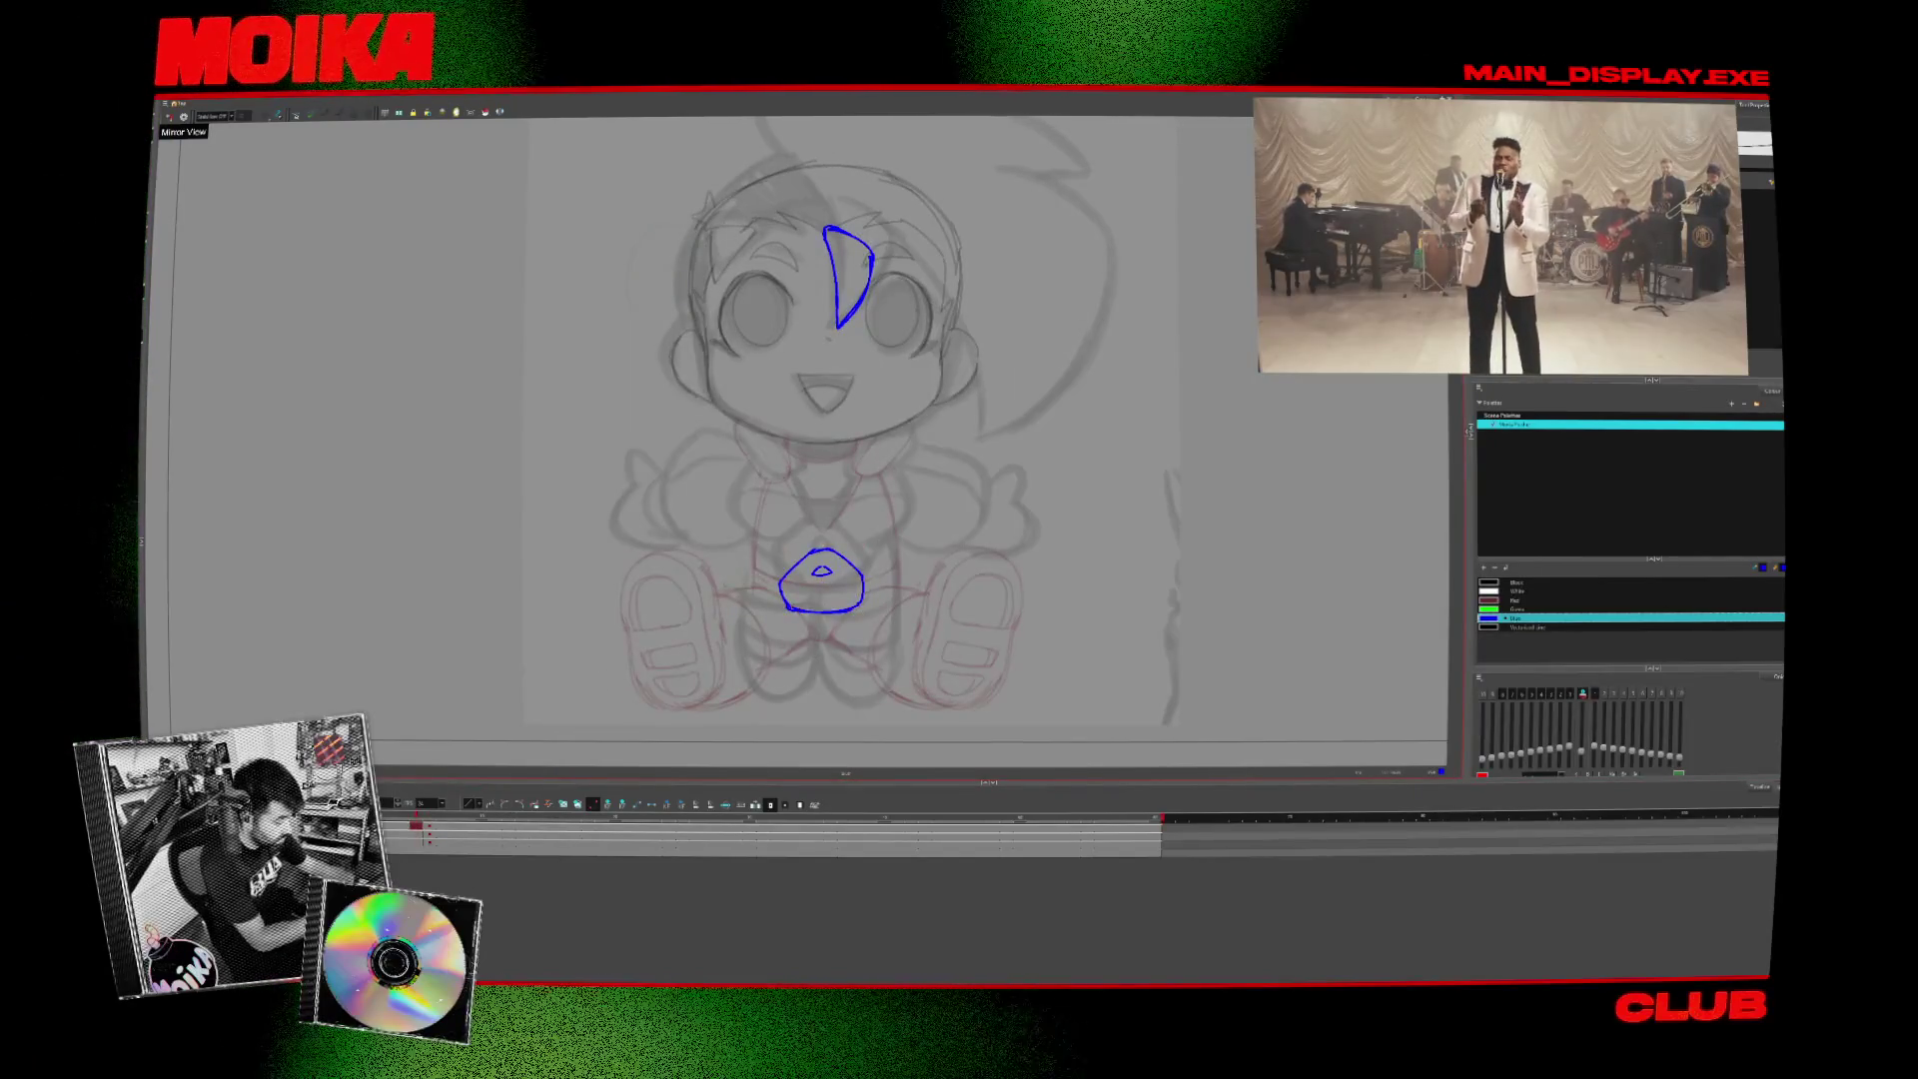
key("period")
key("comma")
key("period")
key("comma")
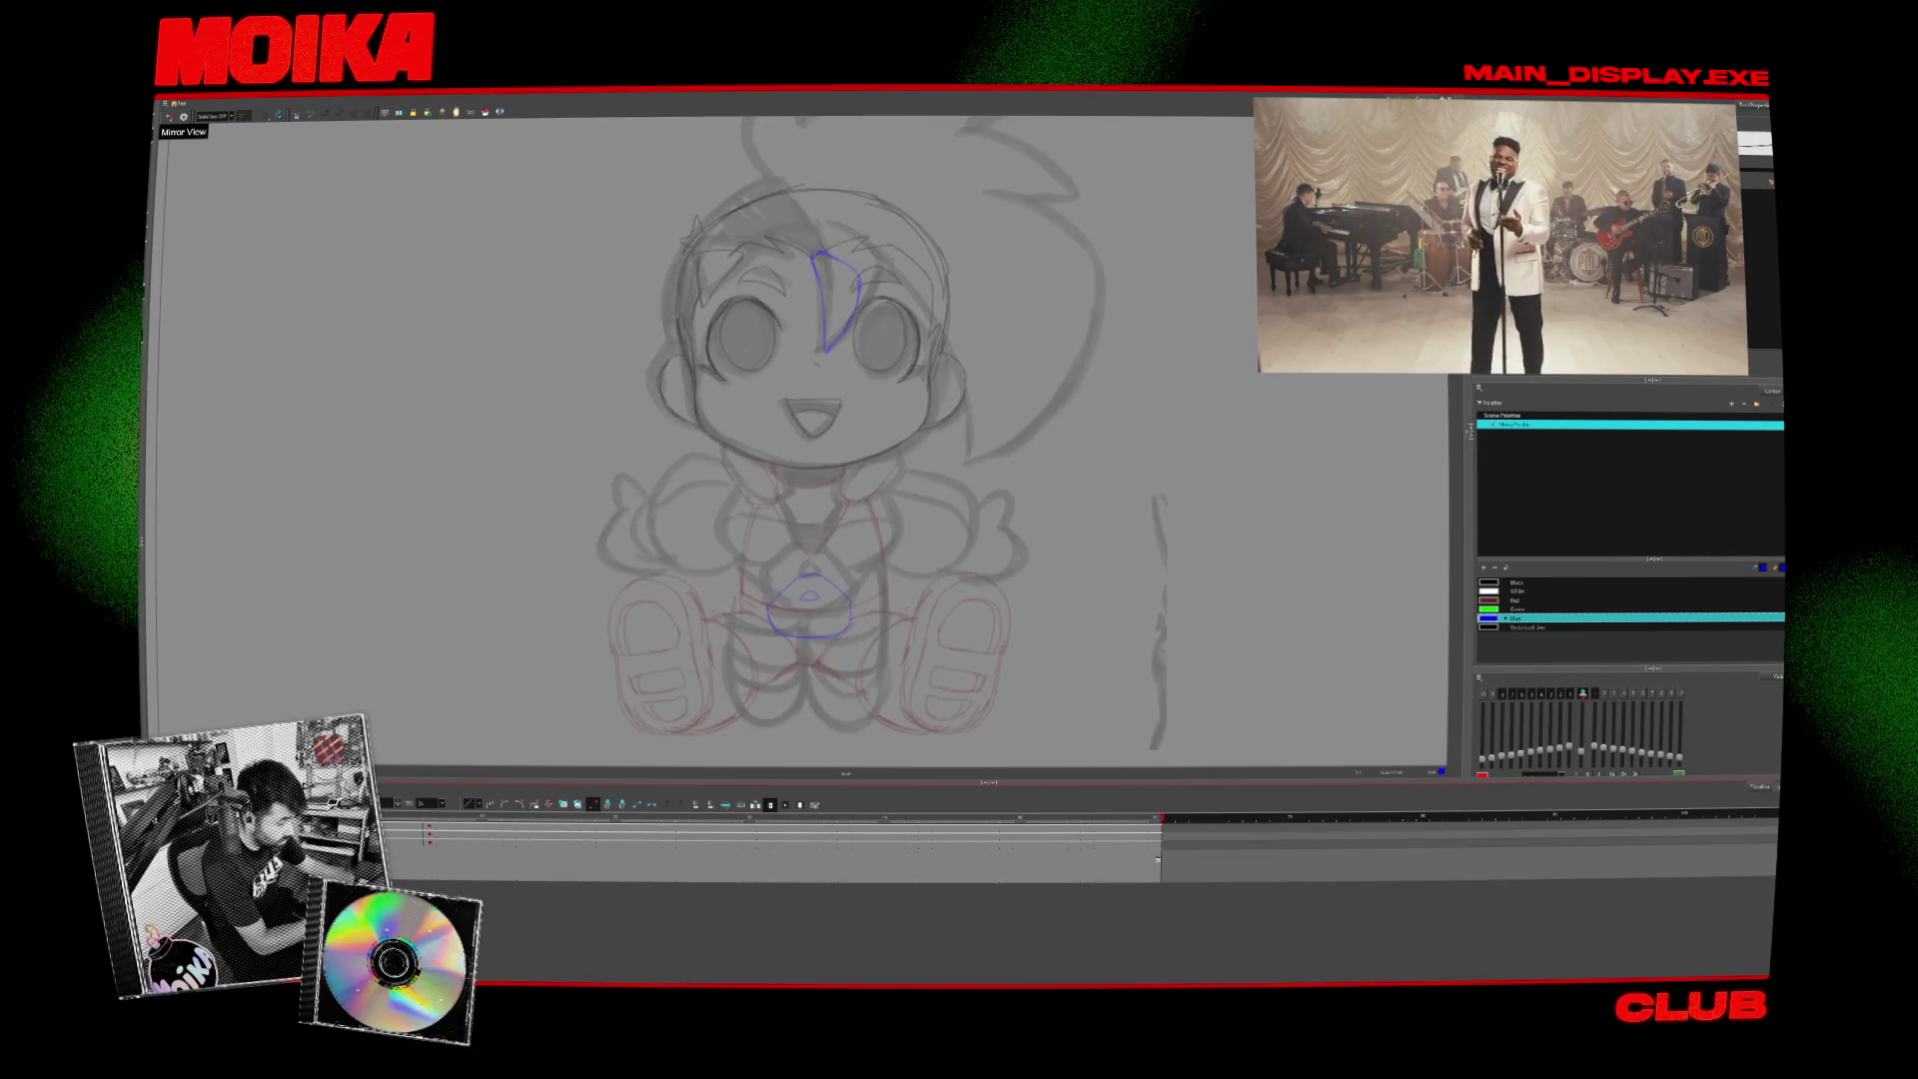
scroll(1011, 574, "down", 2)
mouse_move(1012, 575)
left_mouse_down()
mouse_move(939, 557)
mouse_move(916, 631)
left_mouse_up()
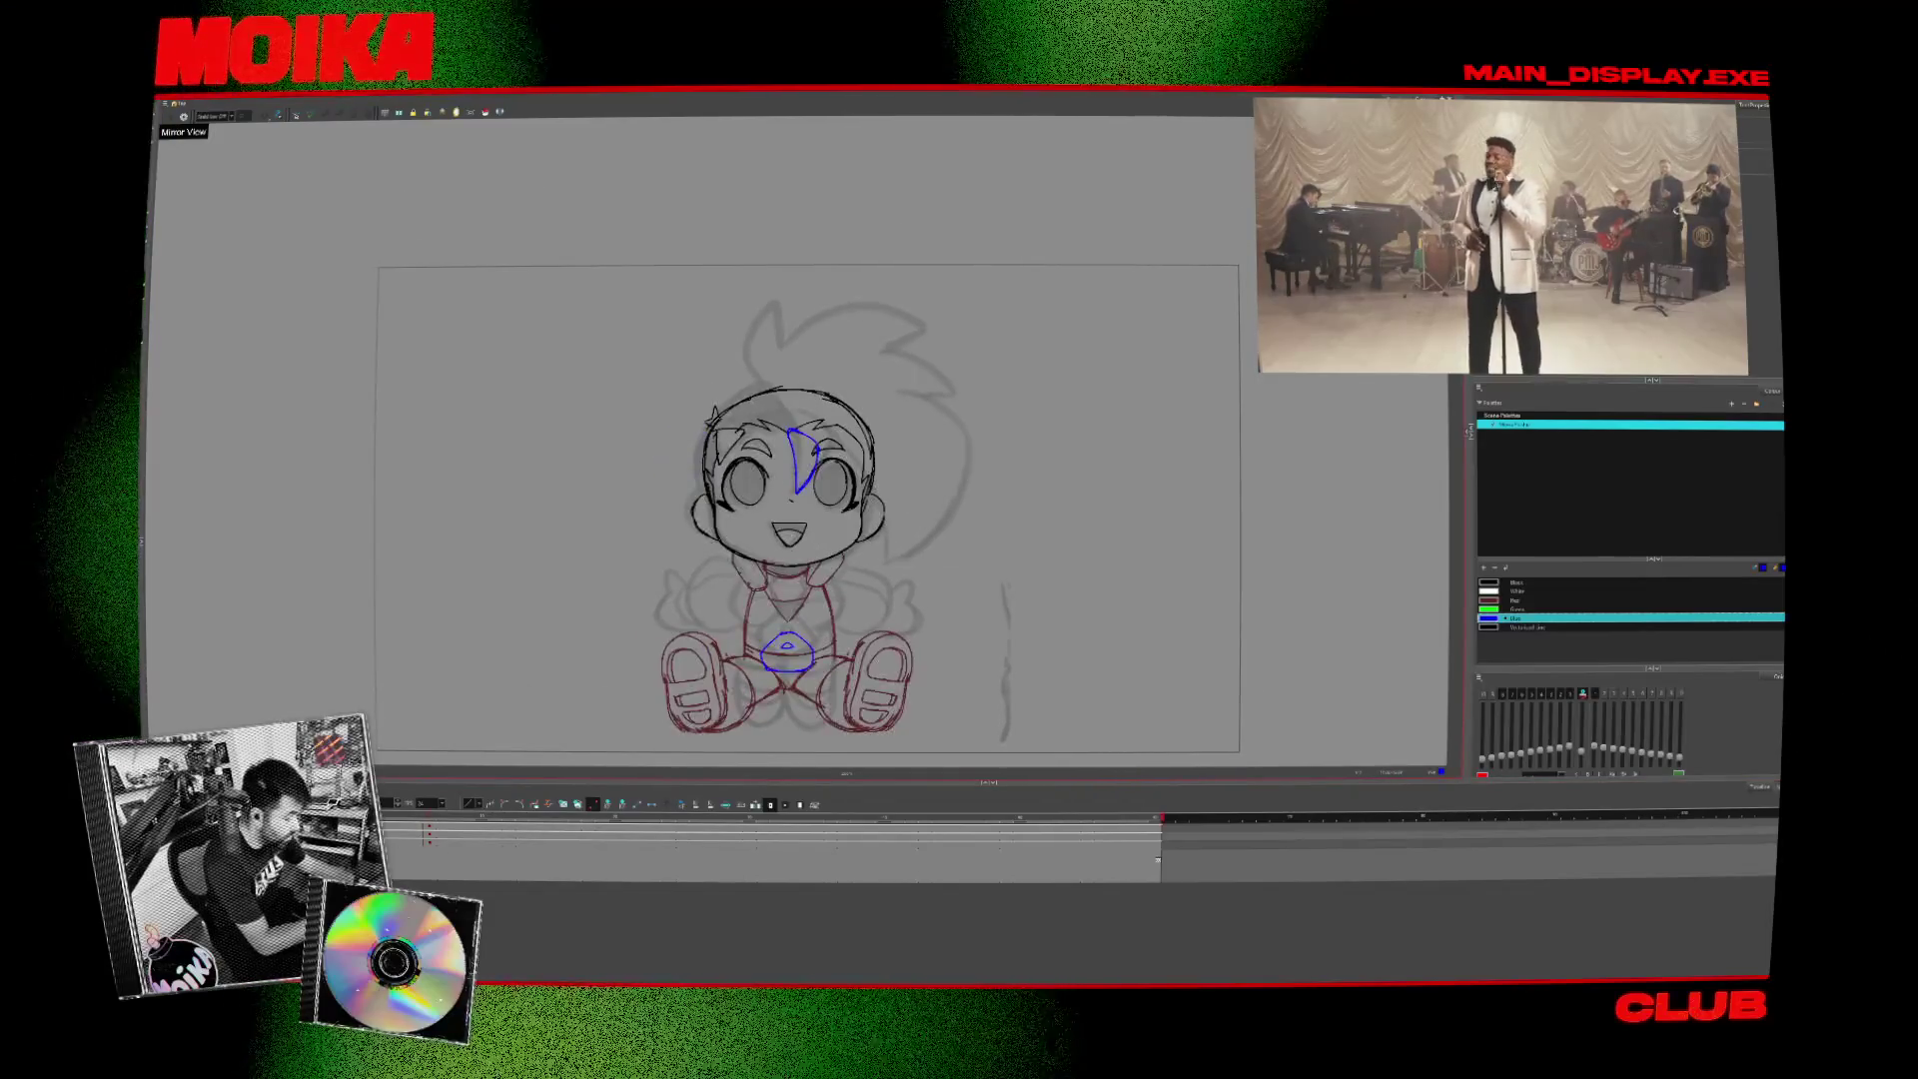
- Add a new timeline layer, then mirror and zoom into the head on the front view
left_click(250, 804)
left_click(299, 597)
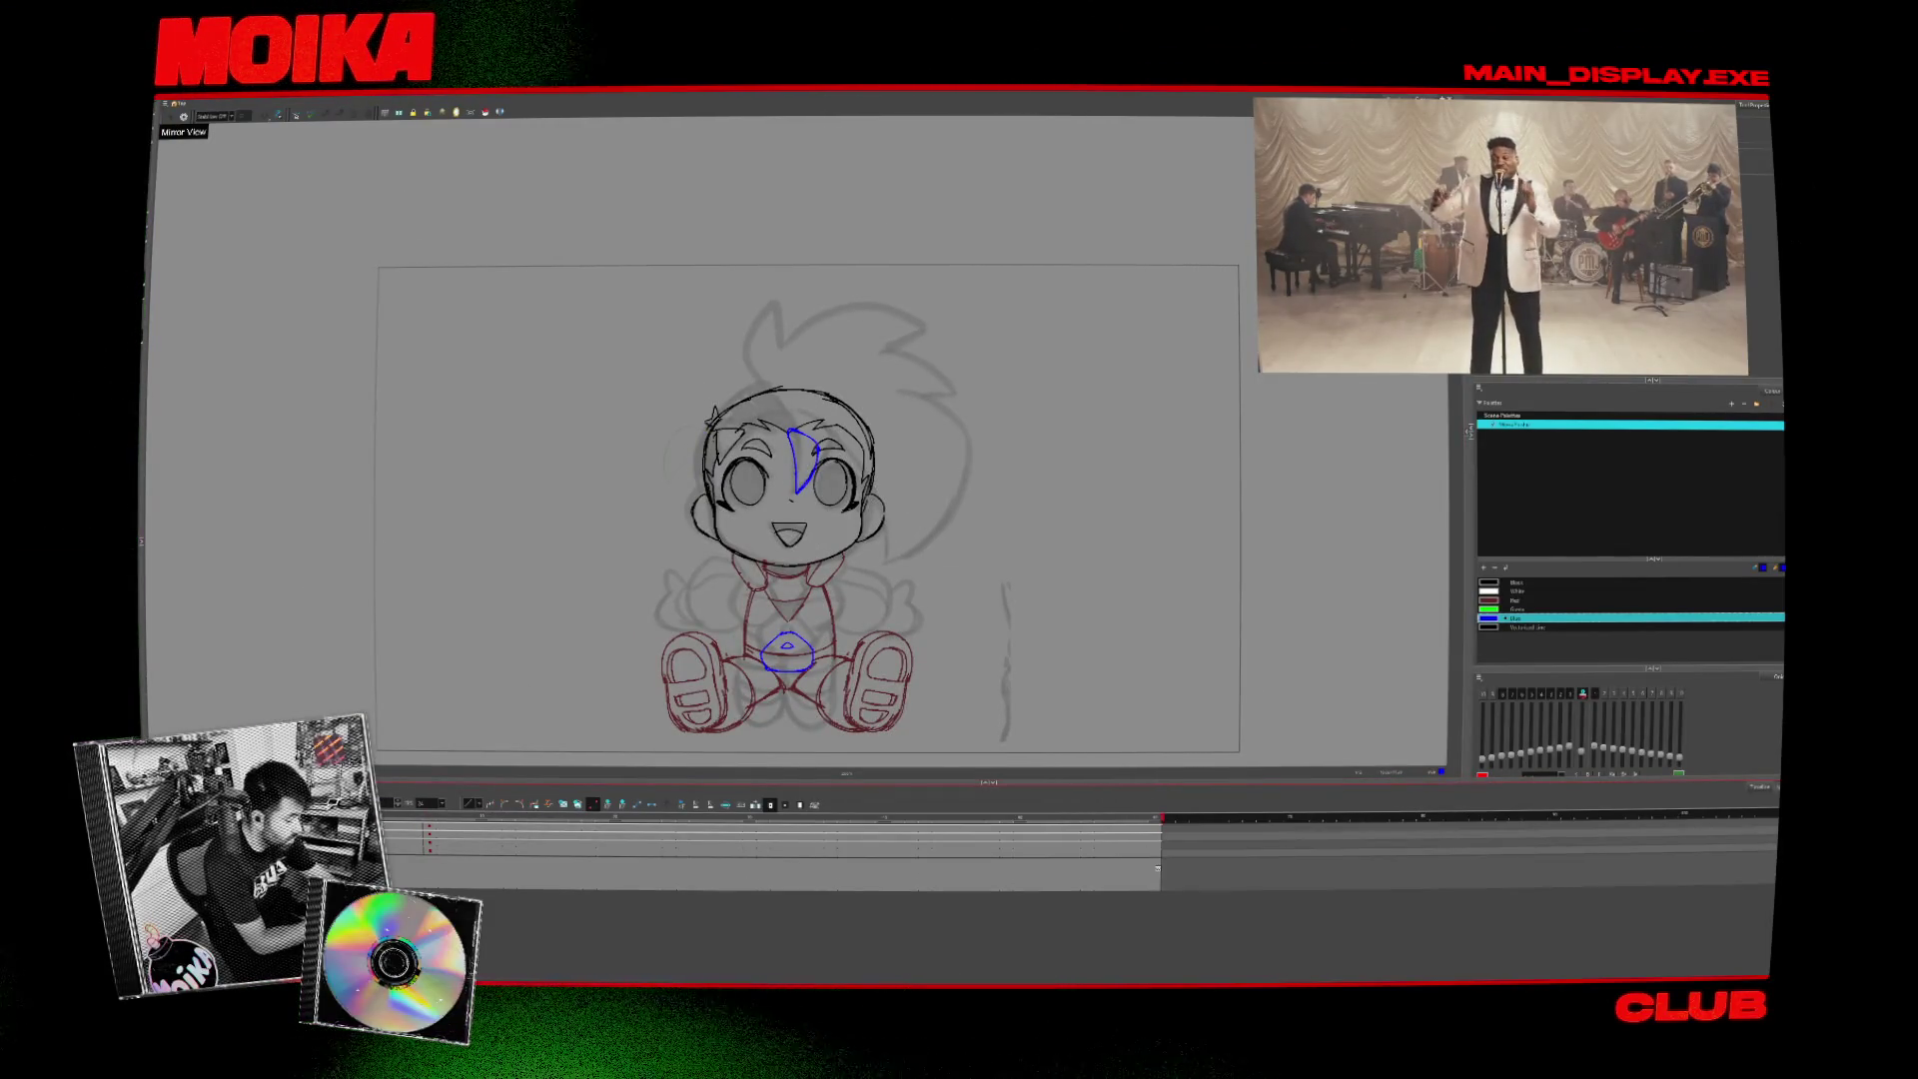
key("period")
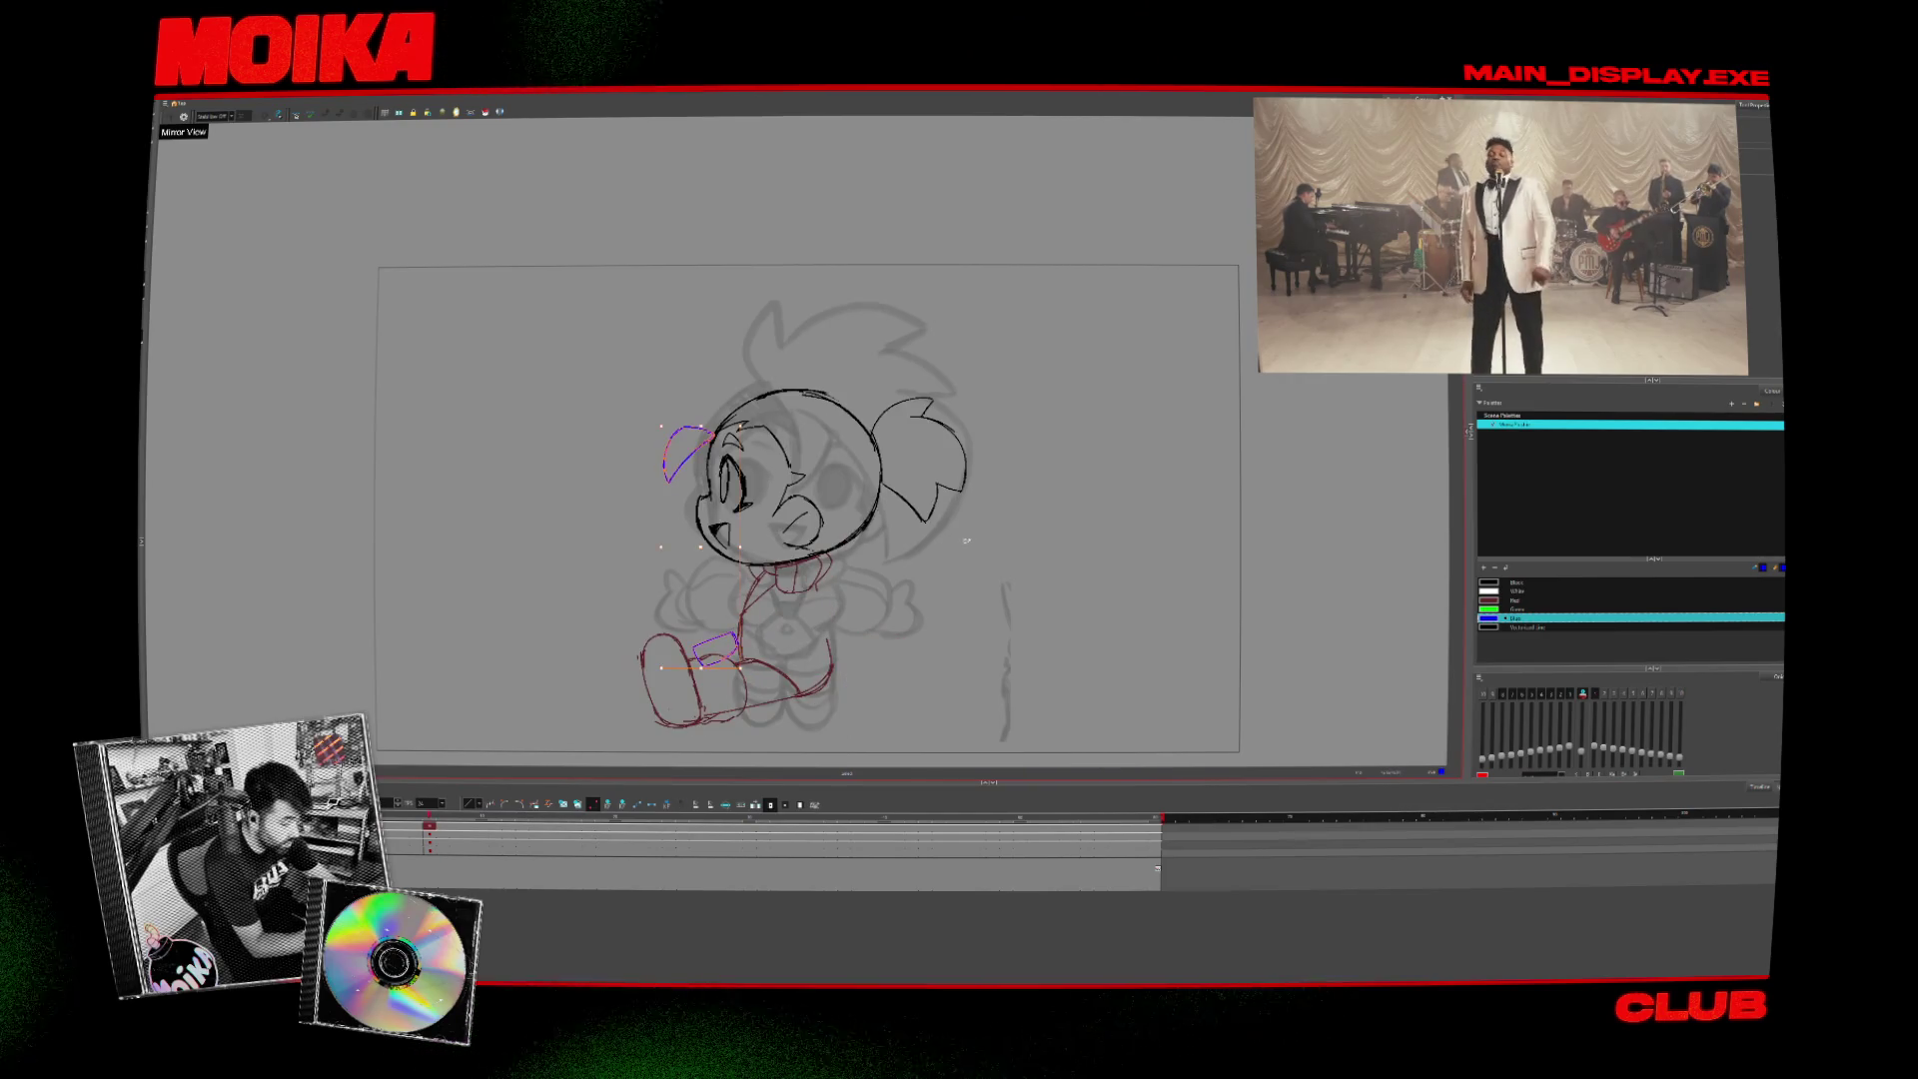
key("comma")
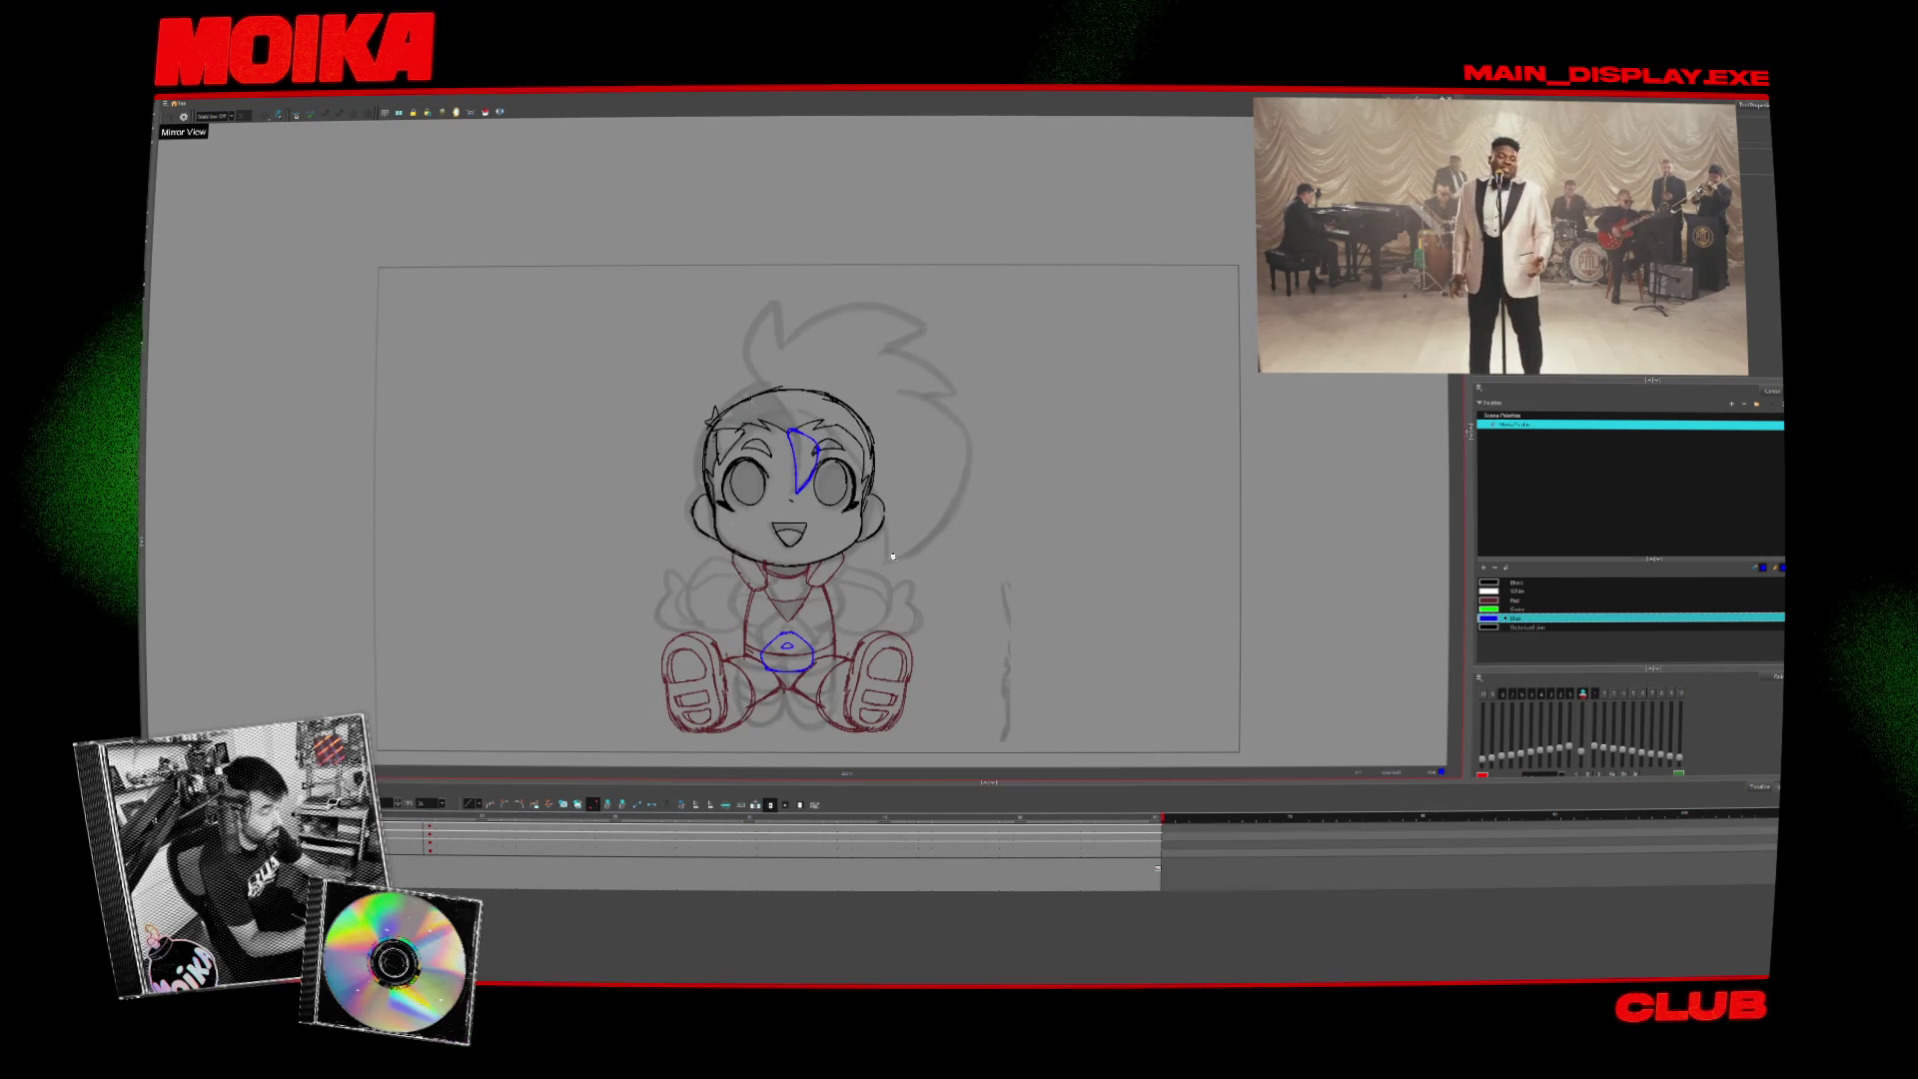
key("4")
key("2")
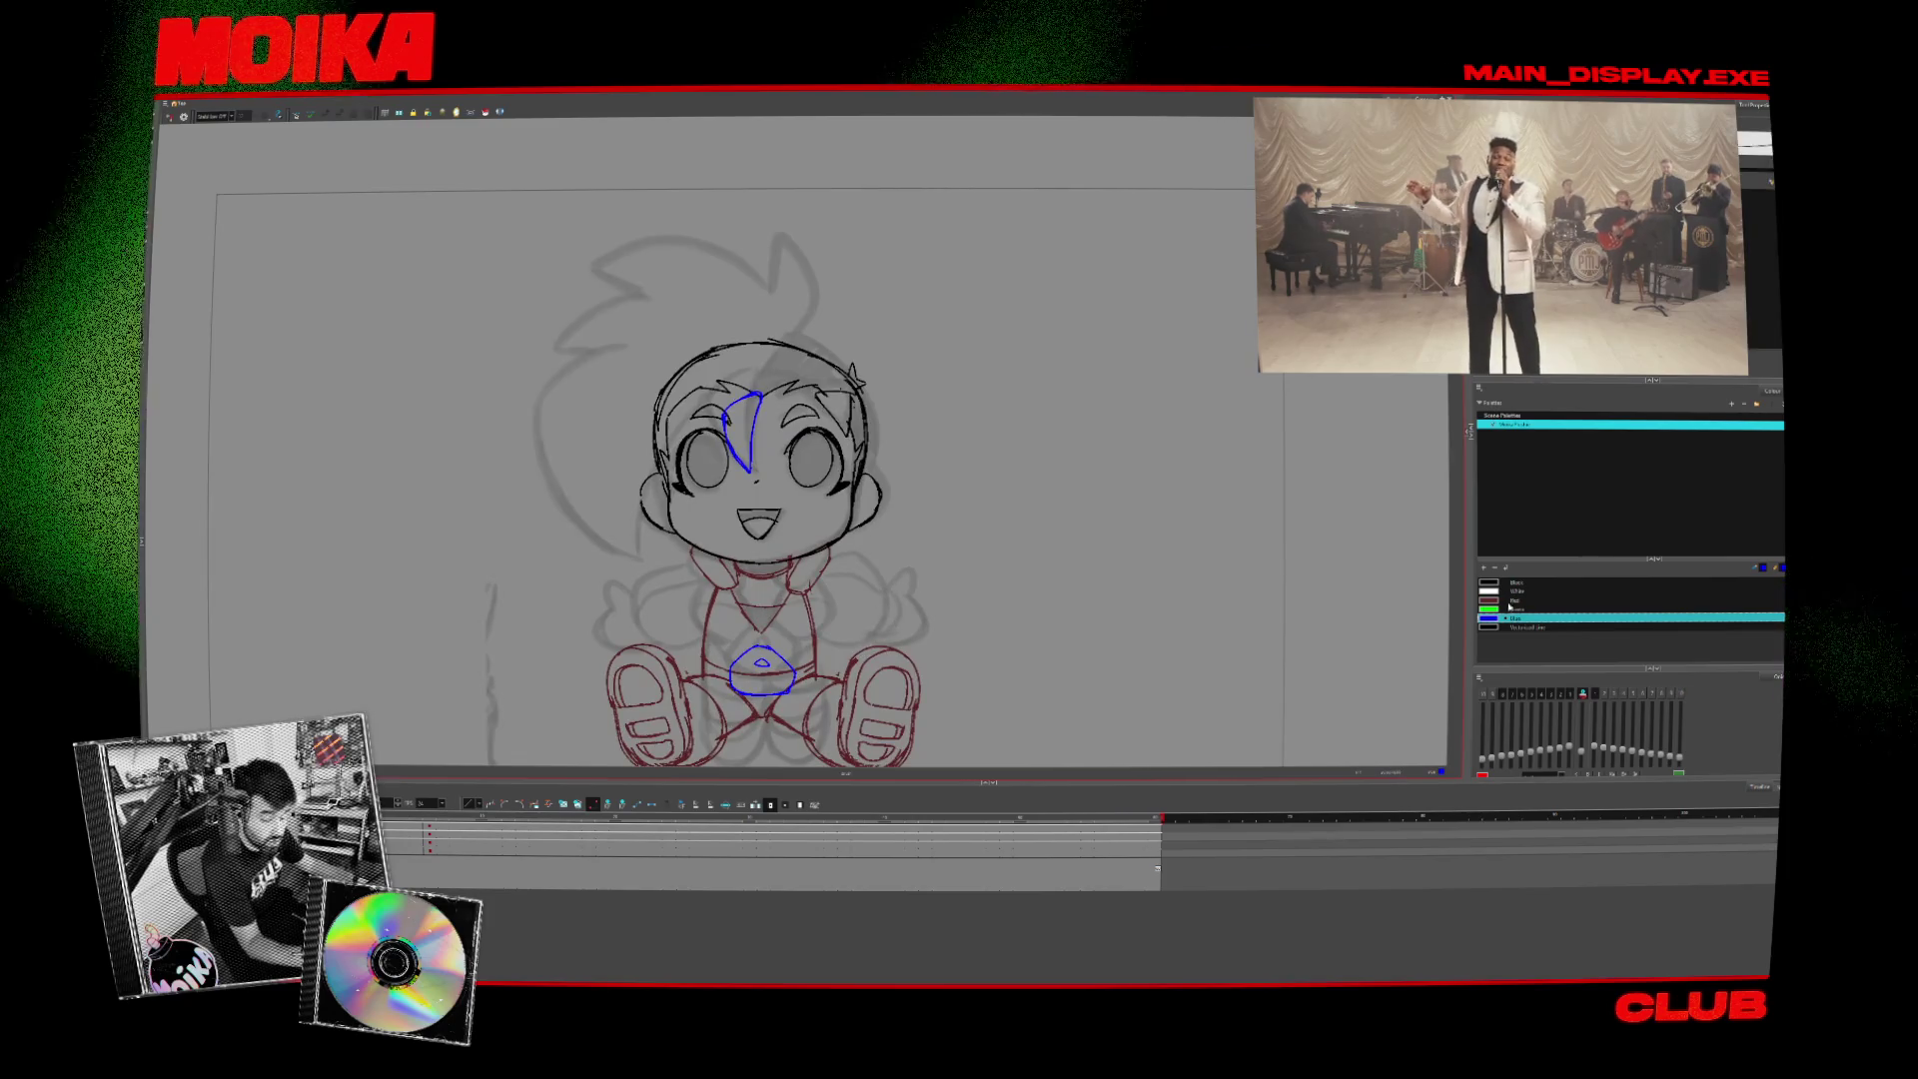
- Recolour the Green palette swatch to pink for the hair
left_click(1513, 608)
left_click_drag(872, 508, 925, 588)
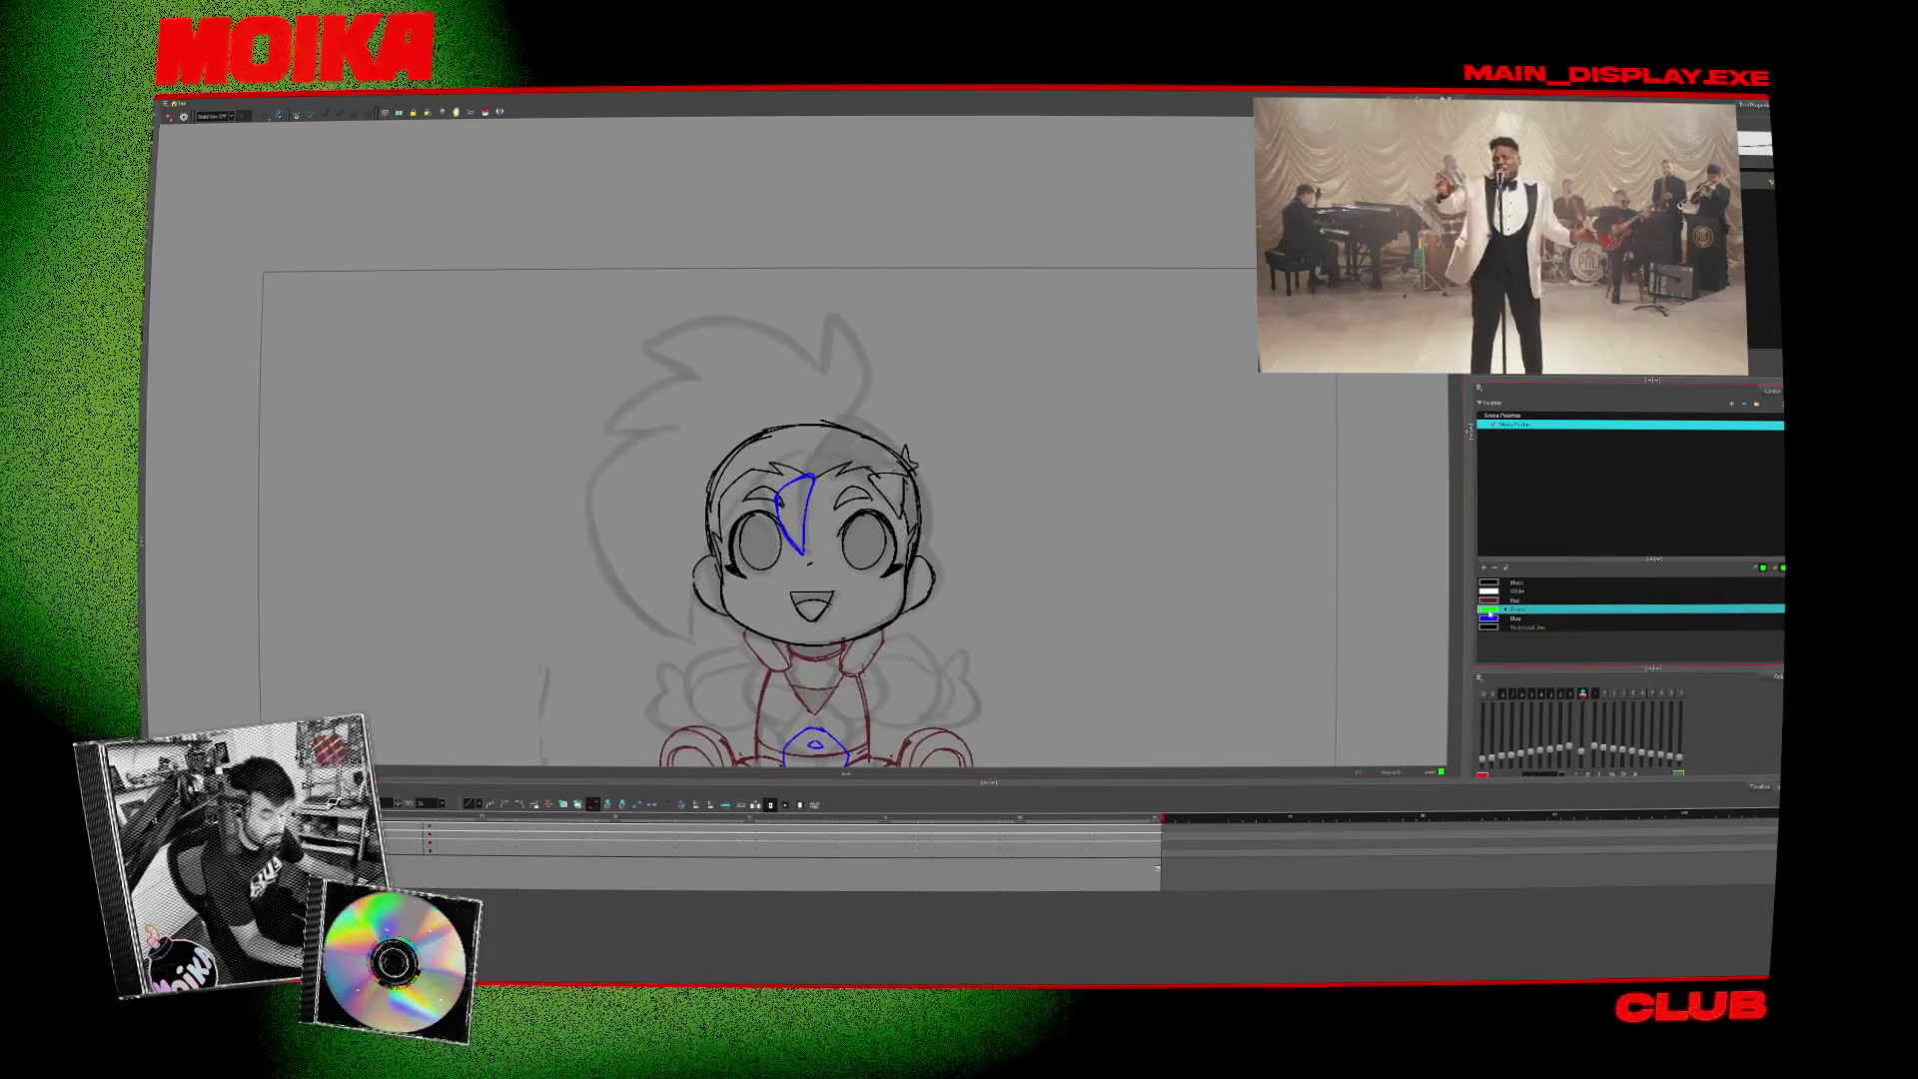
double_click(1488, 608)
left_click_drag(999, 499, 983, 444)
left_click(1065, 429)
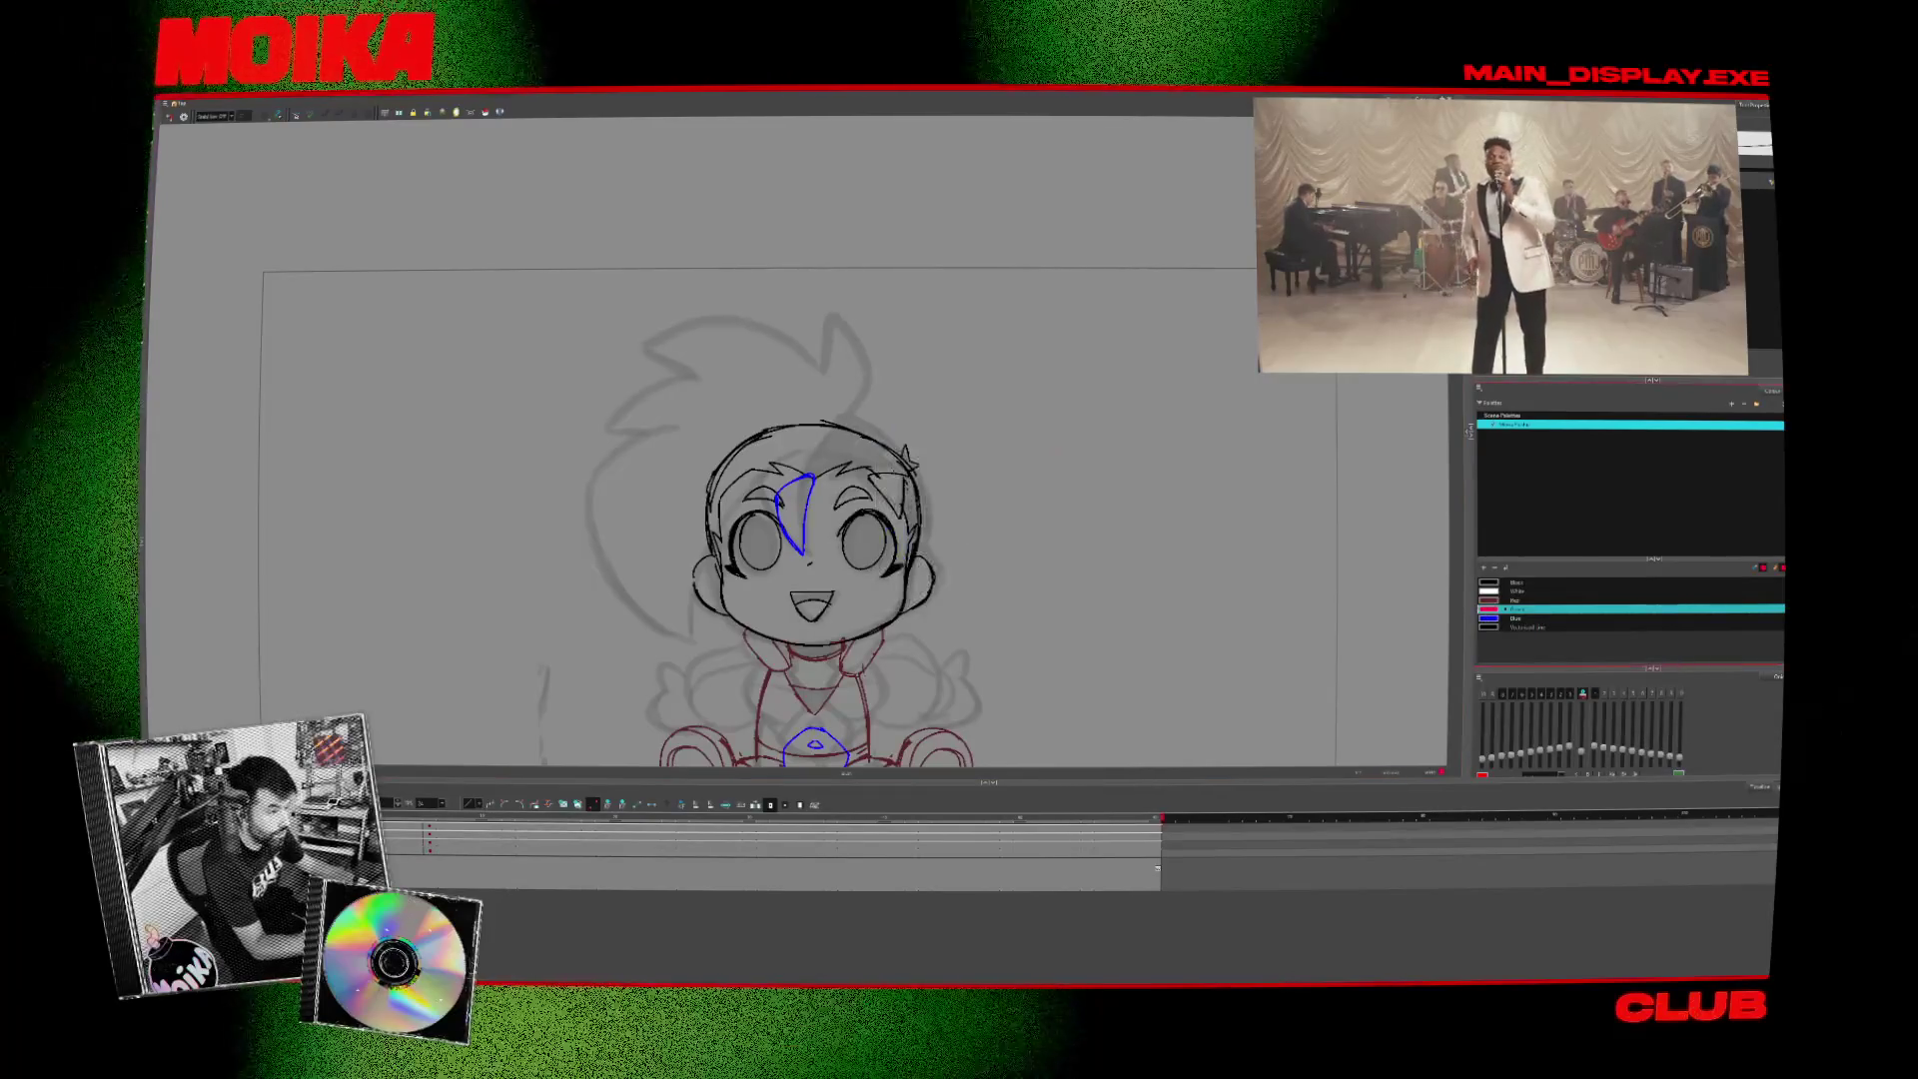
left_click_drag(945, 582, 945, 608)
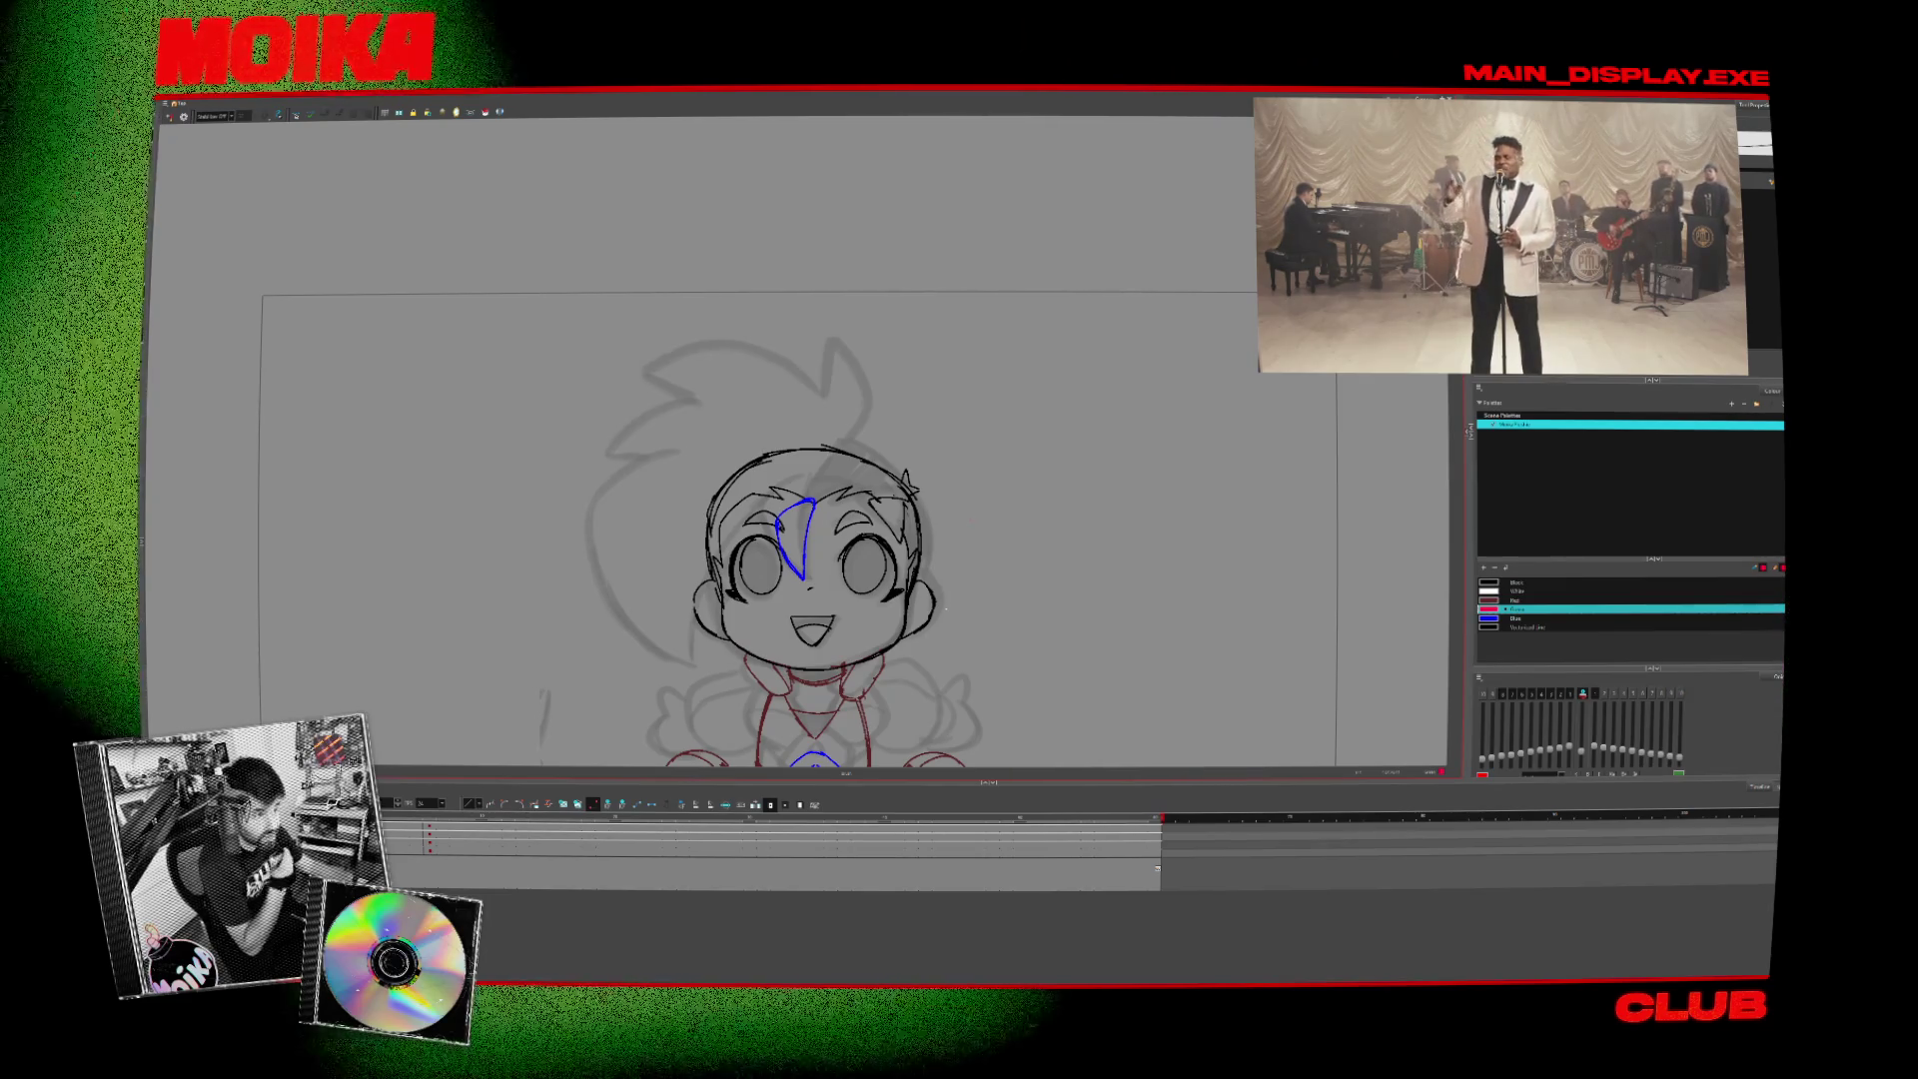
left_click_drag(878, 390, 891, 401)
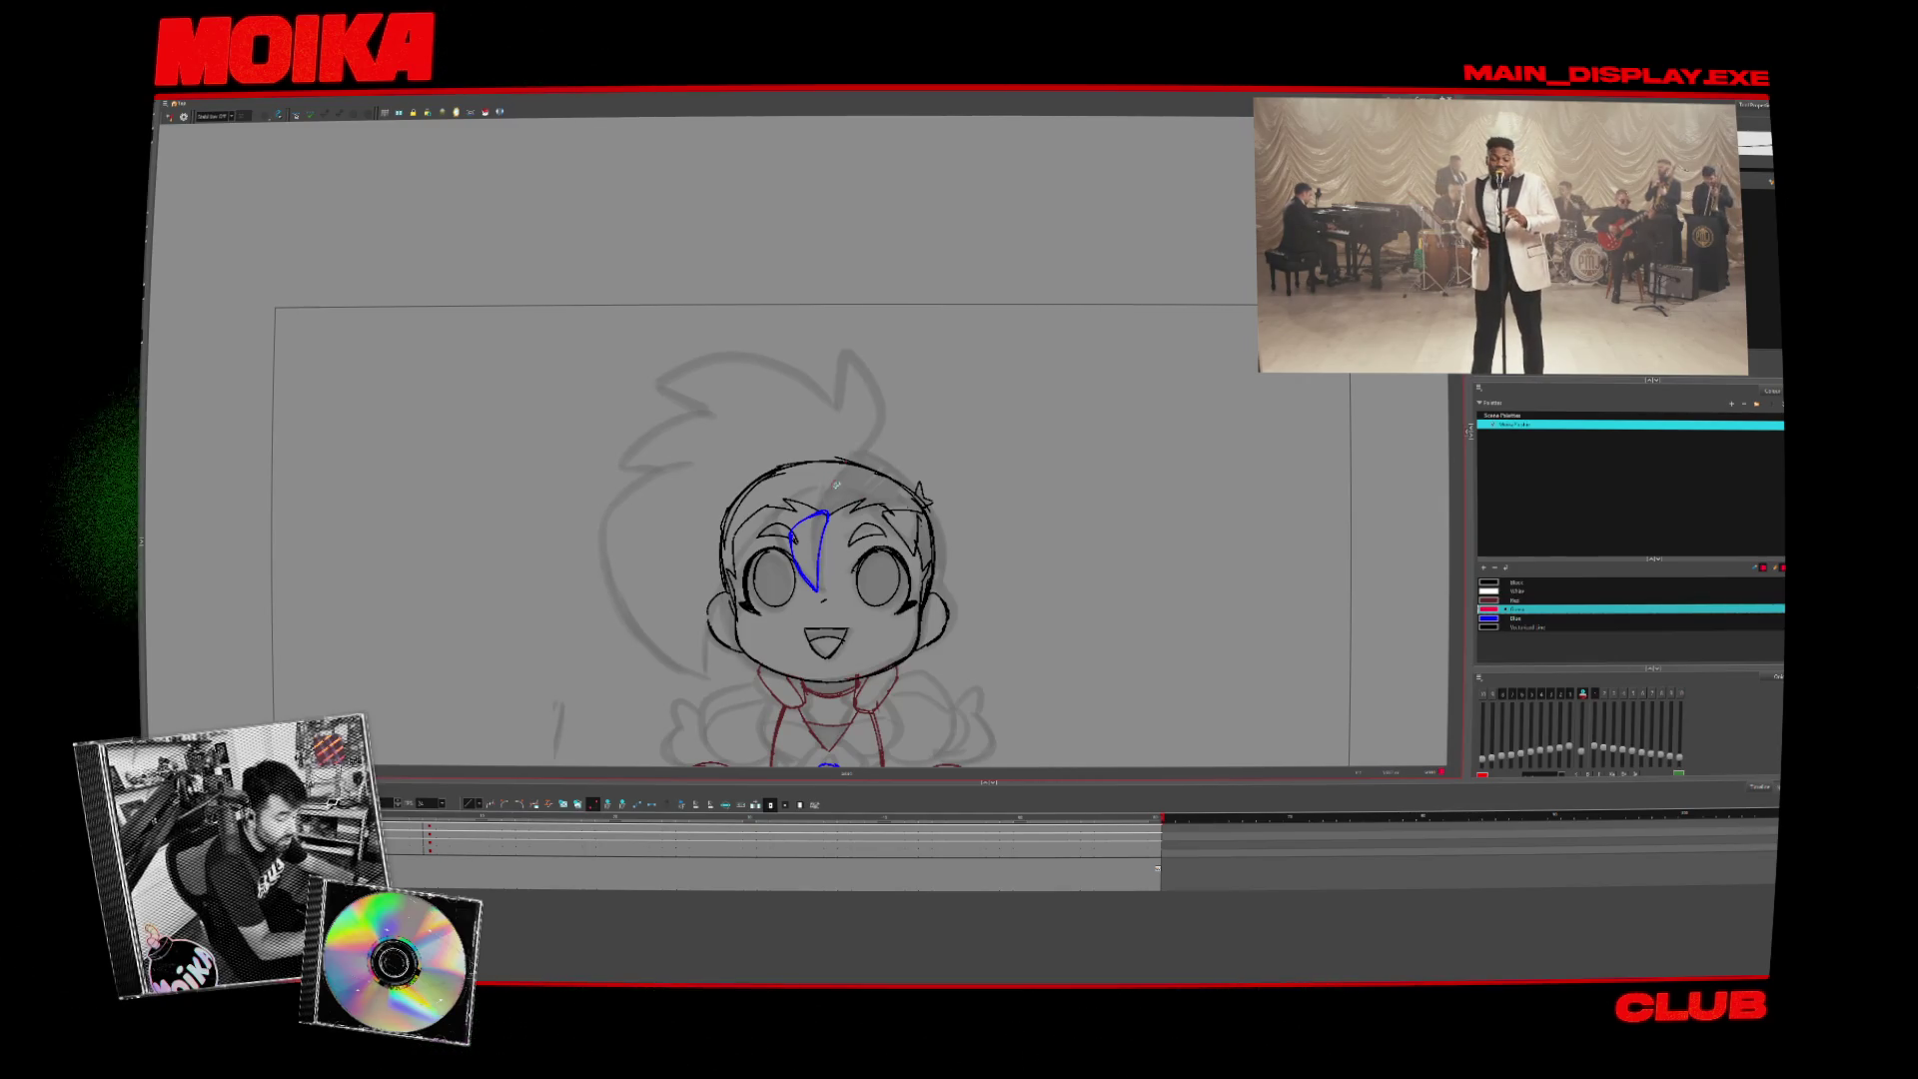
- Sketch pink hair strands on the forehead and a looped tuft atop the head, checking mirrored
left_click(170, 116)
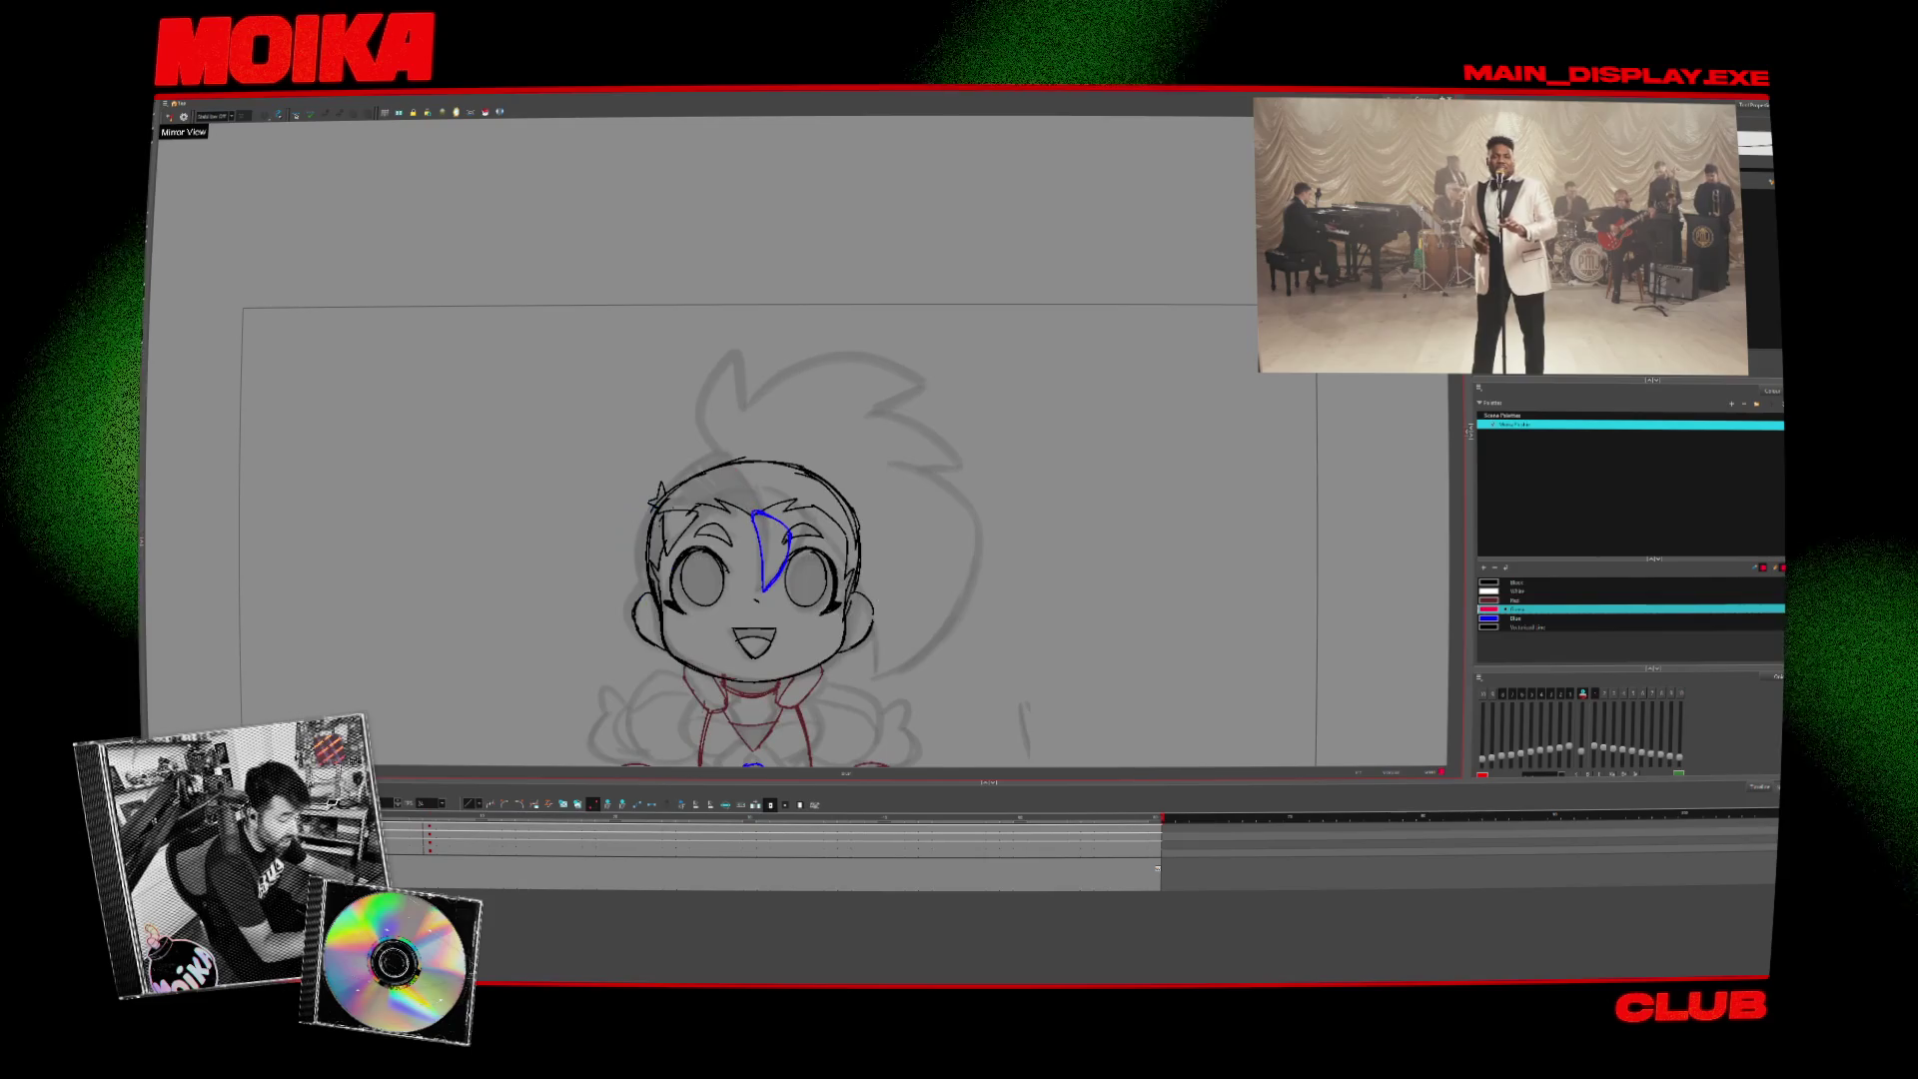
key("period")
key("comma")
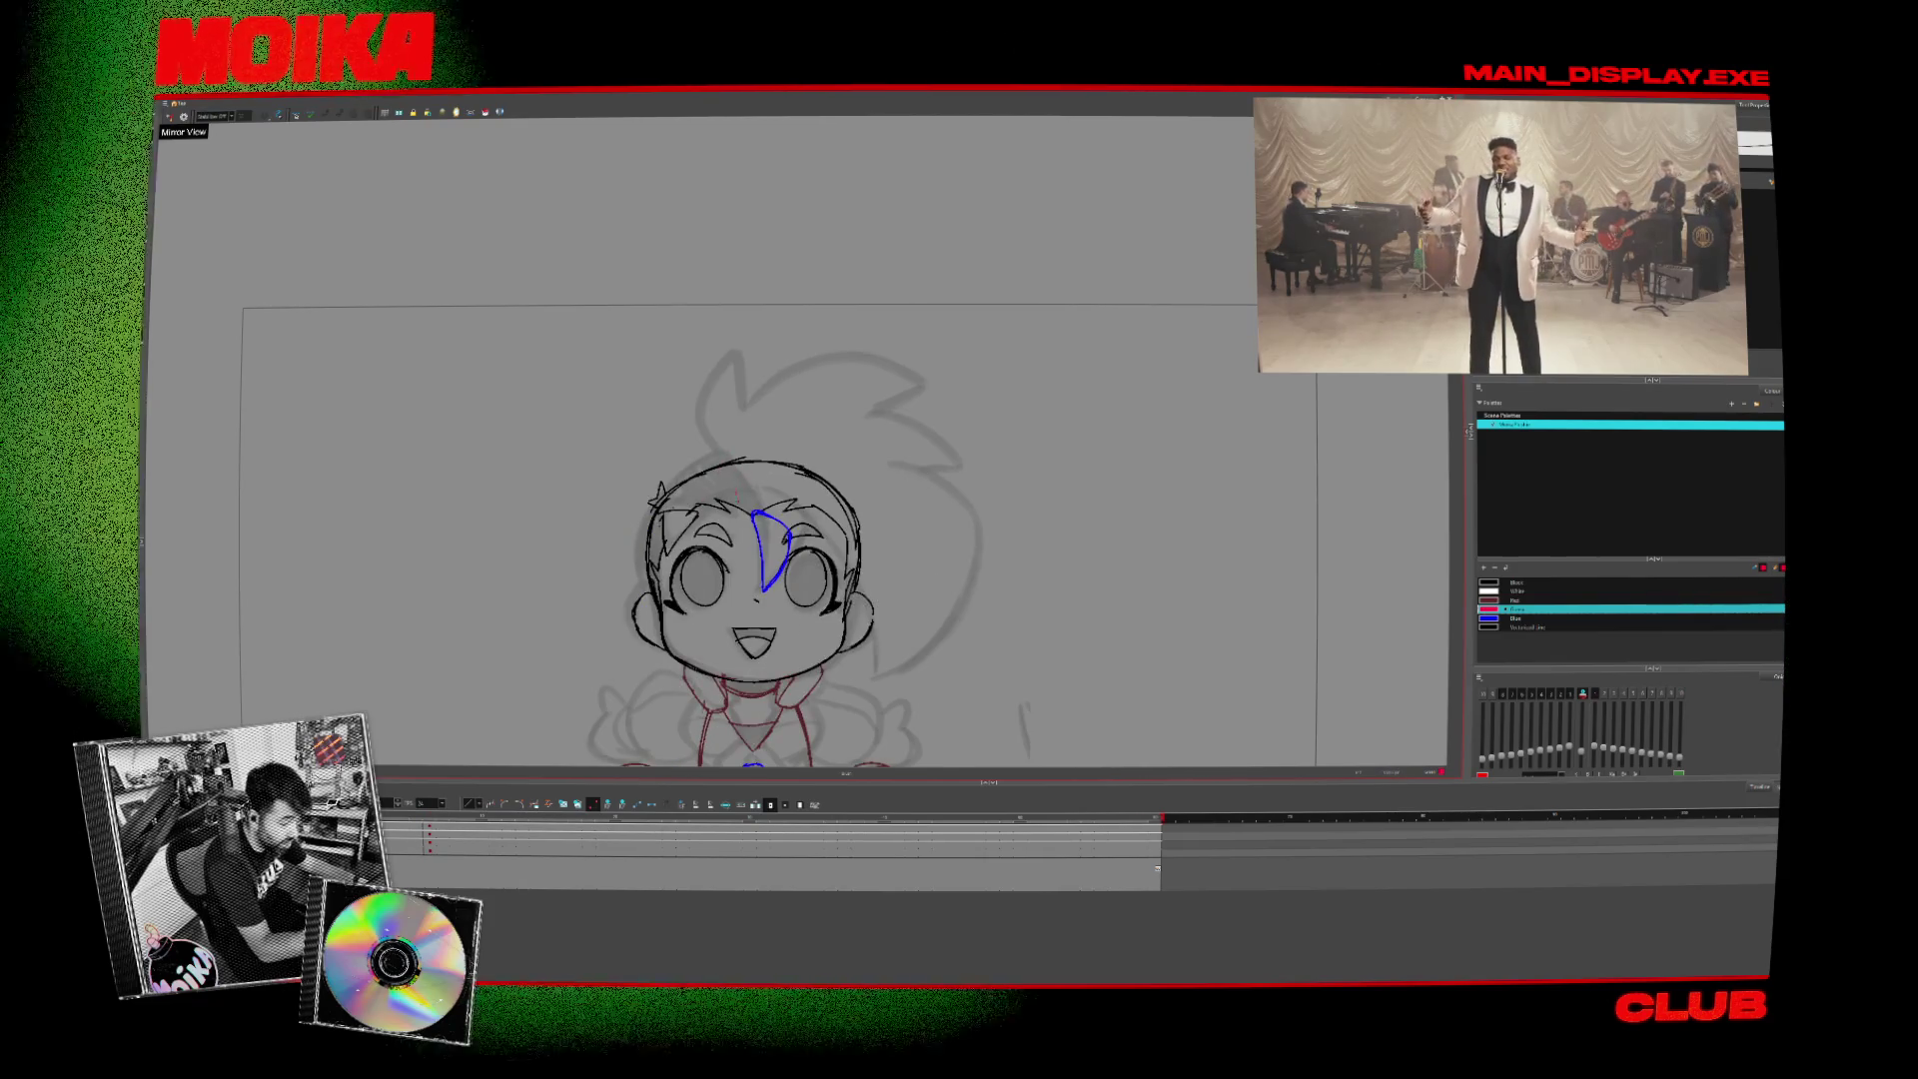
left_click_drag(732, 461, 750, 513)
left_click_drag(745, 421, 727, 466)
left_click_drag(696, 371, 671, 461)
left_click(169, 117)
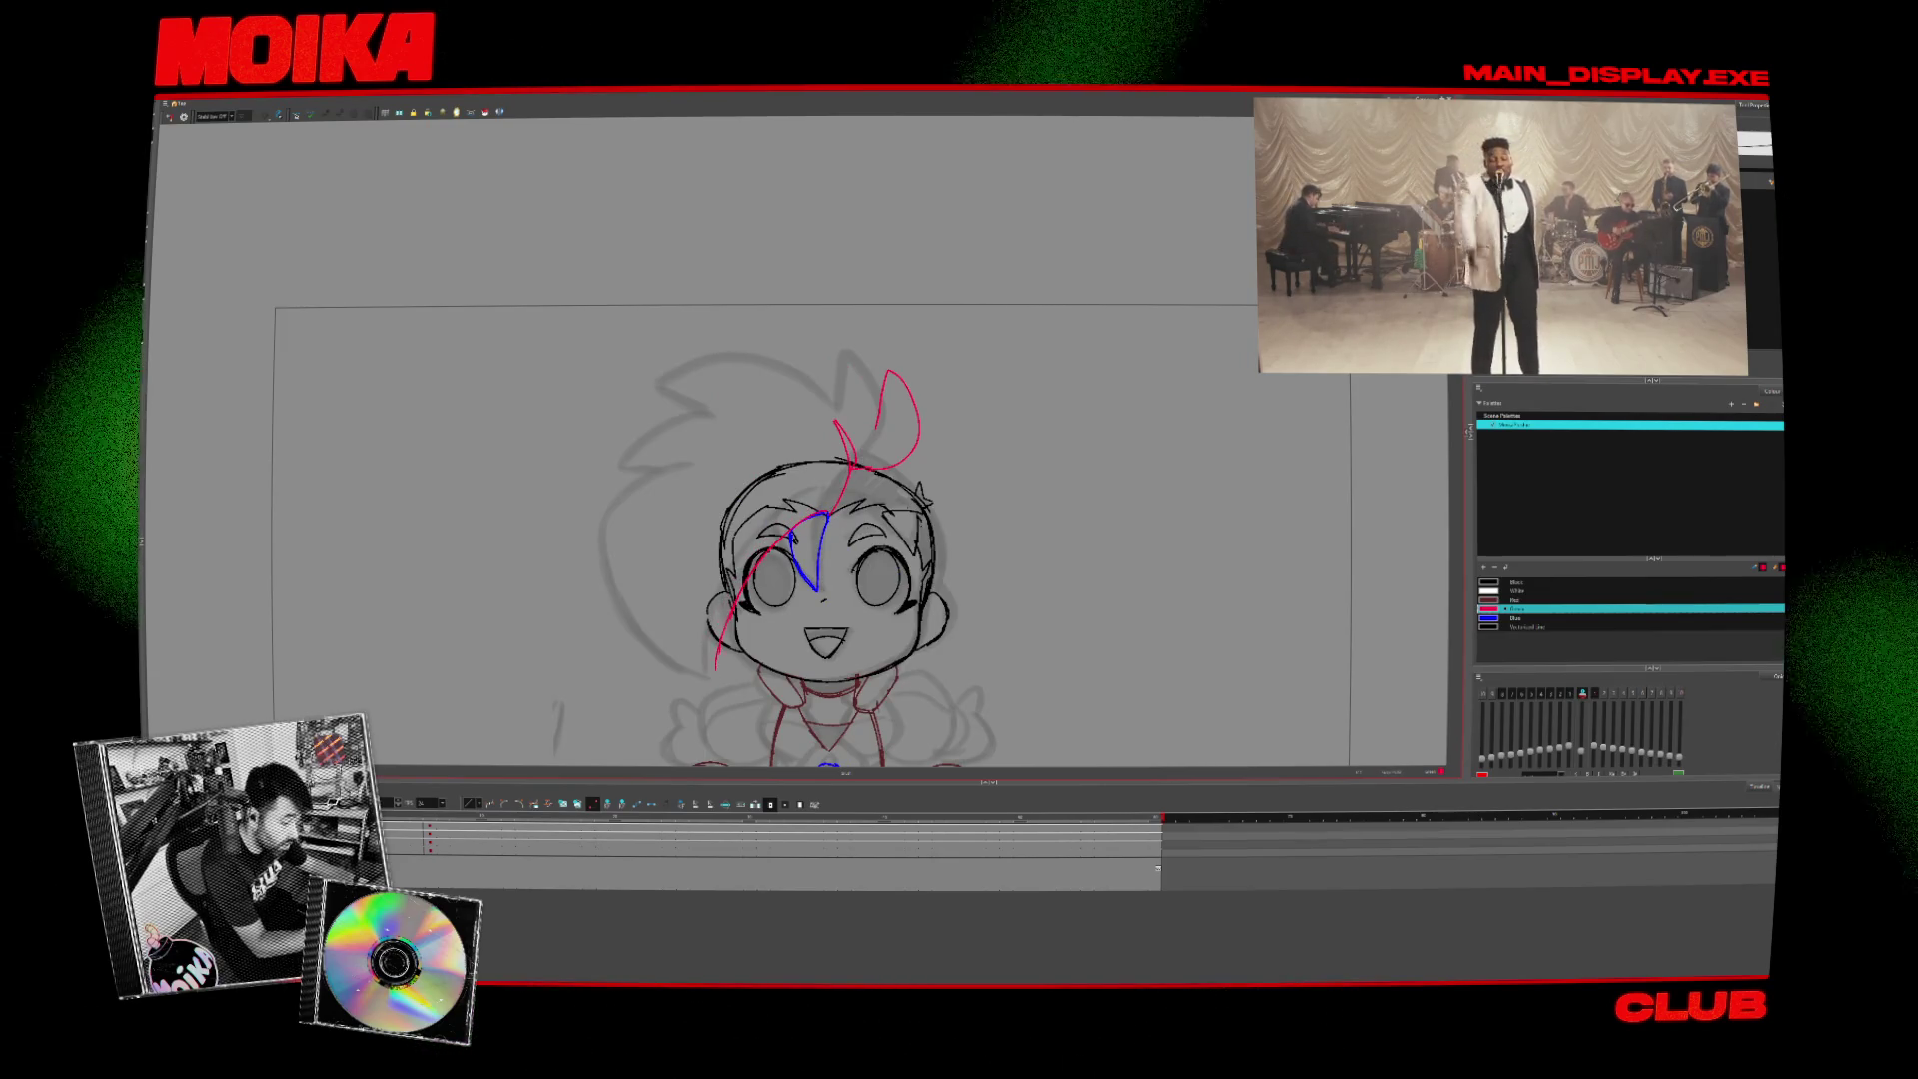
- Replace the large hair arc beside the face with a shorter pink stroke by the cheek
left_click_drag(717, 449, 714, 671)
key("ctrl+z")
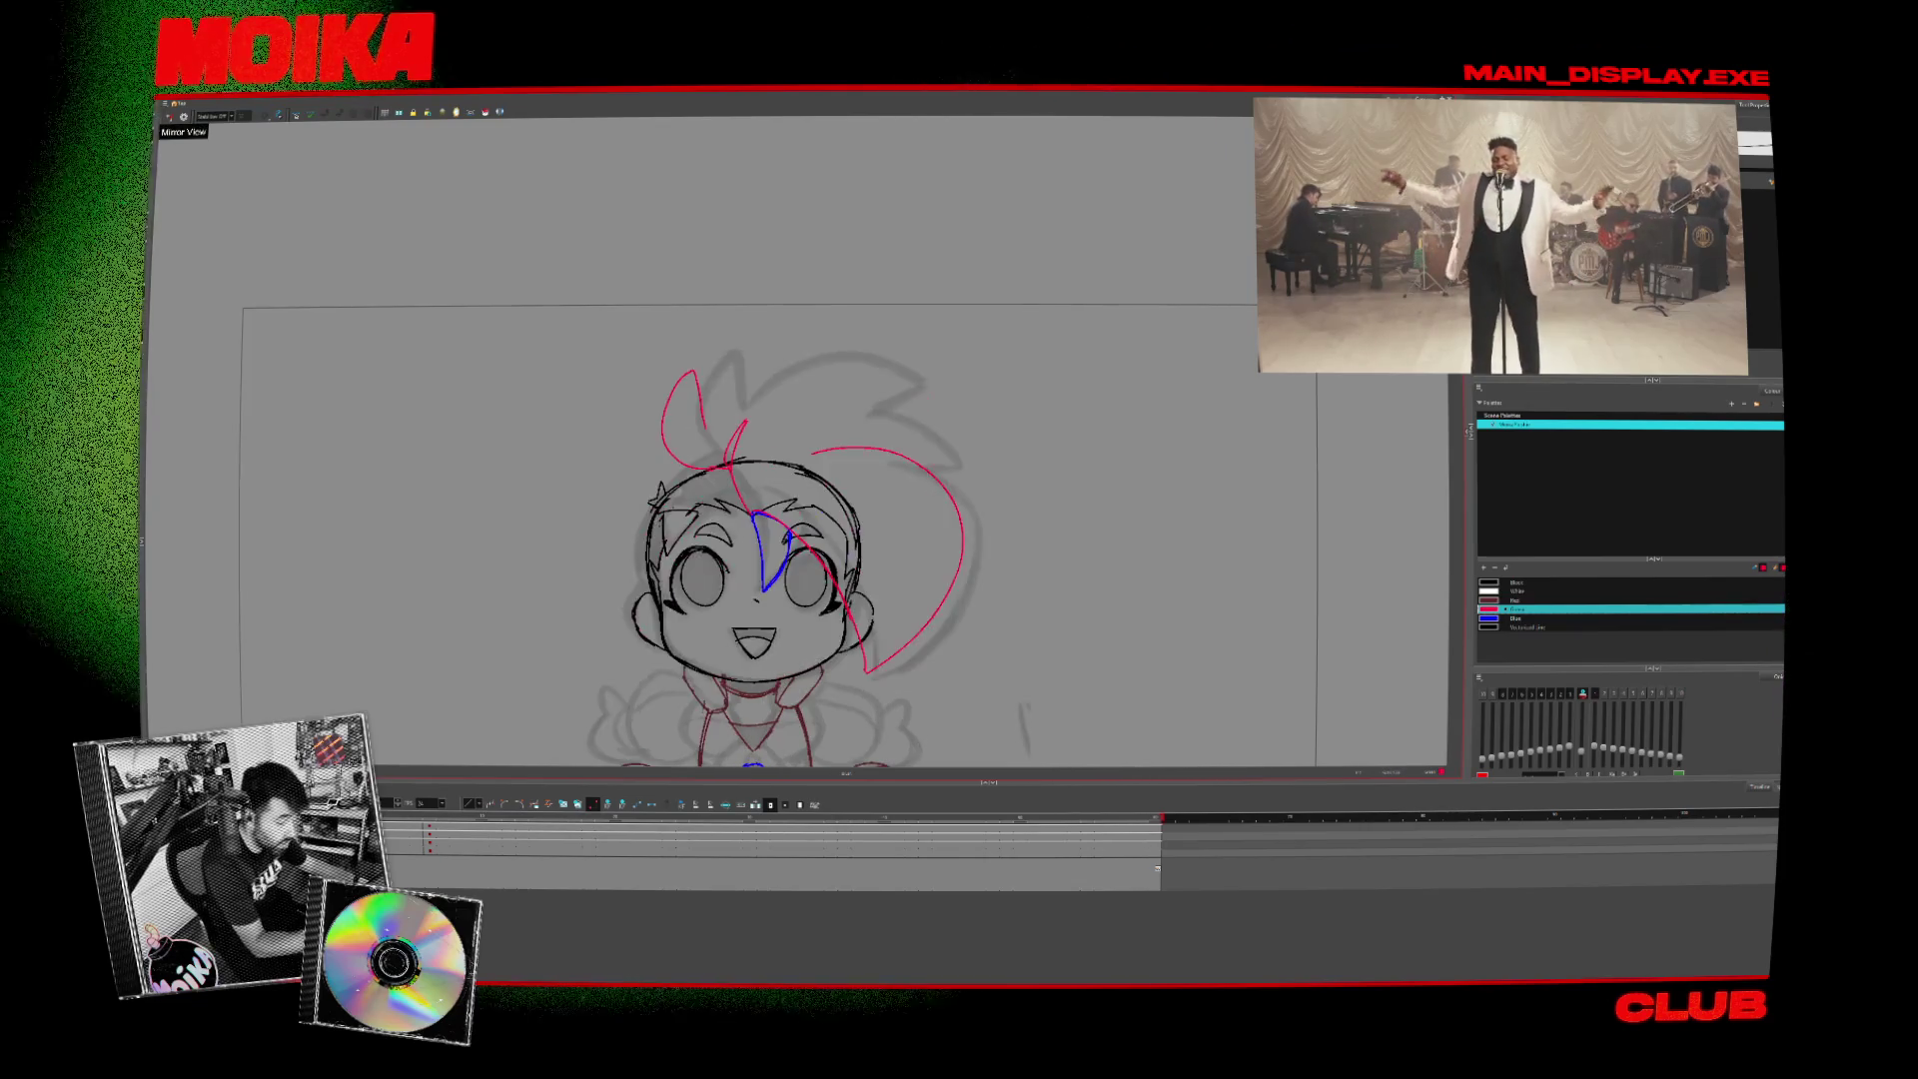
left_click_drag(642, 614, 711, 671)
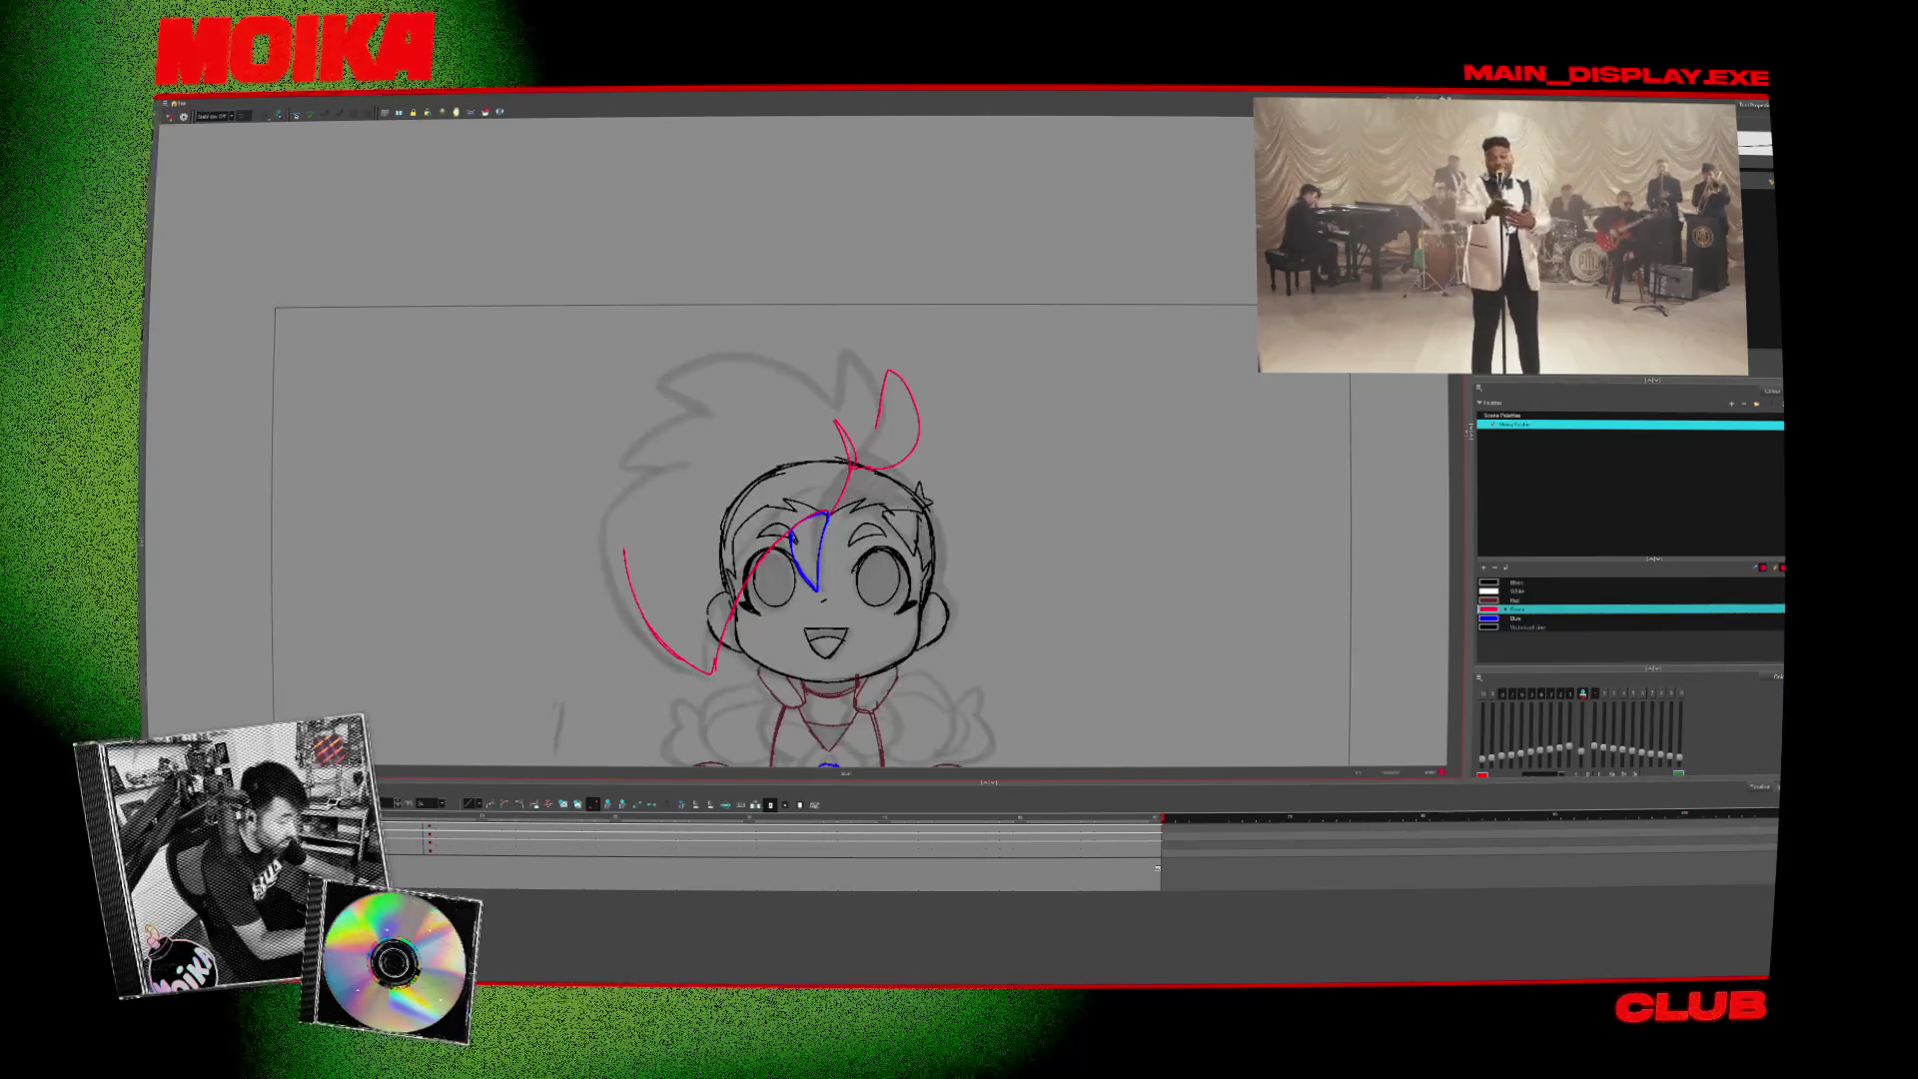
left_click(169, 117)
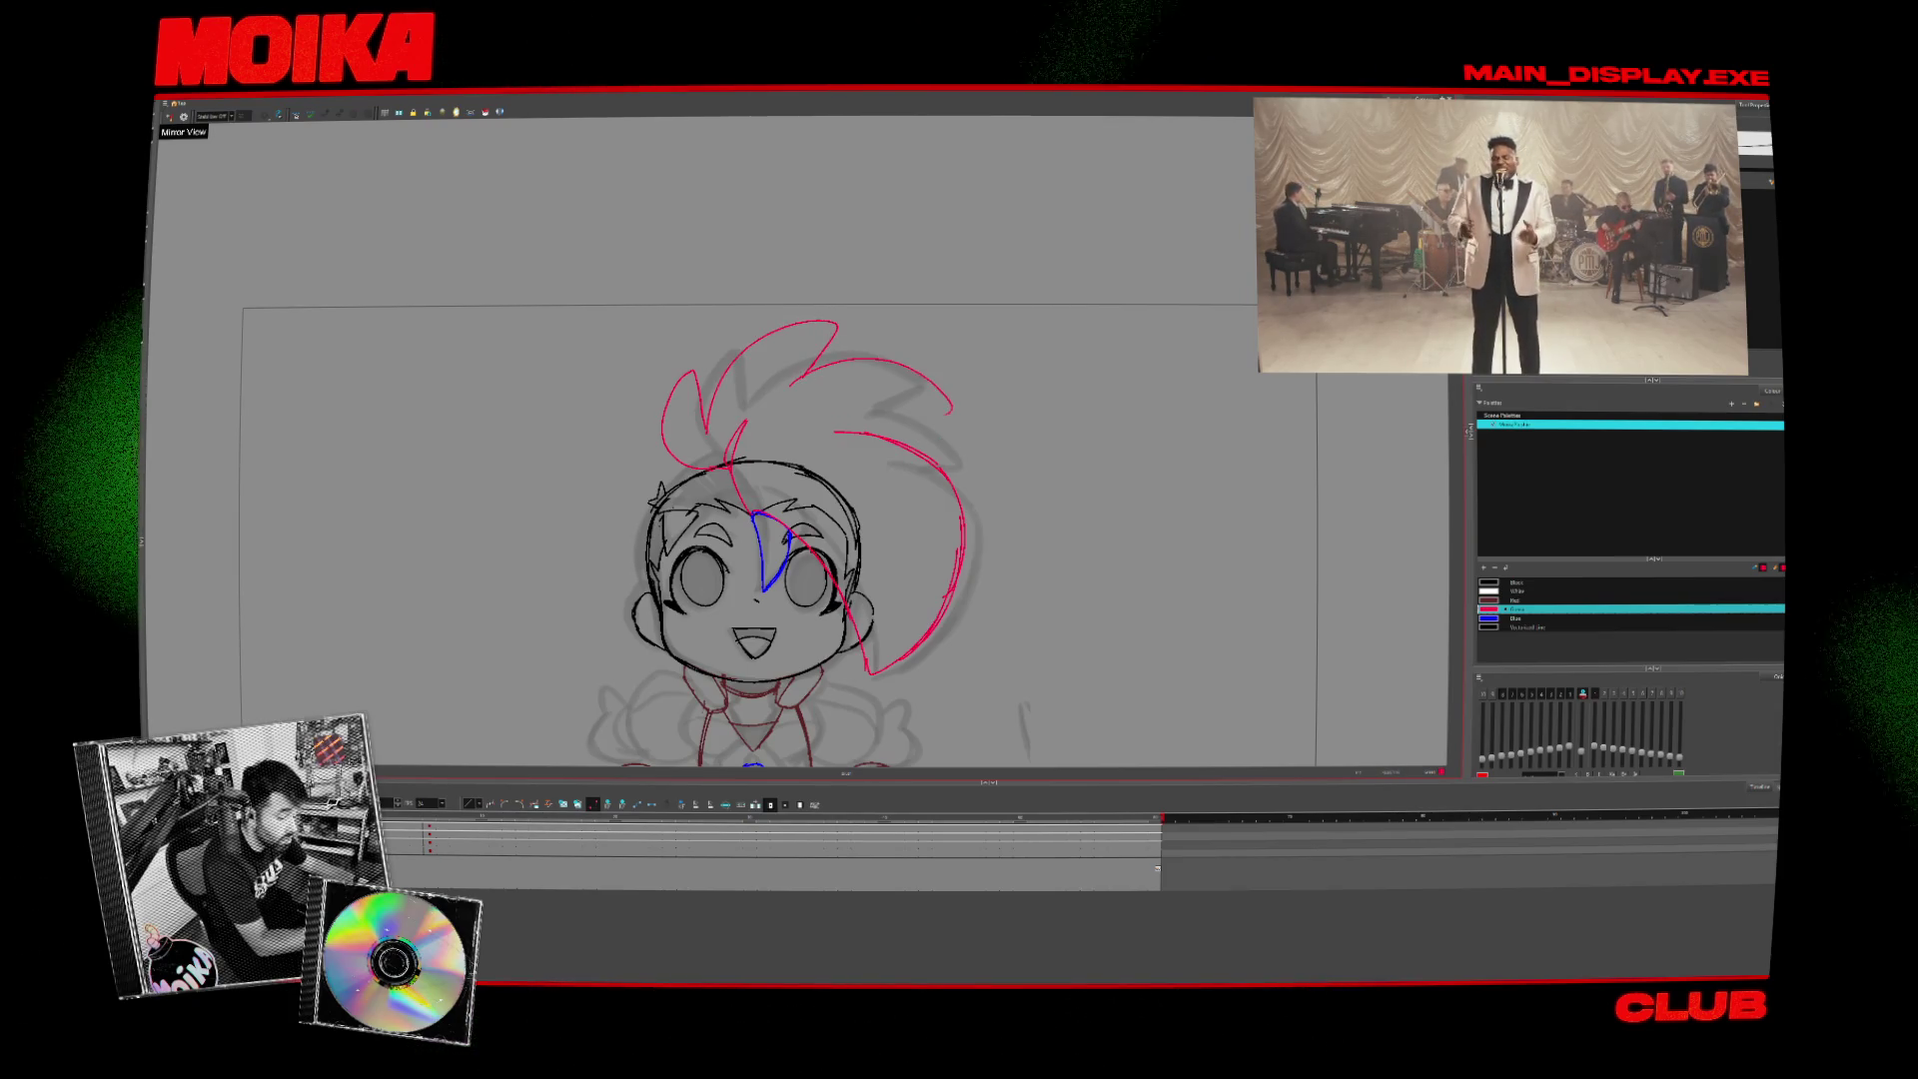
left_click(169, 117)
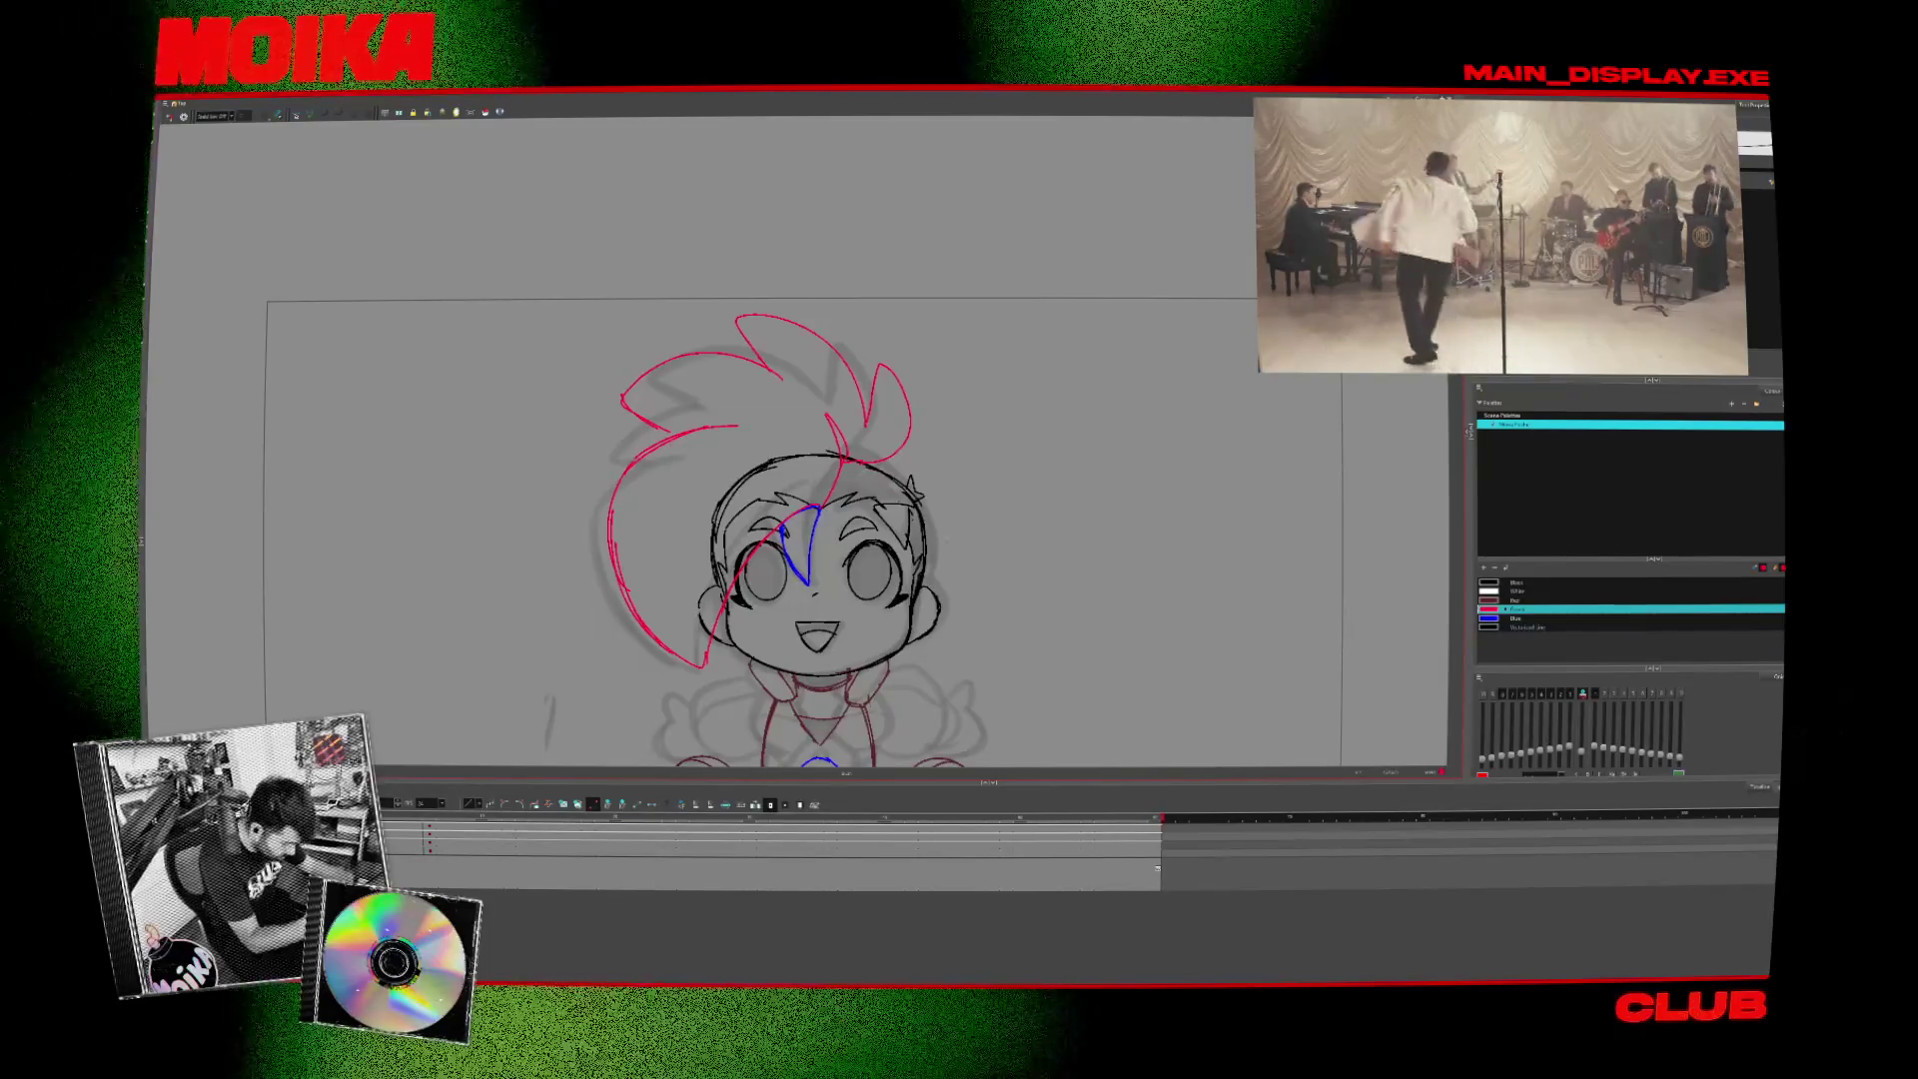
- Select the upper-left hair stroke and flip between front and side drawings to compare
left_click(640, 422)
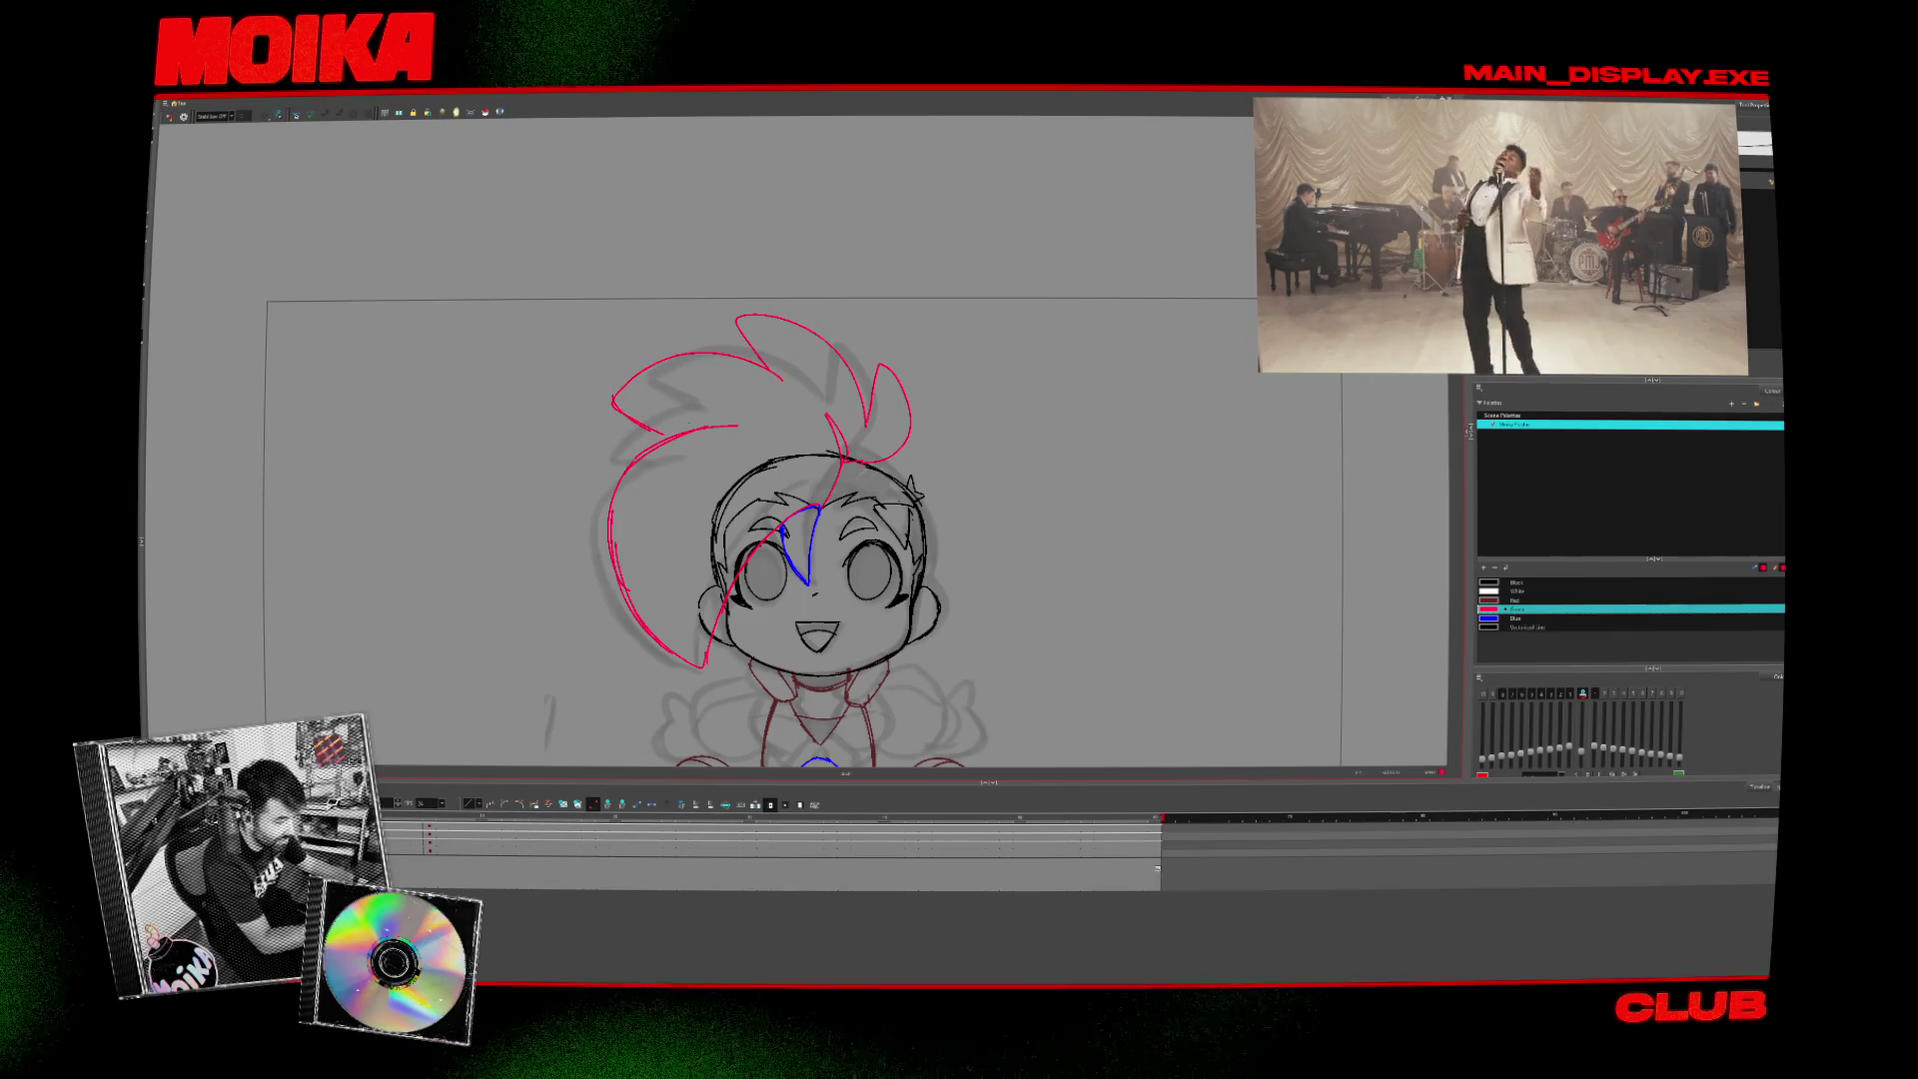
key("period")
key("comma")
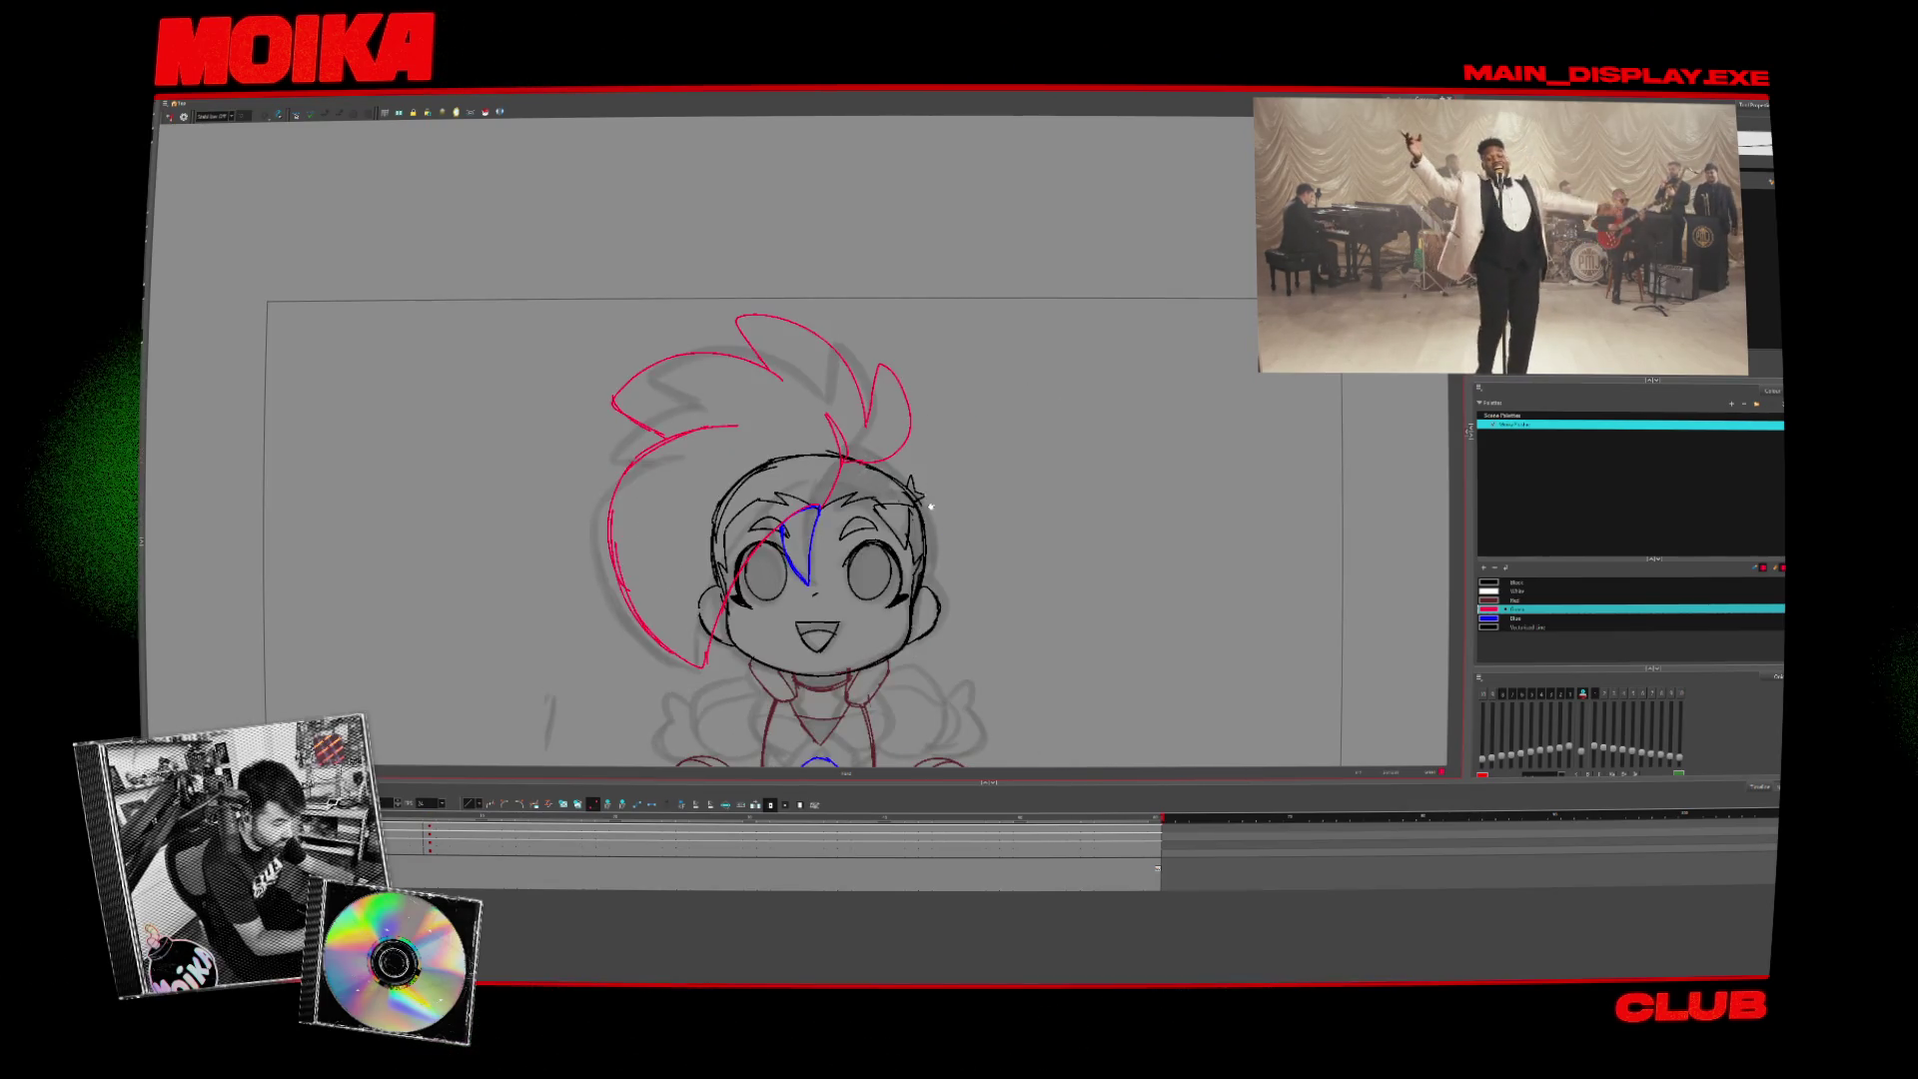
key("period")
key("2")
key("comma")
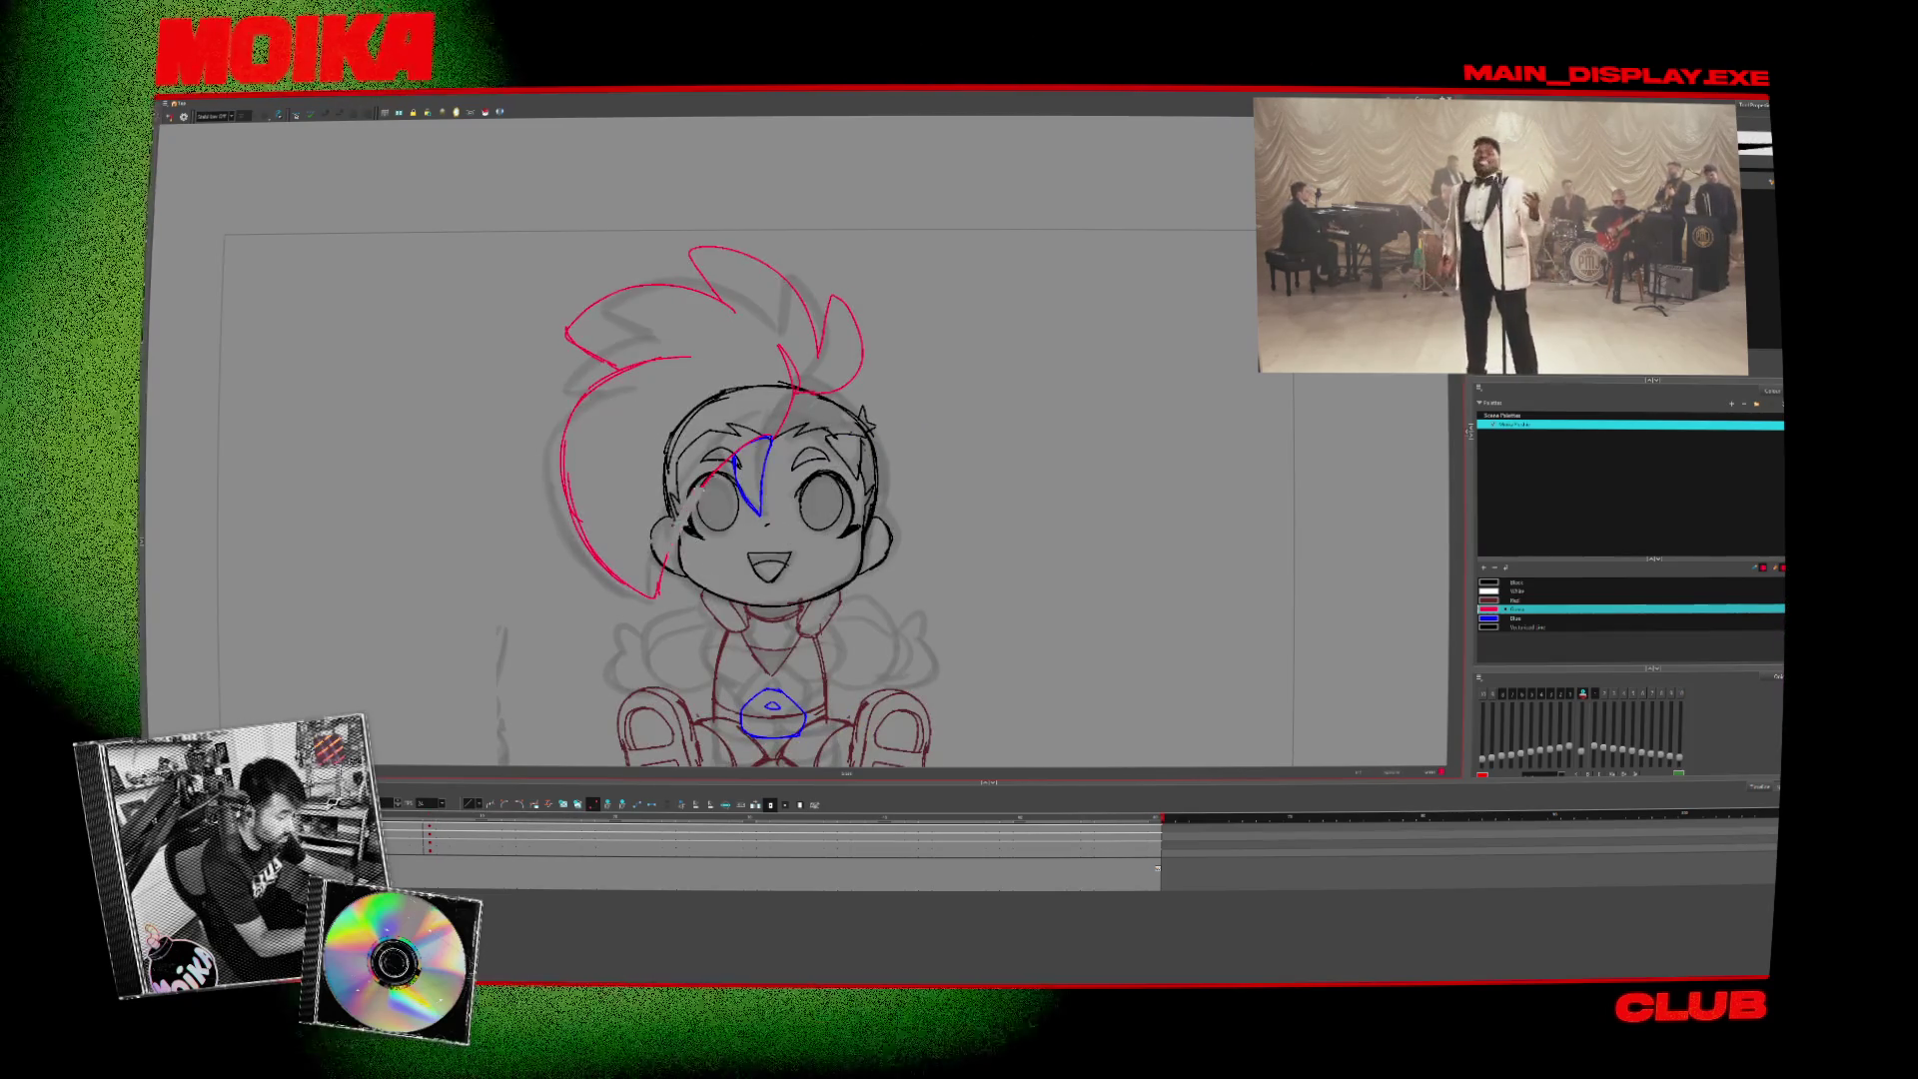
- Draw a red hair strand sweeping across the face and compare it with the side view
left_click_drag(734, 471, 657, 595)
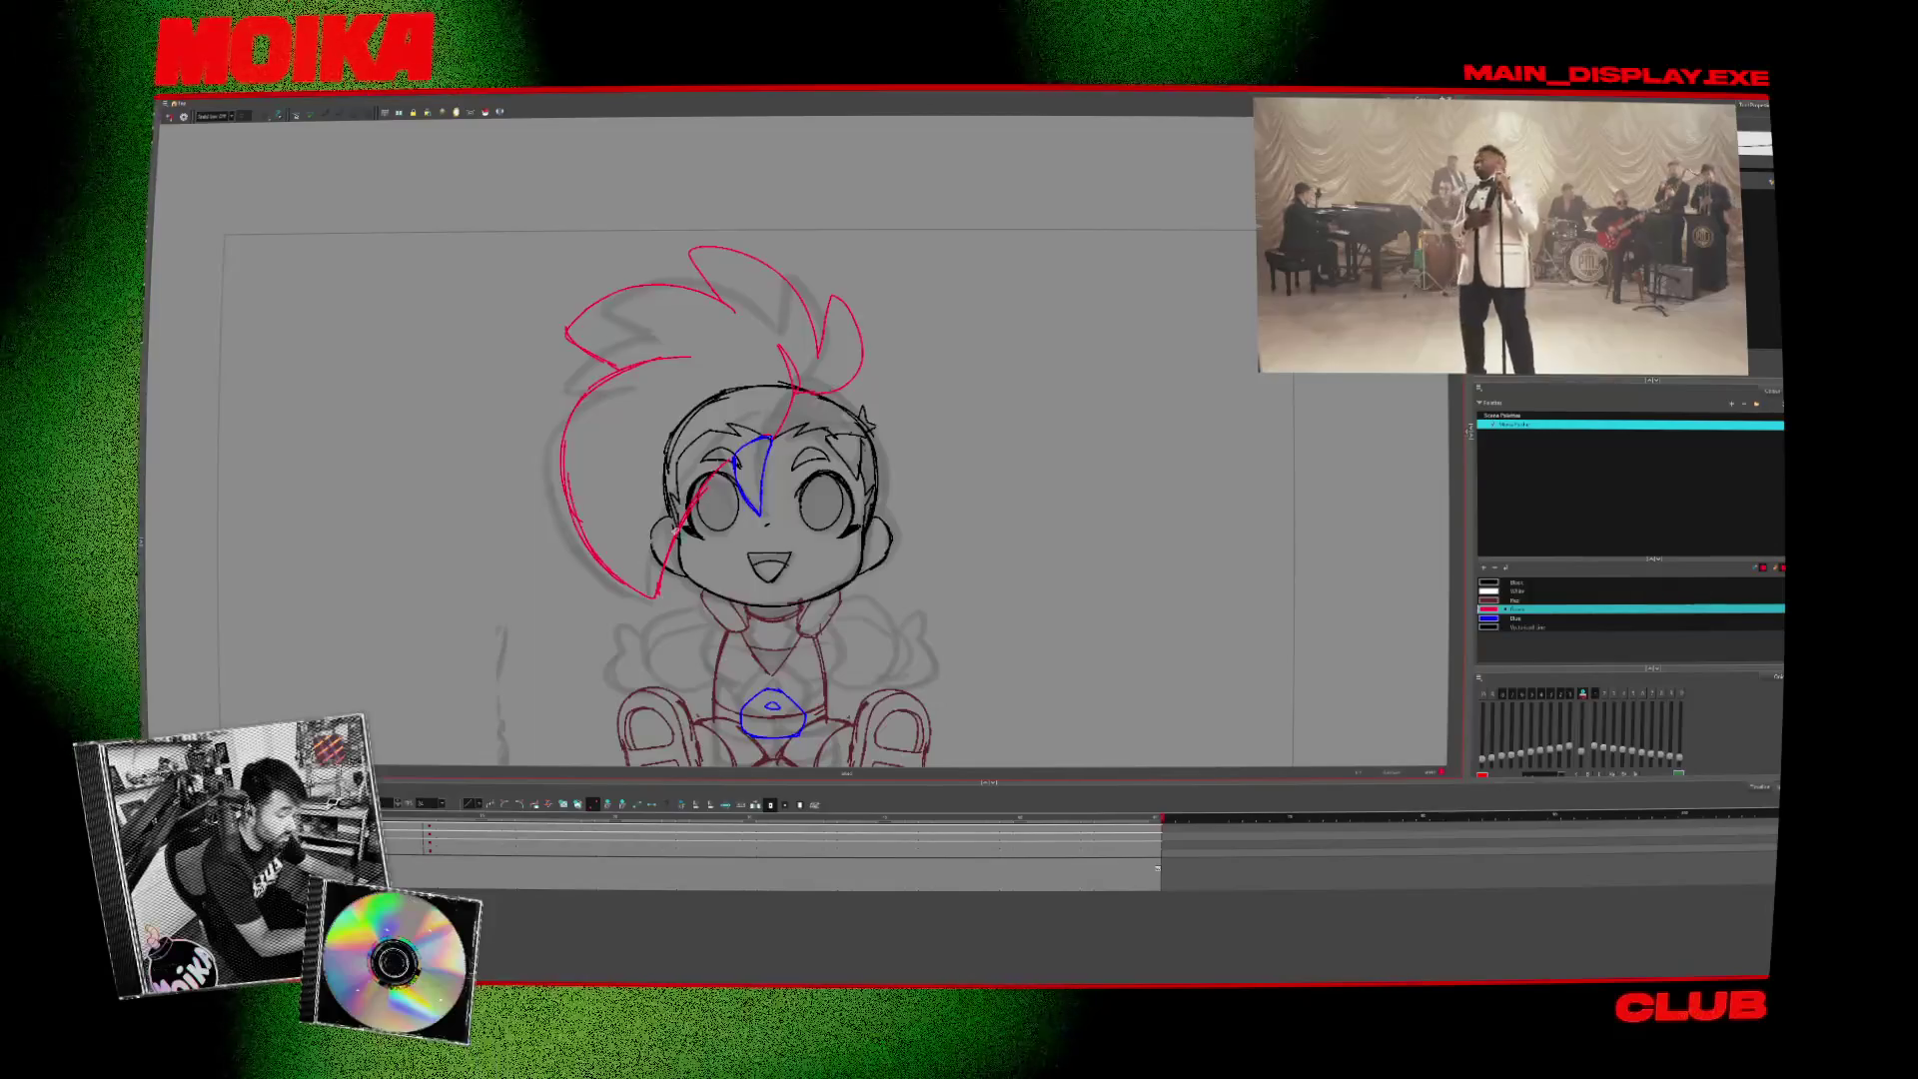
key("comma")
key("period")
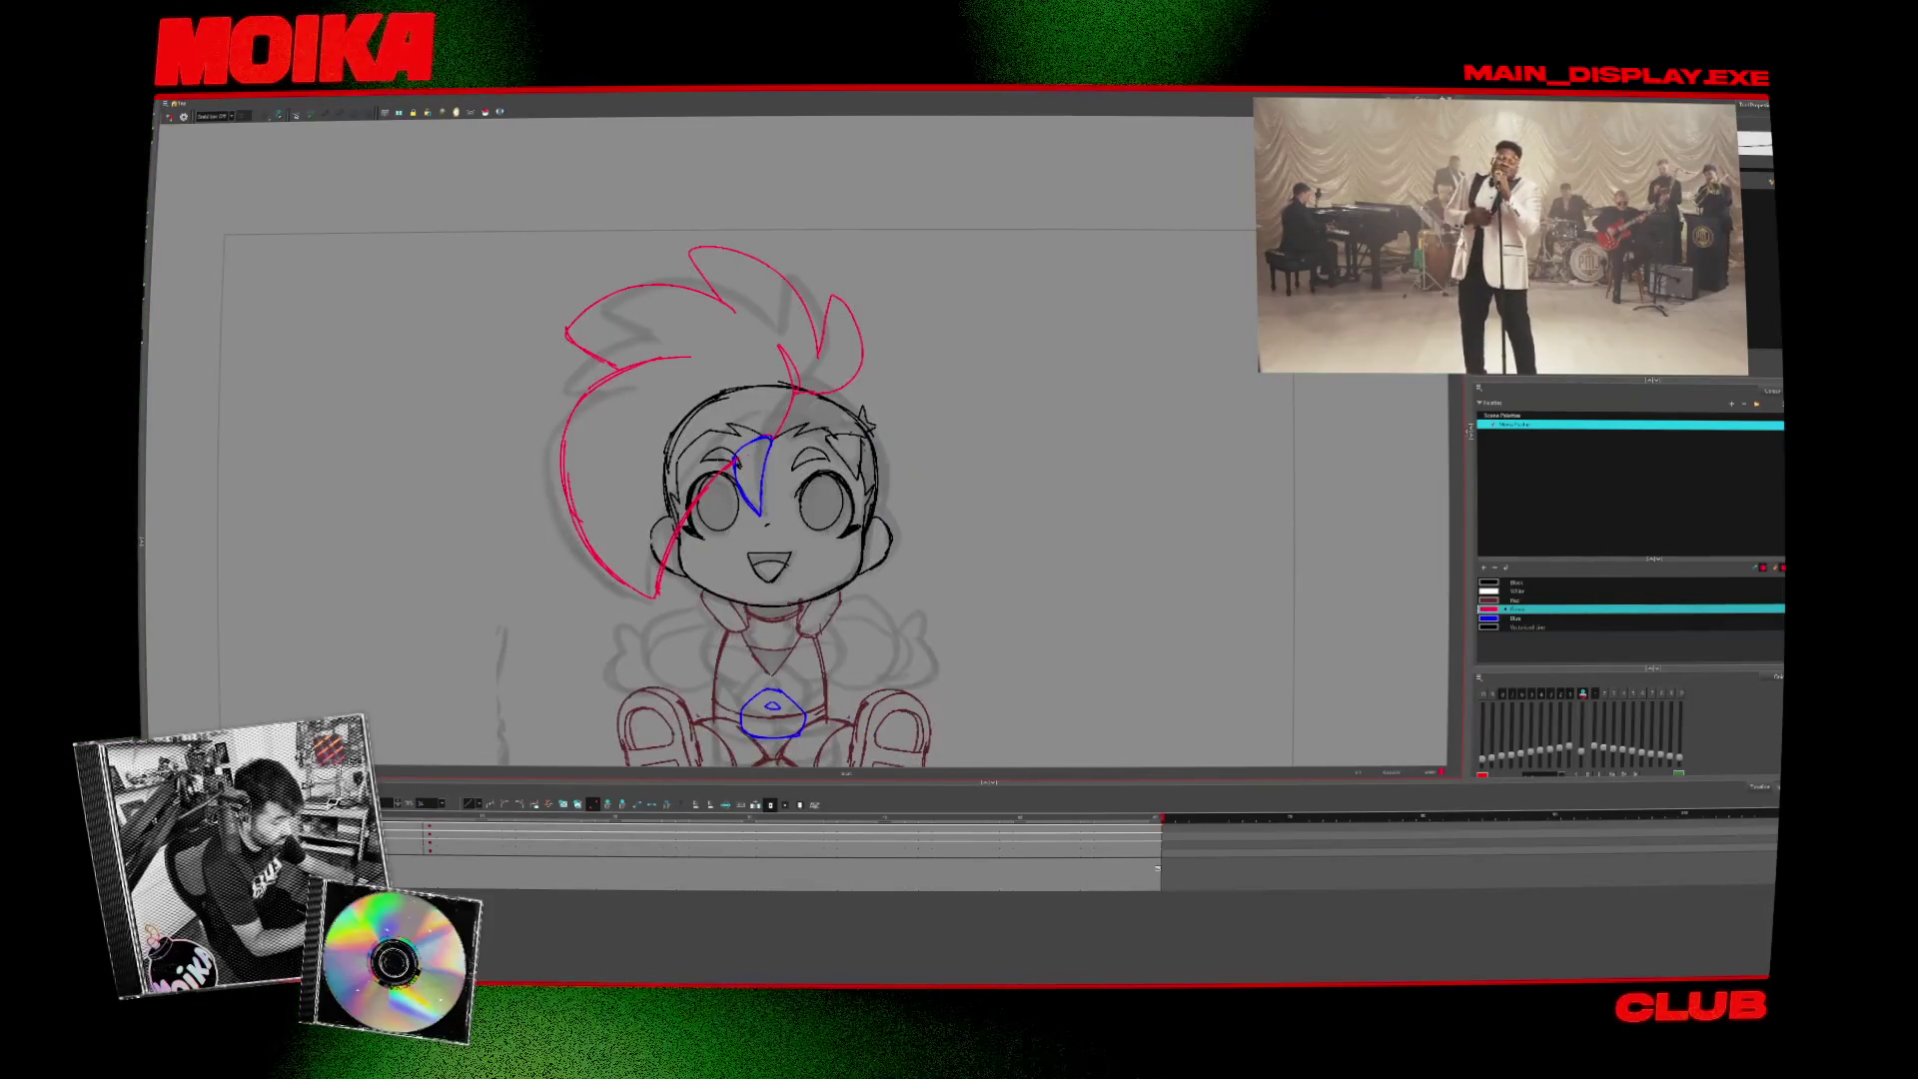
scroll(903, 429, "down", 3)
scroll(904, 430, "down", 1)
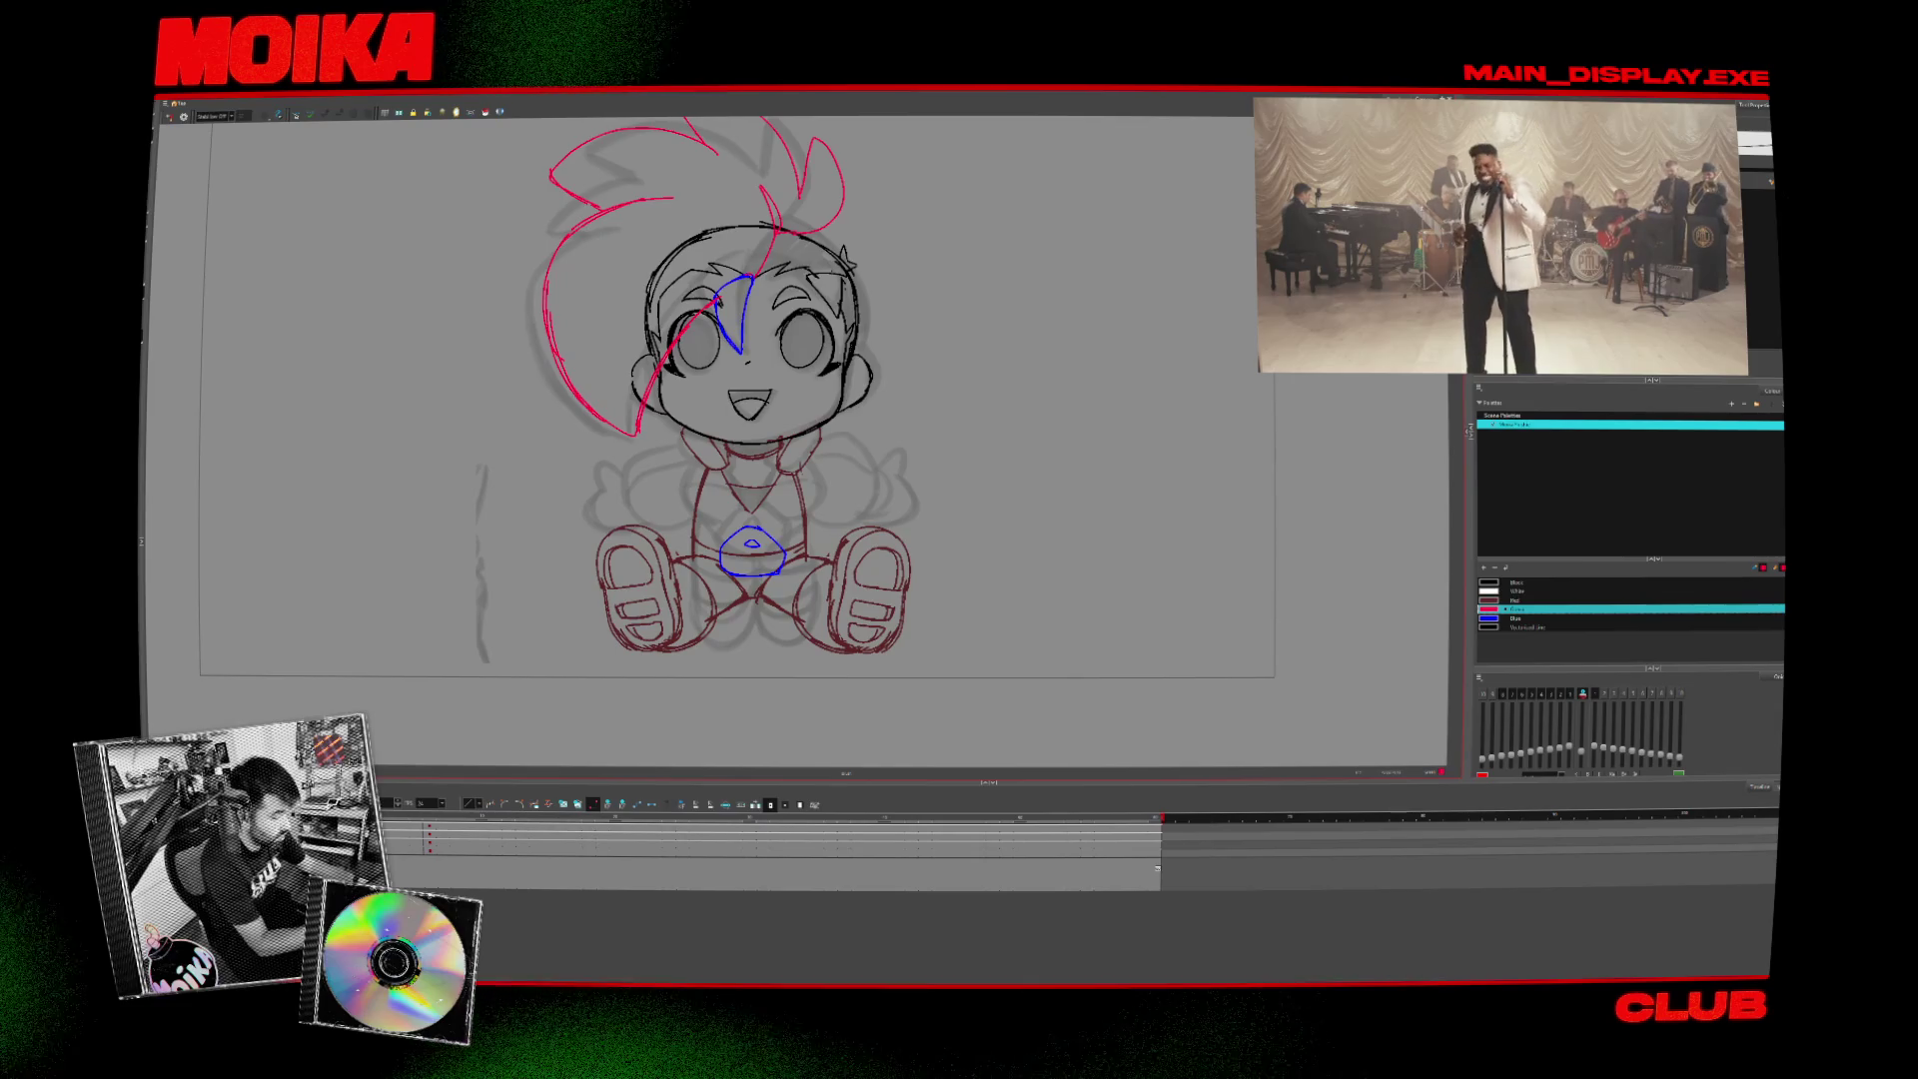
key("comma")
key("period")
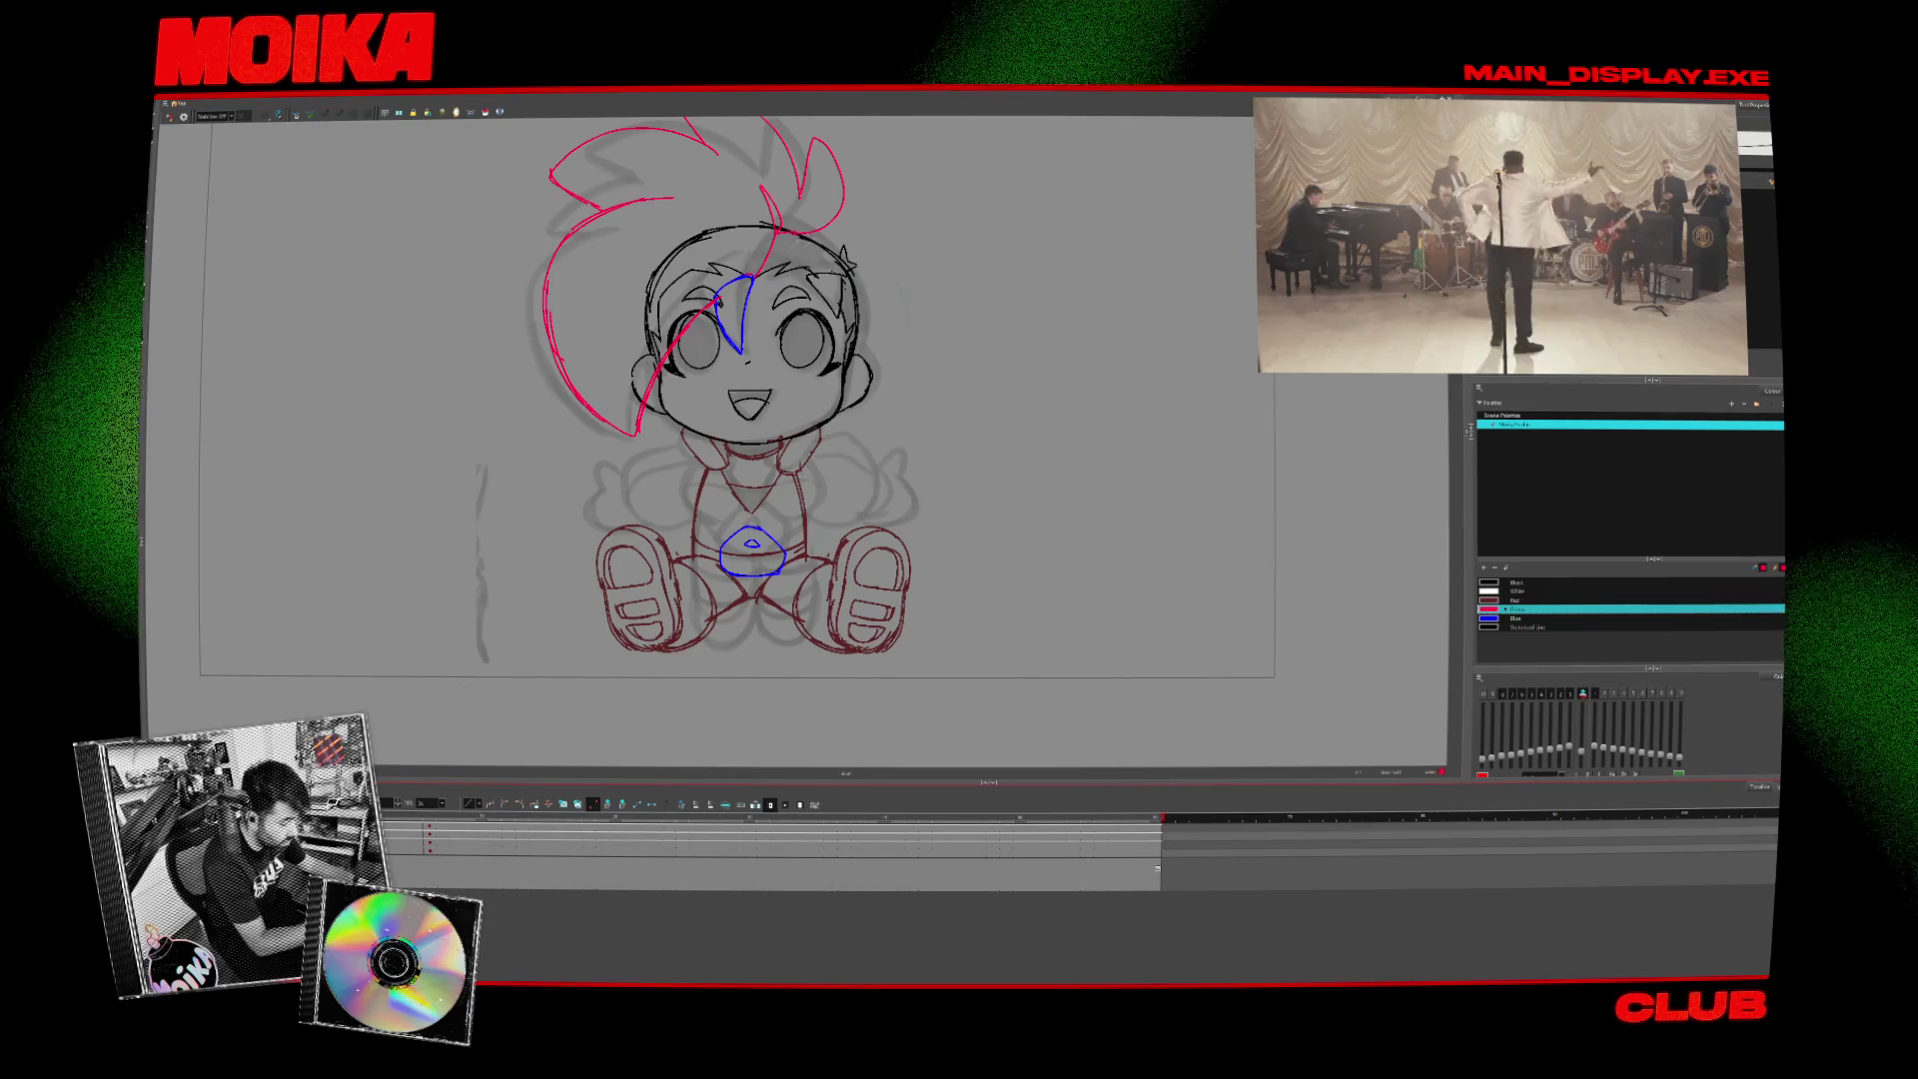
- Flick repeatedly between the front and side drawings to check the motion, then pick black
key("comma")
key("period")
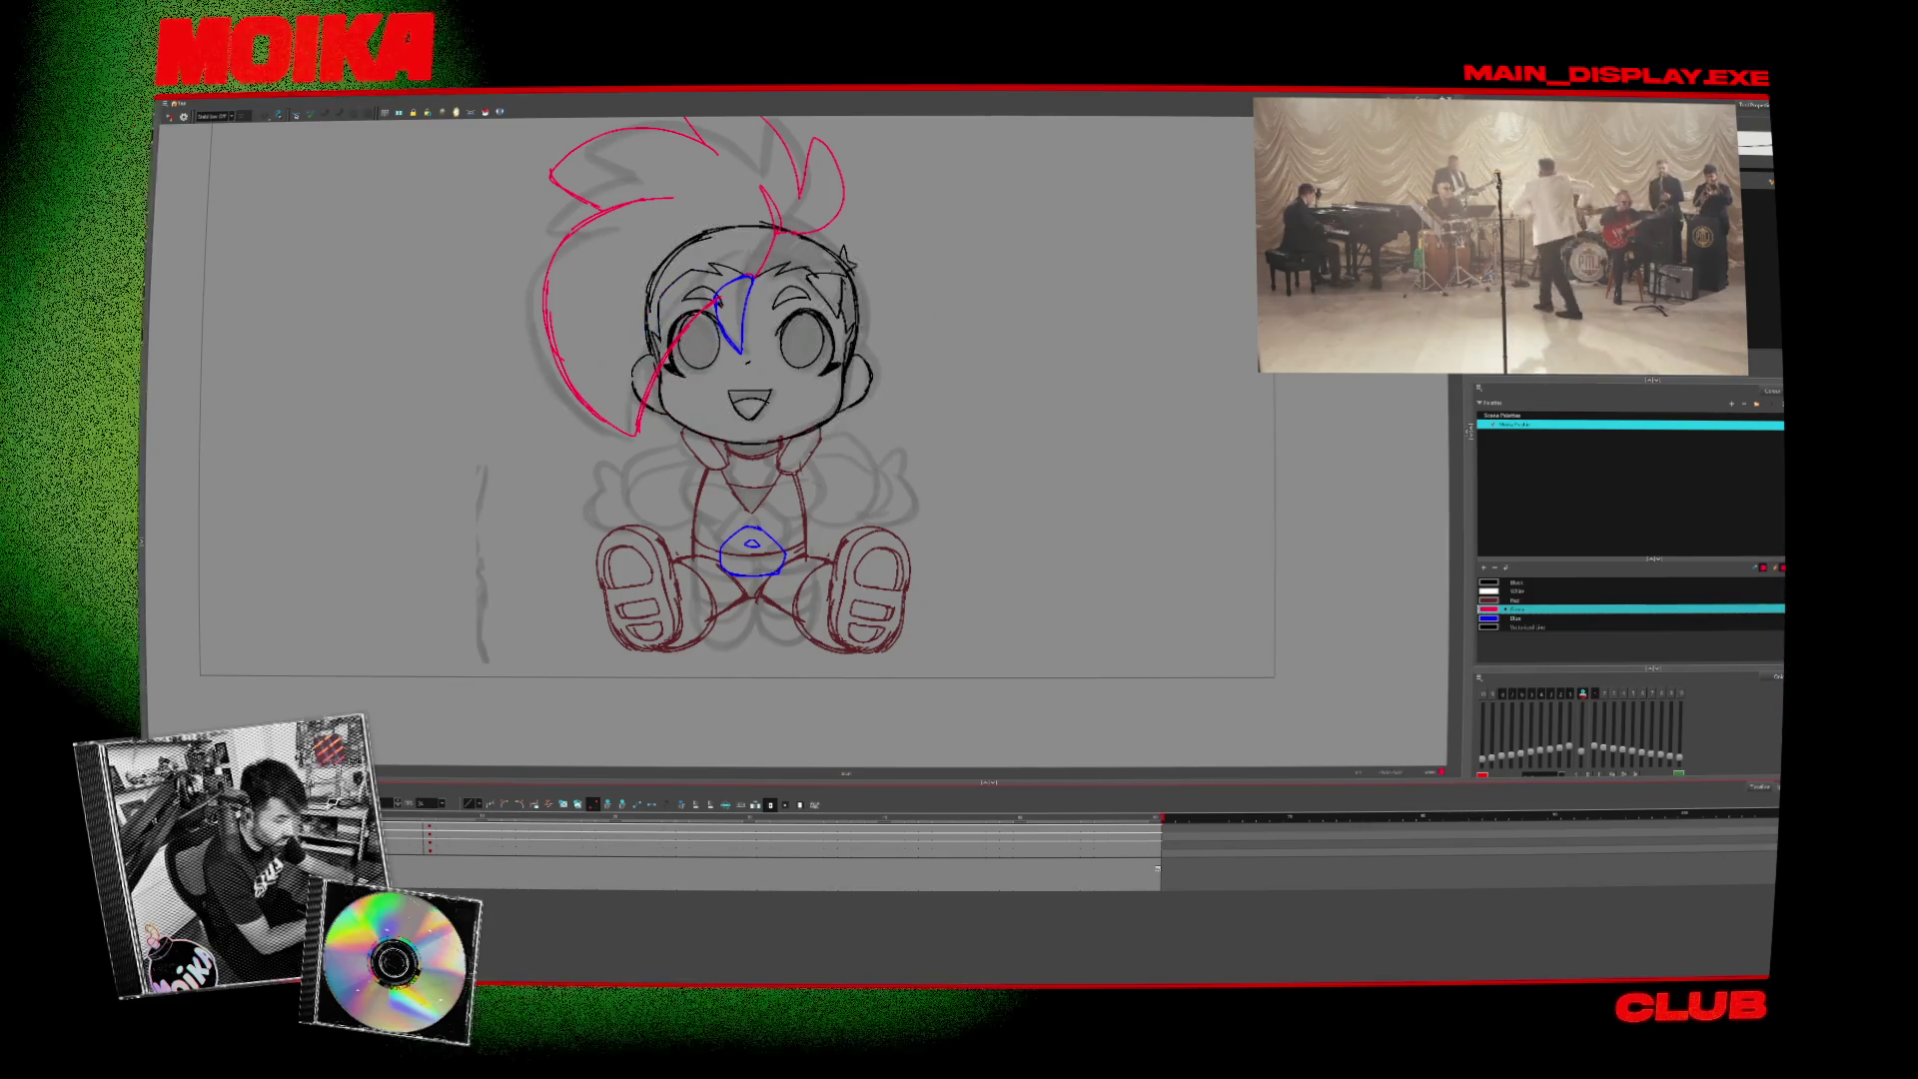
key("comma")
key("period")
key("comma")
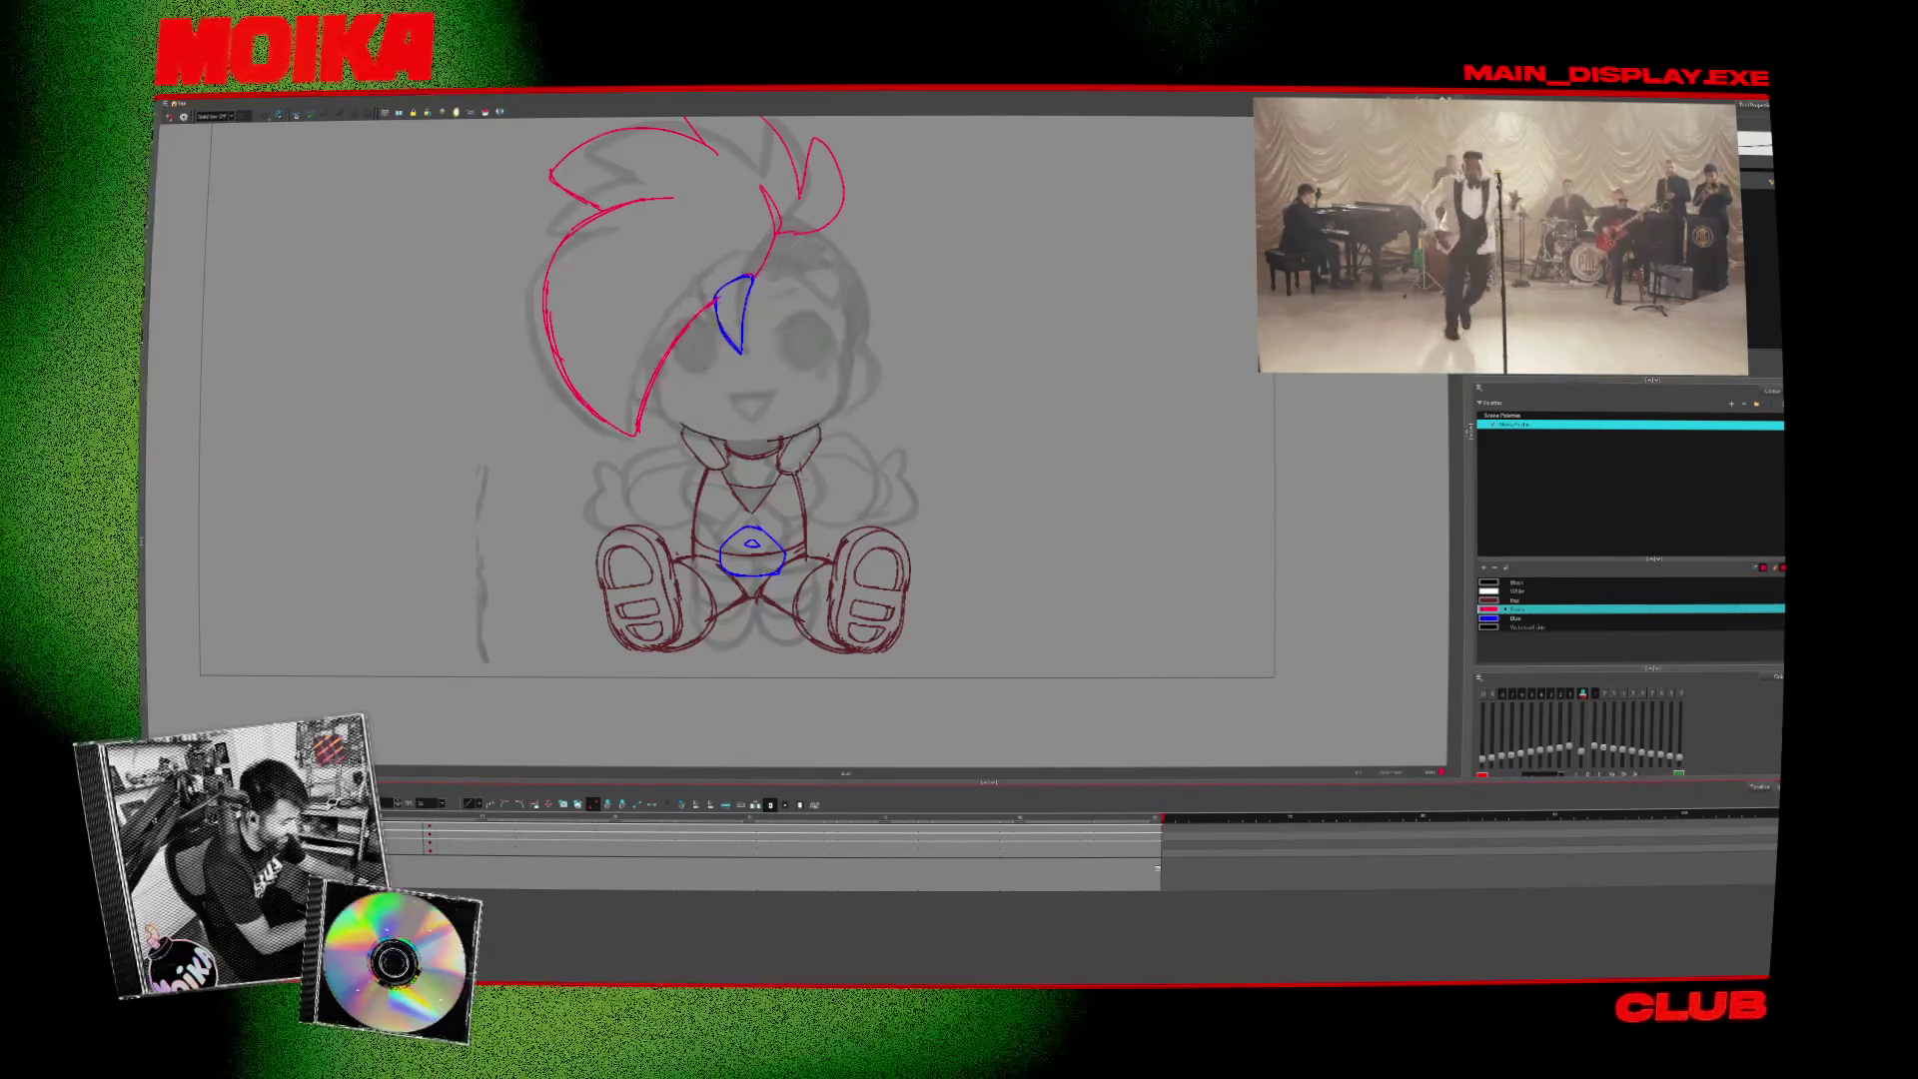
key("period")
key("comma")
key("period")
left_click(1528, 582)
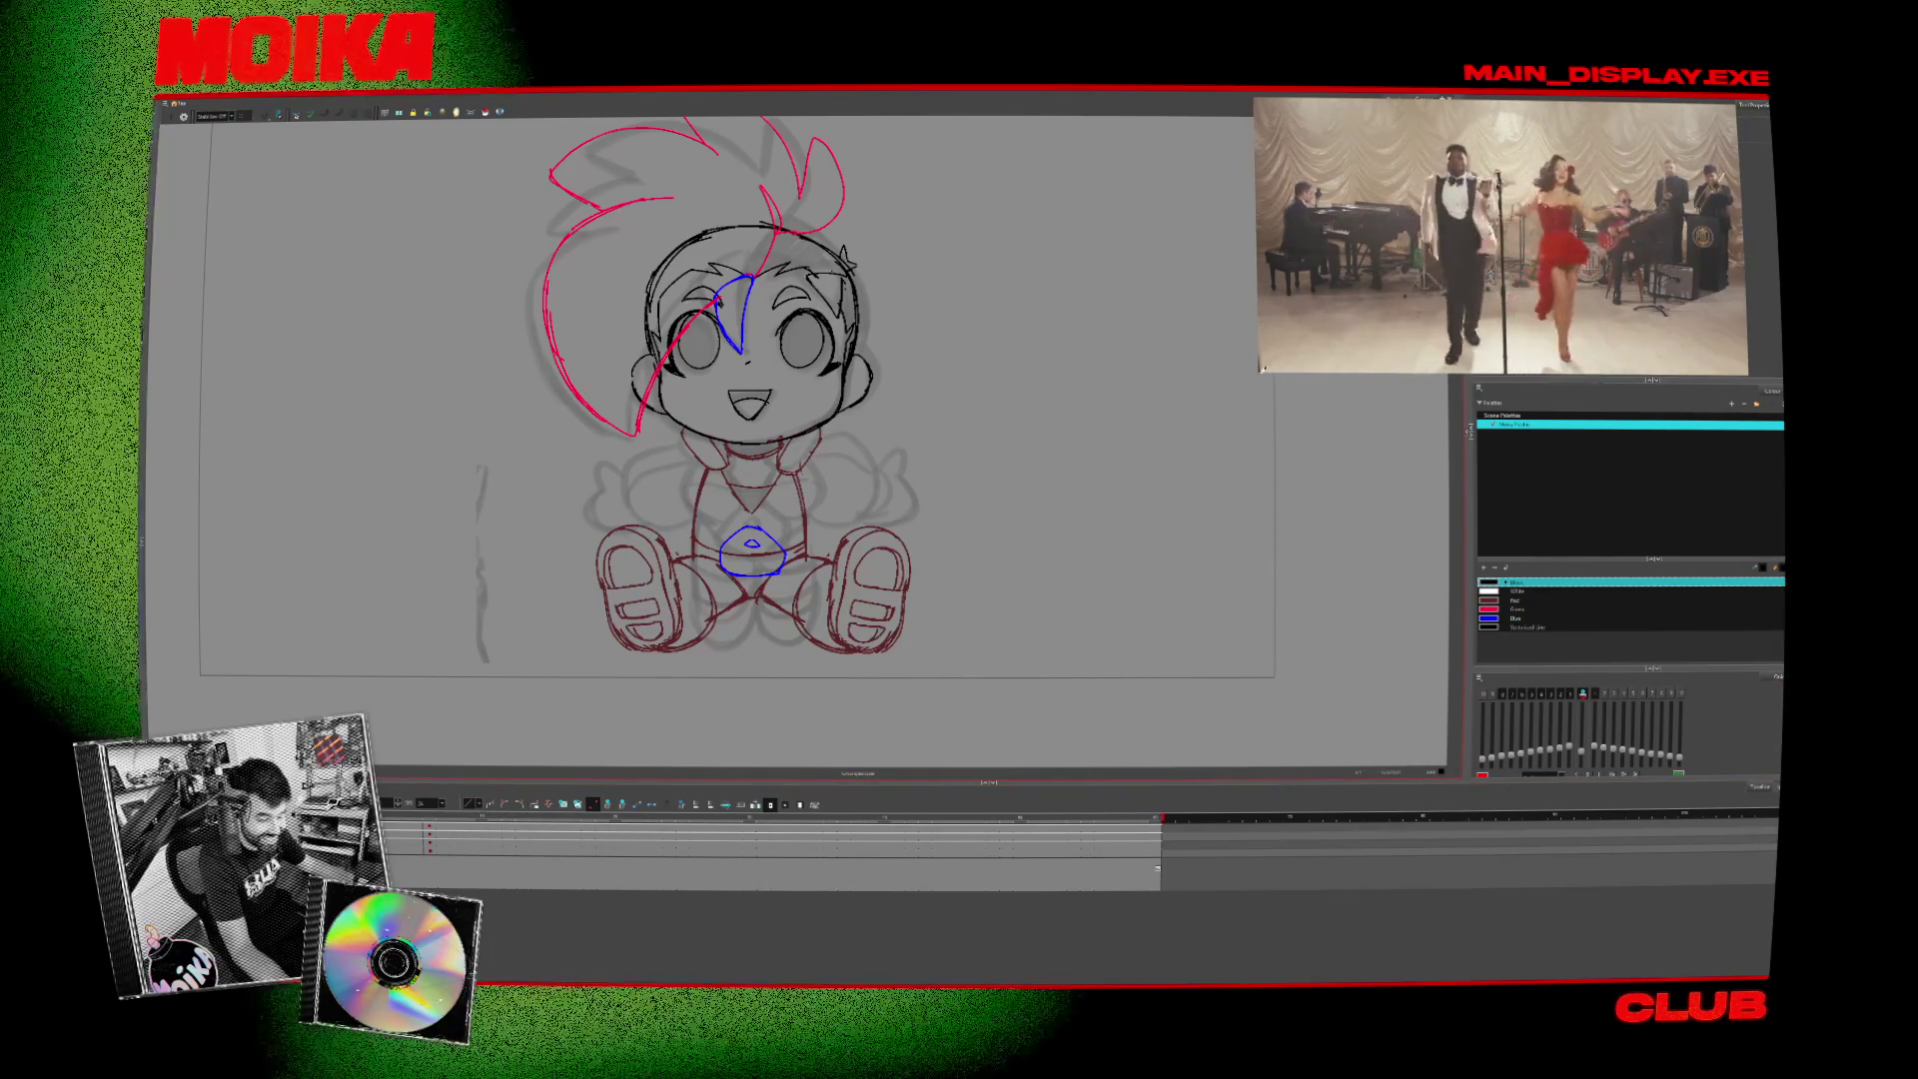
left_click_drag(1259, 368, 1084, 469)
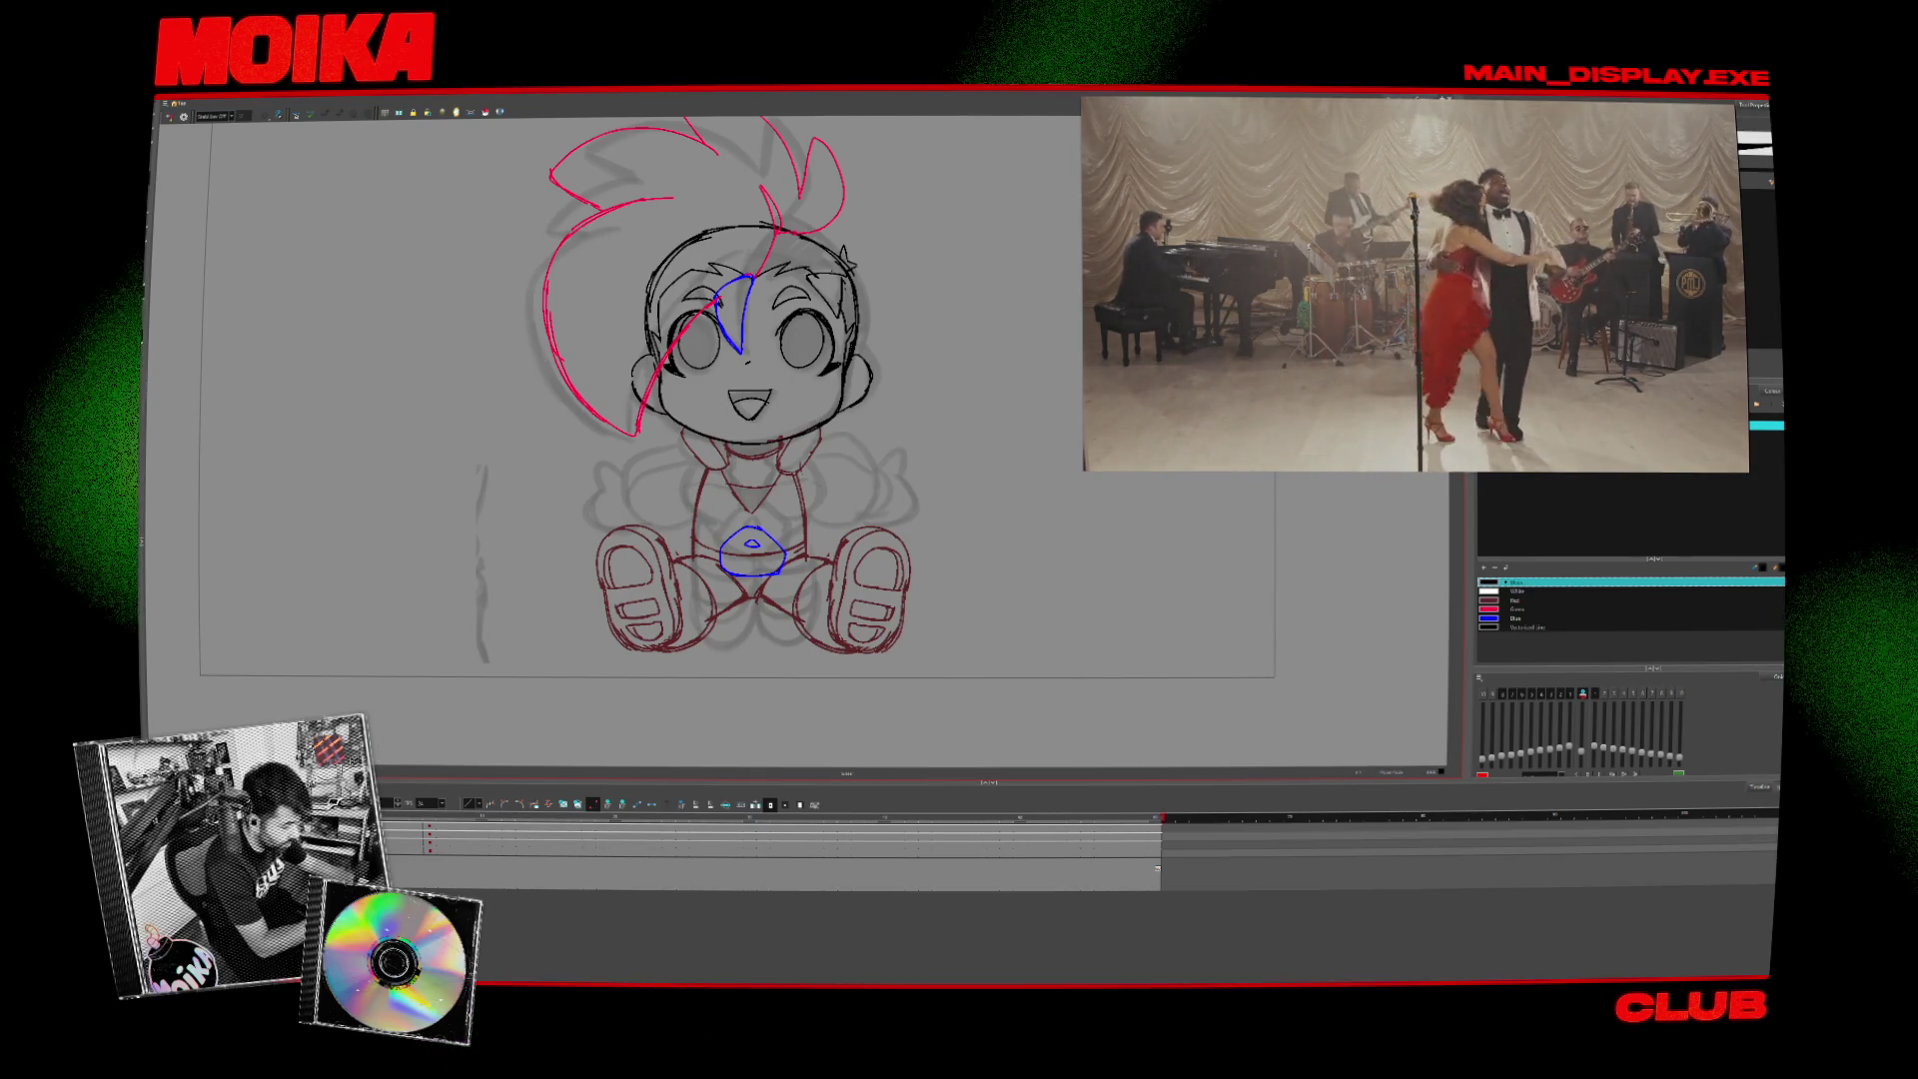
key("ctrl+z")
key("ctrl+shift+z")
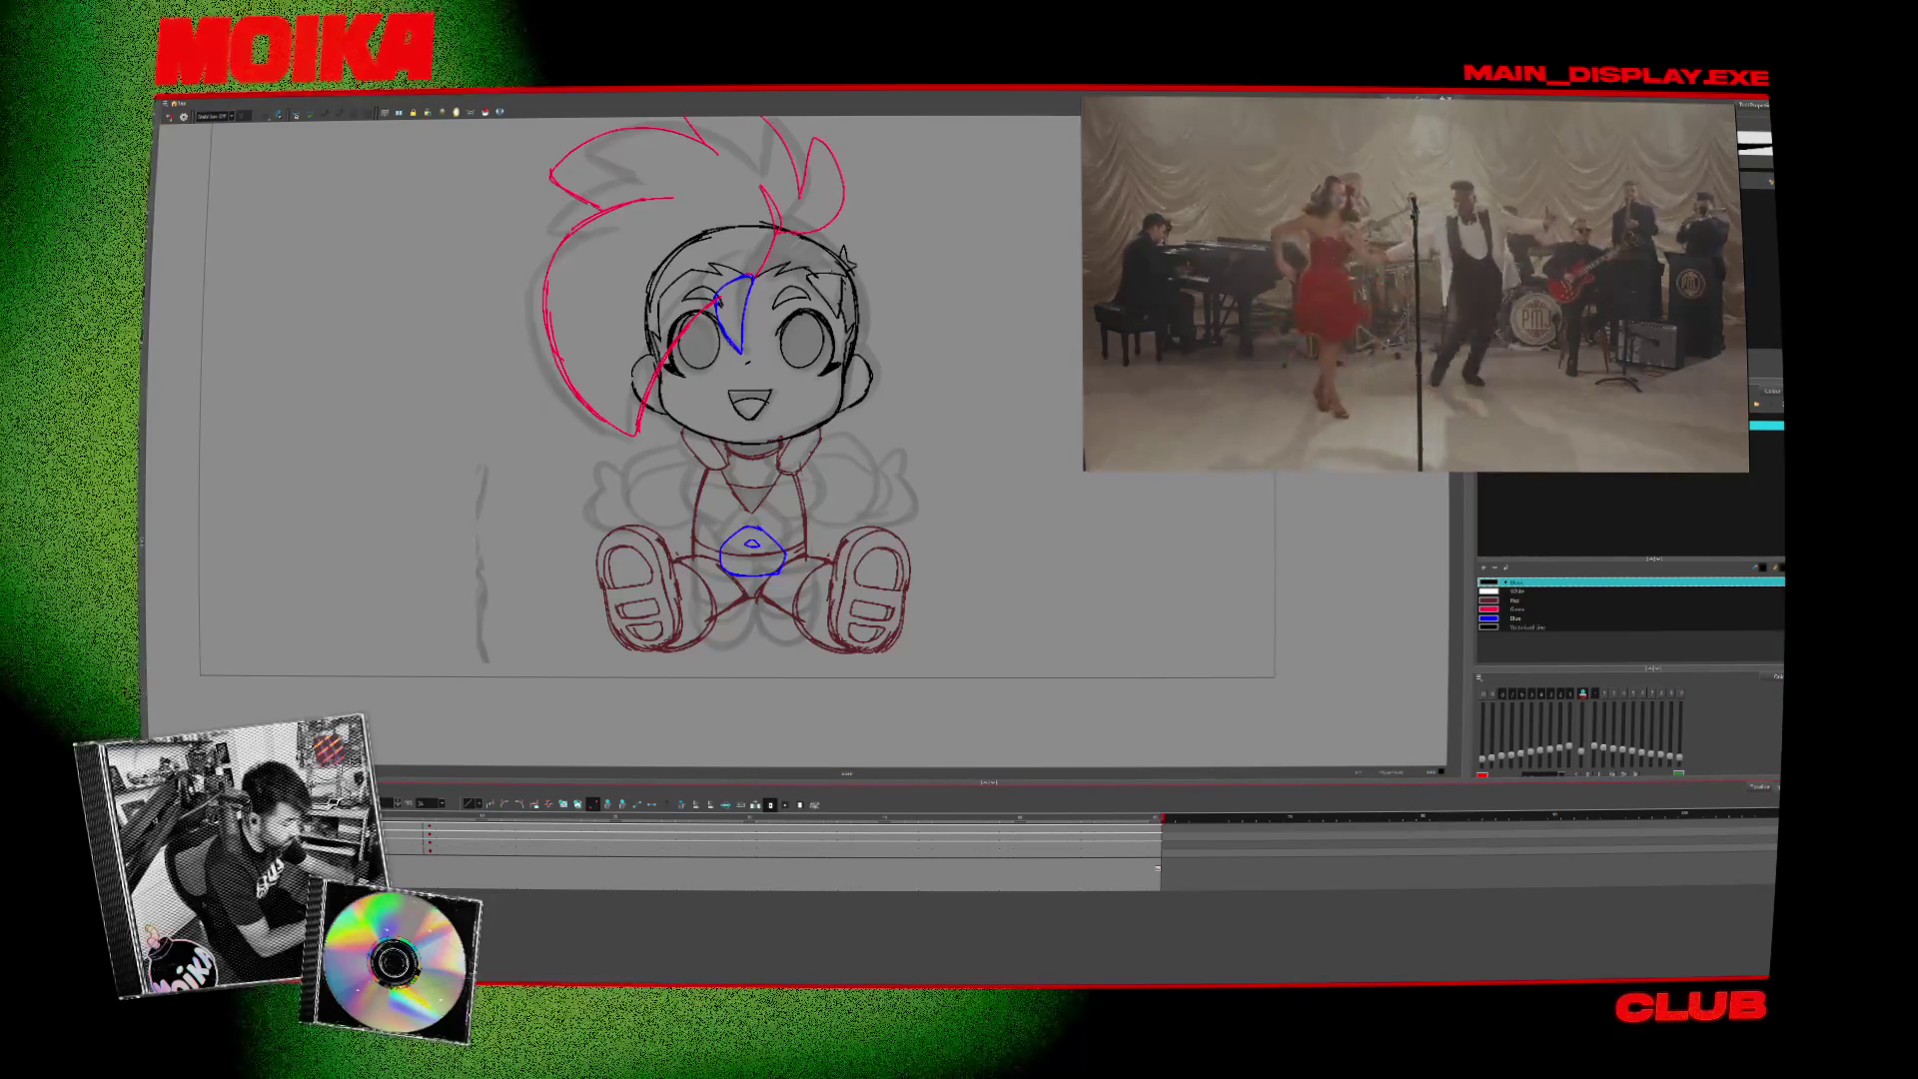
key("ctrl+z")
key("ctrl+shift+z")
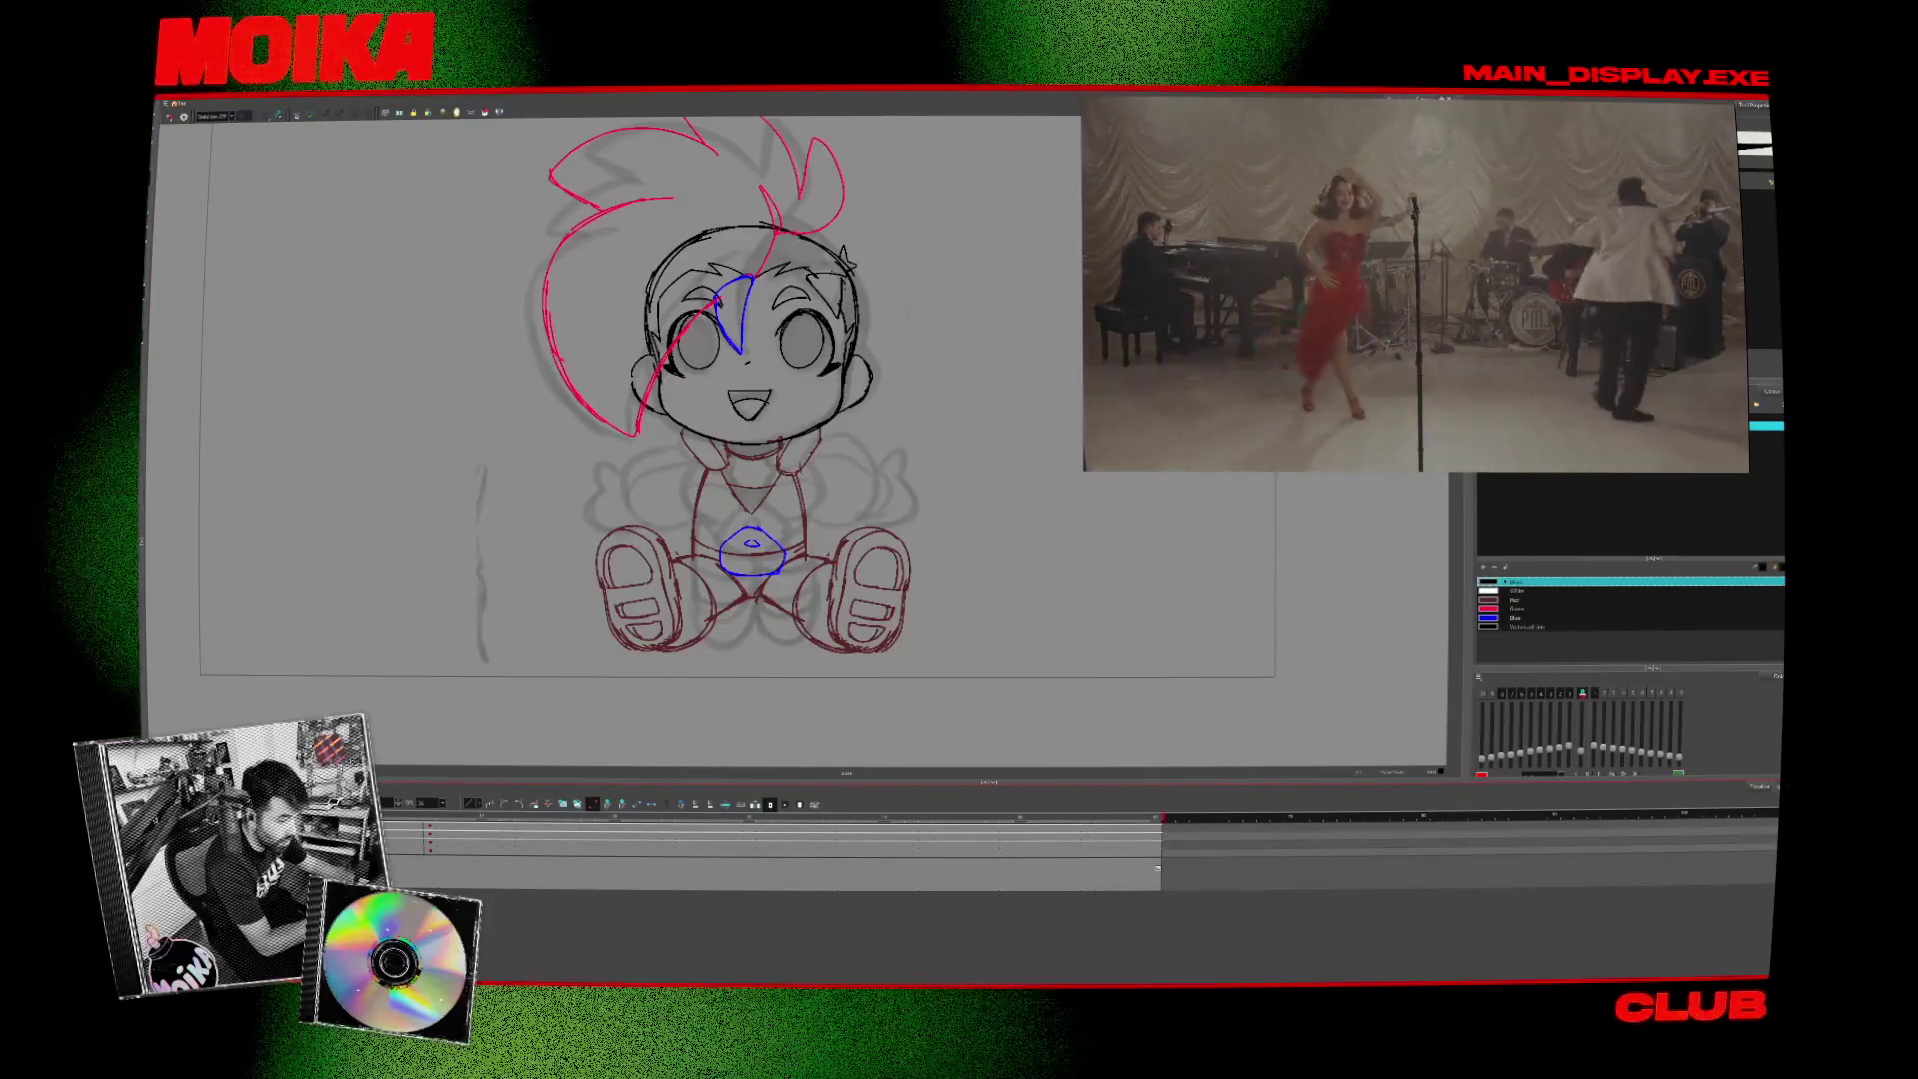
key("ctrl+z")
key("ctrl+z")
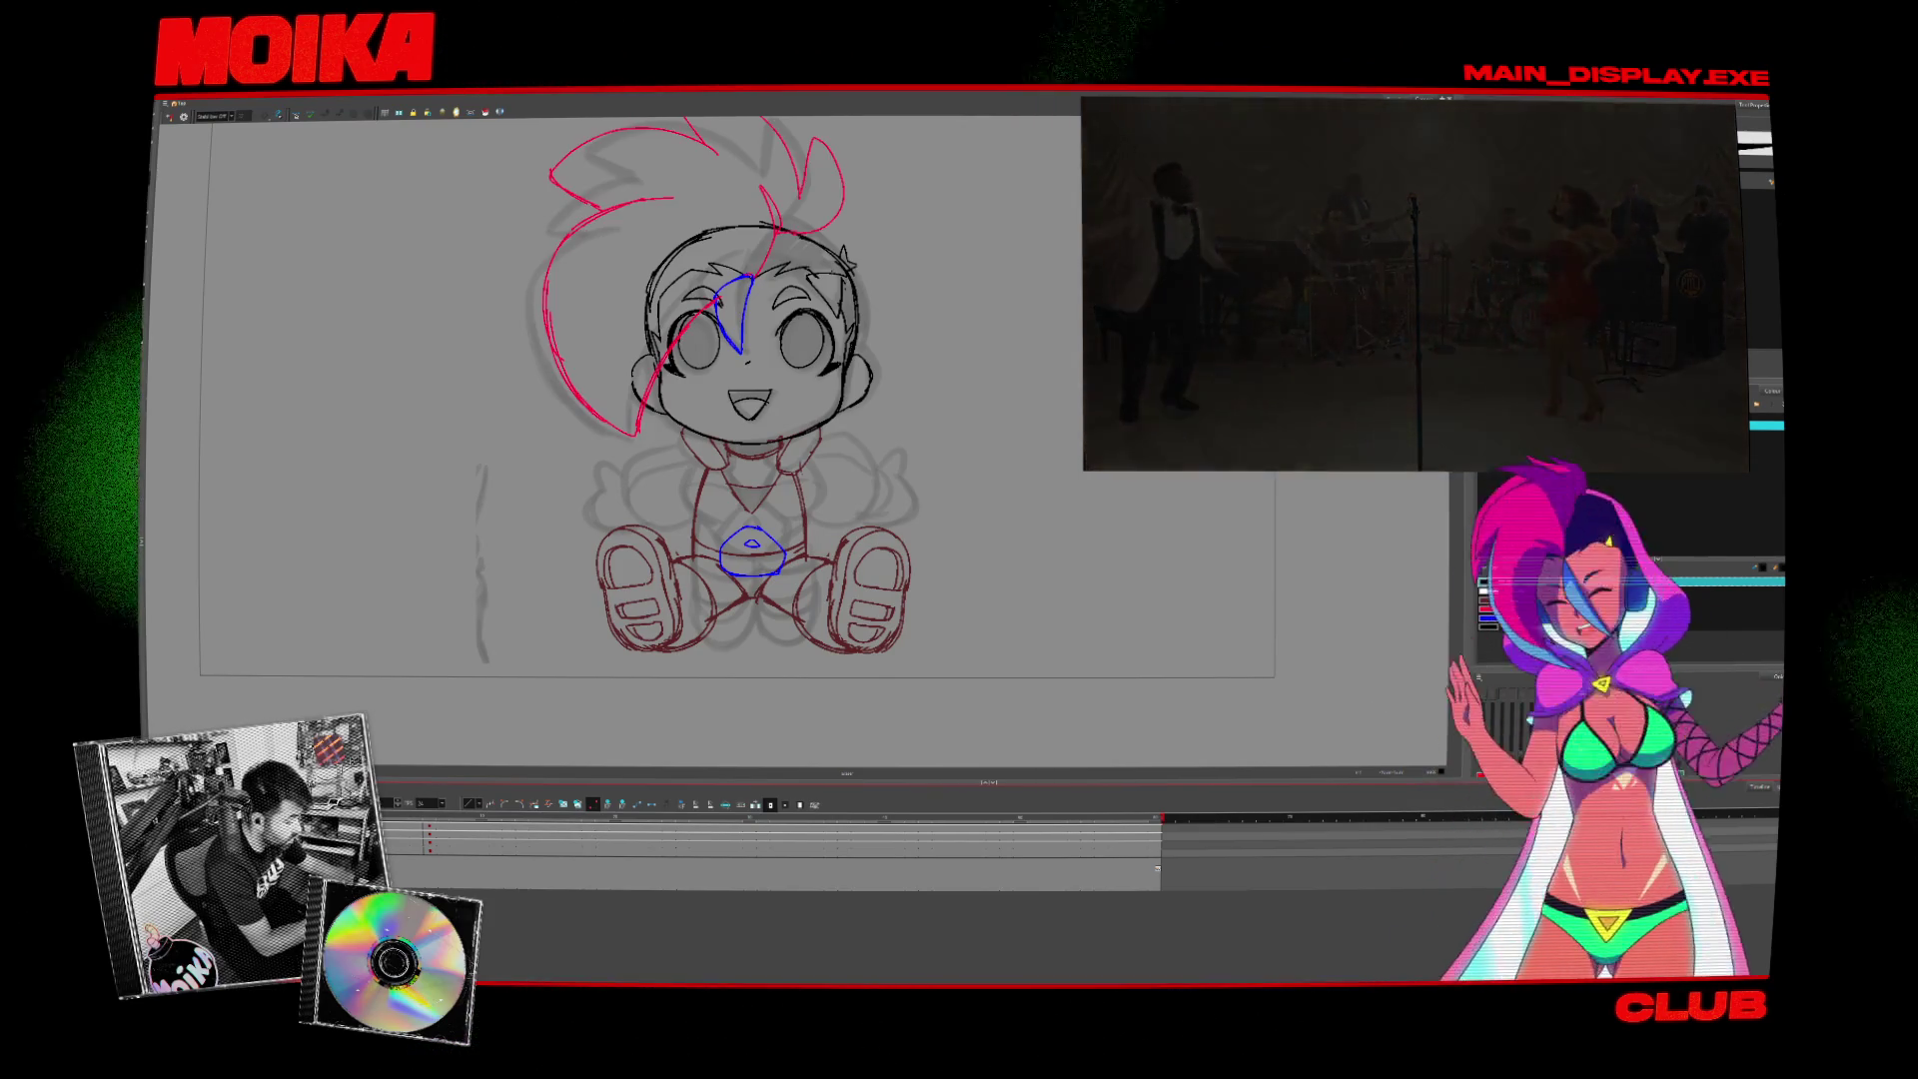
right_click(240, 549)
left_click(274, 599)
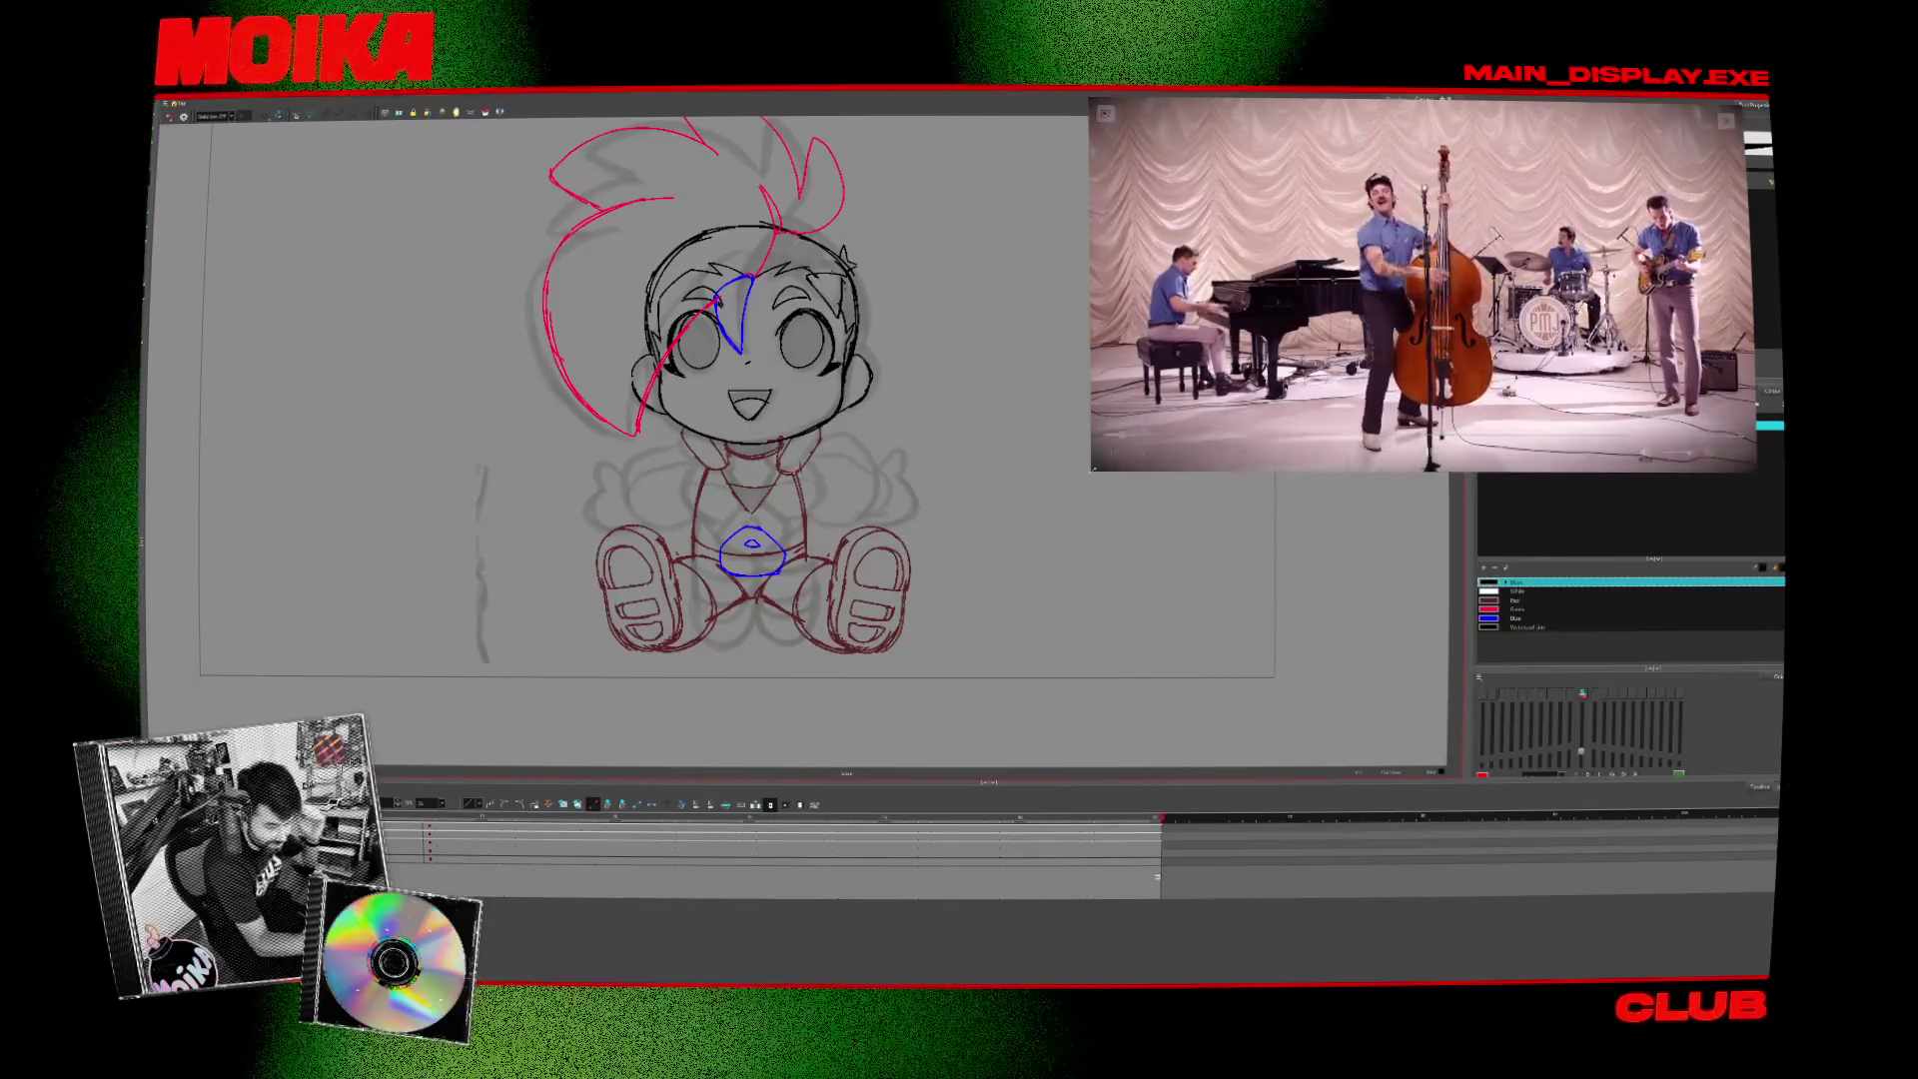
left_click_drag(1091, 471, 1282, 379)
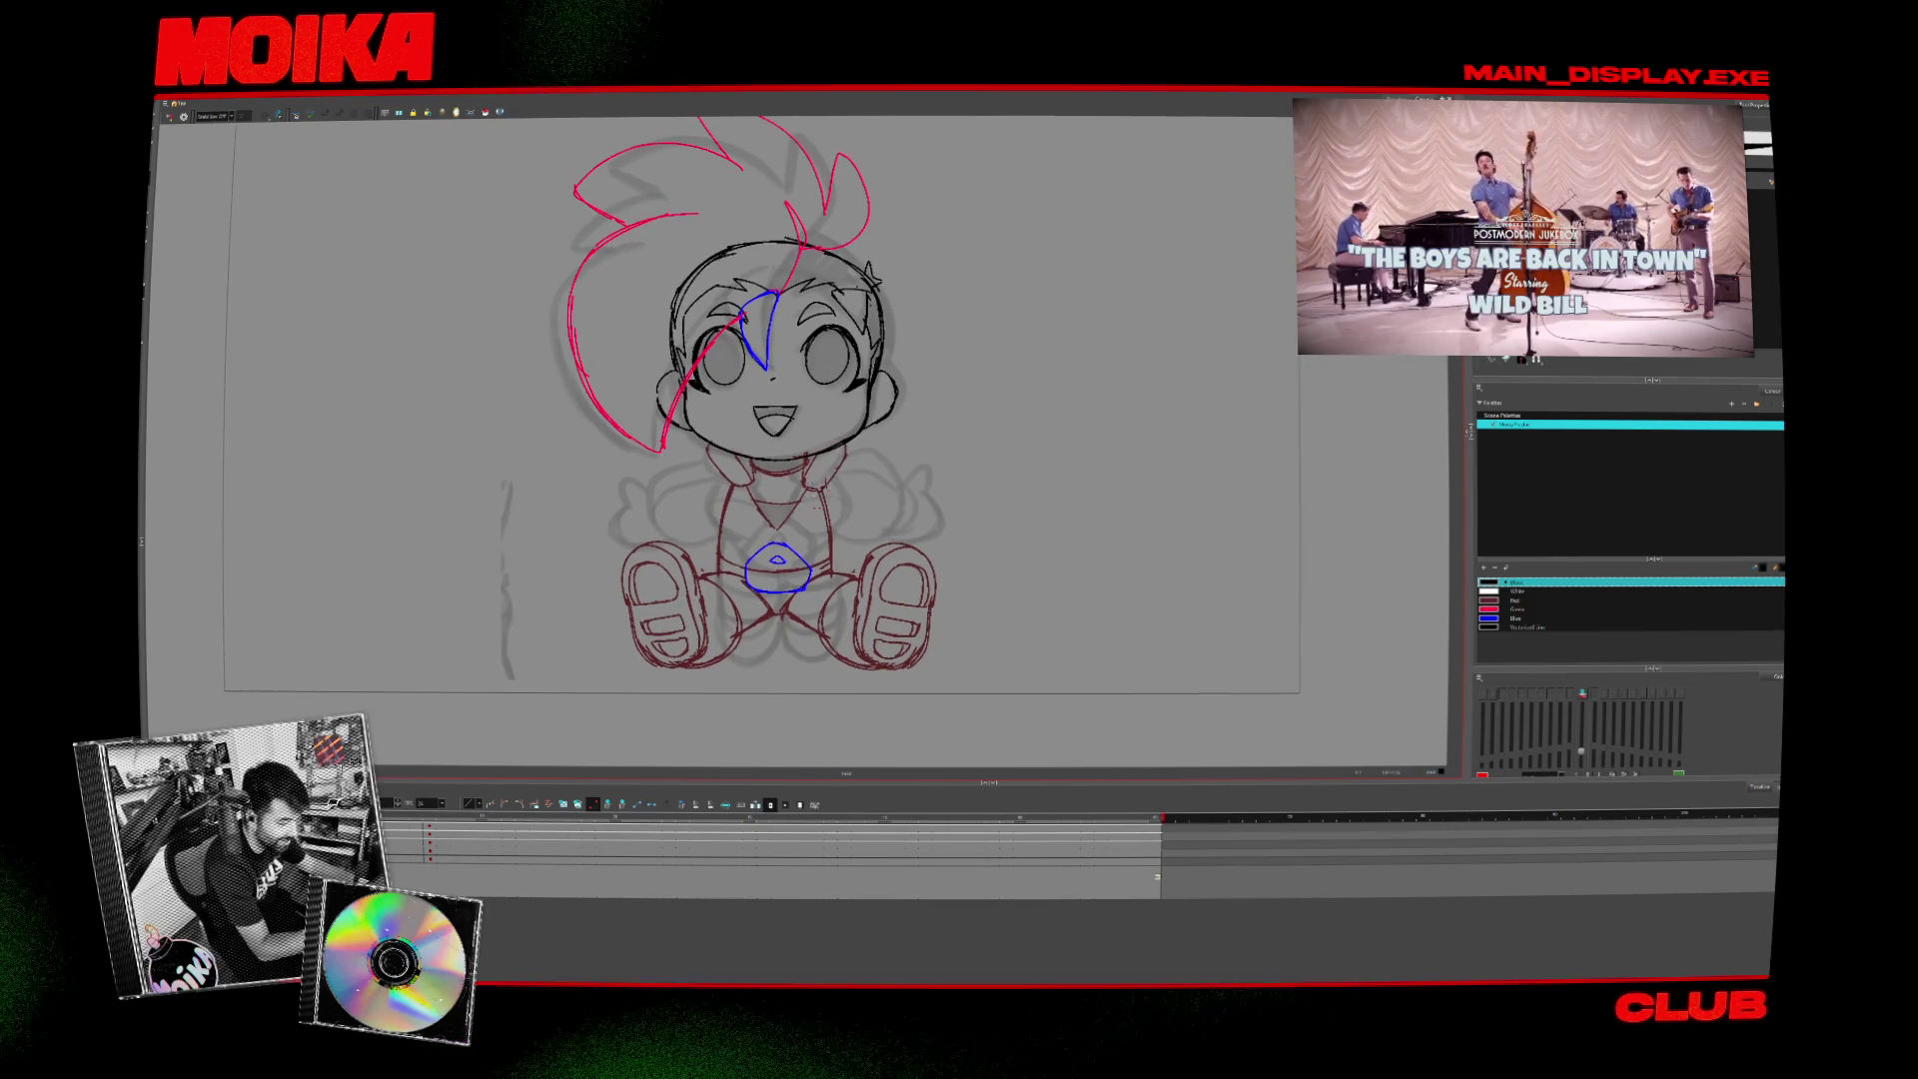
- Add a new magenta colour swatch to the palette
left_click(1493, 619)
left_click(1755, 567)
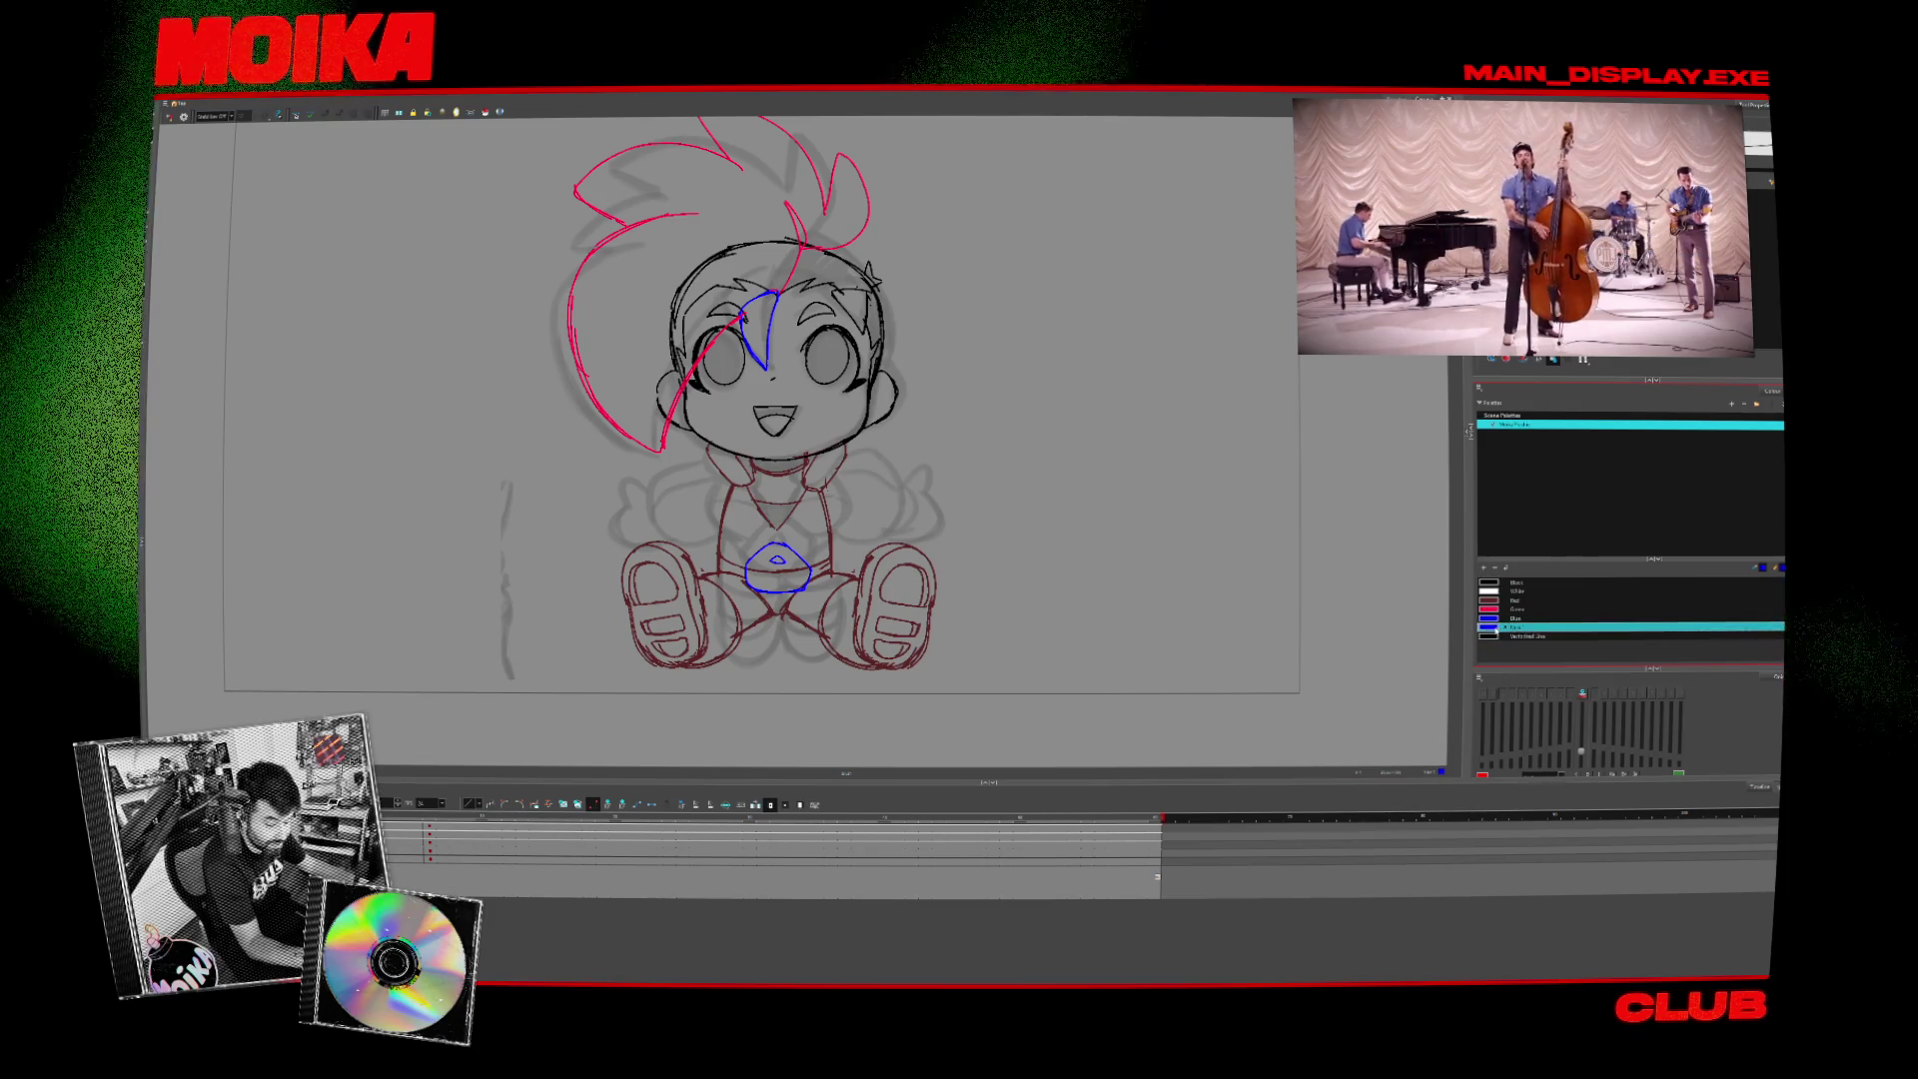
double_click(1487, 636)
left_click(988, 446)
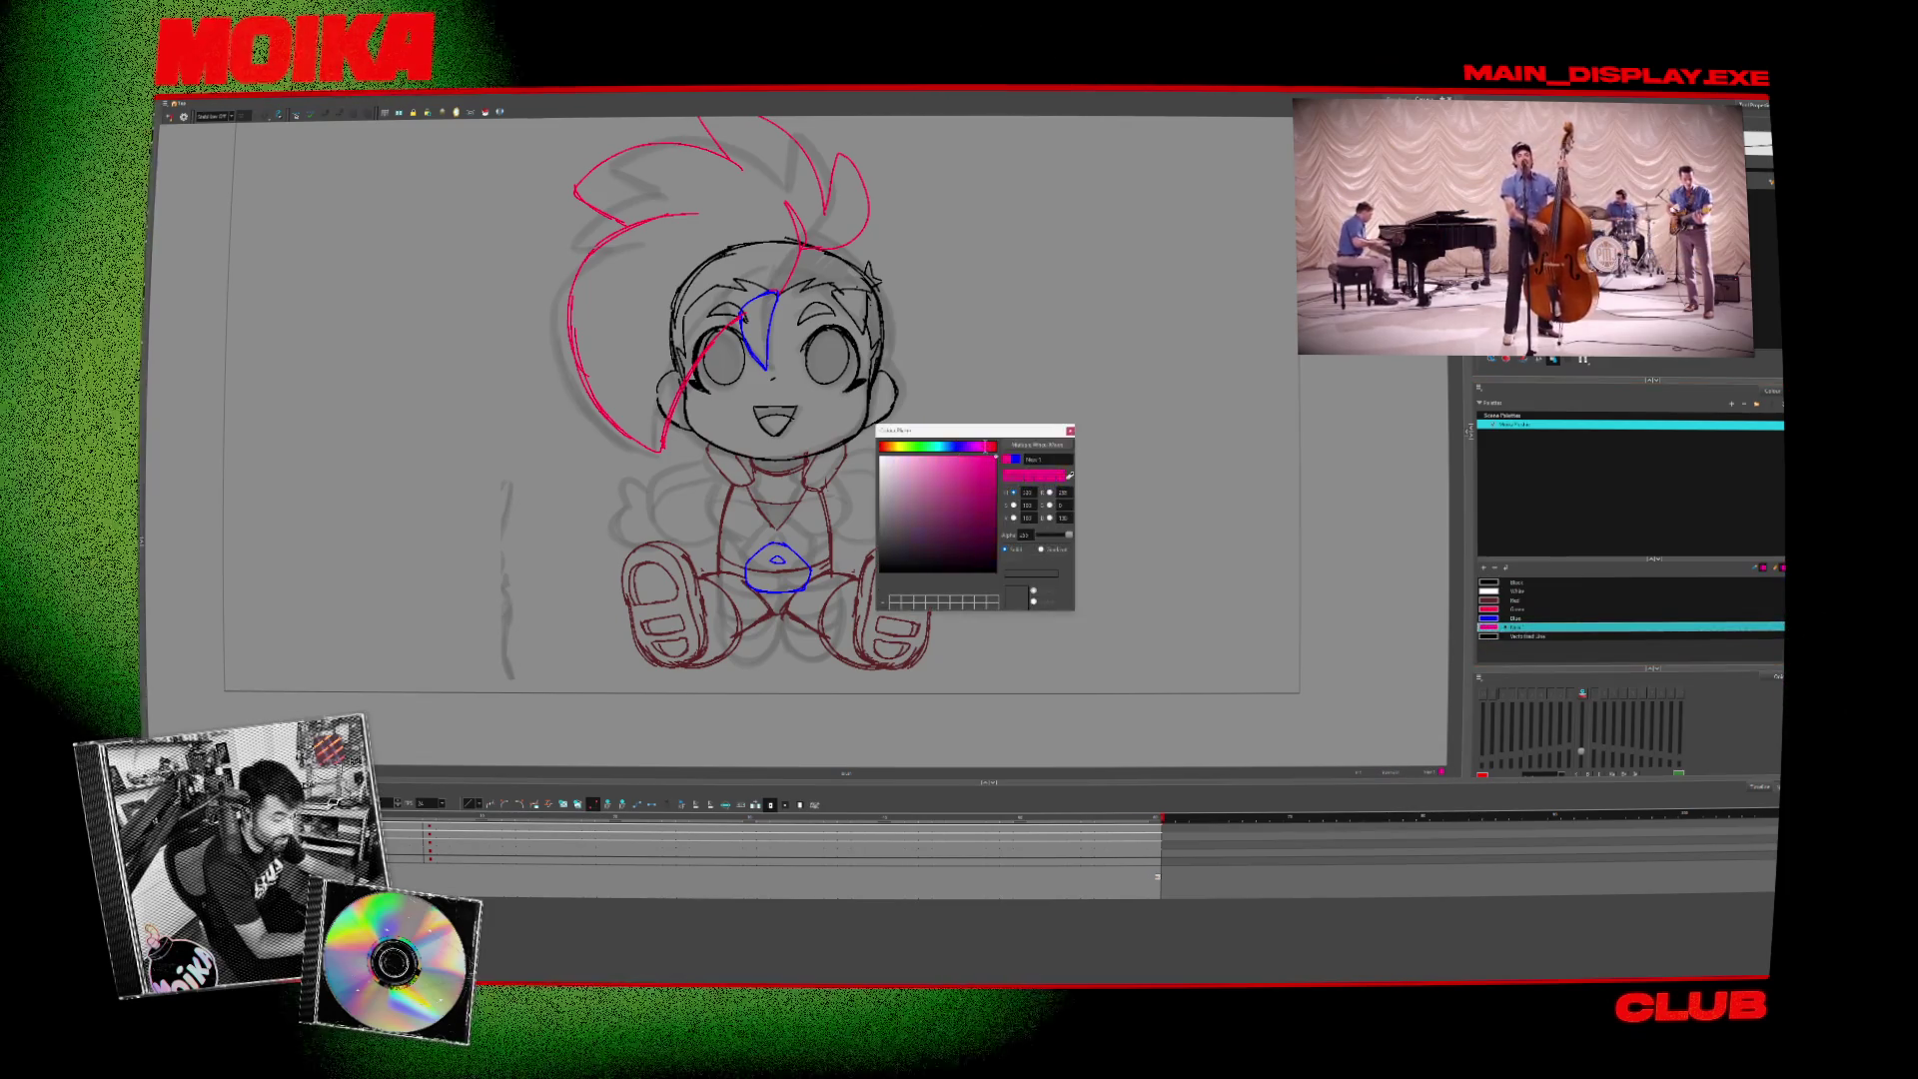
left_click(1070, 431)
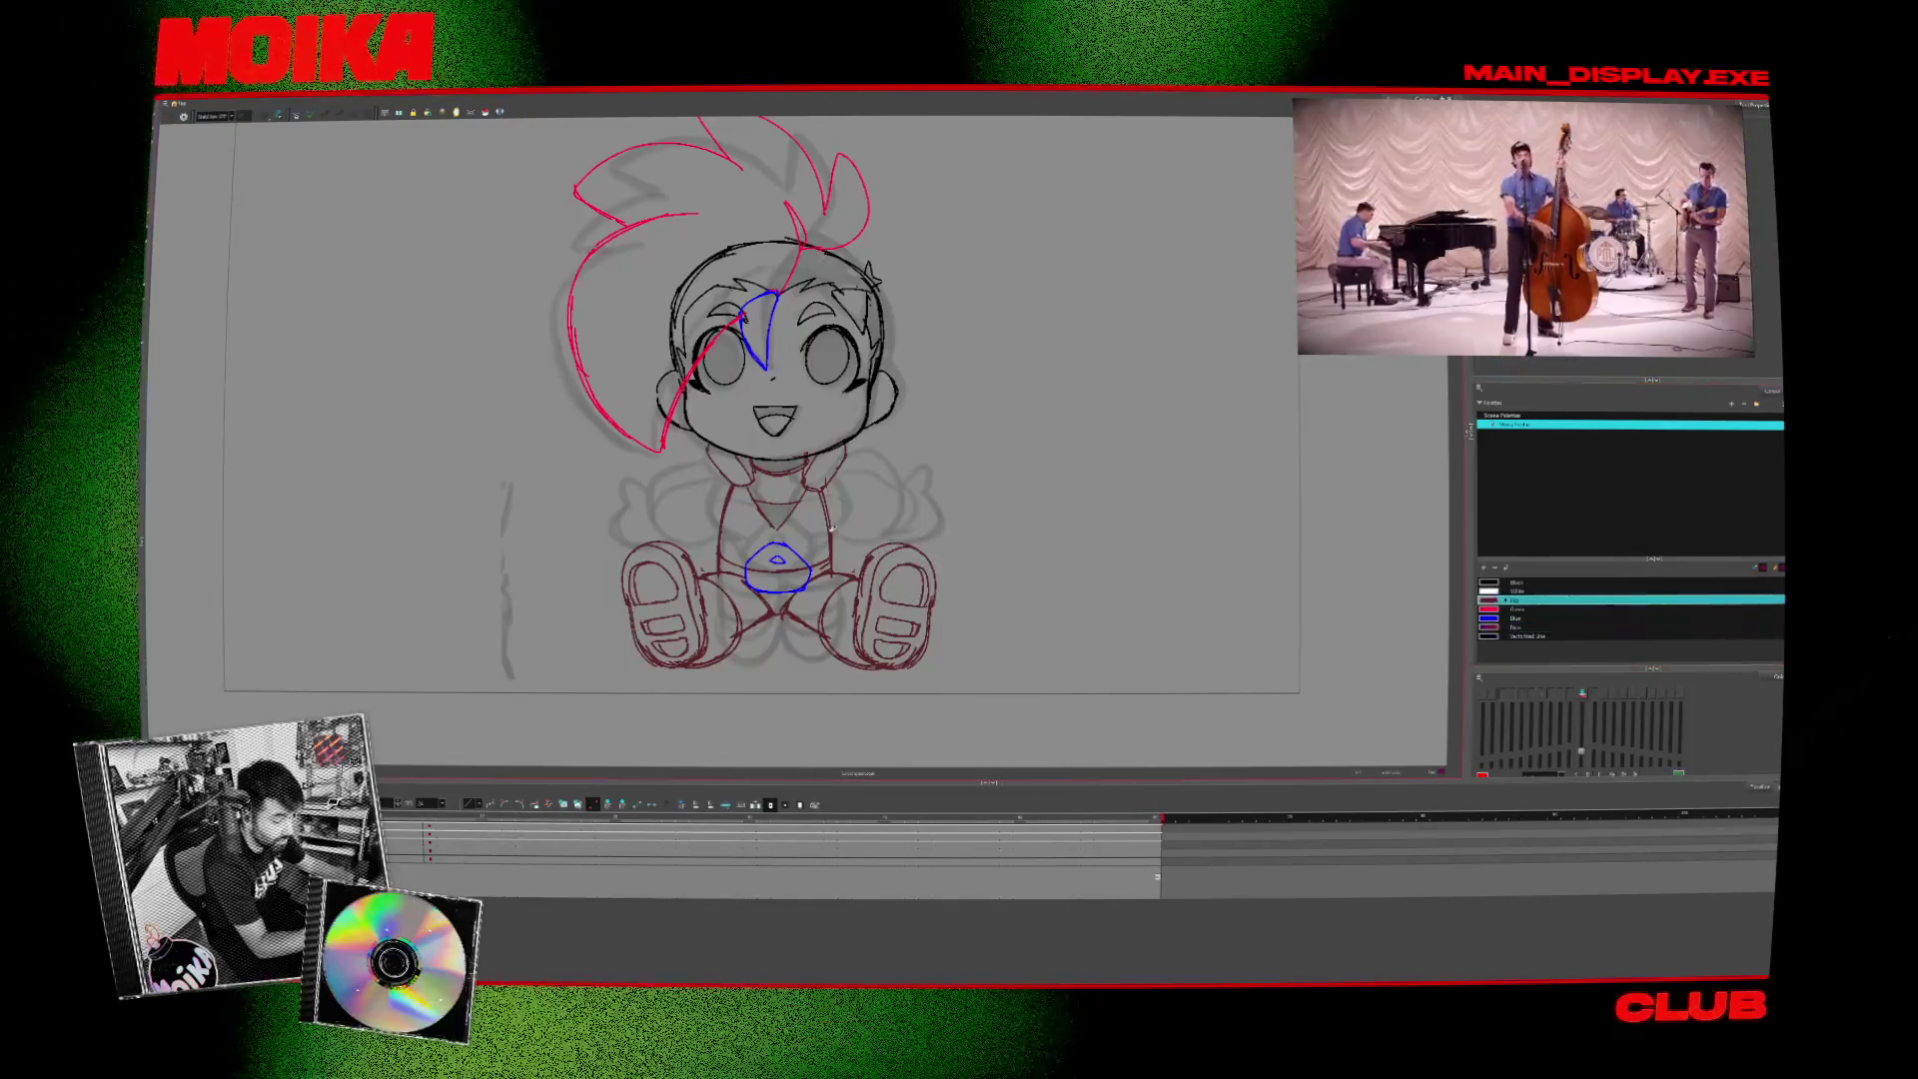
- Change the red line colour to a slightly different red
double_click(1487, 600)
left_click(929, 509)
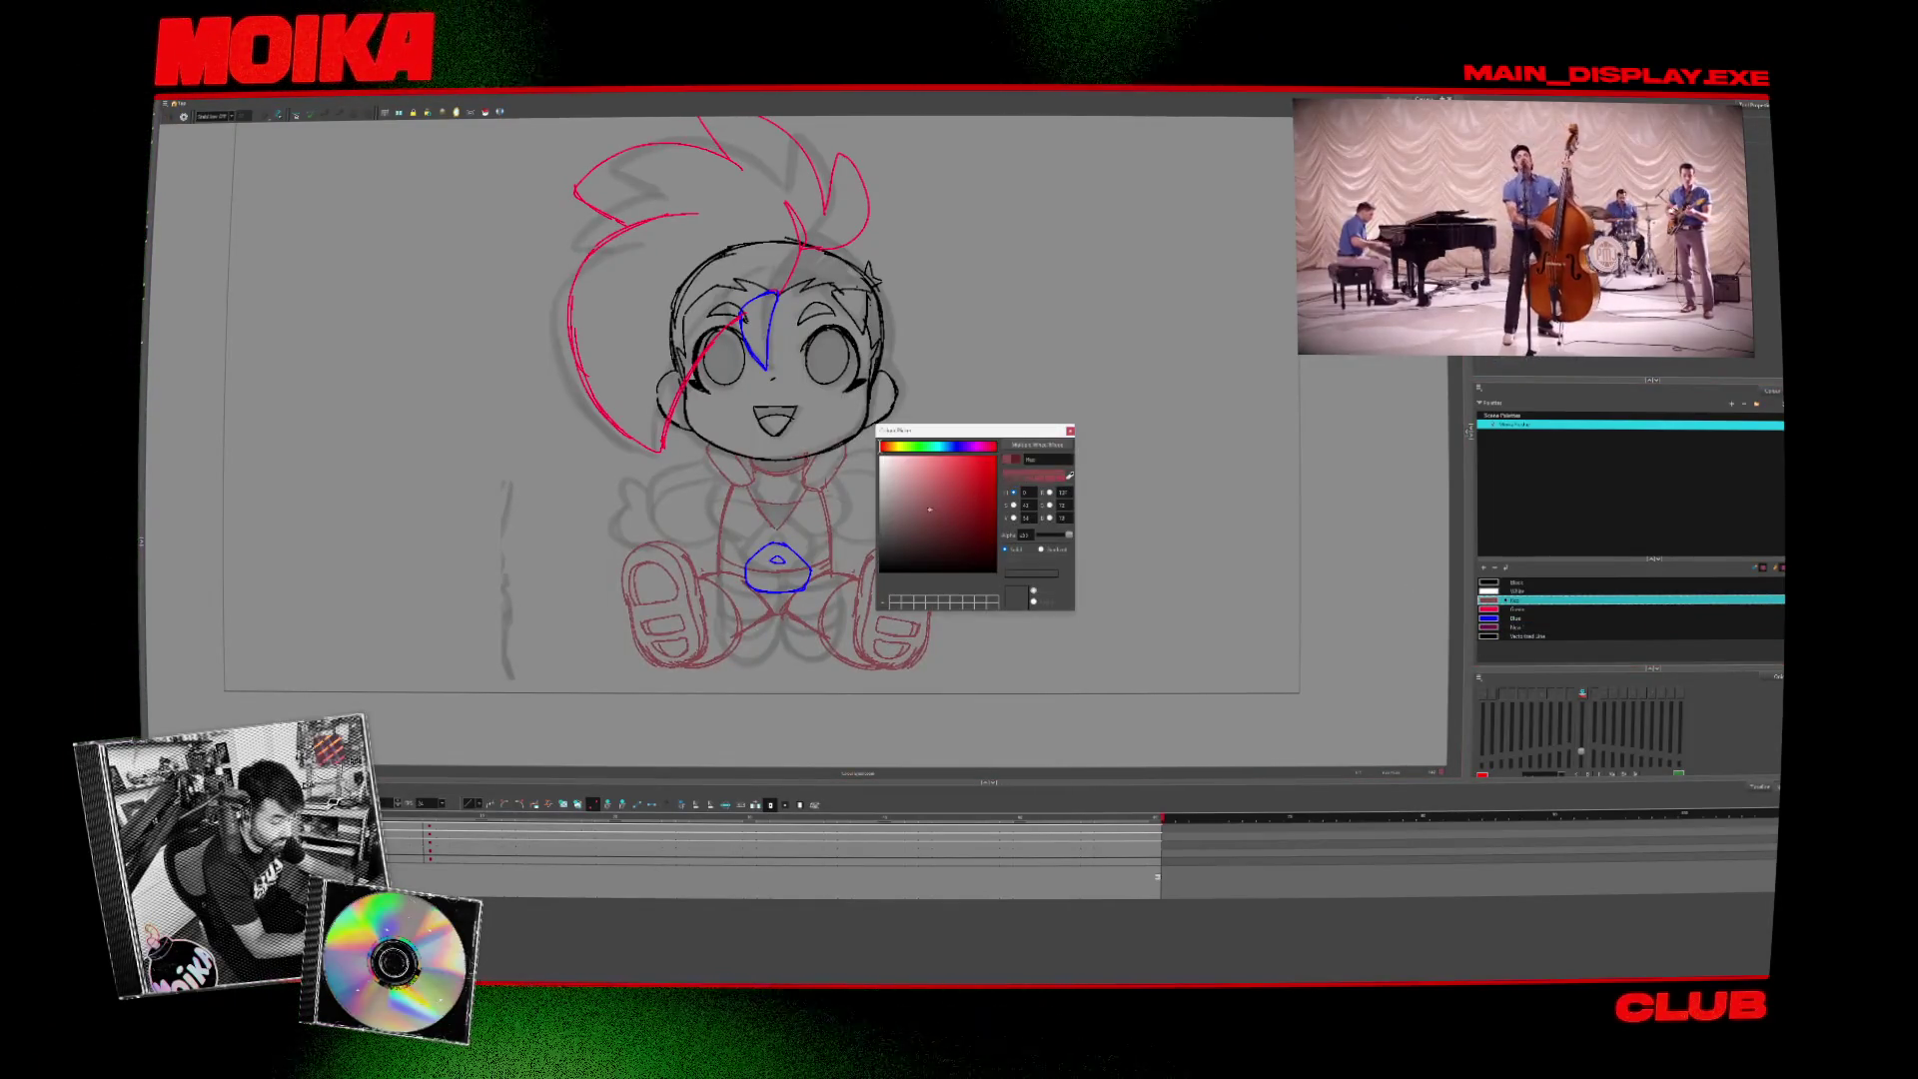
left_click(1069, 430)
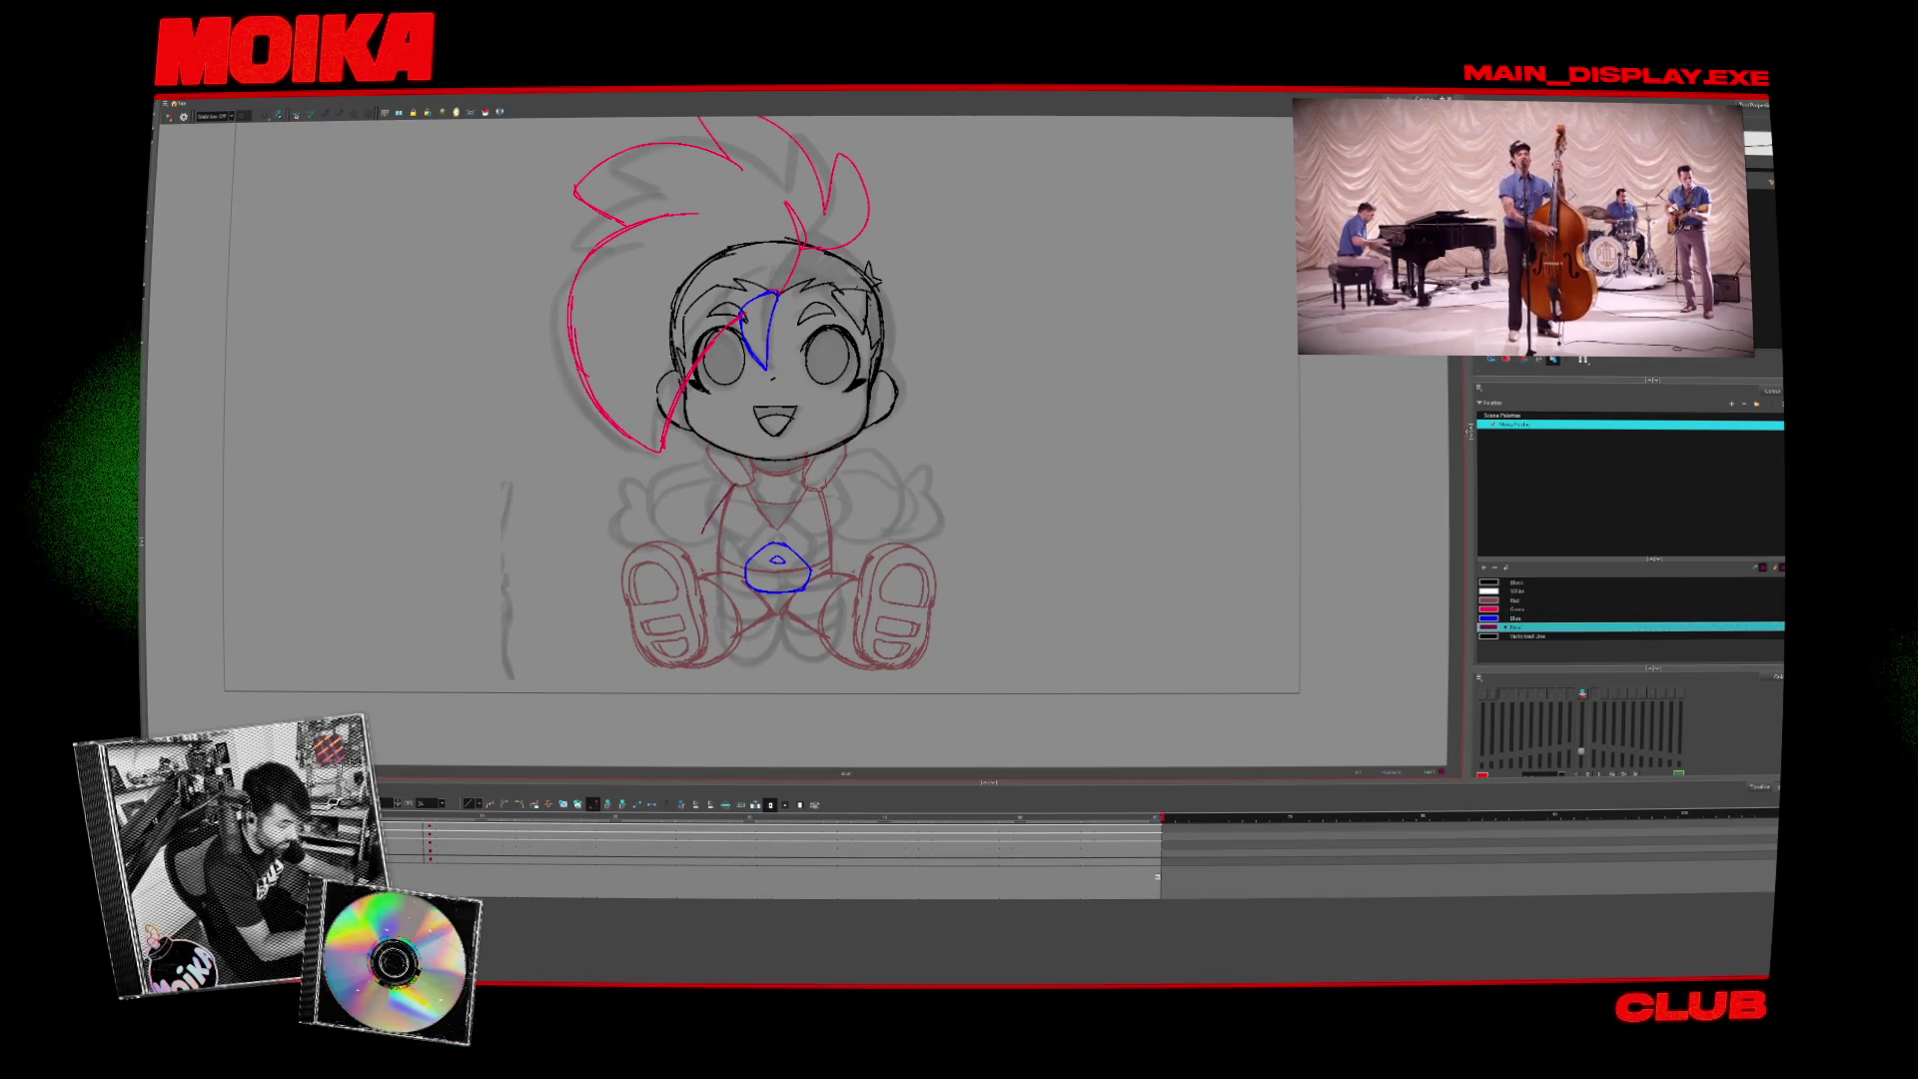
- Darken the new swatch and draw a dark curve on the body's left side
double_click(1487, 627)
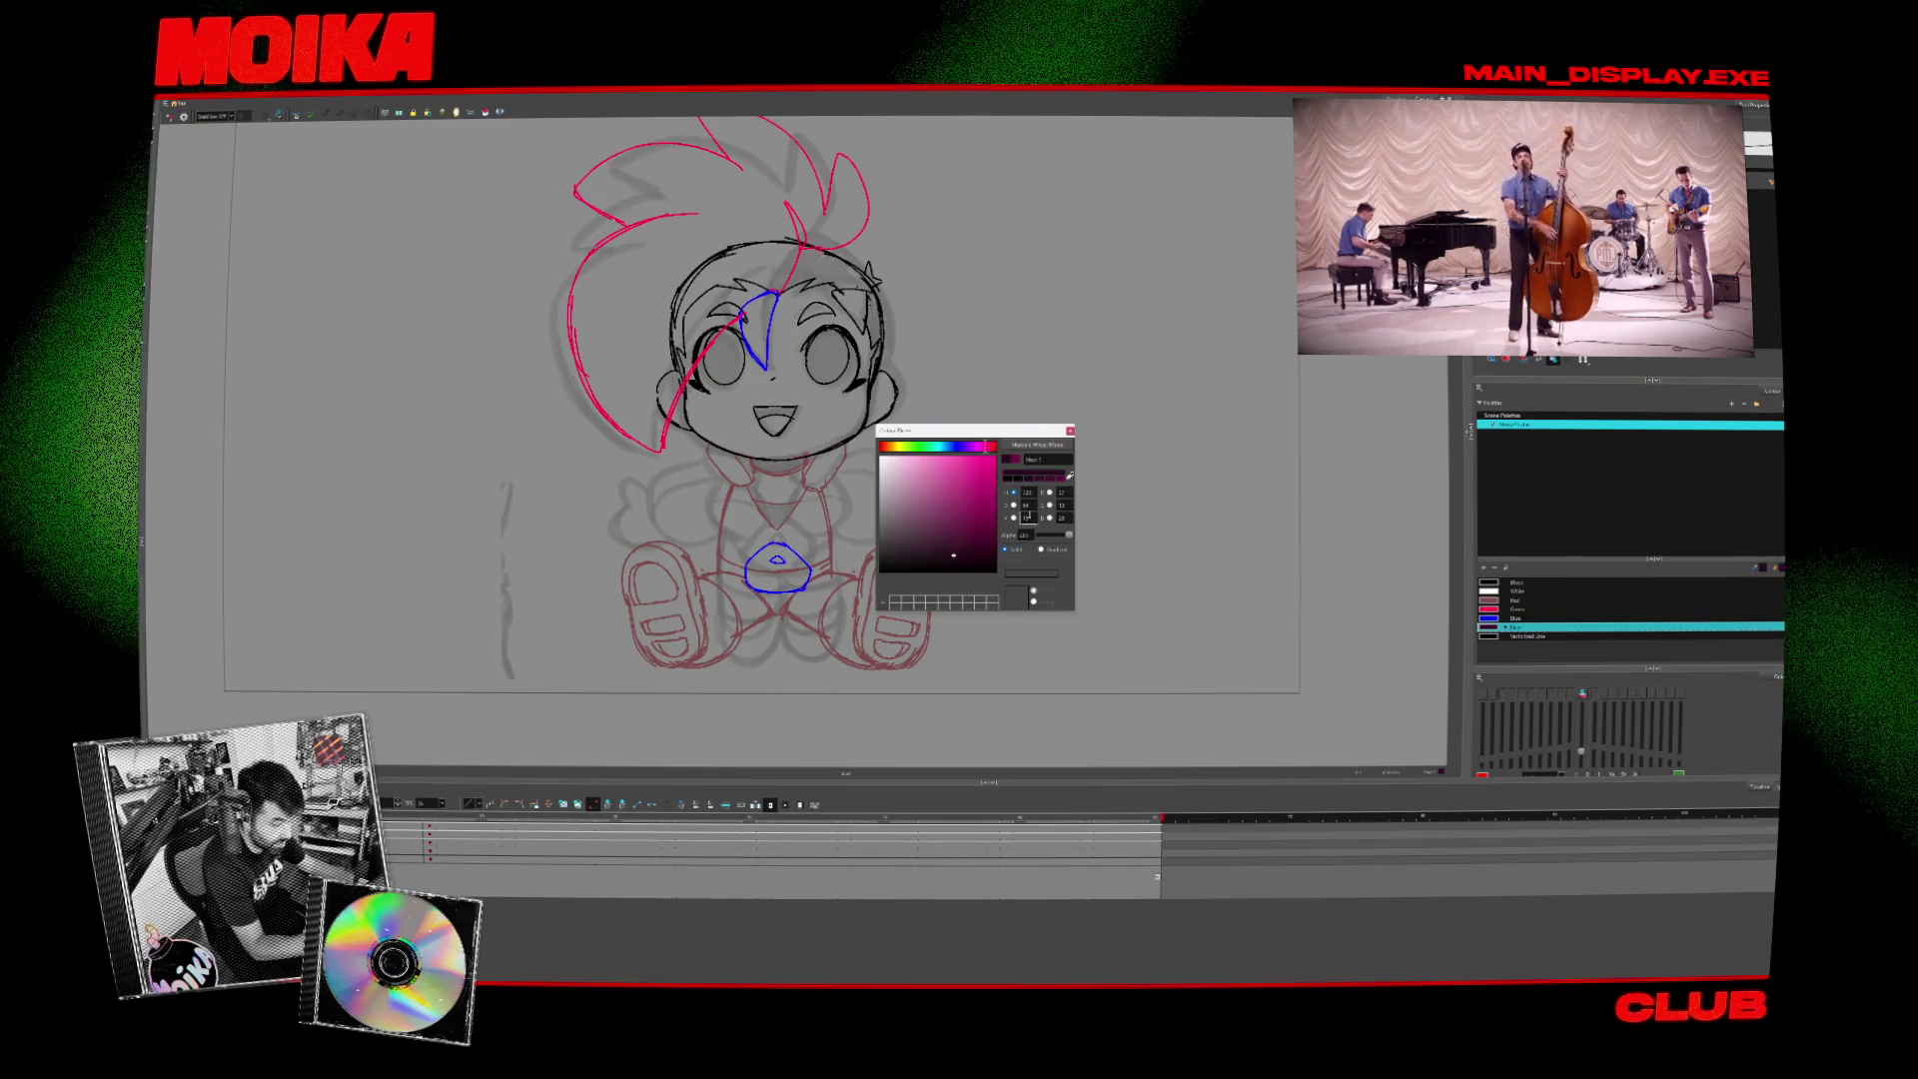
left_click(1069, 431)
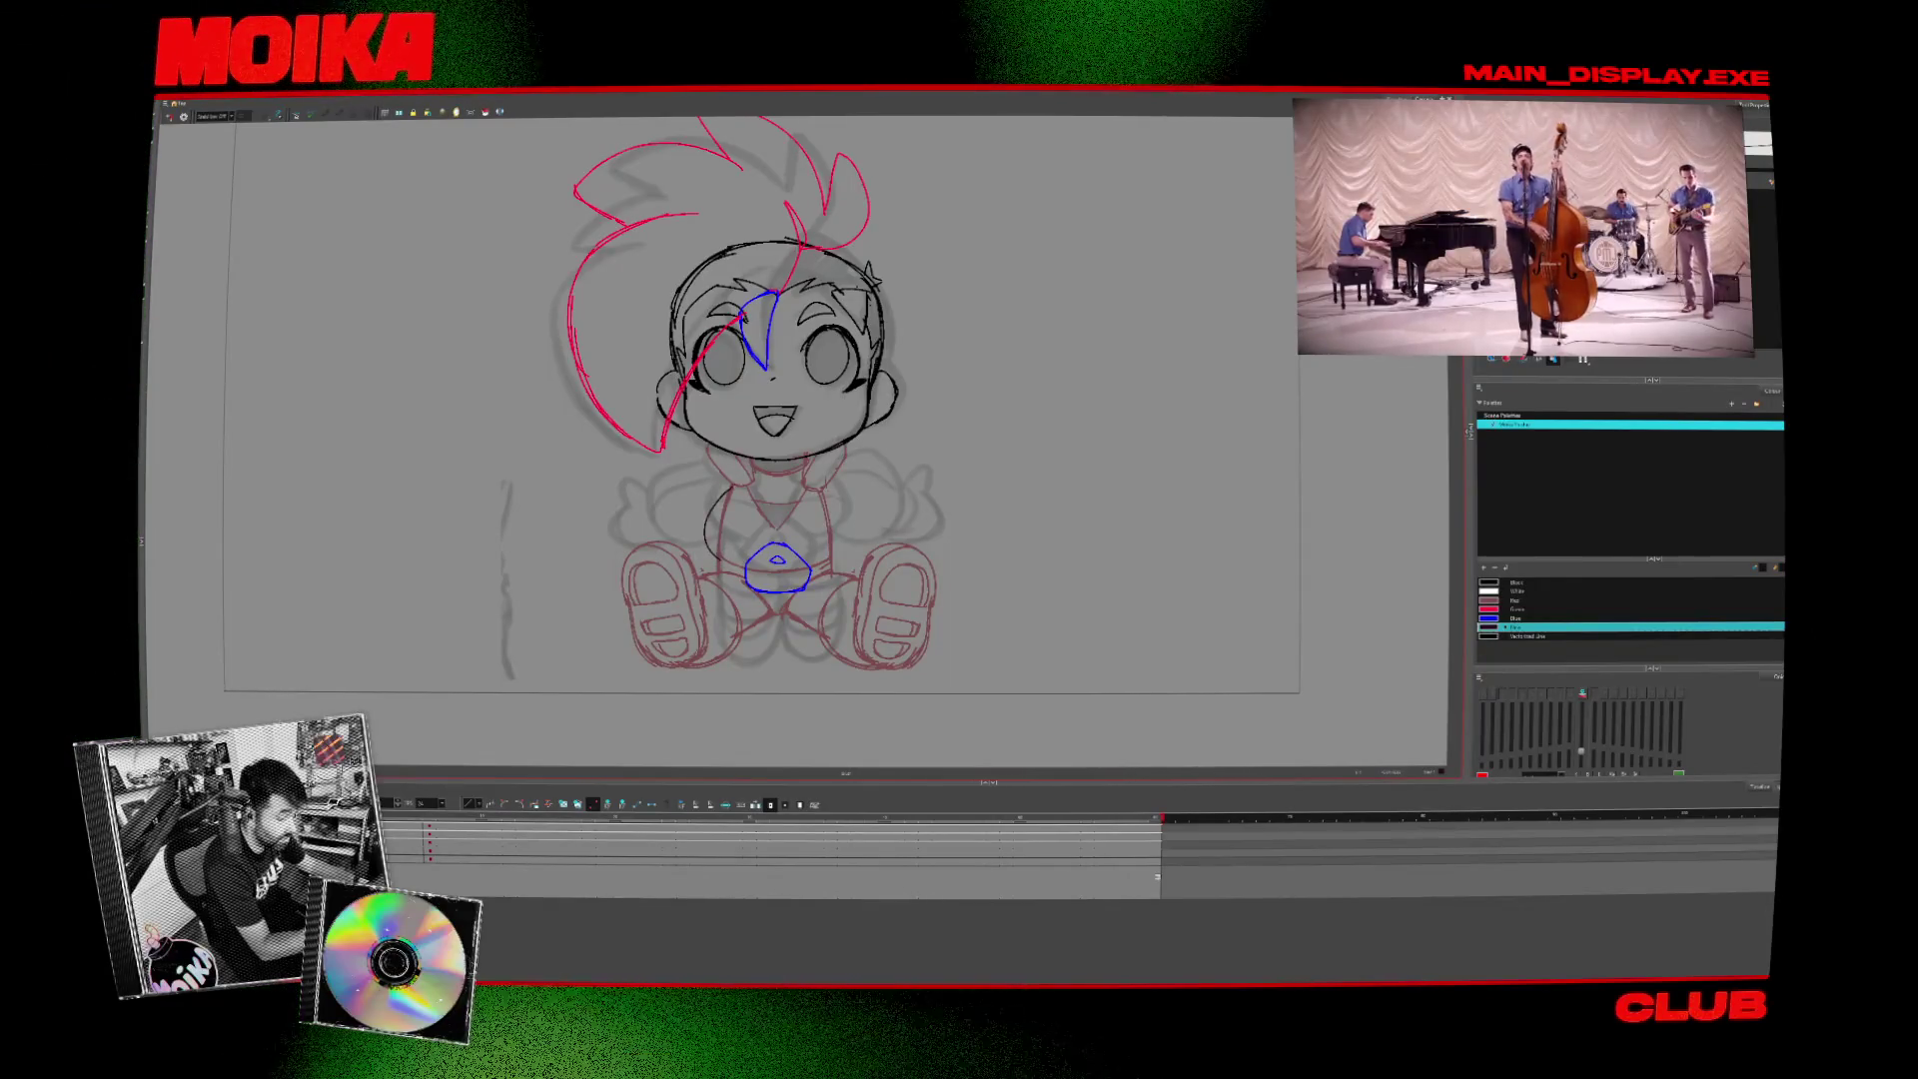
left_click_drag(736, 486, 727, 561)
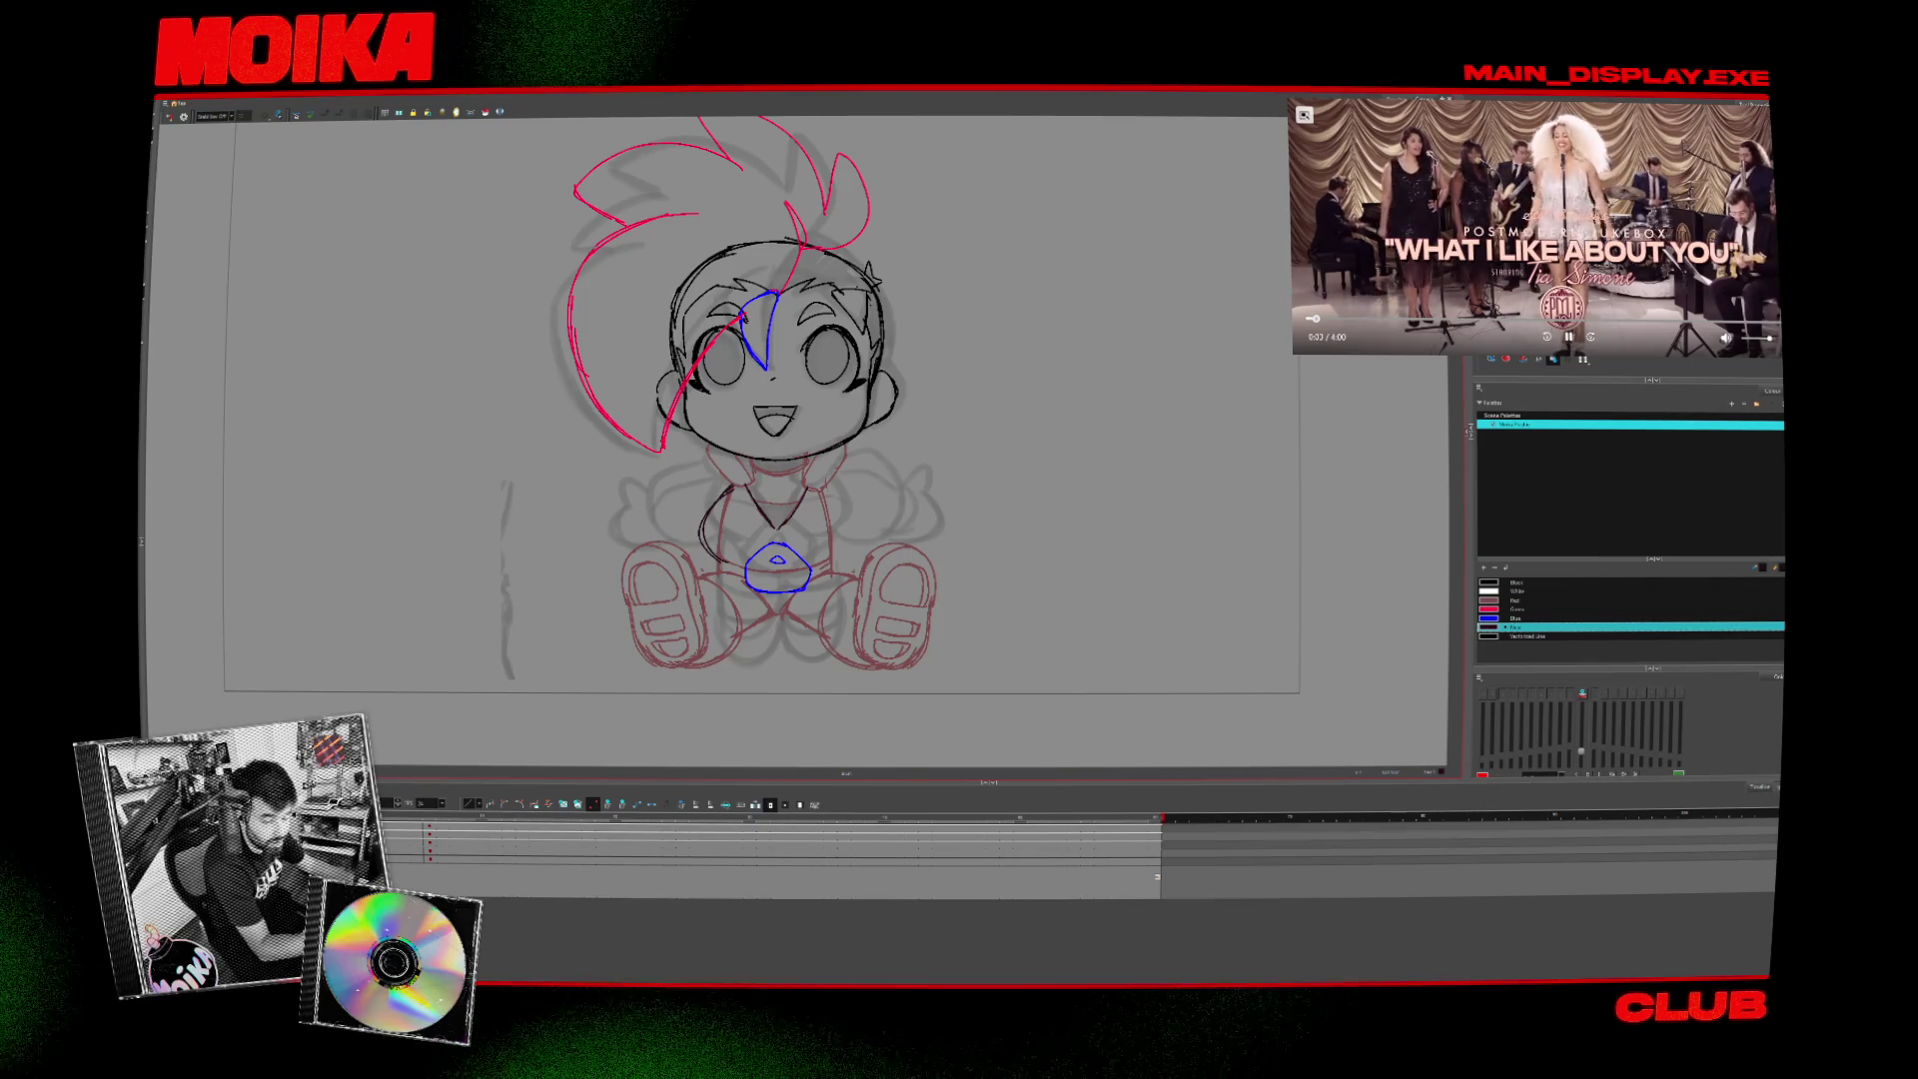
- Draw a blue loop marking on the chibi's chest
left_click_drag(1030, 484, 1063, 547)
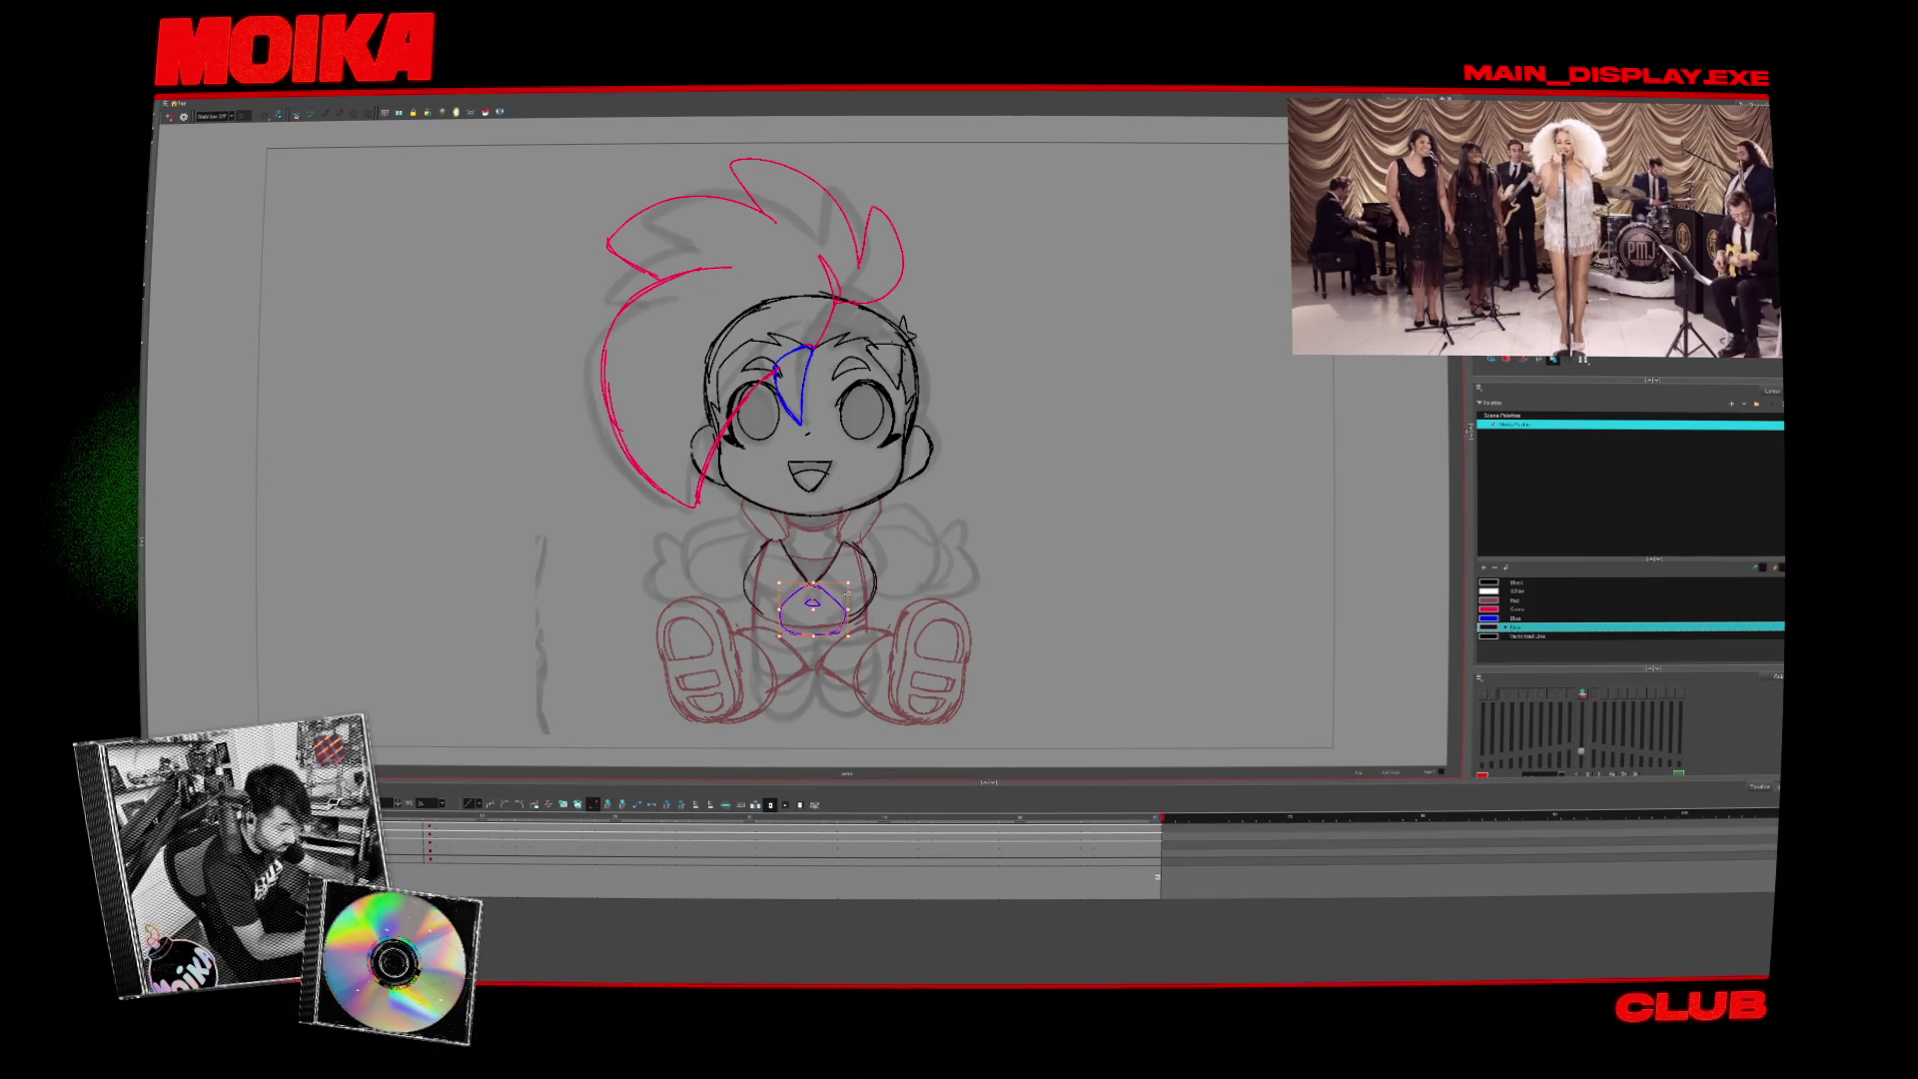
left_click_drag(789, 614, 799, 599)
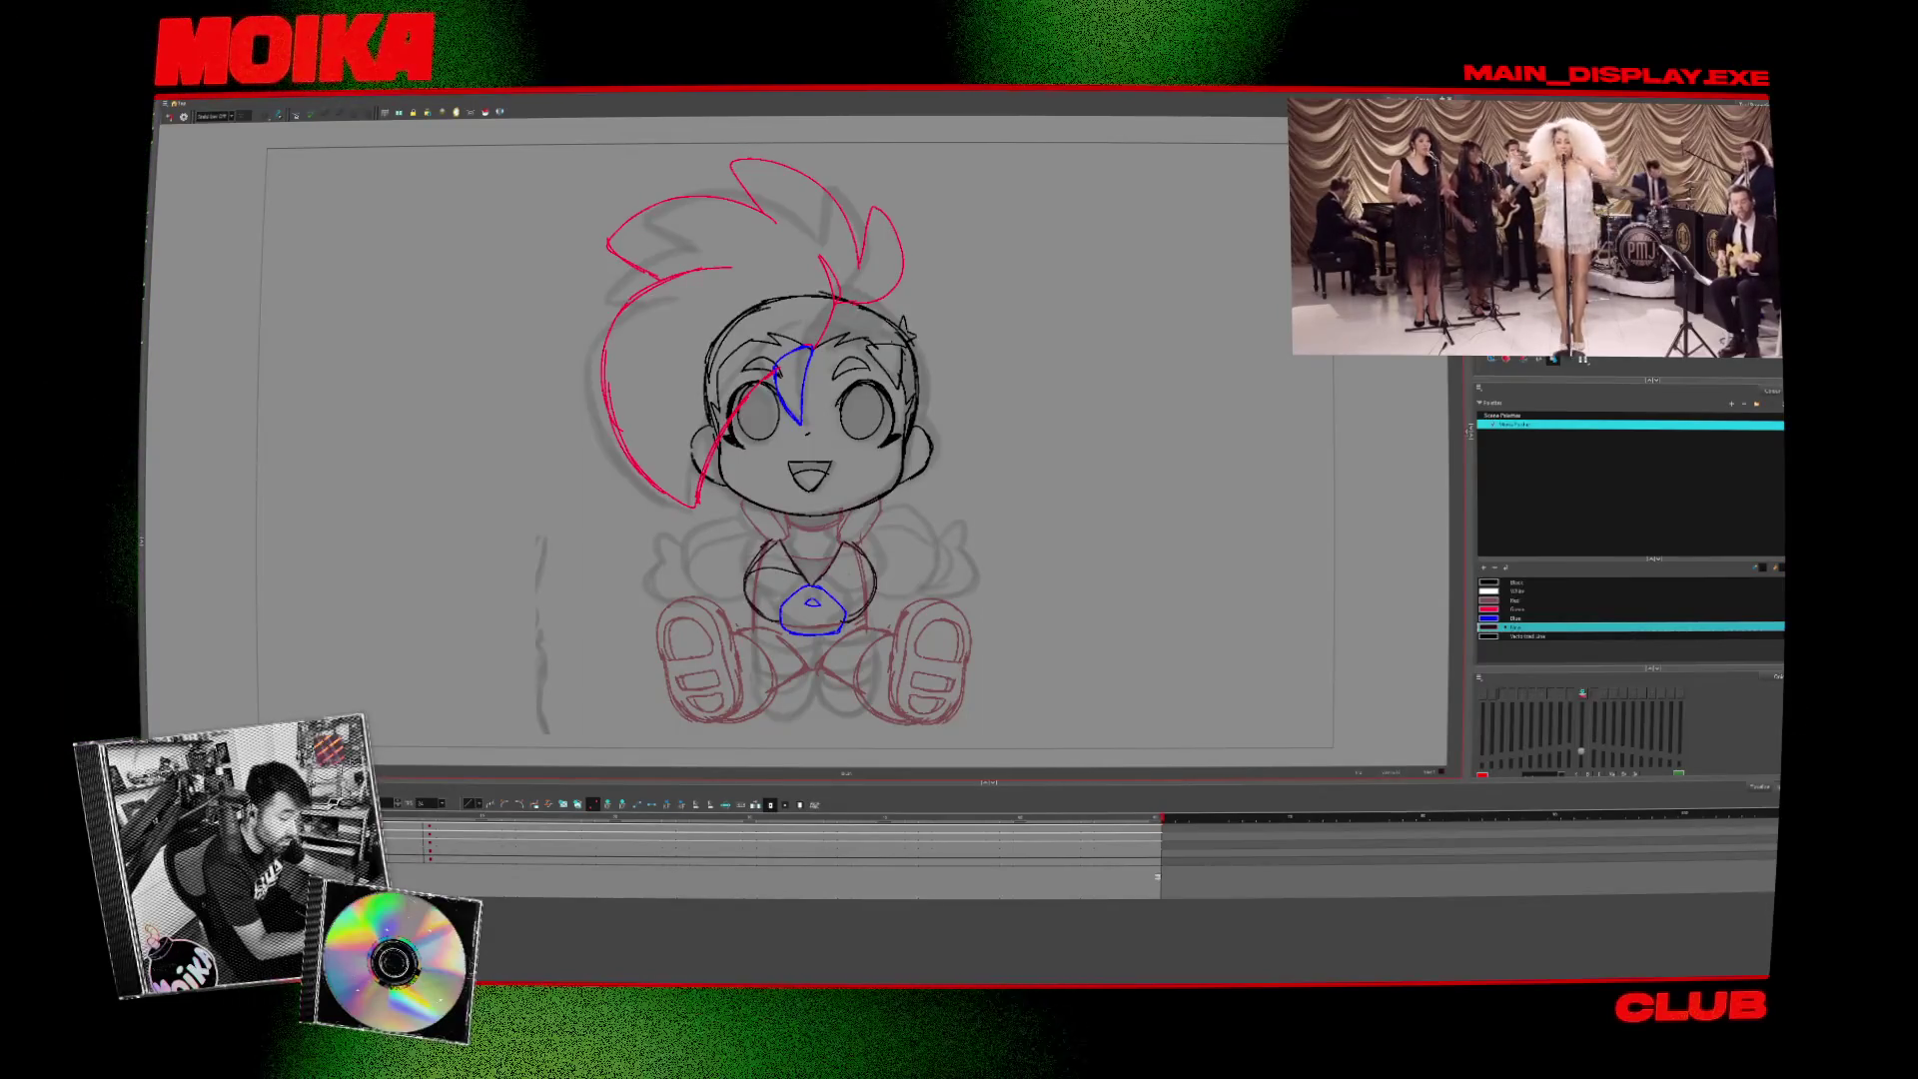
- On the side-view frame, draw the black torso outline, redoing its right end
left_click(184, 116)
left_click(430, 825)
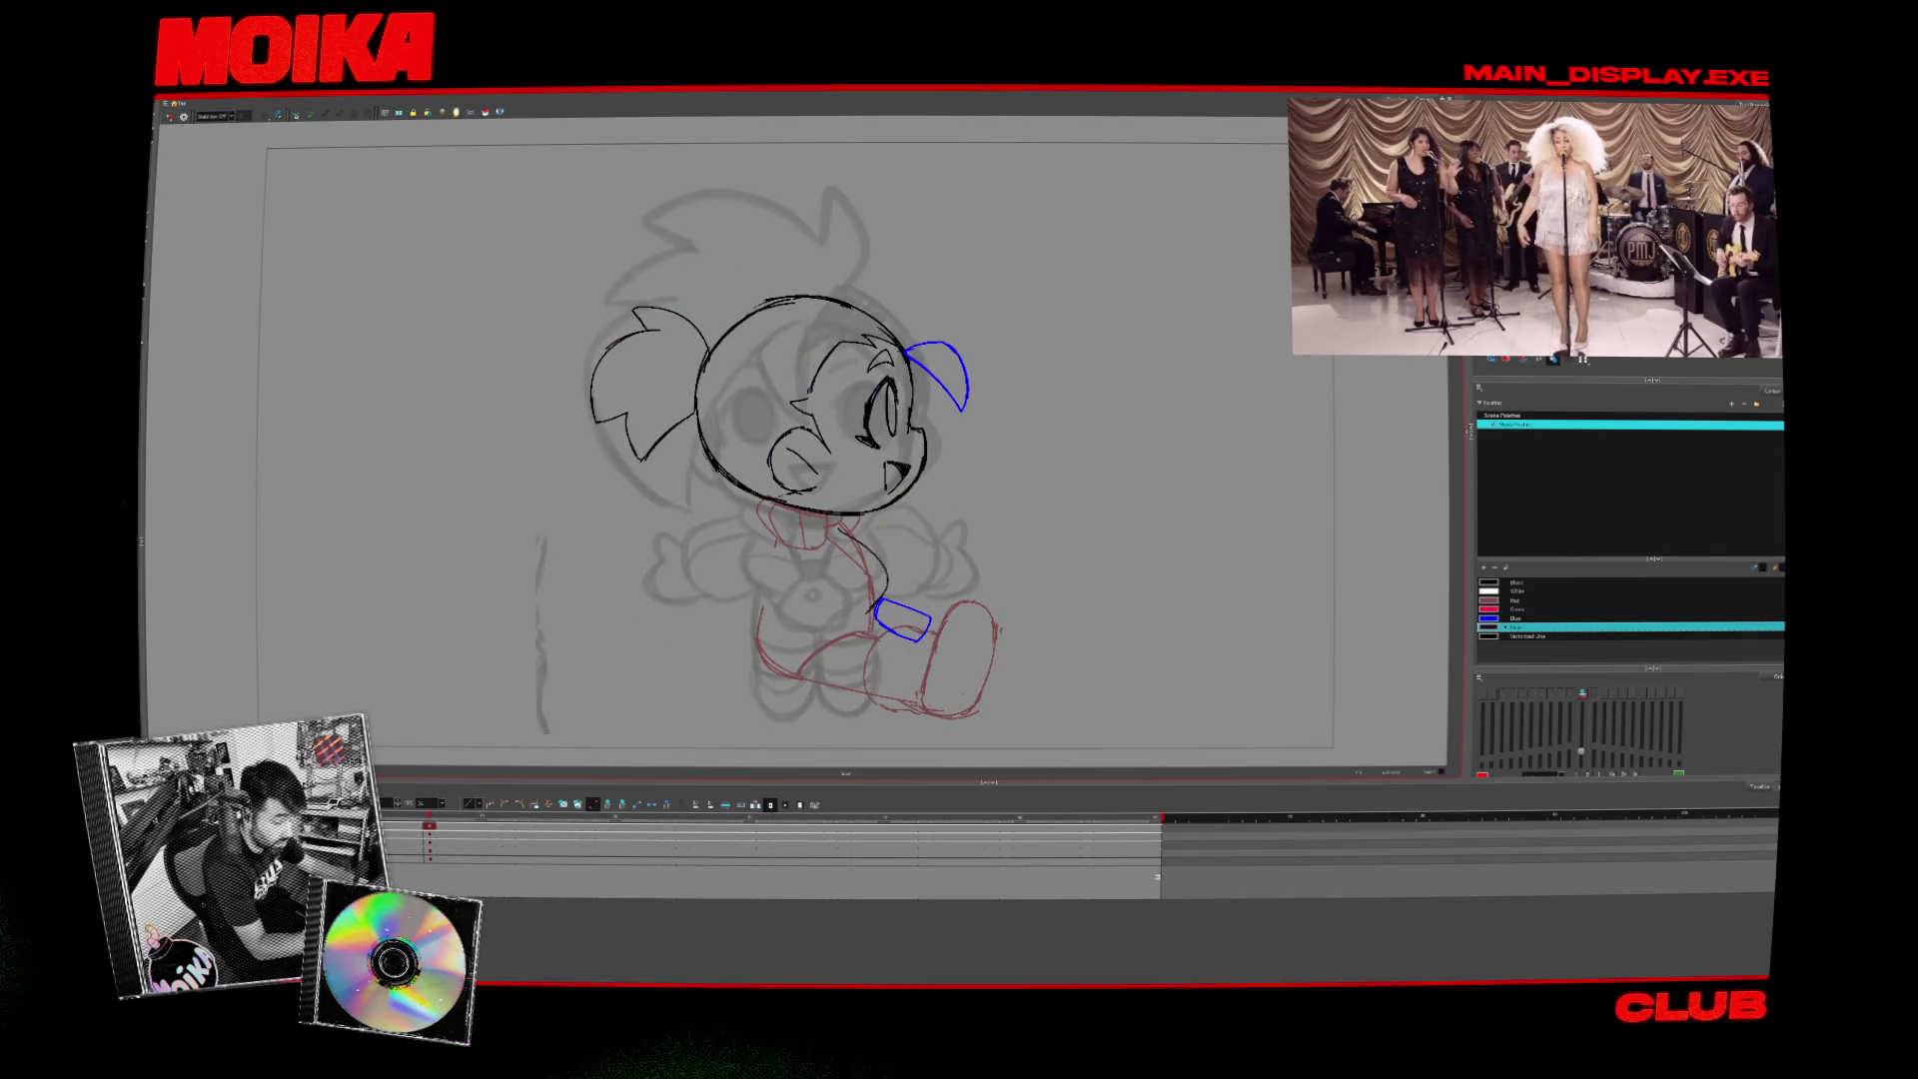
key("comma")
key("period")
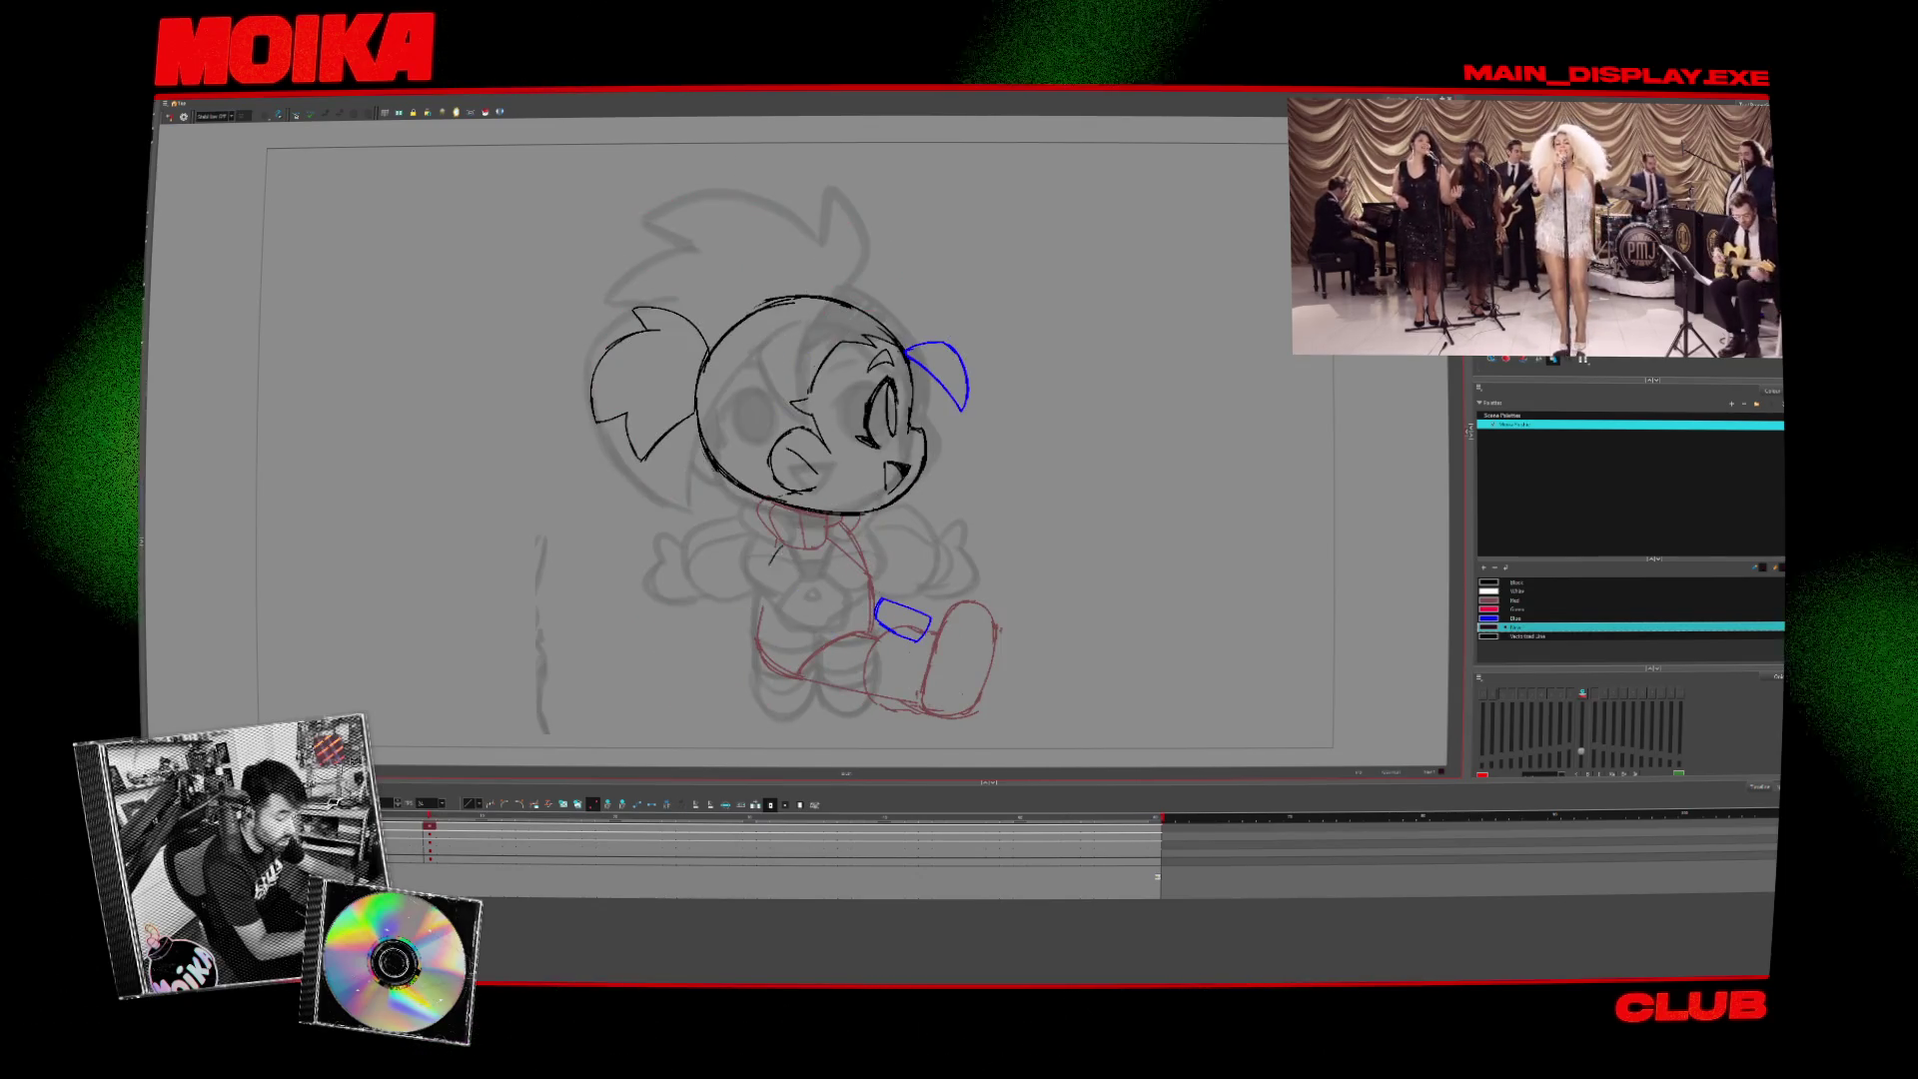
left_click_drag(774, 547, 854, 624)
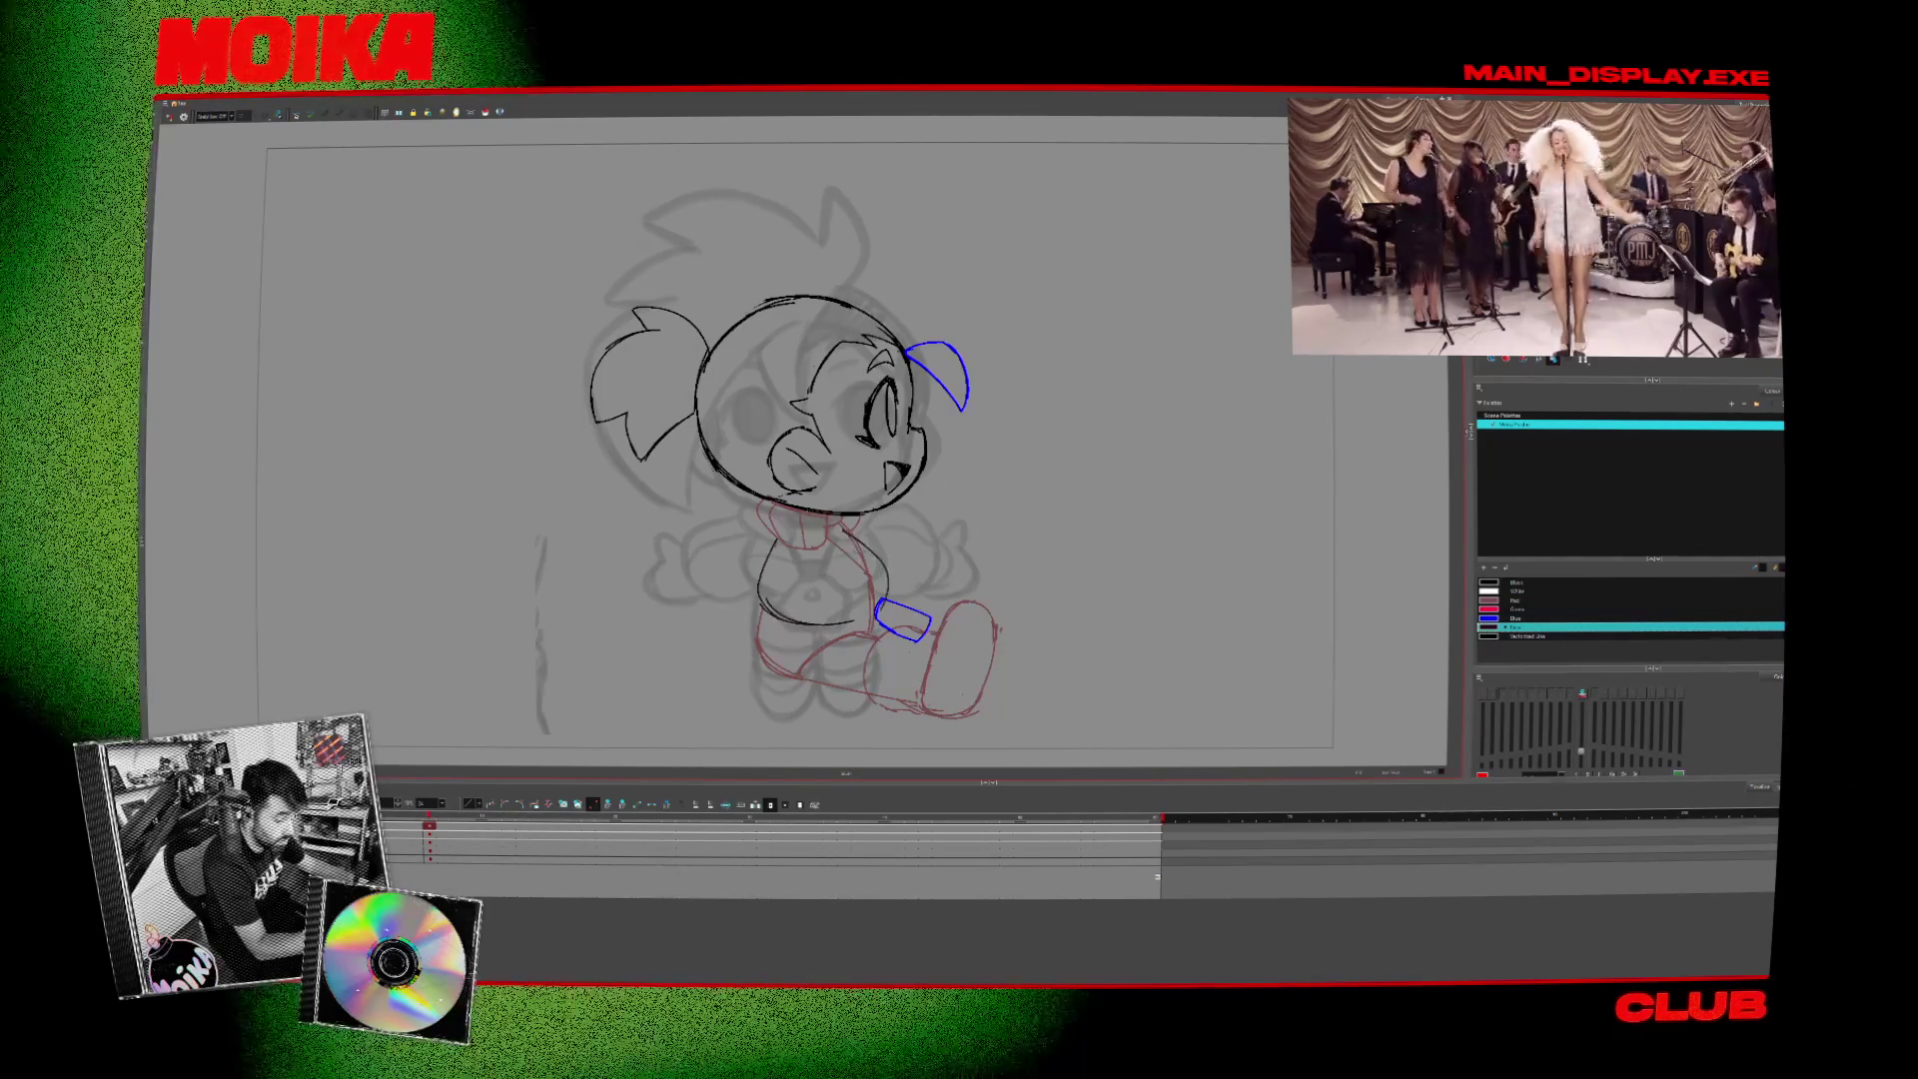
key("ctrl+z")
left_click_drag(771, 539, 829, 624)
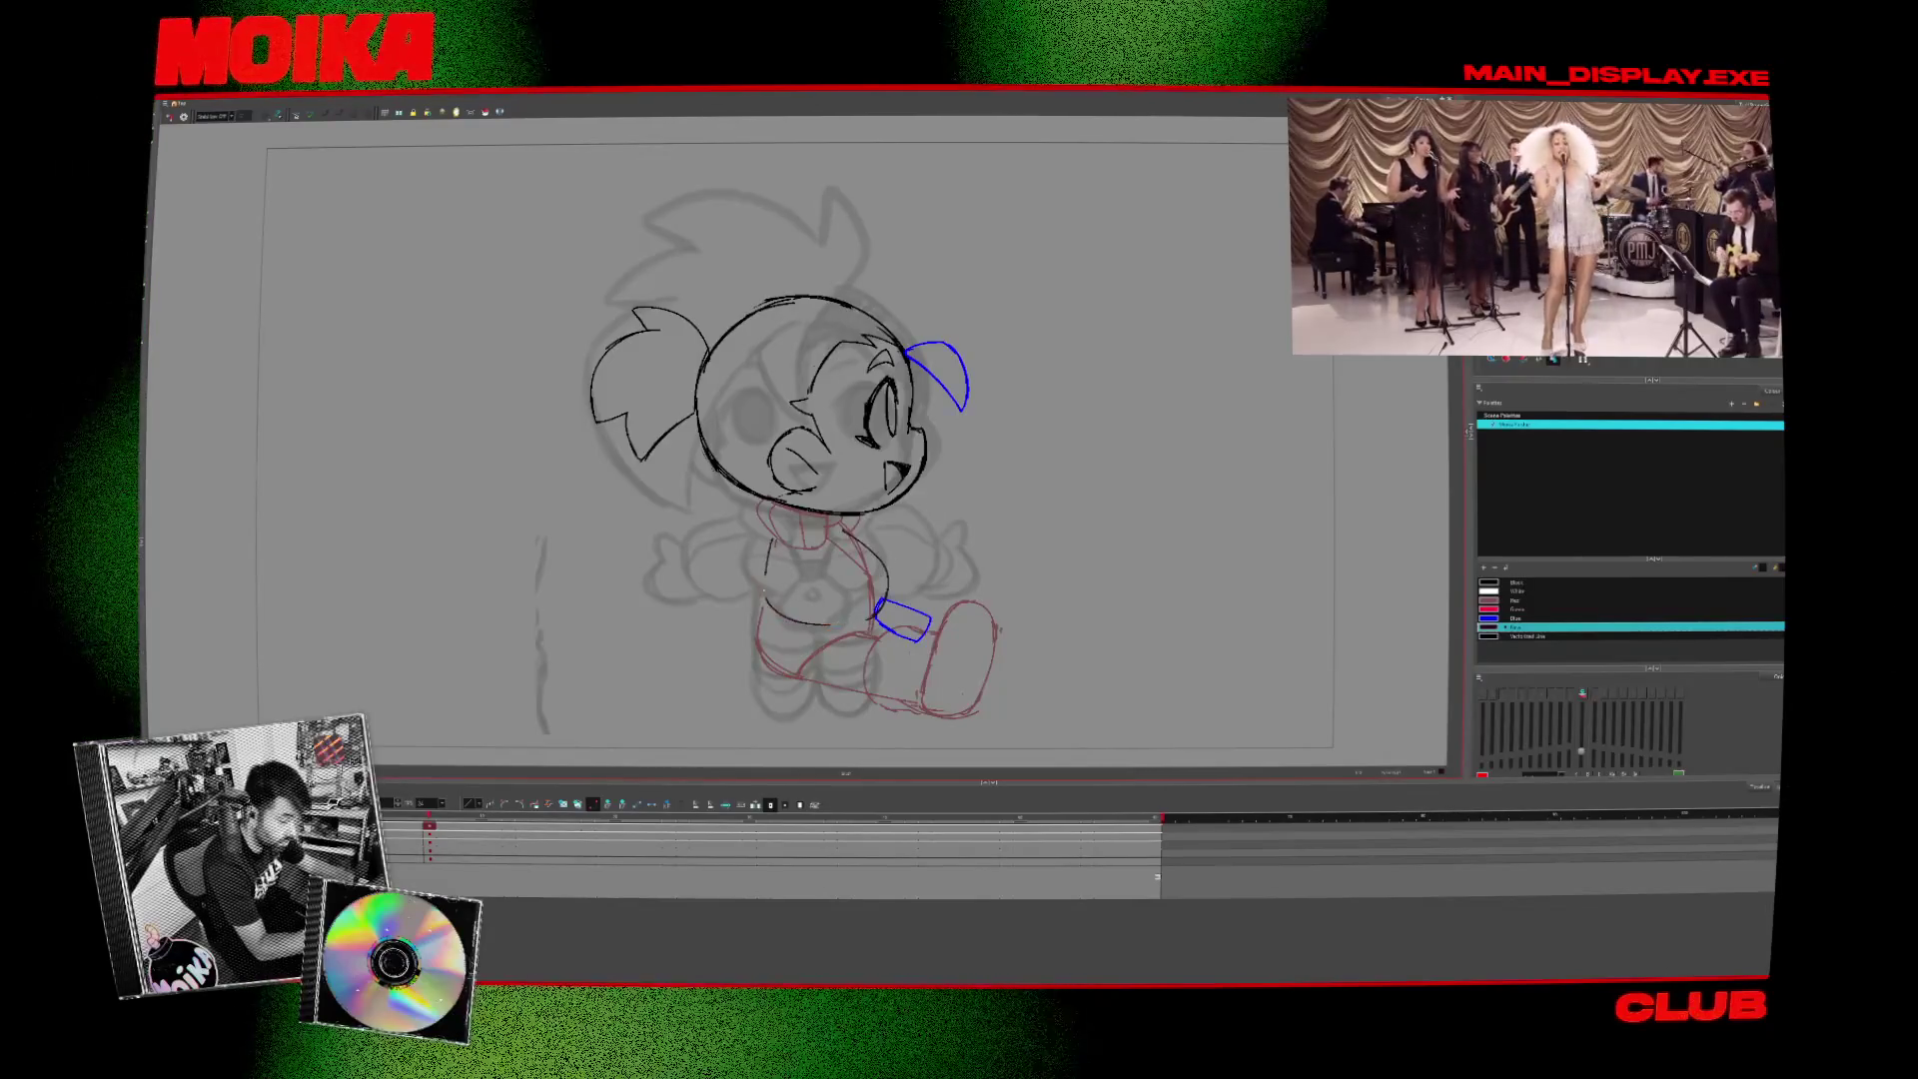
- Check the new torso outline using Mirror View and stepping through the drawings
left_click(183, 116)
left_click(182, 116)
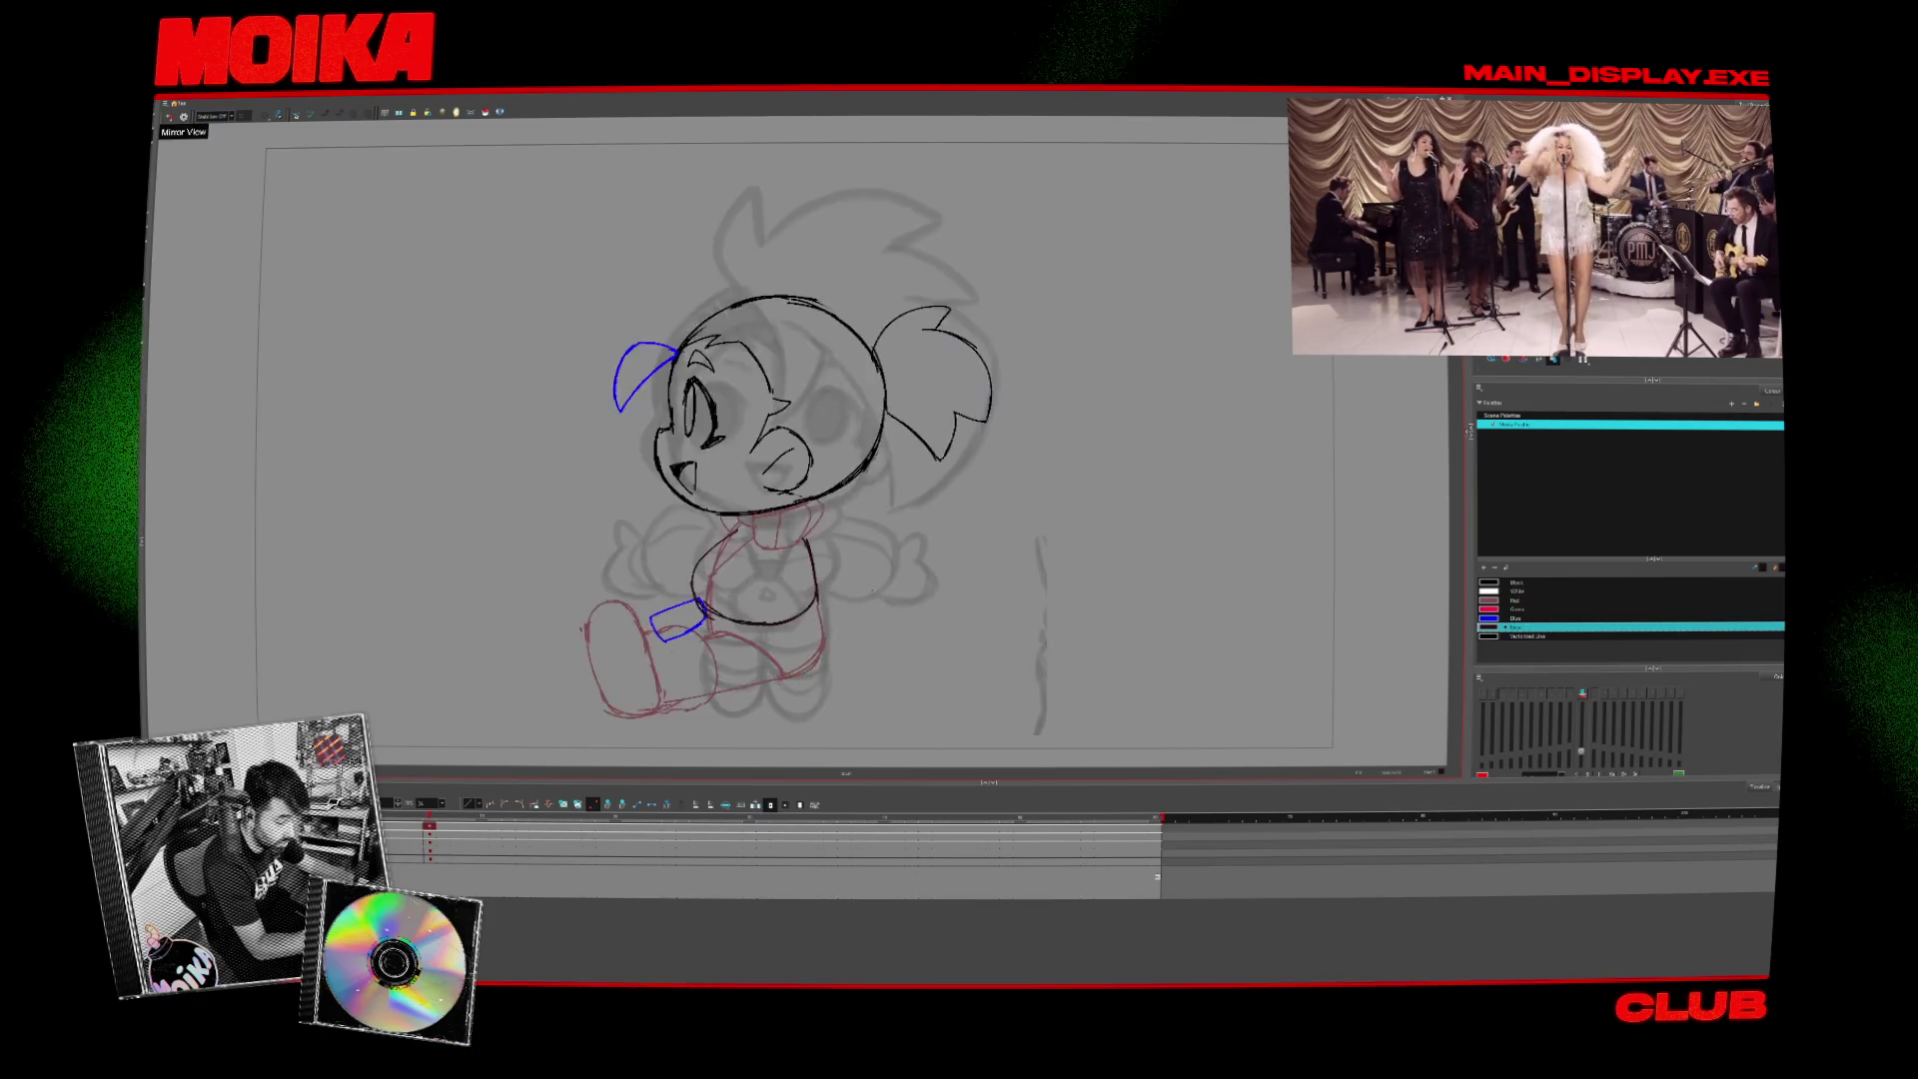
left_click(183, 116)
key("period")
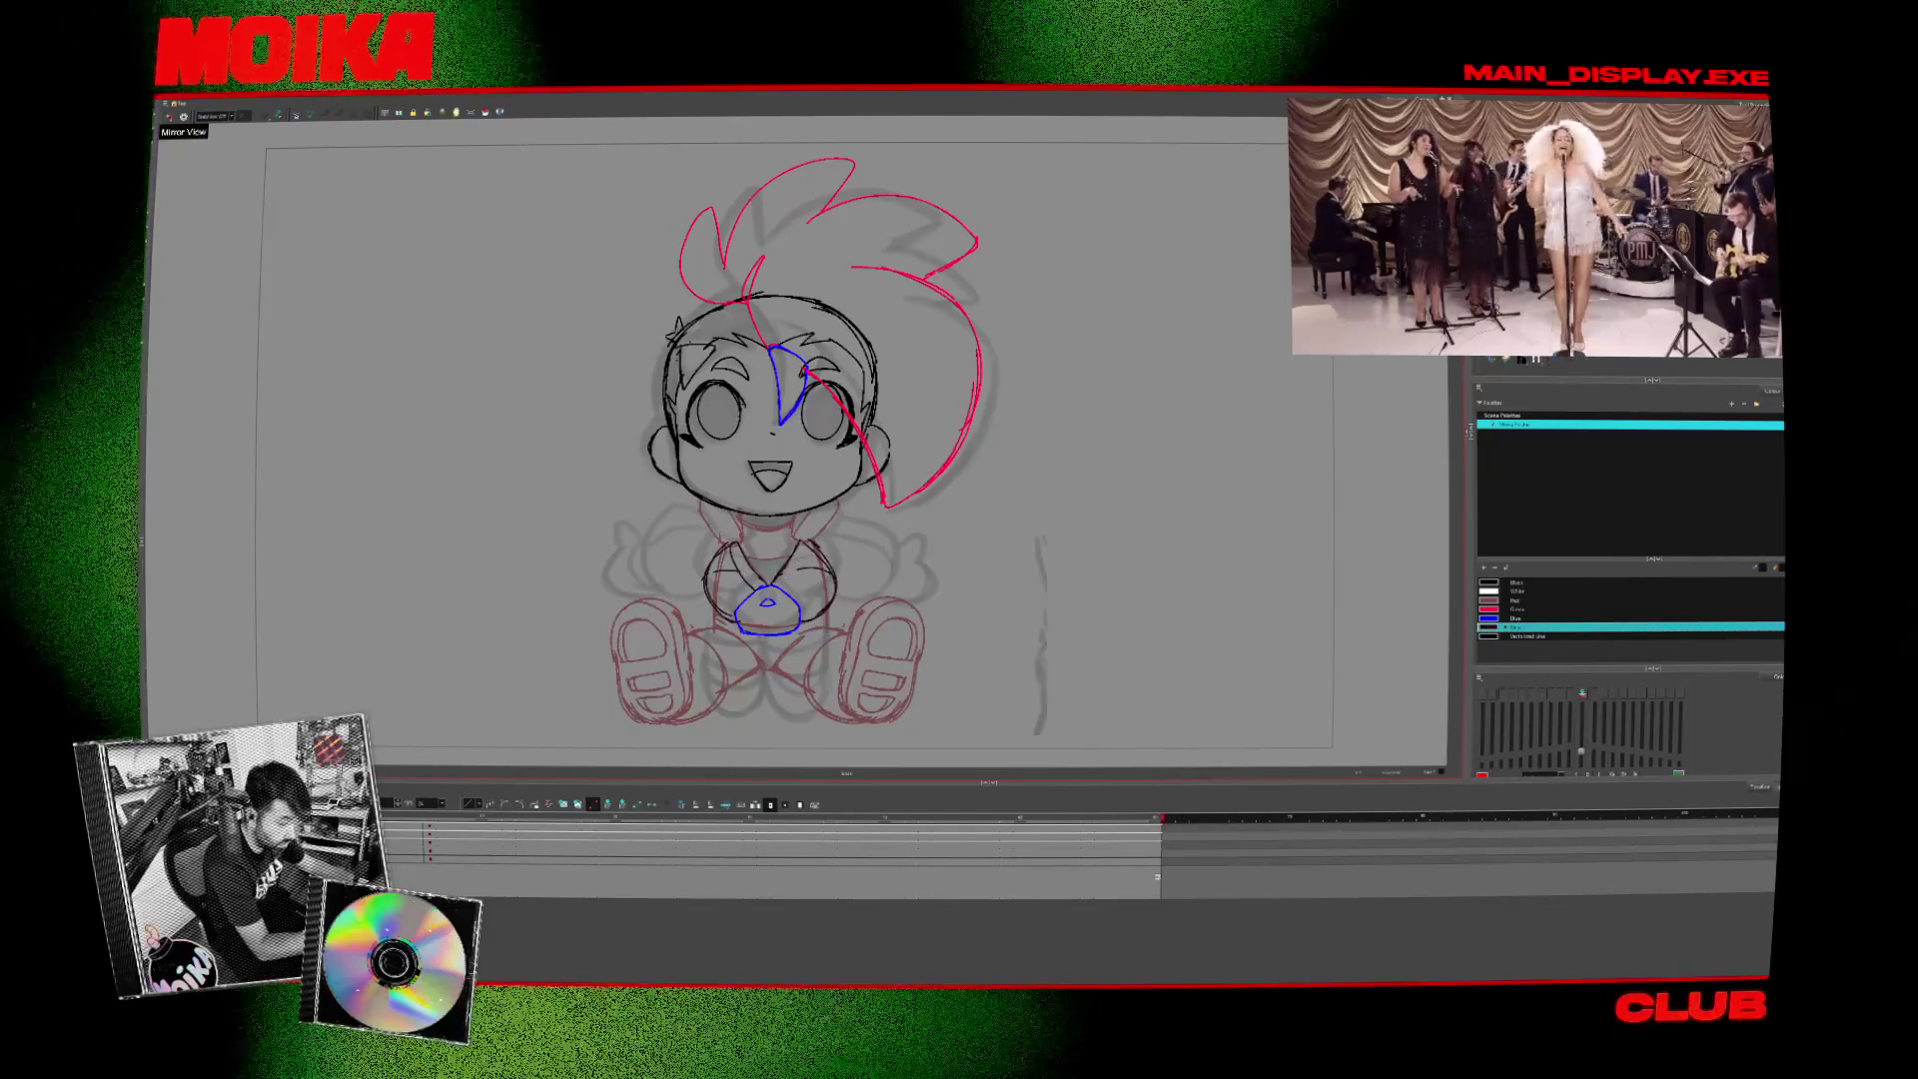
key("period")
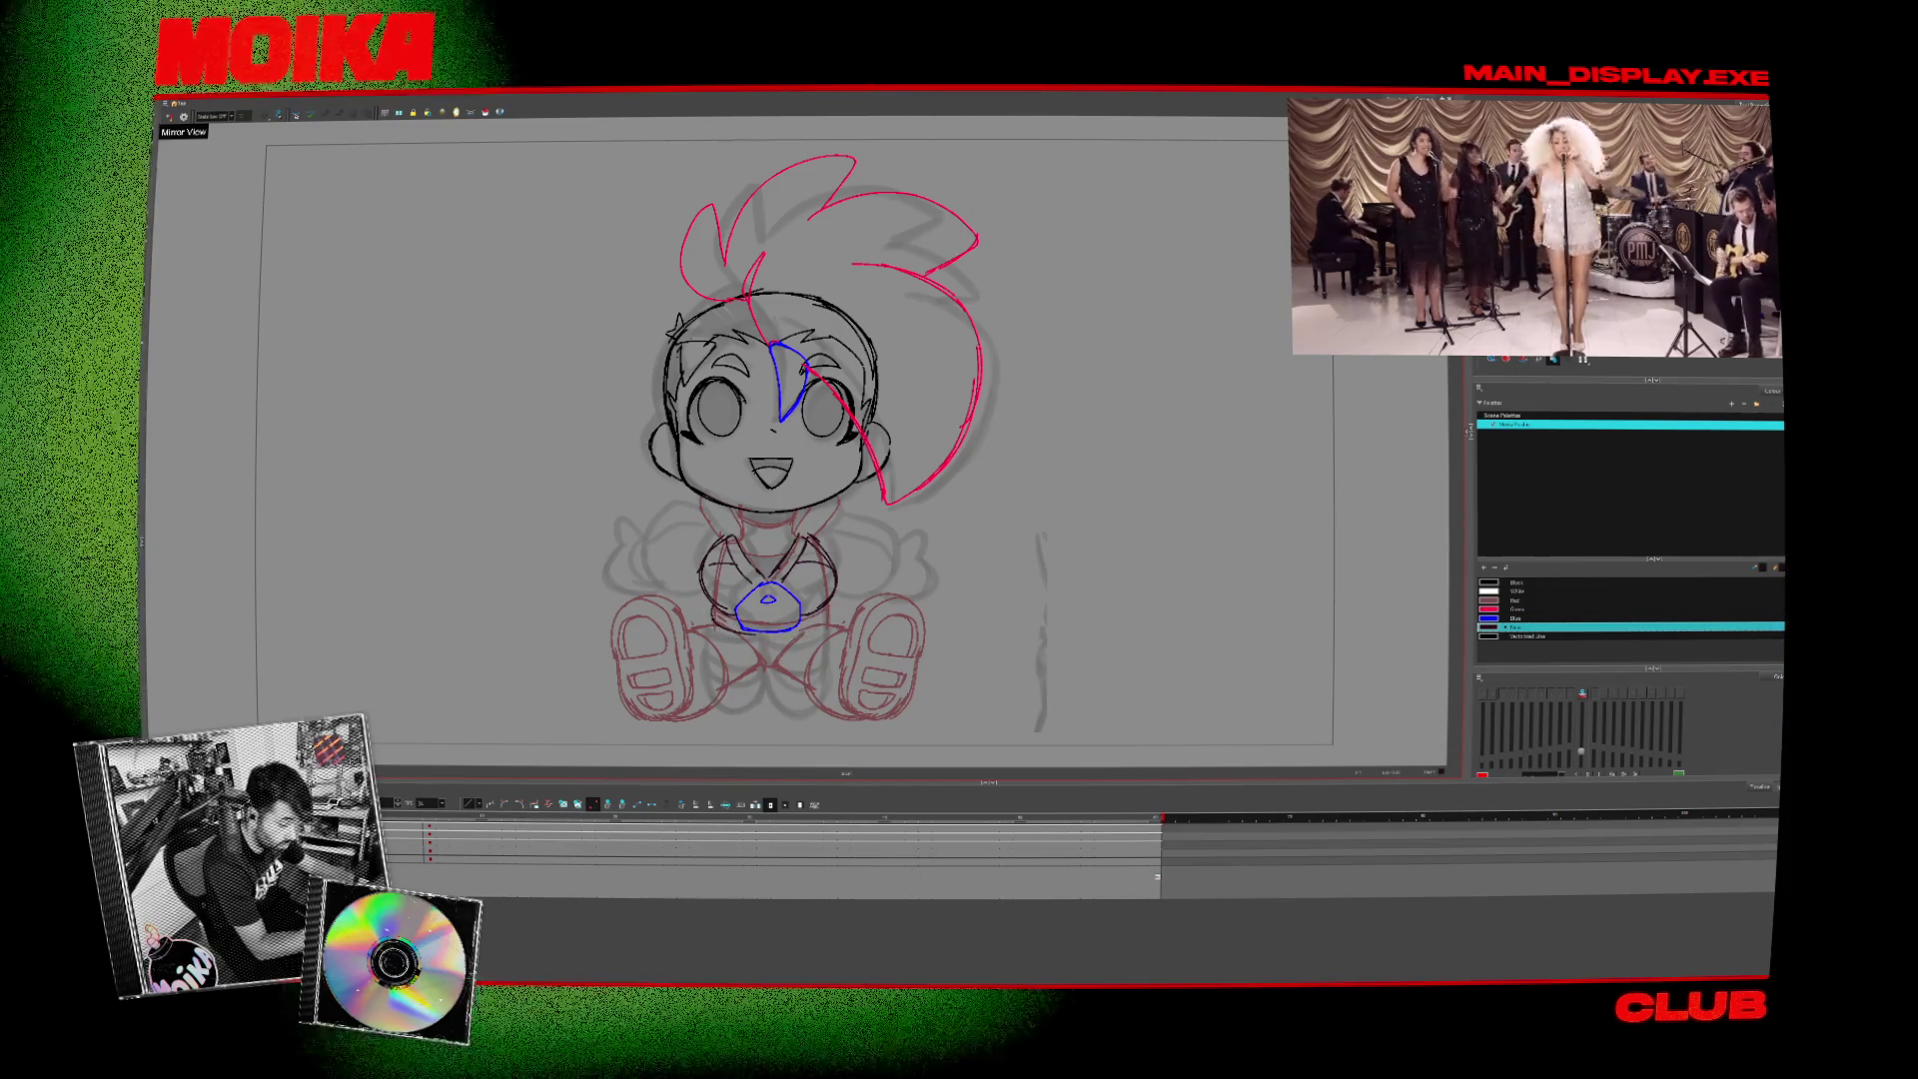
key("period")
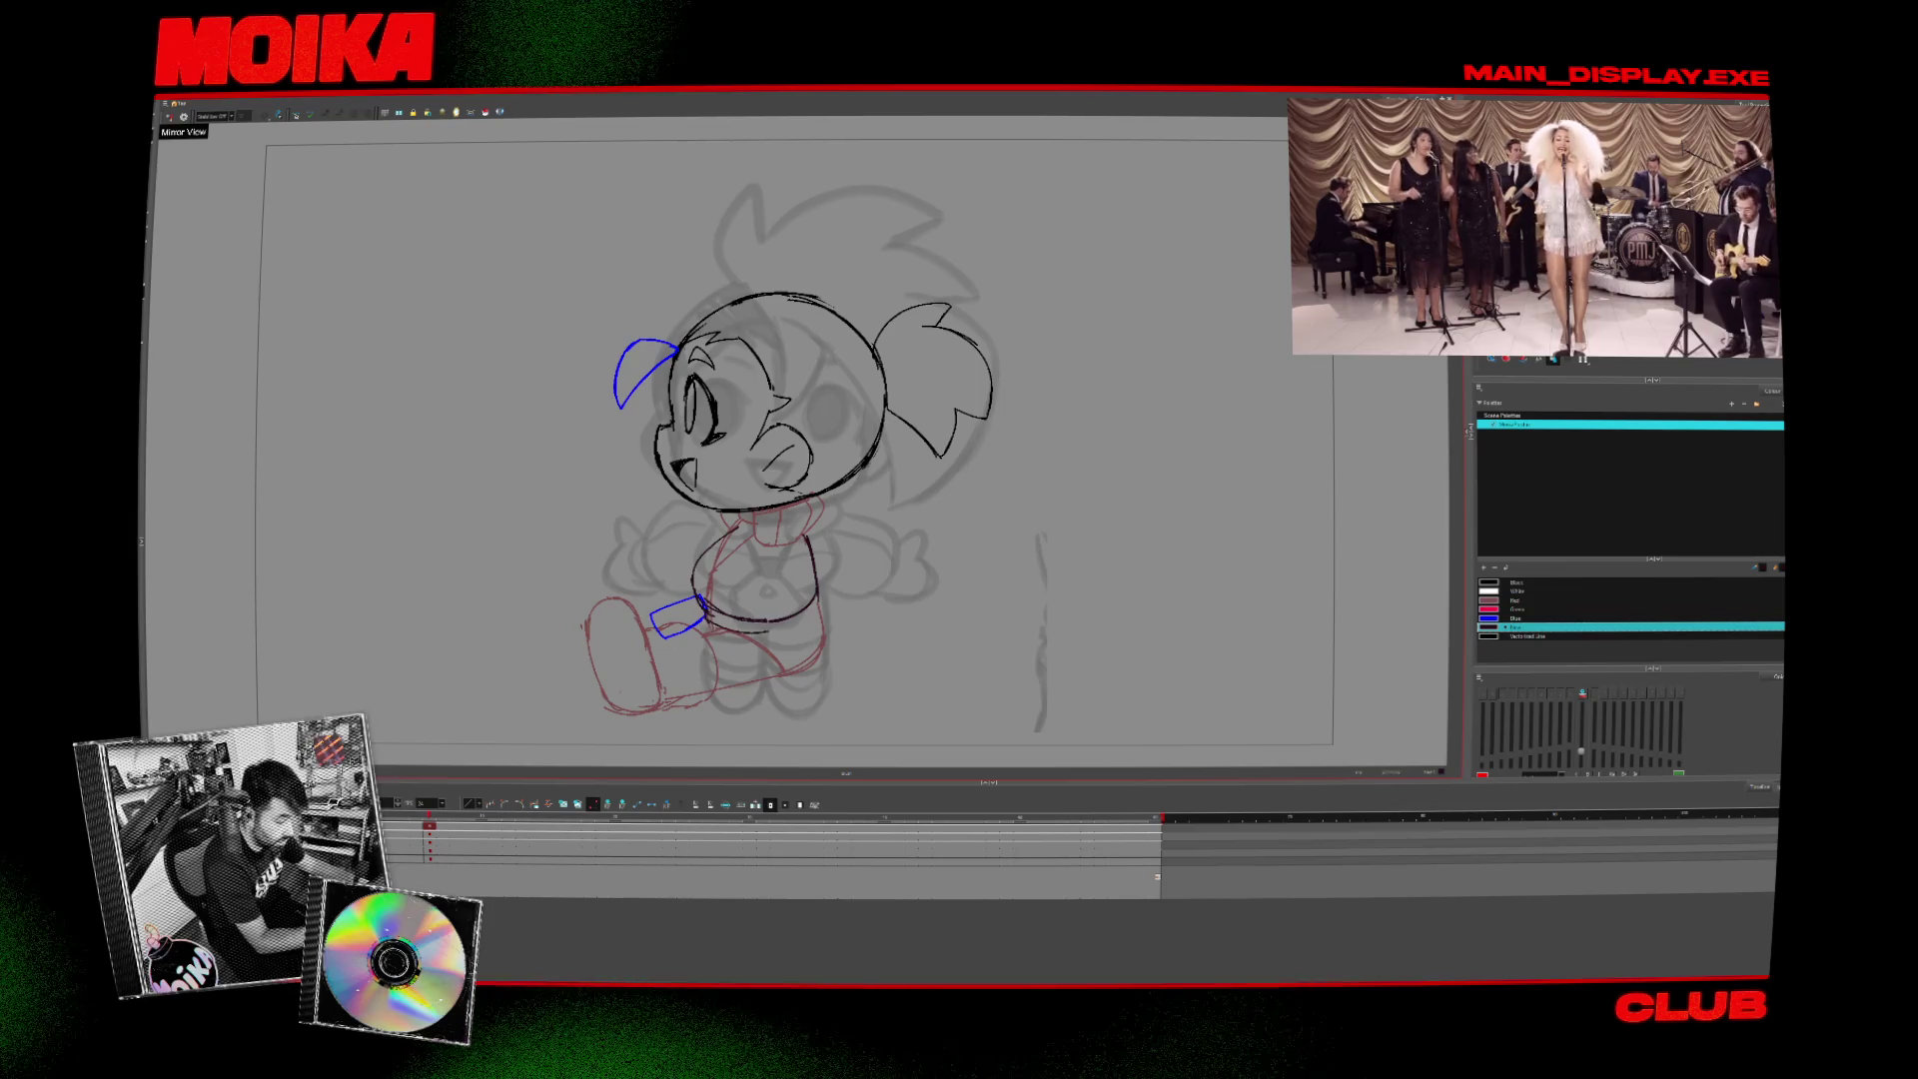
left_click(170, 116)
left_click(170, 116)
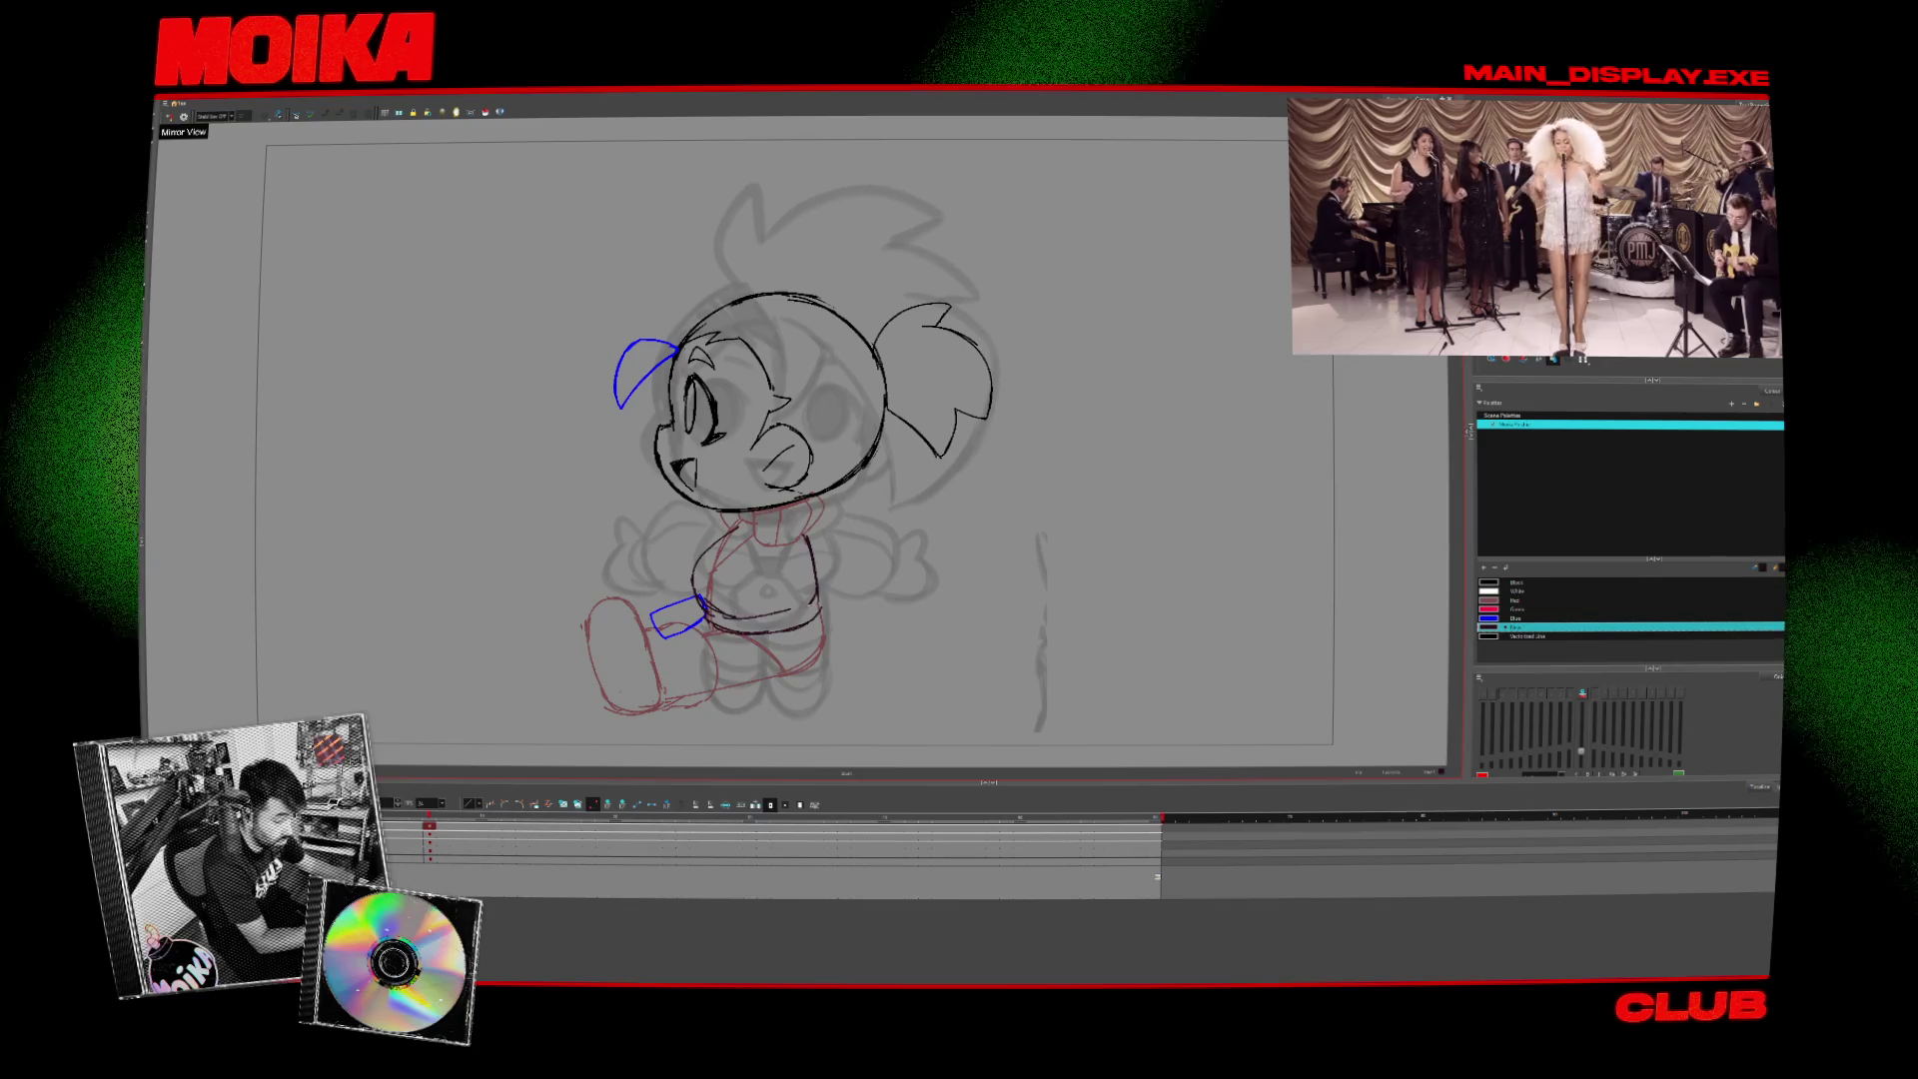
- Compare the front and side poses with mirrored views and frame flips
left_click_drag(862, 606, 858, 593)
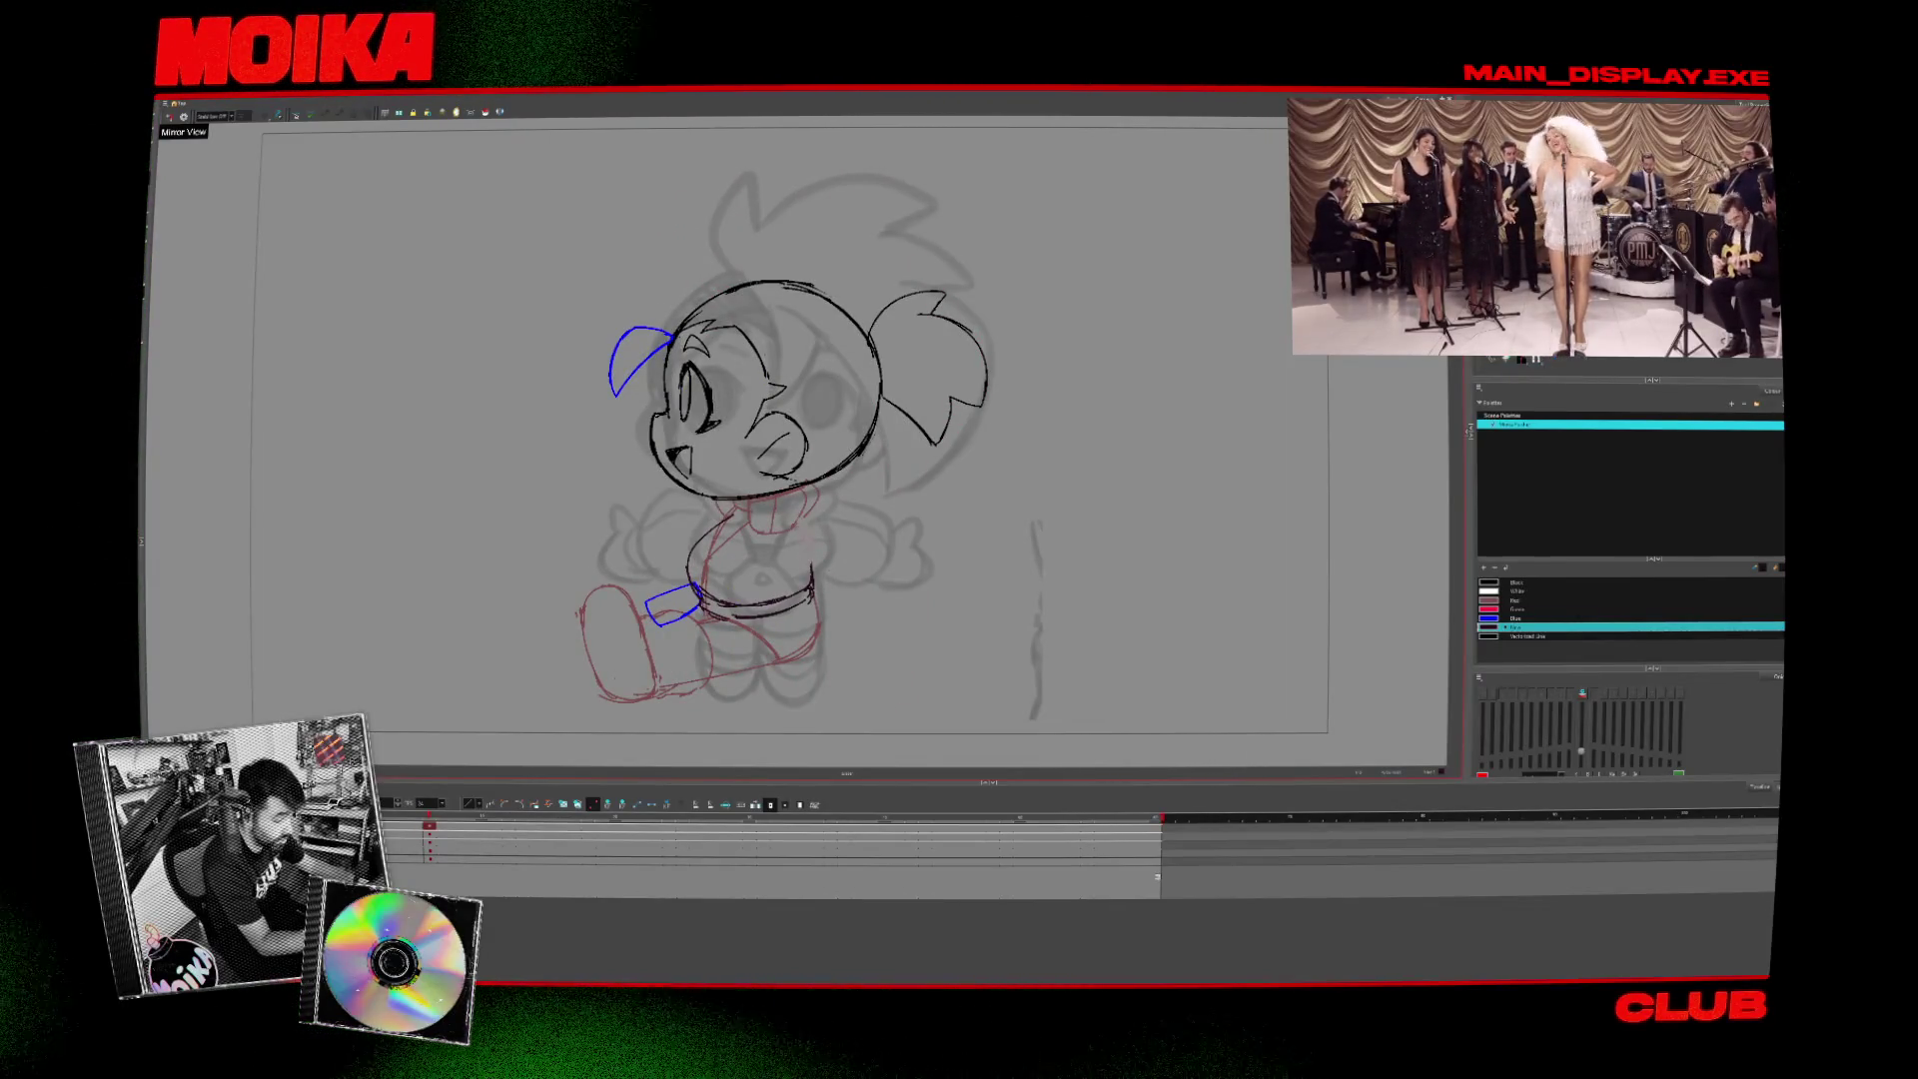
left_click(170, 117)
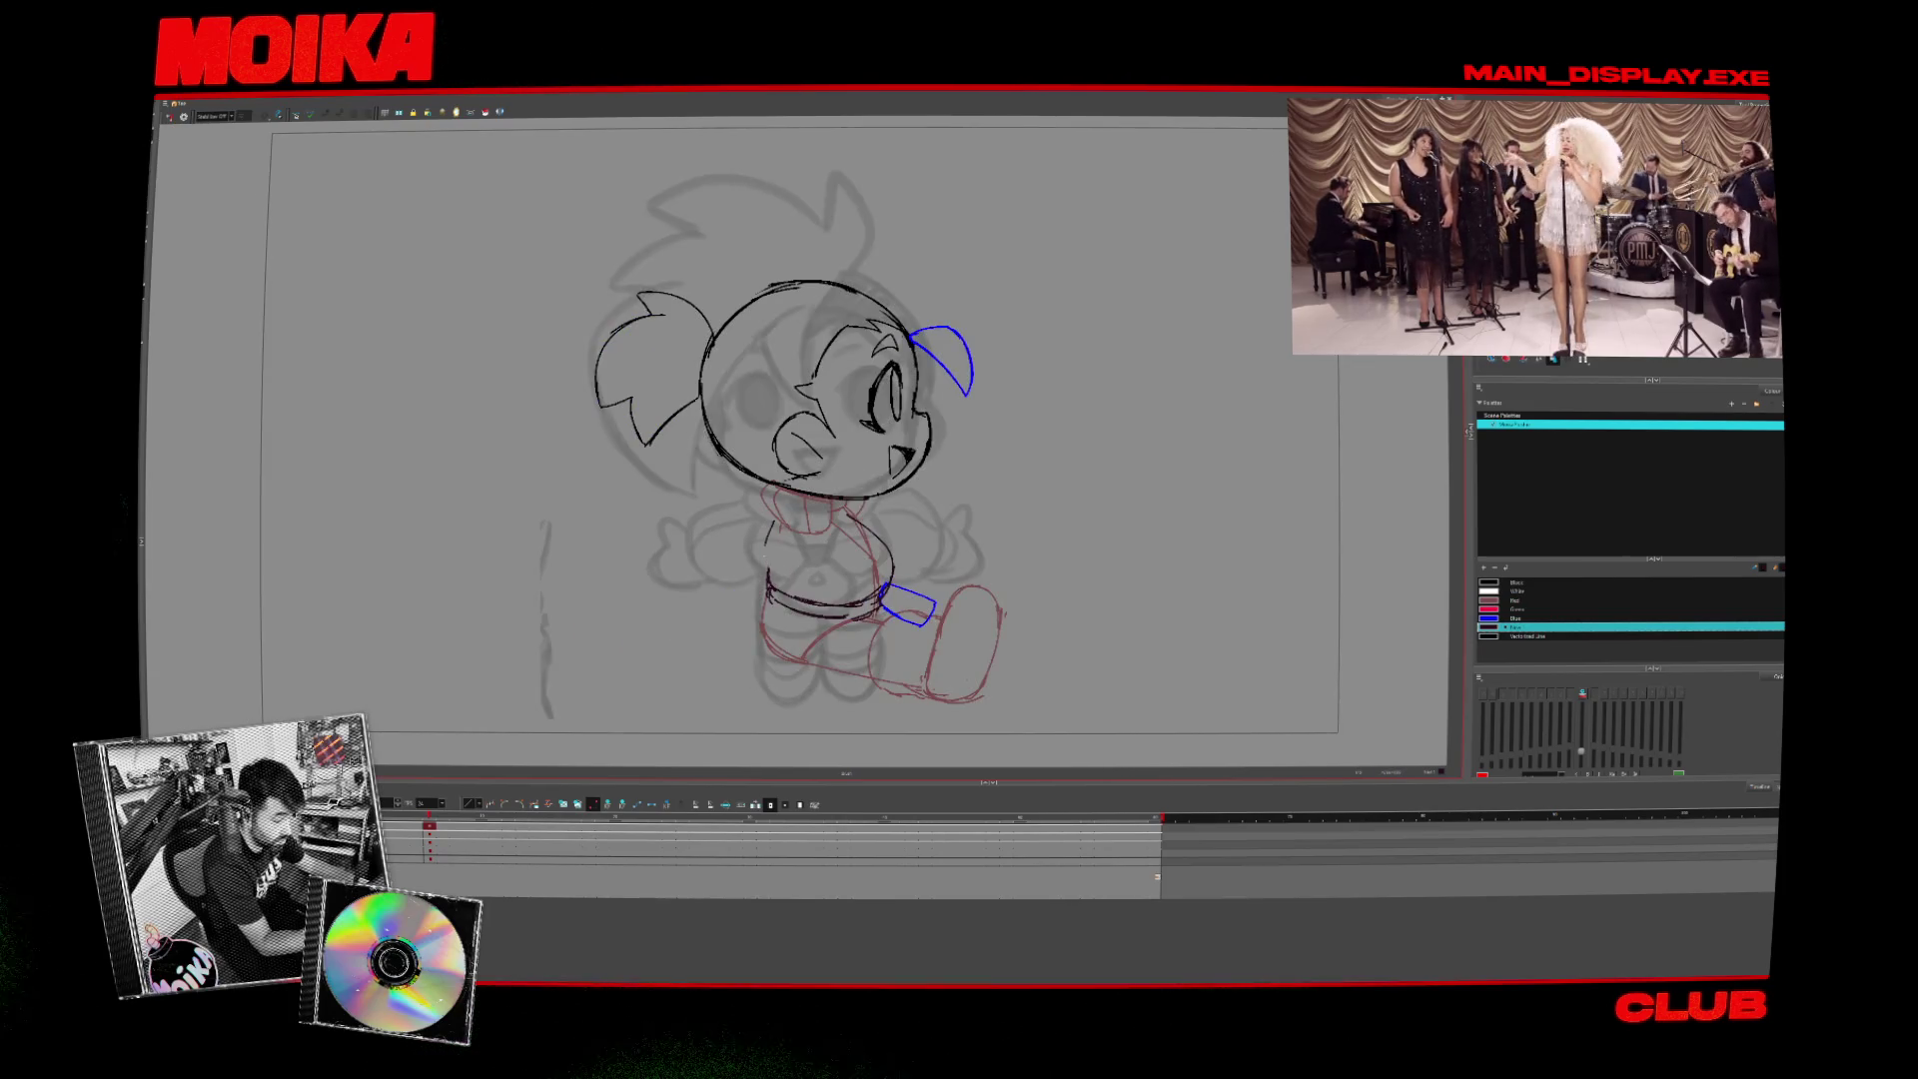
left_click(170, 117)
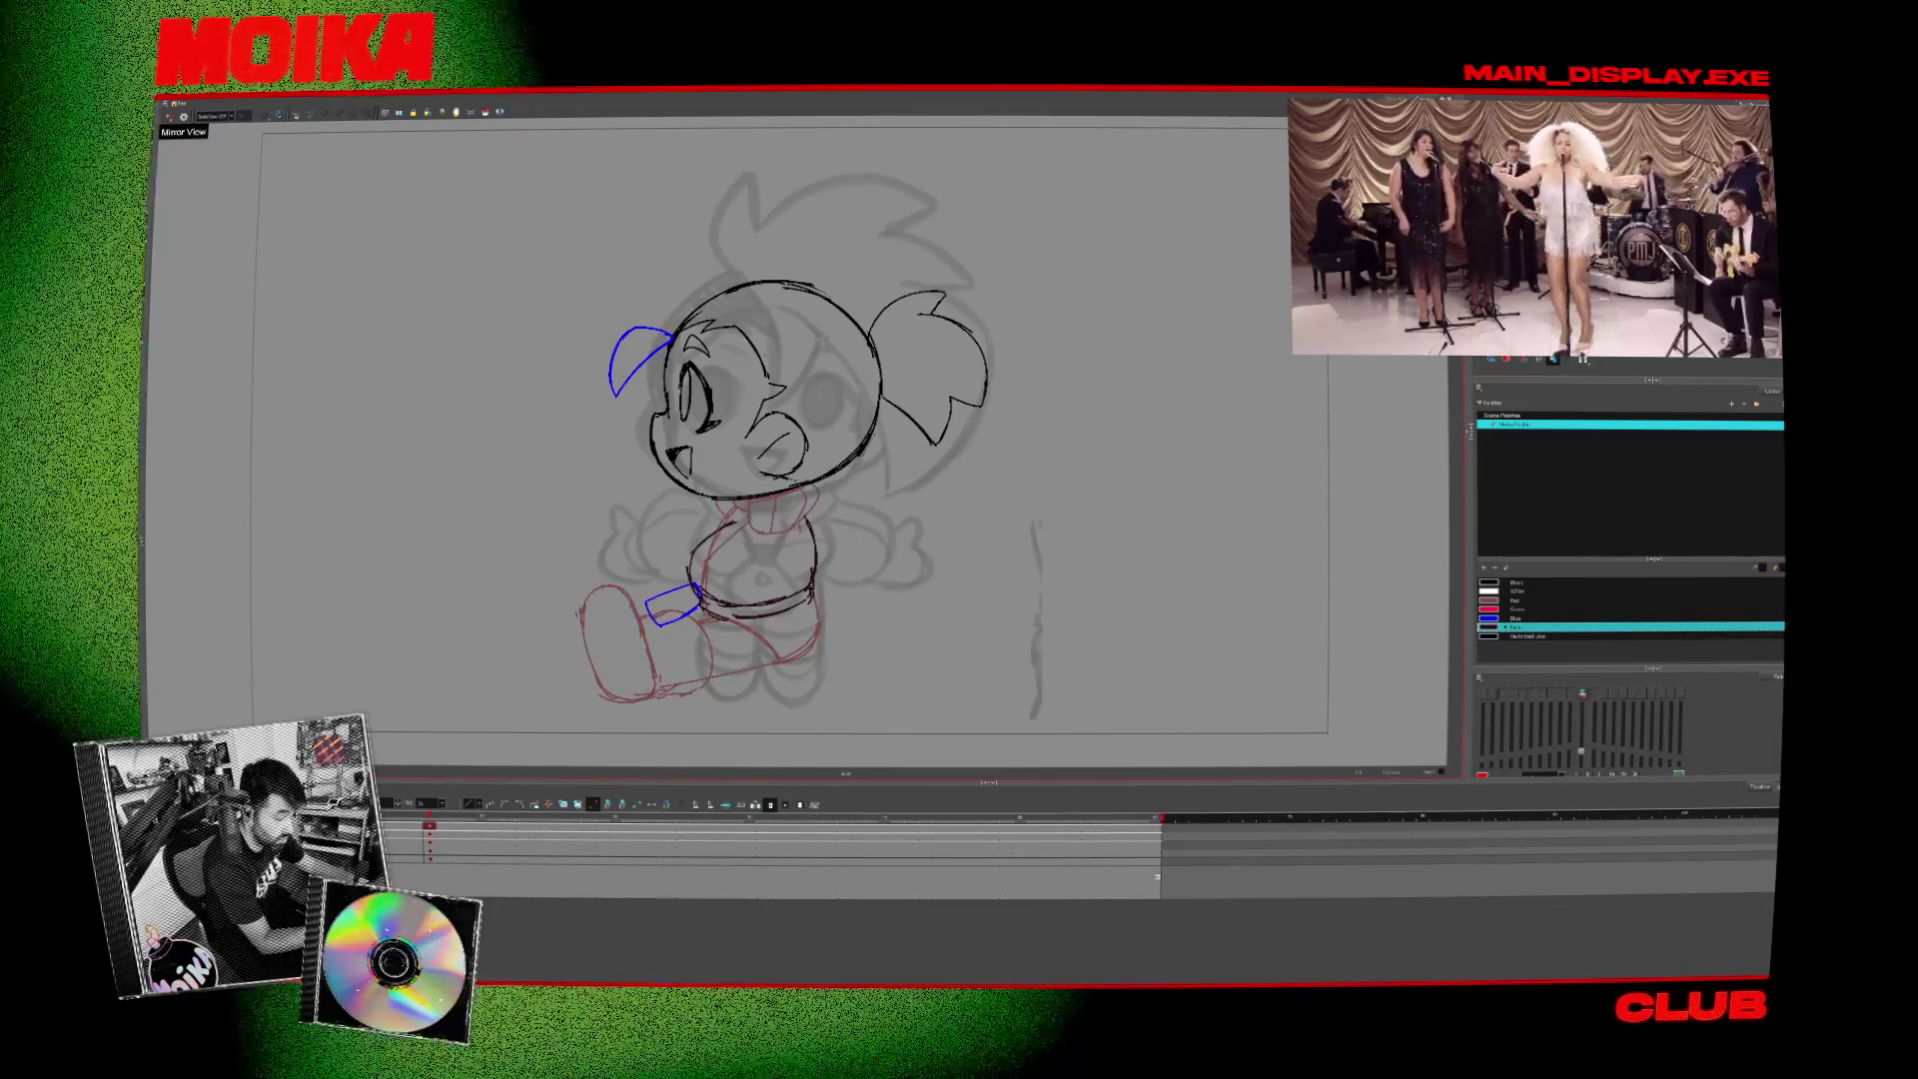
left_click(170, 116)
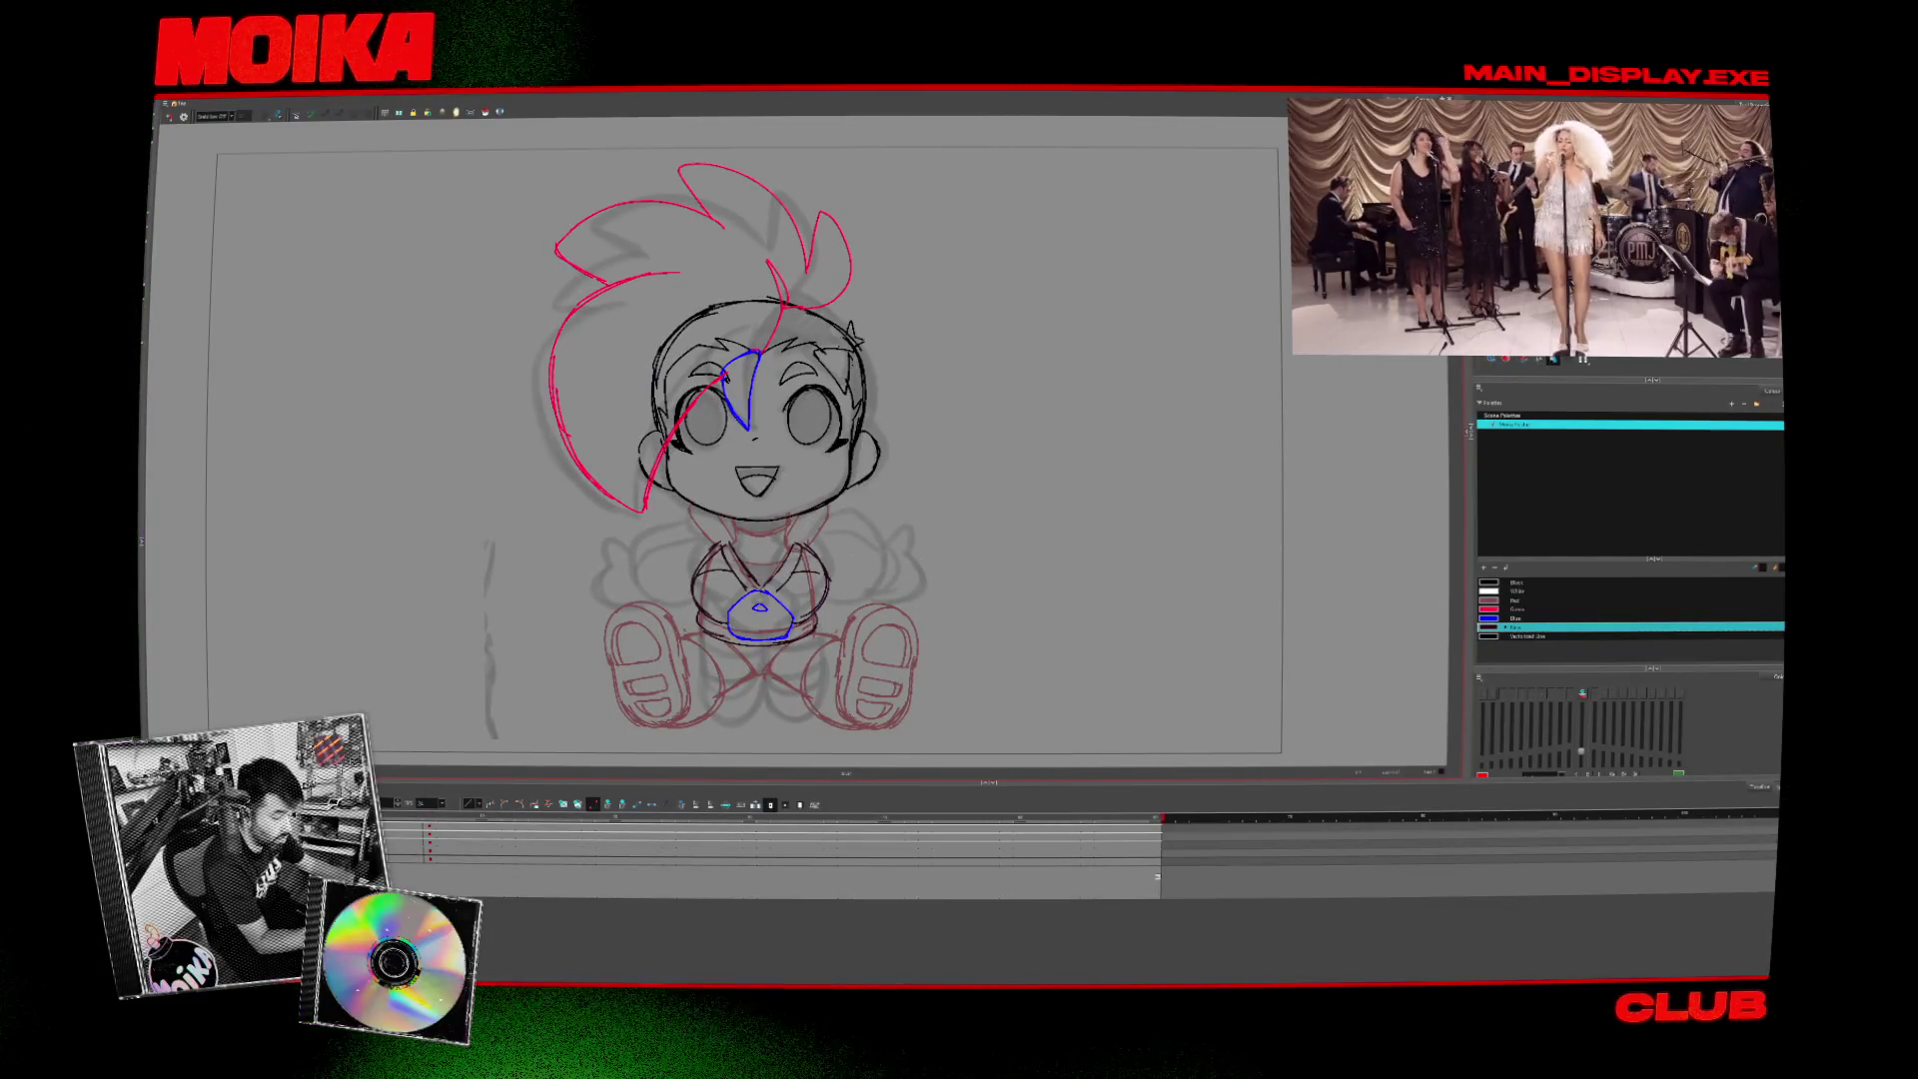
key("period")
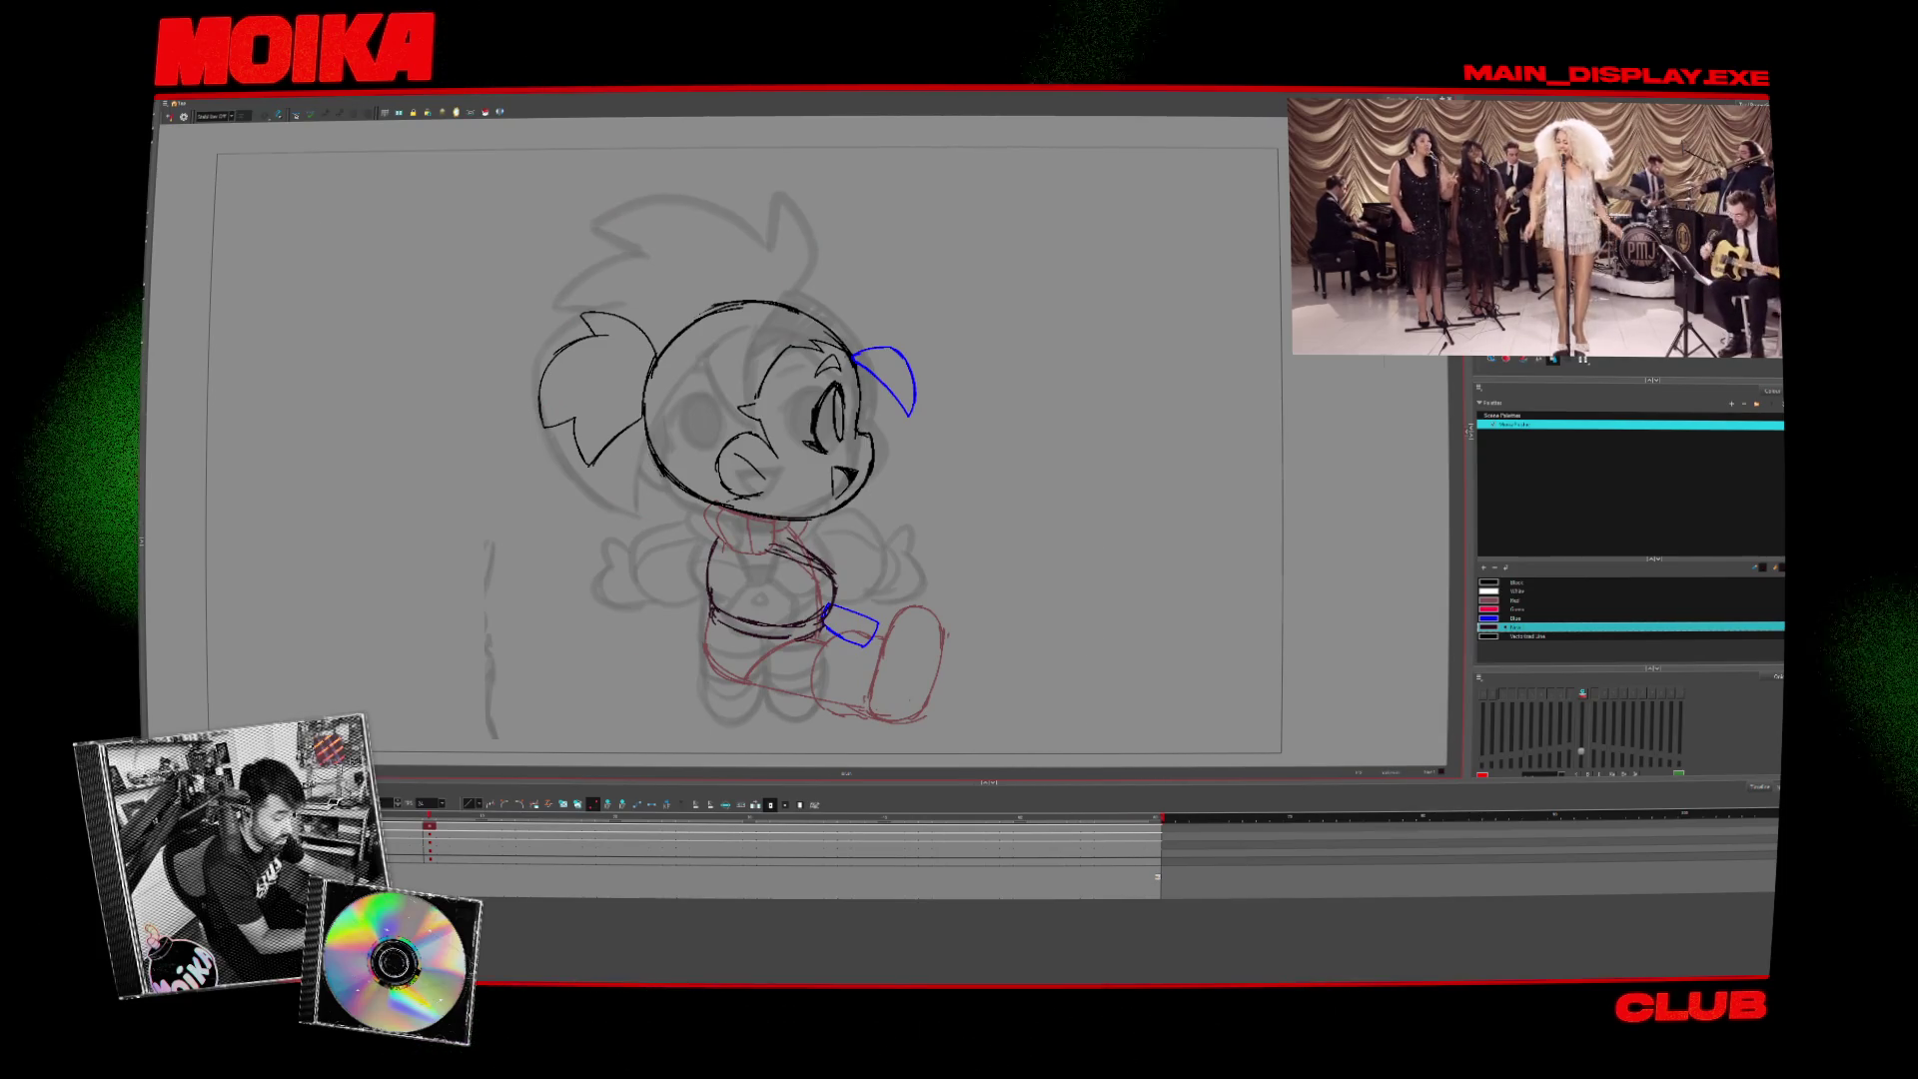
key("comma")
key("period")
key("comma")
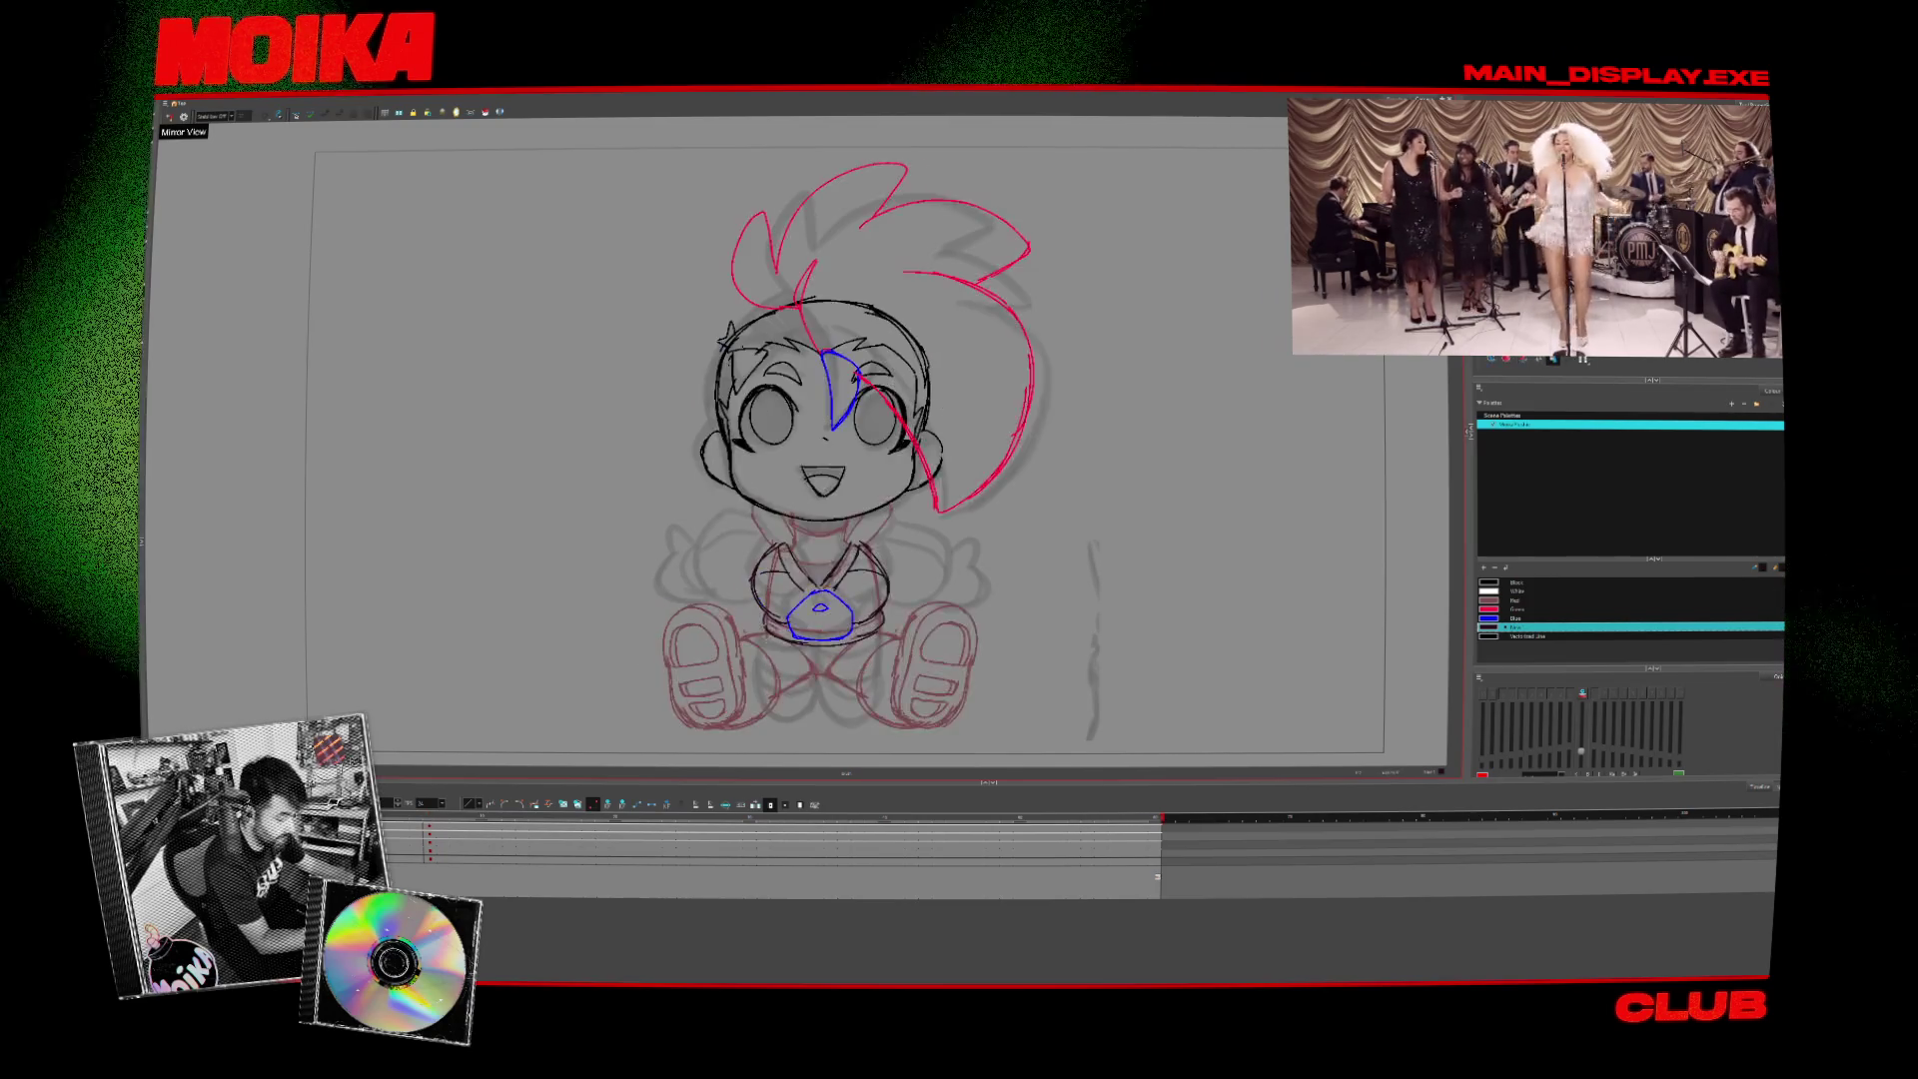
key("period")
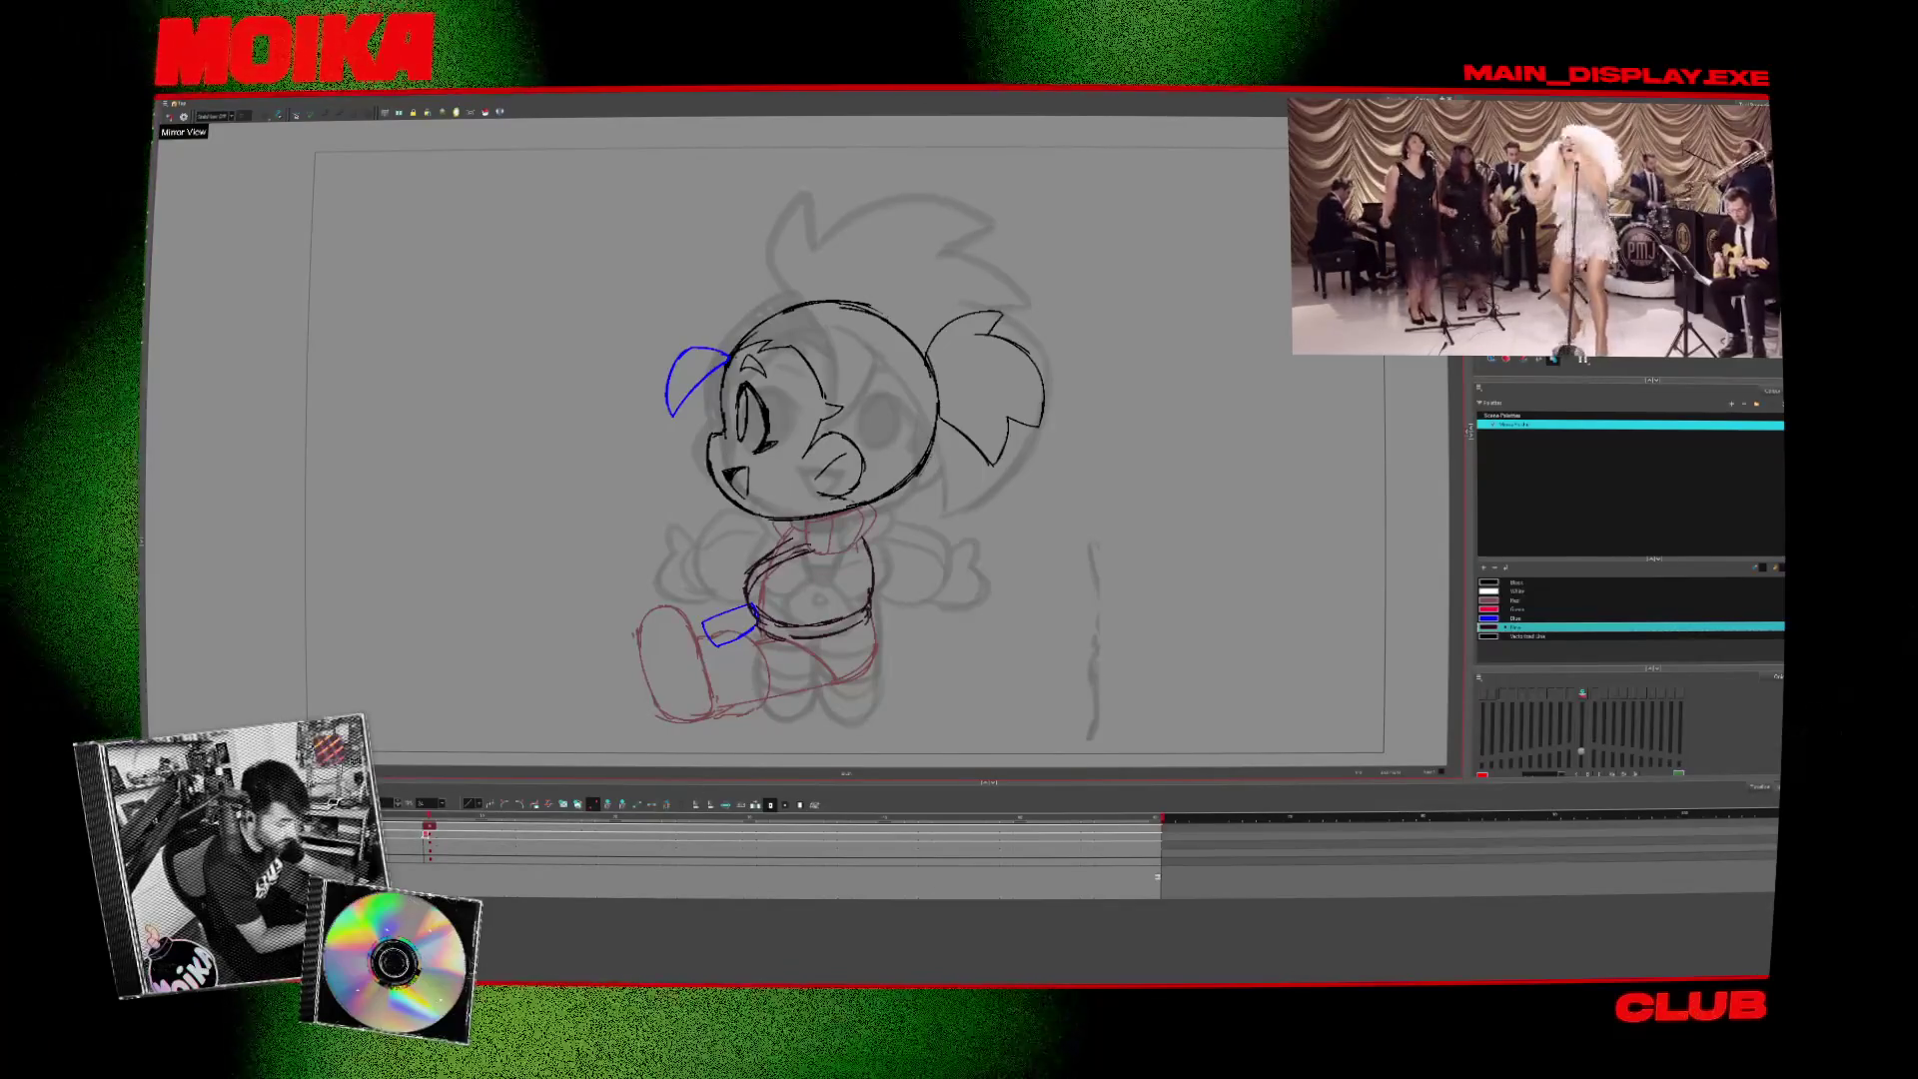
- Select the frame on the next drawing layer and bring back the red hair strokes
left_click(431, 843)
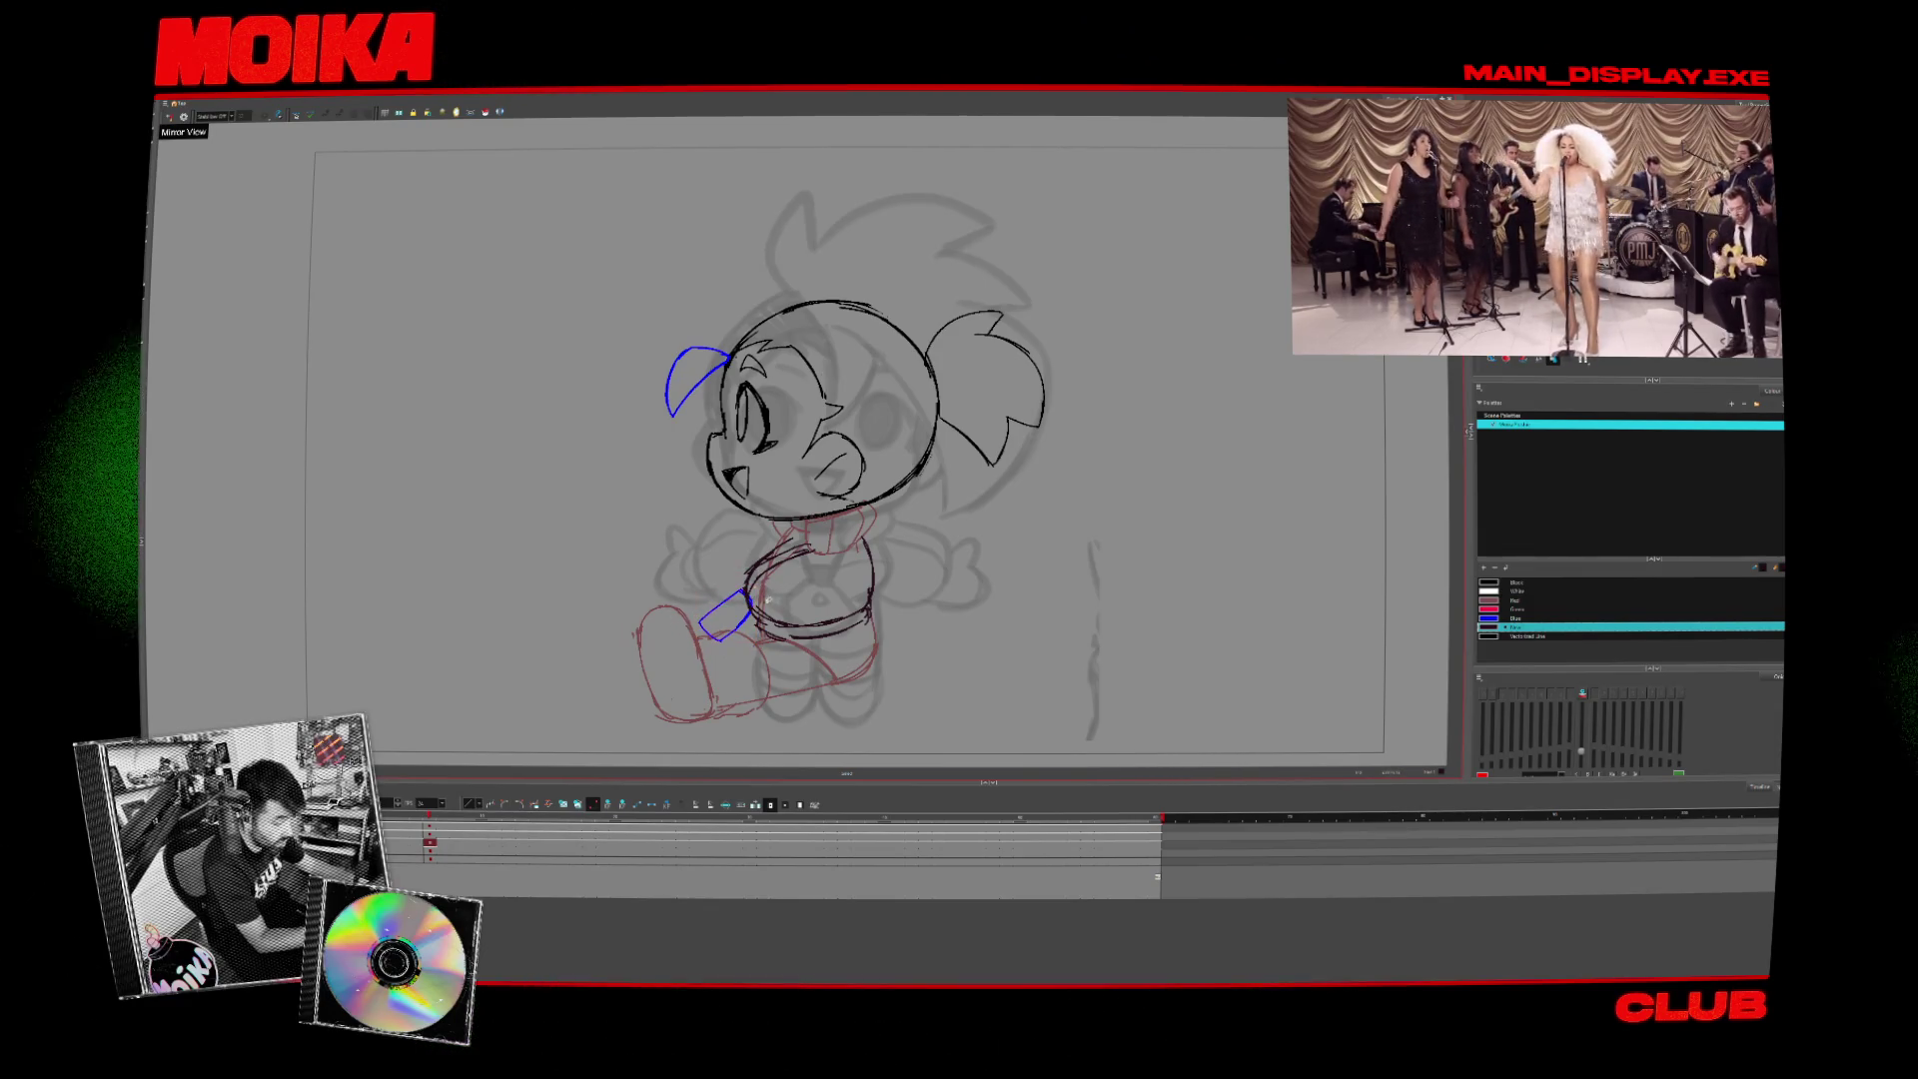
left_click(430, 850)
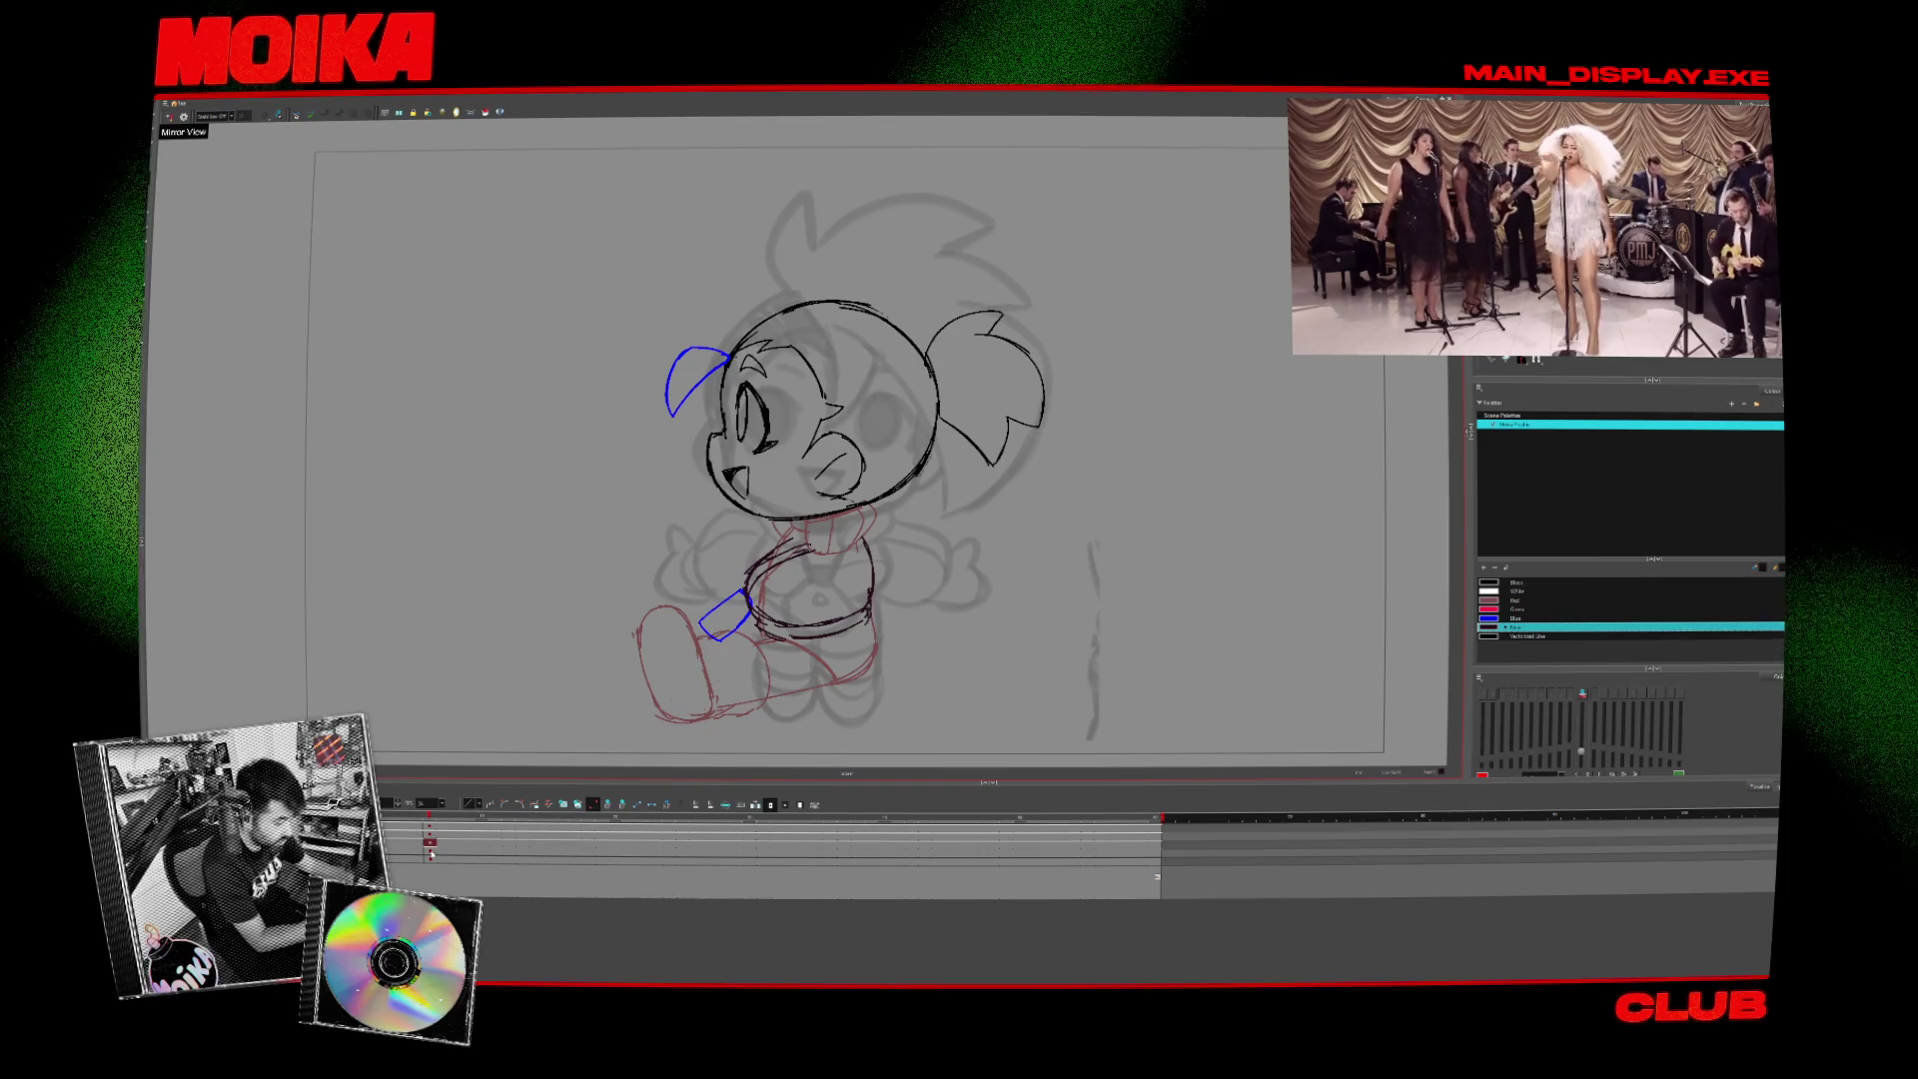
key("4")
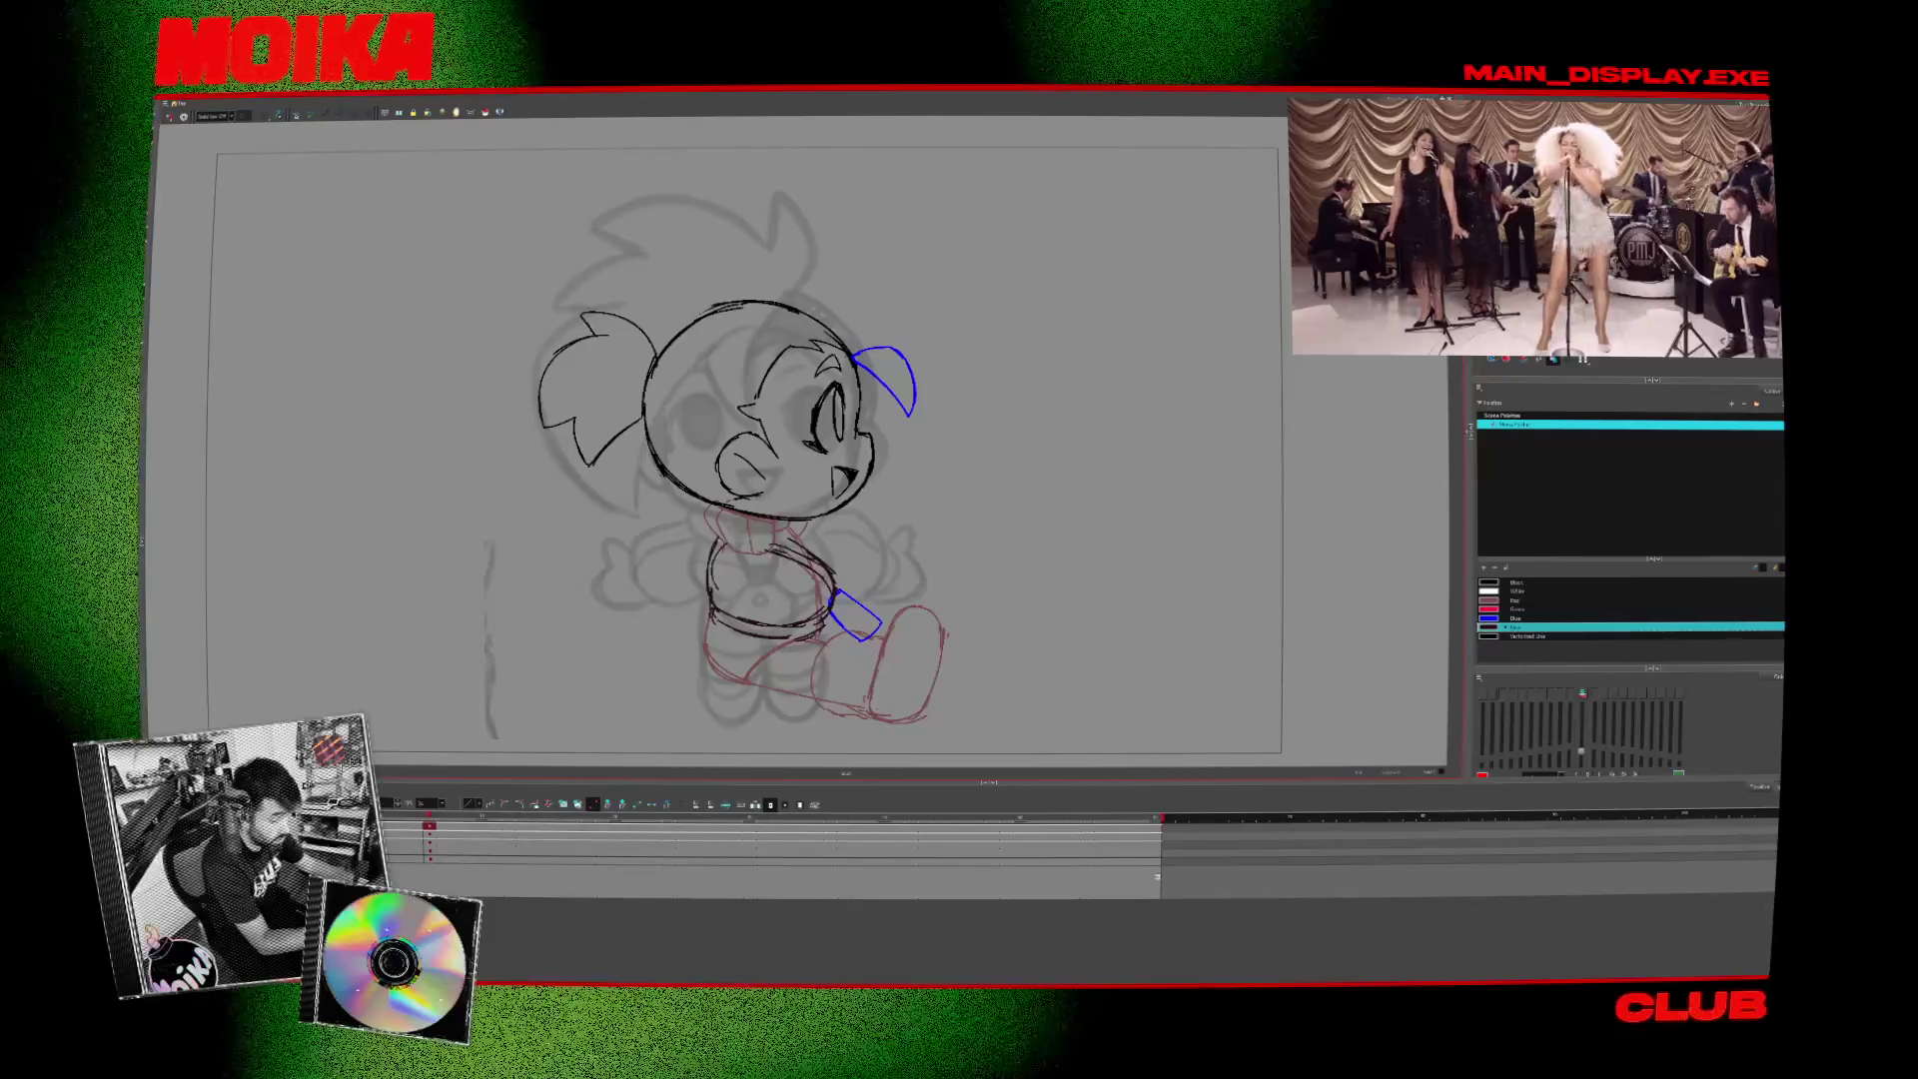
key("period")
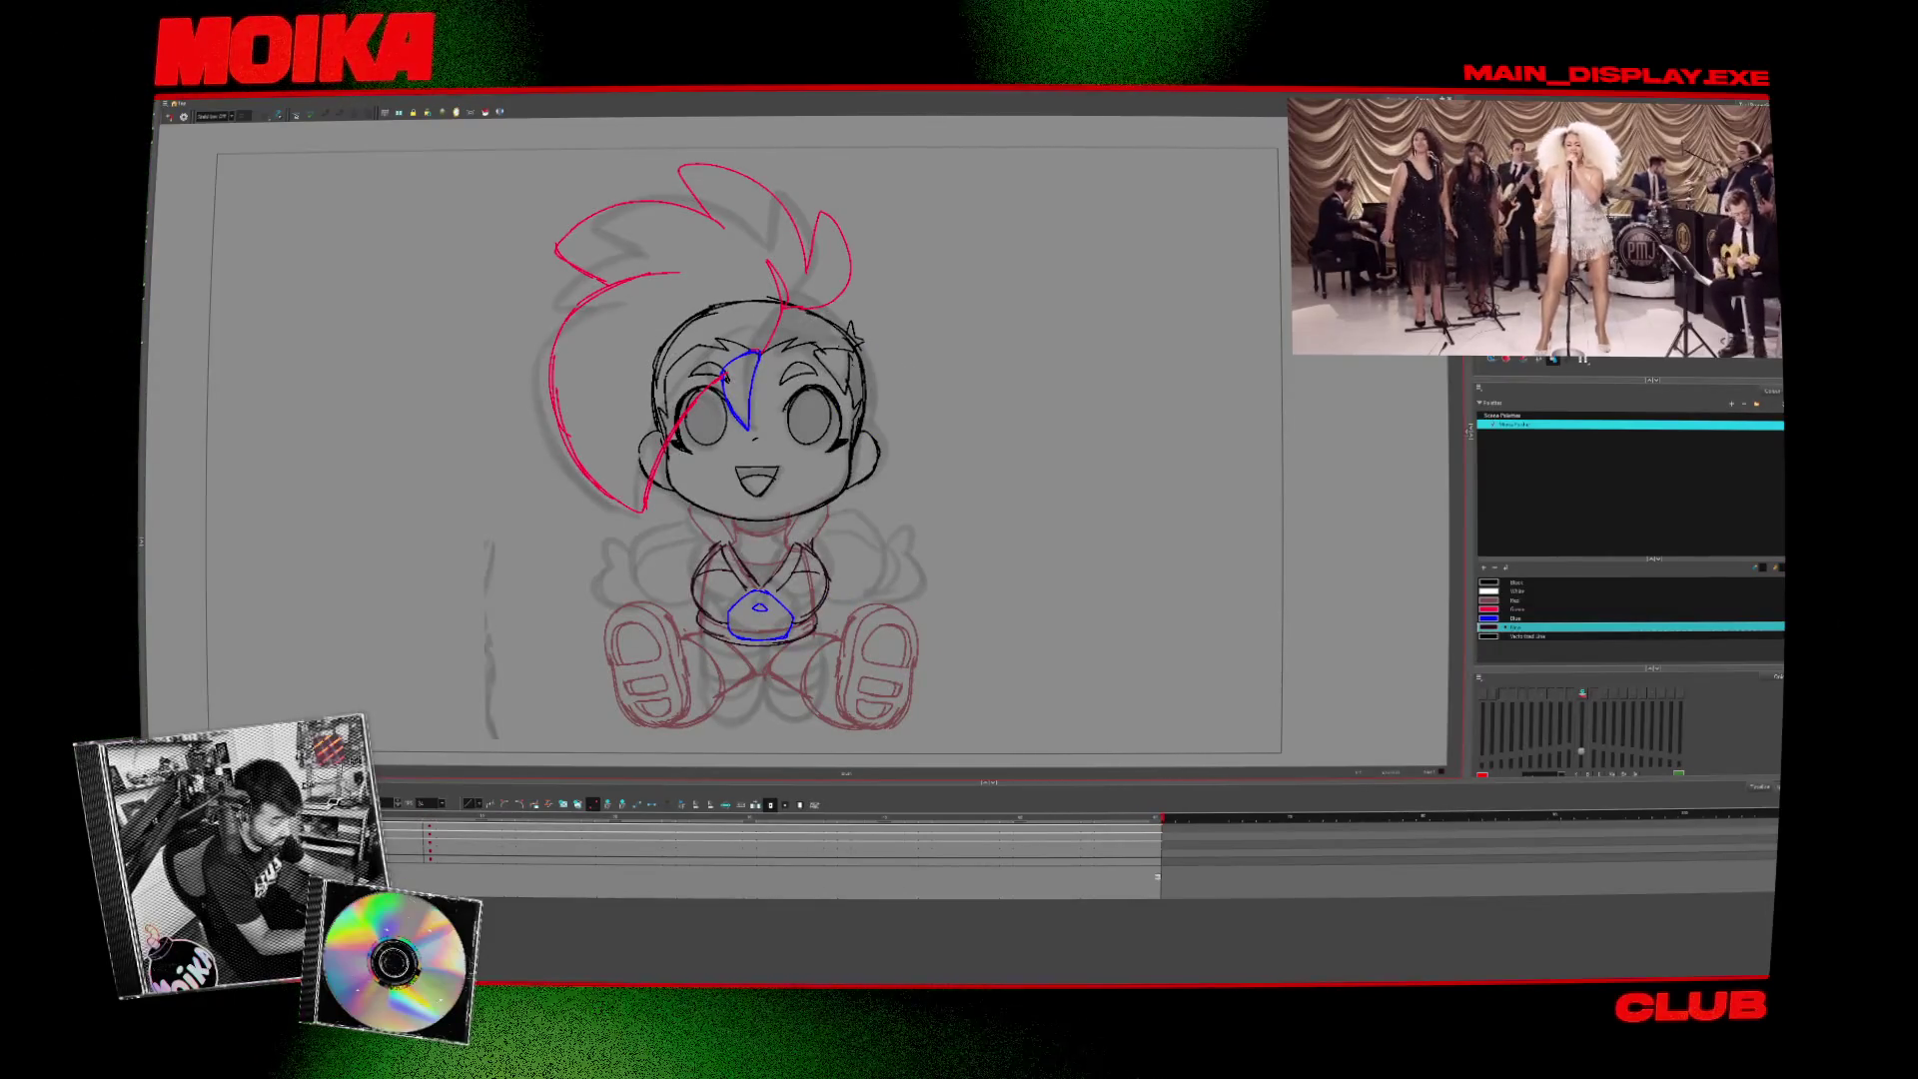
key("period")
key("comma")
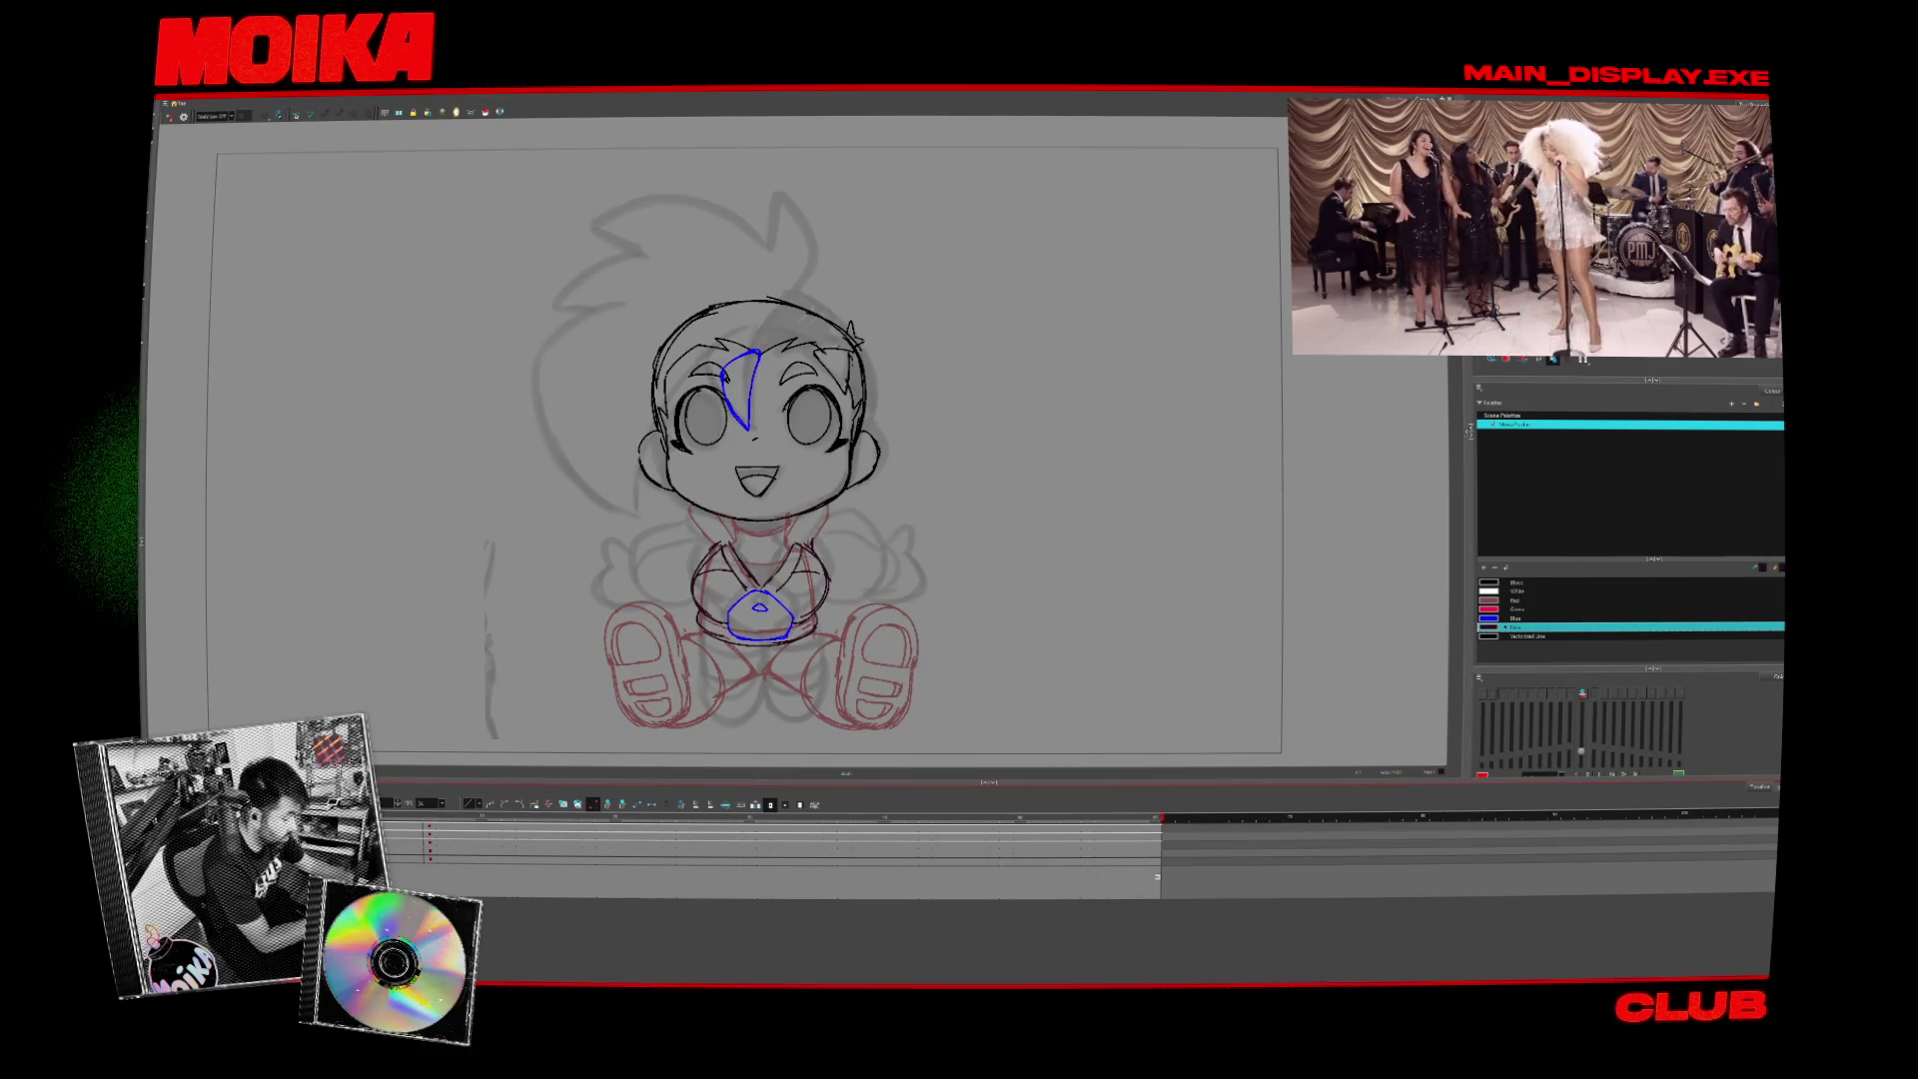
key("period")
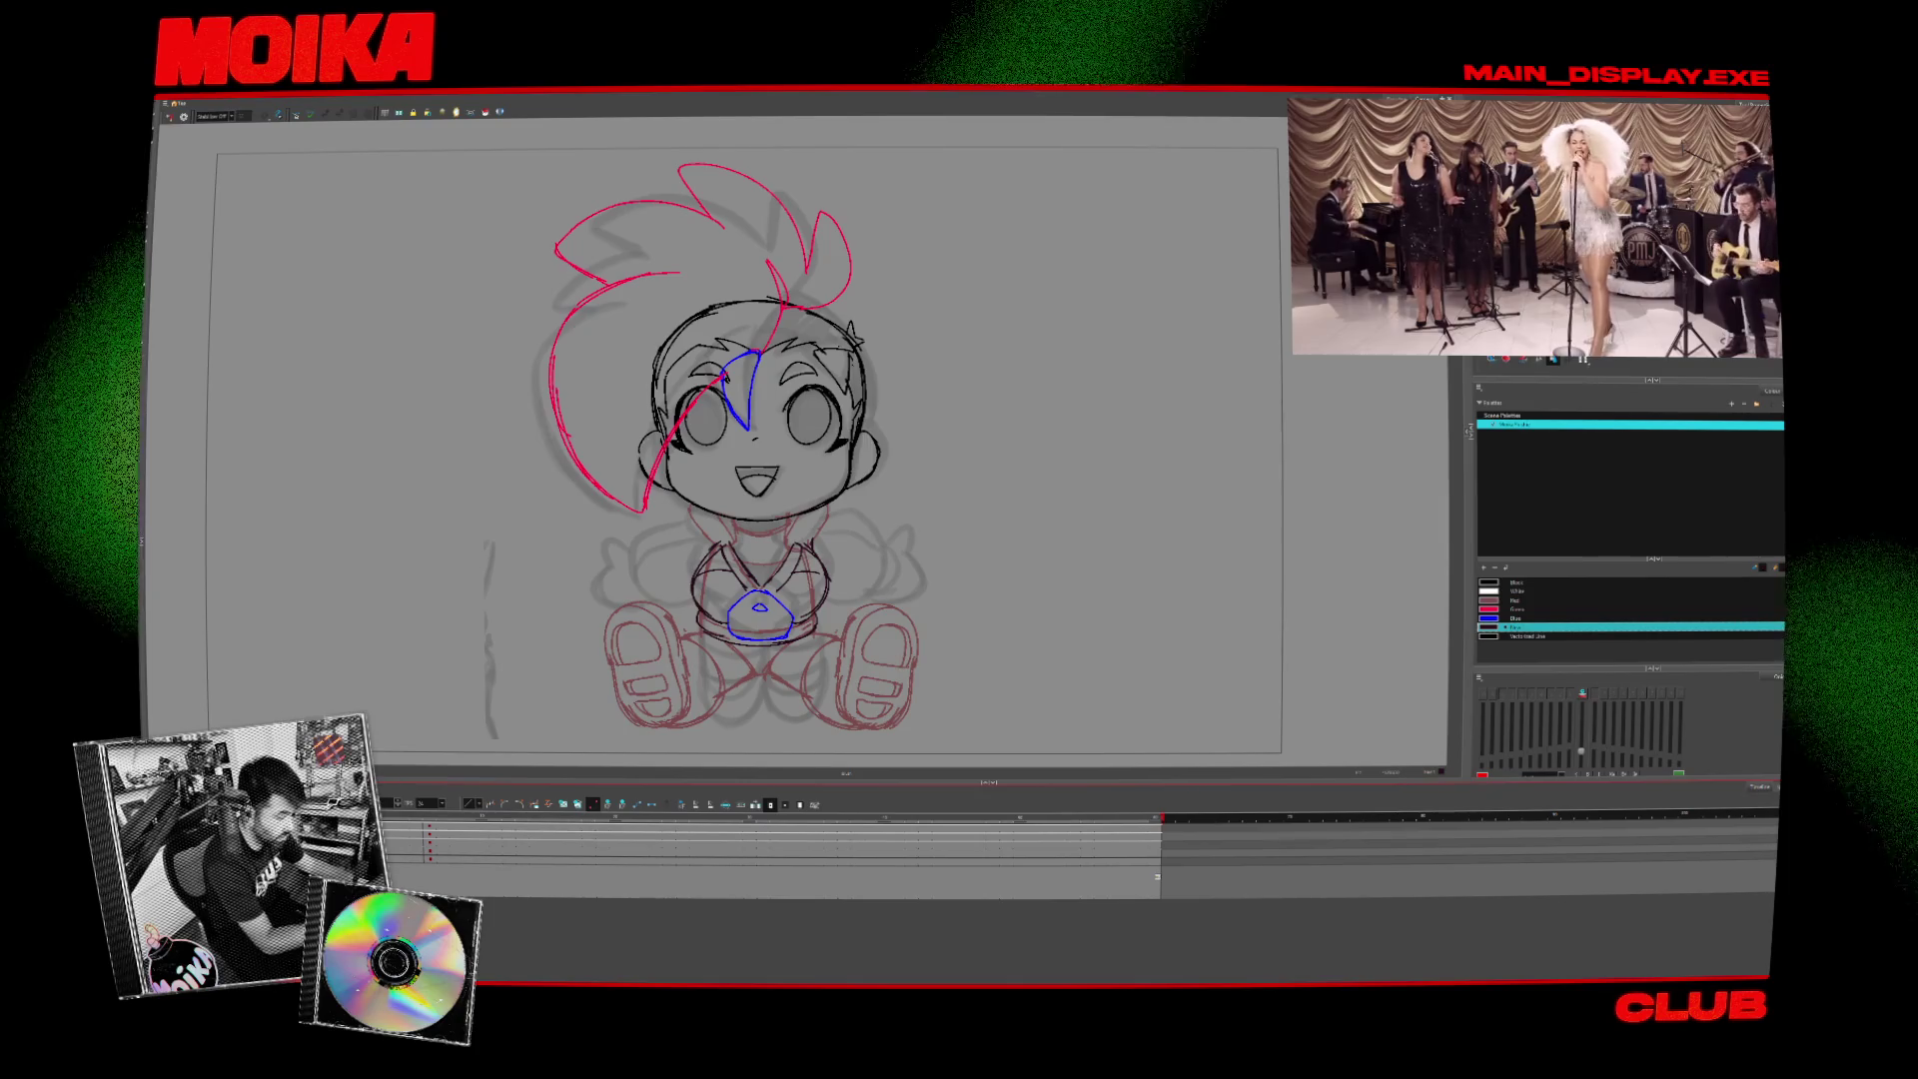
- Choose the red drawing colour and compare the front and side drawings
left_click(1518, 608)
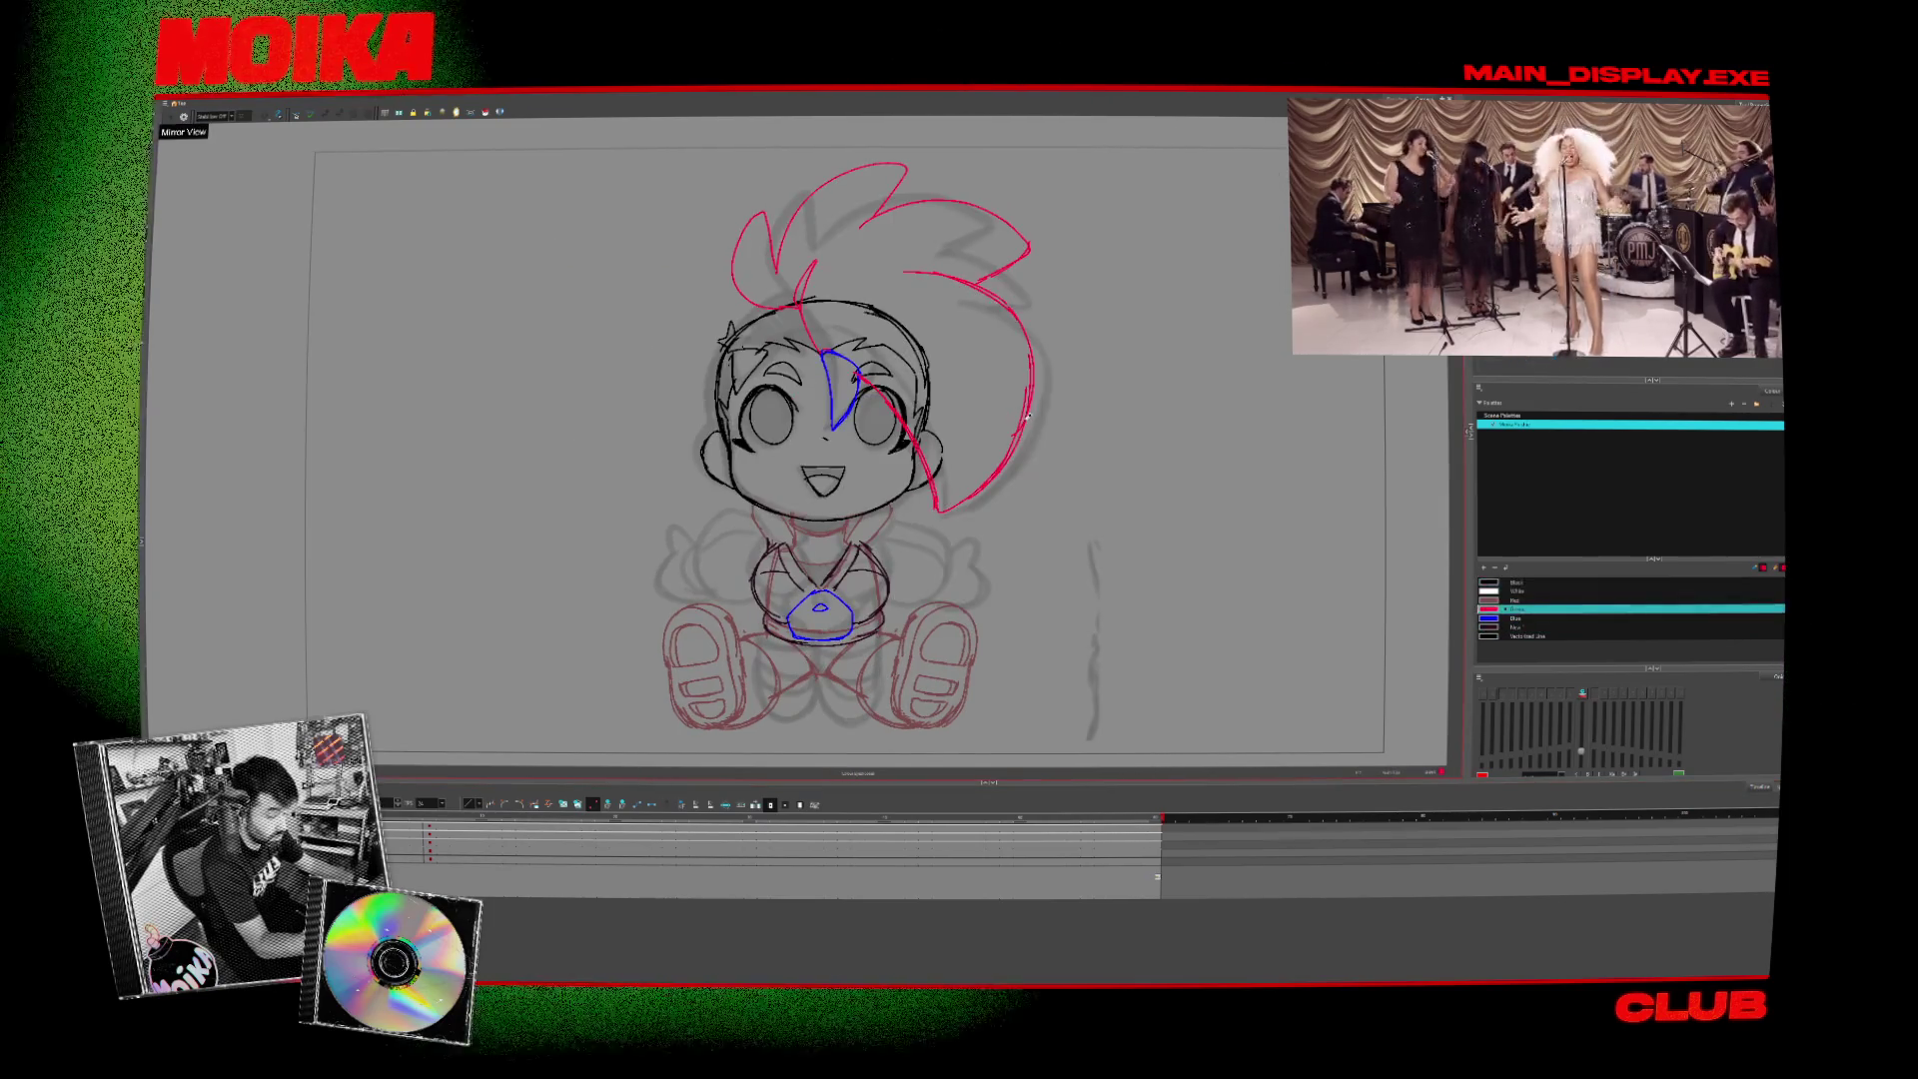
key("period")
key("comma")
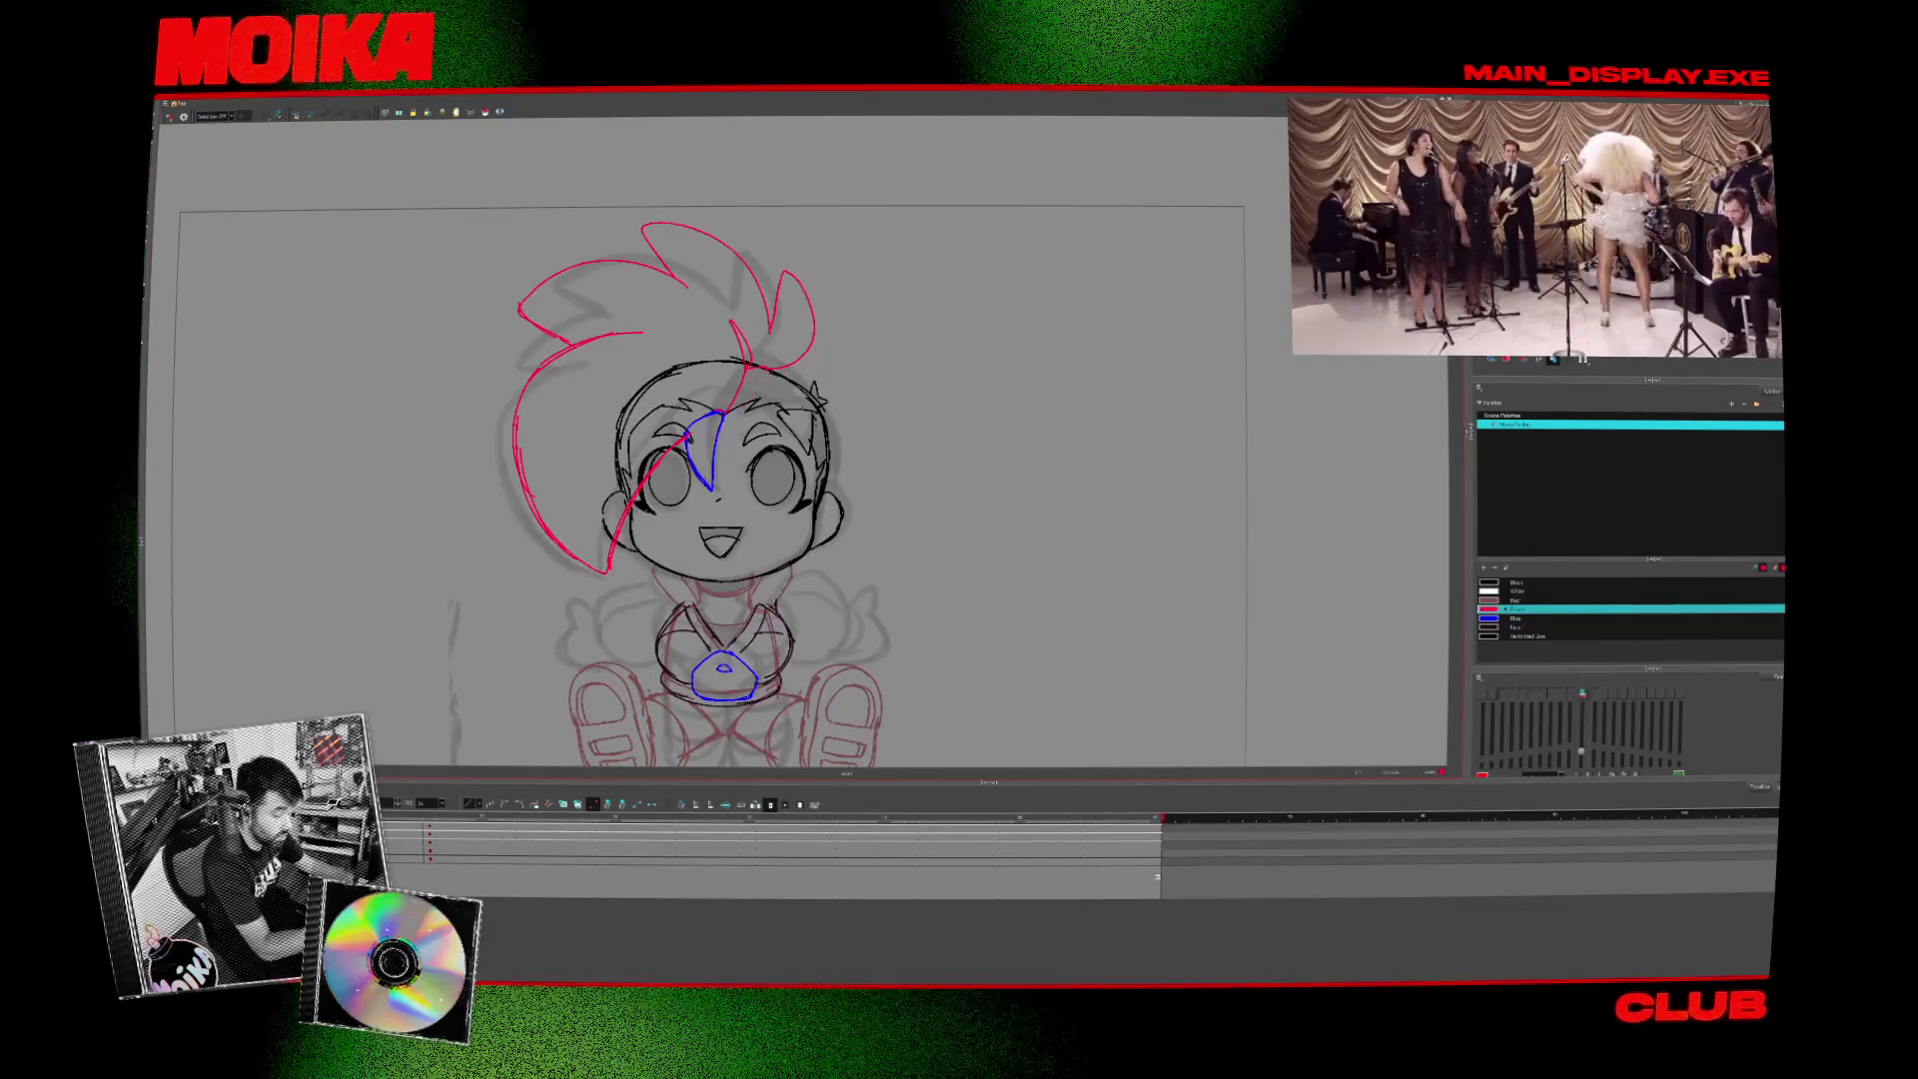
key("period")
key("comma")
key("period")
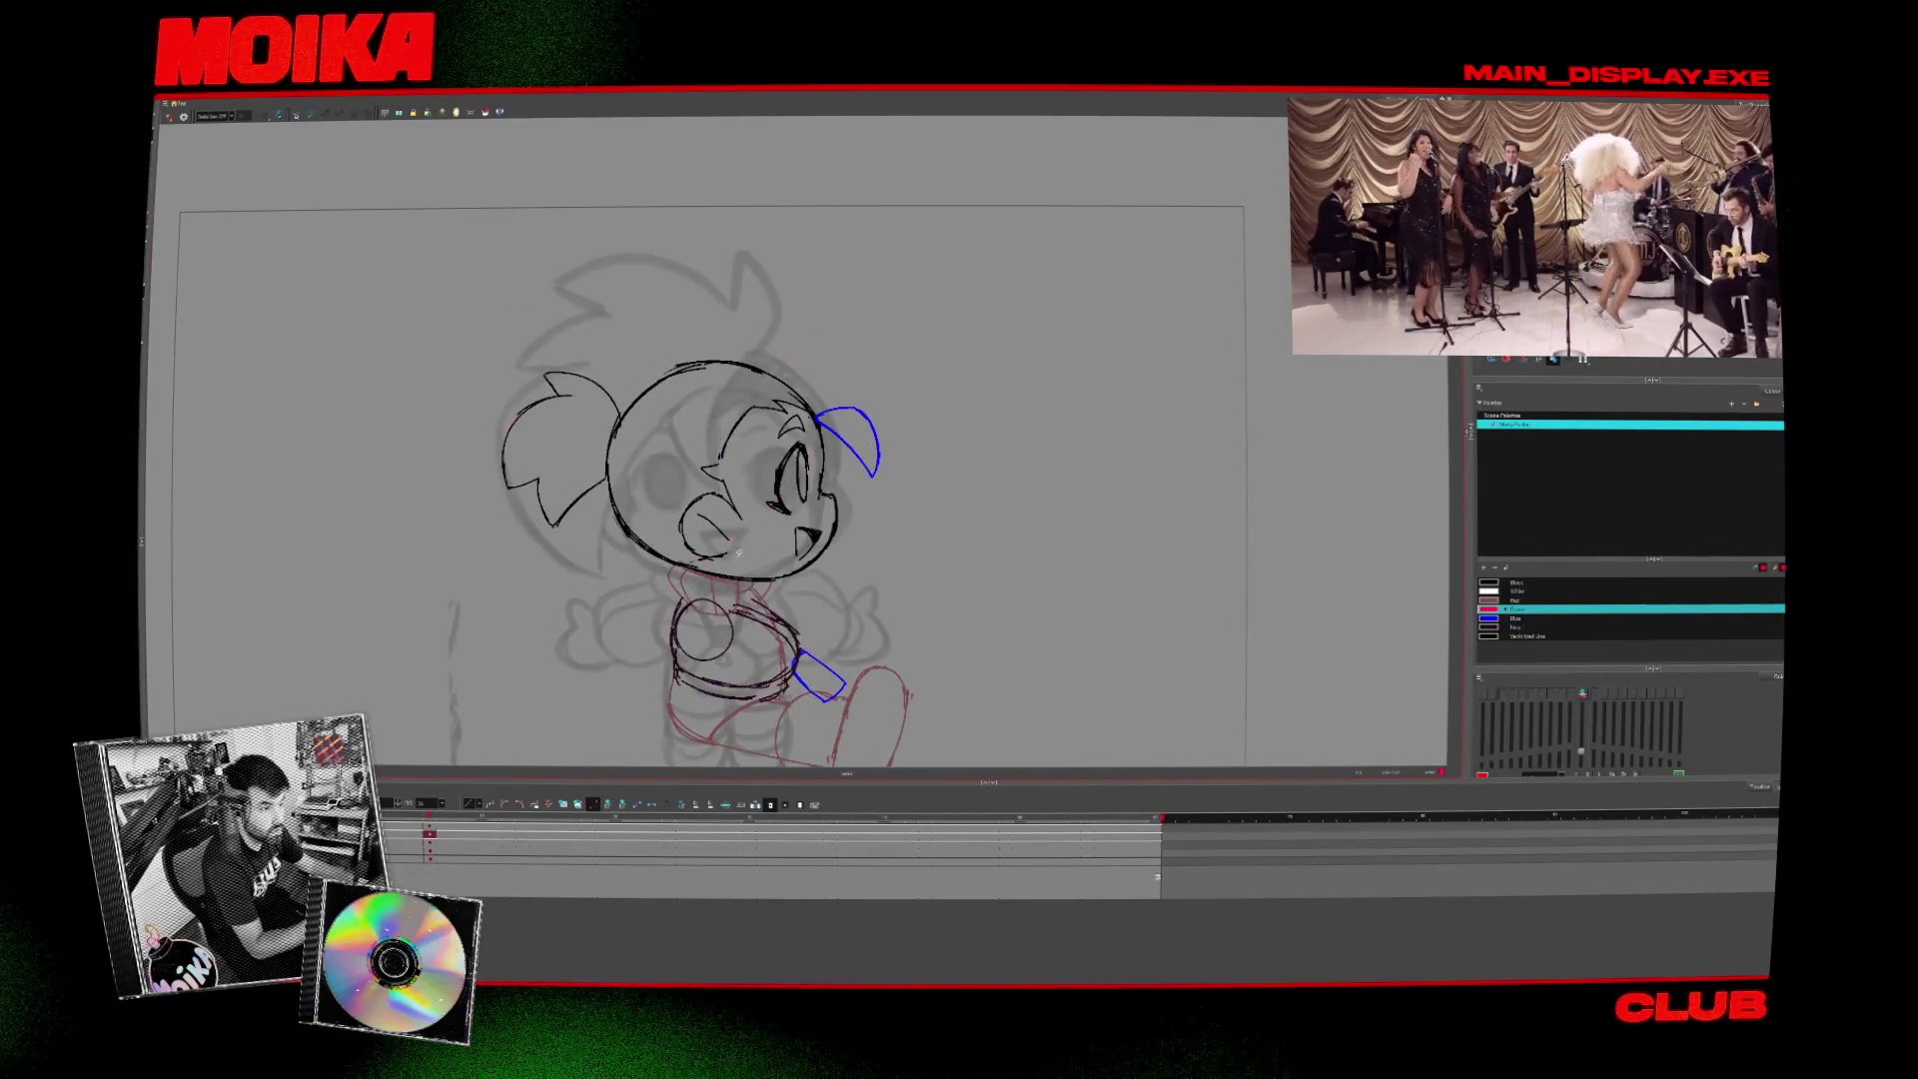
key("comma")
key("period")
- On the red body layer, lasso the foot strokes to inspect them, then deselect
scroll(856, 519, "down", 2)
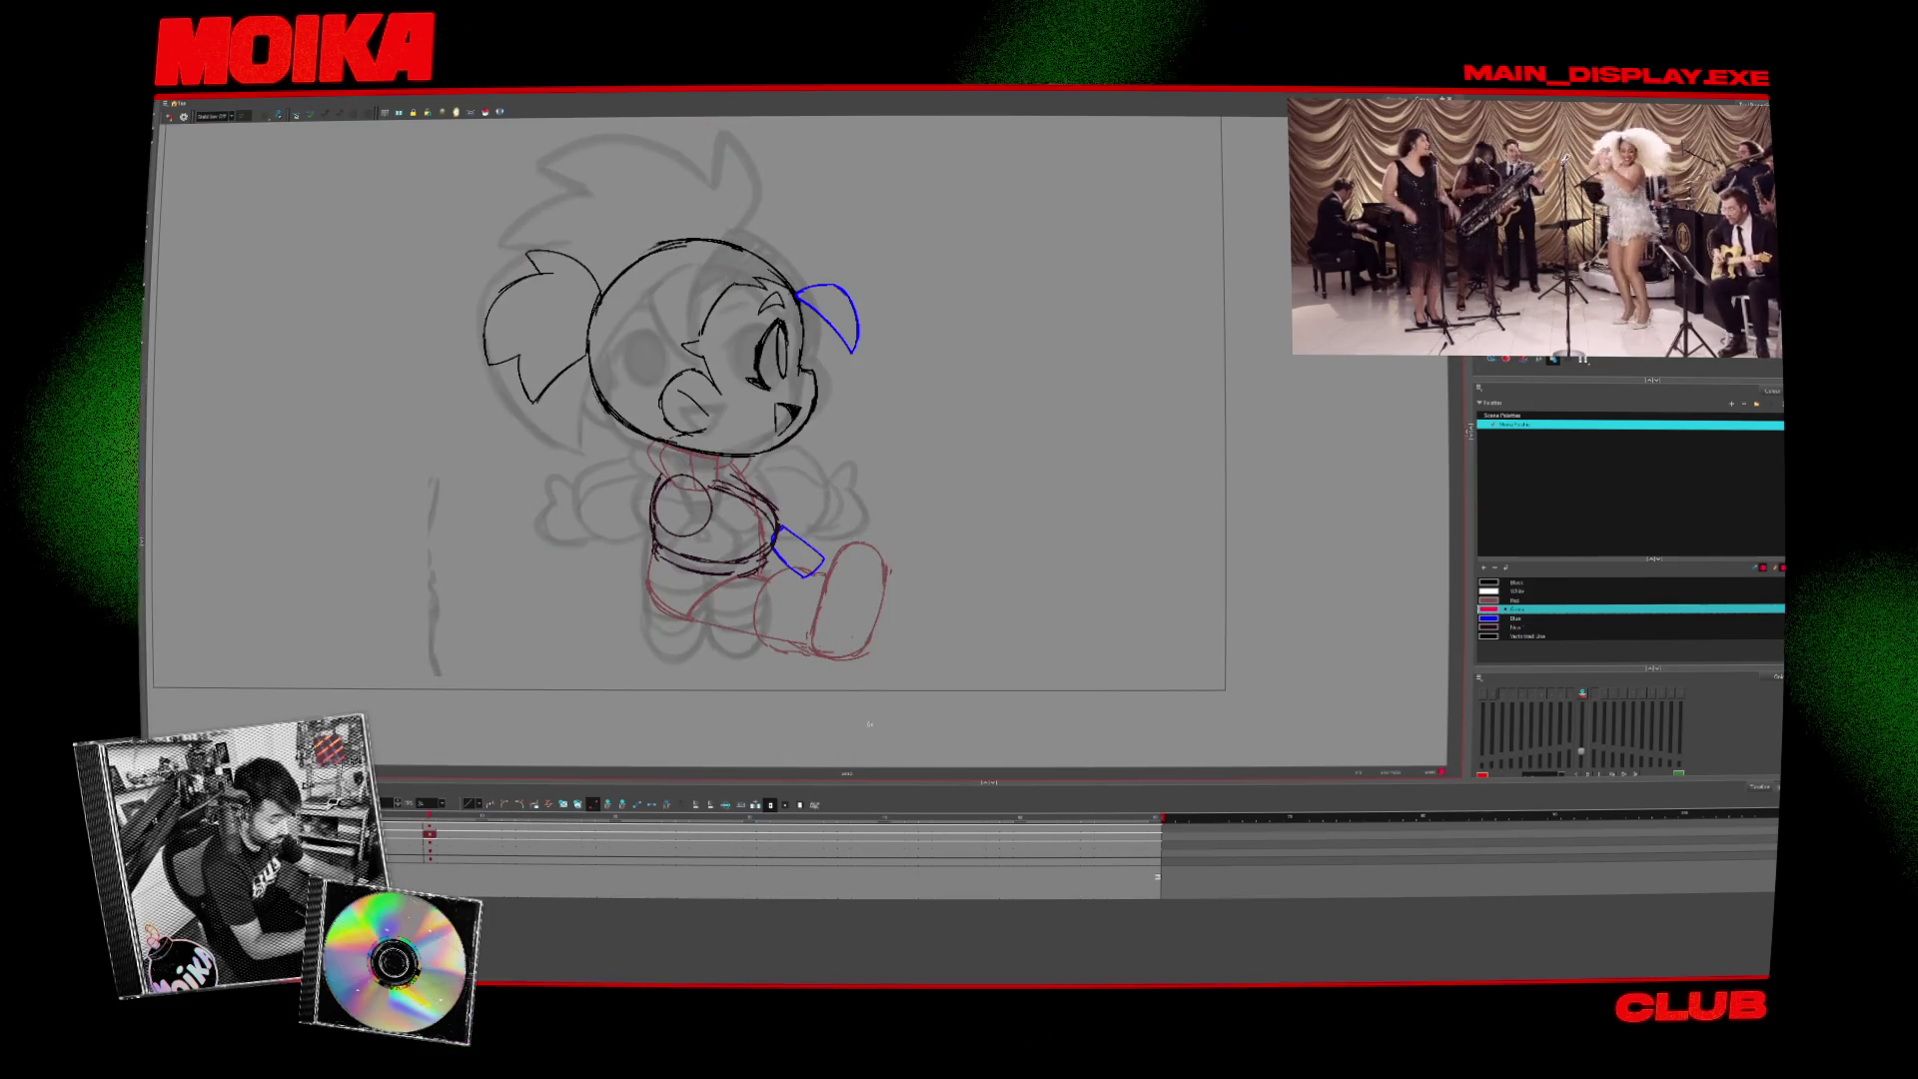
left_click(429, 850)
left_click_drag(779, 519, 715, 640)
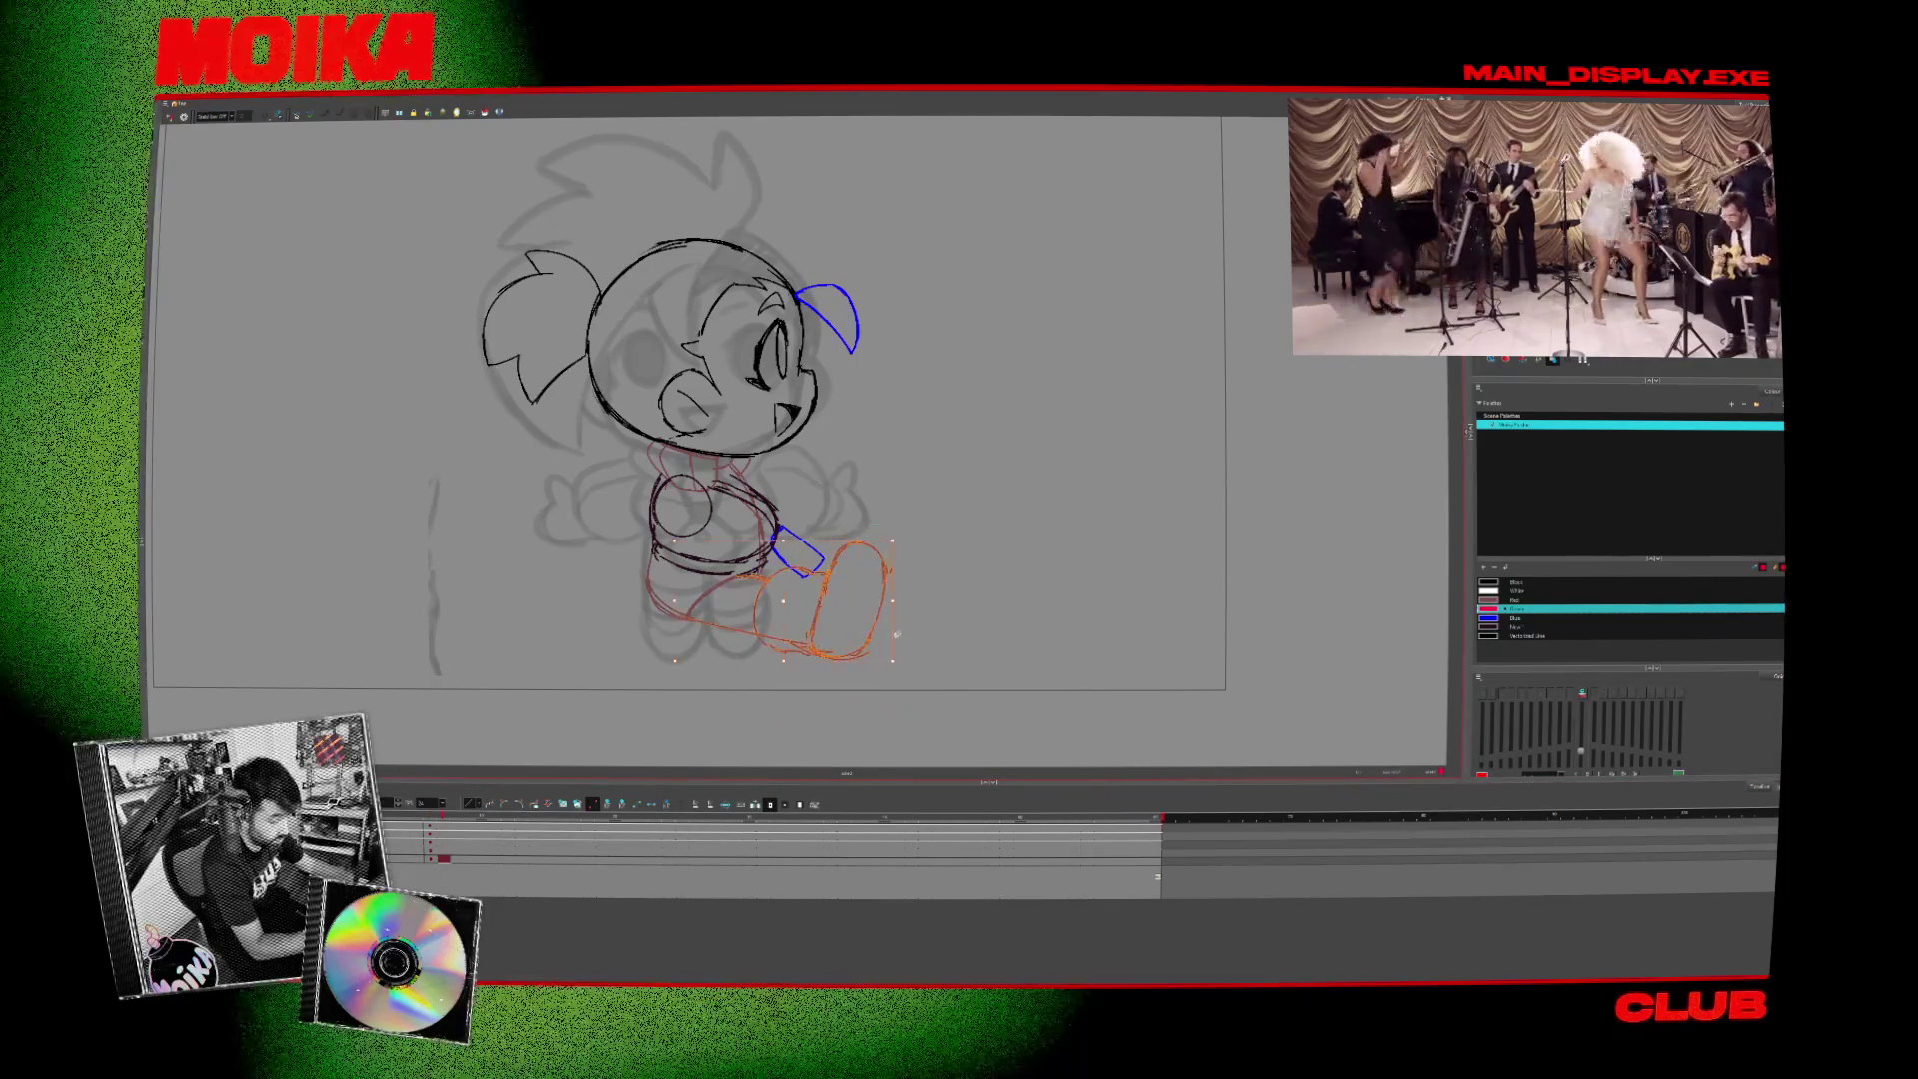
left_click(896, 634)
key("comma")
key("period")
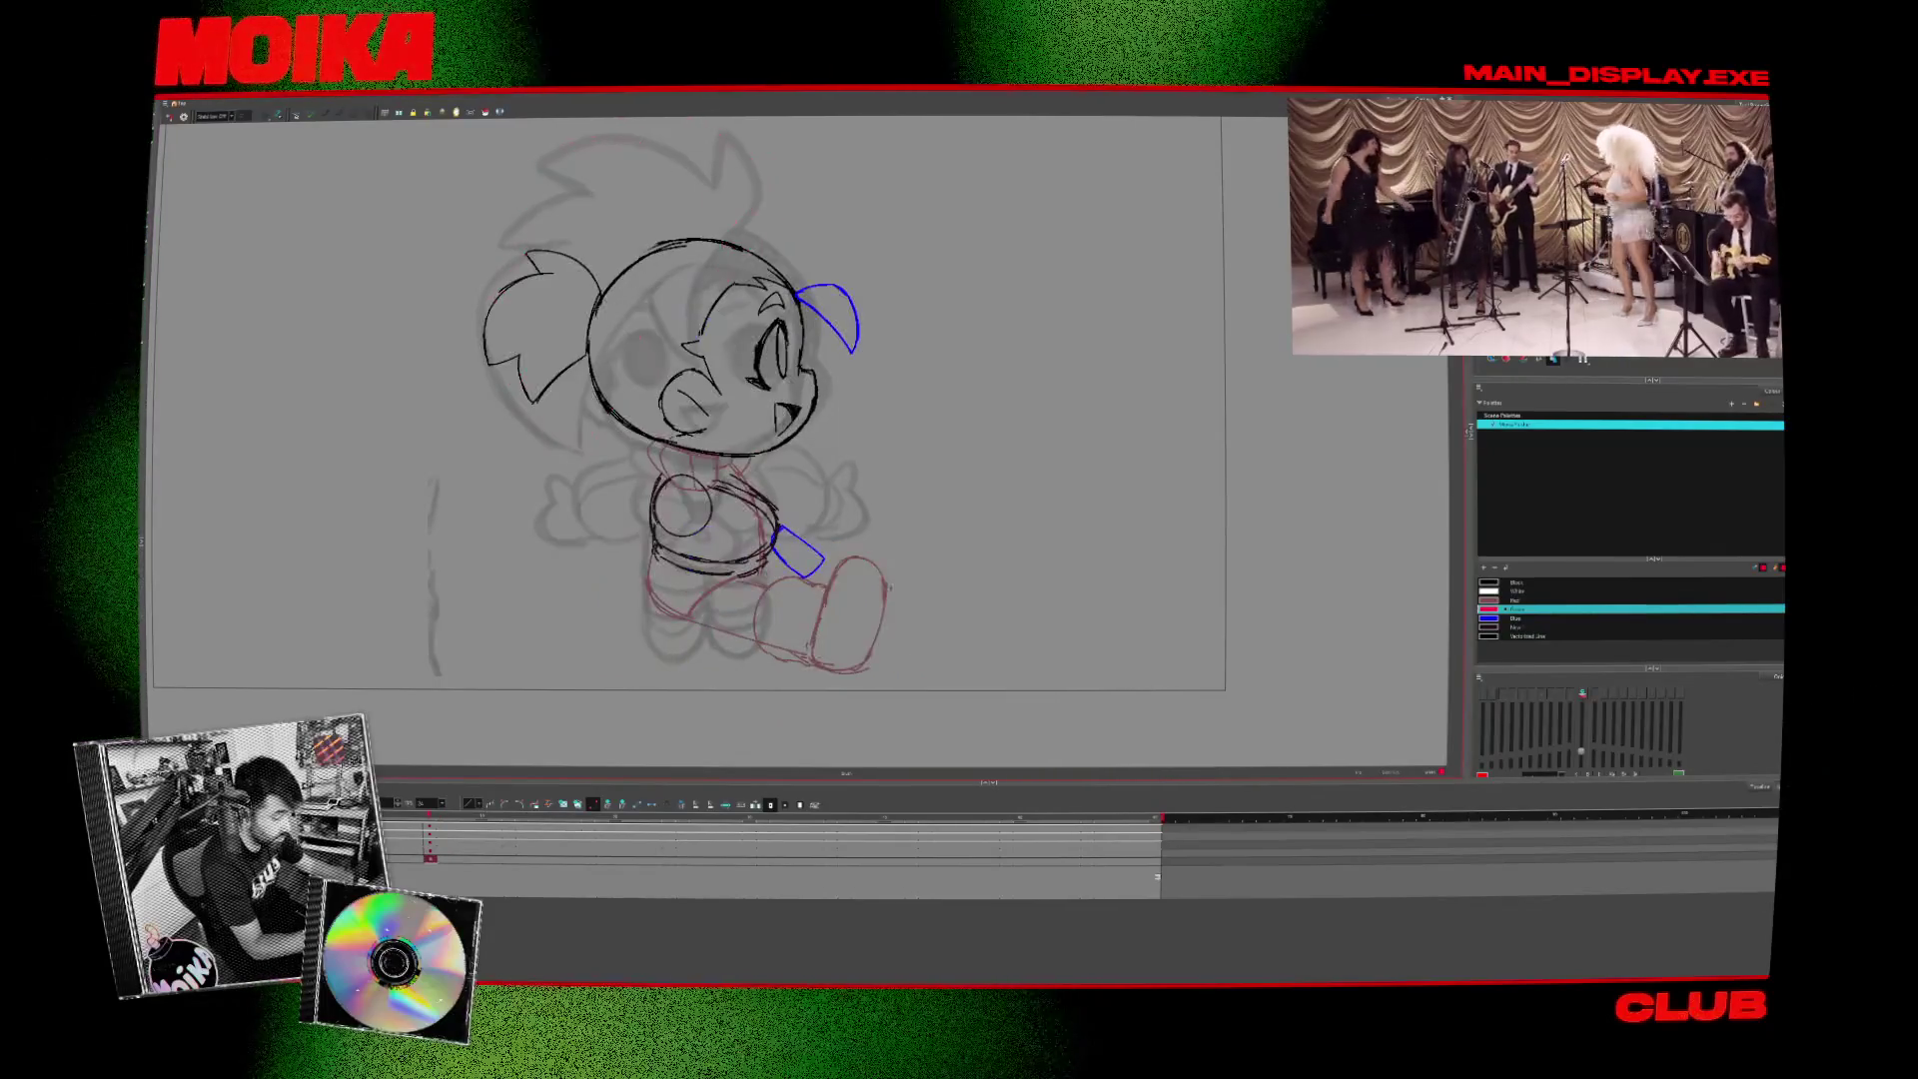
key("comma")
key("period")
- Select the left leg curve and flip between the front and side drawings
key("comma")
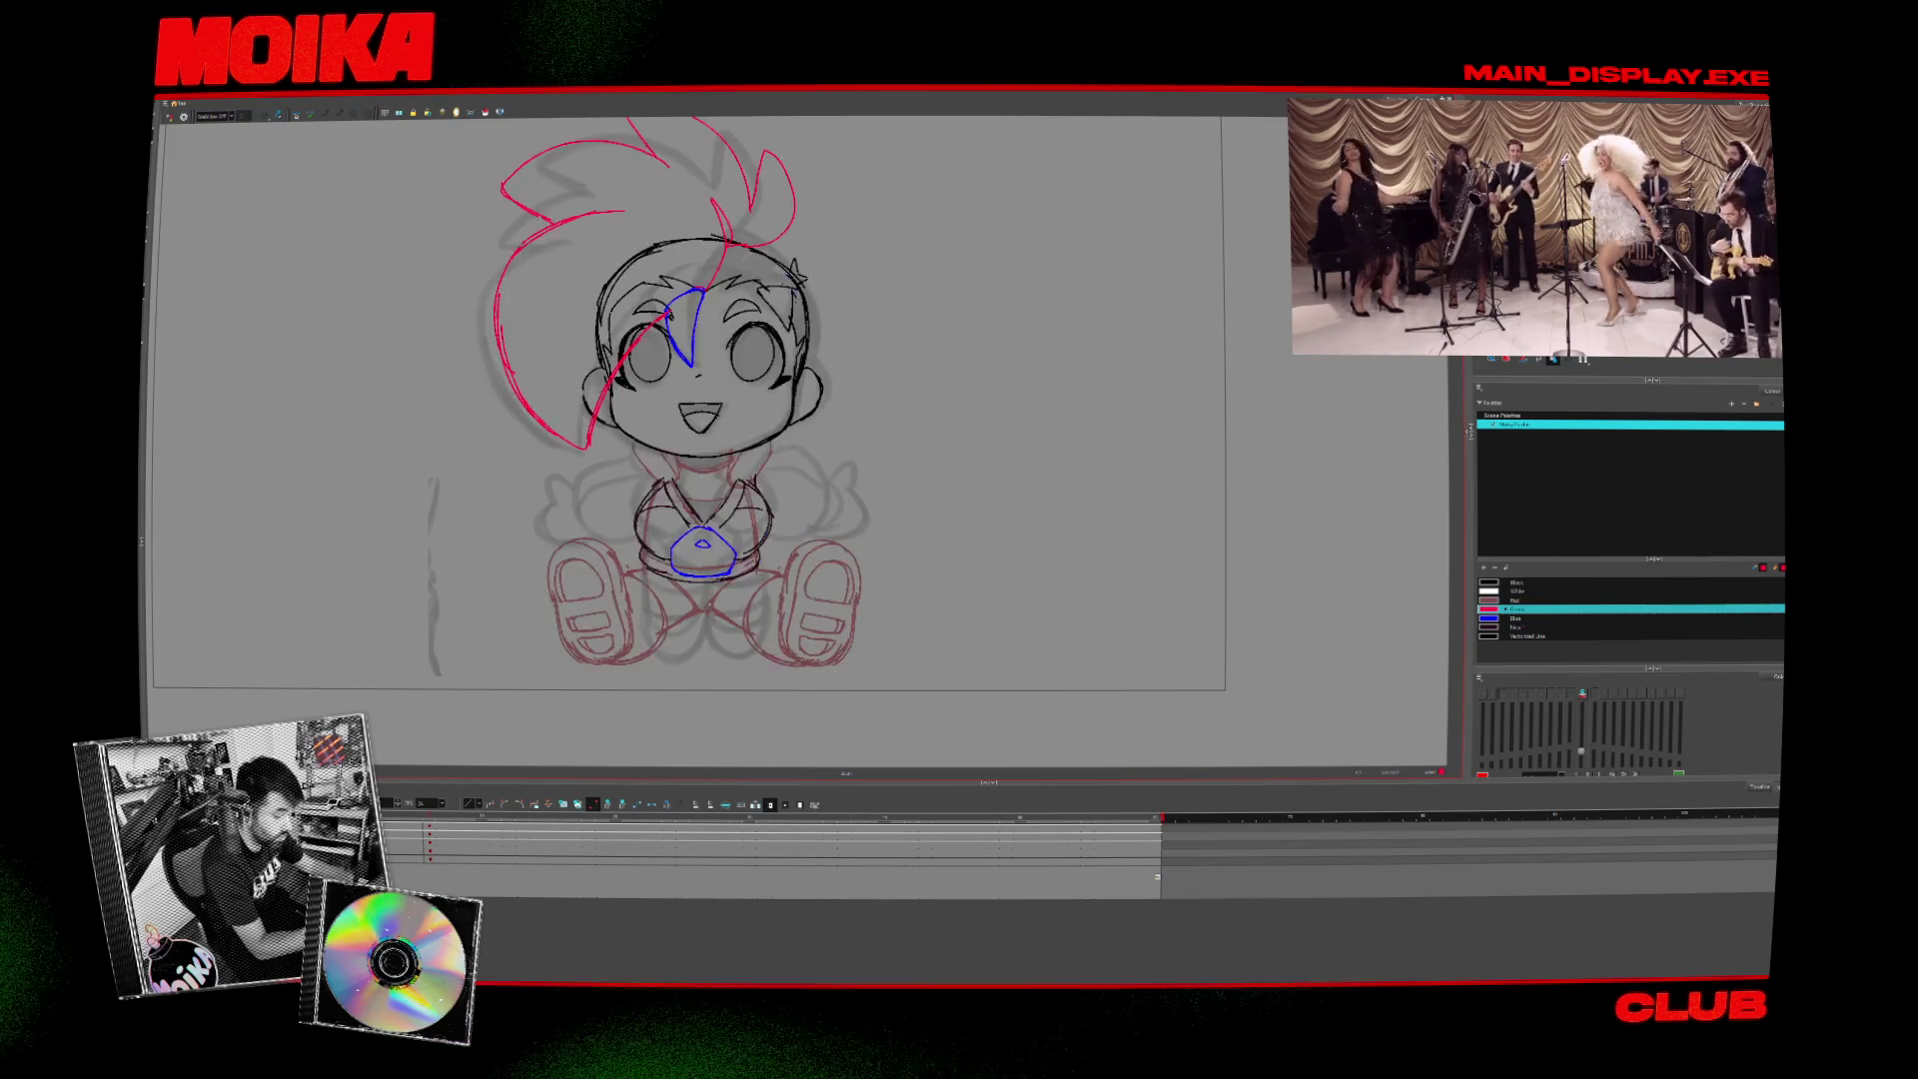
key("period")
left_click(717, 599)
scroll(873, 539, "up", 5)
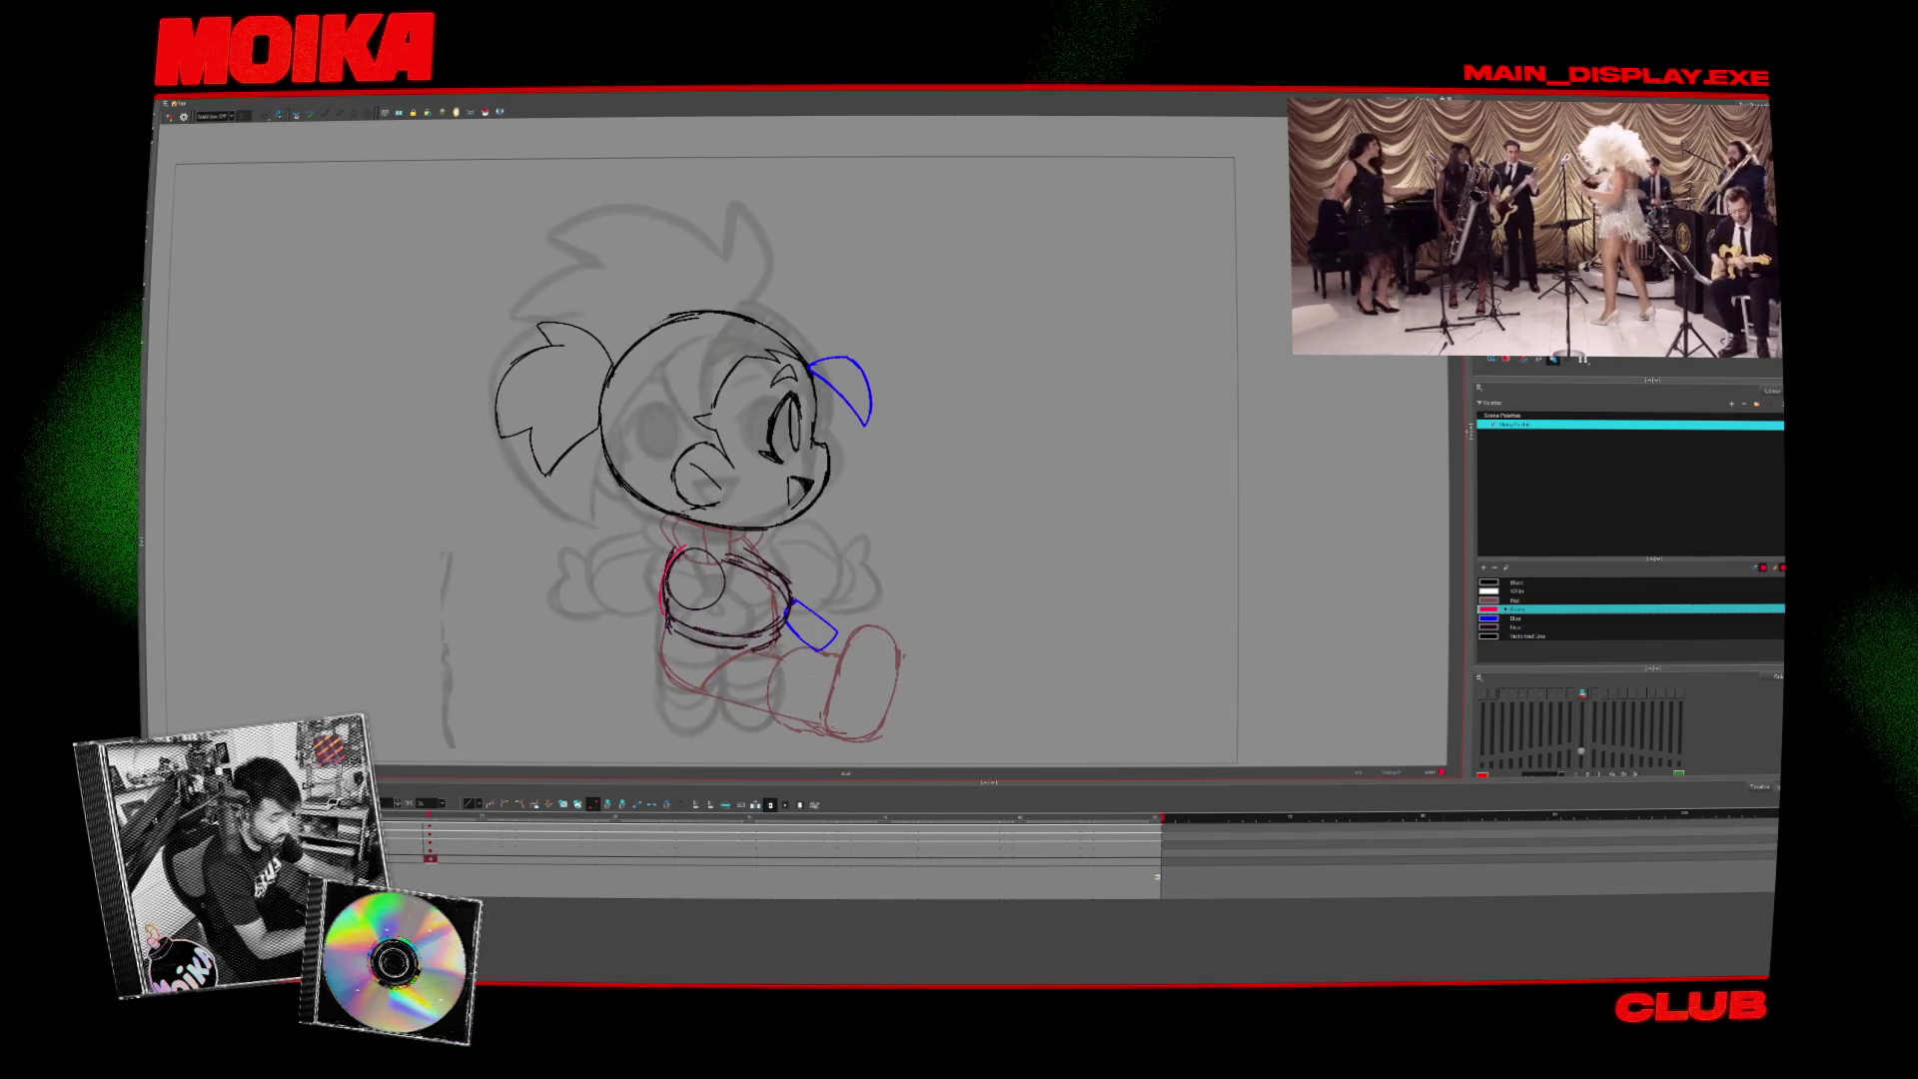
key("comma")
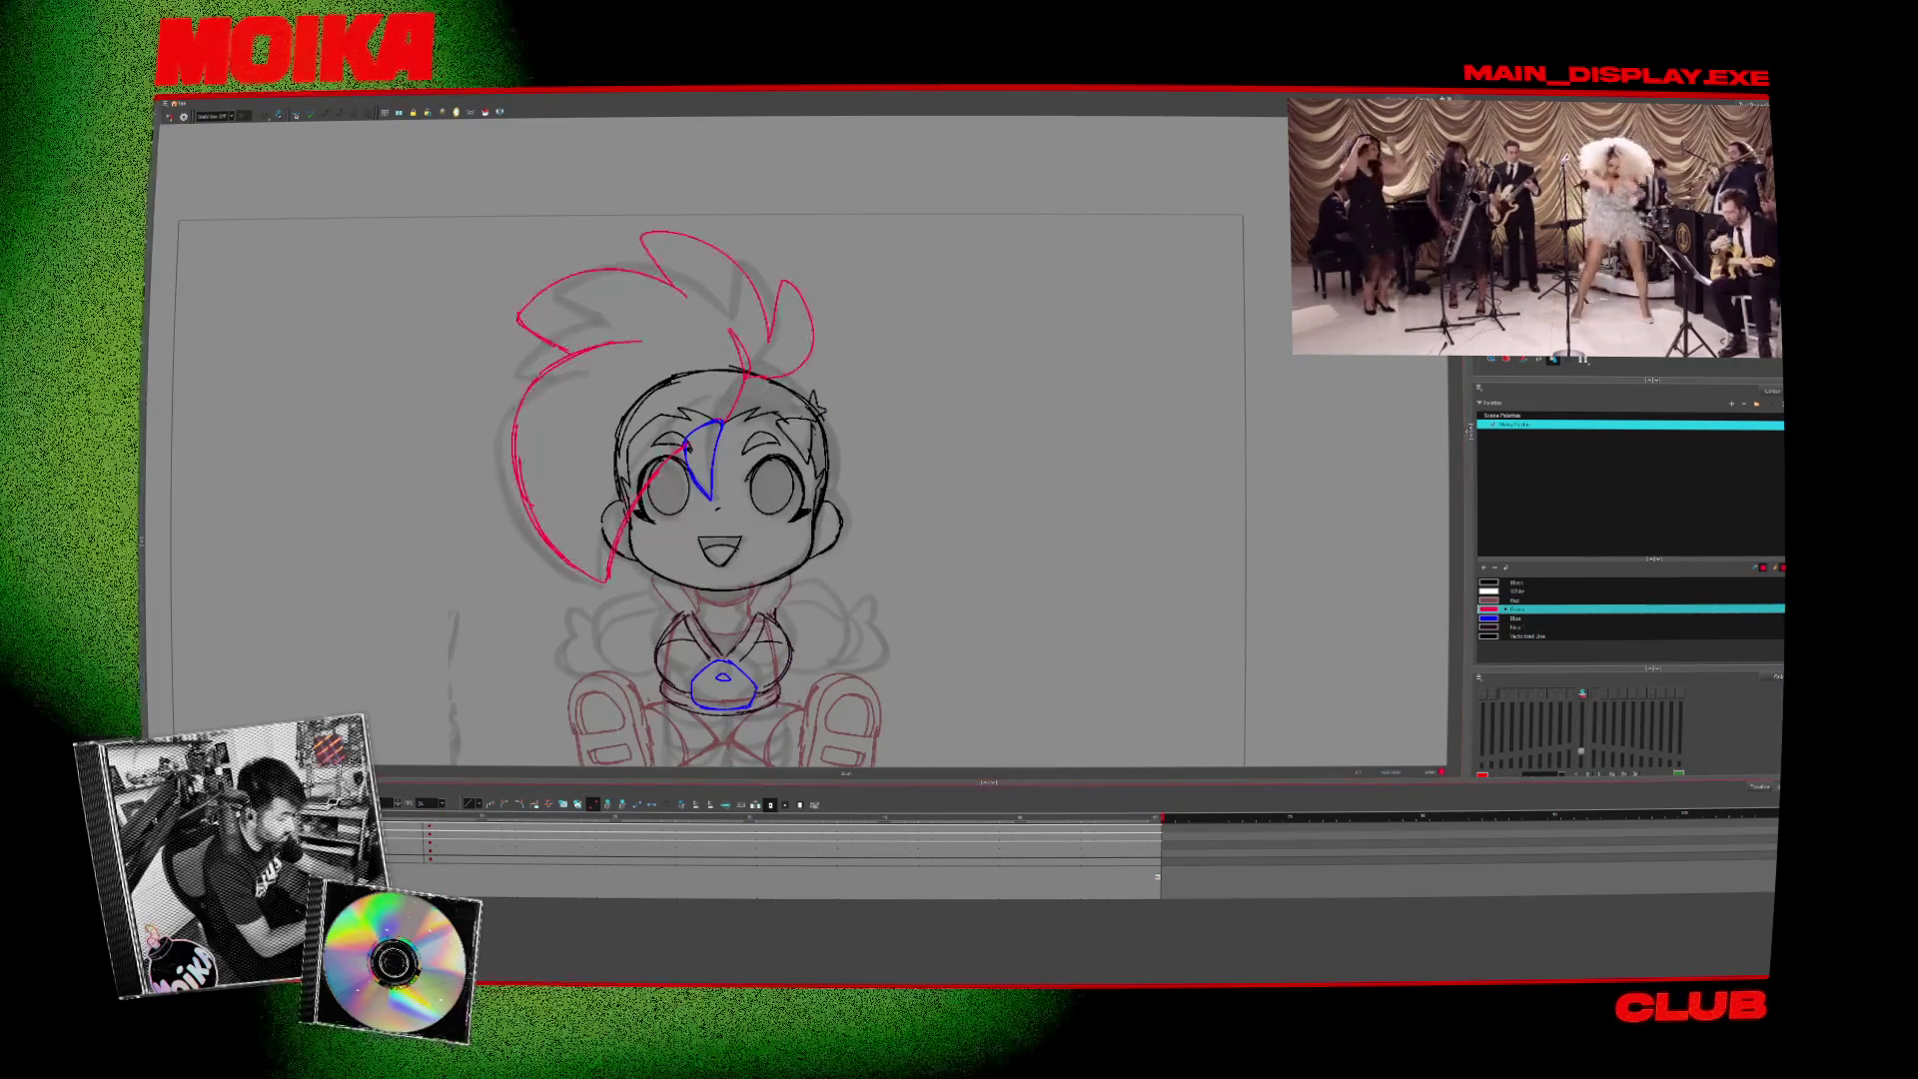
key("period")
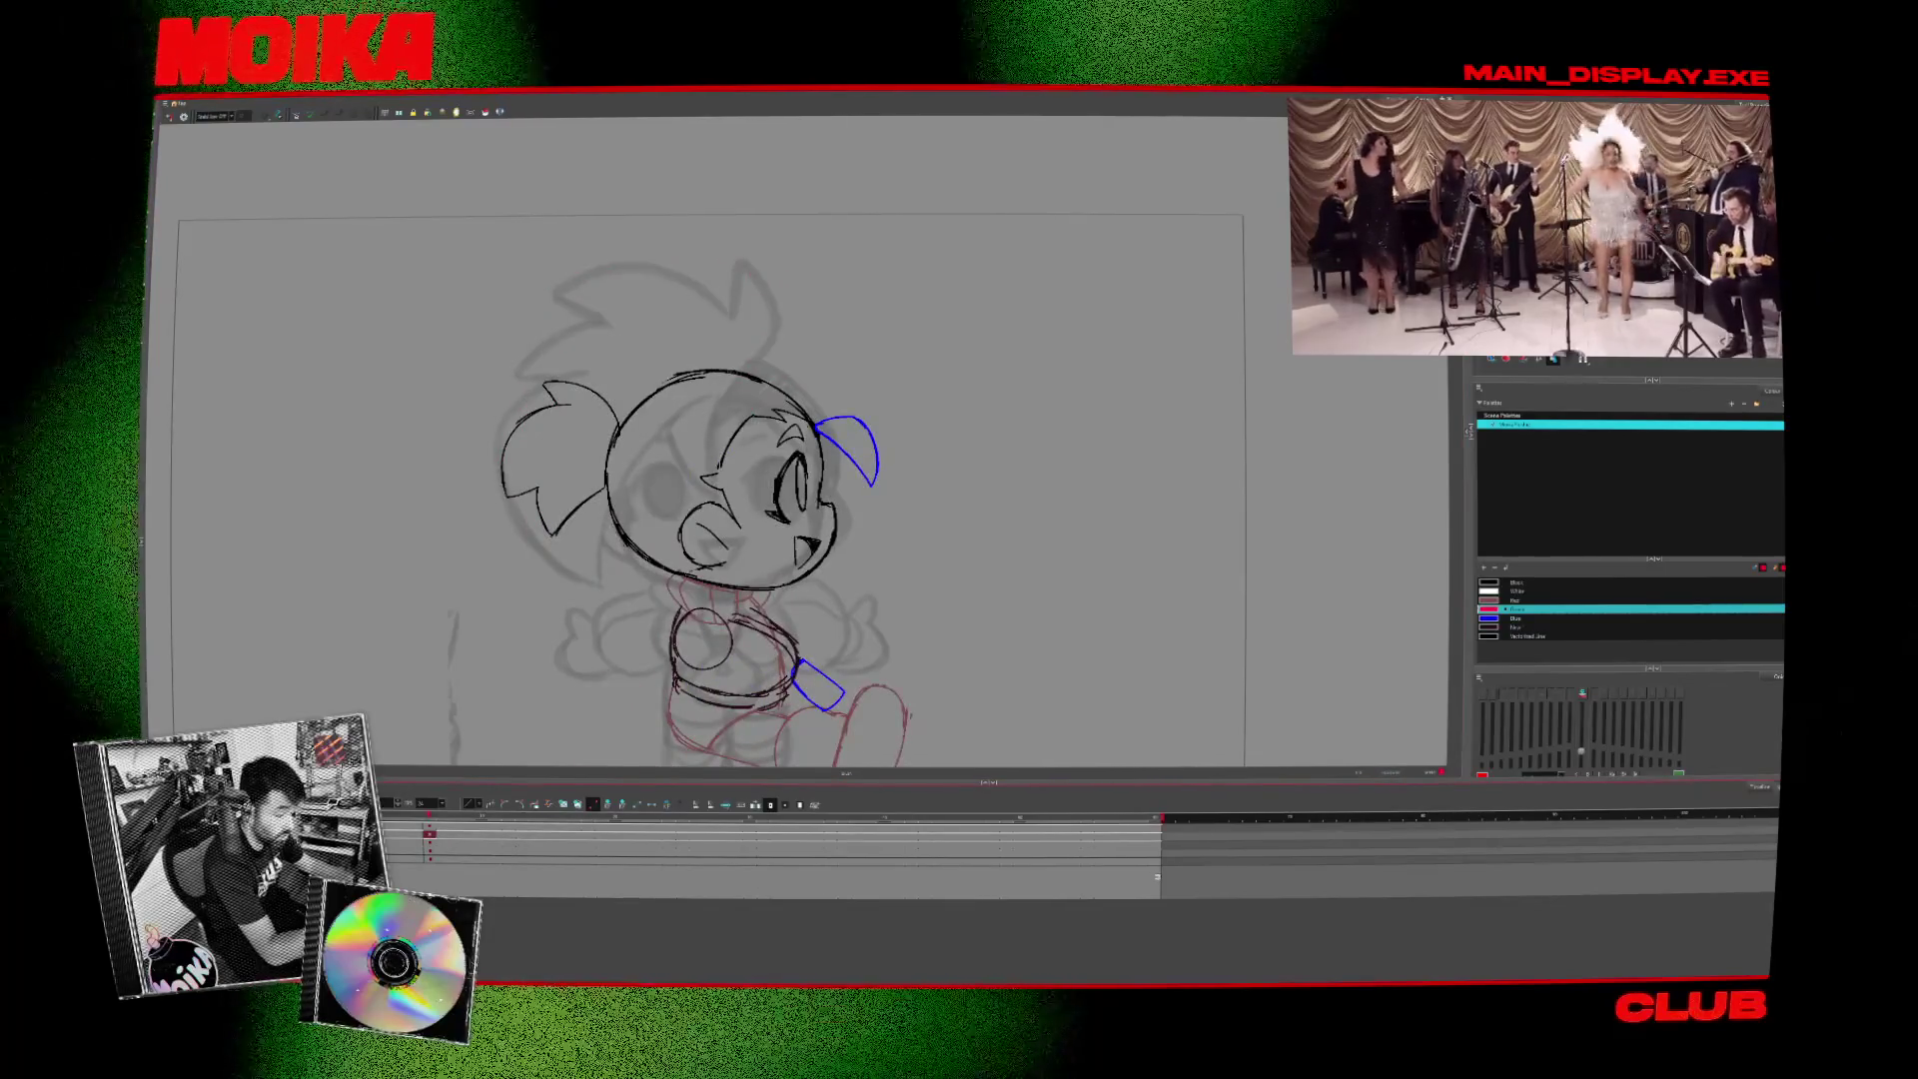
- Flip between the front and side drawings to compare the poses
key("comma")
key("period")
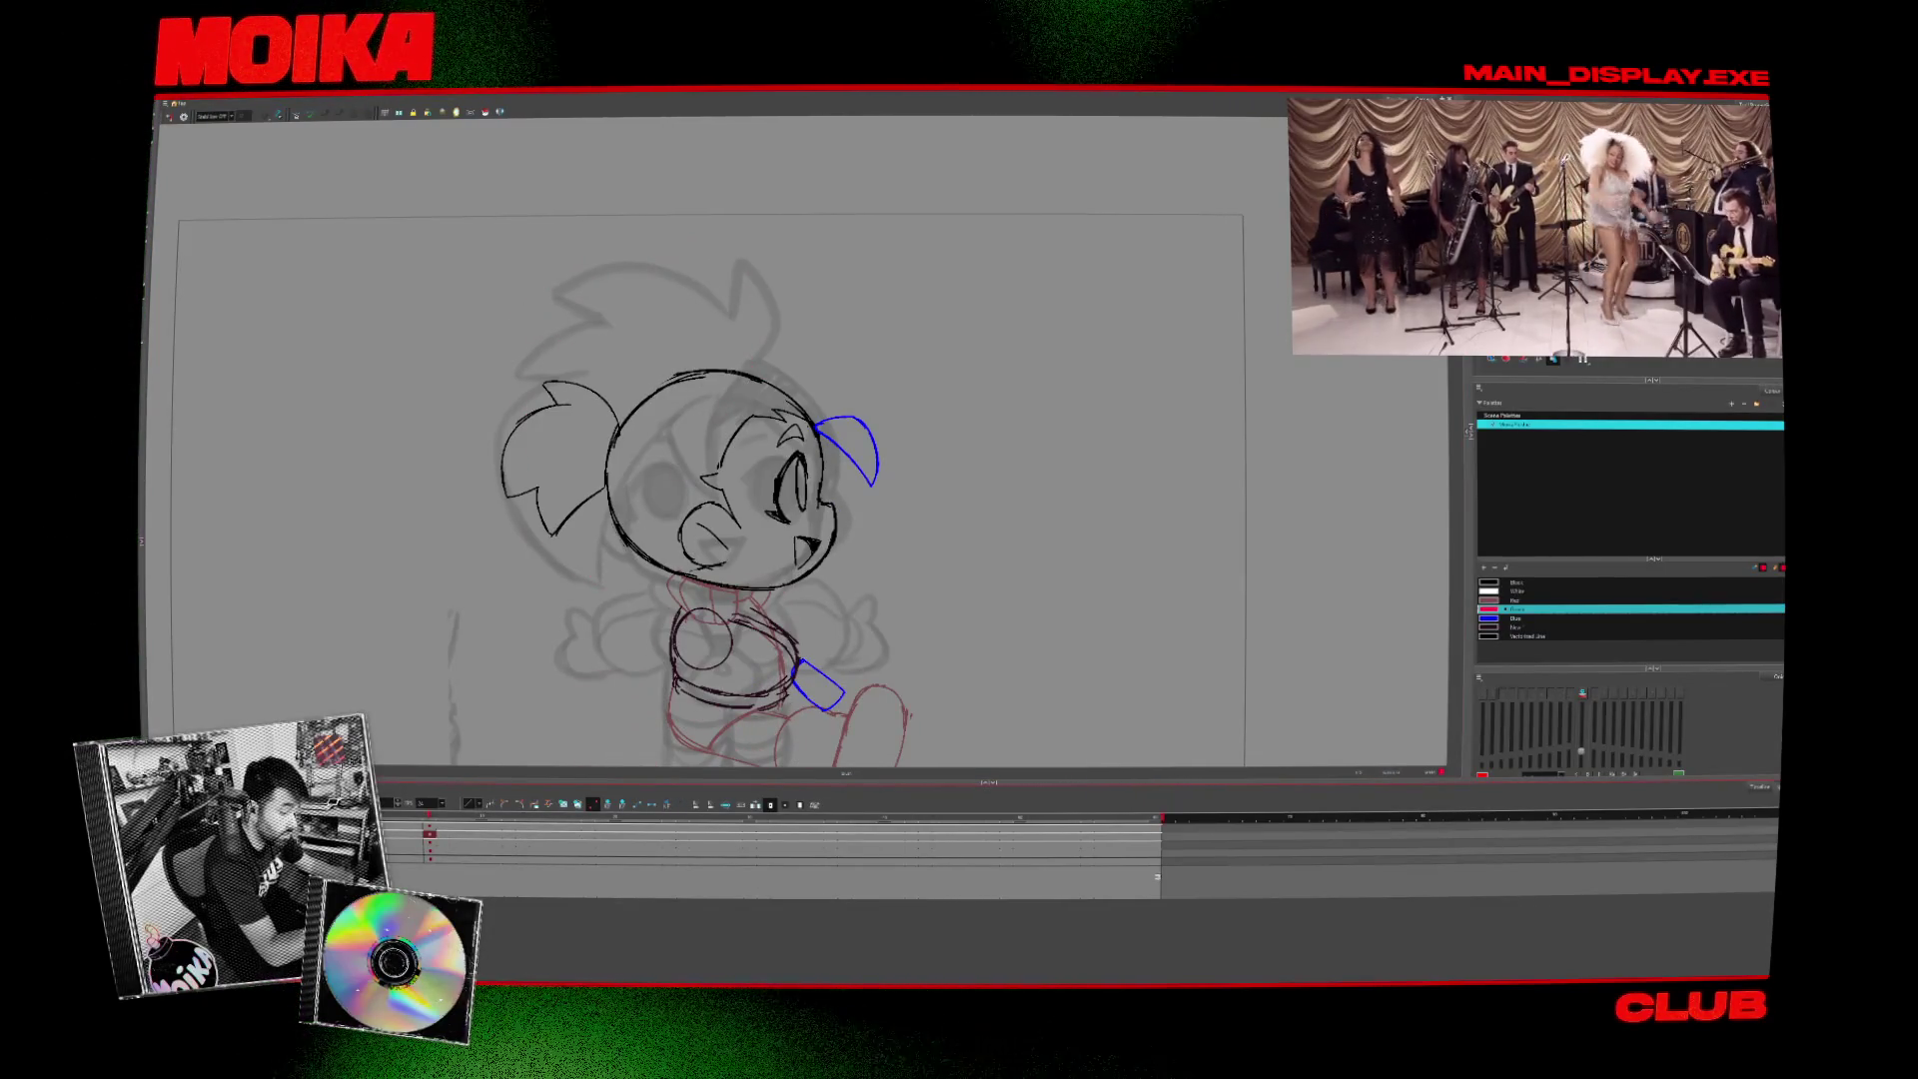
key("comma")
key("period")
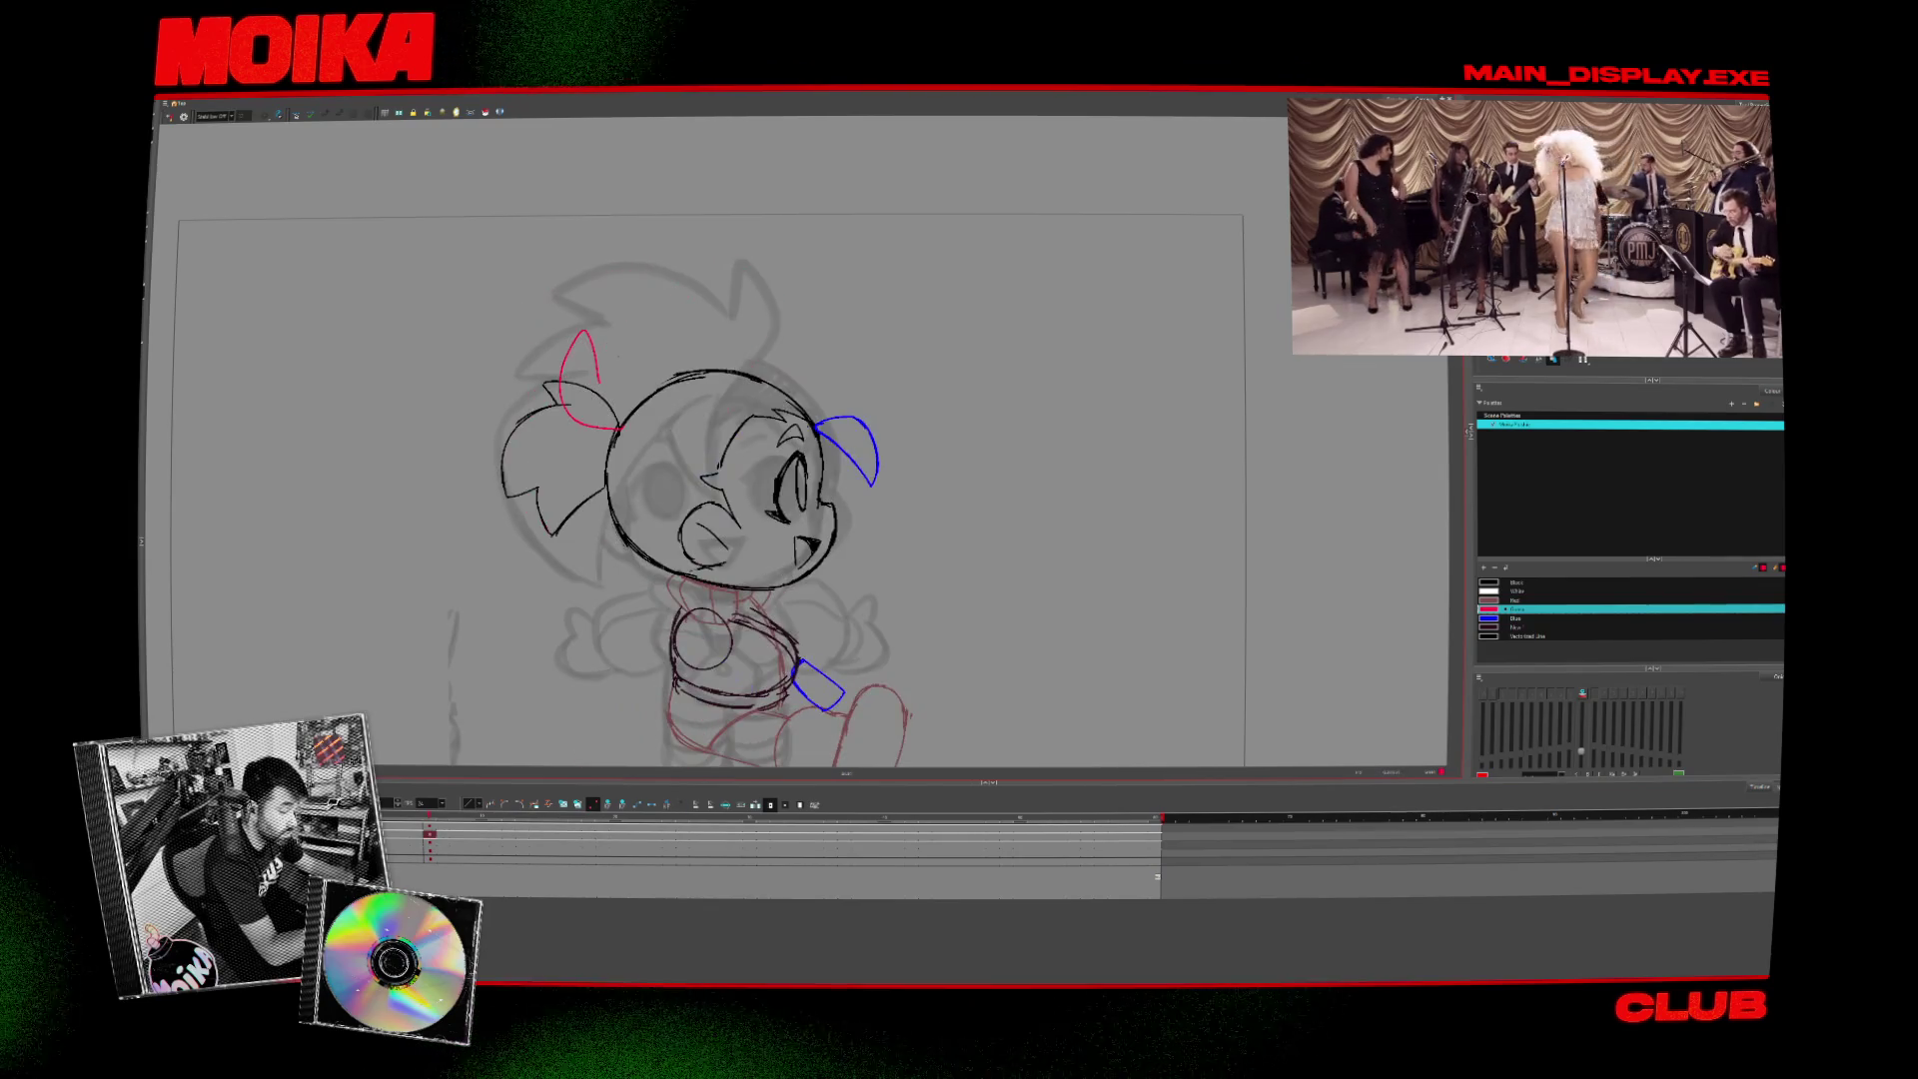
key("comma")
key("period")
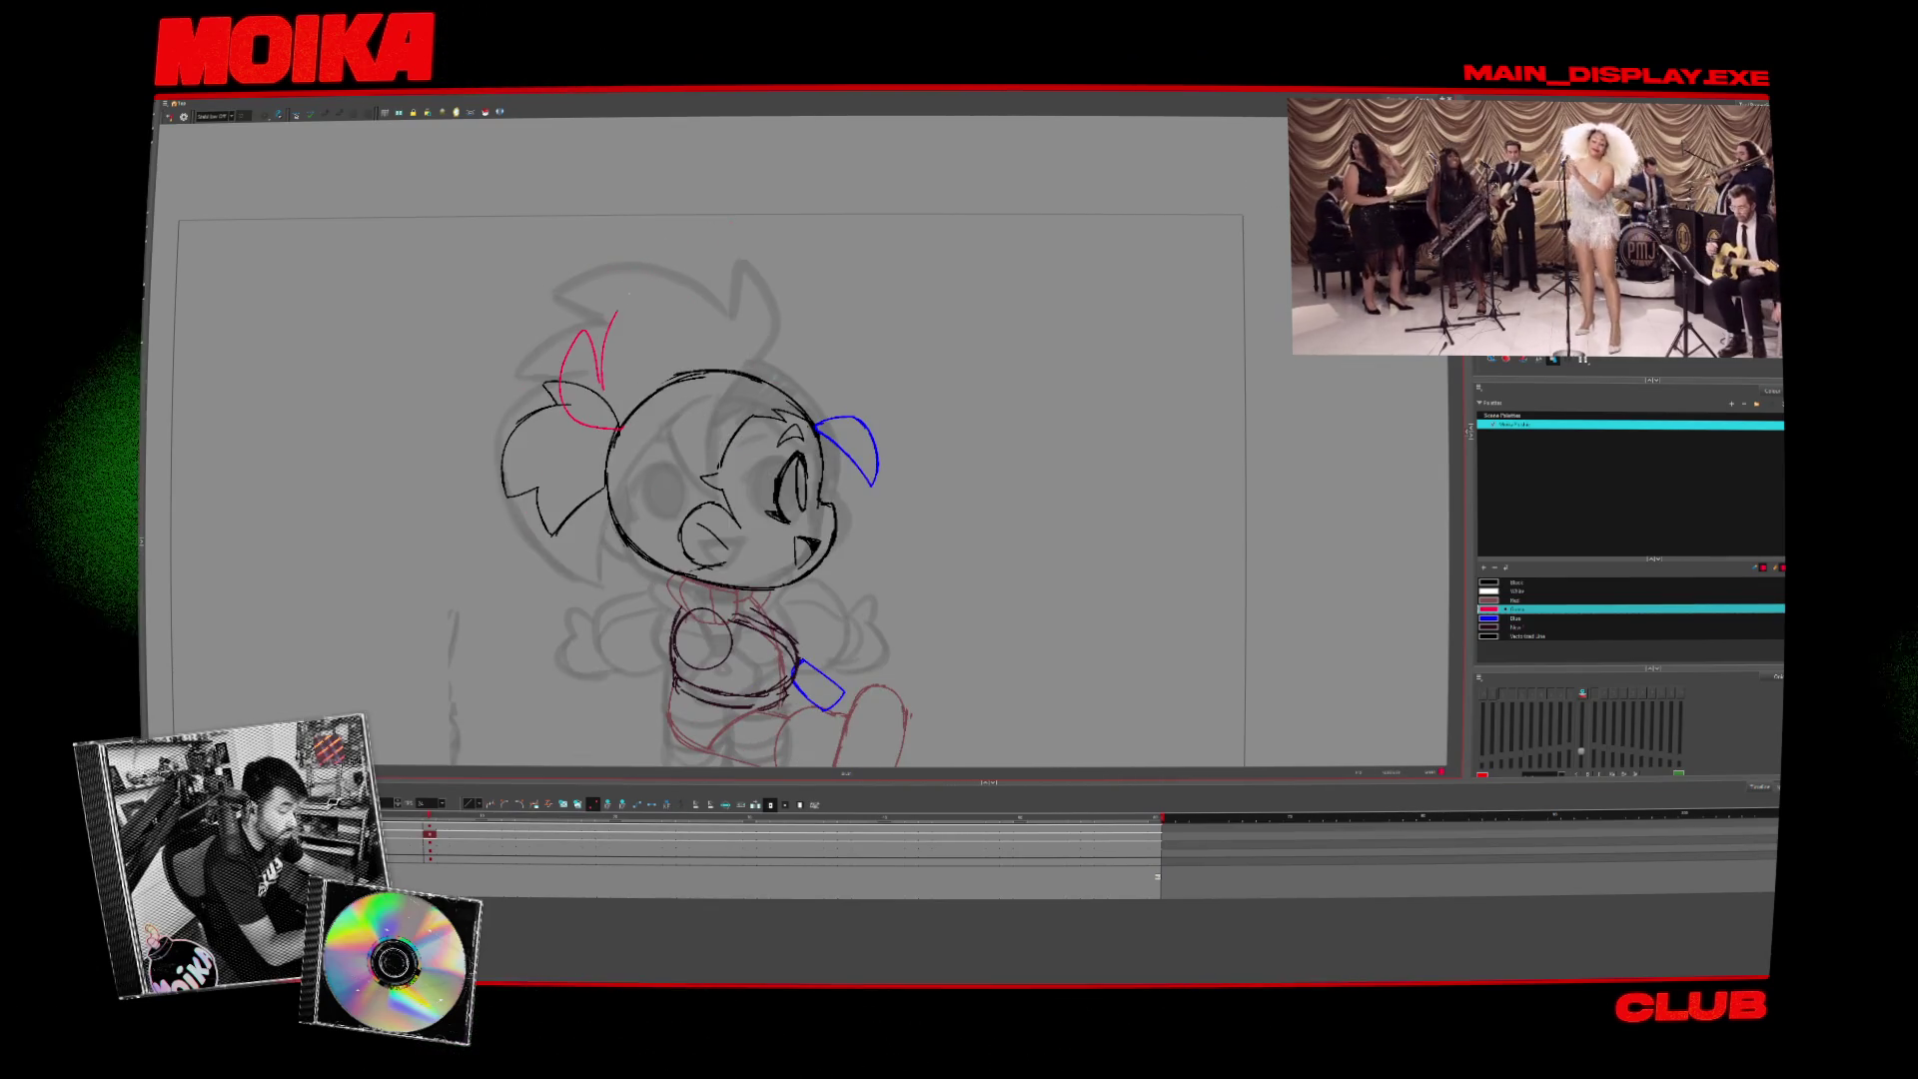
key("comma")
key("period")
- Try a red hair spike on top of the head, undo it, and recheck with Mirror View
mouse_move(696, 301)
left_mouse_down()
mouse_move(796, 317)
mouse_move(794, 264)
left_mouse_up()
key("ctrl+z")
key("comma")
key("period")
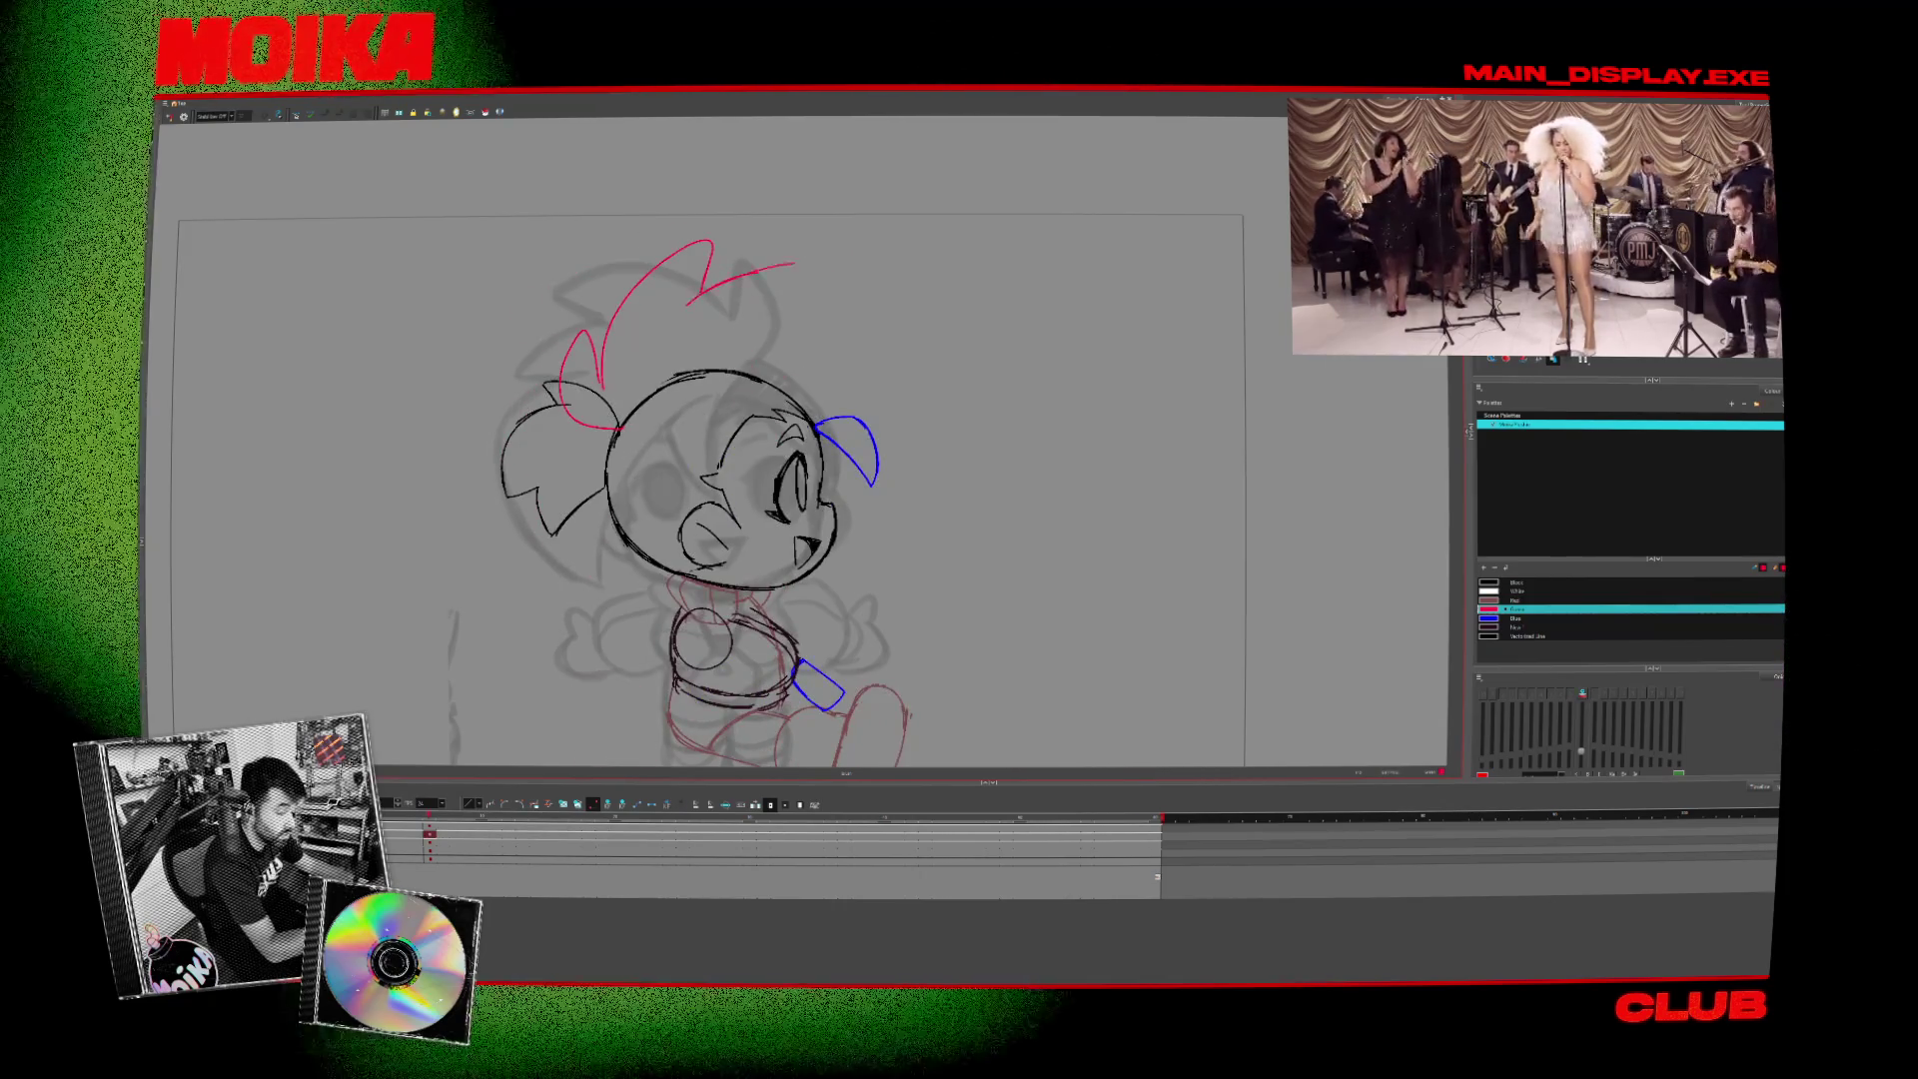
left_click(184, 117)
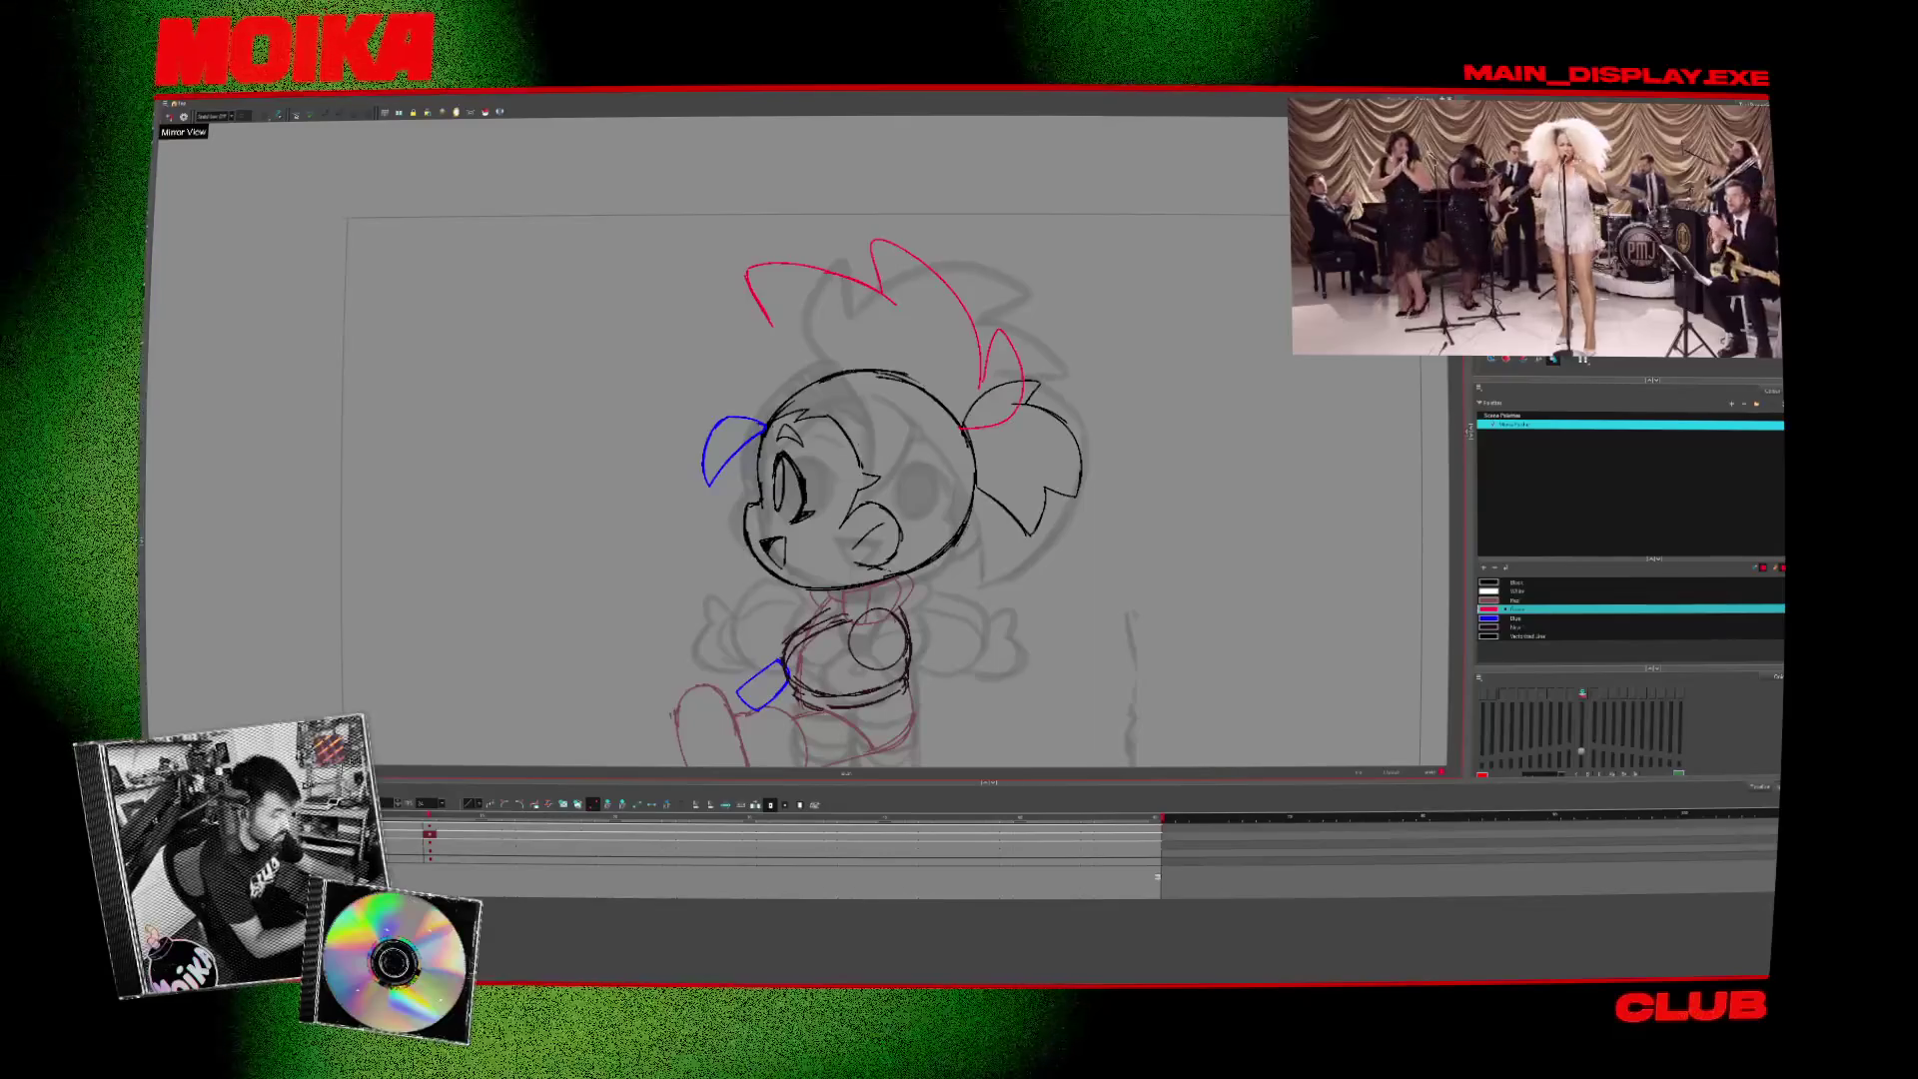
key("comma")
left_click(183, 117)
key("period")
key("comma")
key("period")
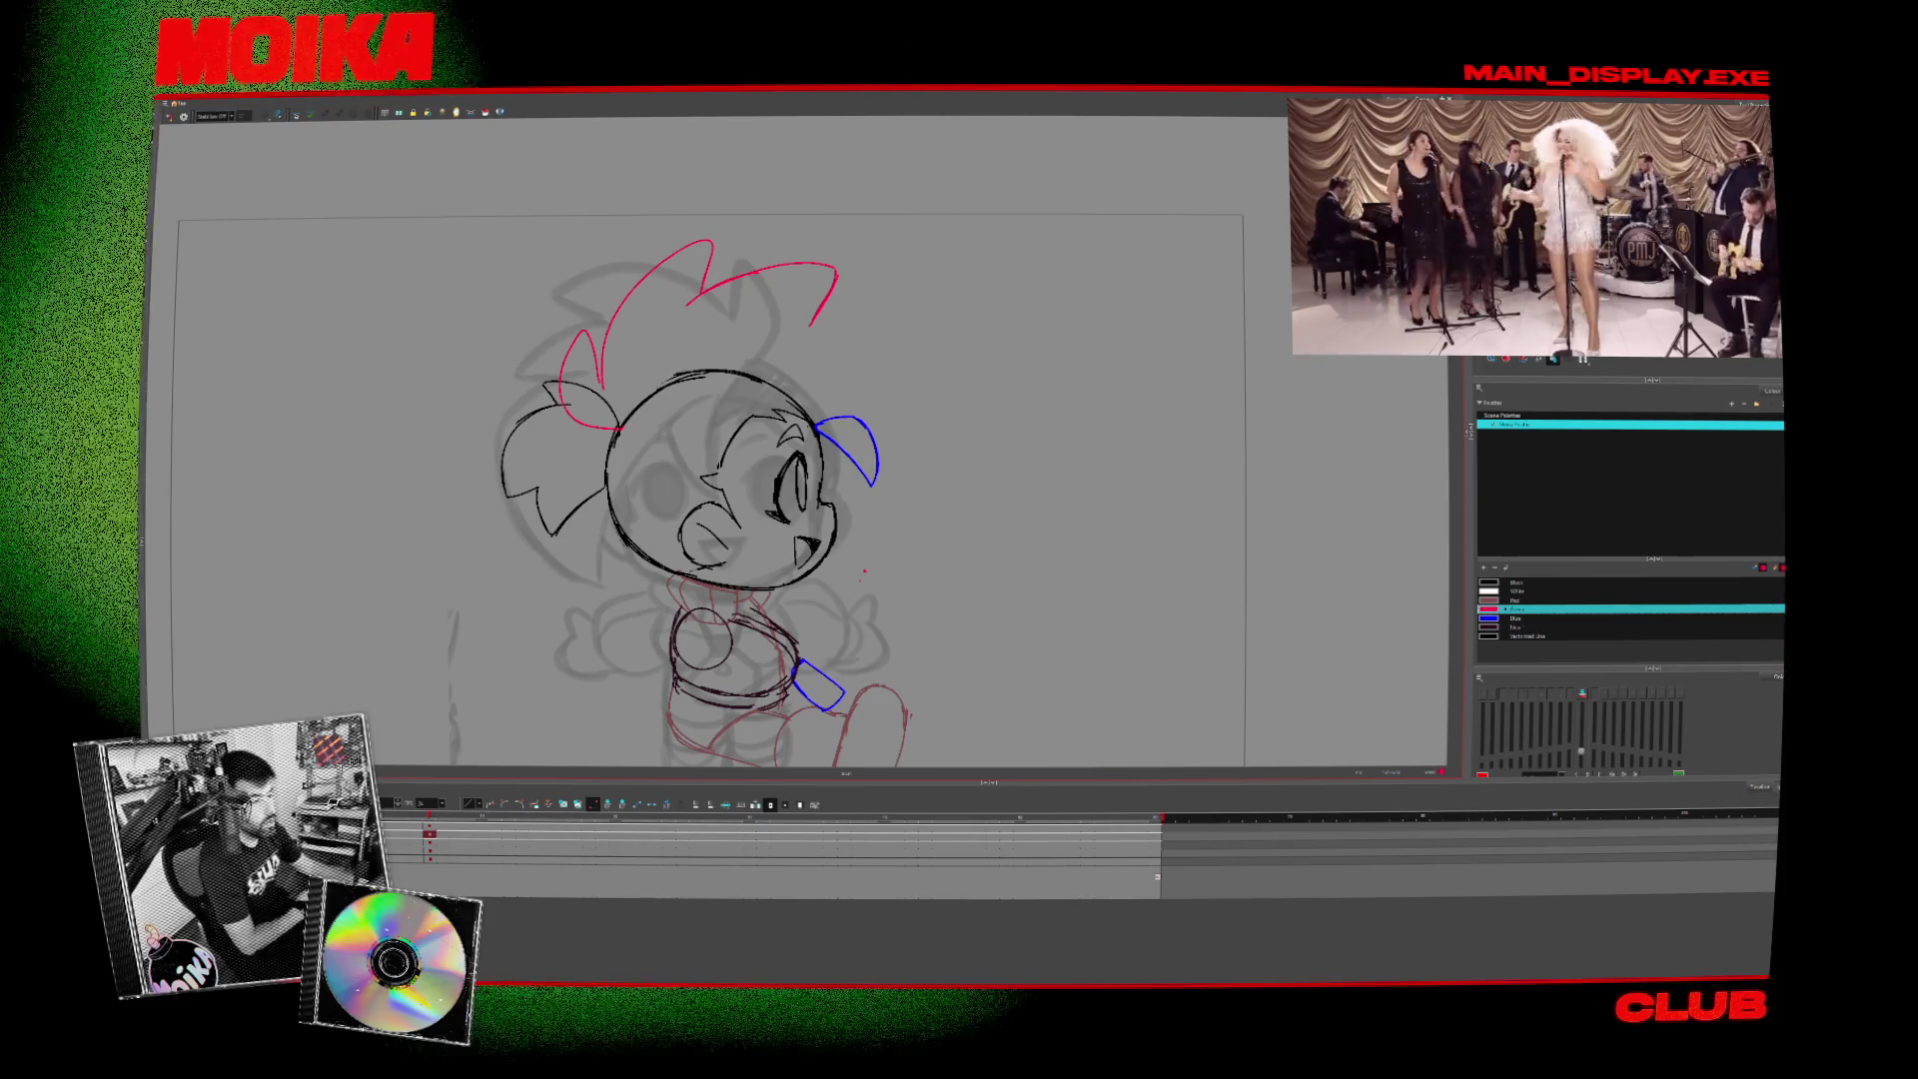
- Recheck the side view against the front drawing with mirroring and frame flips
key("comma")
key("period")
left_click(184, 117)
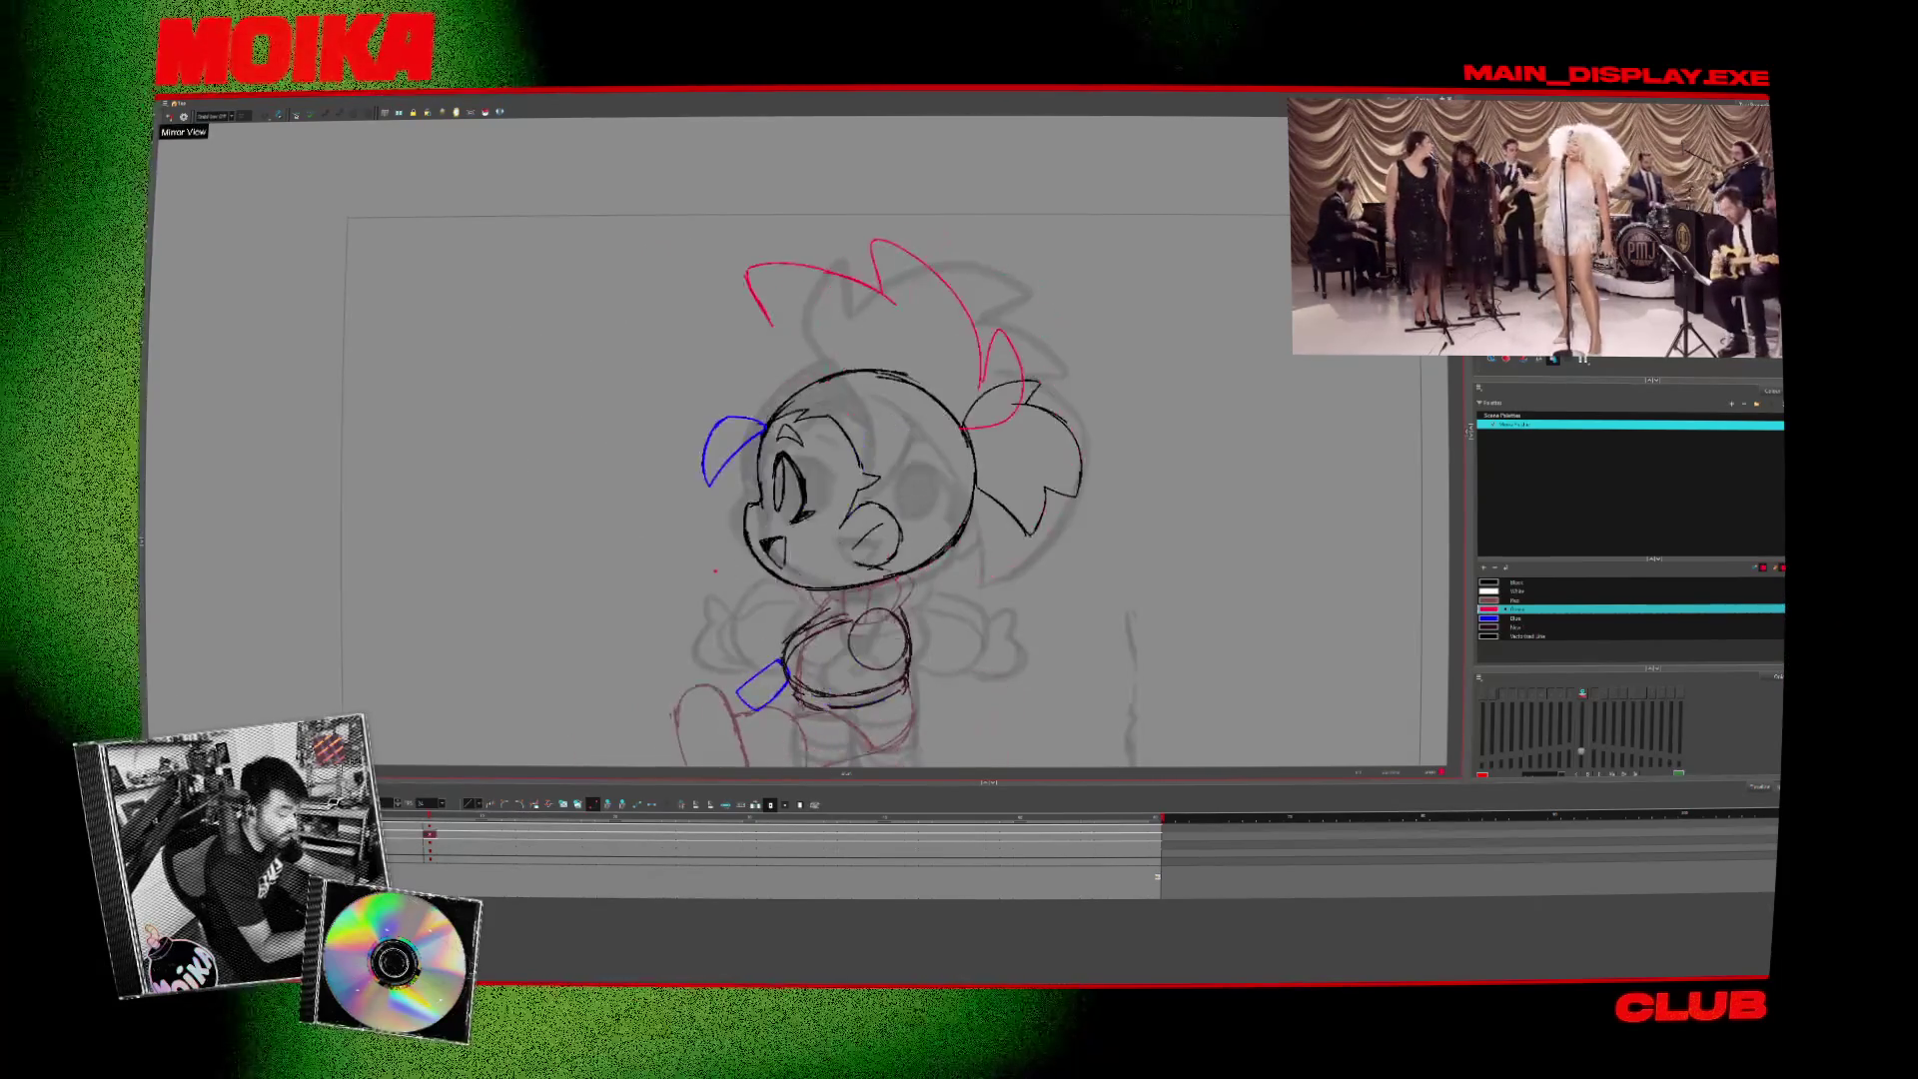
left_click(184, 117)
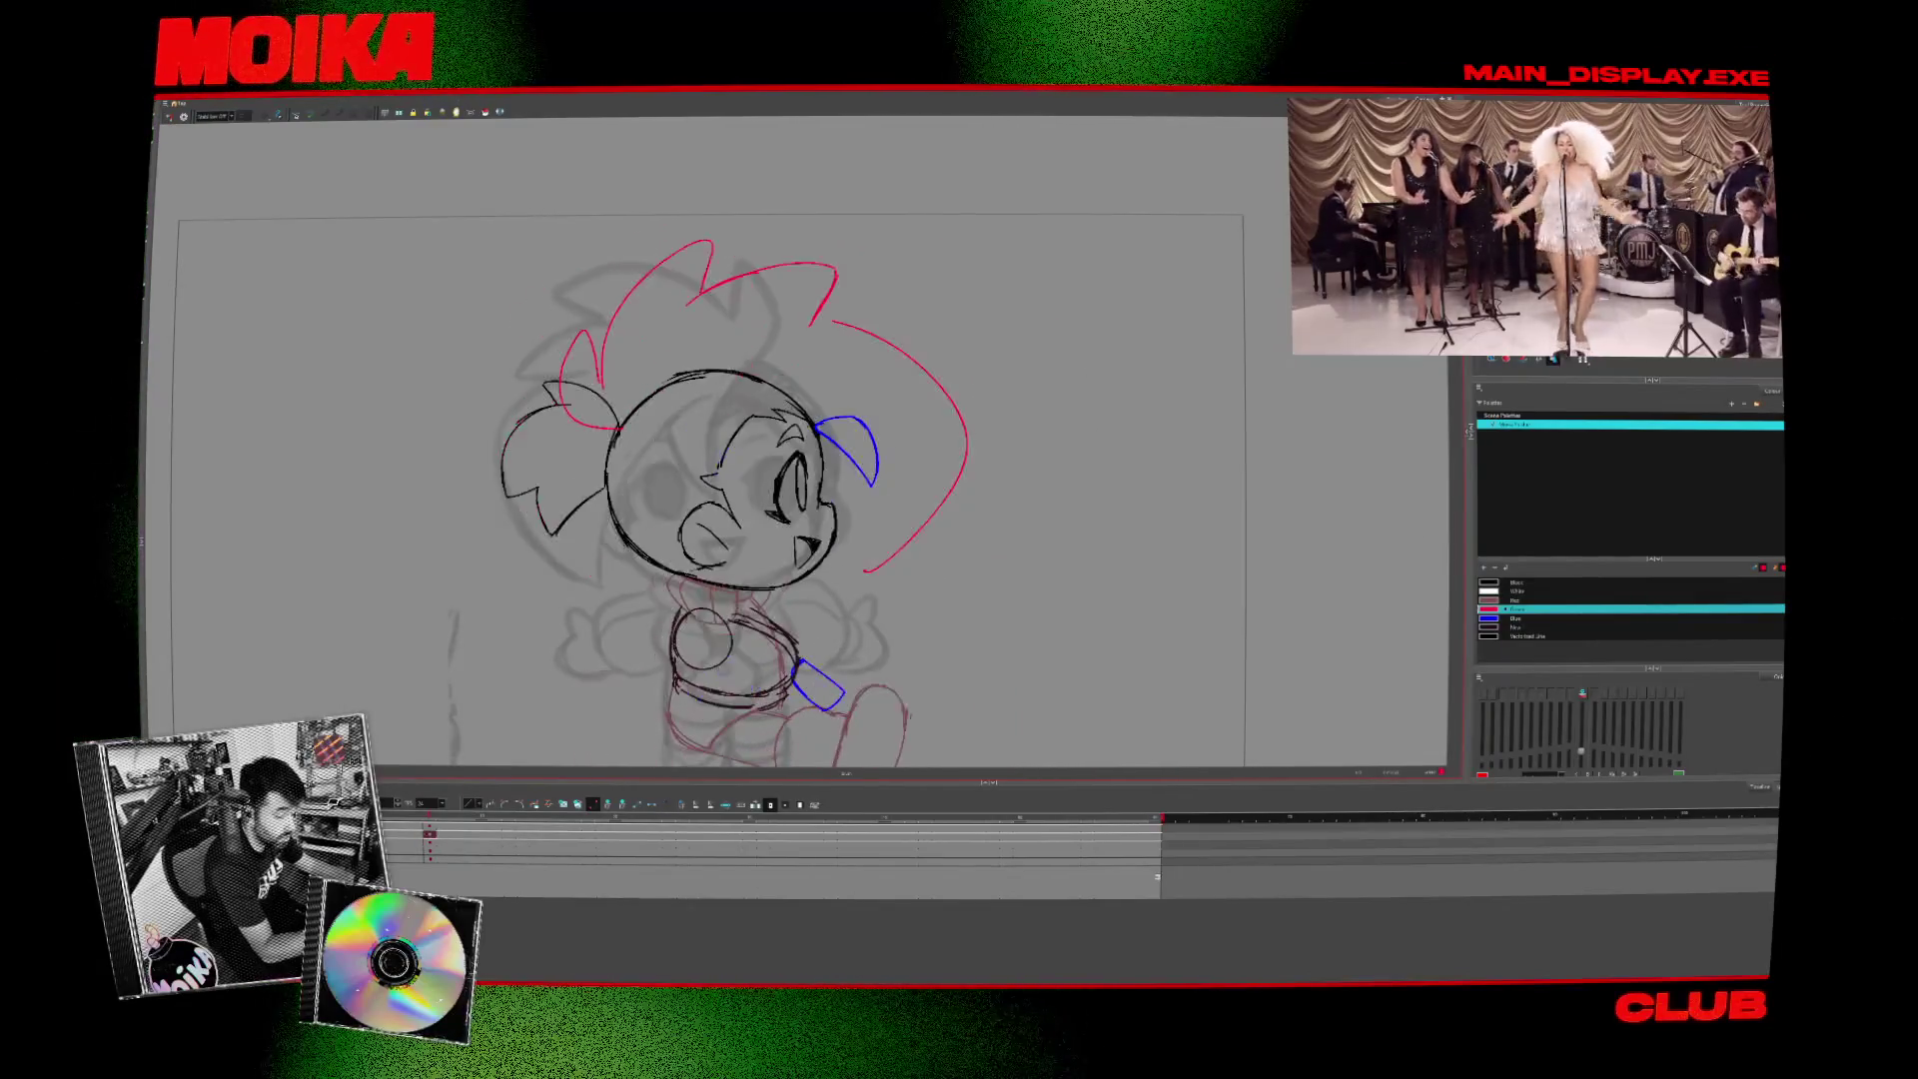
key("comma")
key("period")
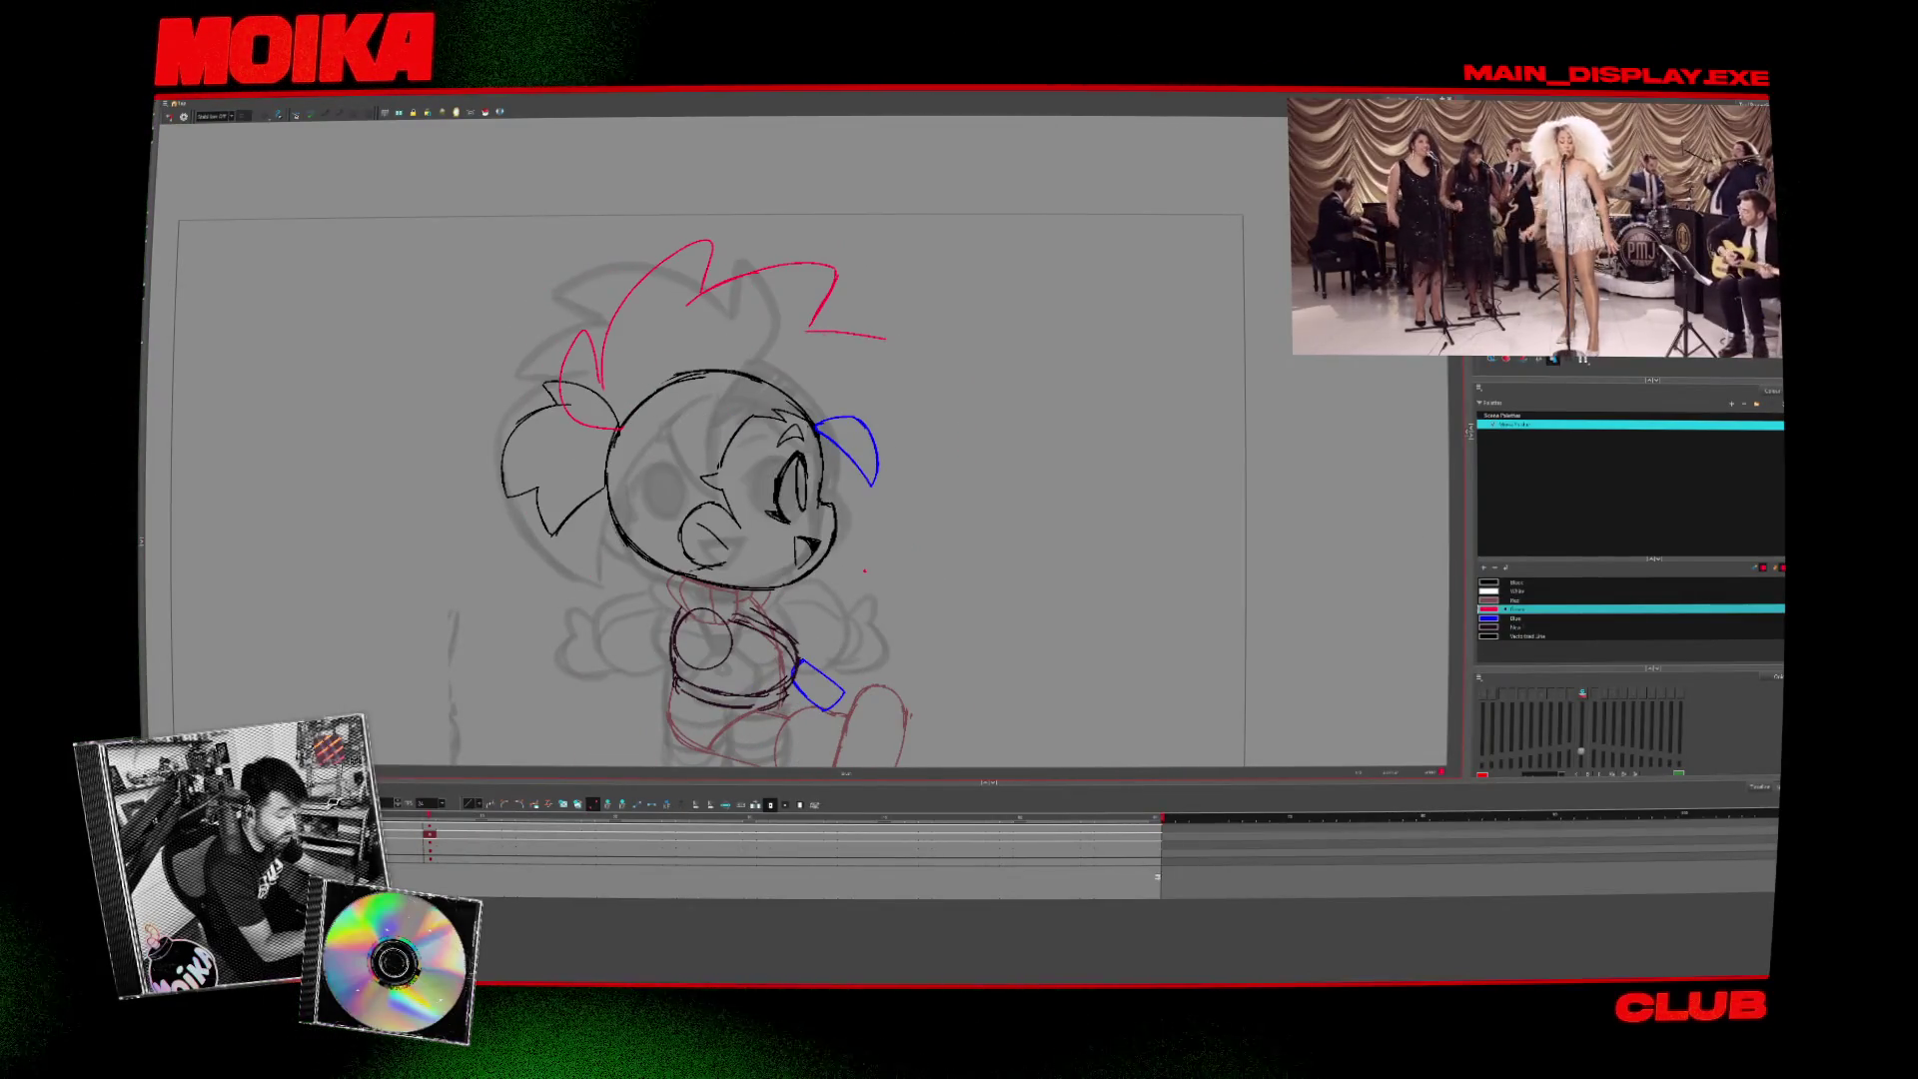
left_click(184, 117)
key("comma")
key("period")
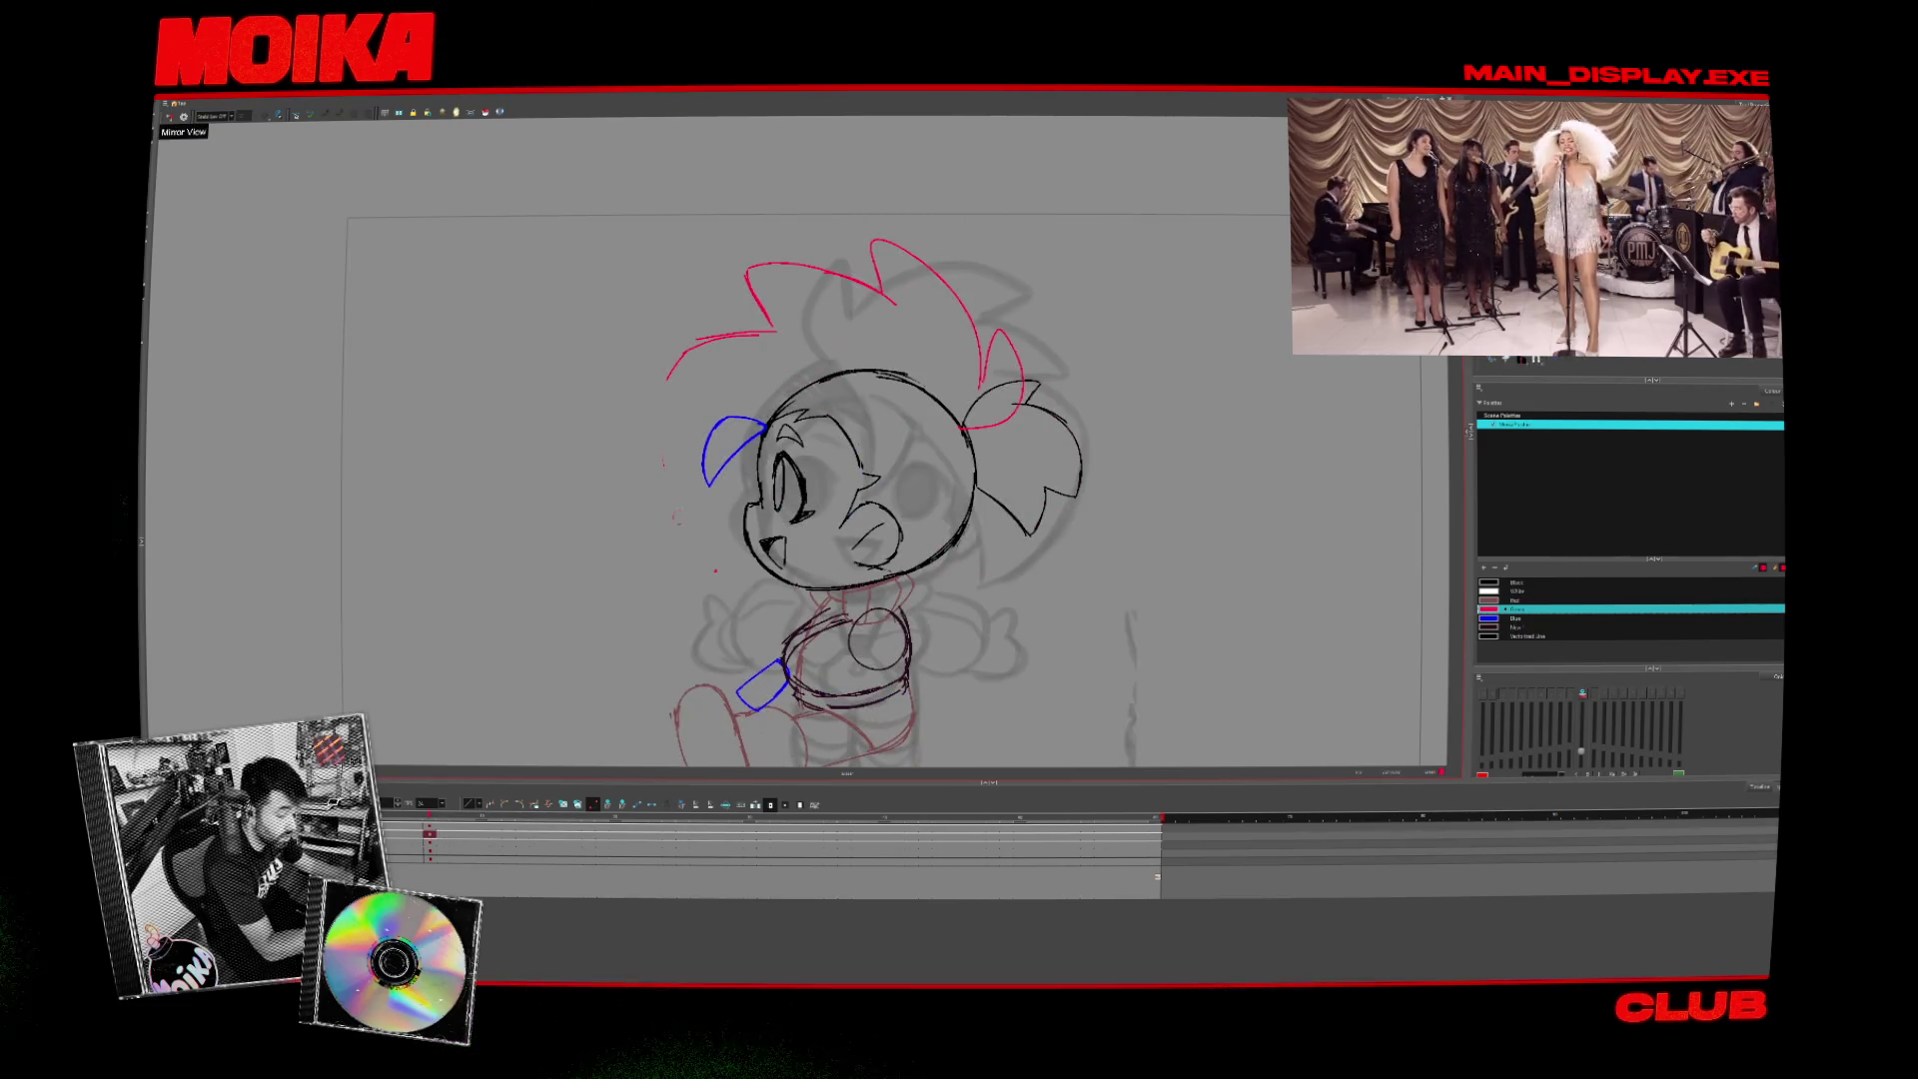
left_click(184, 117)
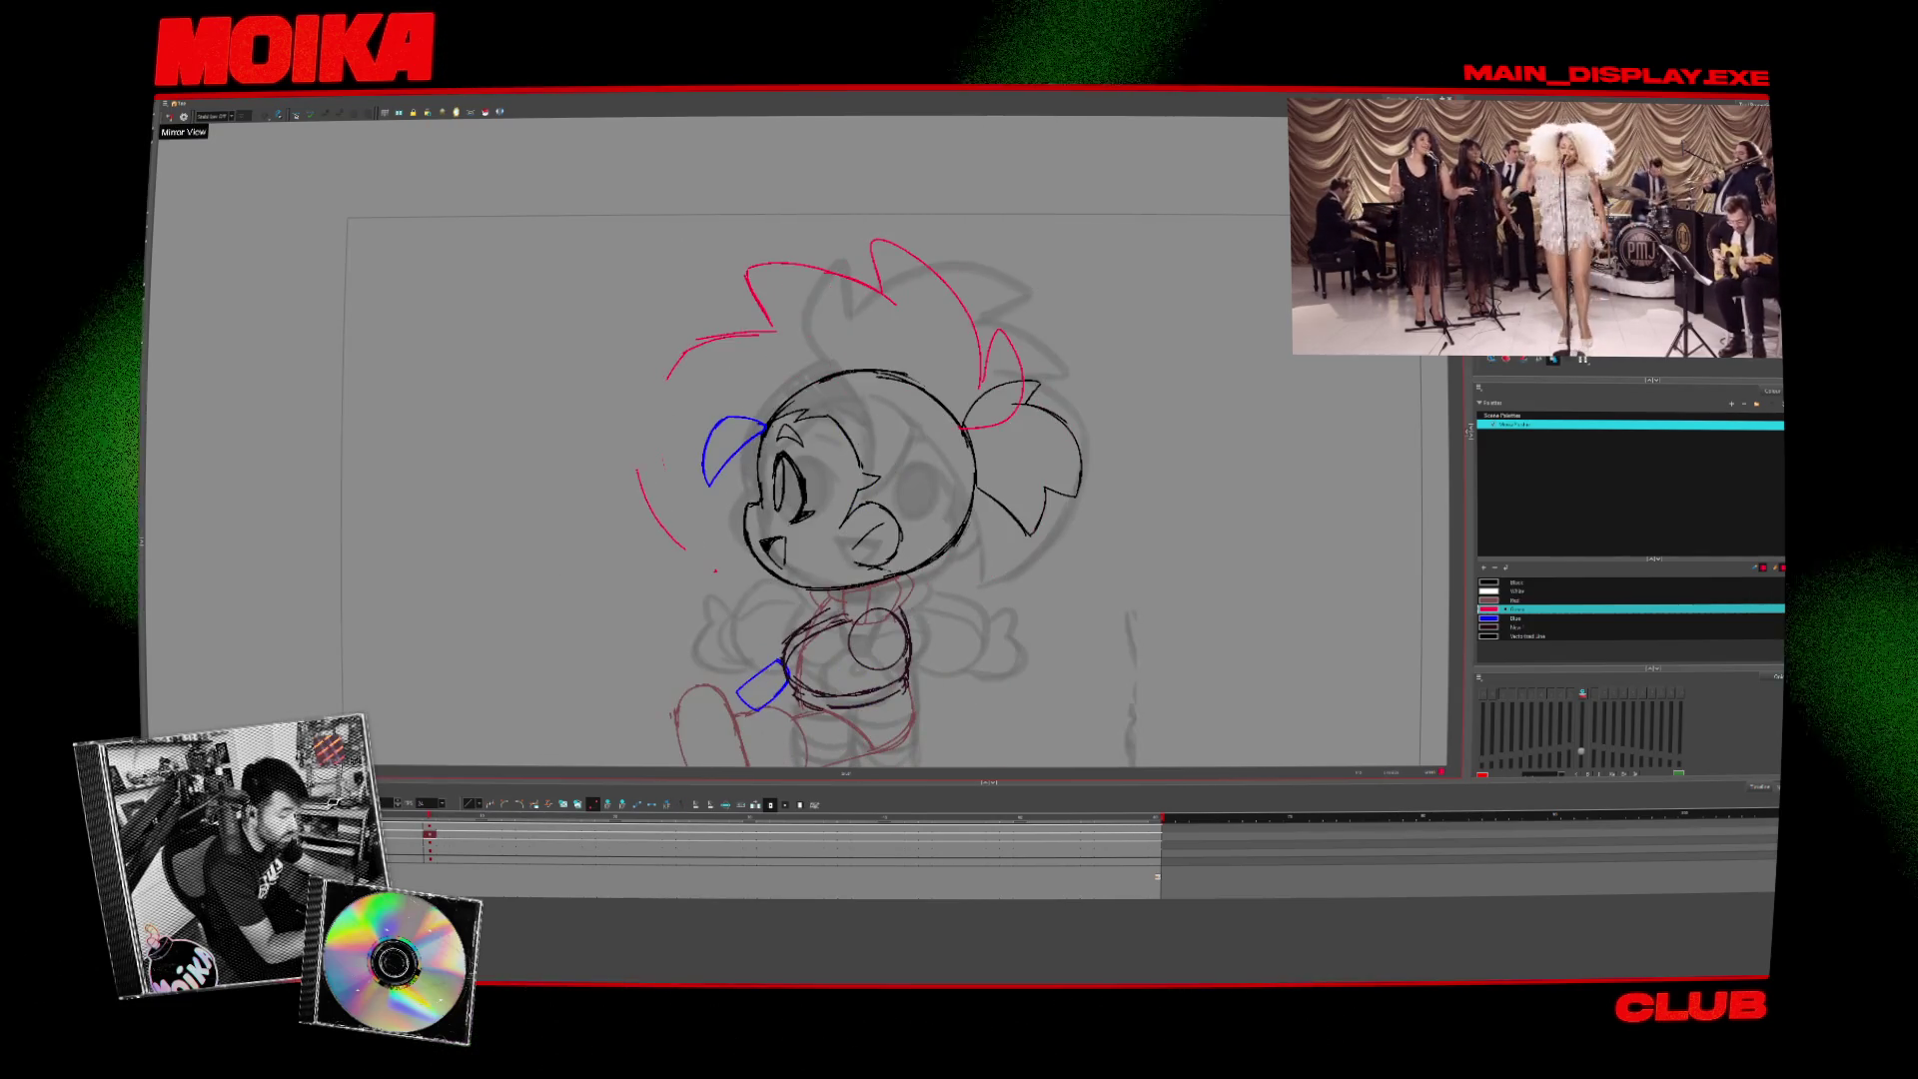
key("comma")
key("period")
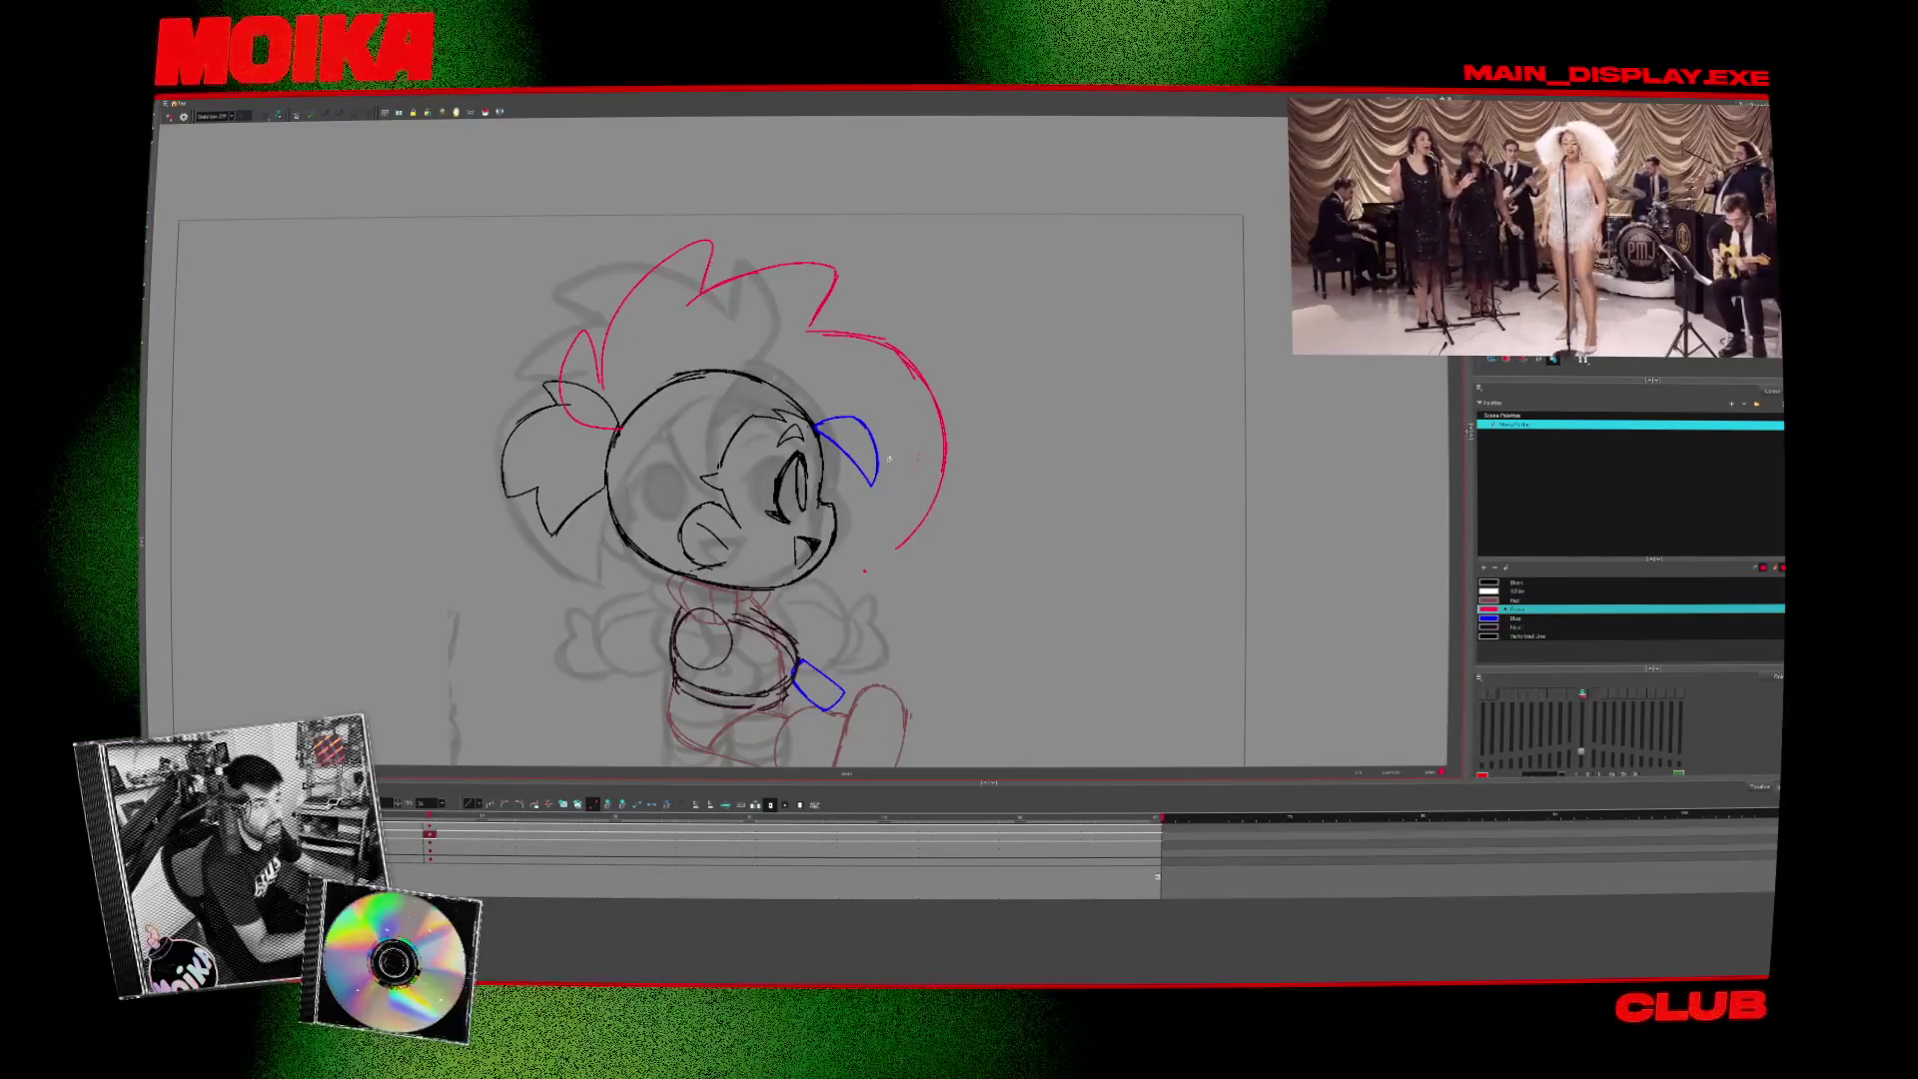
- In mirrored view, extend the back hair arc up to the spiky tufts
left_click(171, 117)
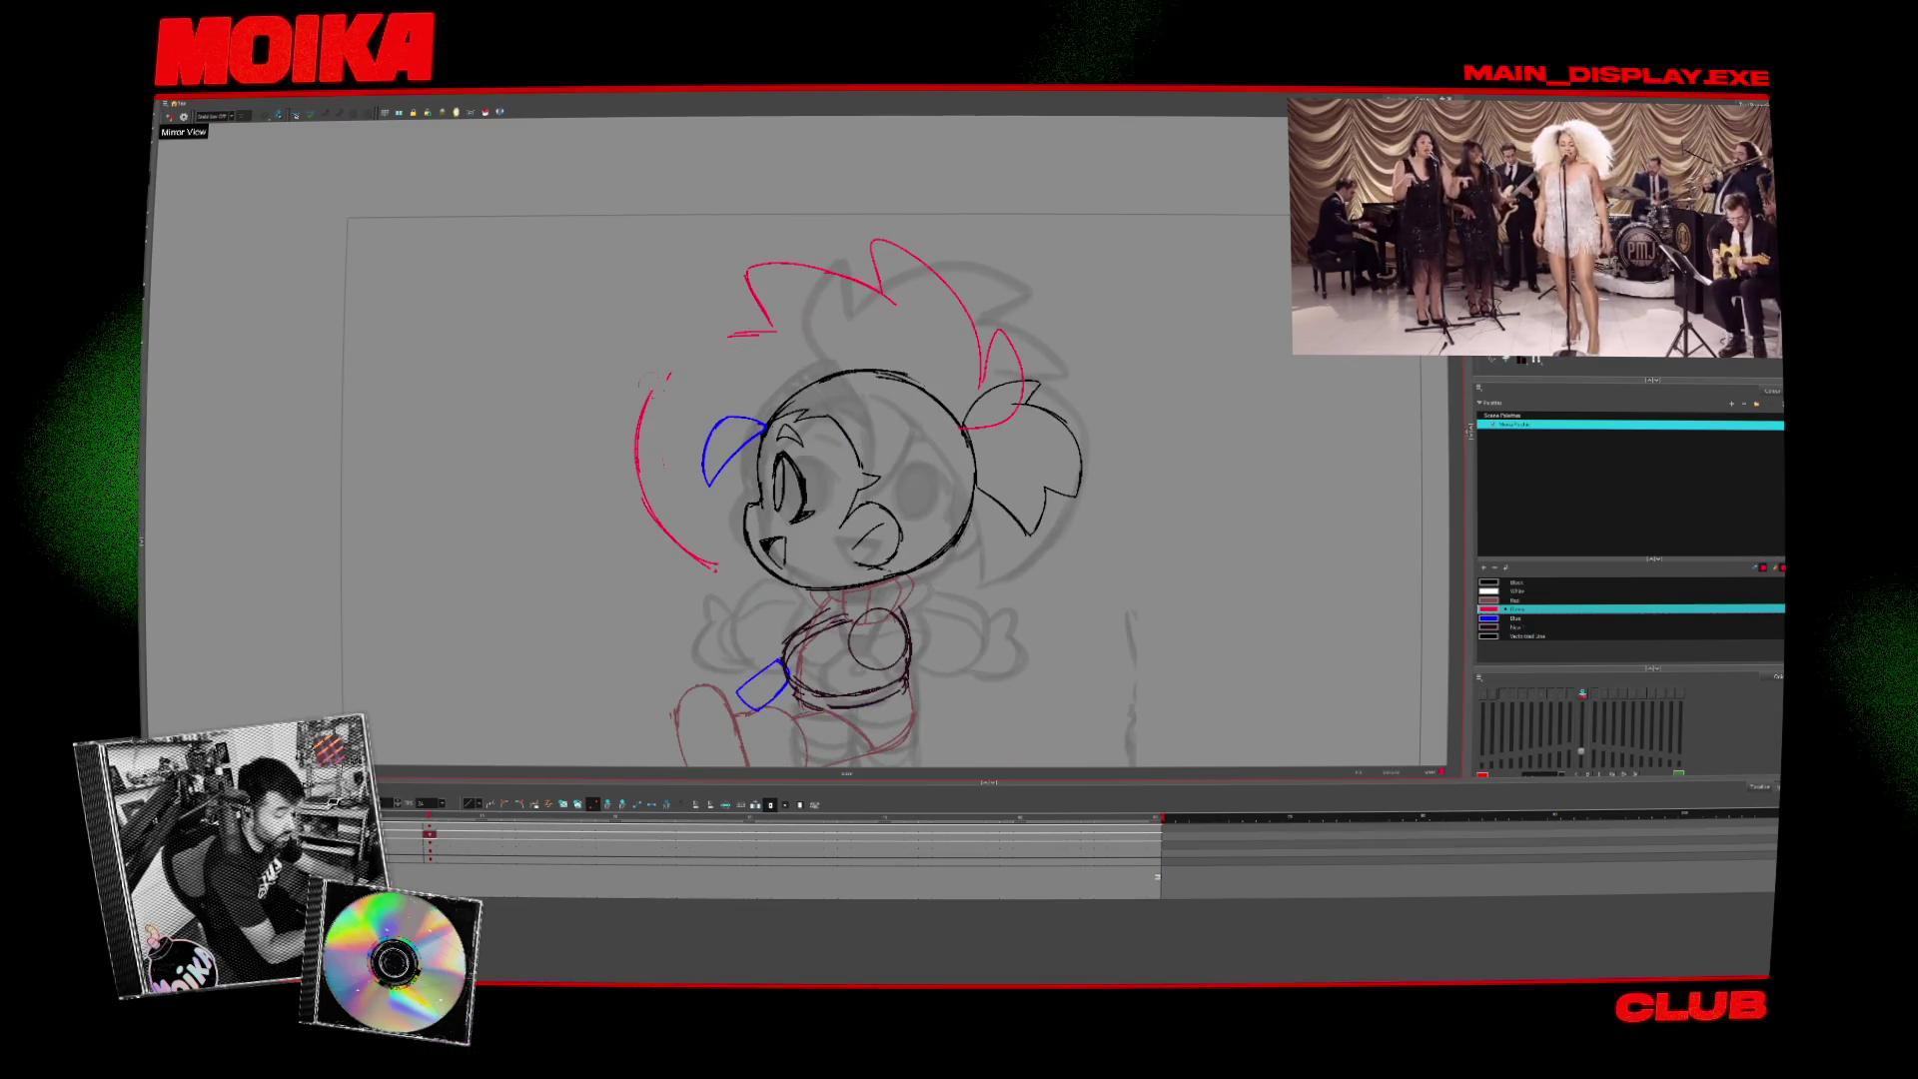
left_click_drag(759, 334, 639, 445)
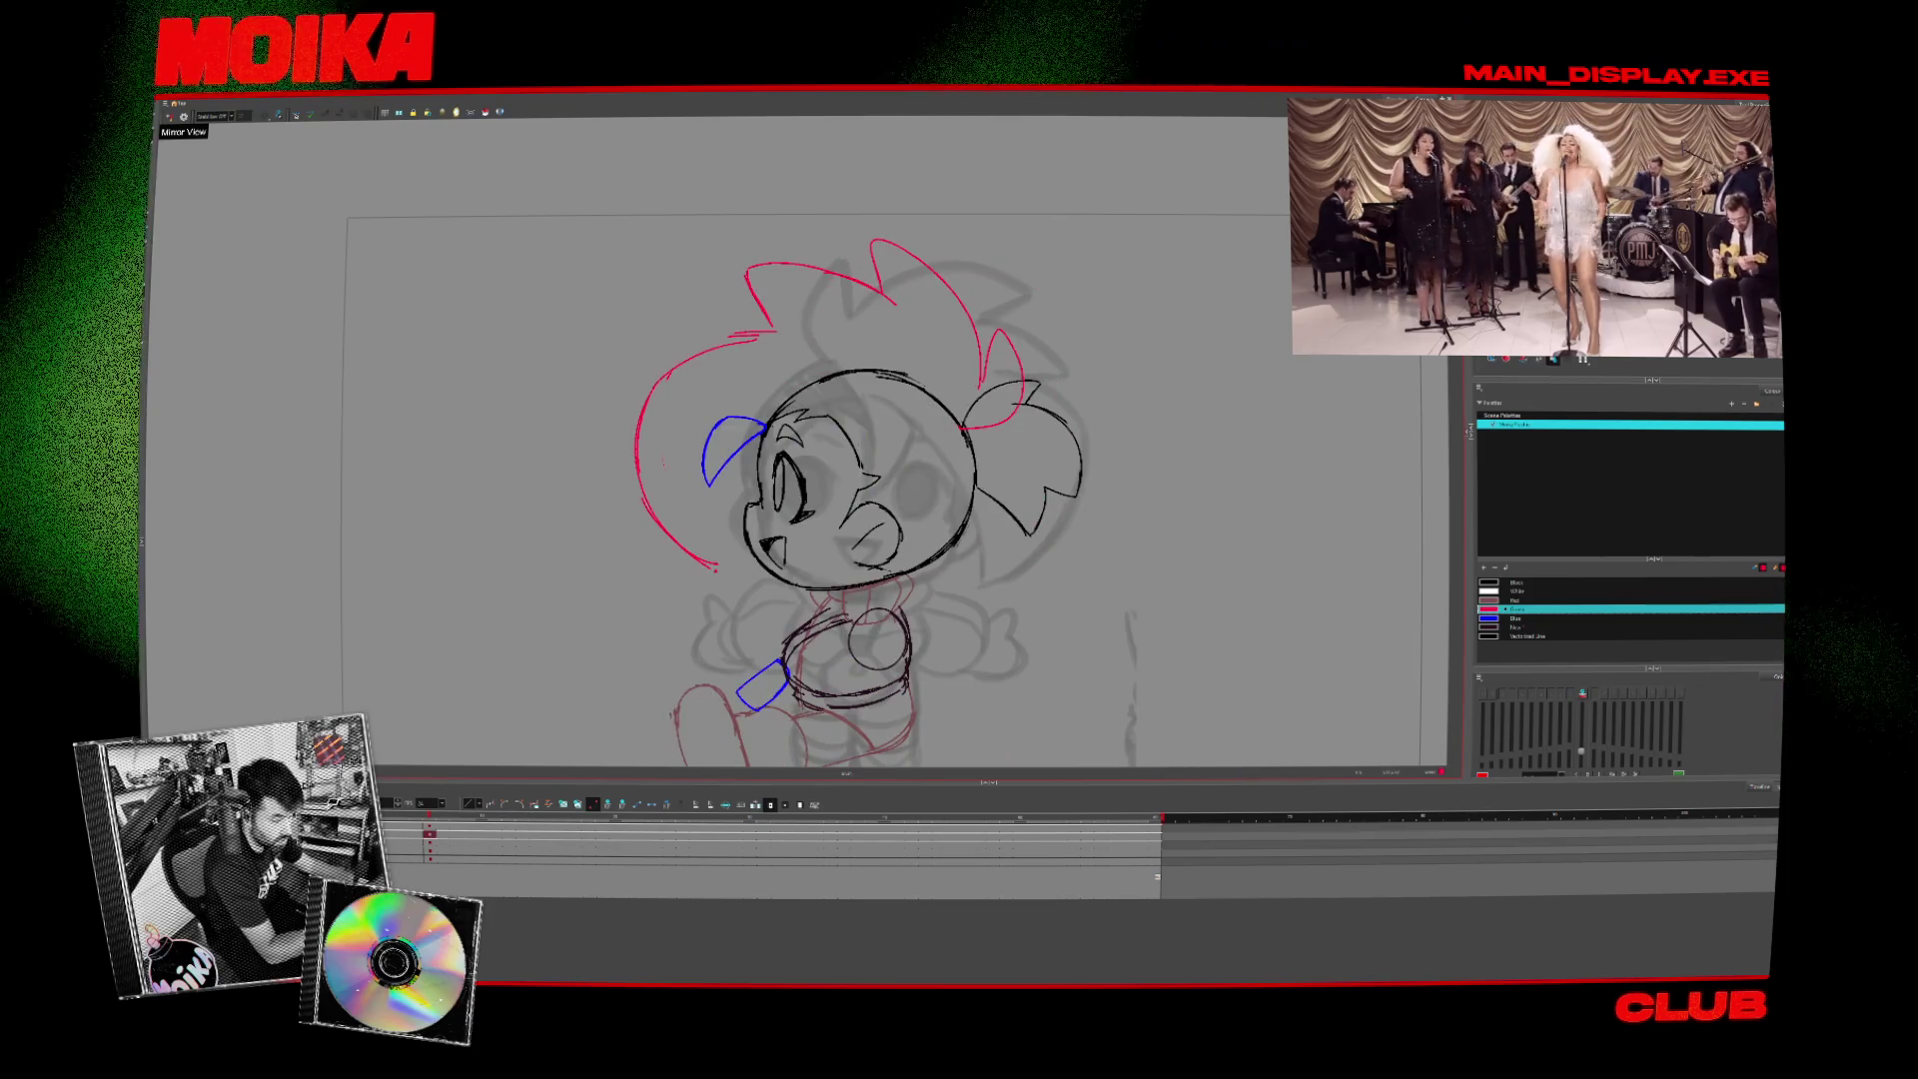
left_click(171, 117)
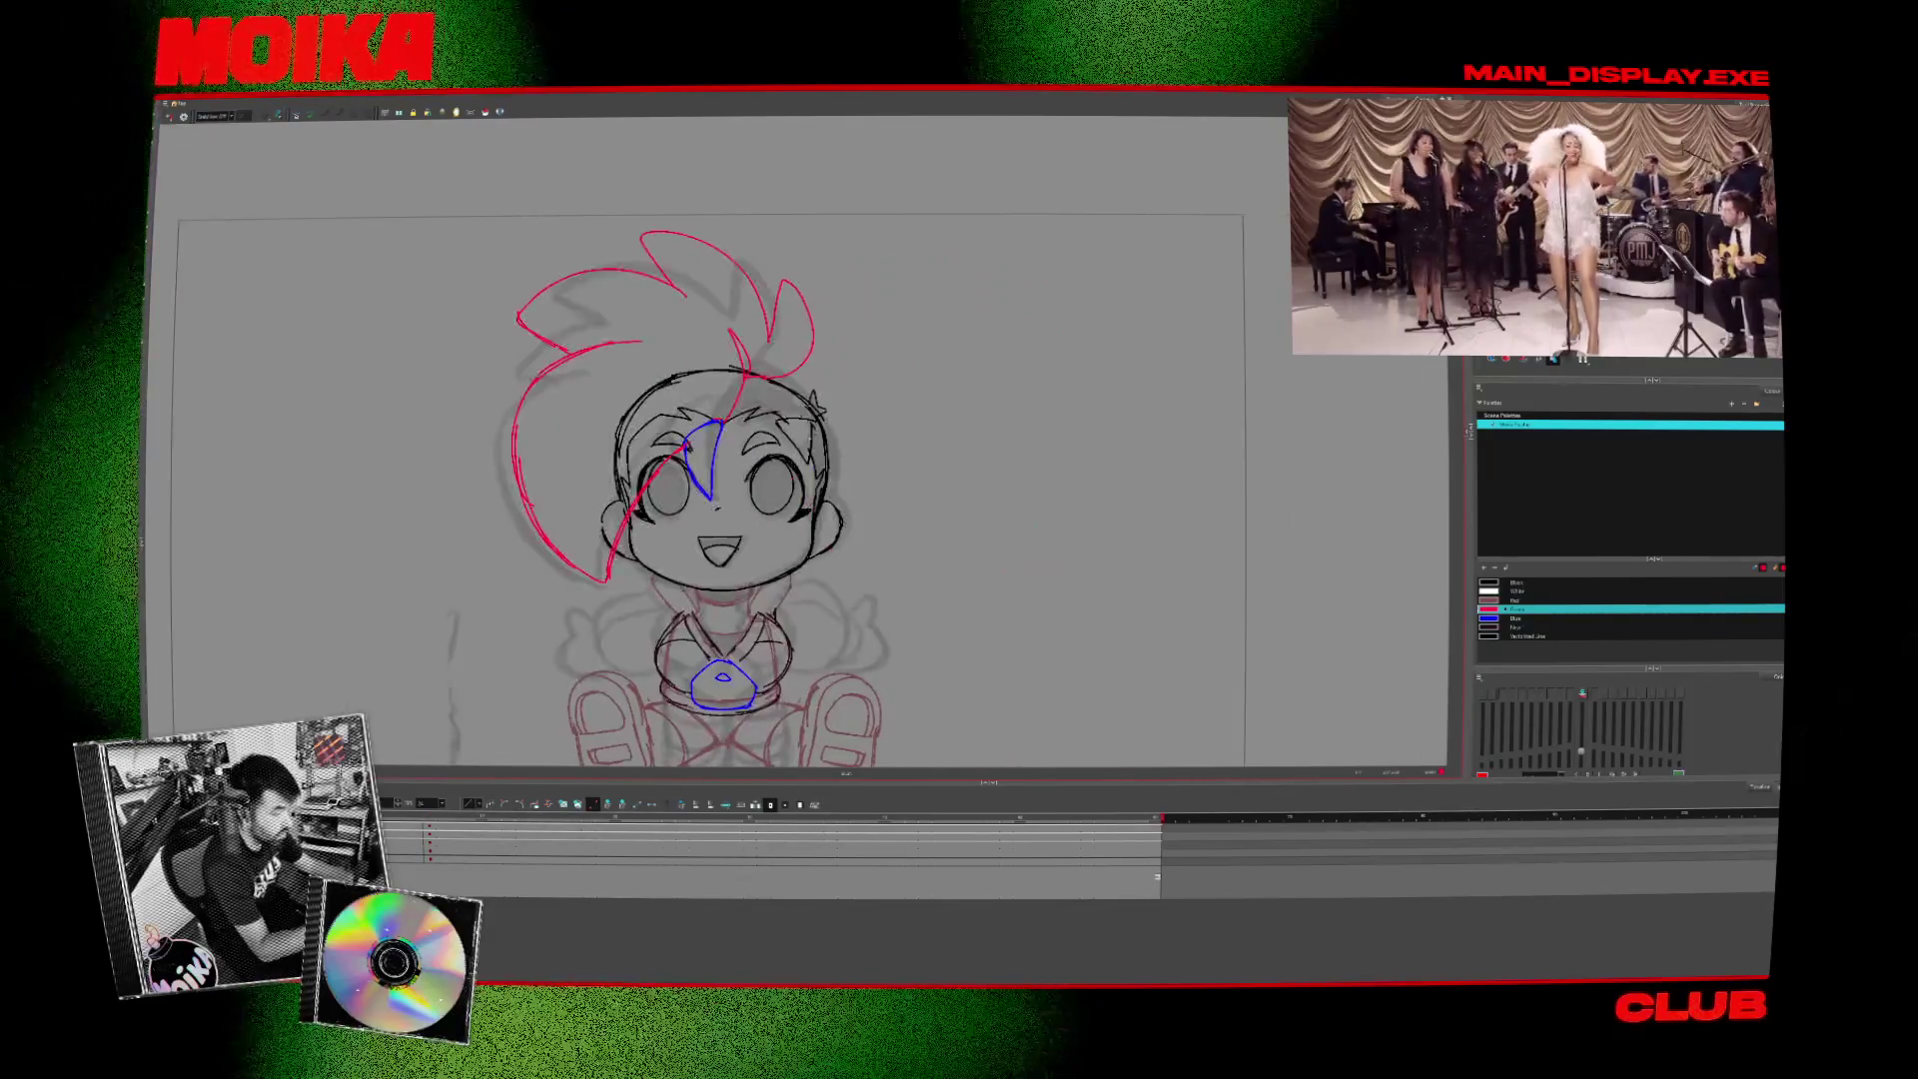
- Select the right red hair stroke and drag its end further left to lengthen it
left_click(171, 117)
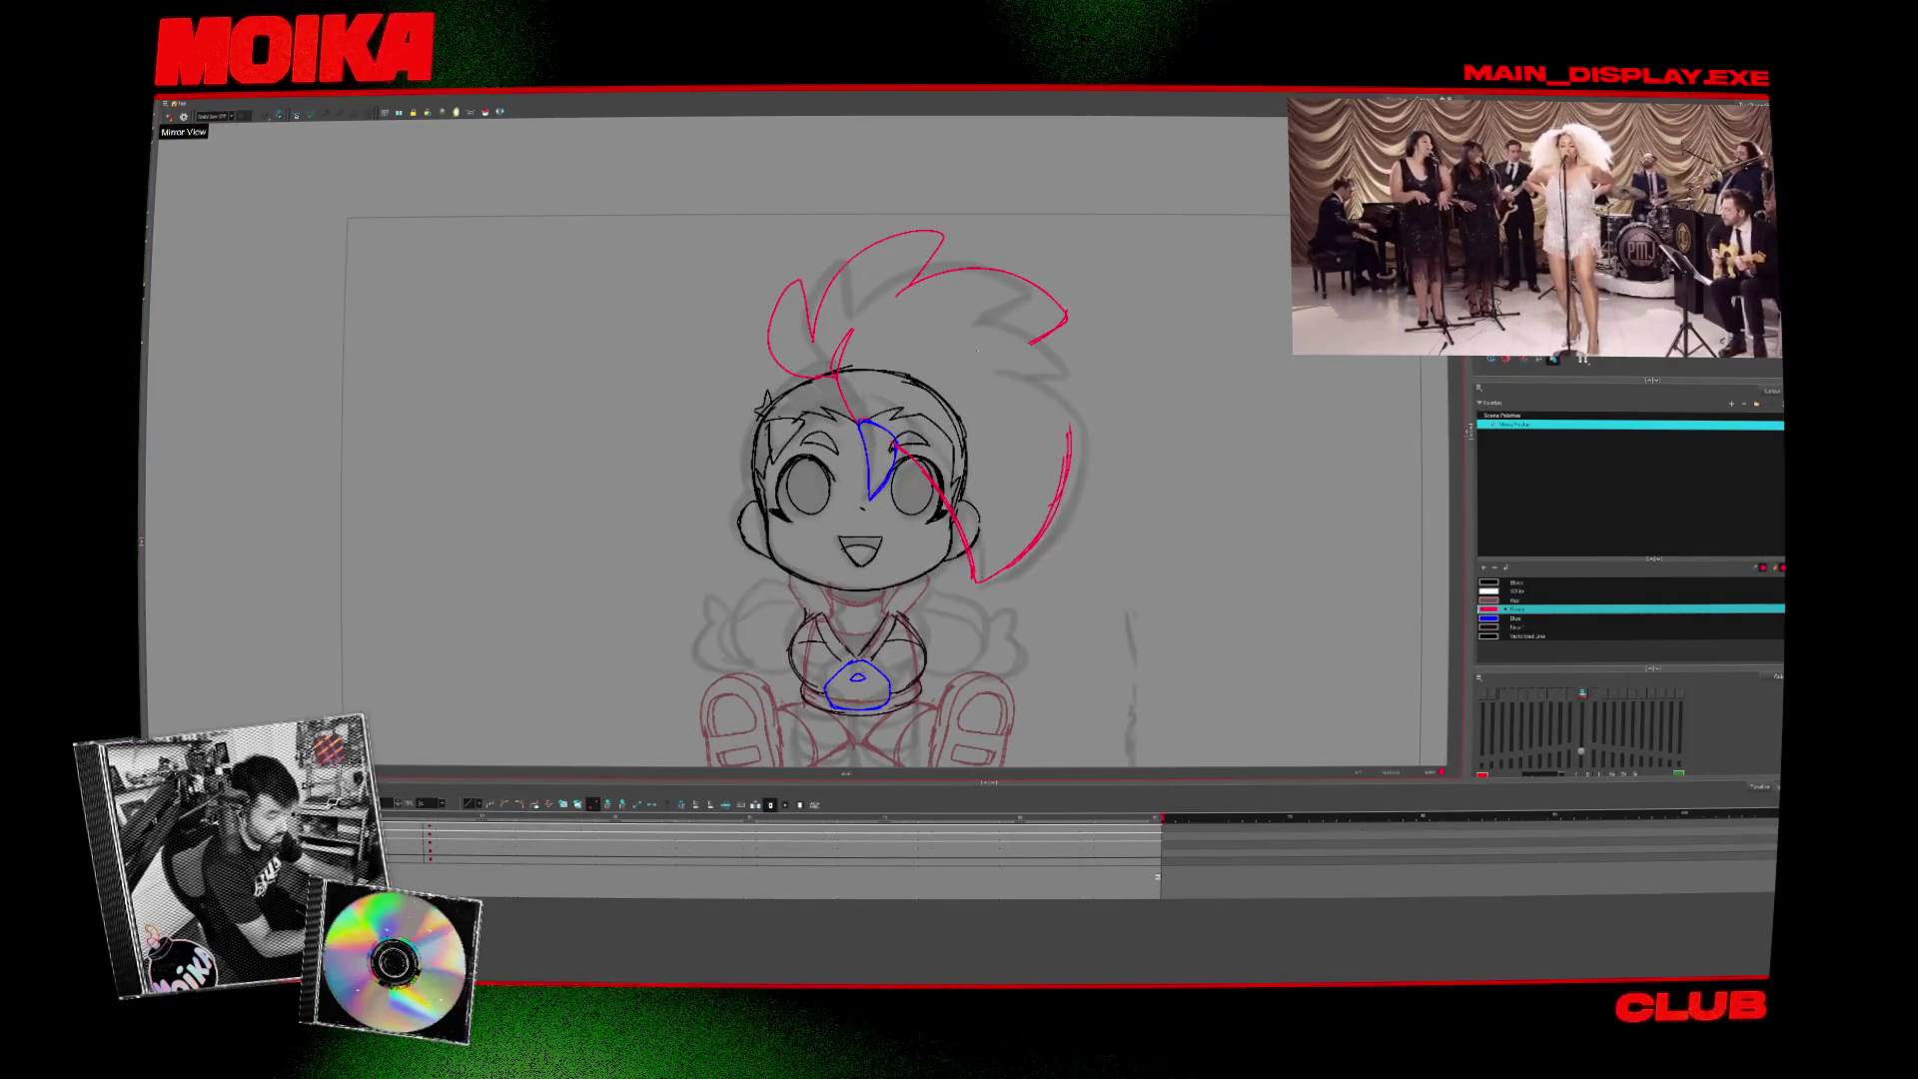
left_click(171, 116)
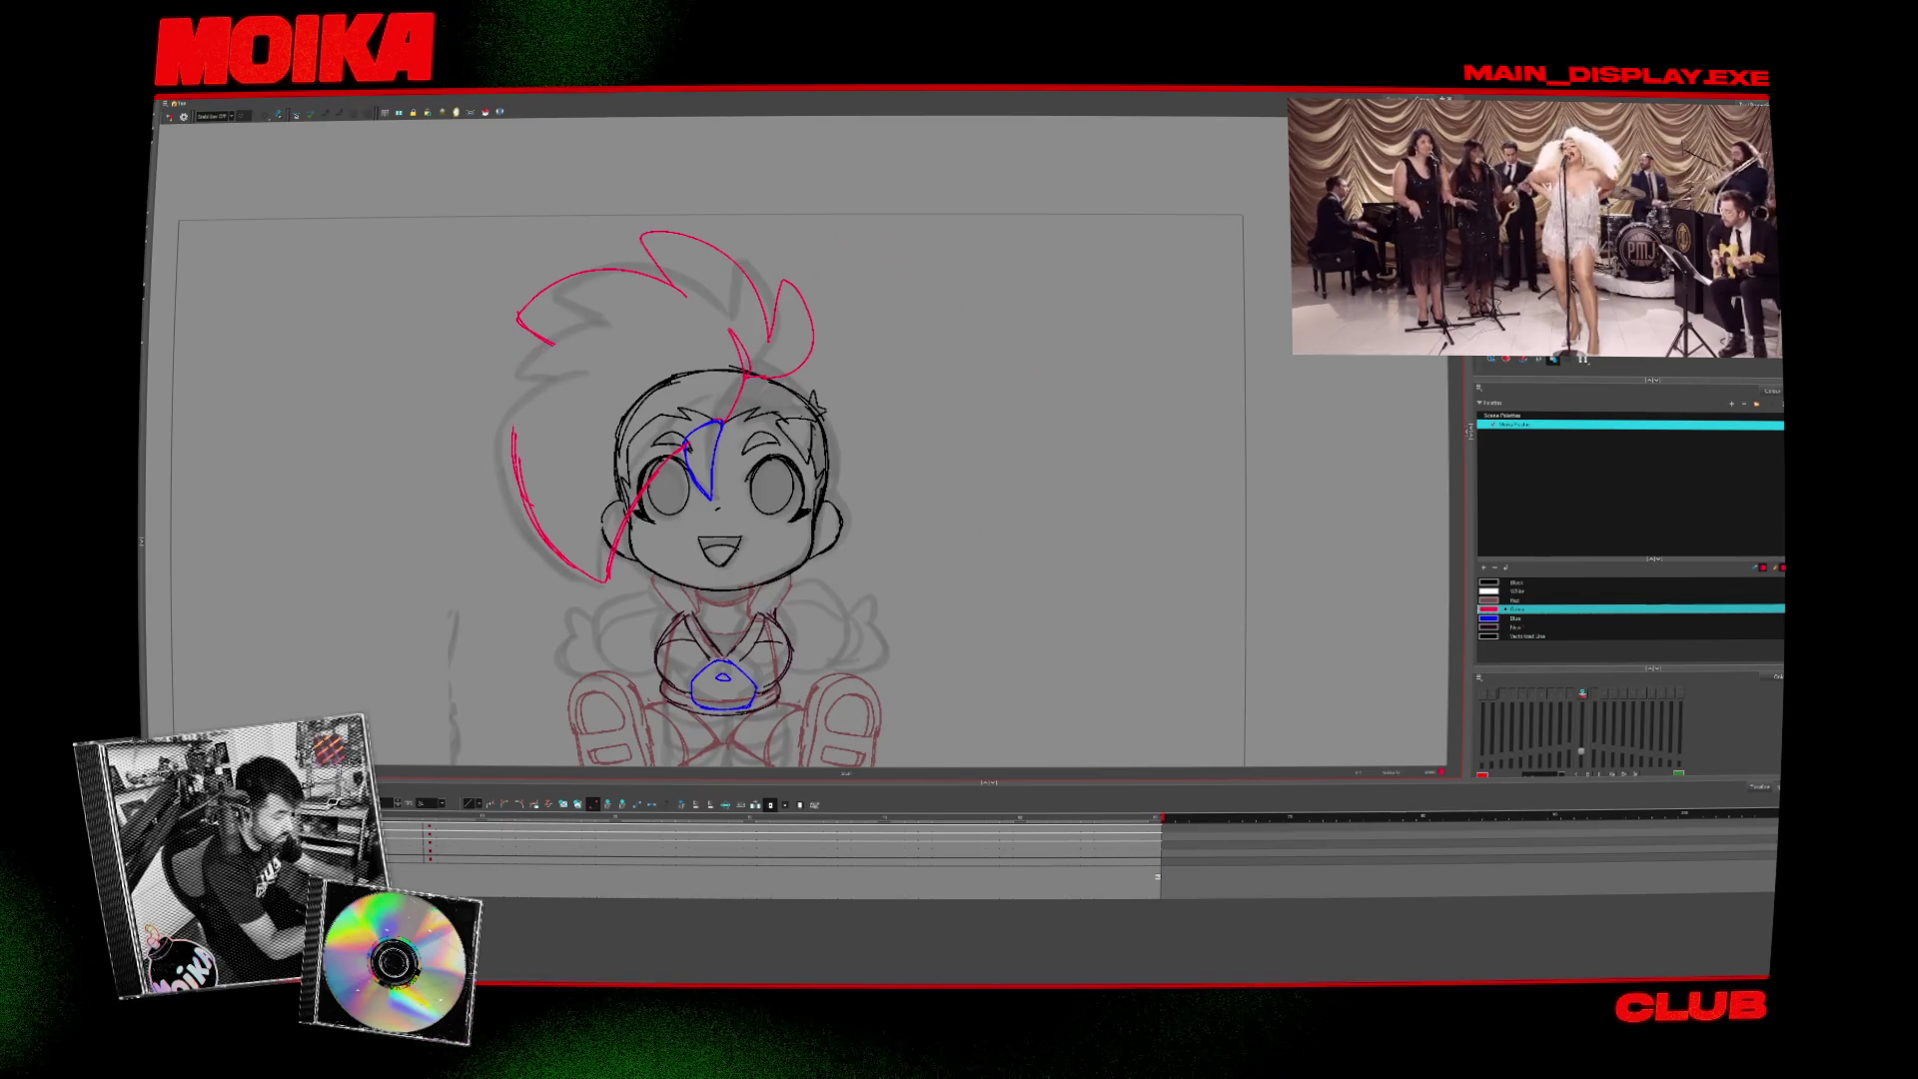
left_click(171, 117)
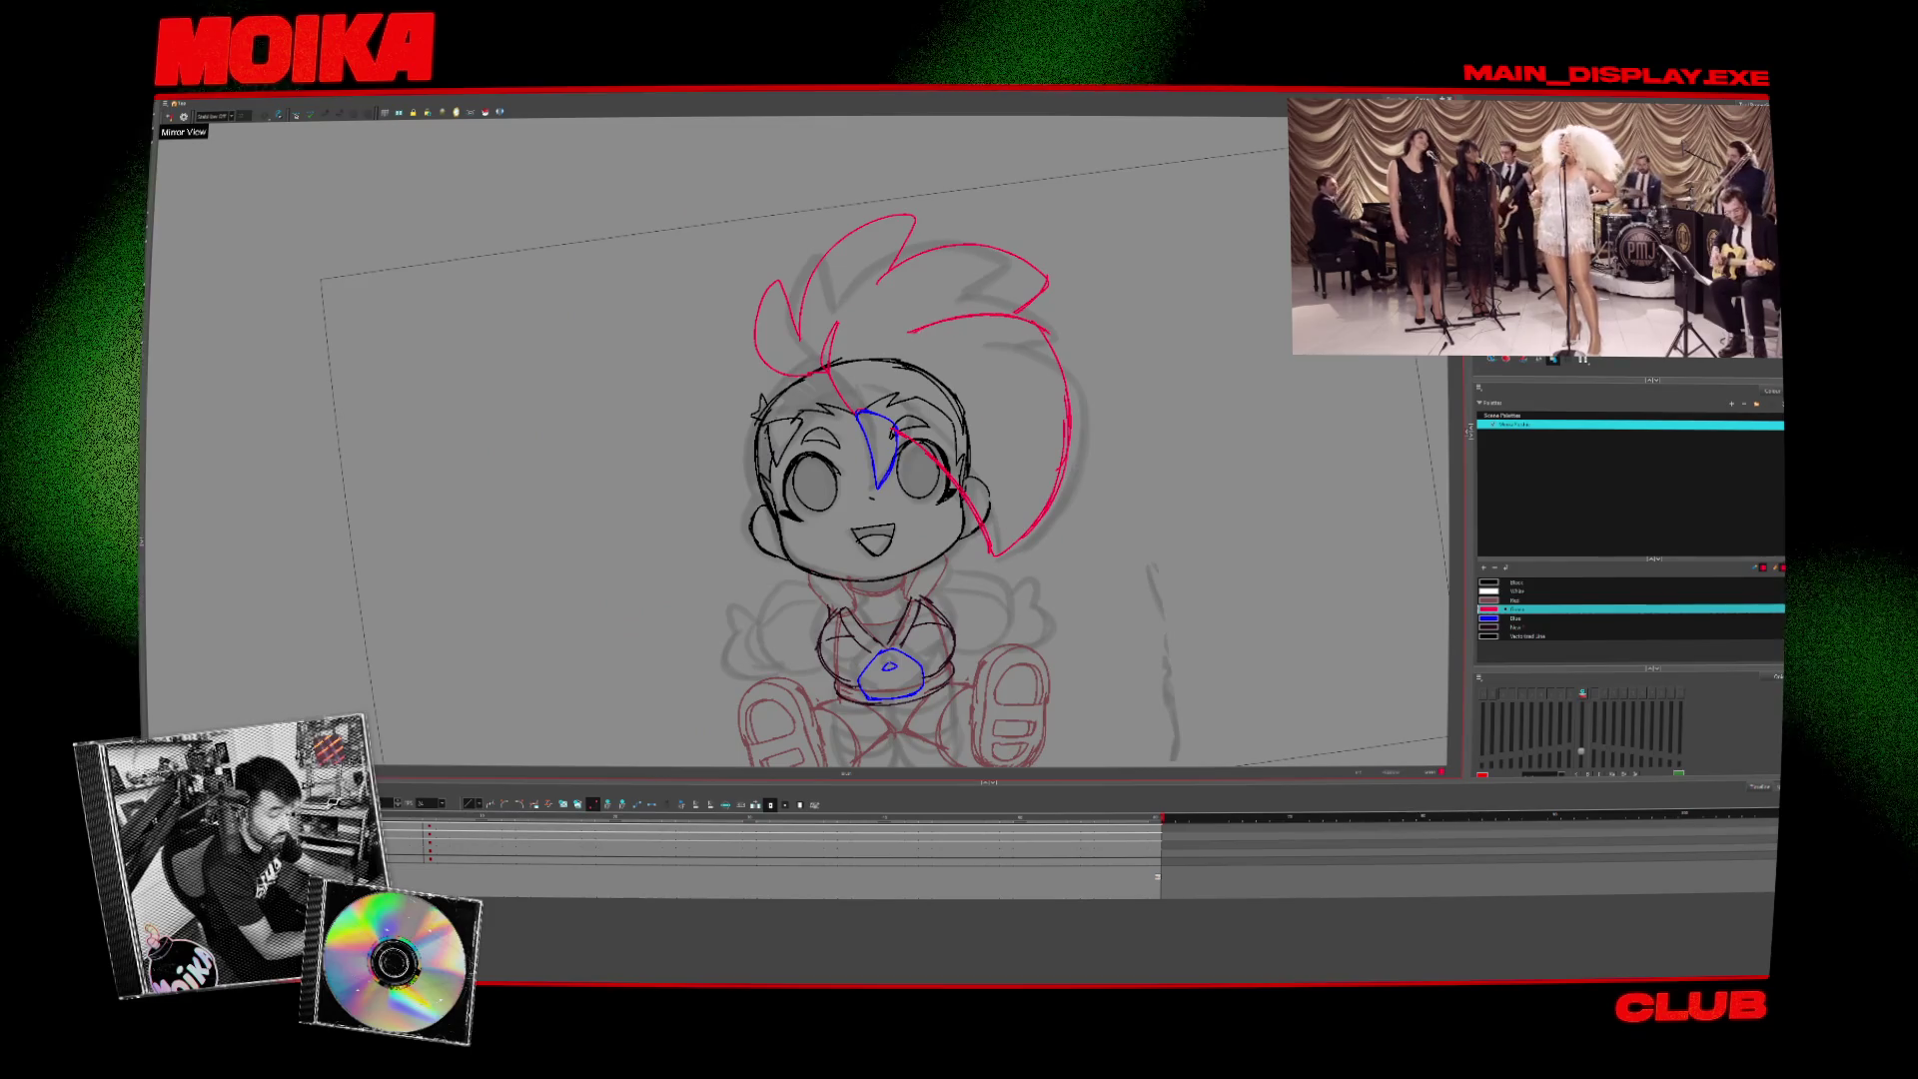
left_click(171, 117)
left_click(171, 117)
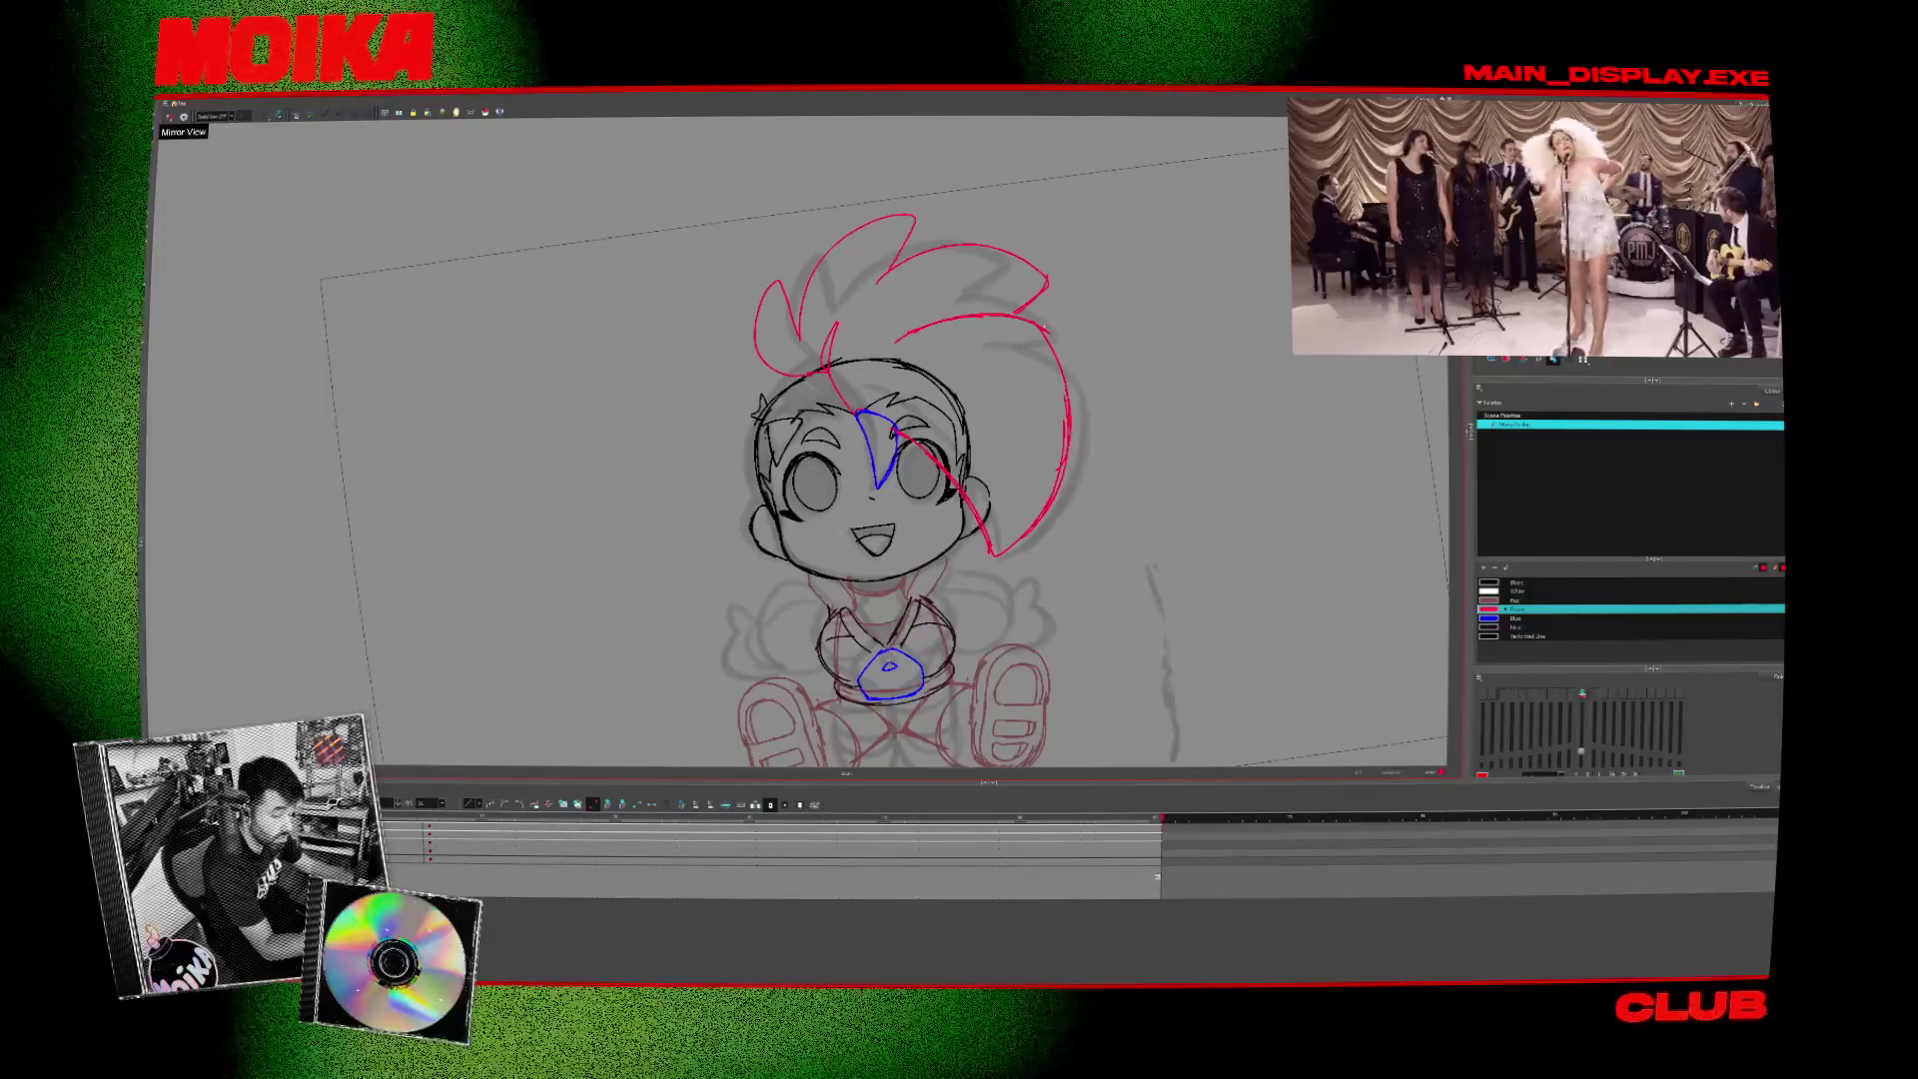
left_click(1069, 426)
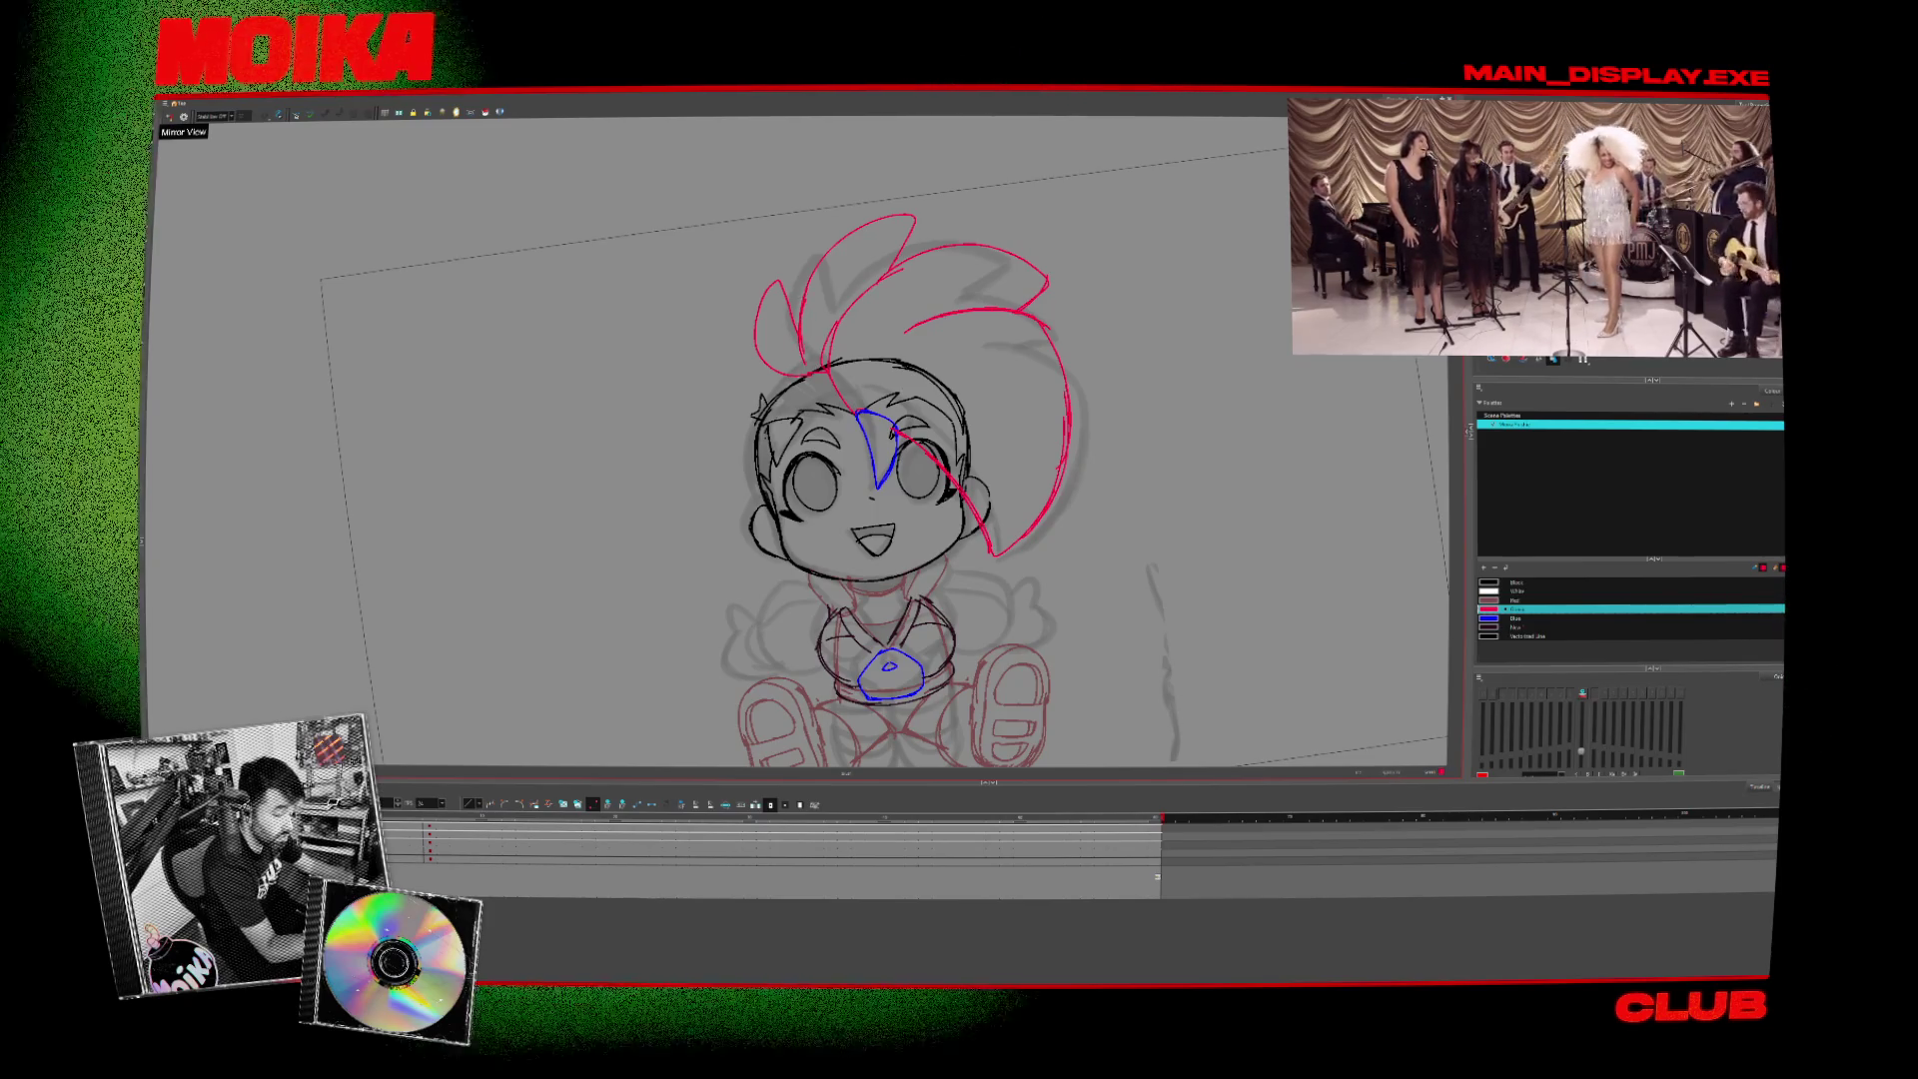
left_click_drag(922, 319, 865, 385)
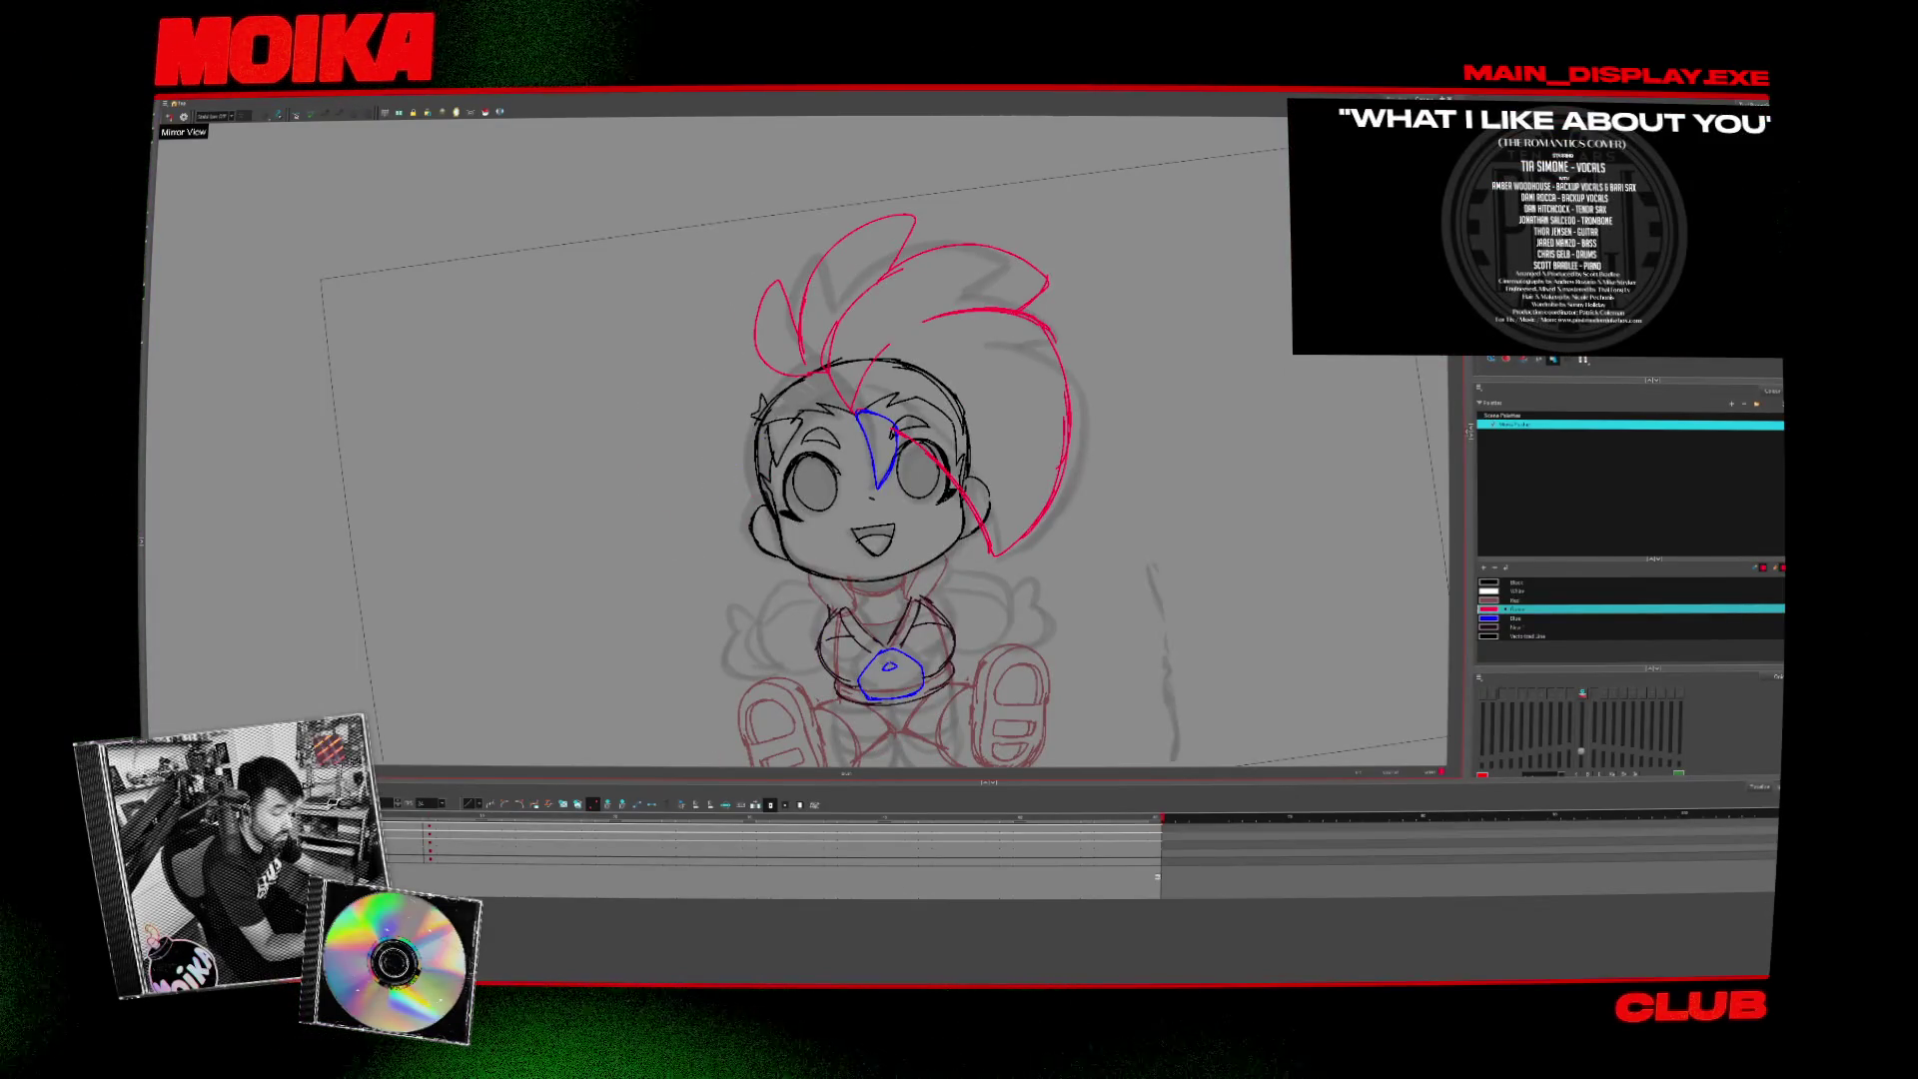
key("4")
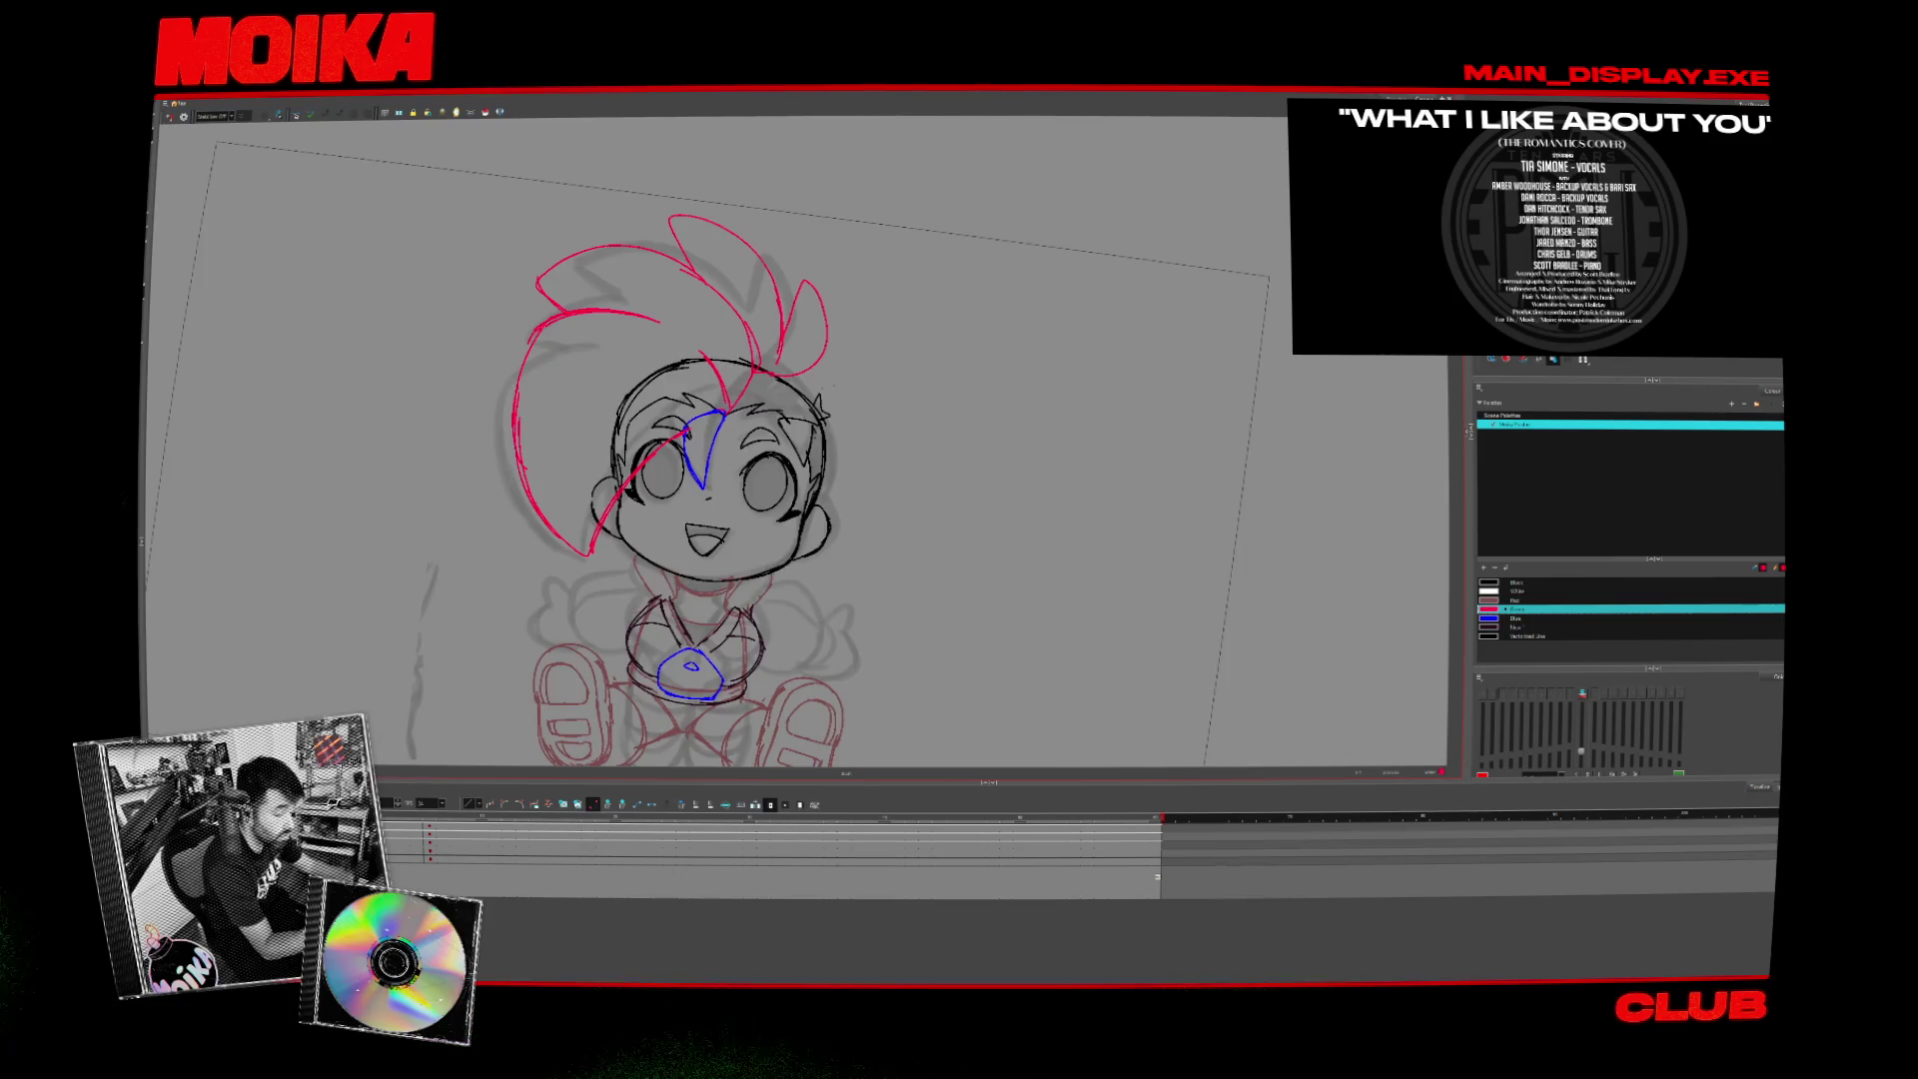
key("4")
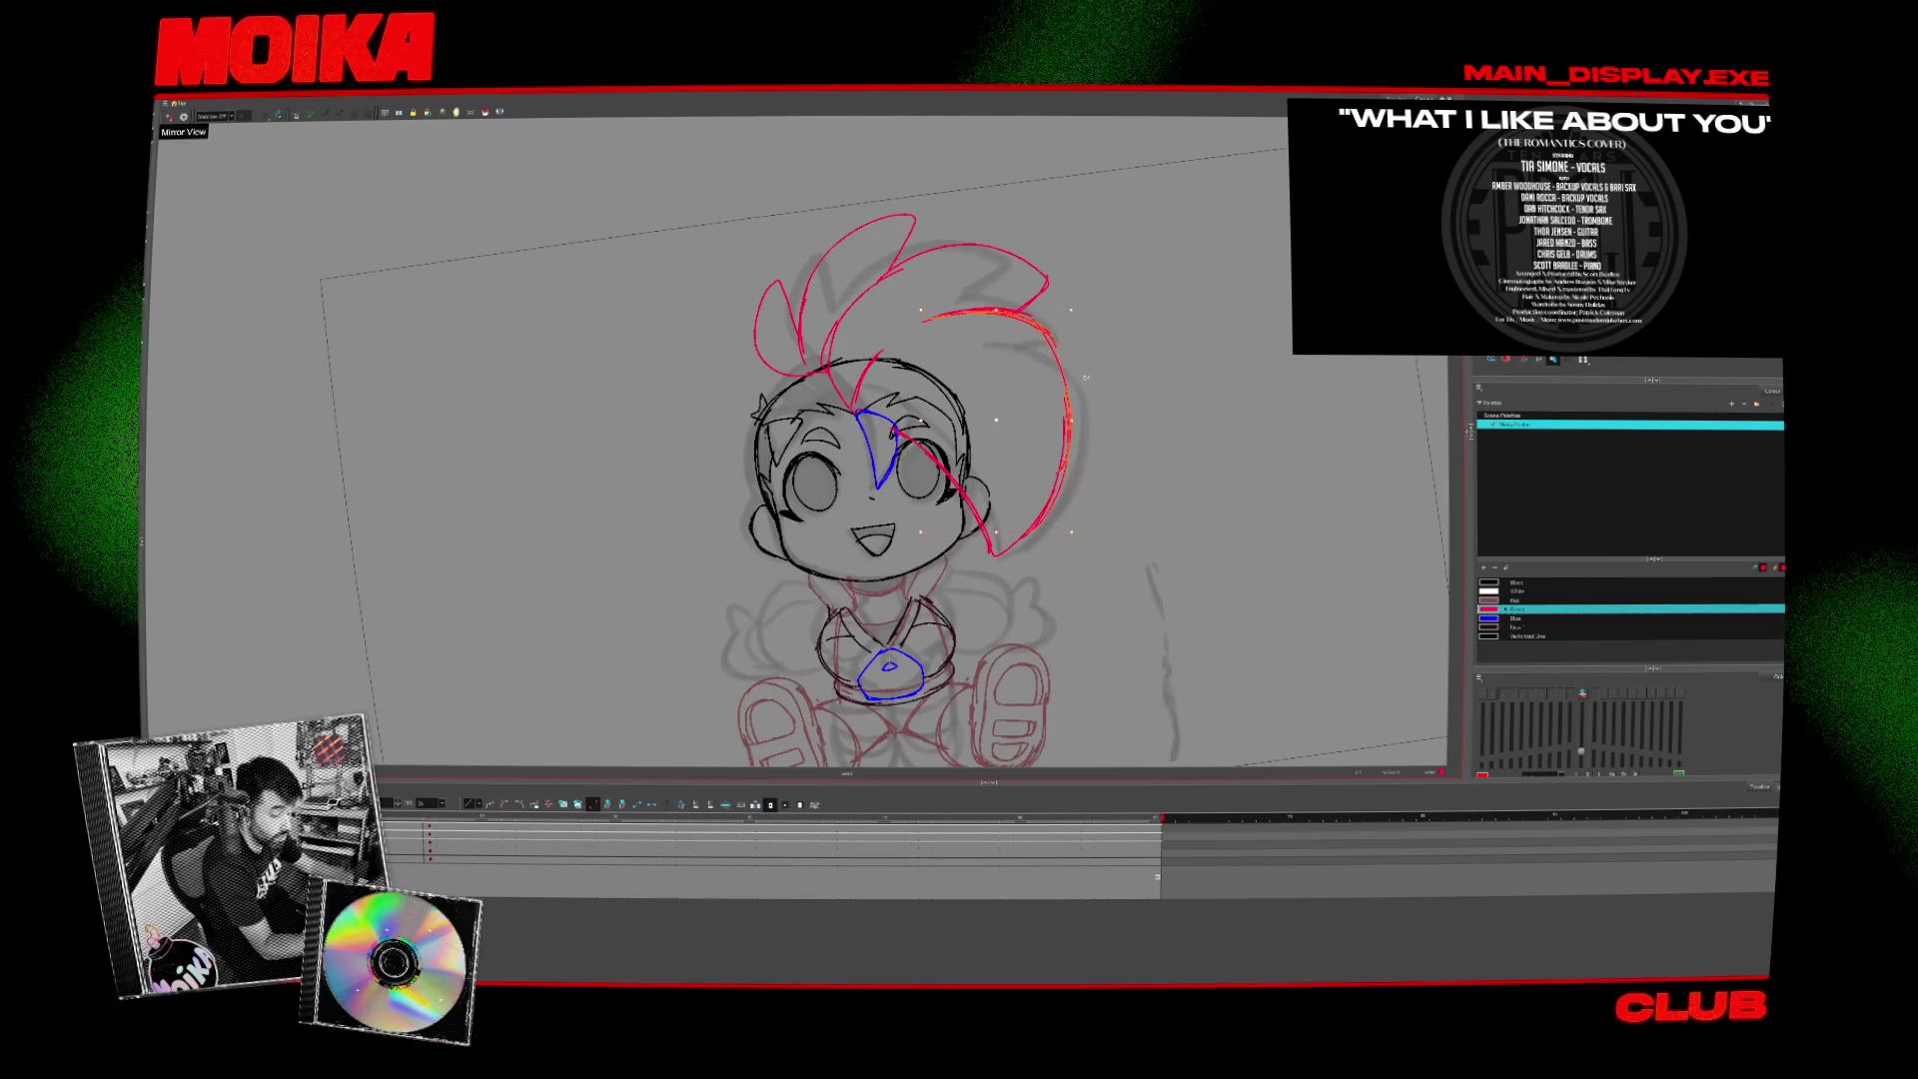
key("Escape")
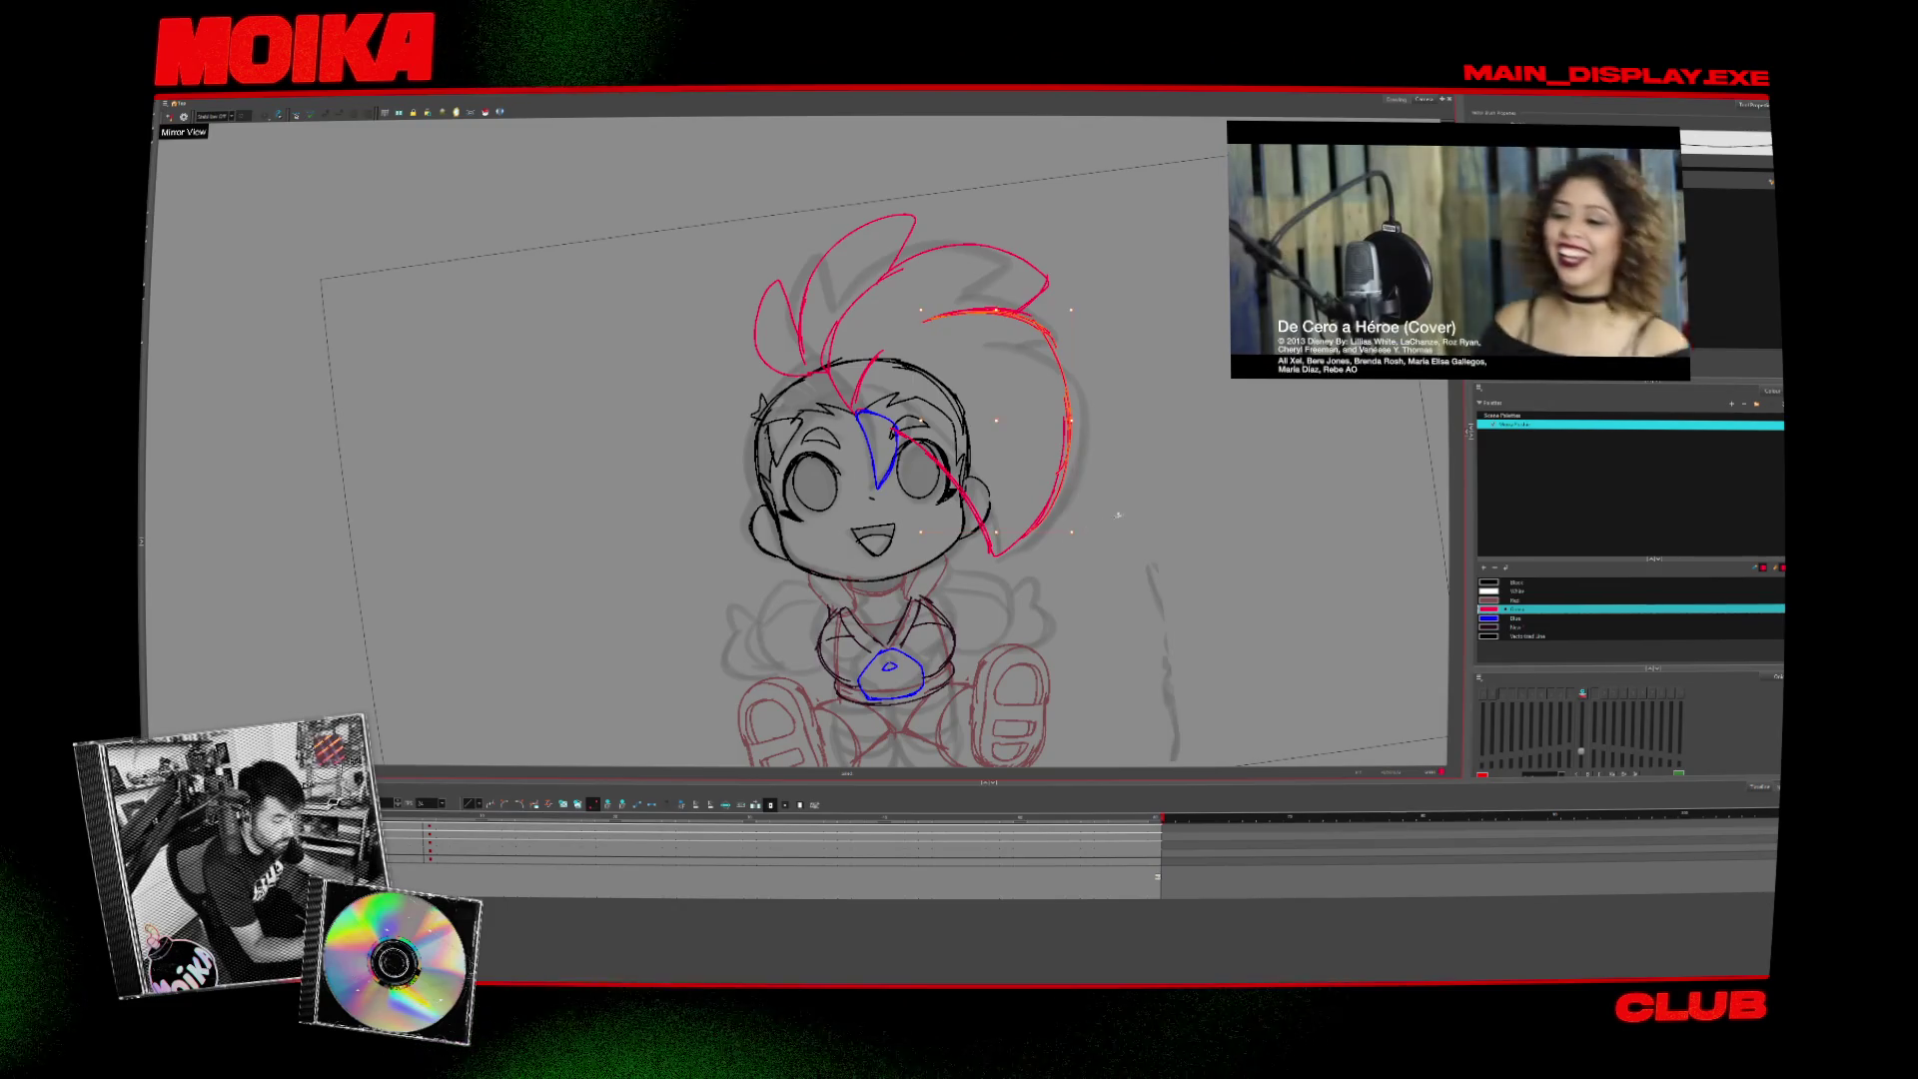
key("4")
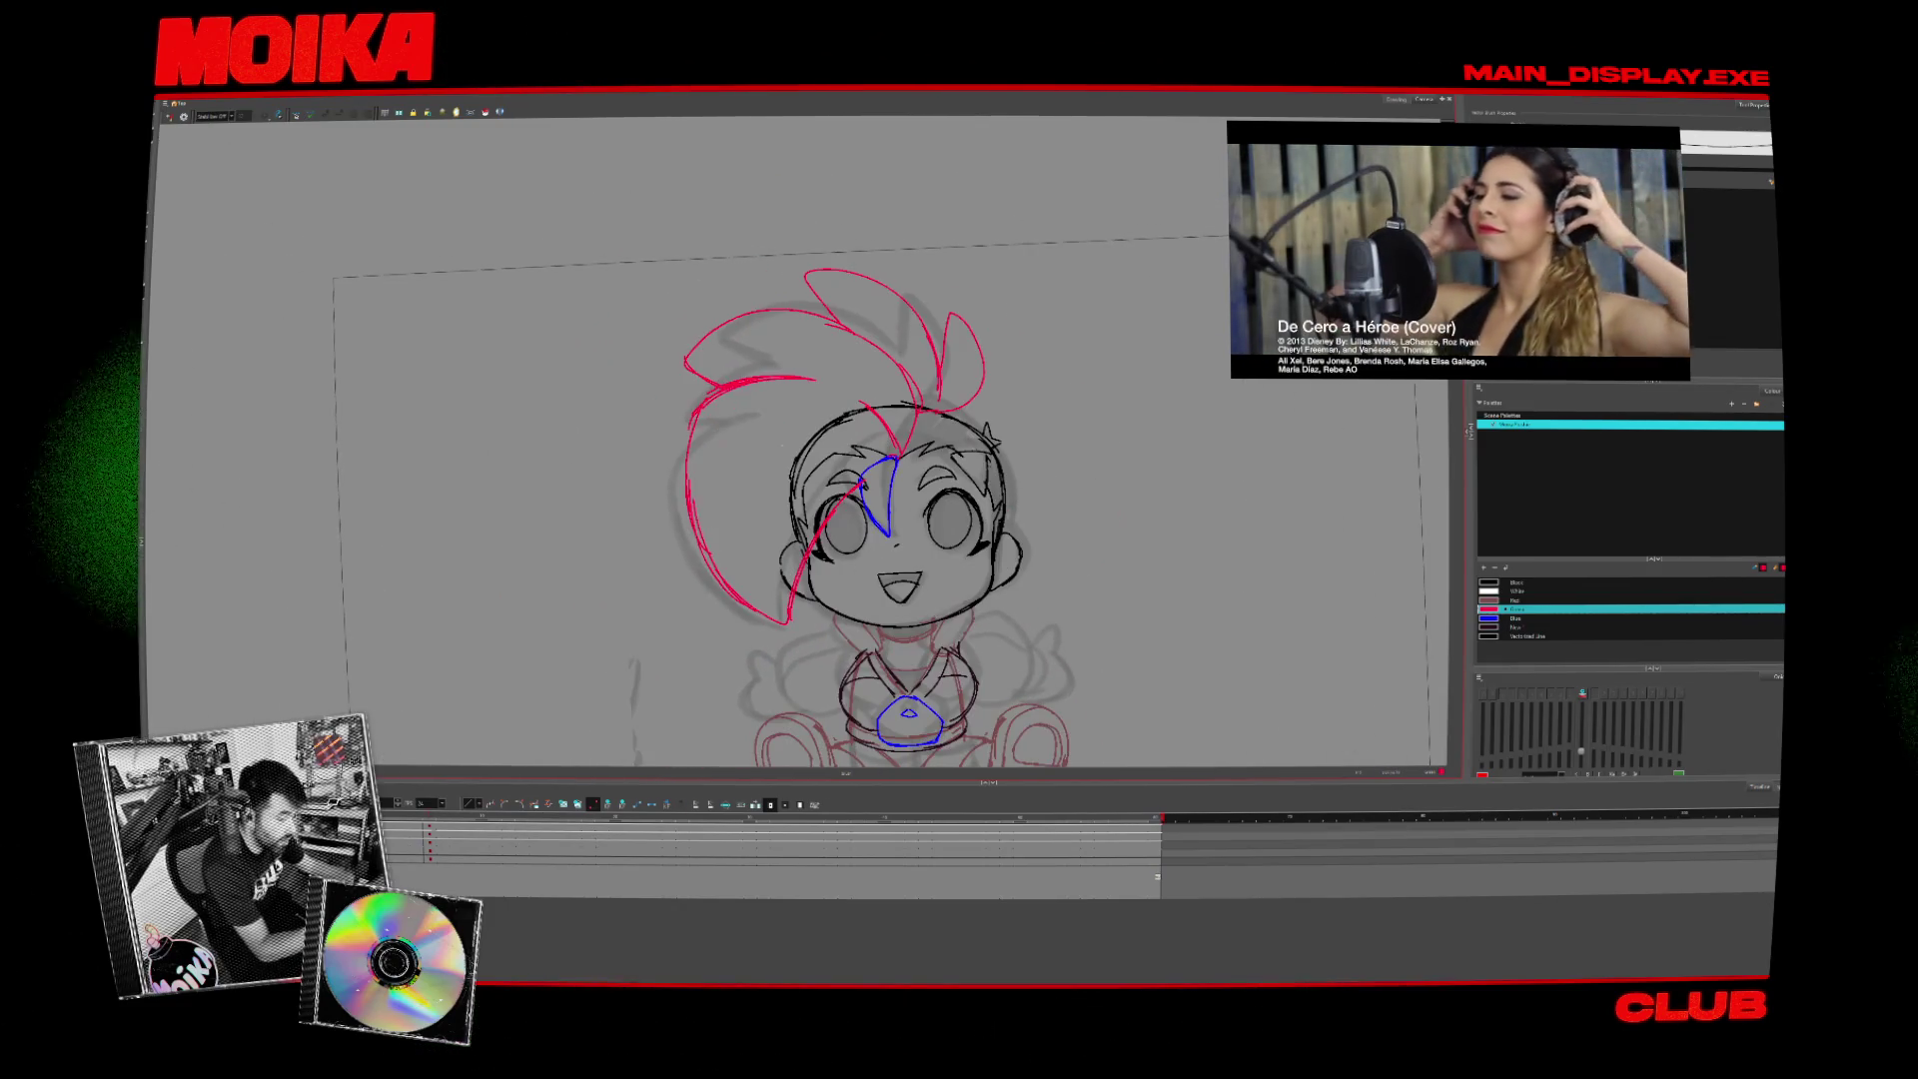
key("4")
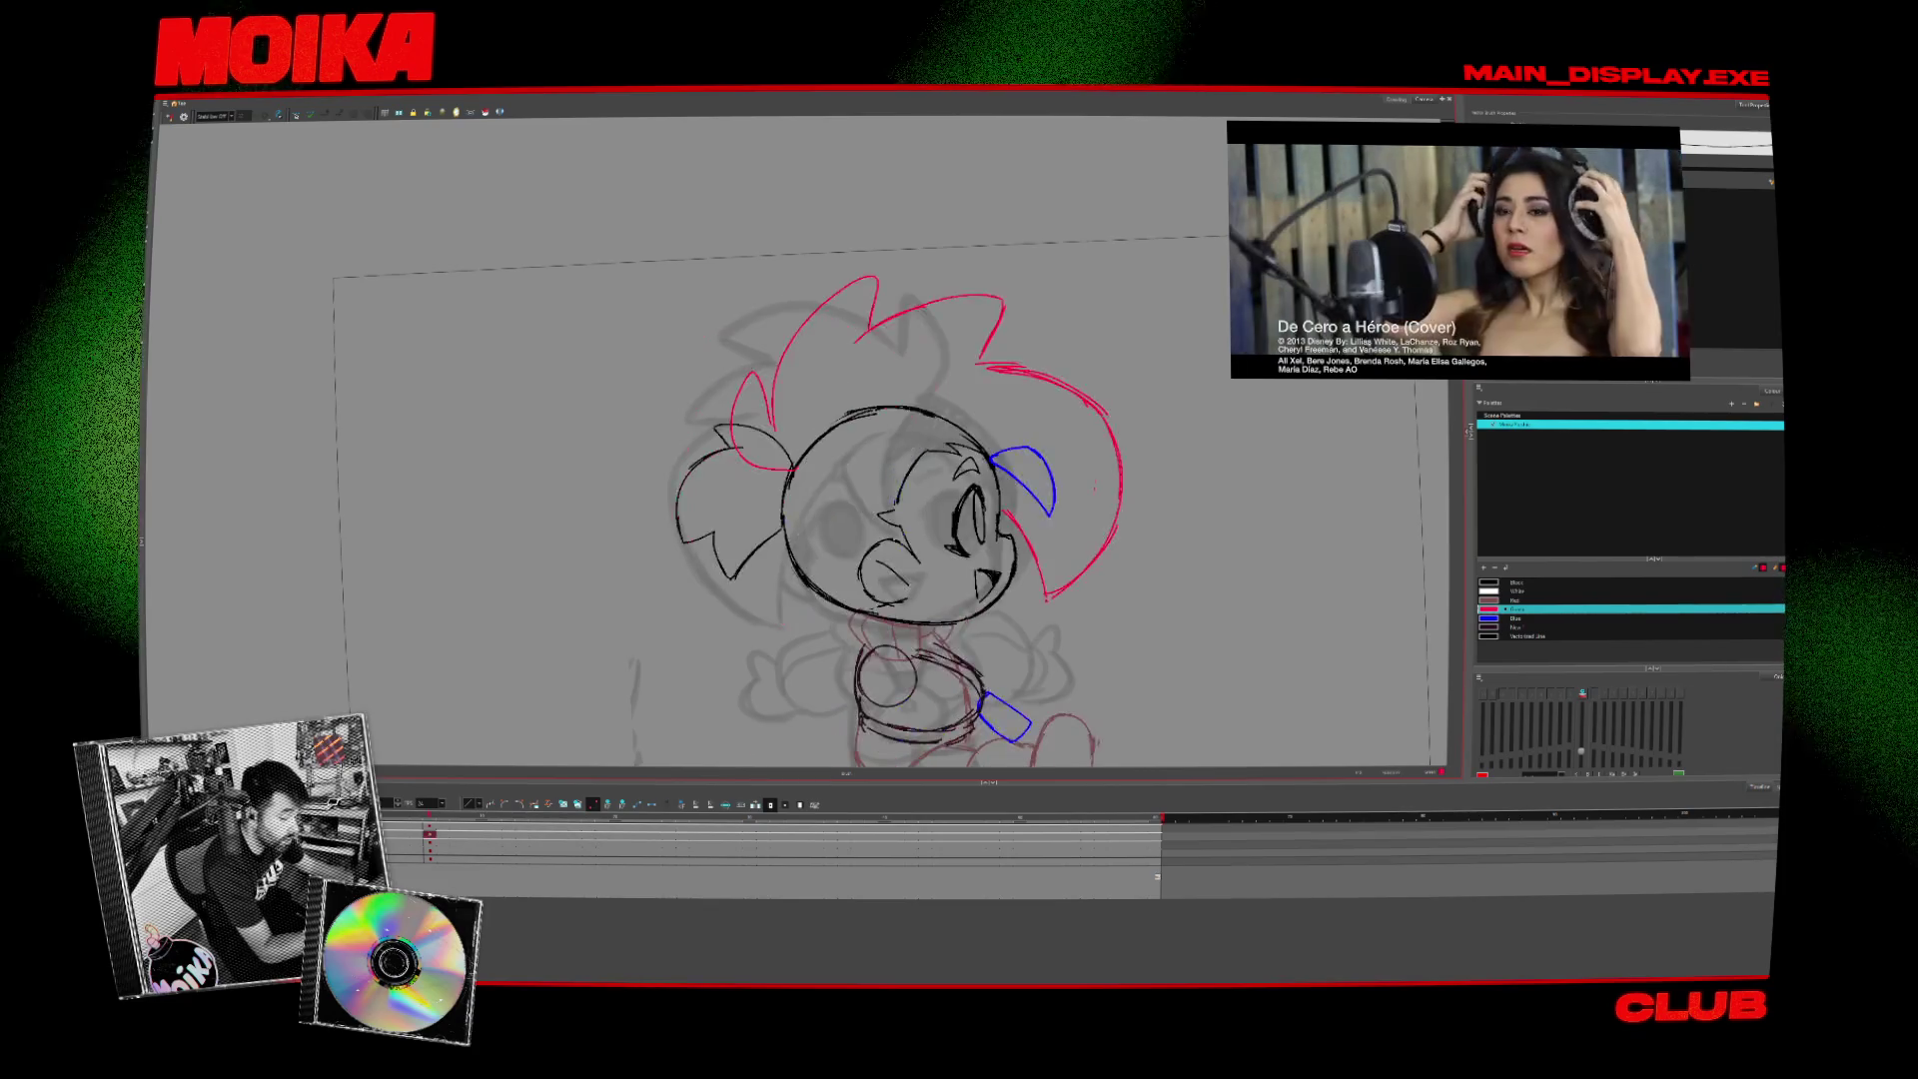
key("4")
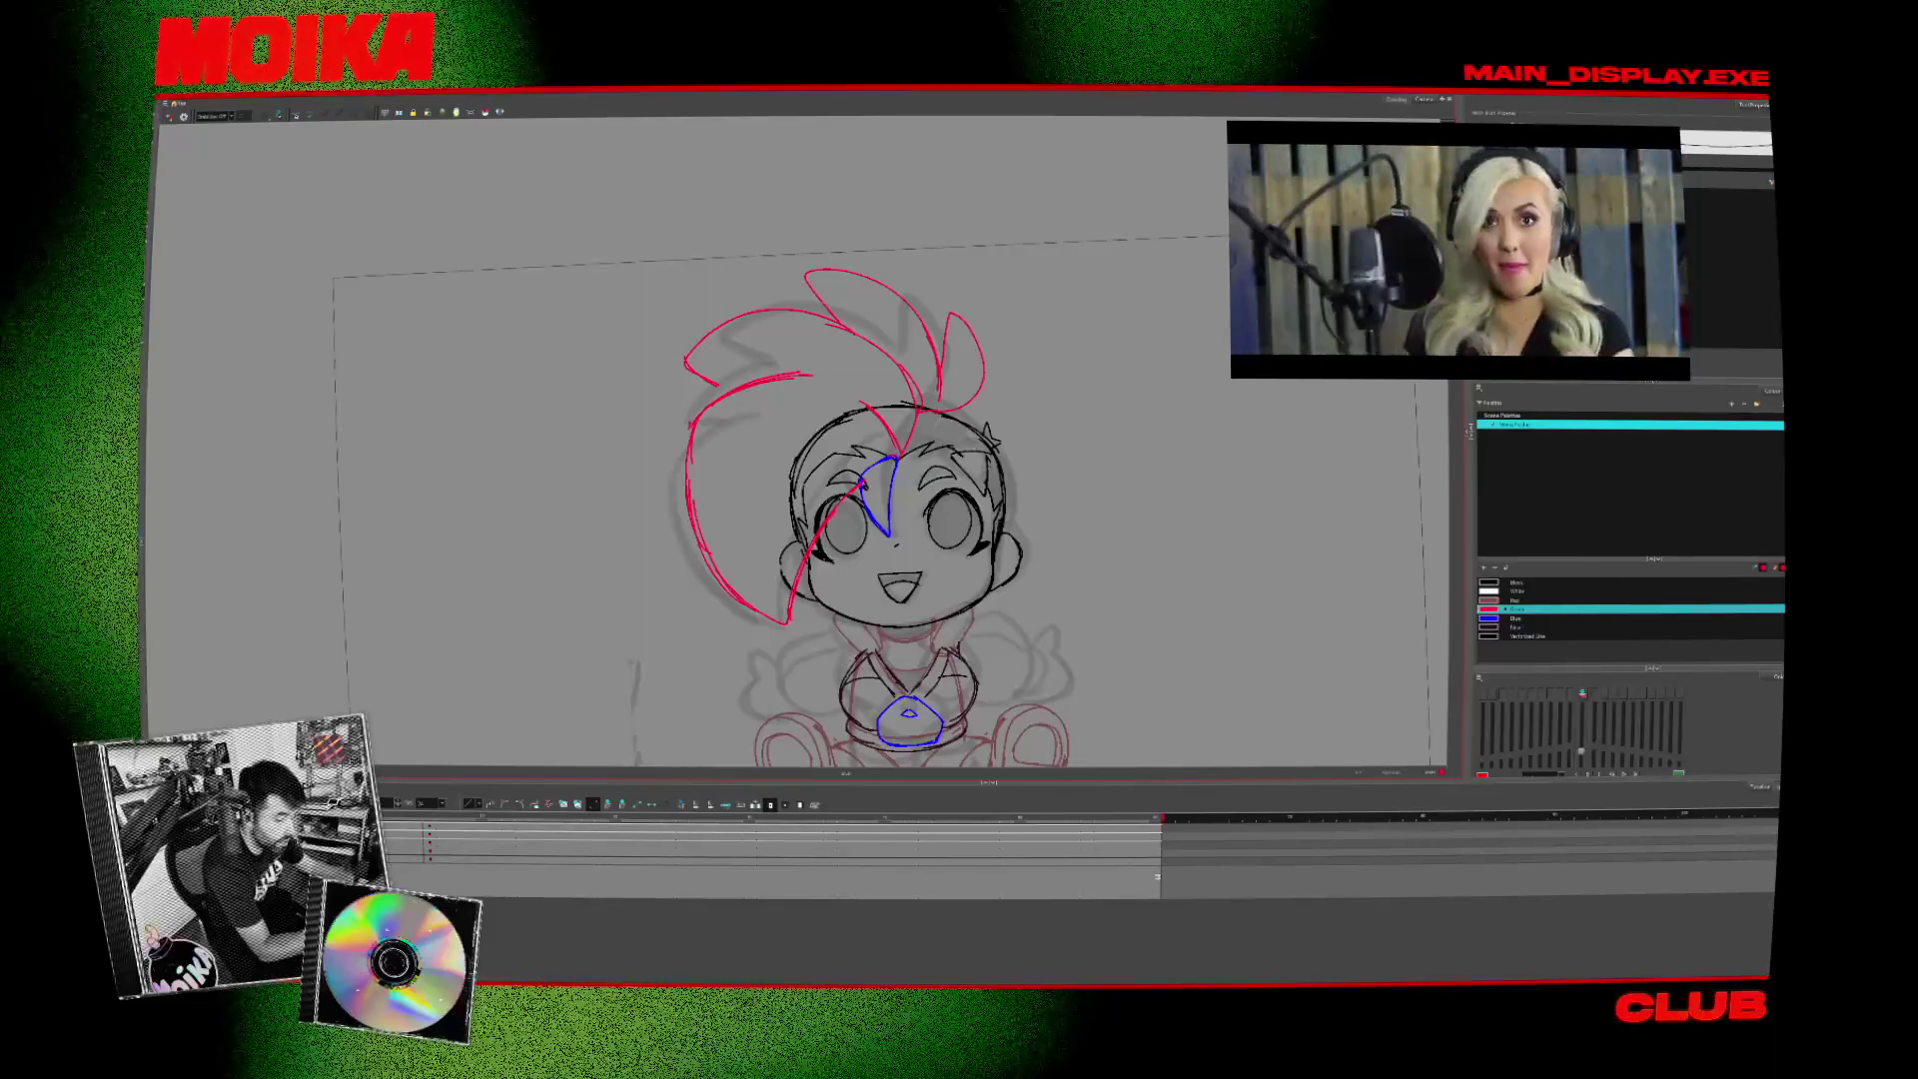
key("4")
key("4")
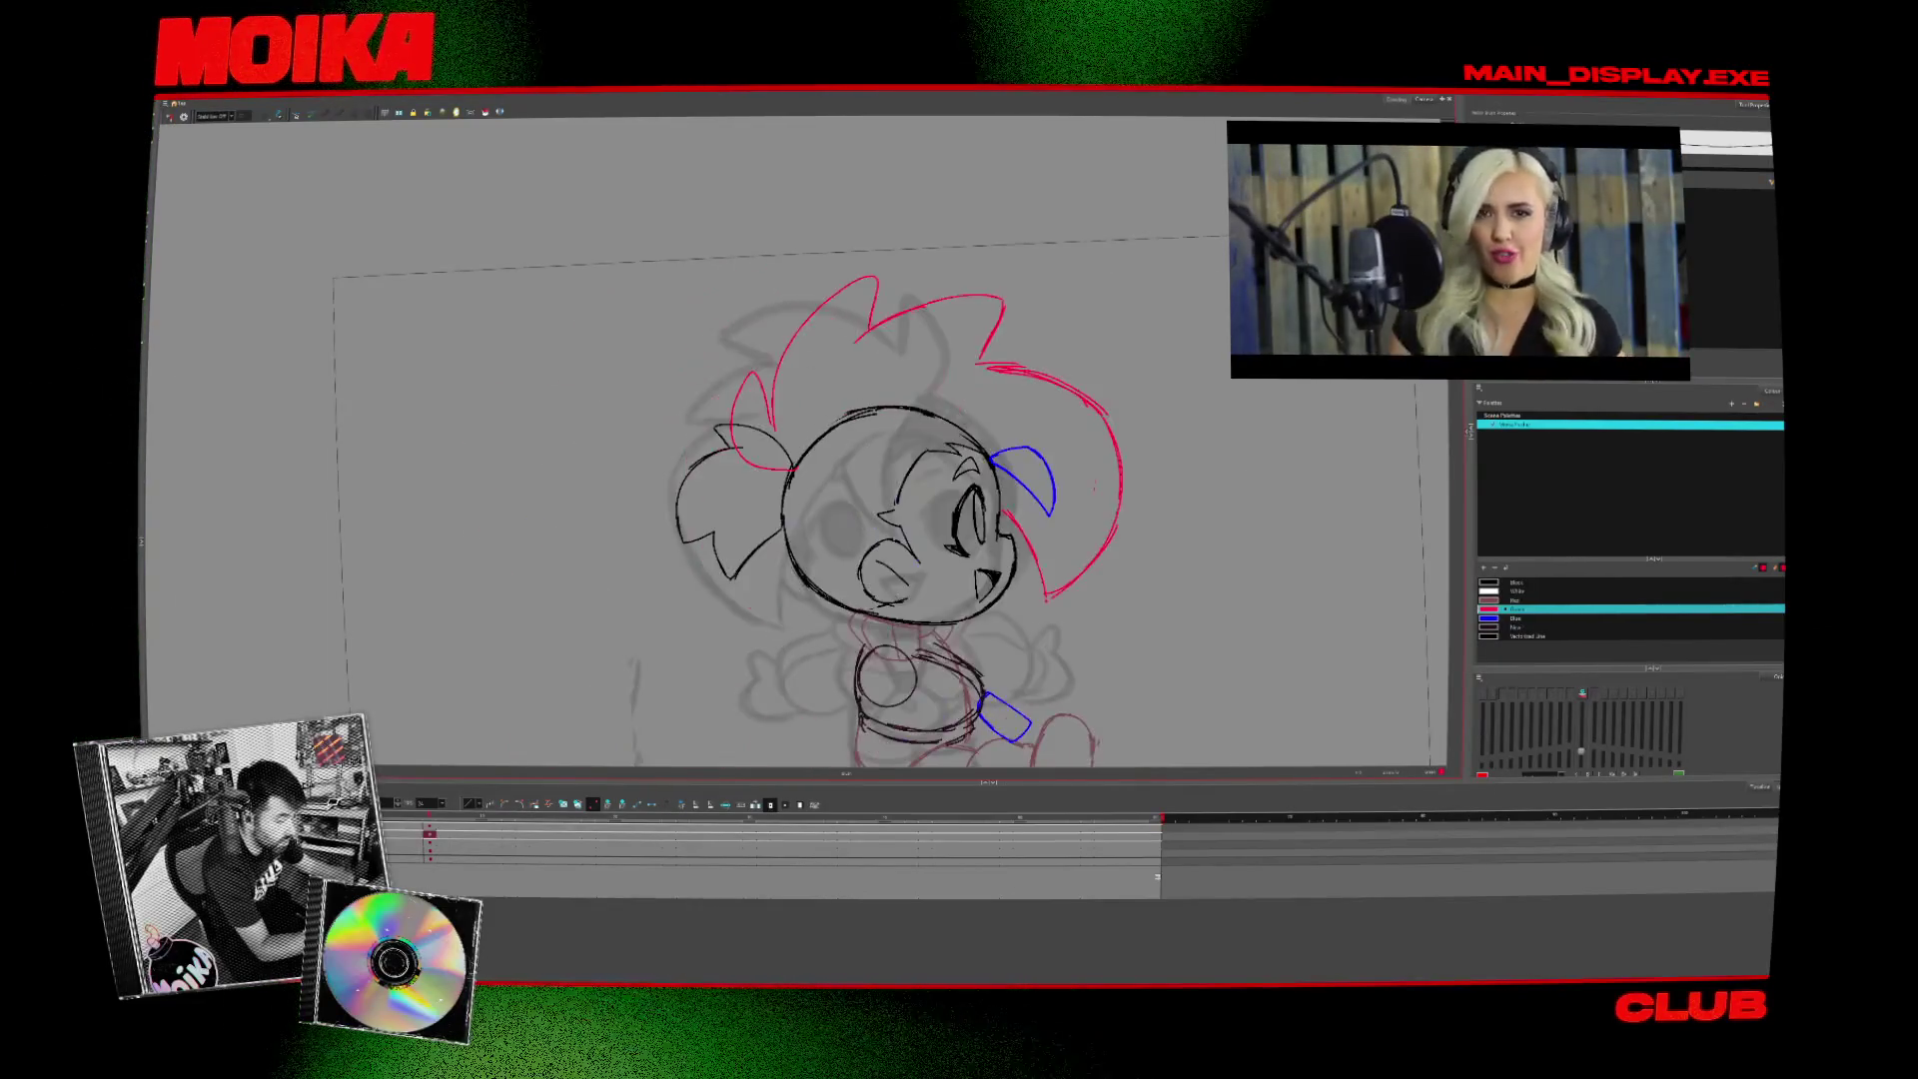
key("4")
key("4")
key("4")
left_click_drag(792, 360, 699, 390)
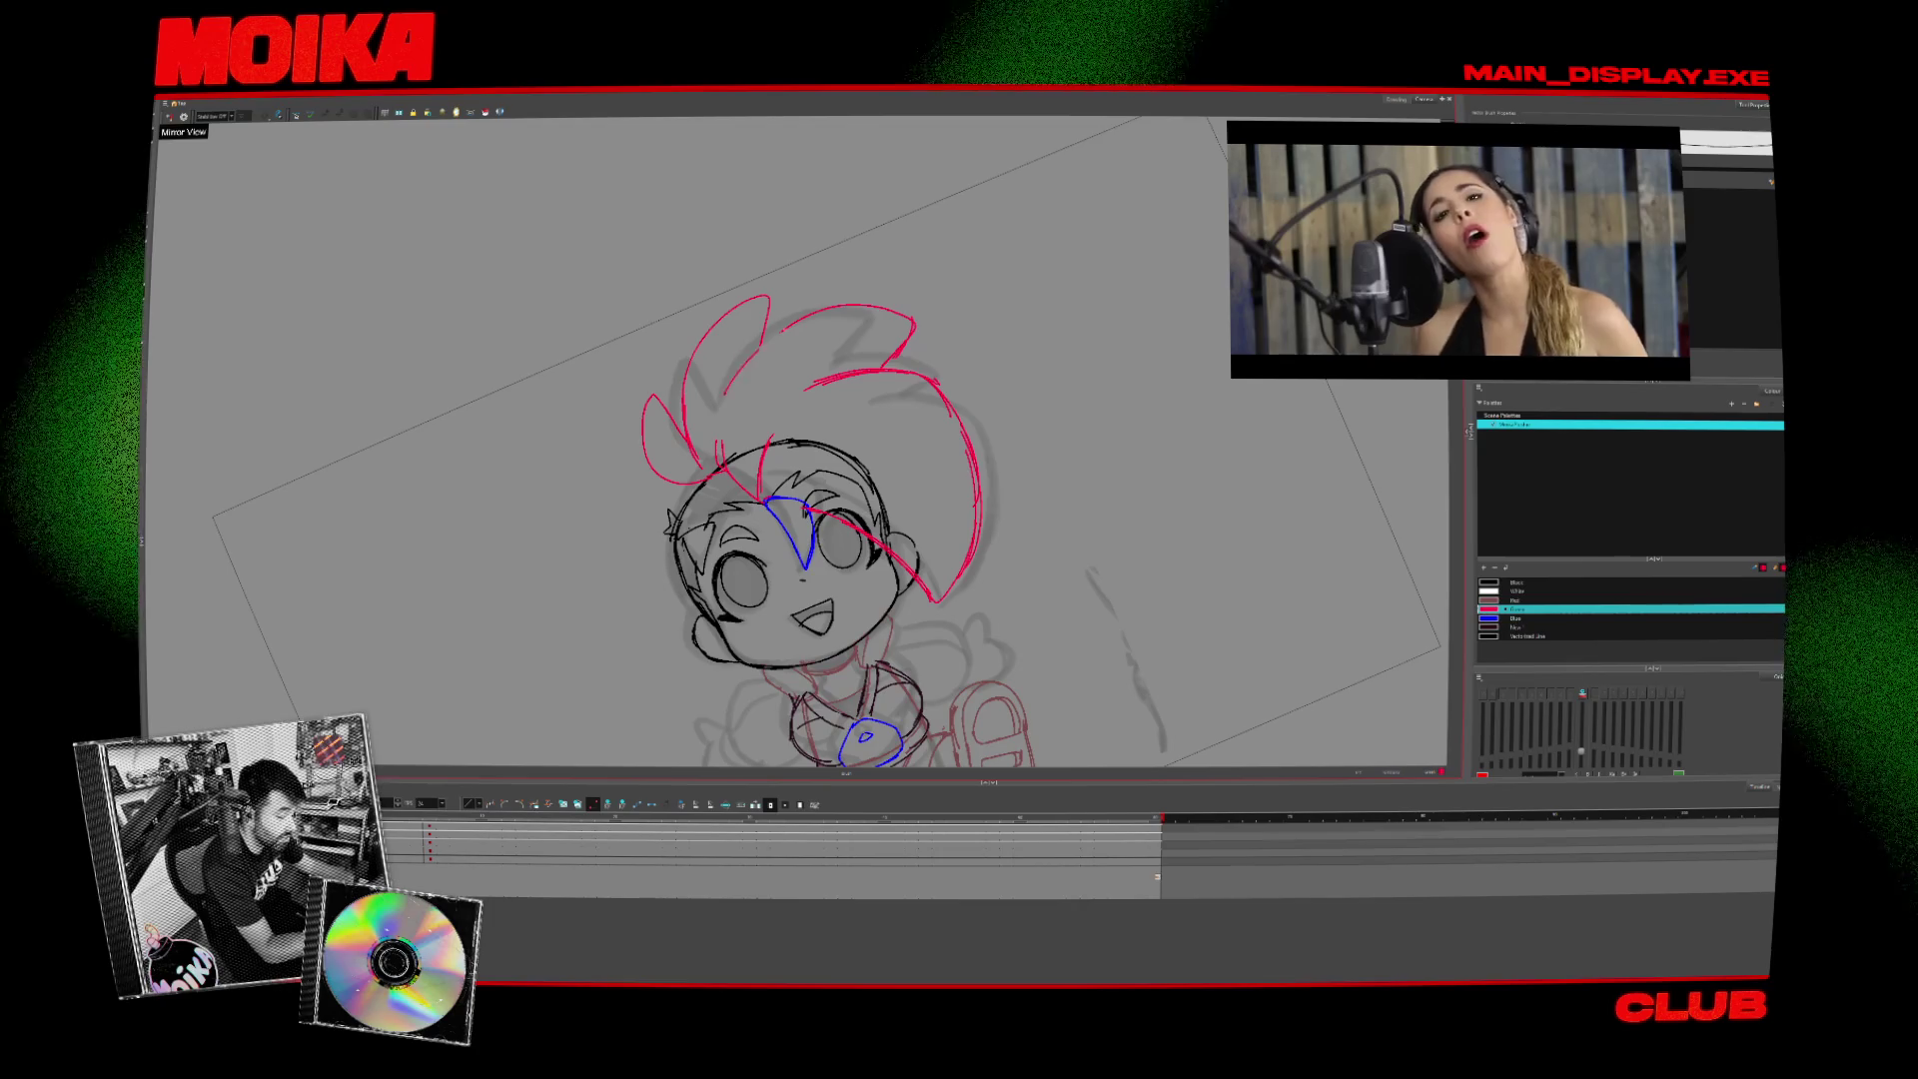
key("4")
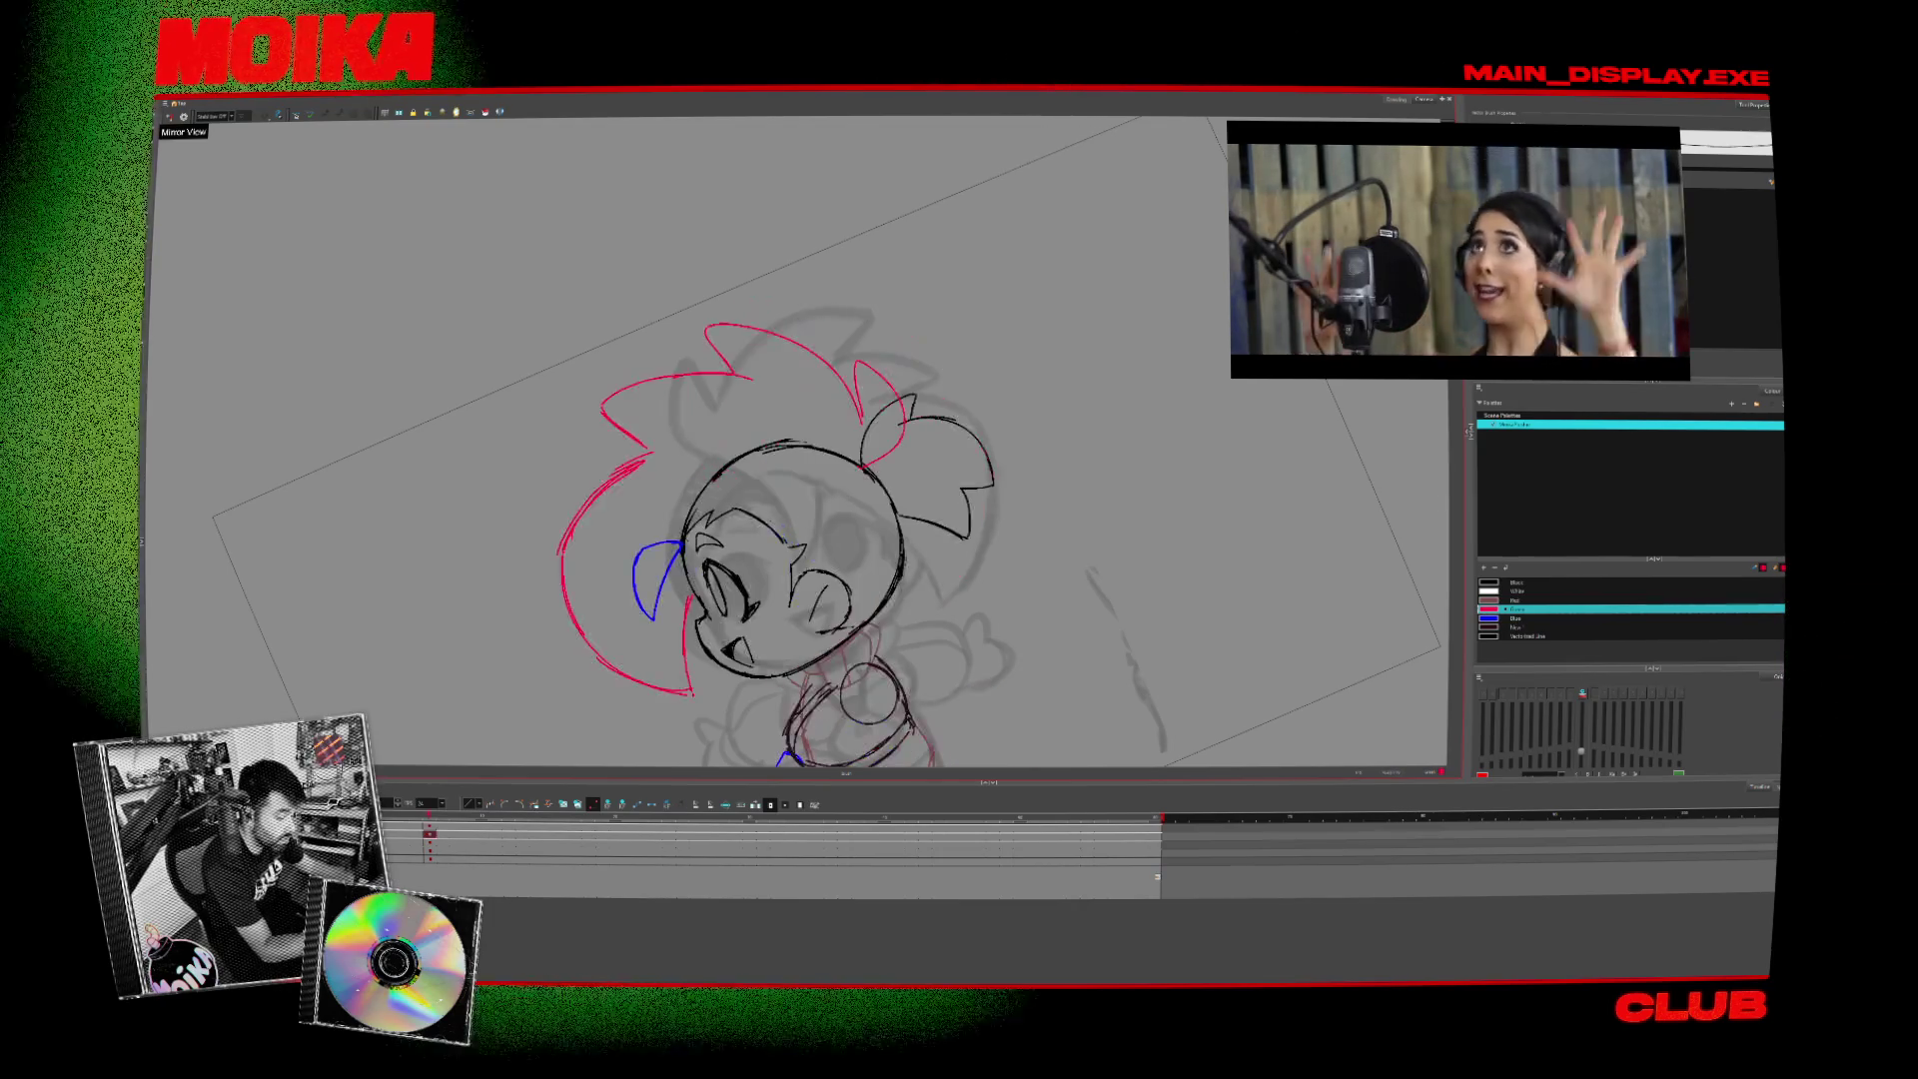
key("4")
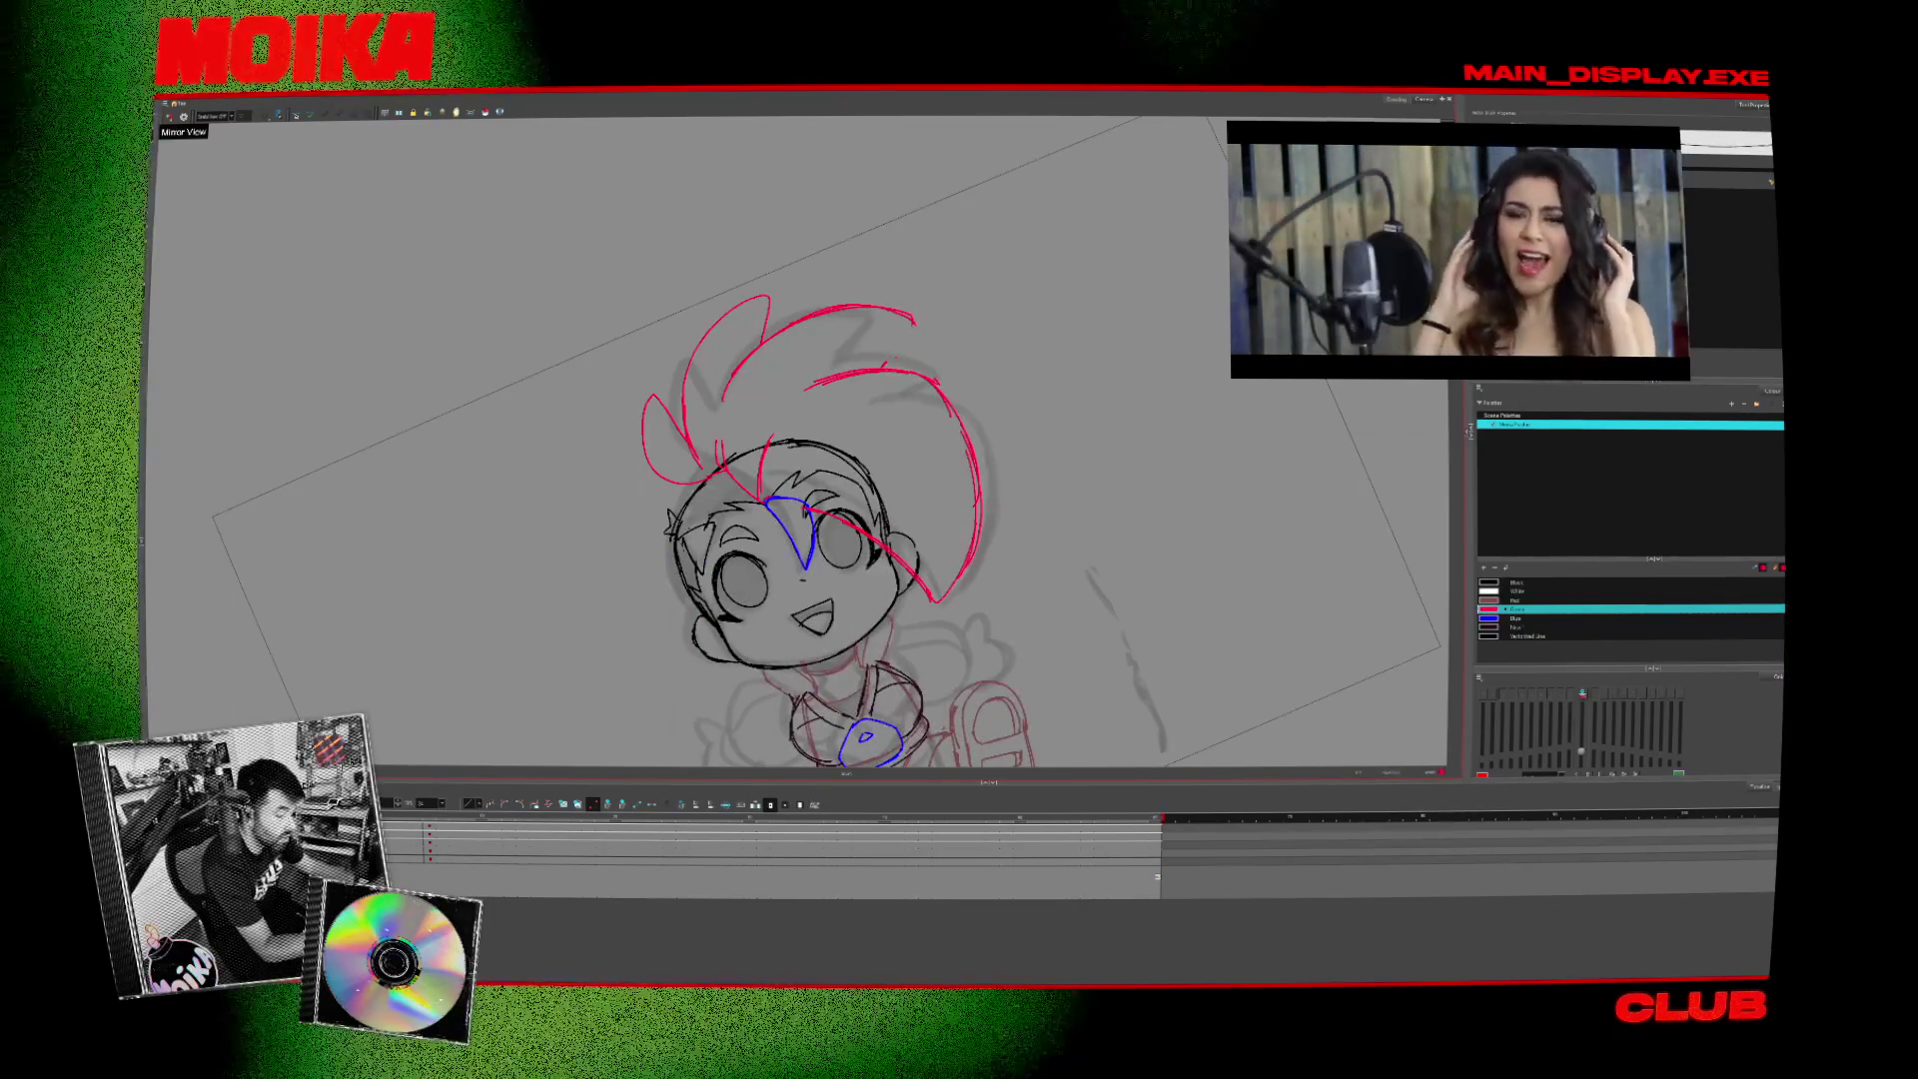
left_click(429, 832)
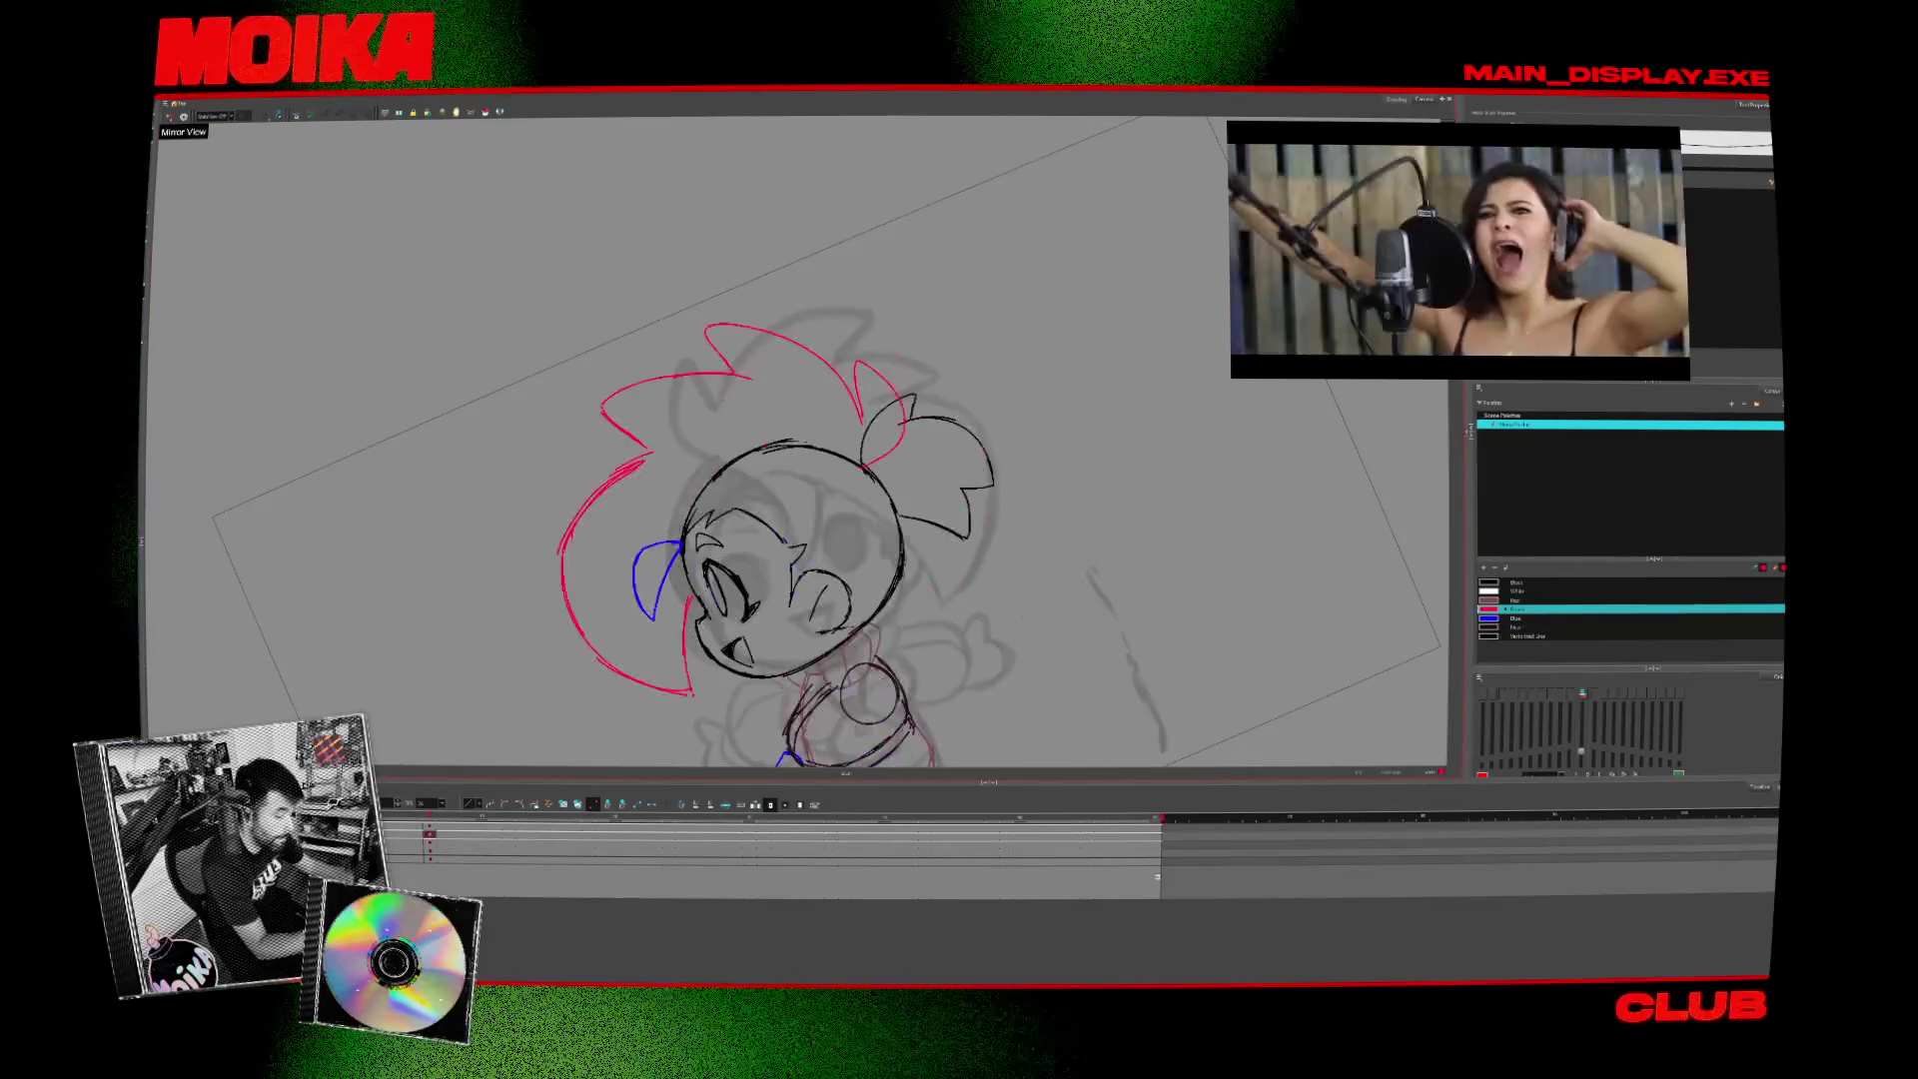
key("4")
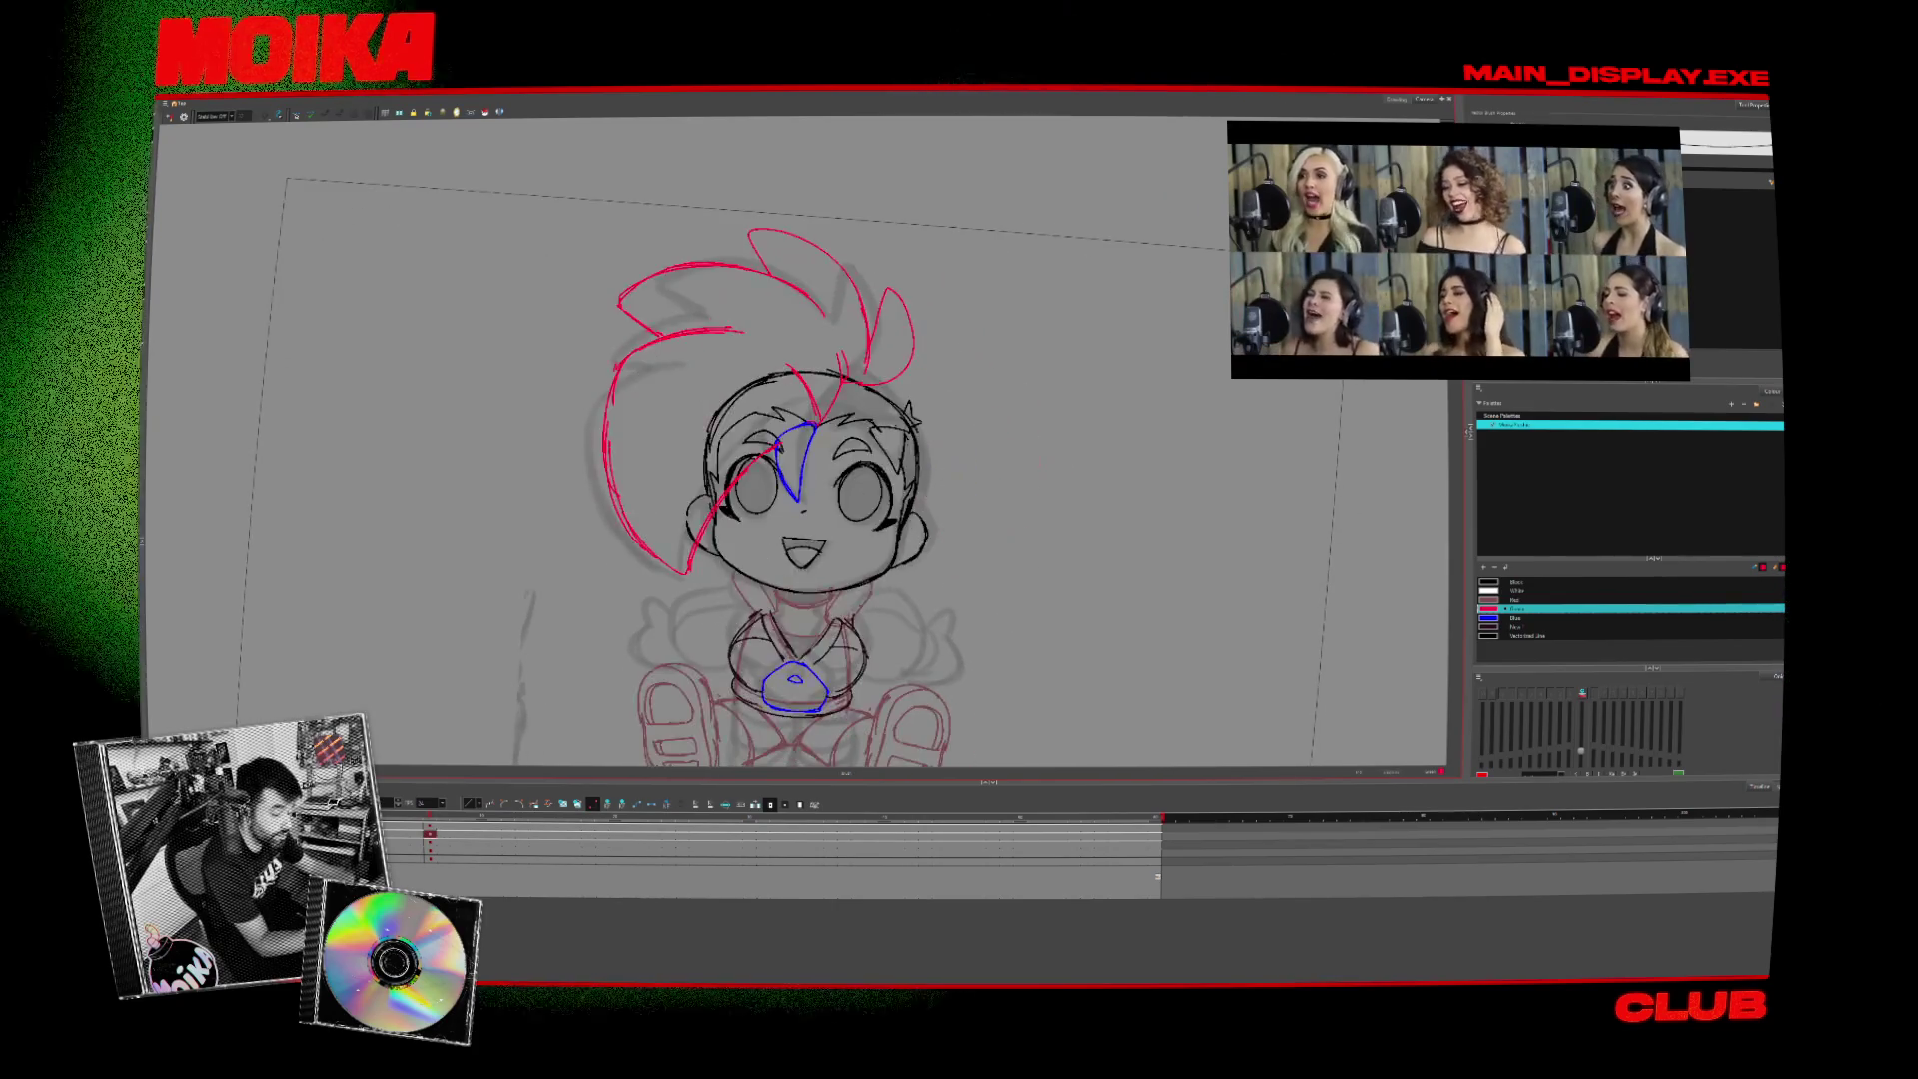
left_click(183, 116)
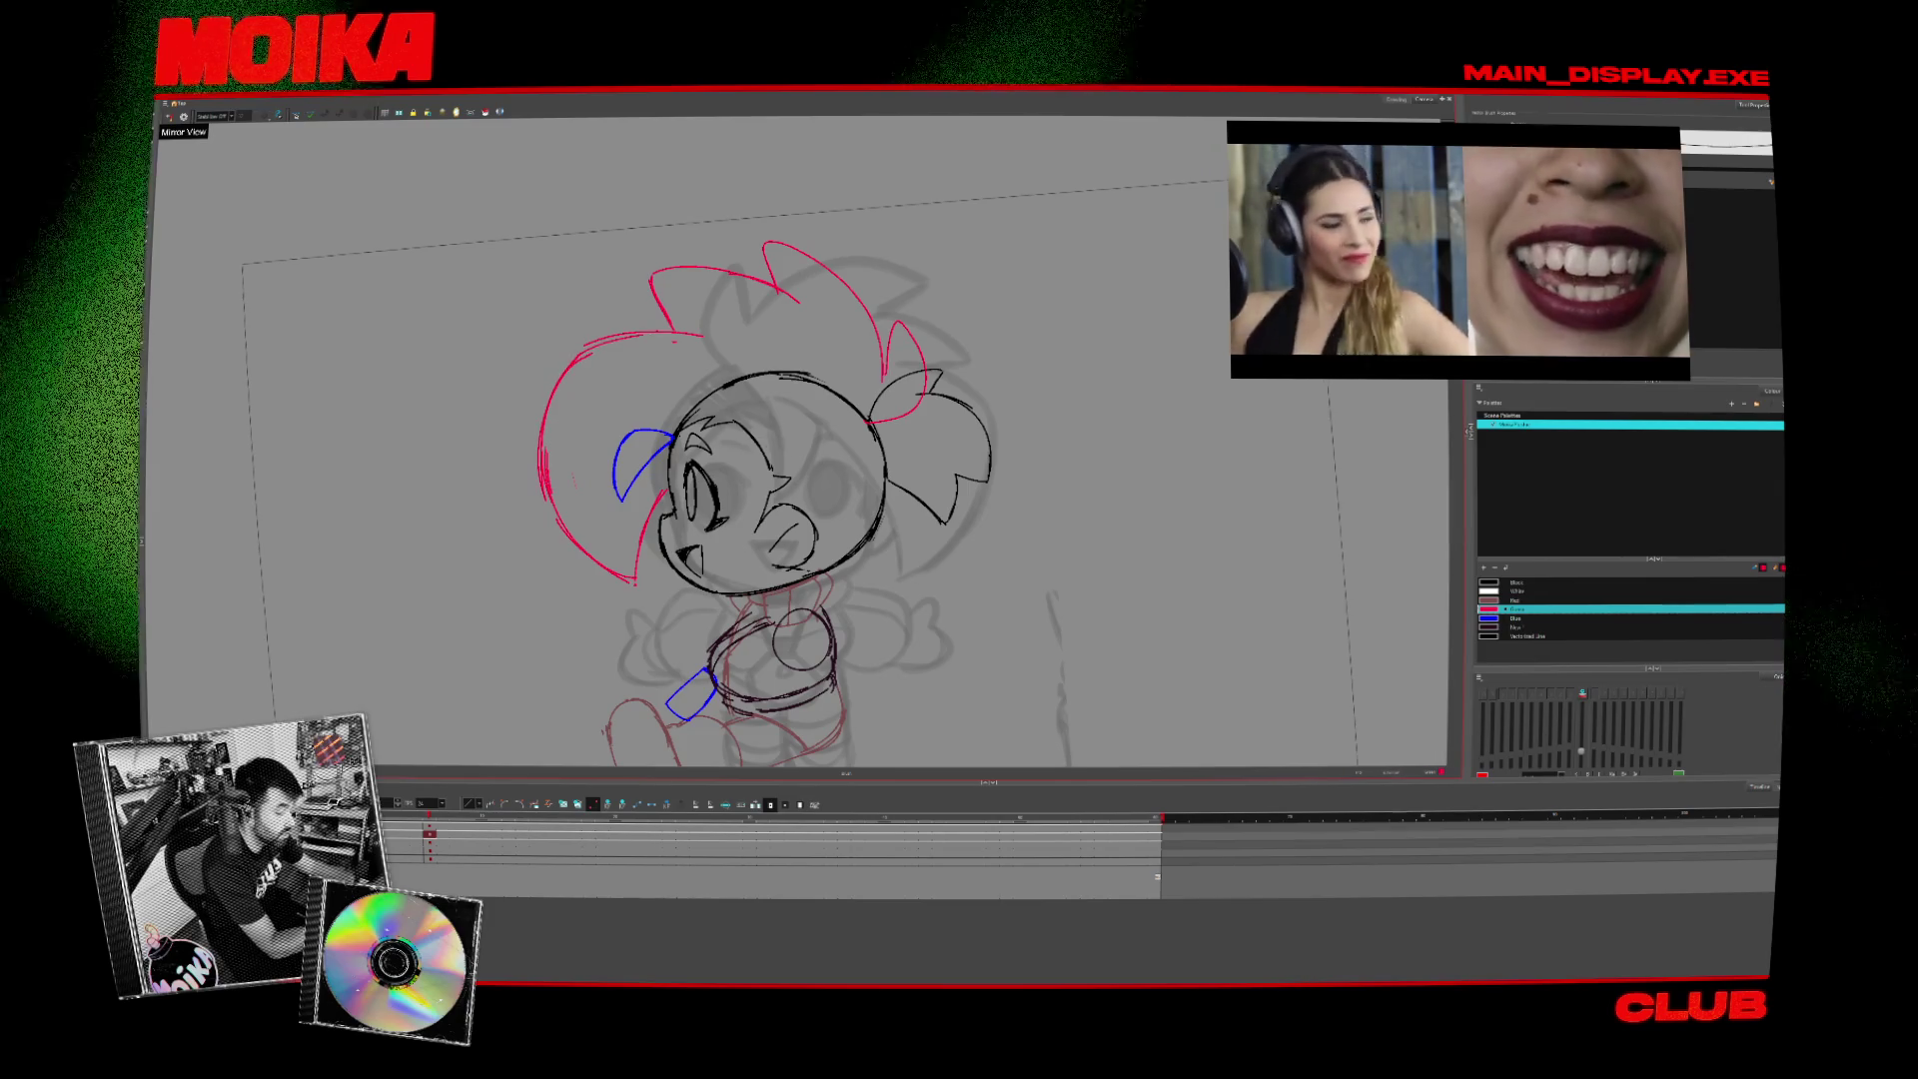
left_click(170, 116)
key("period")
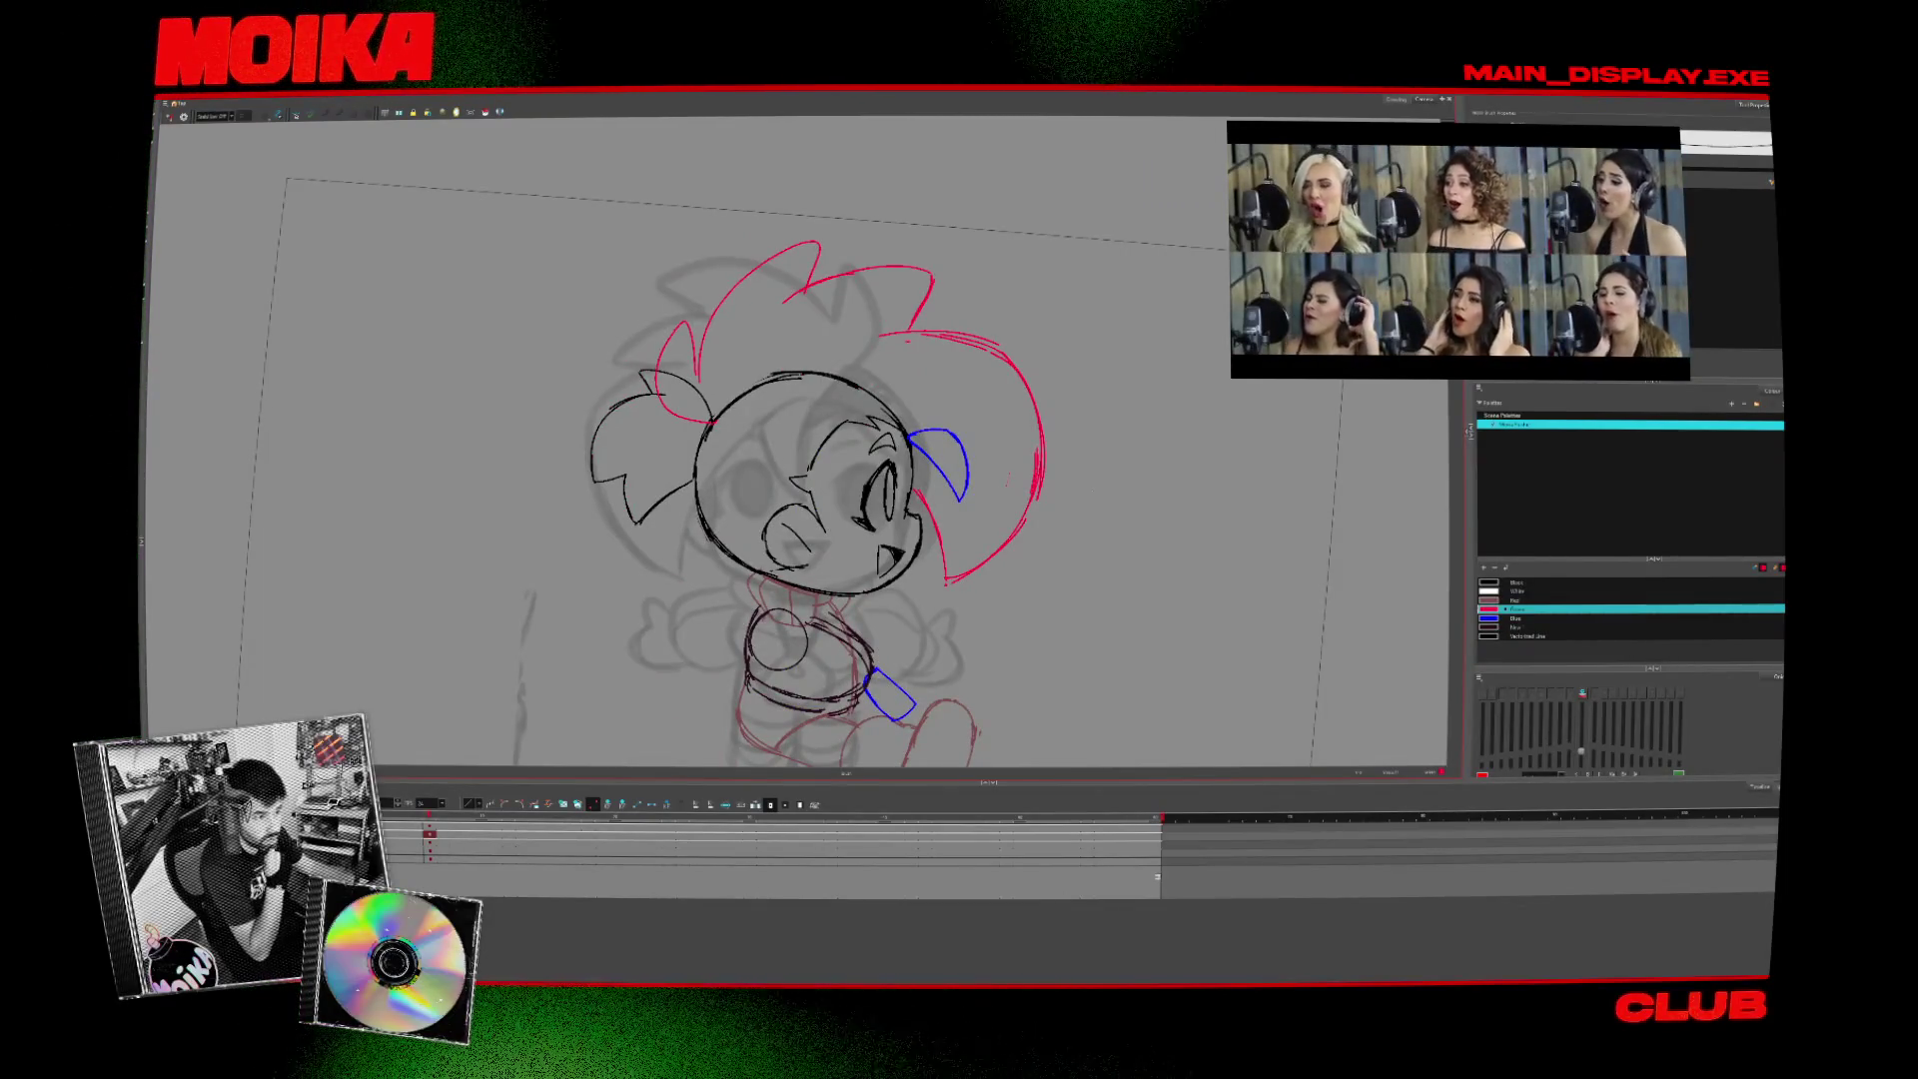
key("period")
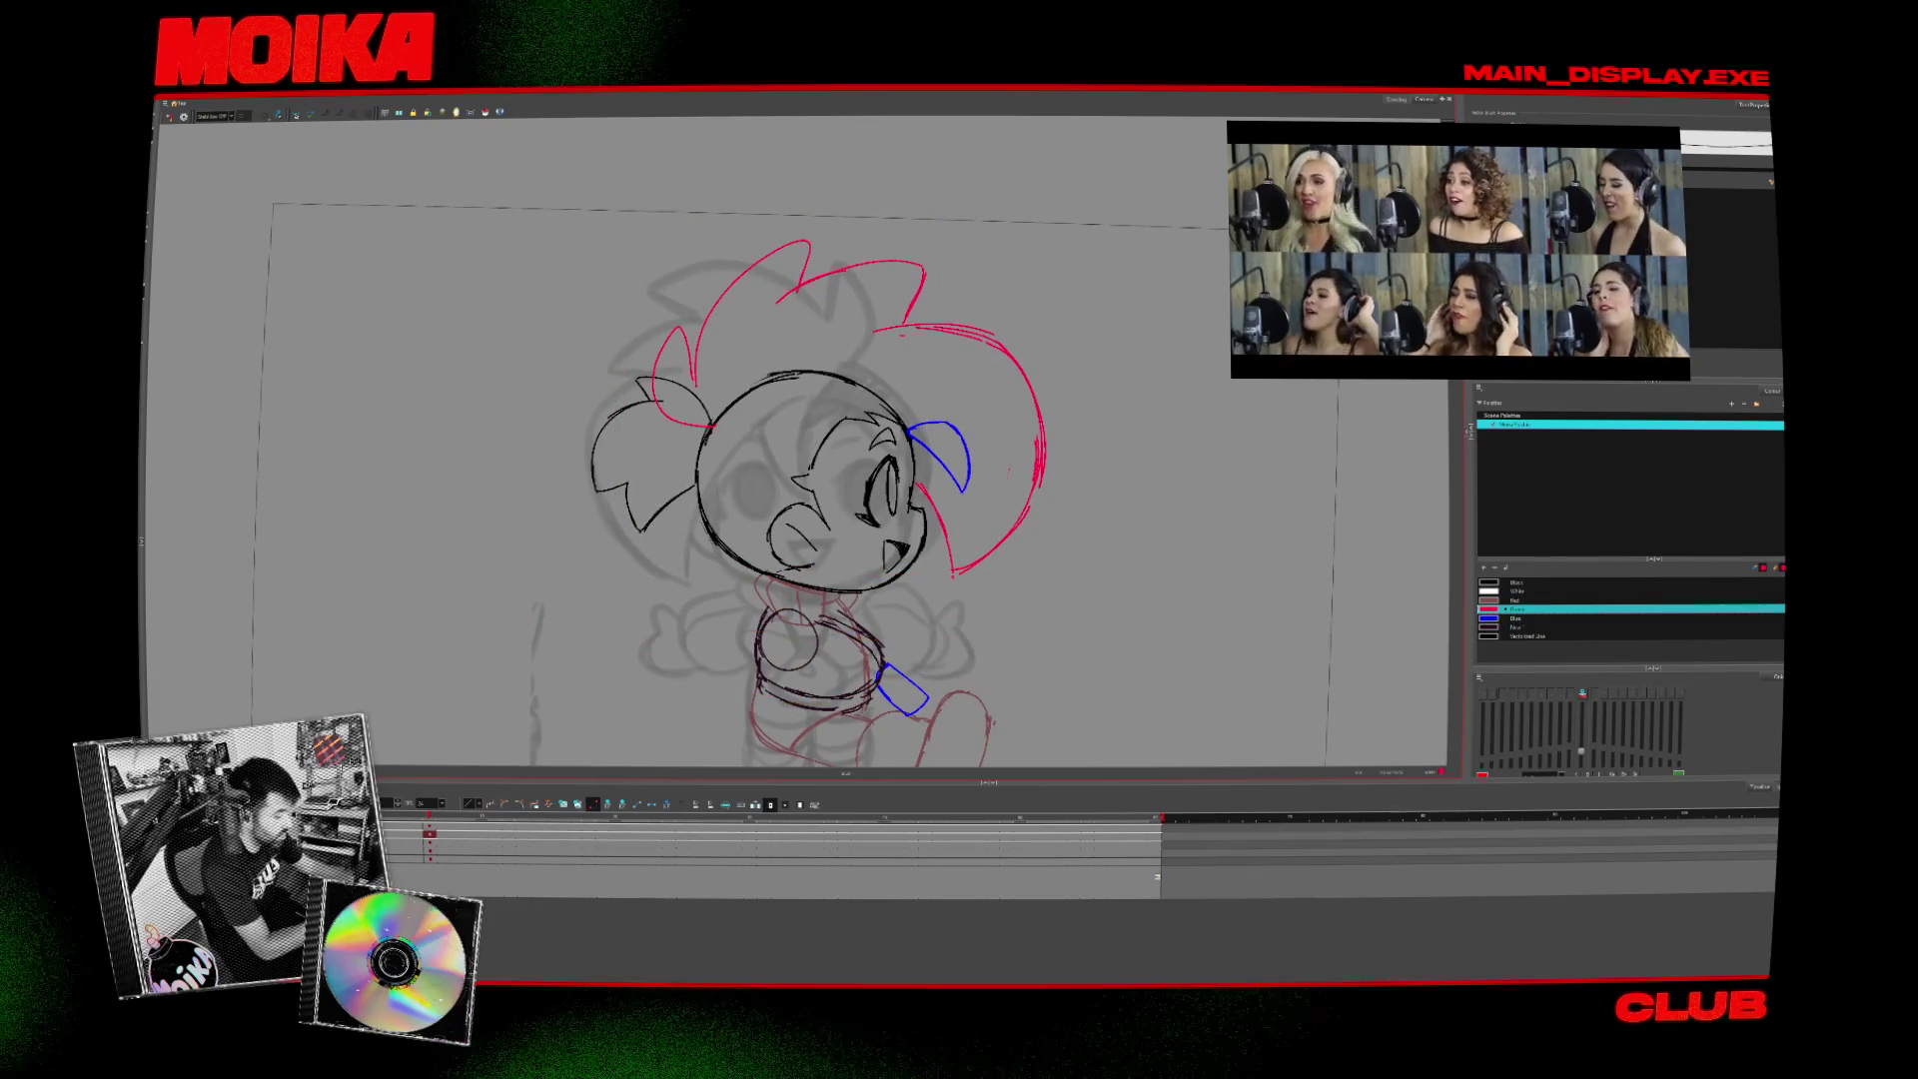
key("period")
key("period")
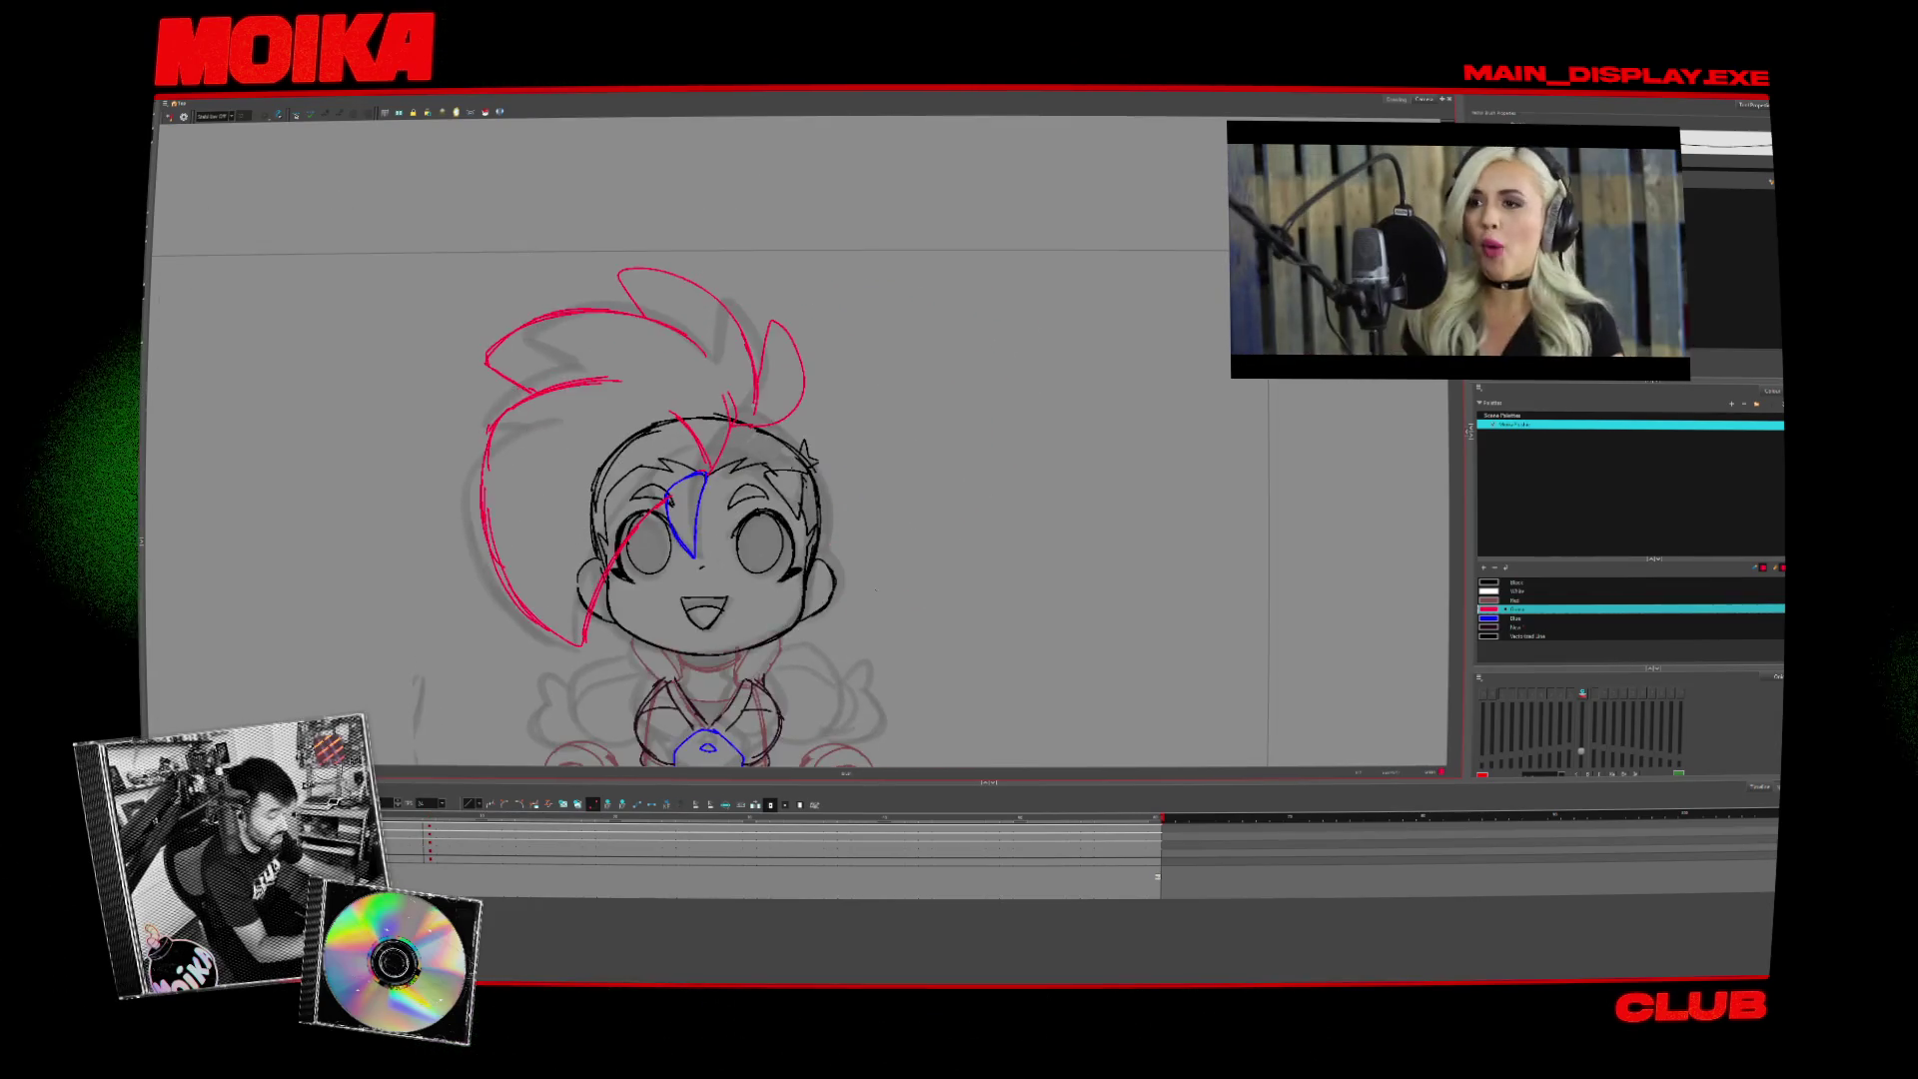
key("period")
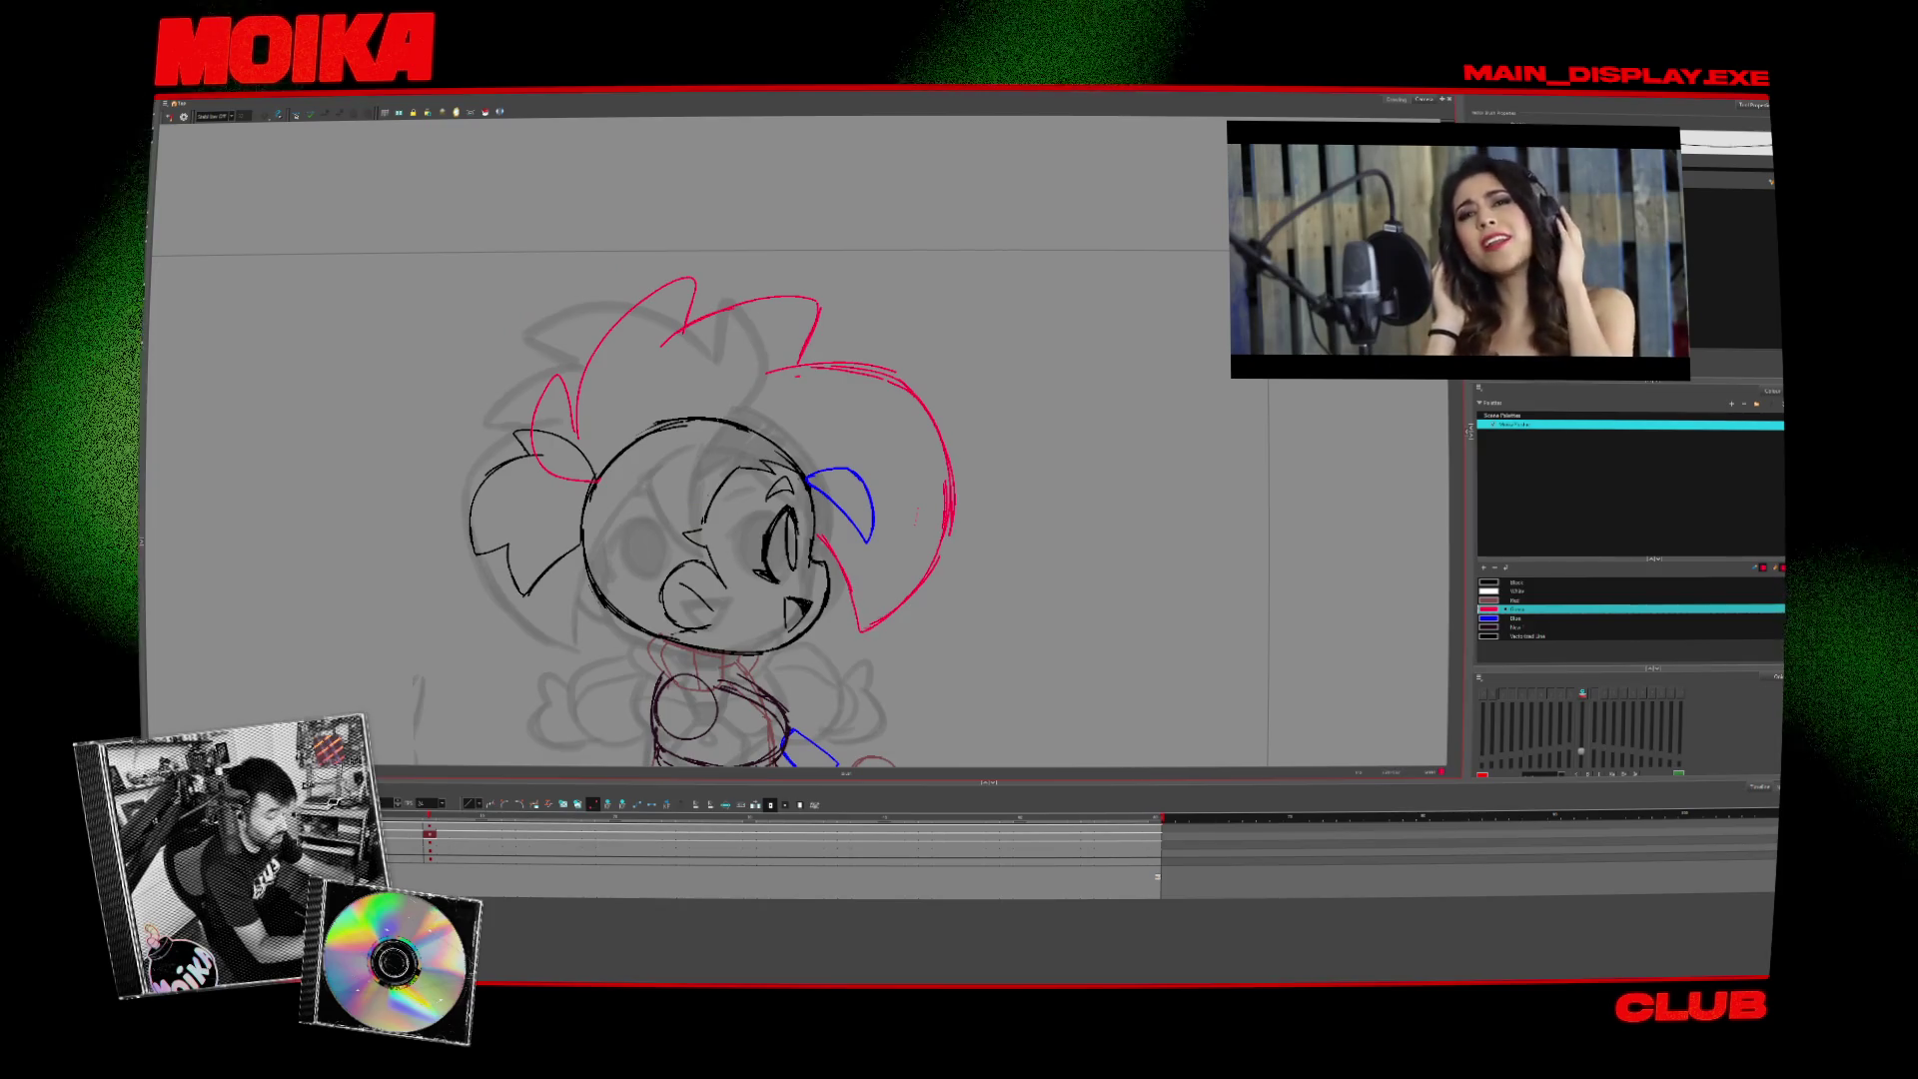
key("comma")
key("period")
key("comma")
key("period")
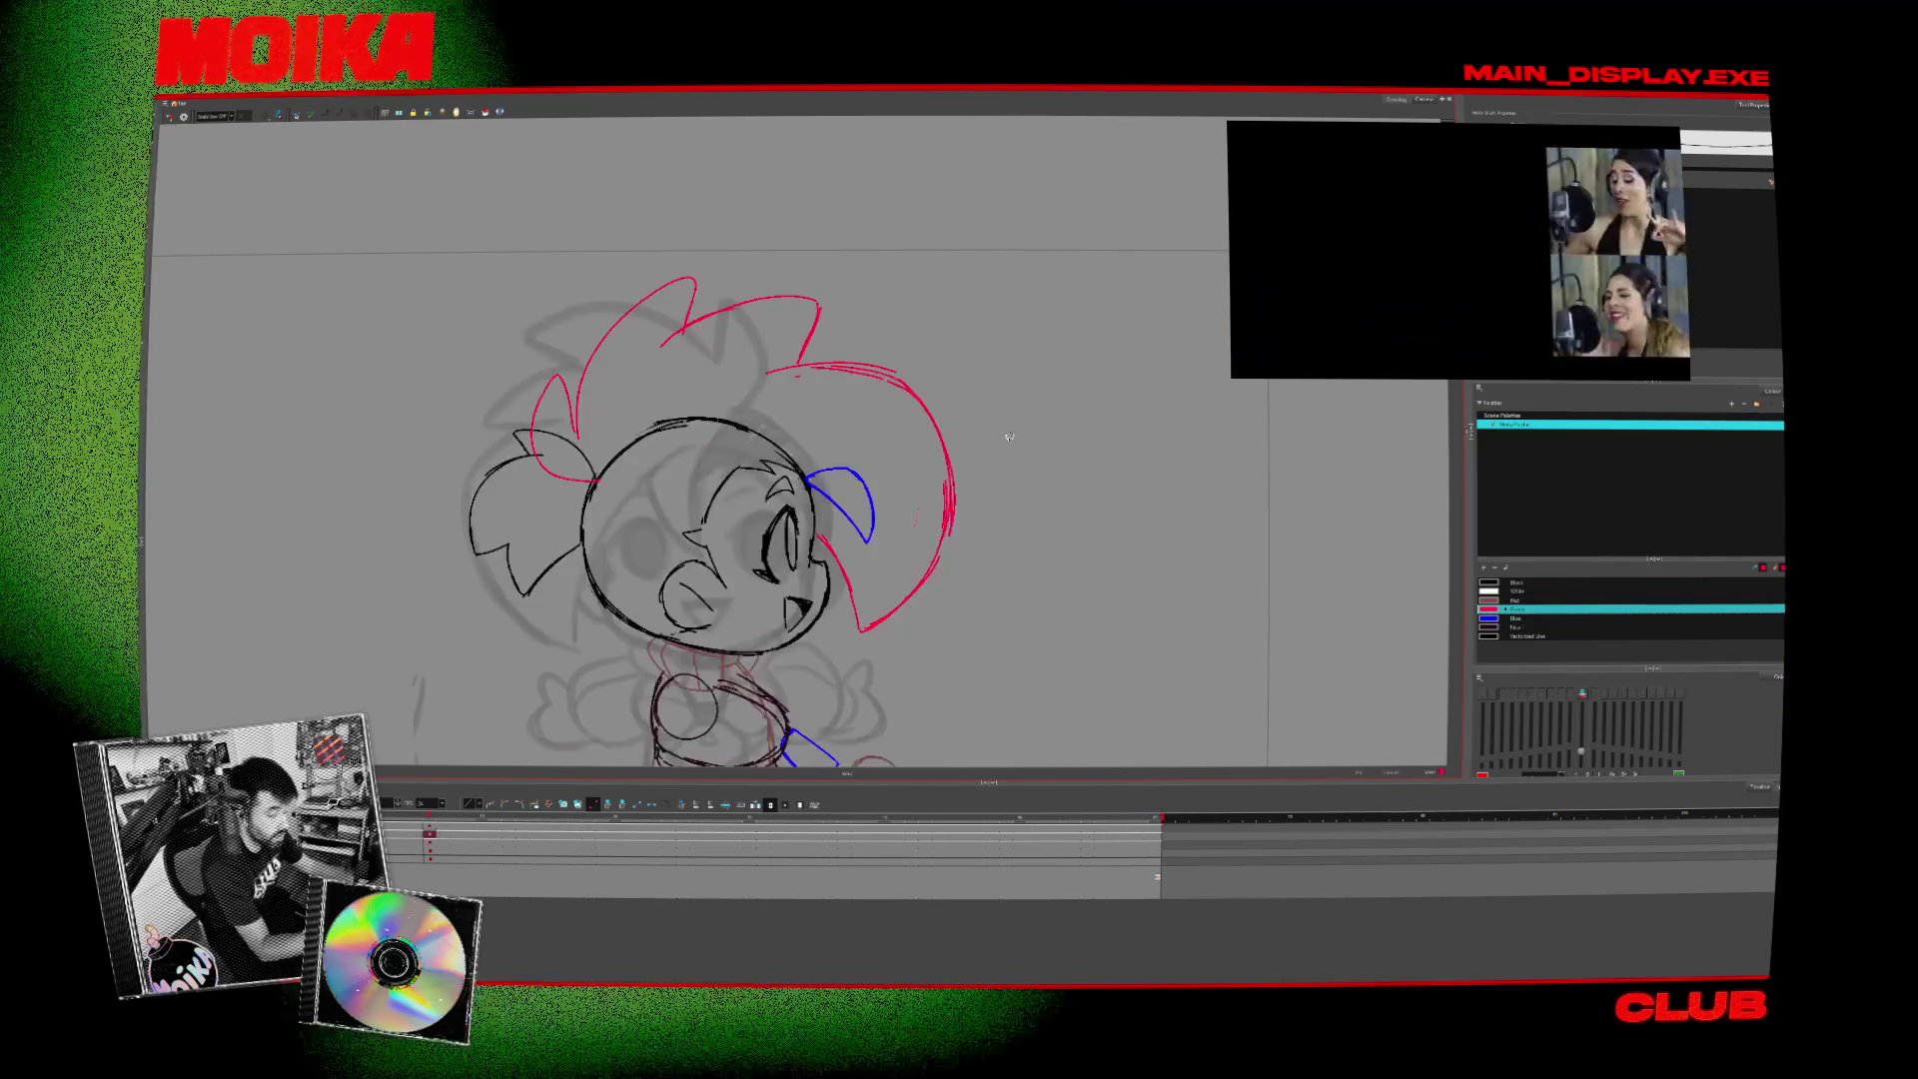
key("period")
key("period")
key("period")
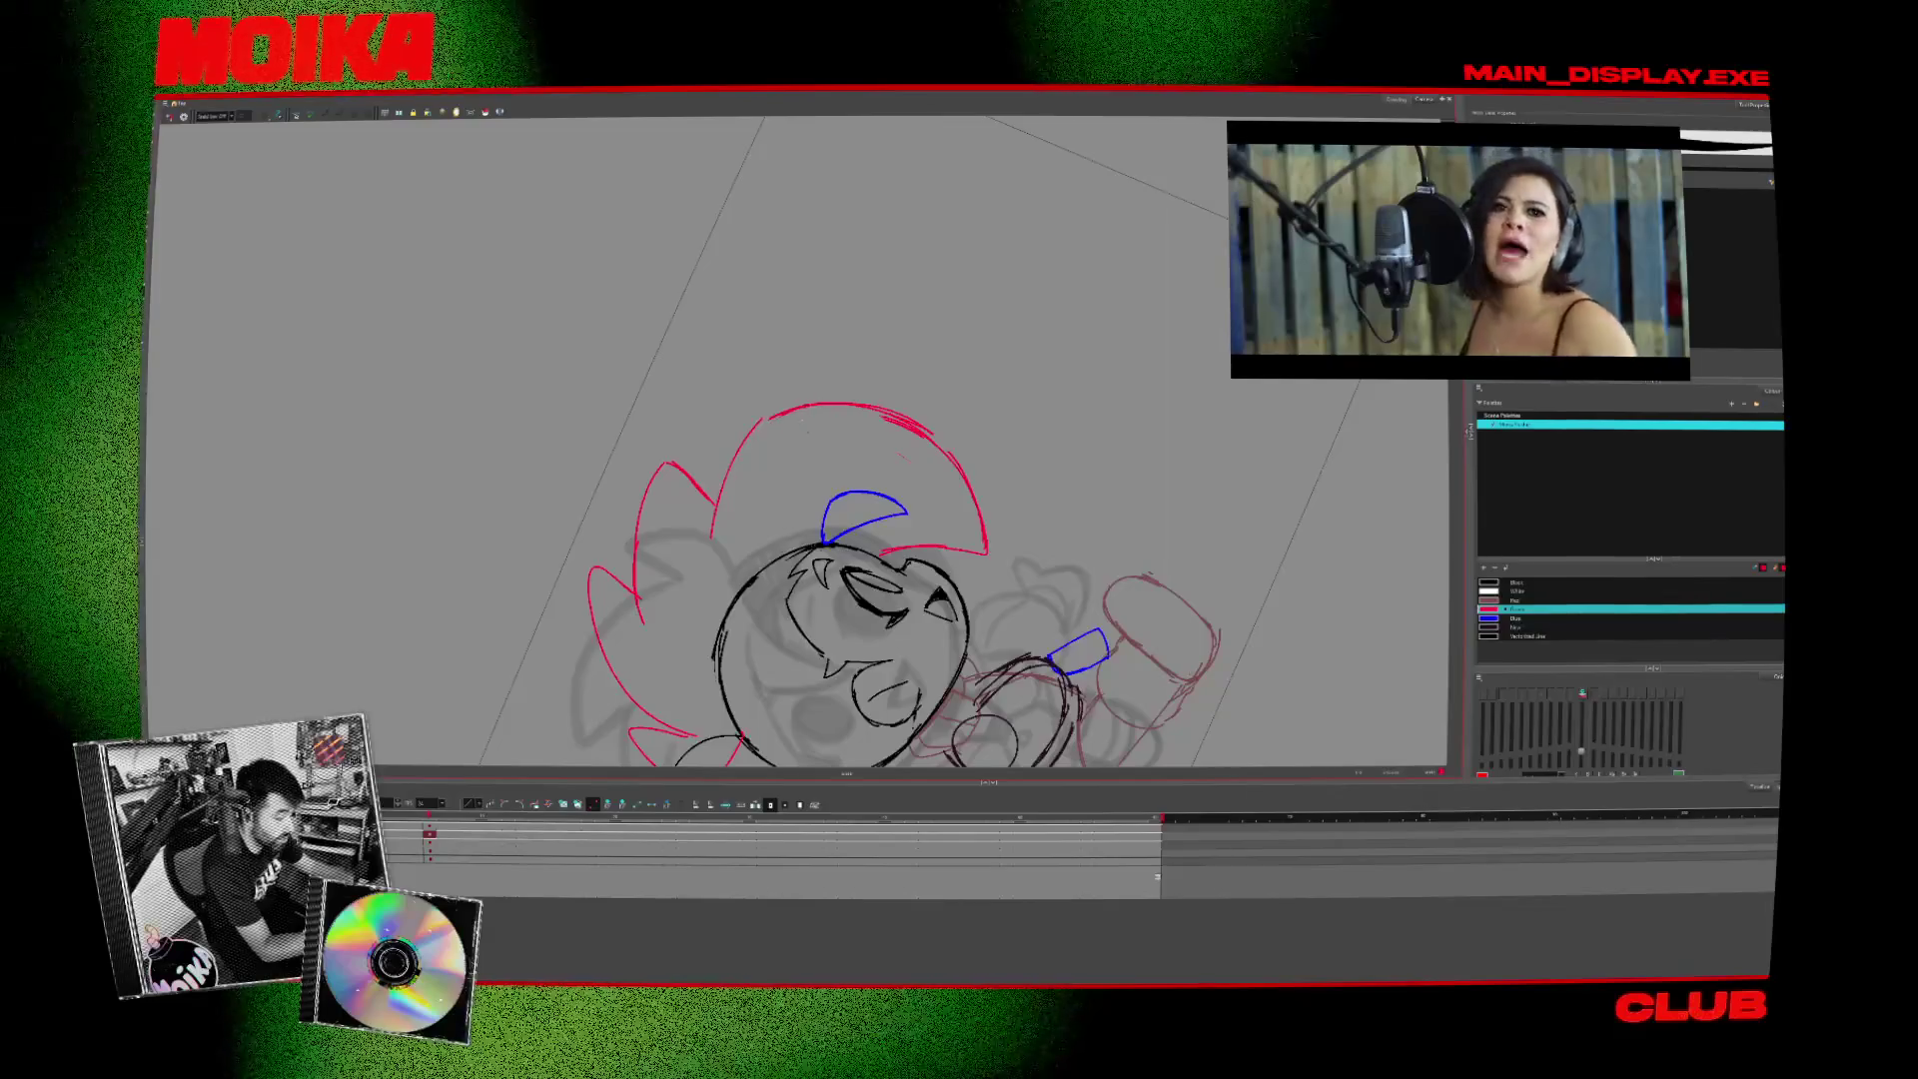
key("period")
key("period")
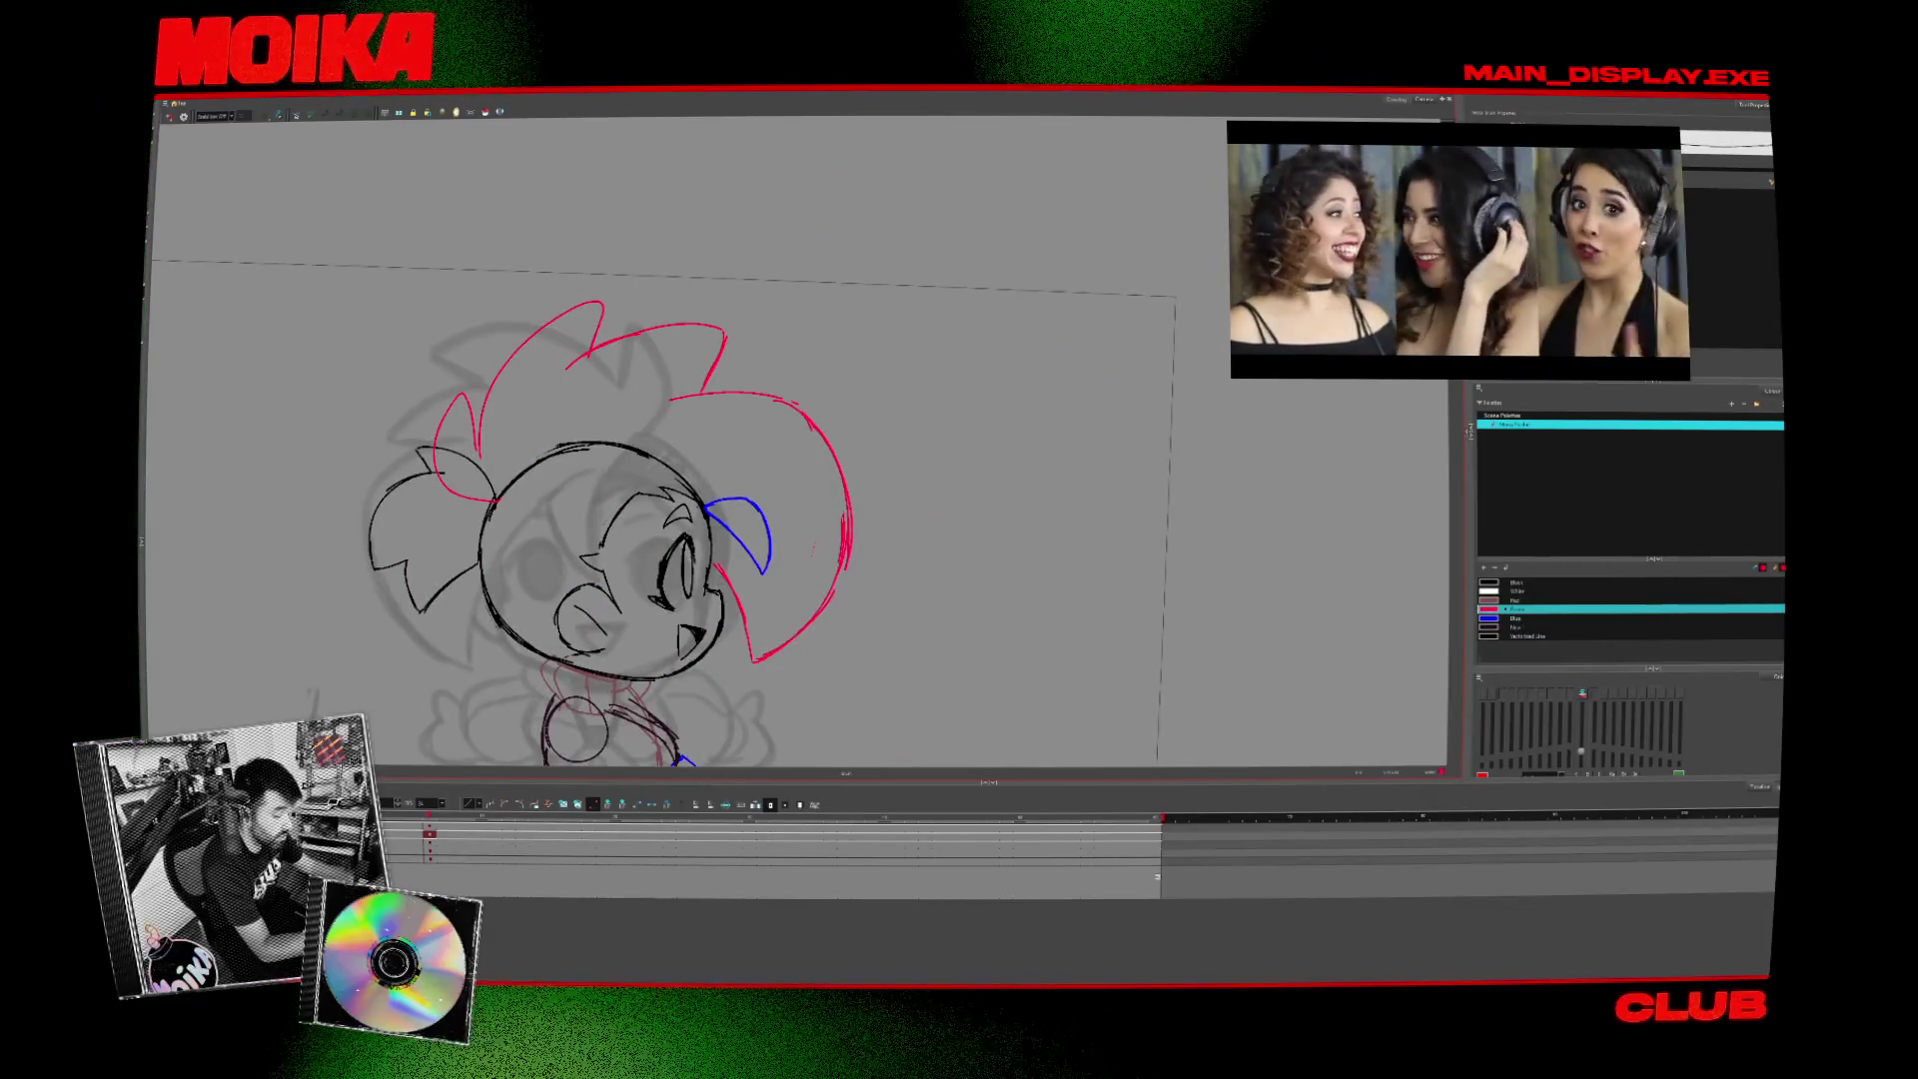
mouse_move(1536, 267)
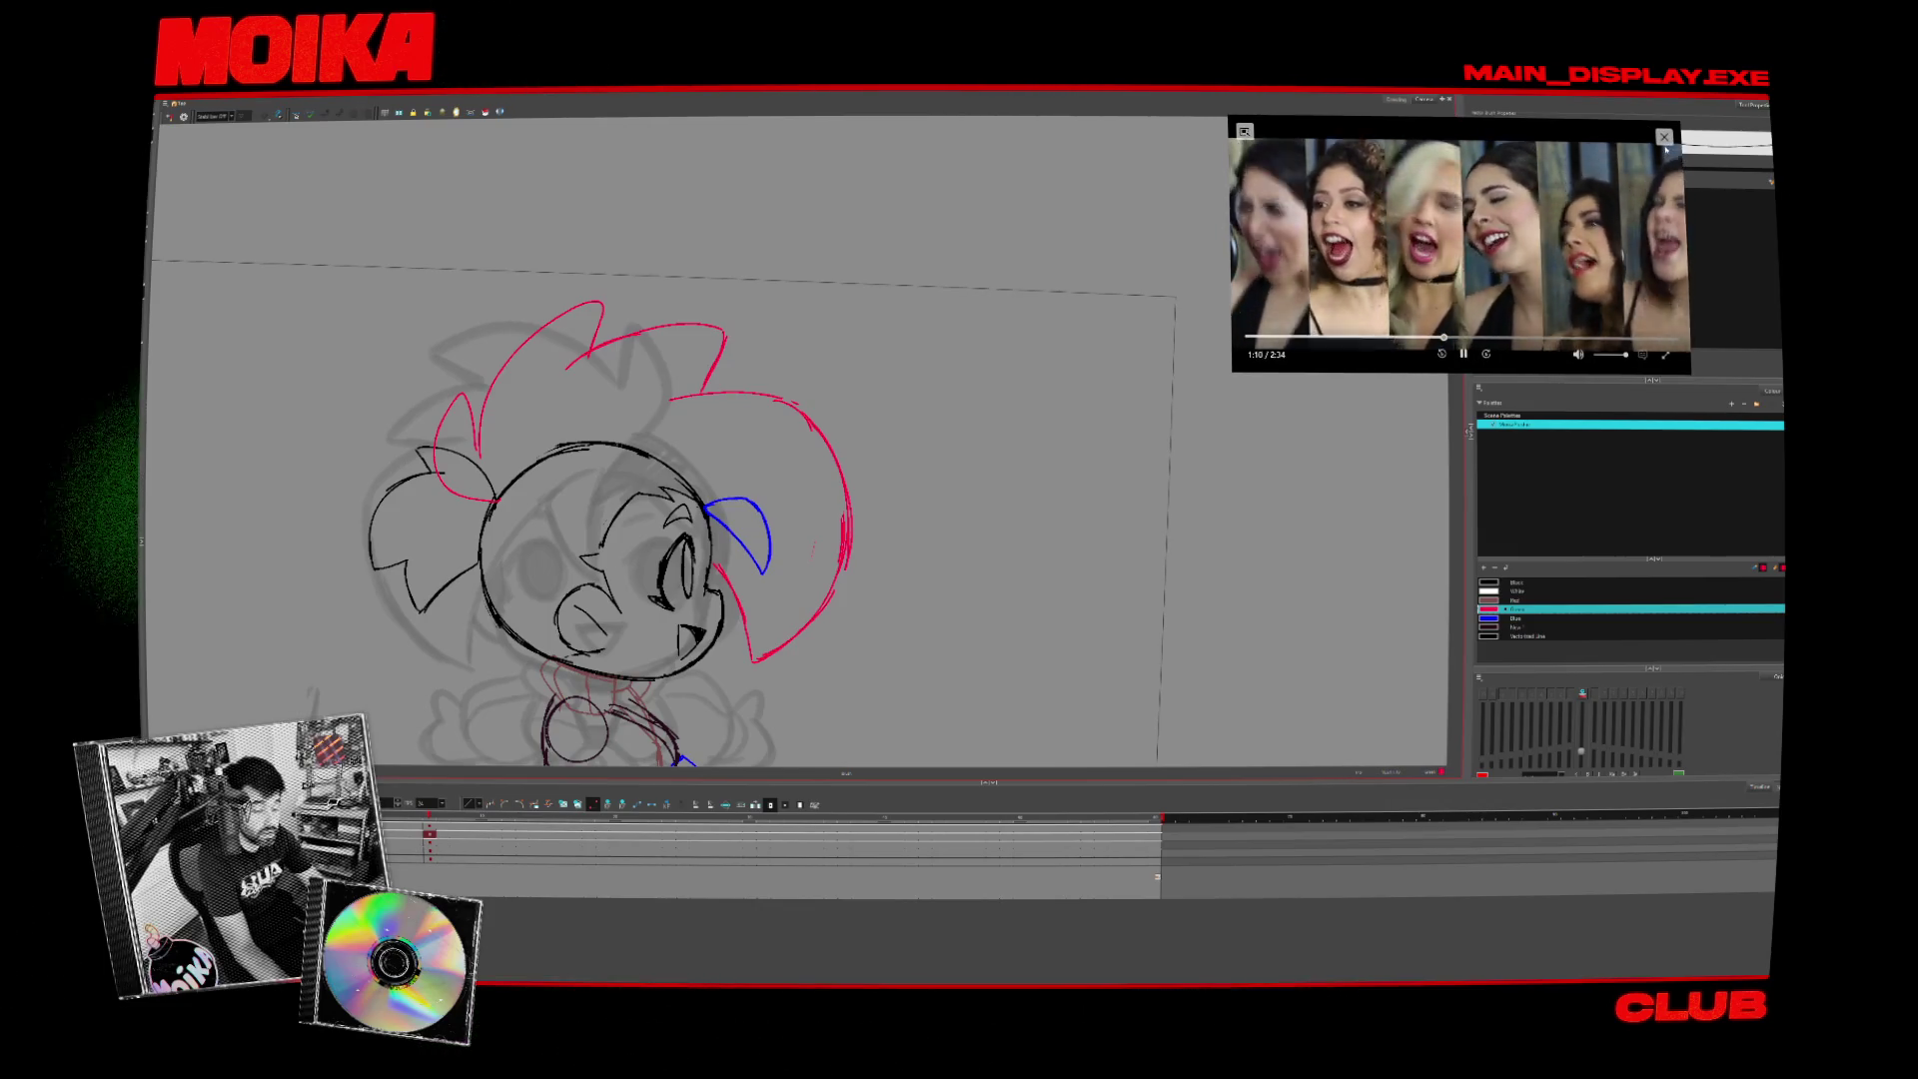
left_click(1663, 136)
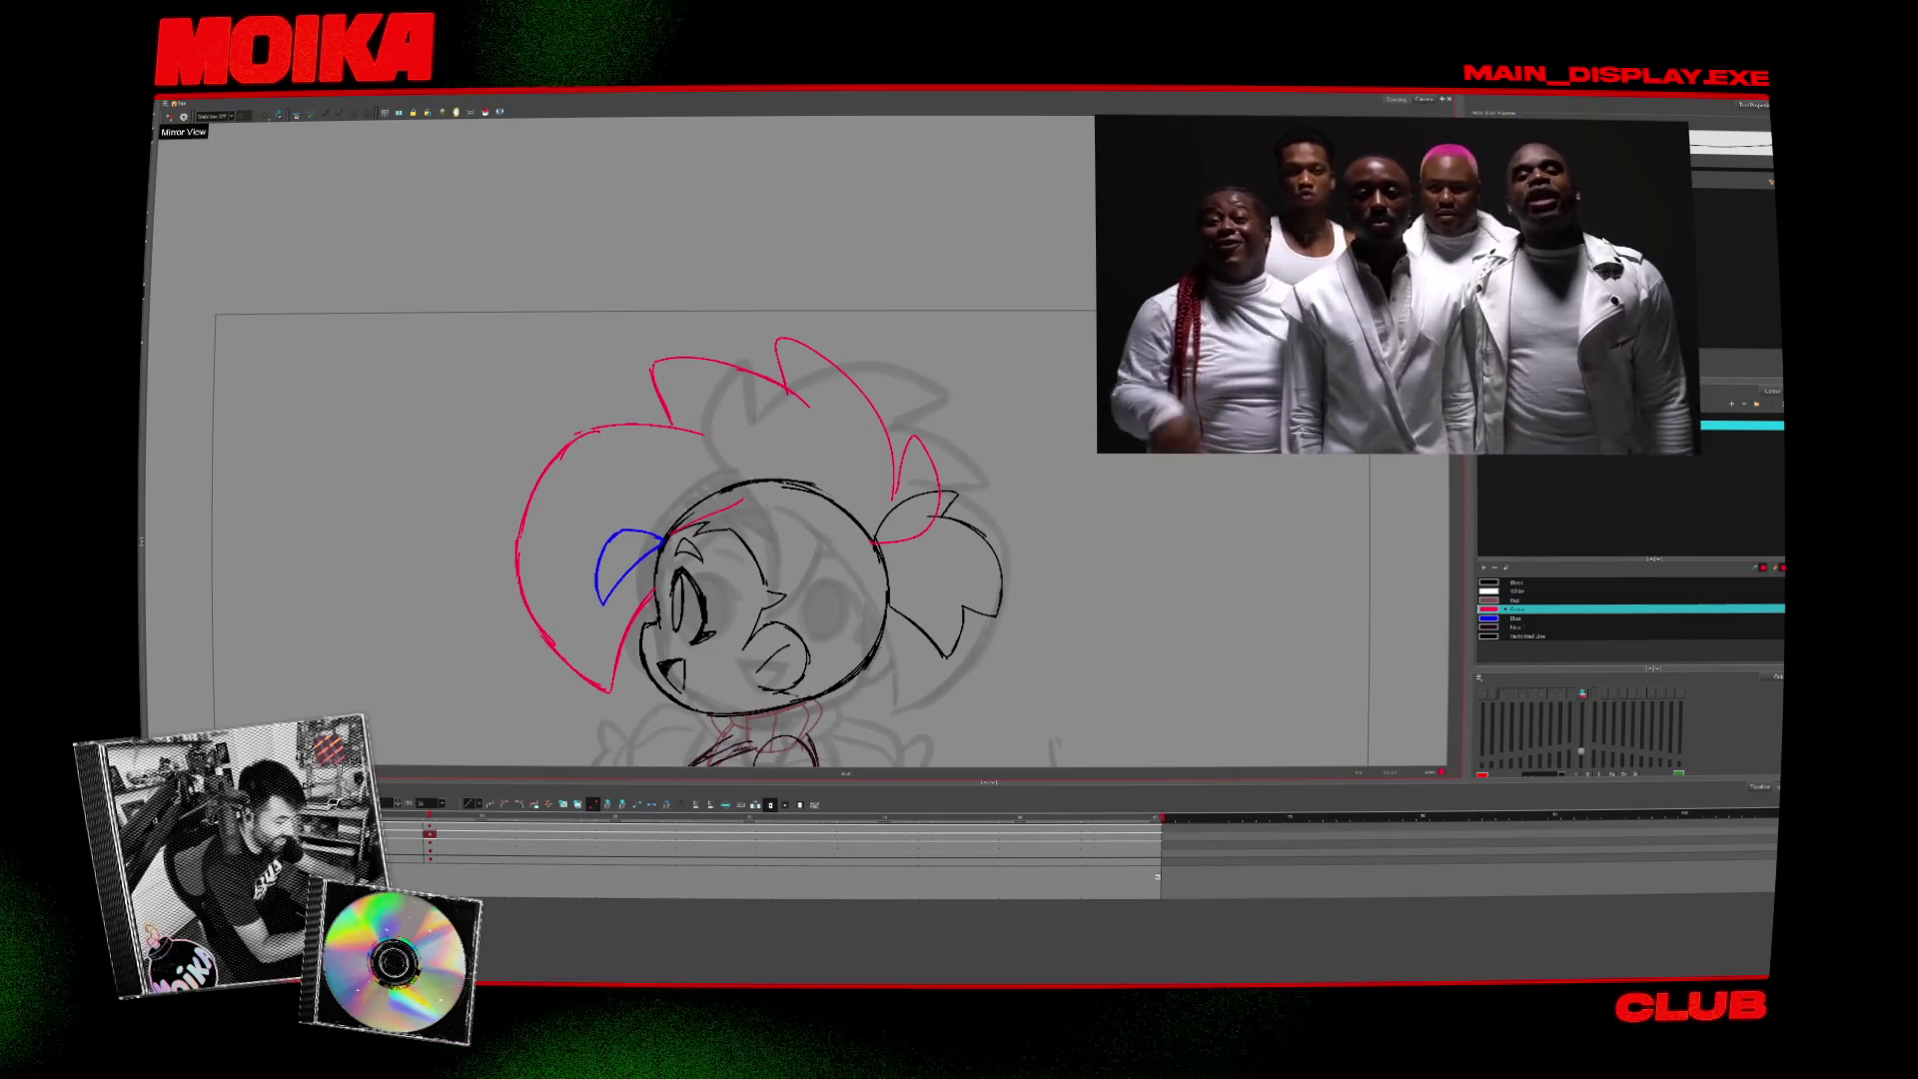
key("4")
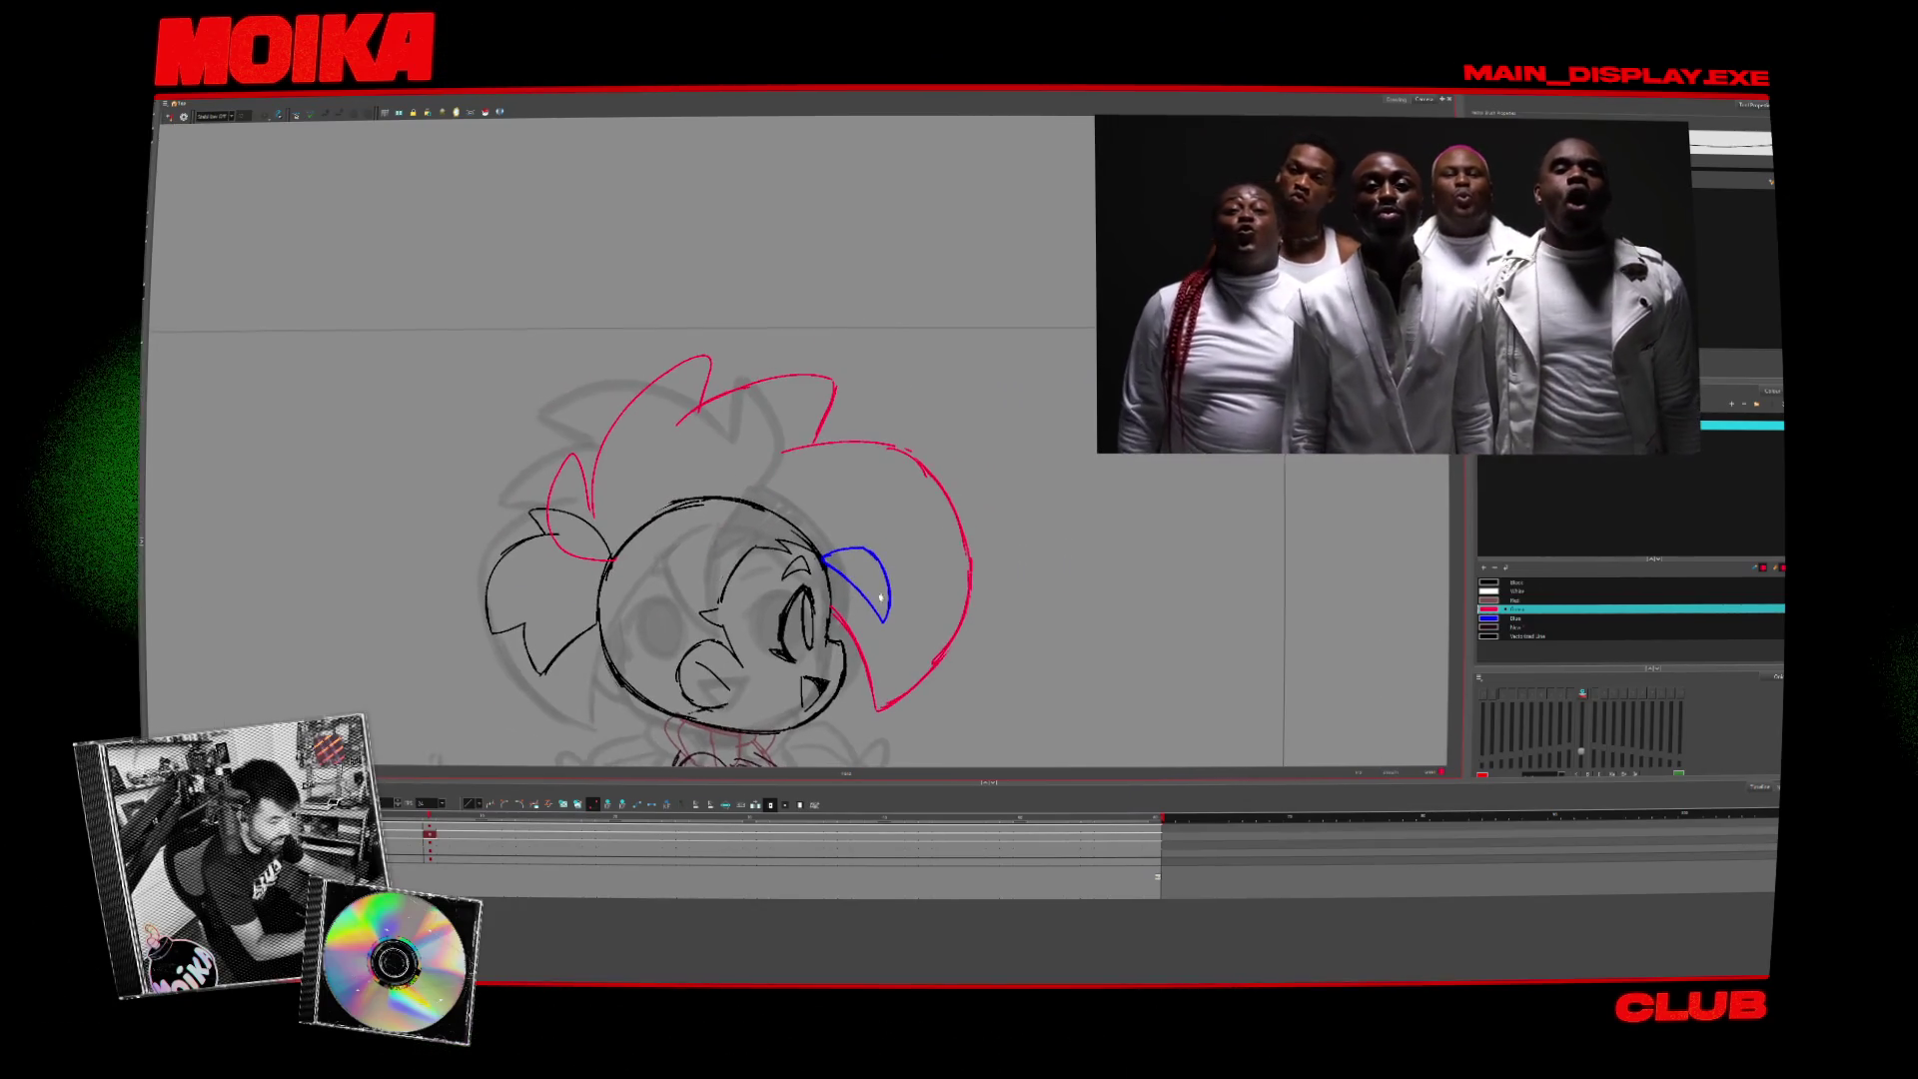
left_click(170, 117)
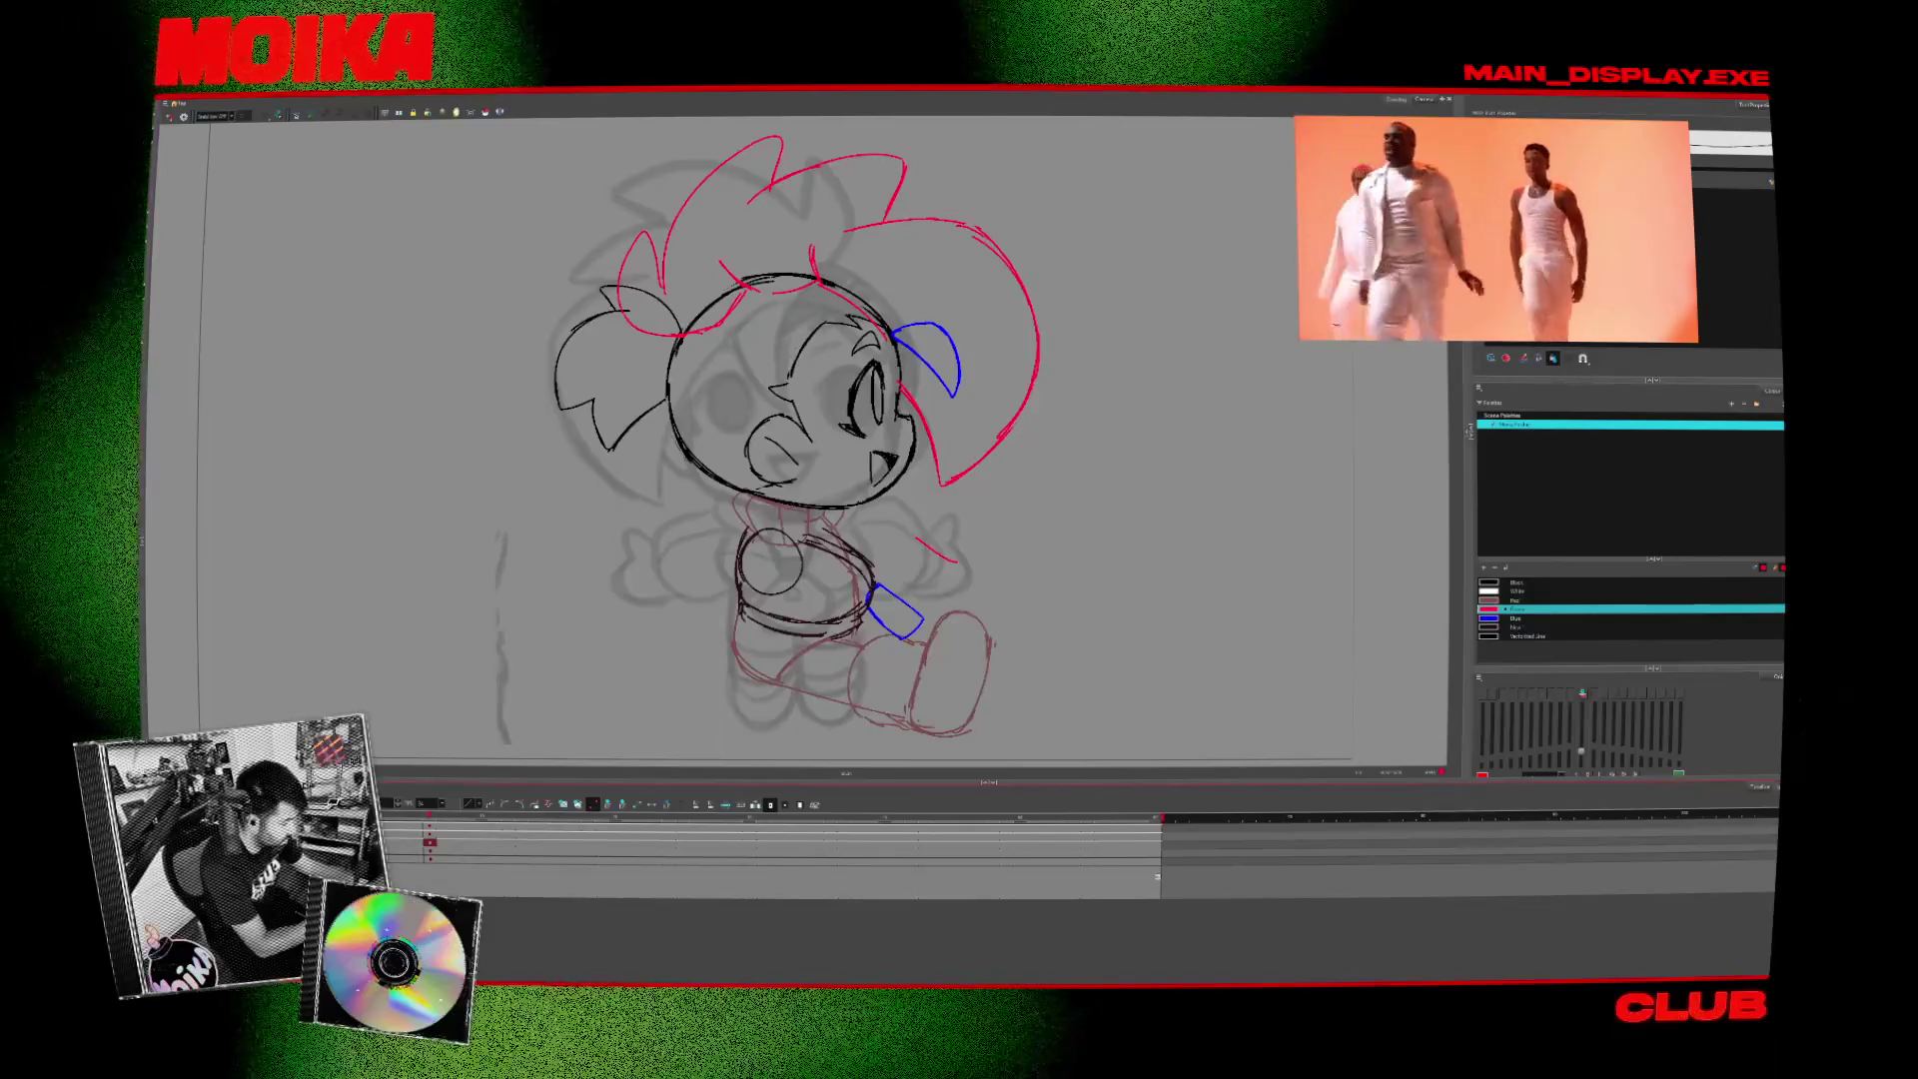
- Toggle the coloured sketch layers' visibility to compare, then choose a blue drawing colour
left_click(429, 858)
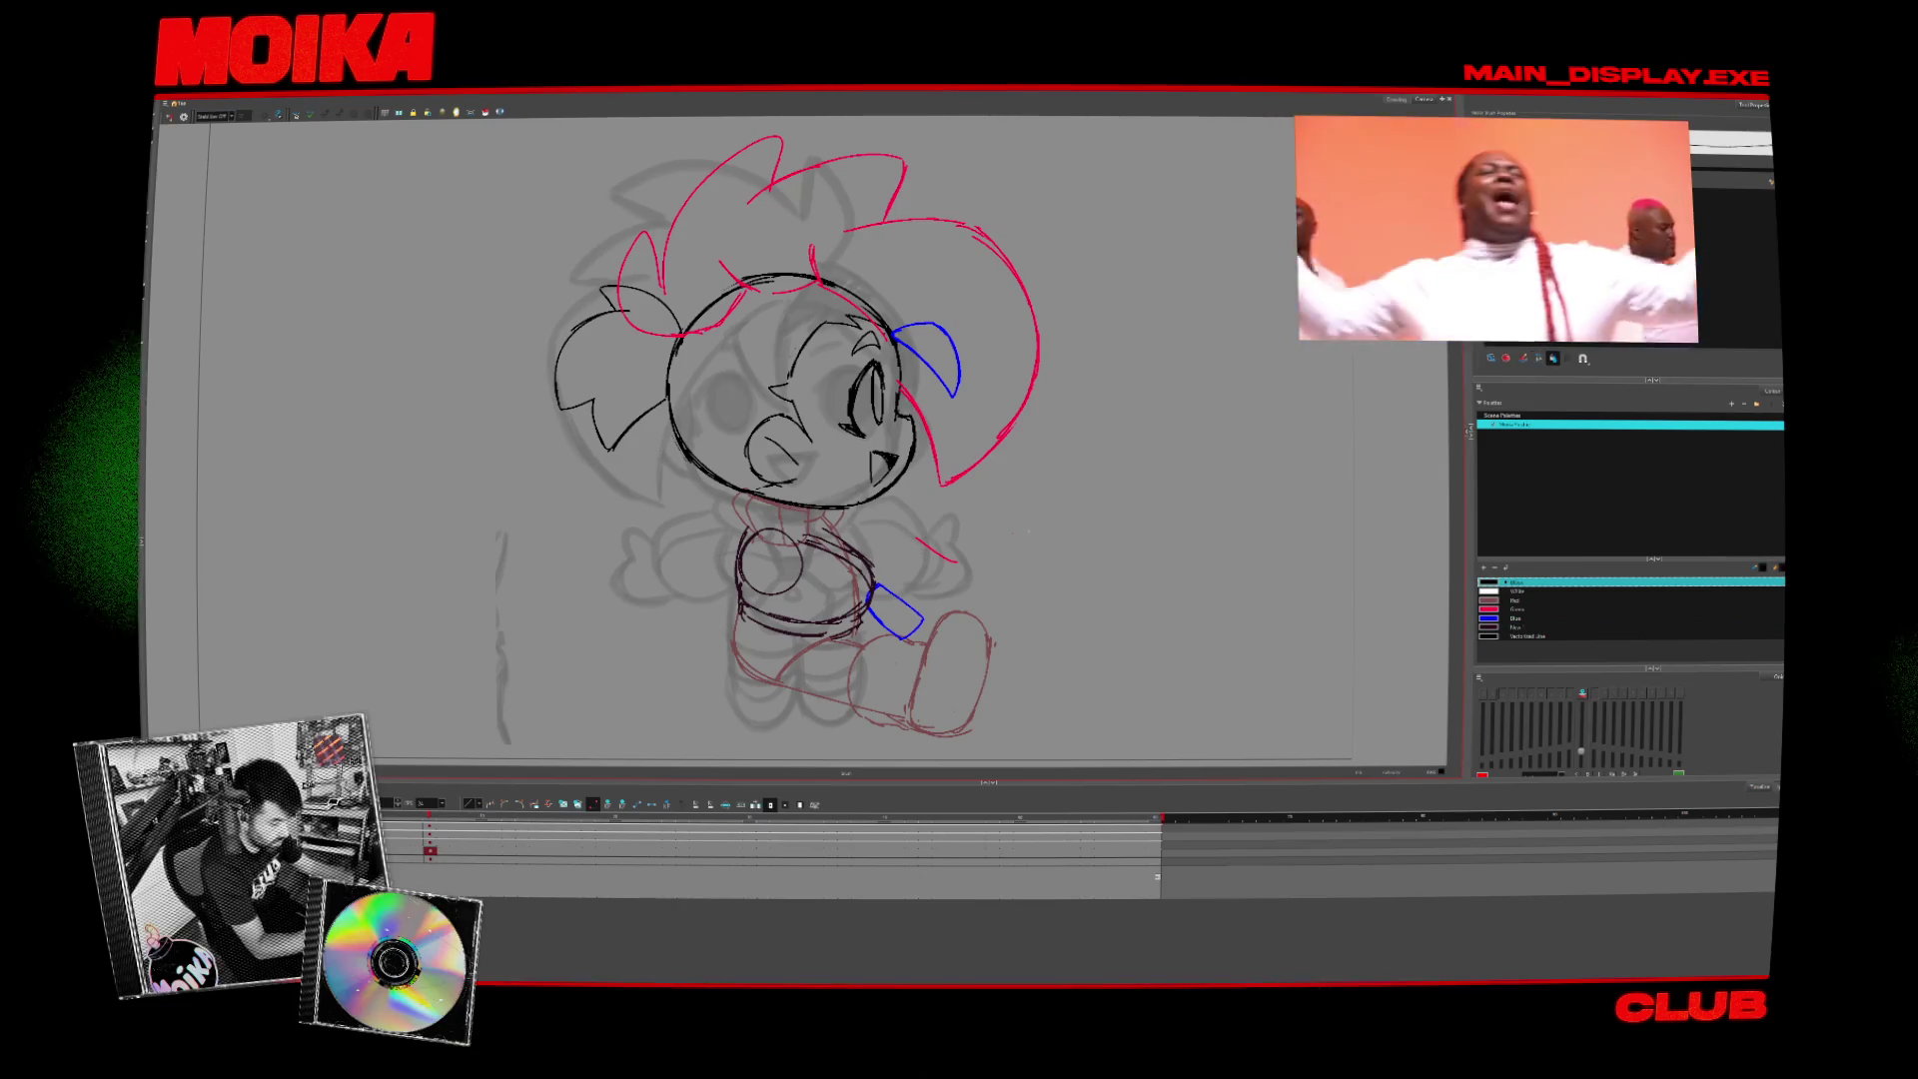
key("Up")
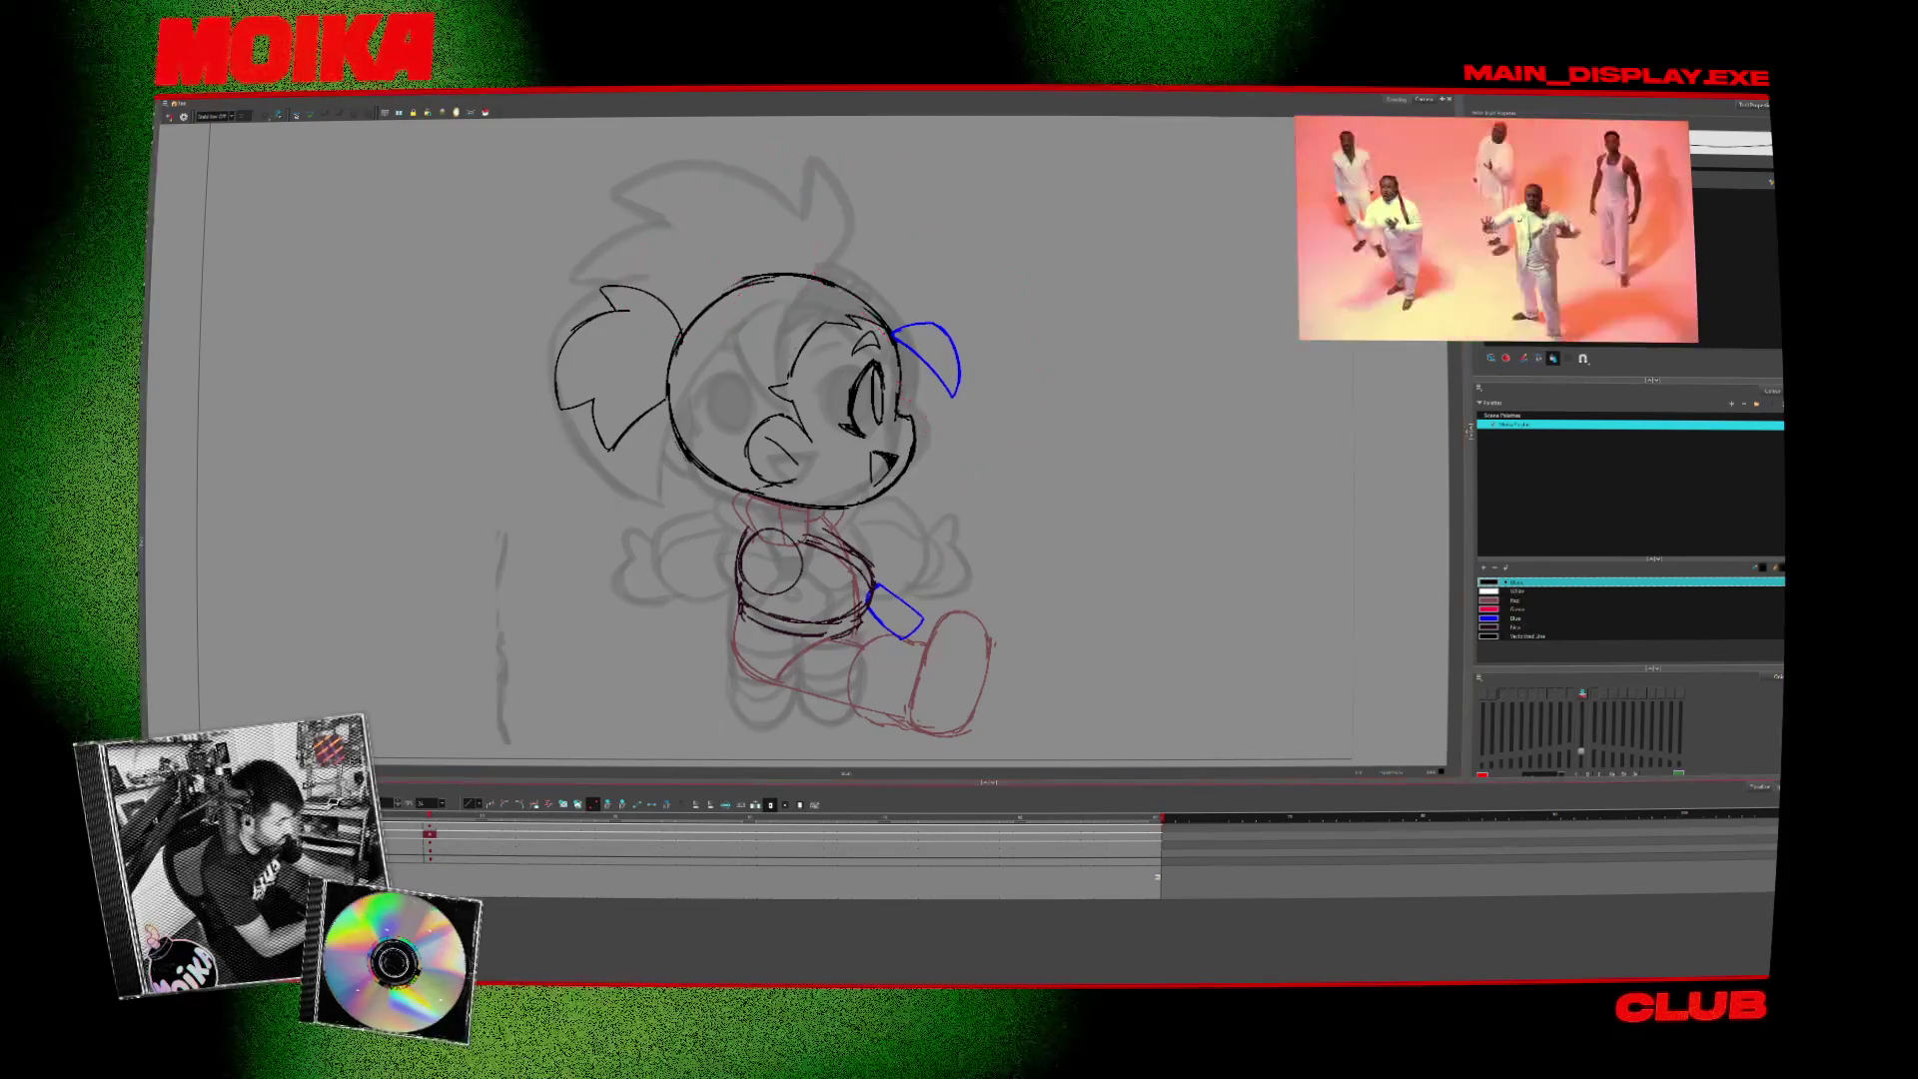
key("Delete")
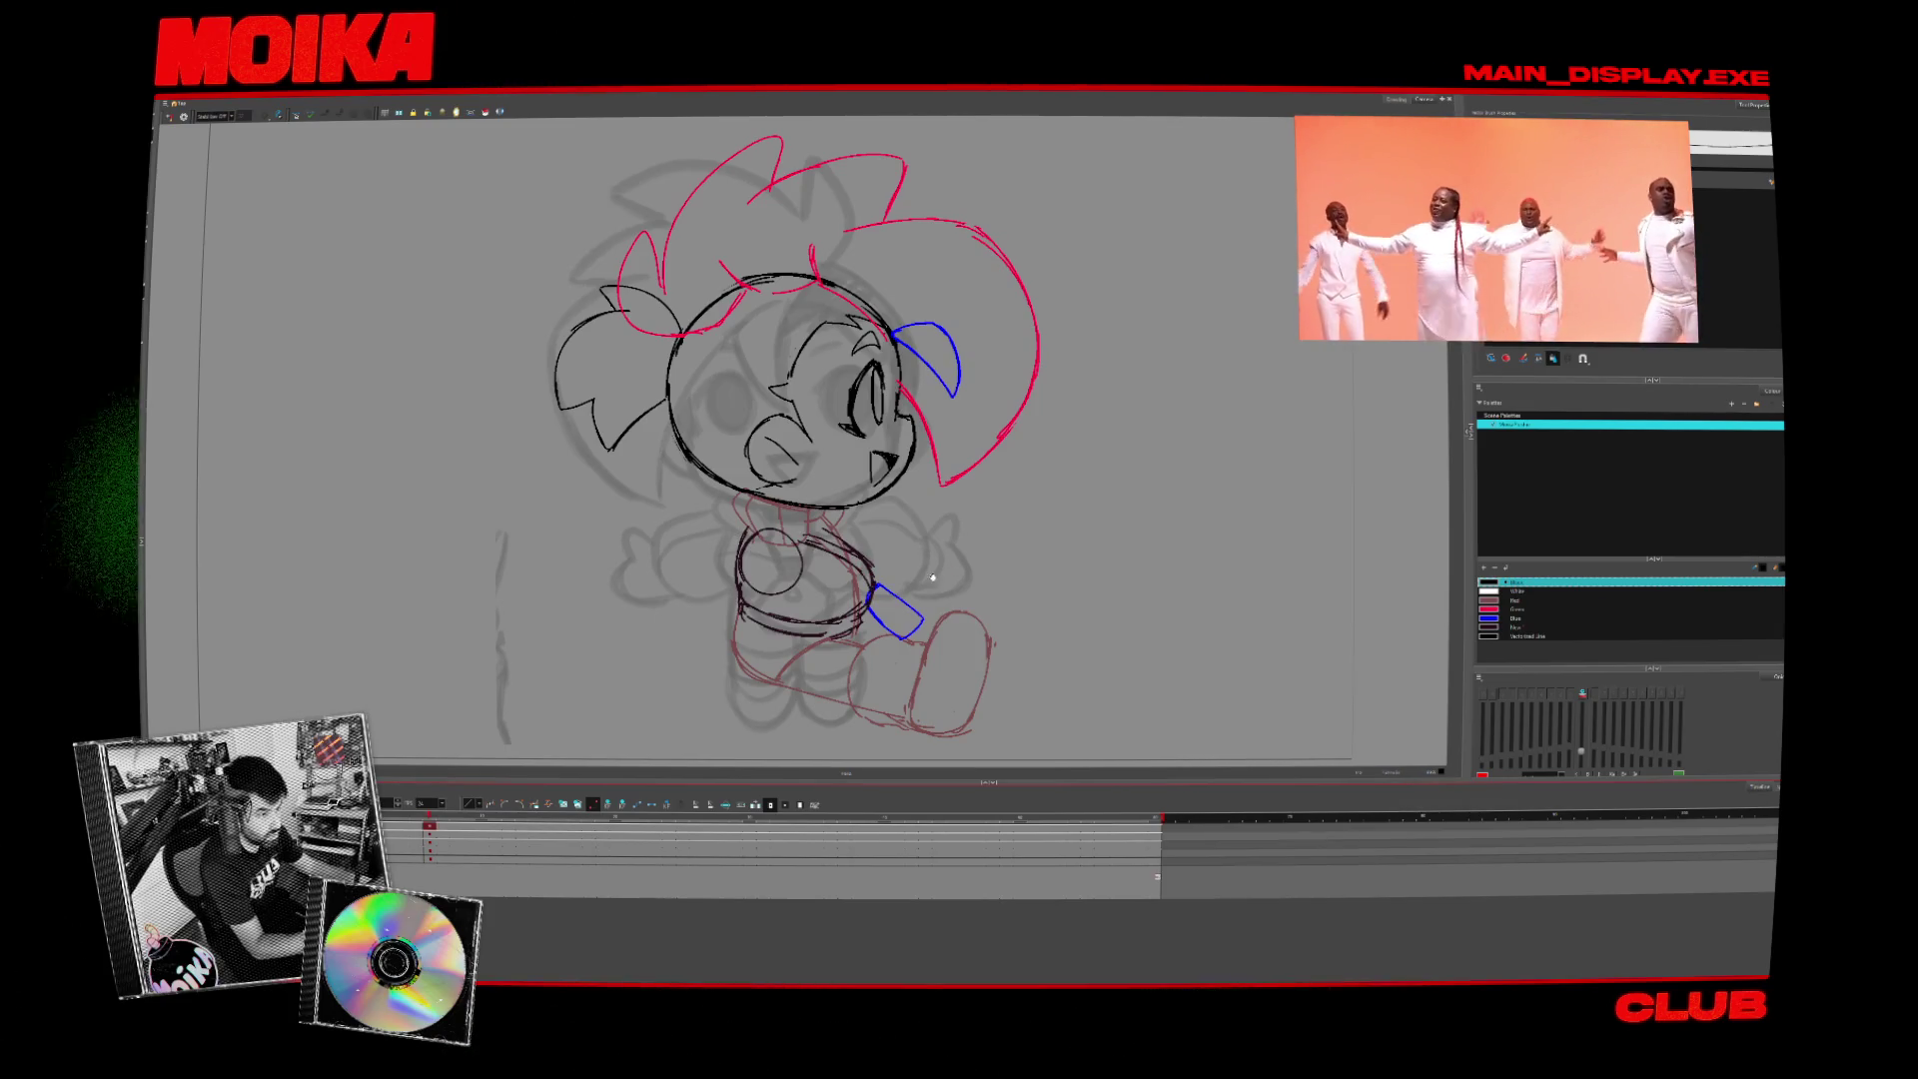
scroll(932, 578, "down", 1)
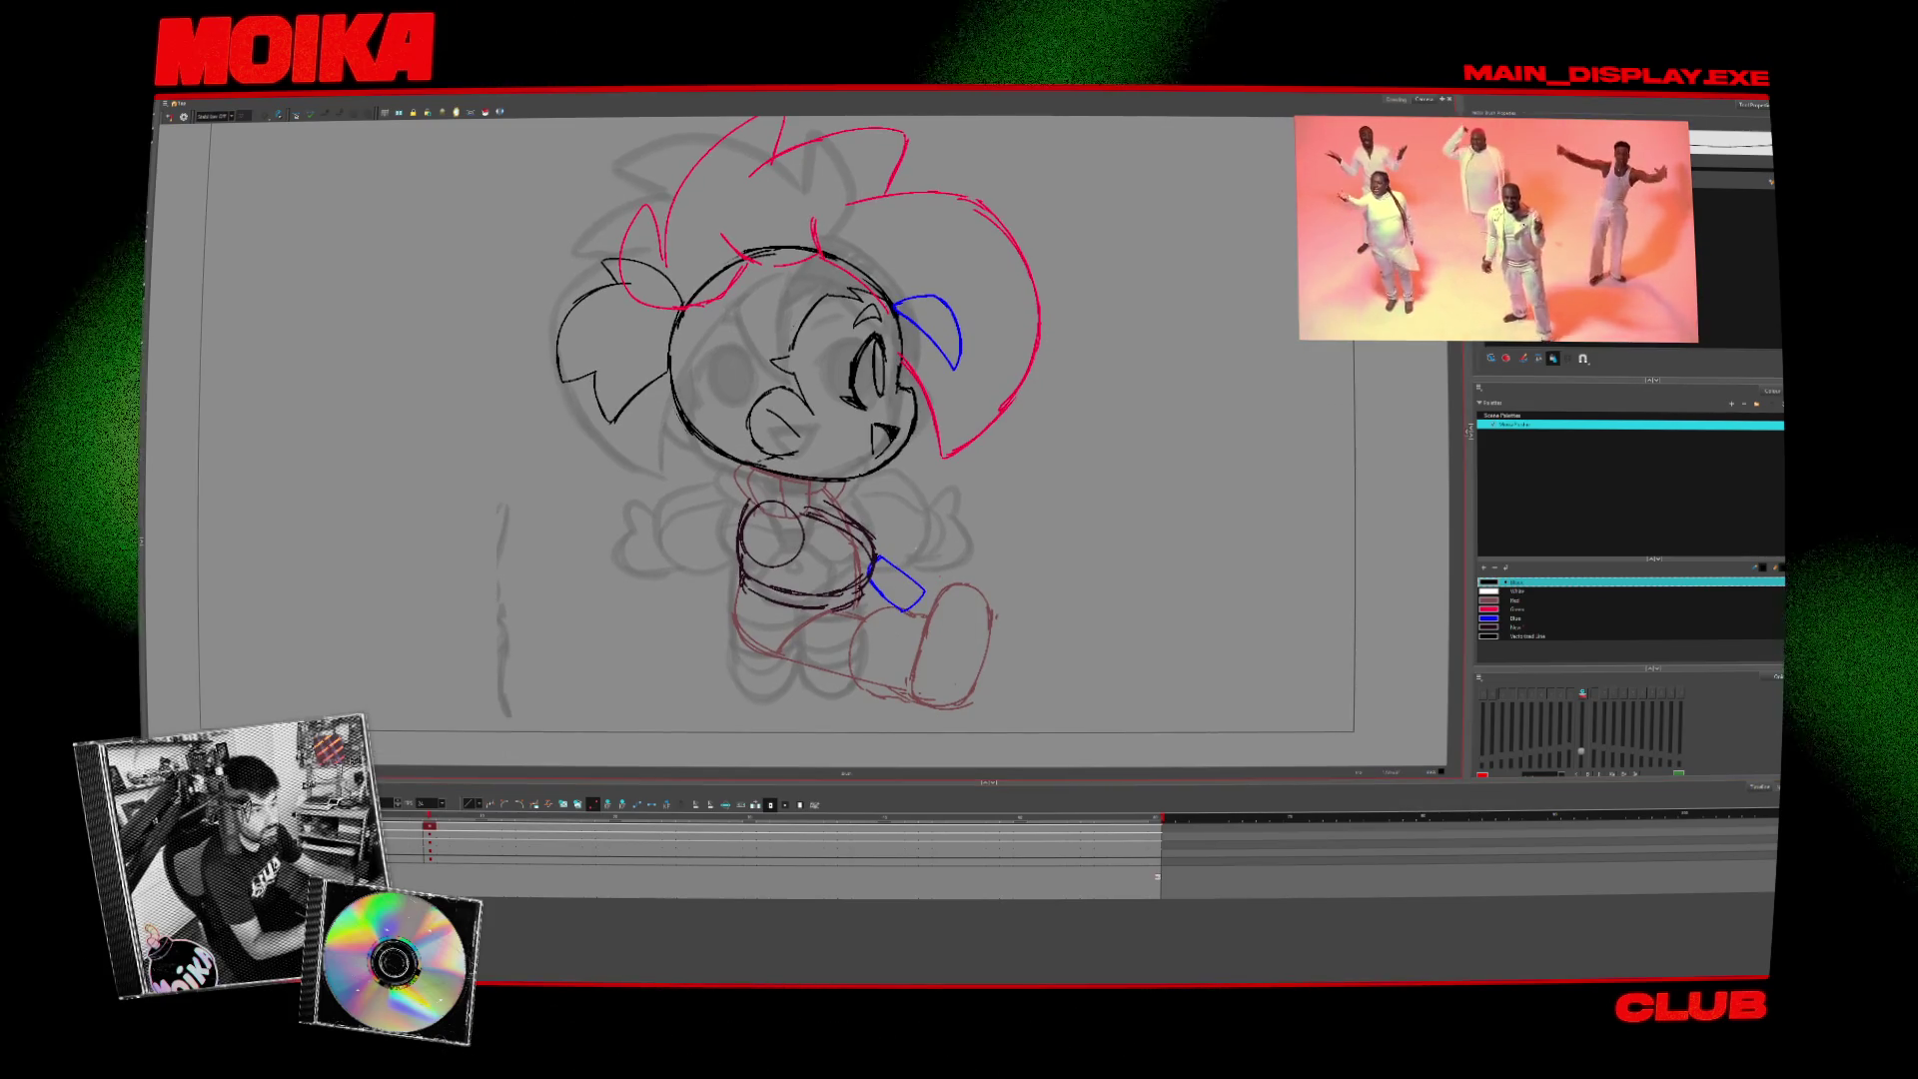
scroll(895, 525, "down", 2)
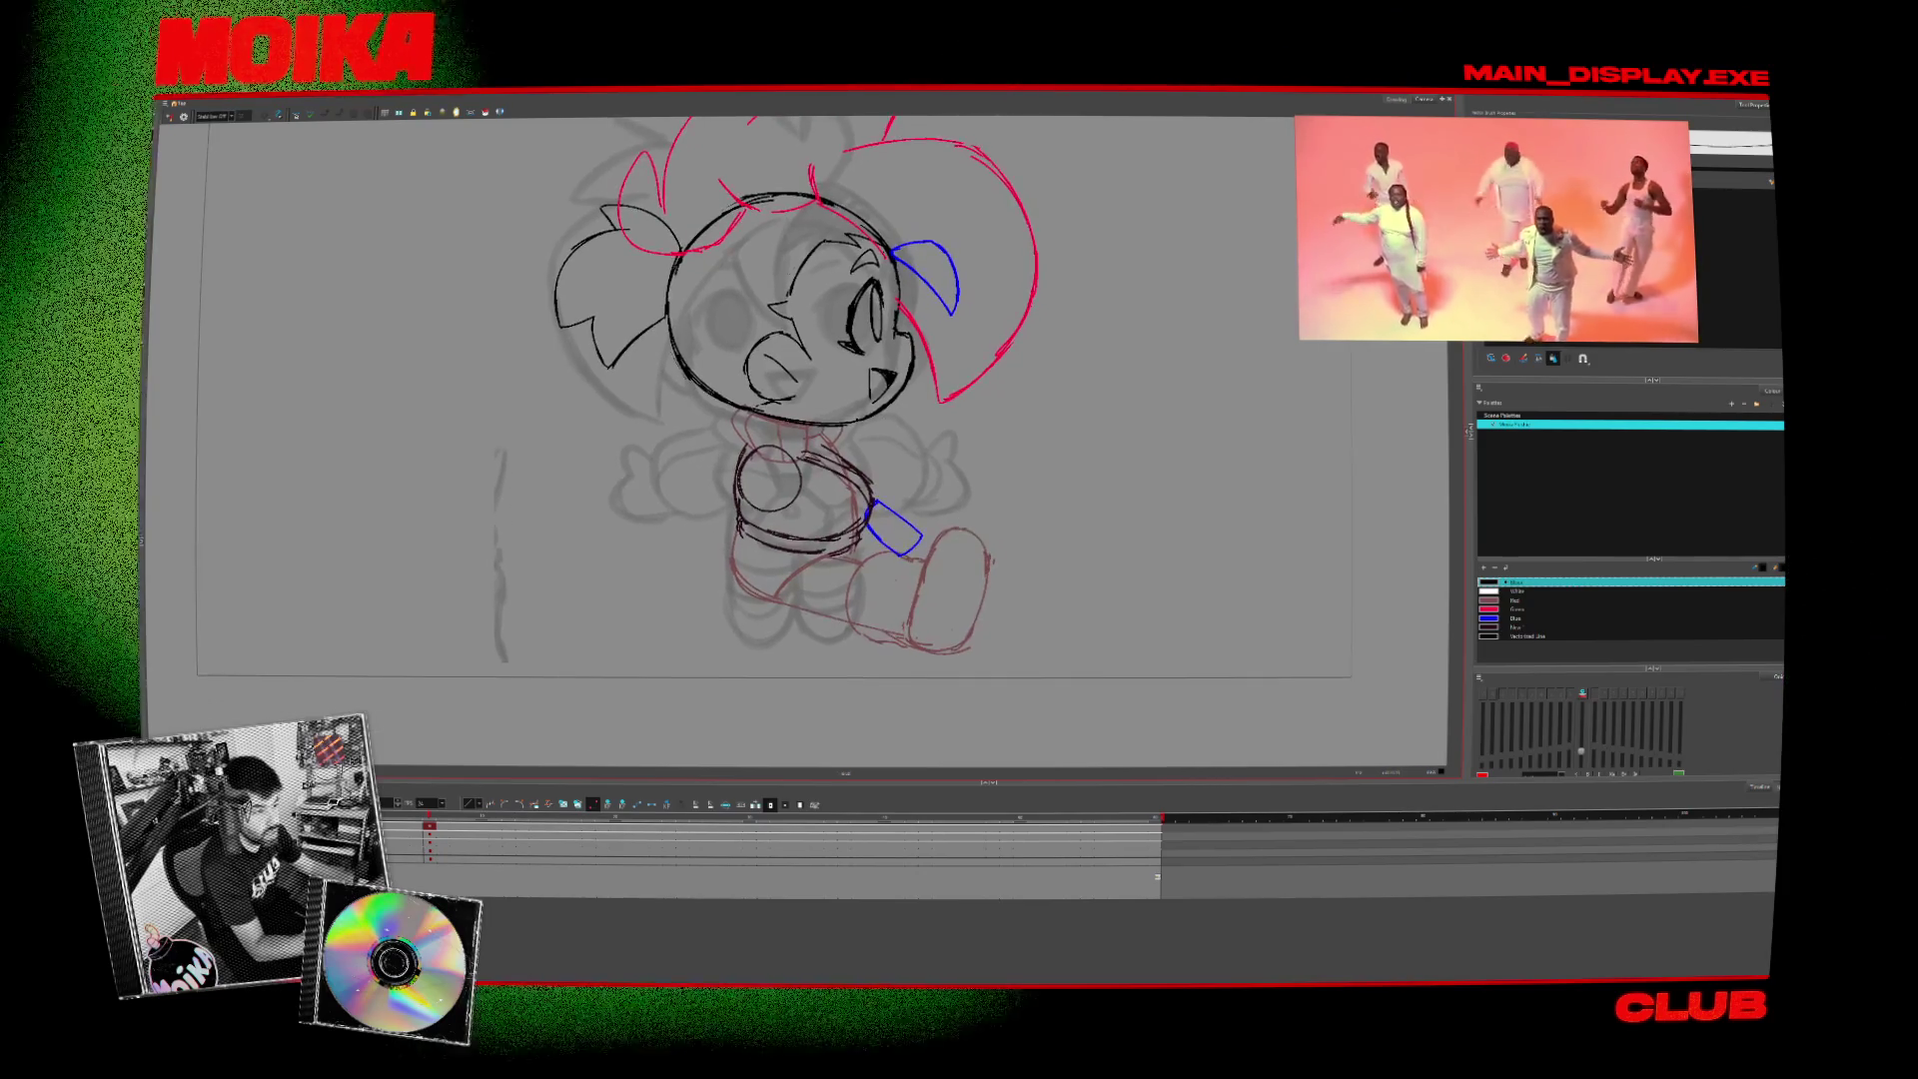
left_click(1515, 626)
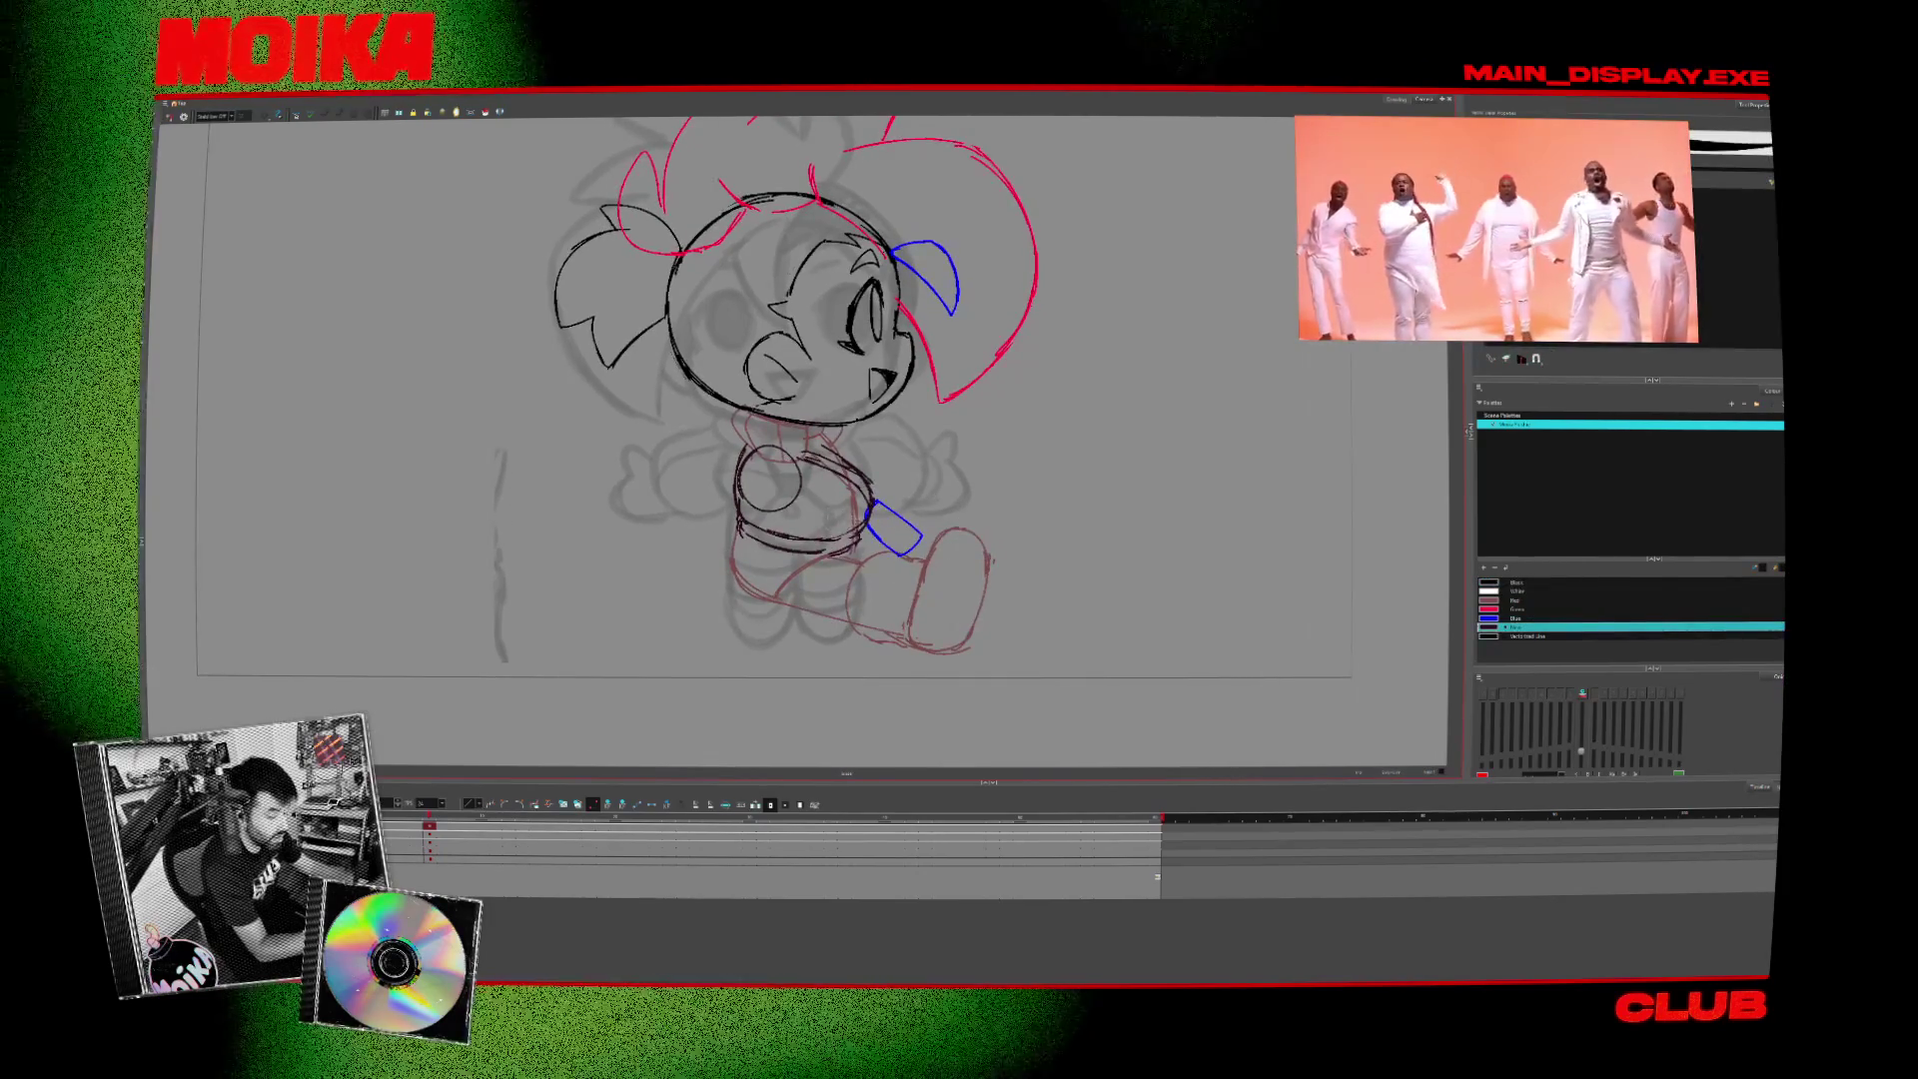
scroll(1023, 591, "down", 1)
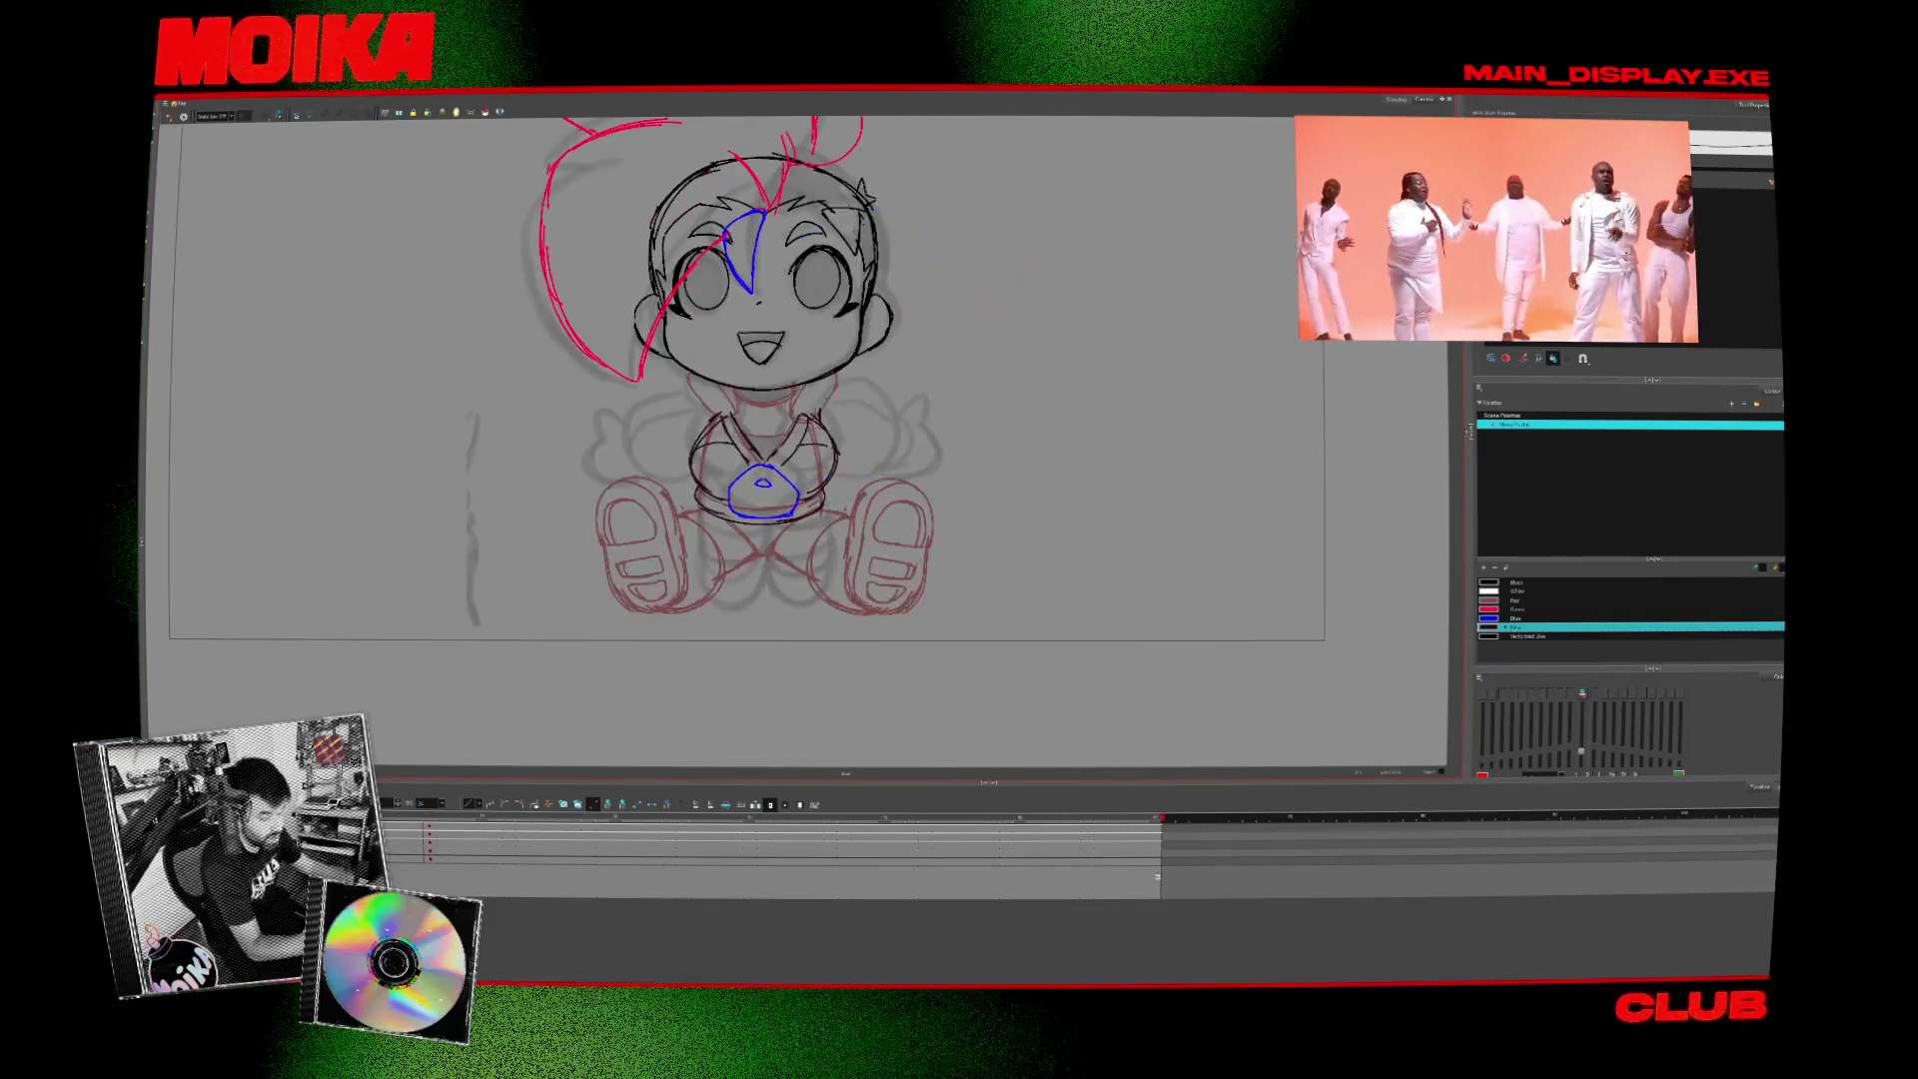
- On the front frame, lasso both feet, cut them and paste them back as dark line strokes
key("period")
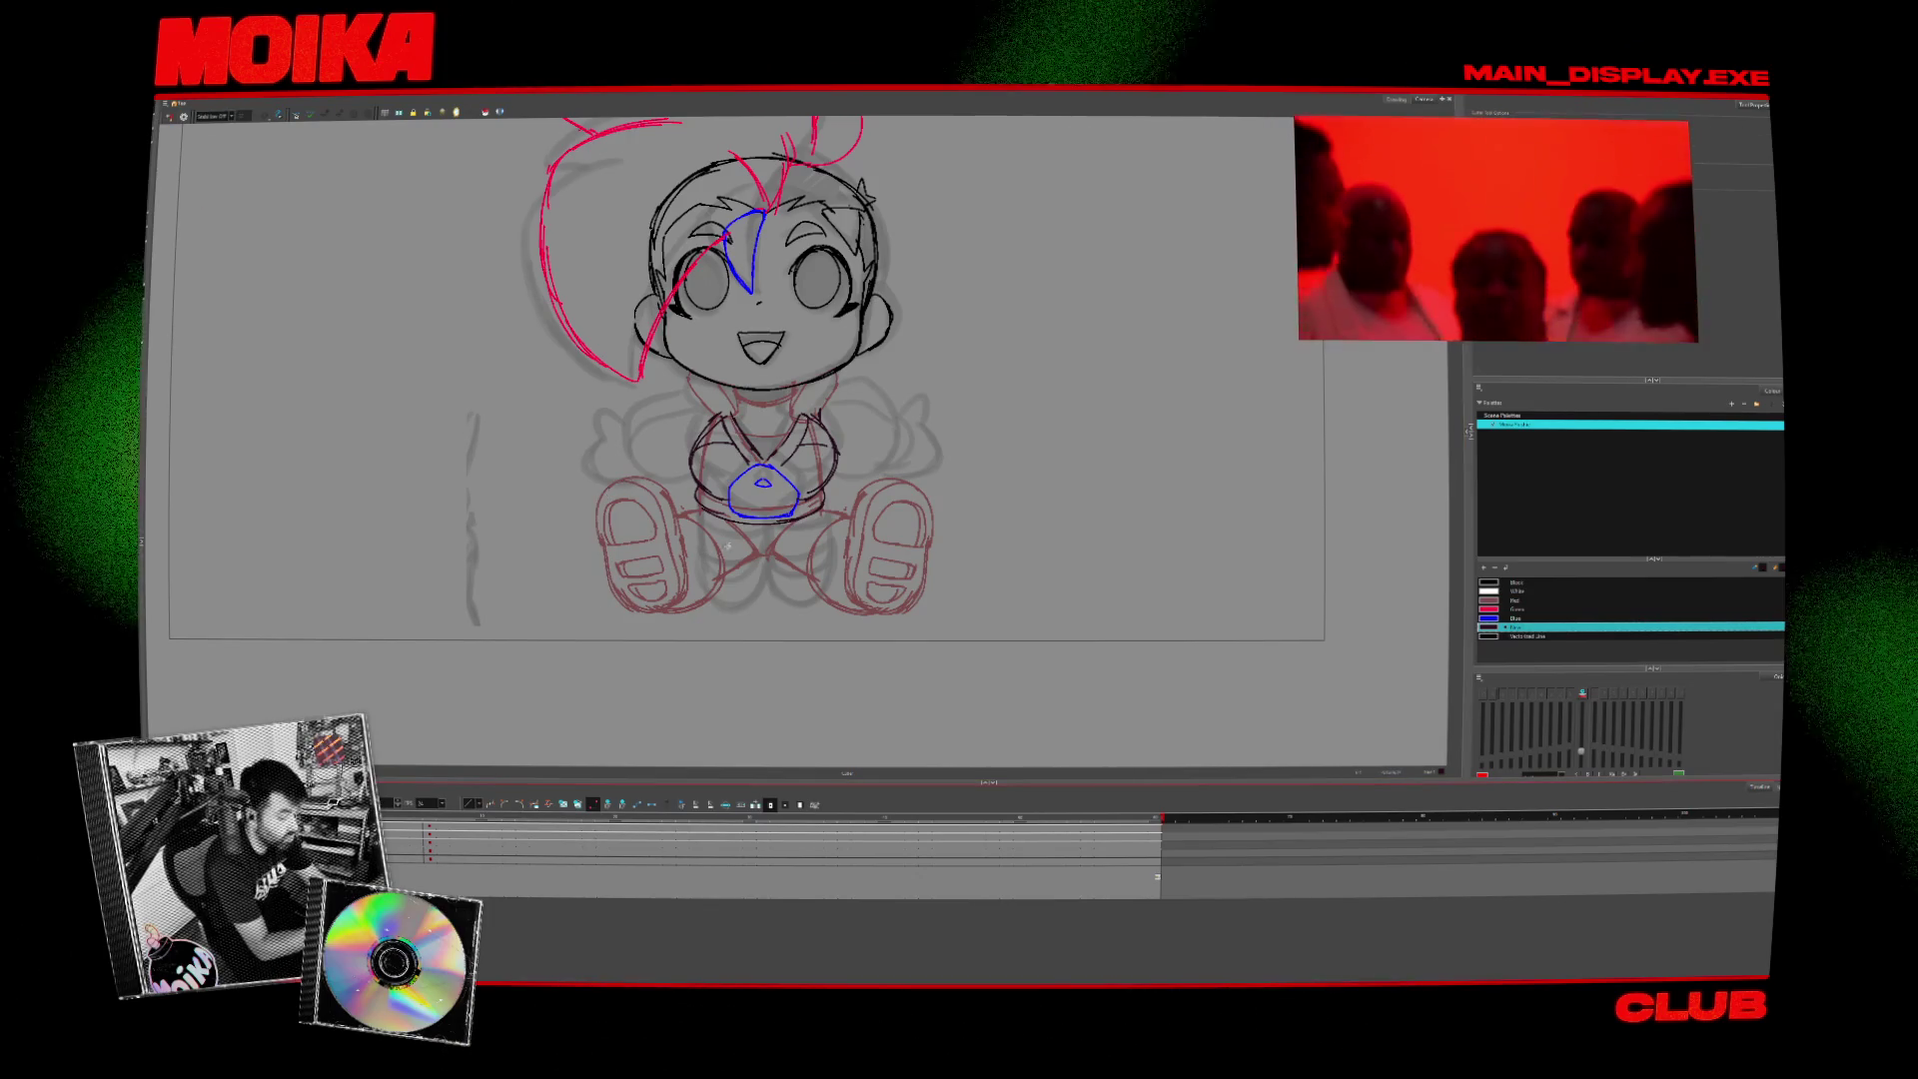
left_click(606, 535)
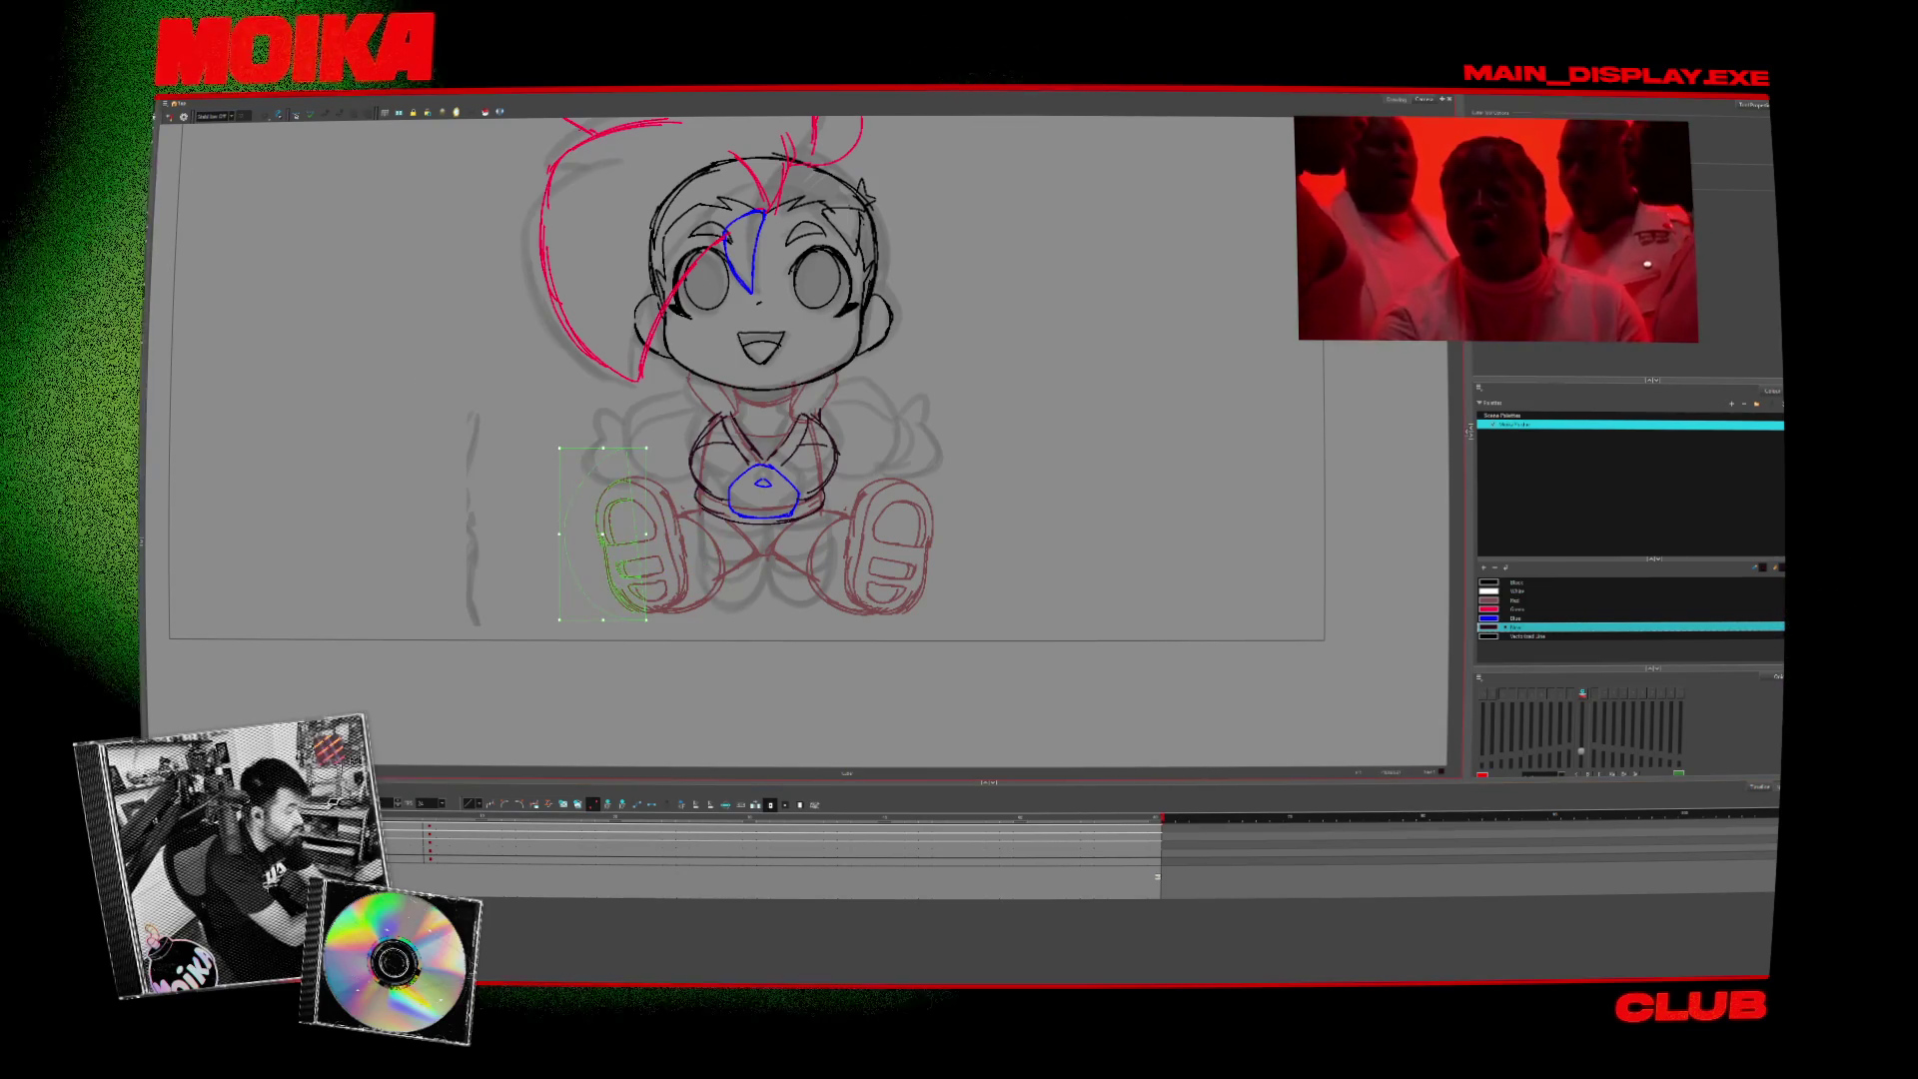
left_click(362, 317)
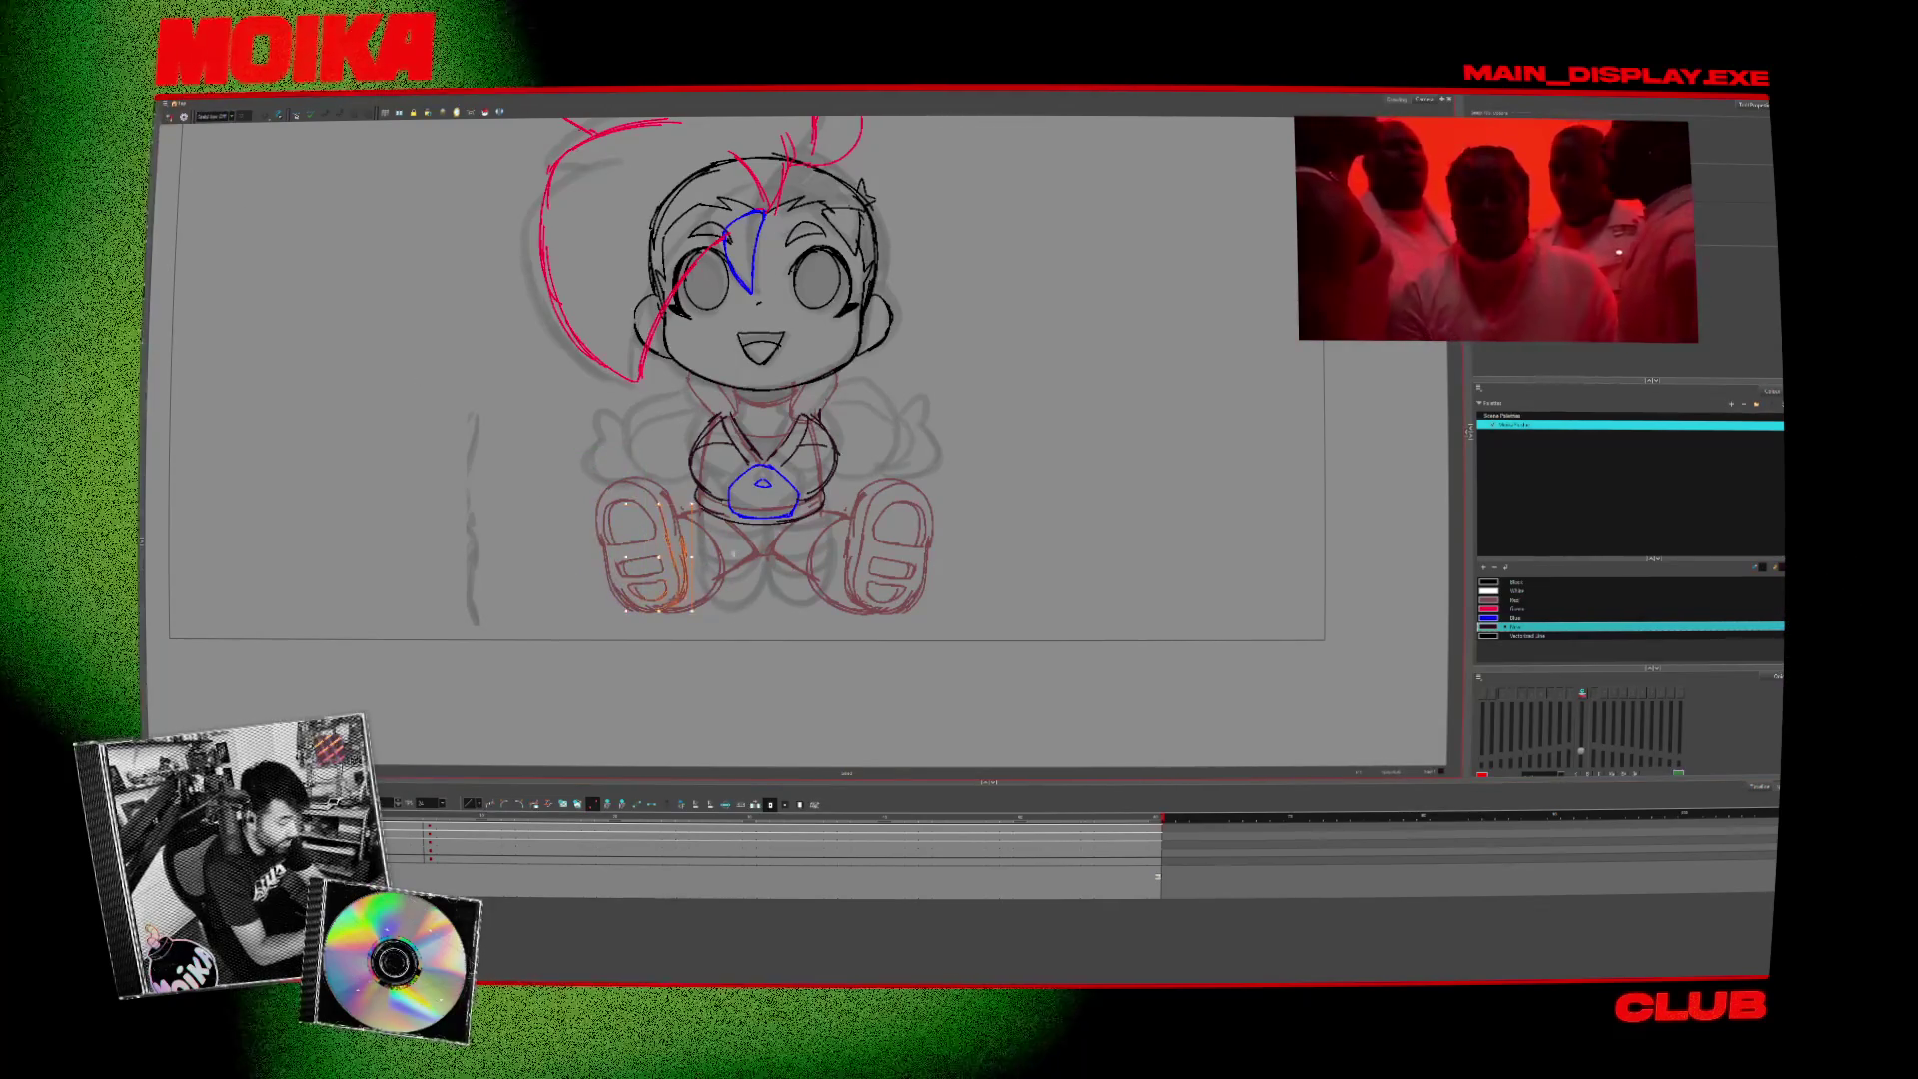
left_click_drag(689, 579, 724, 569)
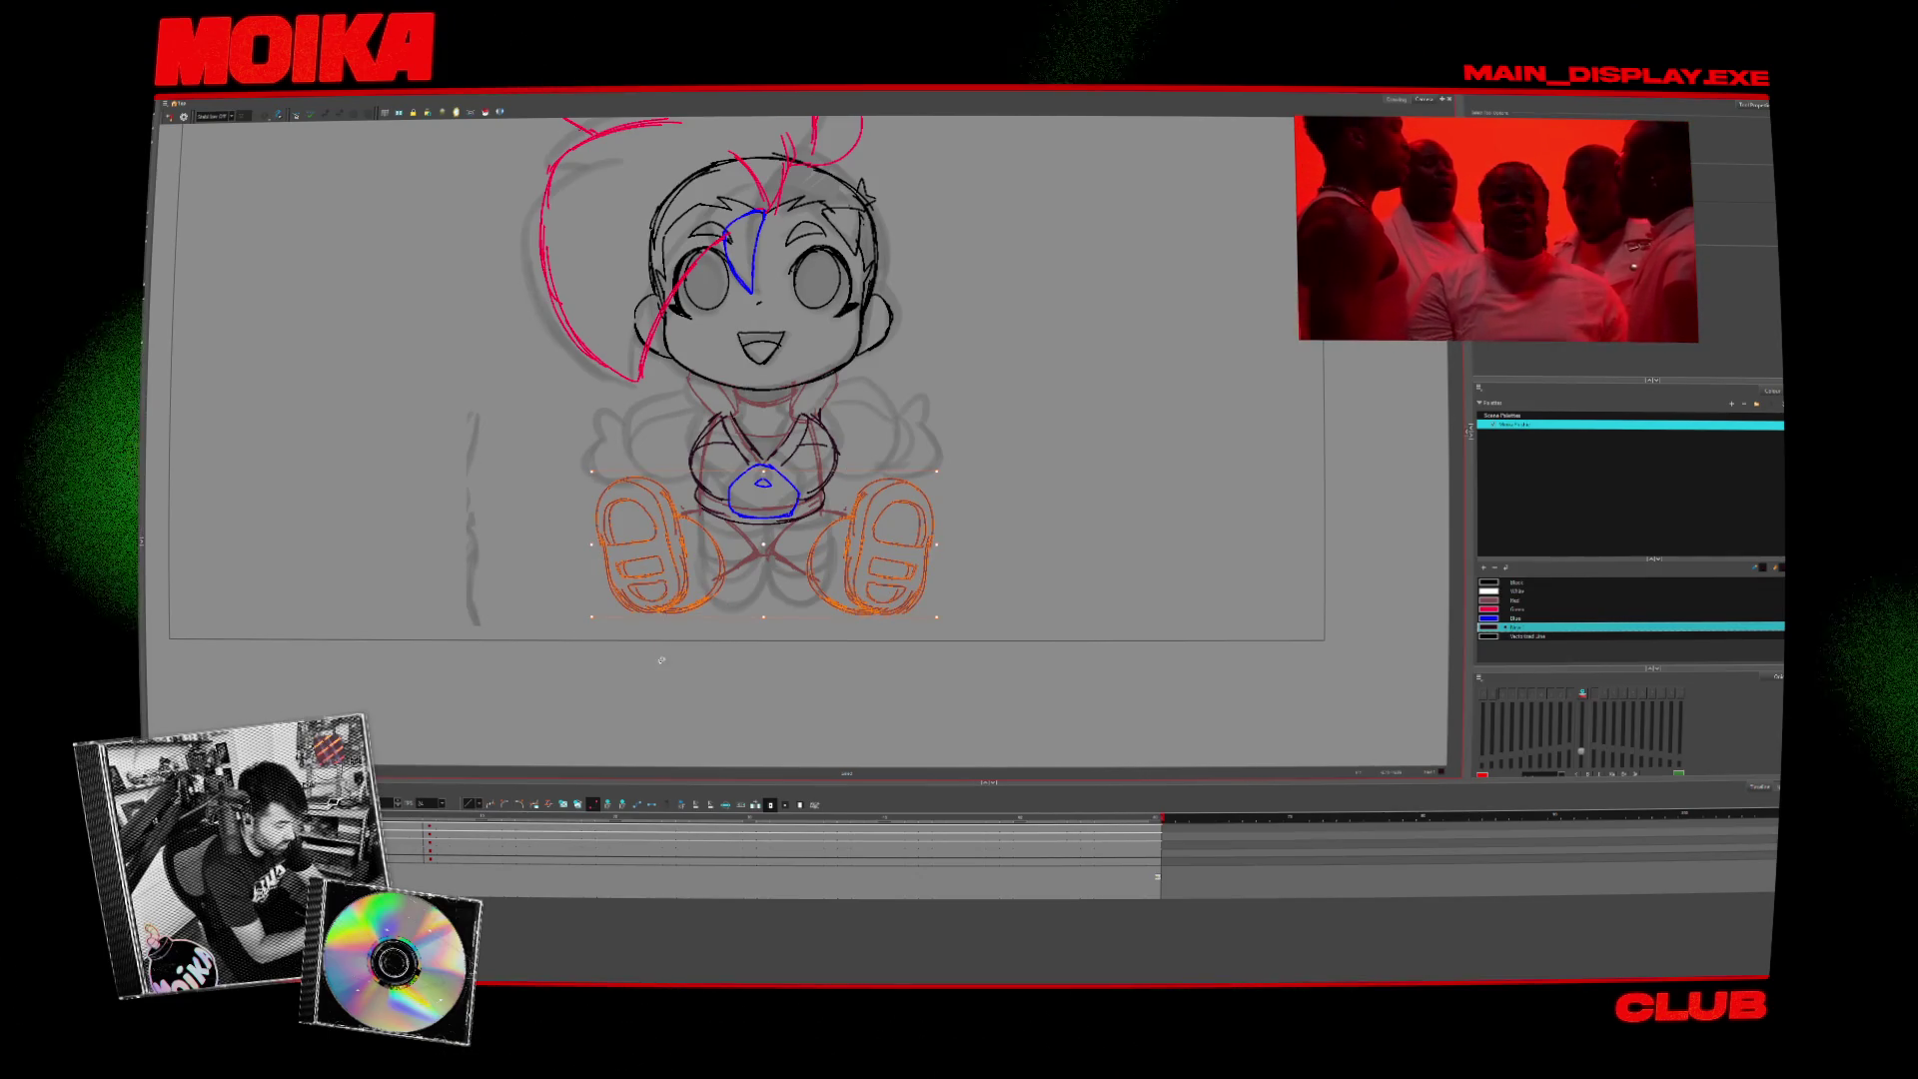
key("Delete")
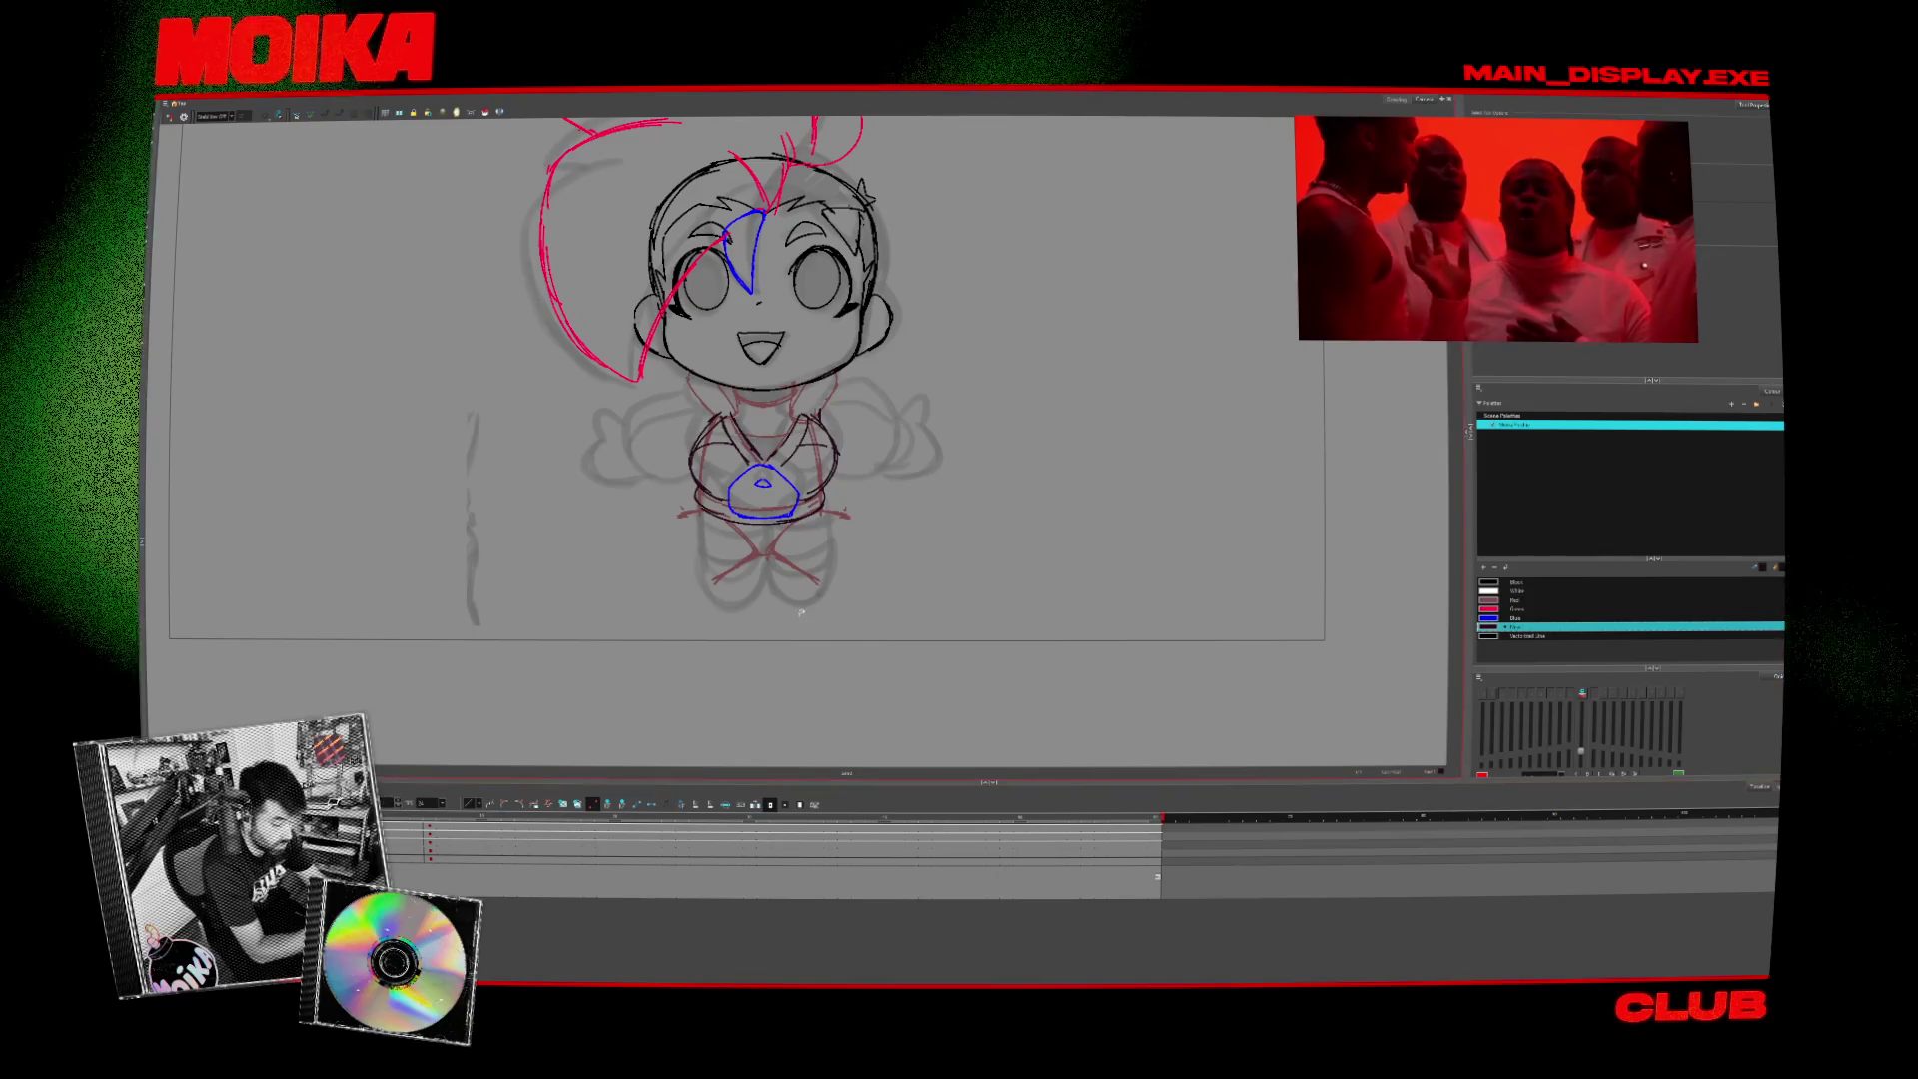
key("ctrl+z")
left_click(1057, 672)
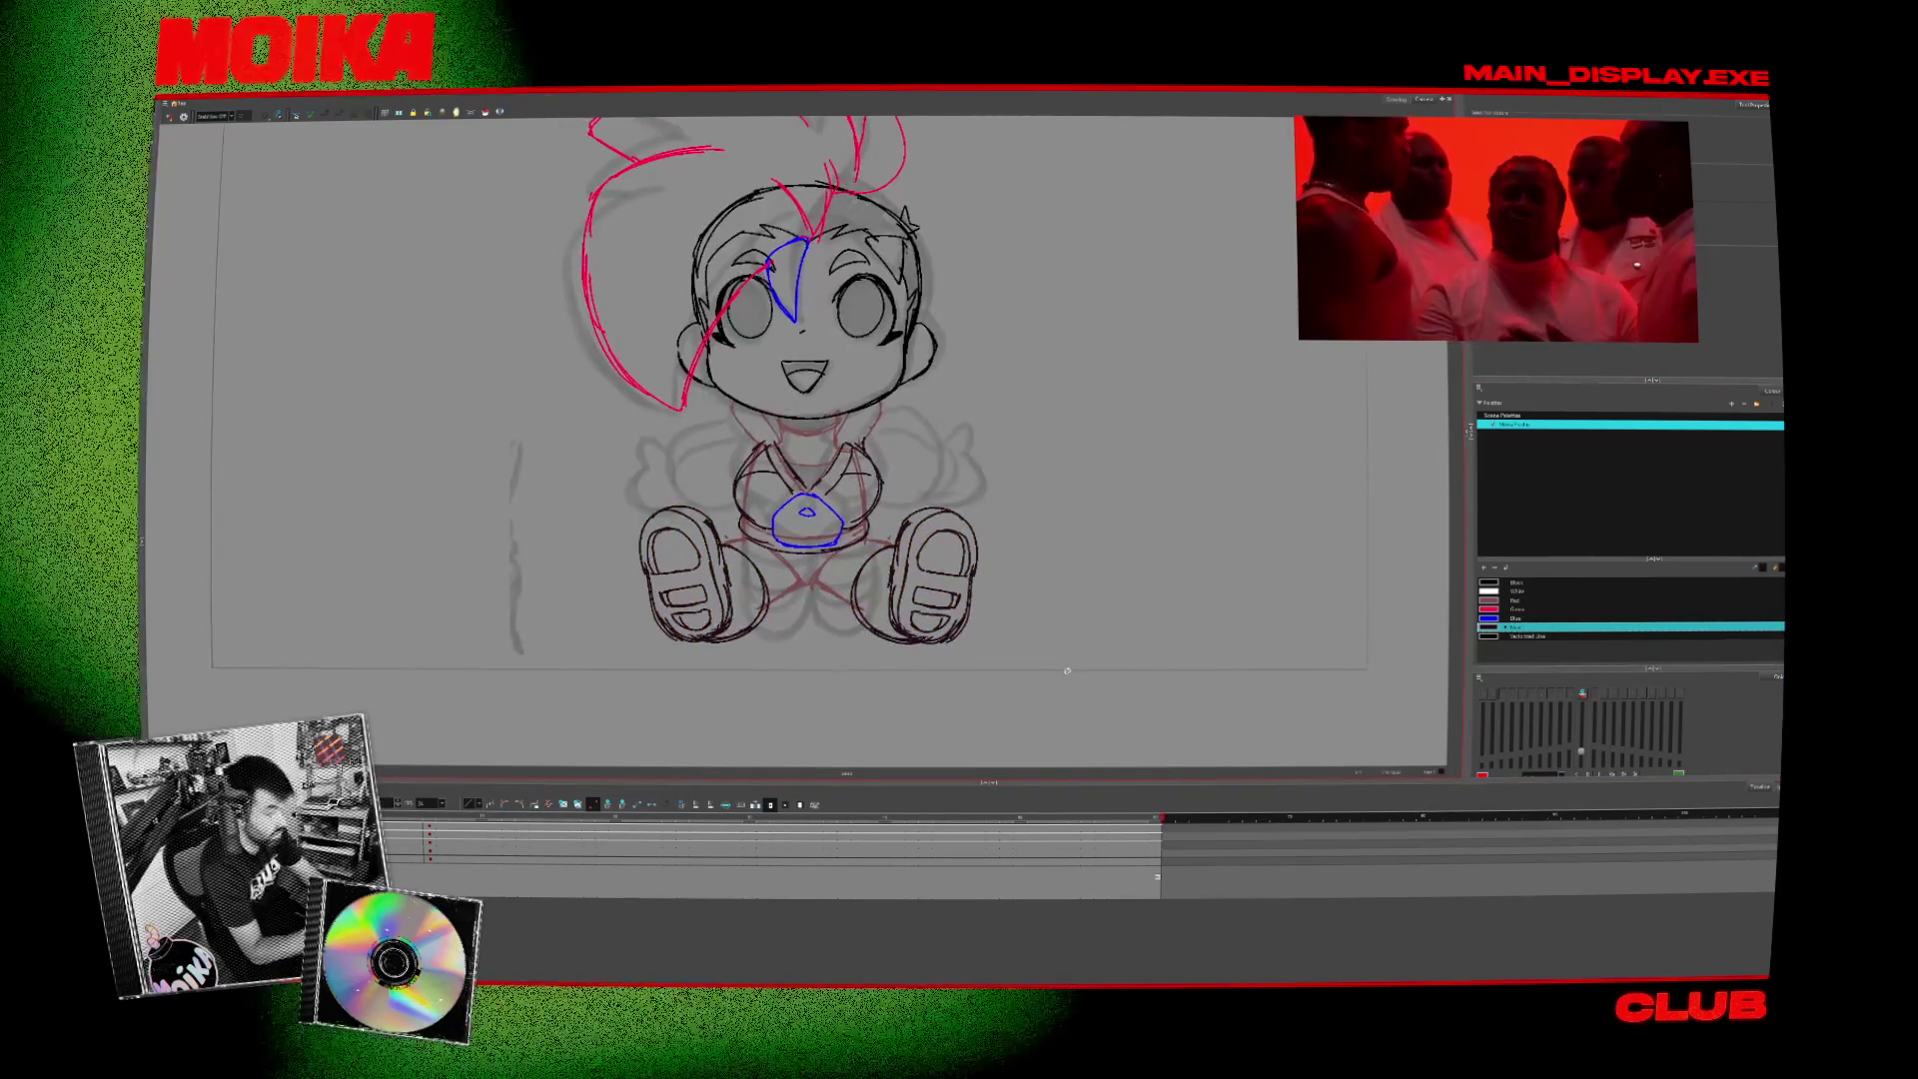
key("alt+b")
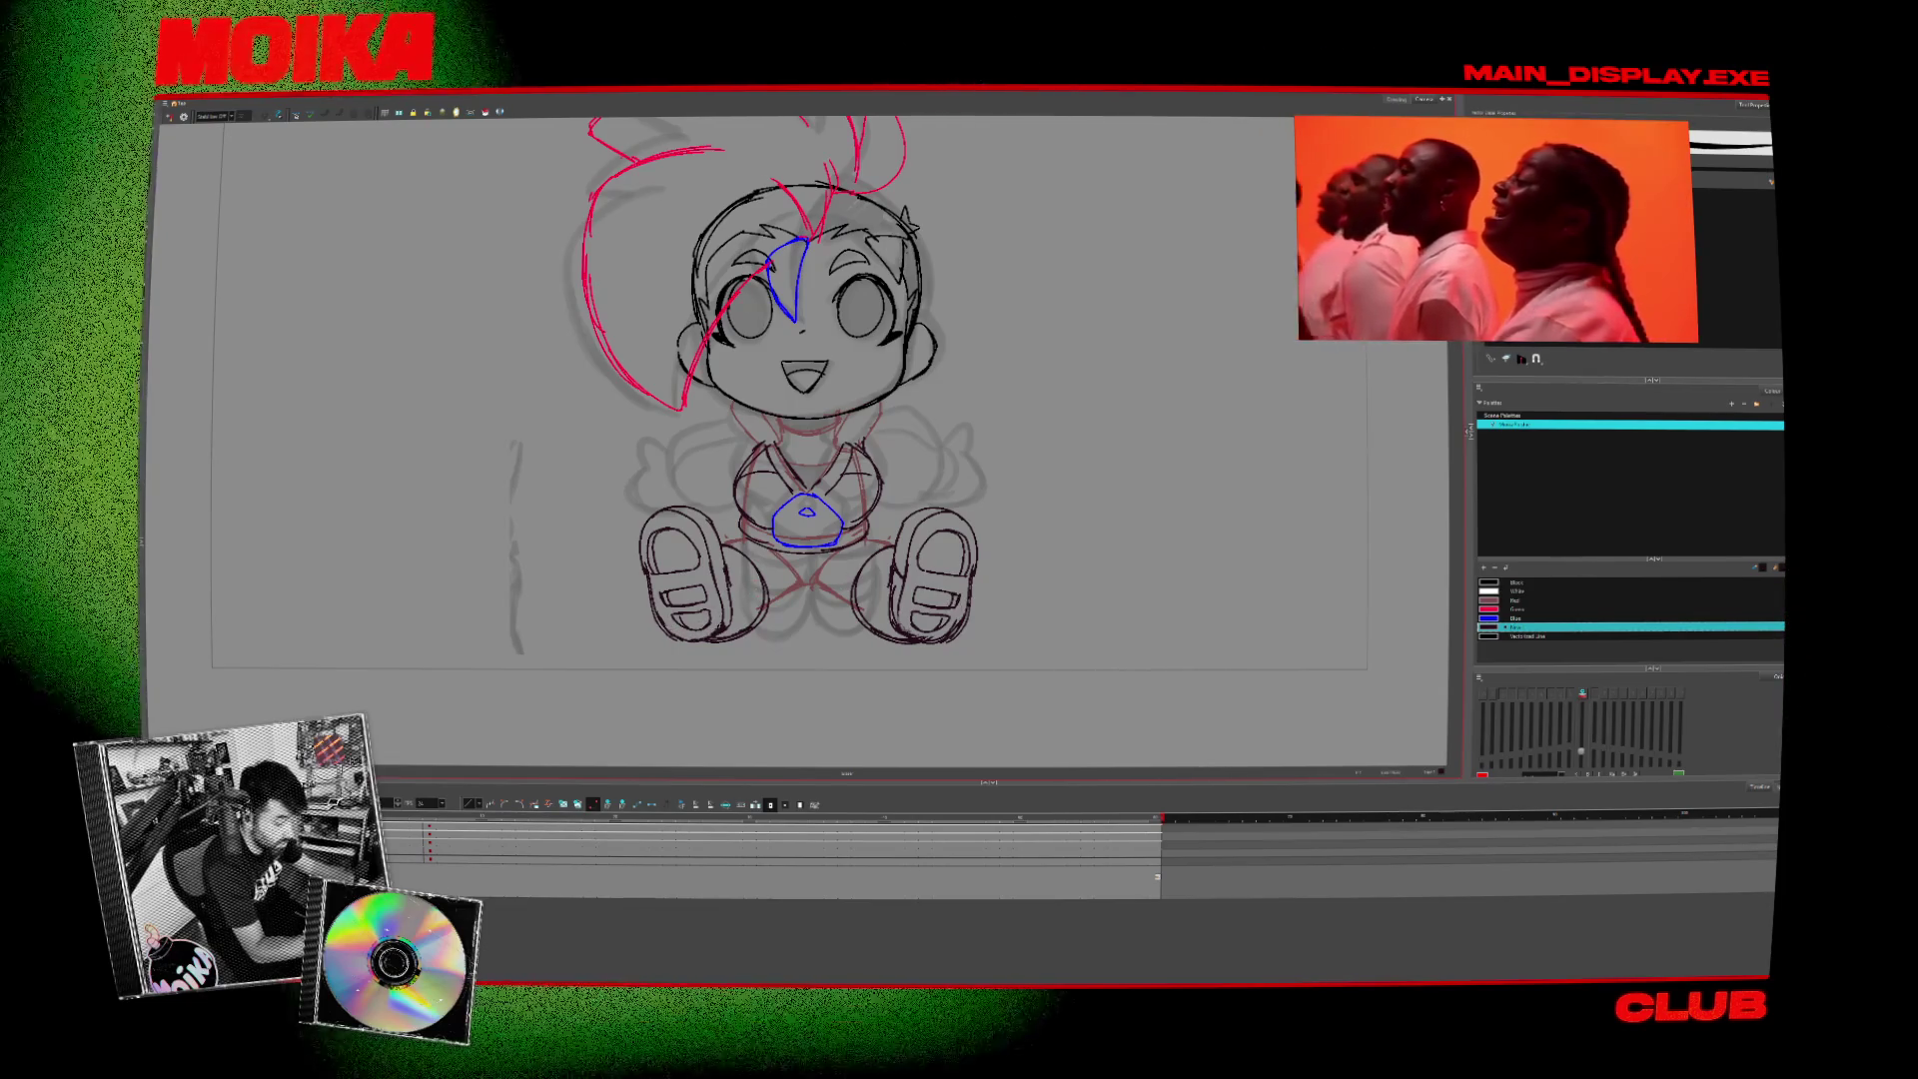
- Switch from the Brush to another tool with Alt+S
key("alt+s")
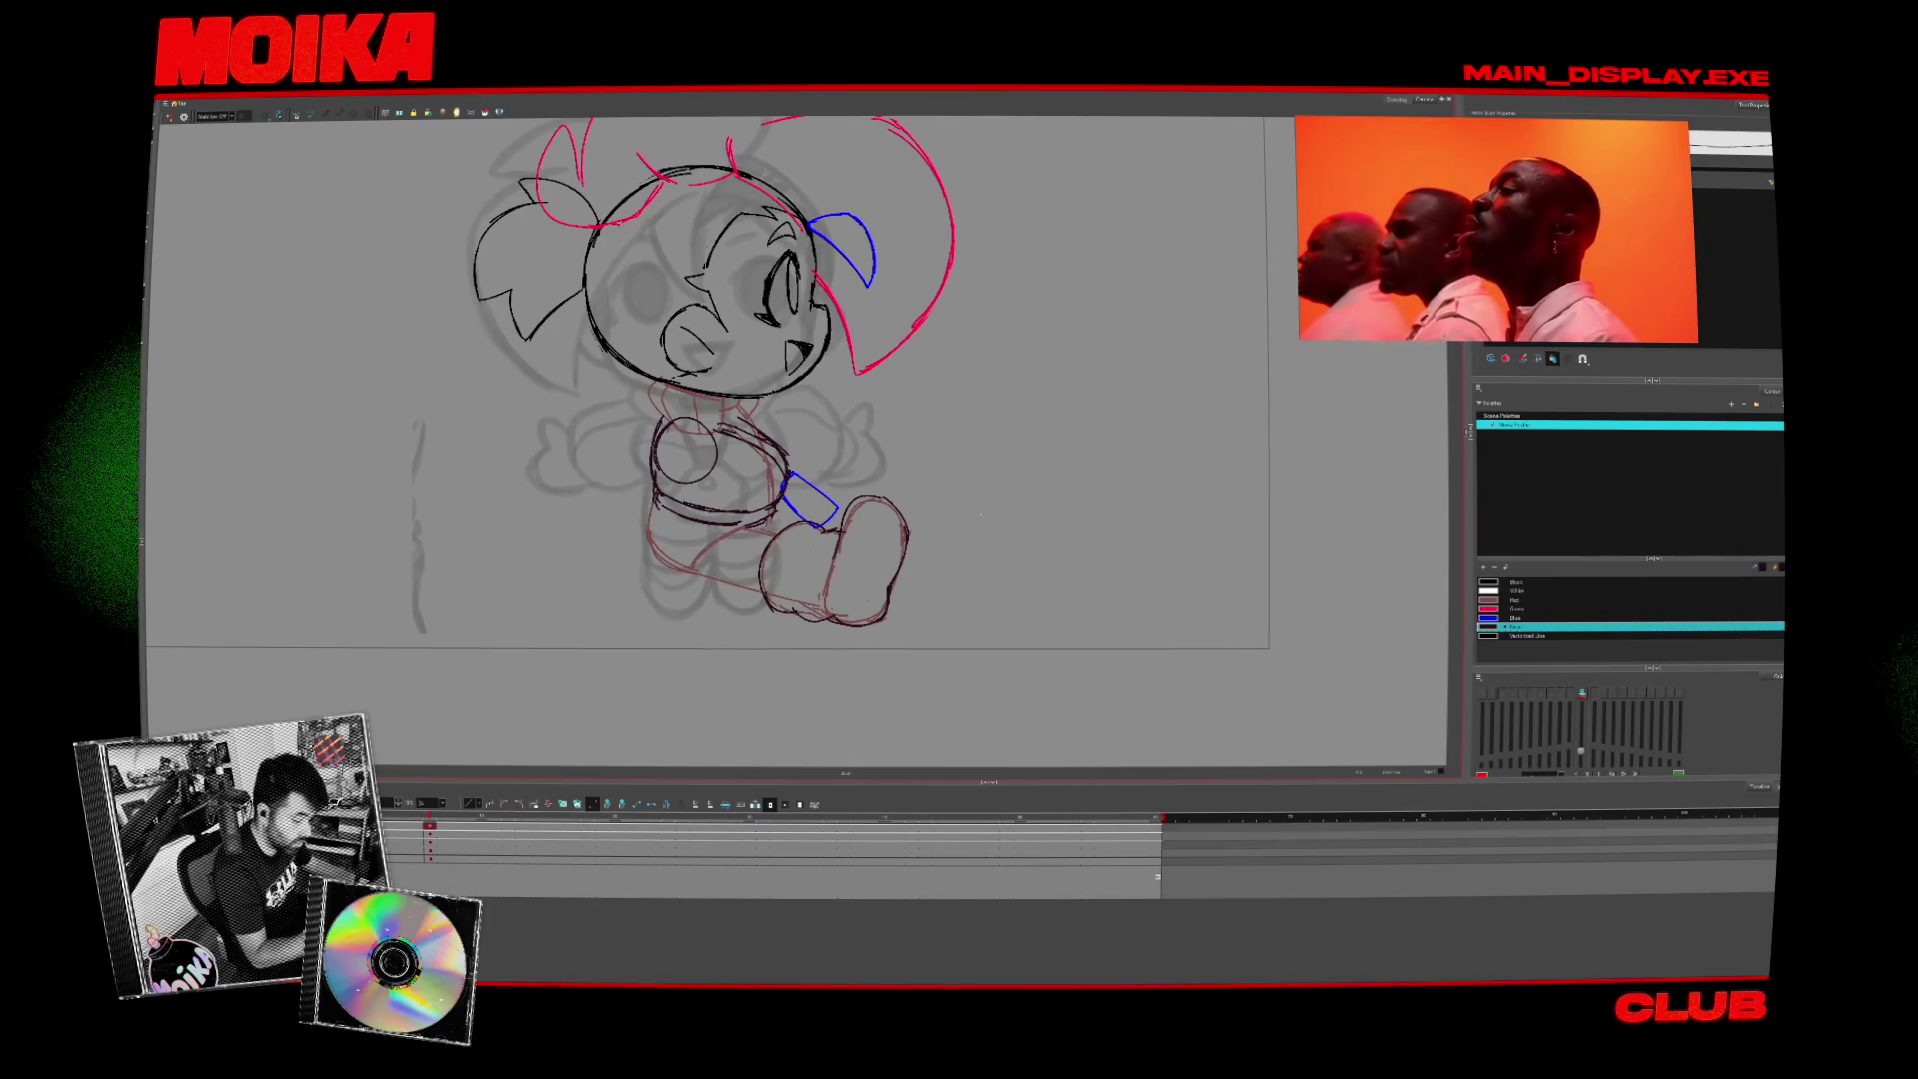
- Check the drawing in mirror view, then refine the side-view foot with a short stroke
left_click(172, 117)
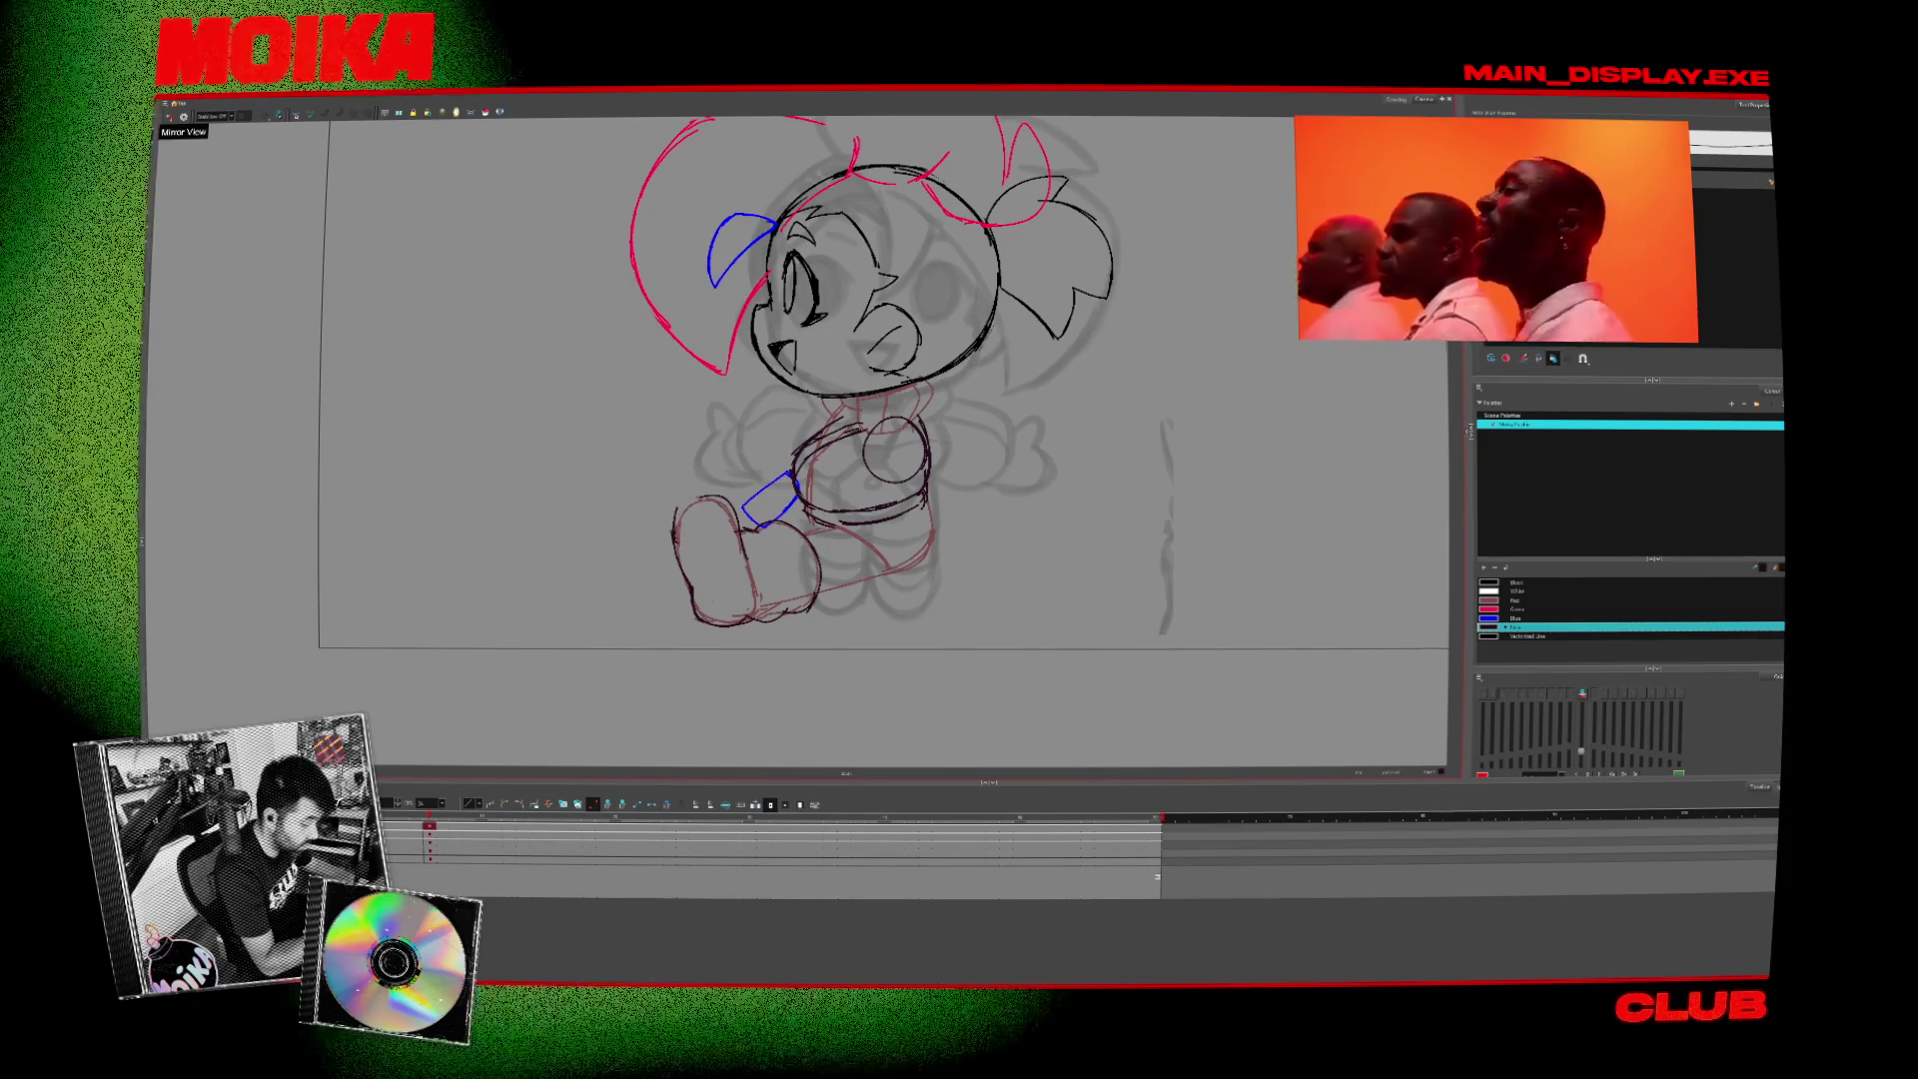
left_click(172, 117)
left_click(172, 116)
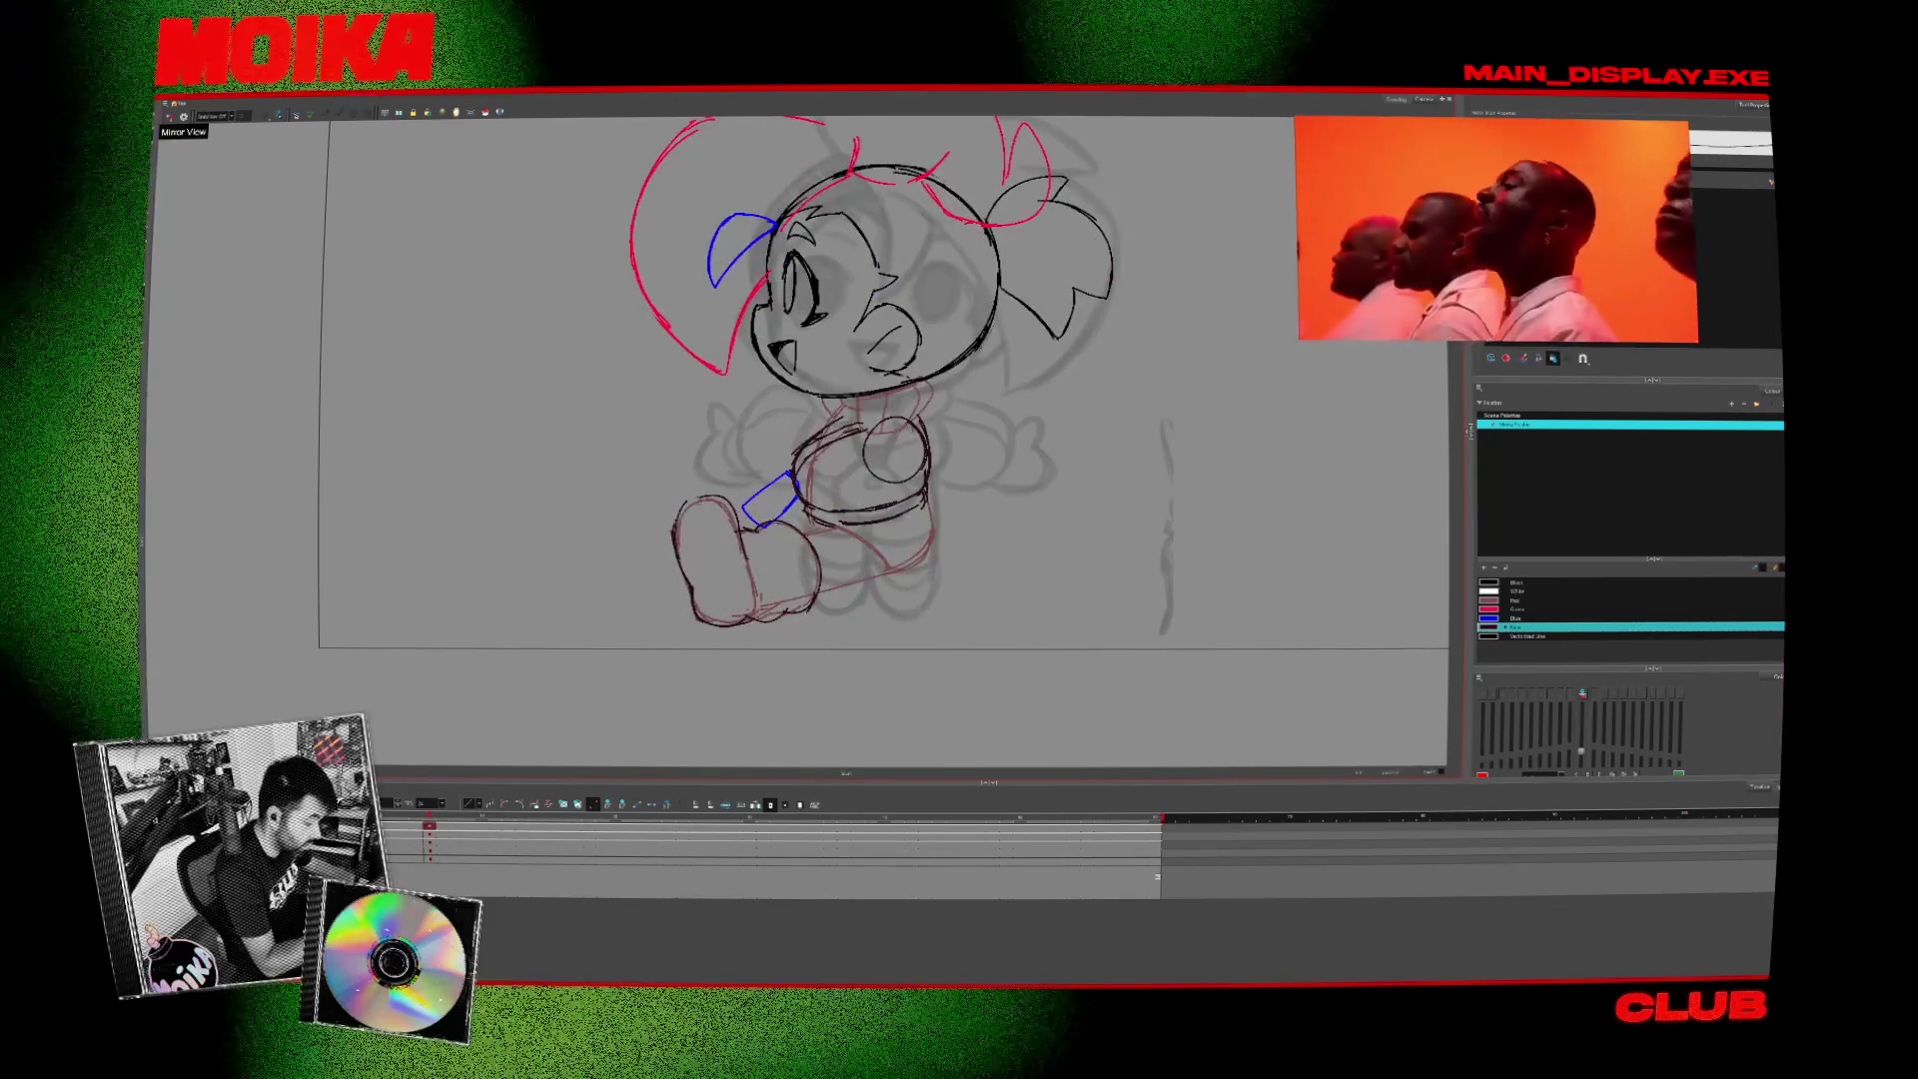
left_click(172, 116)
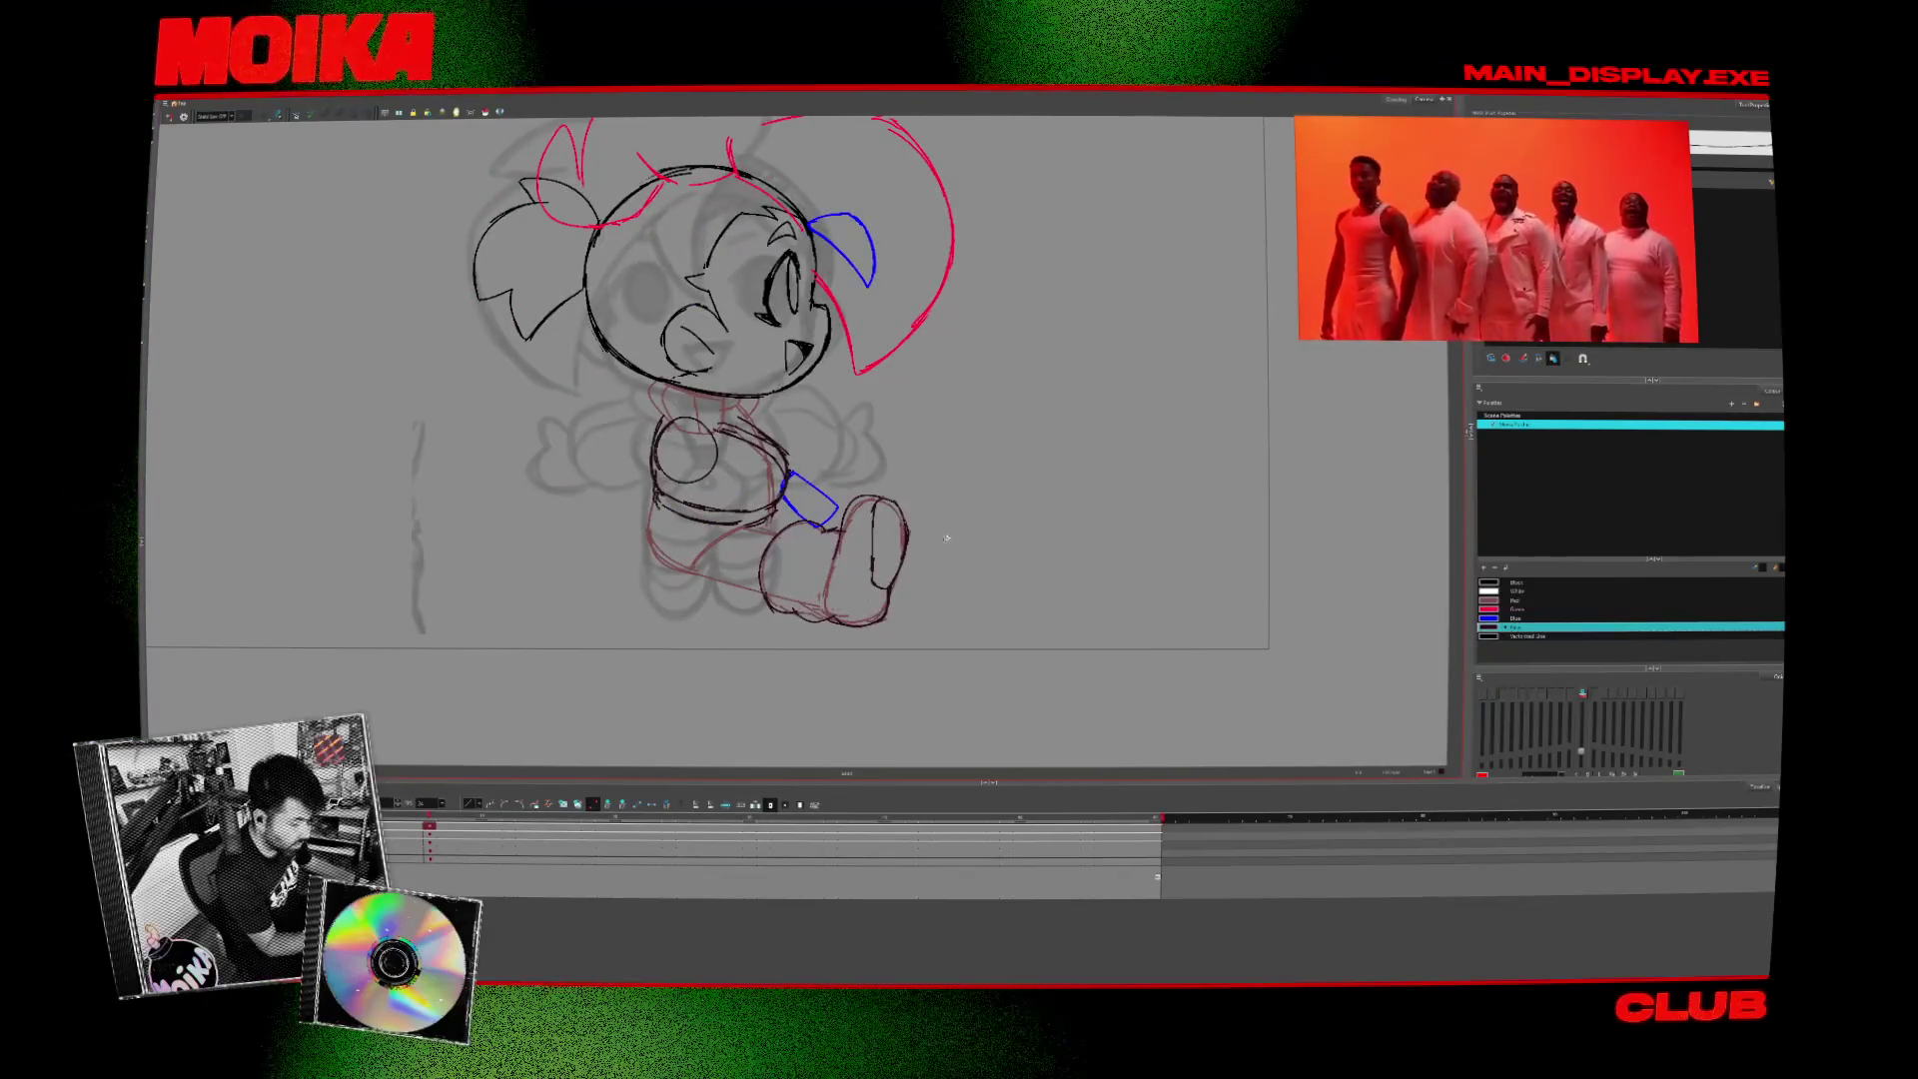
left_click_drag(873, 576, 861, 593)
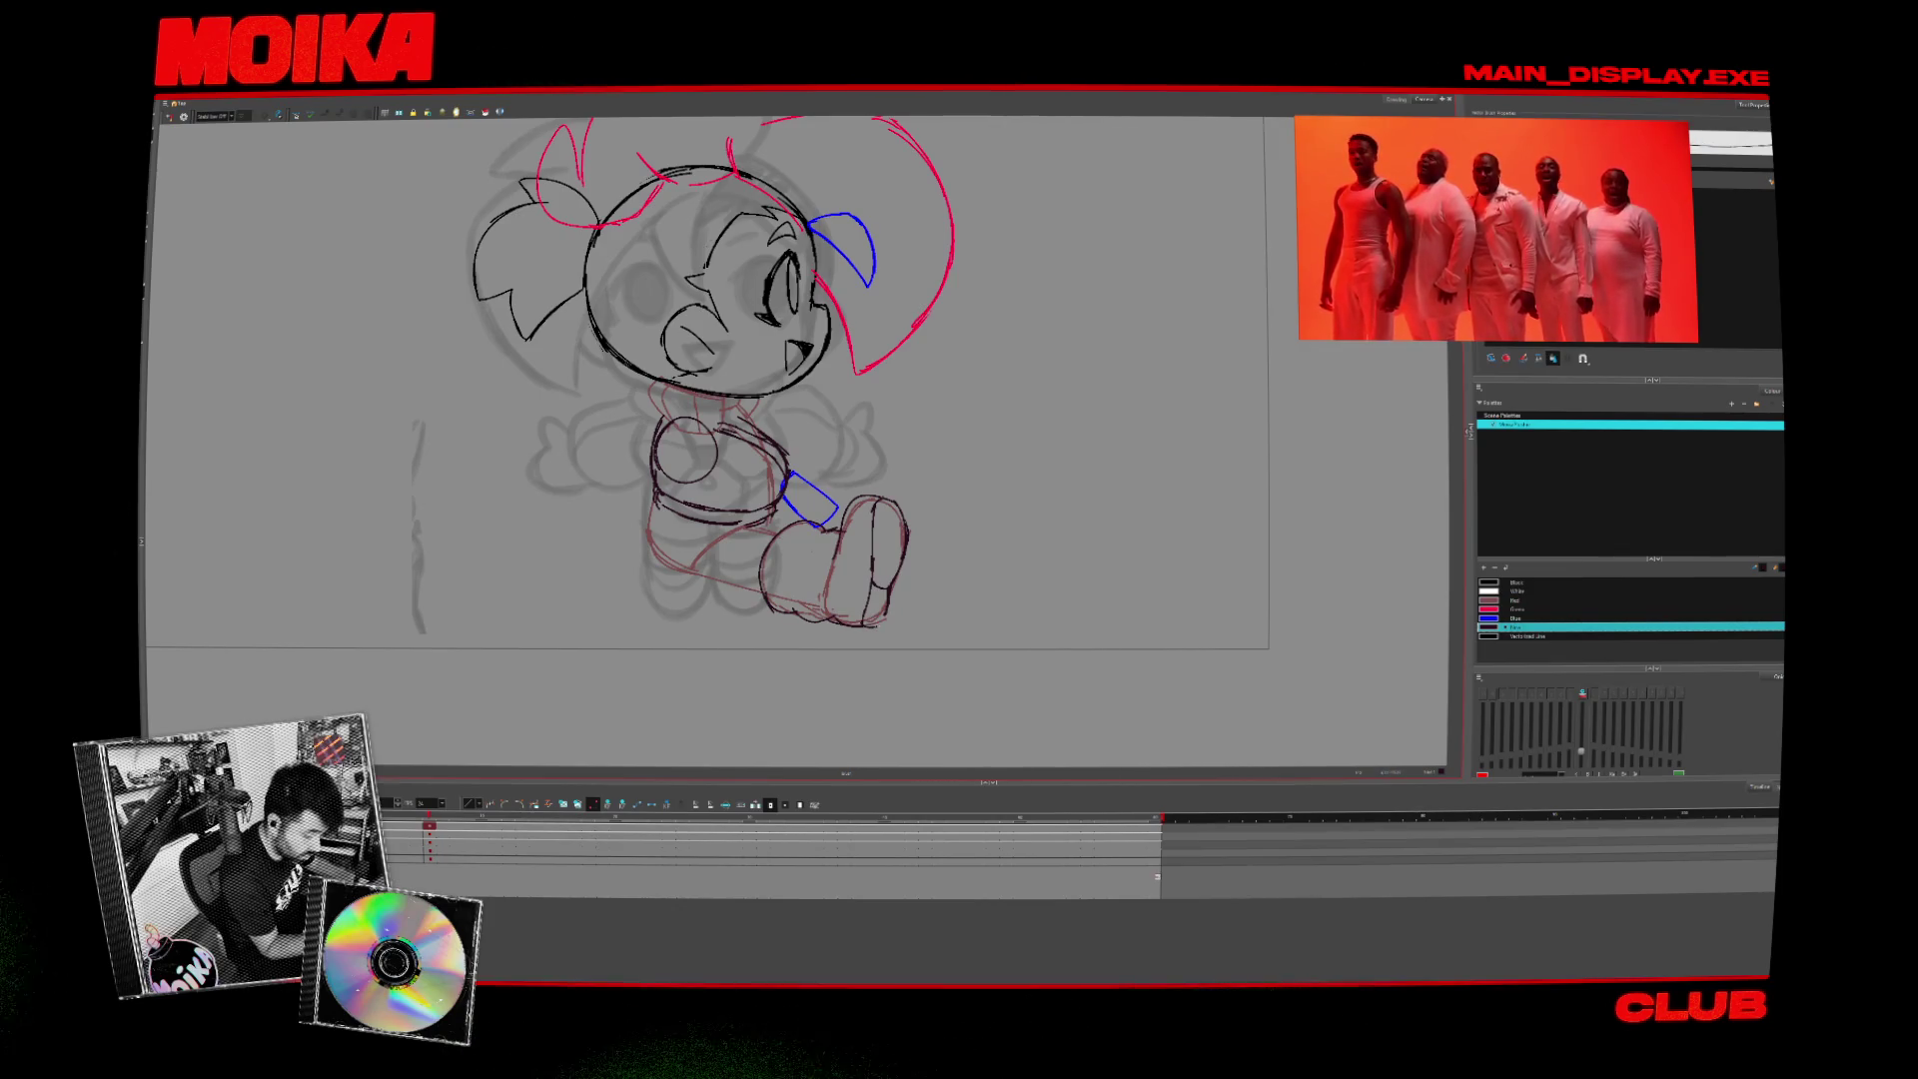
- Recheck proportions in mirror view and sketch a small hand beside the seated character
left_click(170, 117)
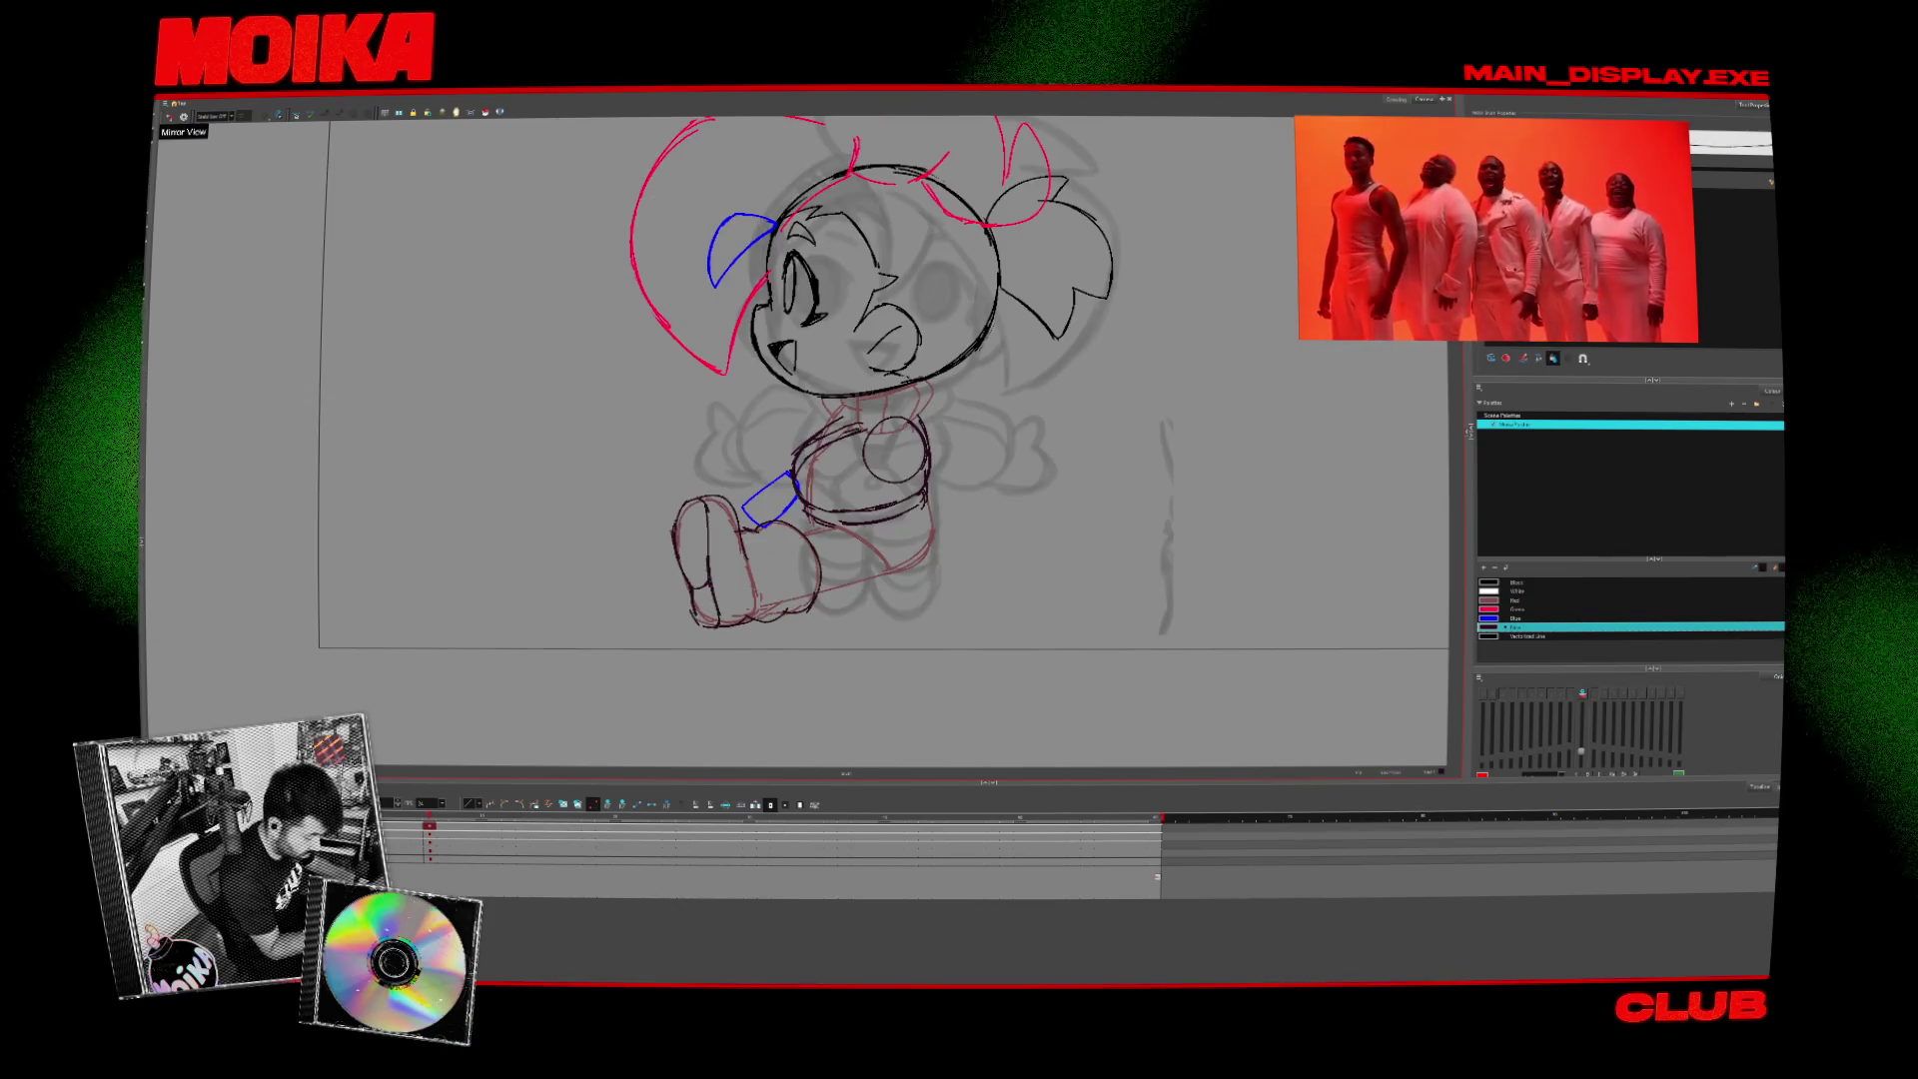
left_click(170, 116)
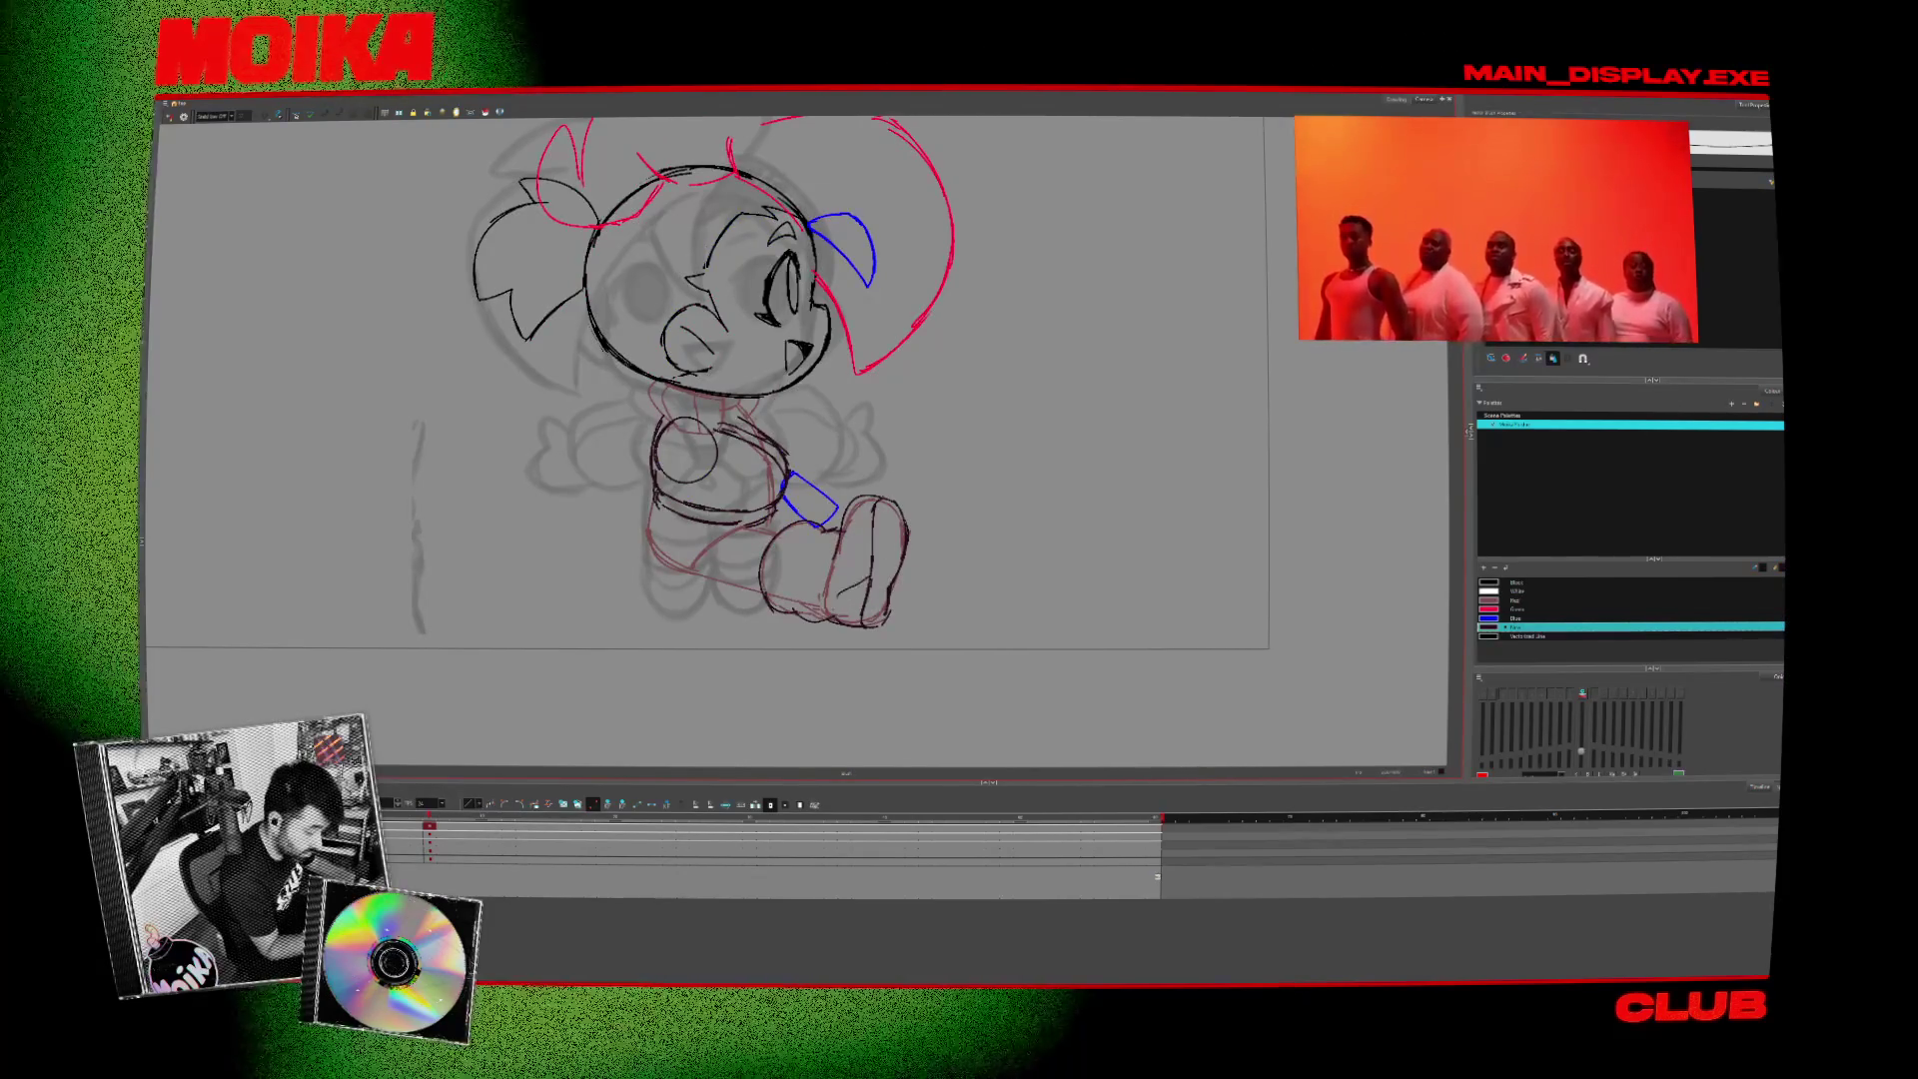
left_click(170, 117)
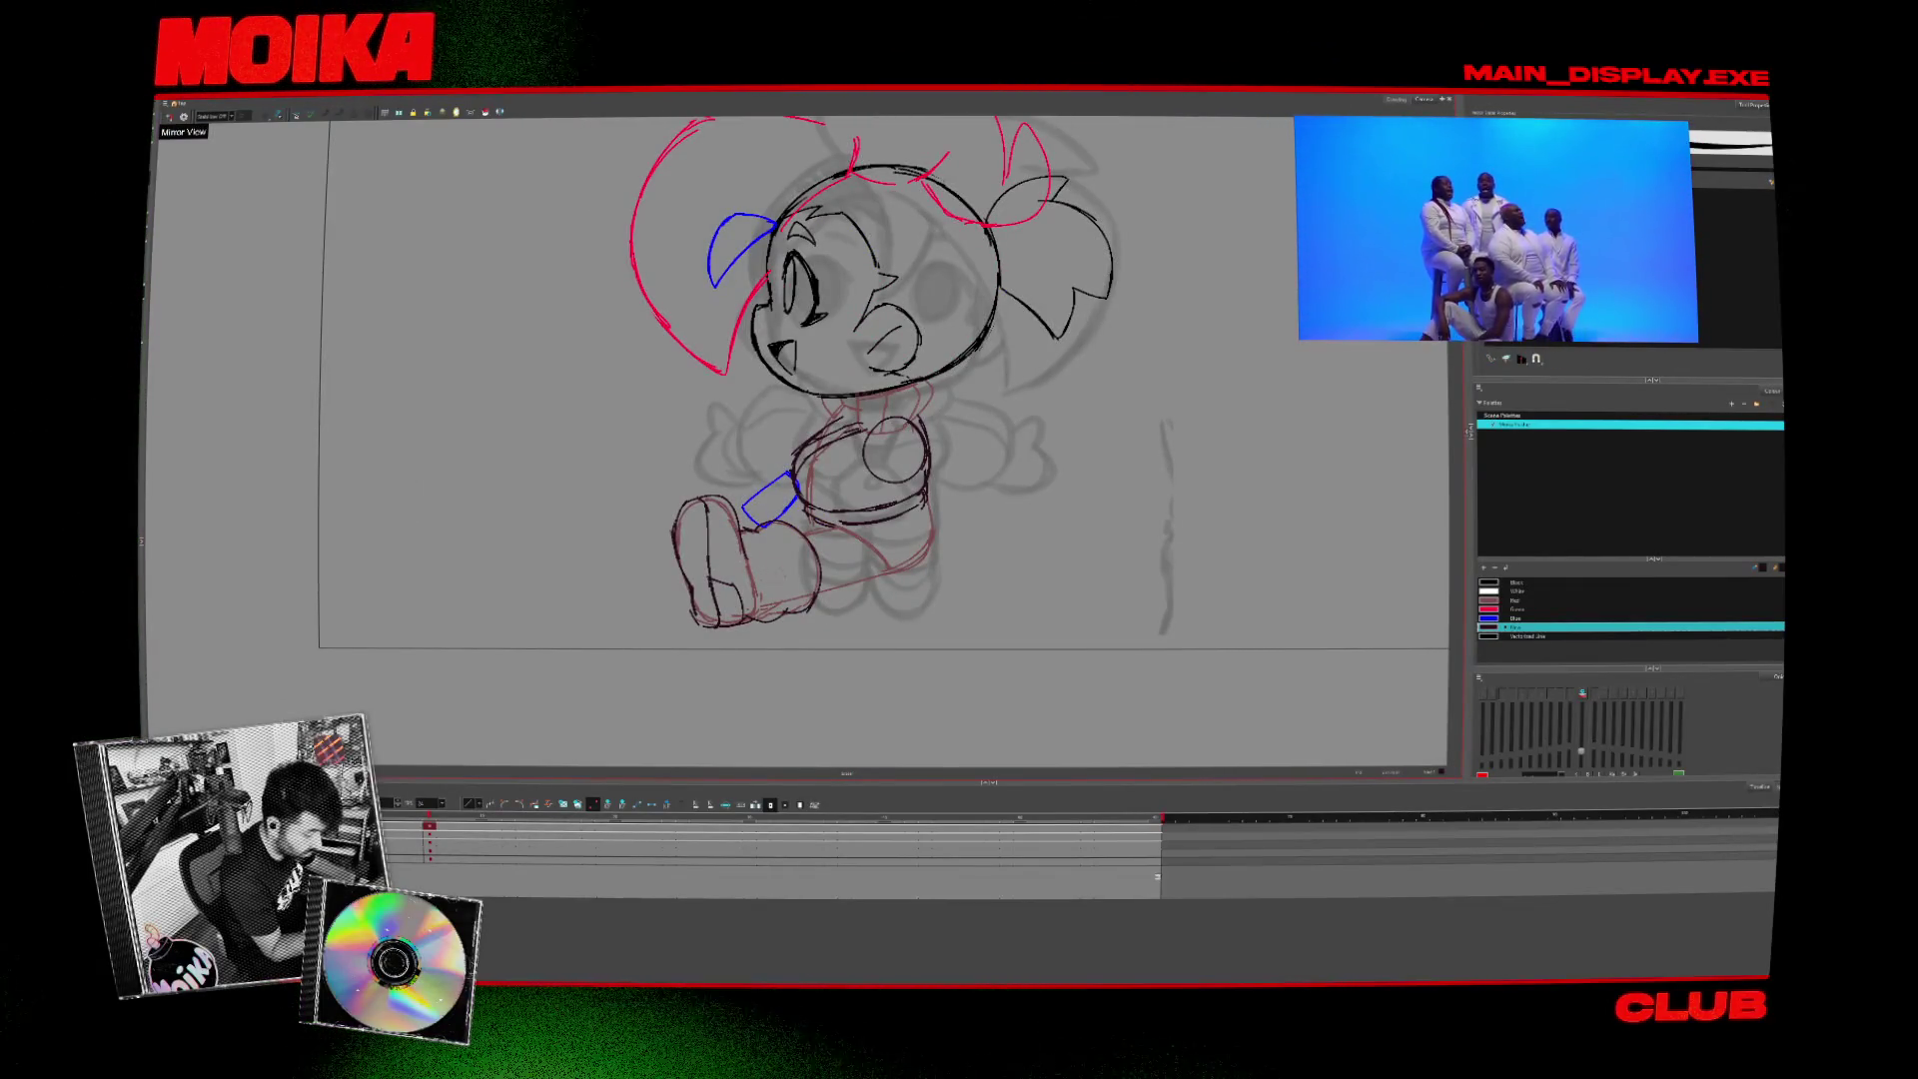
left_click(170, 117)
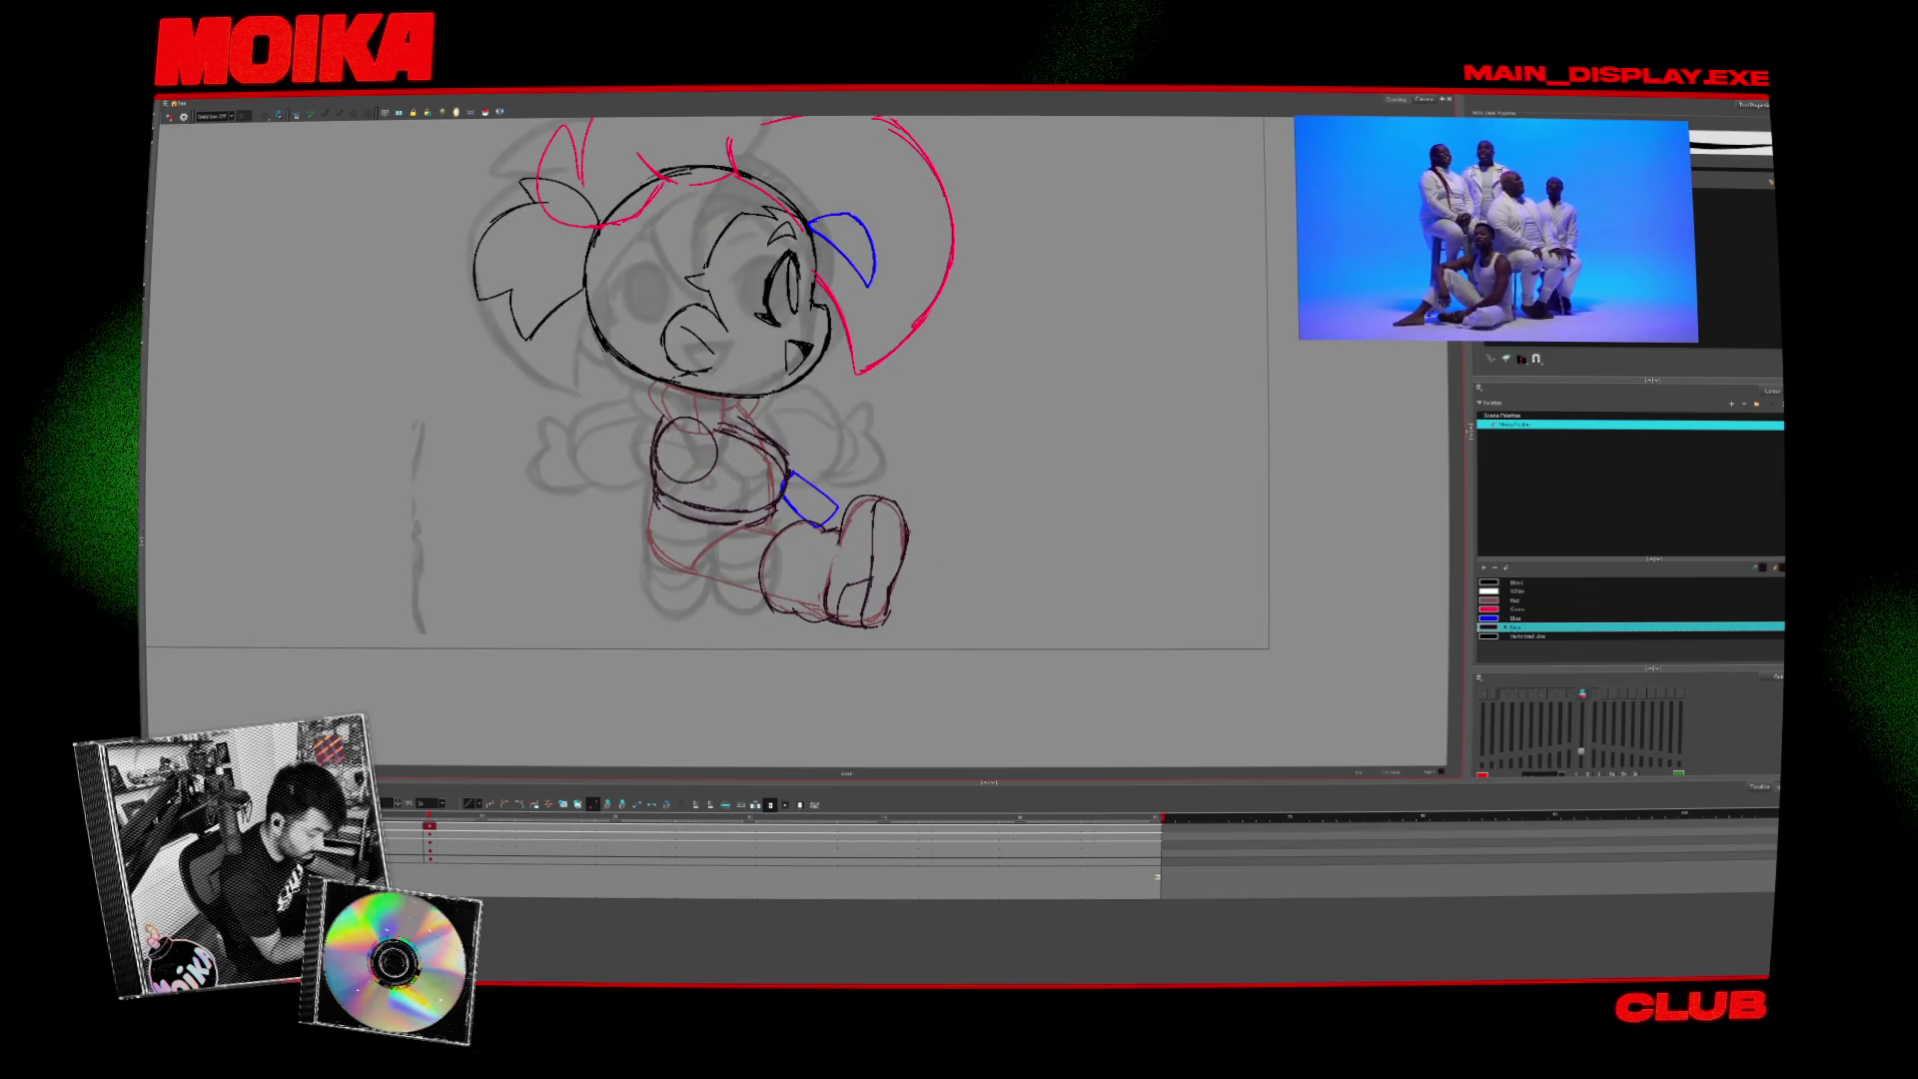
key("alt+s")
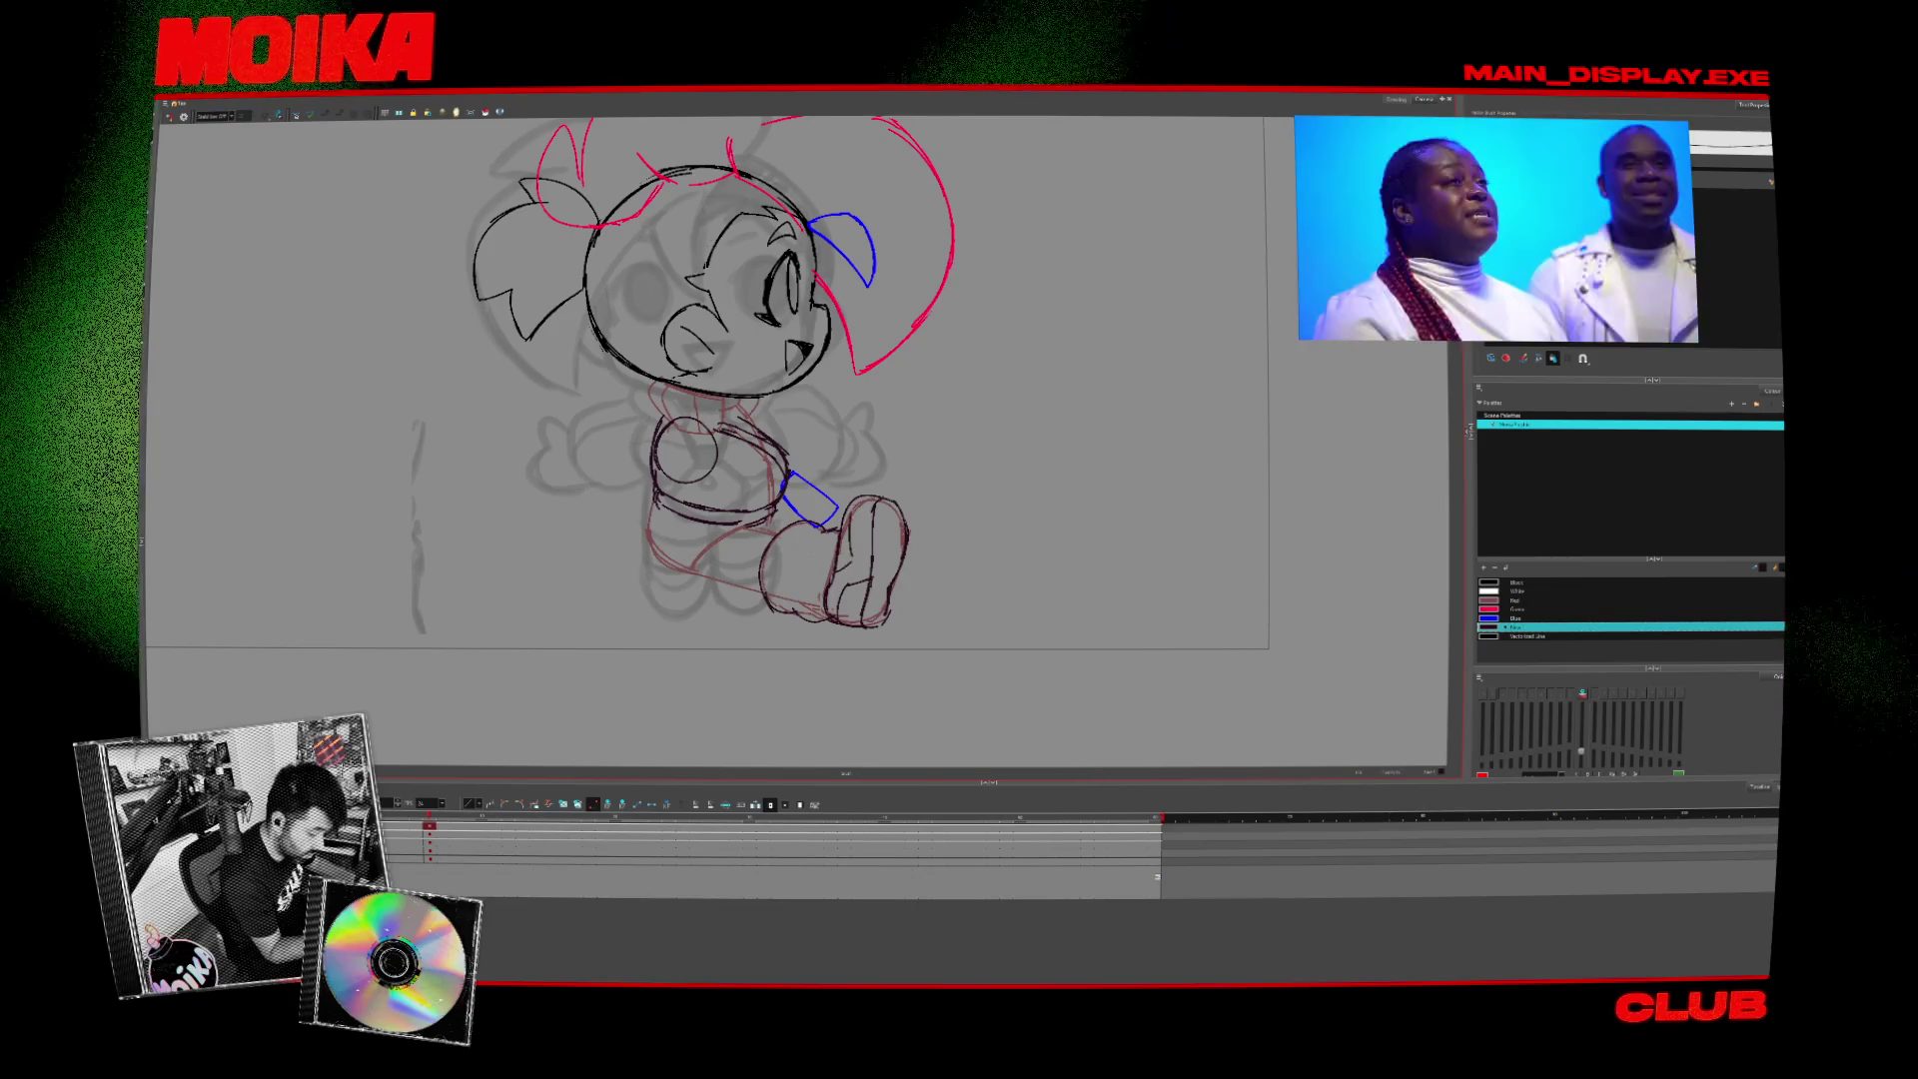
left_click(170, 117)
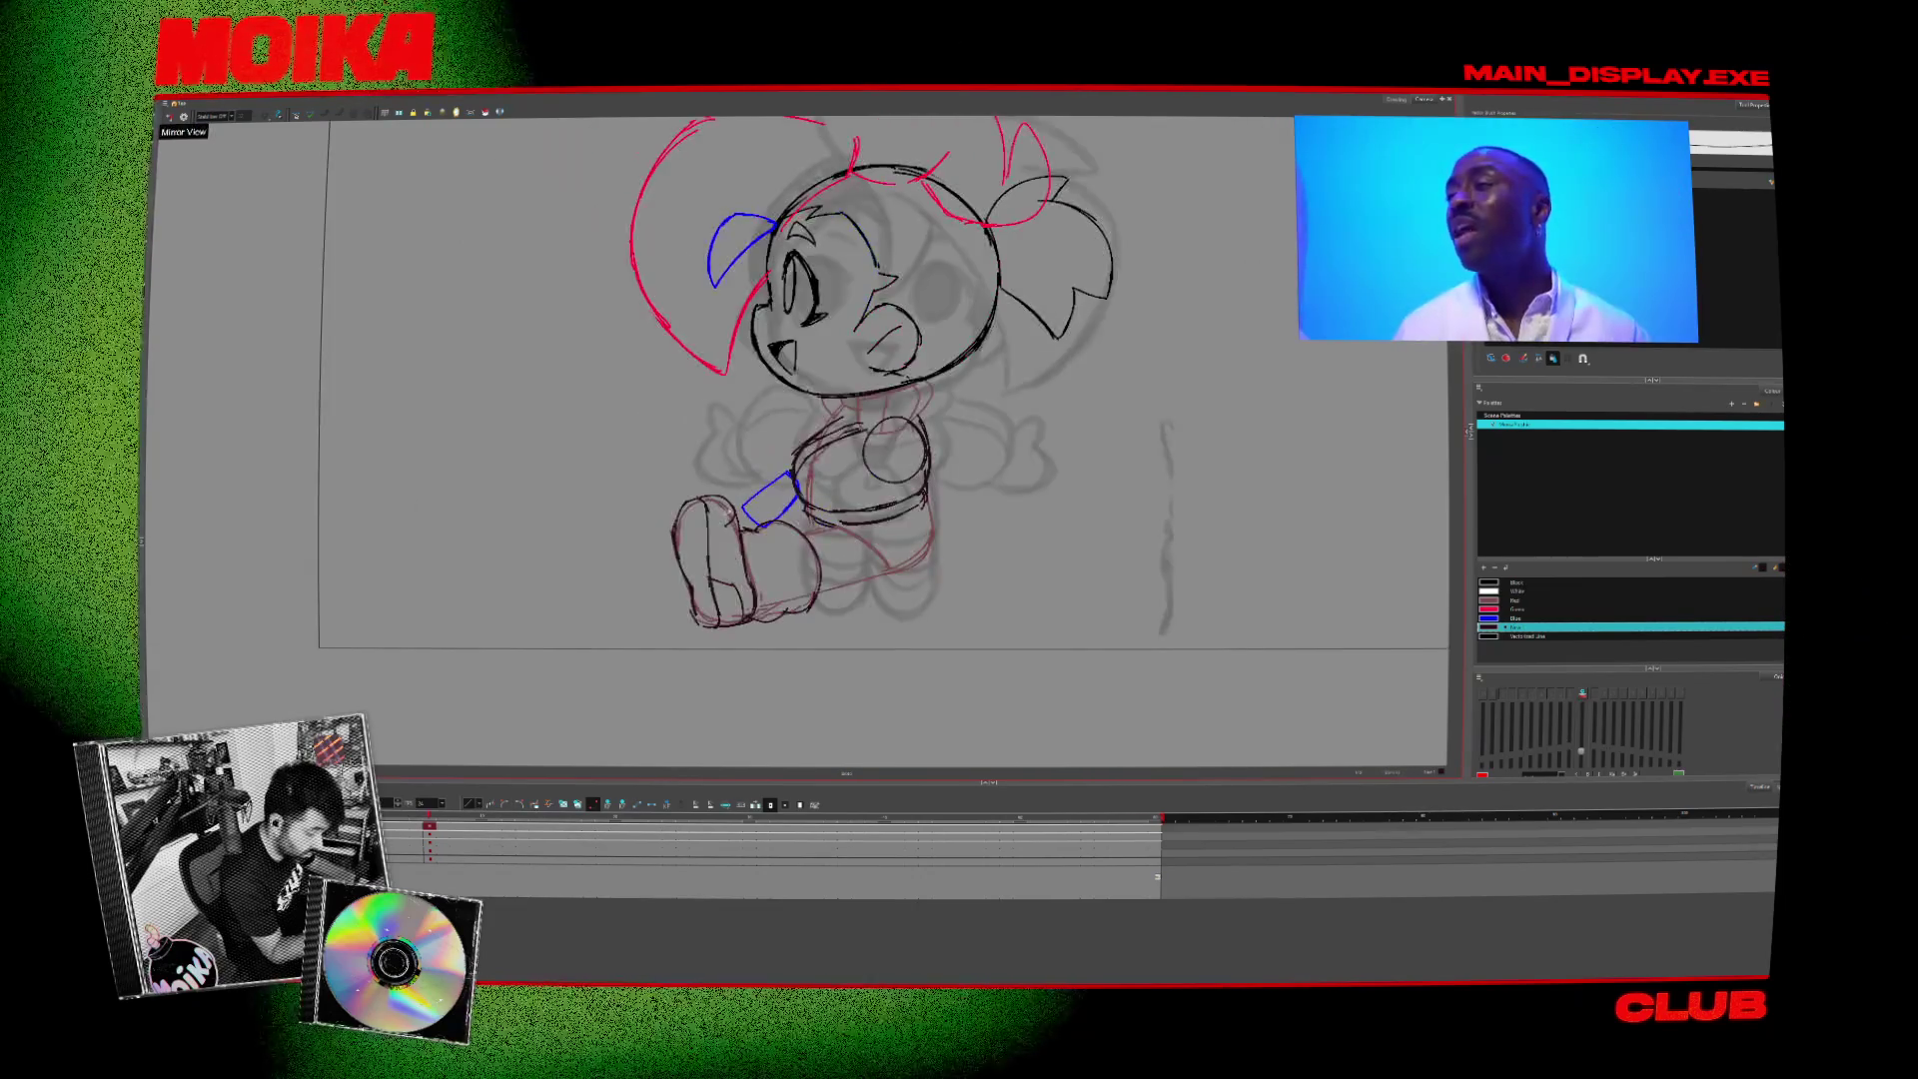
mouse_move(1027, 495)
left_mouse_down()
mouse_move(1046, 562)
mouse_move(1070, 505)
left_mouse_up()
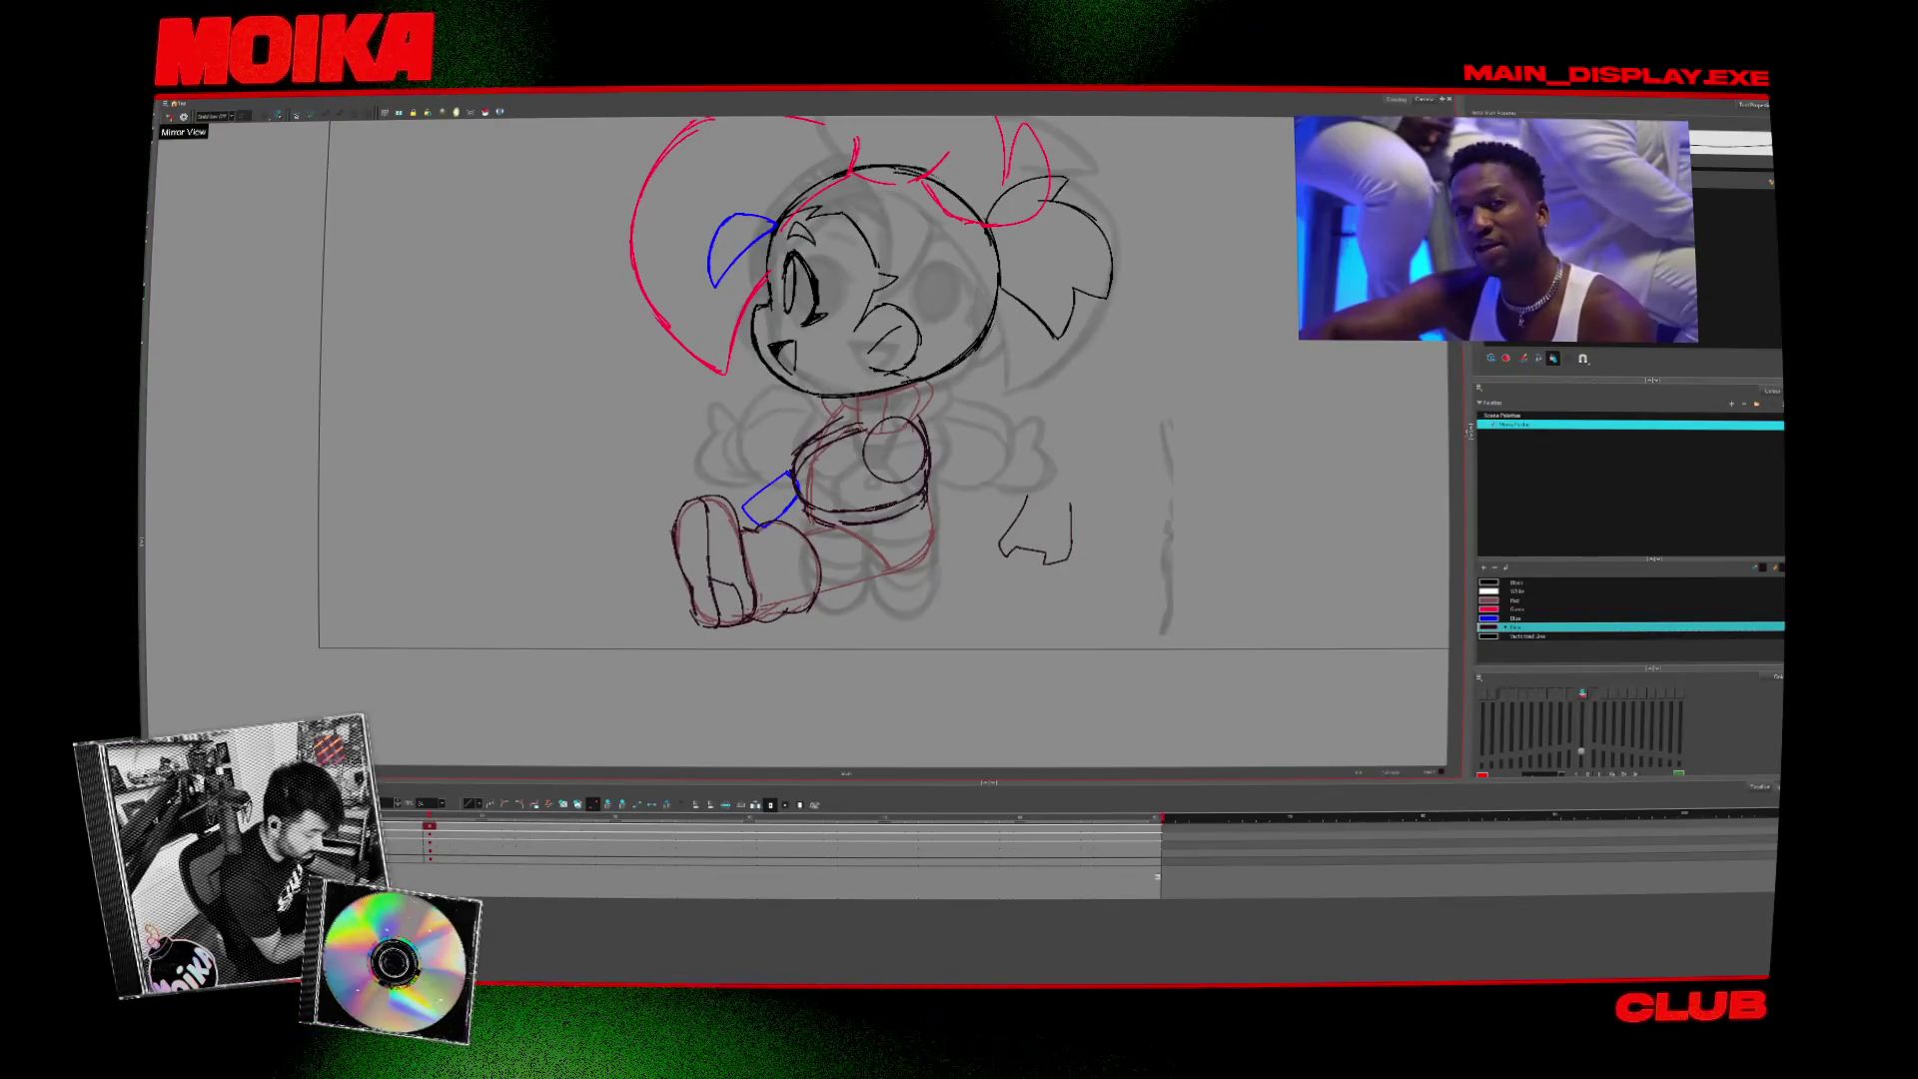
- Rotate and tilt the canvas view back and forth to inspect the new strokes
key("x")
key("x")
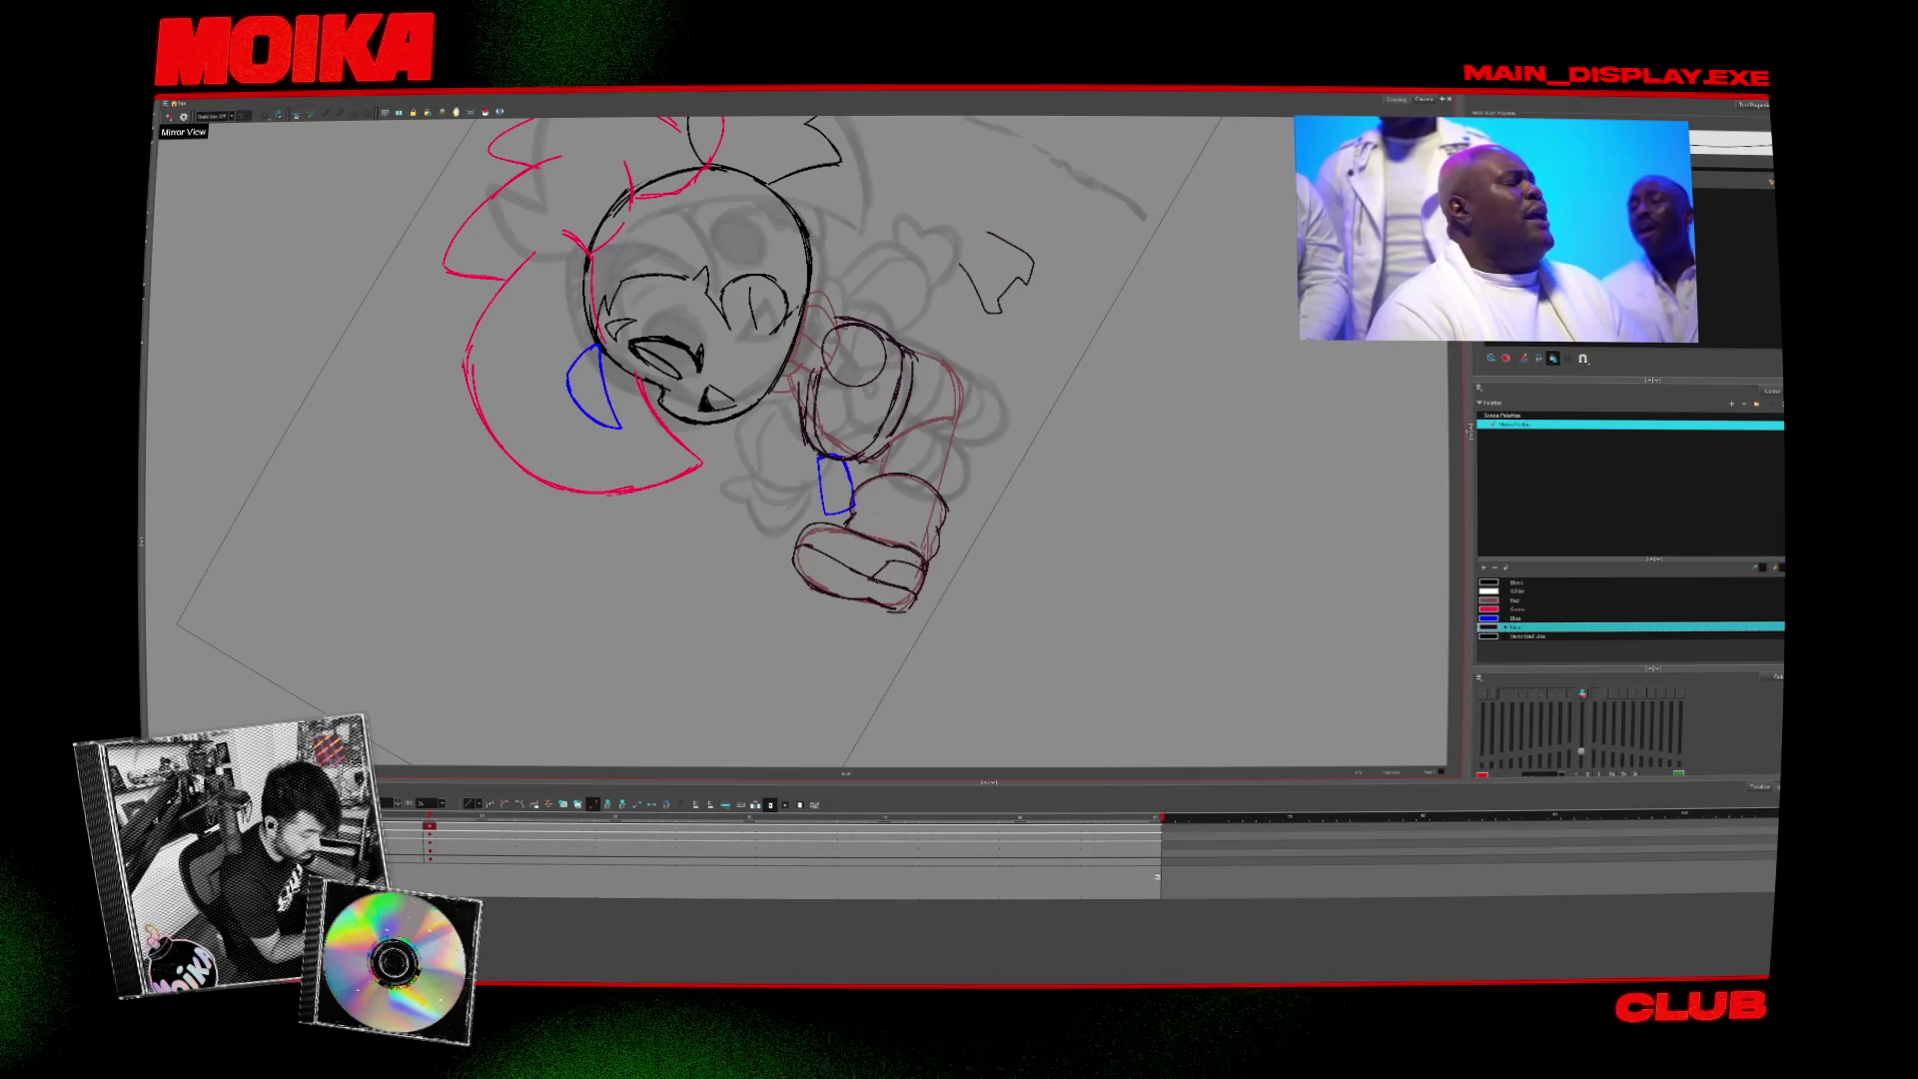
key("4")
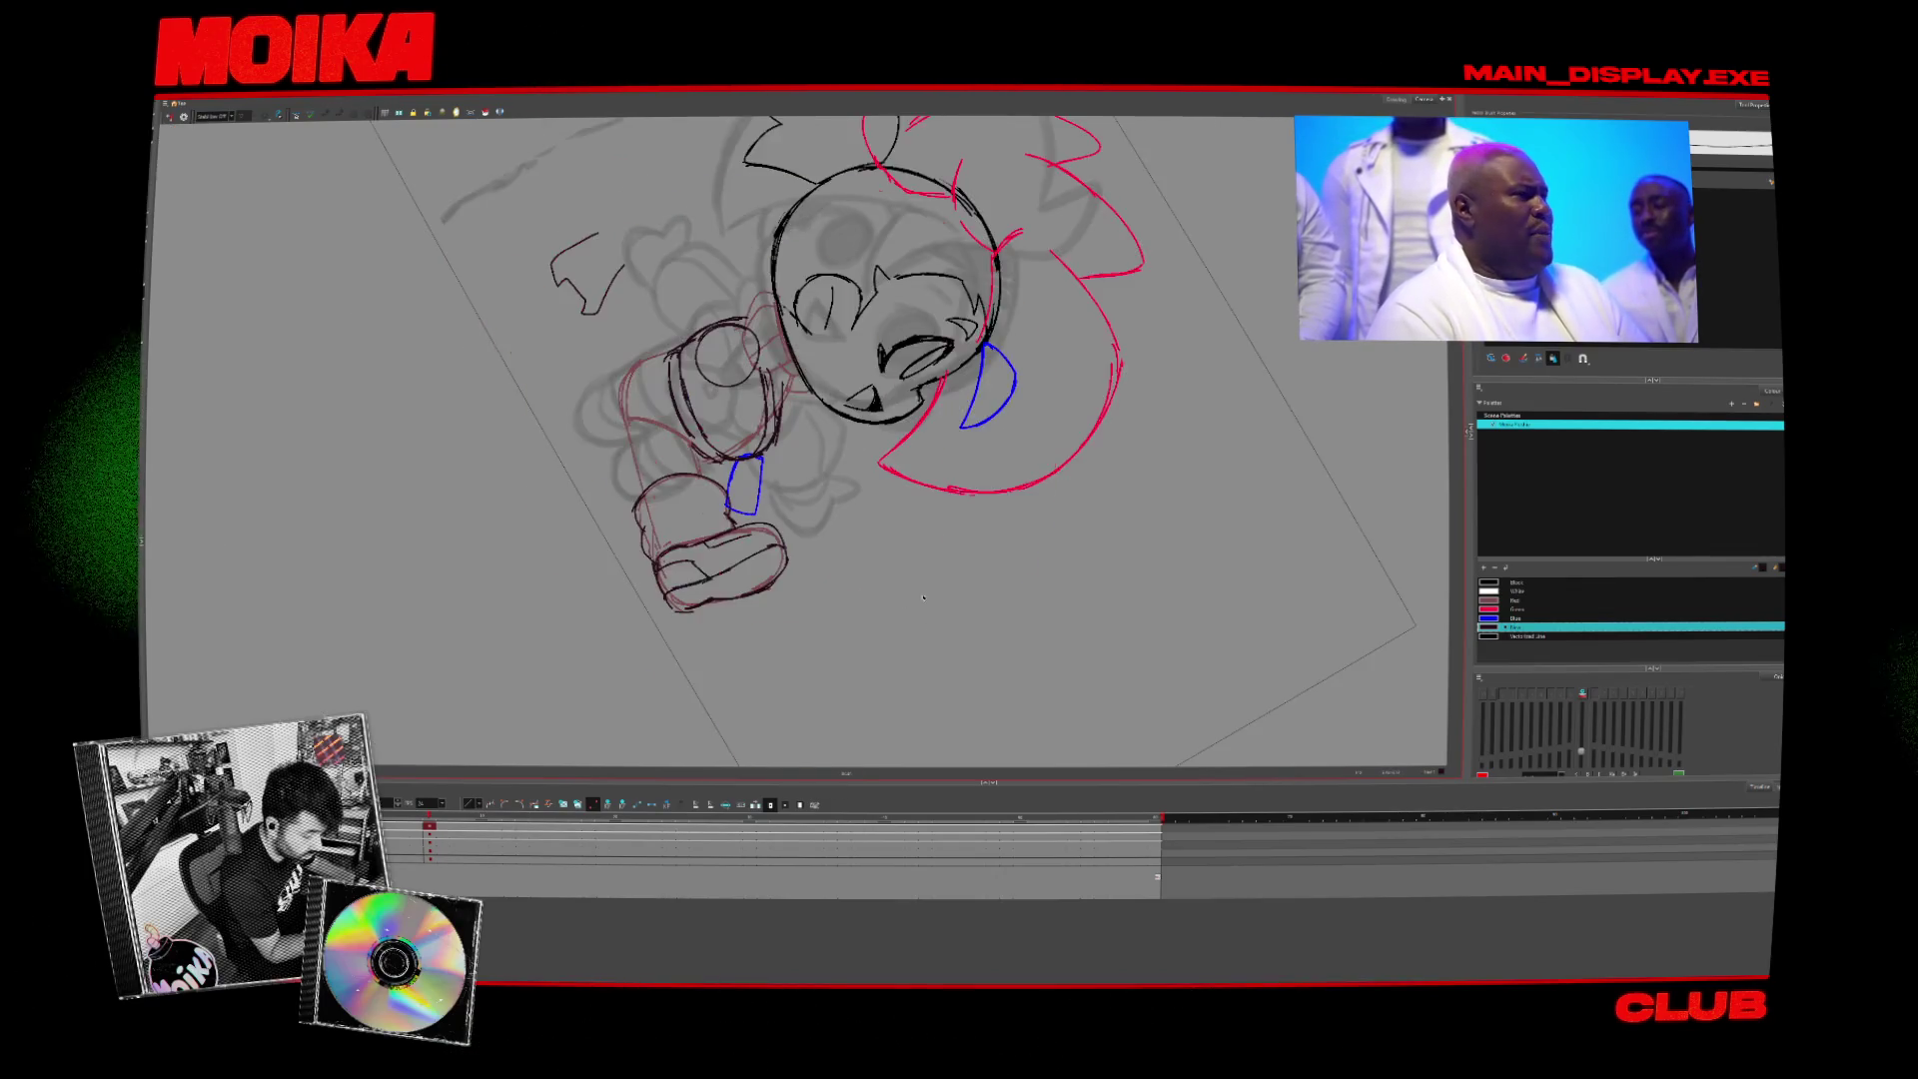
key("x")
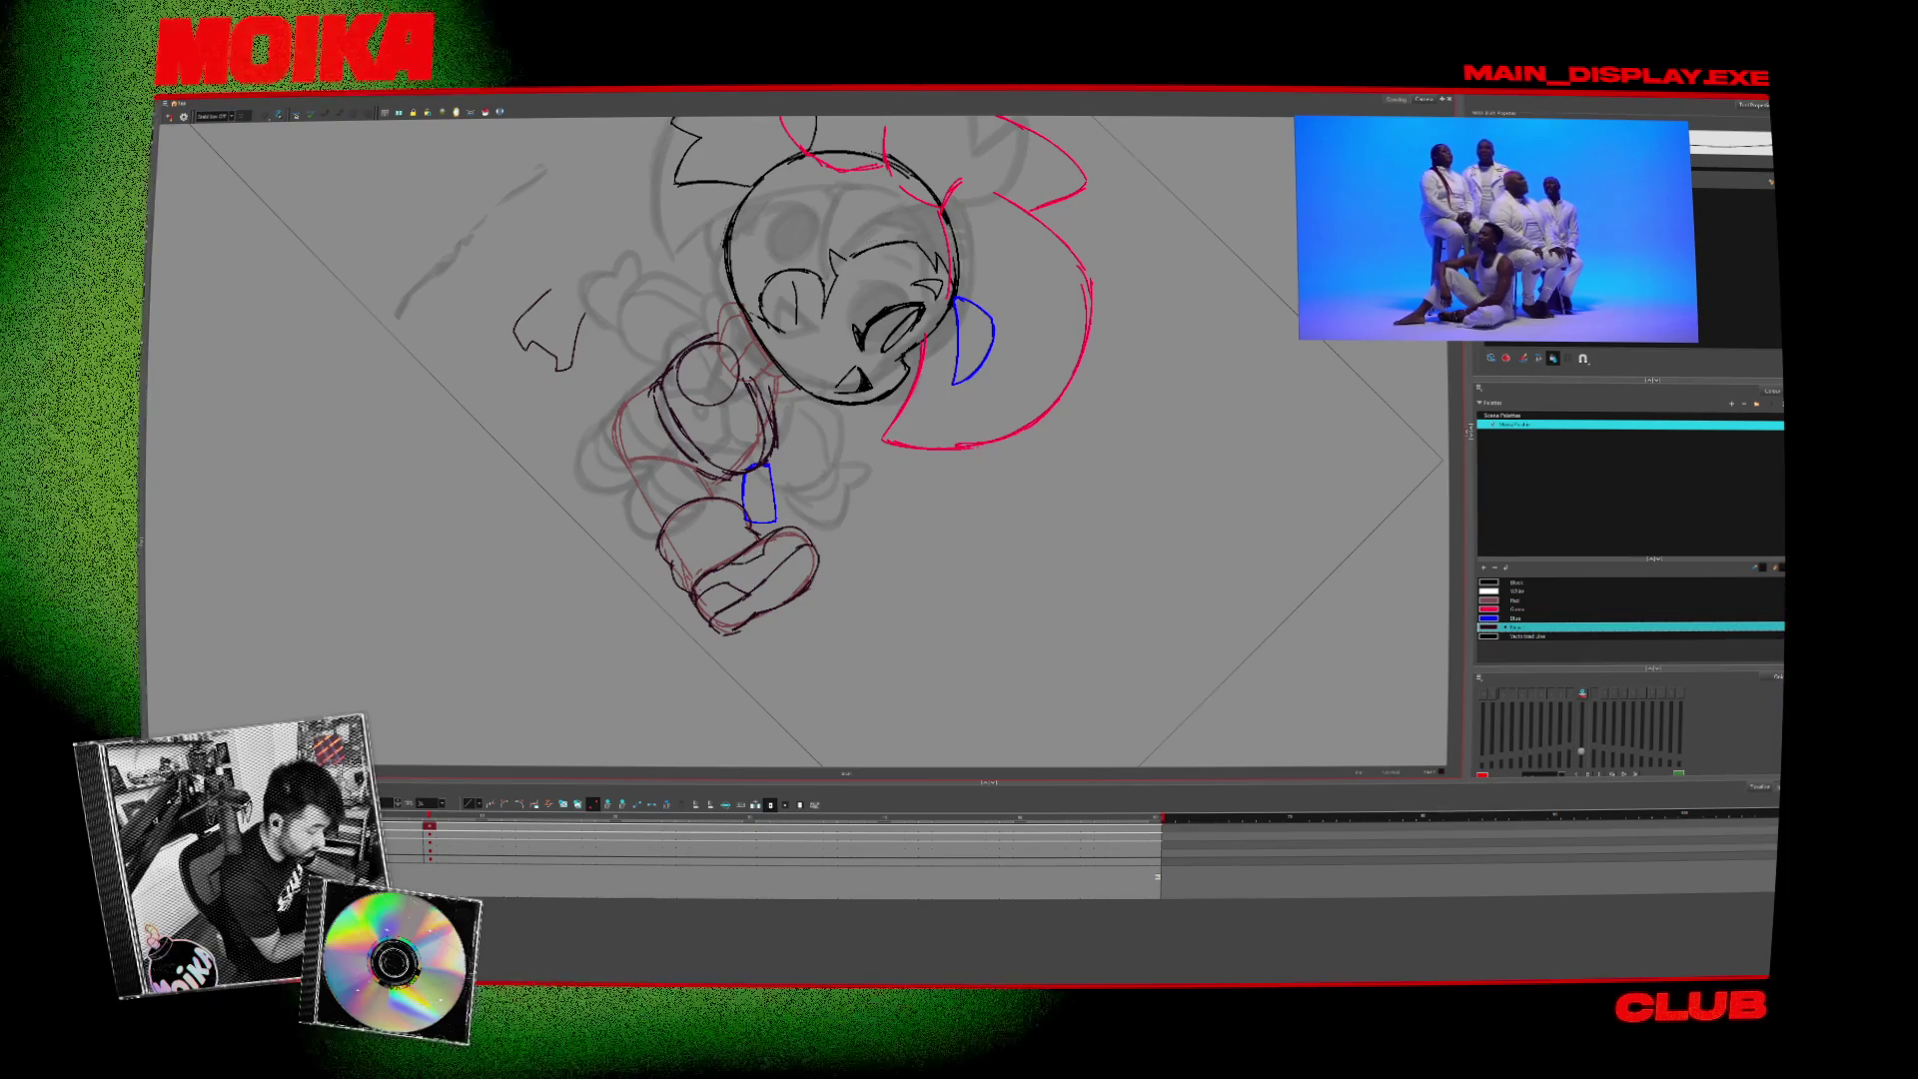
key("x")
key("v")
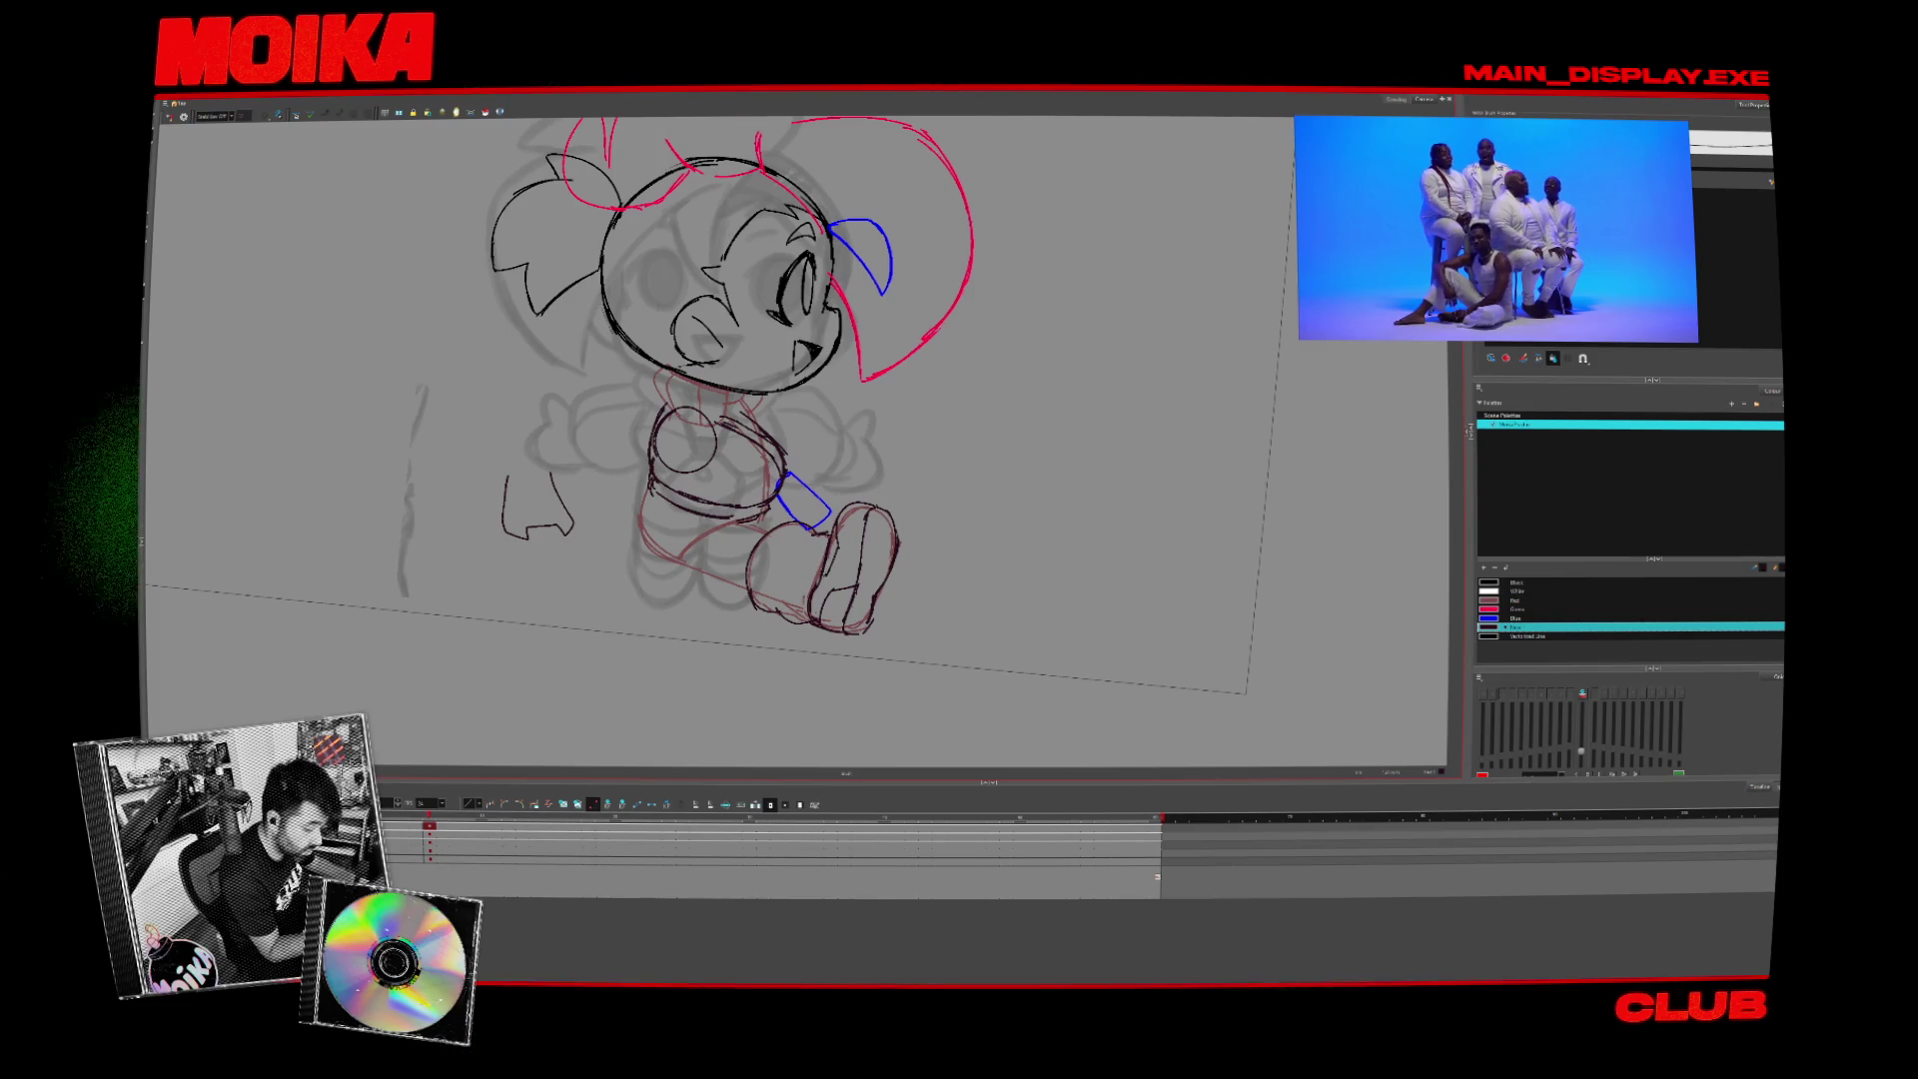
key("4")
key("x")
key("4")
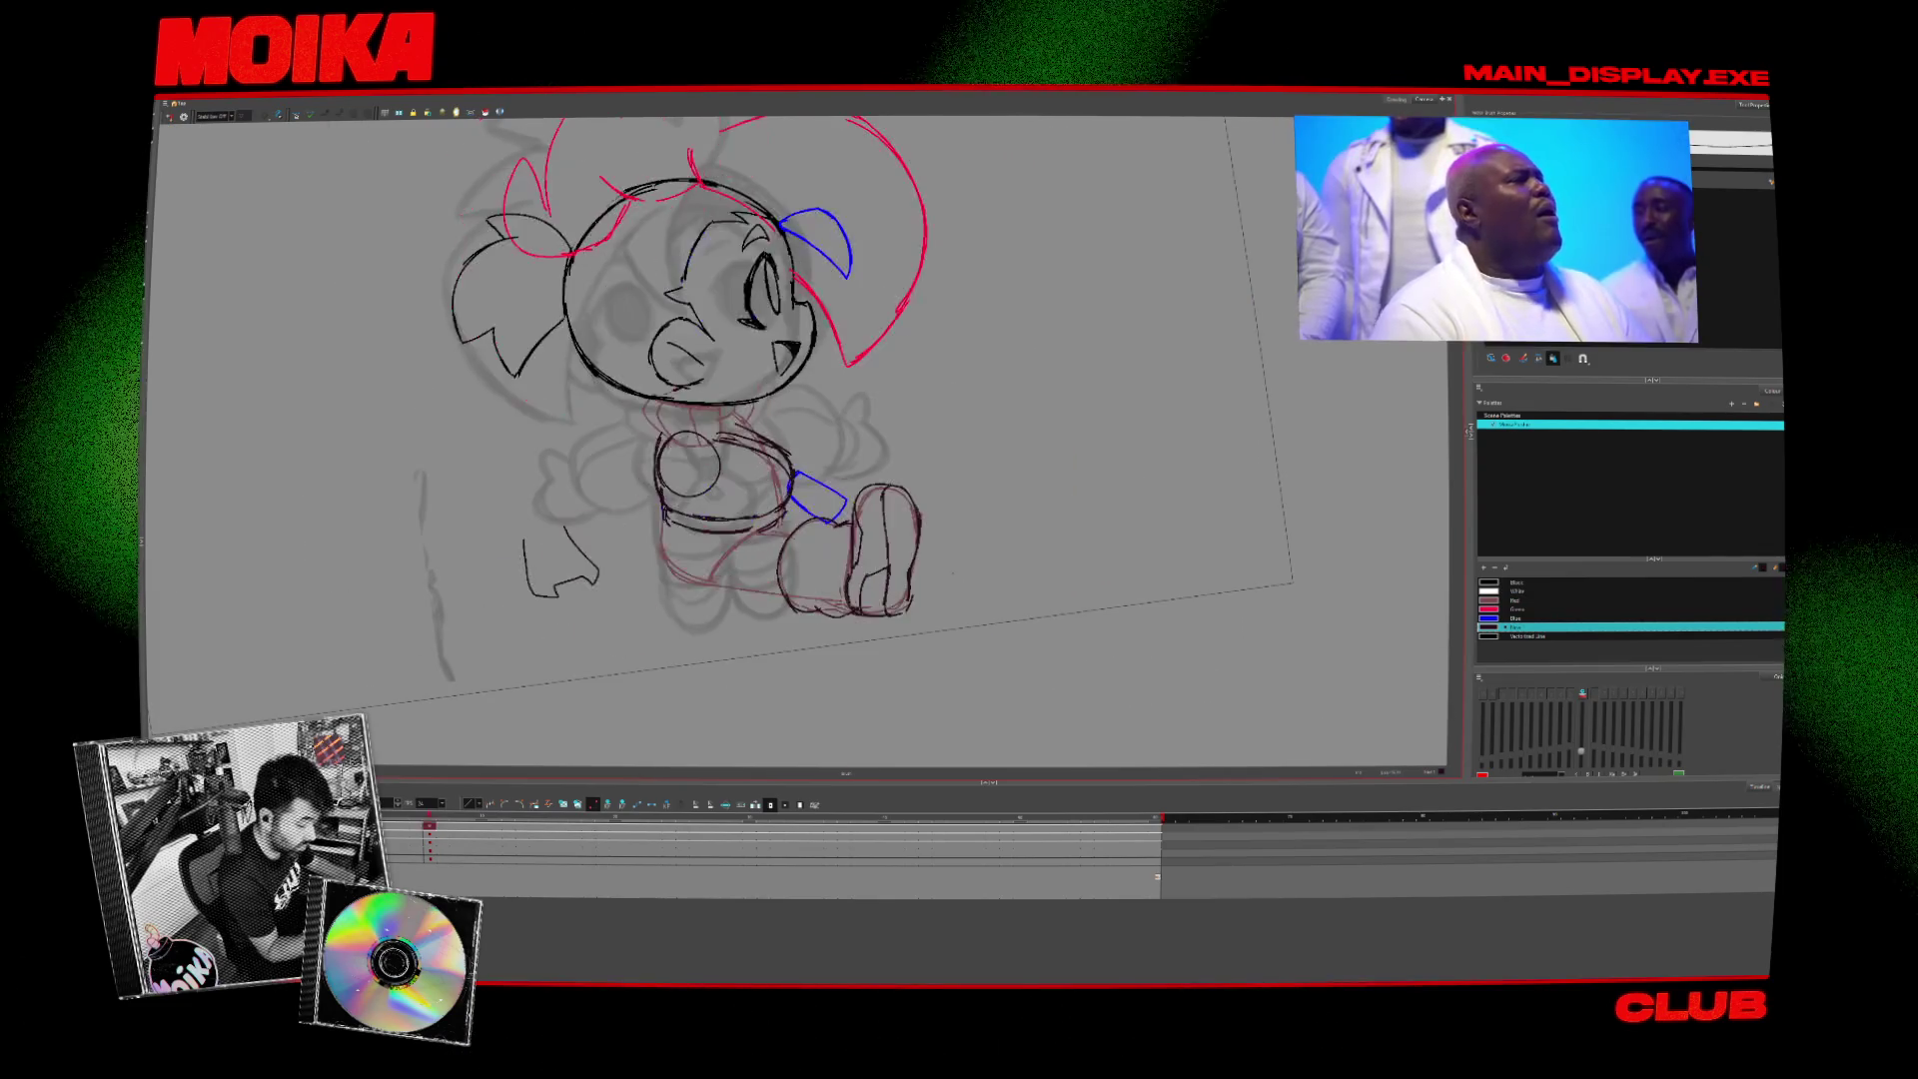
key("v")
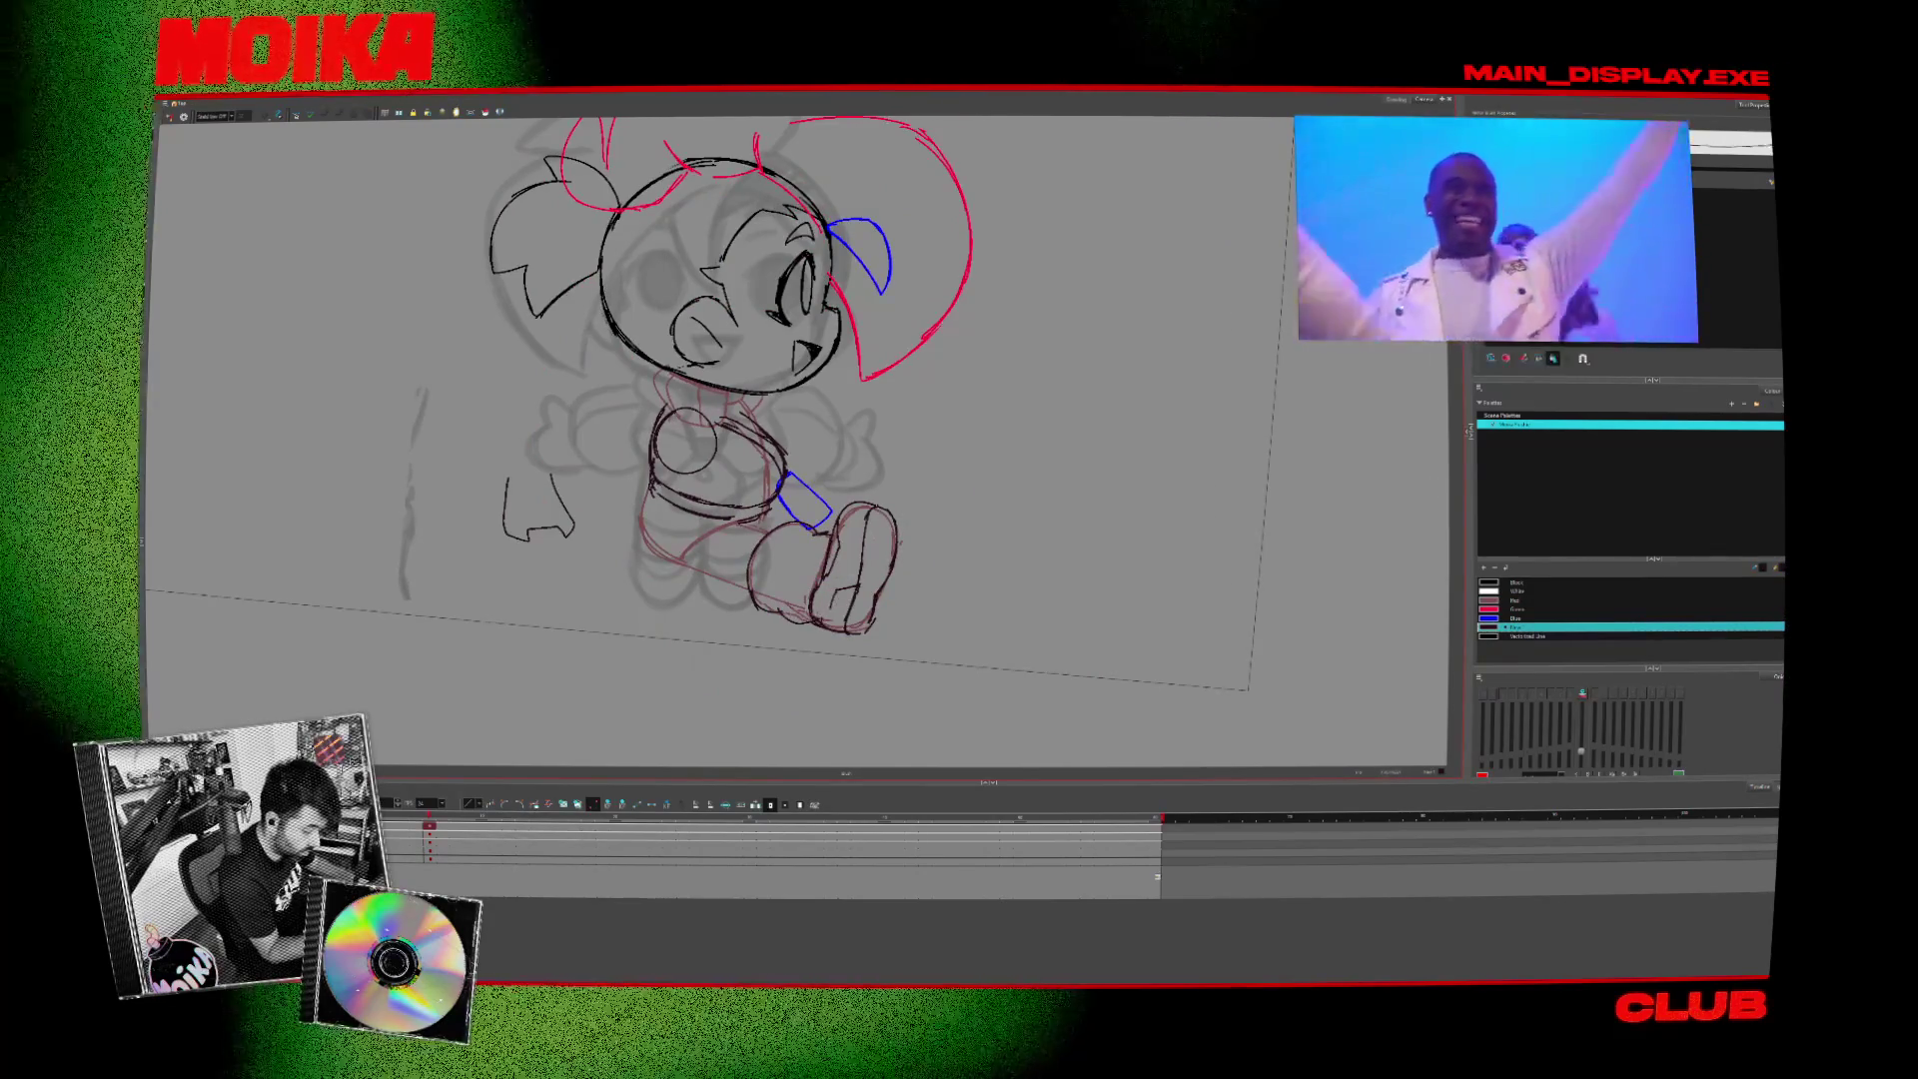
- Level the canvas, compare the side pose with the front frame, and leave it mirrored
left_click(170, 117)
left_click(169, 117)
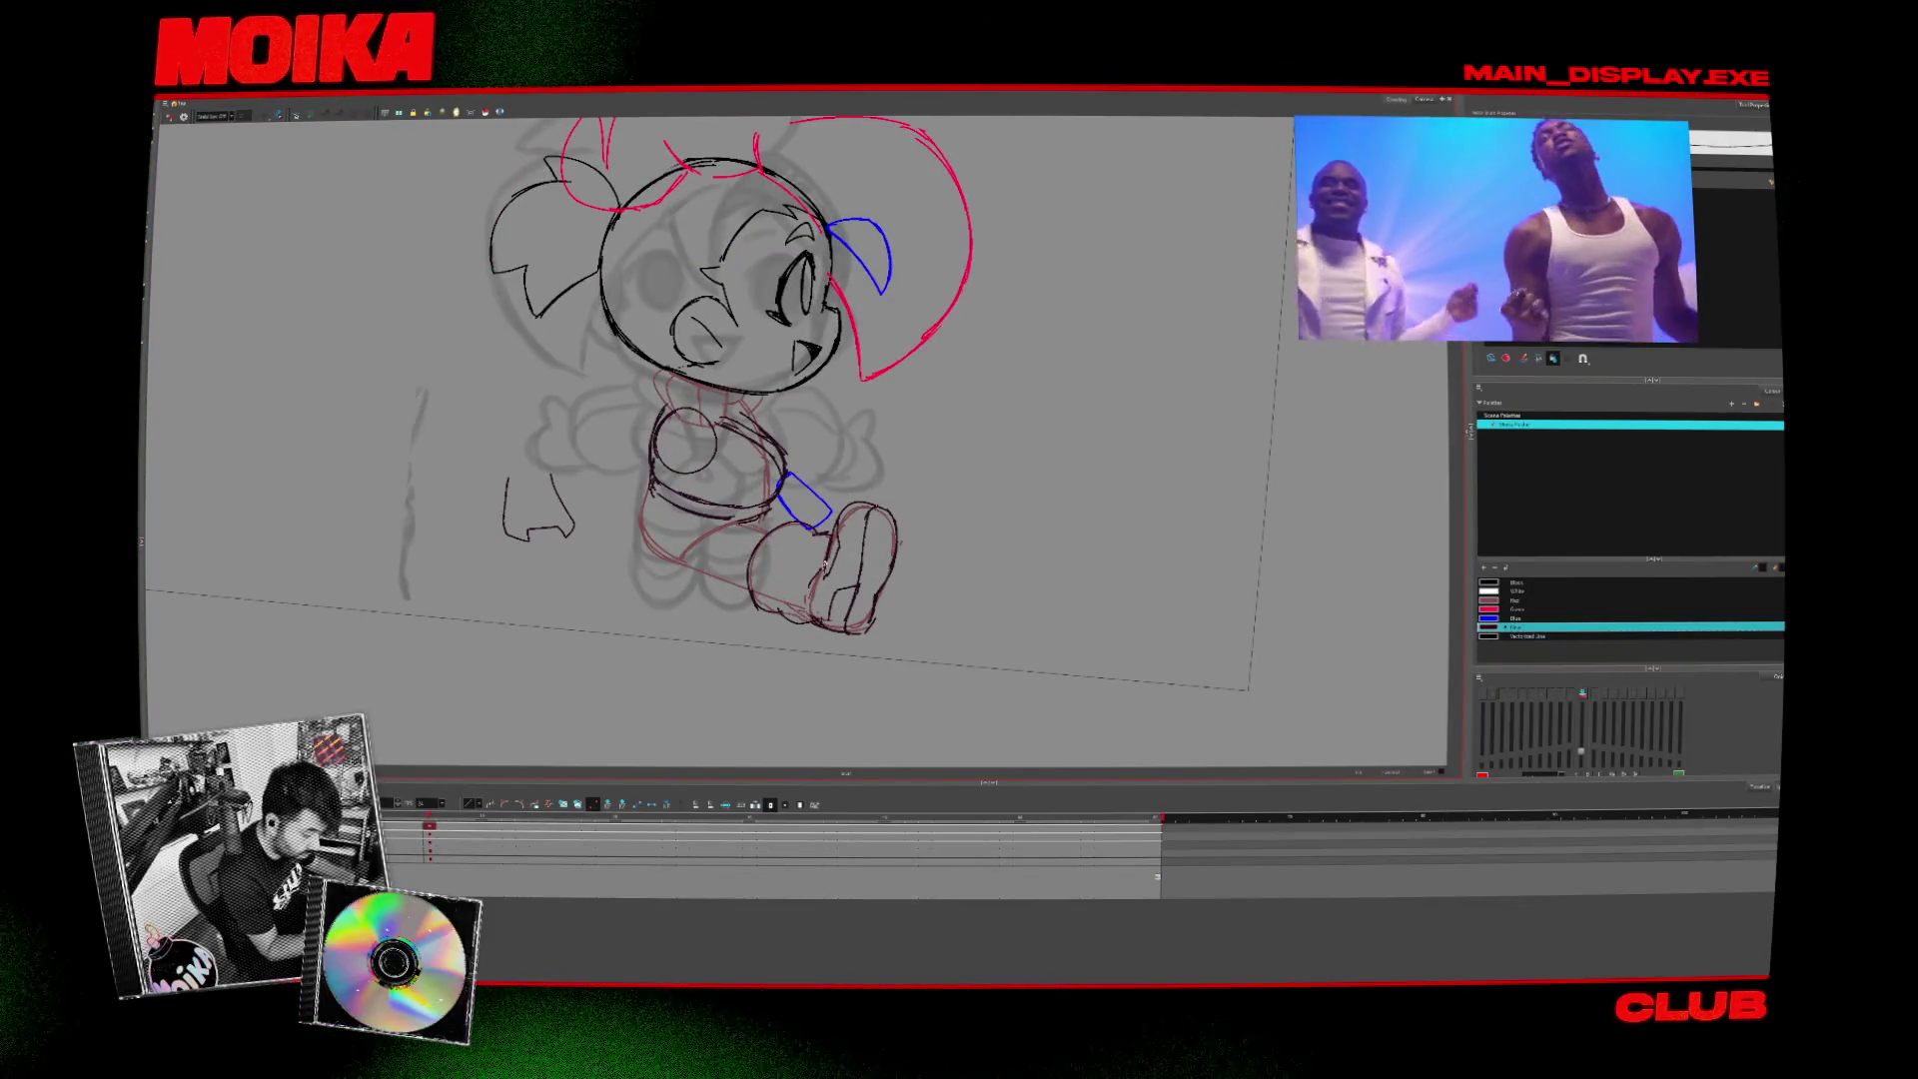
key("c")
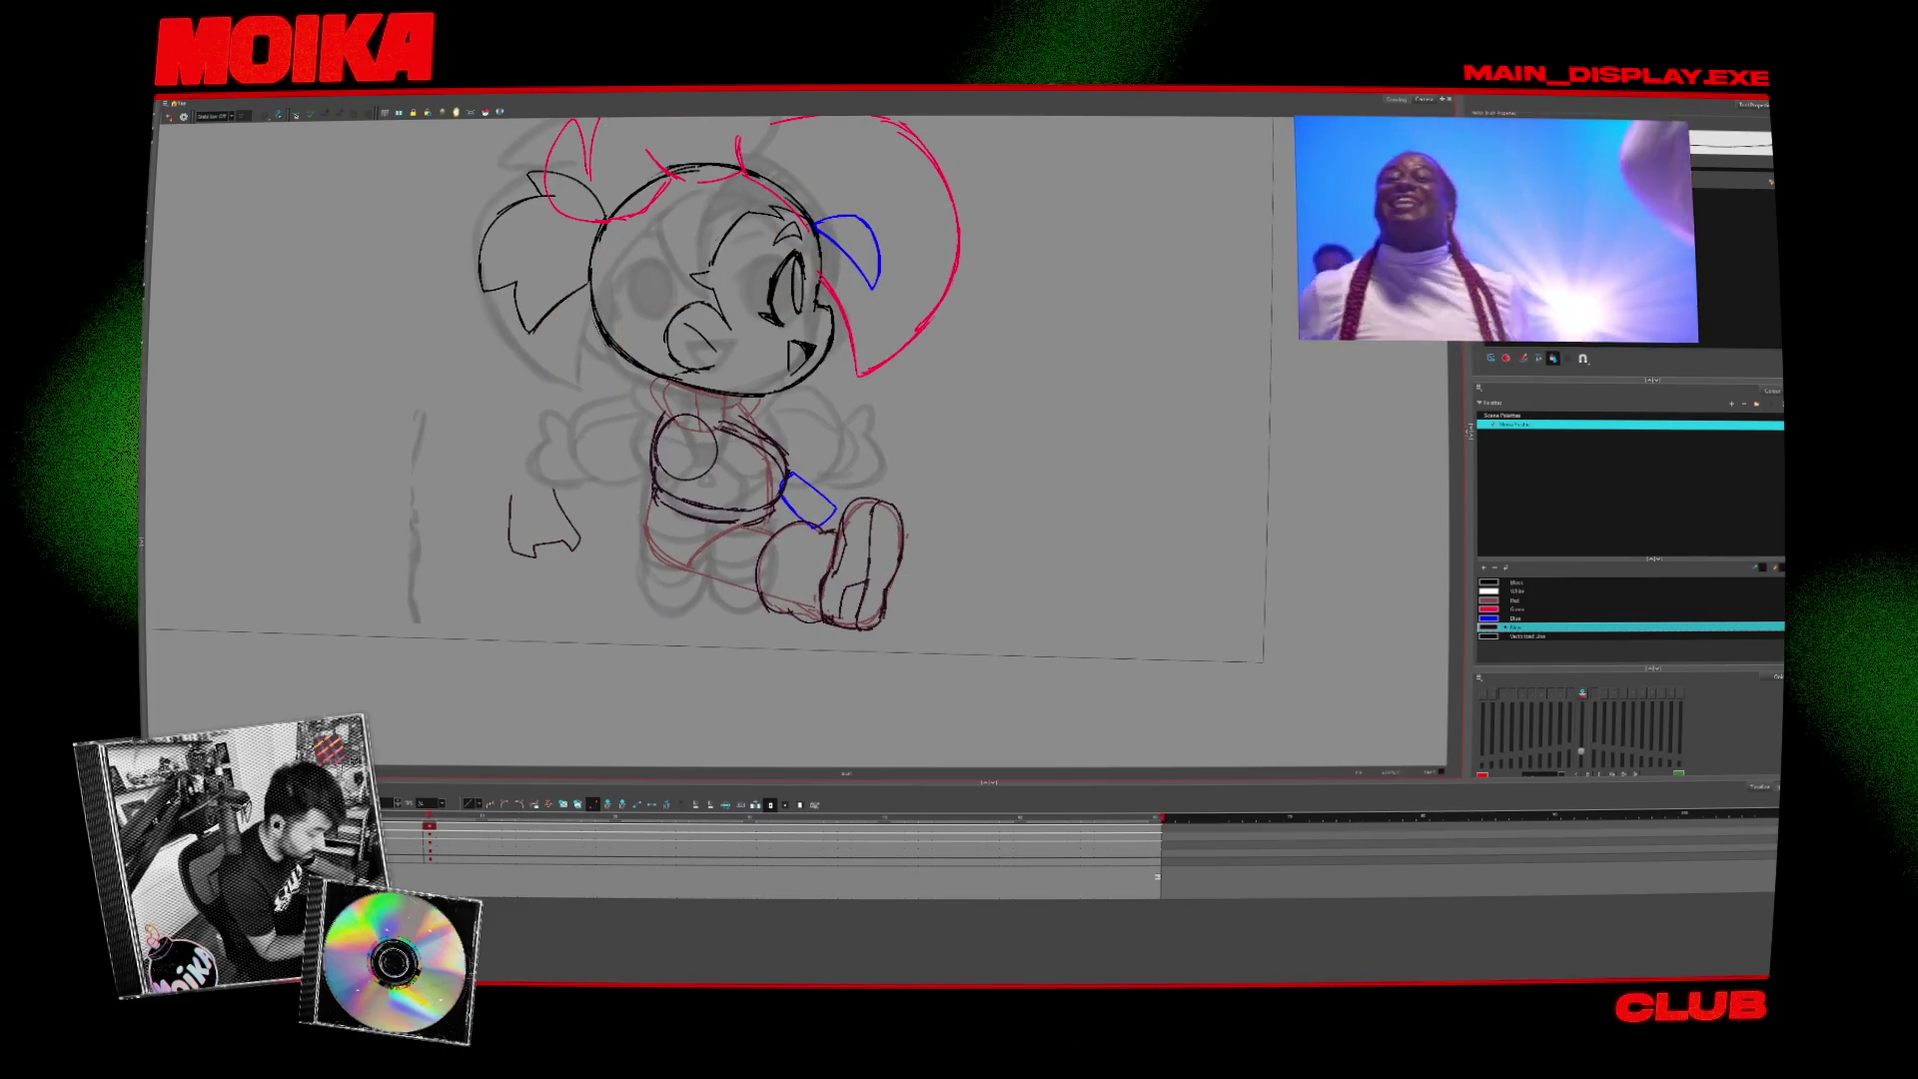
key("4")
key("4")
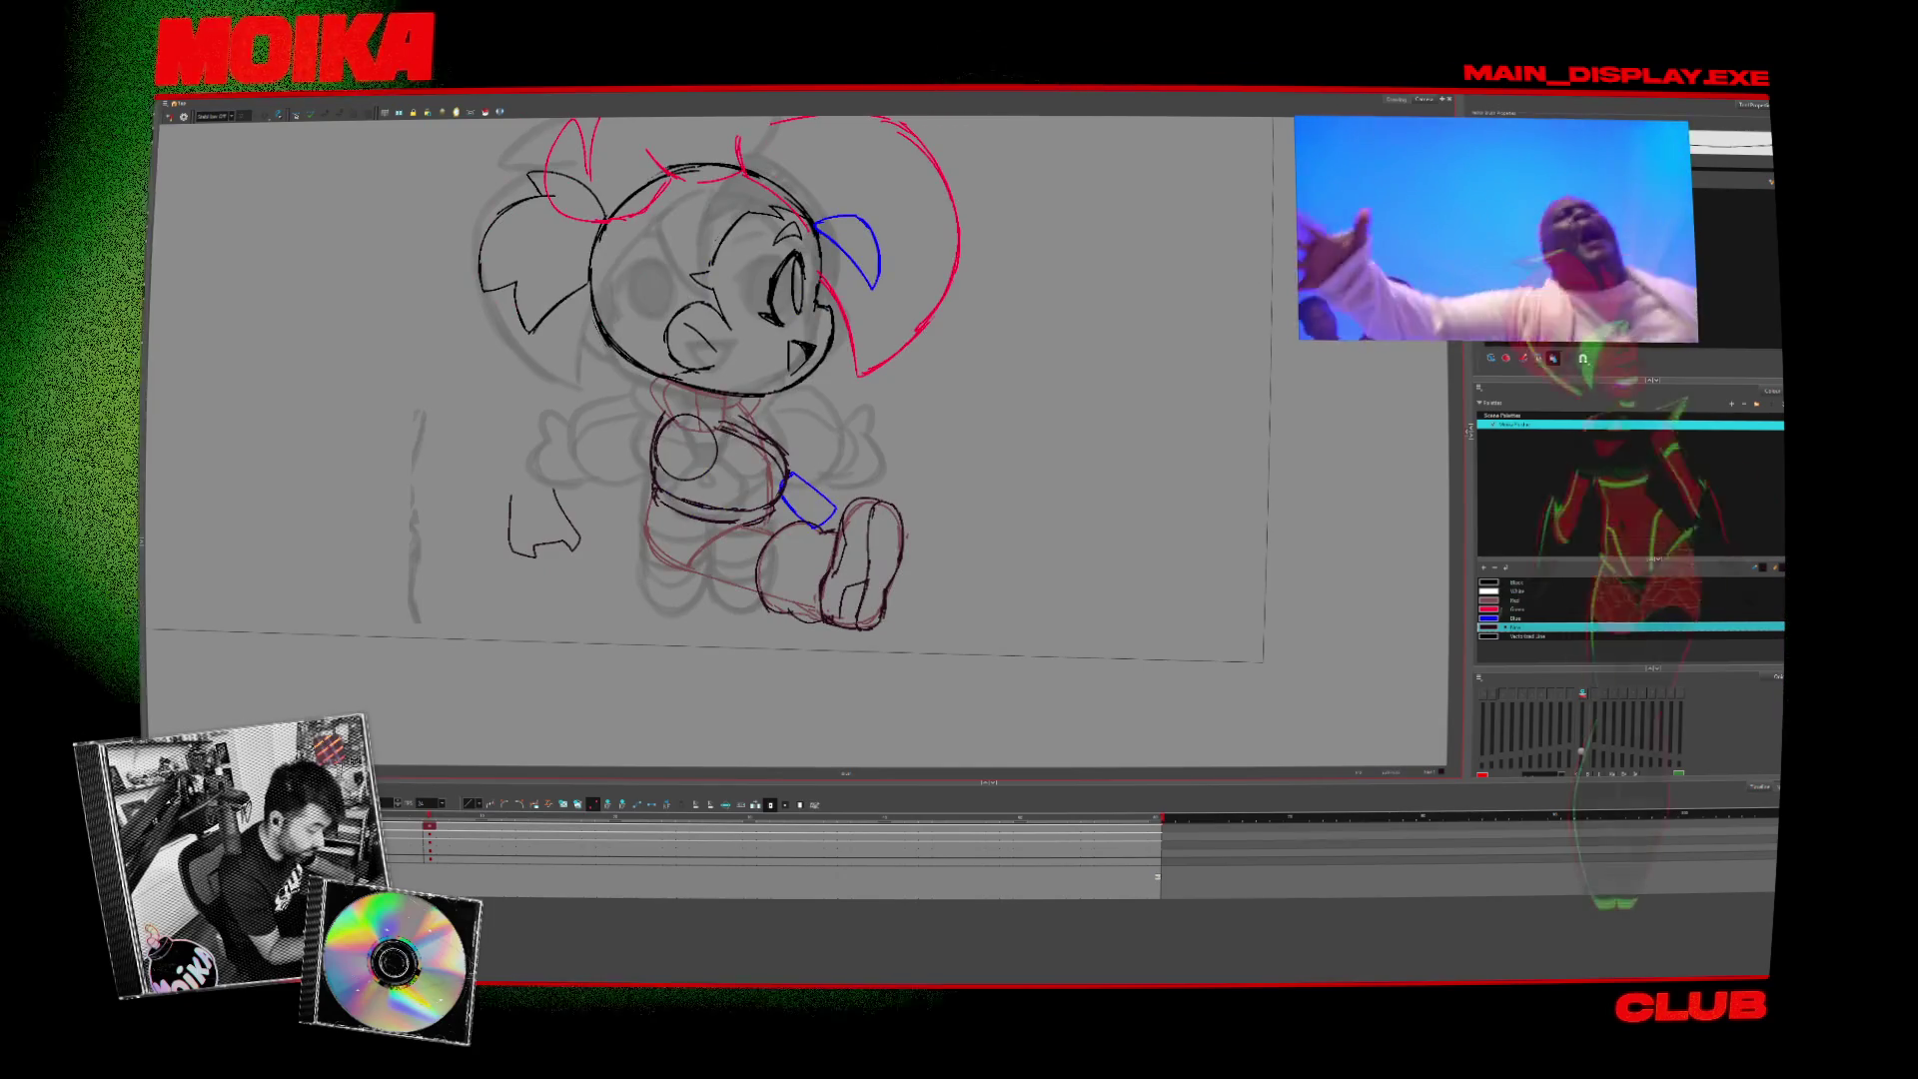
key("period")
key("comma")
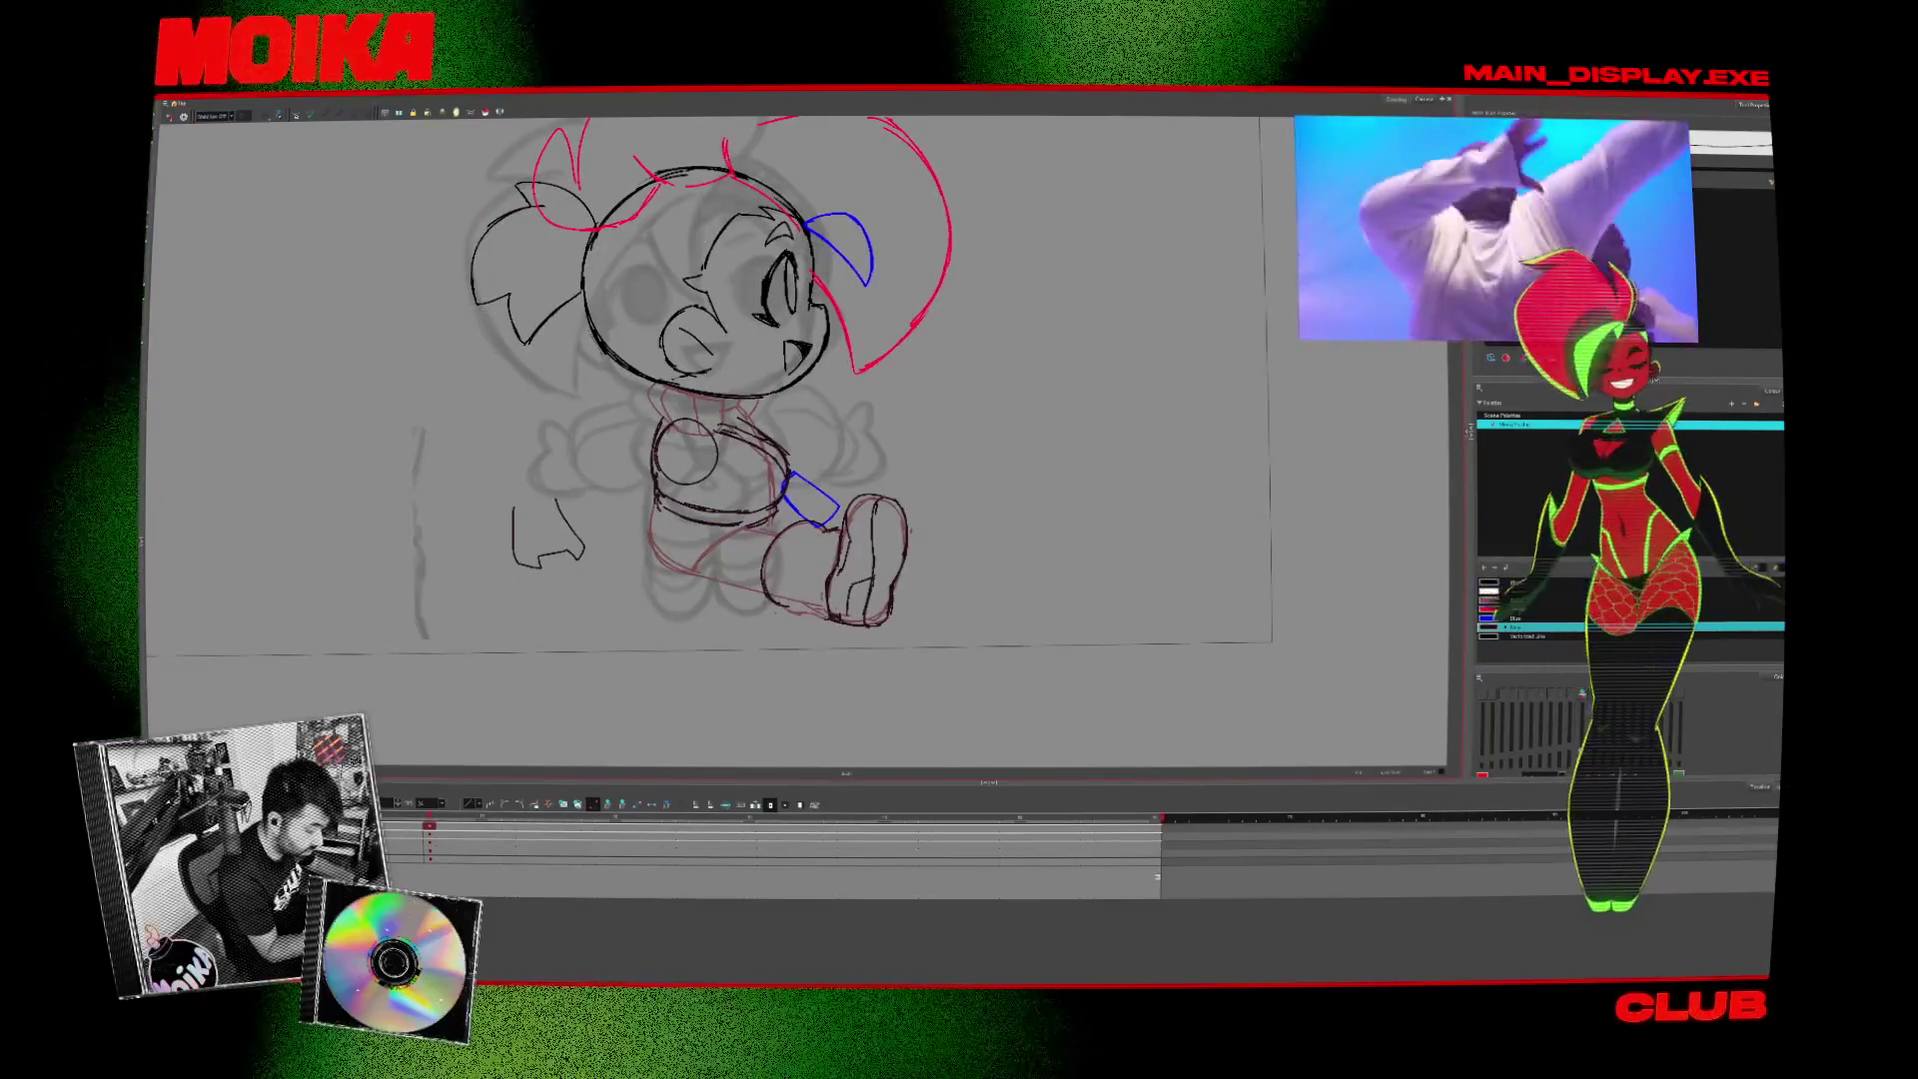
key("4")
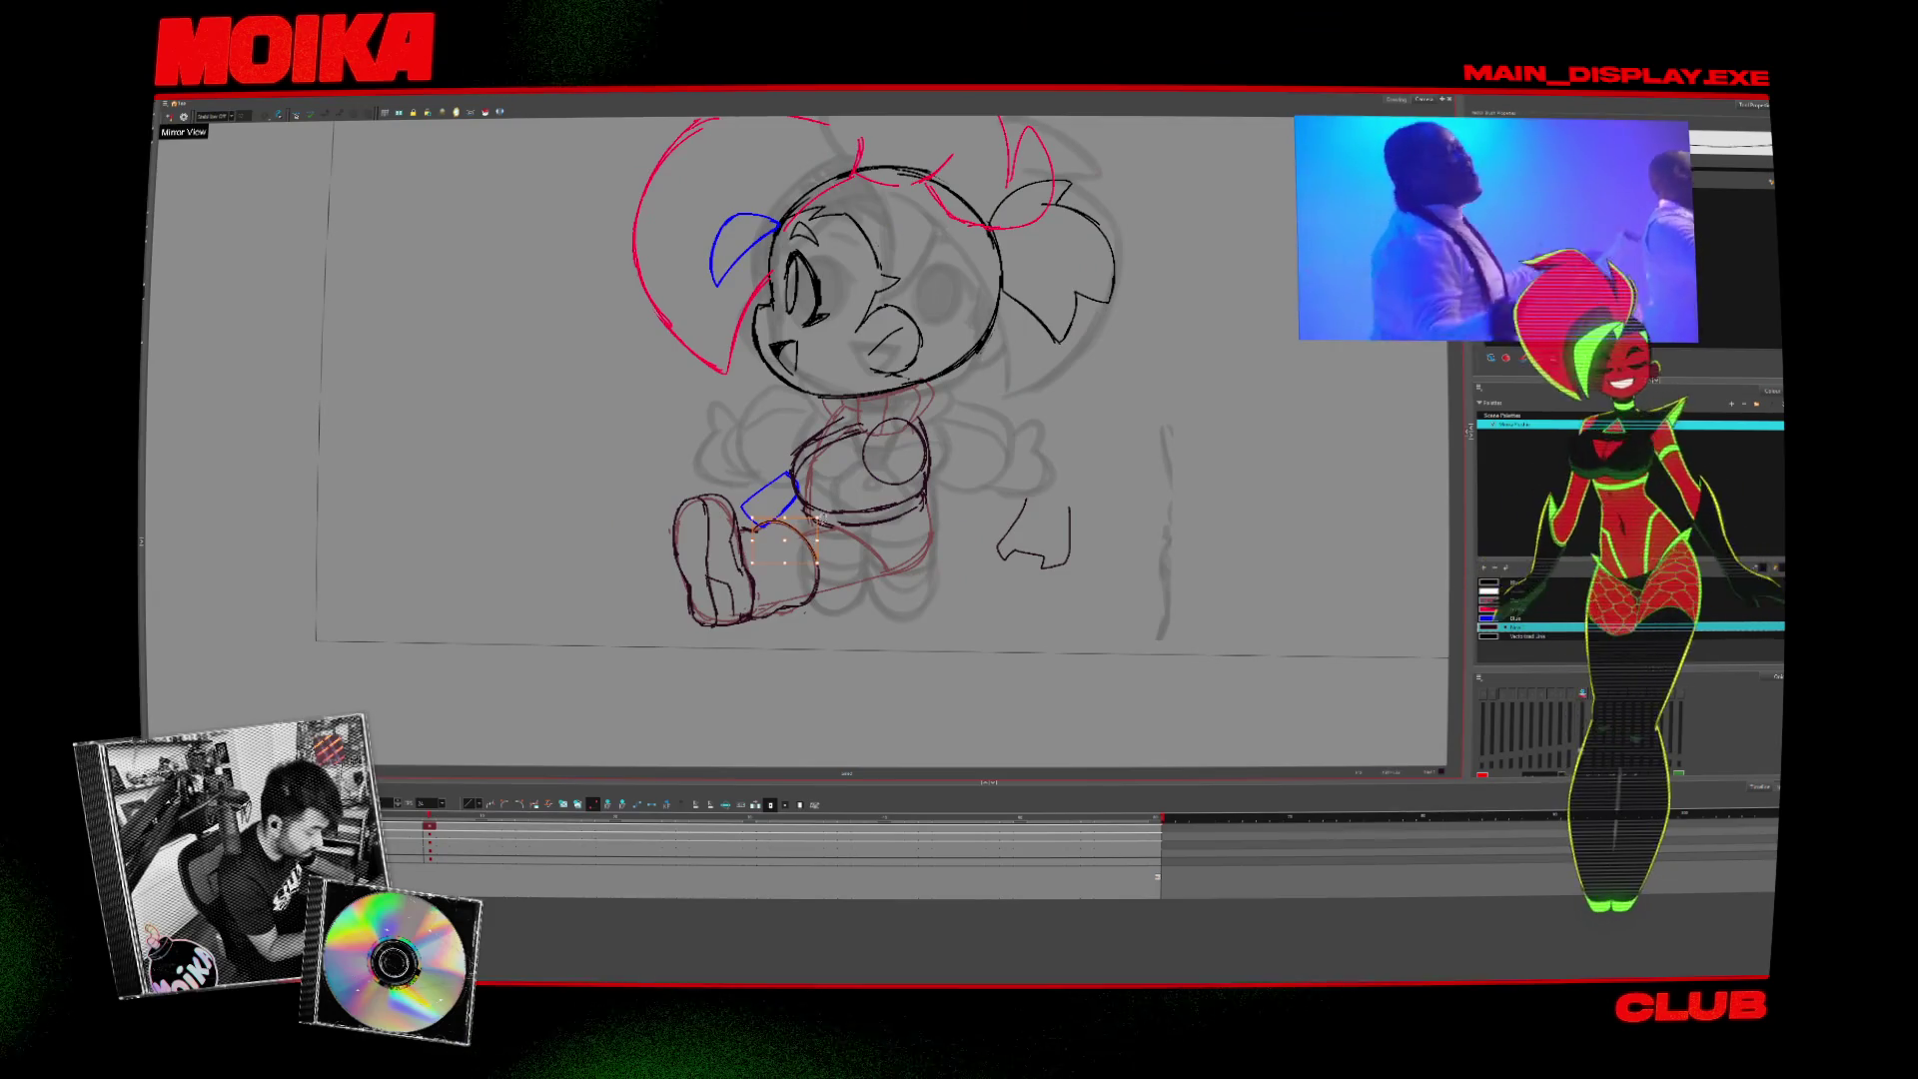
key("4")
key("period")
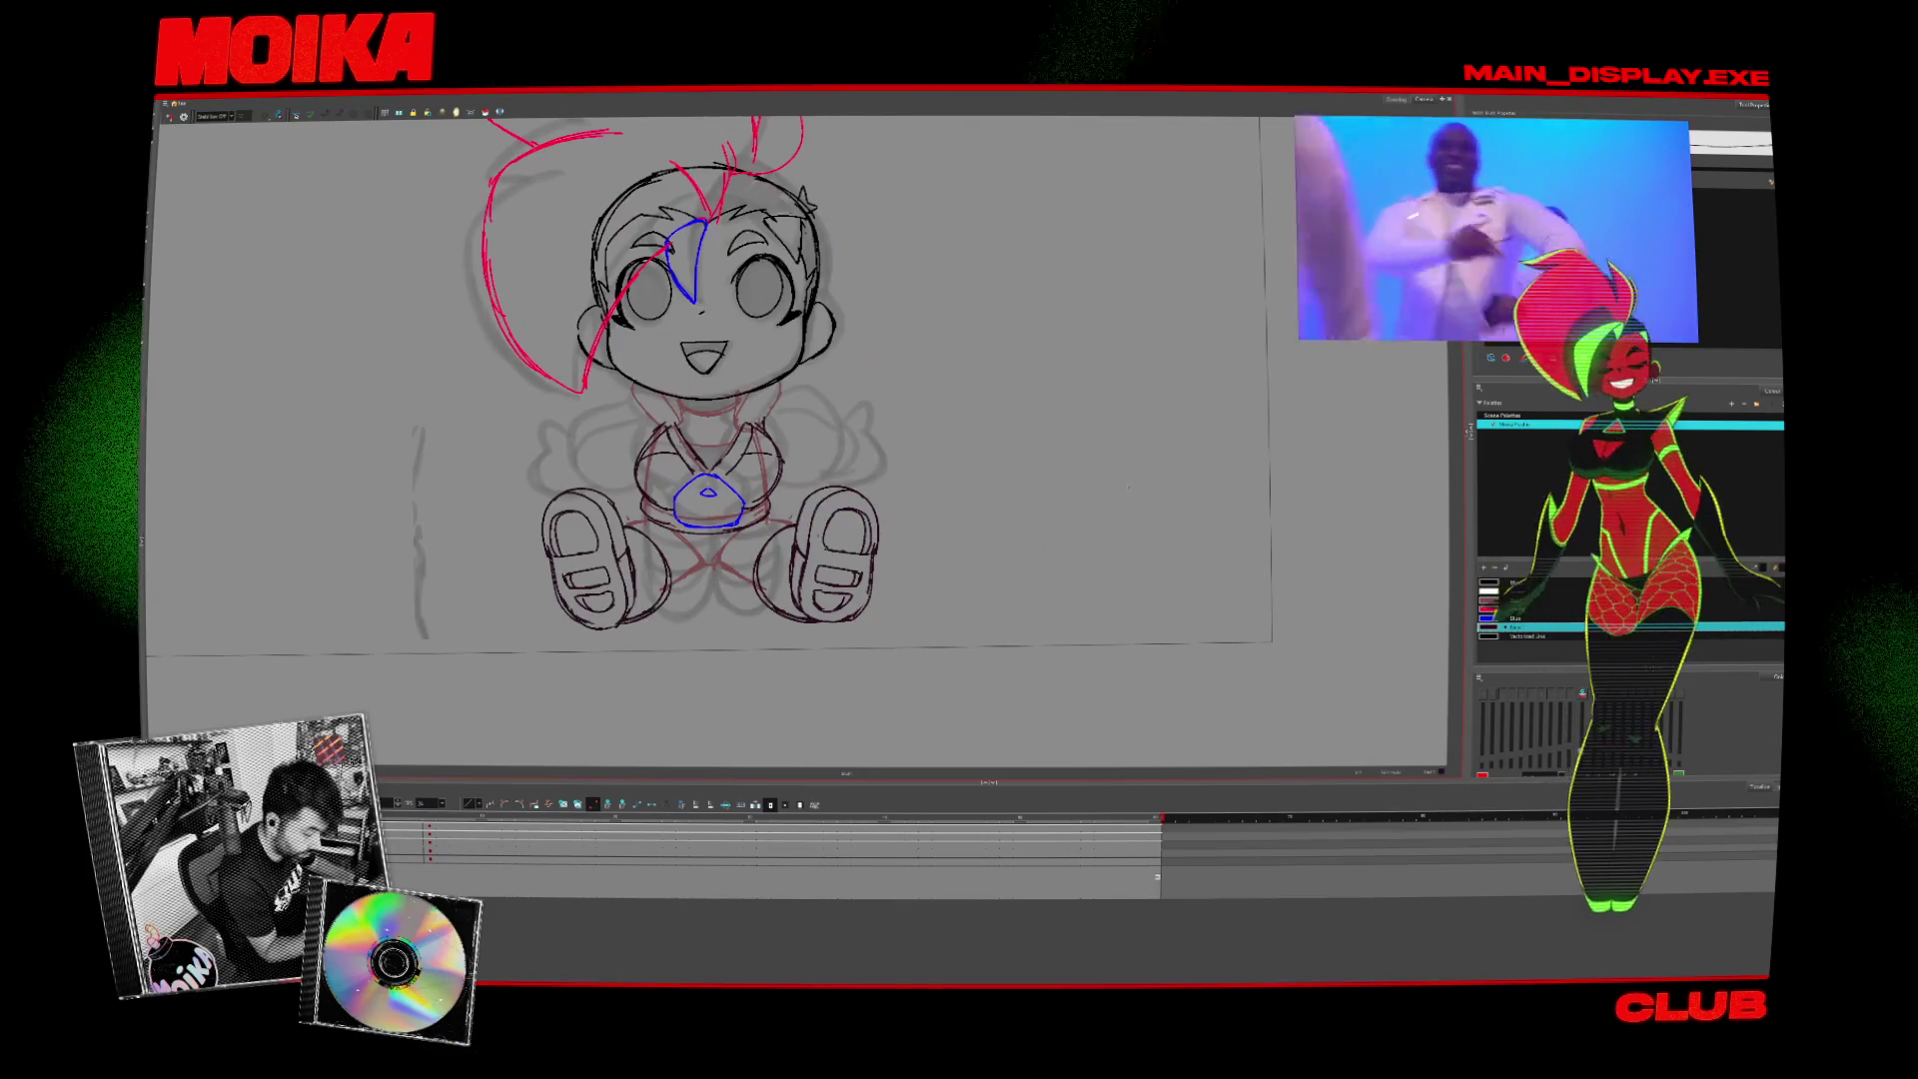
key("4")
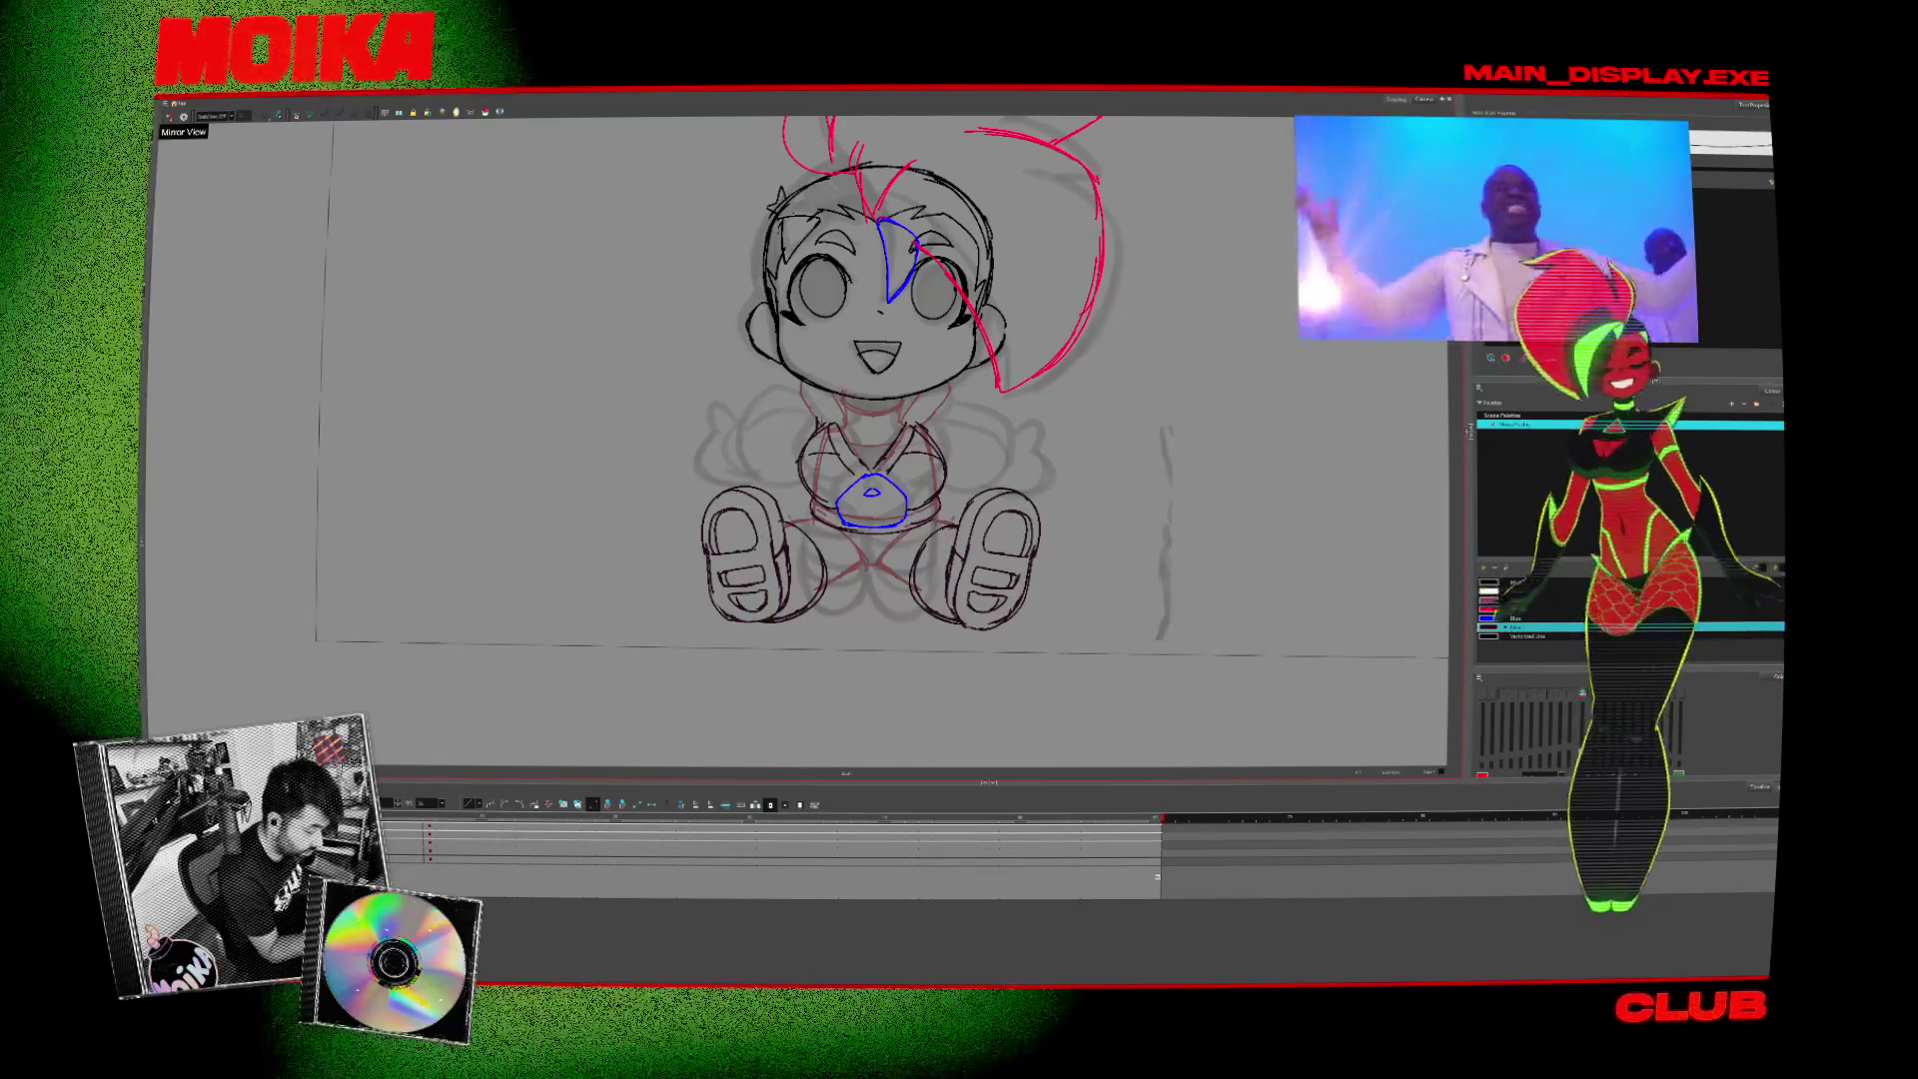
left_click(929, 584)
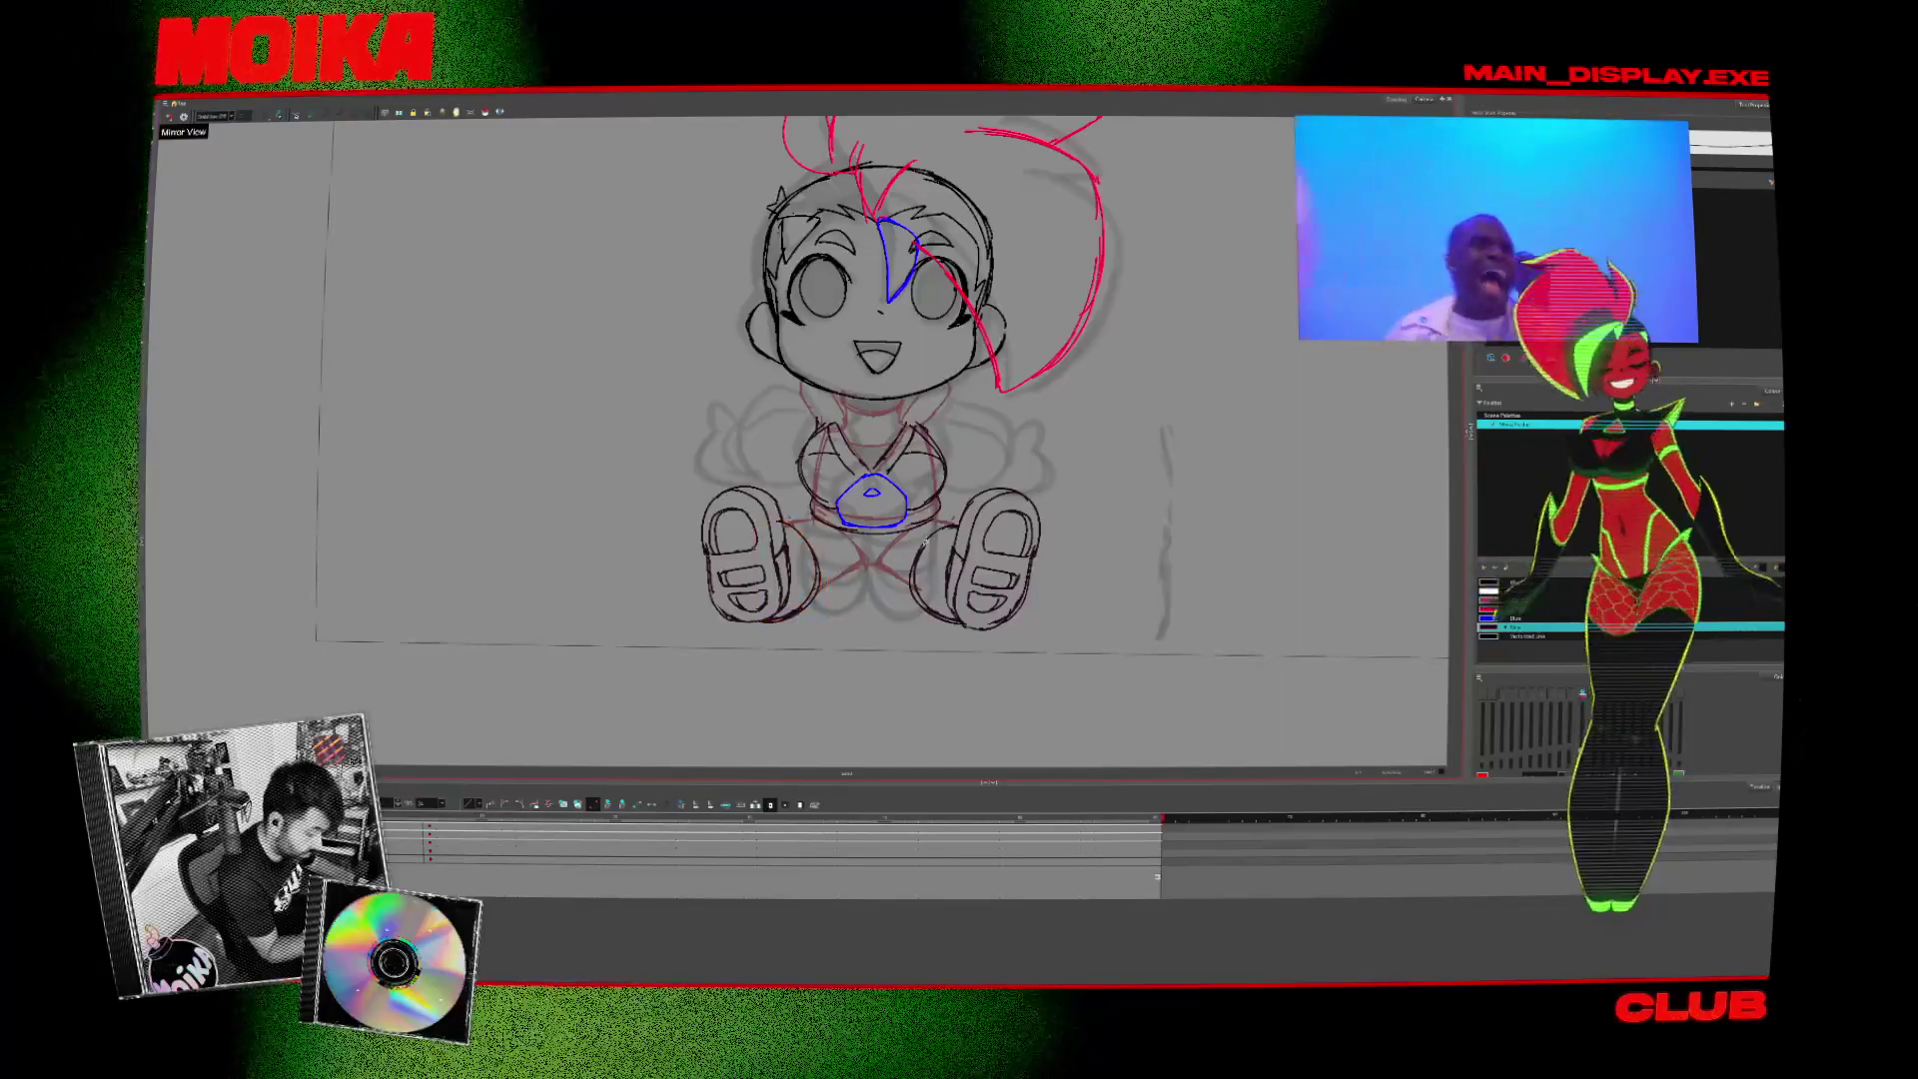
left_click(914, 589)
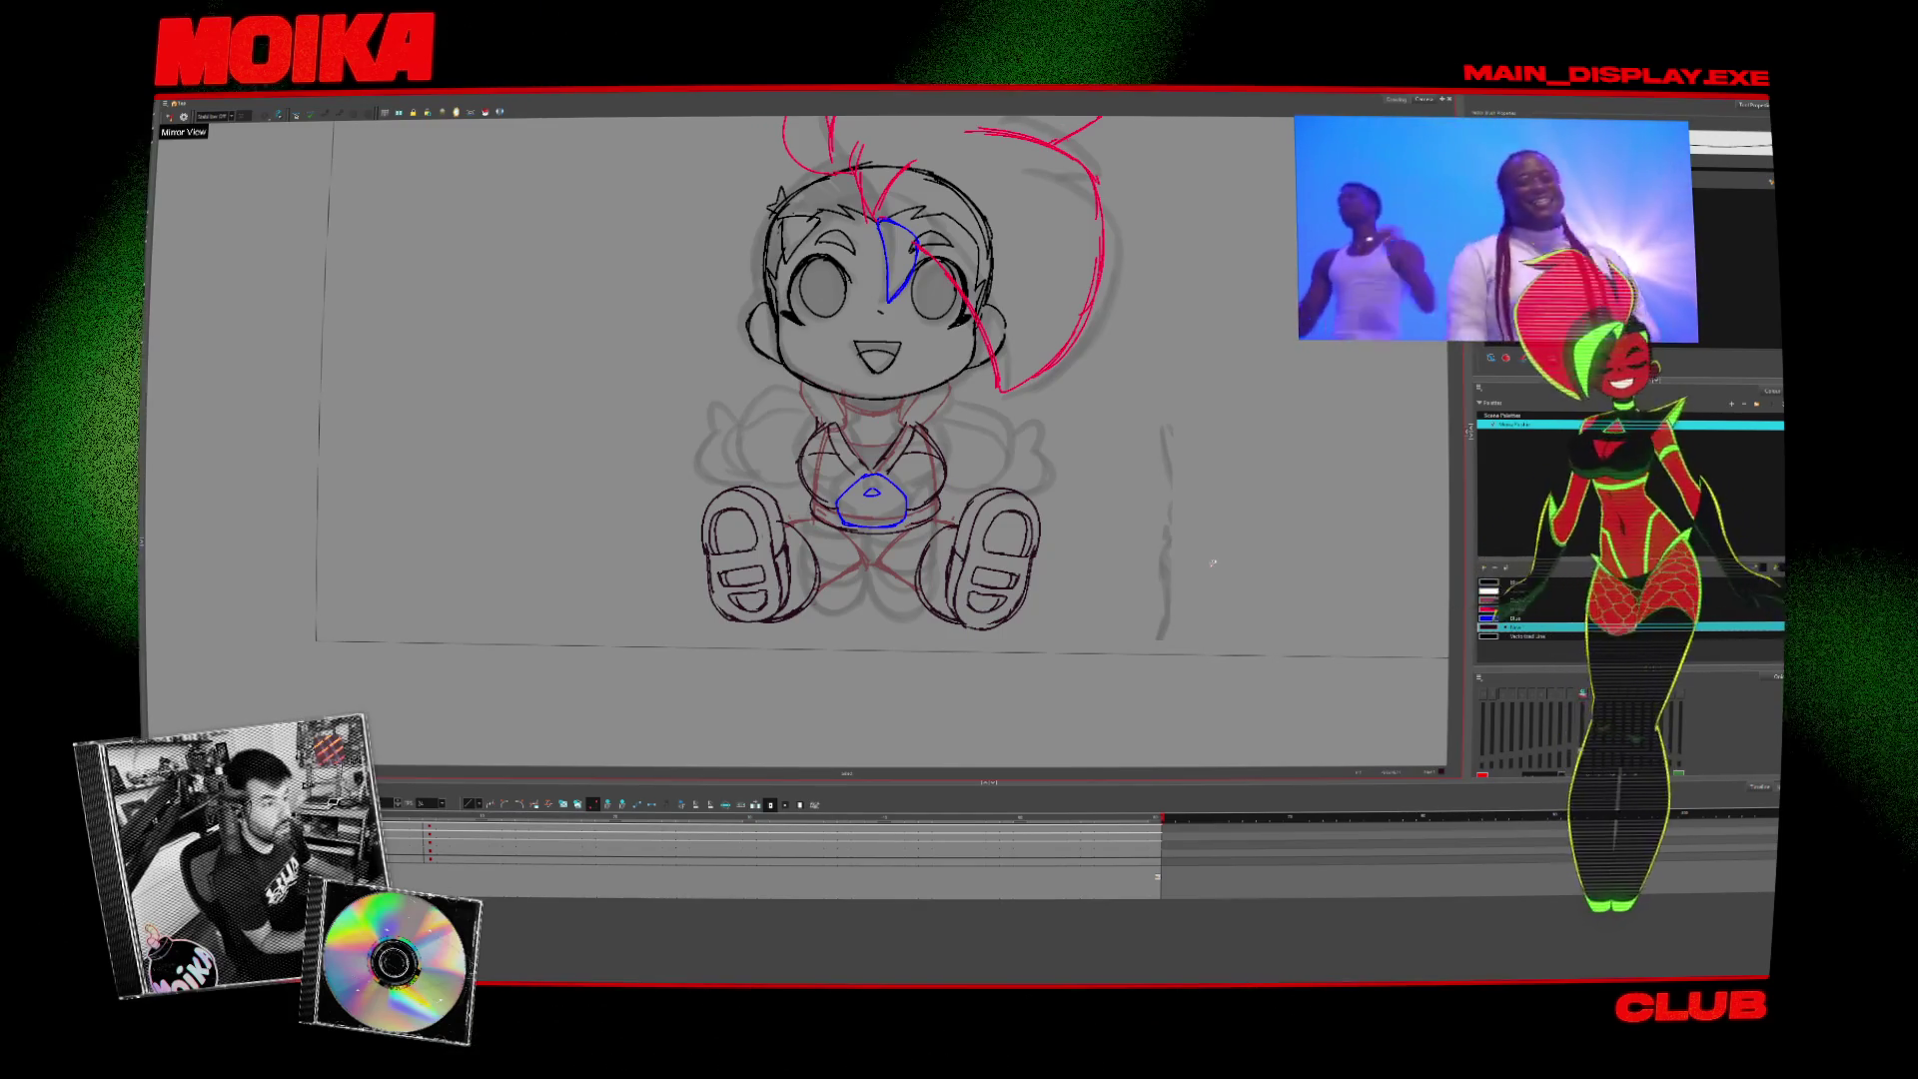
key("period")
key("period")
key("period")
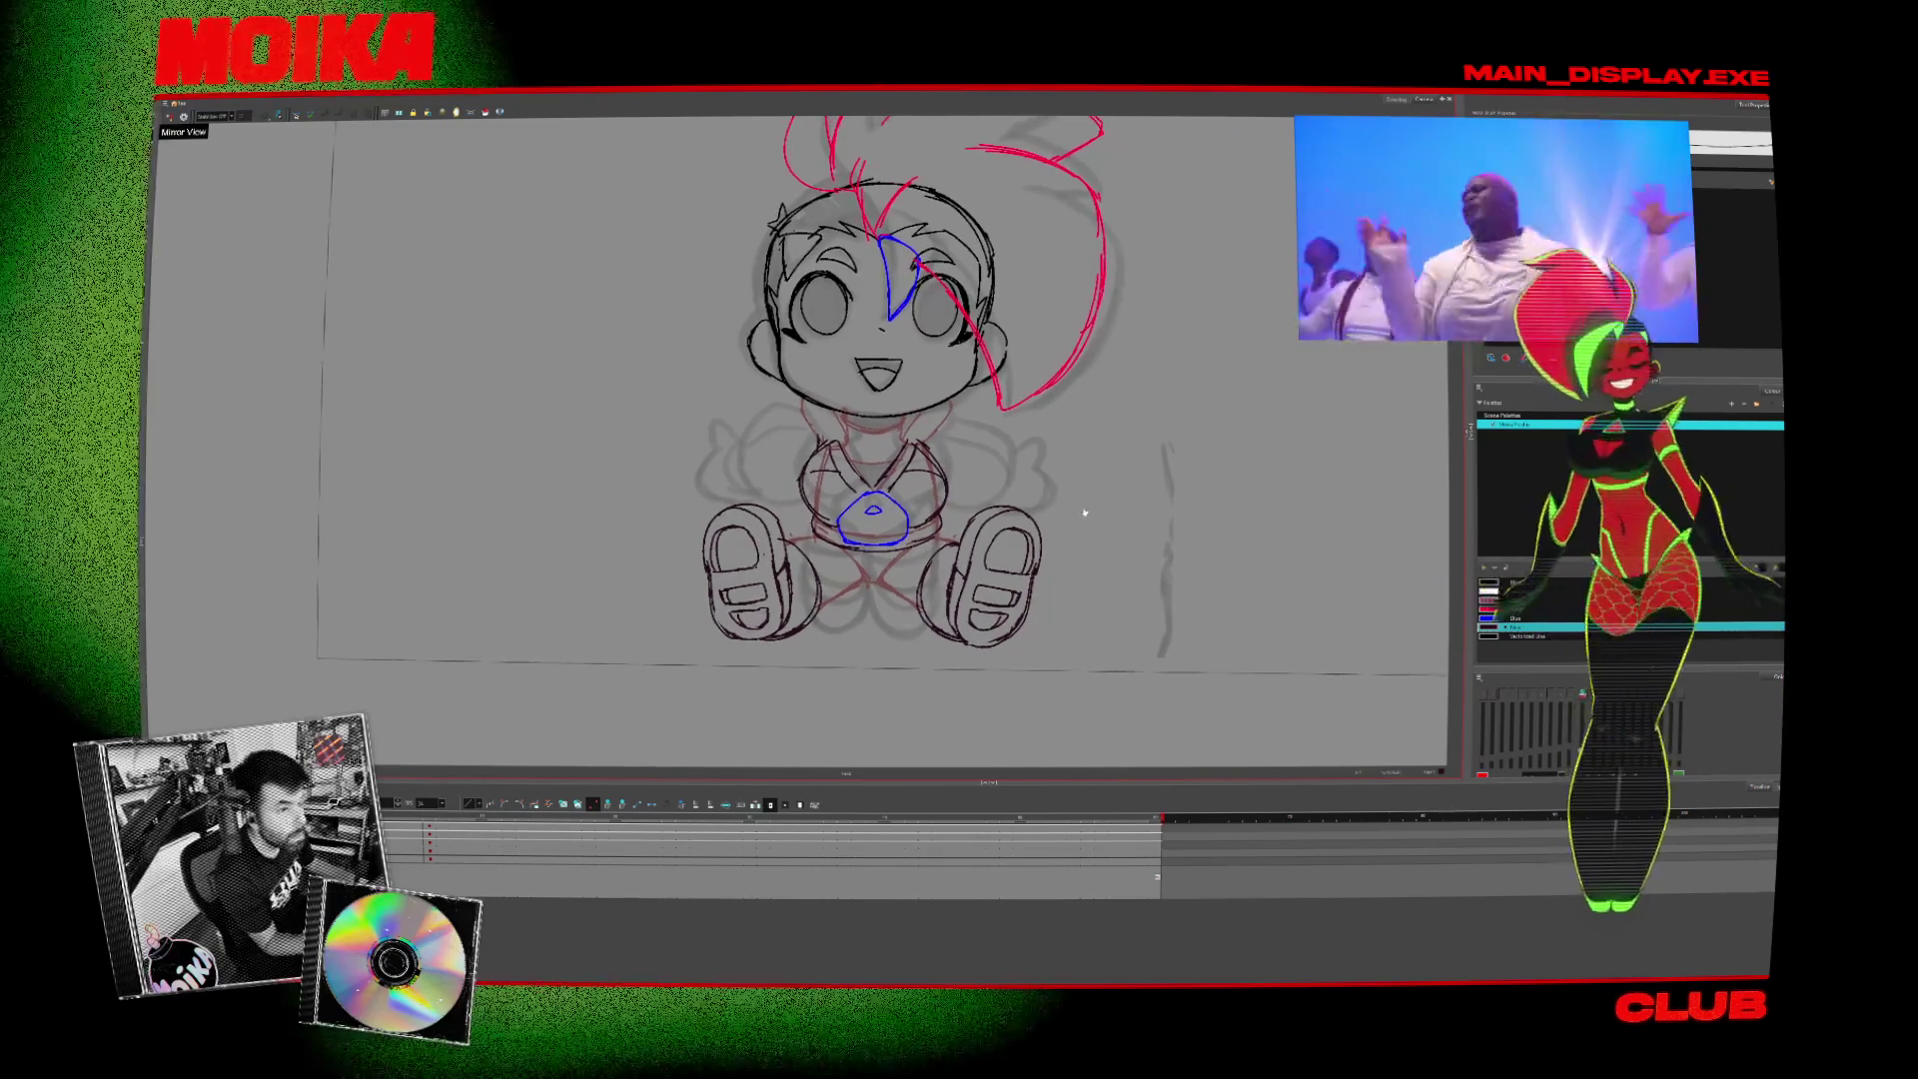
key("comma")
key("period")
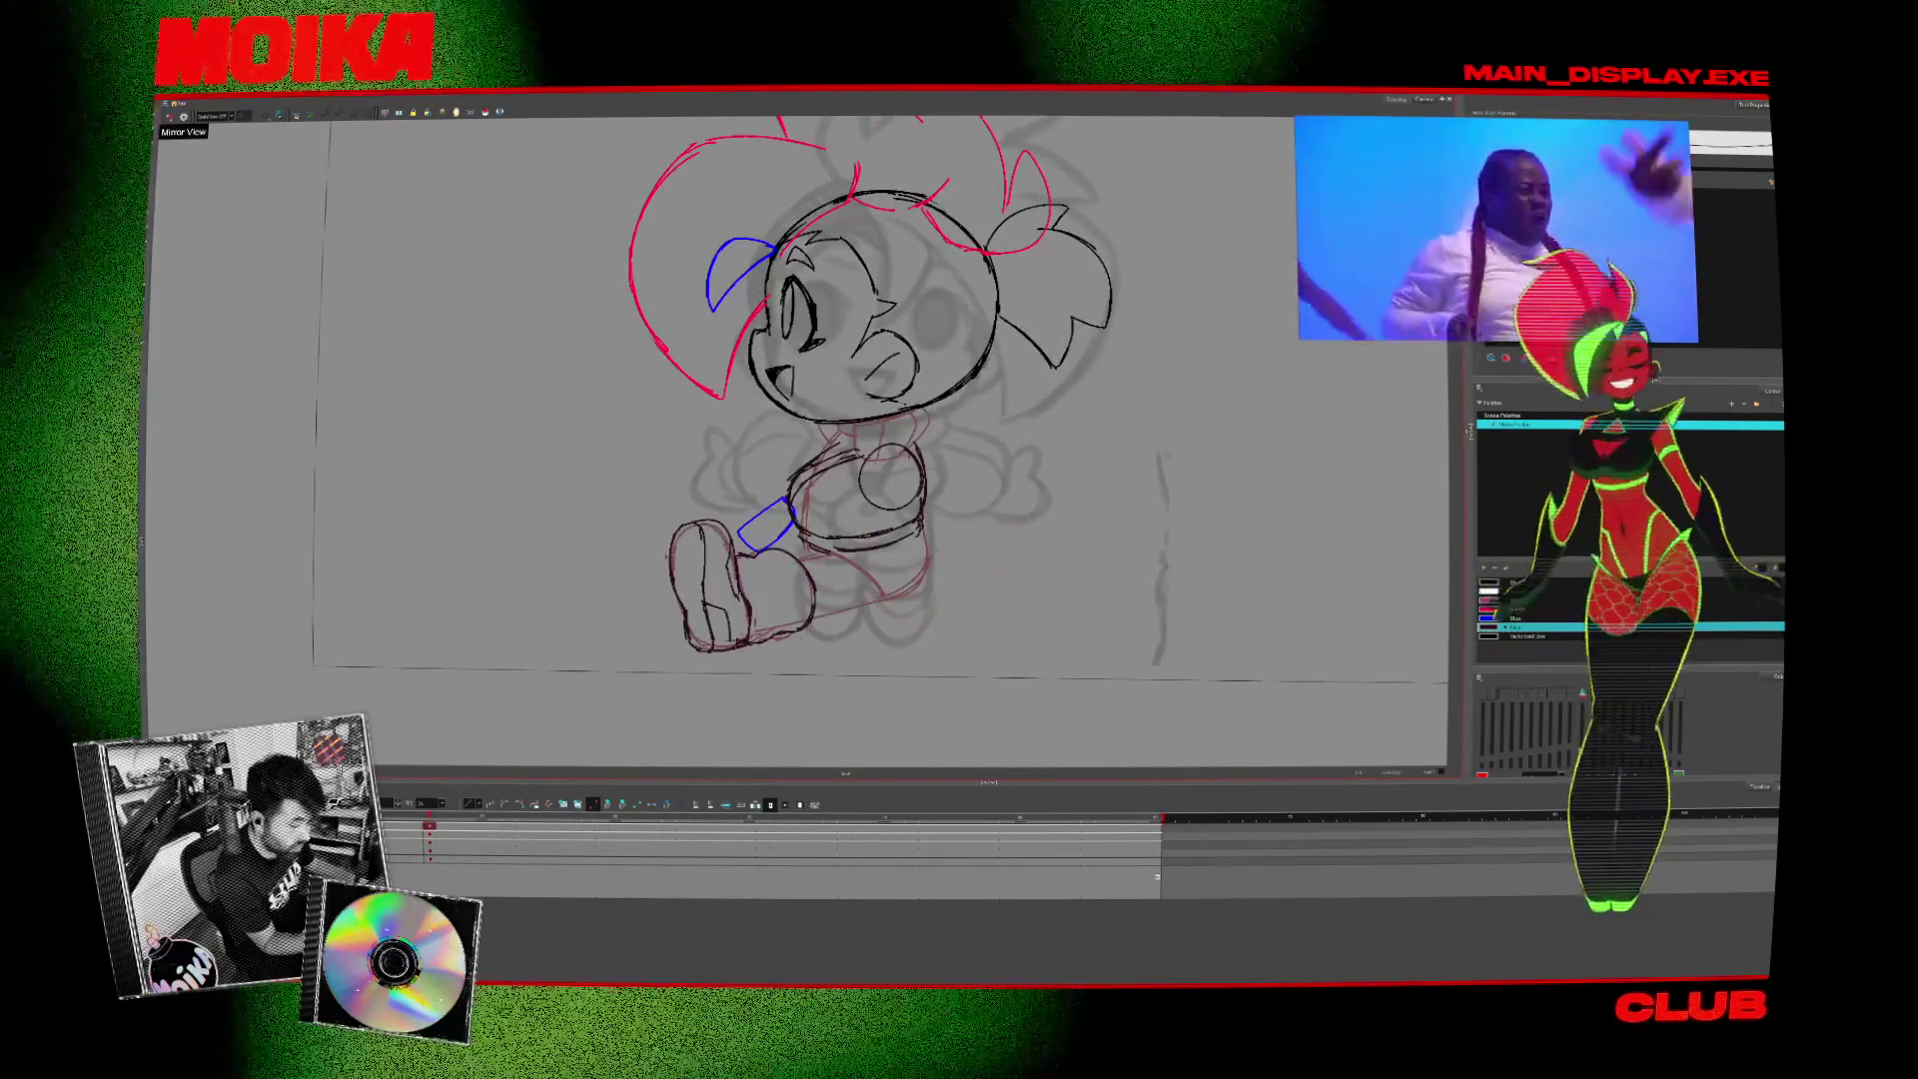
key("comma")
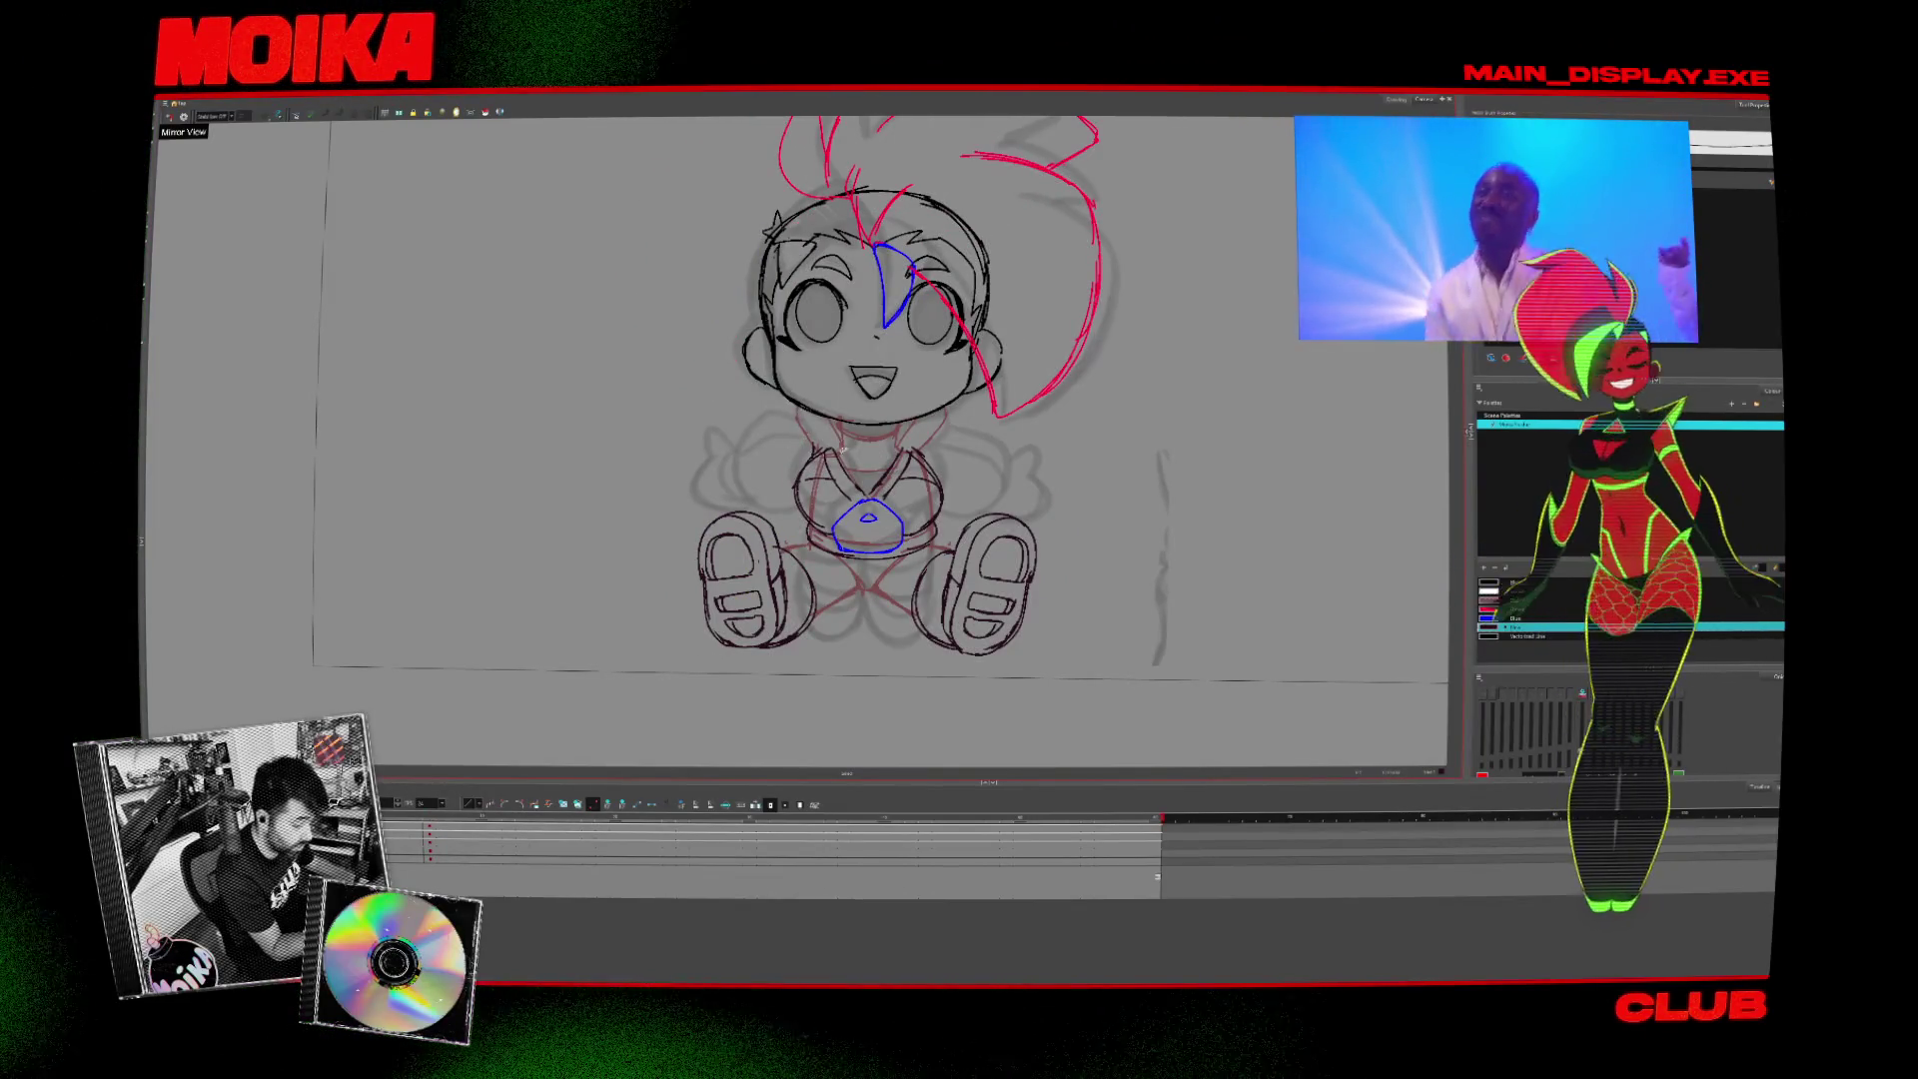
key("period")
key("comma")
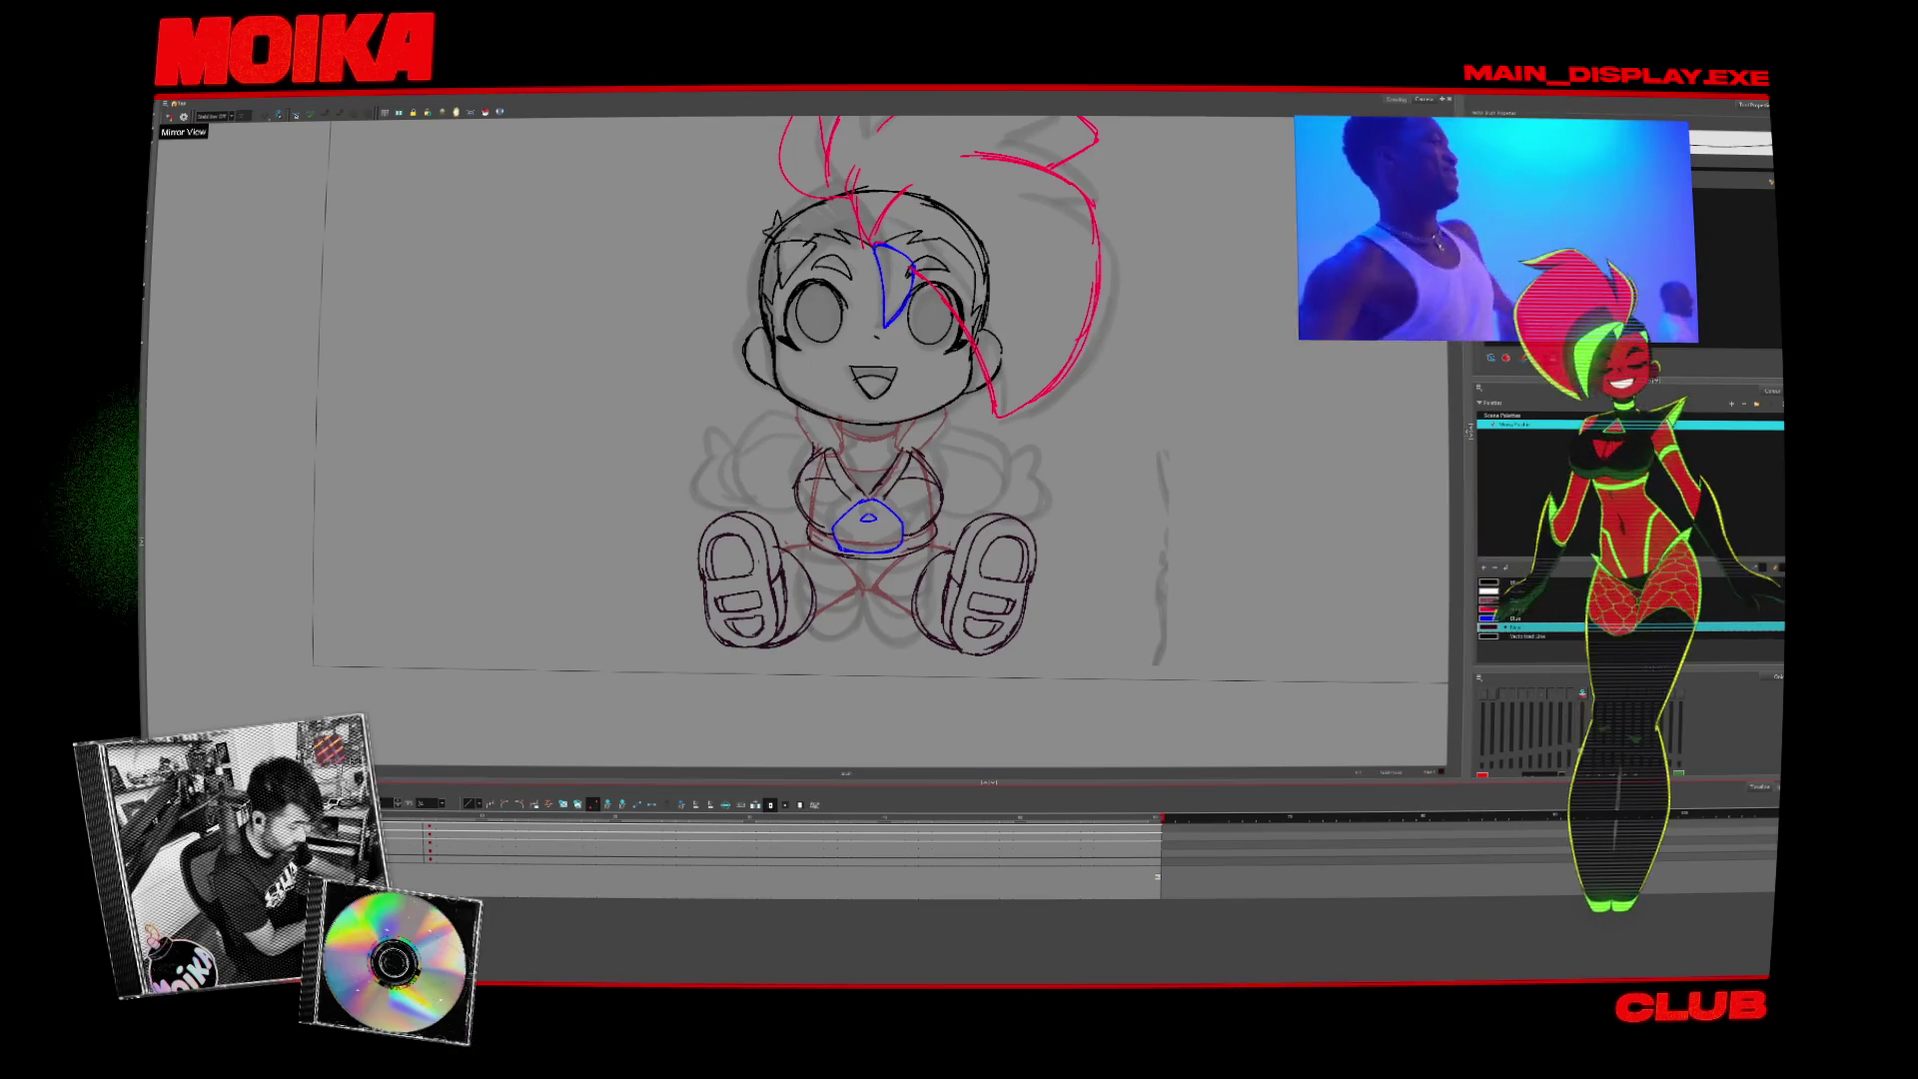
key("period")
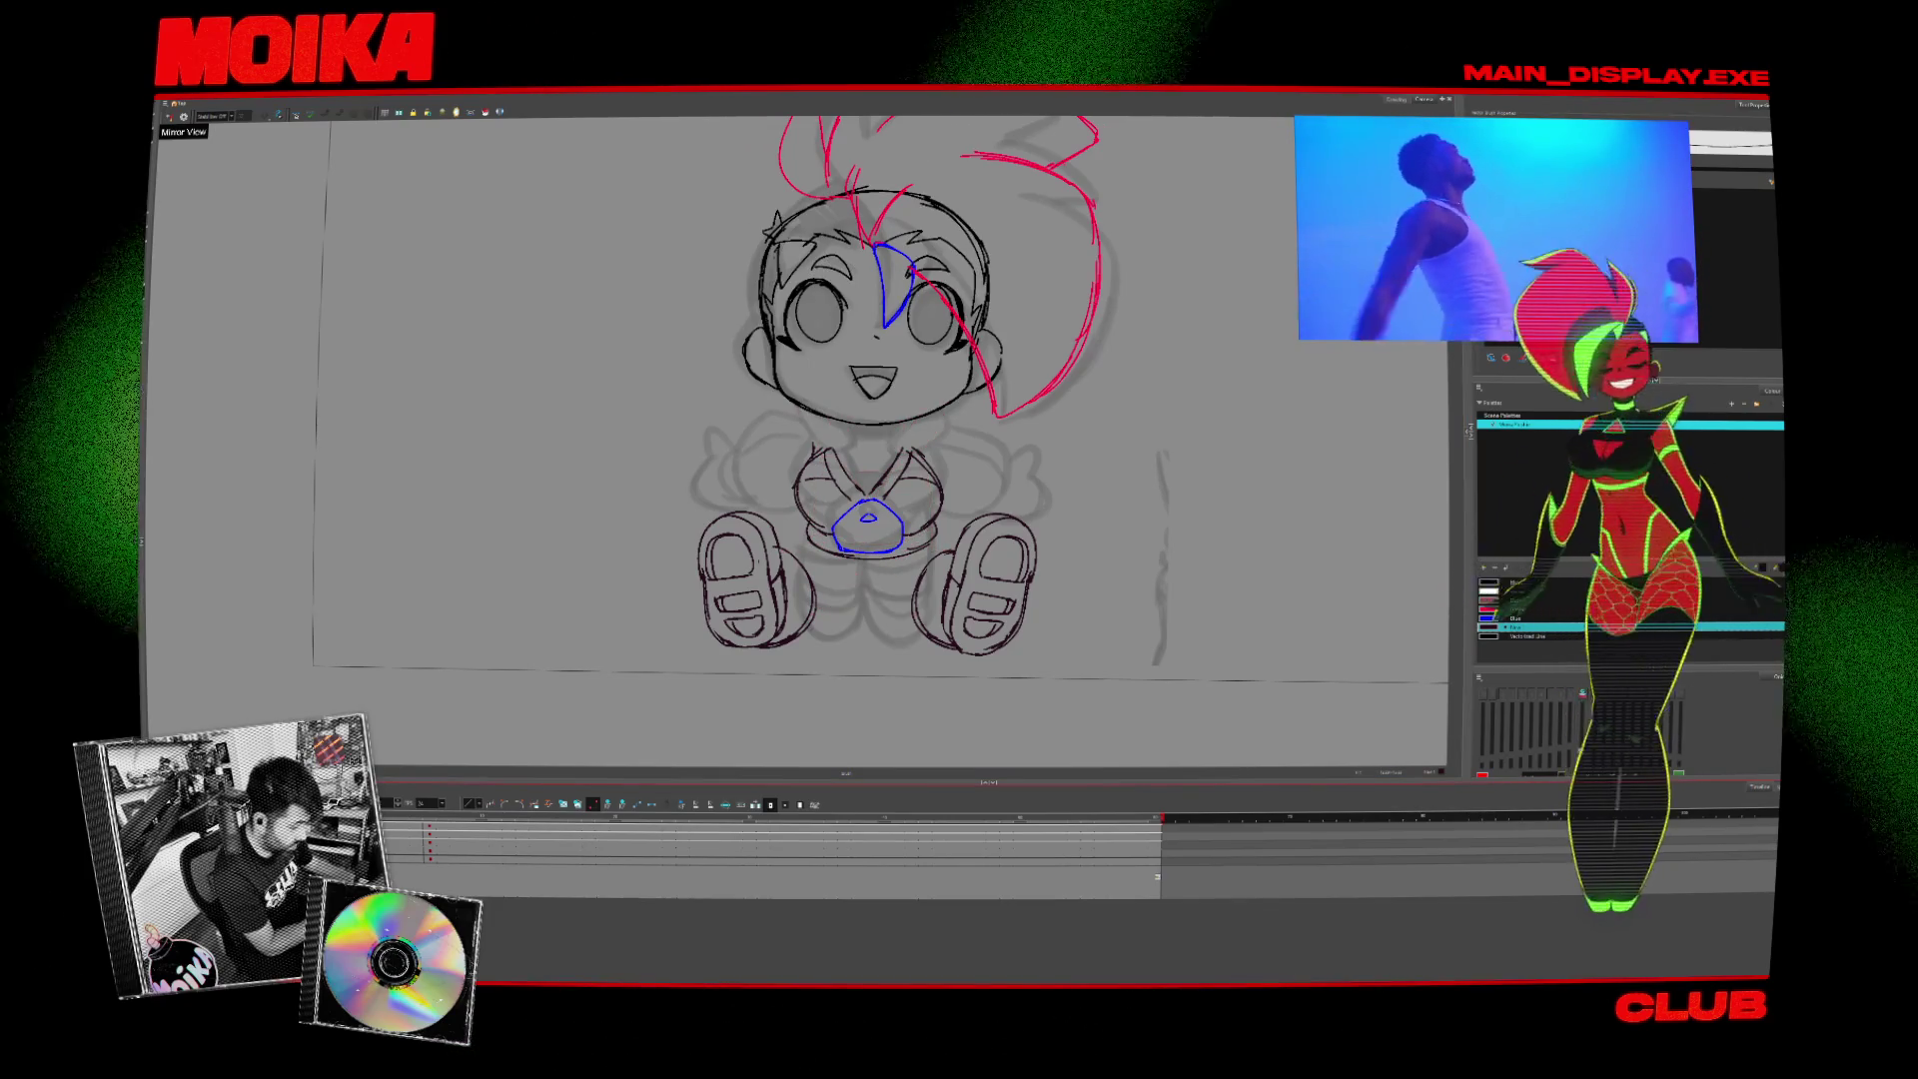
key("comma")
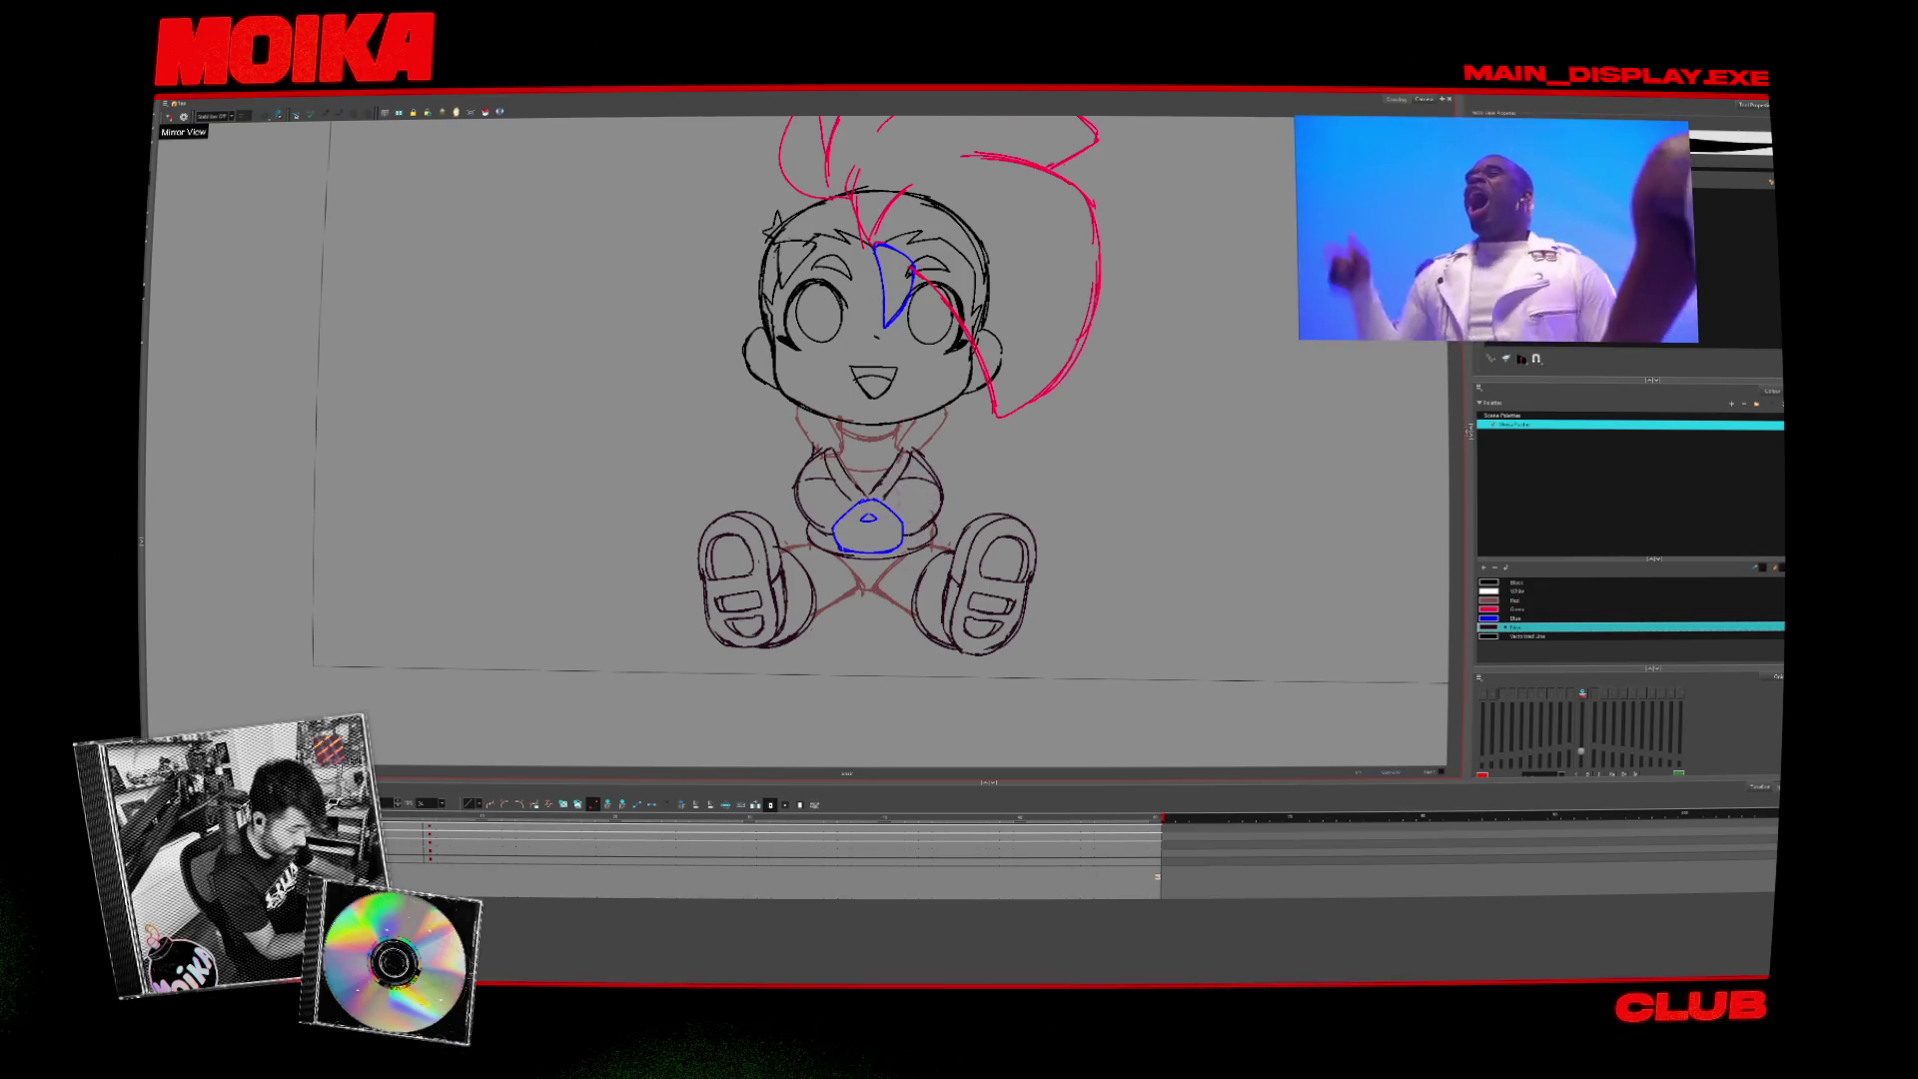
left_click_drag(869, 399, 863, 421)
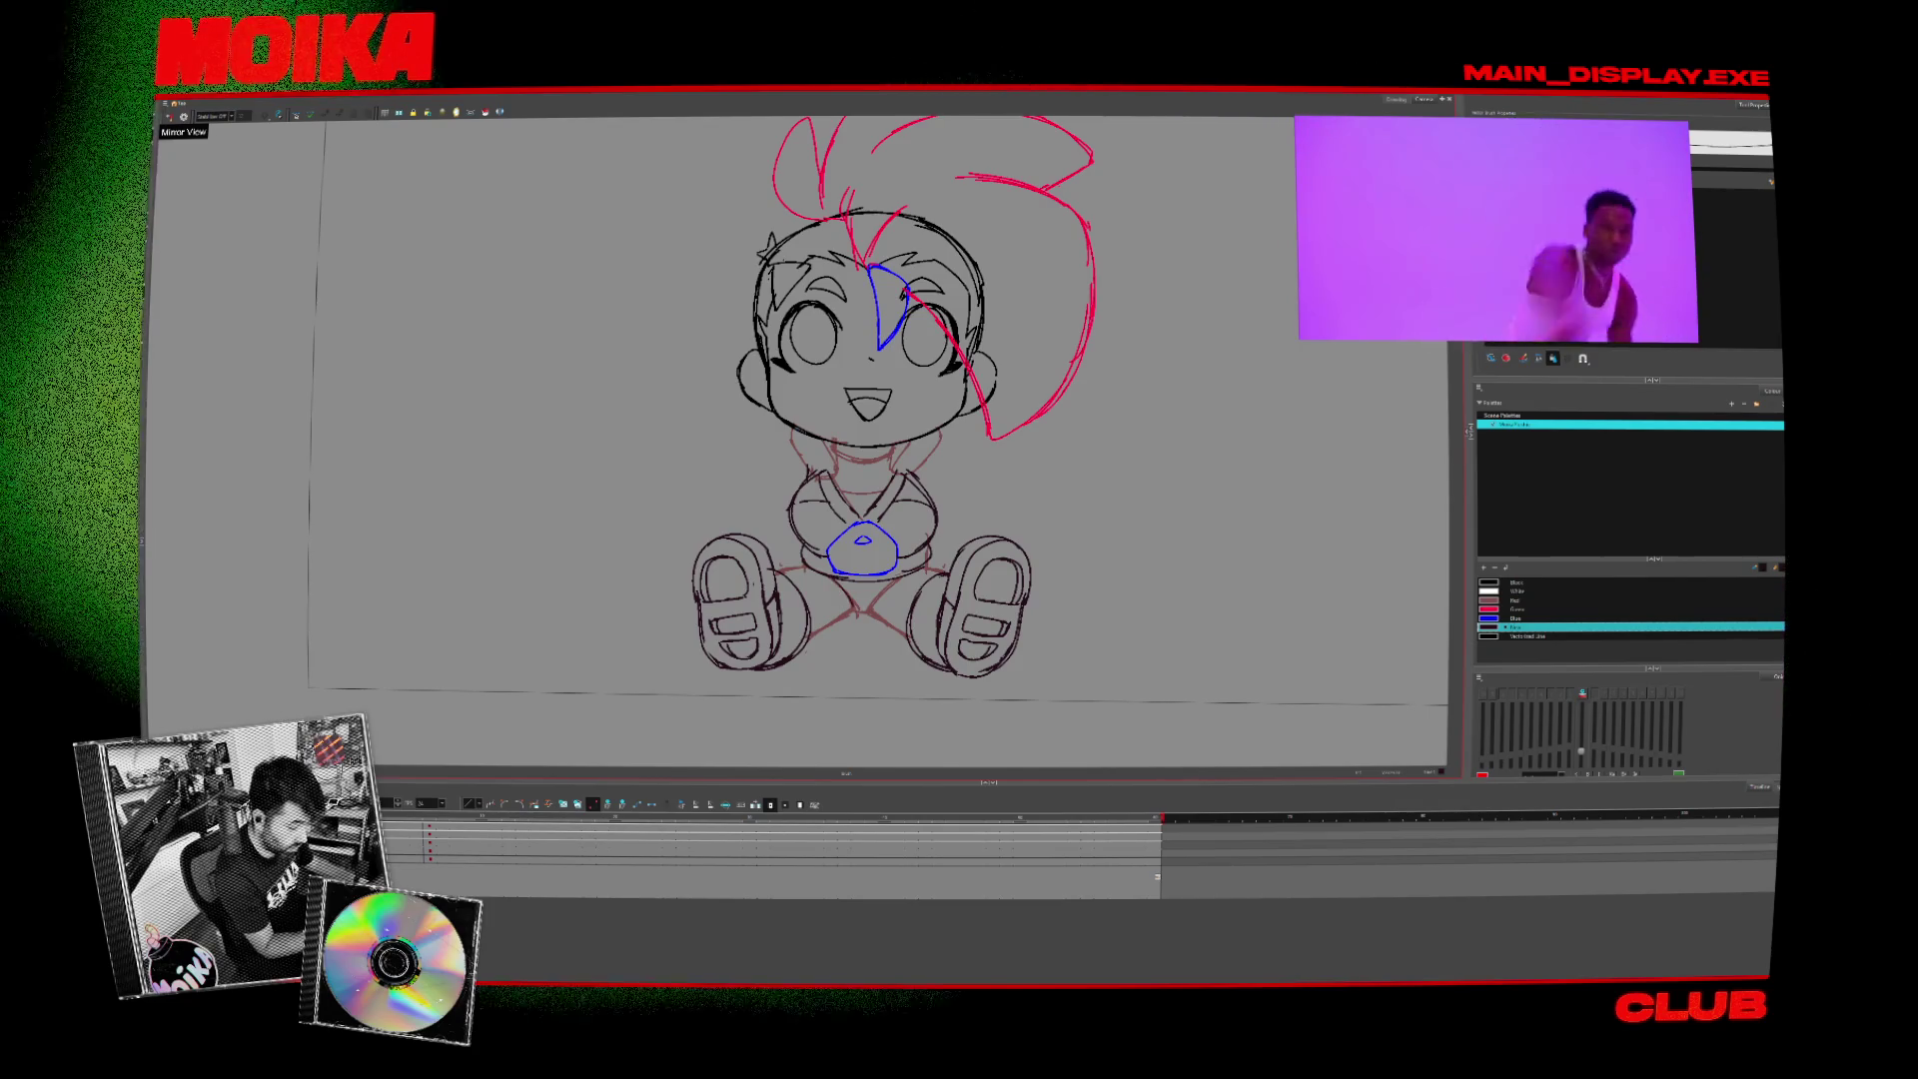
- Select the side-view cell, flash the front frame, and toggle mirror view to compare poses
left_click(430, 858)
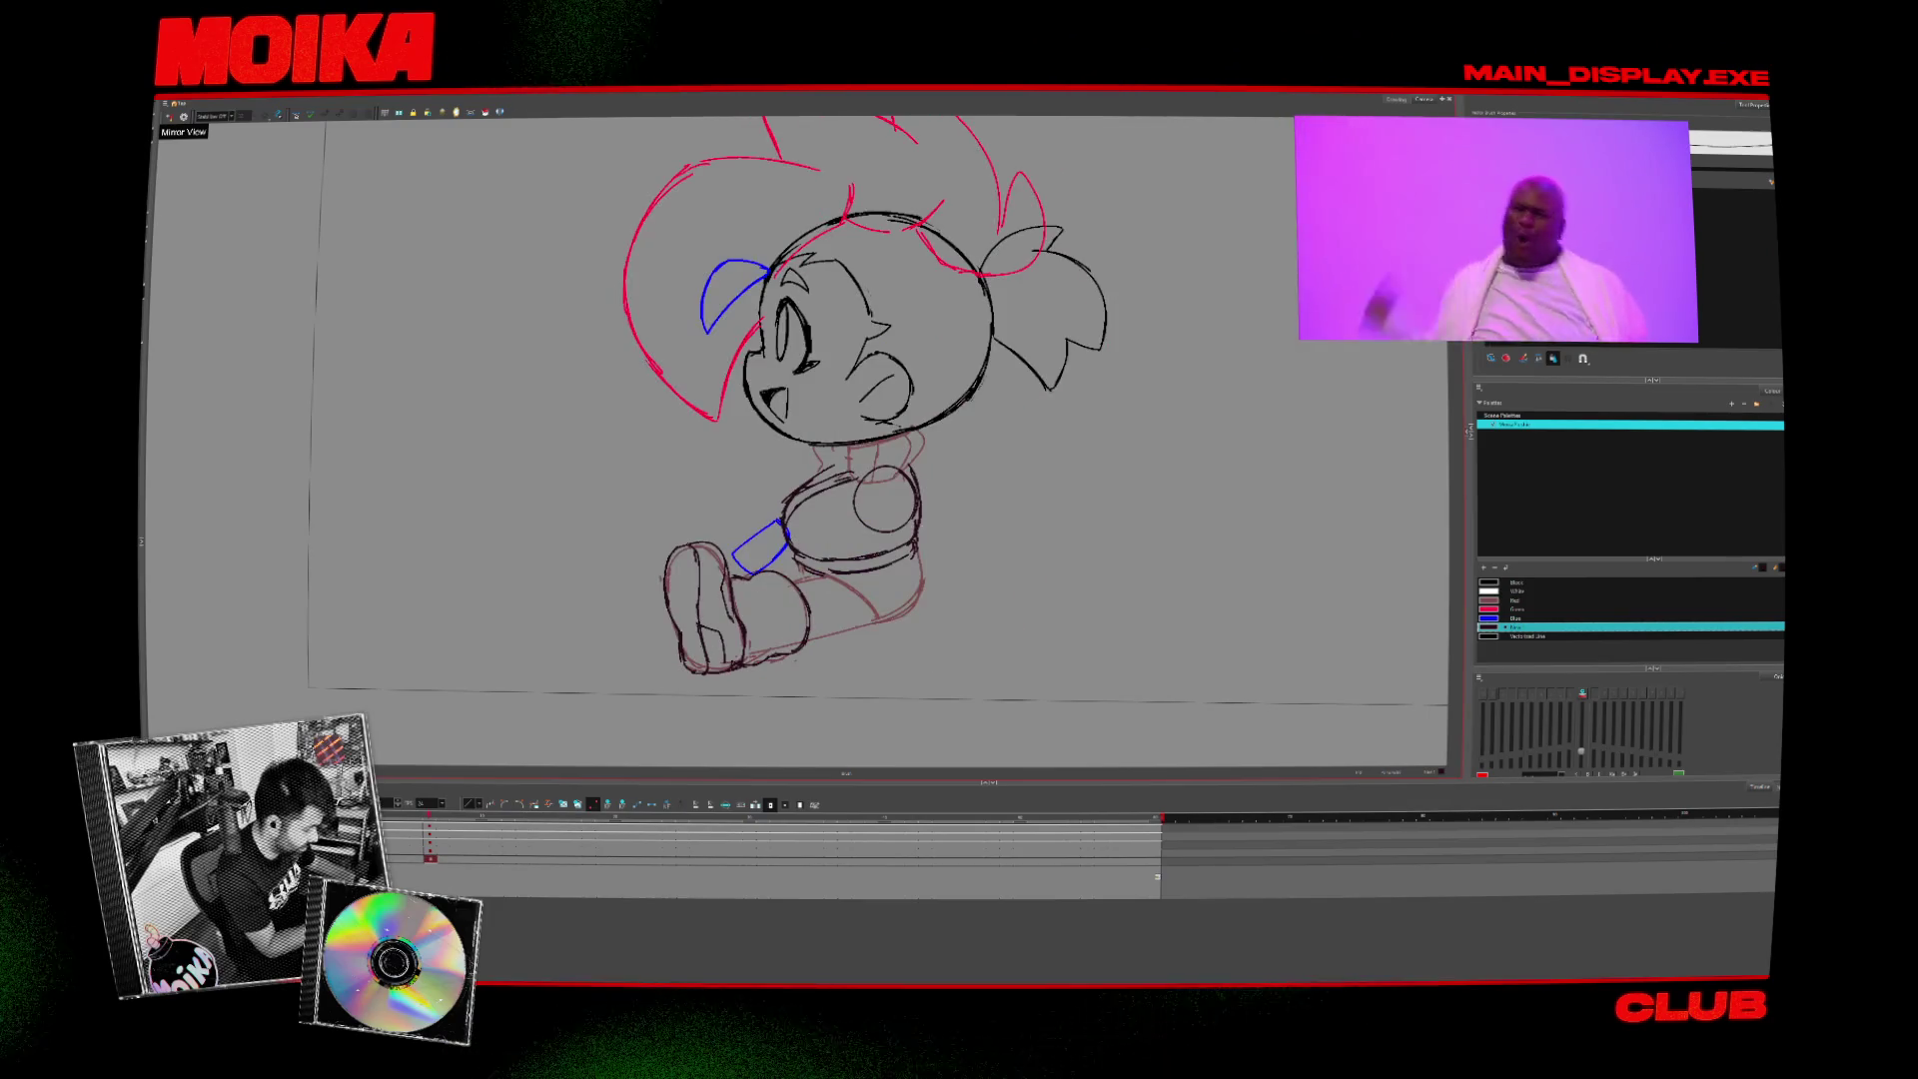
key("period")
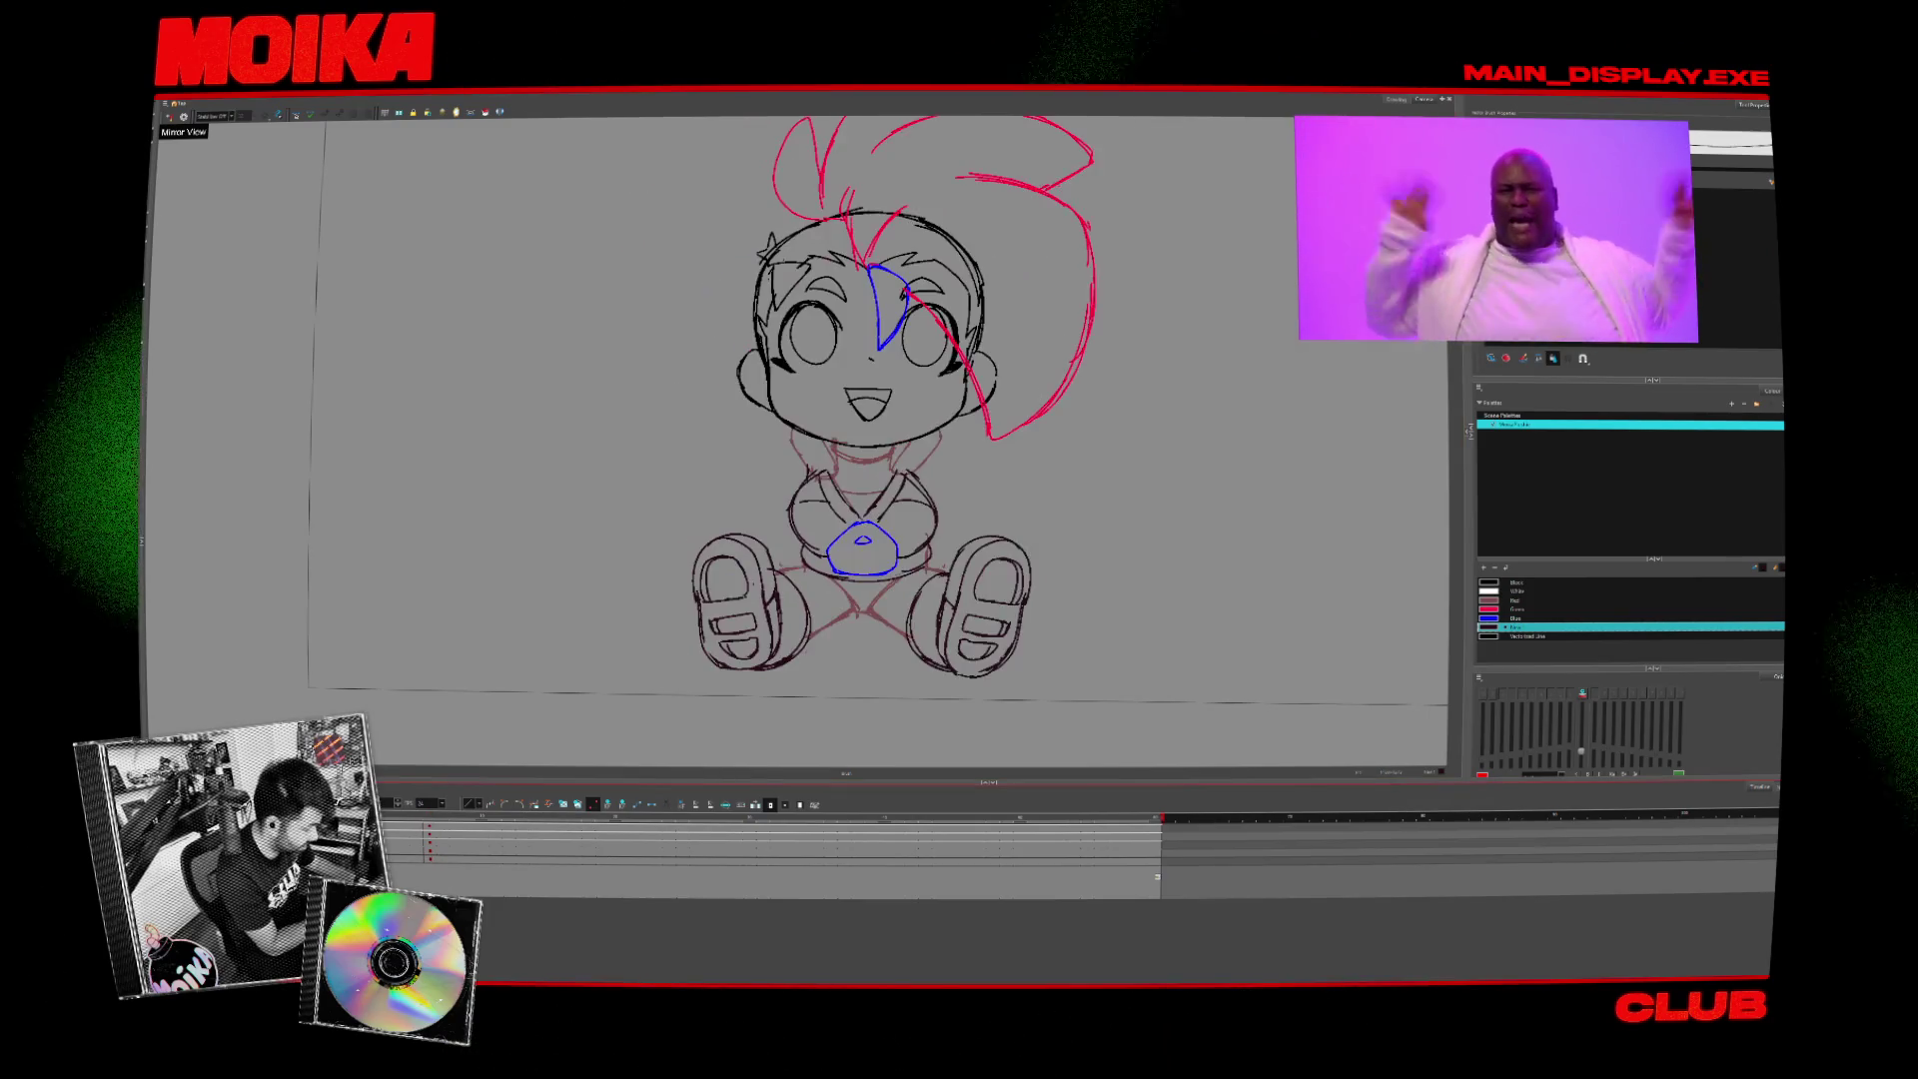
key("comma")
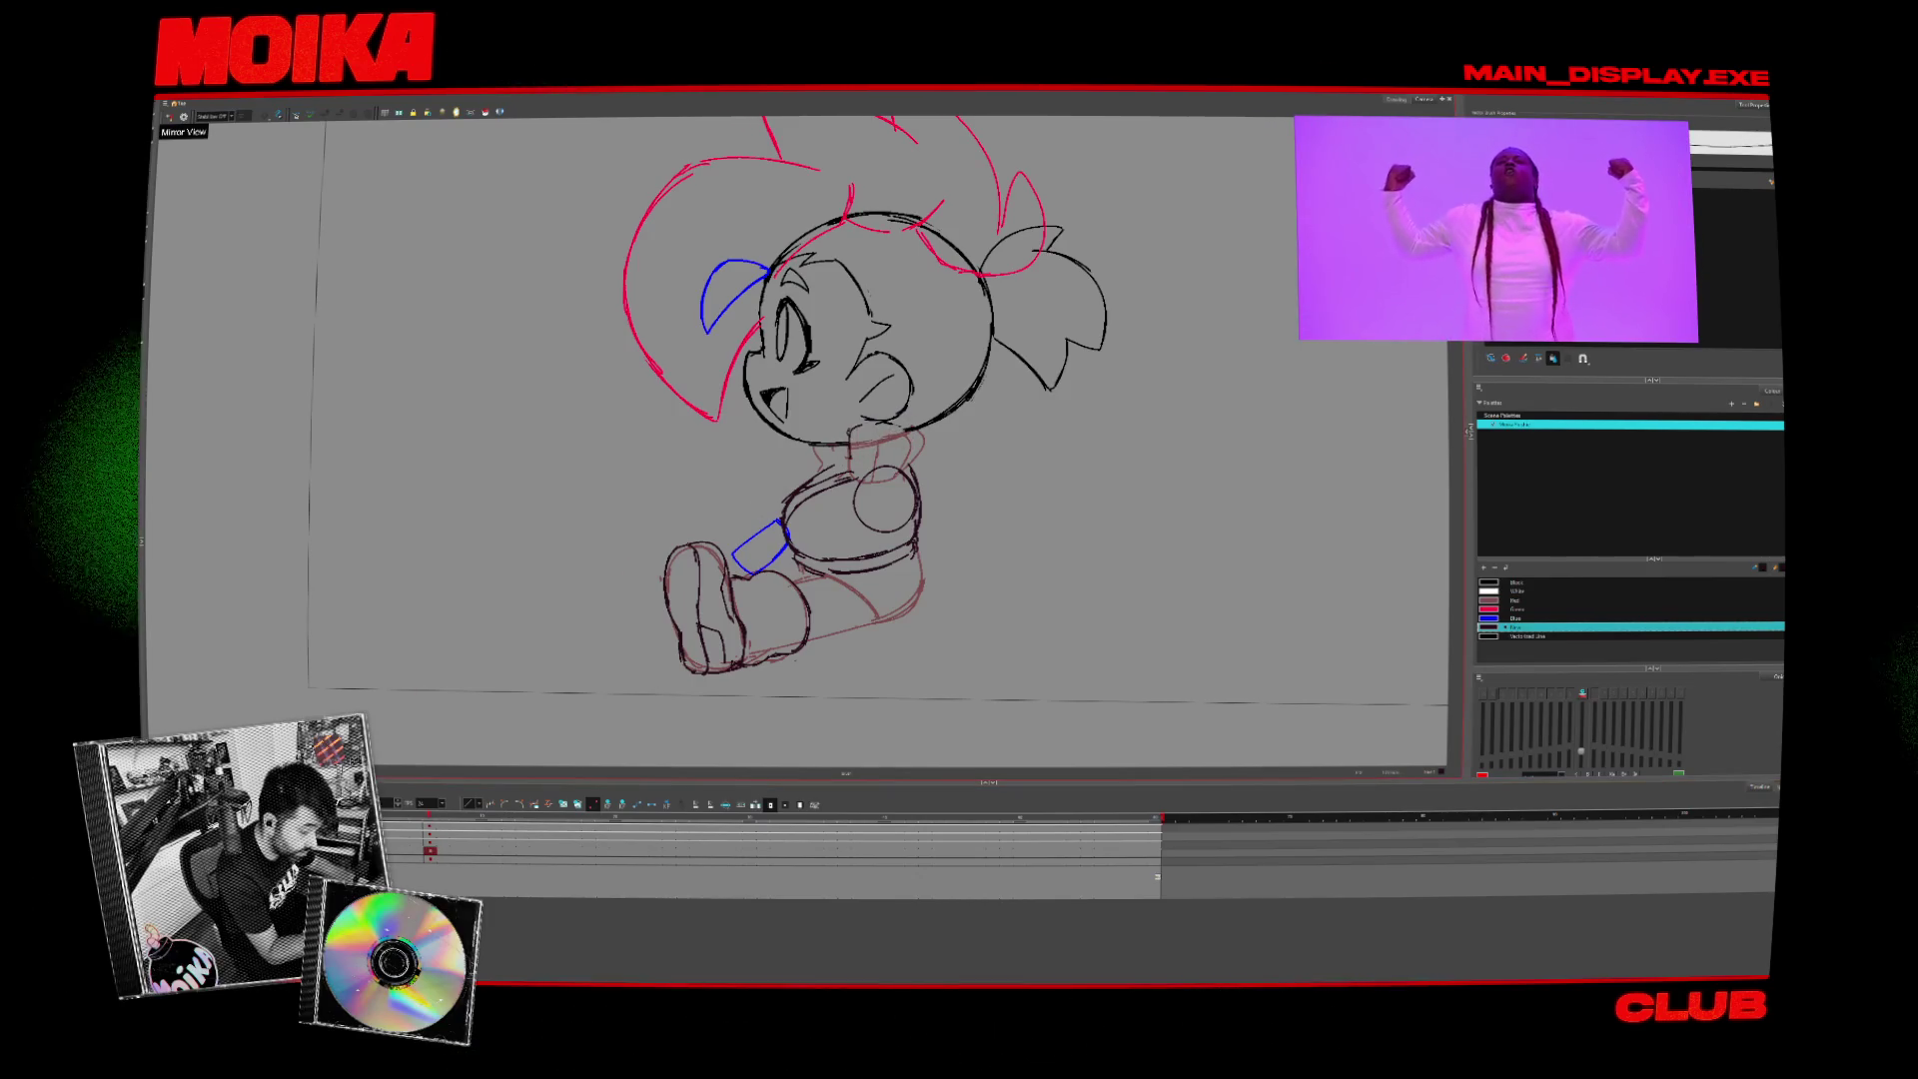
left_click(184, 117)
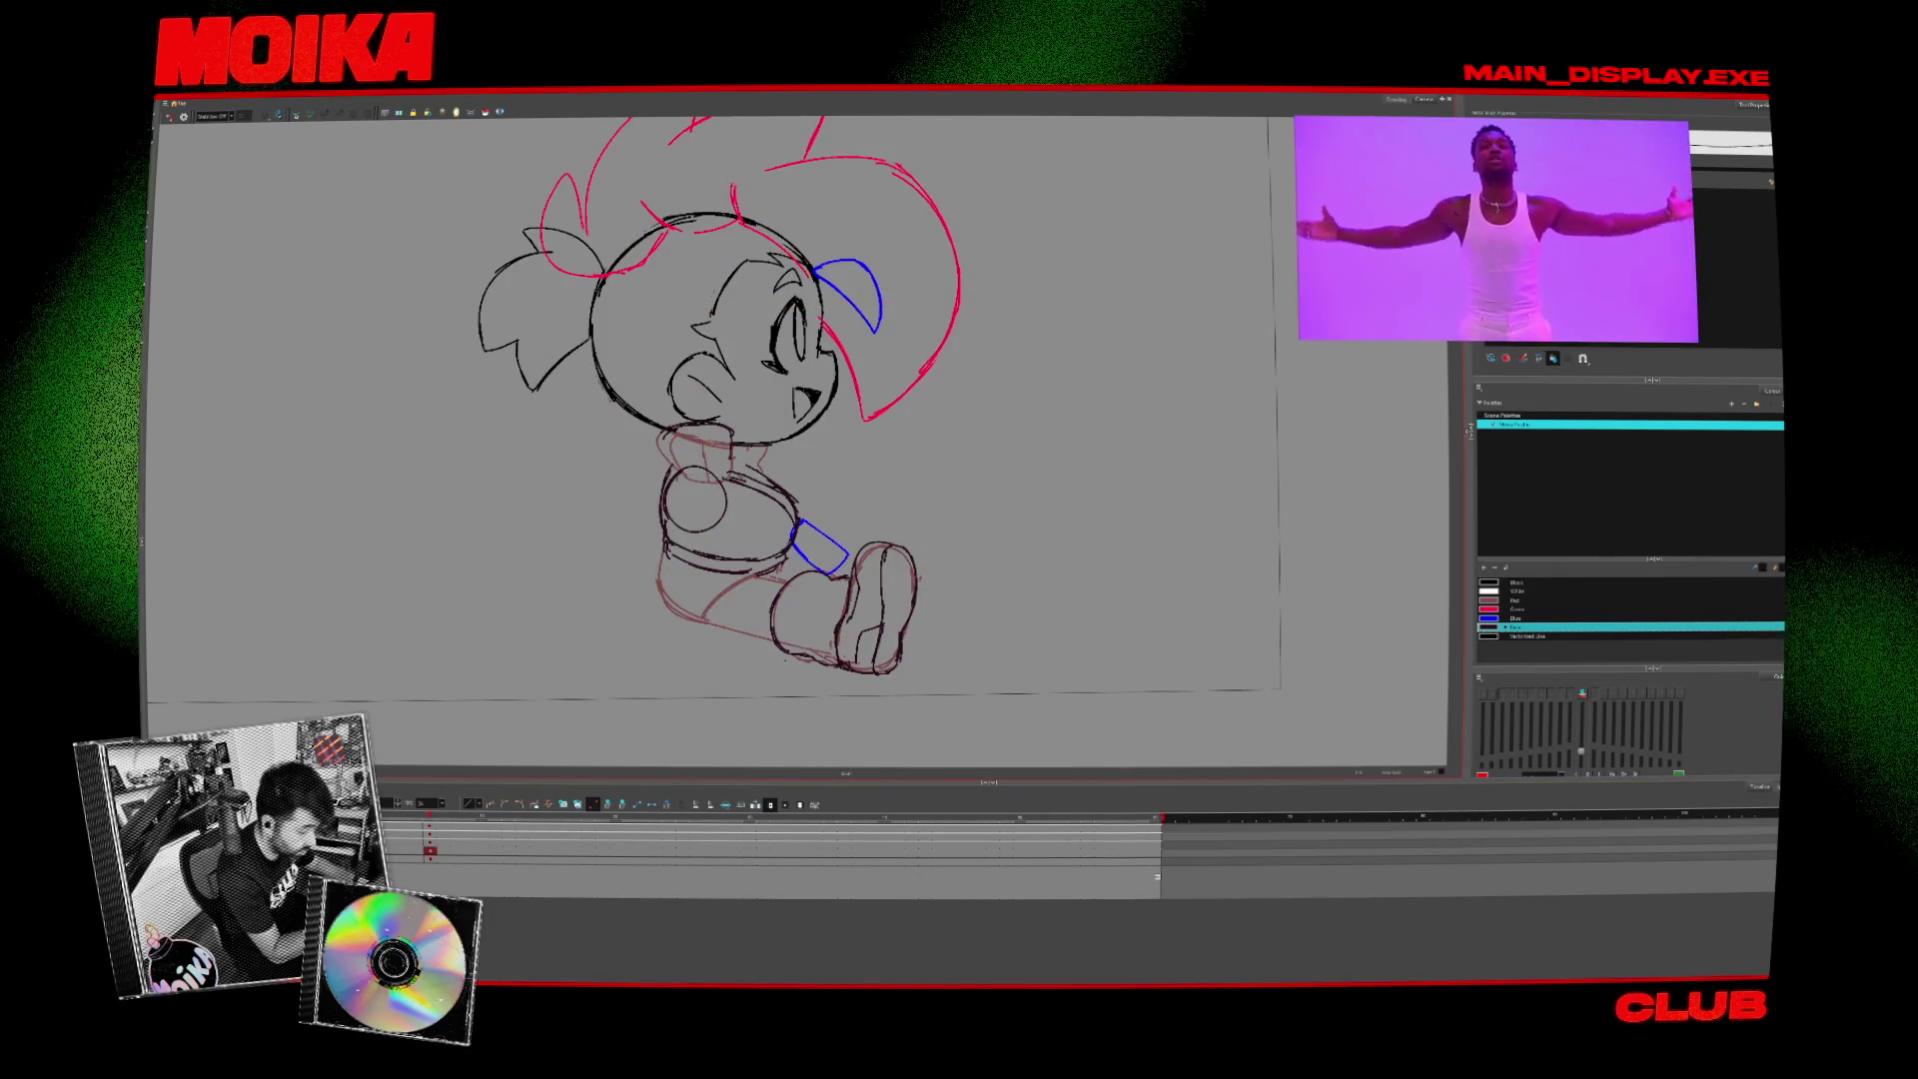
left_click(184, 117)
left_click(184, 117)
left_click(184, 117)
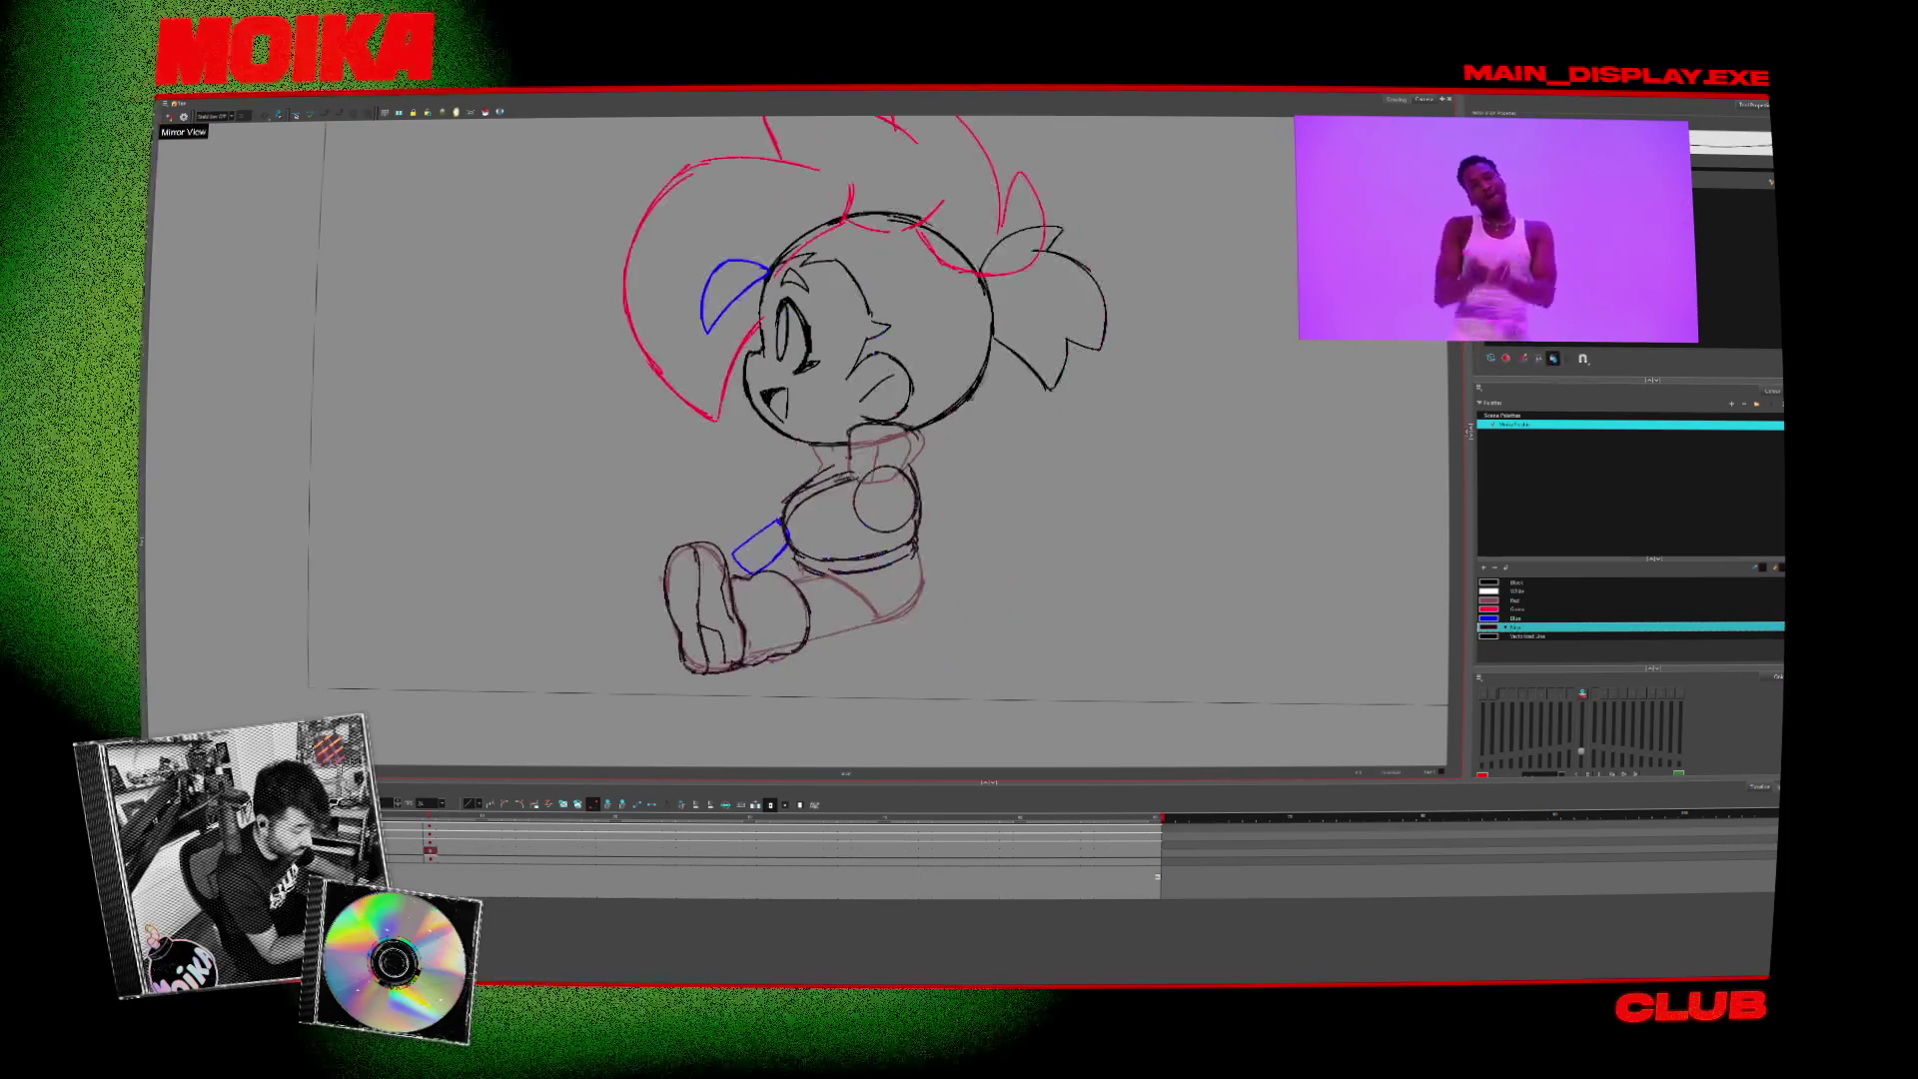
- Move down a layer, flash the front-facing drawing again, and mirror the canvas view
key("Down")
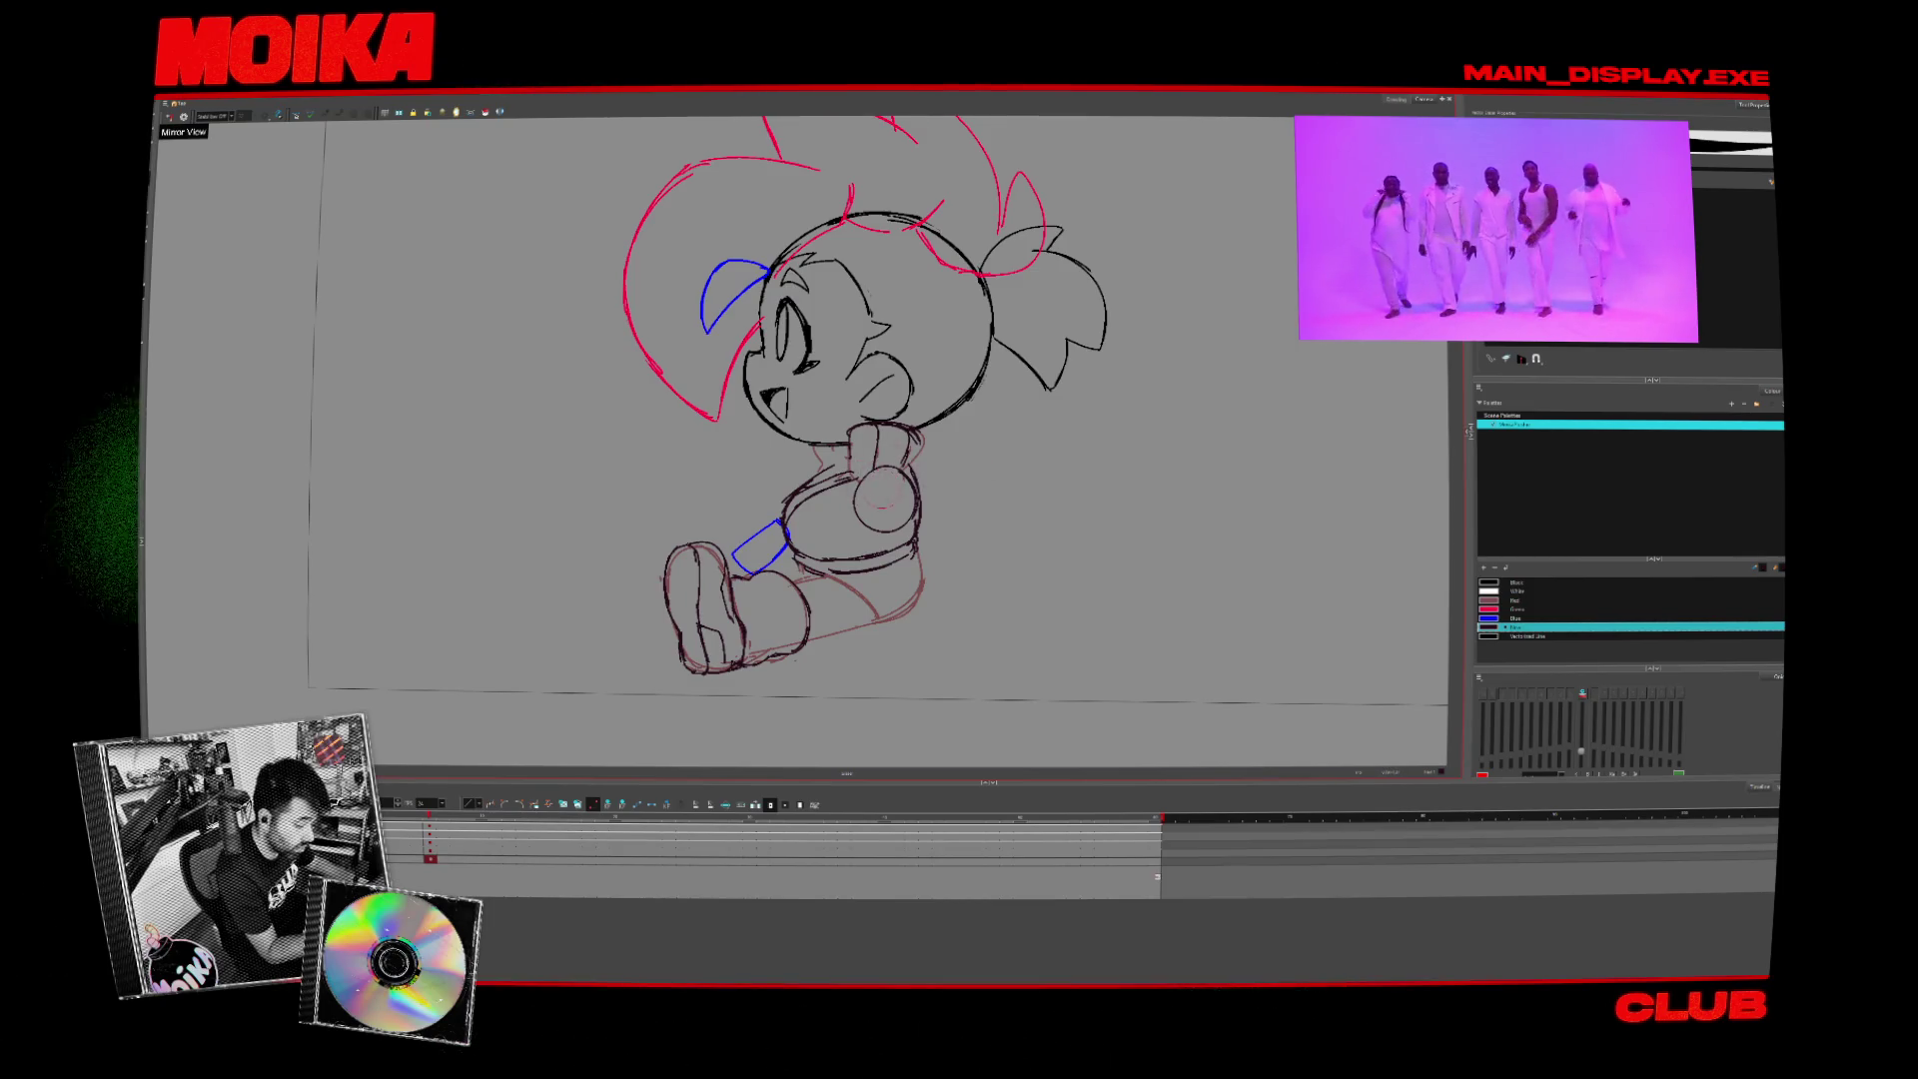
key("period")
key("comma")
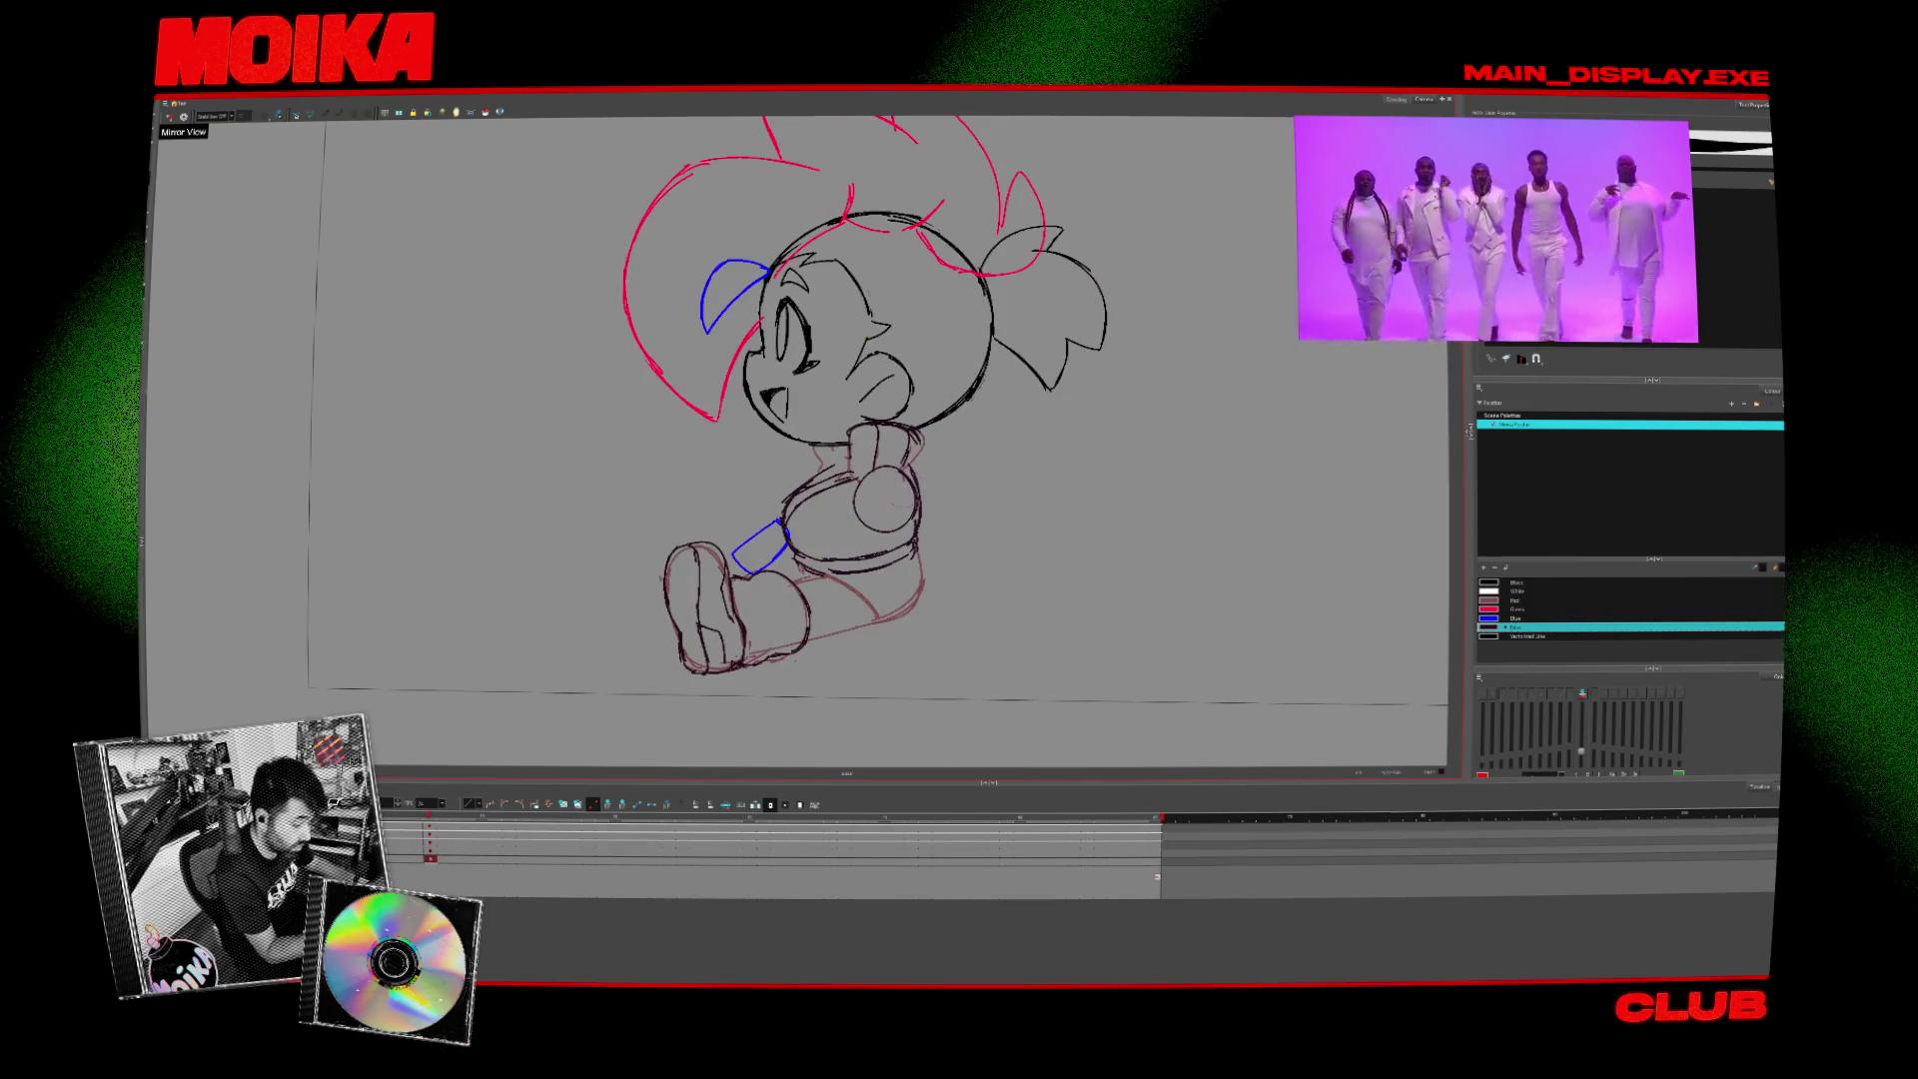
key("alt+b")
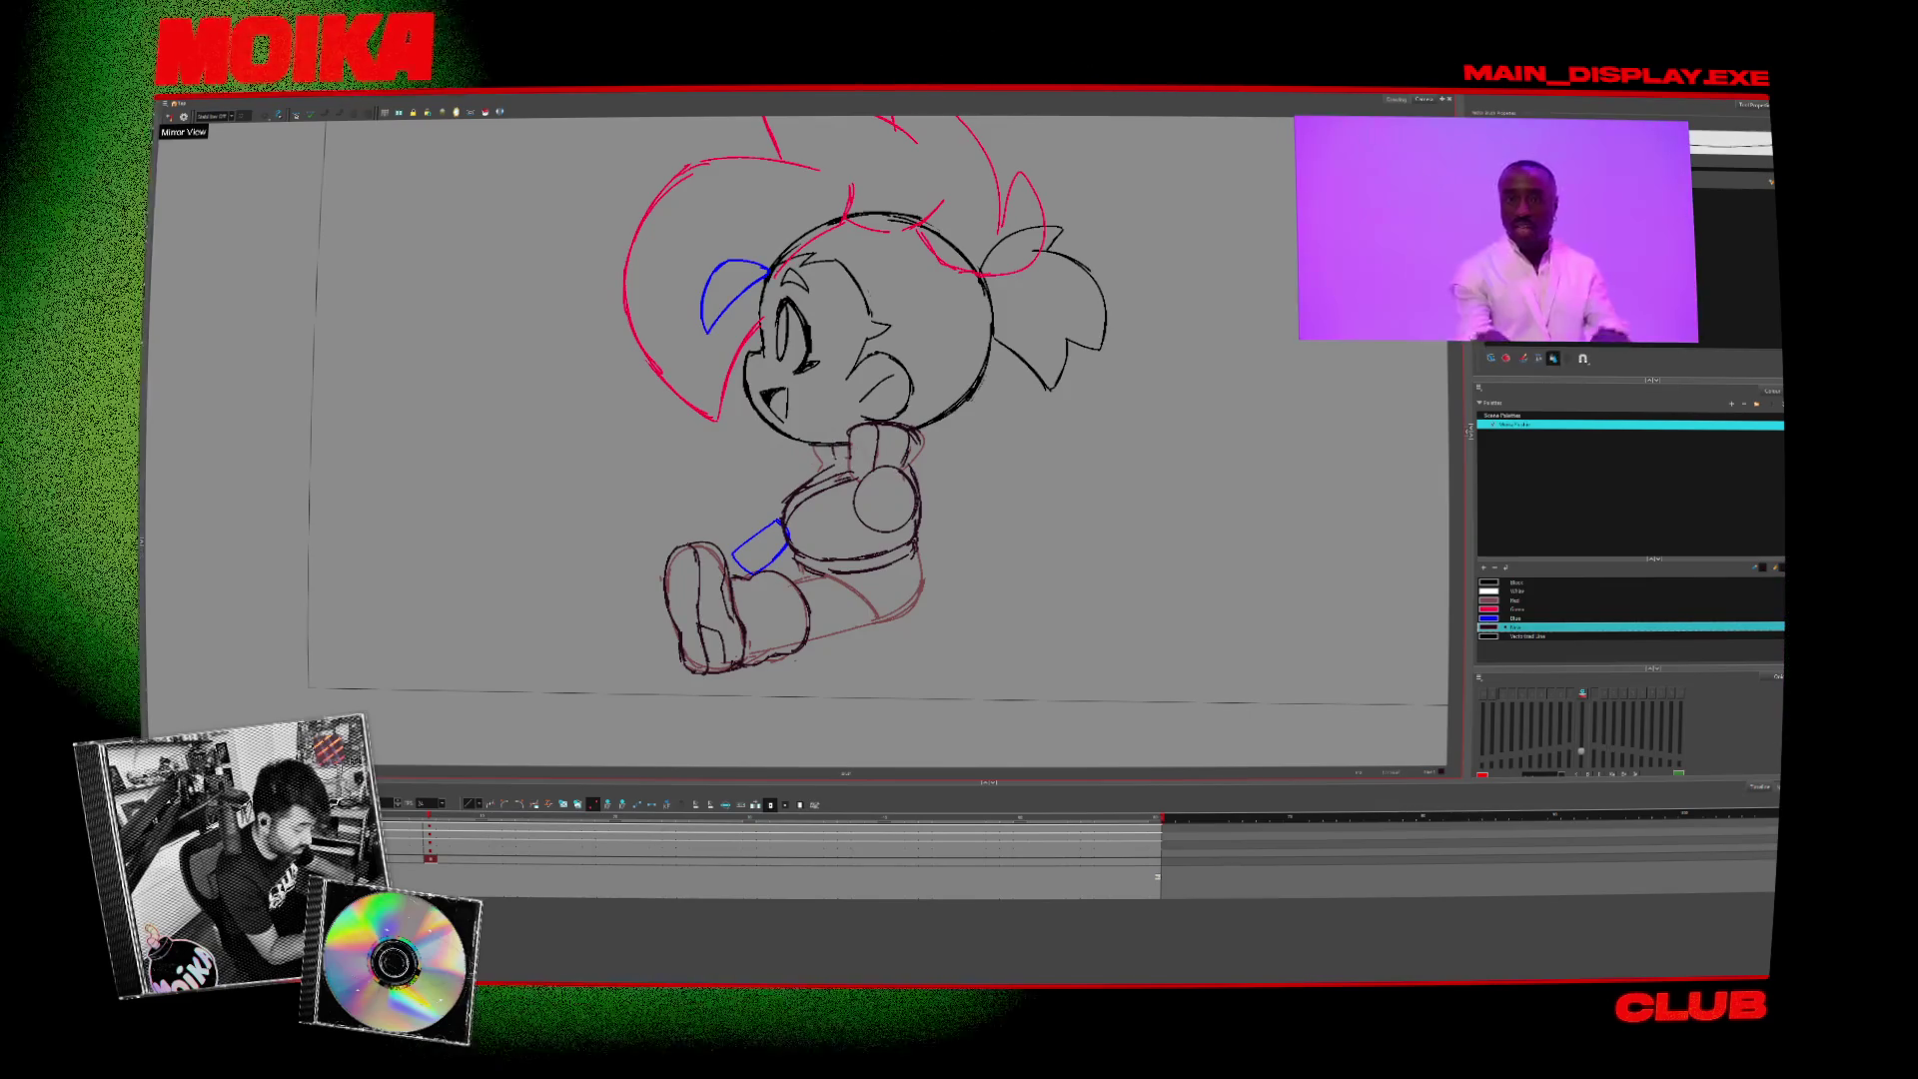
left_click(168, 116)
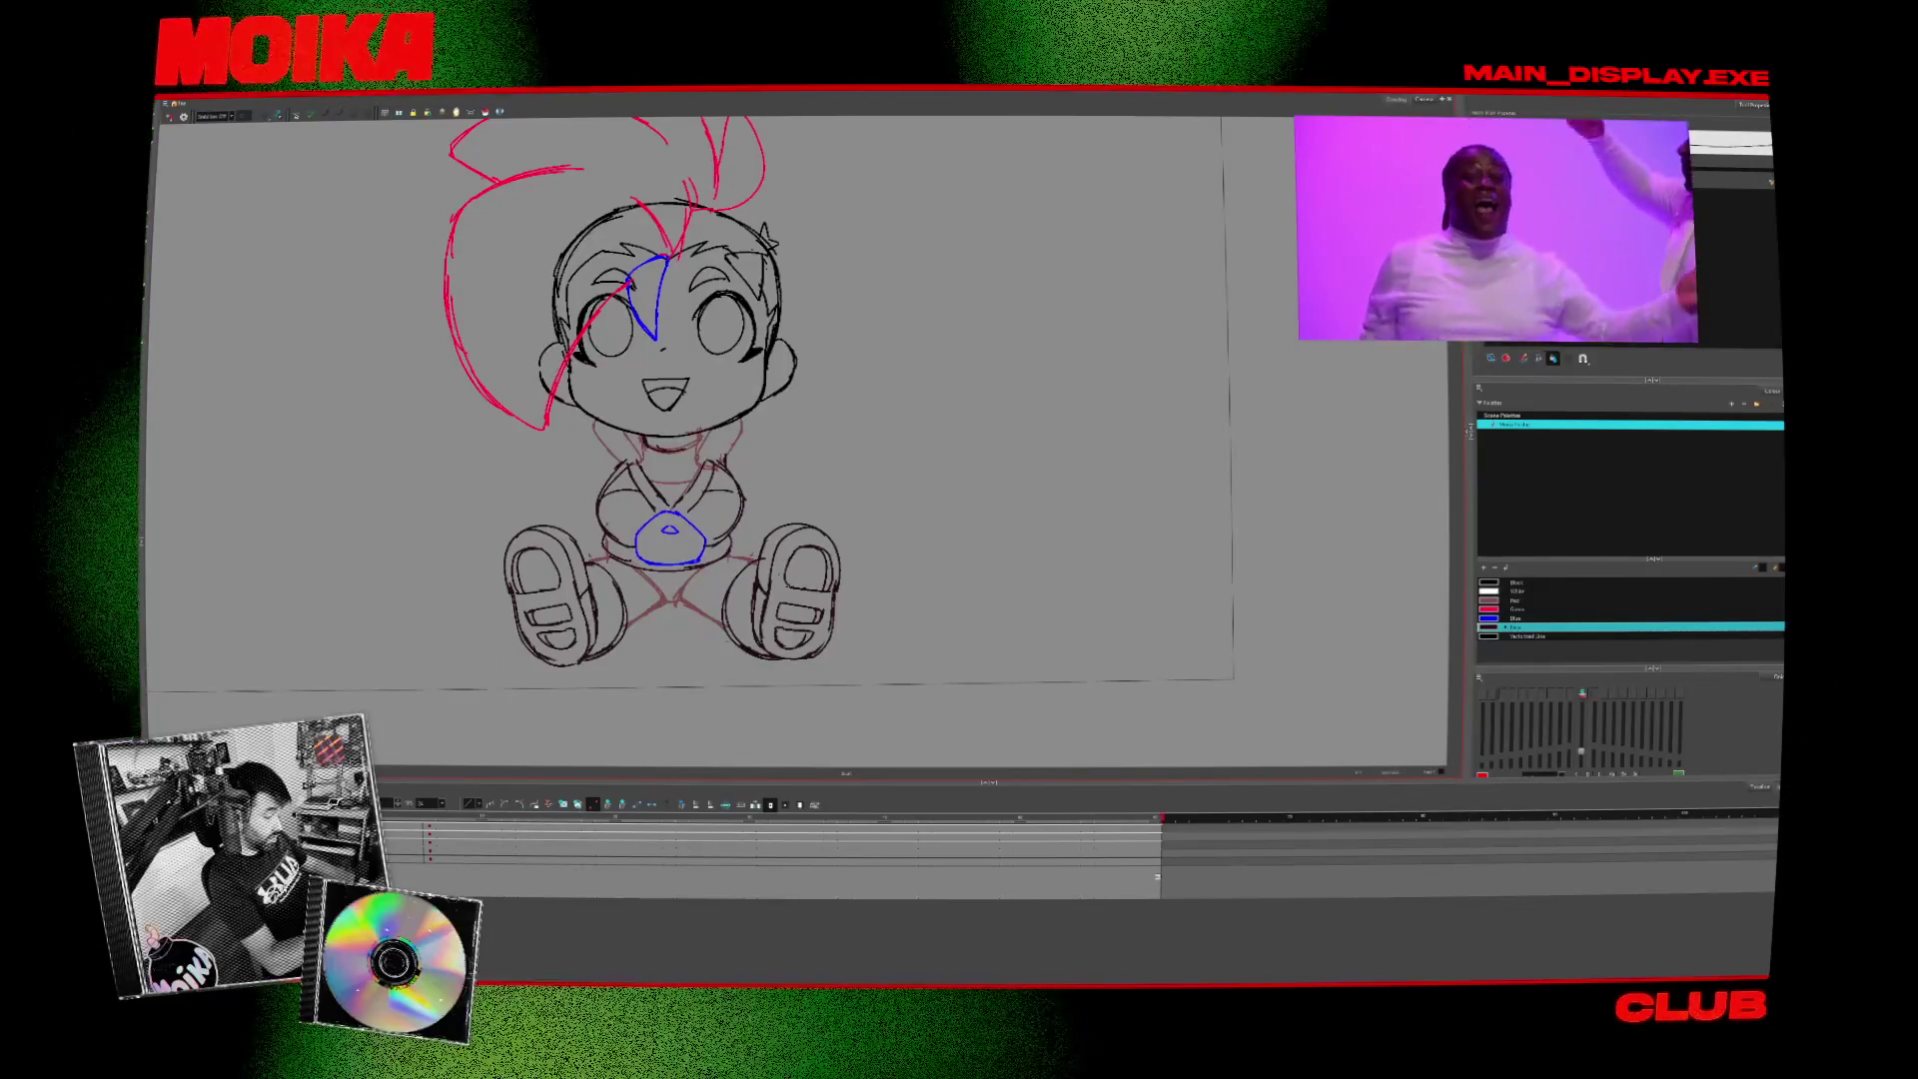
- Toggle the mirror view off and on and pan the canvas over the front-view chibi
left_click(170, 117)
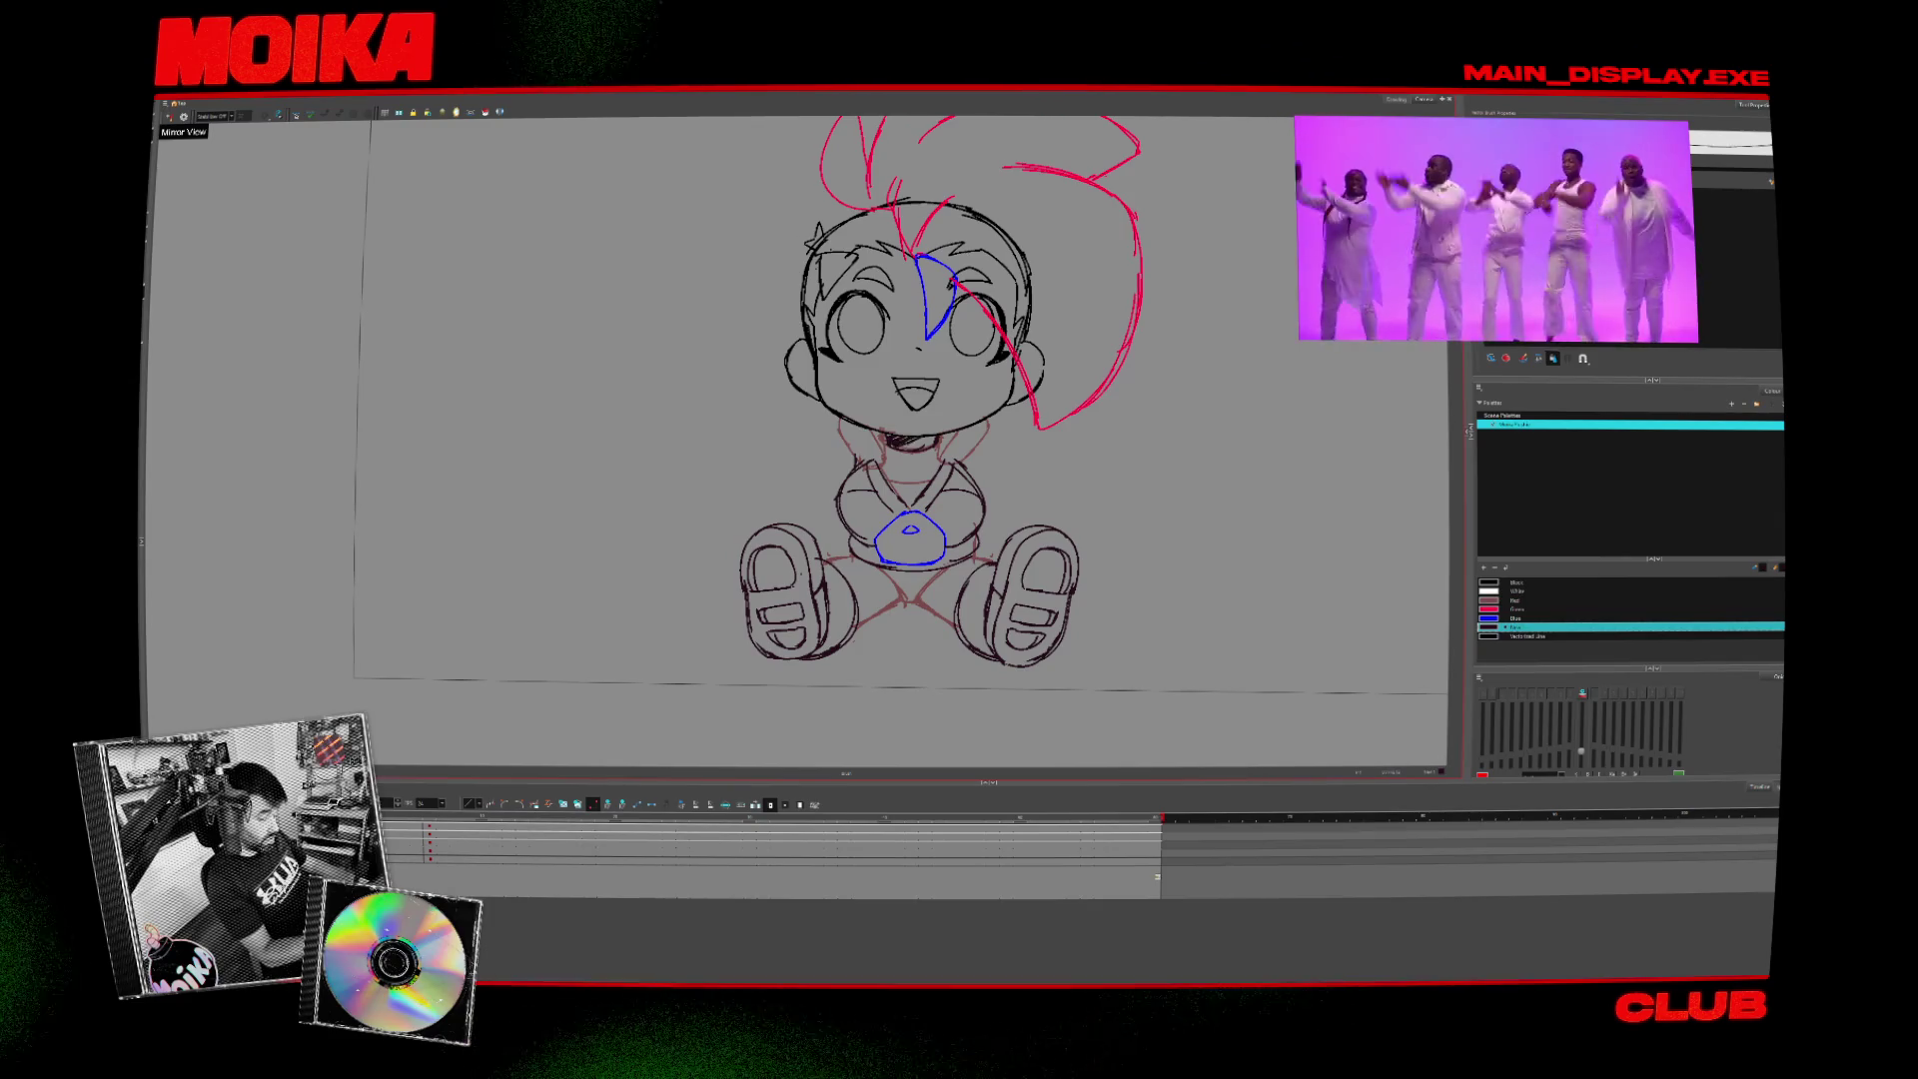
left_click(170, 117)
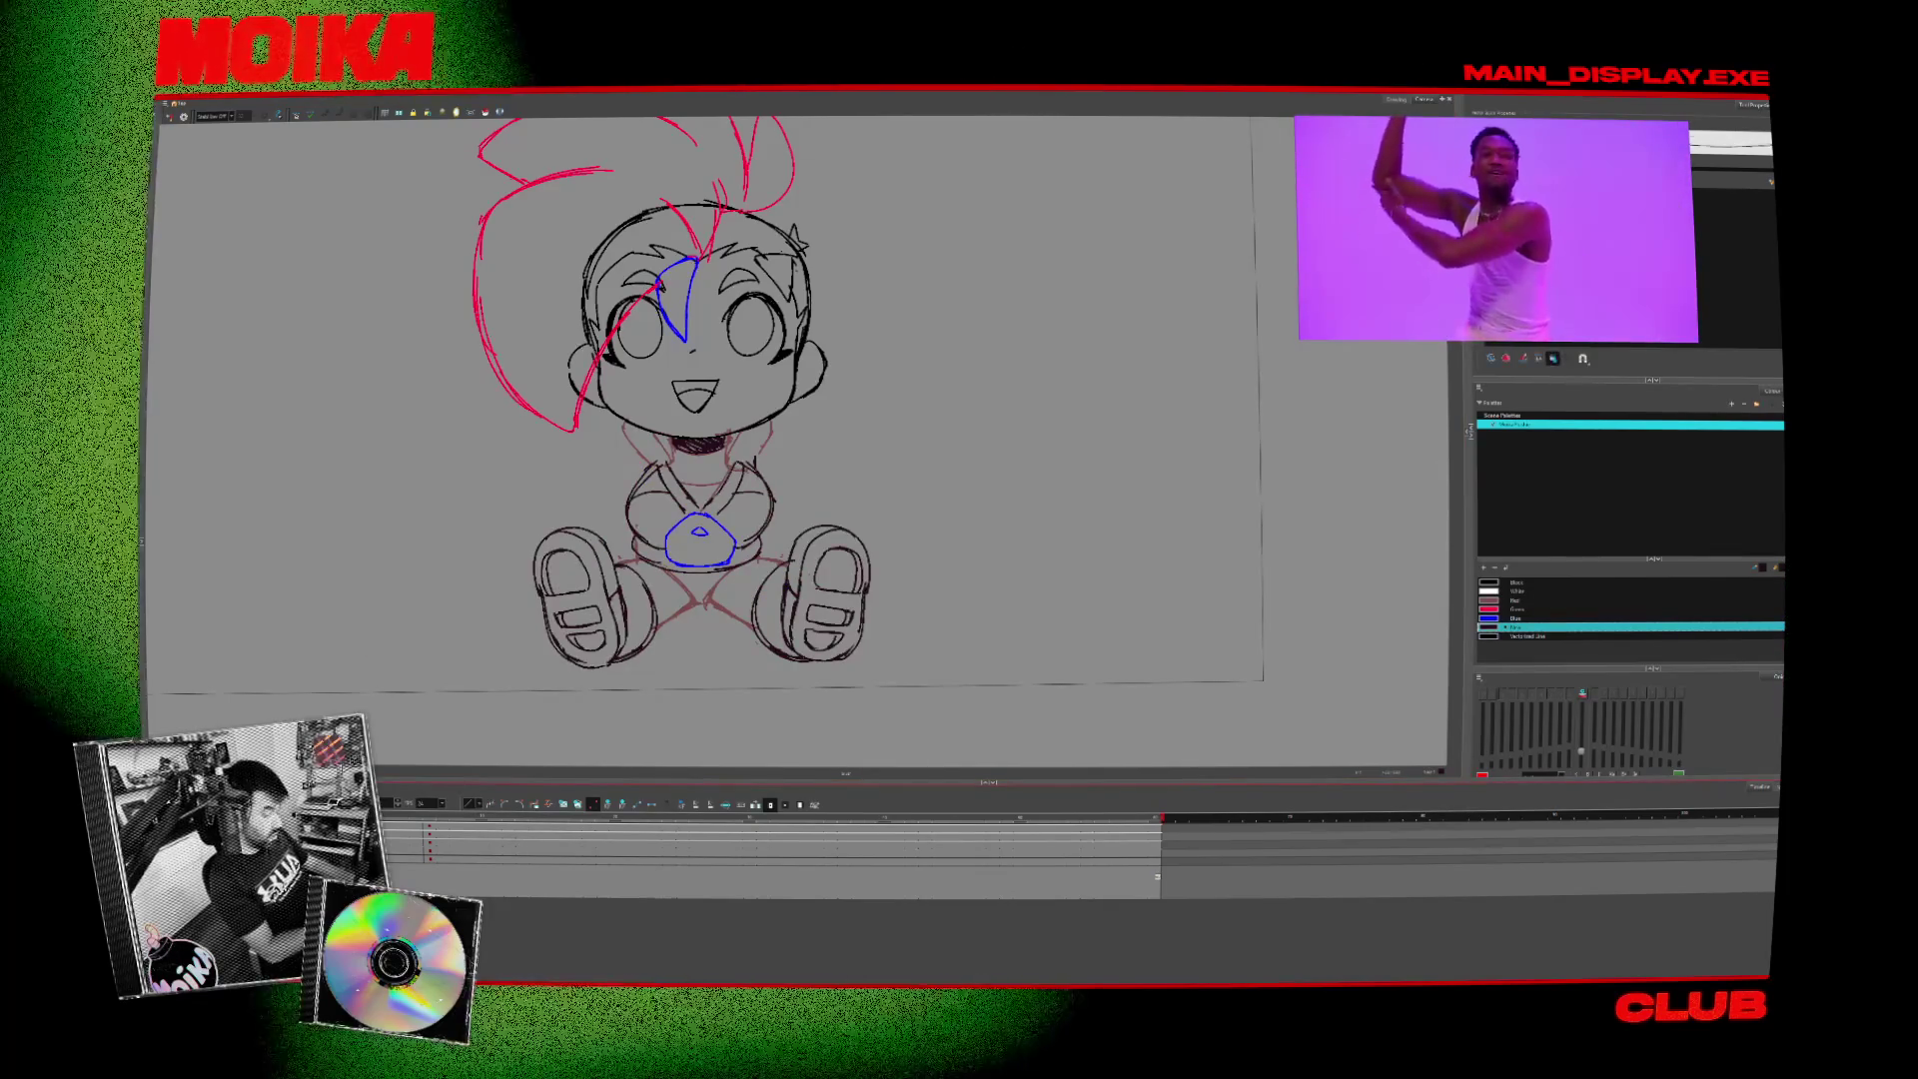
key("shift+n")
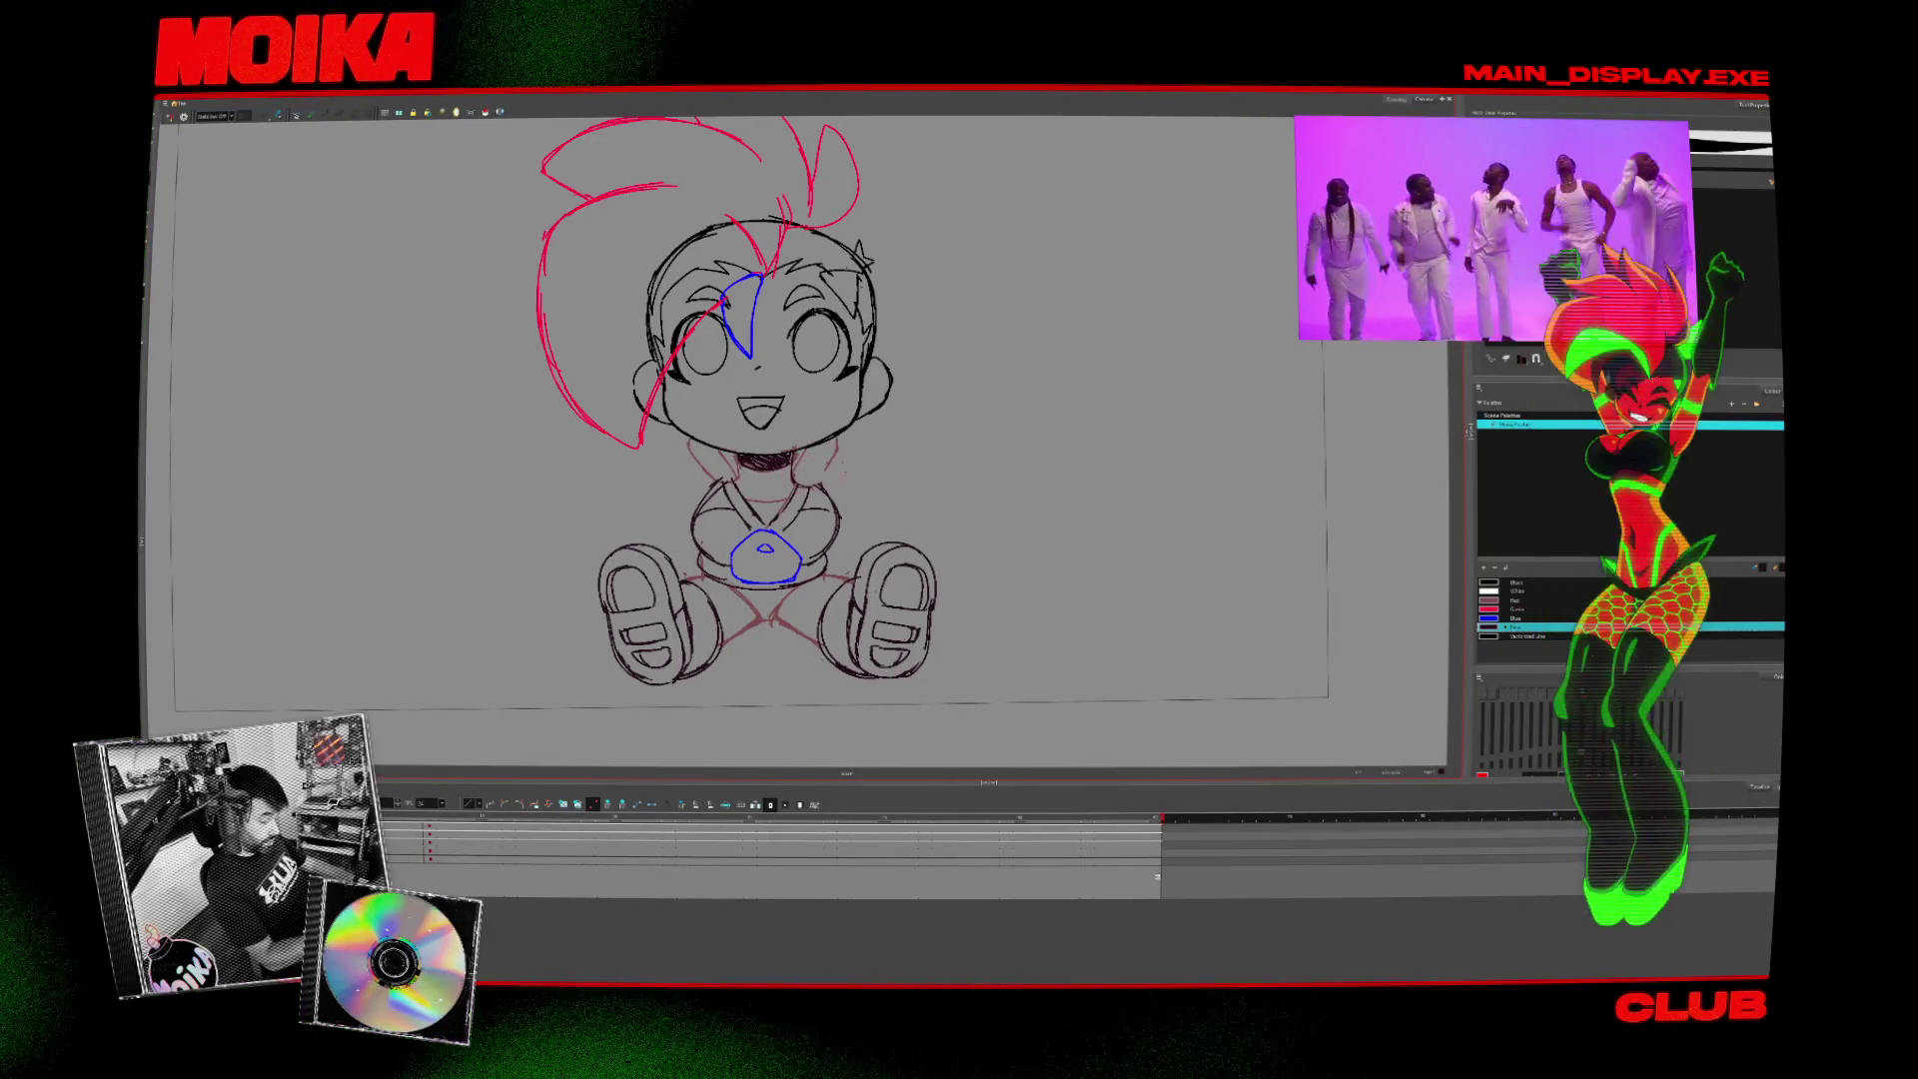
key("4")
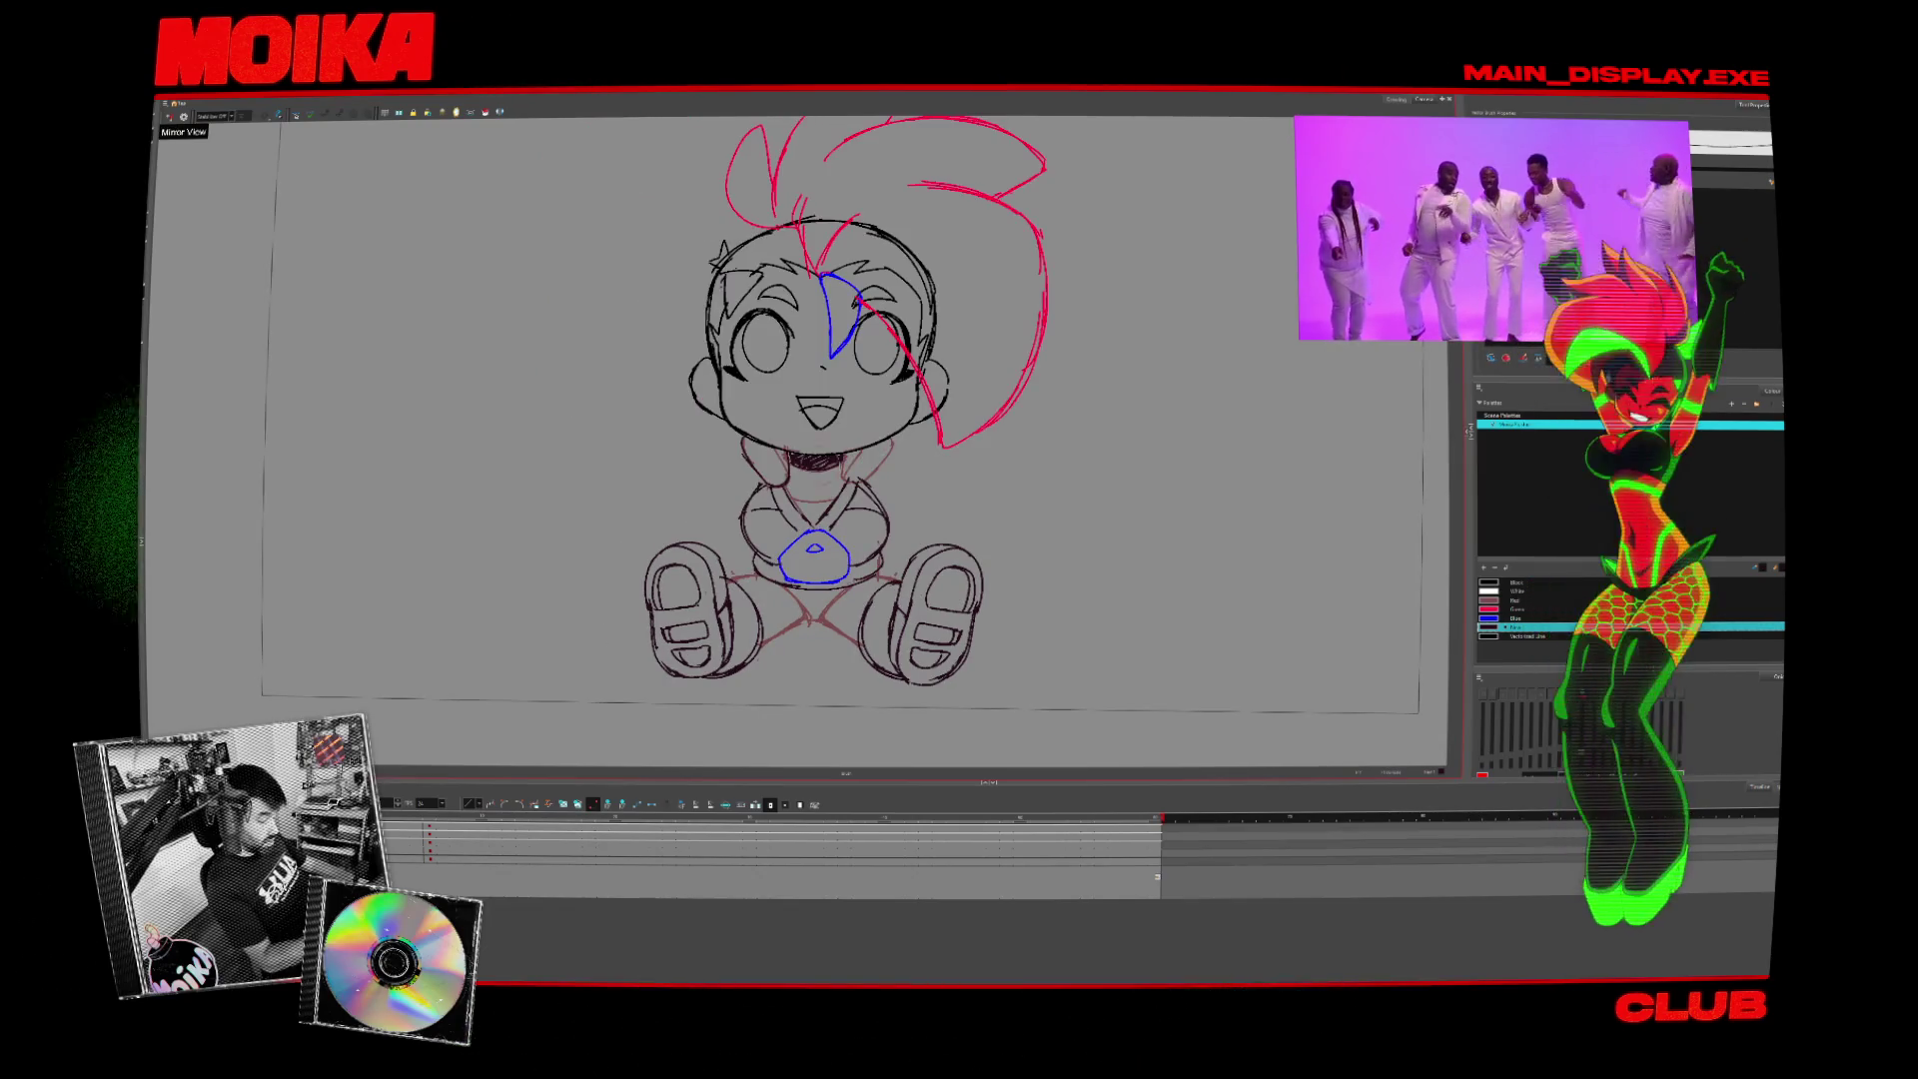
- Compare against the side pose, draw a dark curve along the torso's left side, undoing the orange trial stroke
key("alt+b")
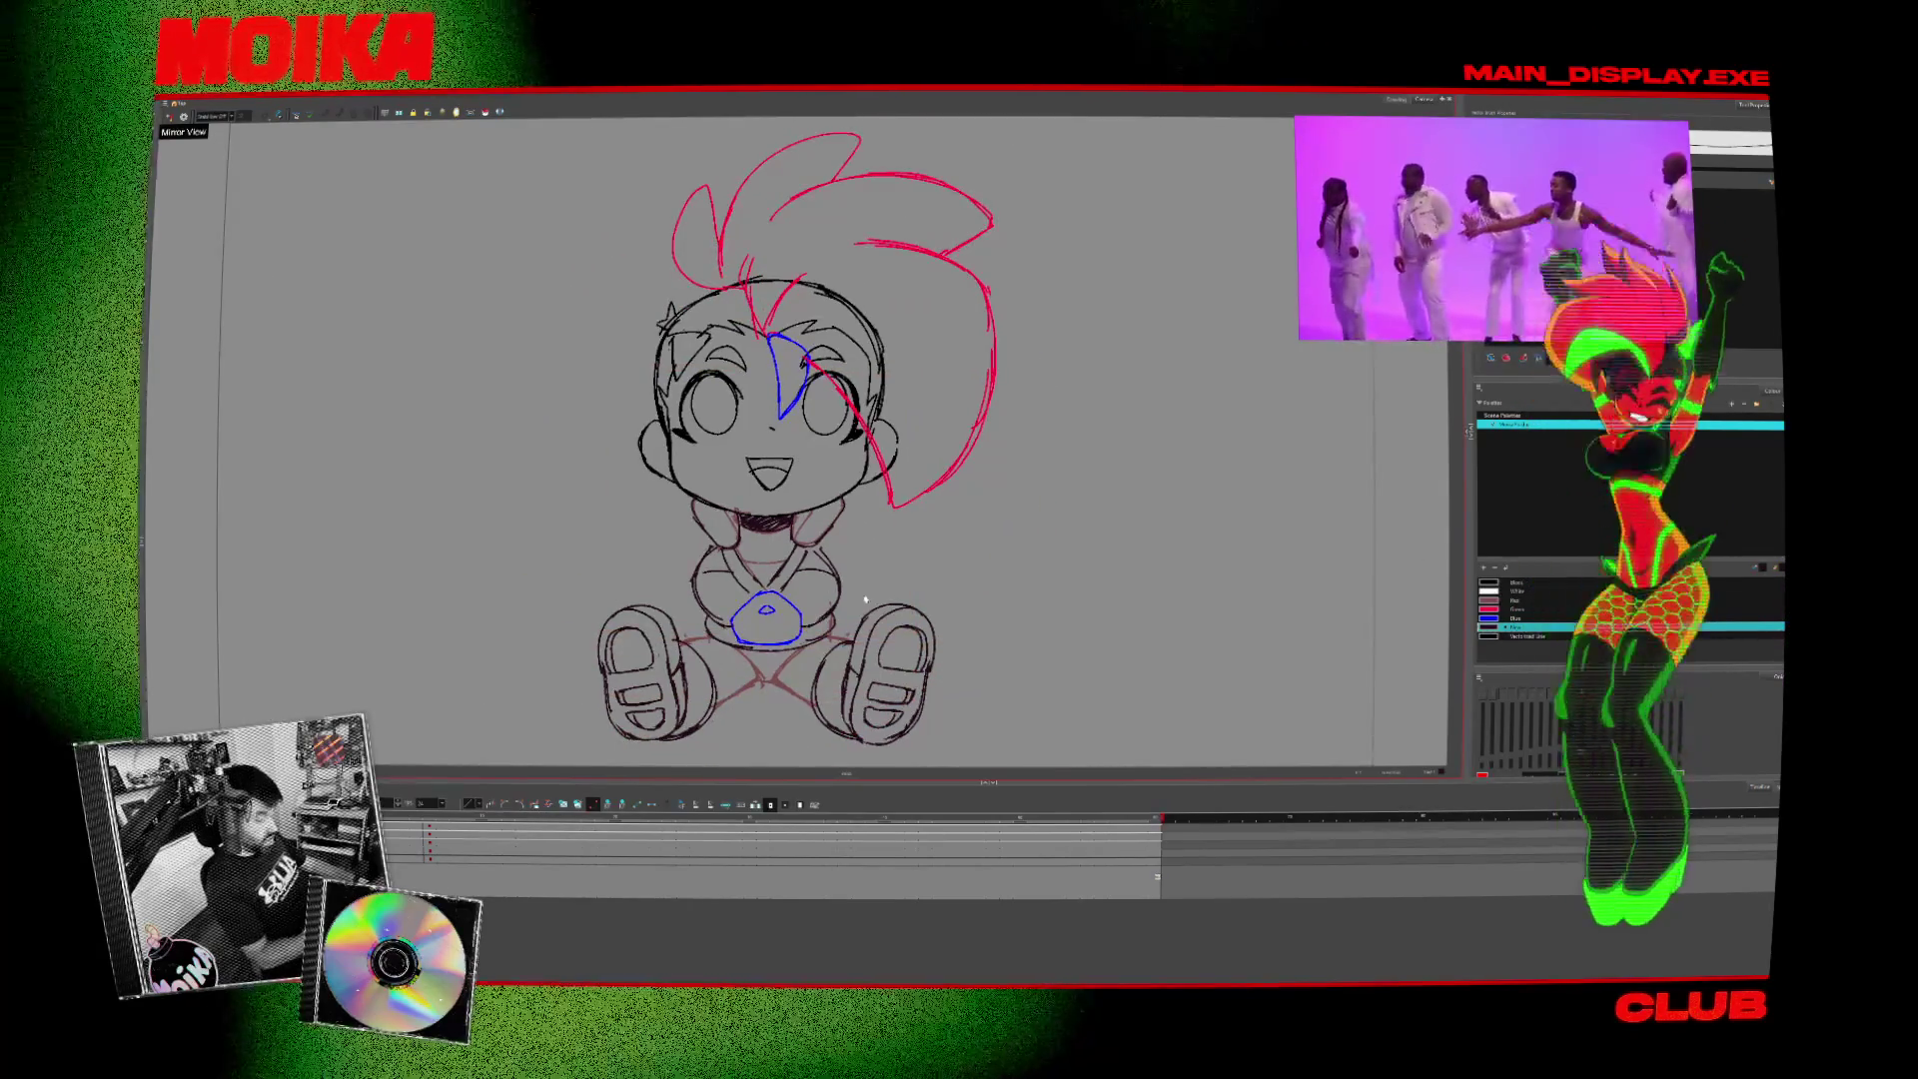
scroll(799, 440, "down", 2)
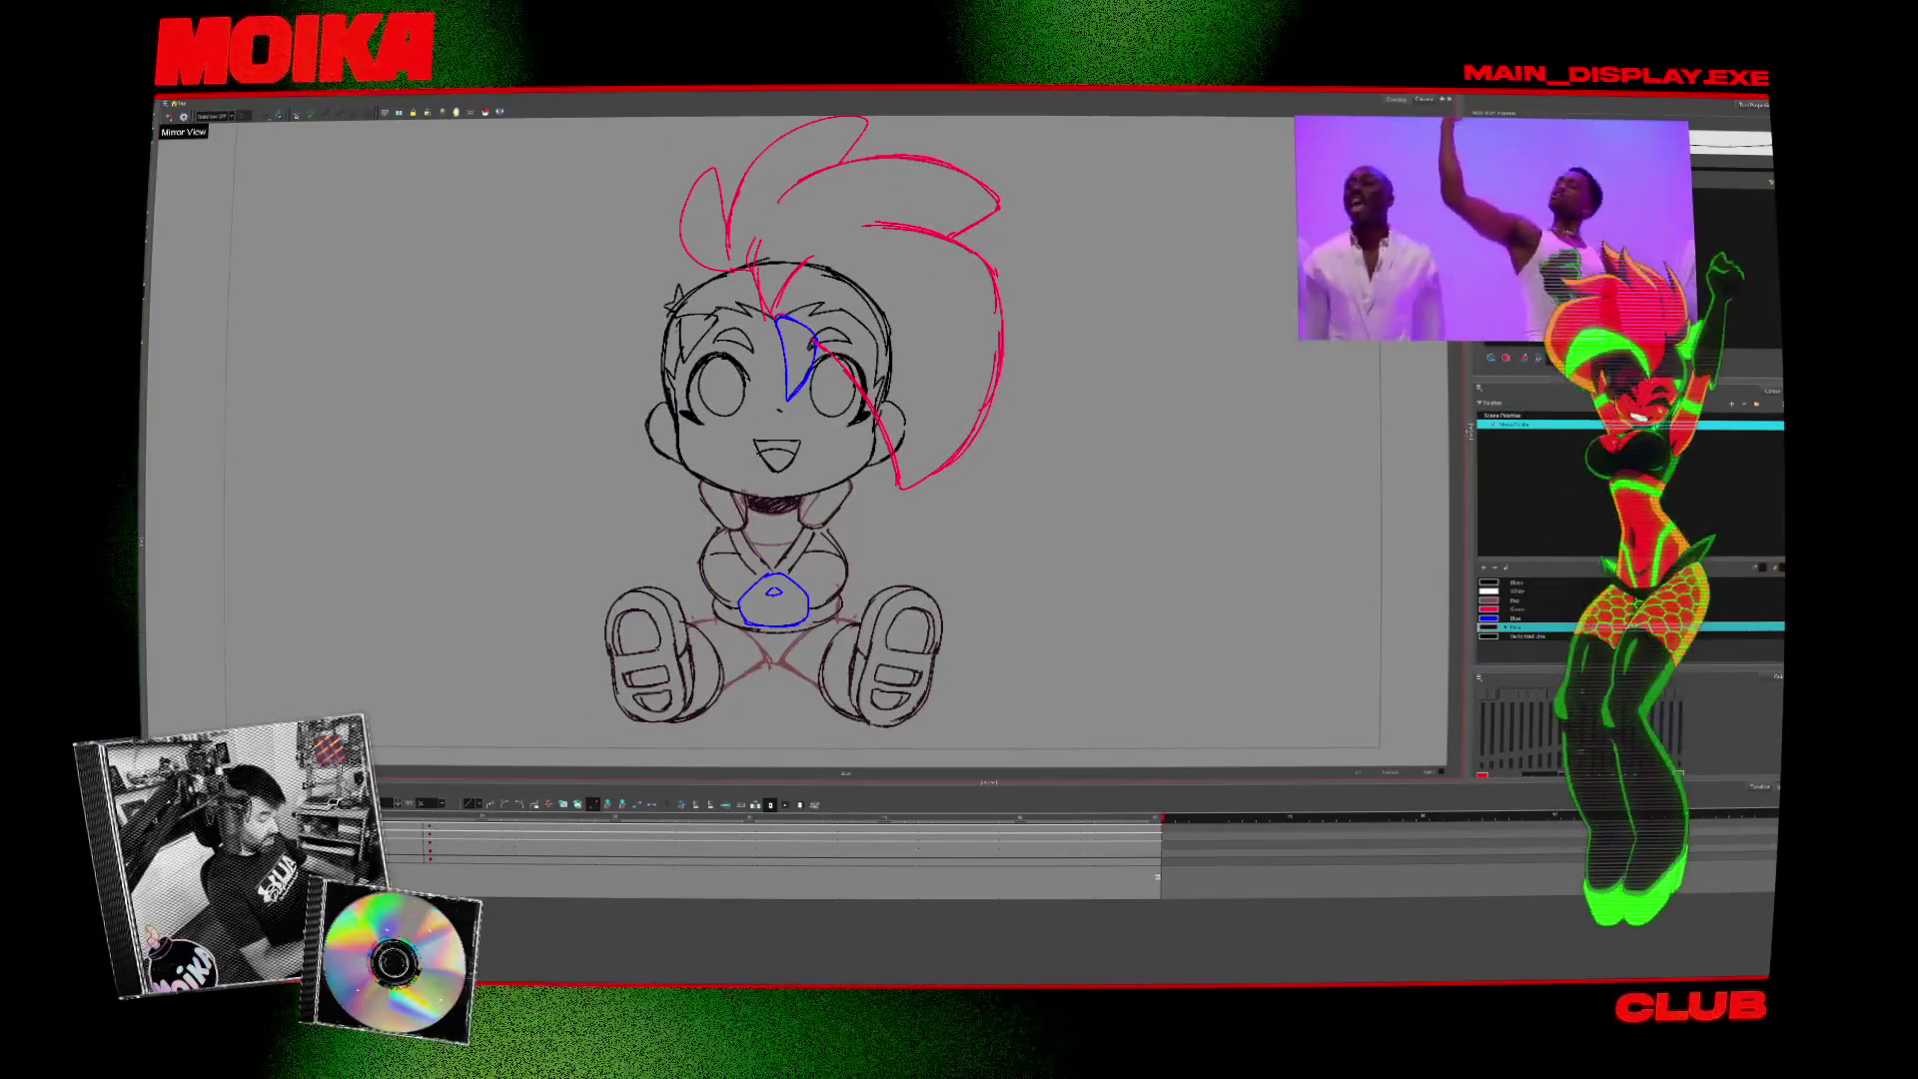
scroll(799, 429, "down", 3)
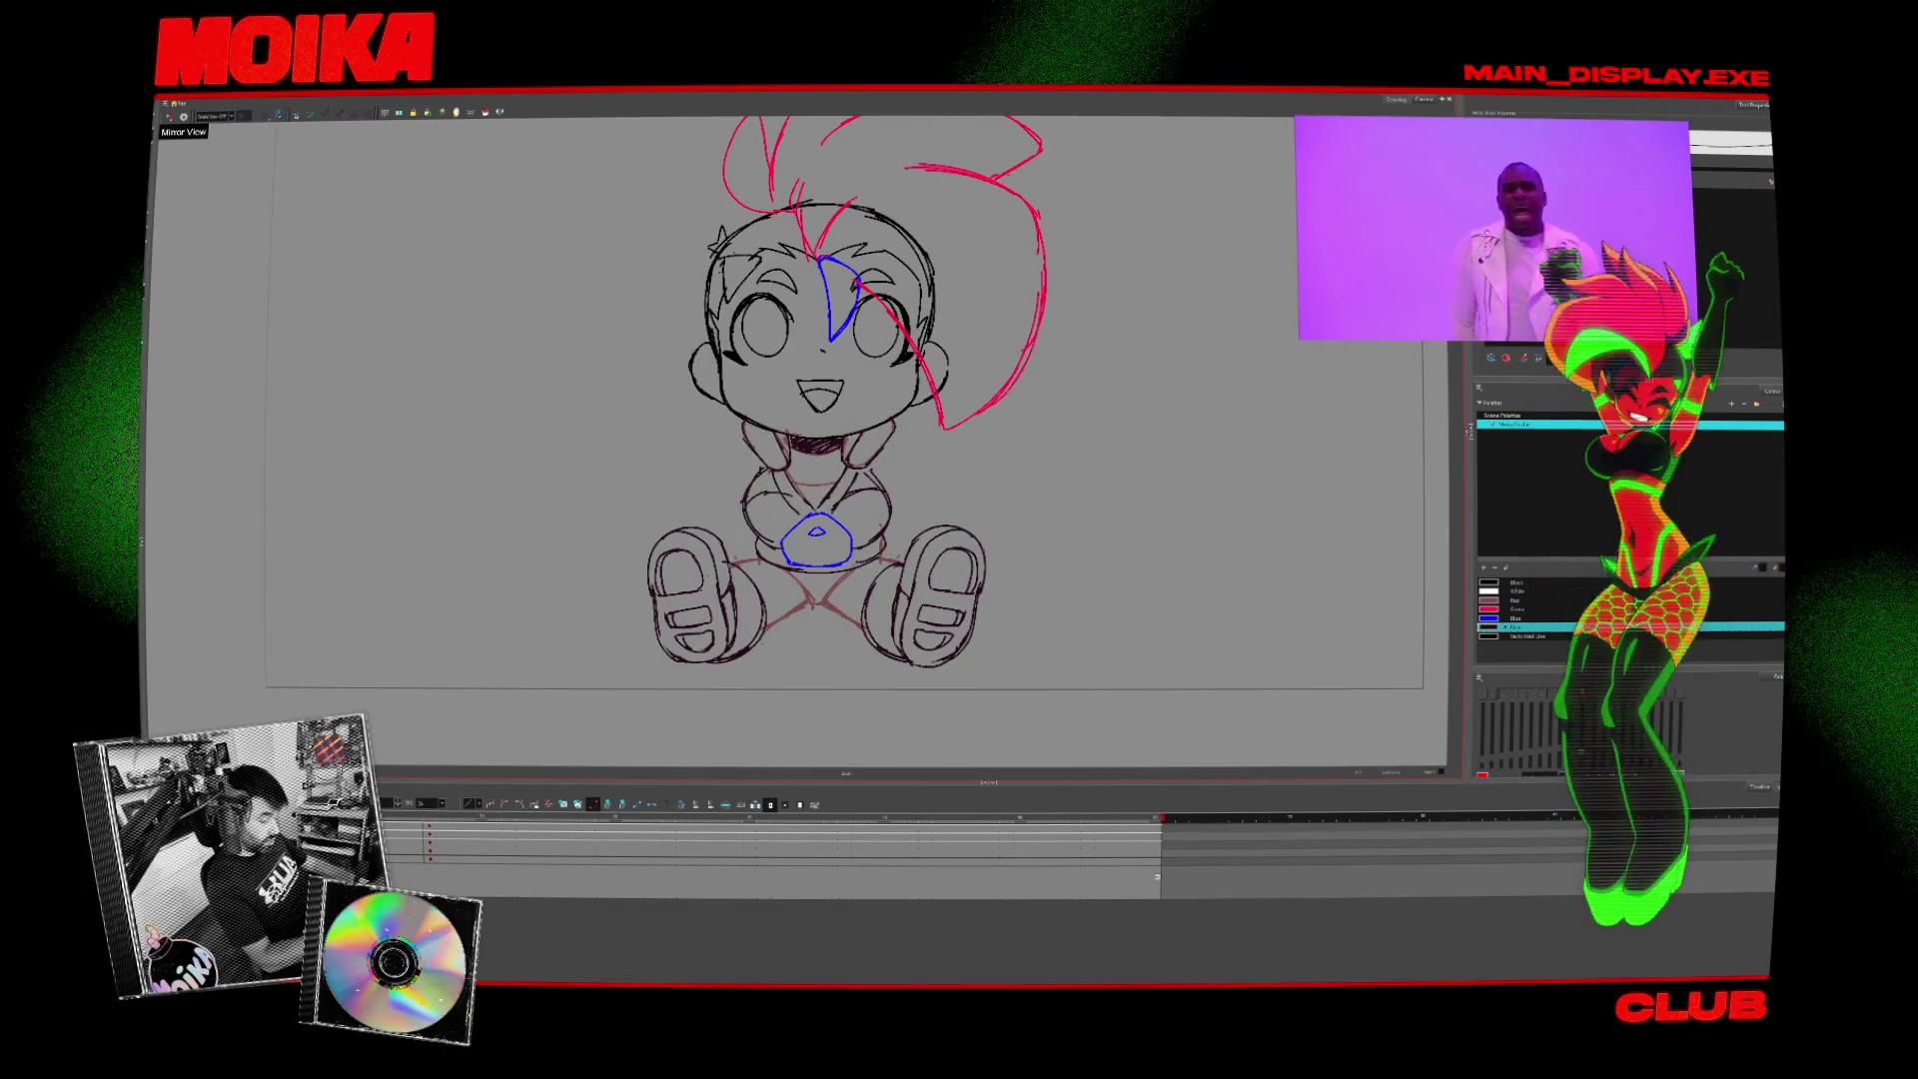
key("period")
key("comma")
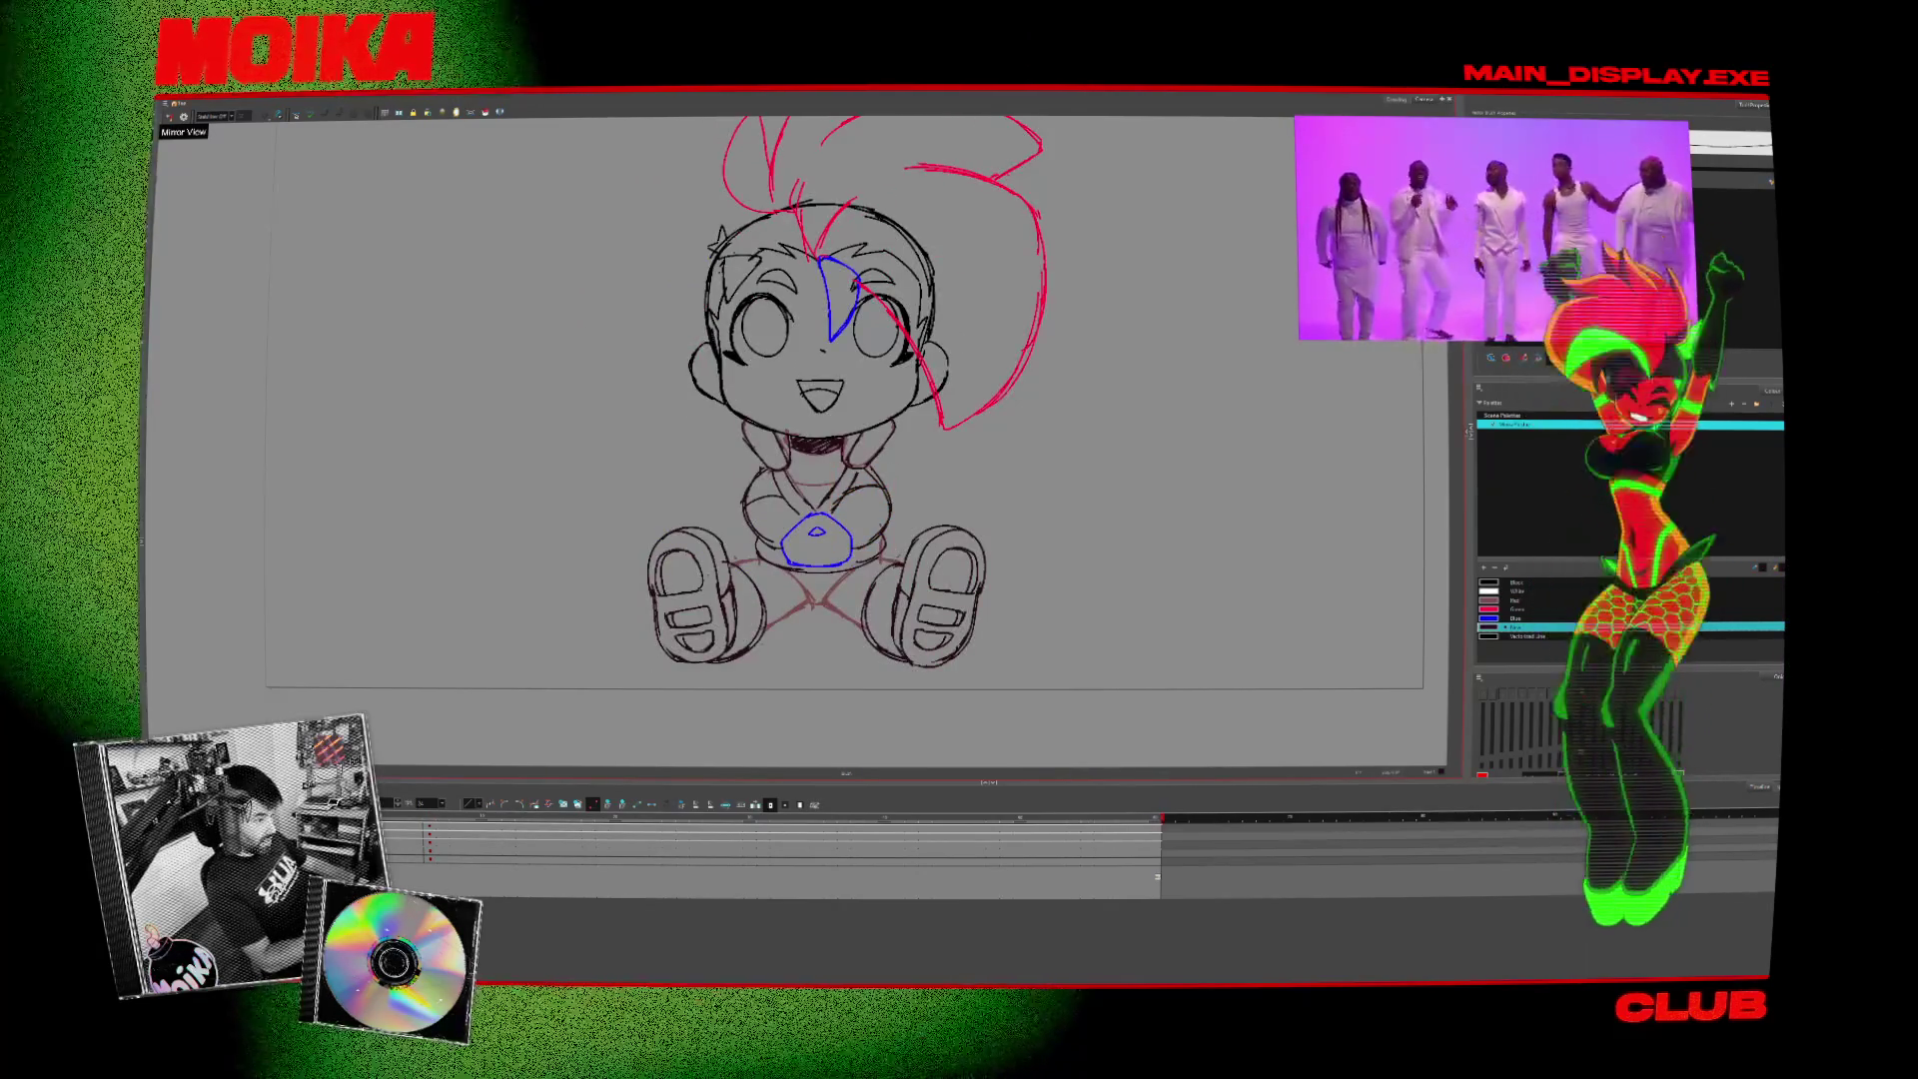
key("period")
key("comma")
left_click_drag(761, 467, 759, 554)
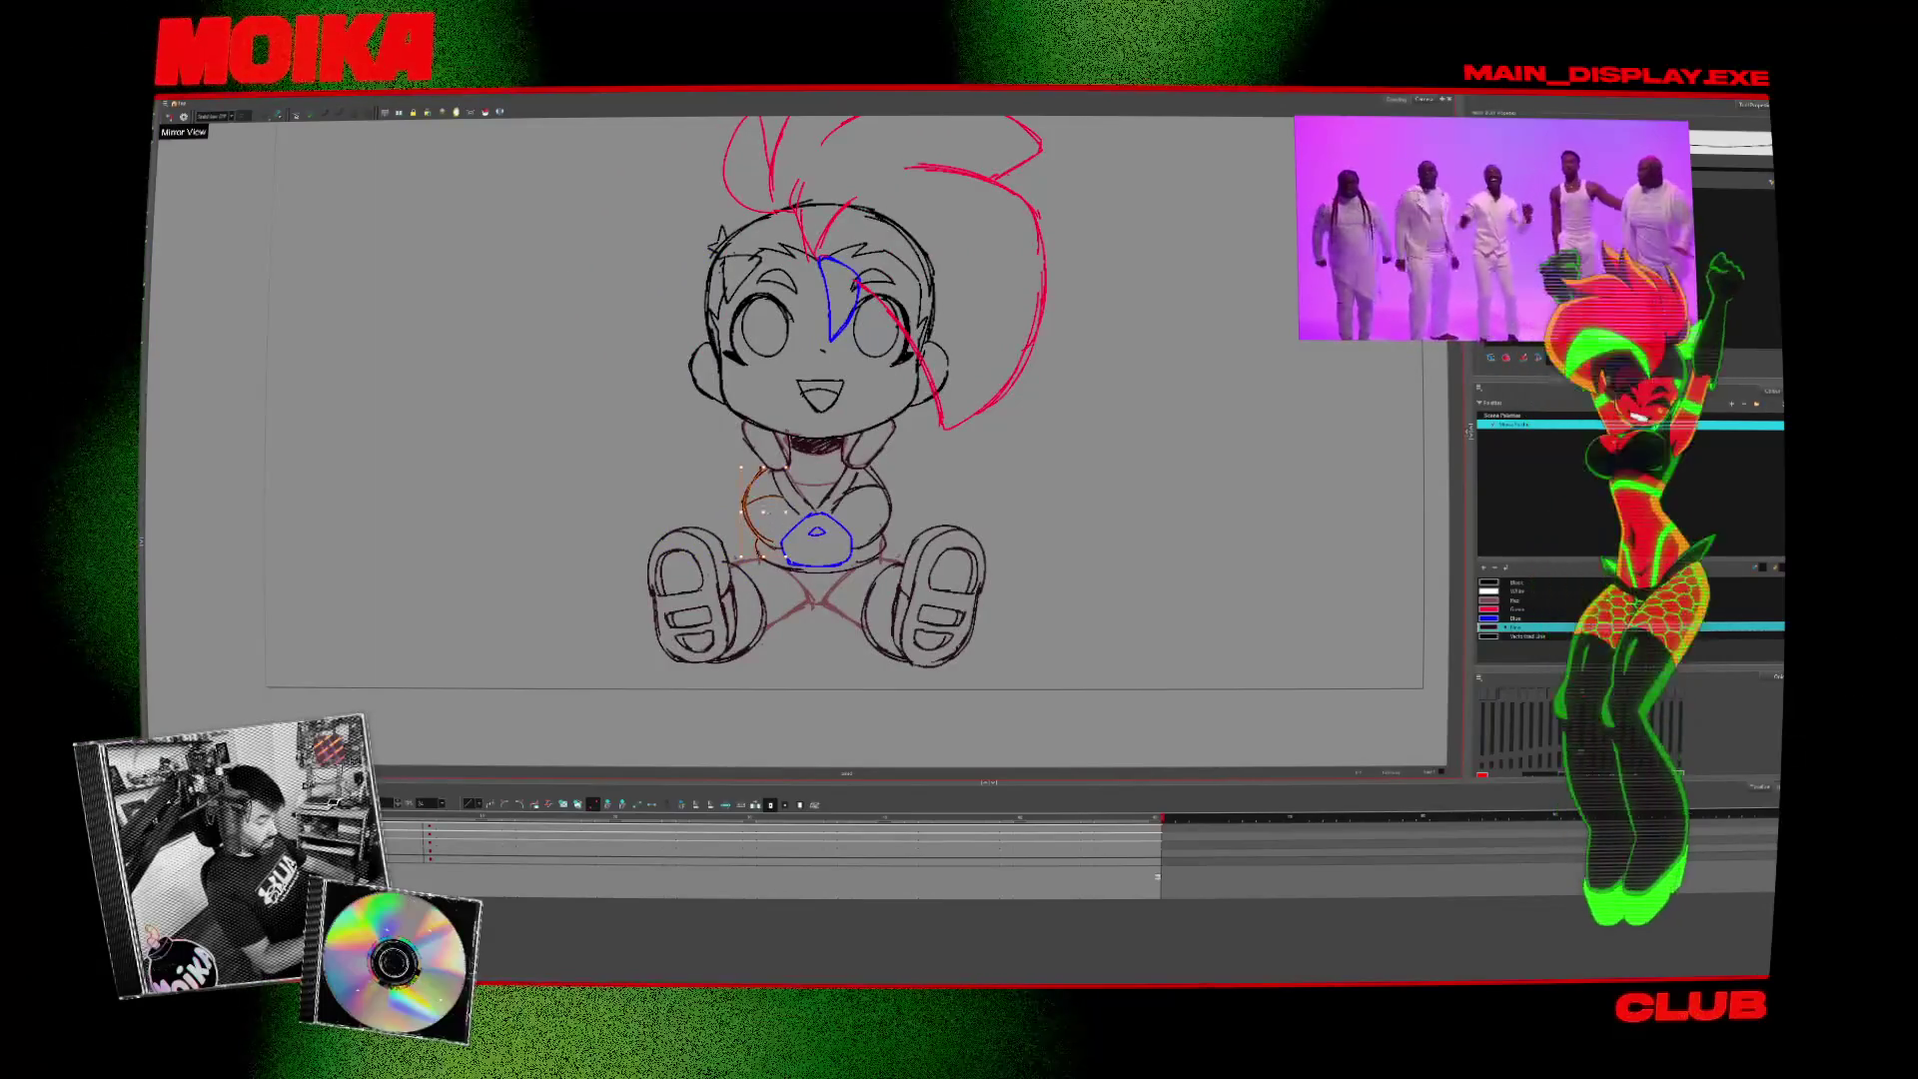
left_click_drag(769, 471, 744, 542)
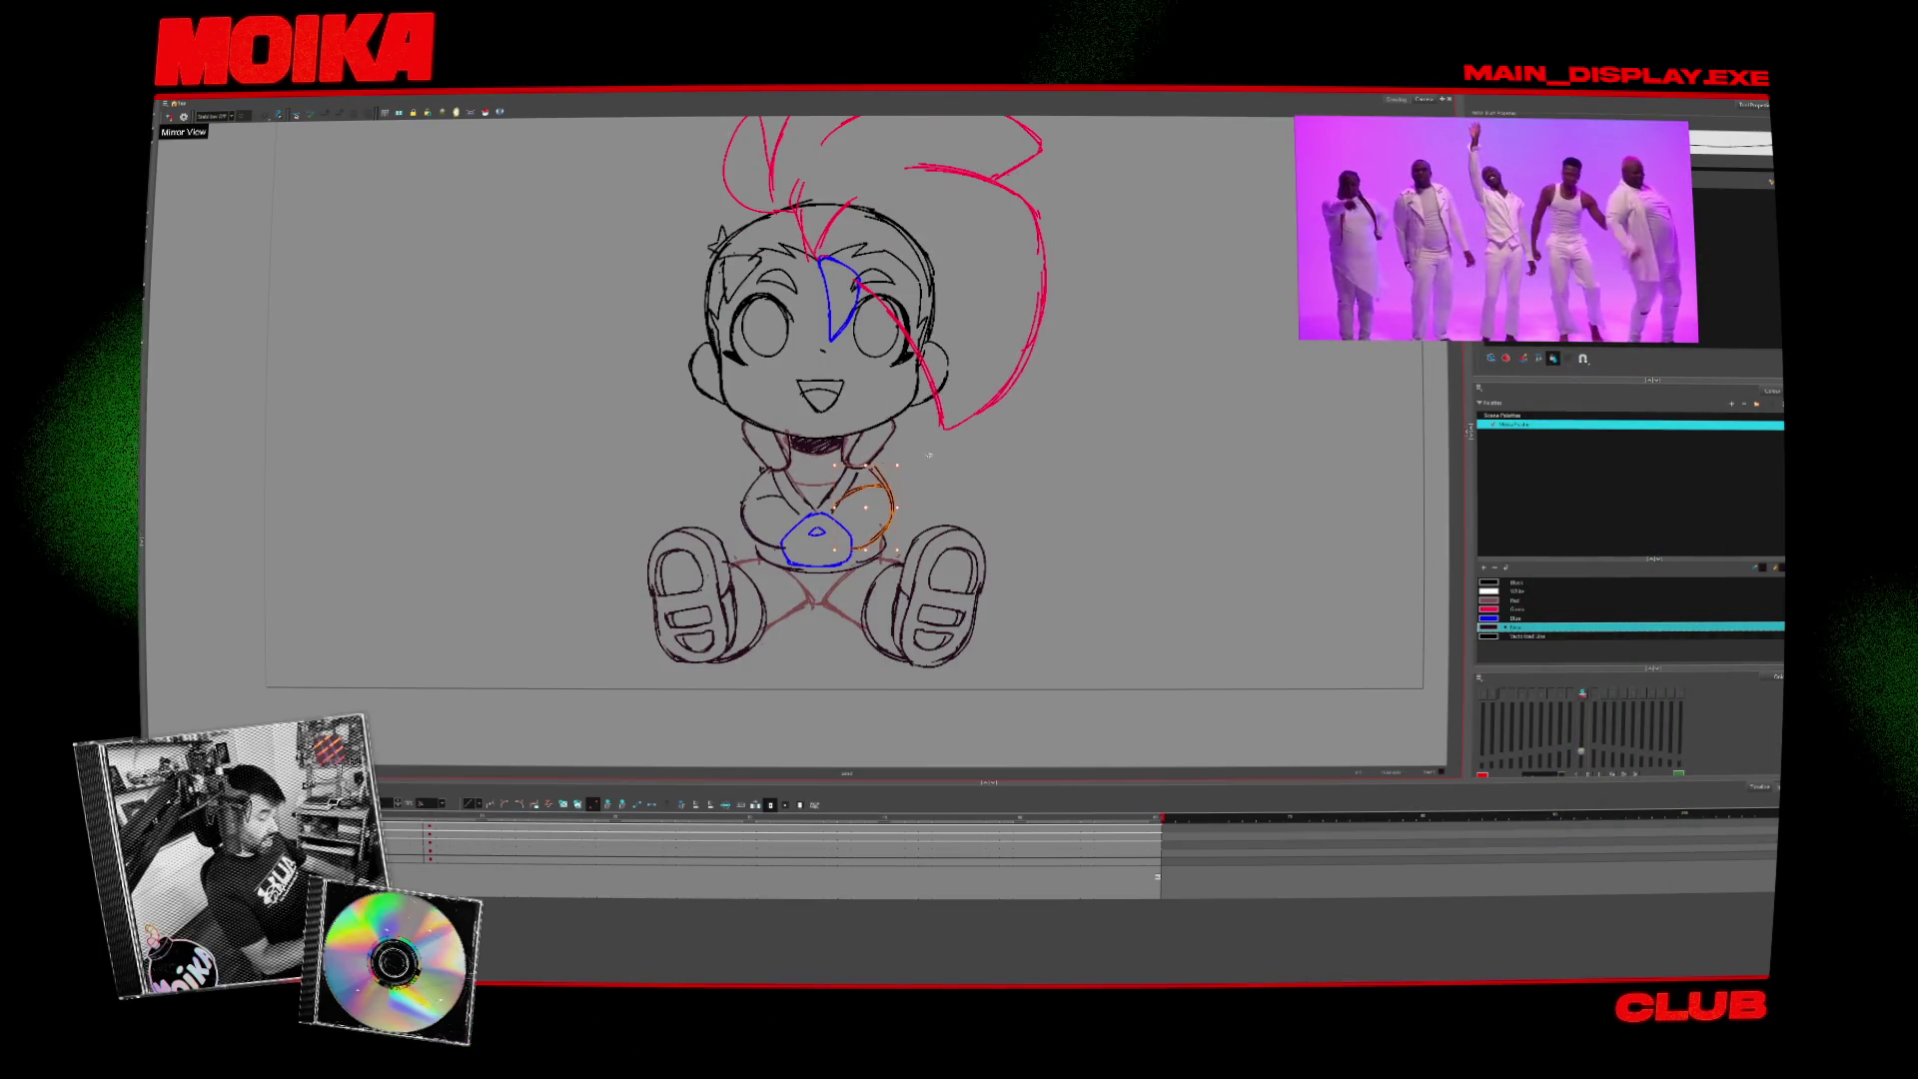
key("ctrl+z")
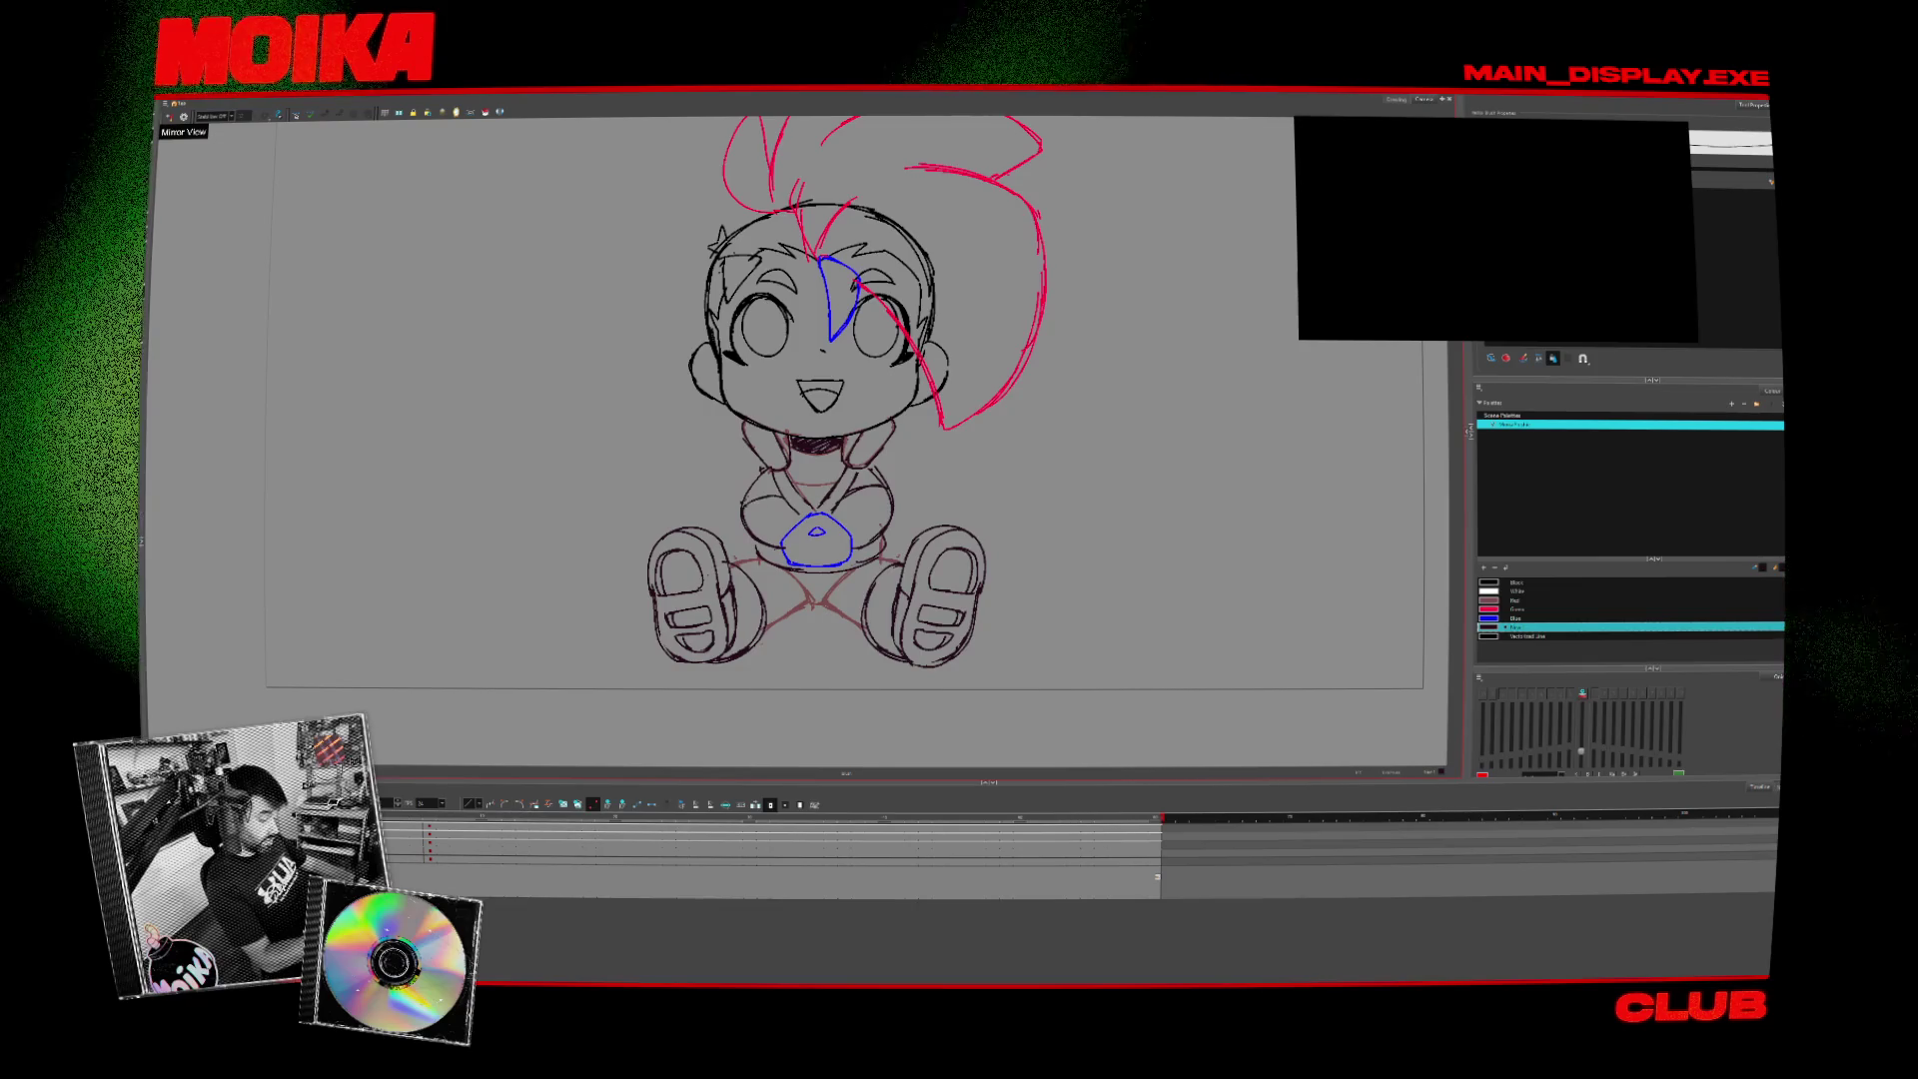
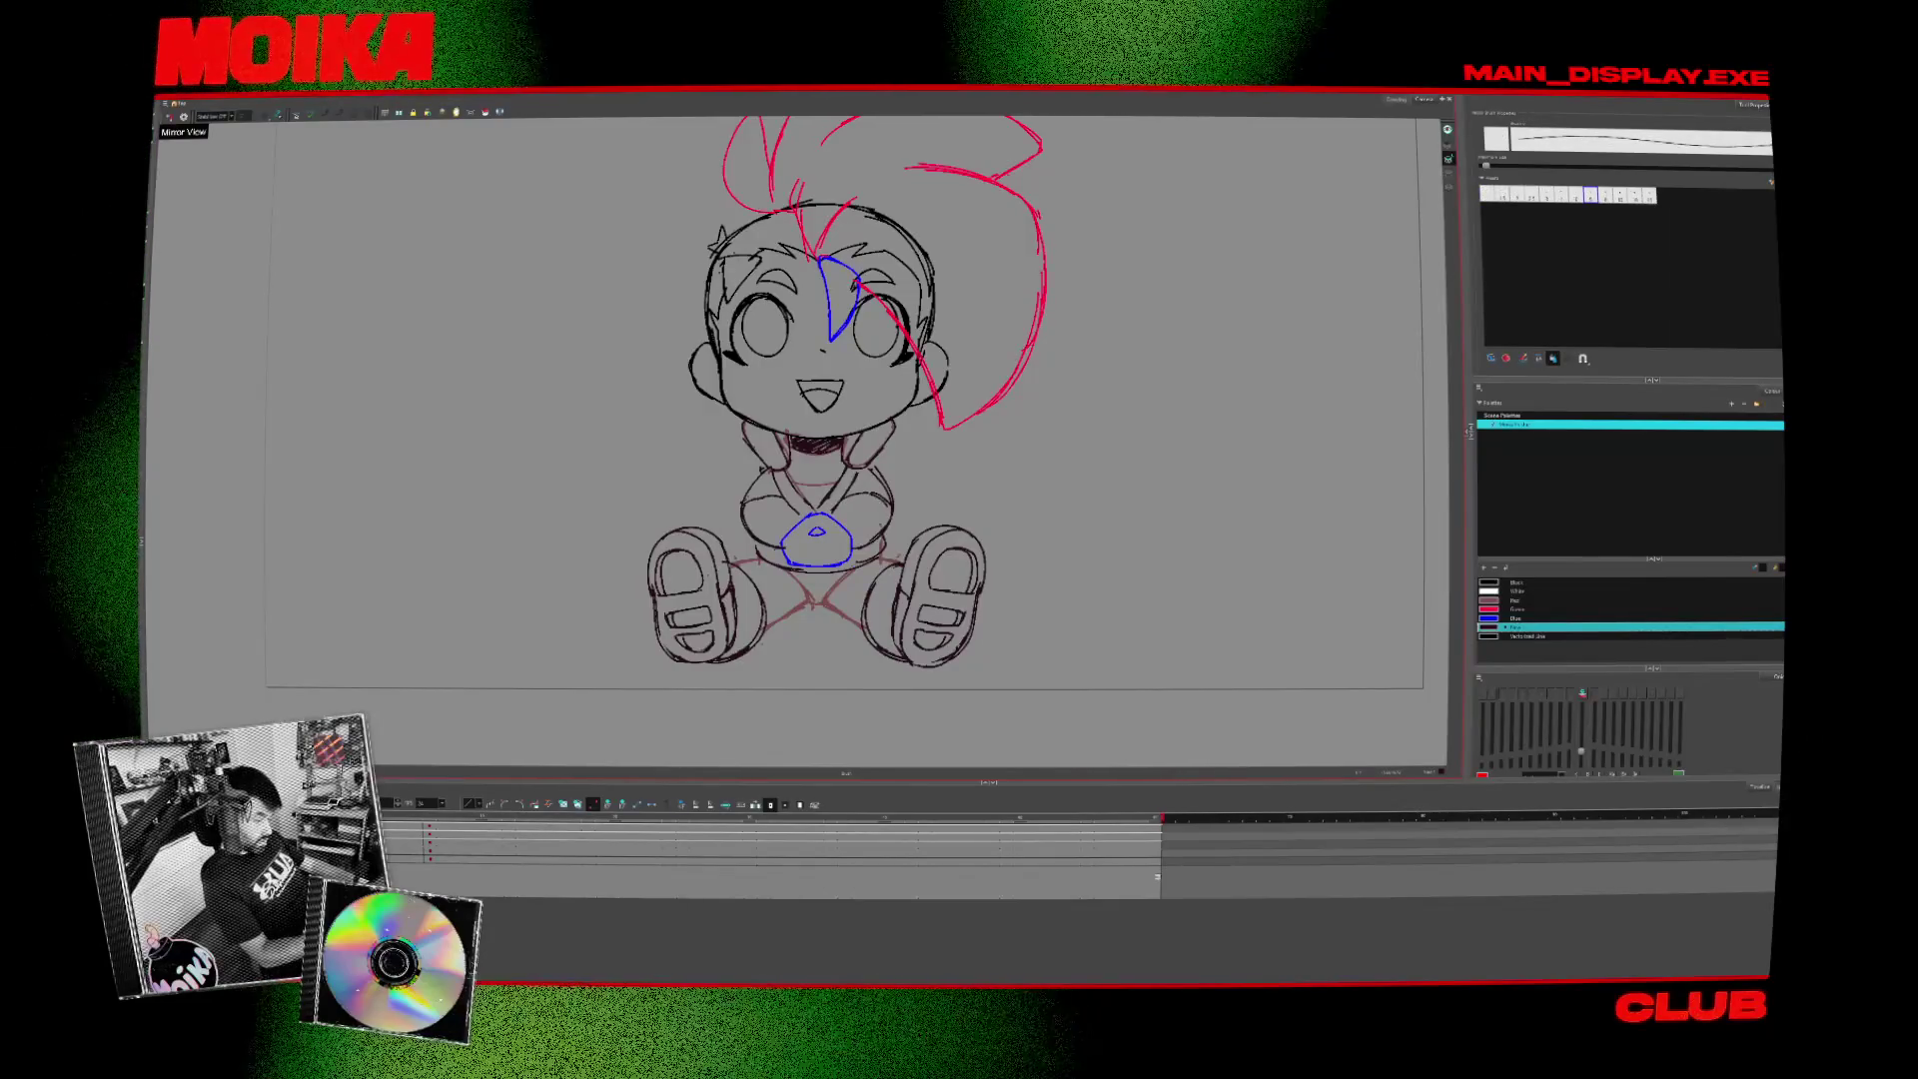
- Play through the drawings and check the pose with Mirror View on, then off
key("Return")
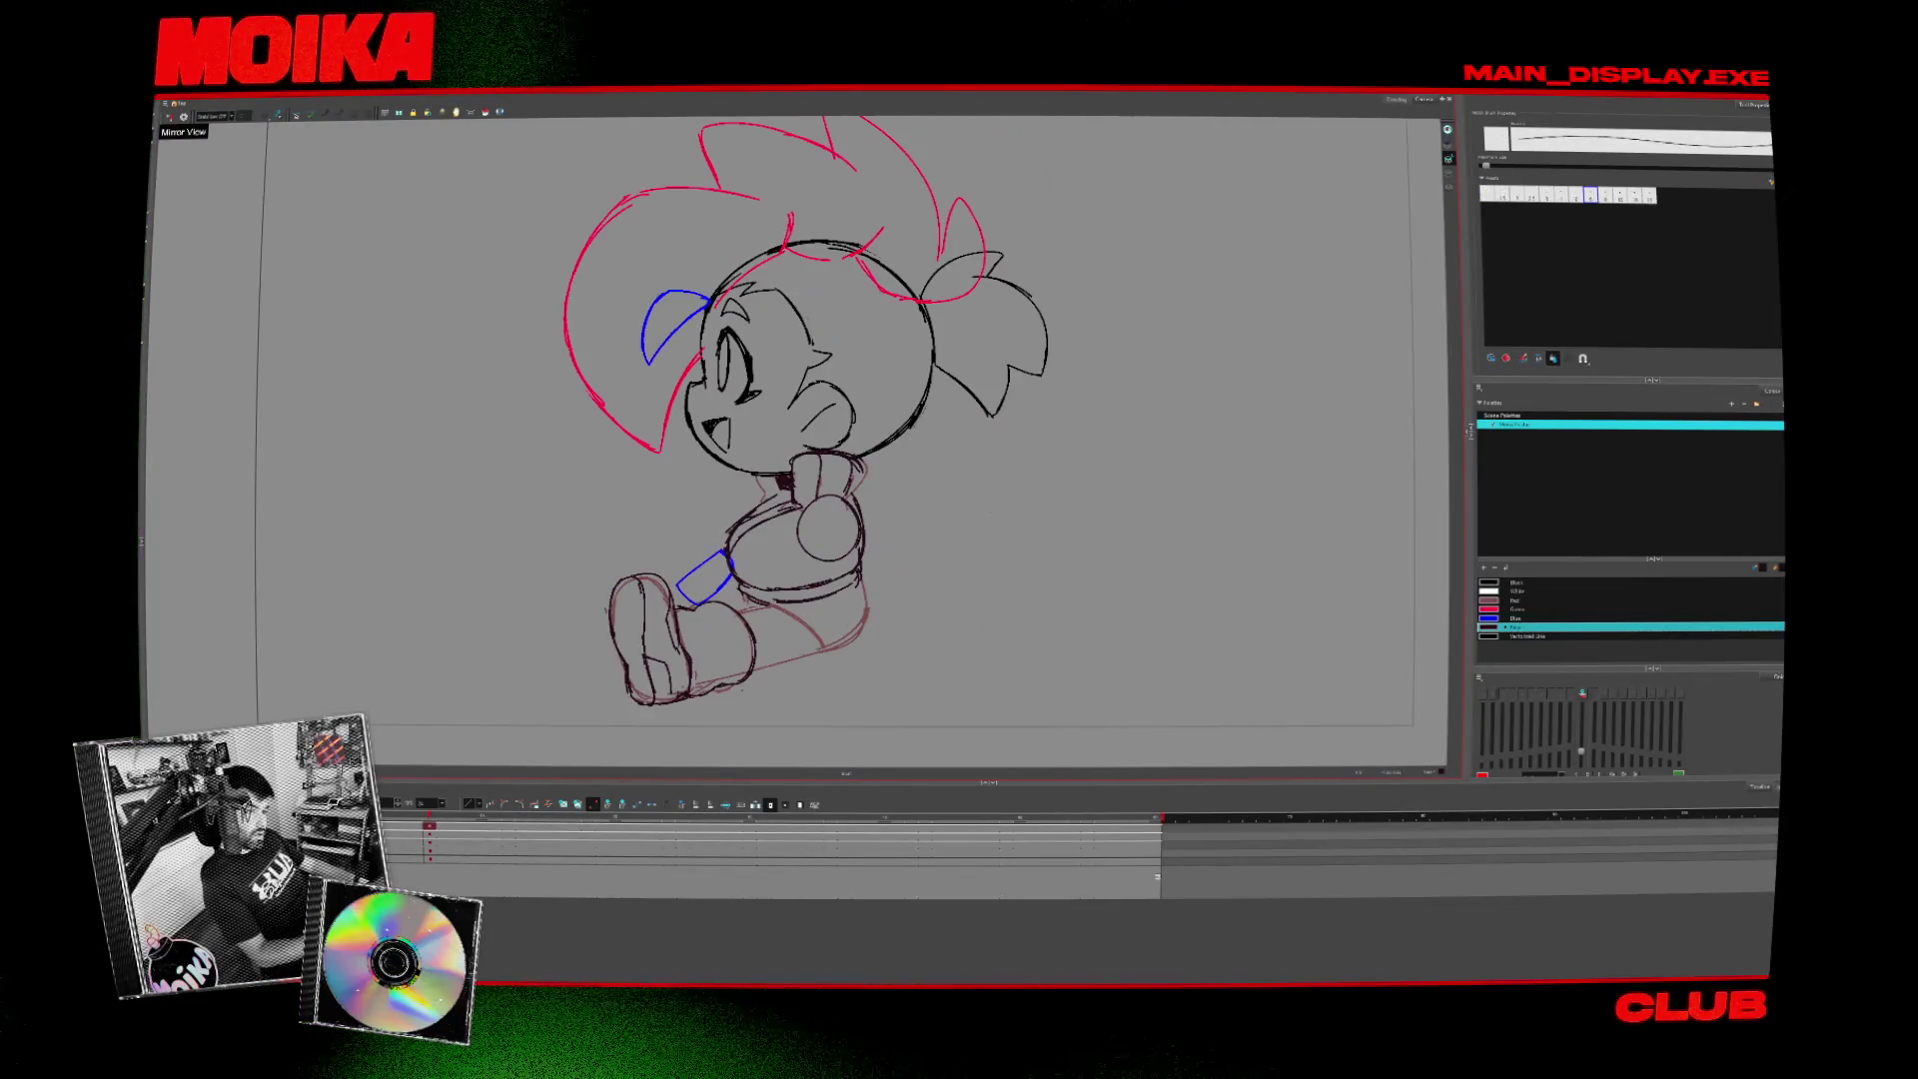
key("alt+b")
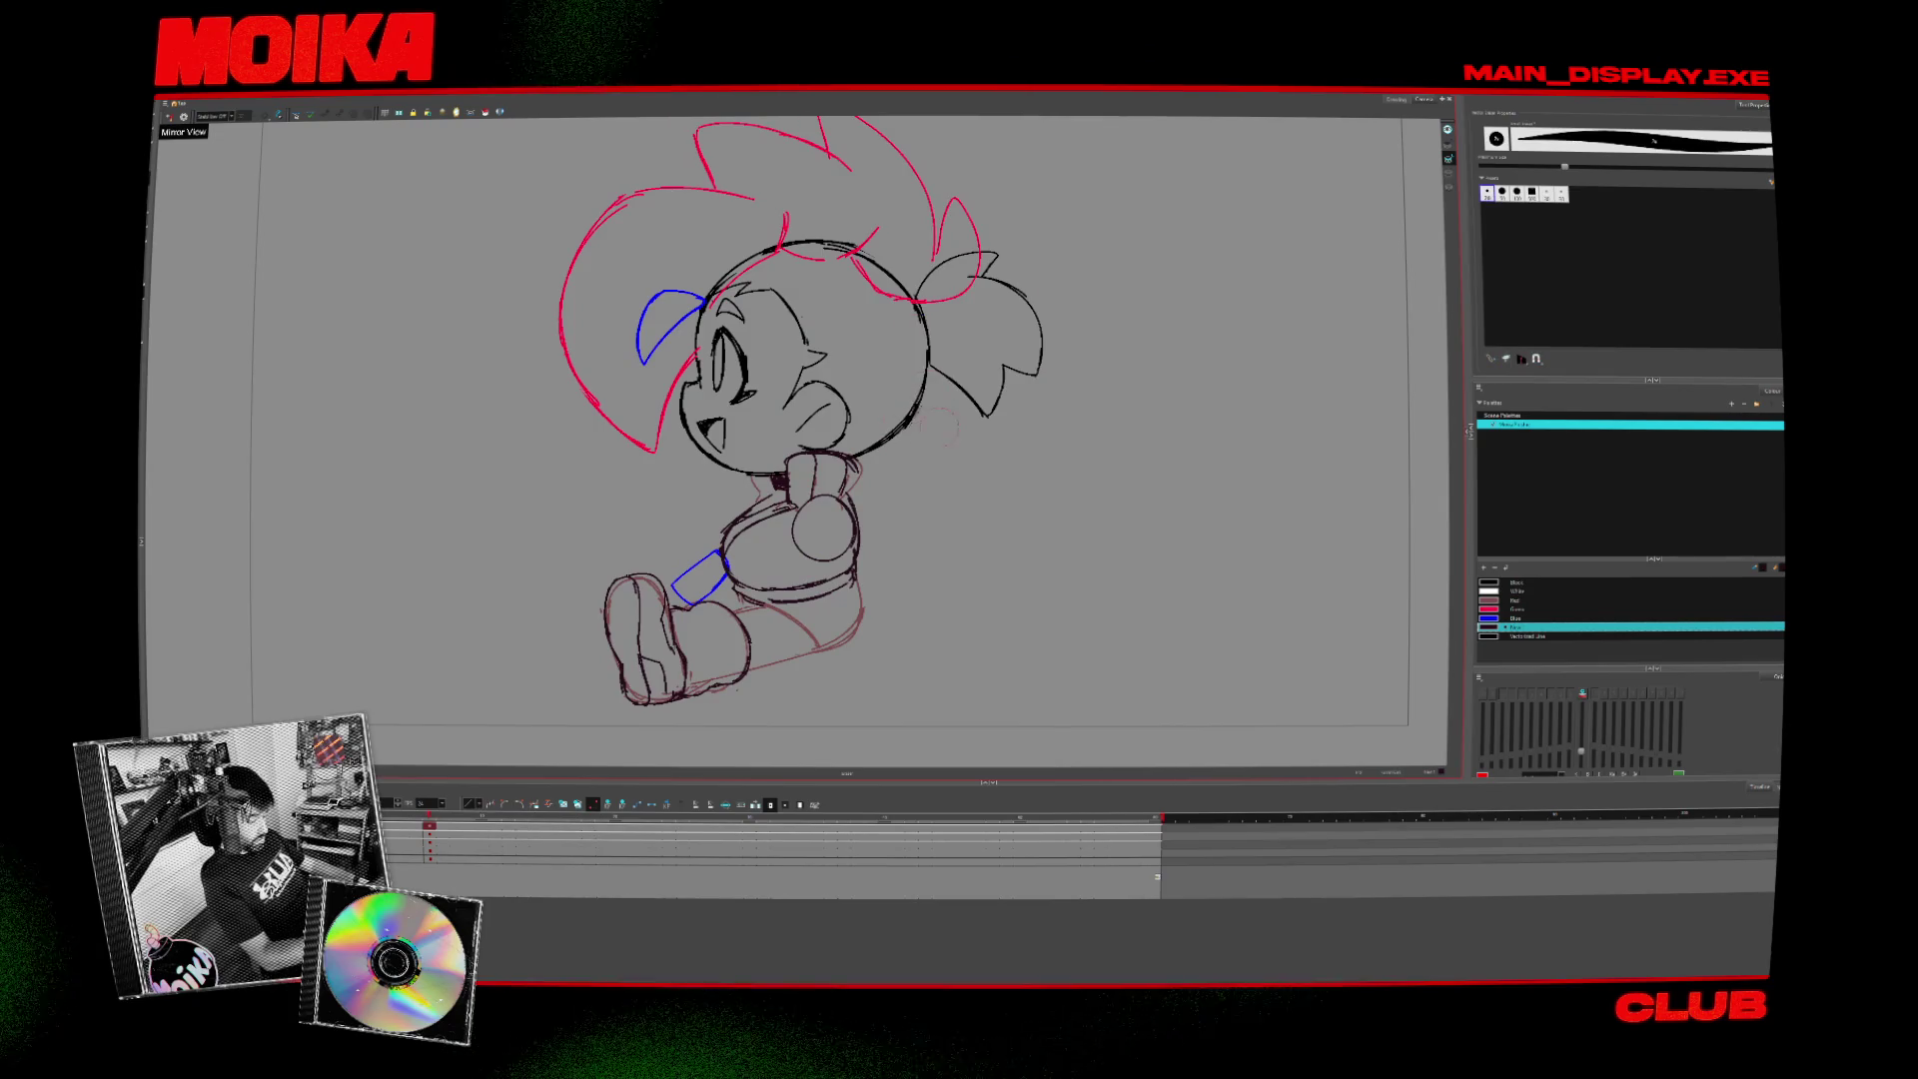
key("alt+/")
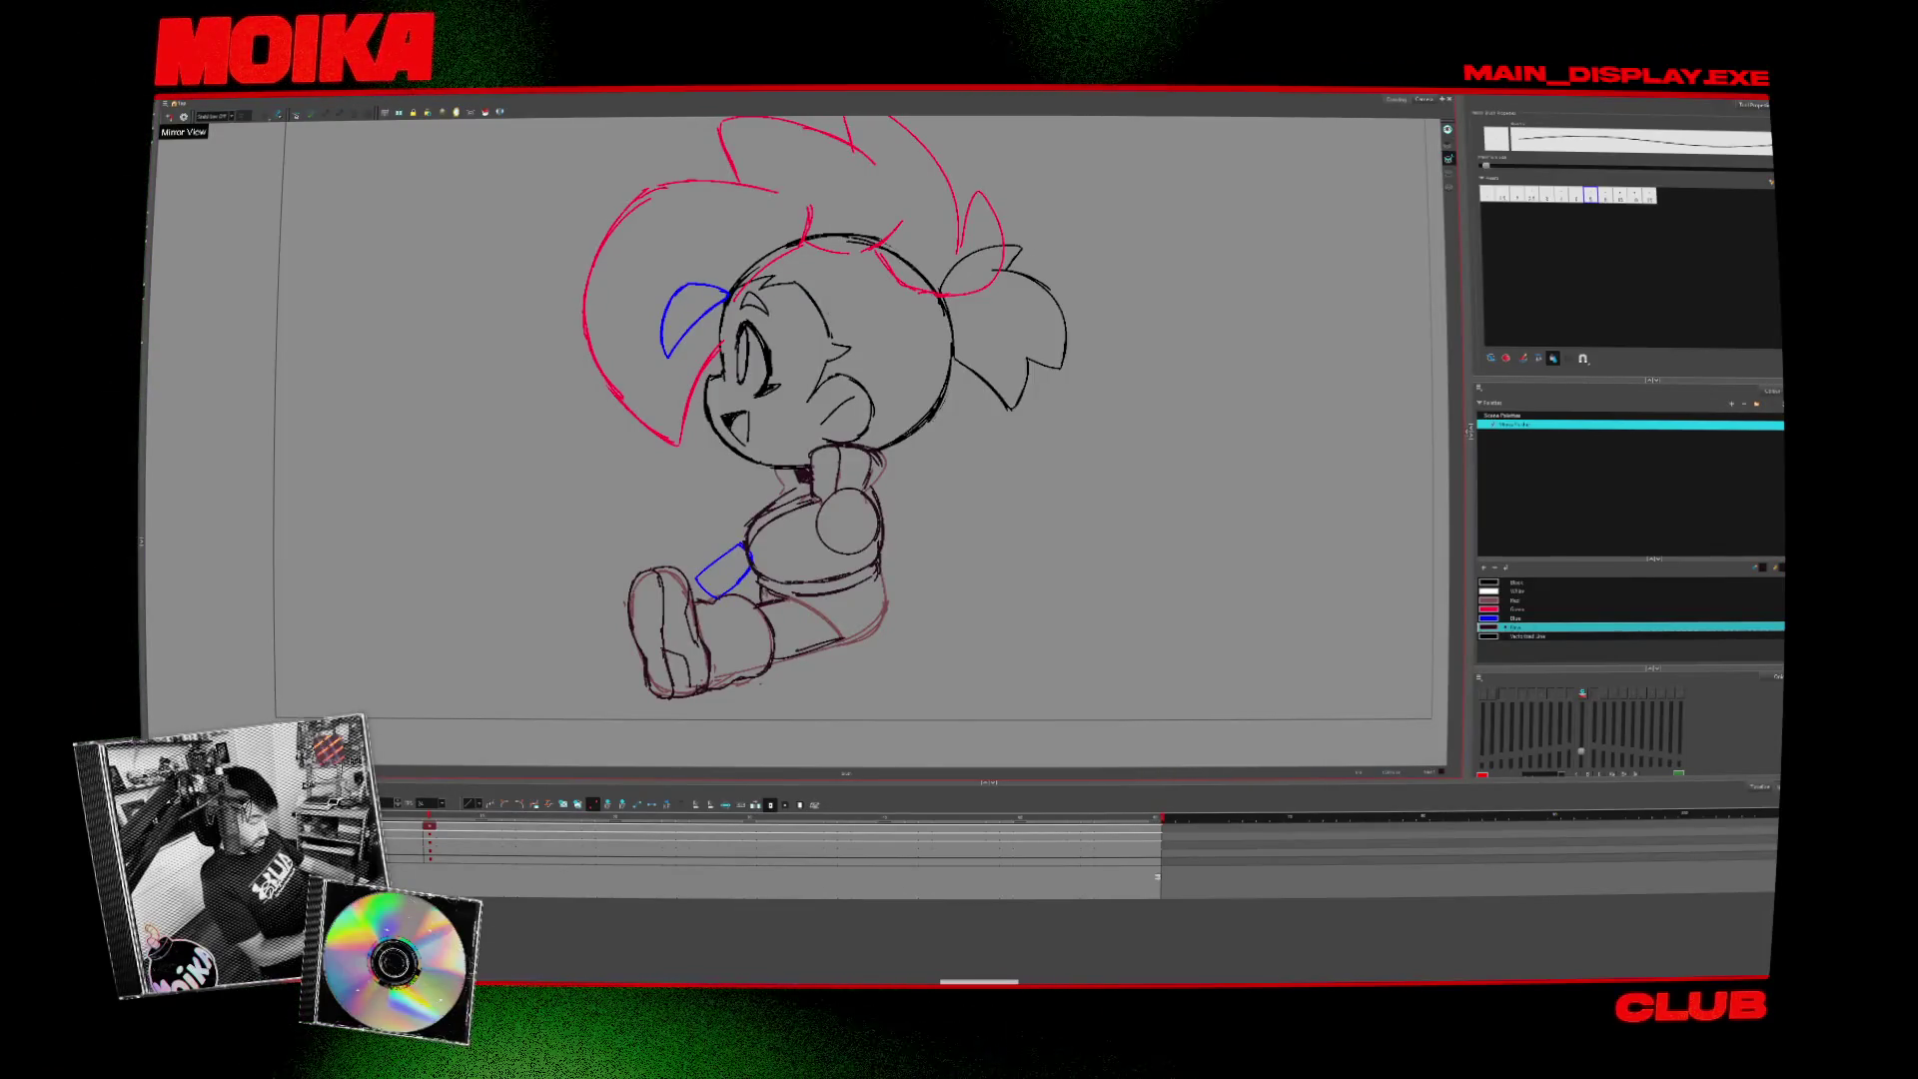
left_click(169, 116)
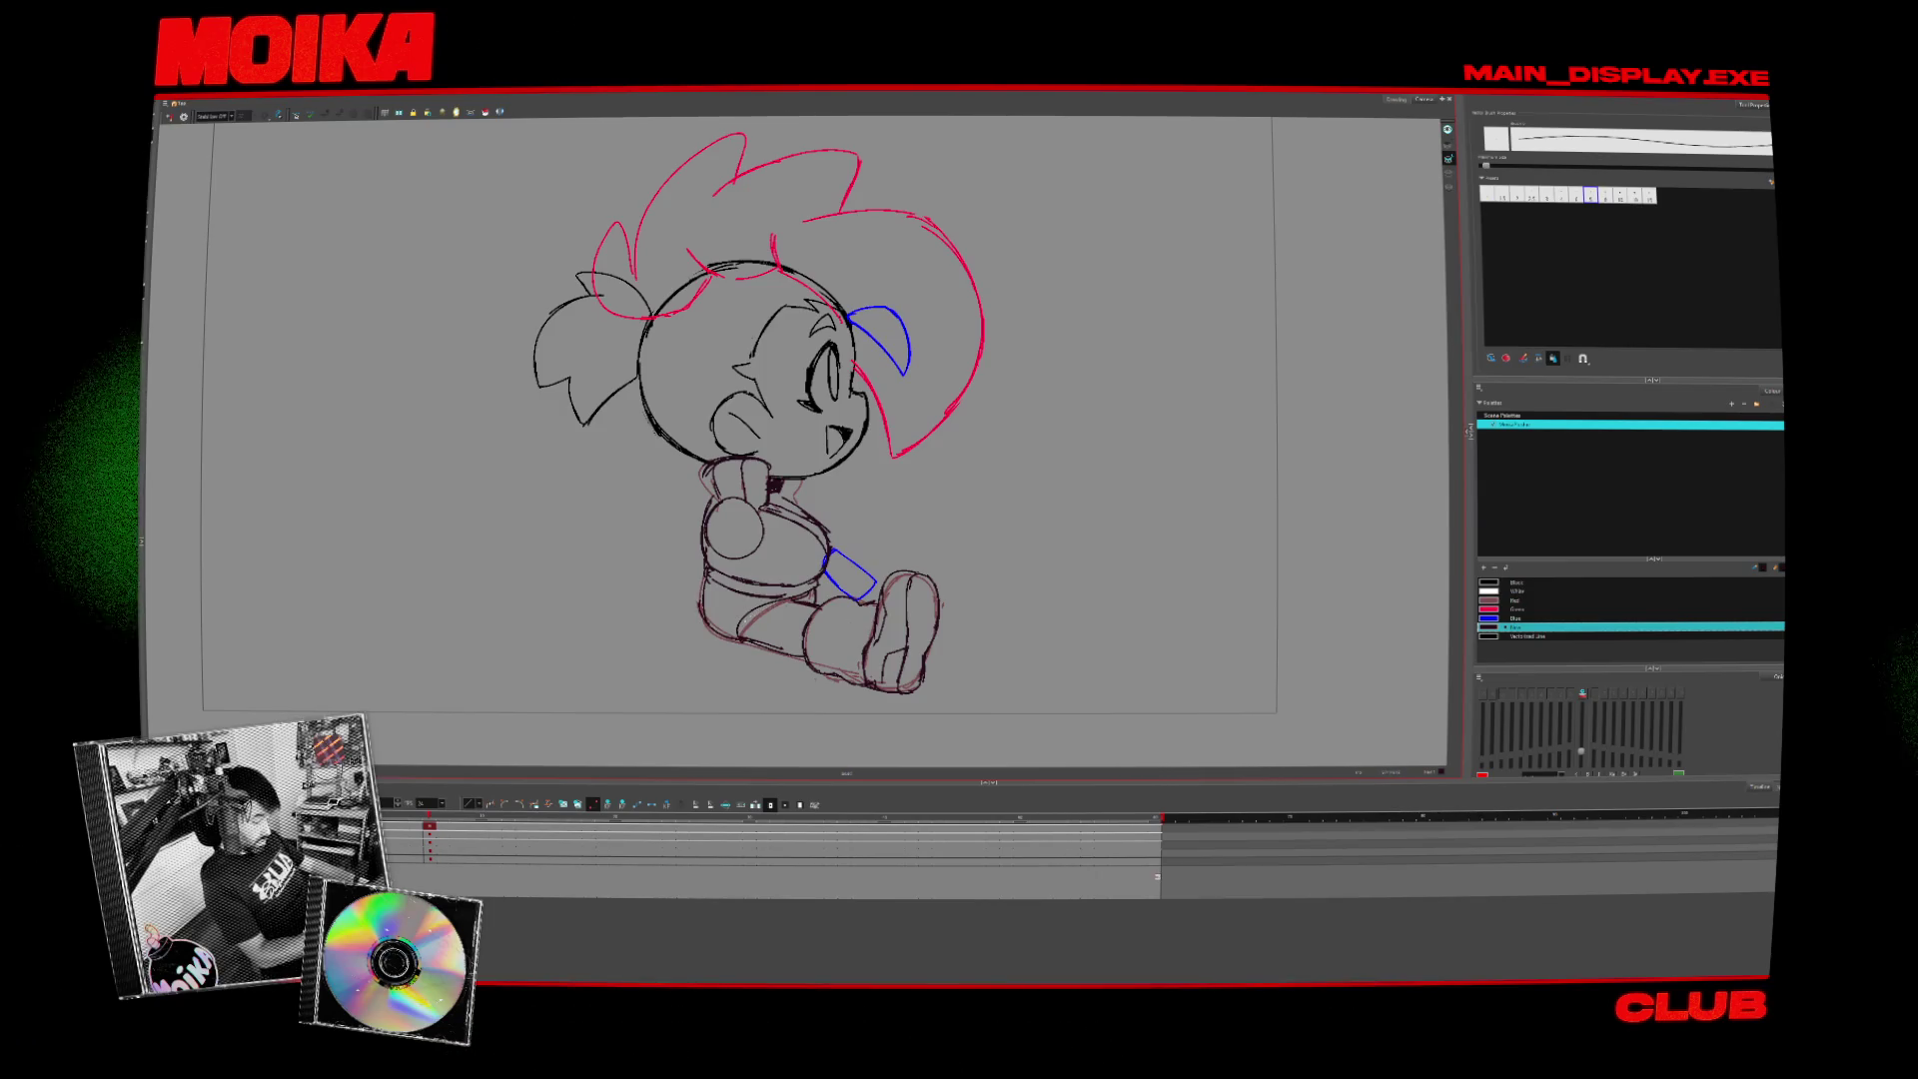
left_click(169, 116)
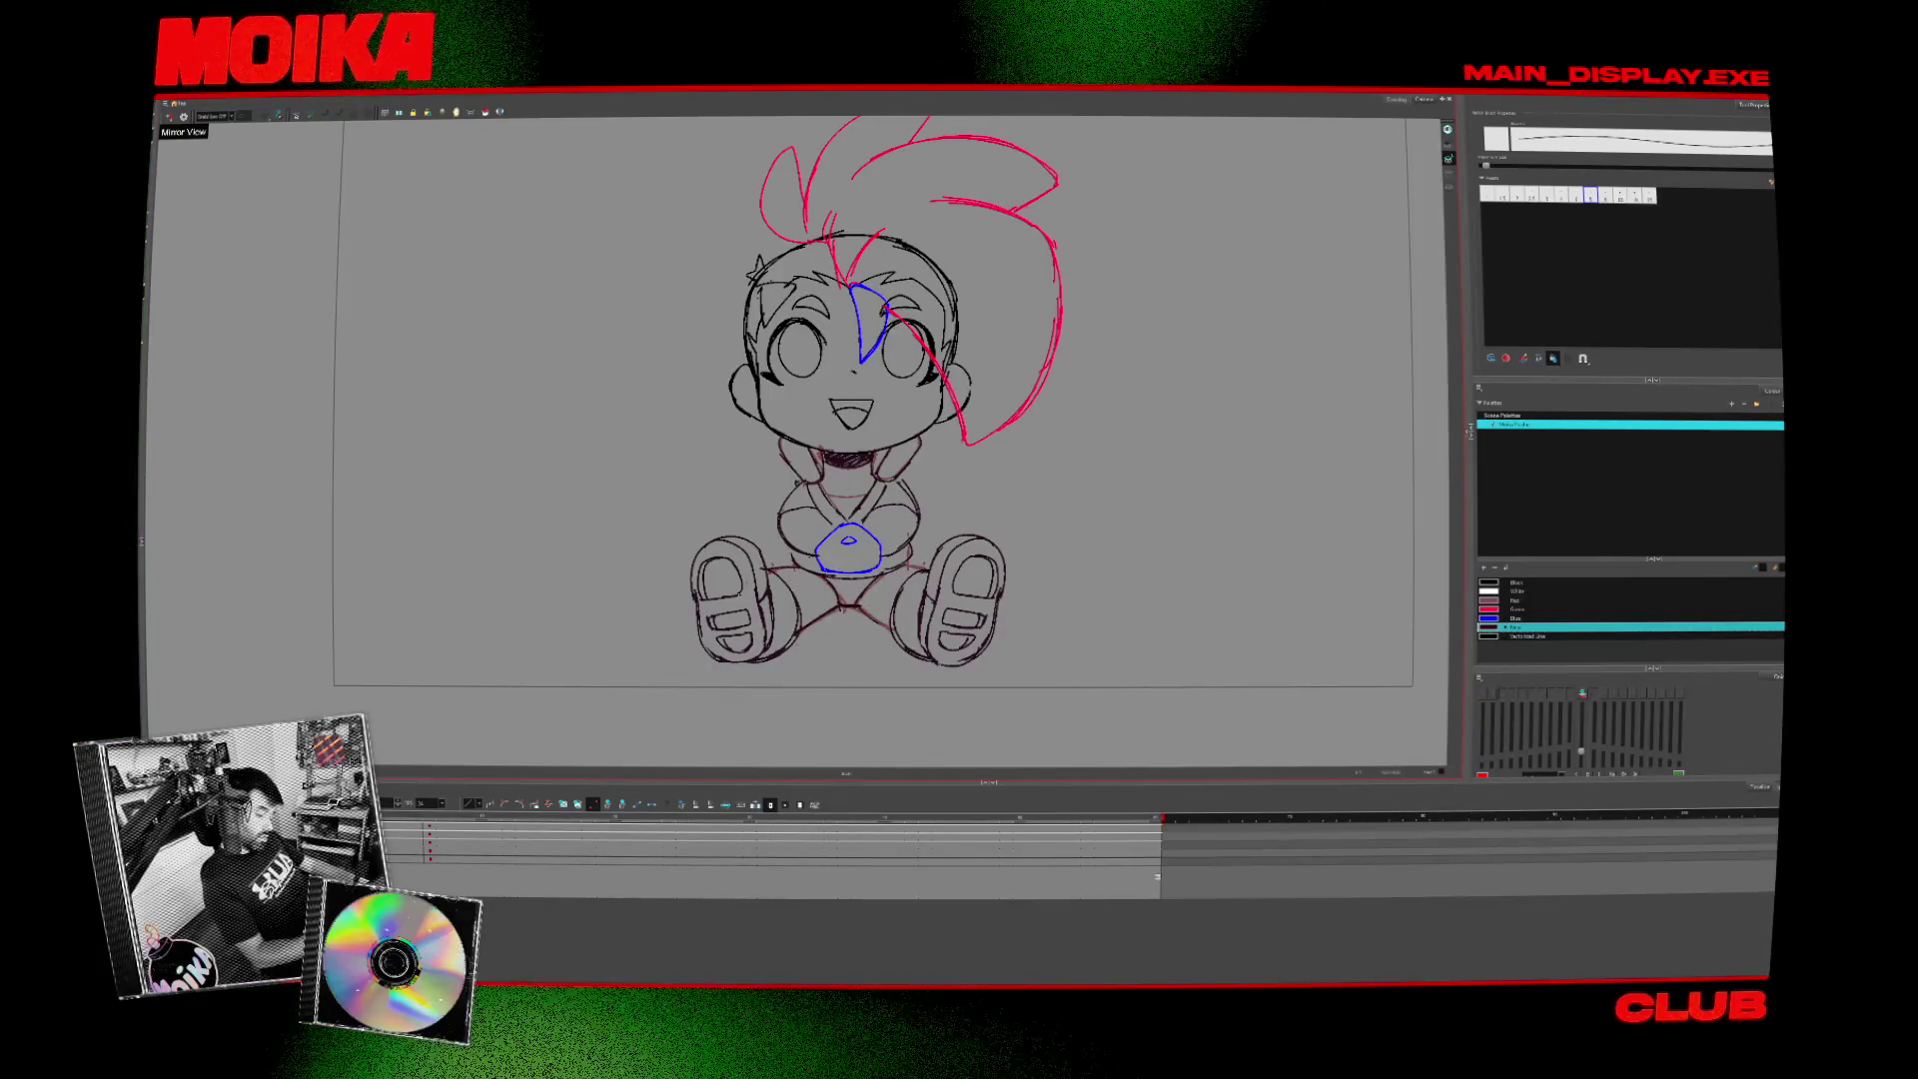
- Pan the view and flick between front and side drawings, then select the side pose's foot and leg
left_click_drag(984, 622, 945, 664)
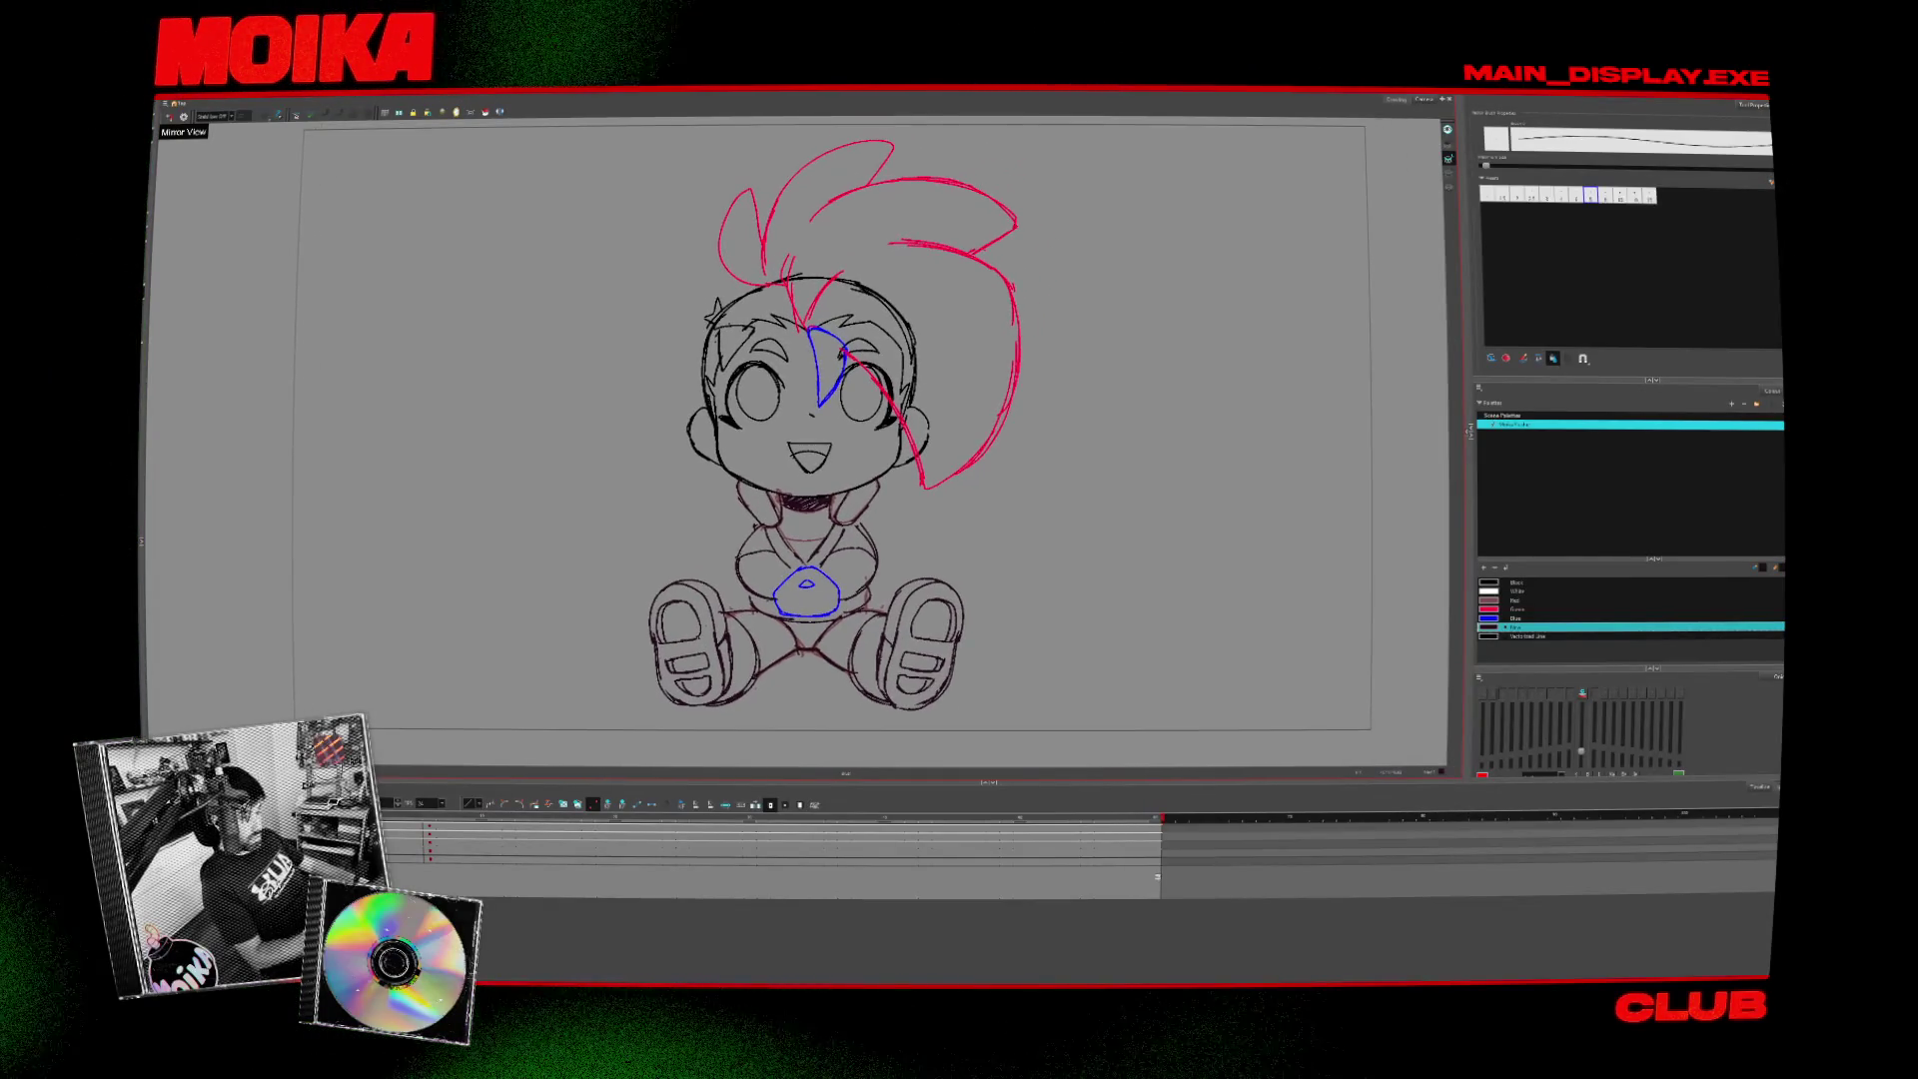
key("period")
key("comma")
key("period")
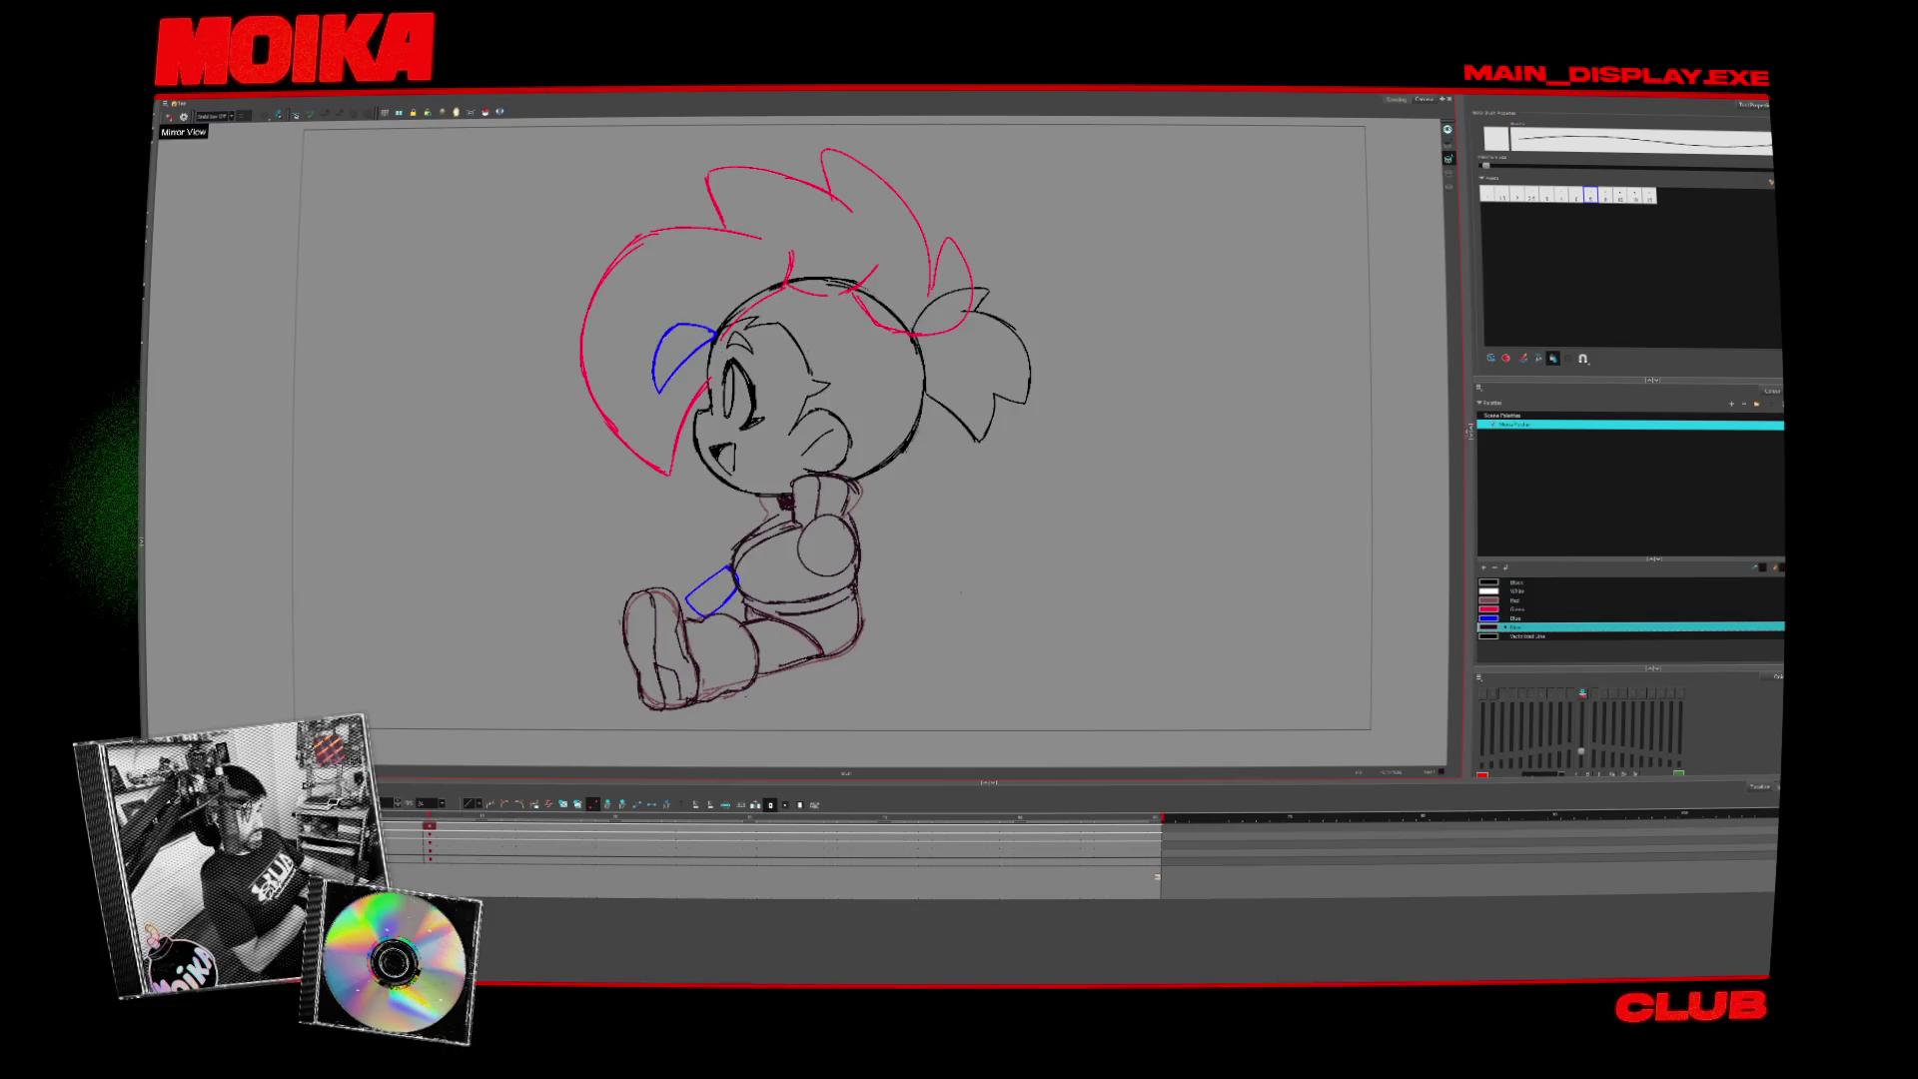
left_click_drag(884, 704, 942, 624)
key("comma")
key("period")
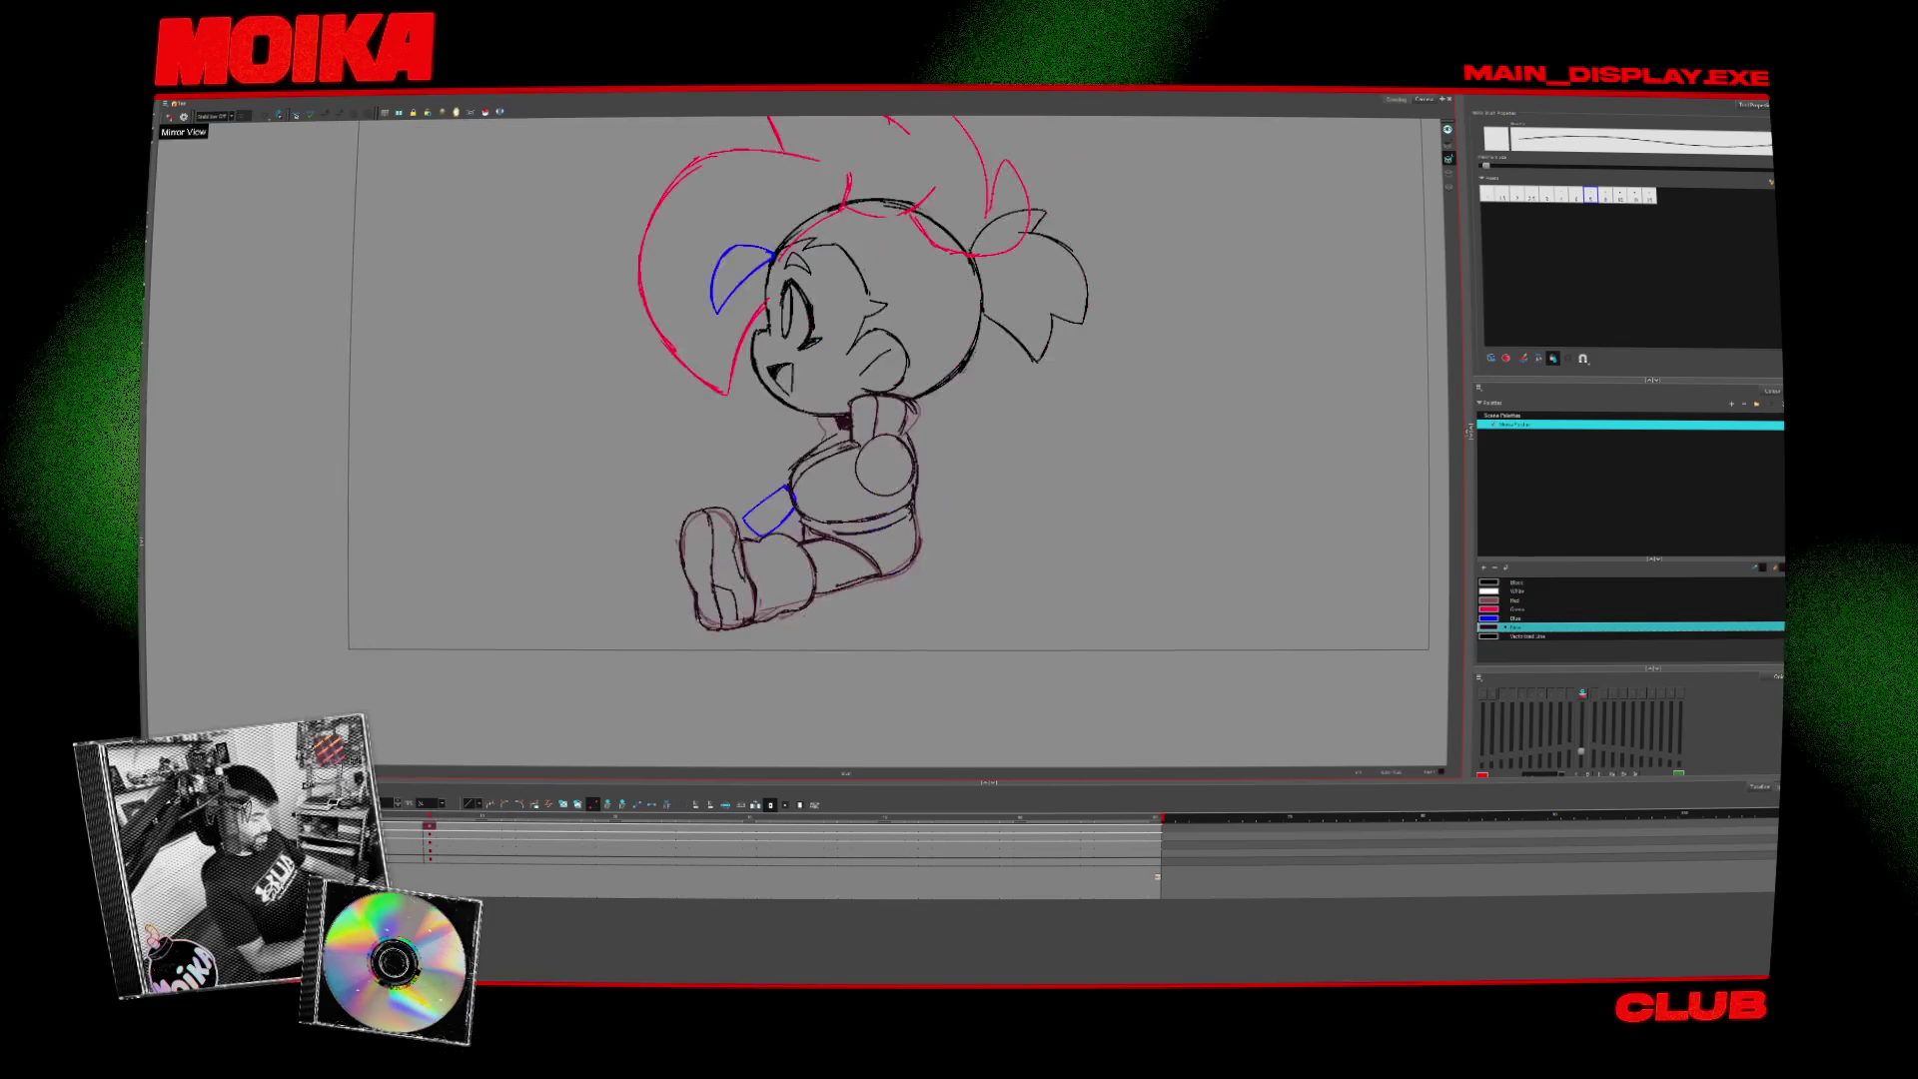
key("comma")
key("period")
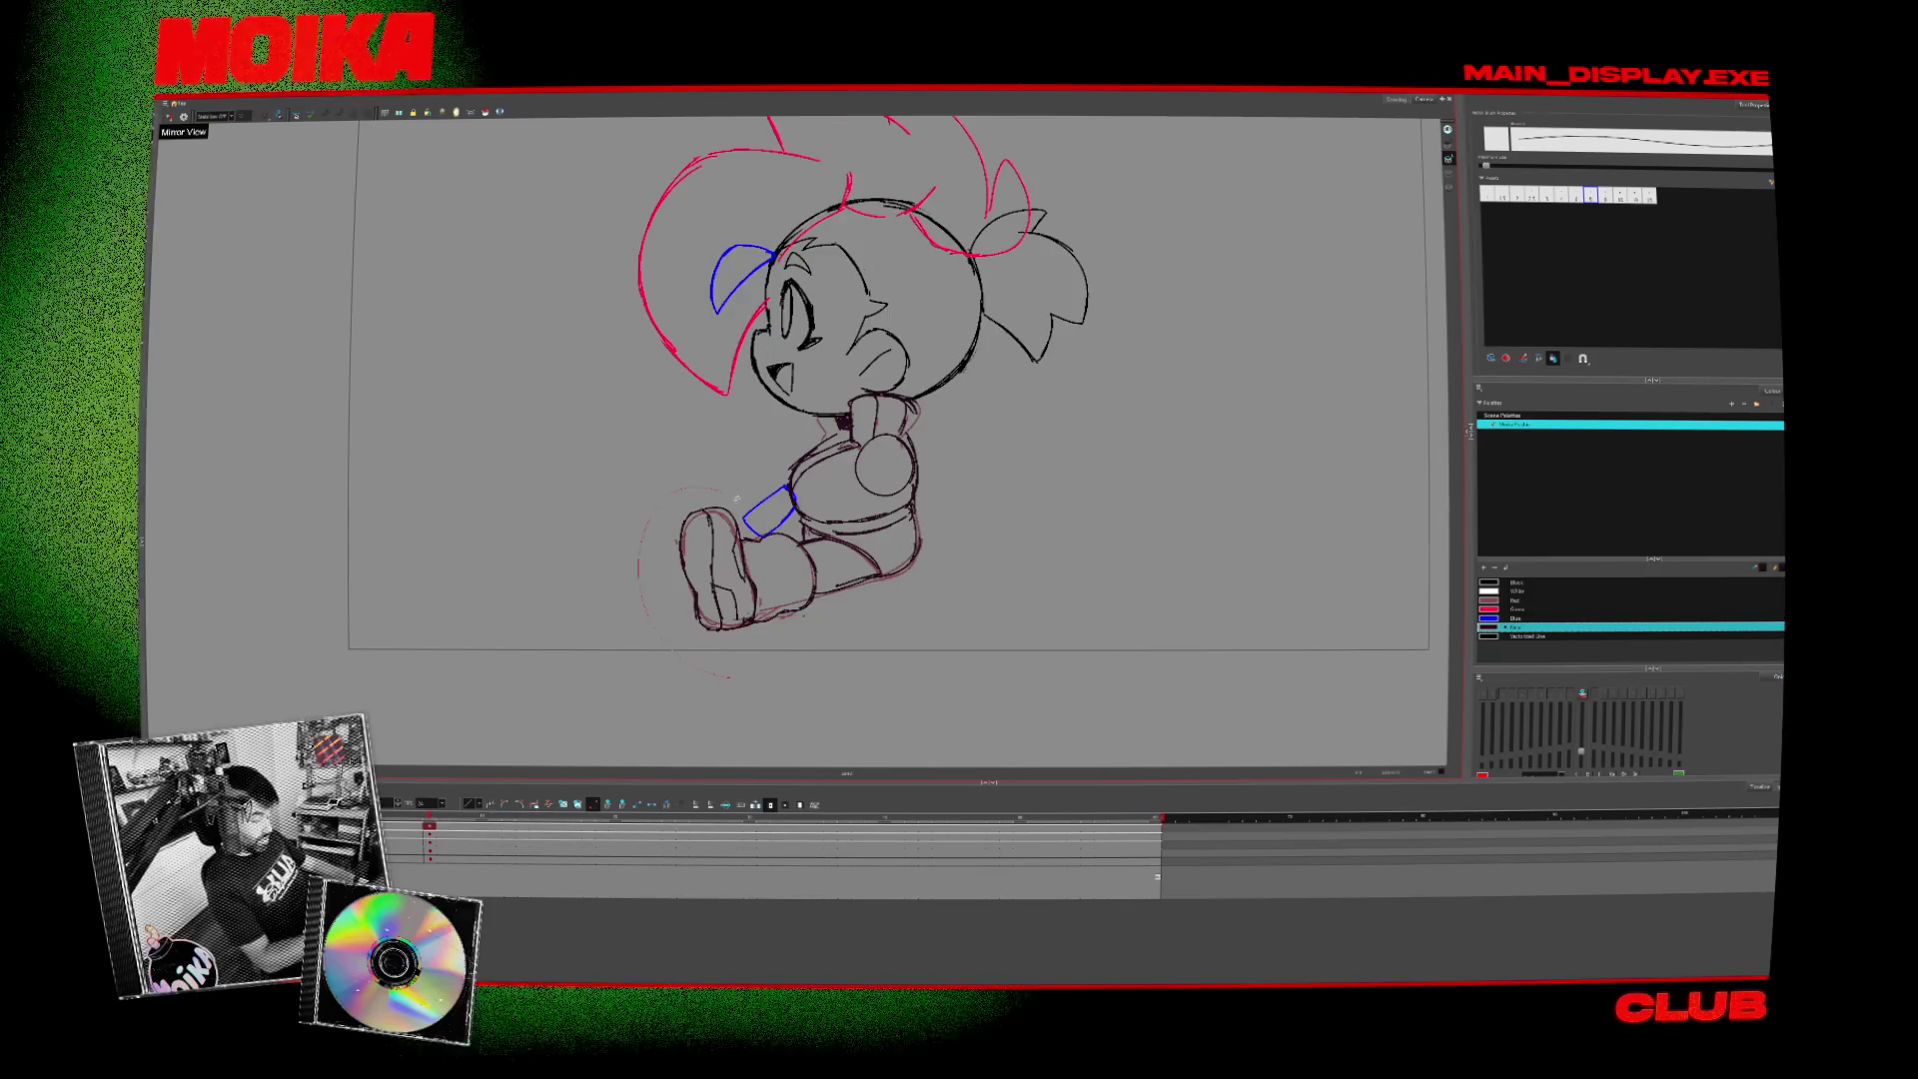
left_click_drag(729, 677, 826, 565)
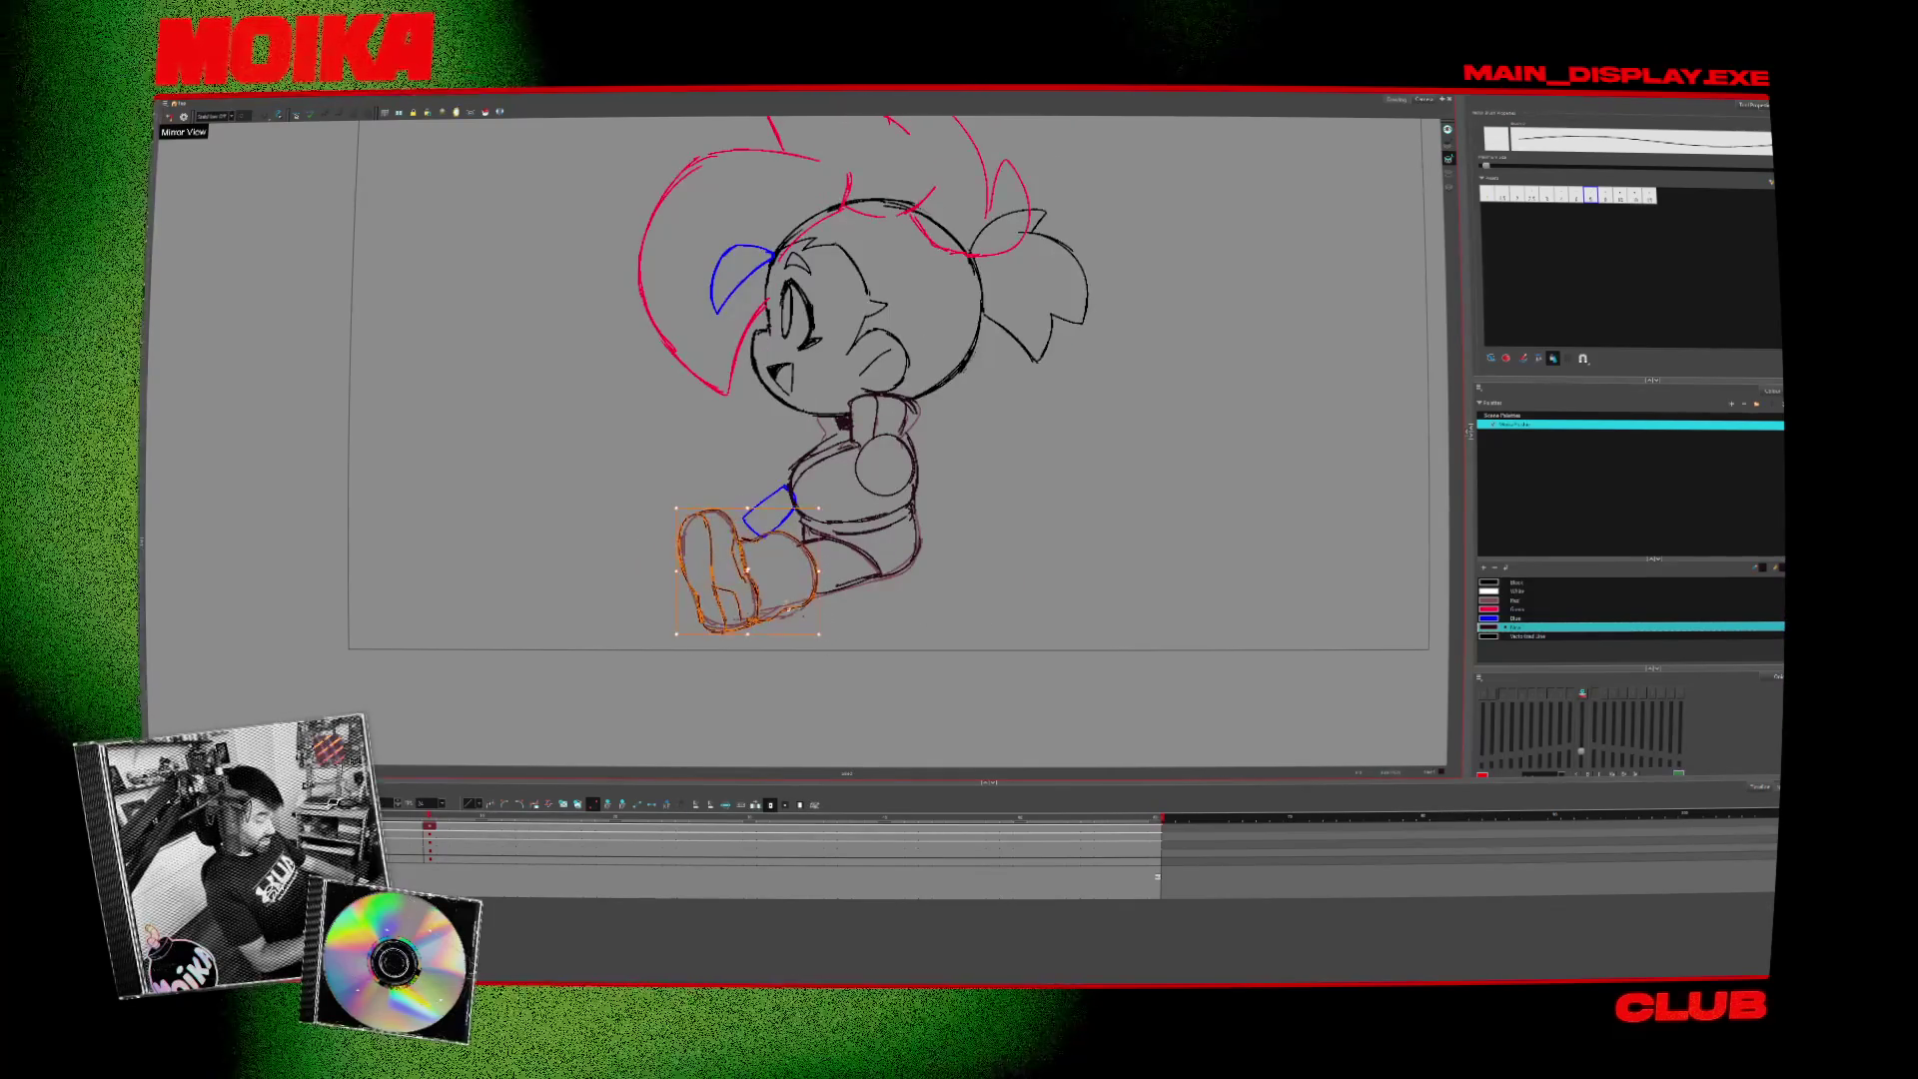
left_click(169, 116)
left_click(169, 116)
key("comma")
key("period")
key("comma")
key("period")
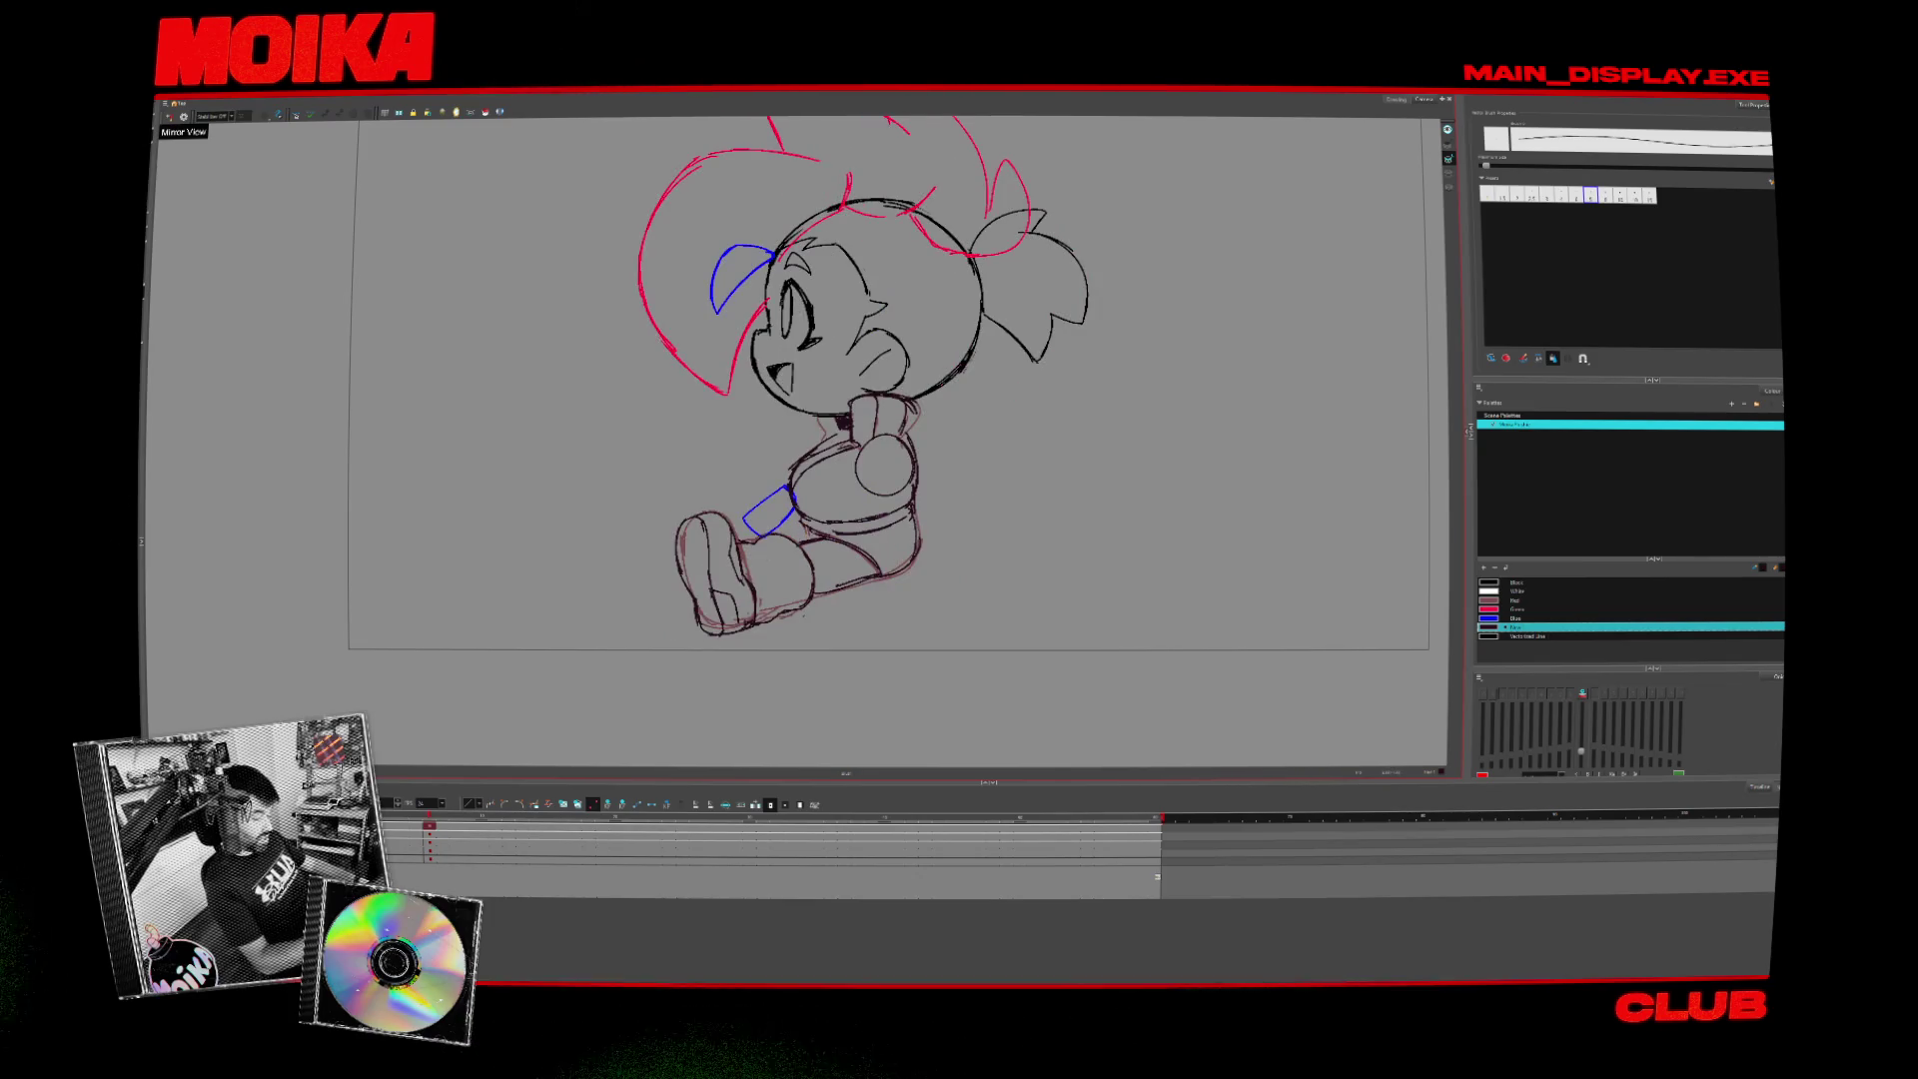
key("comma")
key("period")
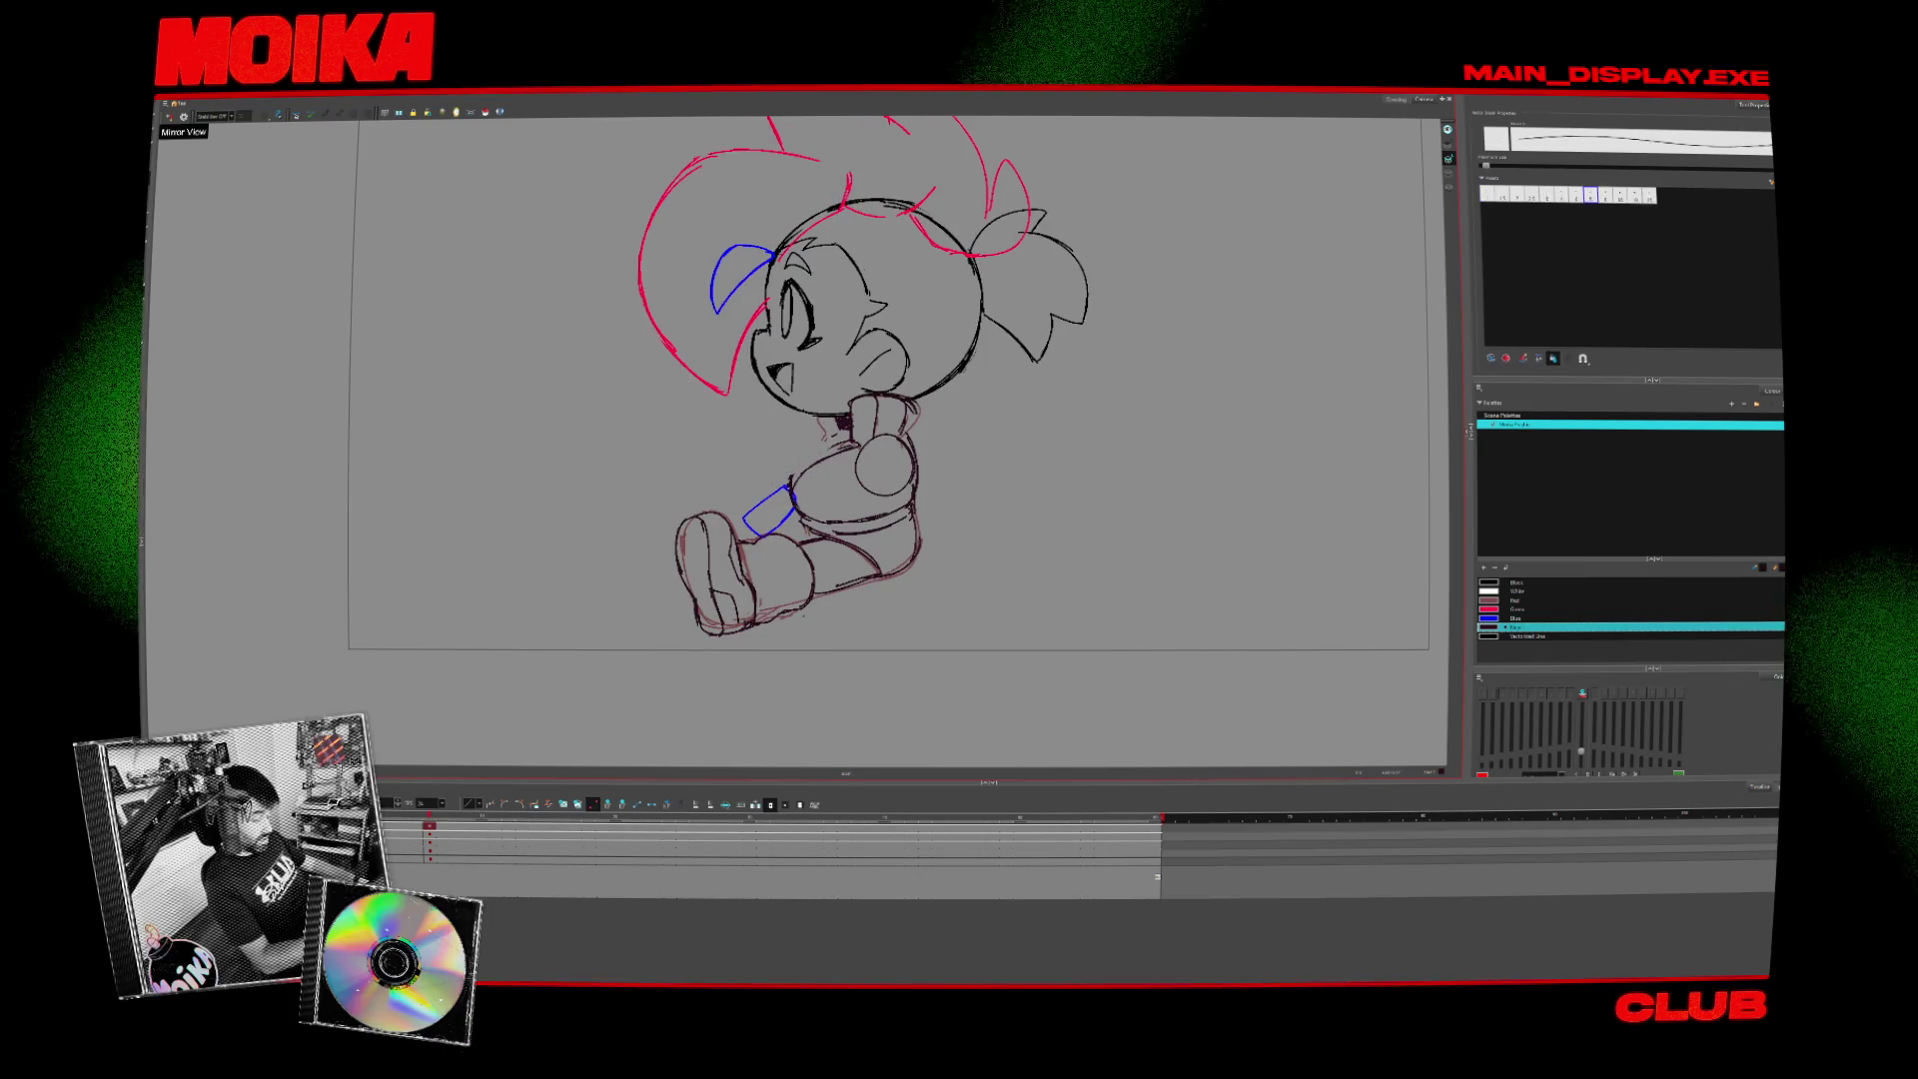
key("comma")
key("period")
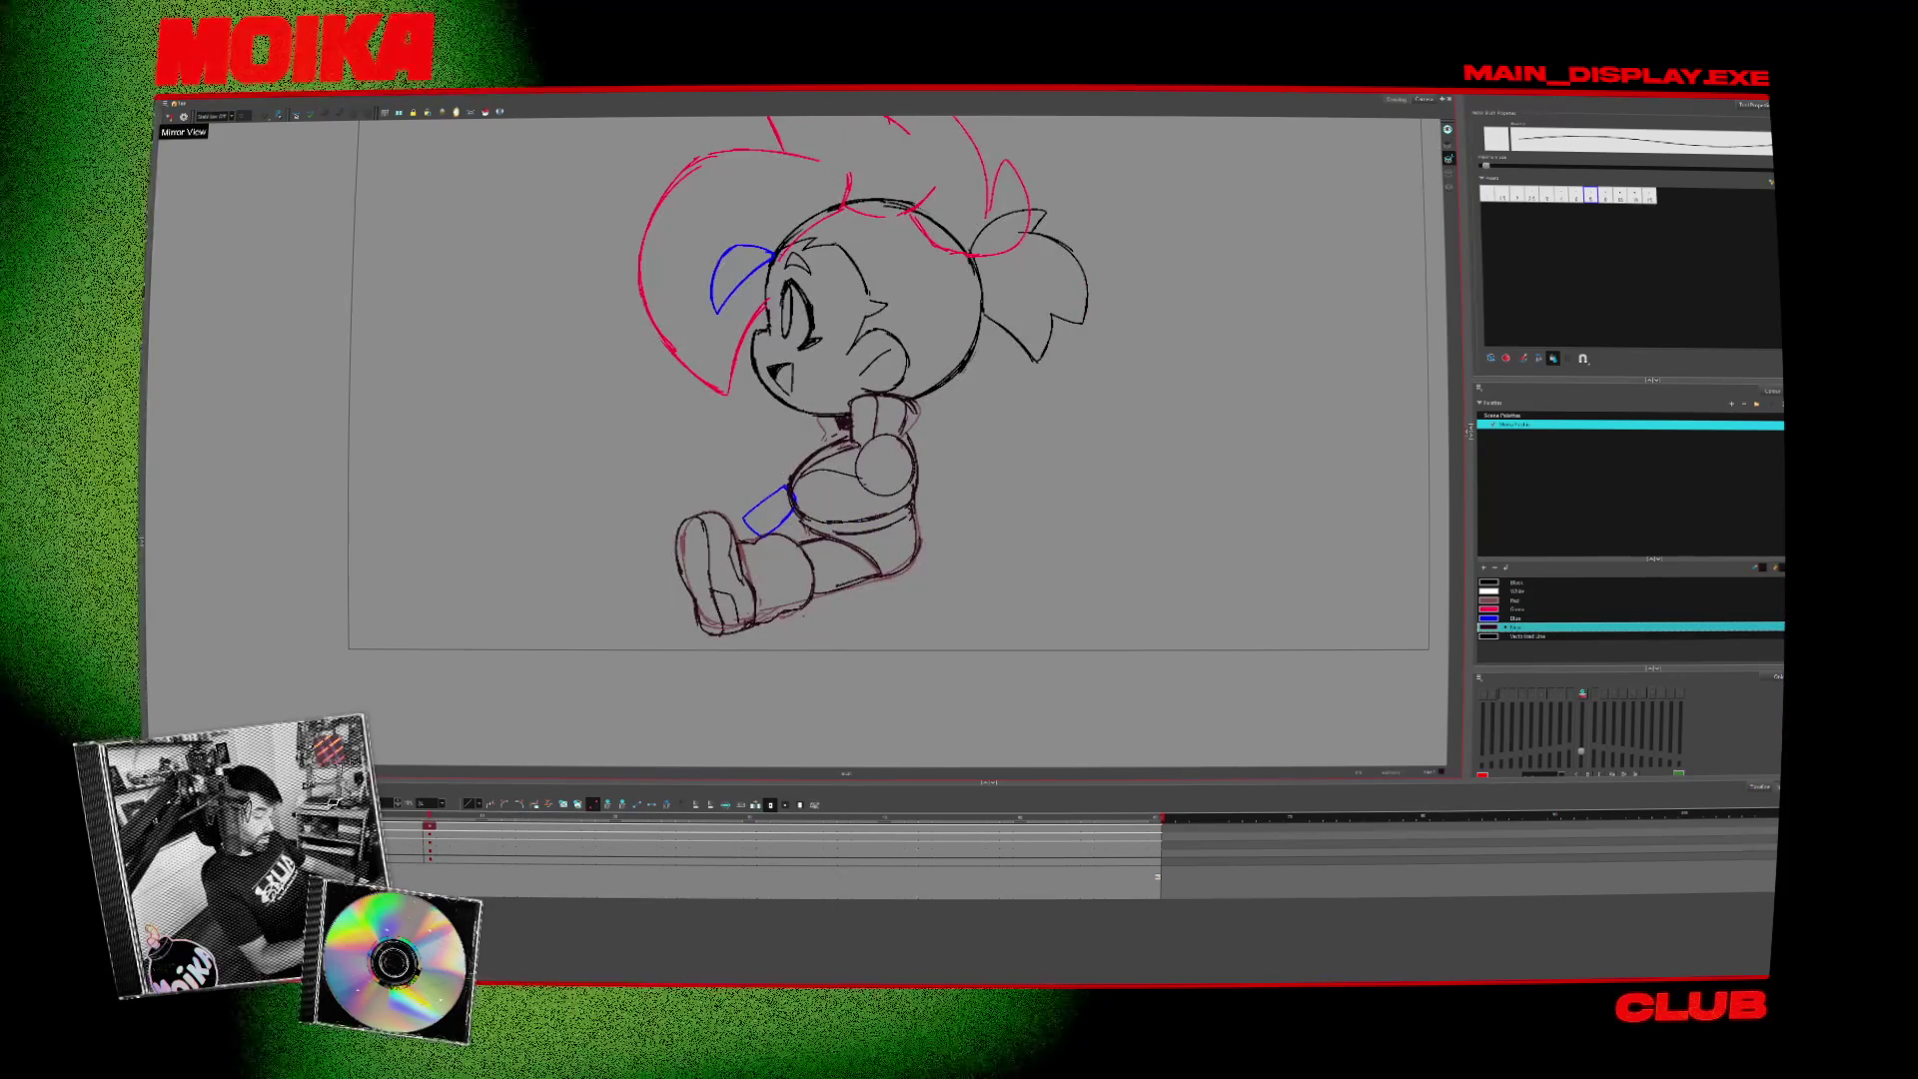
key("comma")
key("period")
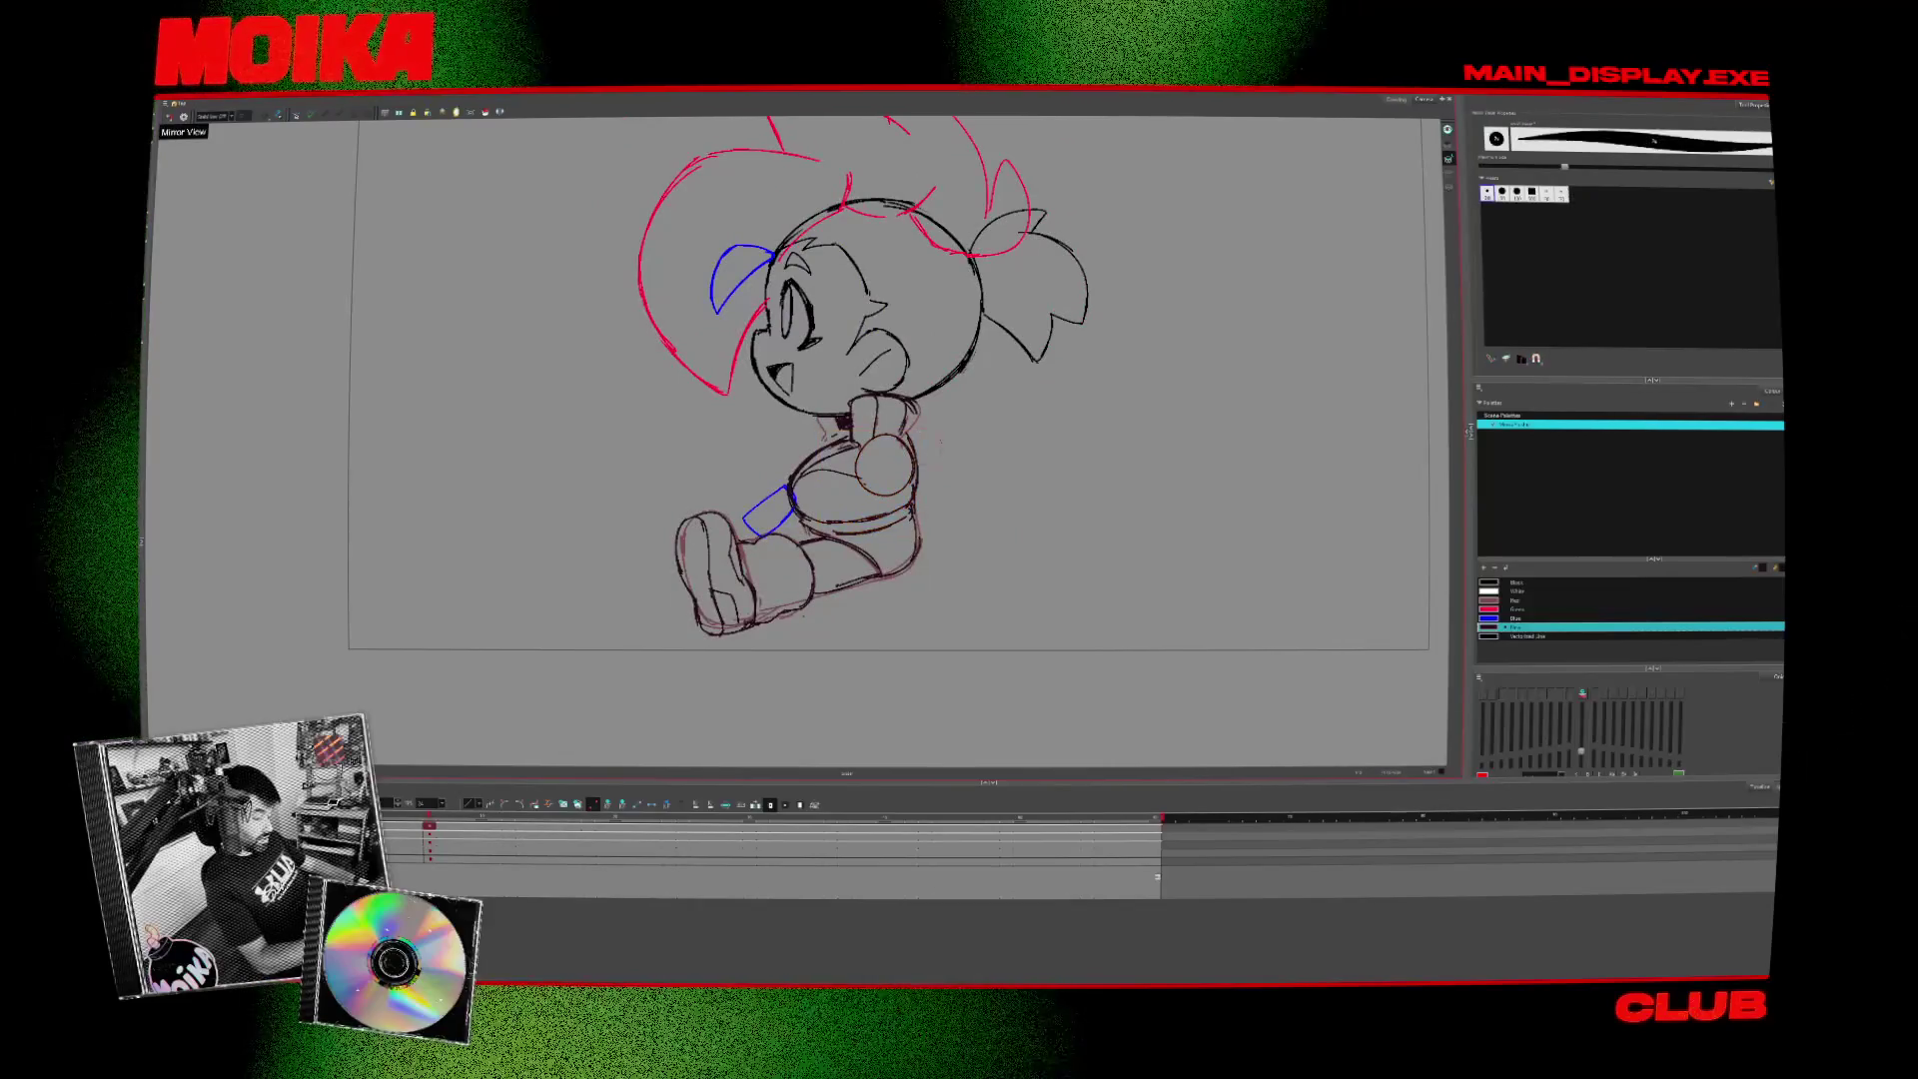
key("alt+slash")
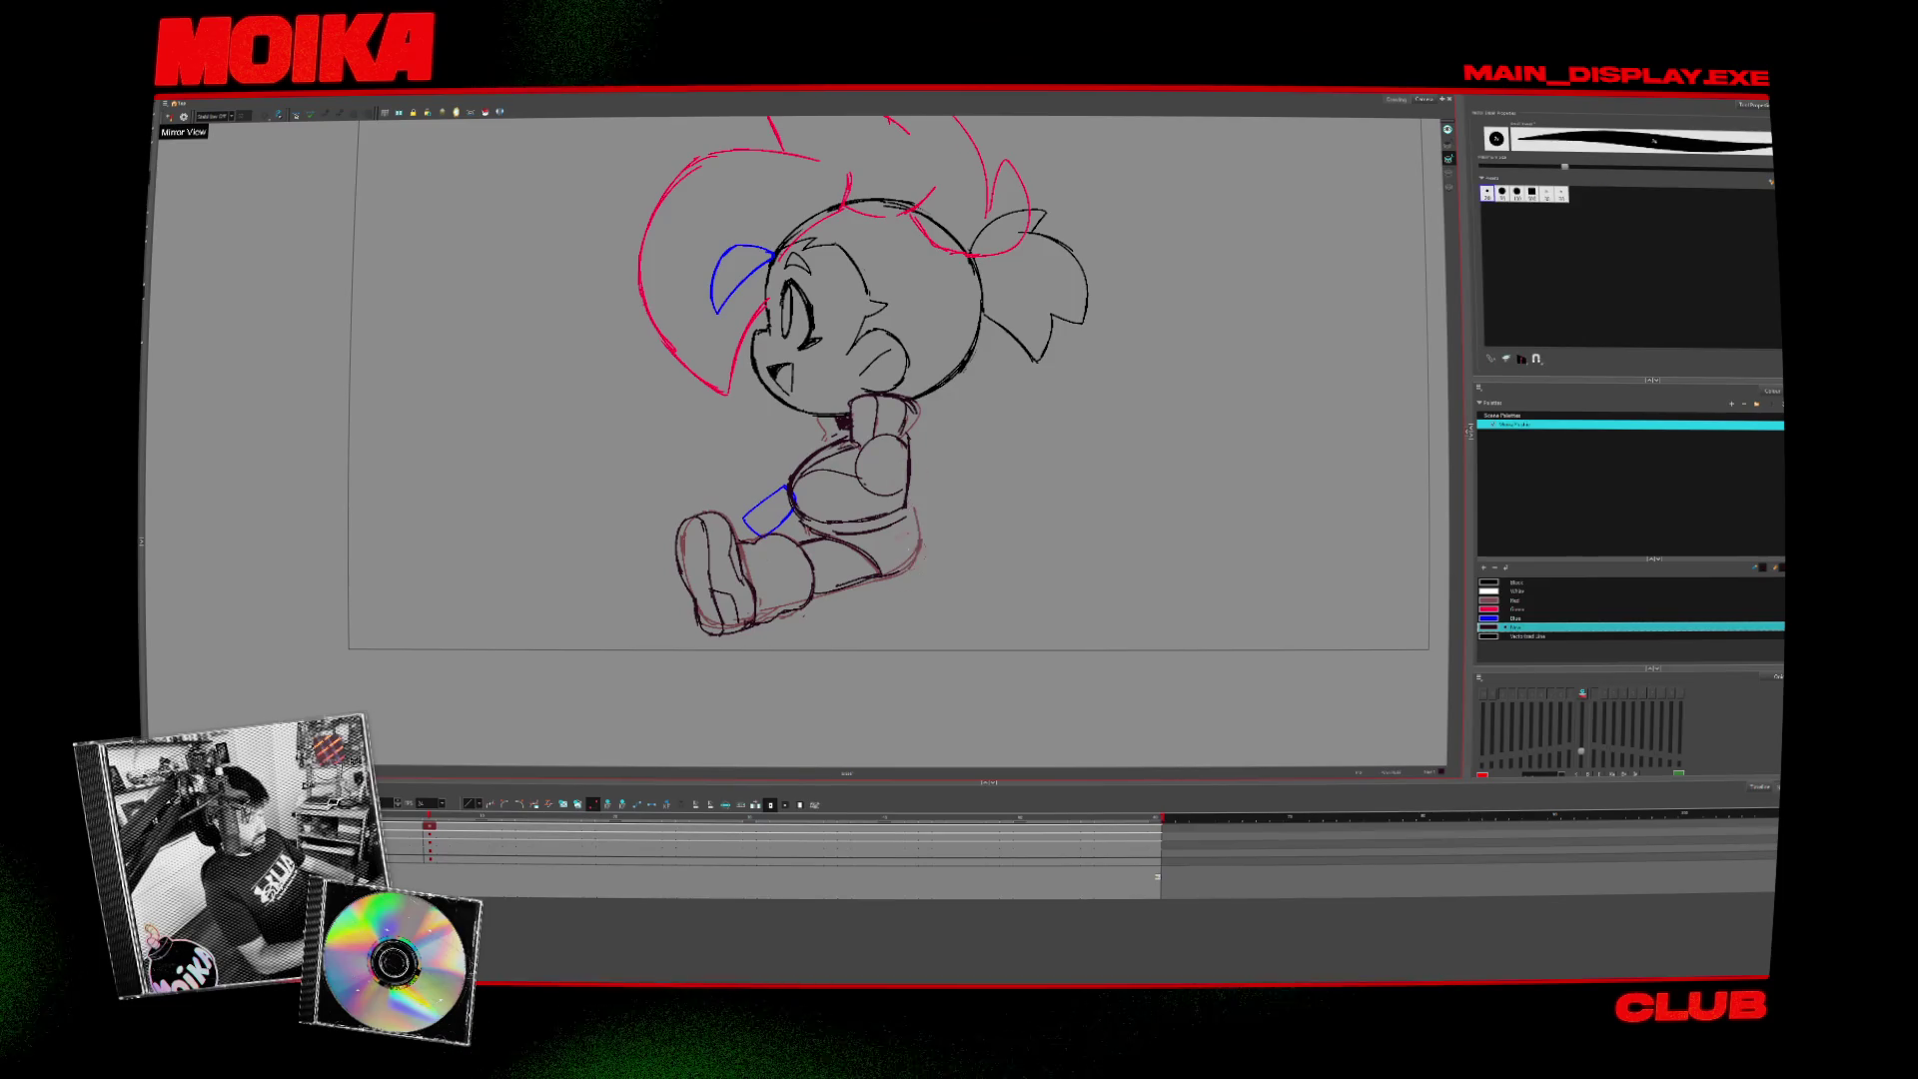
key("4")
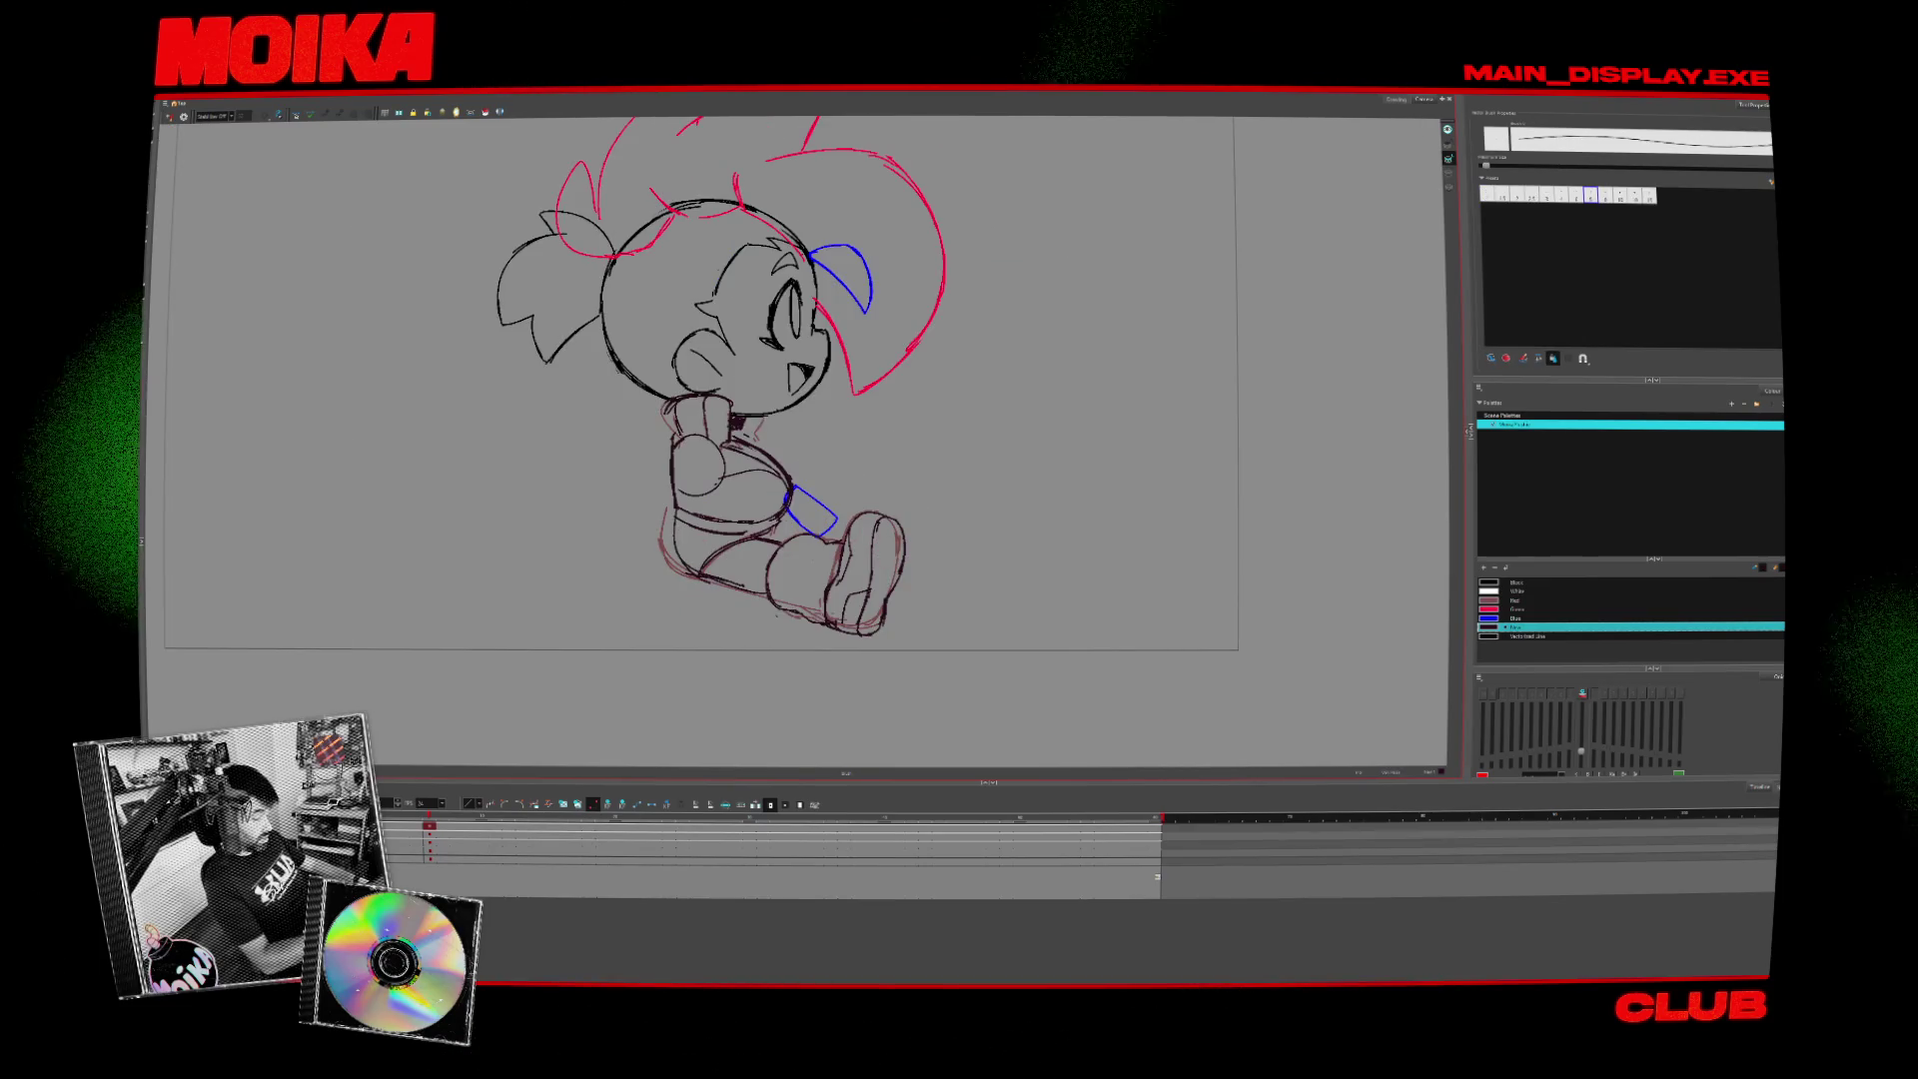
key("4")
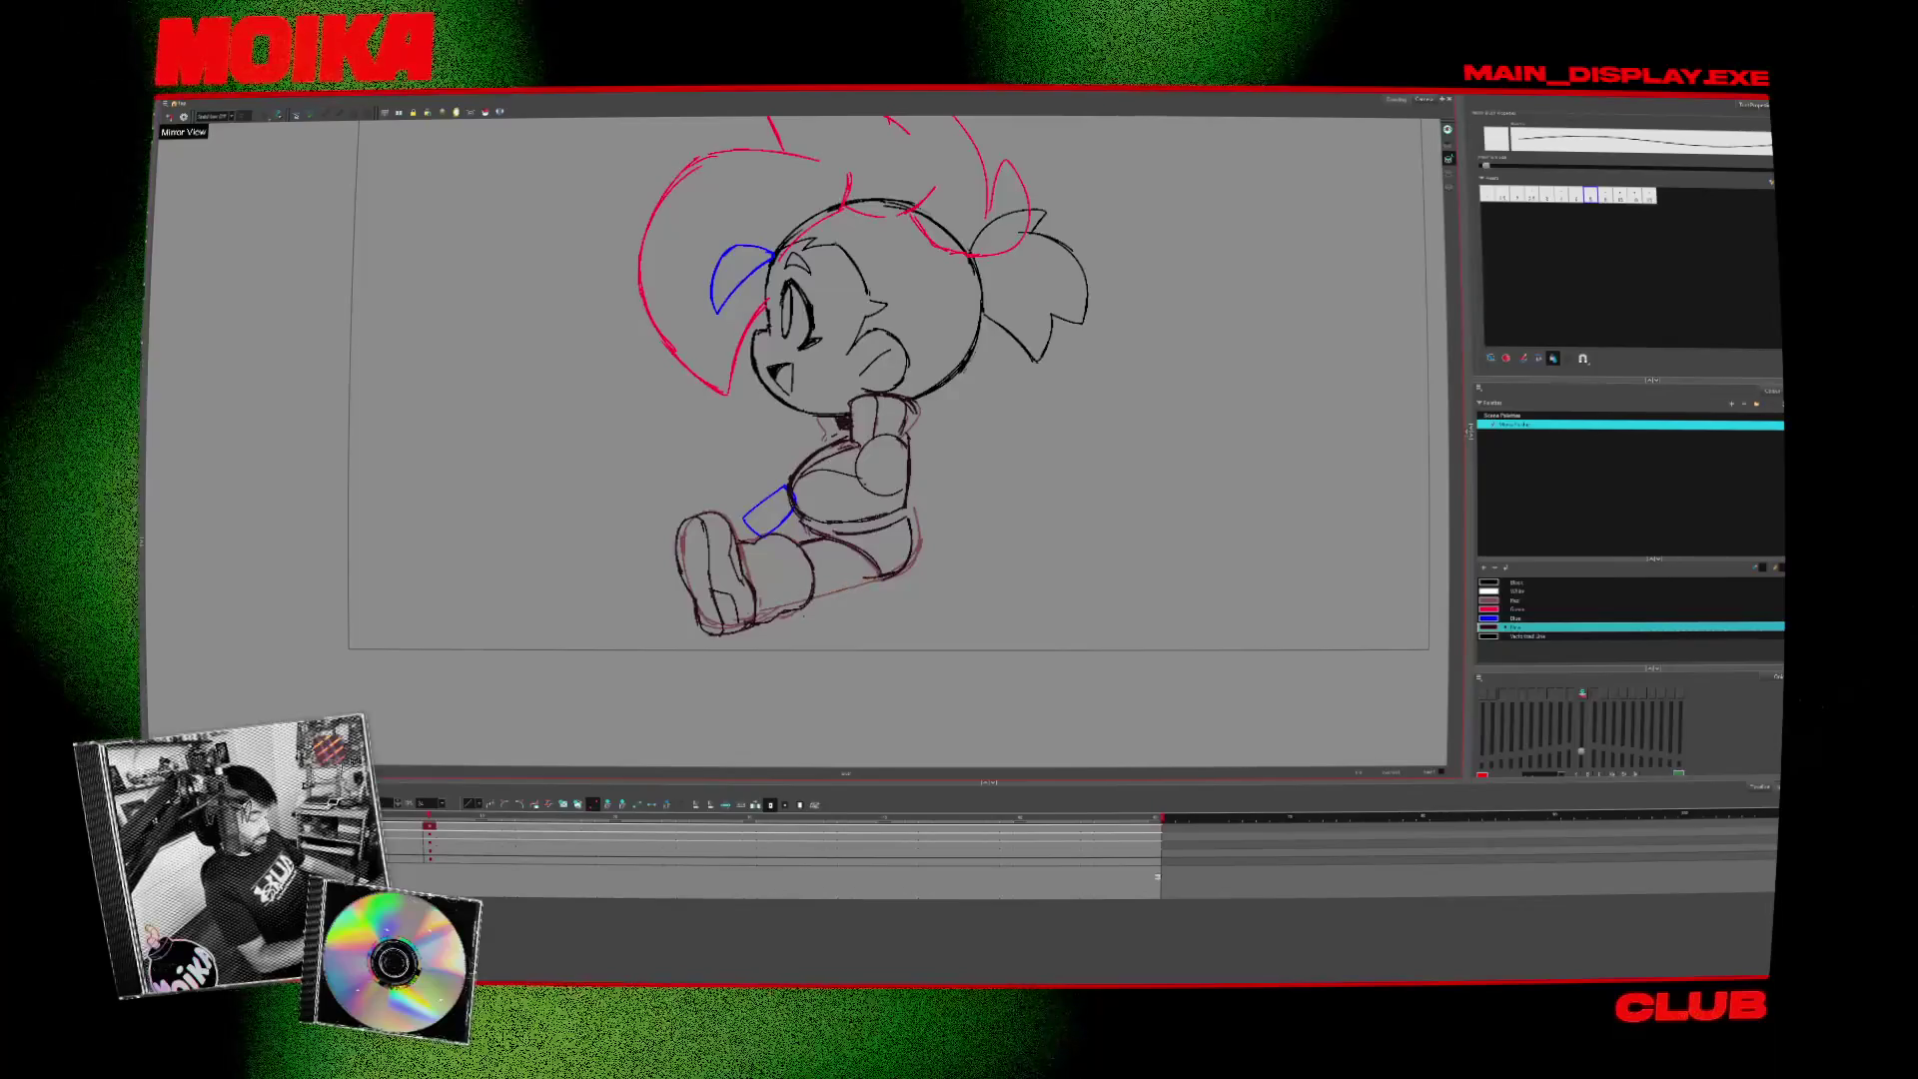
key("4")
key("4")
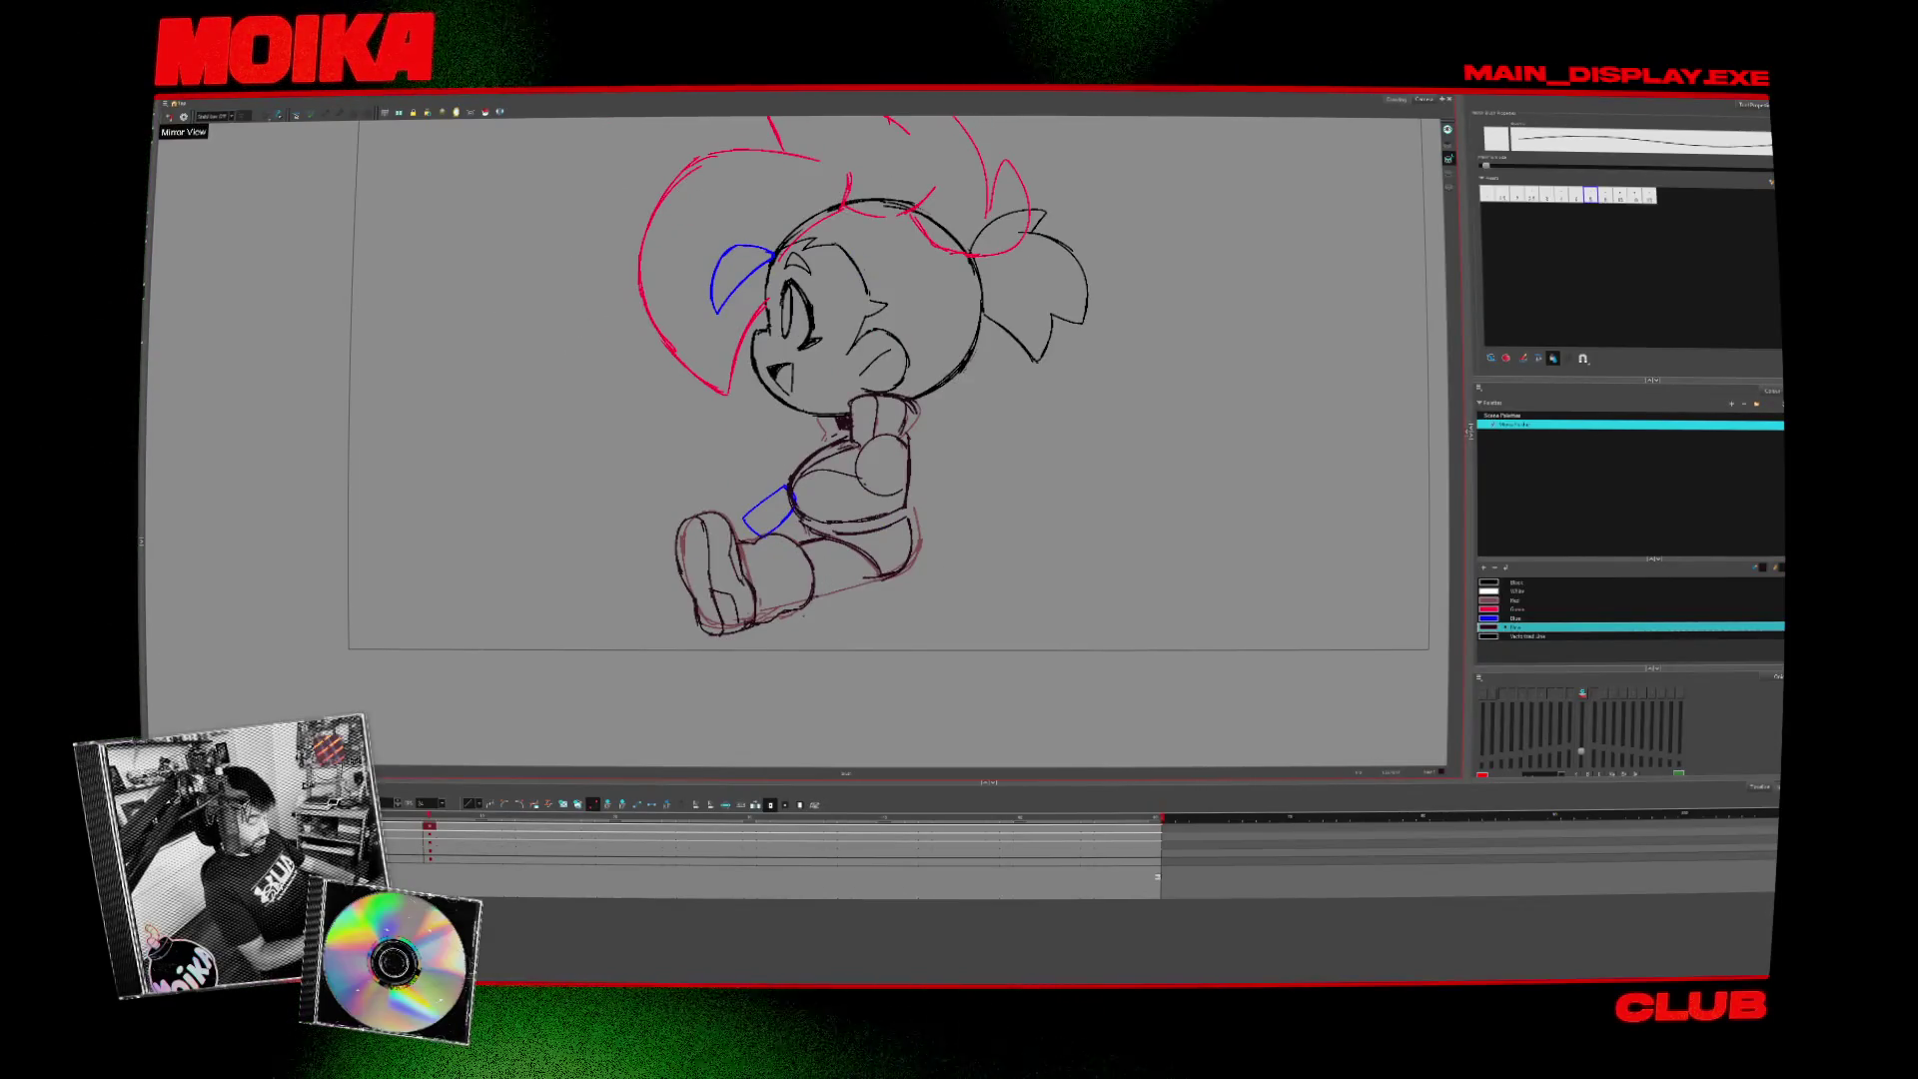
key("4")
key("4")
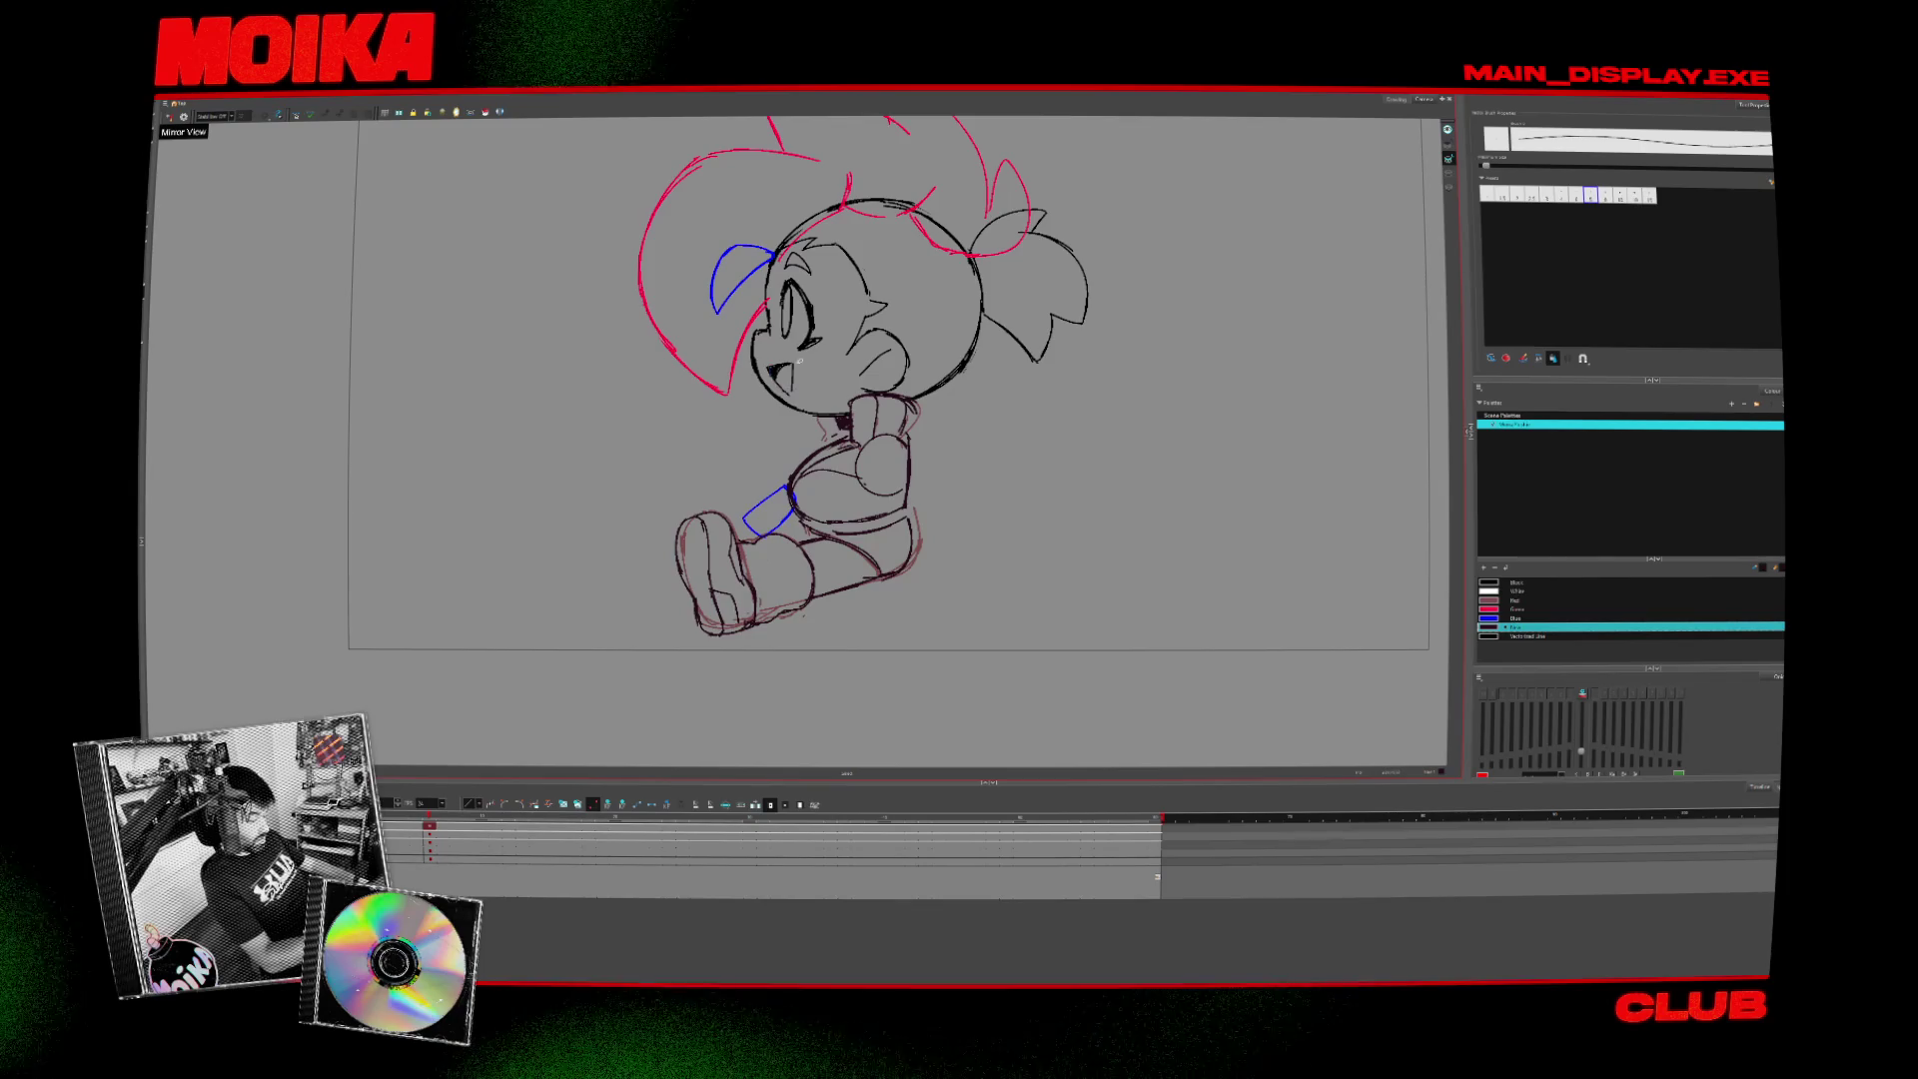
key("4")
key("4")
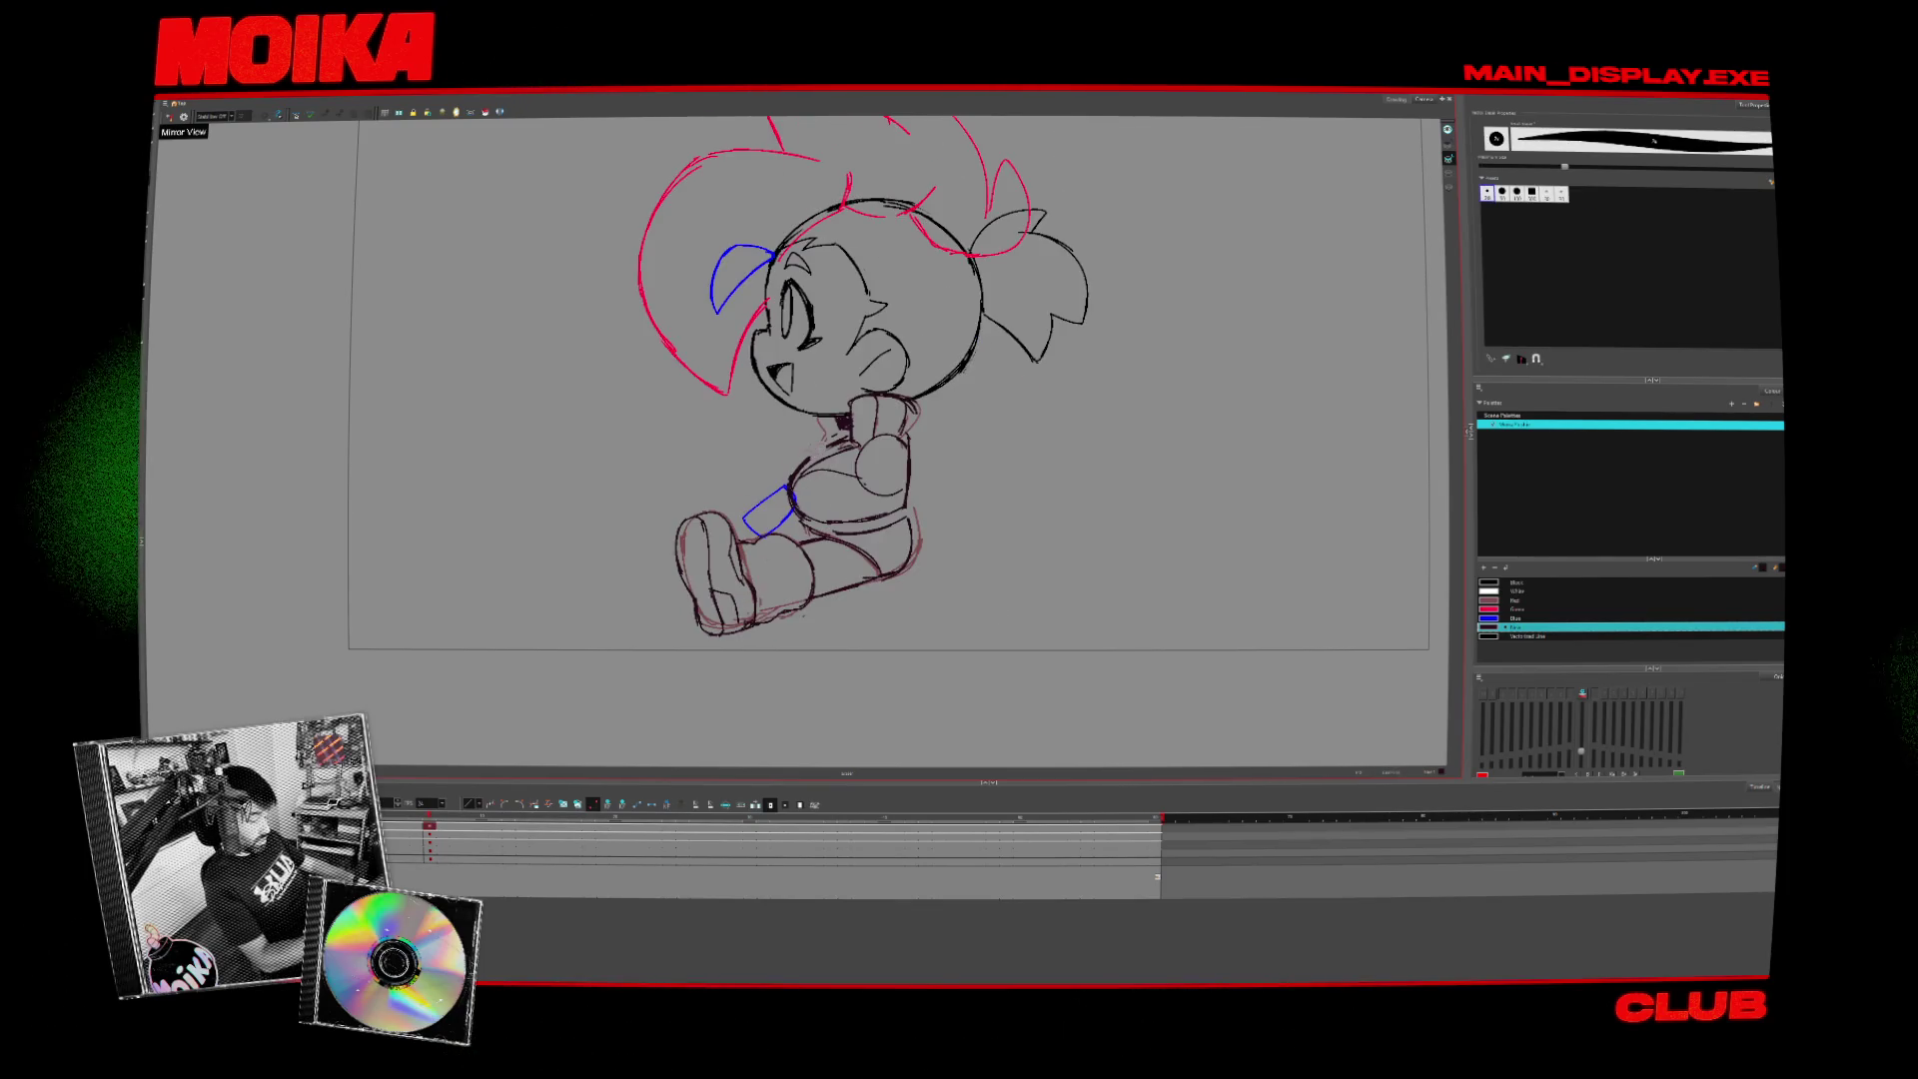
key("4")
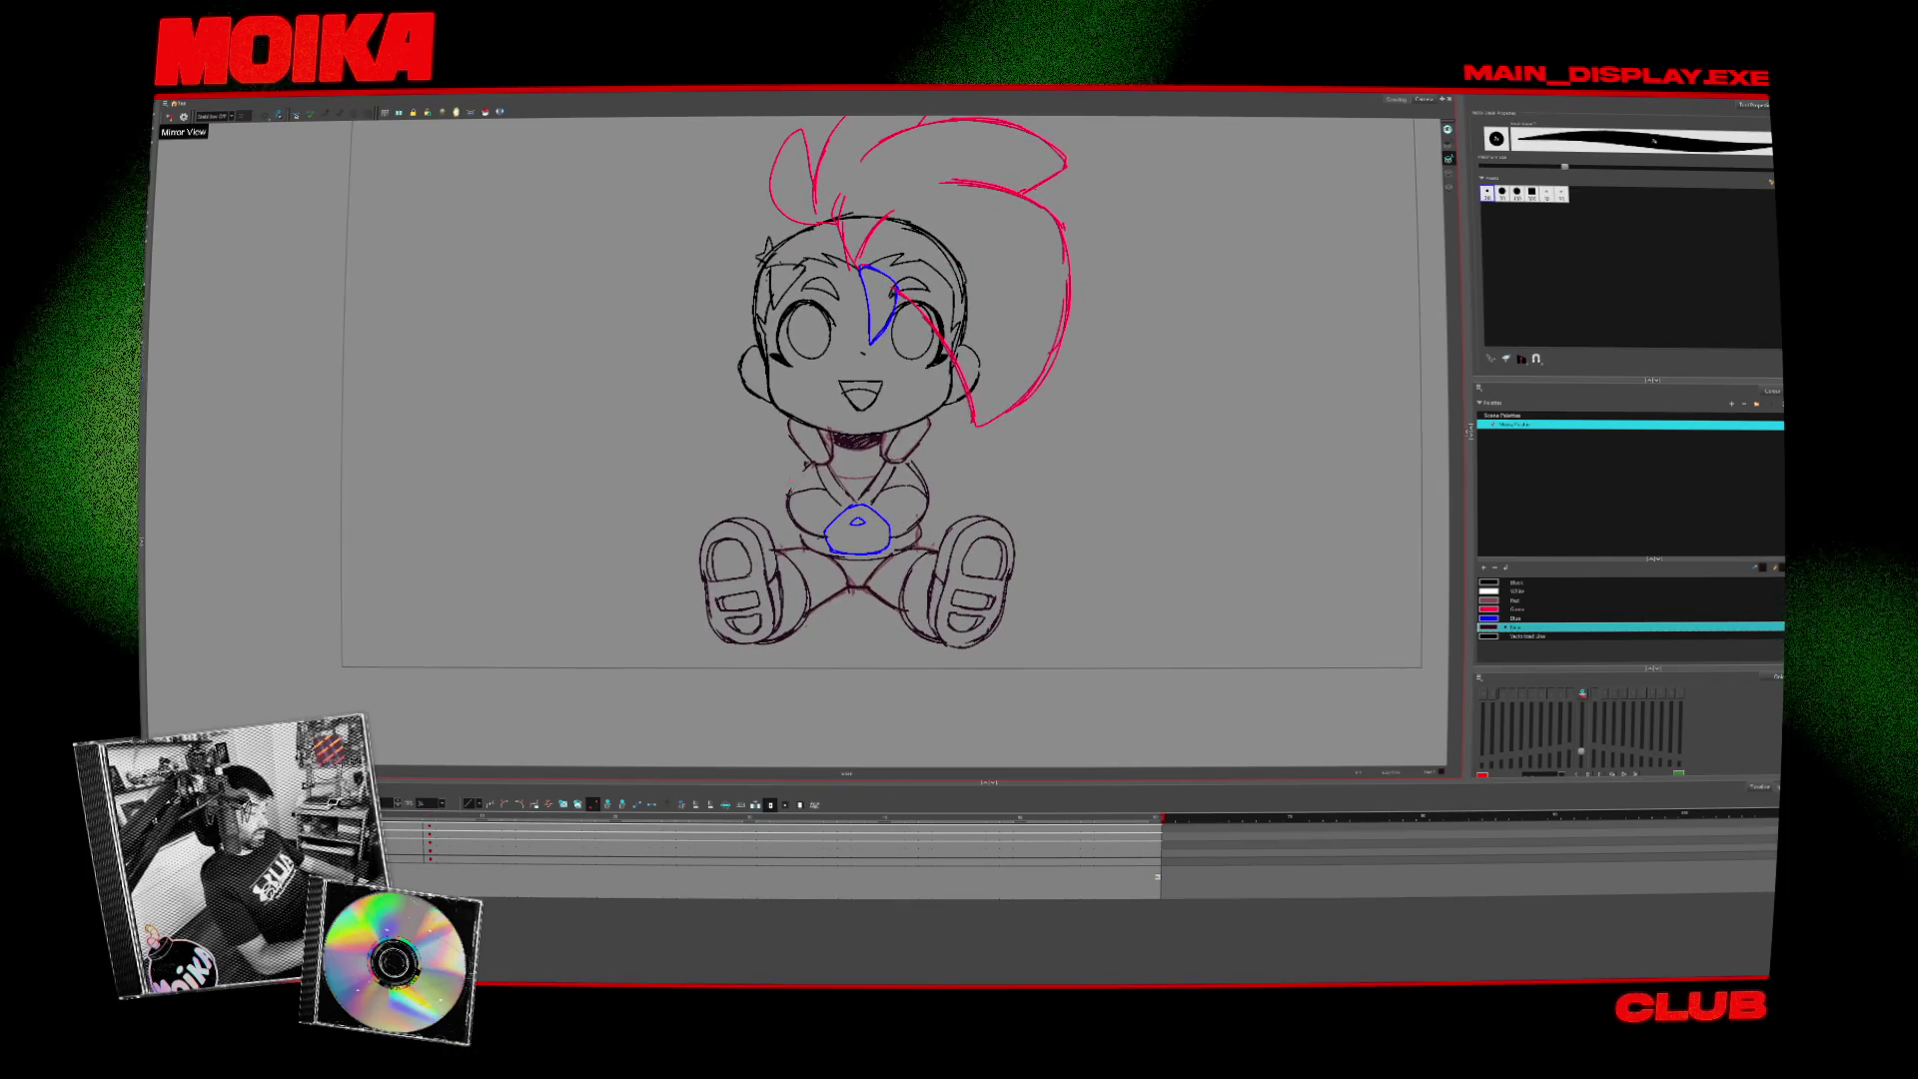
key("alt+slash")
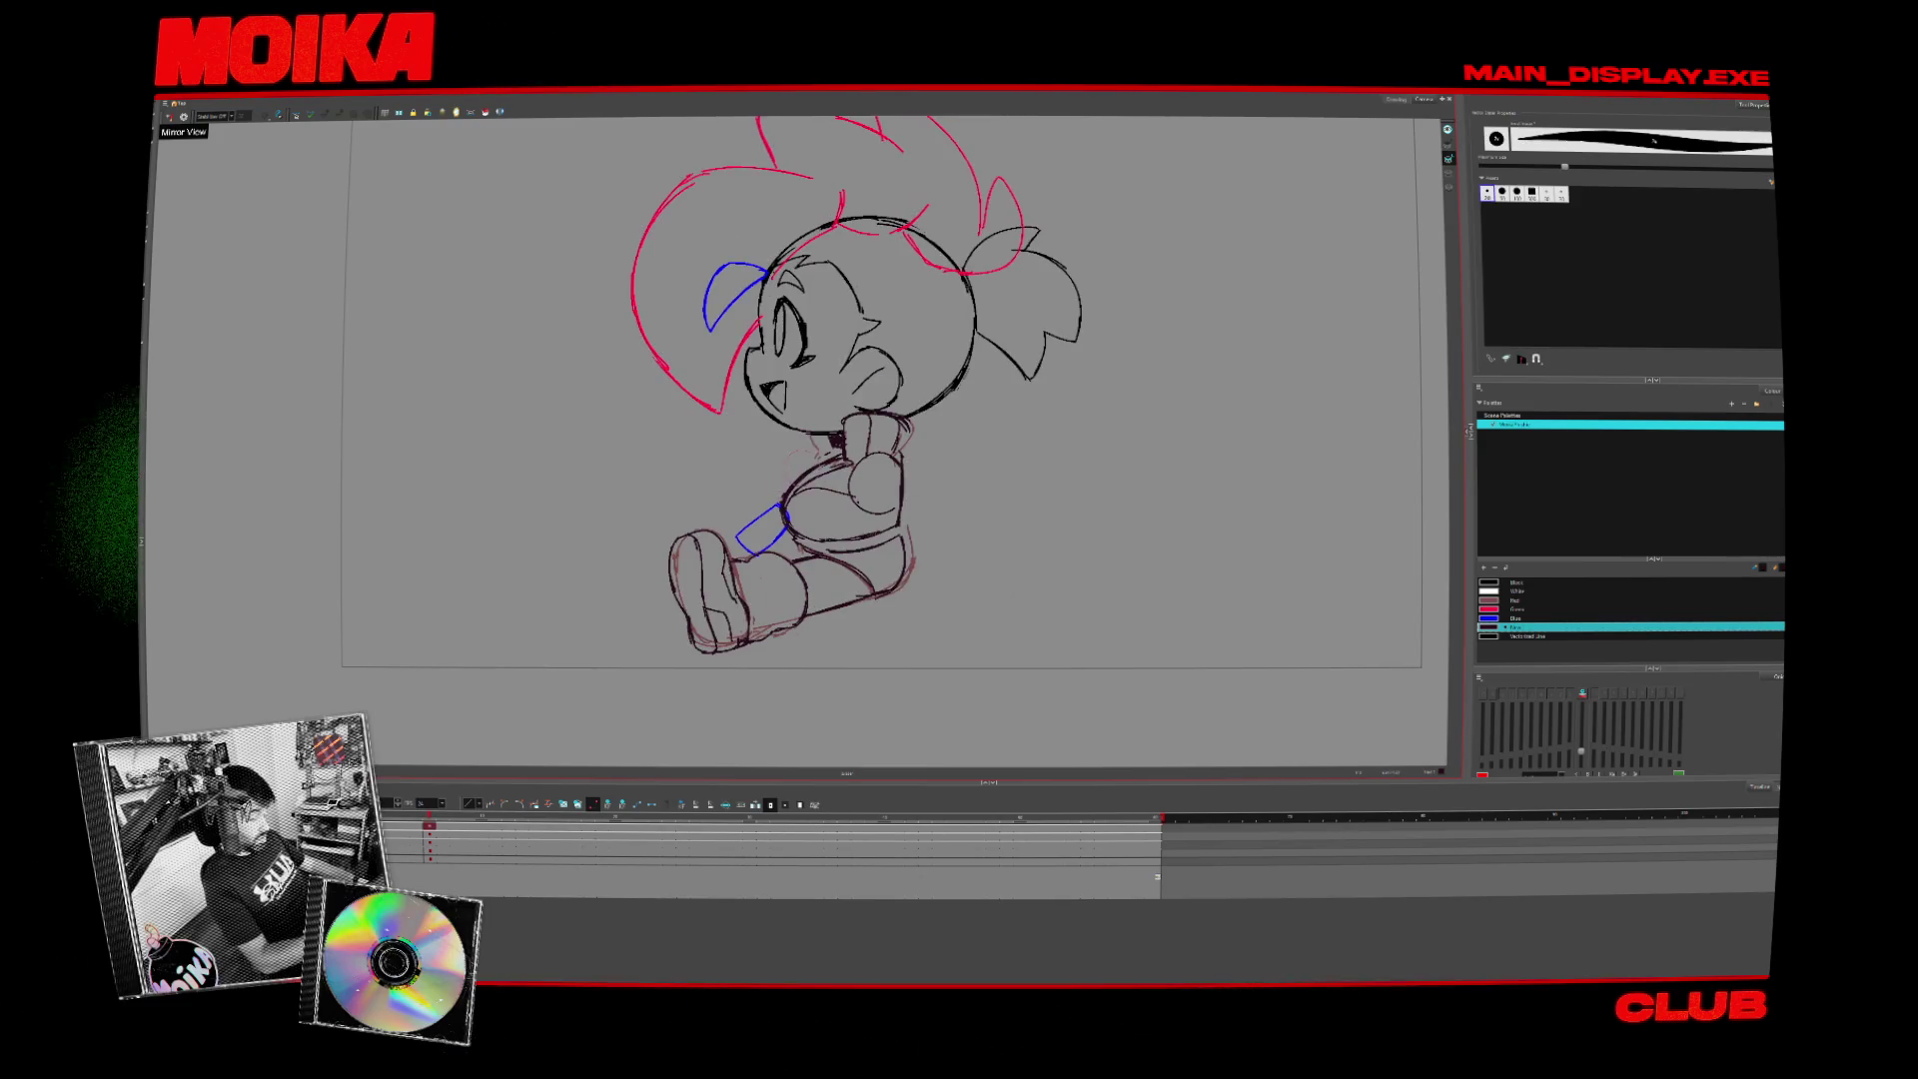
left_click(816, 507)
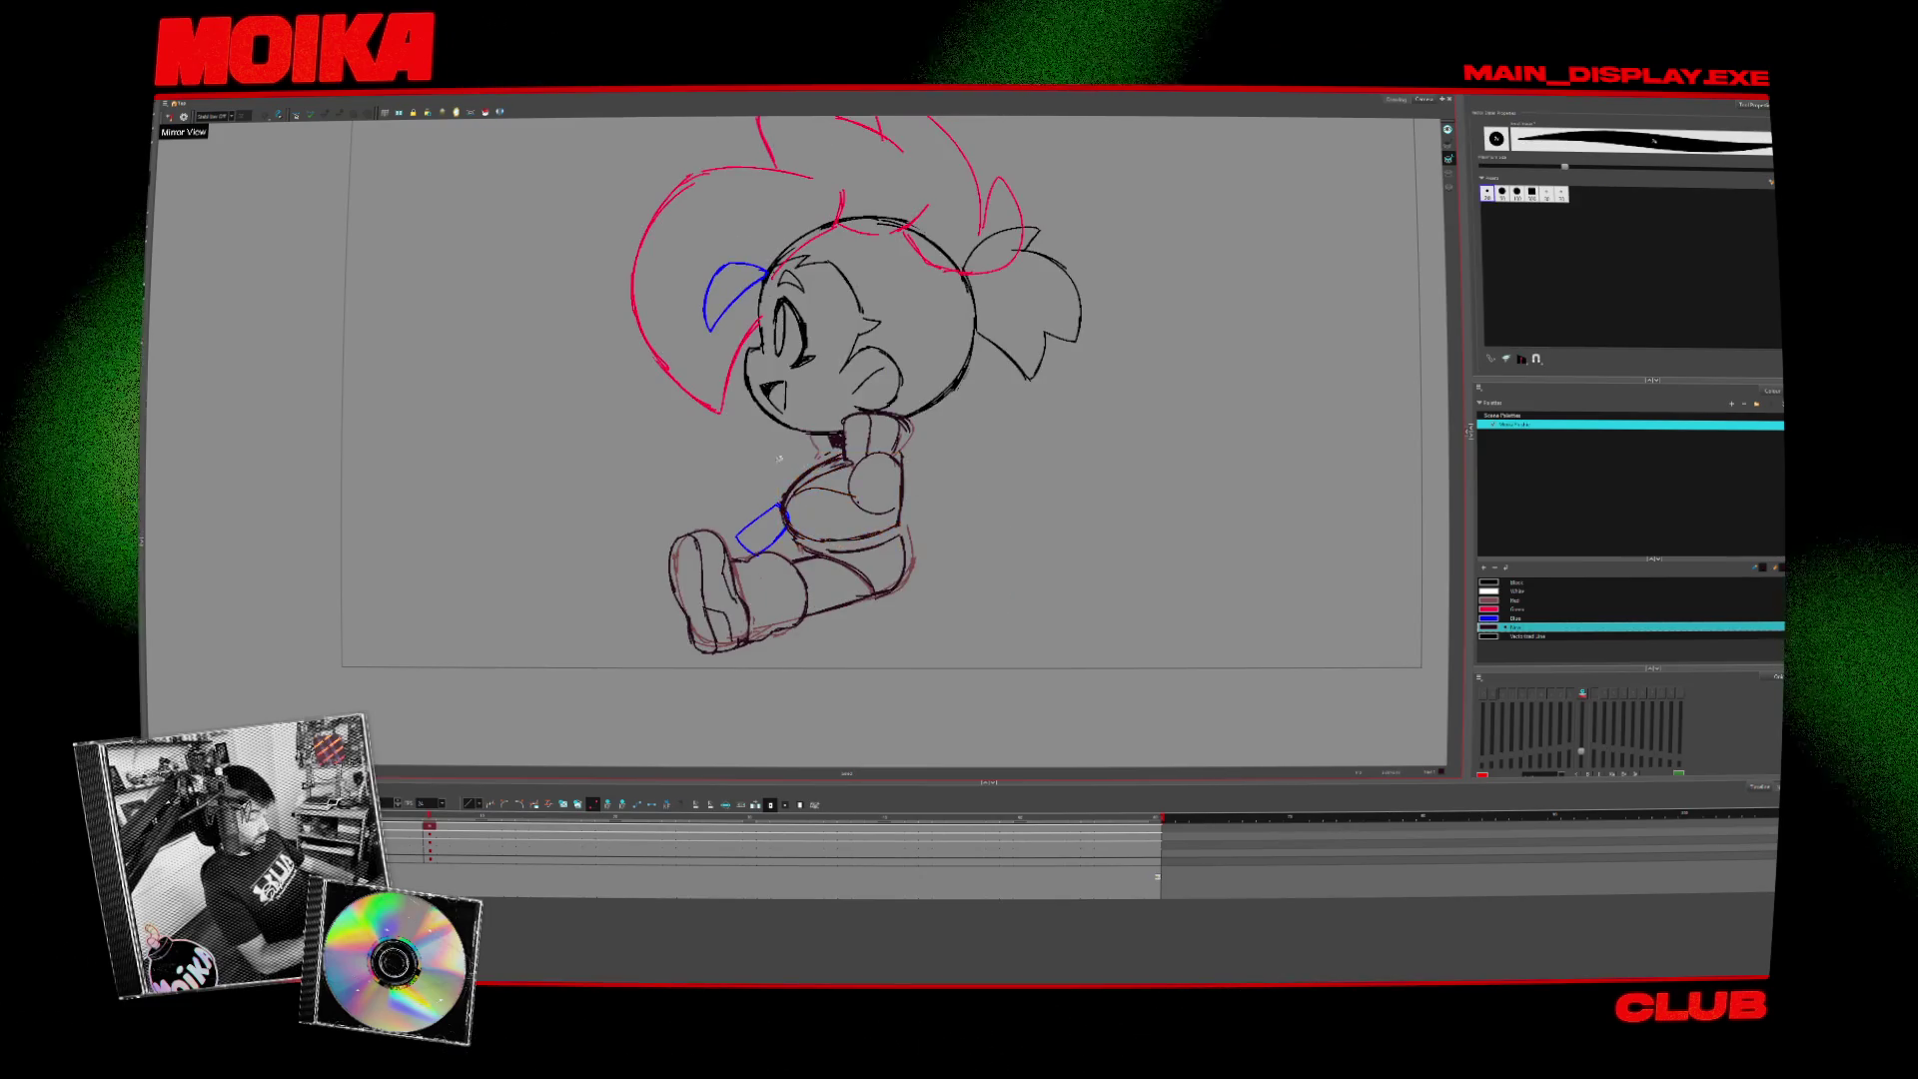
- Nudge the torso strokes slightly right and check them in Mirror View several times
left_click_drag(859, 497, 871, 496)
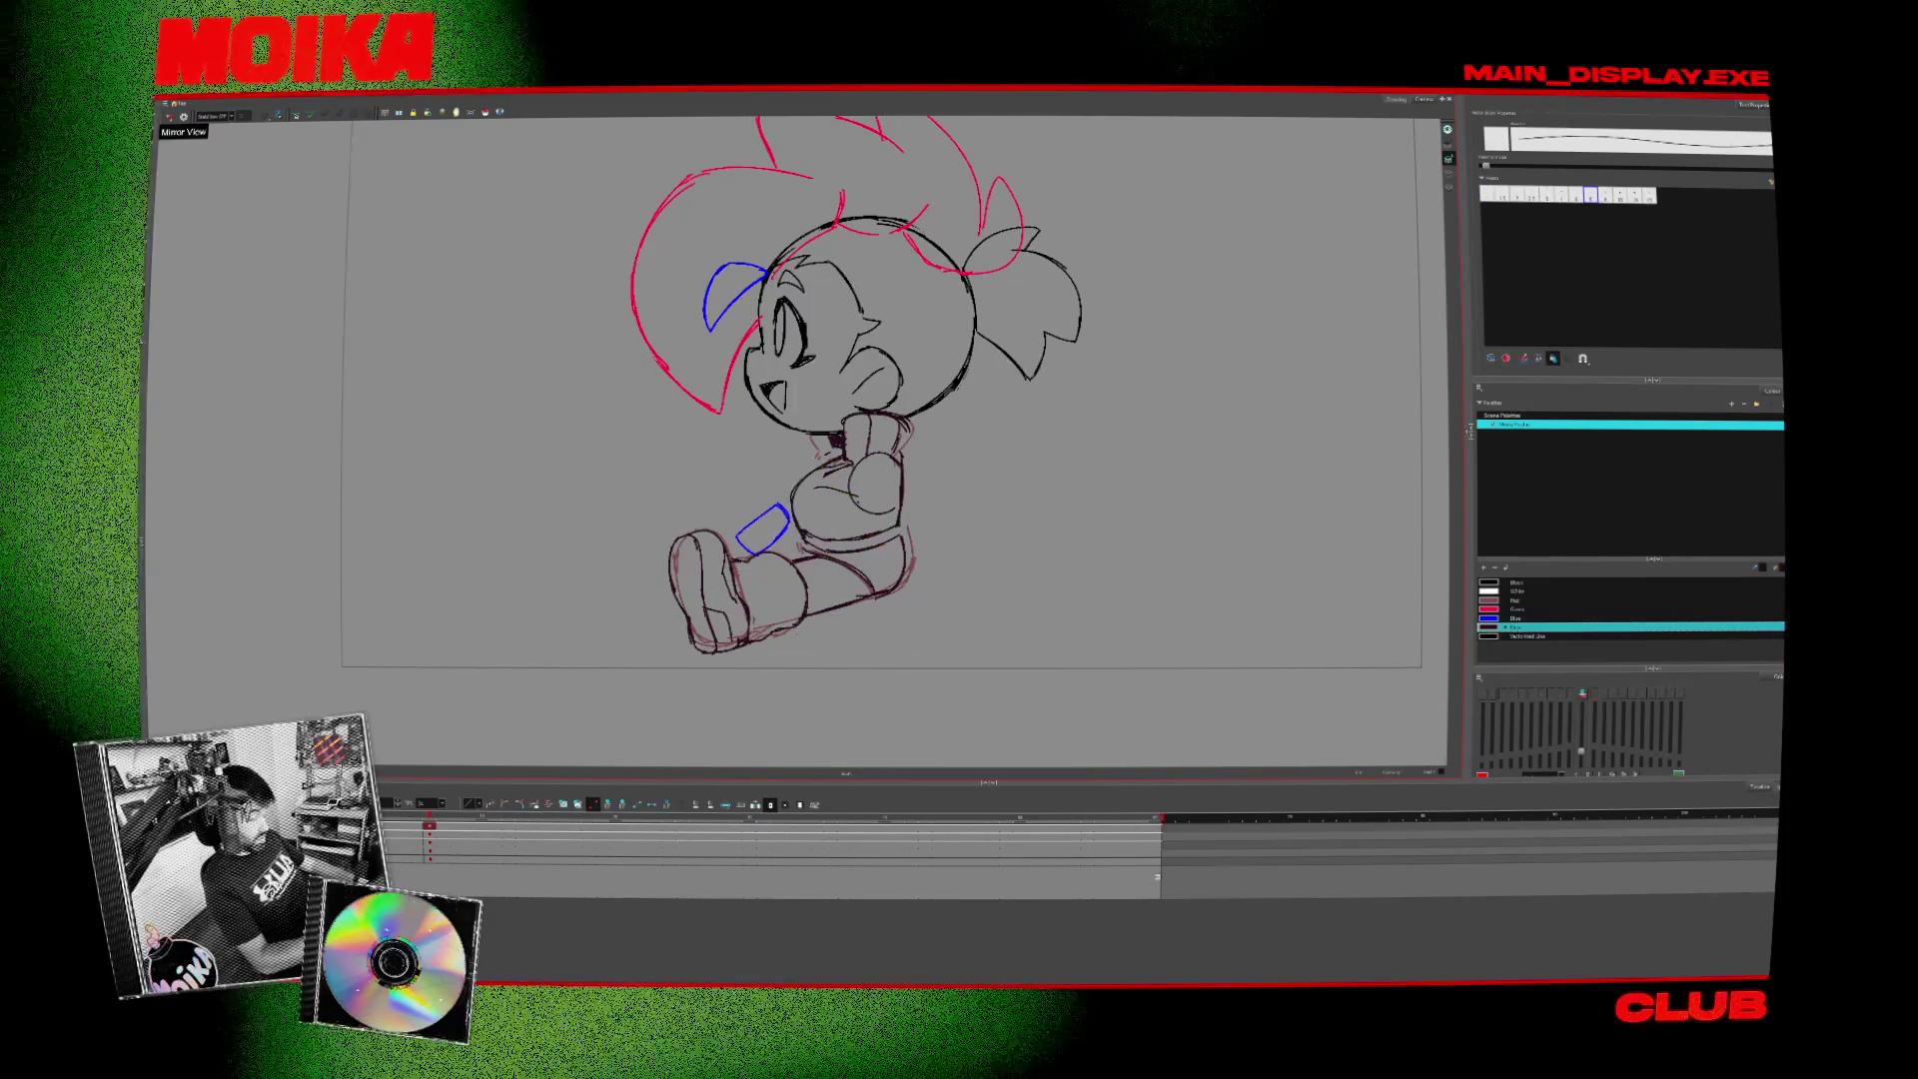
left_click(170, 117)
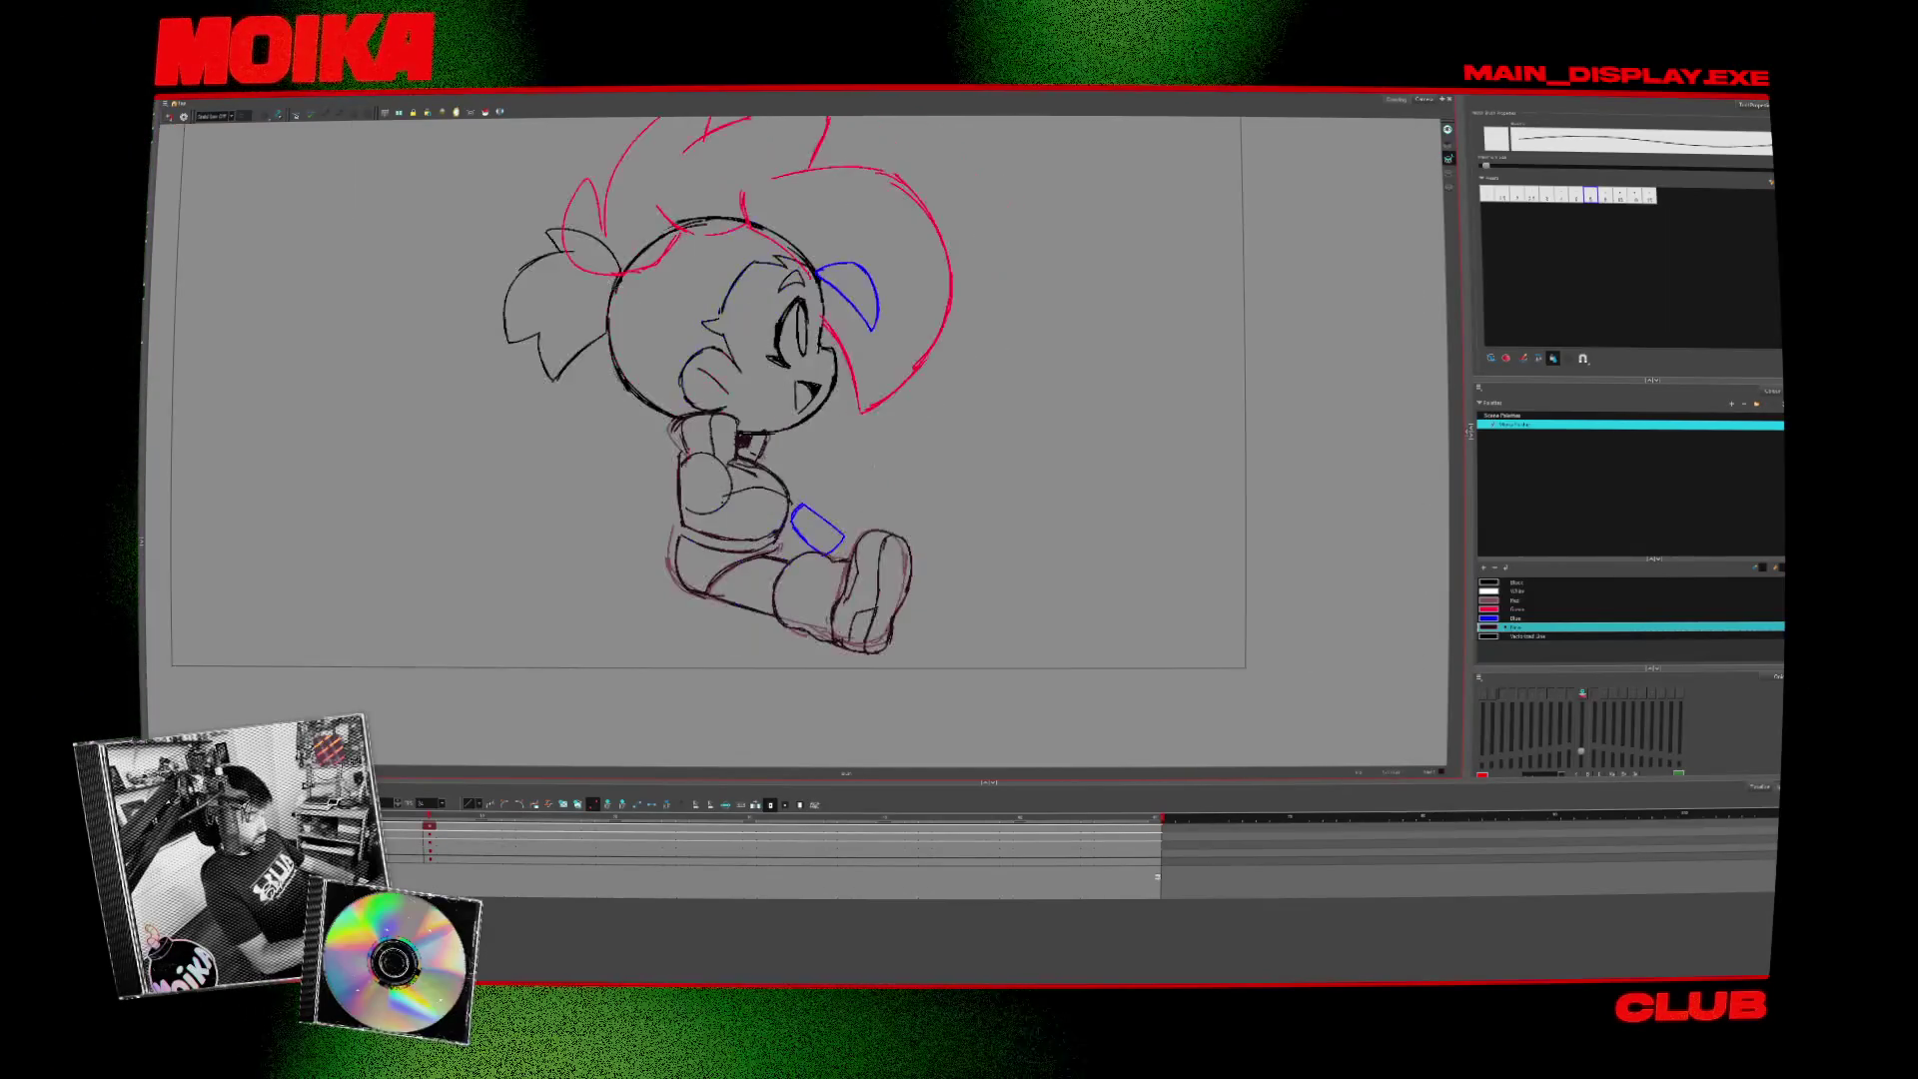
key("alt+b")
left_click(170, 116)
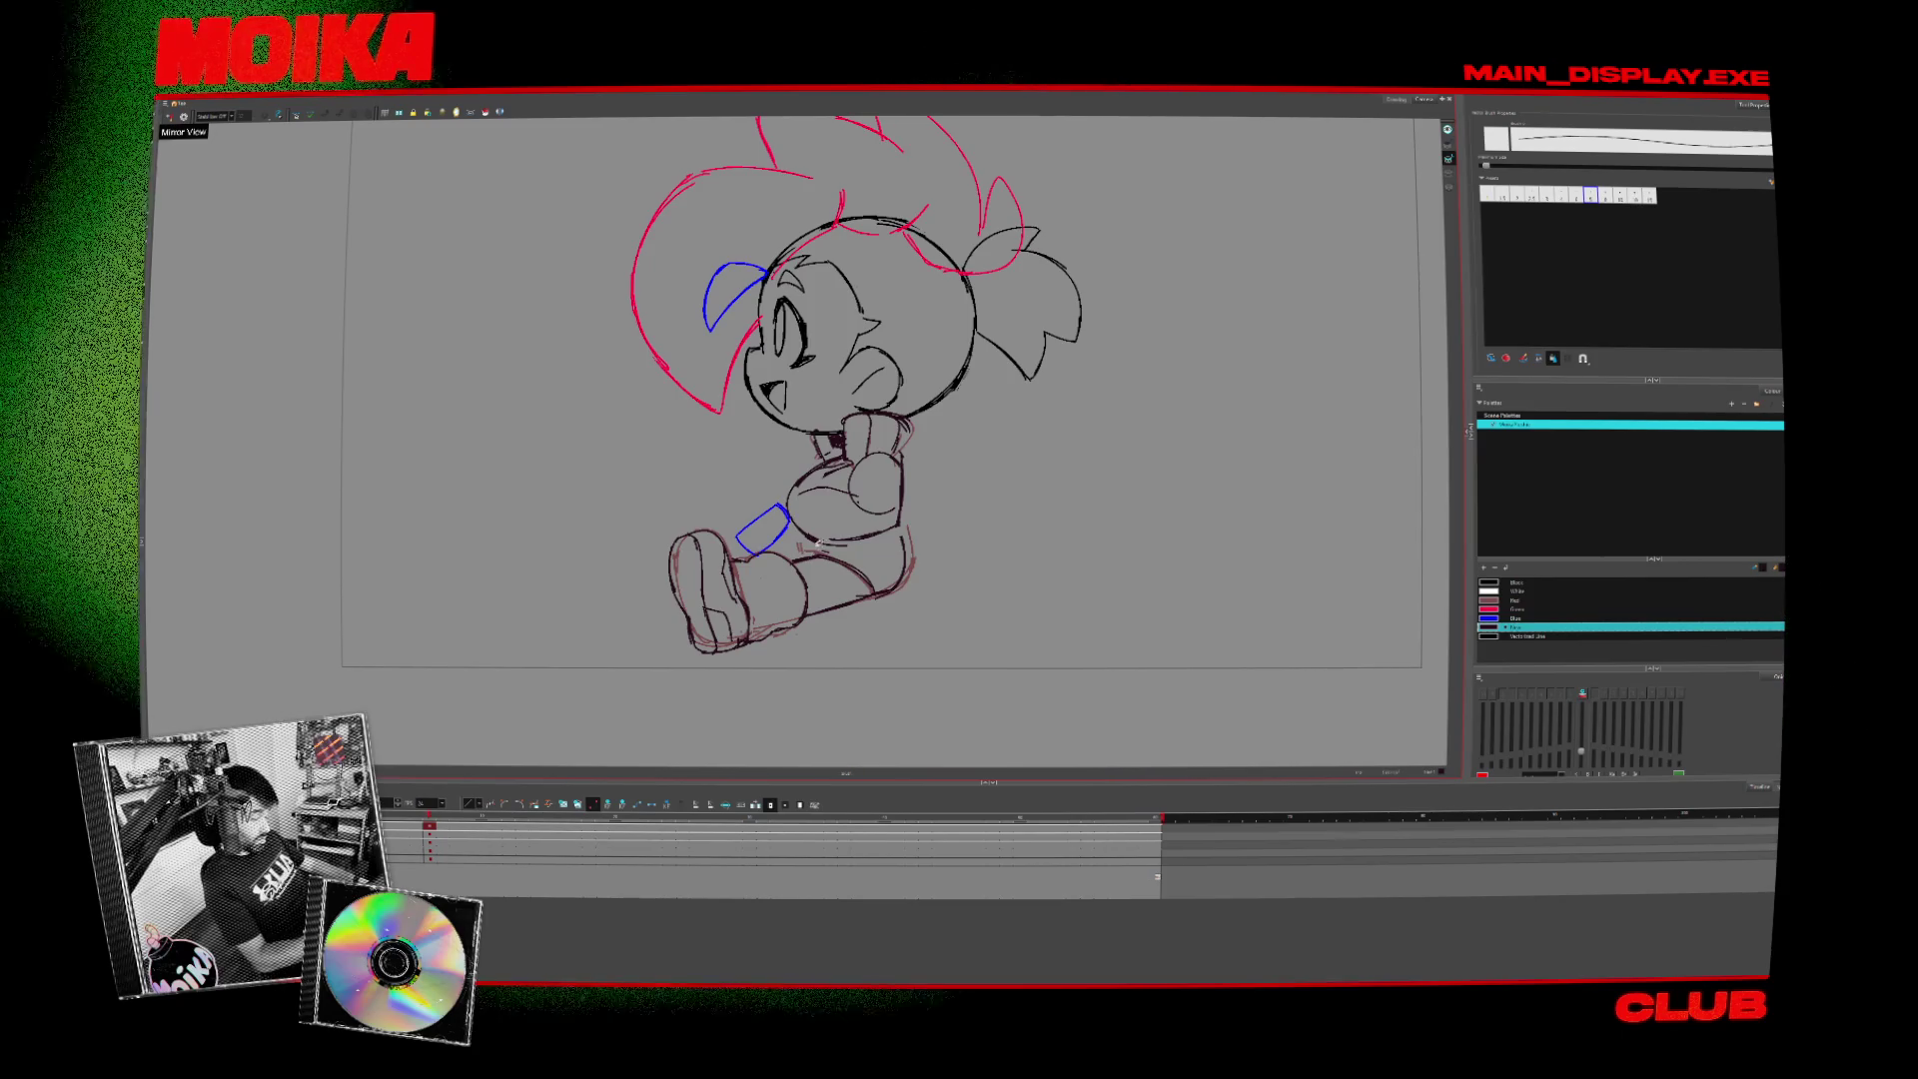
left_click(170, 117)
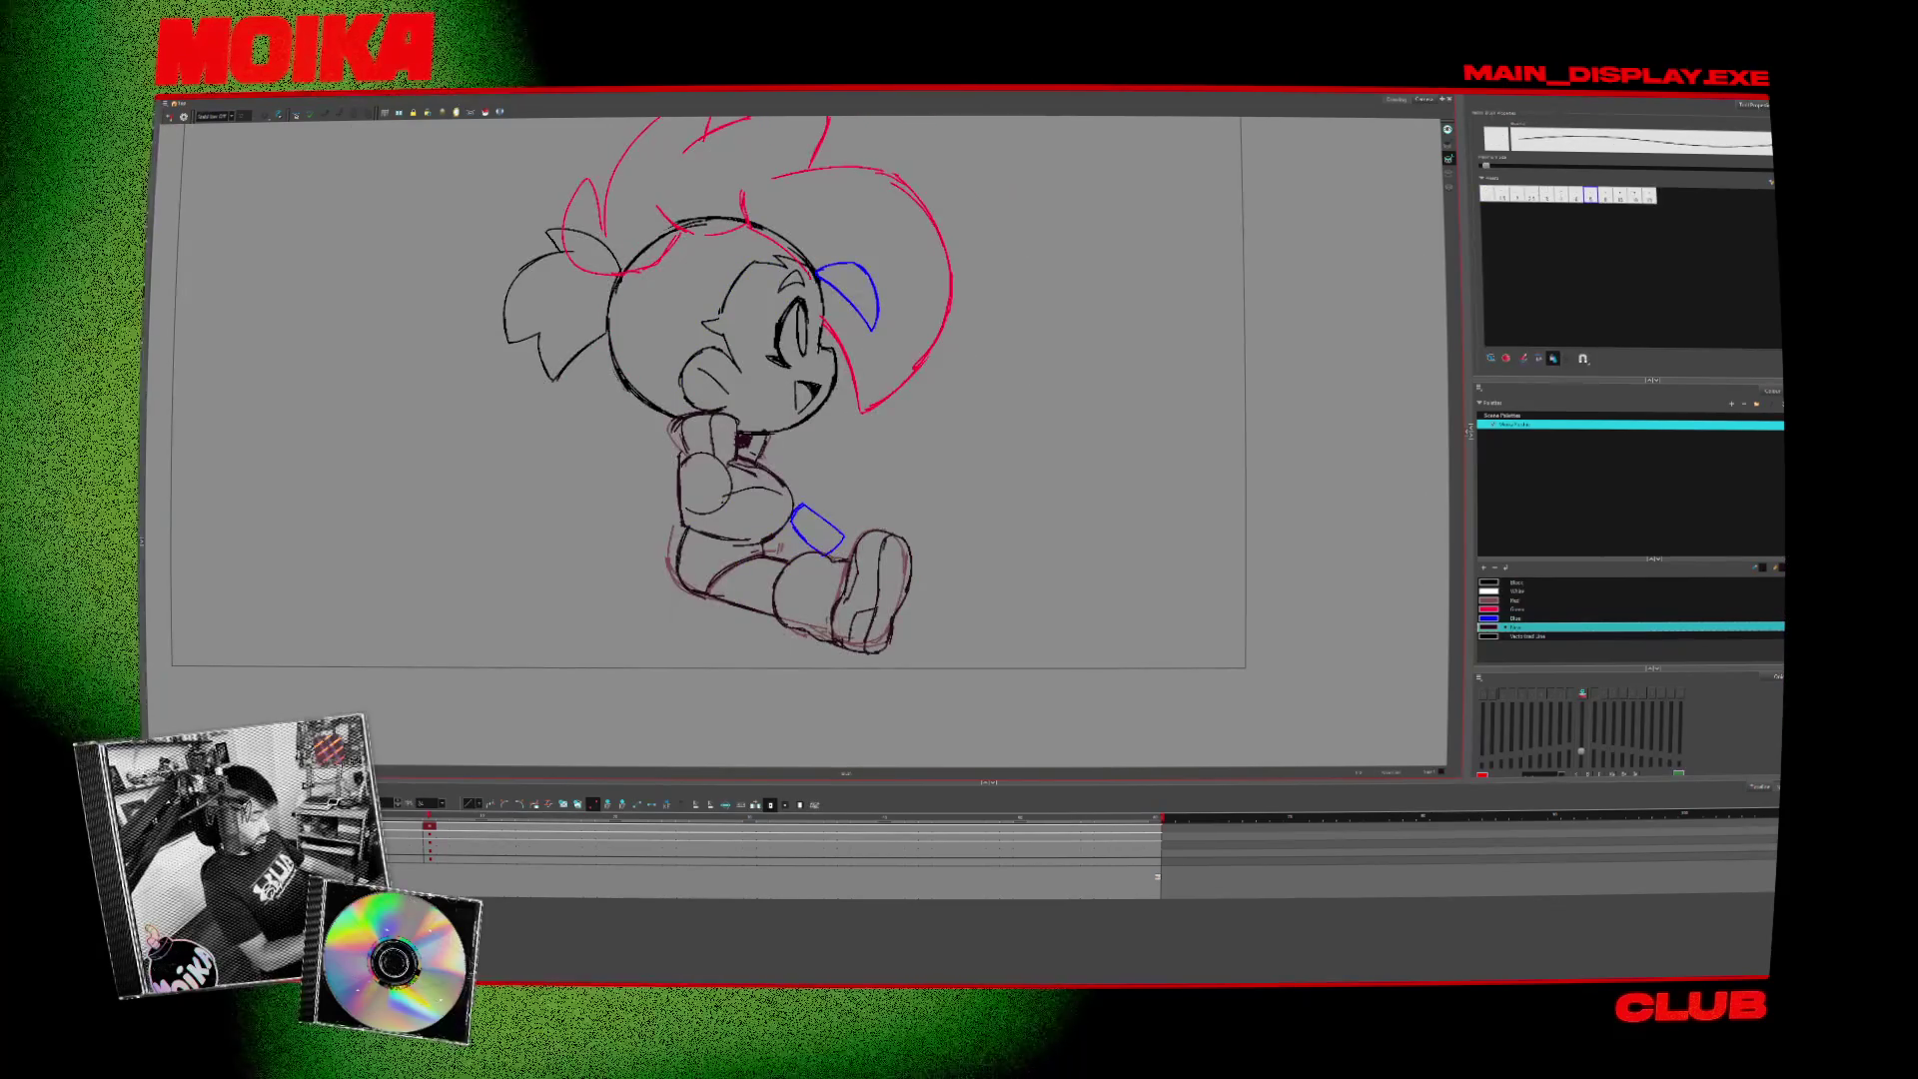
left_click(170, 117)
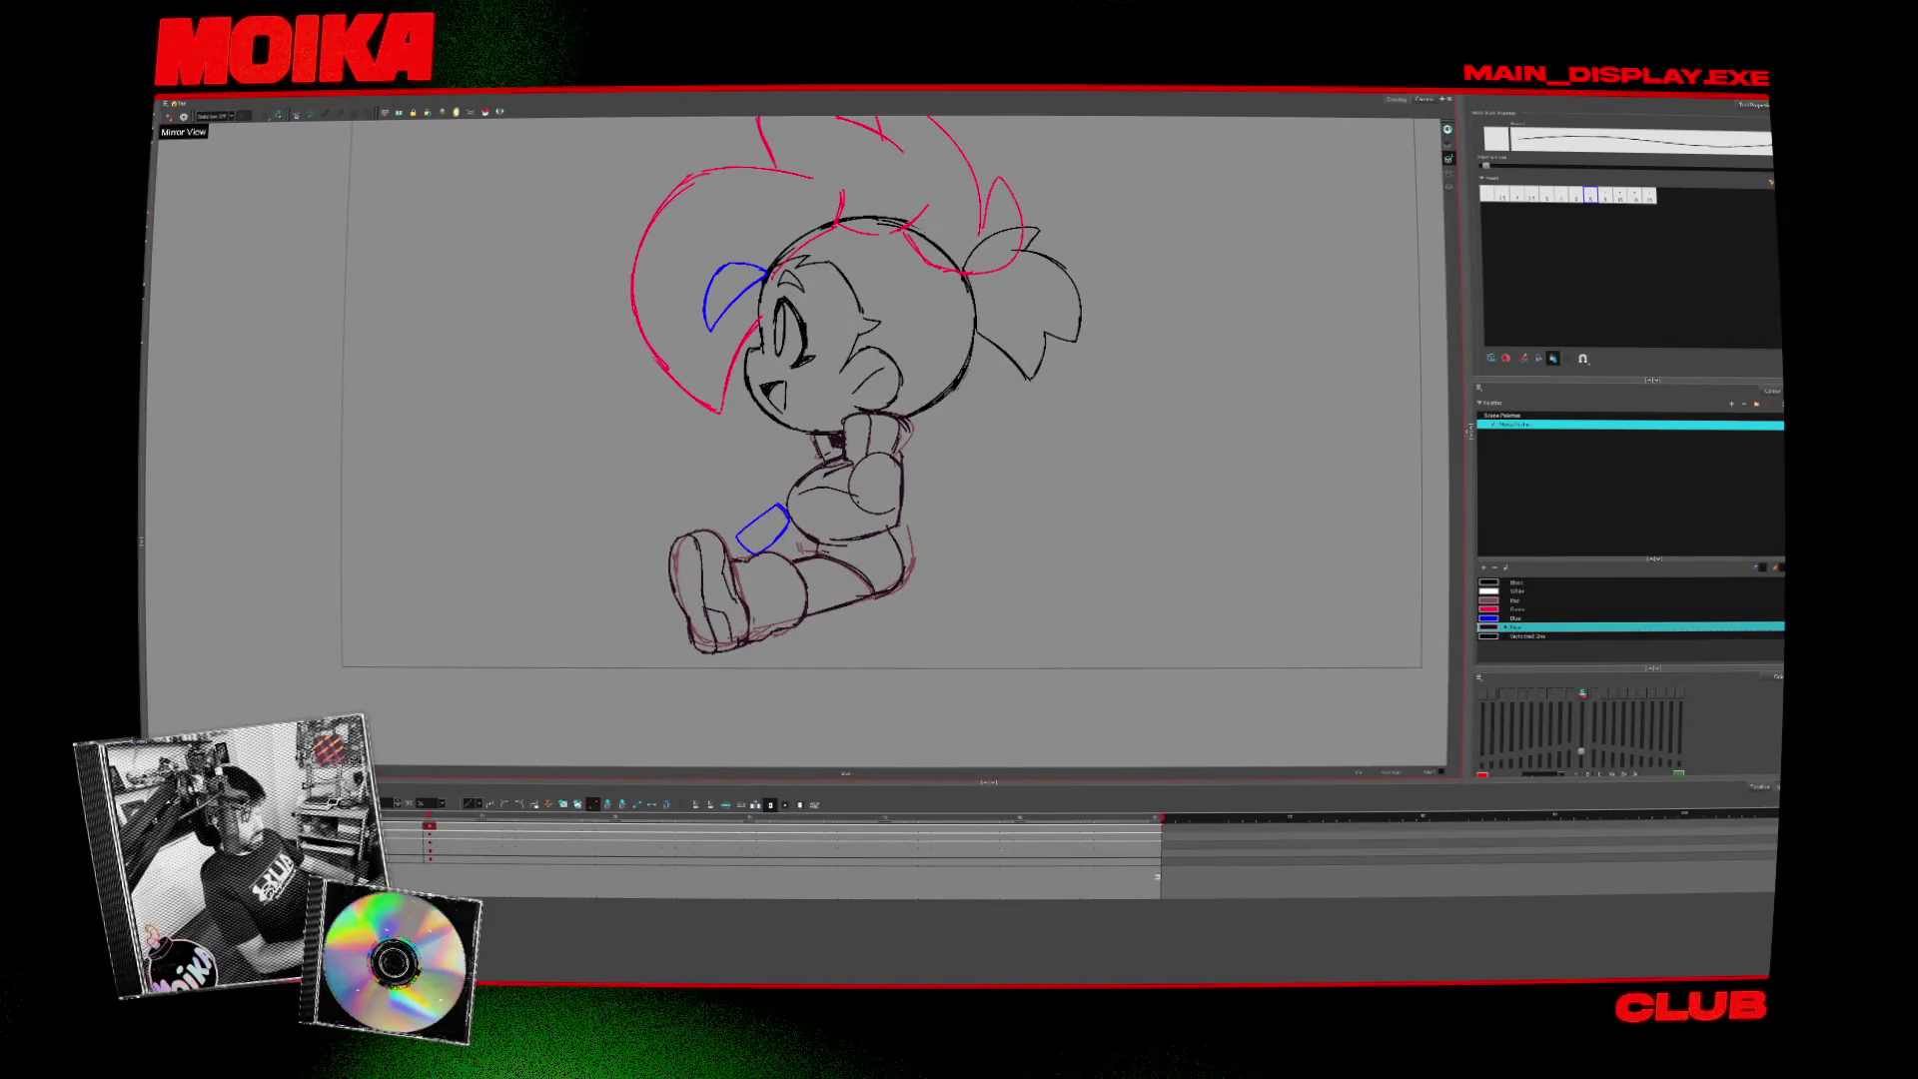
- Flick between the front and side poses to compare, then enlarge the side pose's forward foot
key("period")
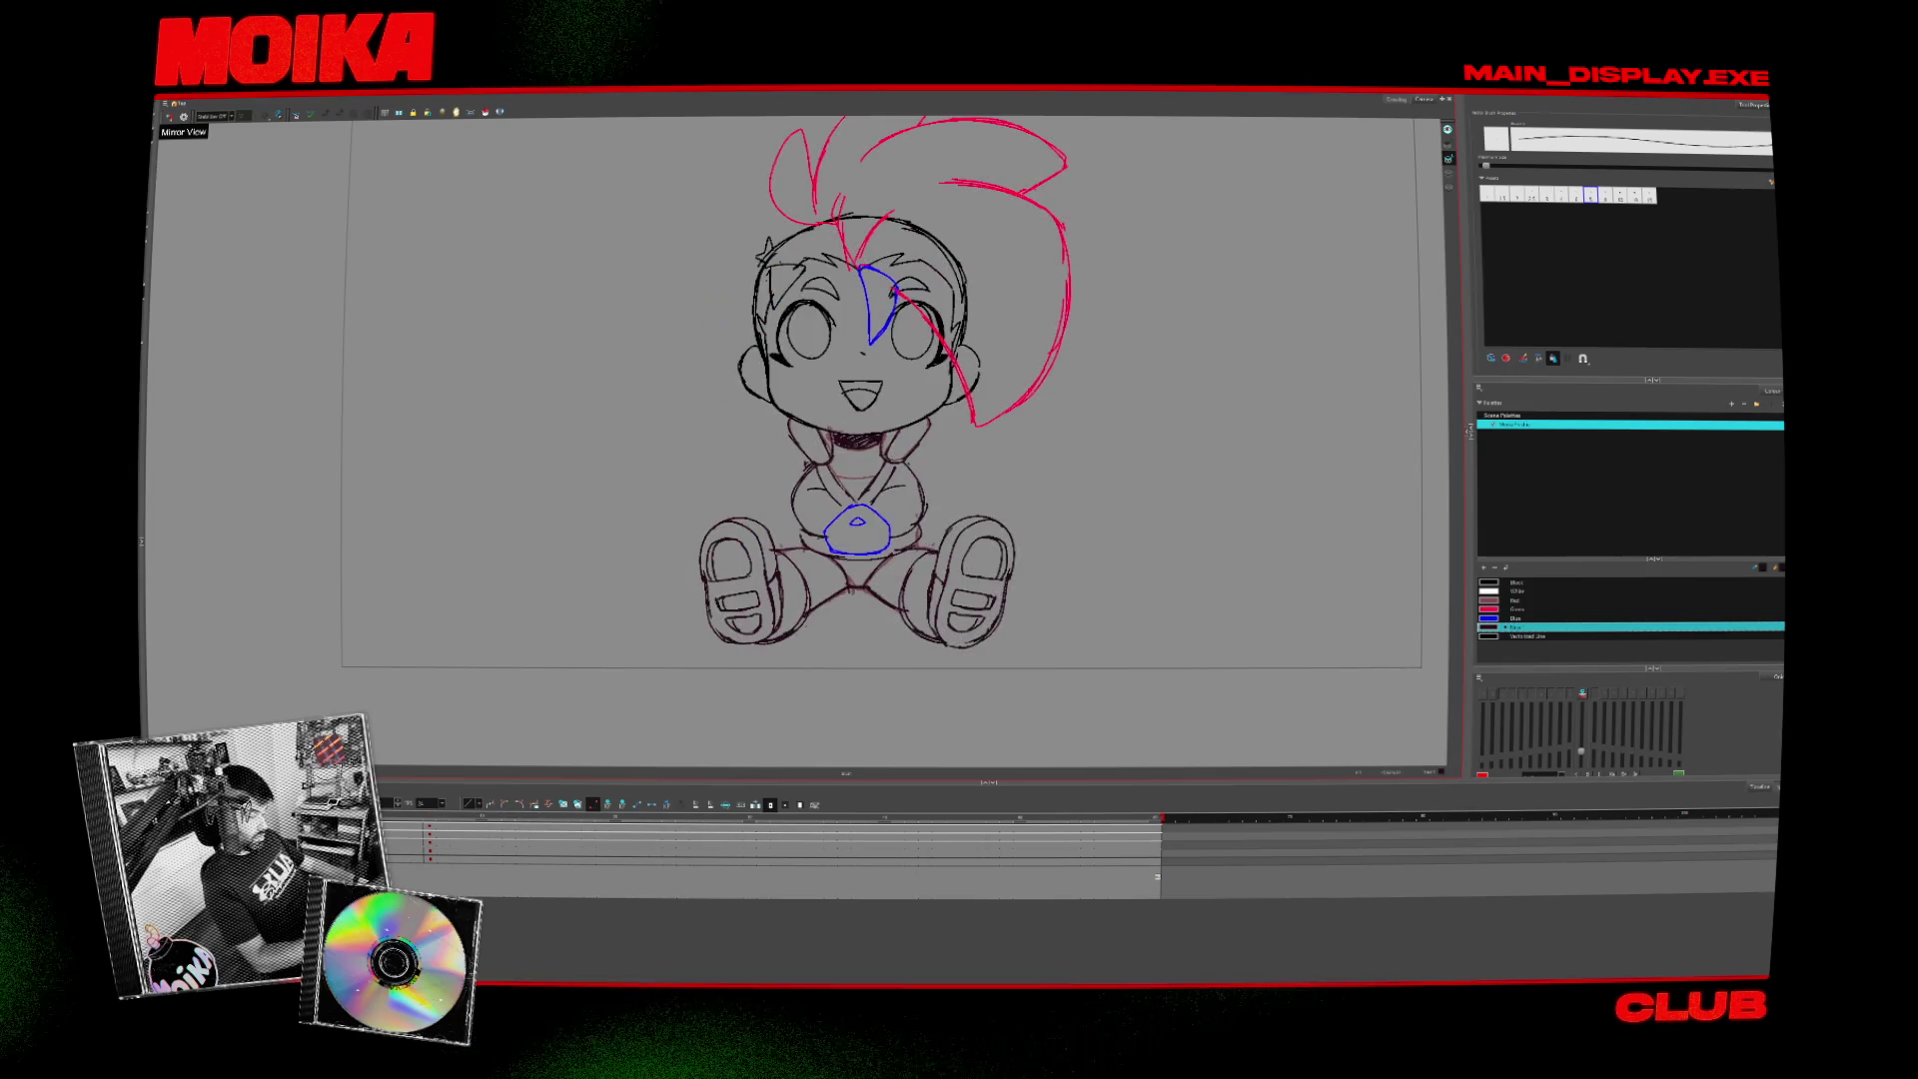
key("alt+slash")
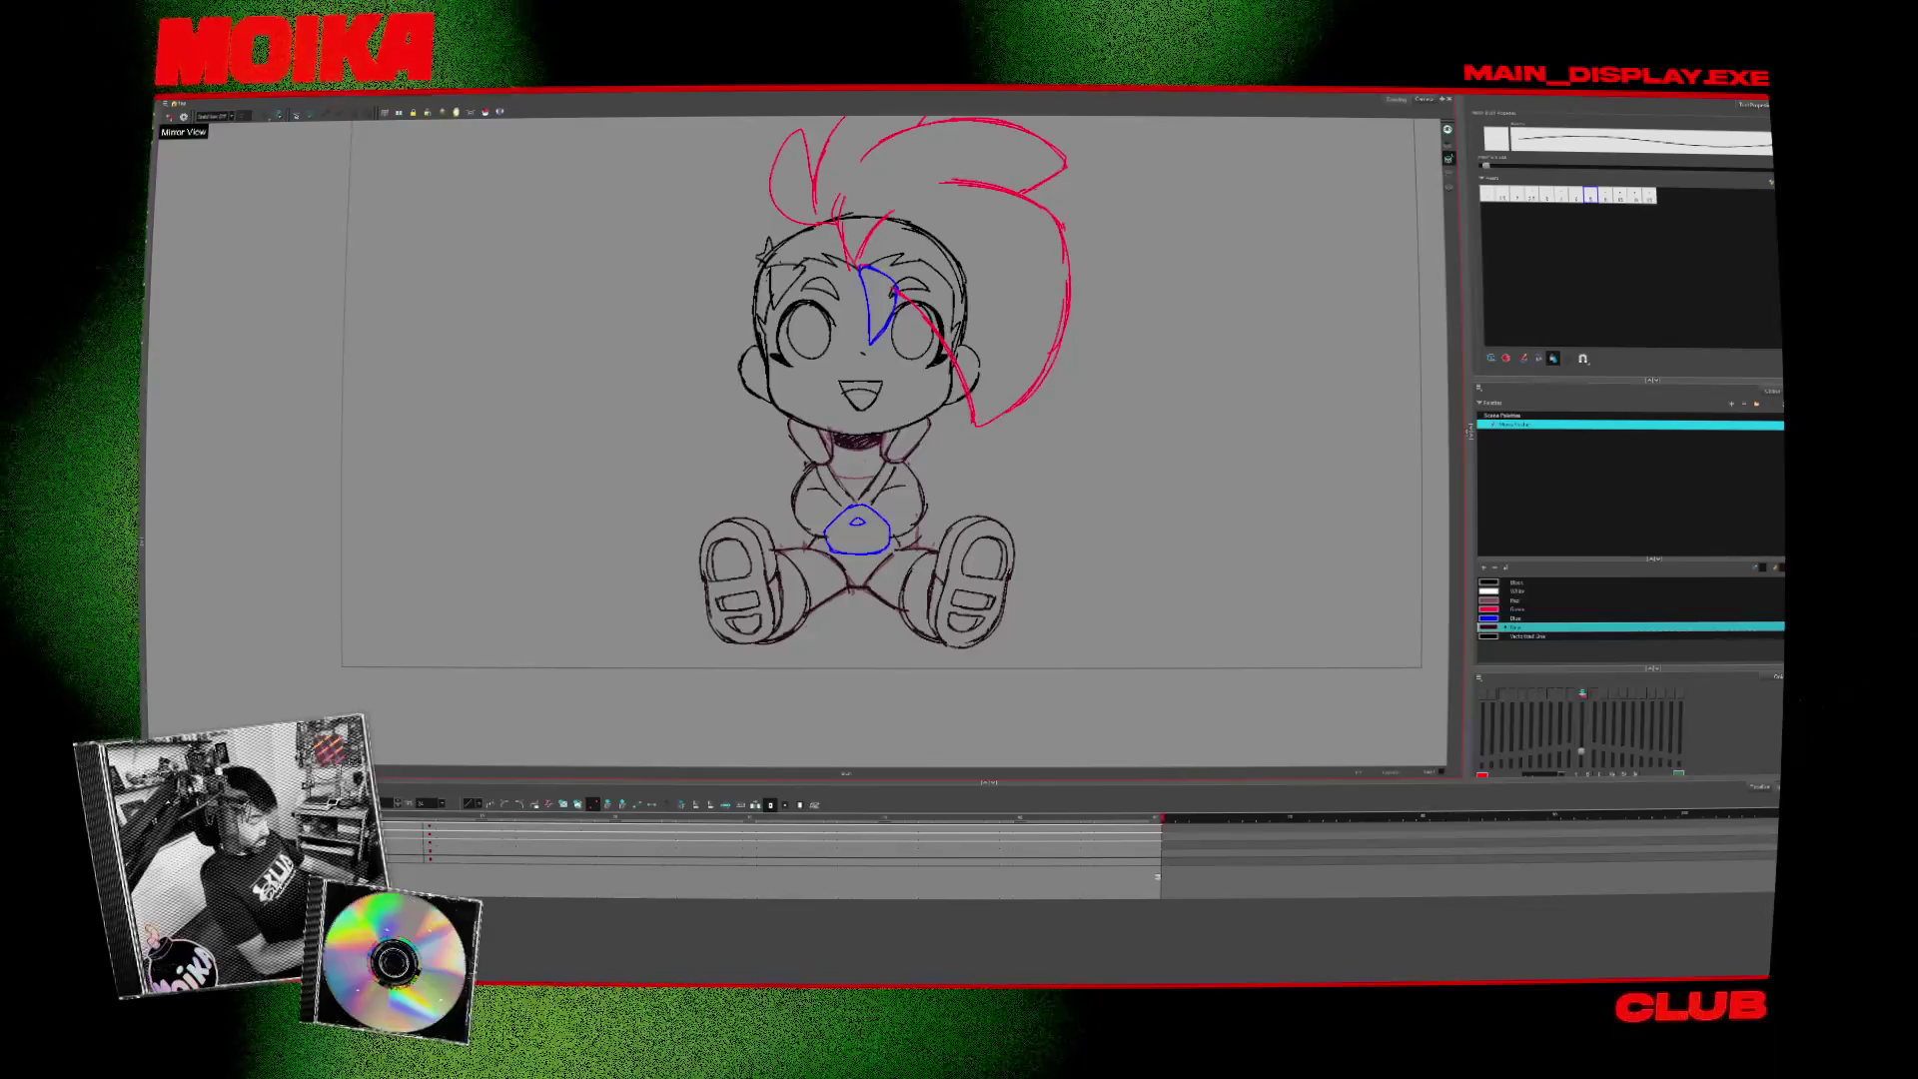
left_click_drag(967, 719, 937, 751)
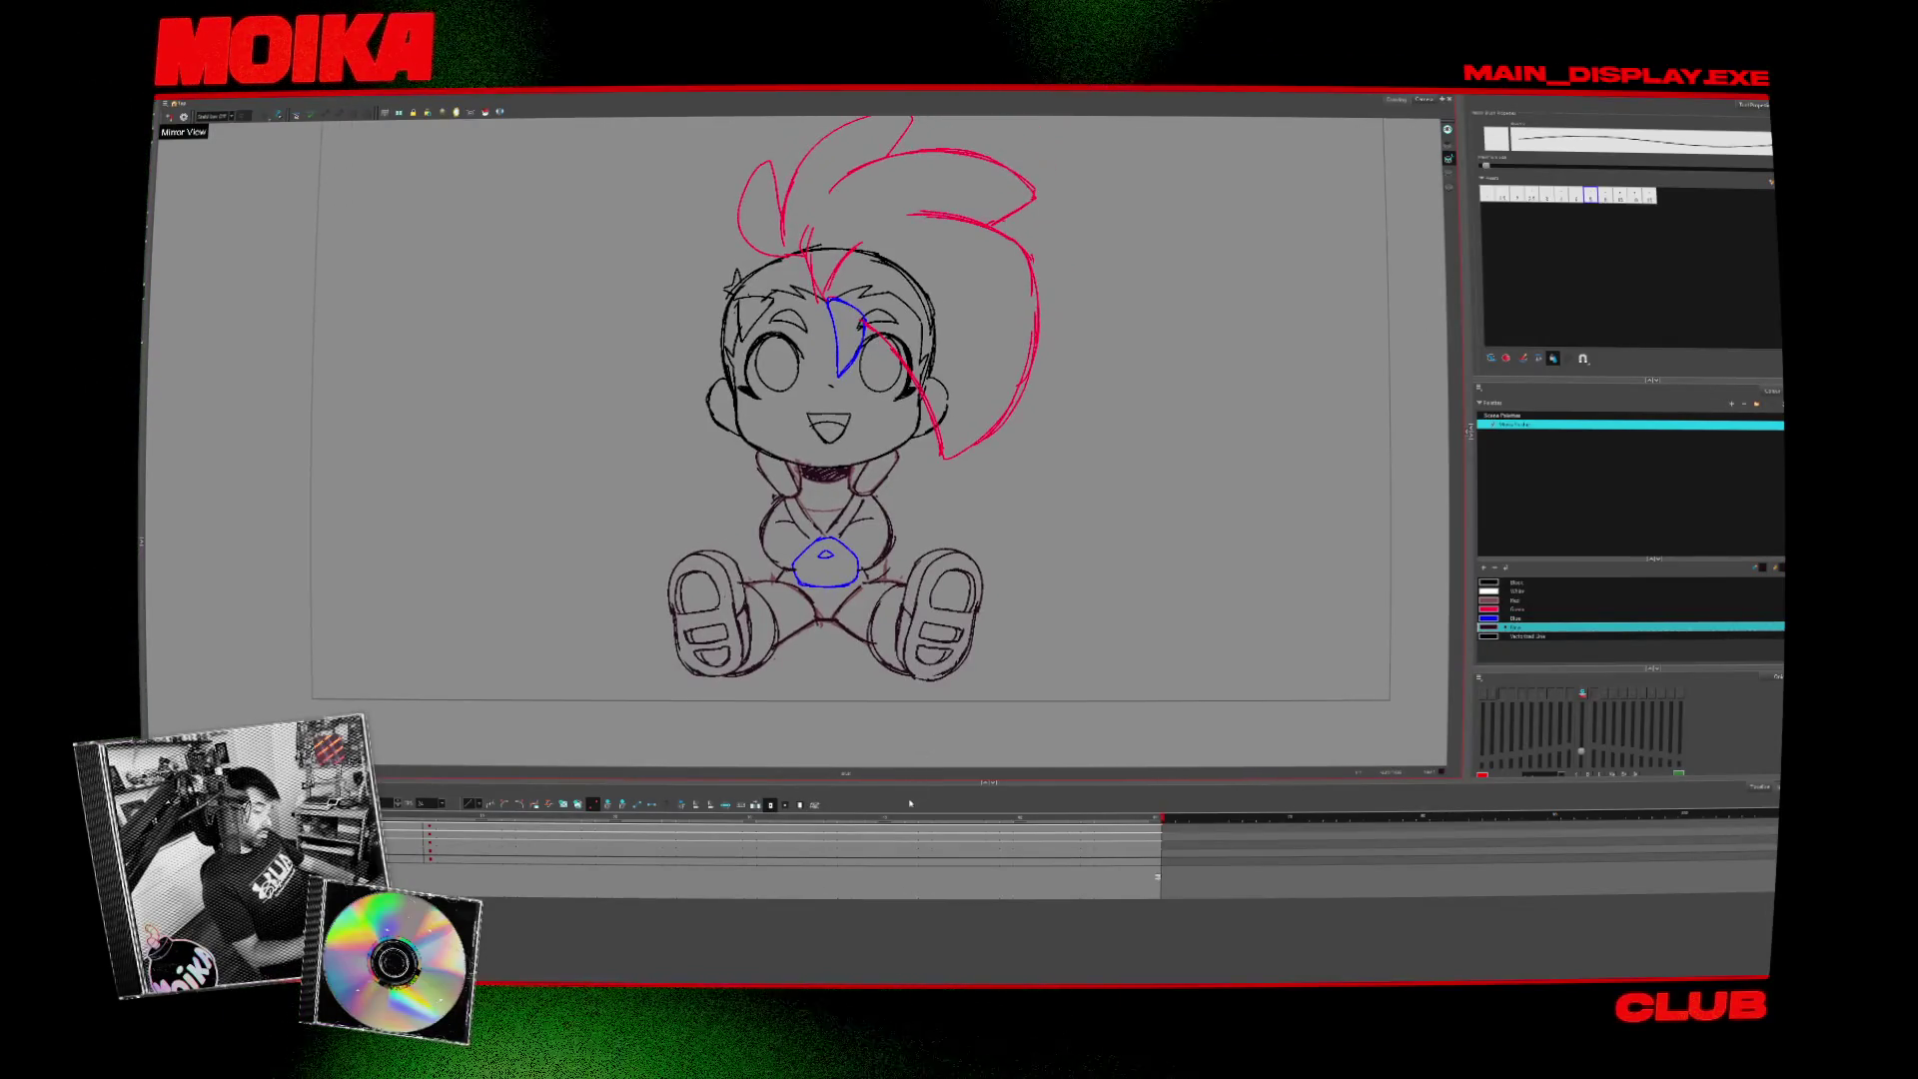
key("period")
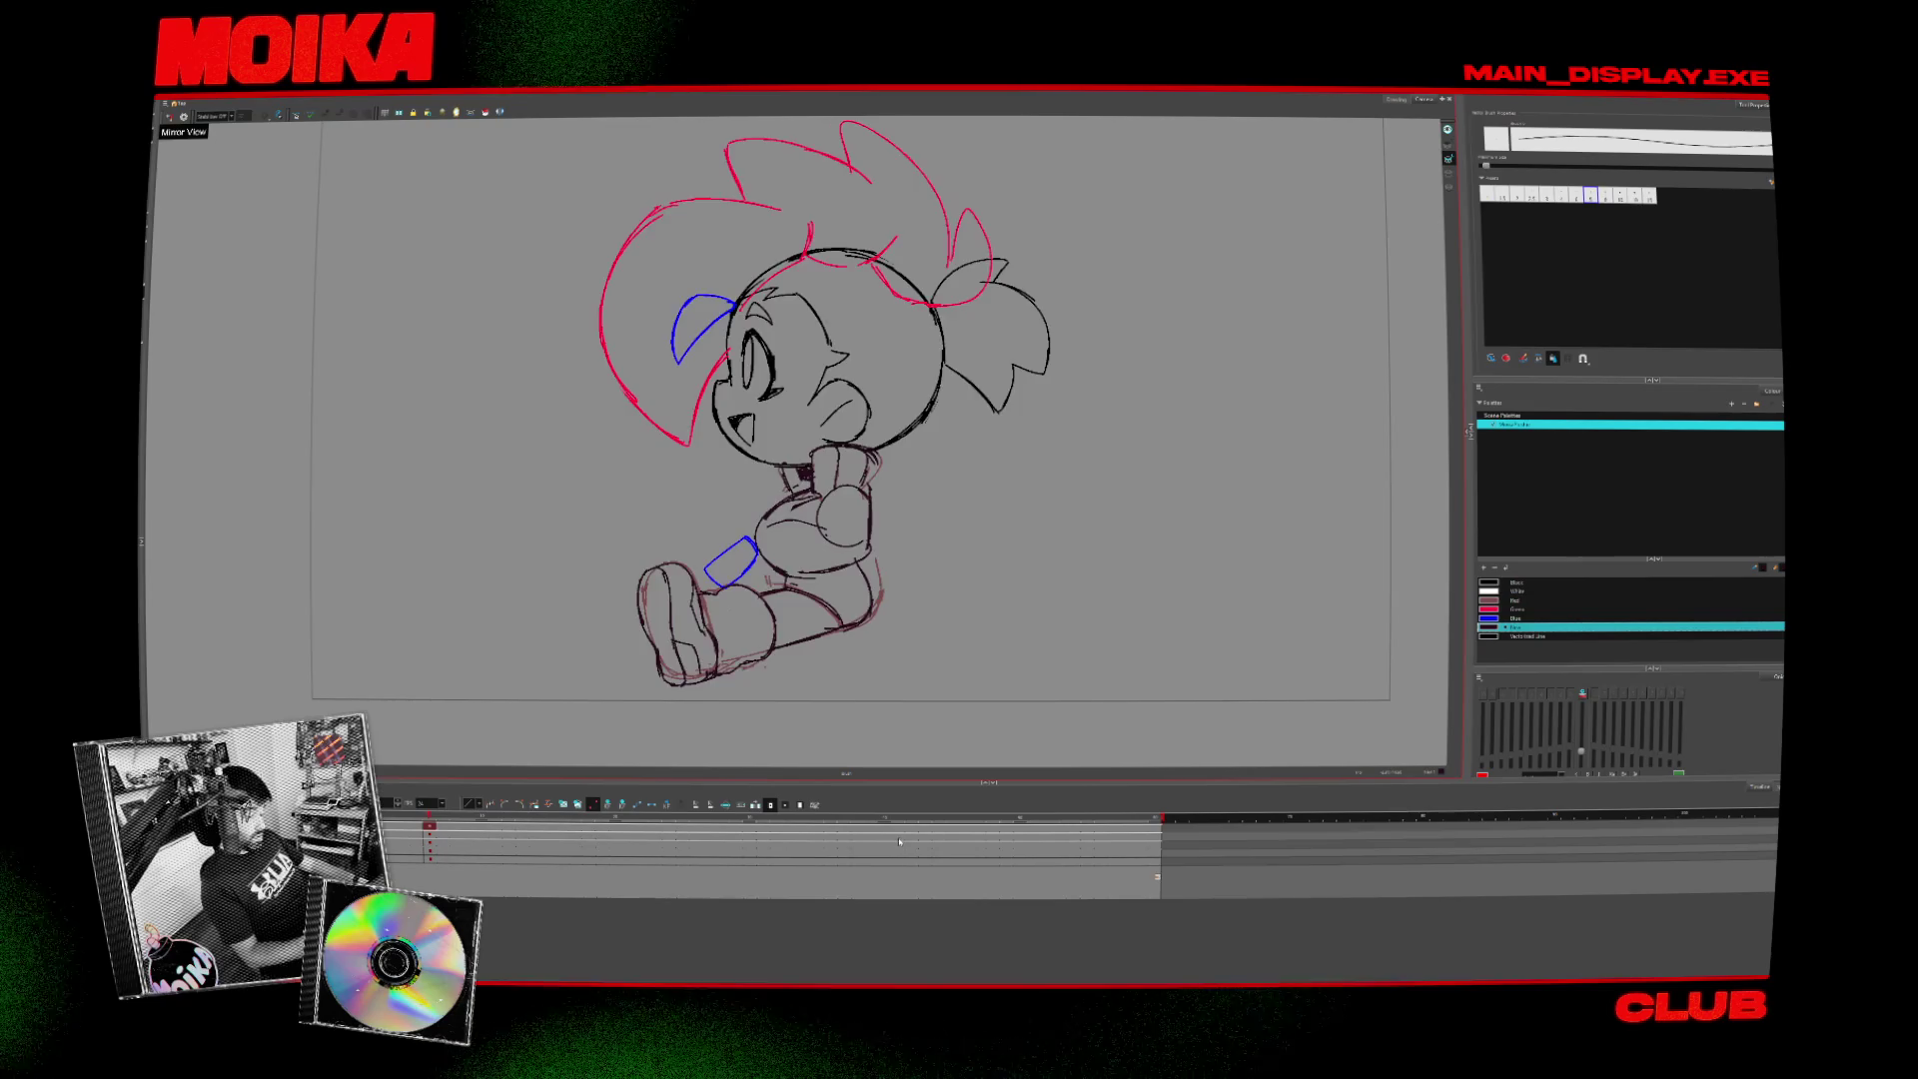
key("comma")
key("period")
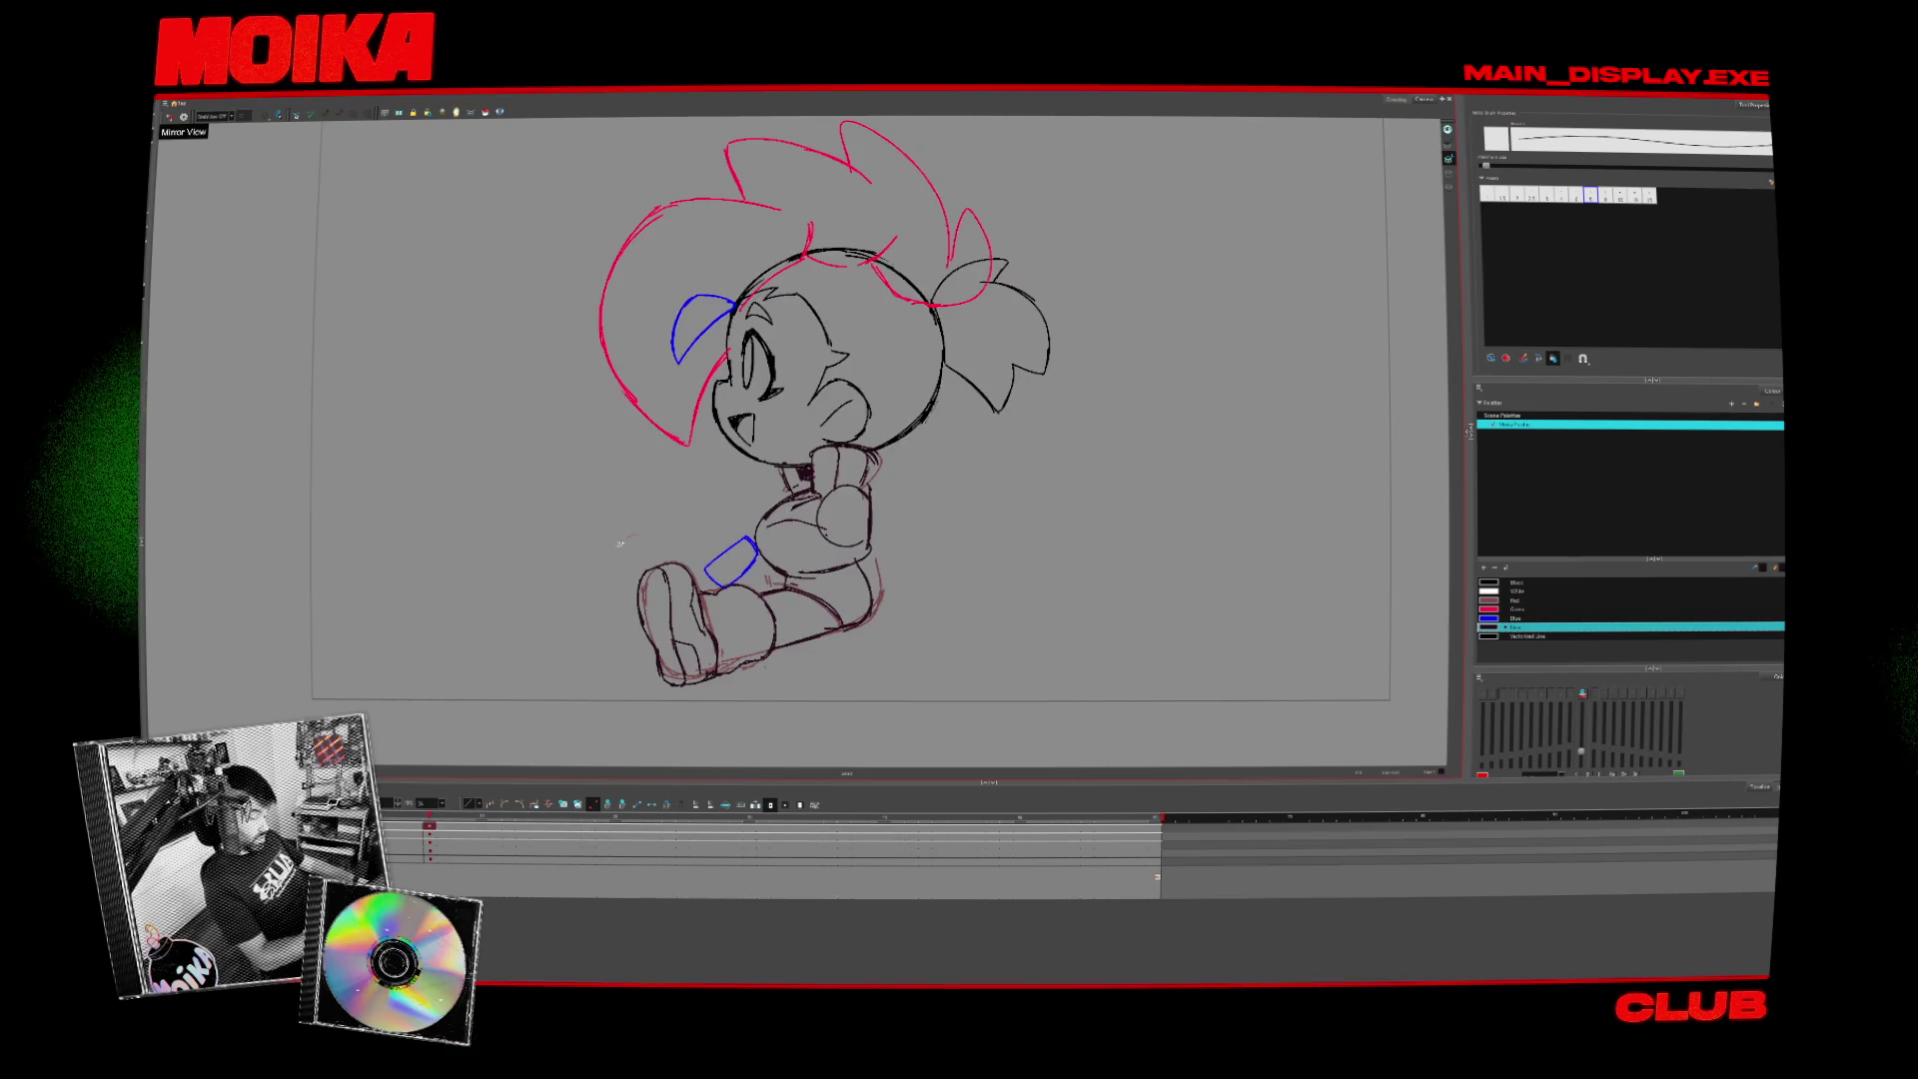
left_click_drag(689, 546, 687, 531)
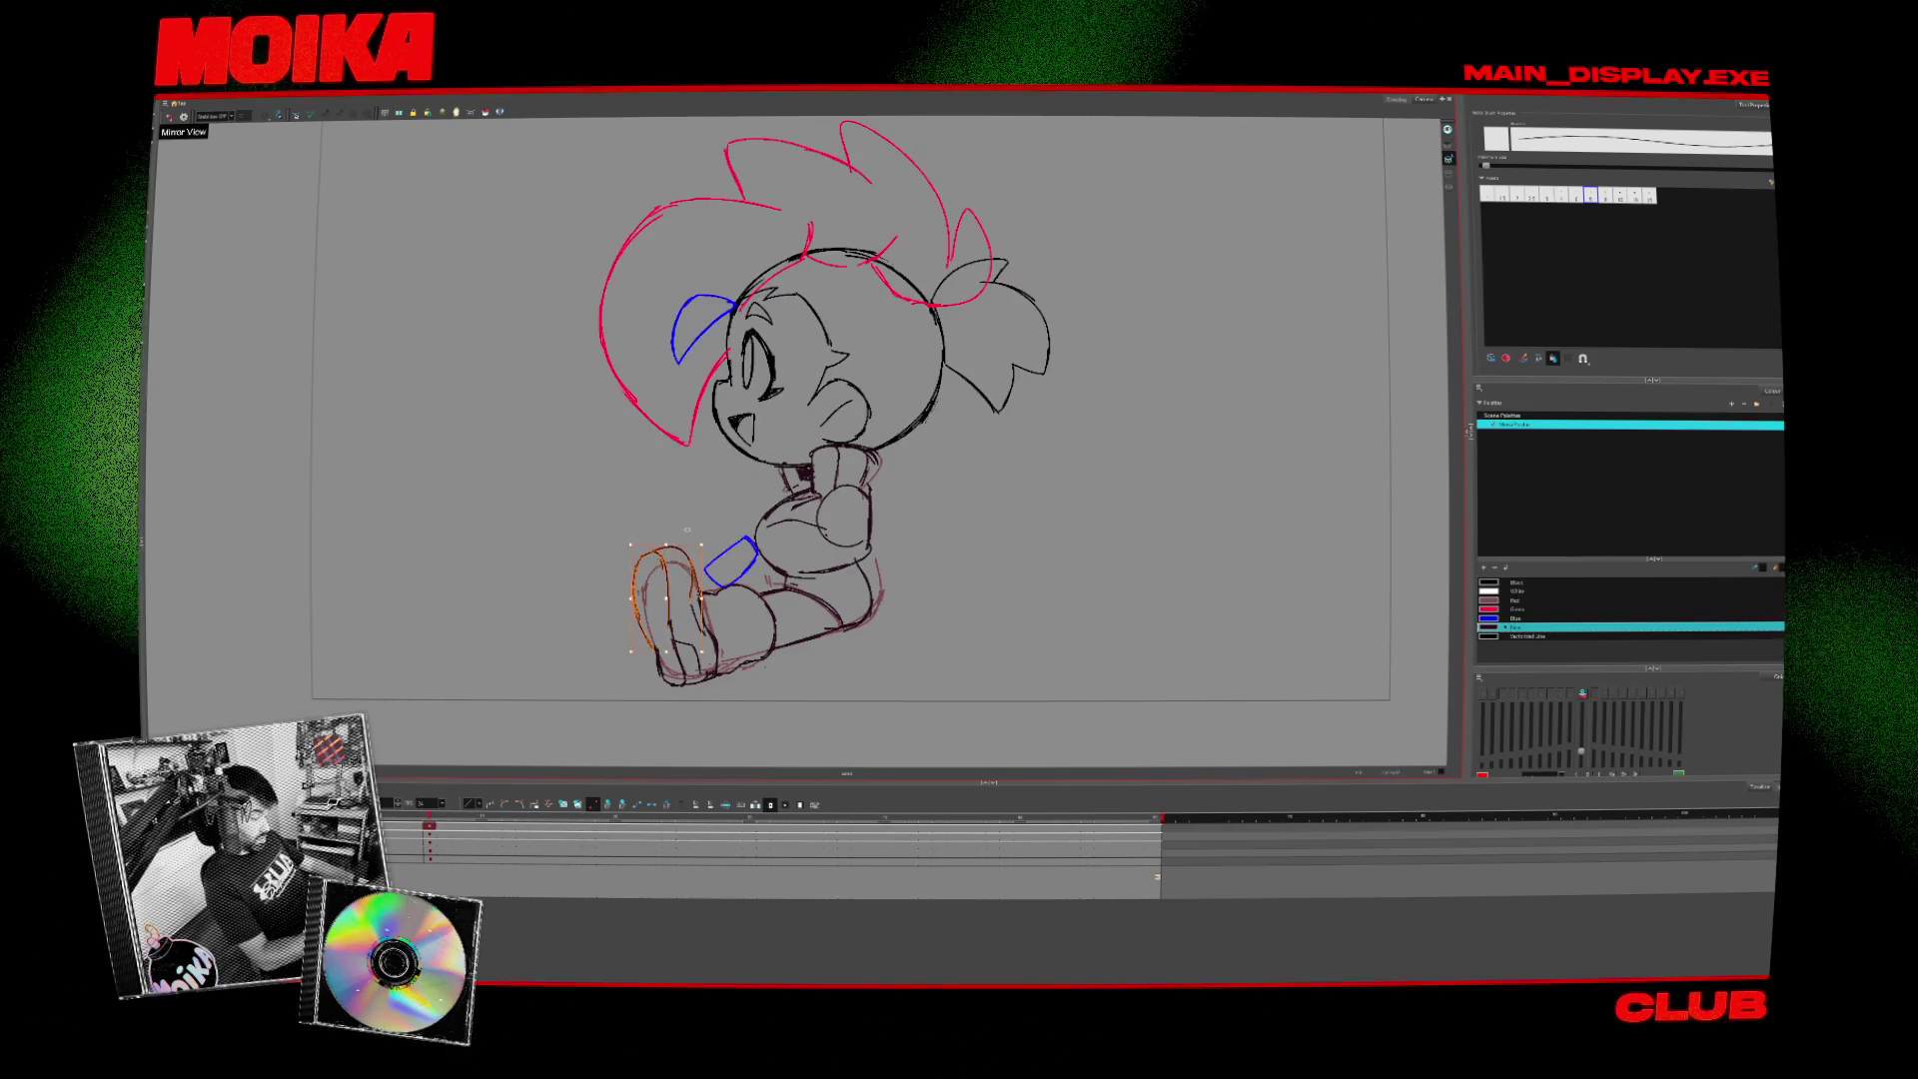
- Mirror the side pose, compare it with the front pose, recentre it, and enable Light Table
key("4")
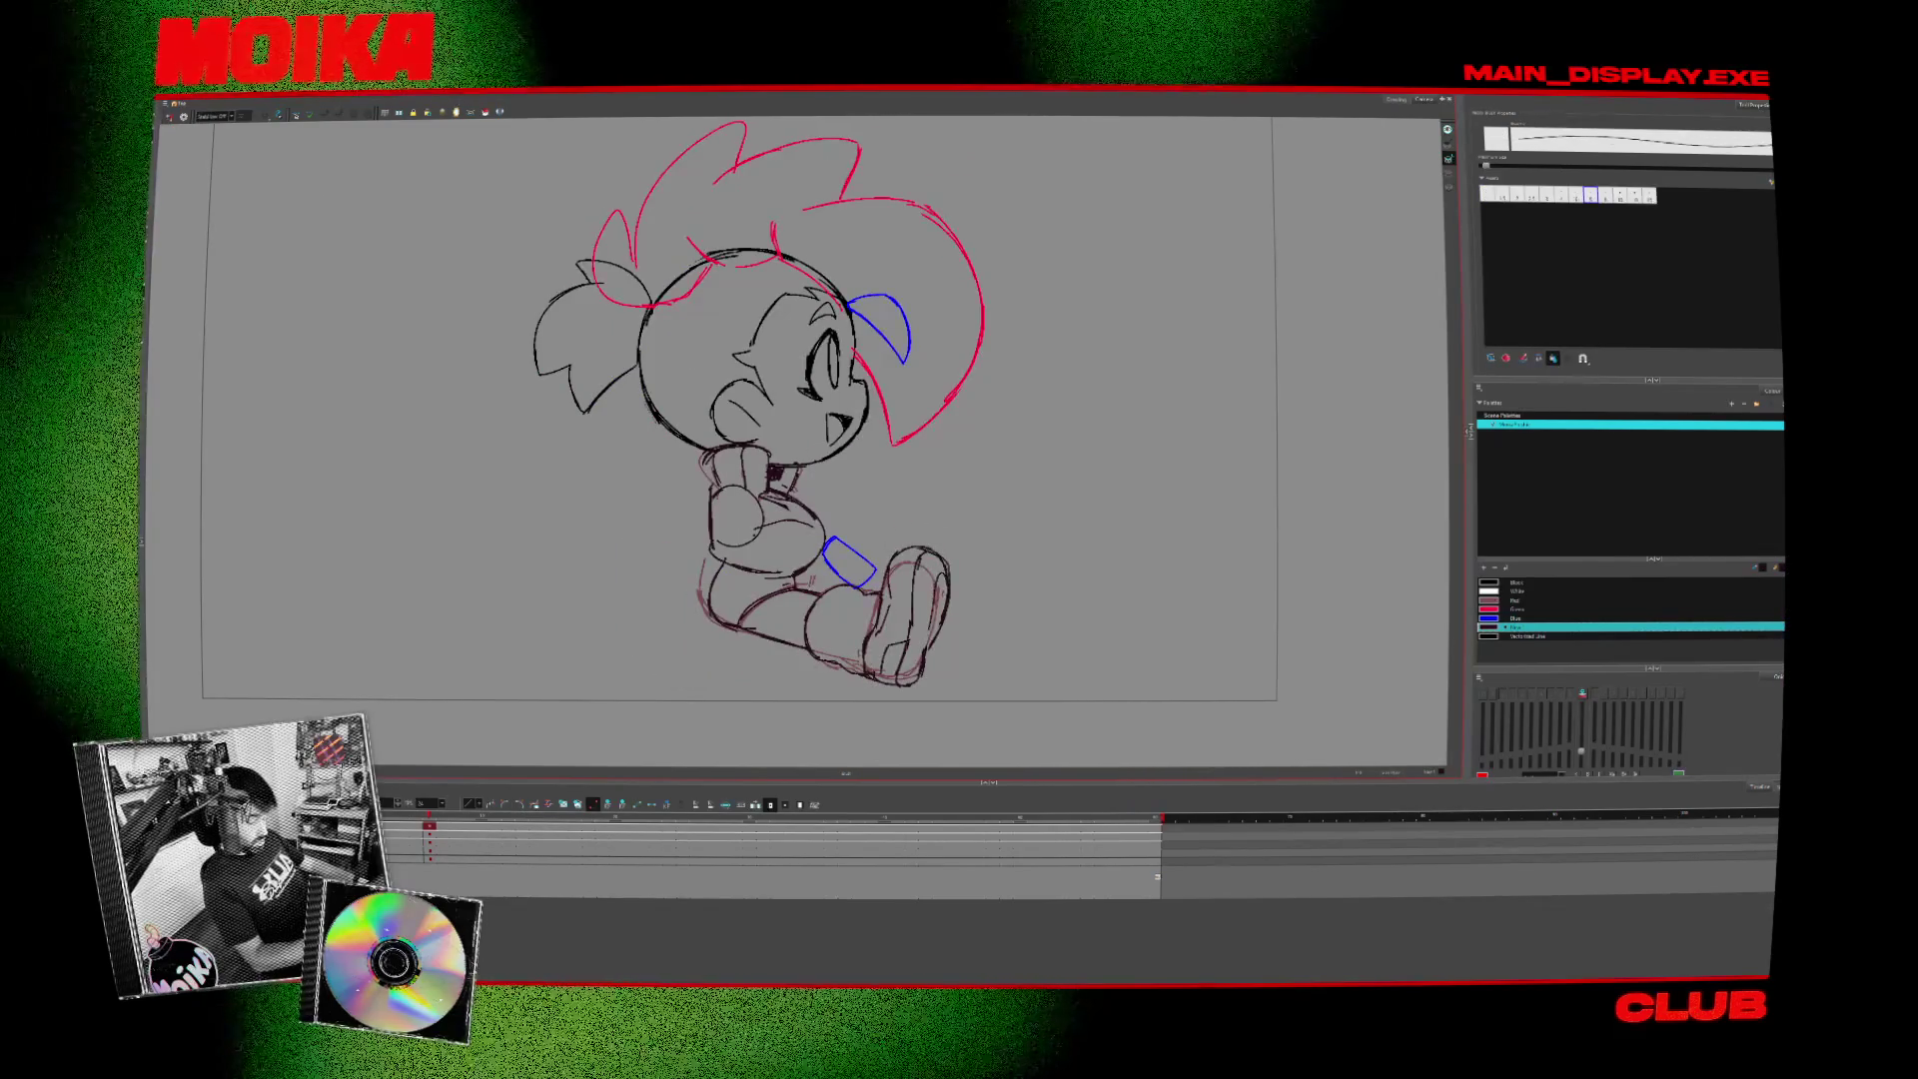
key("comma")
key("period")
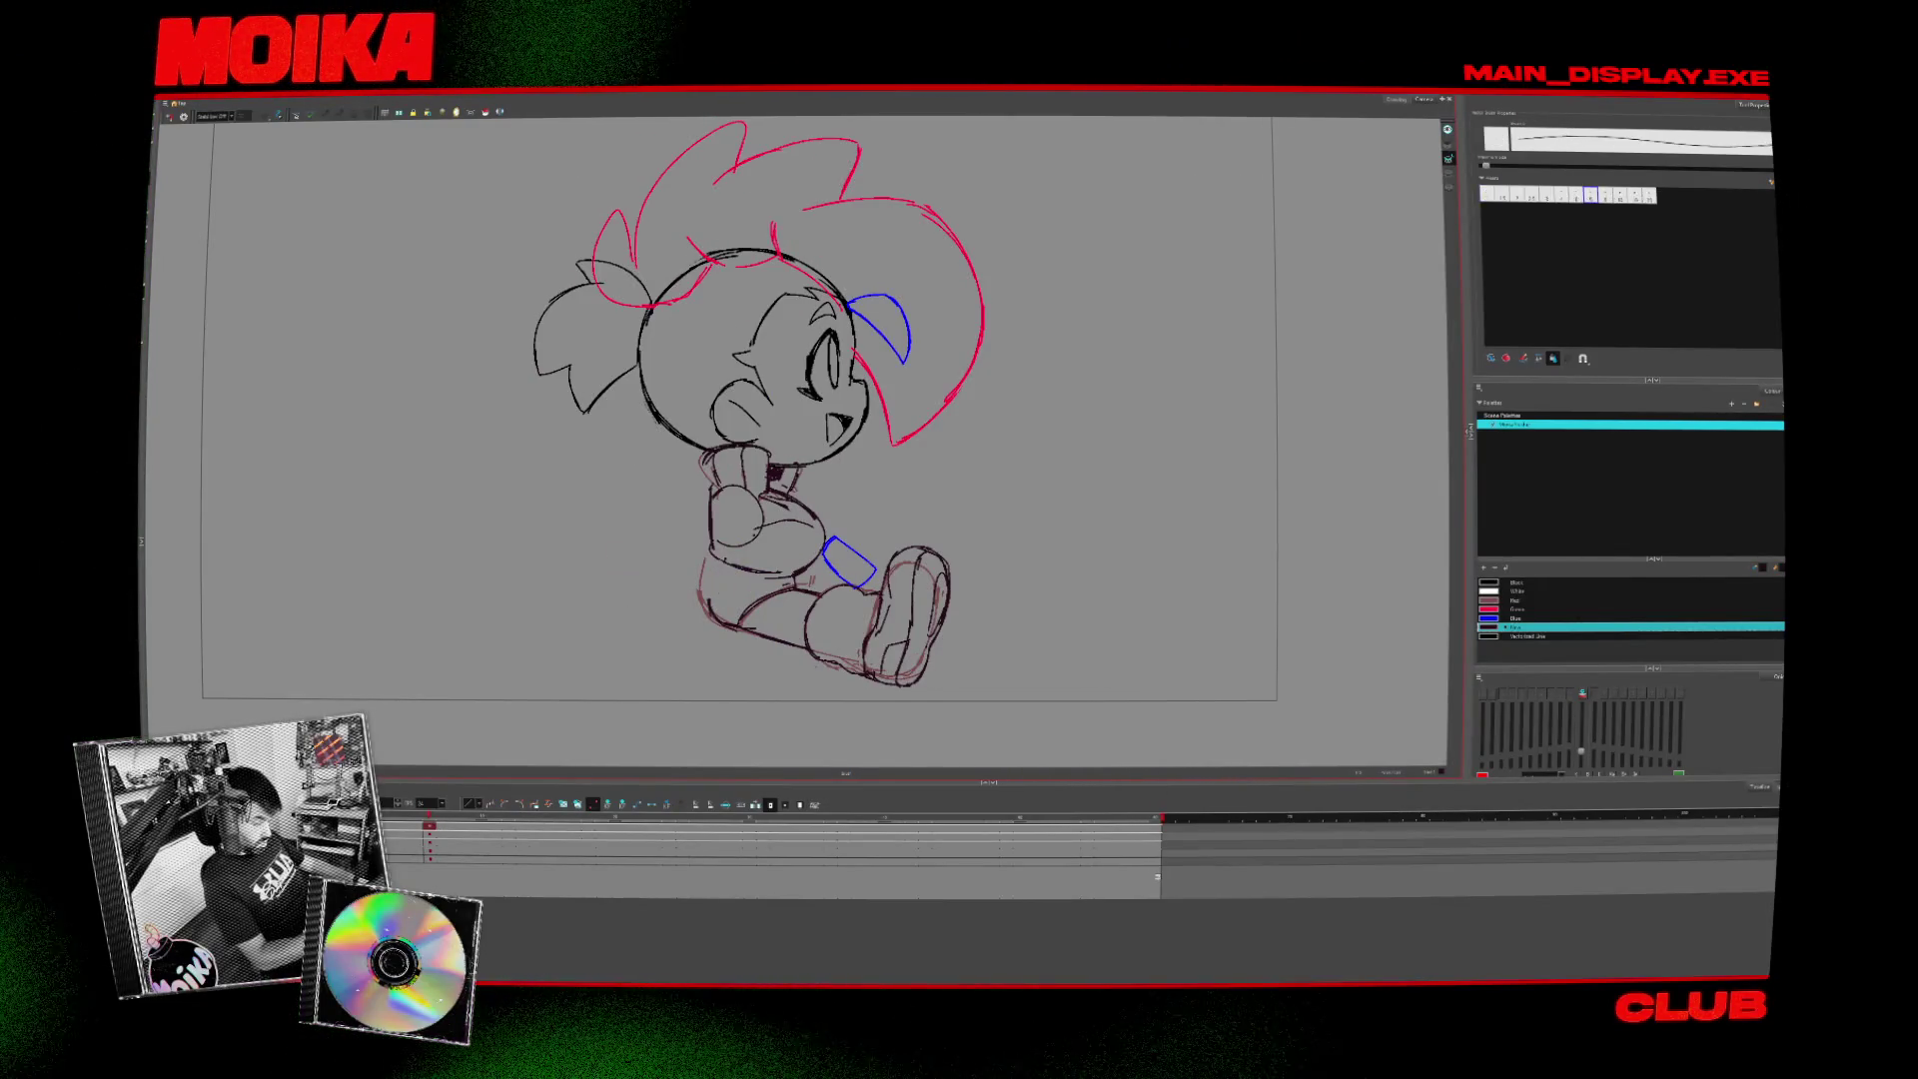
left_click_drag(747, 565, 722, 572)
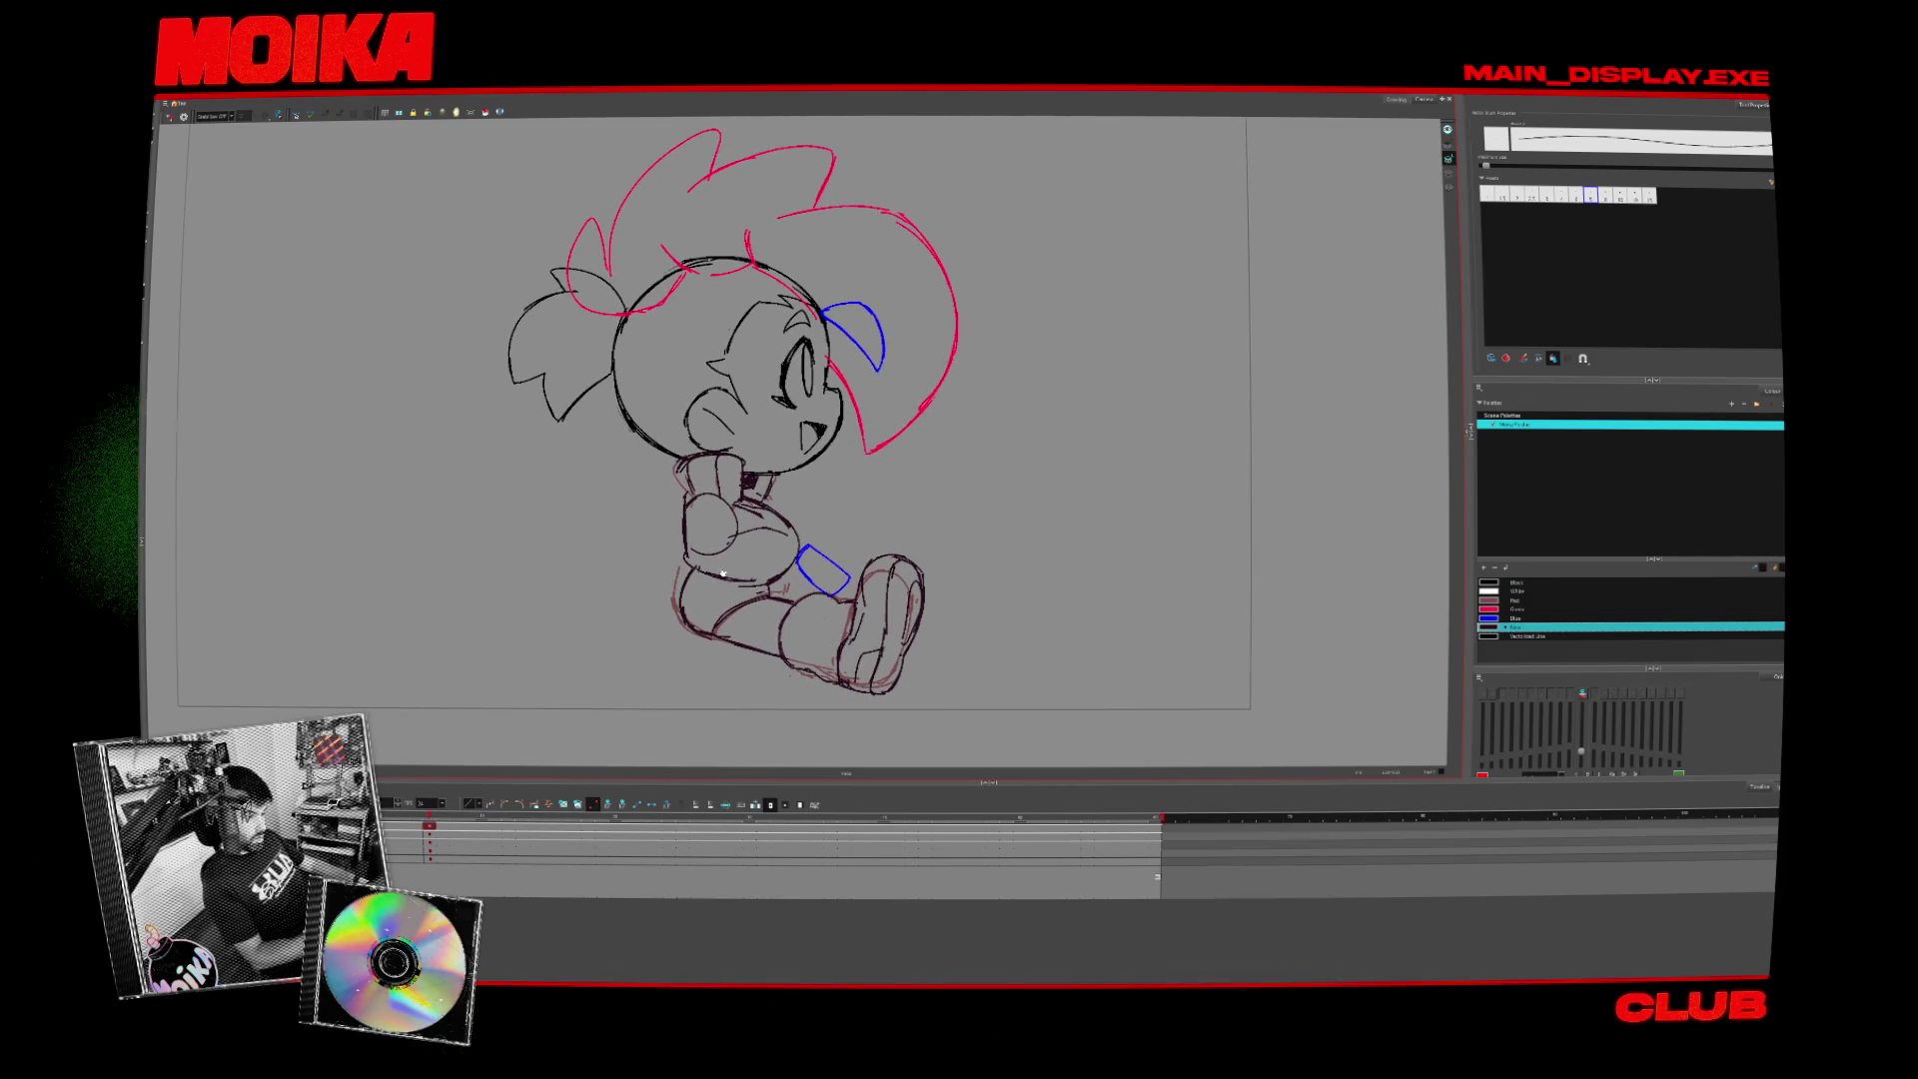
key("alt+s")
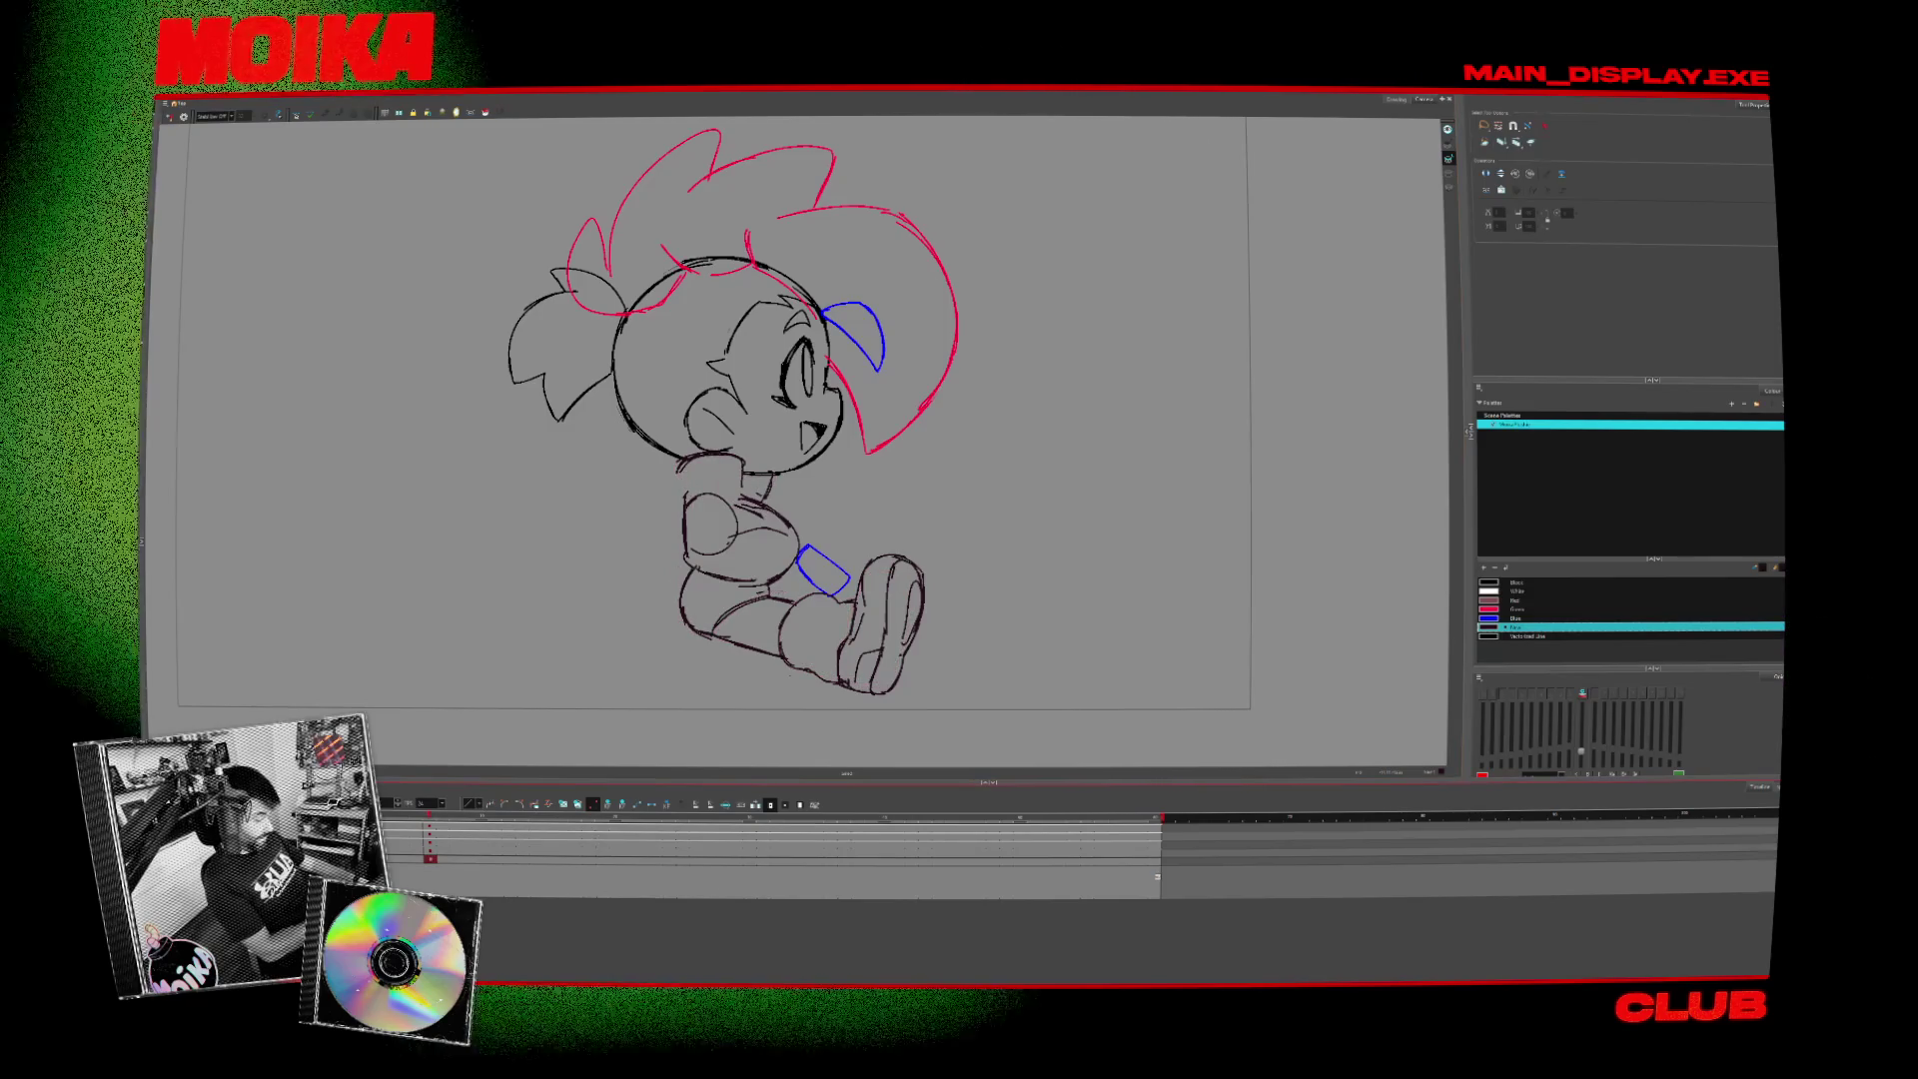
key("shift+l")
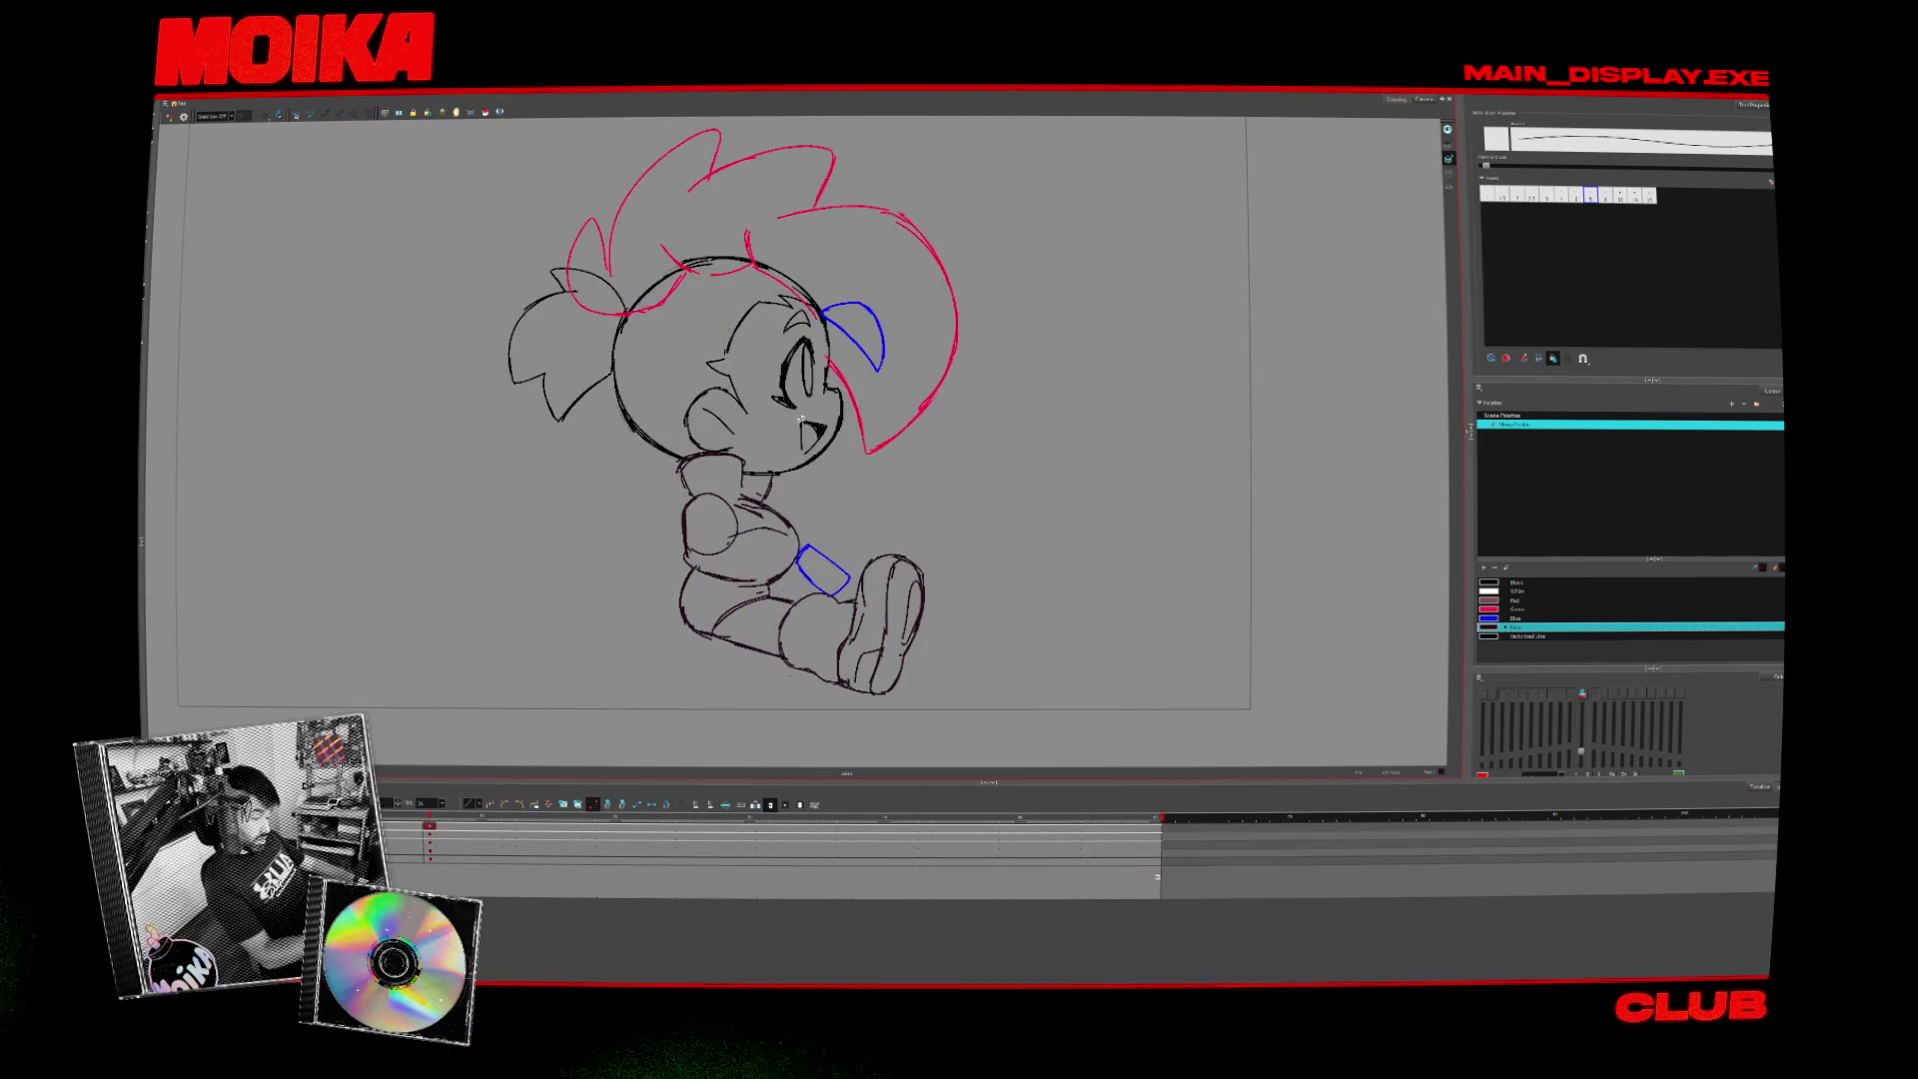
- With the Pencil, toggle Mirror View and flick between front and side poses, then zoom out and recentre
key("alt+x")
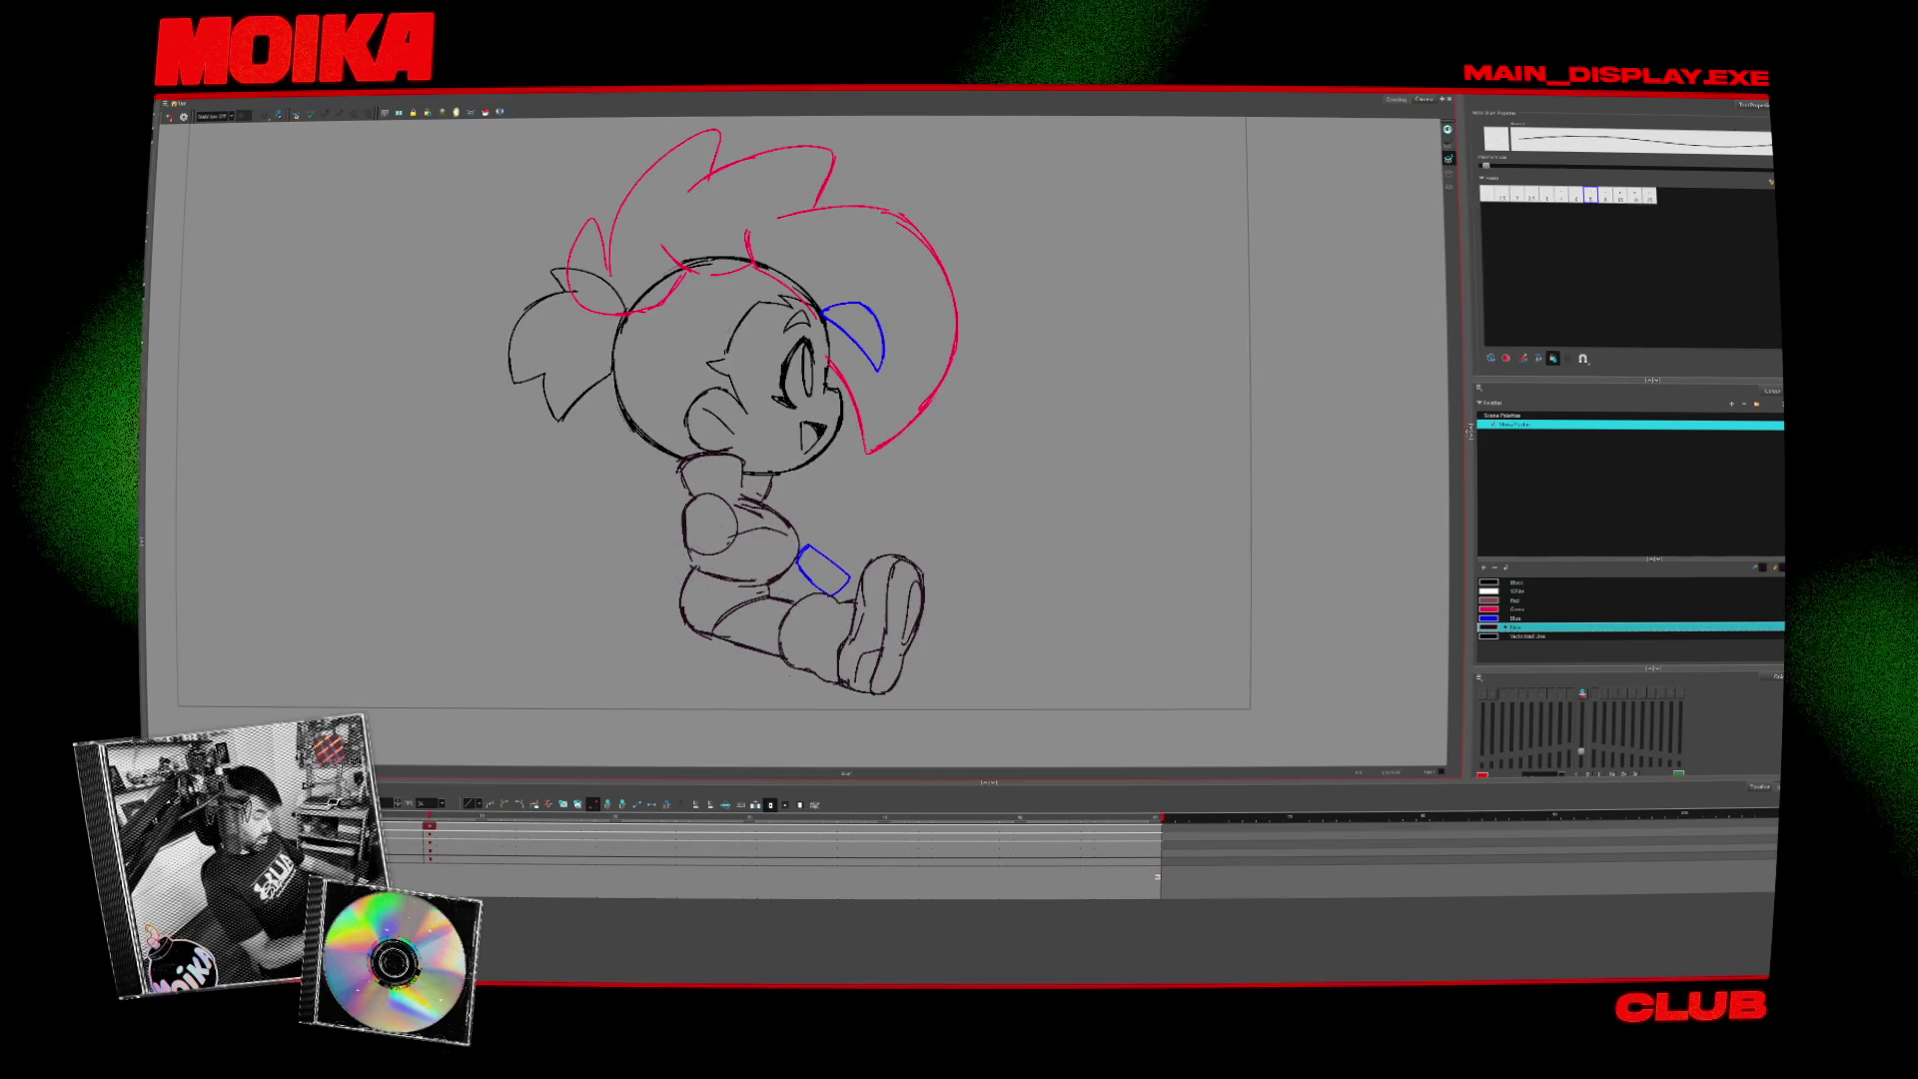
left_click(169, 117)
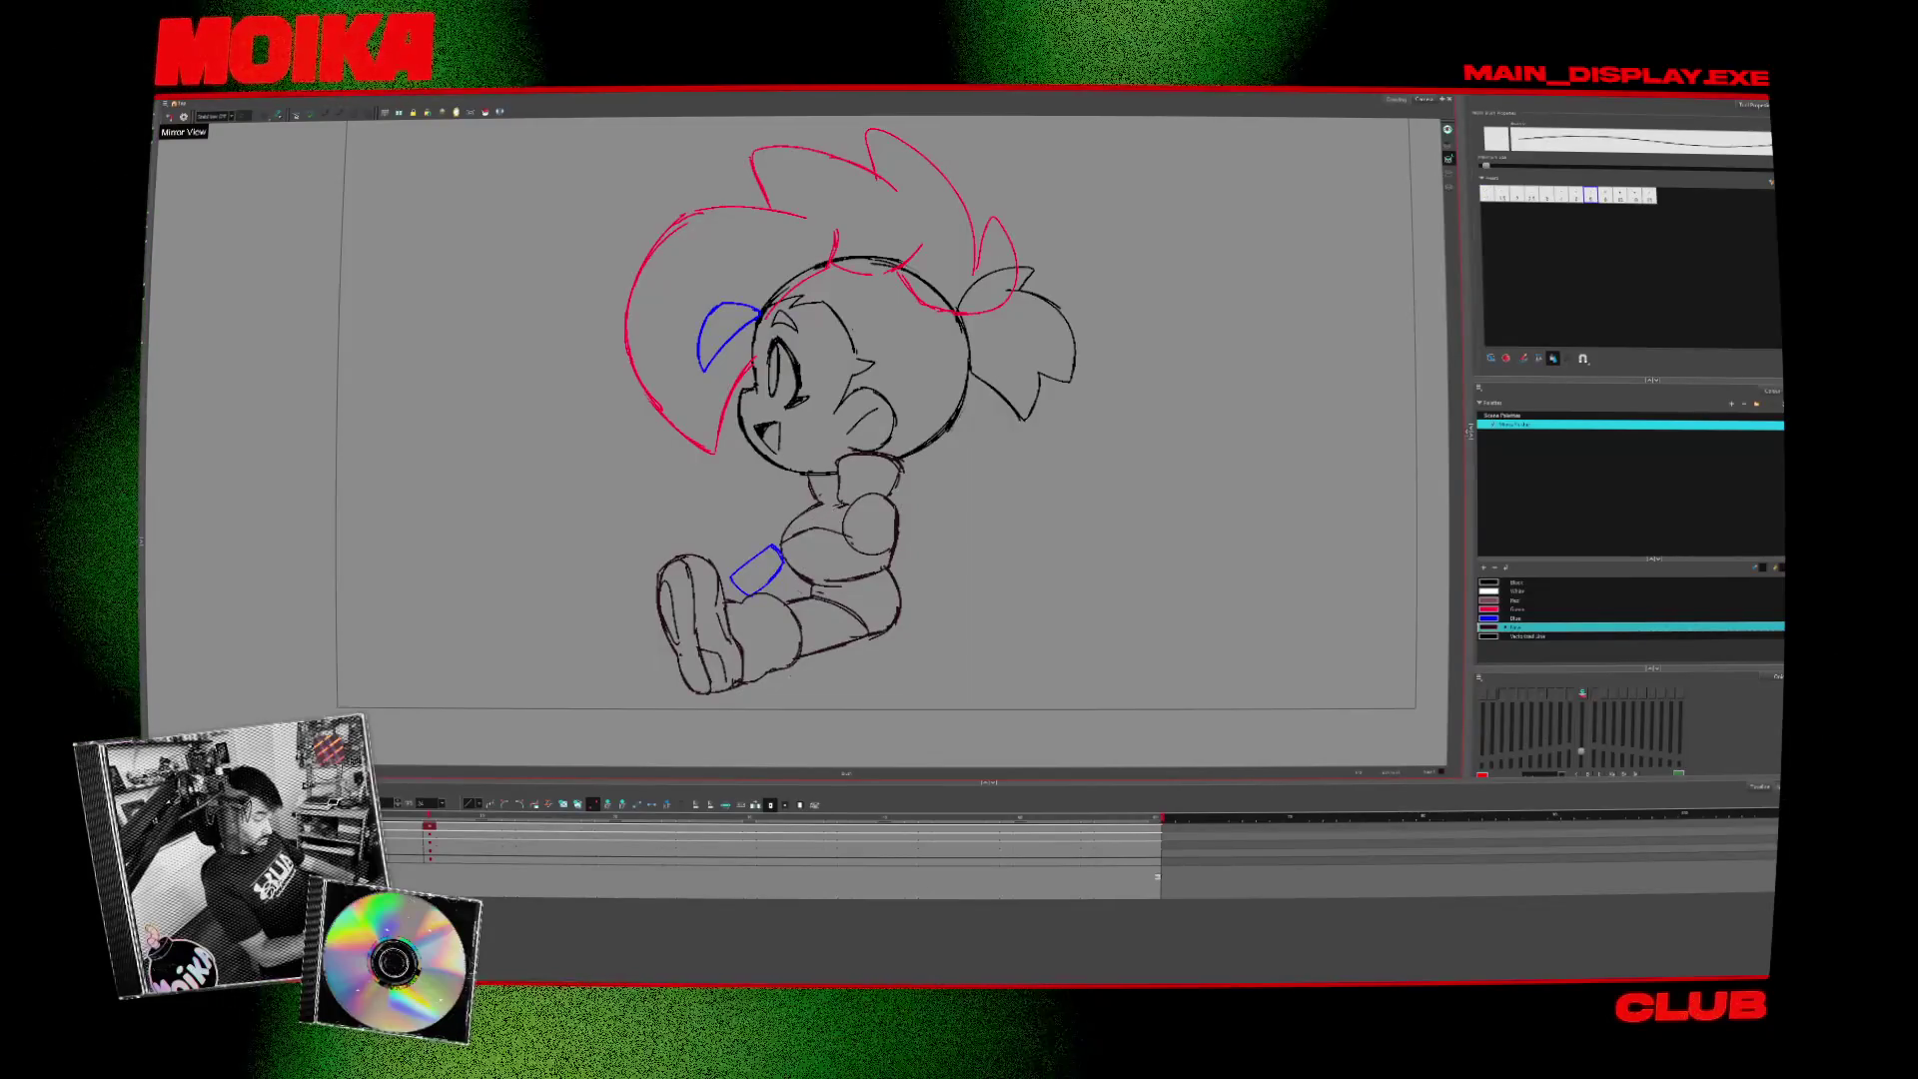
left_click(168, 117)
key("period")
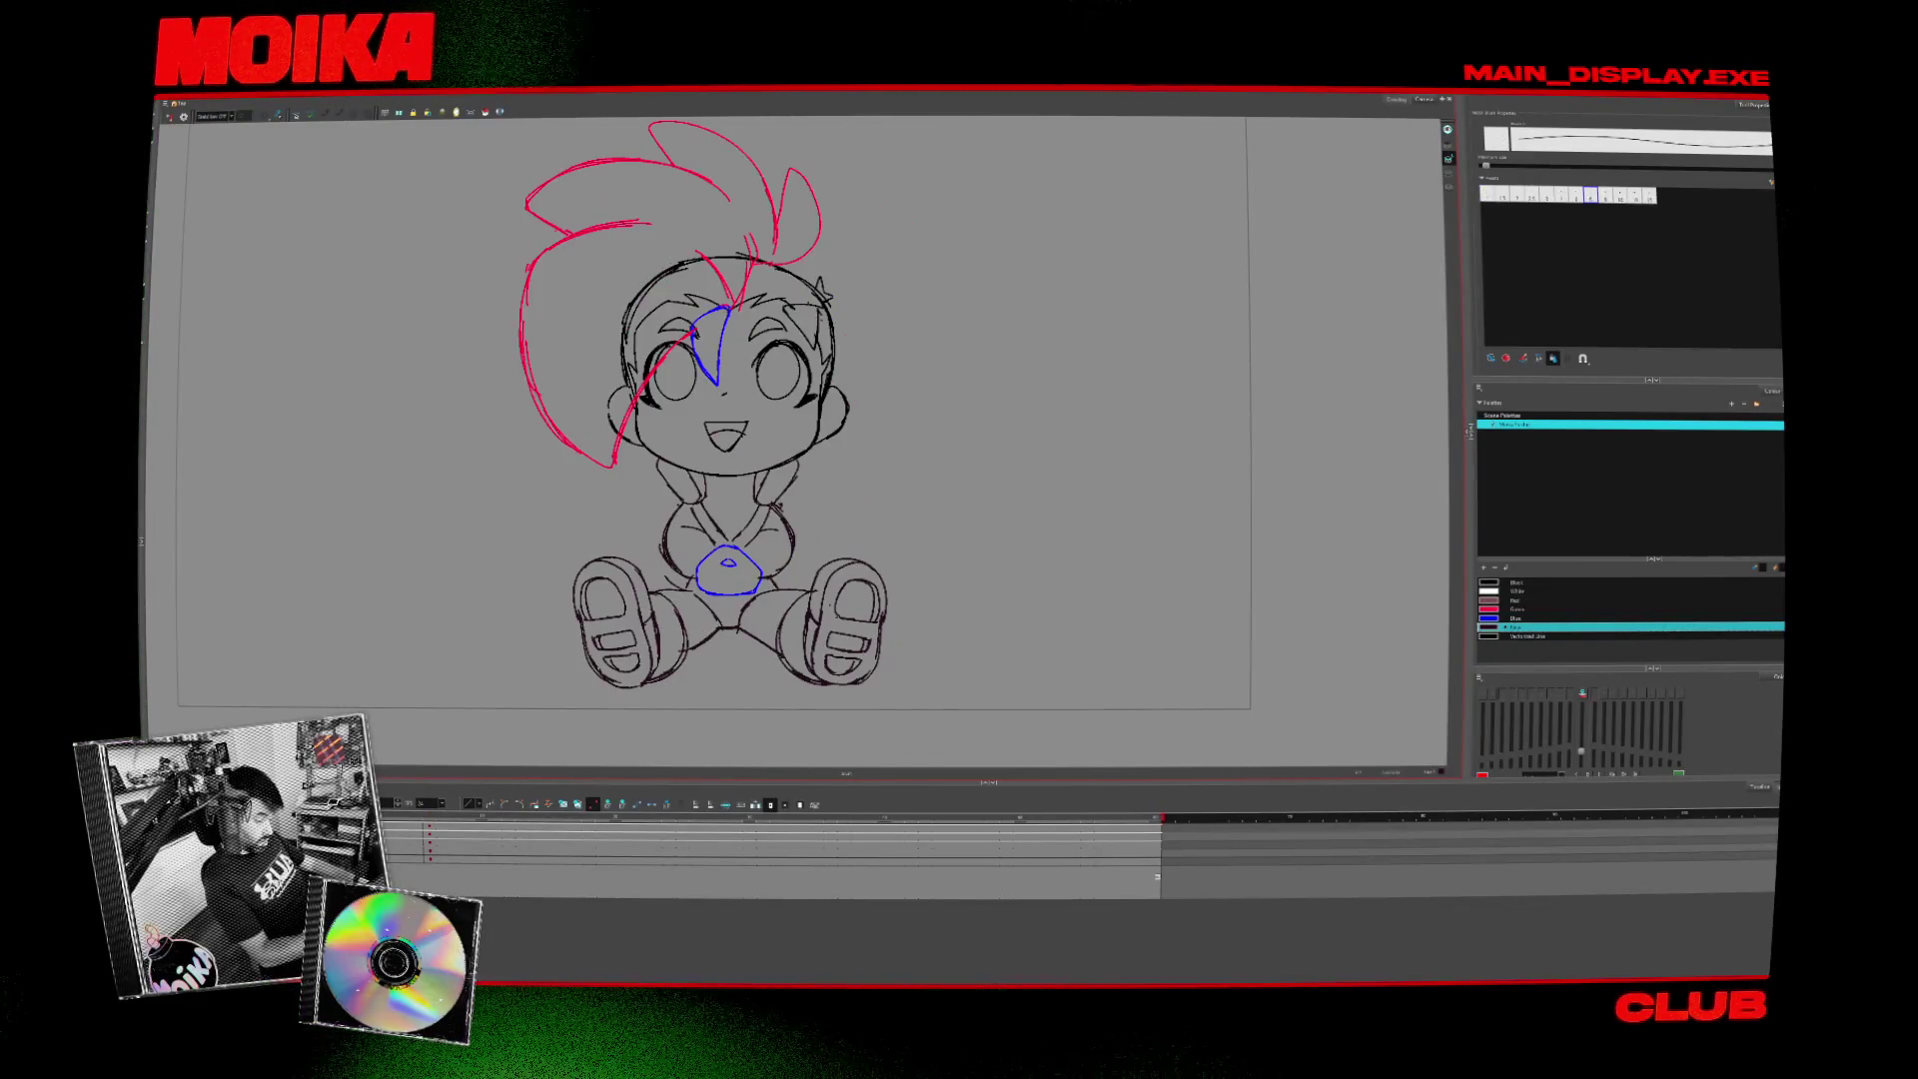
key("period")
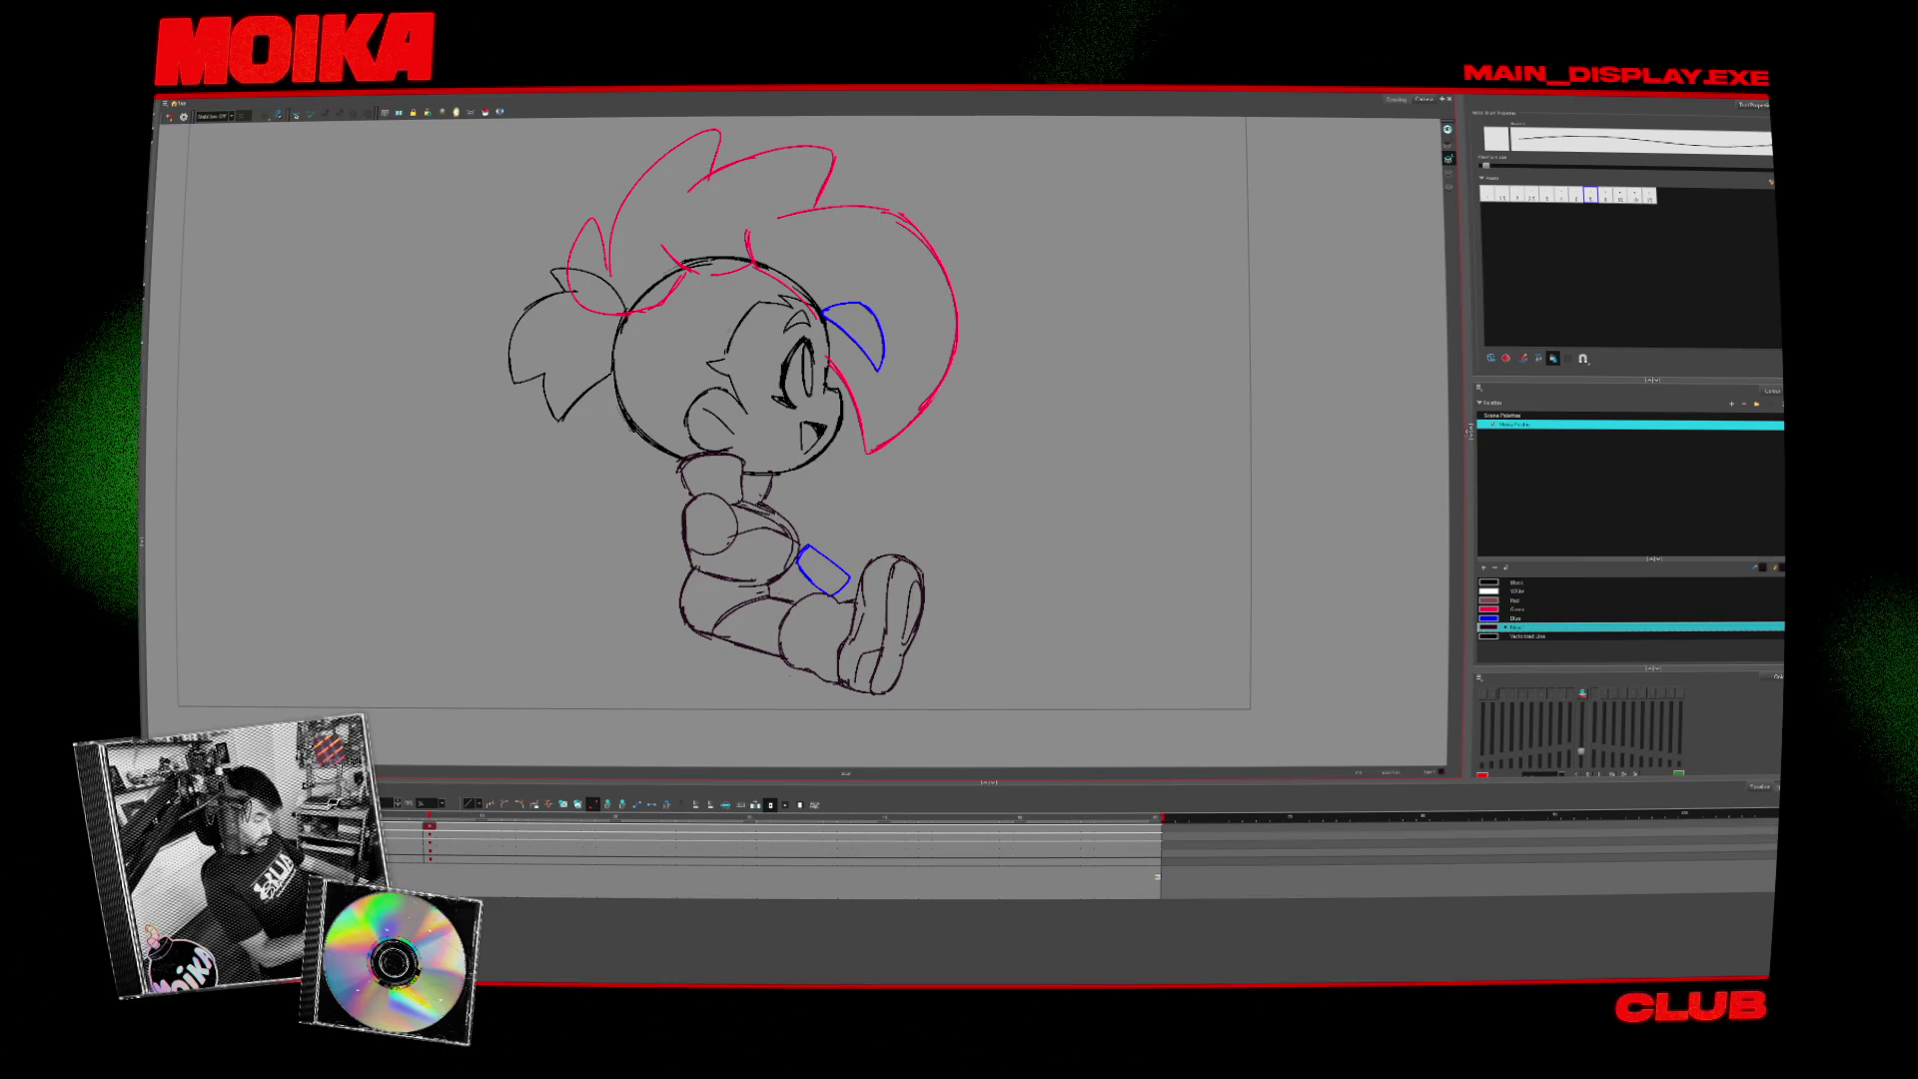
key("comma")
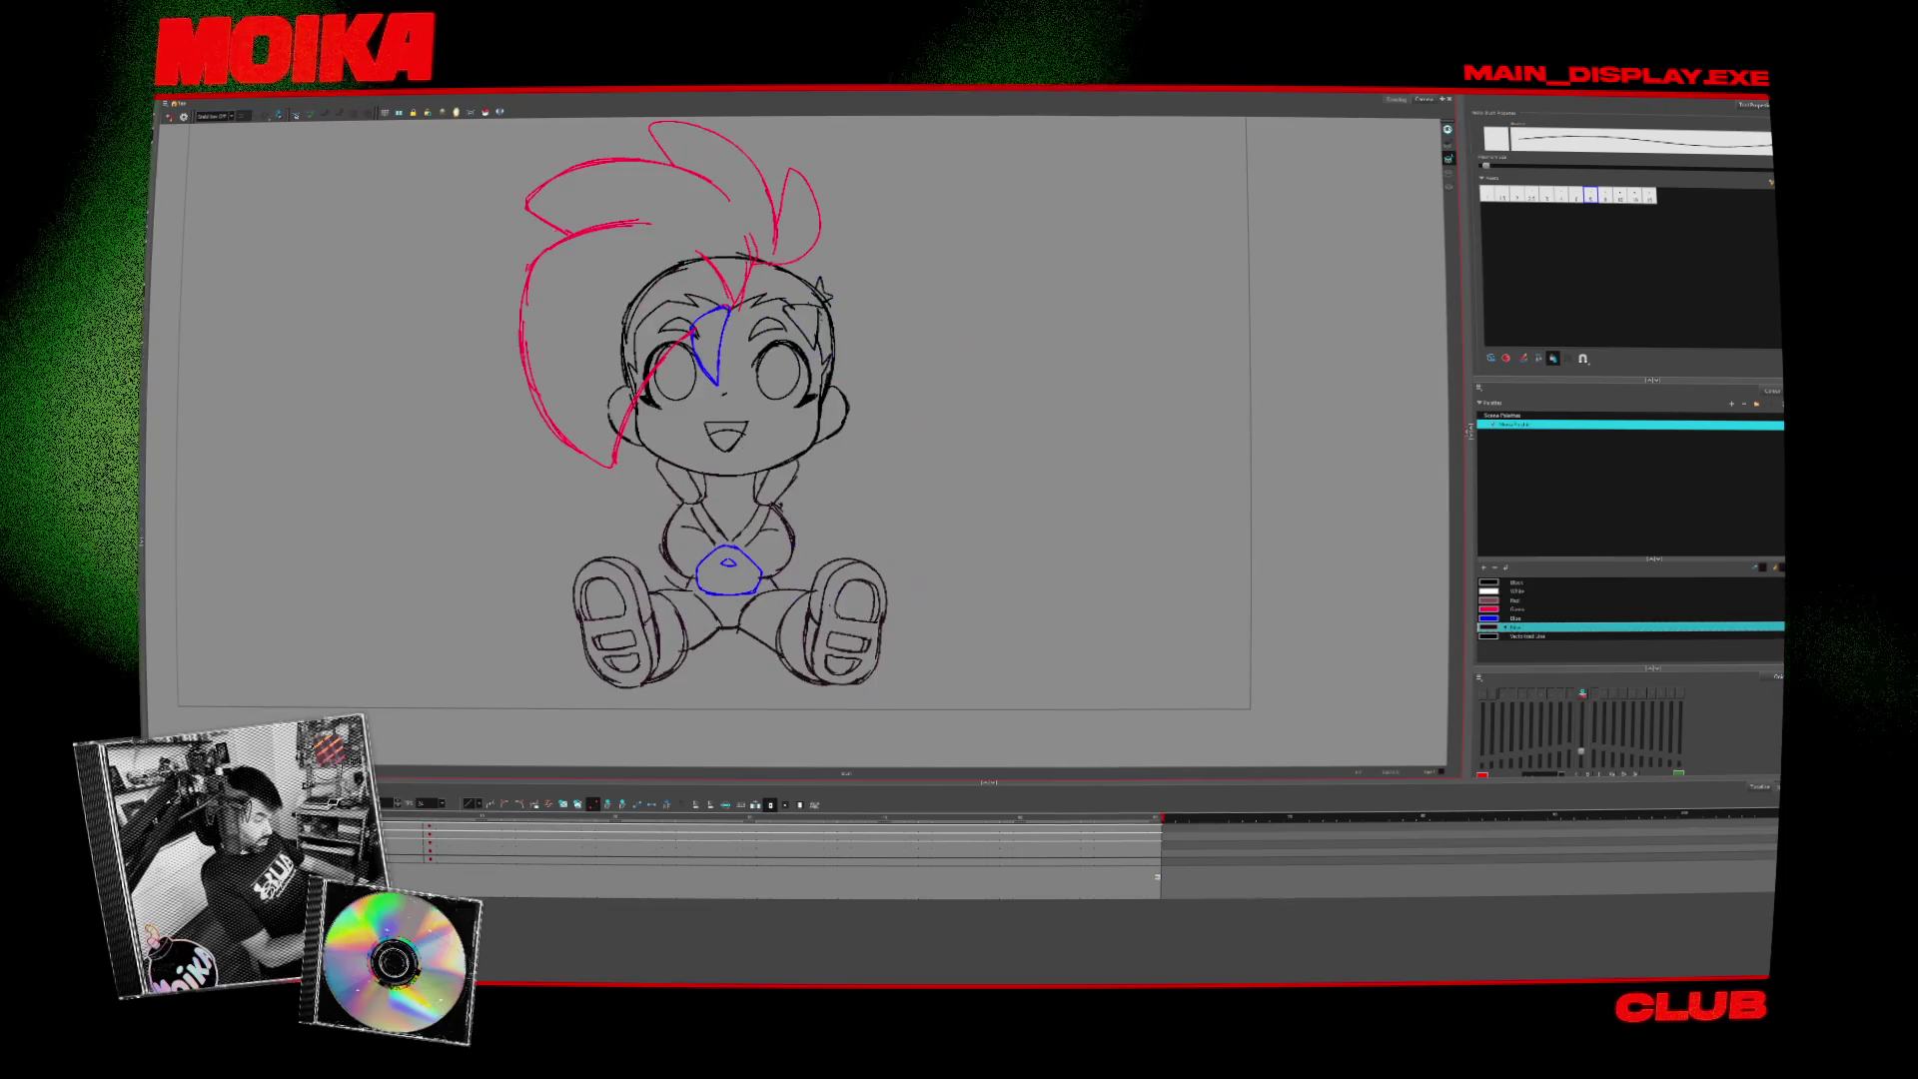
key("period")
left_click(169, 117)
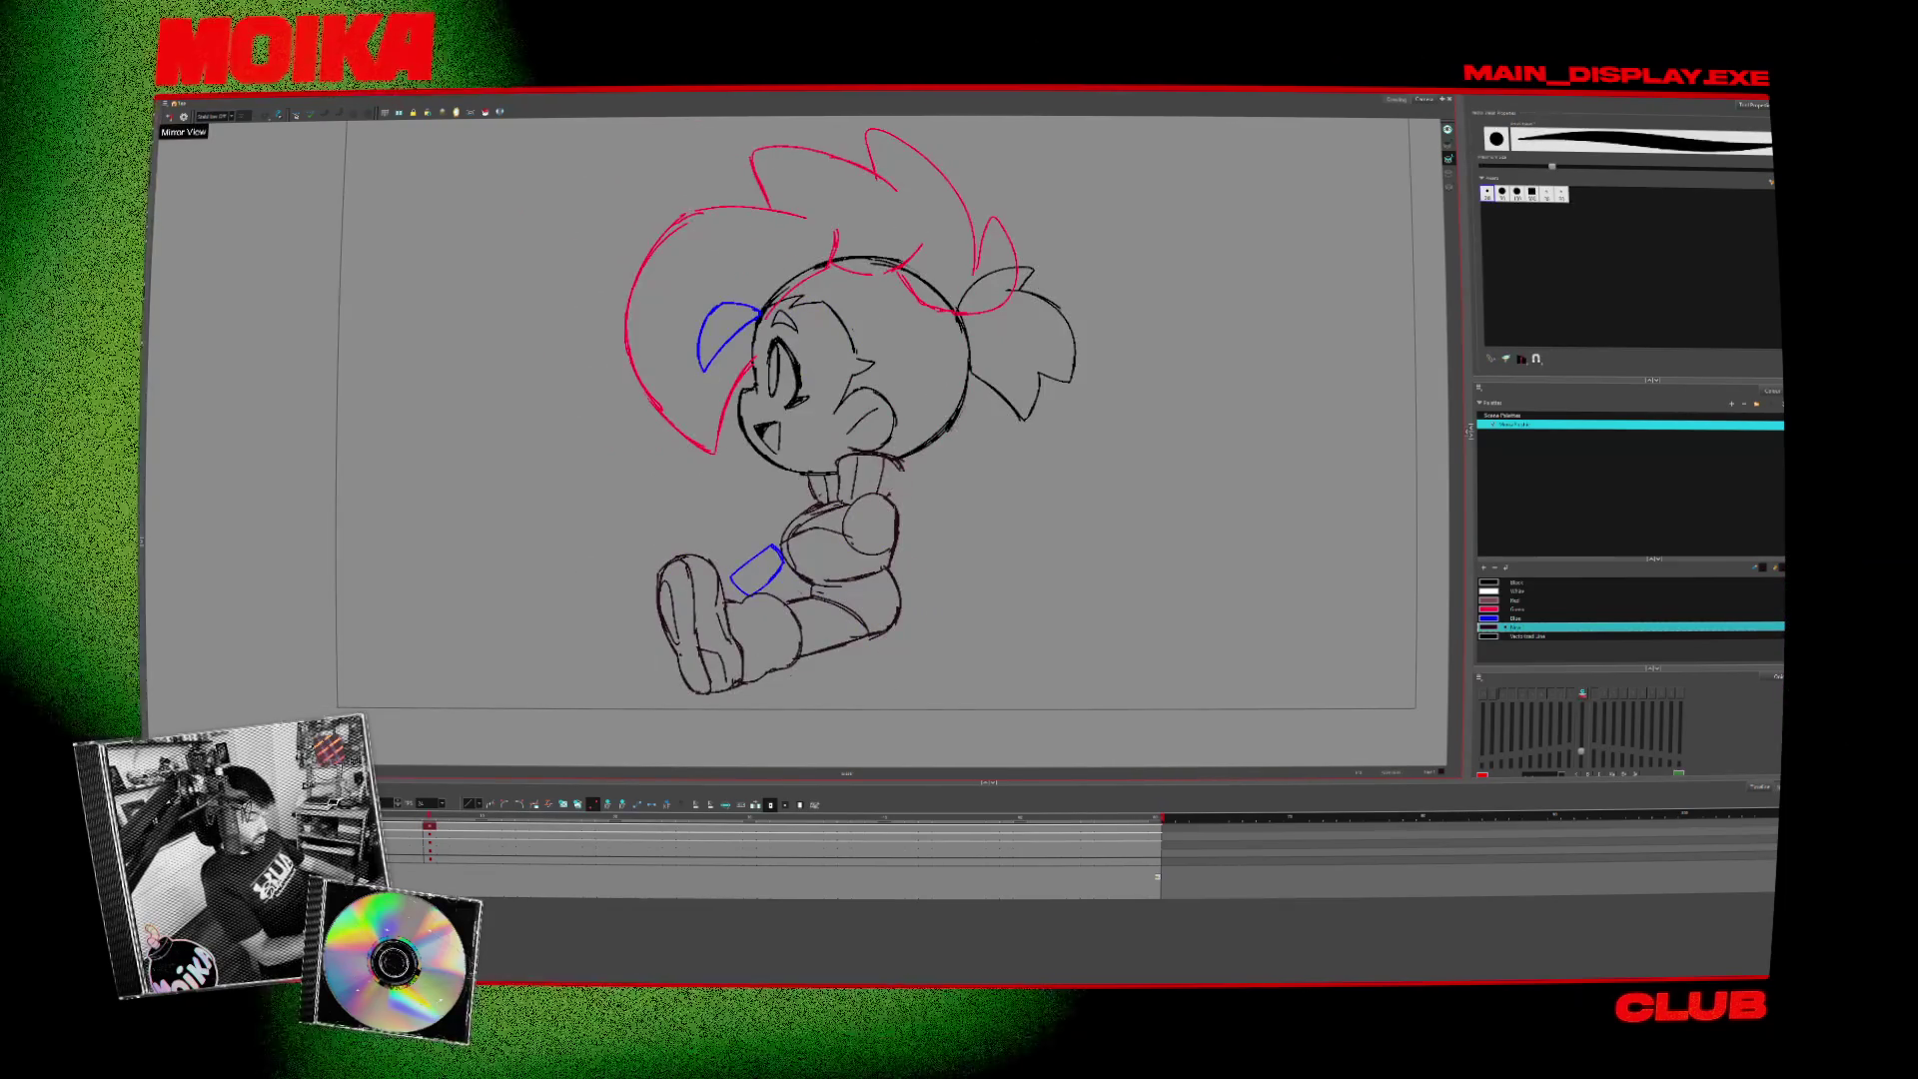
scroll(950, 505, "down", 3)
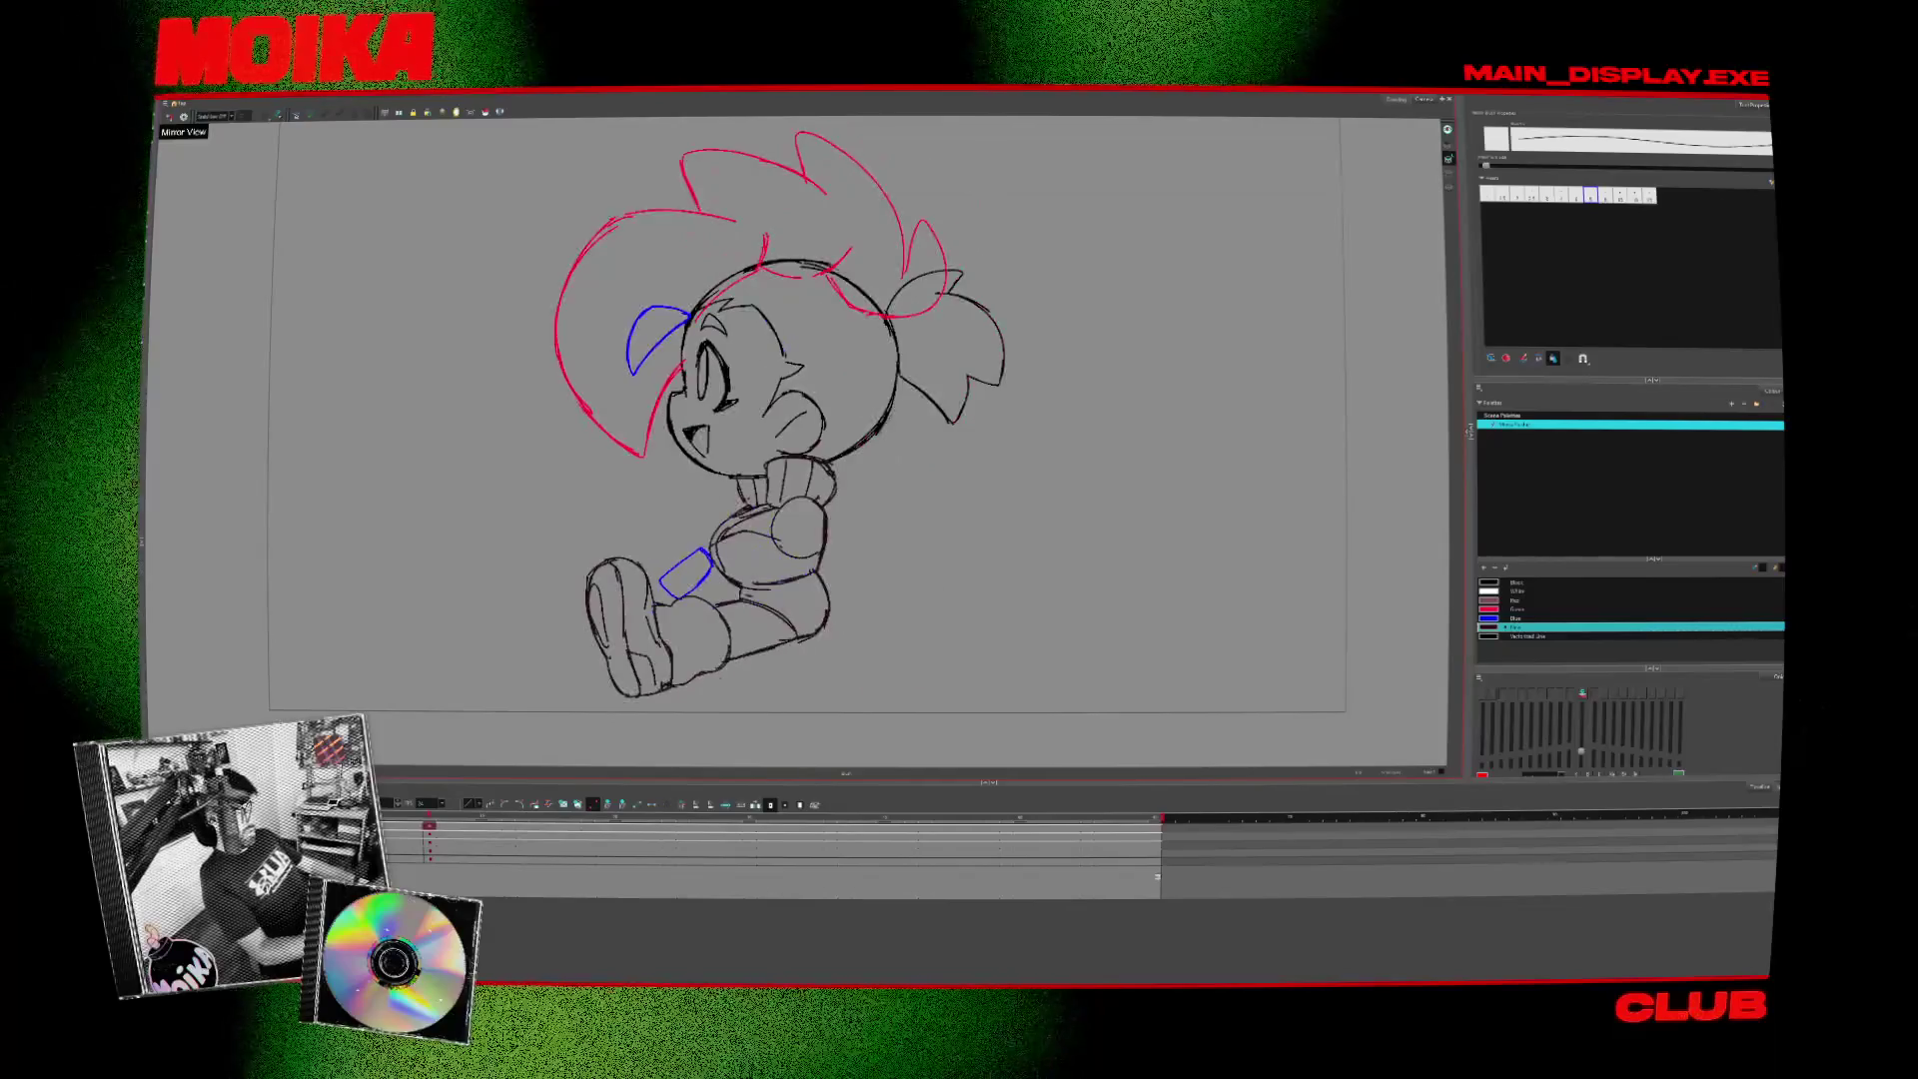
left_click_drag(952, 448, 930, 465)
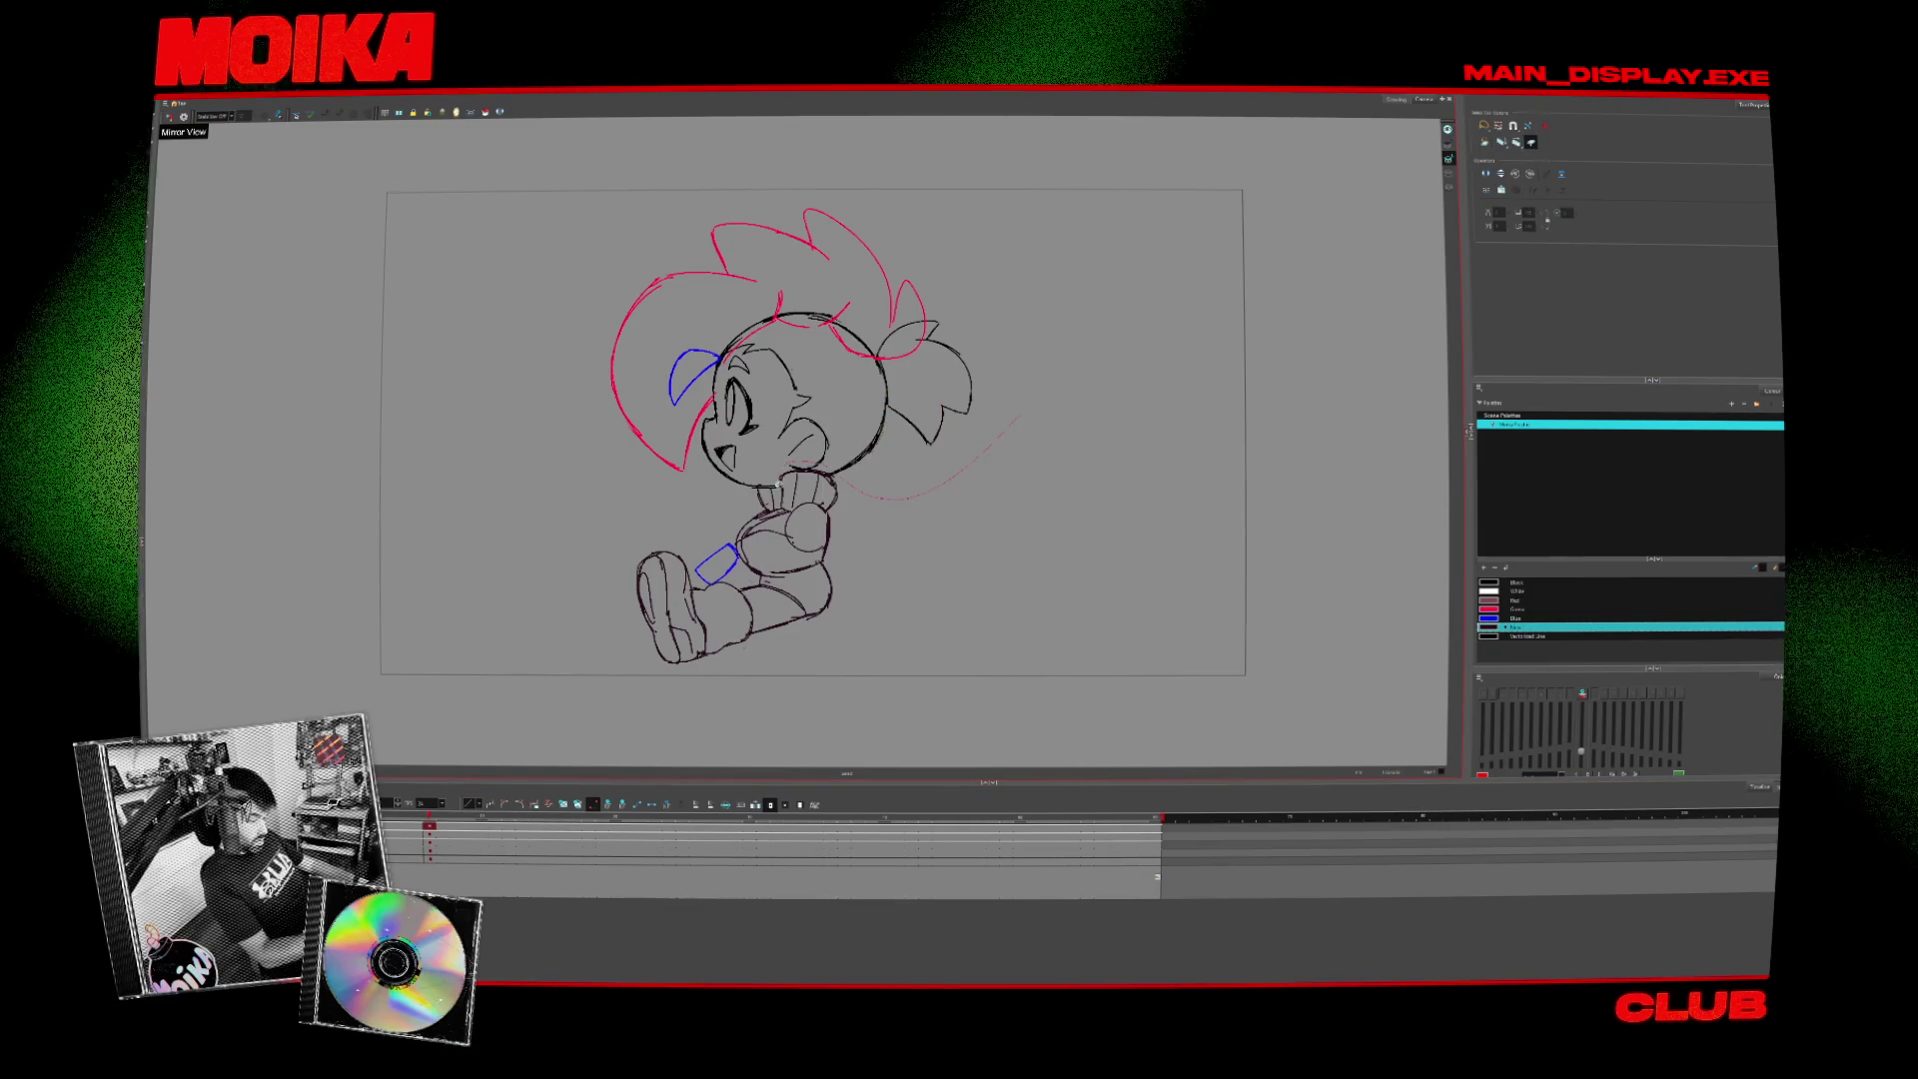
- Select all head and hair strokes, shift them slightly left, tilt them counter-clockwise, and deselect
key("ctrl+a")
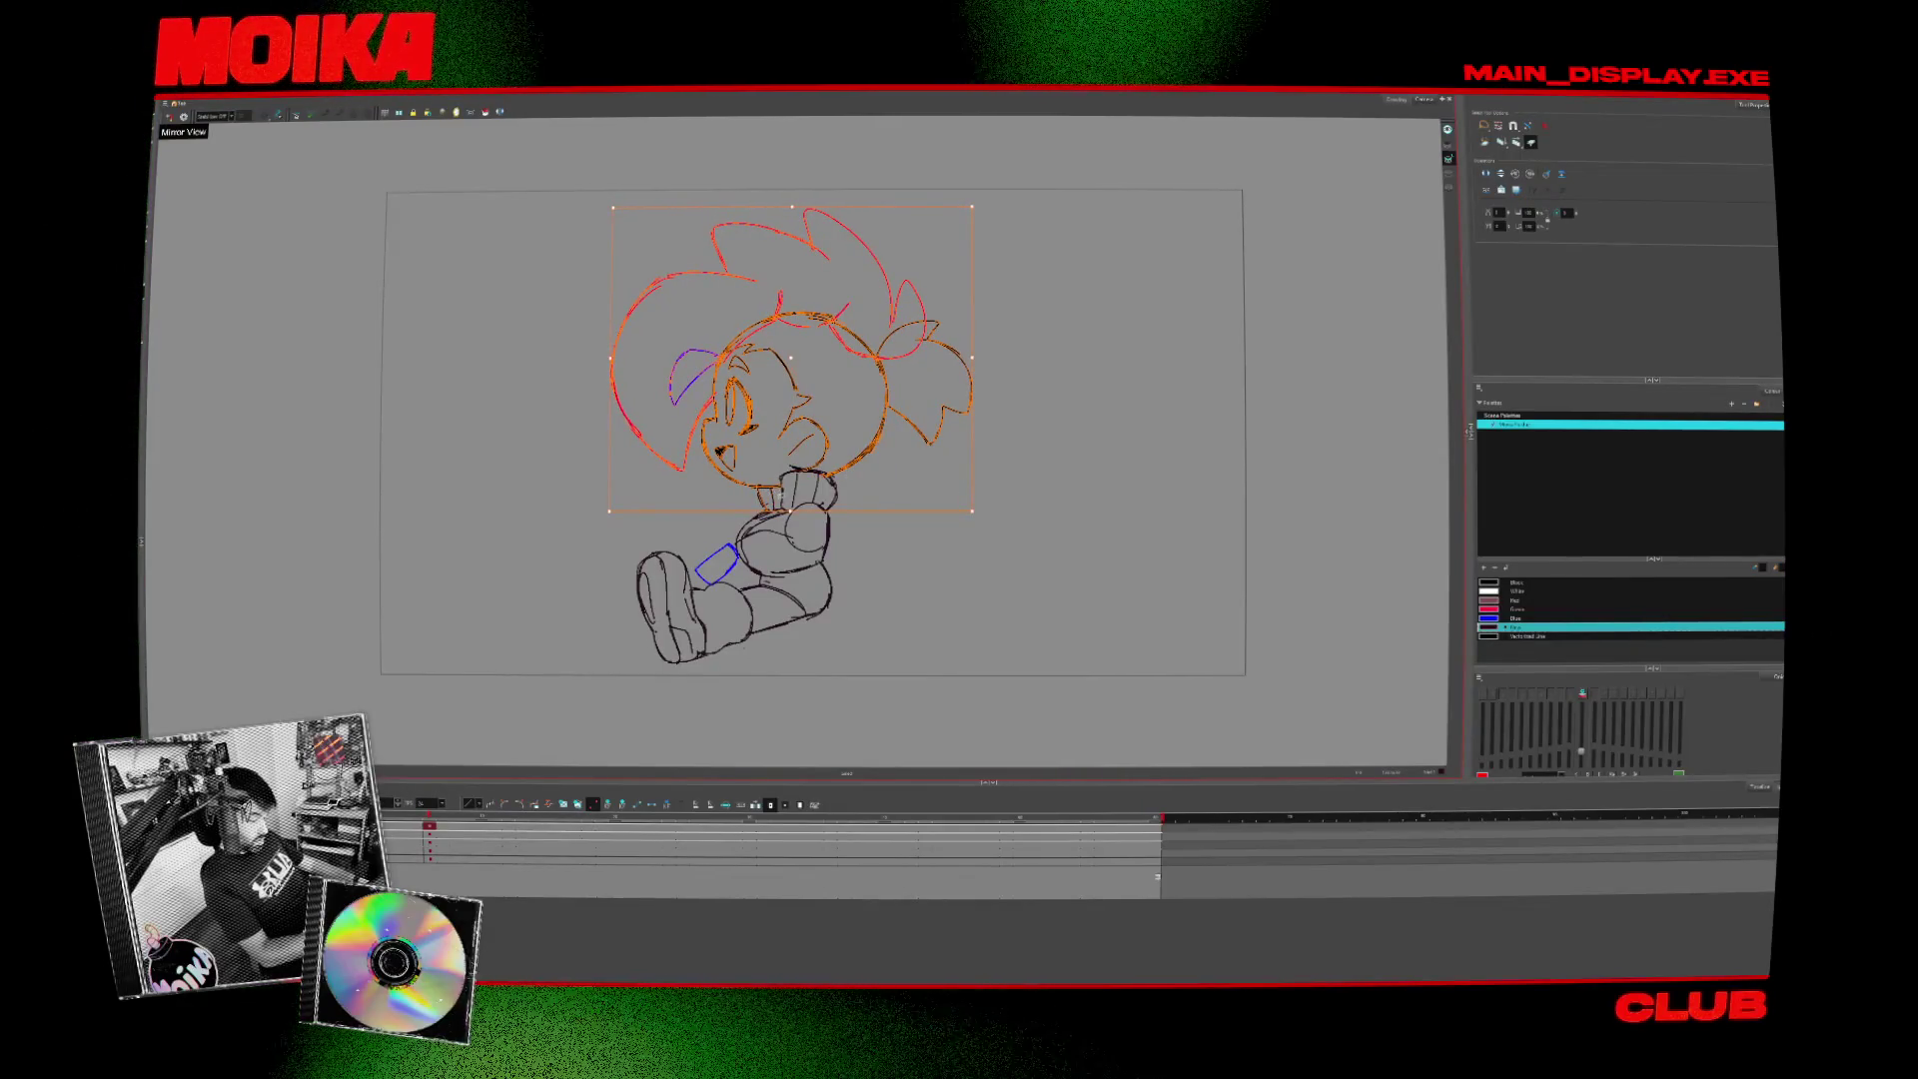
left_click_drag(977, 488, 875, 424)
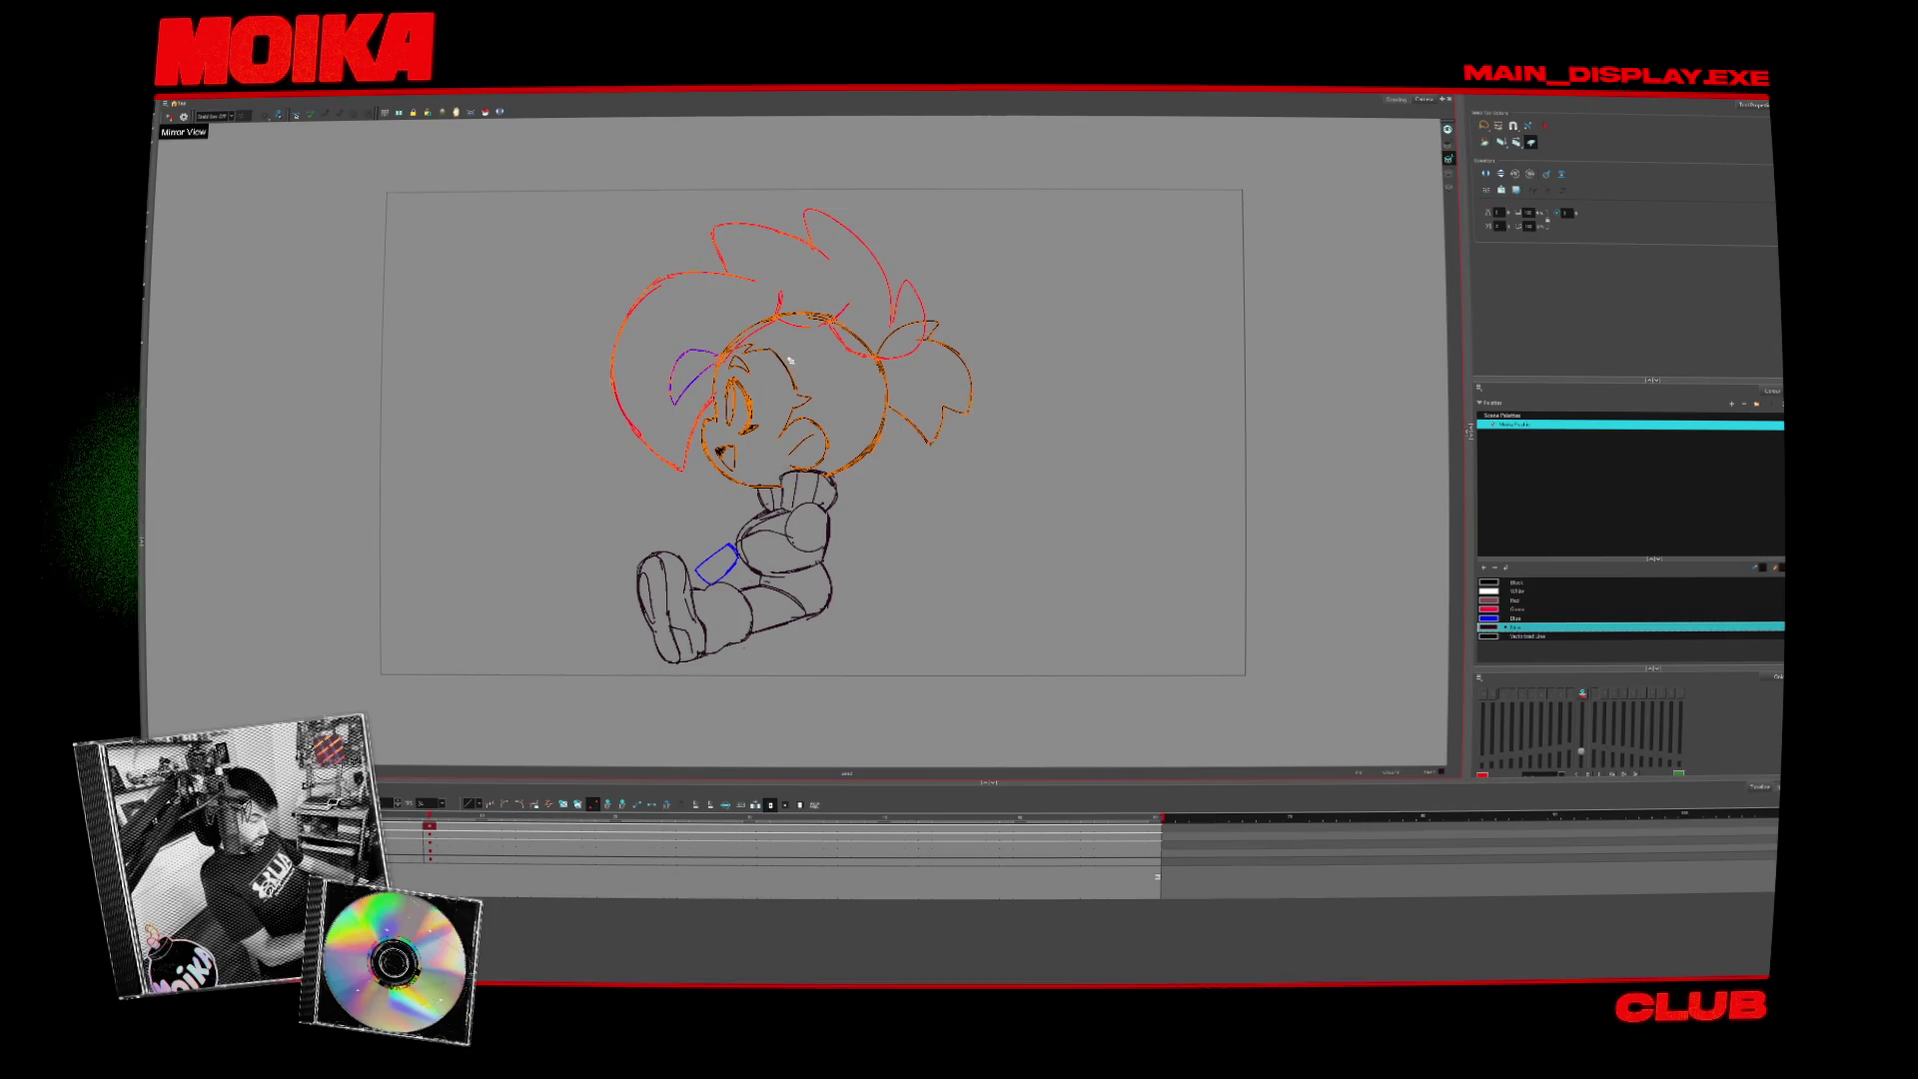
left_click_drag(799, 376, 789, 378)
left_click_drag(964, 208, 954, 203)
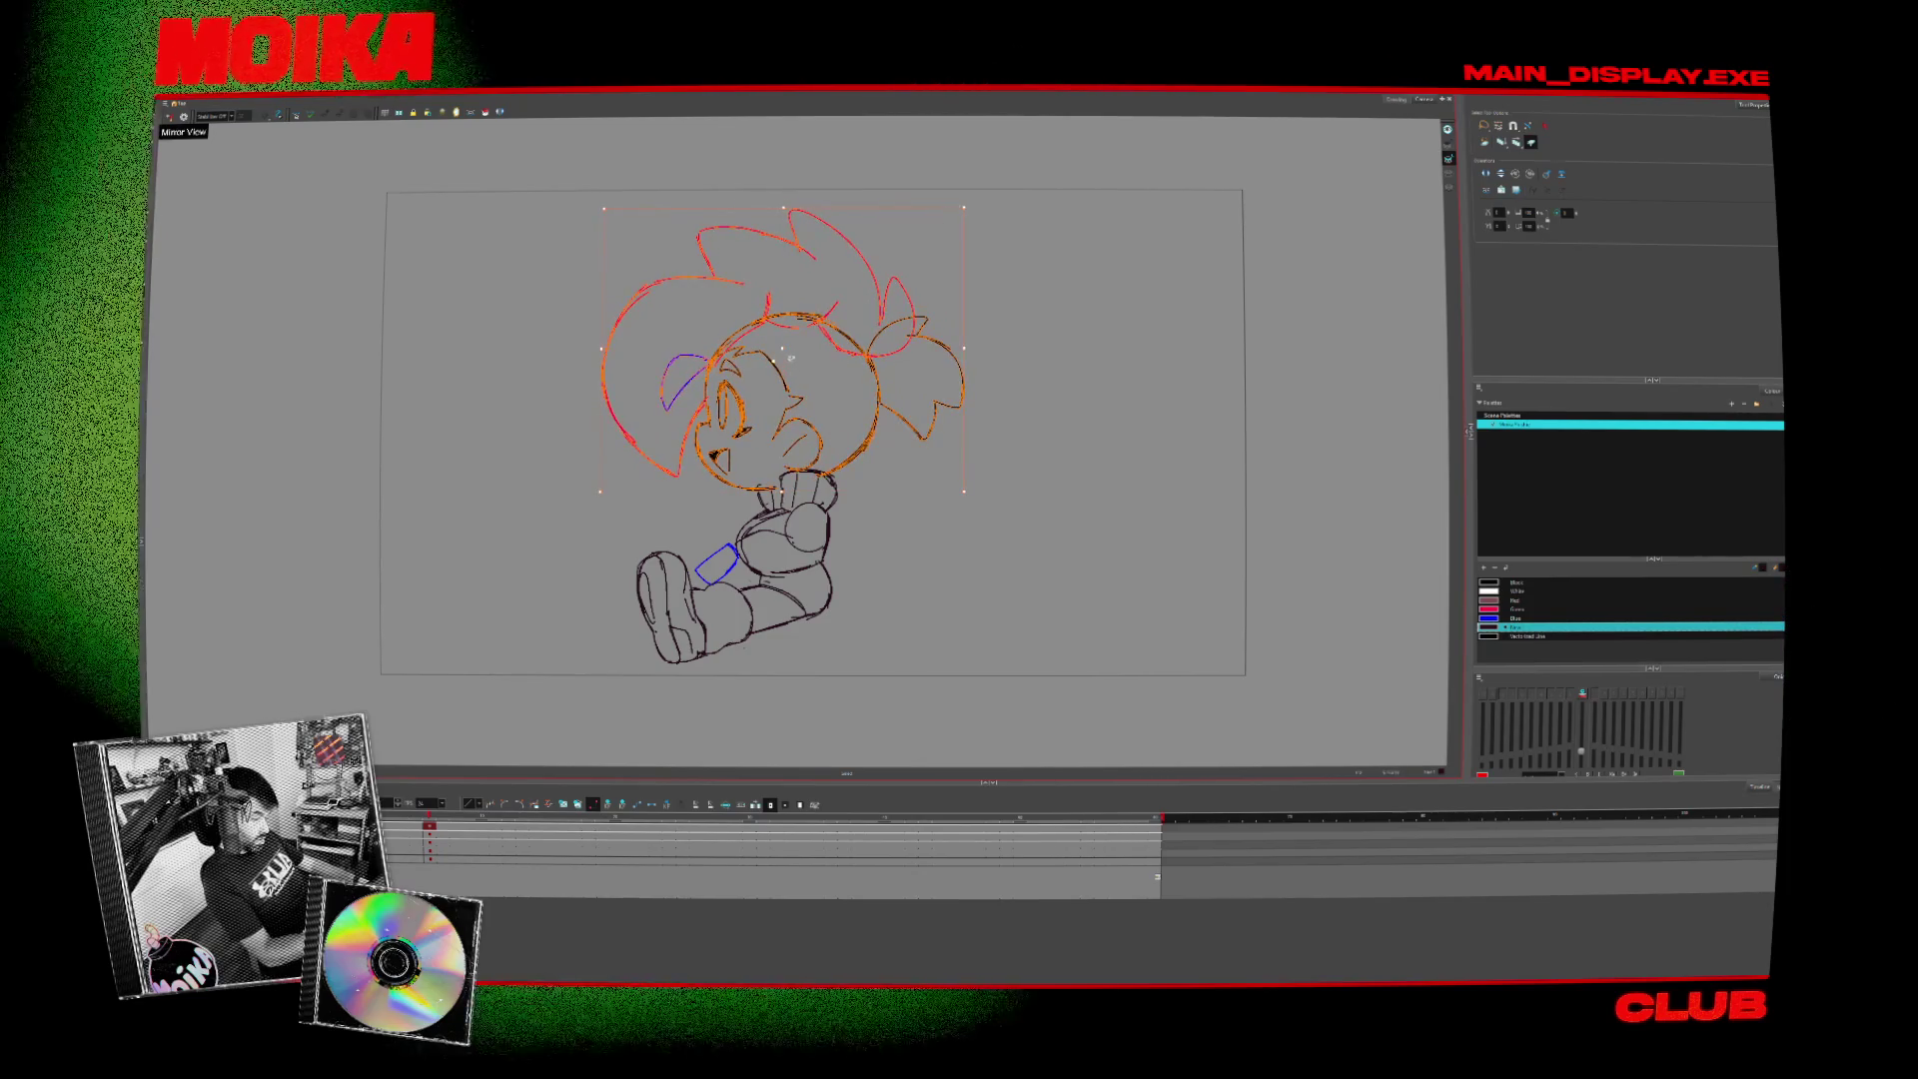
key("Escape")
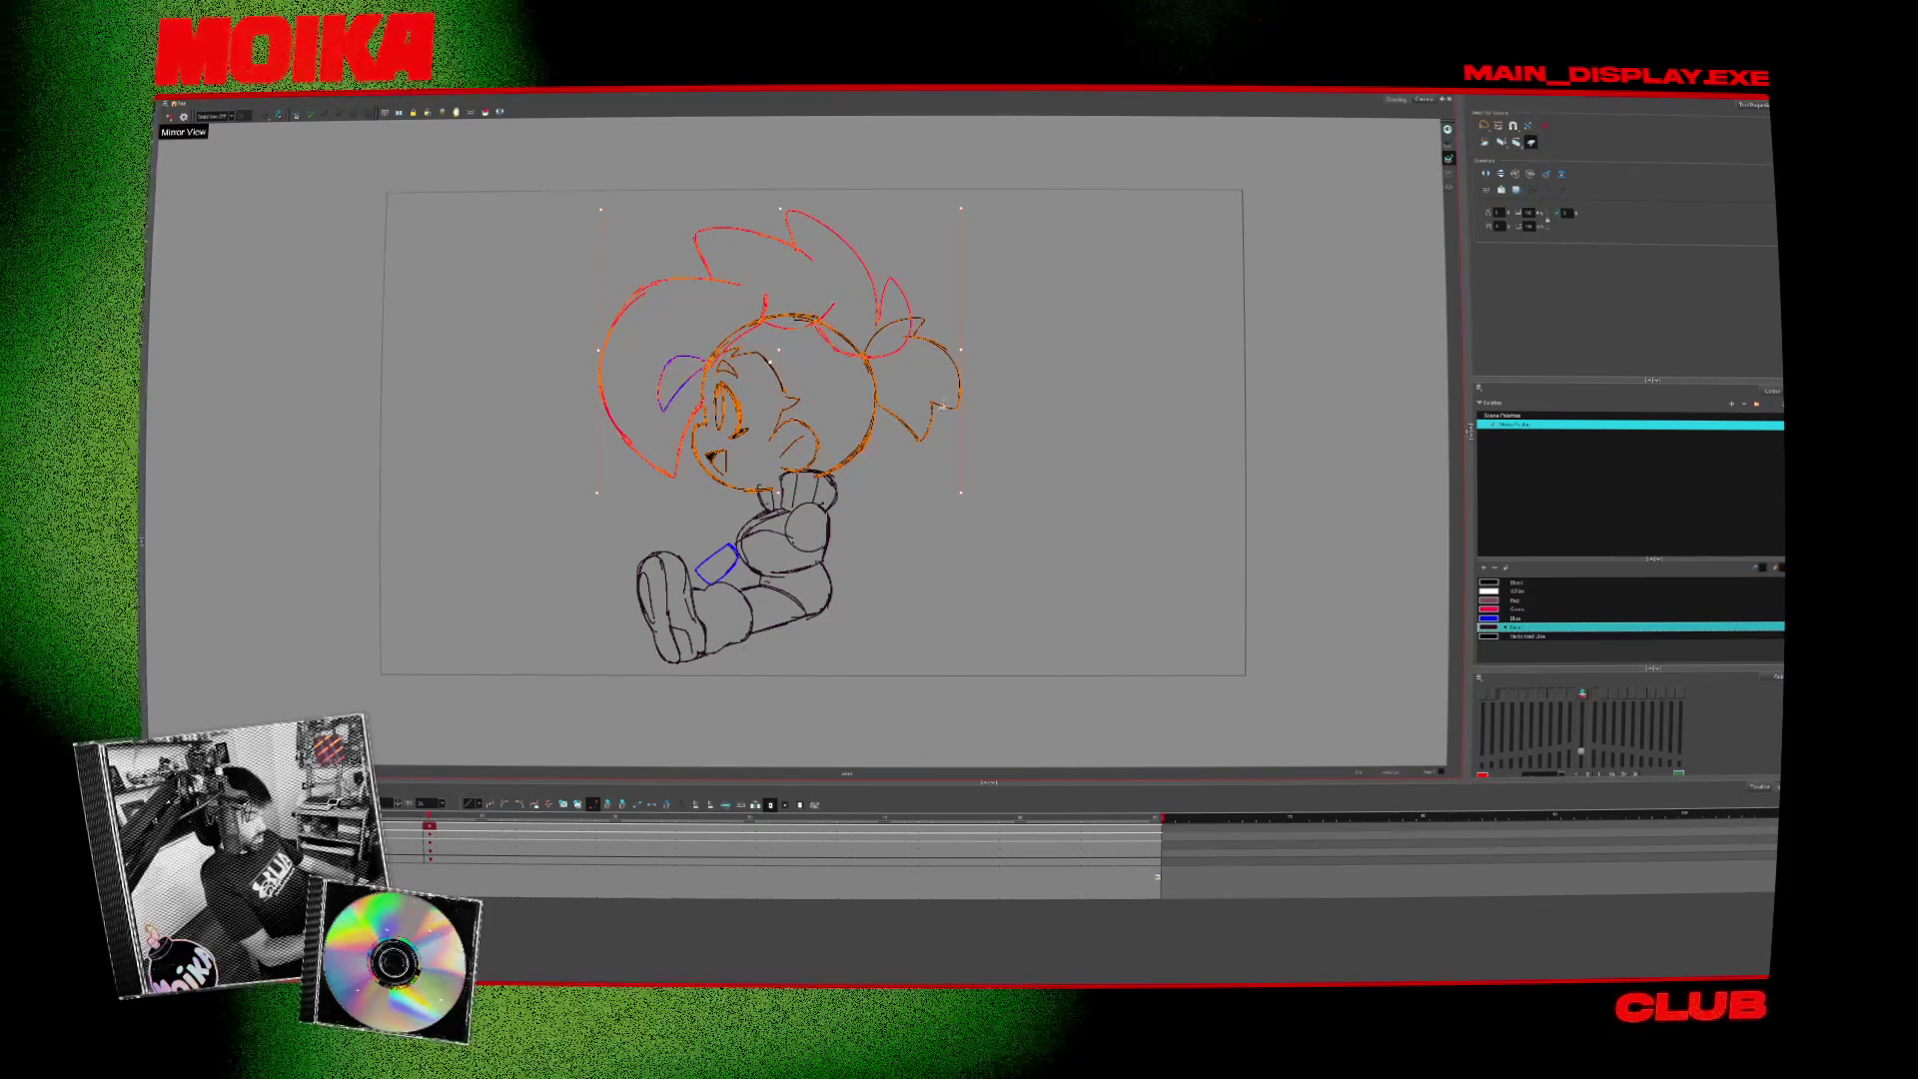
- Mirror the view, turn on onion skin, and flick between the front and side poses
key("4")
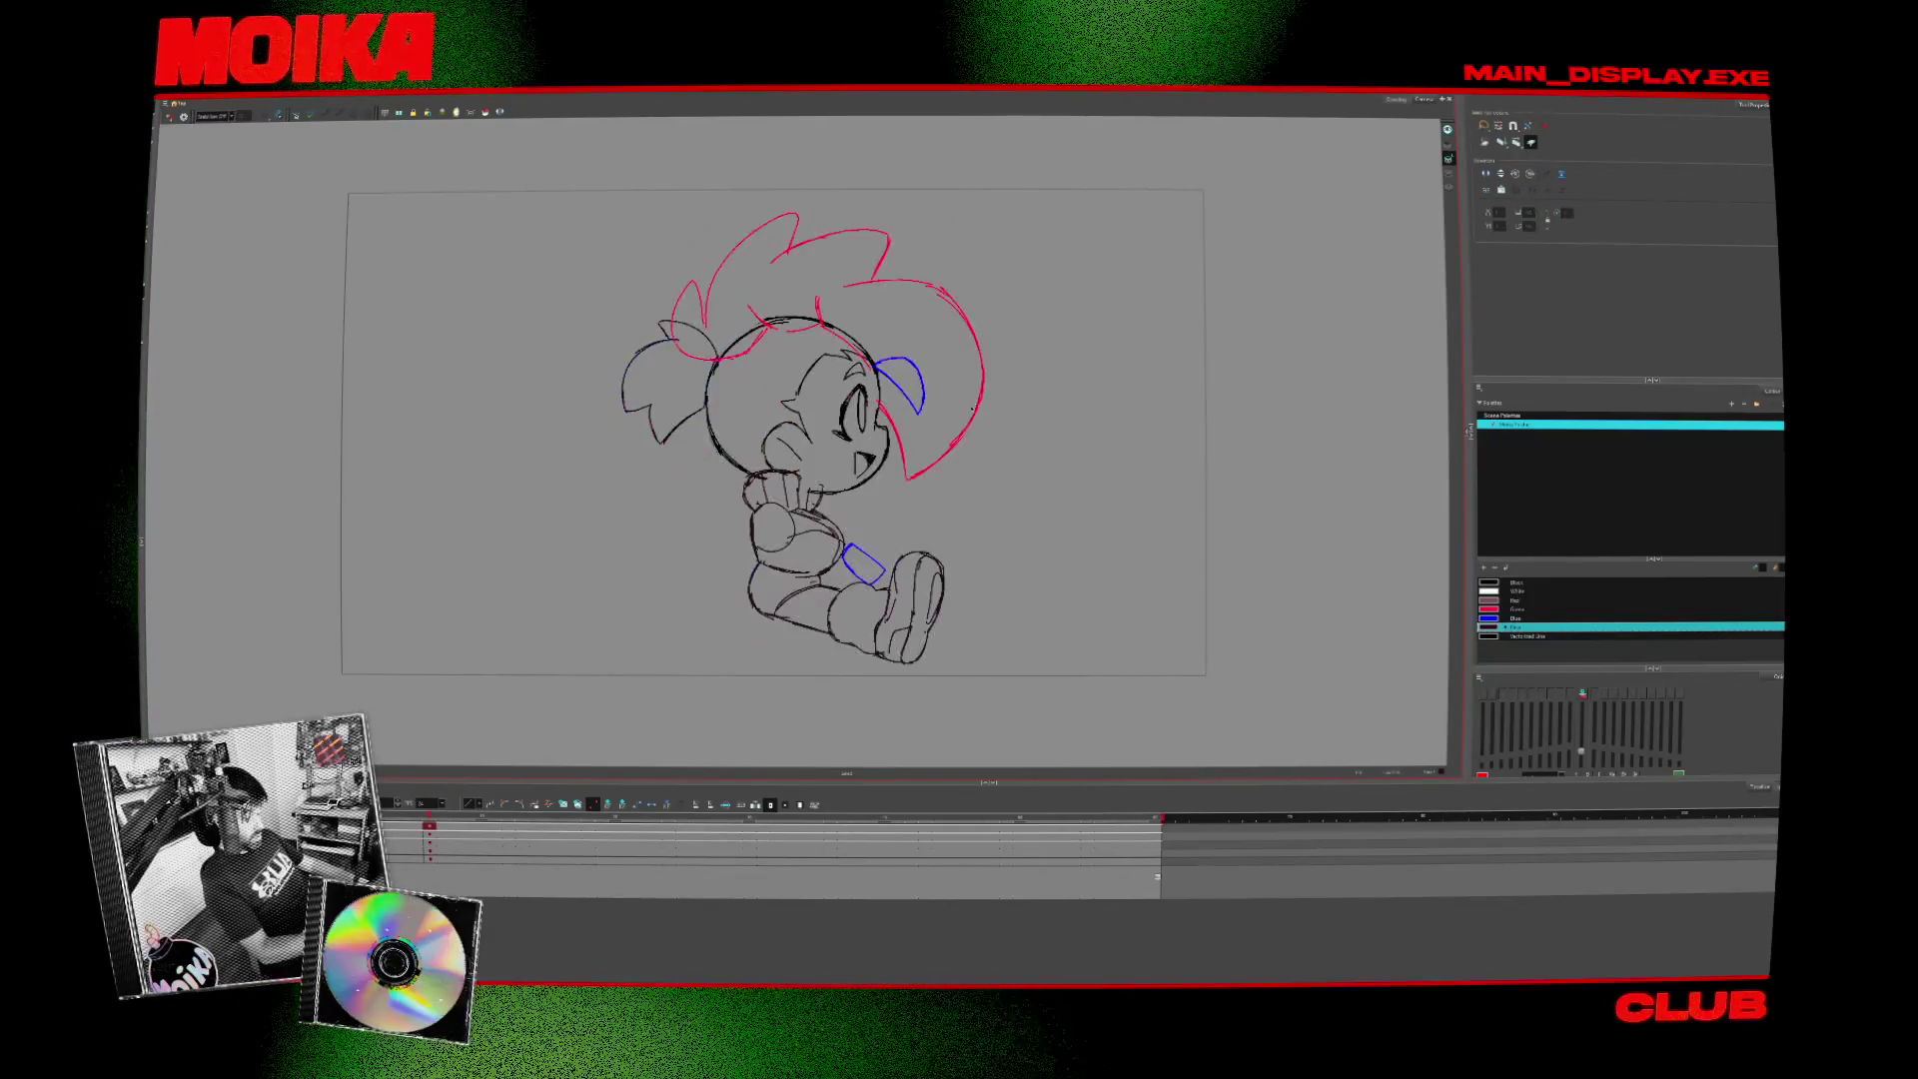
key("alt+o")
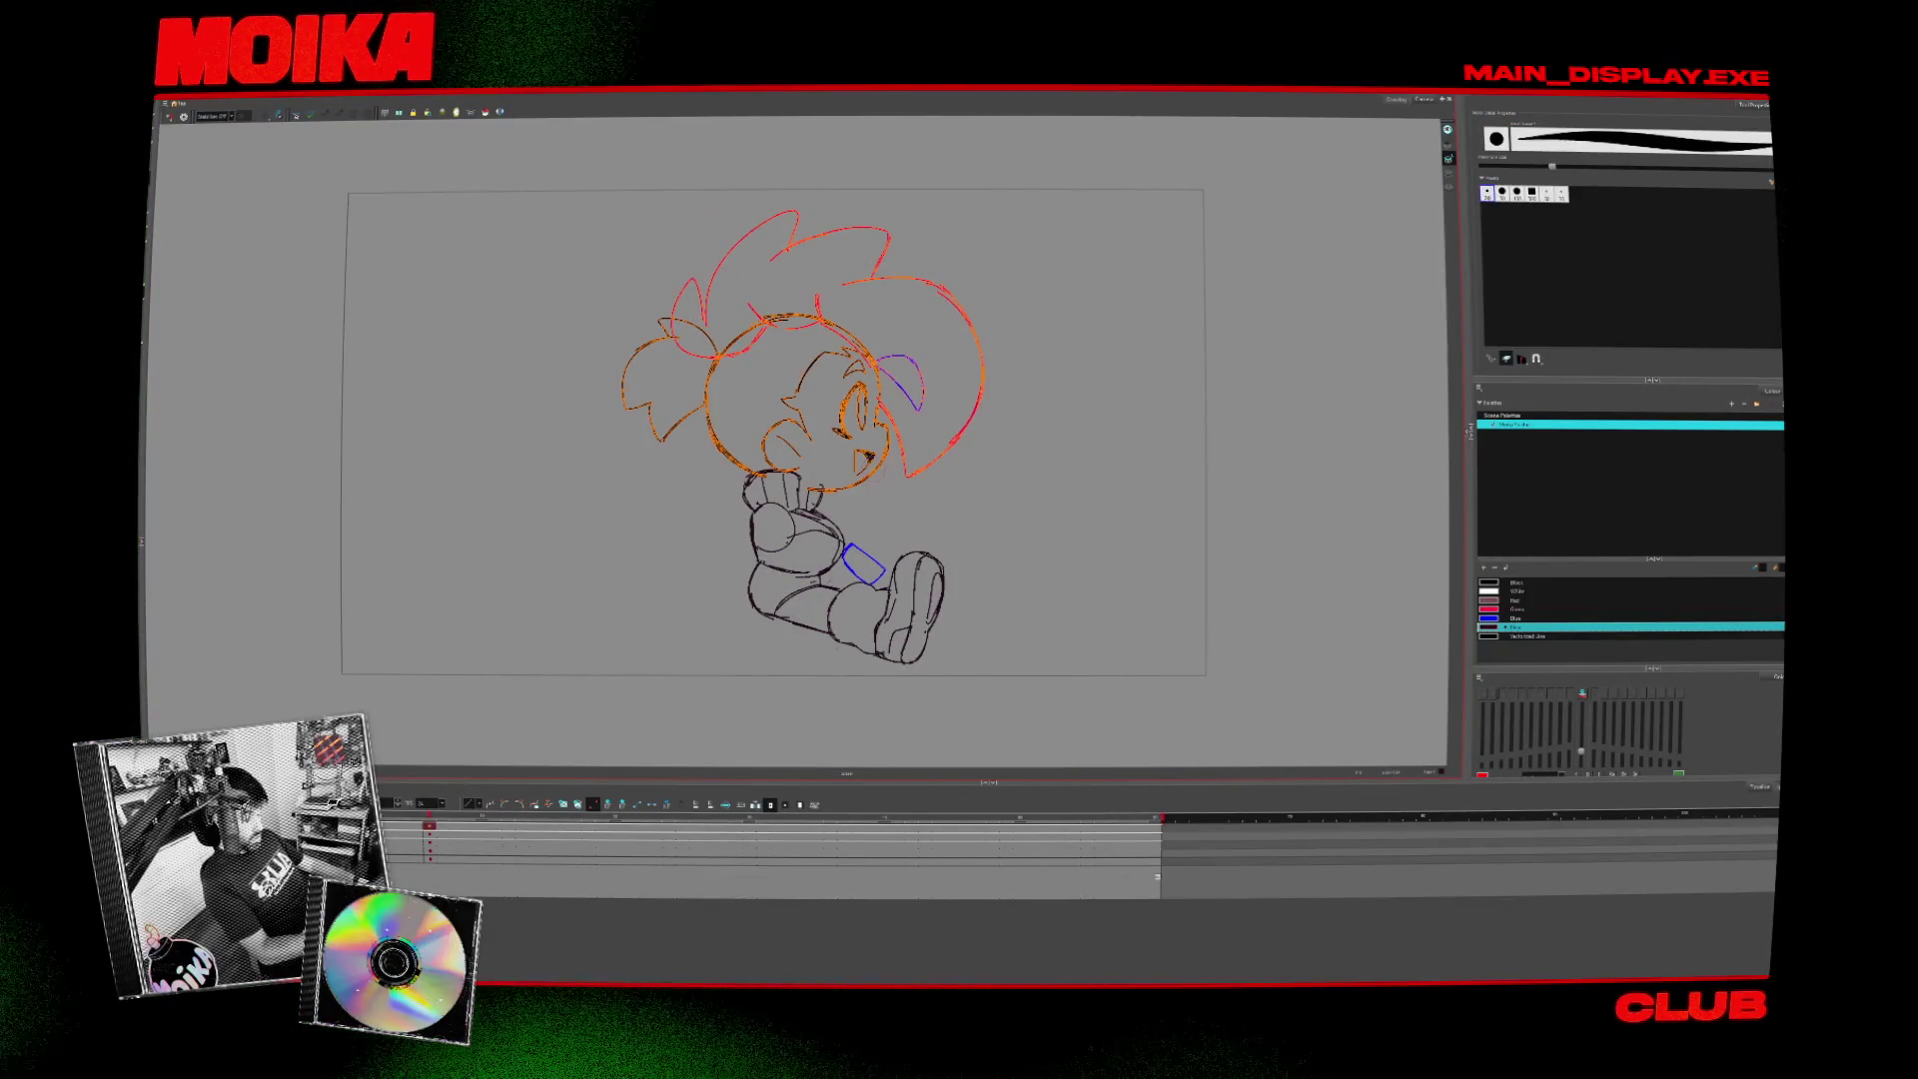
key("comma")
key("period")
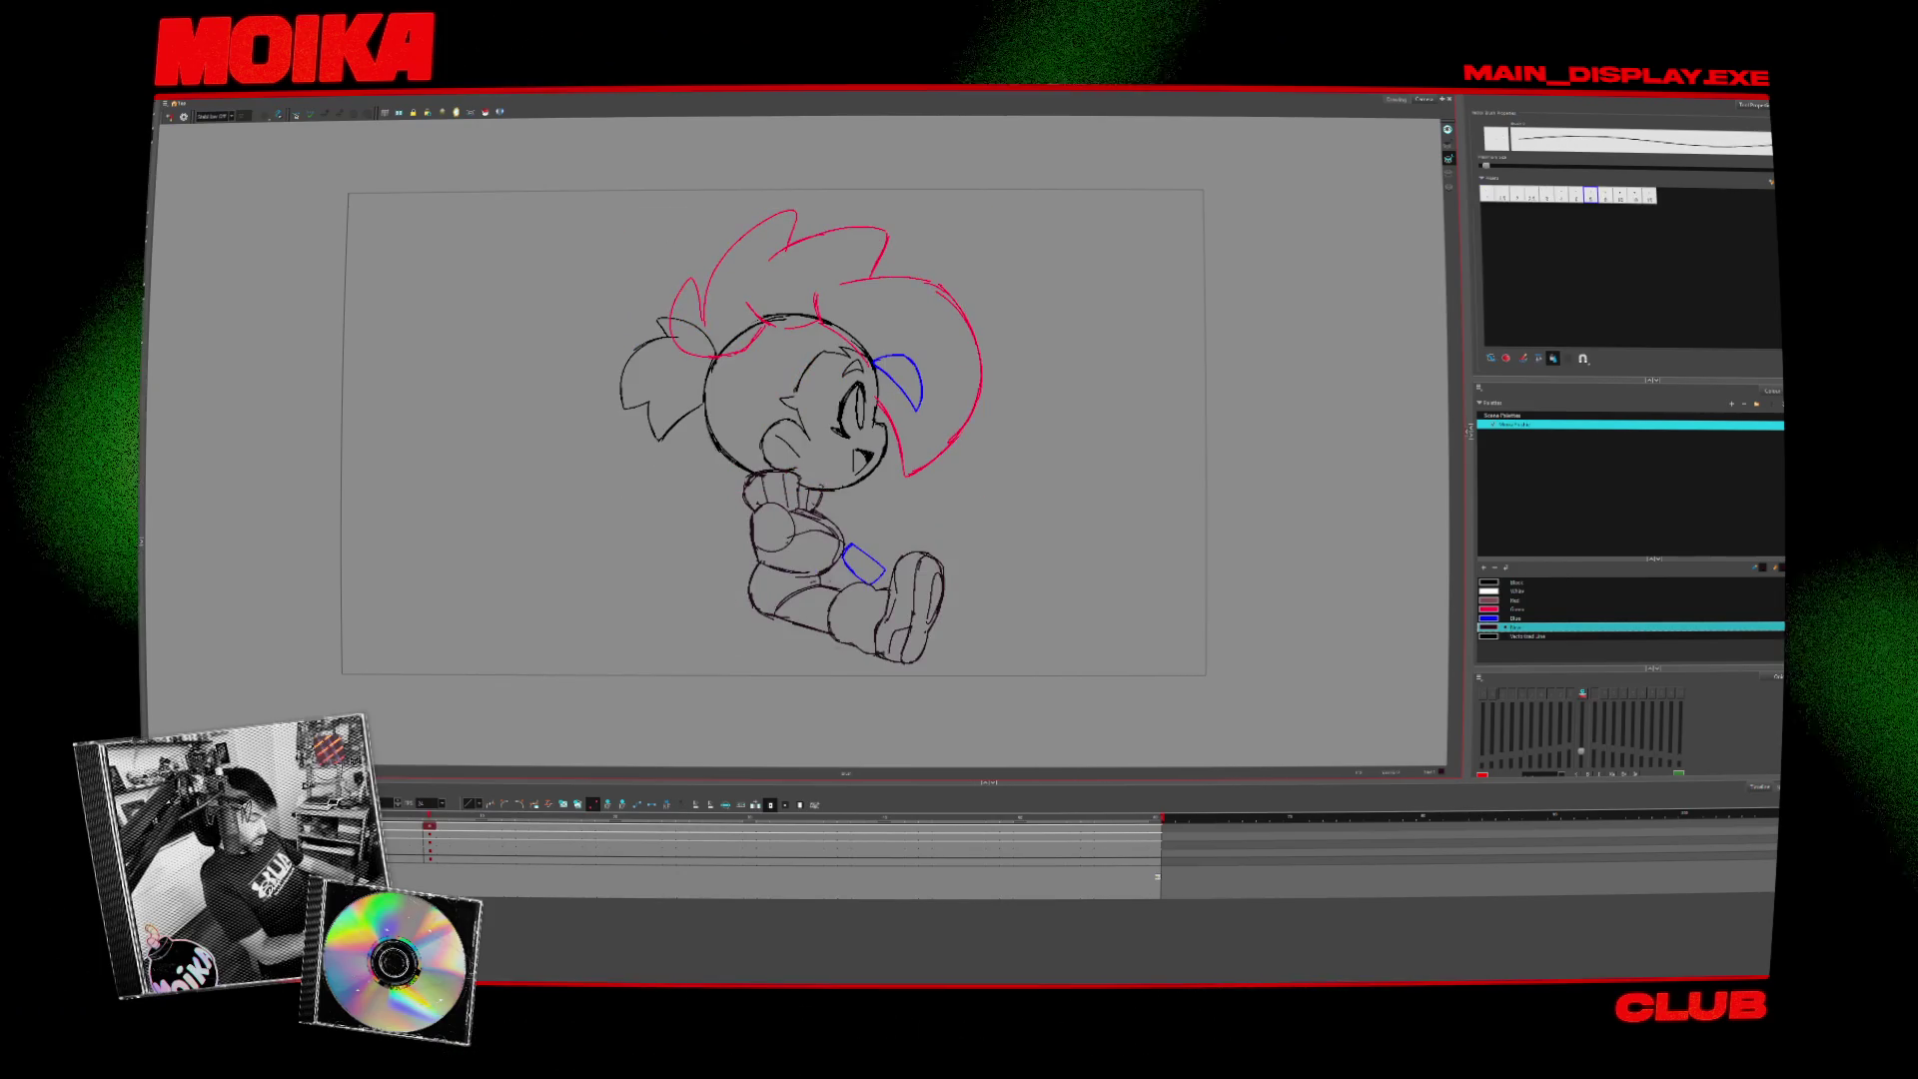
key("comma")
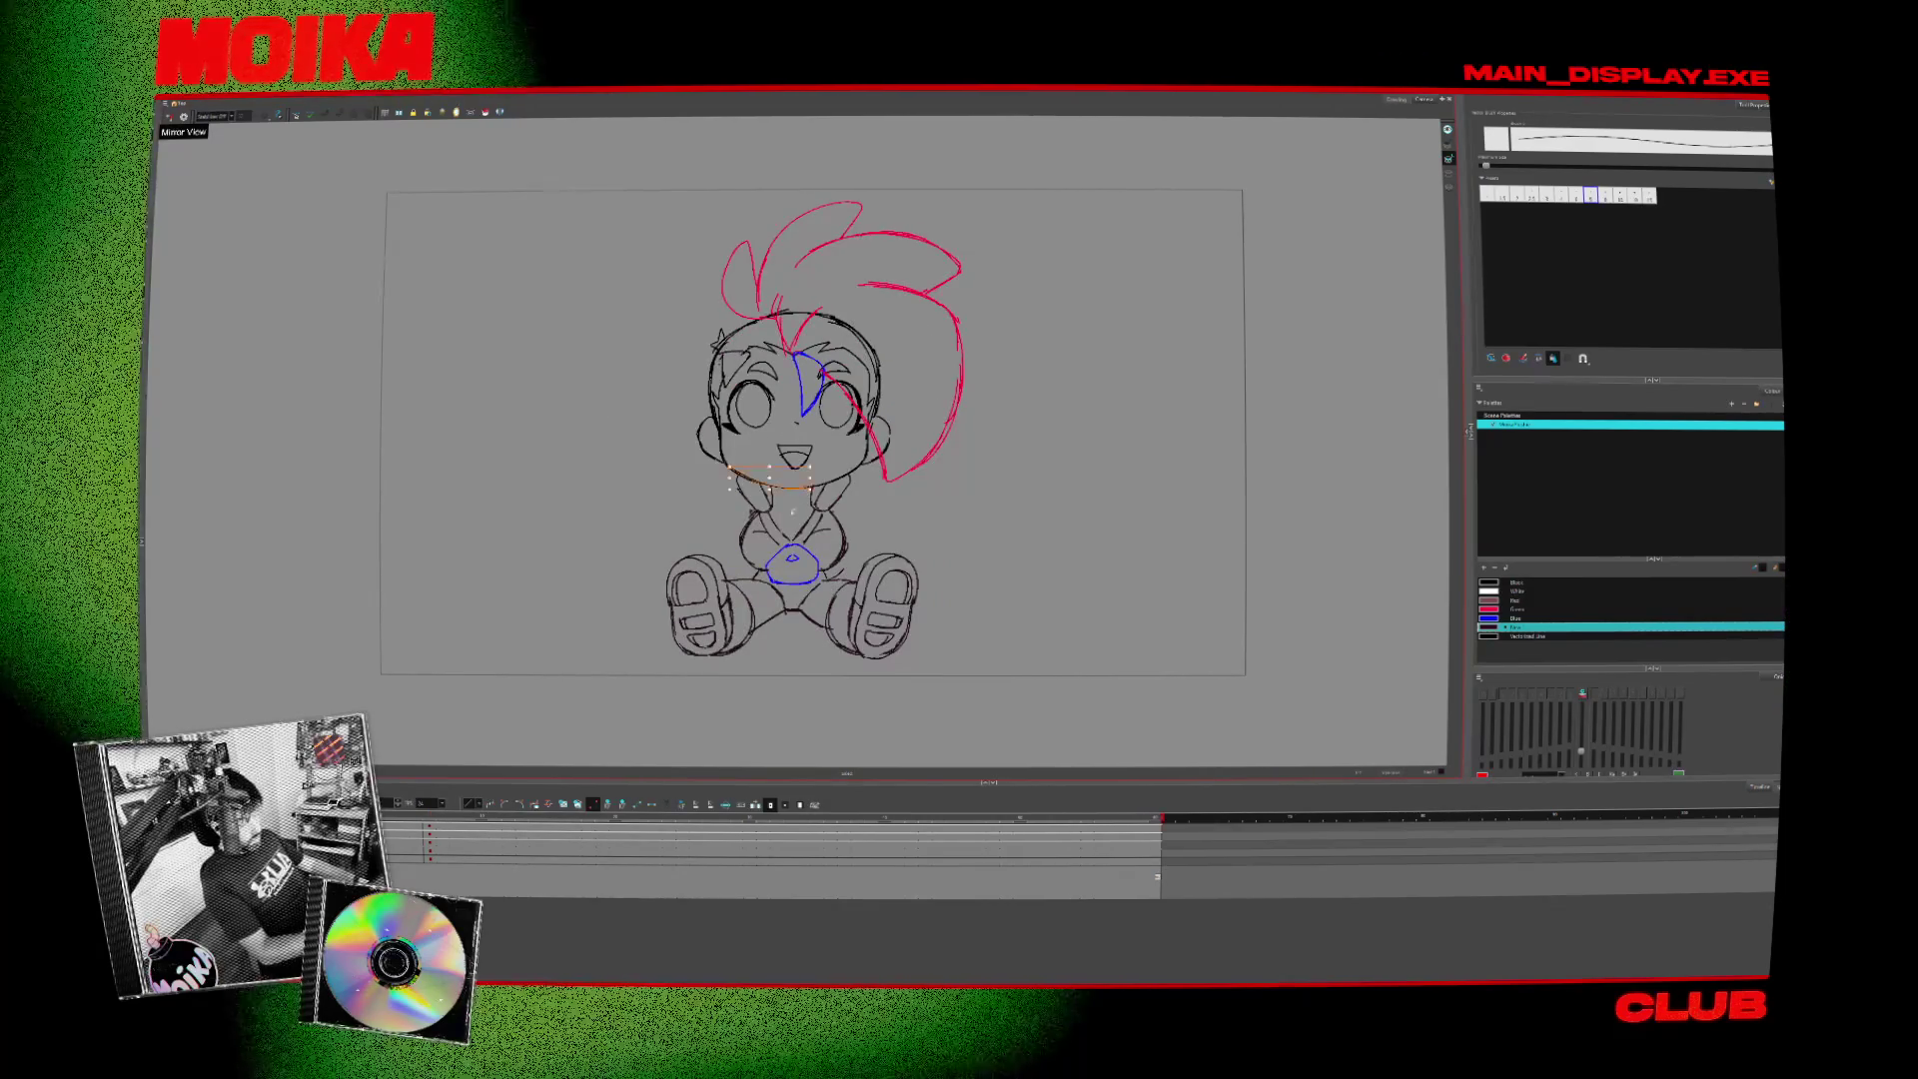
key("period")
key("comma")
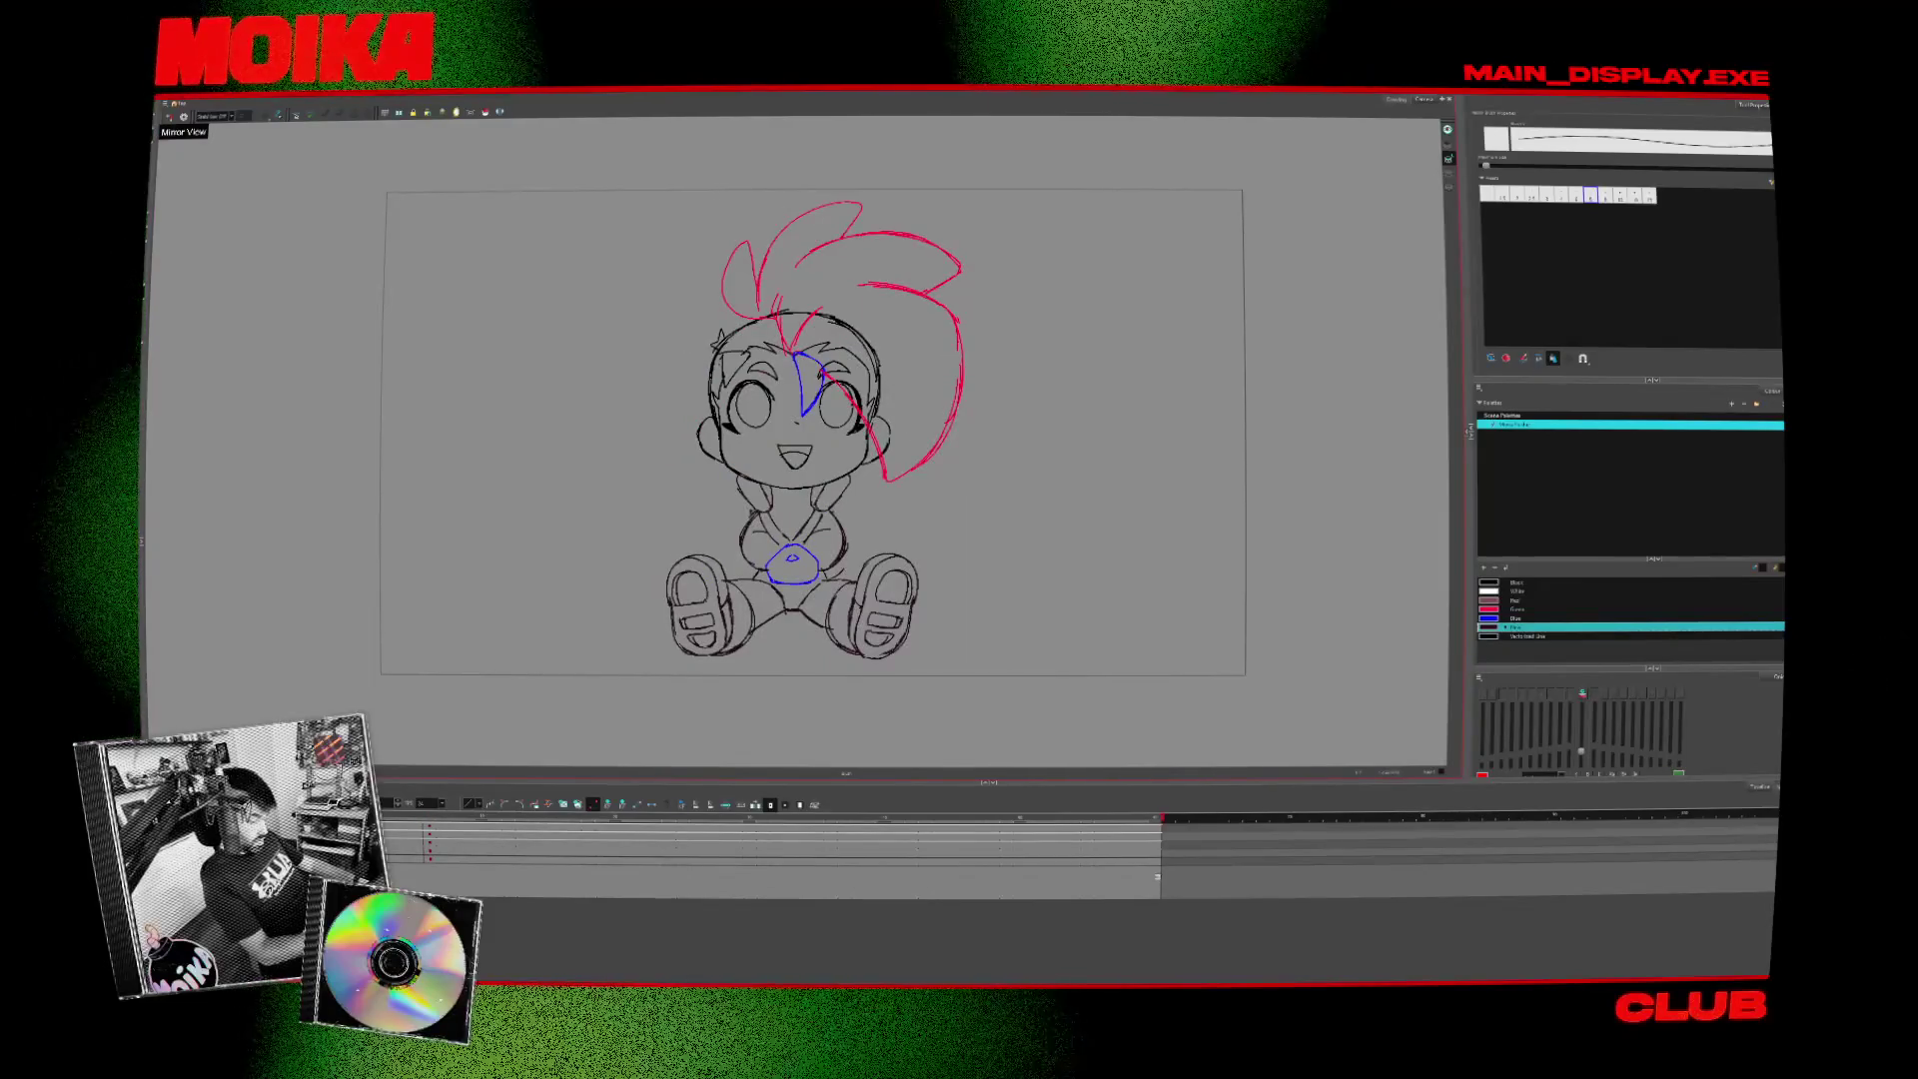
key("period")
key("comma")
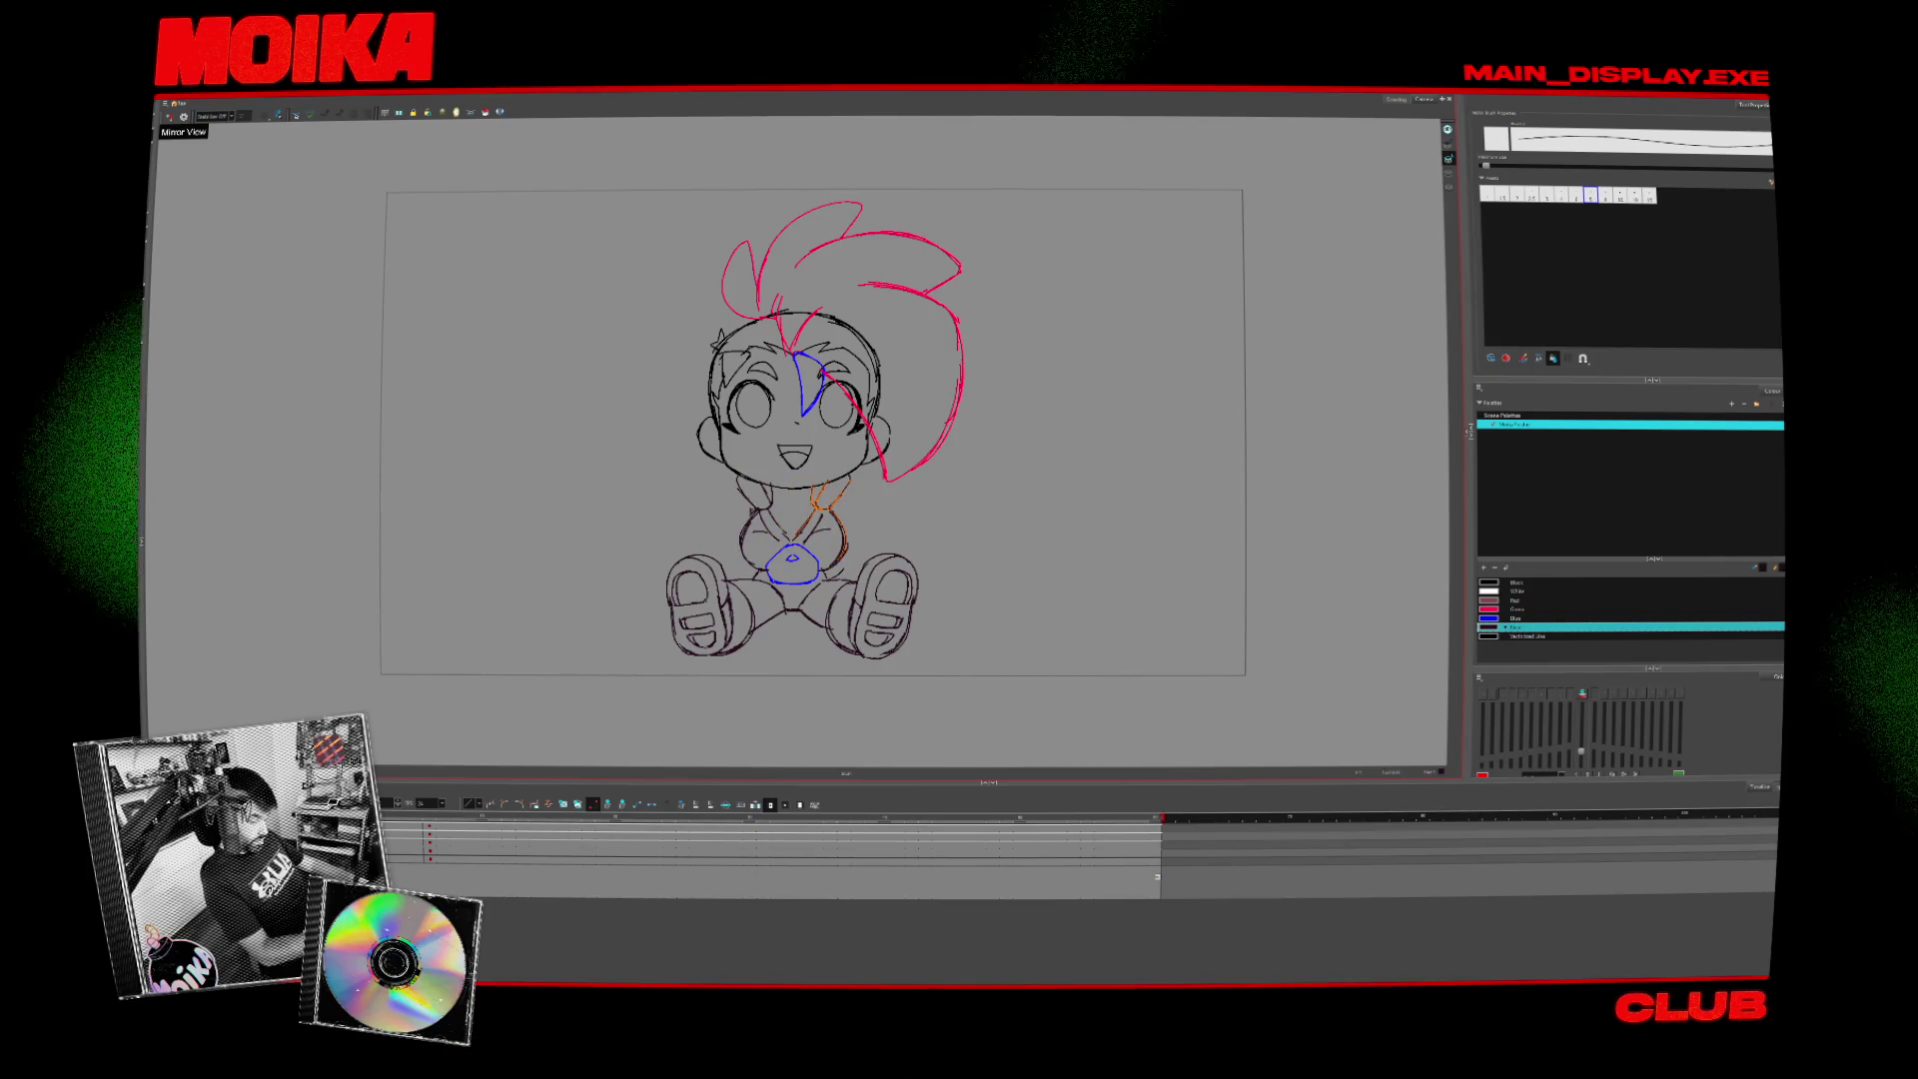
- Turn off onion skin and settle on the side pose, swapping between Brush and Pencil
key("period")
key("comma")
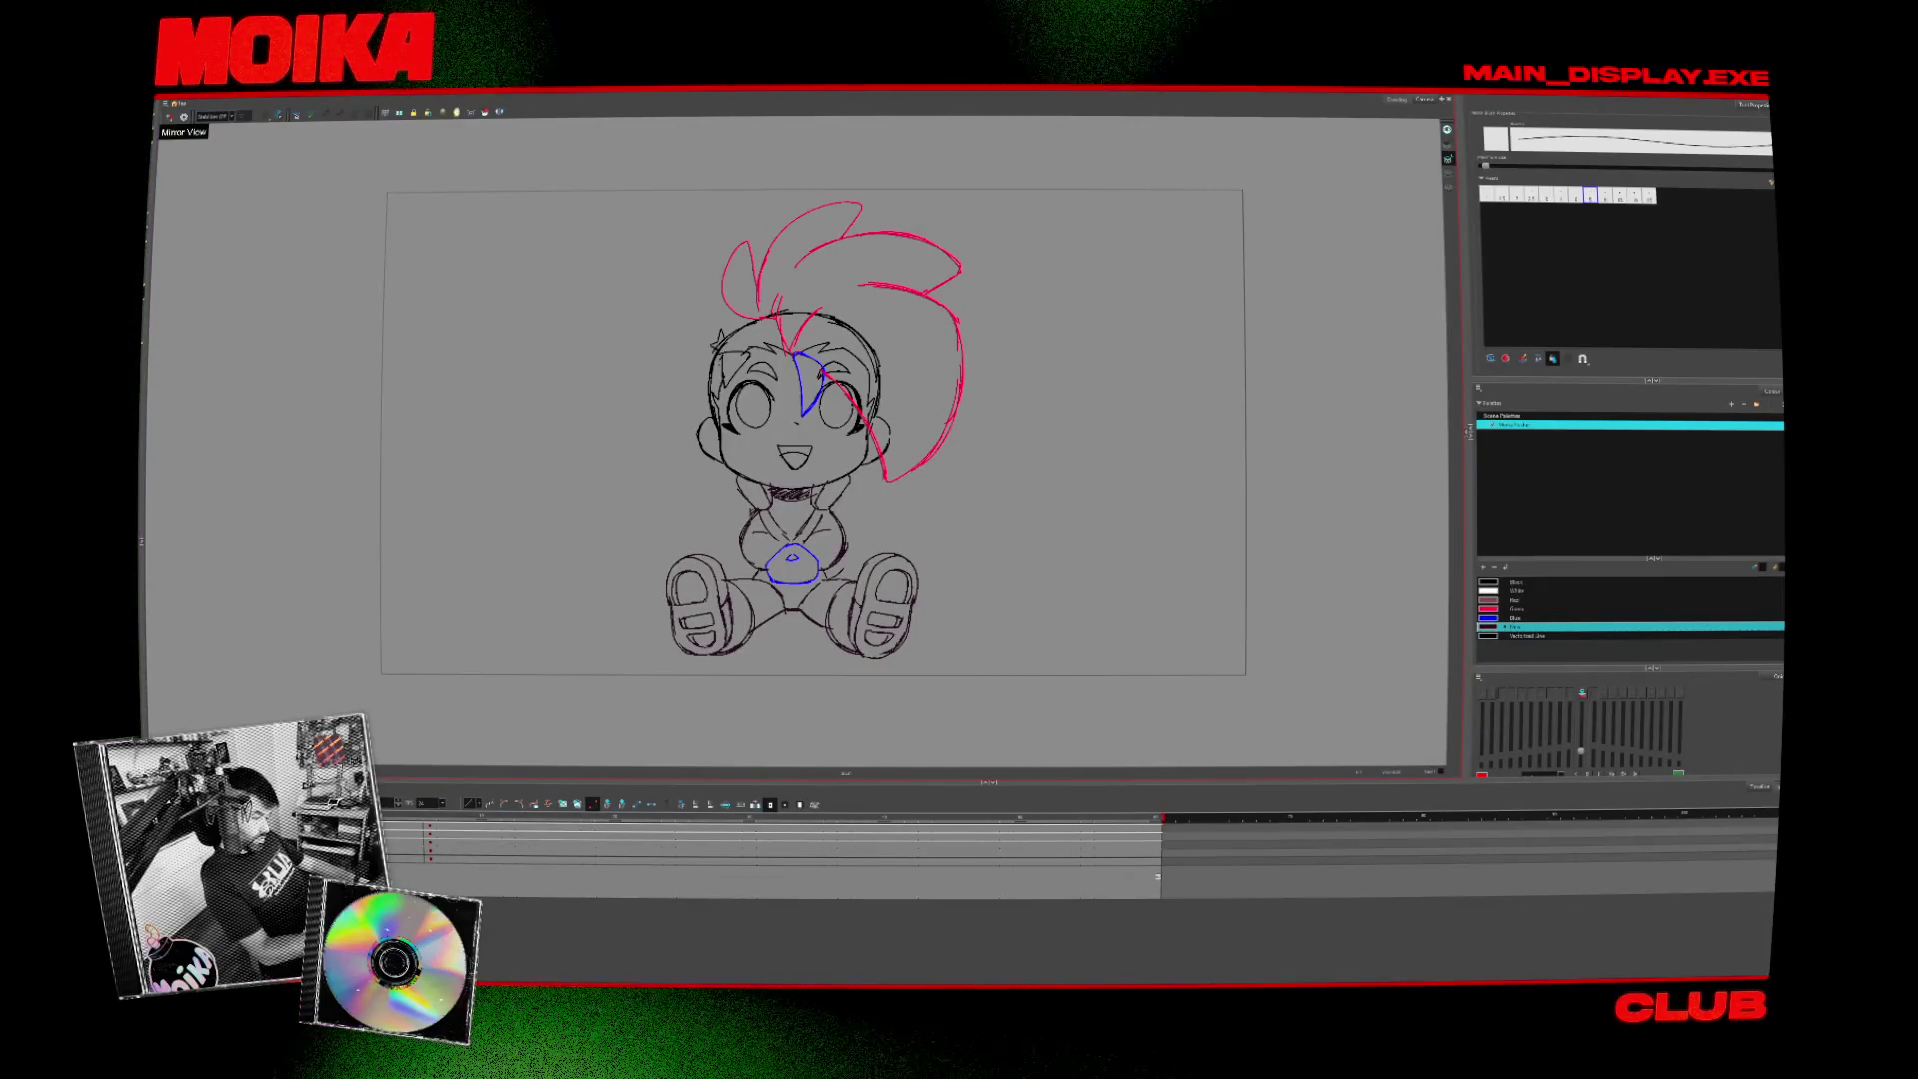
key(".")
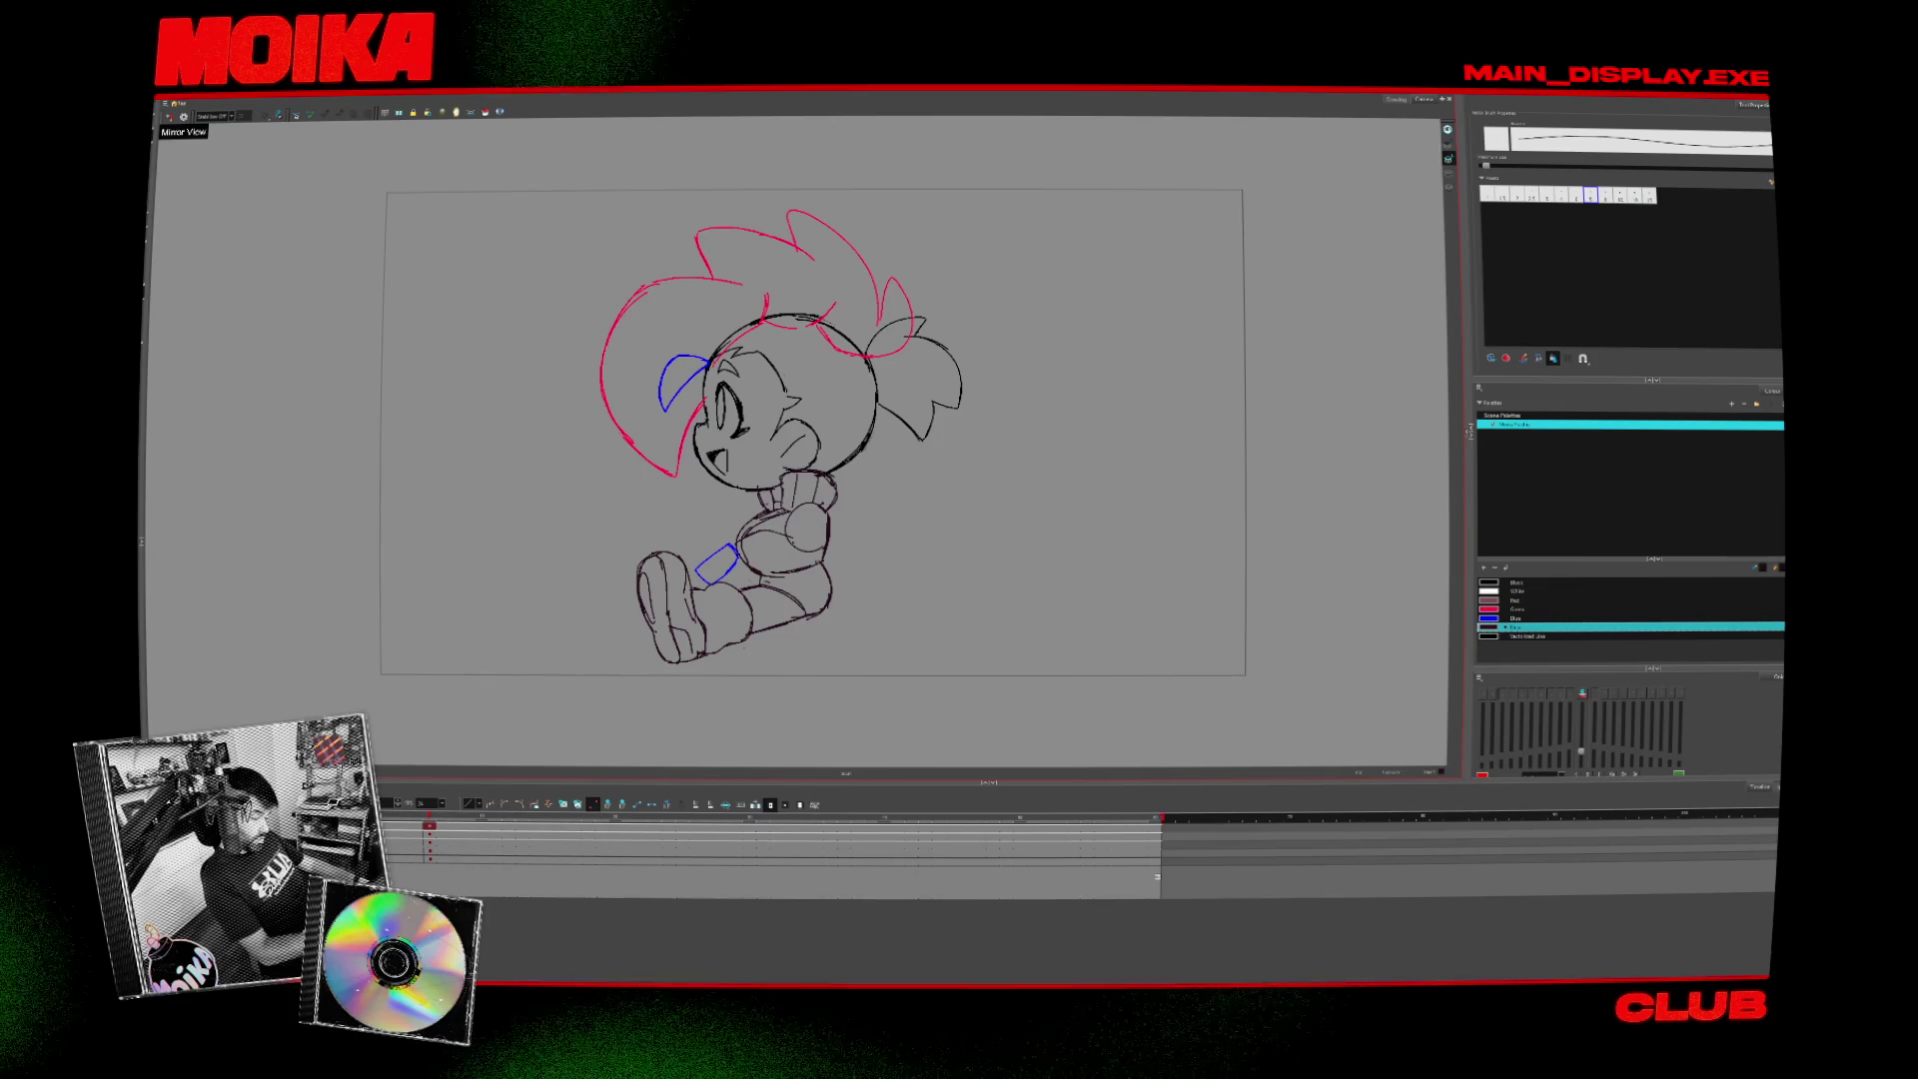
key(".")
key("alt+b")
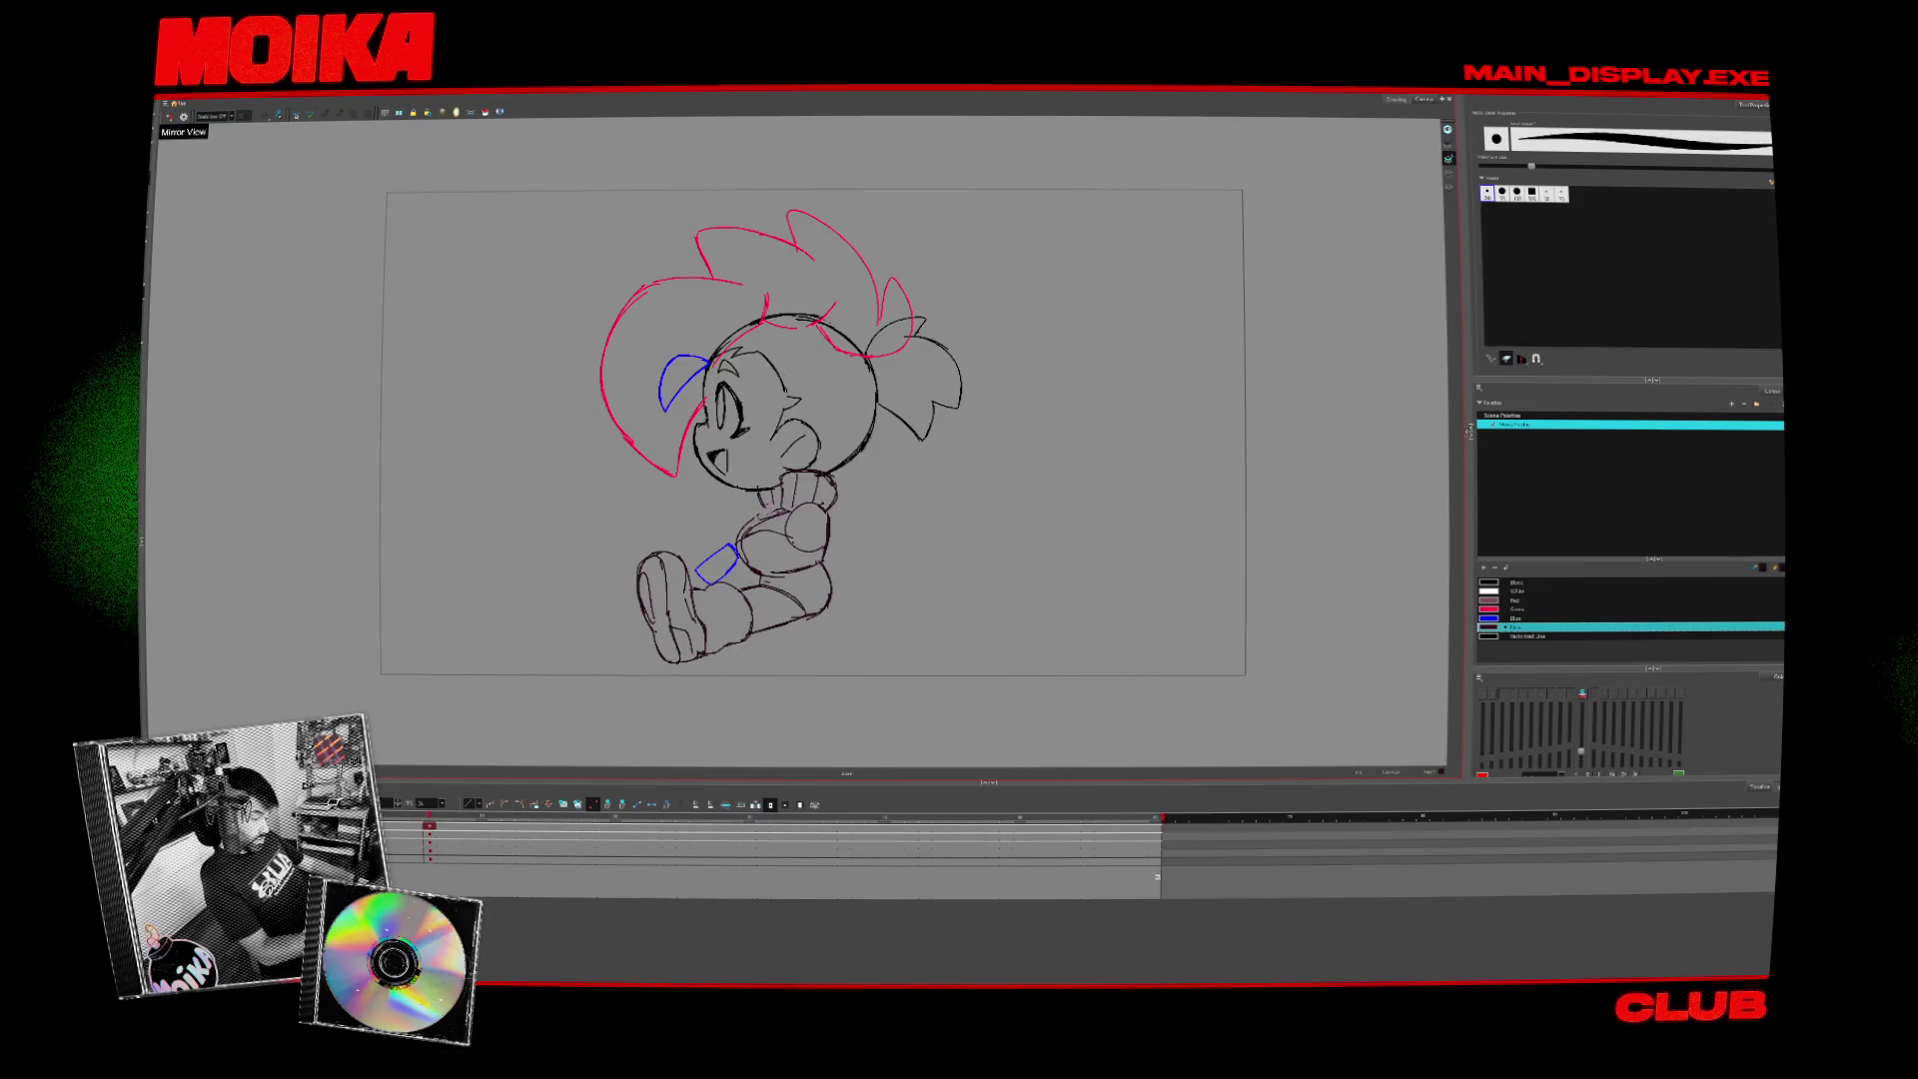
key("alt+slash")
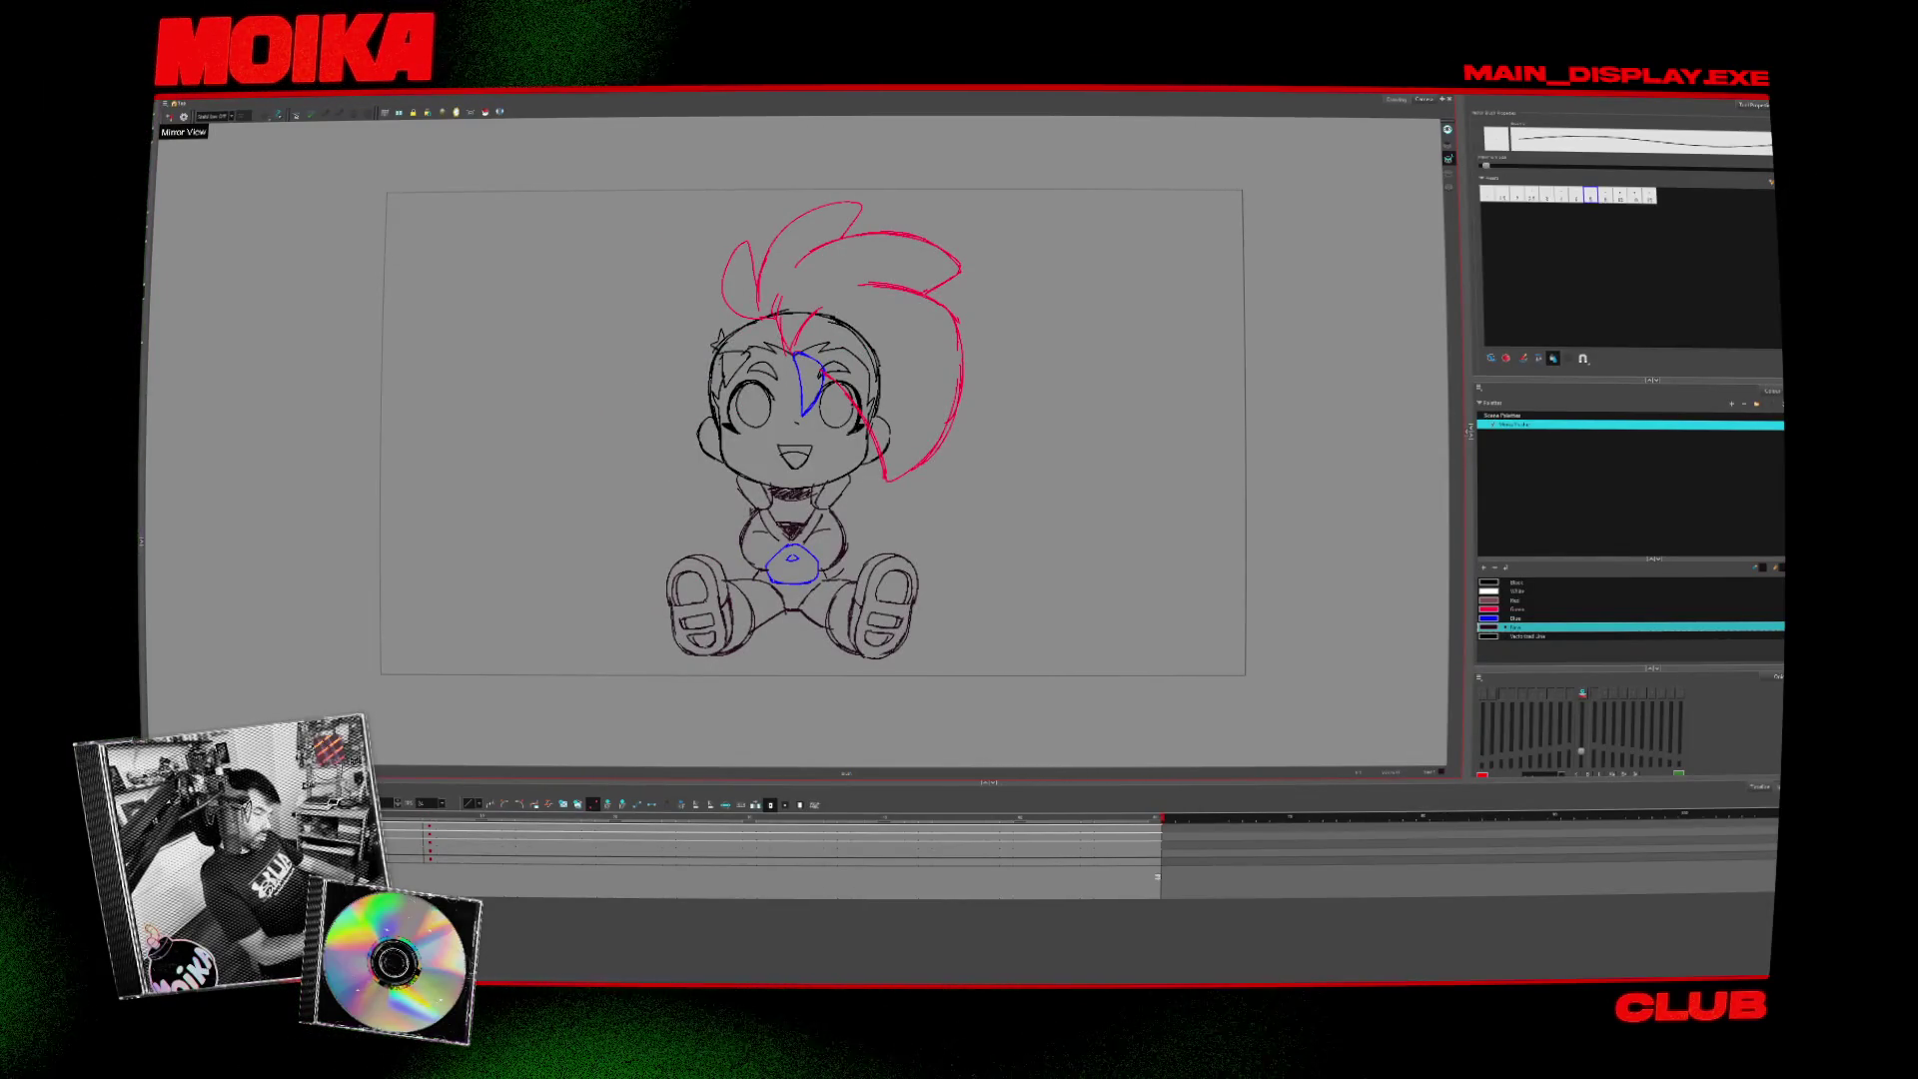
left_click_drag(886, 608, 882, 592)
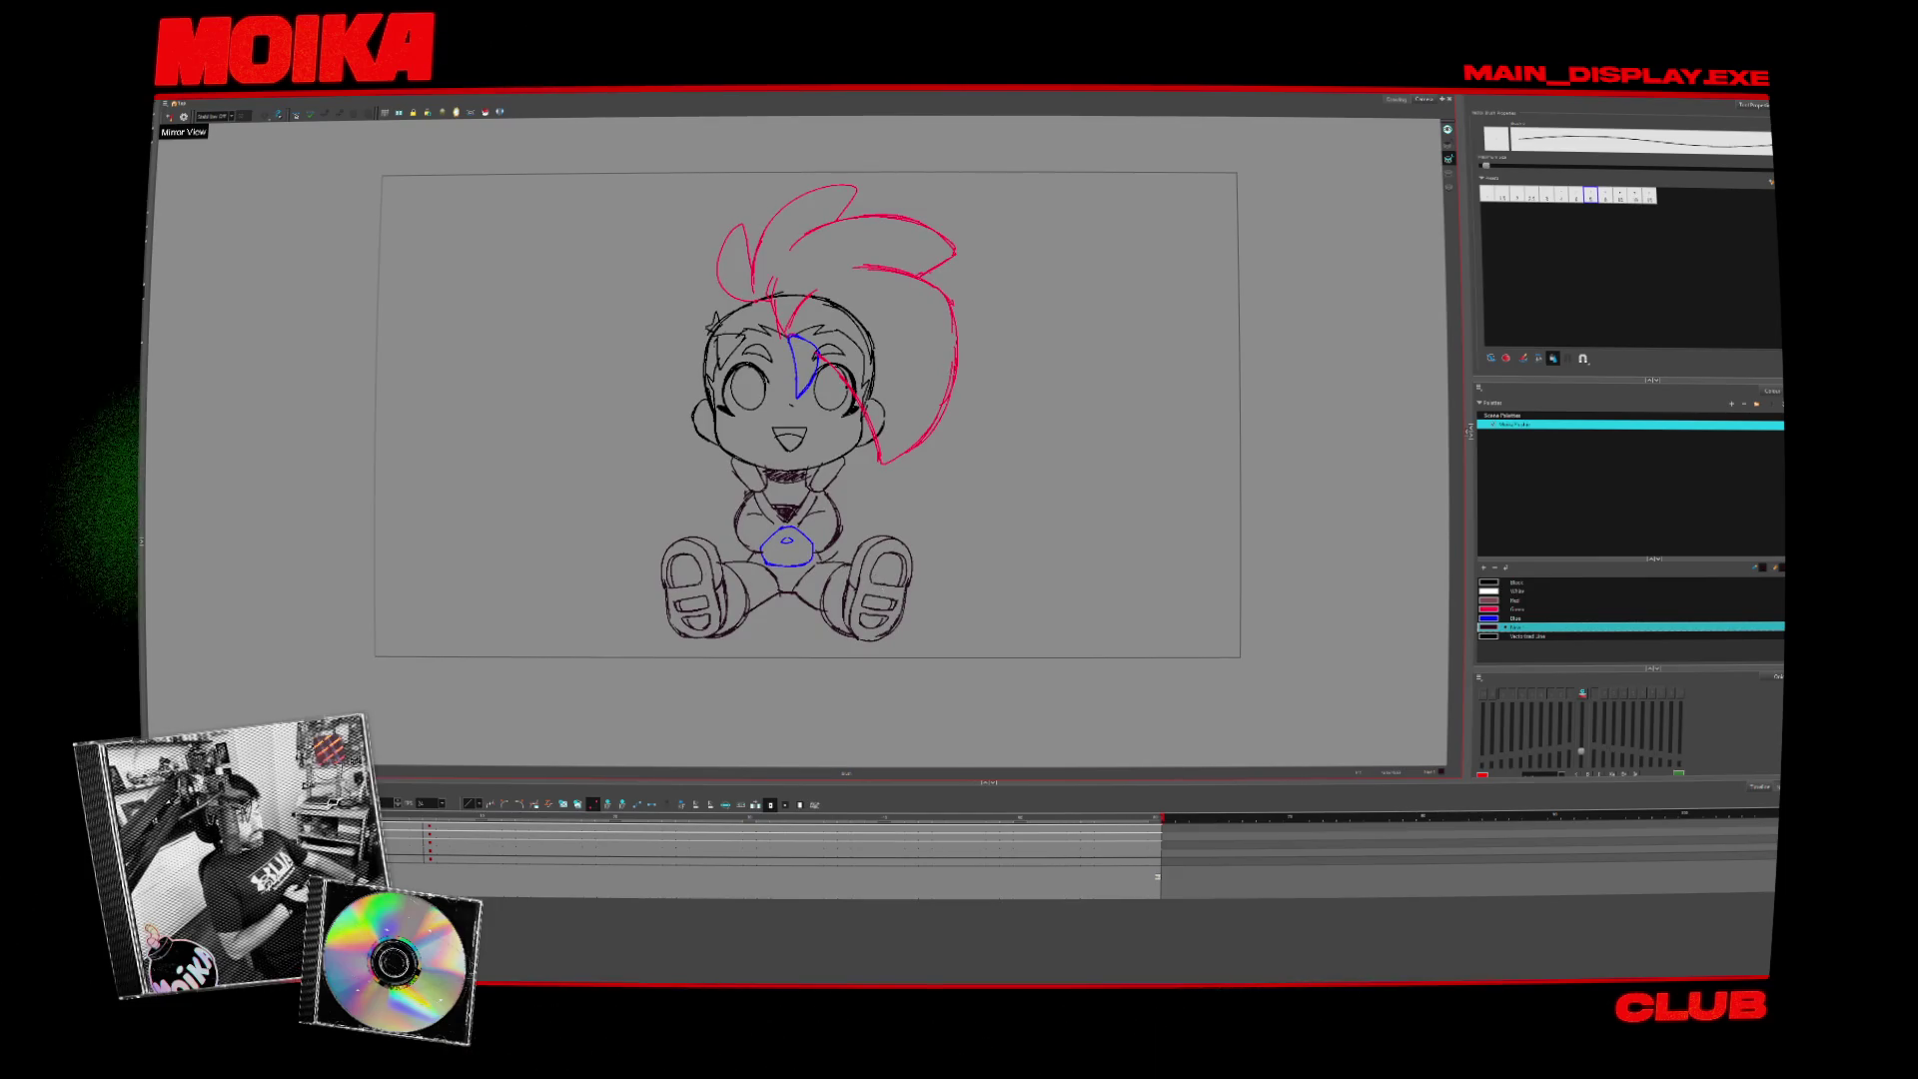
key("comma")
key("period")
key("comma")
key("period")
key("comma")
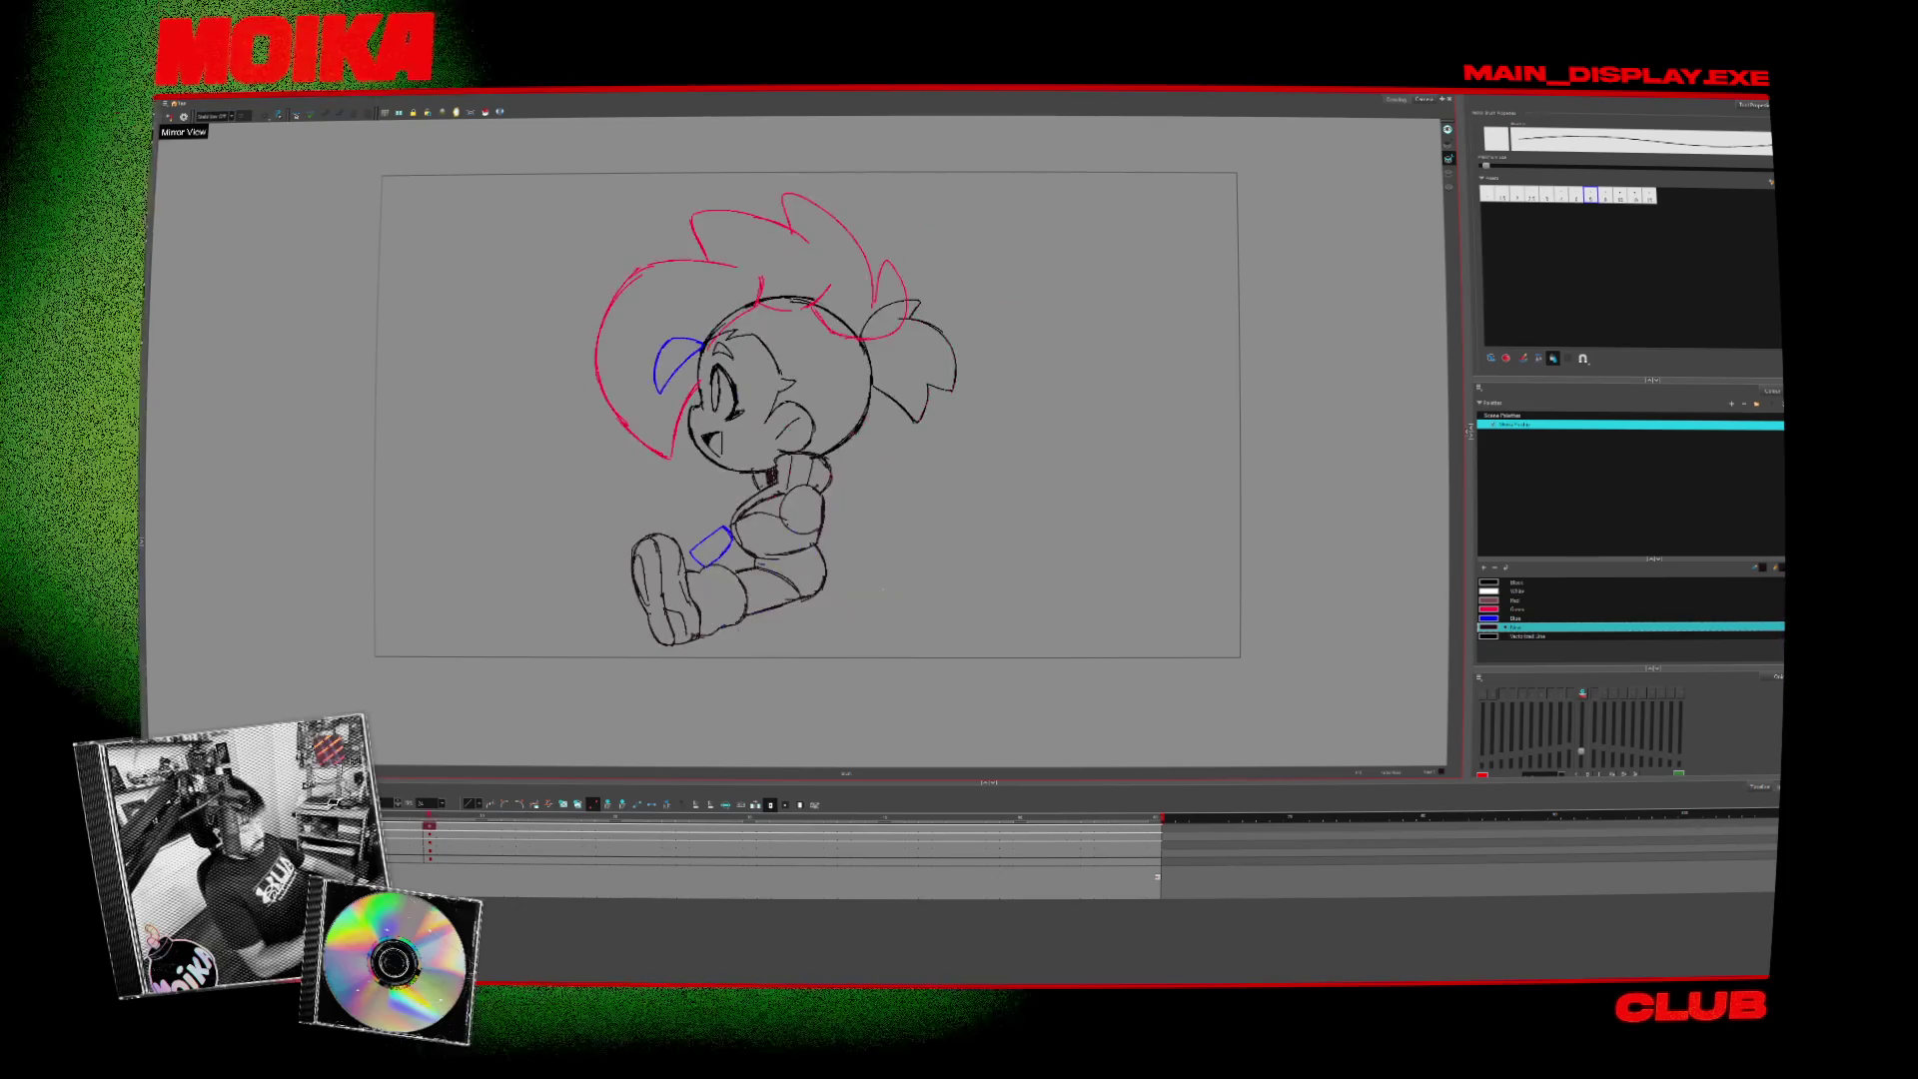
left_click_drag(872, 692, 822, 694)
key("period")
key("comma")
key("period")
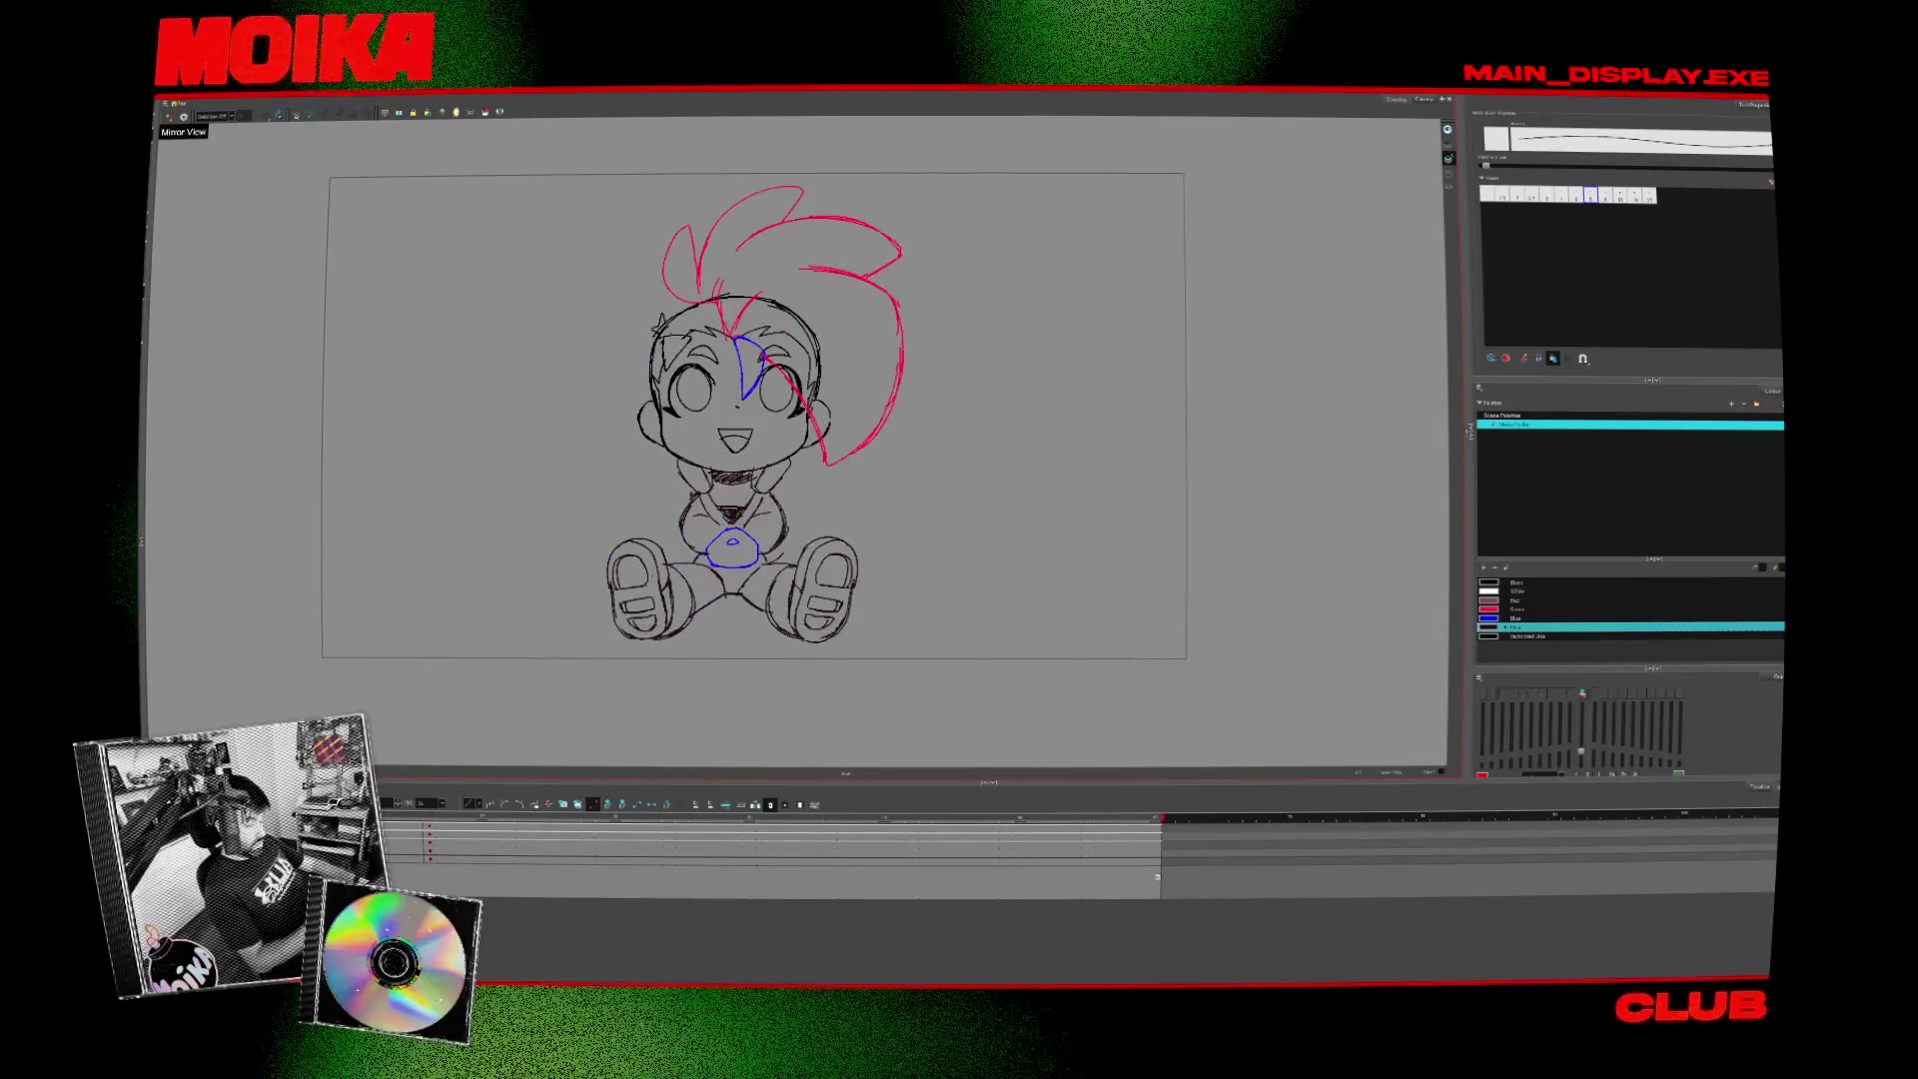
key("comma")
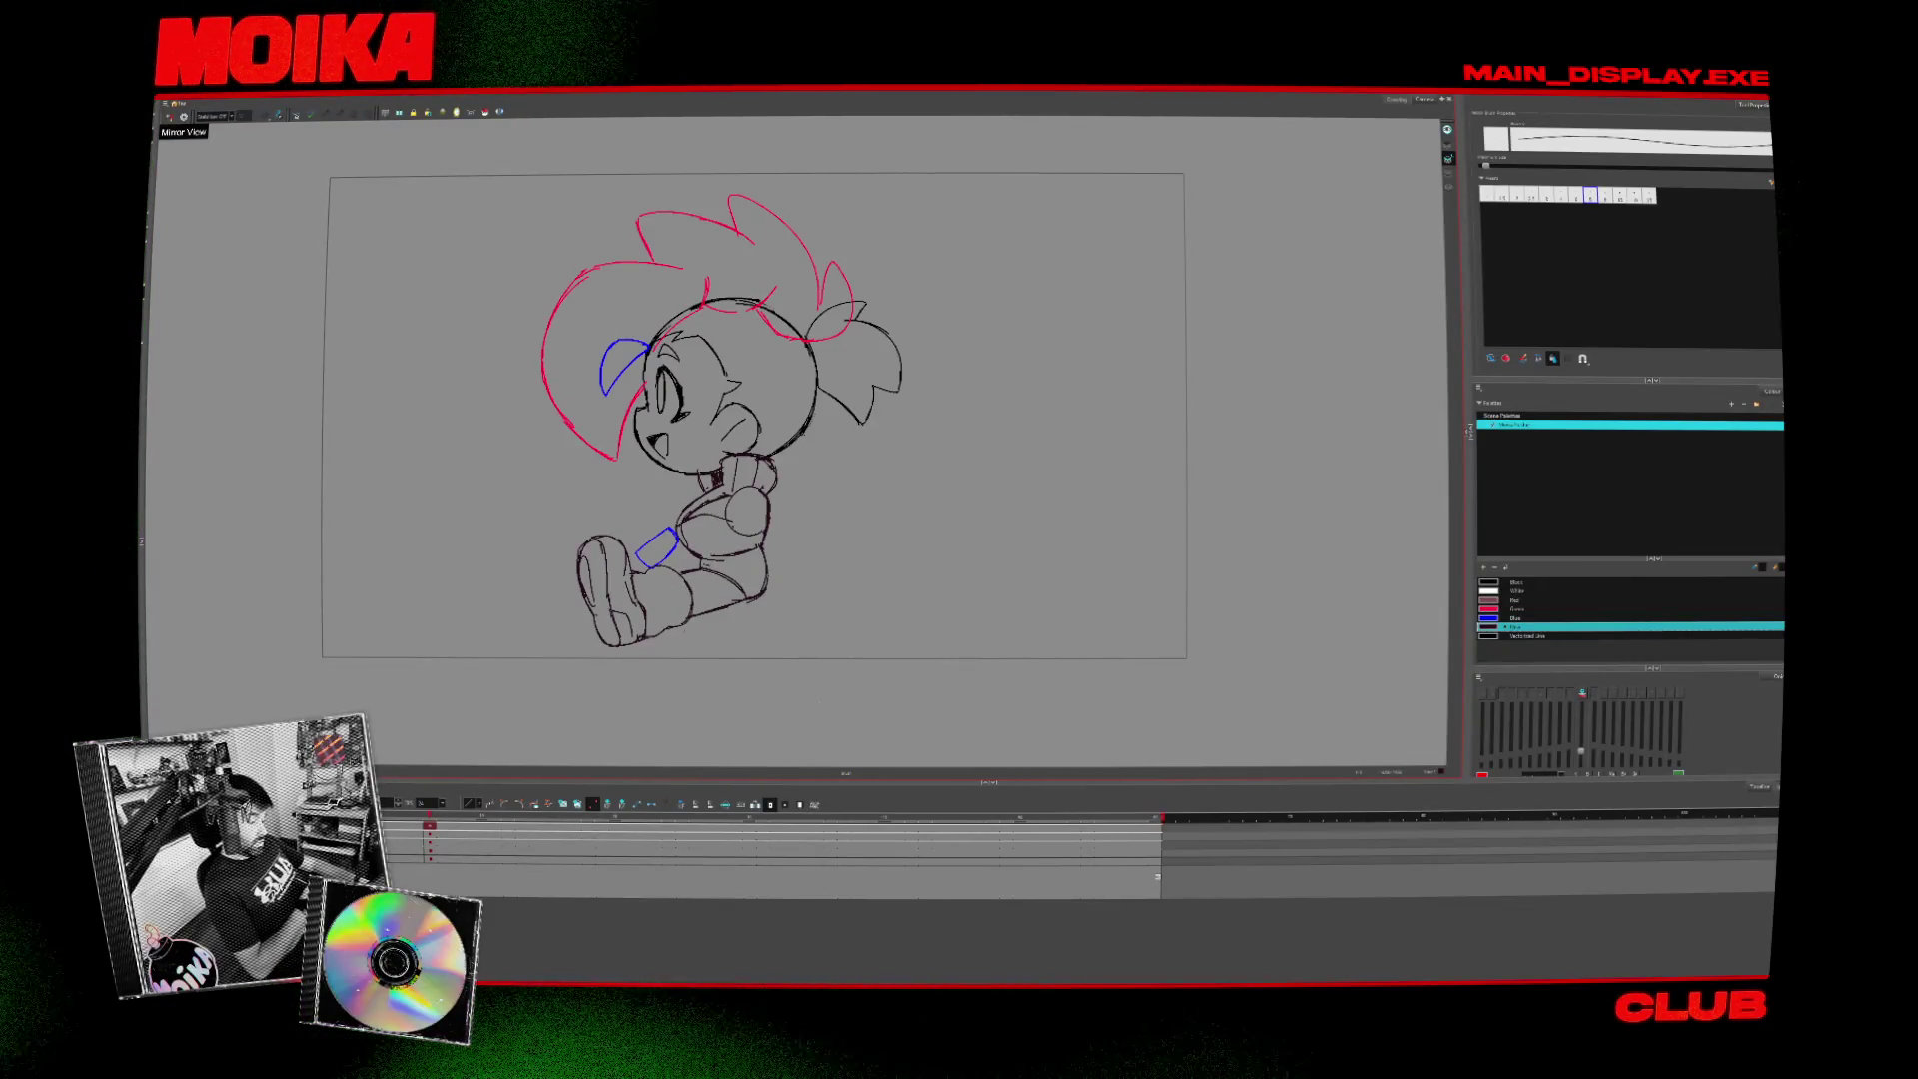
key("period")
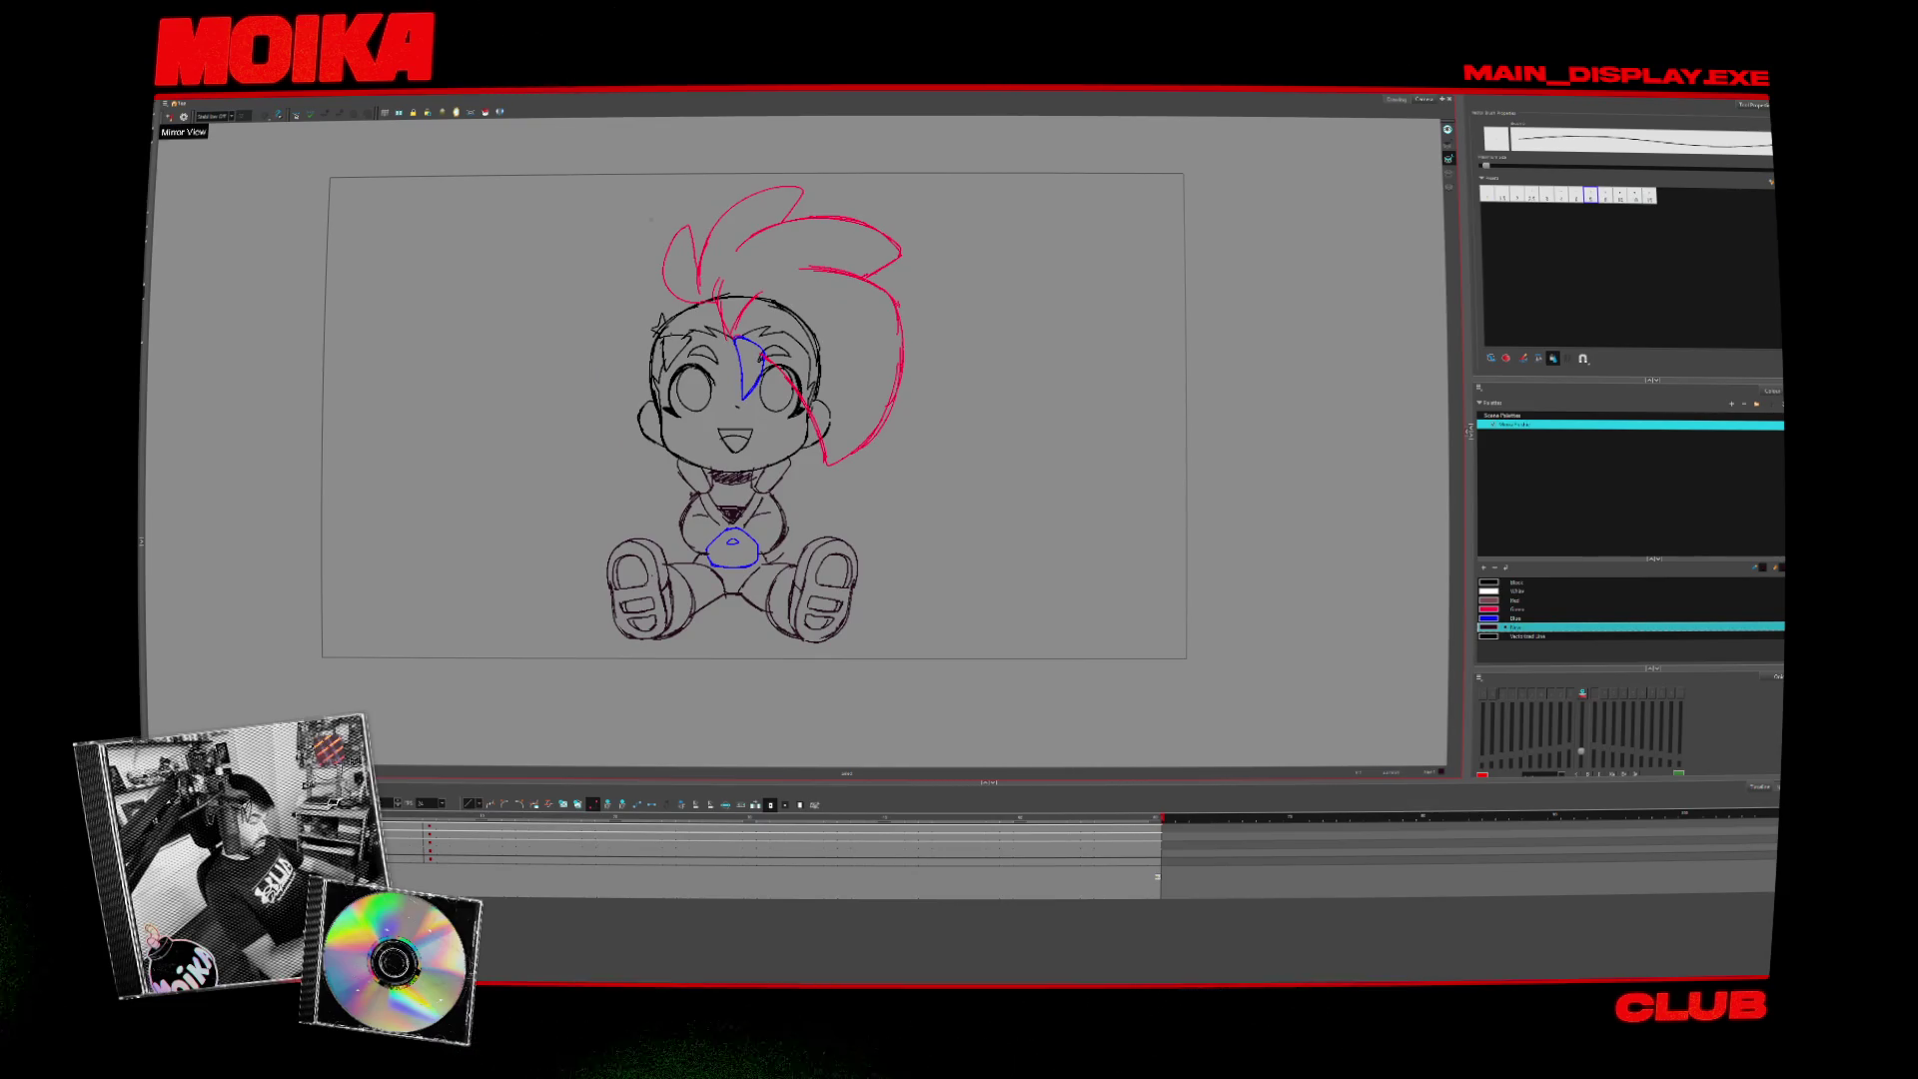
key("alt+s")
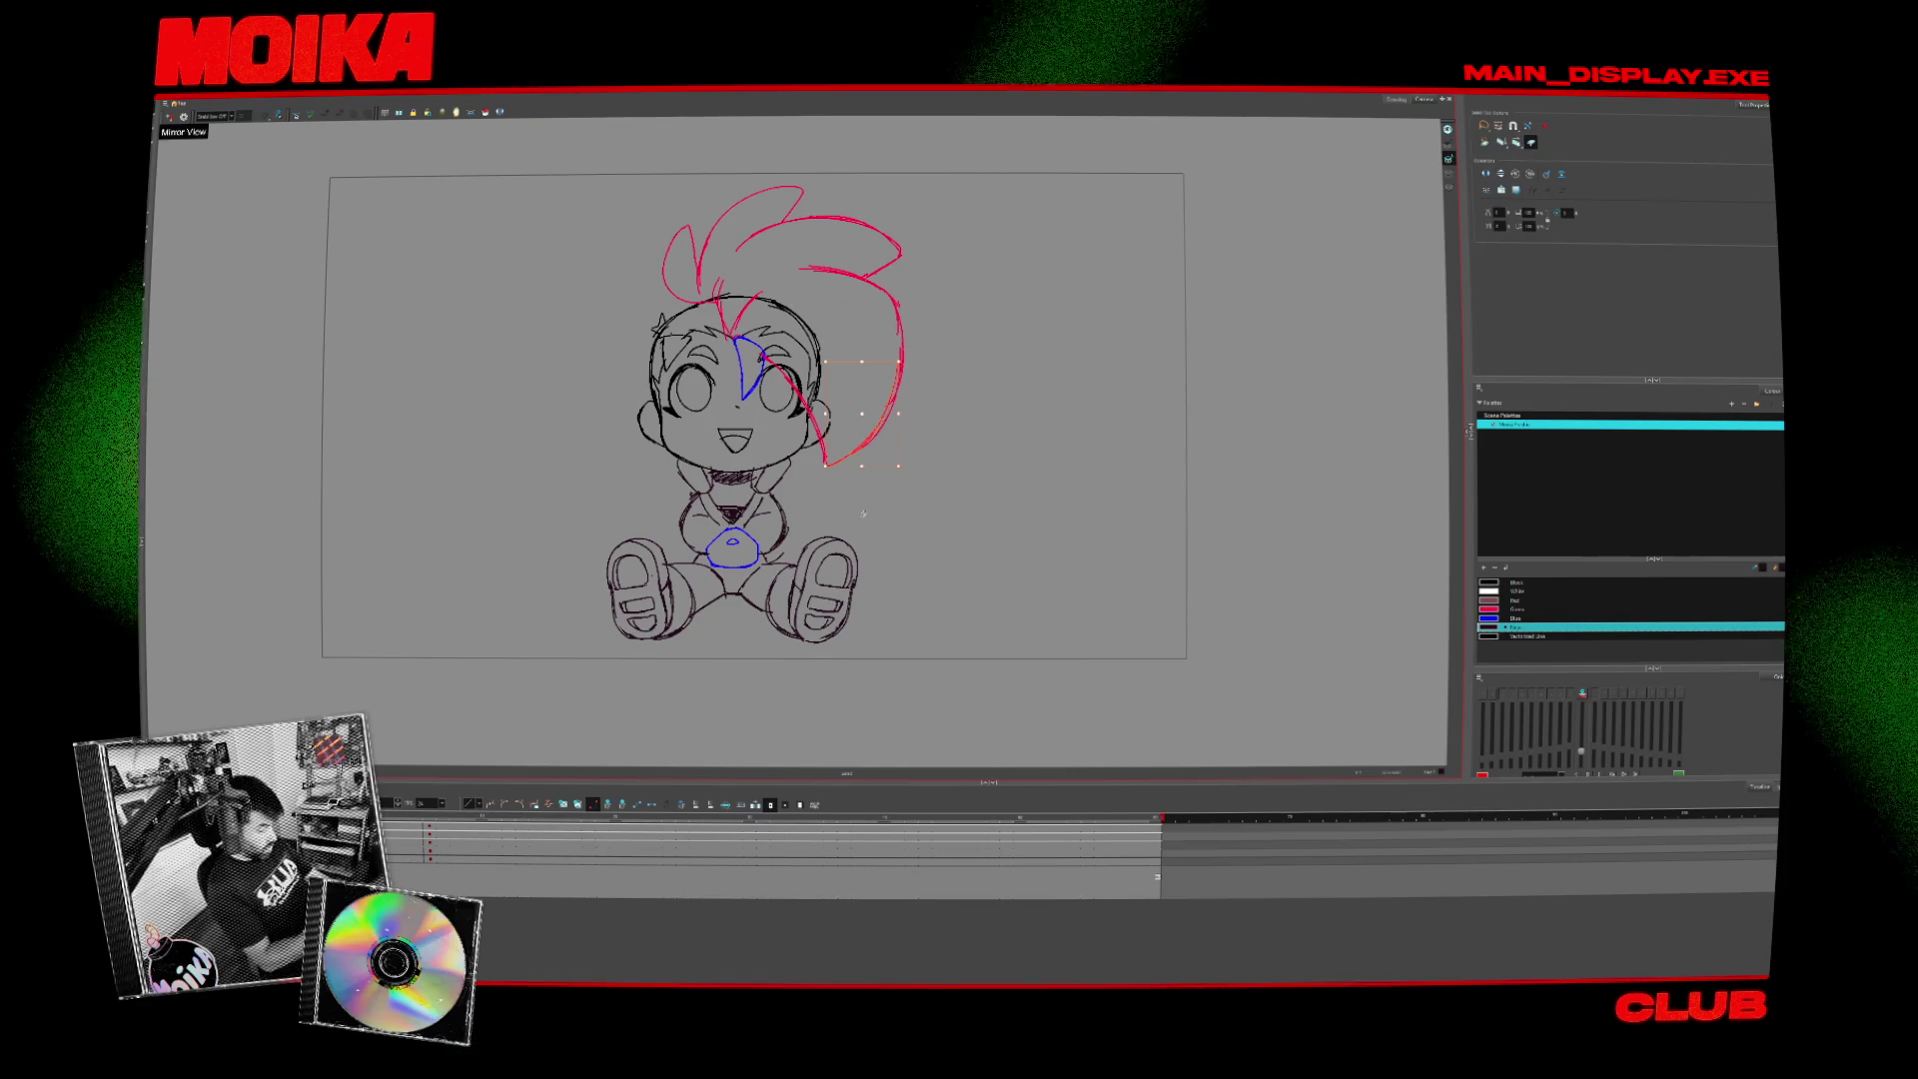
left_click(912, 427)
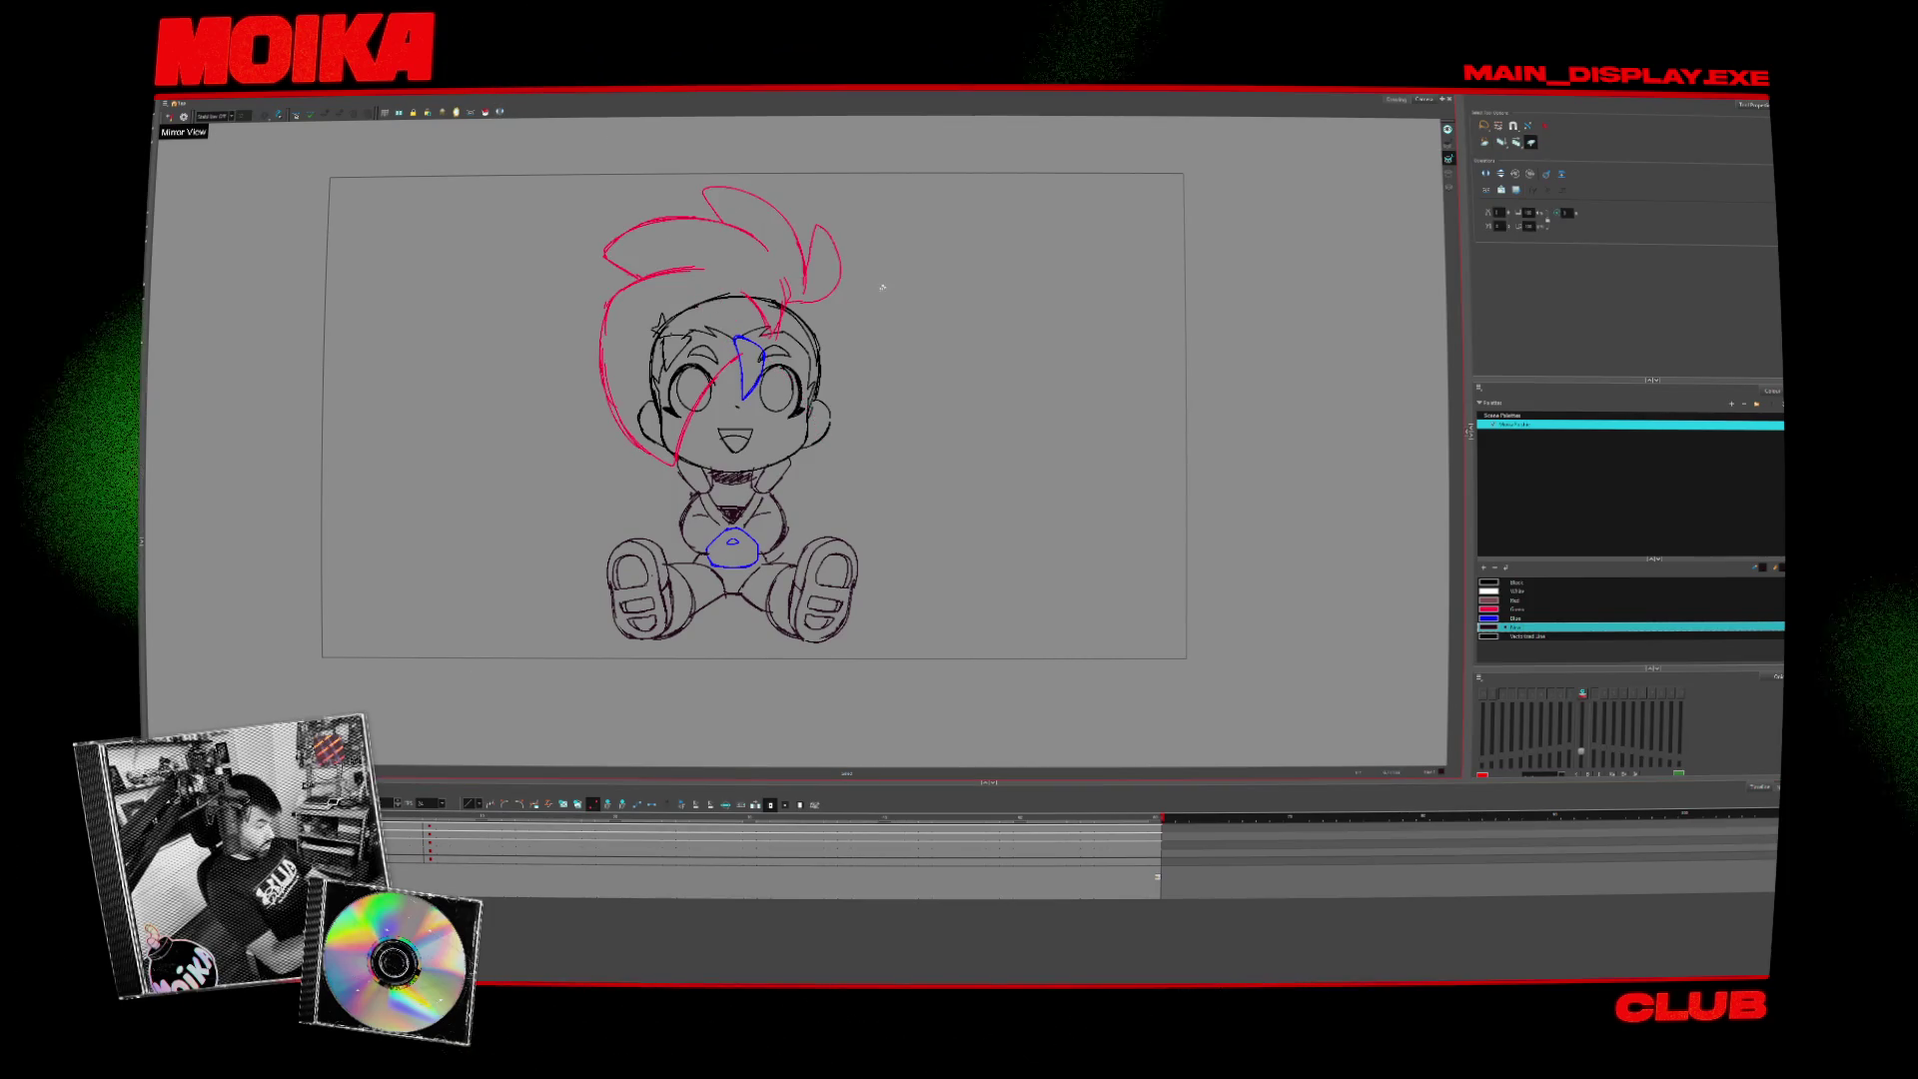
- Flip the red hair strokes horizontally, deselect them, then select the head strokes
key("ctrl+a")
key("4")
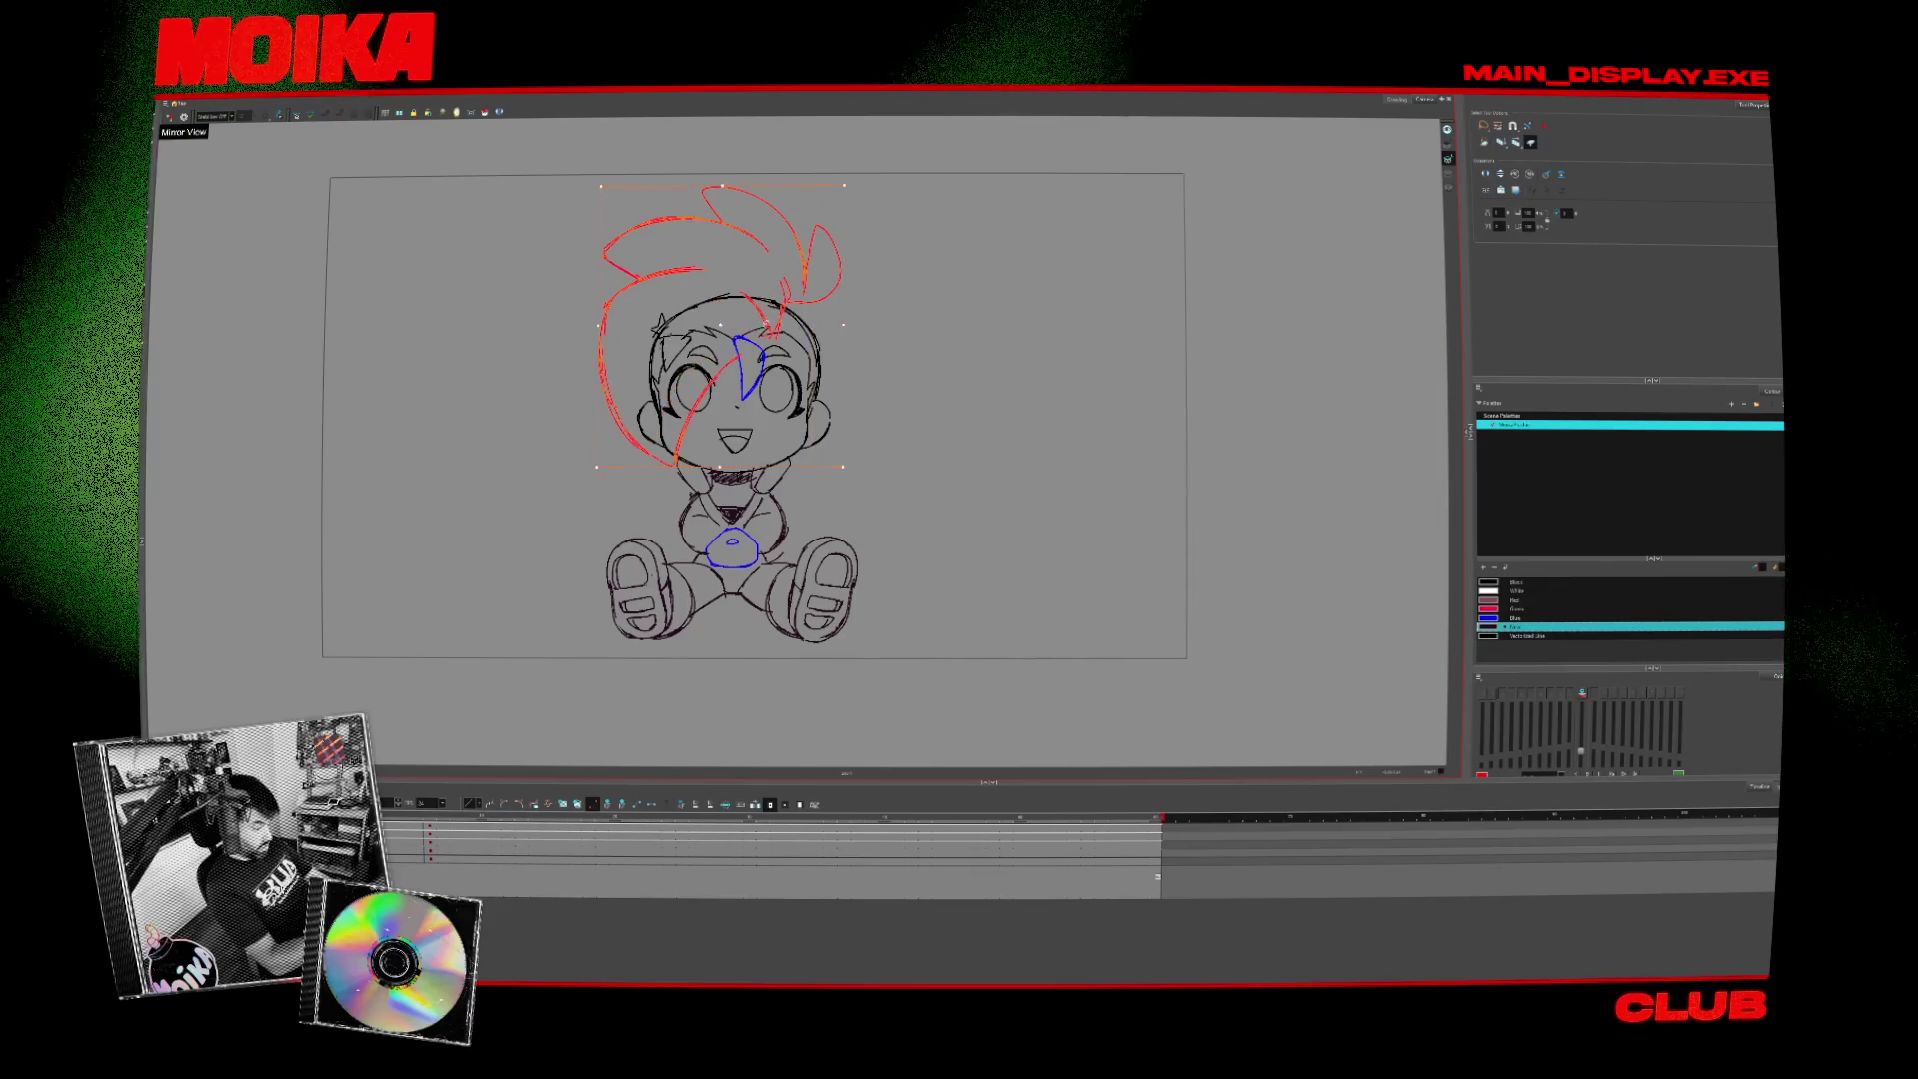
key("Escape")
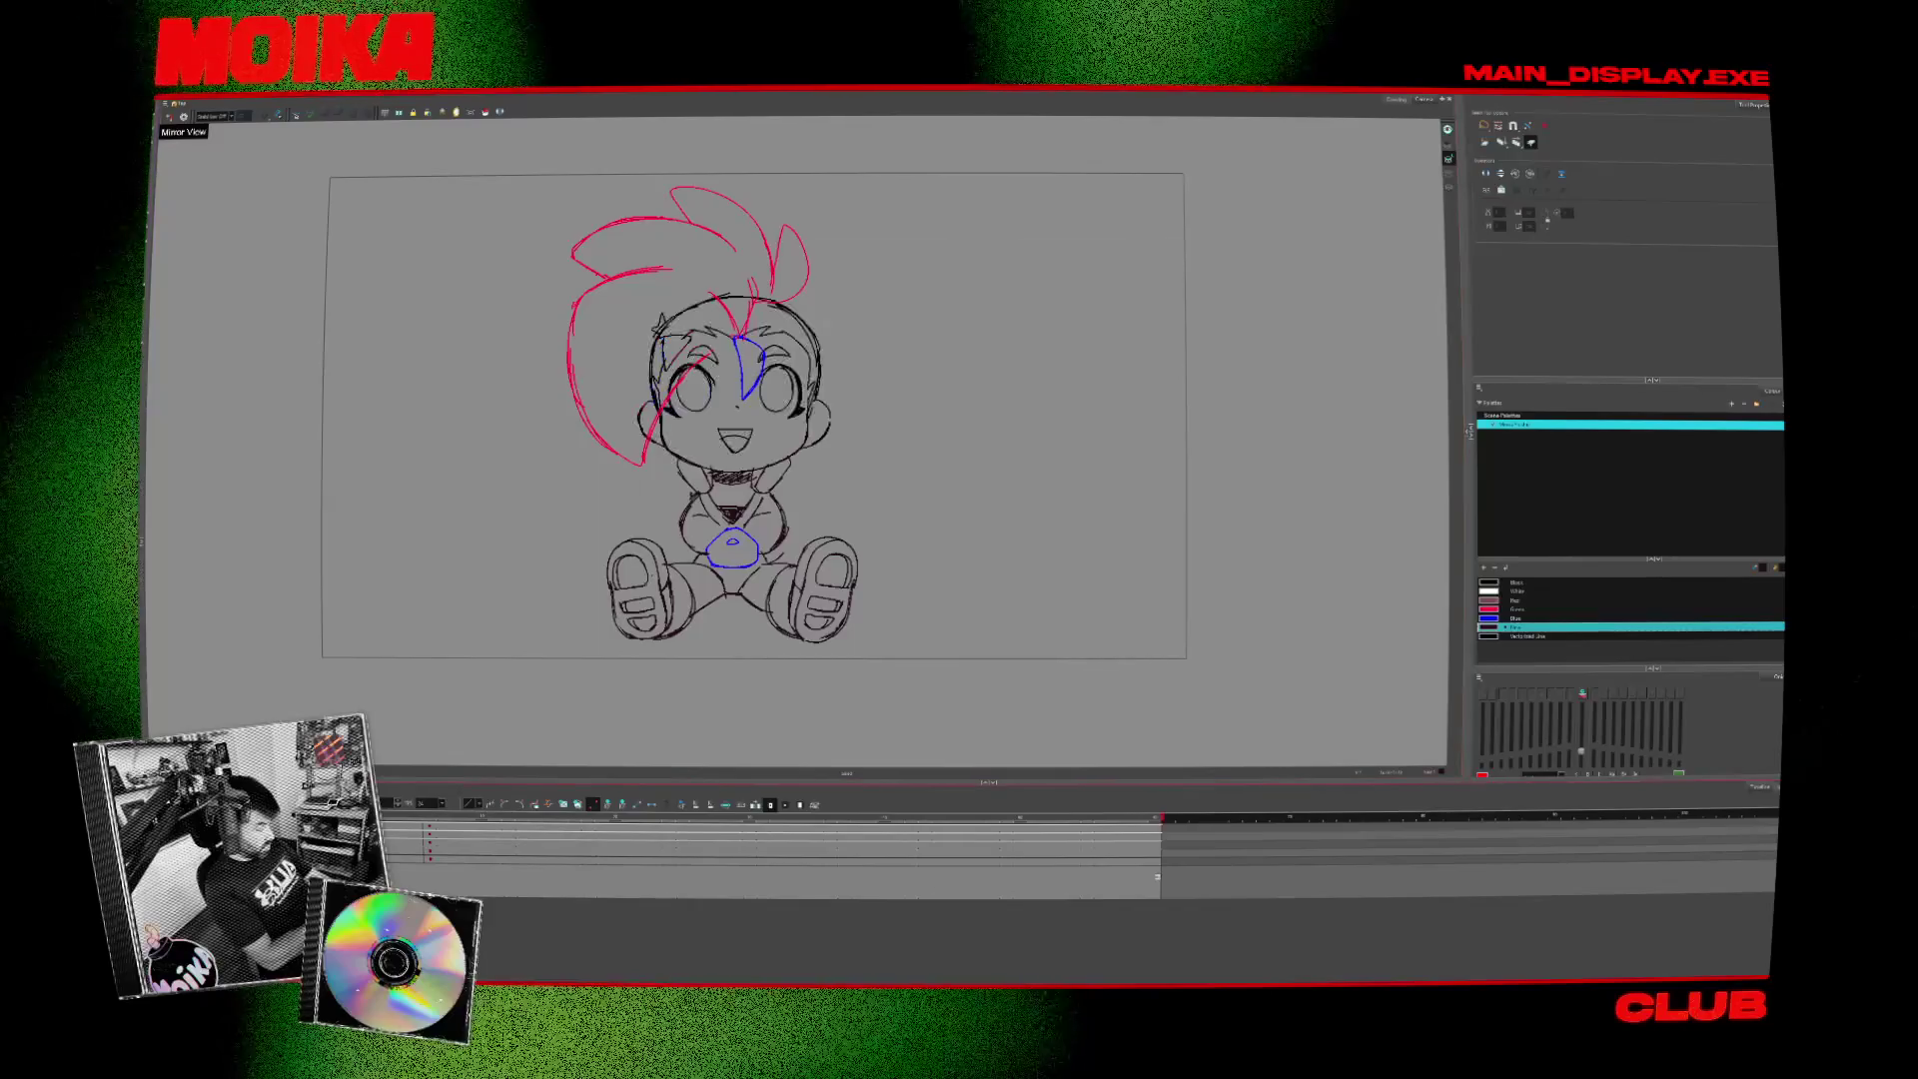
key("ctrl+a")
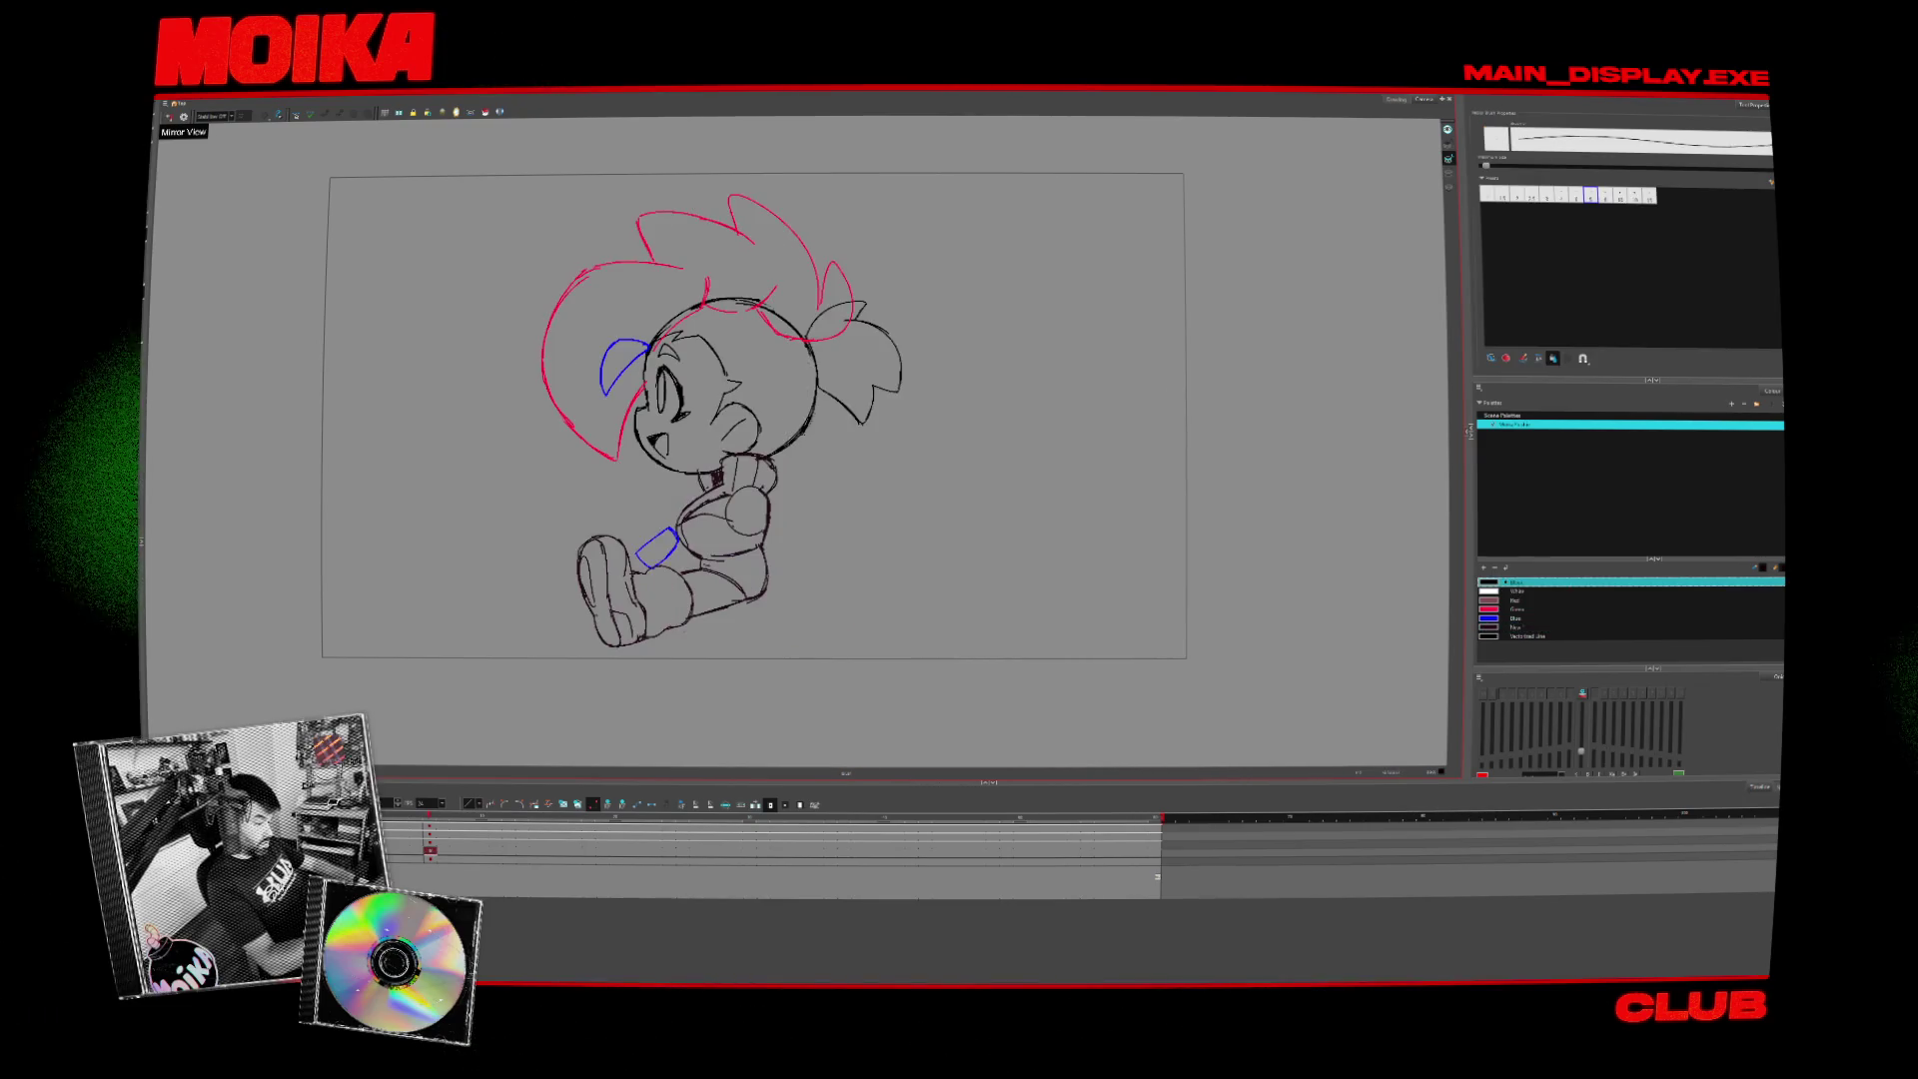
- Draw star marks beside the side pose's eye, then toggle Mirror View repeatedly to check it
mouse_move(704, 345)
left_mouse_down()
mouse_move(734, 379)
mouse_move(744, 361)
left_mouse_up()
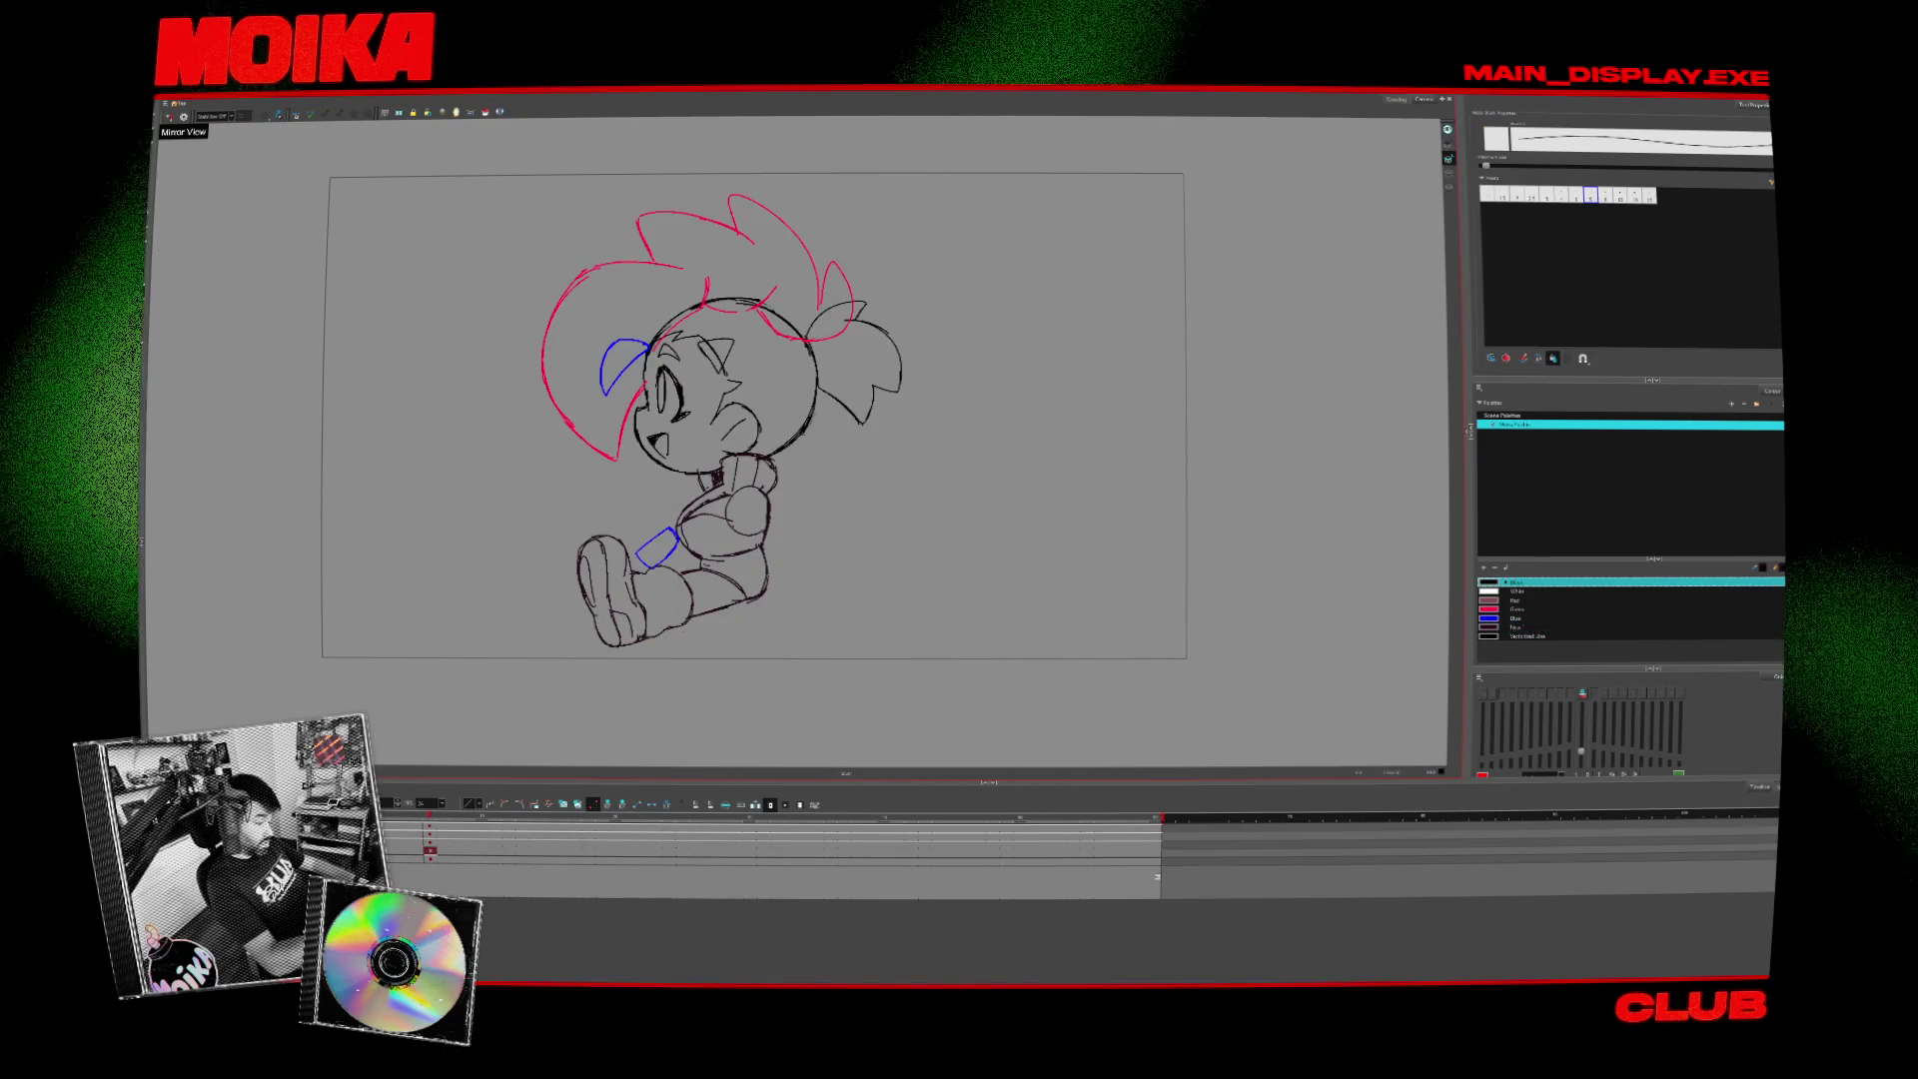
key("alt+s")
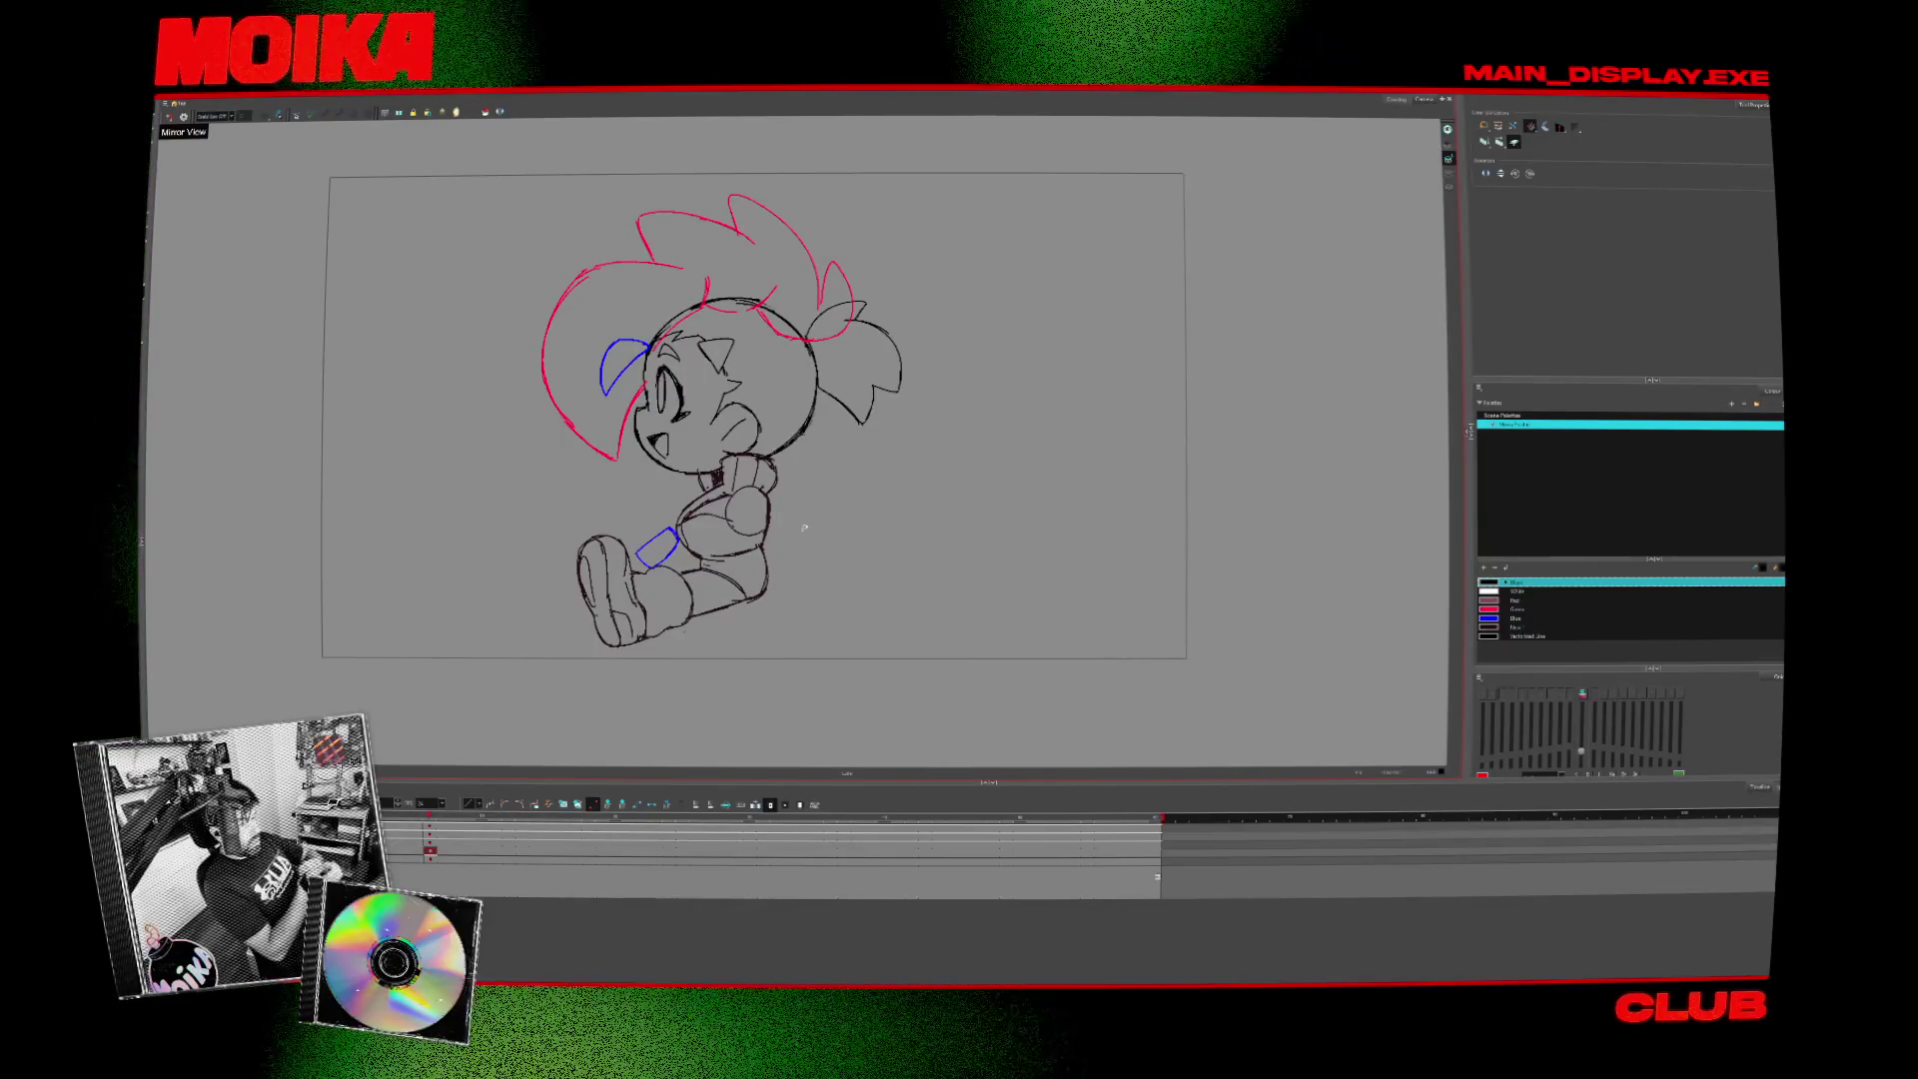
left_click(170, 116)
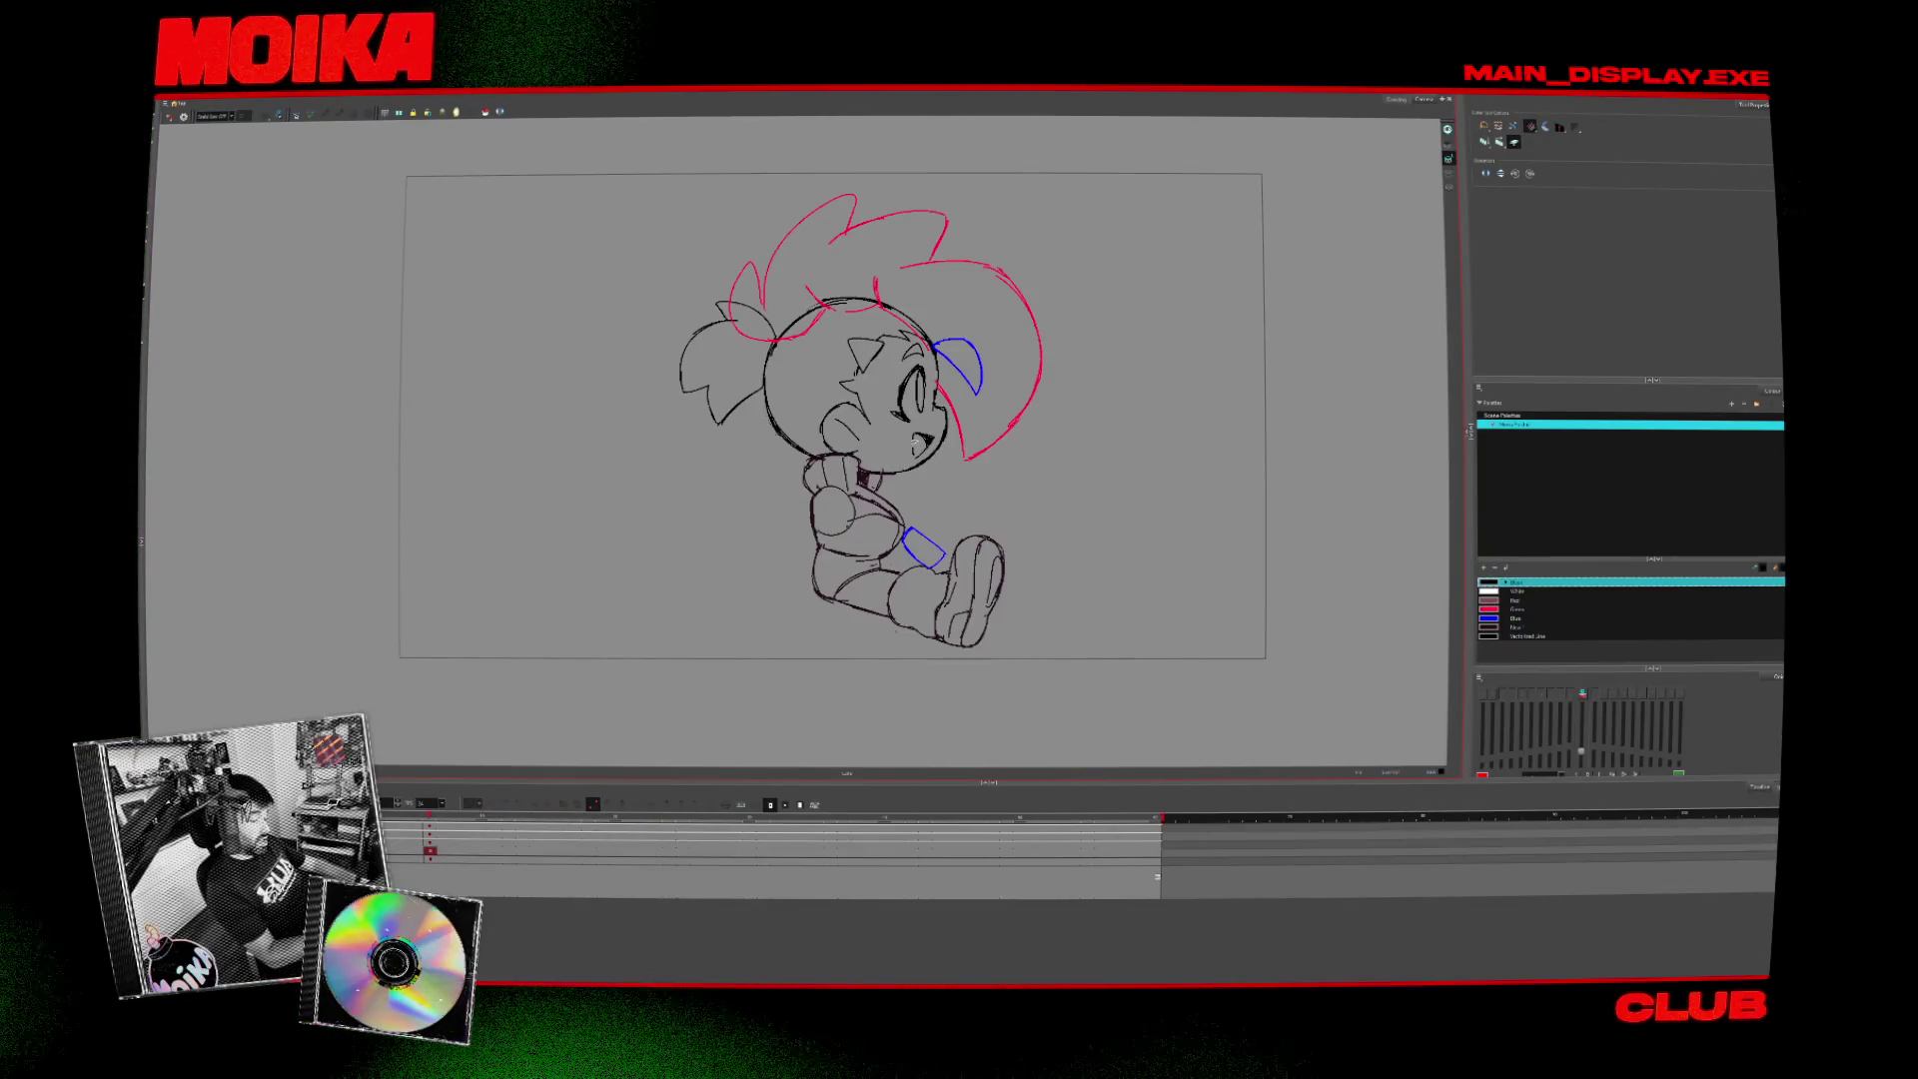
left_click(170, 116)
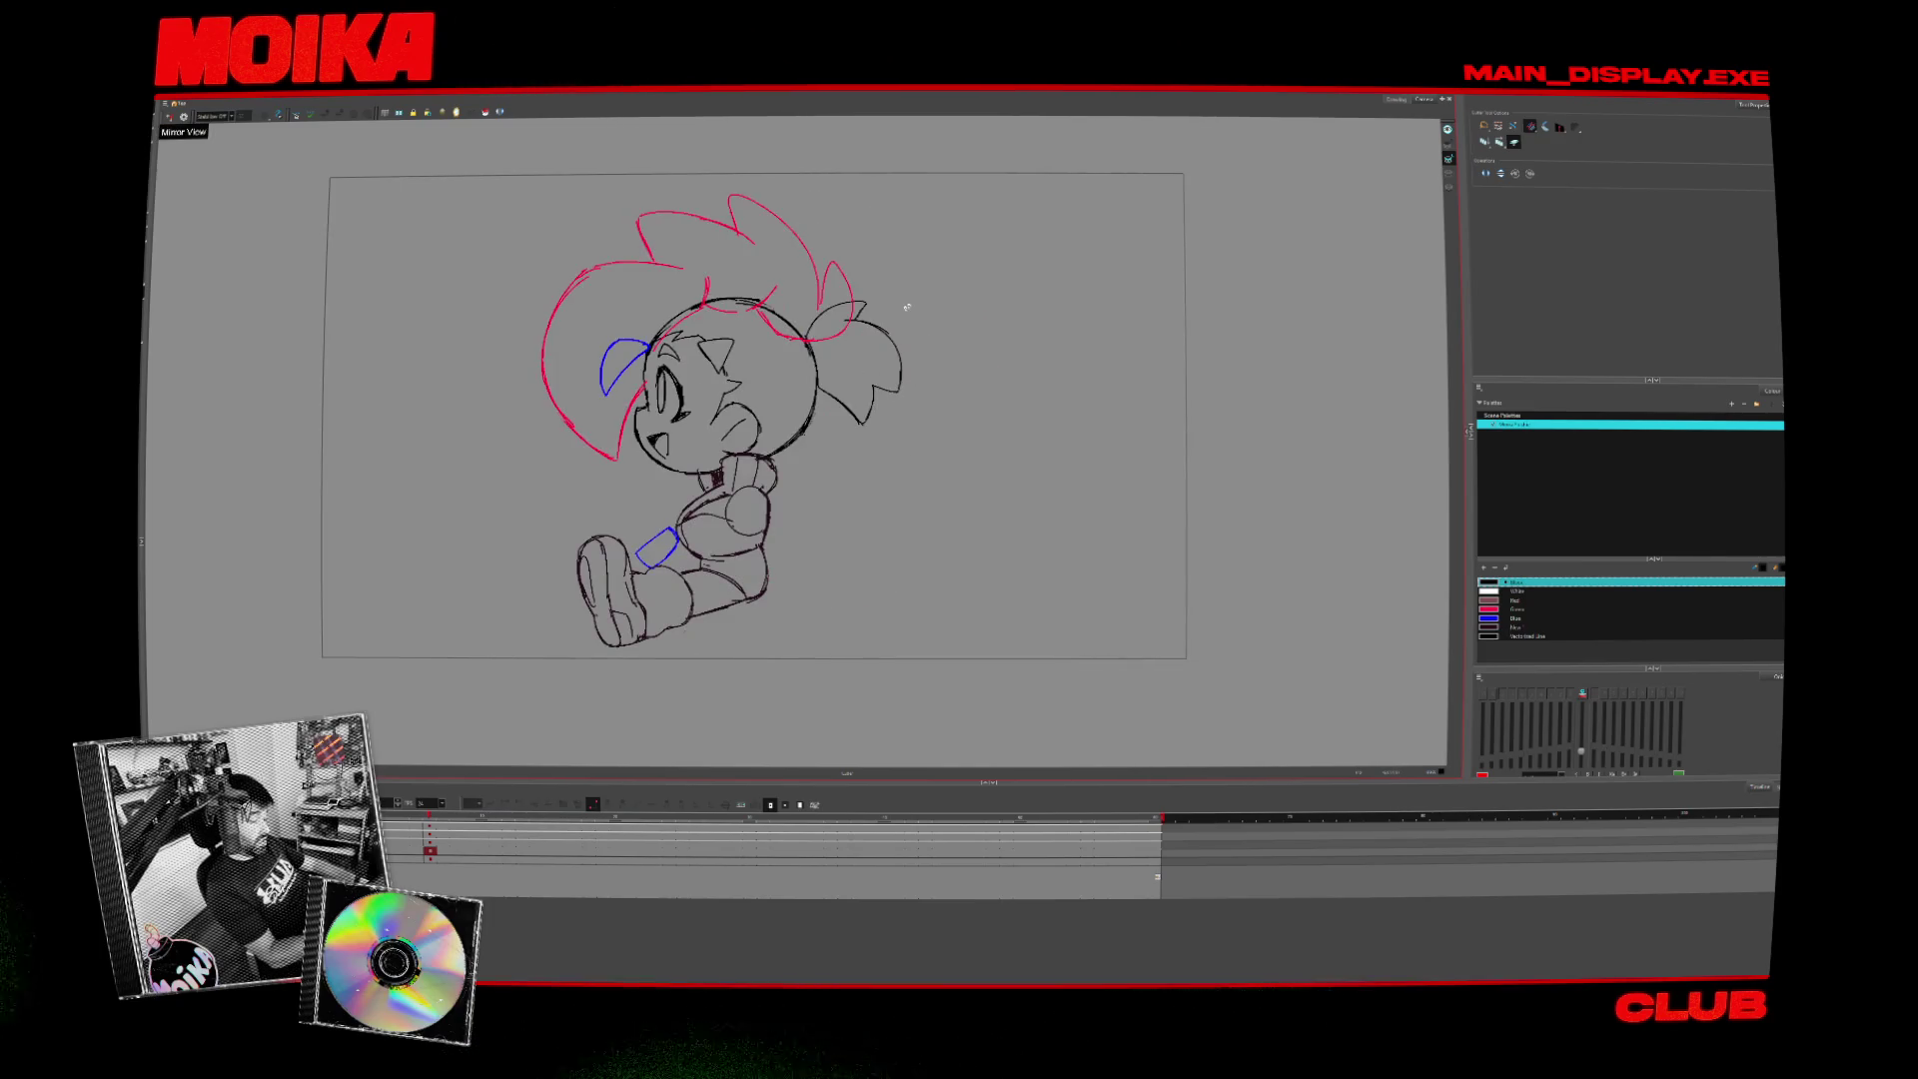
key("alt+b")
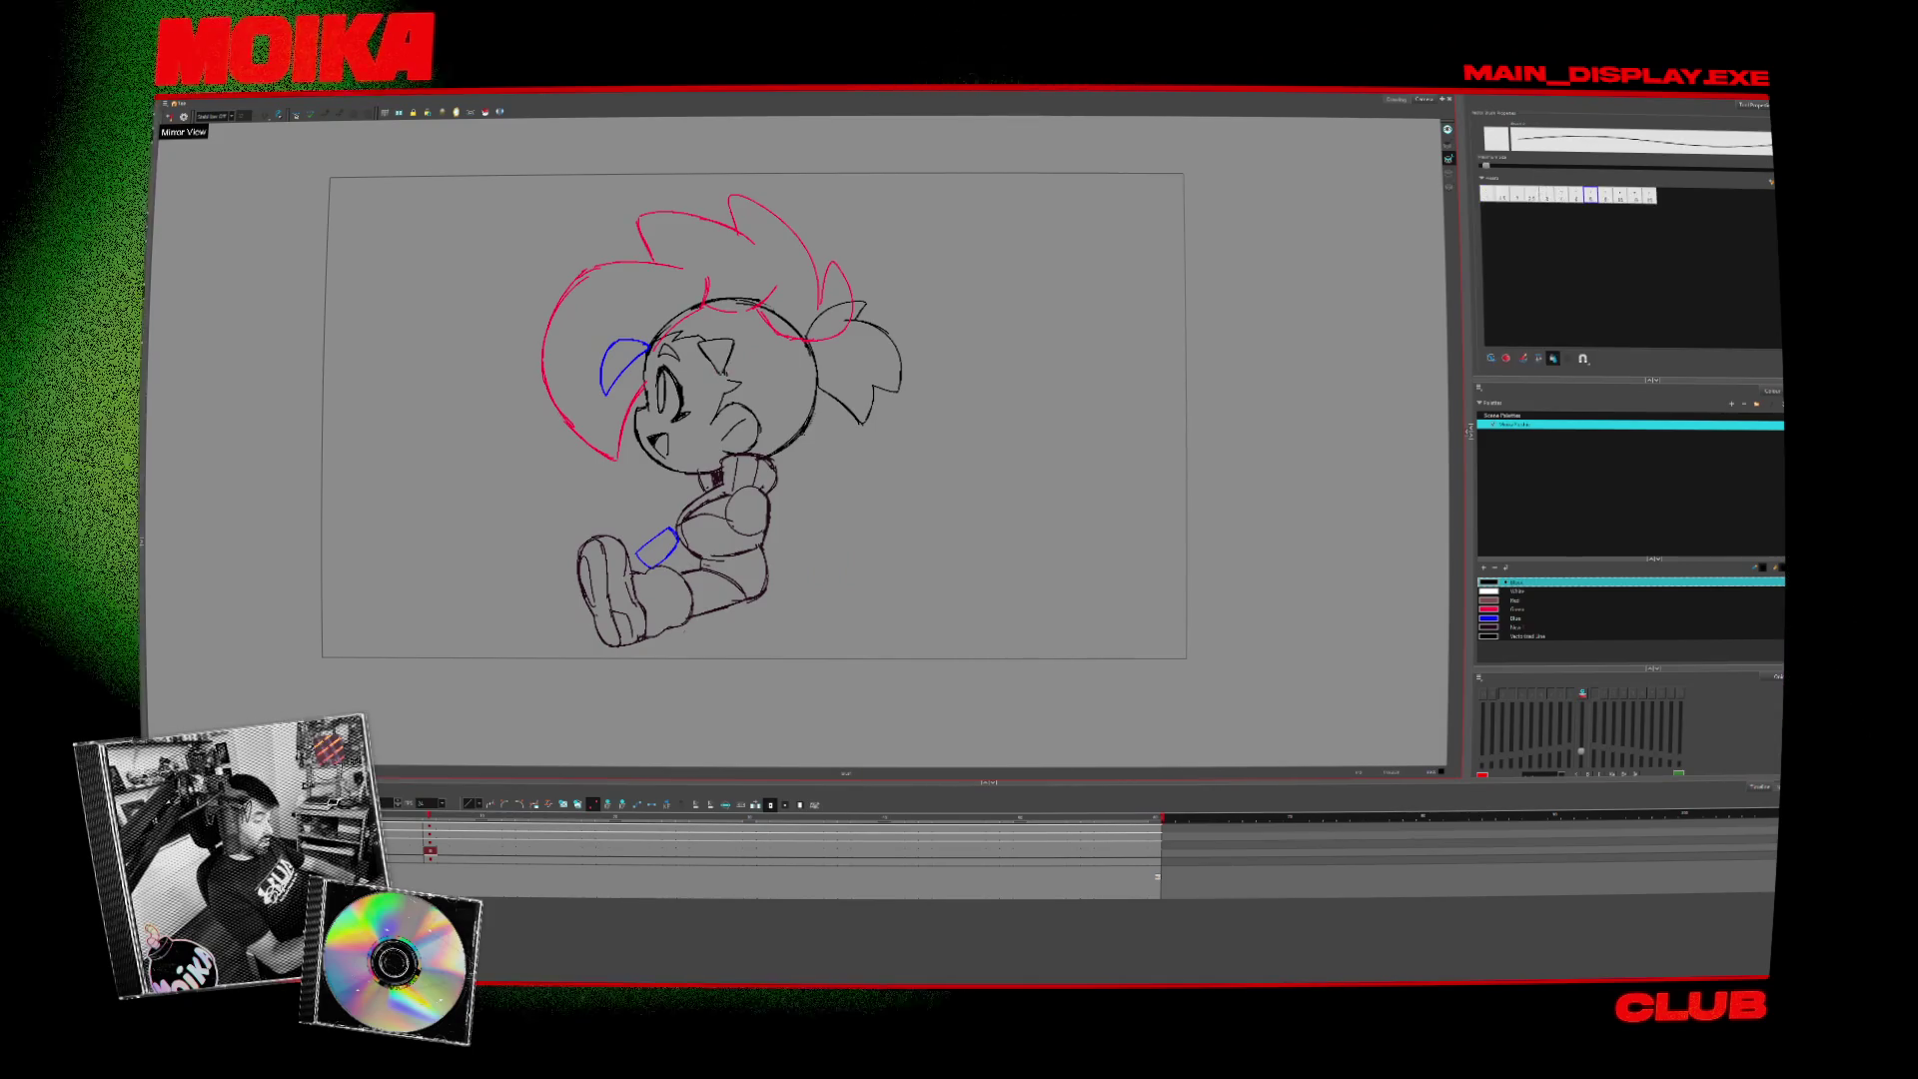
left_click(169, 116)
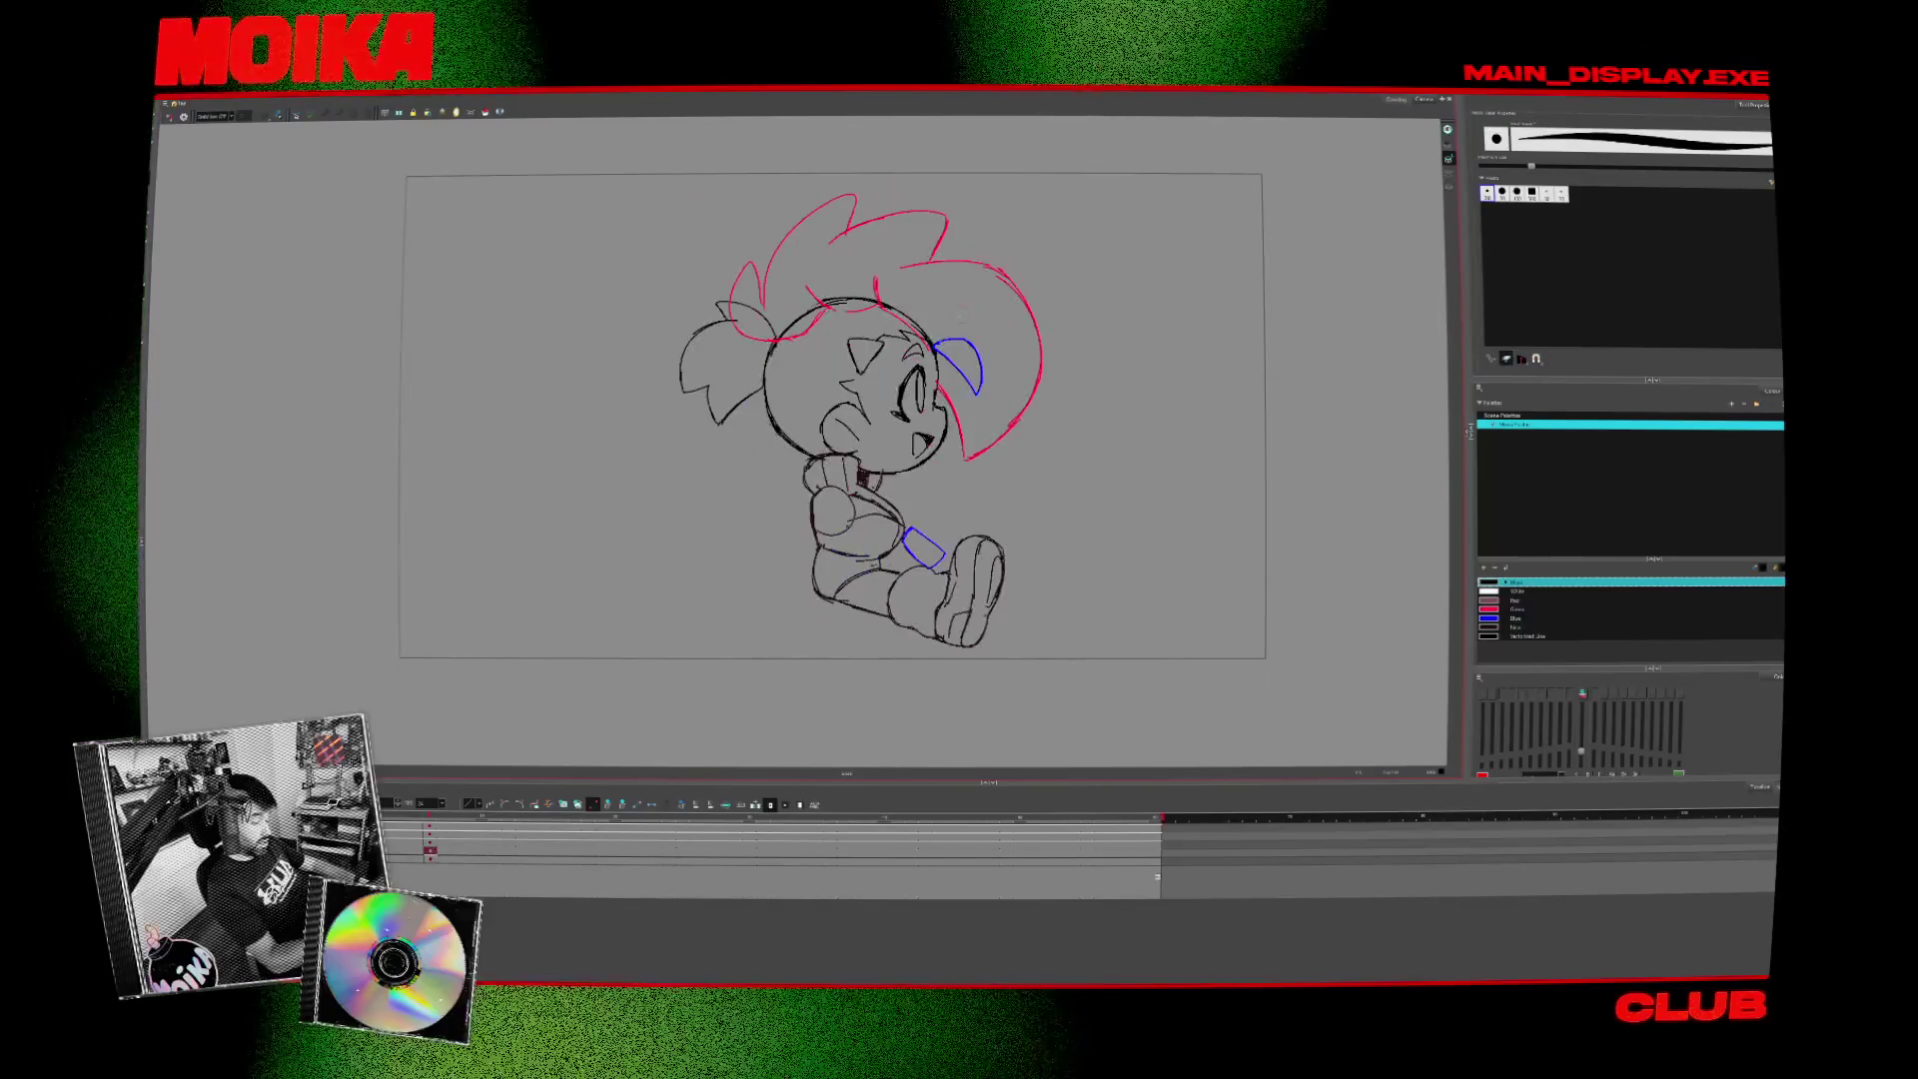
left_click(168, 117)
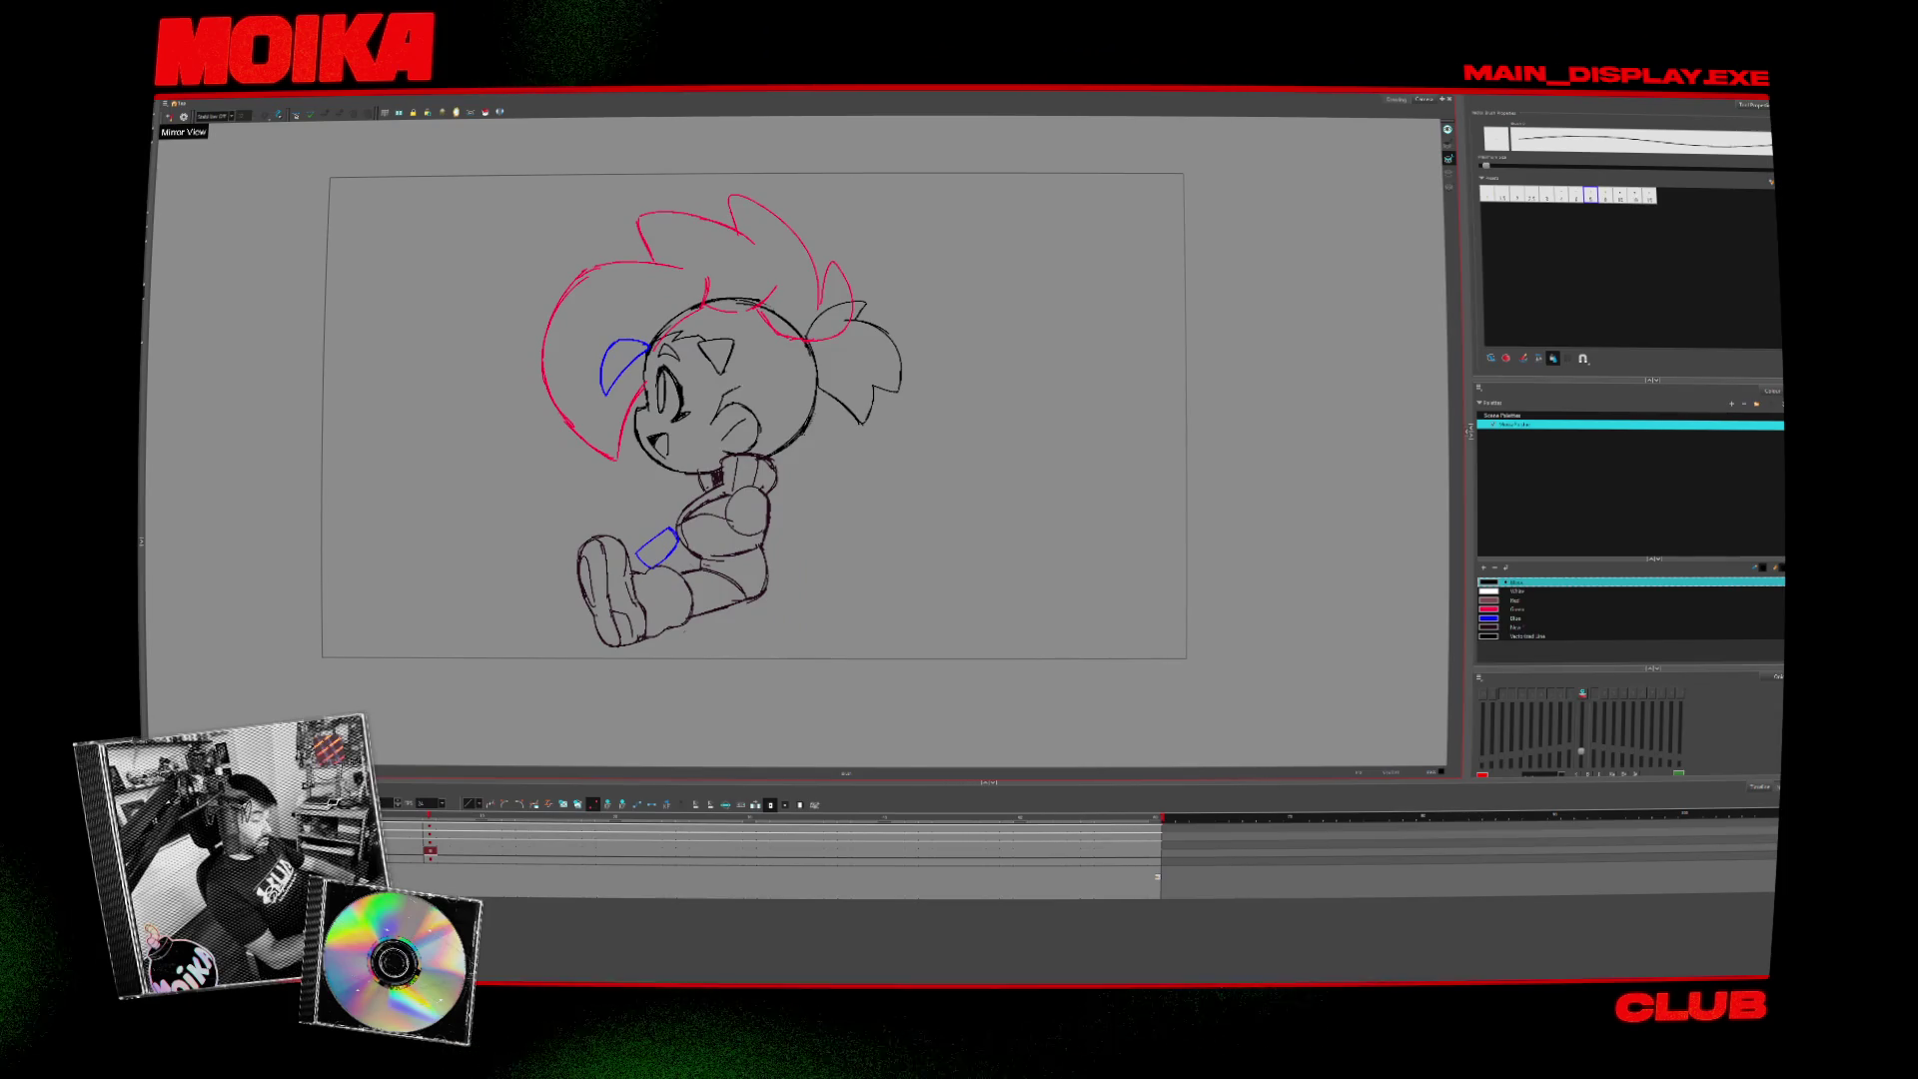
- Toggle Mirror View off and on again, then rotate the canvas to inspect the drawing
left_click(168, 117)
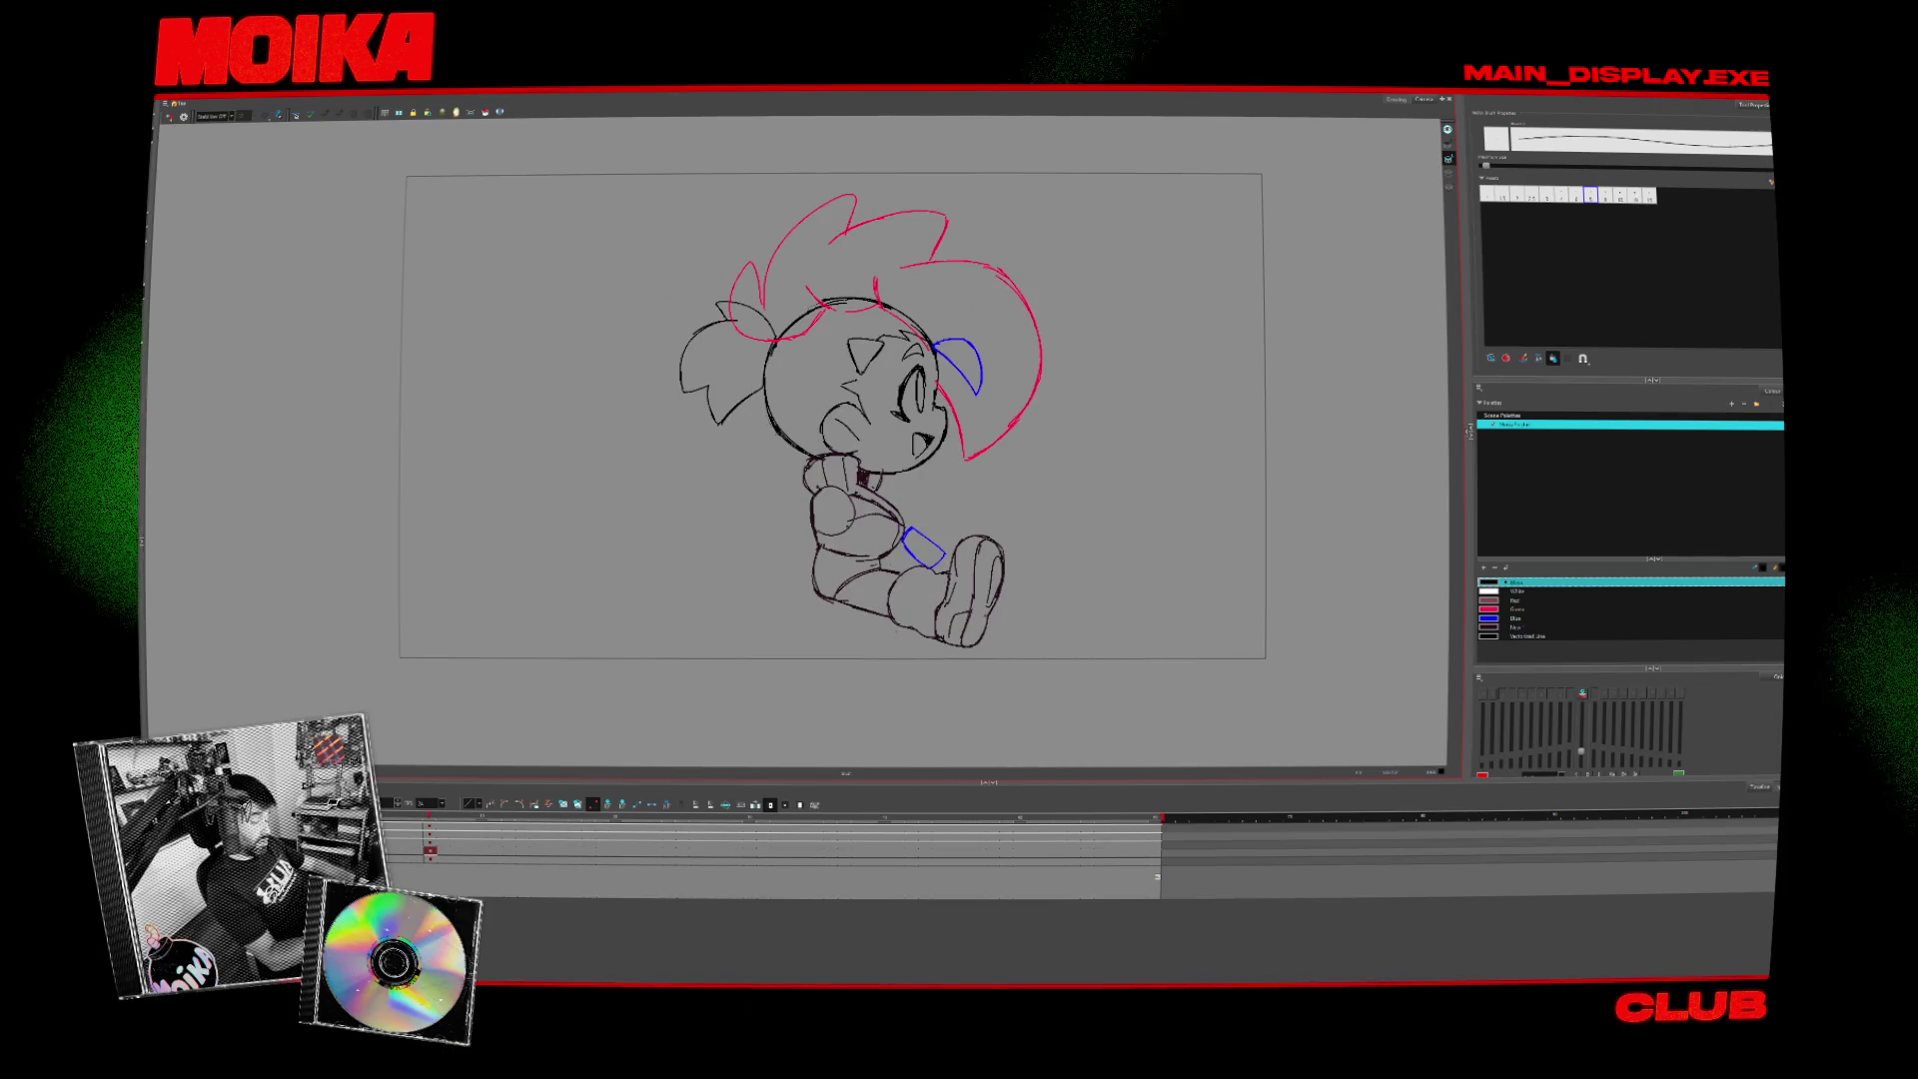
left_click(167, 117)
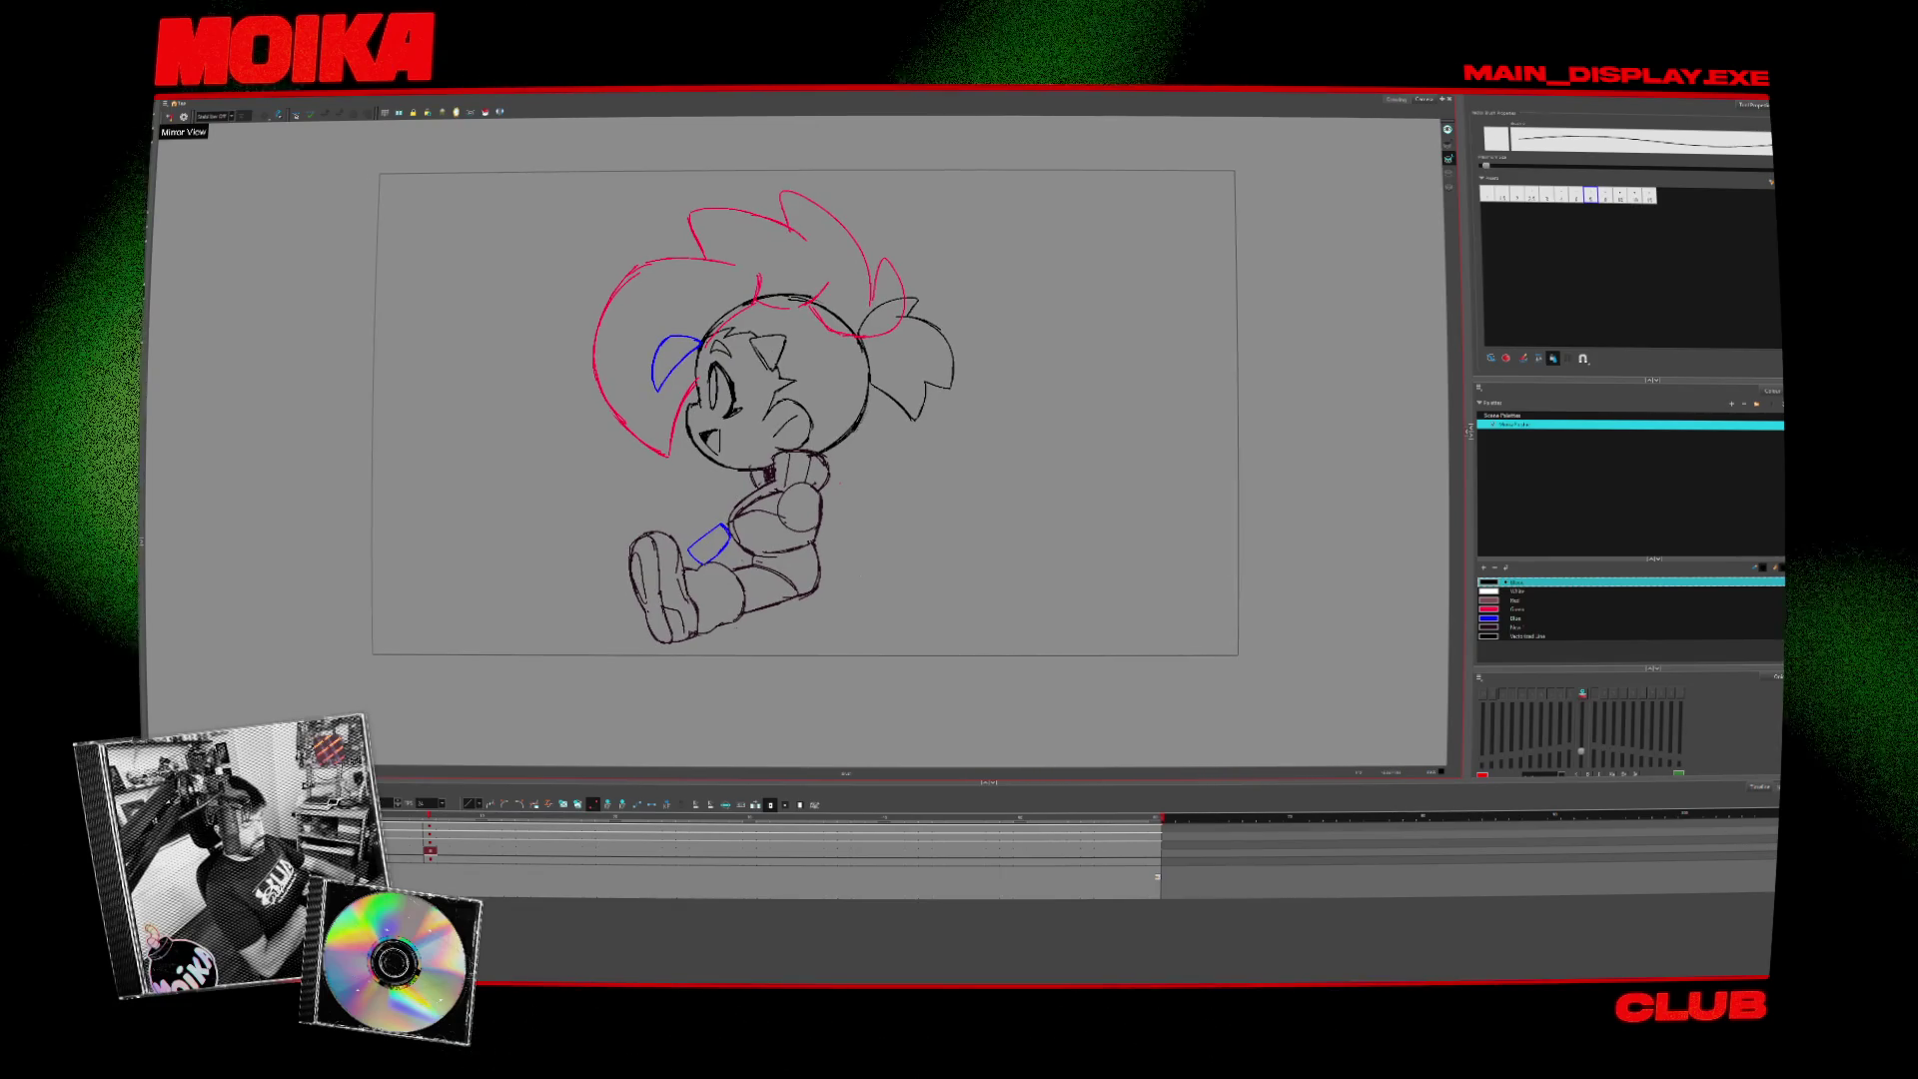
mouse_move(949, 249)
left_mouse_down()
mouse_move(699, 230)
mouse_move(559, 399)
left_mouse_up()
- Rotate the canvas to several angles while toggling Mirror View, settling nearly level and mirrored
key("alt+b")
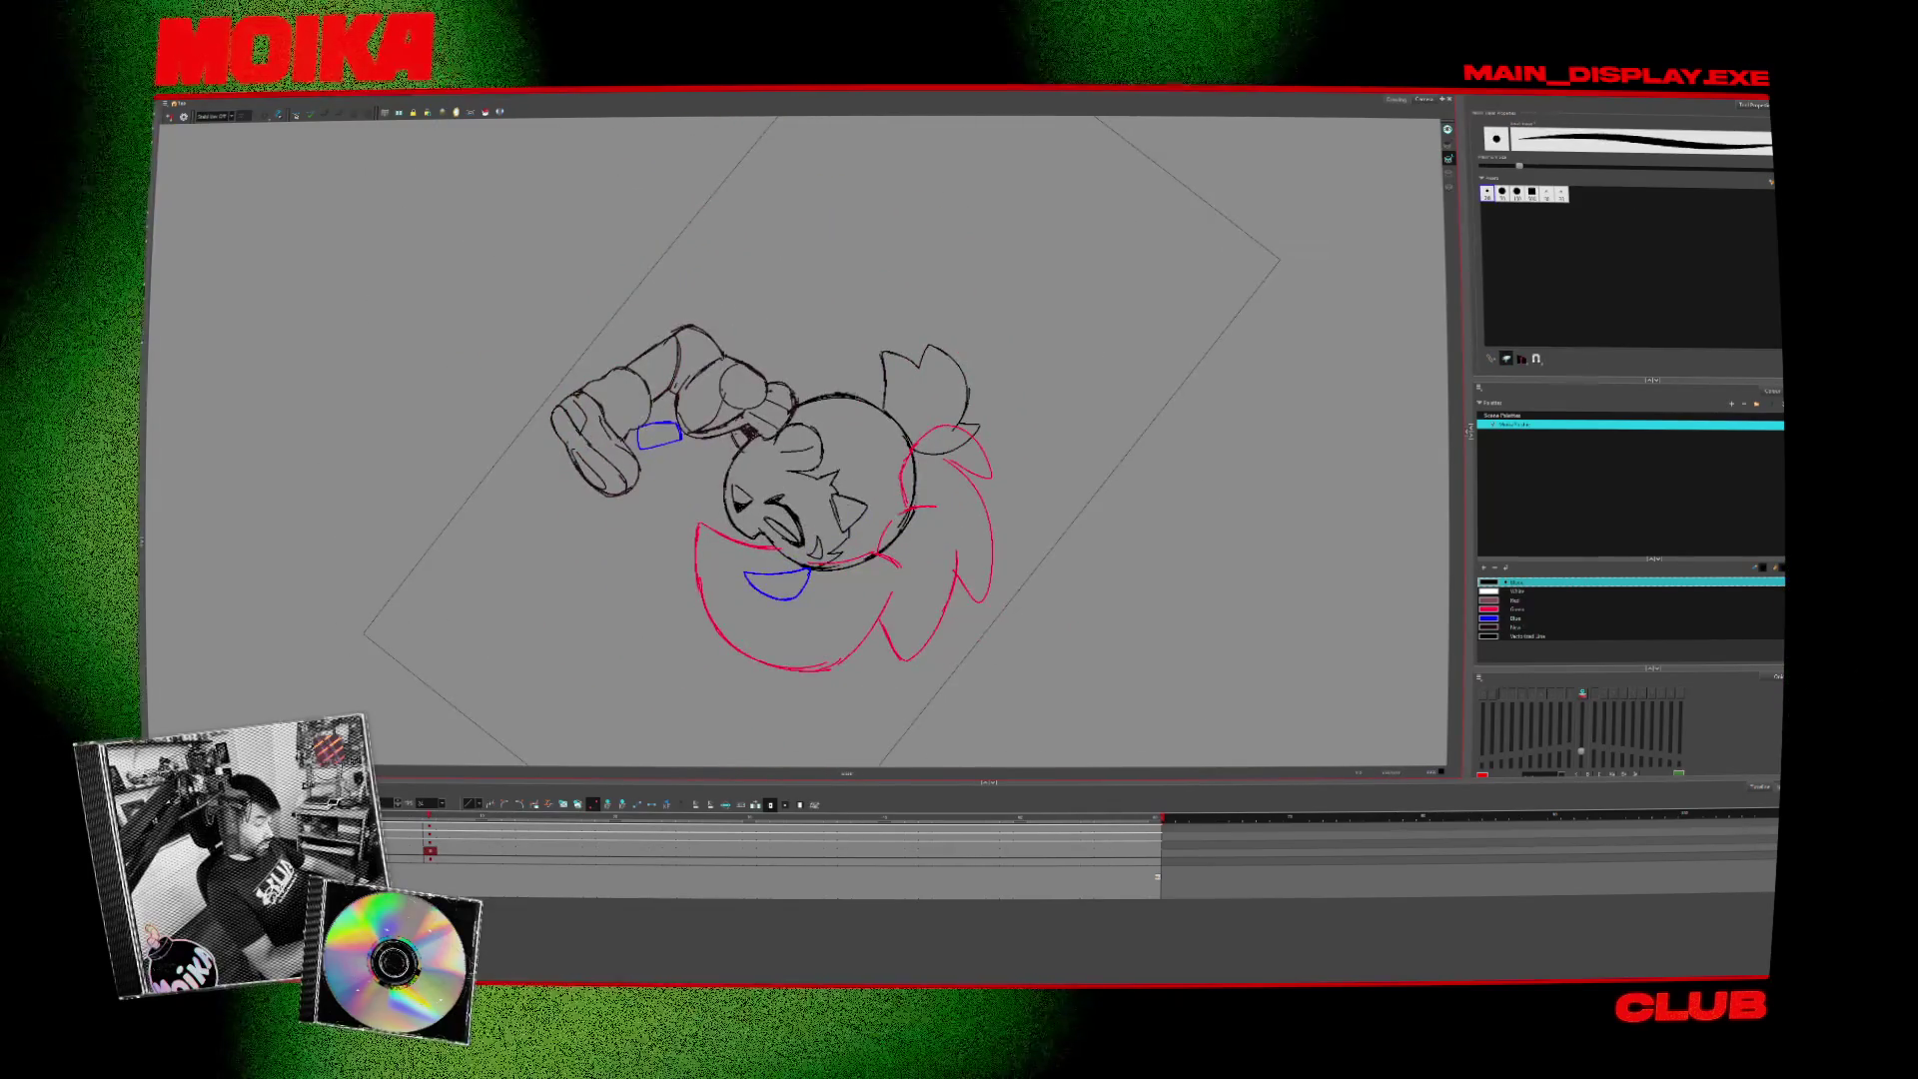
key("alt+slash")
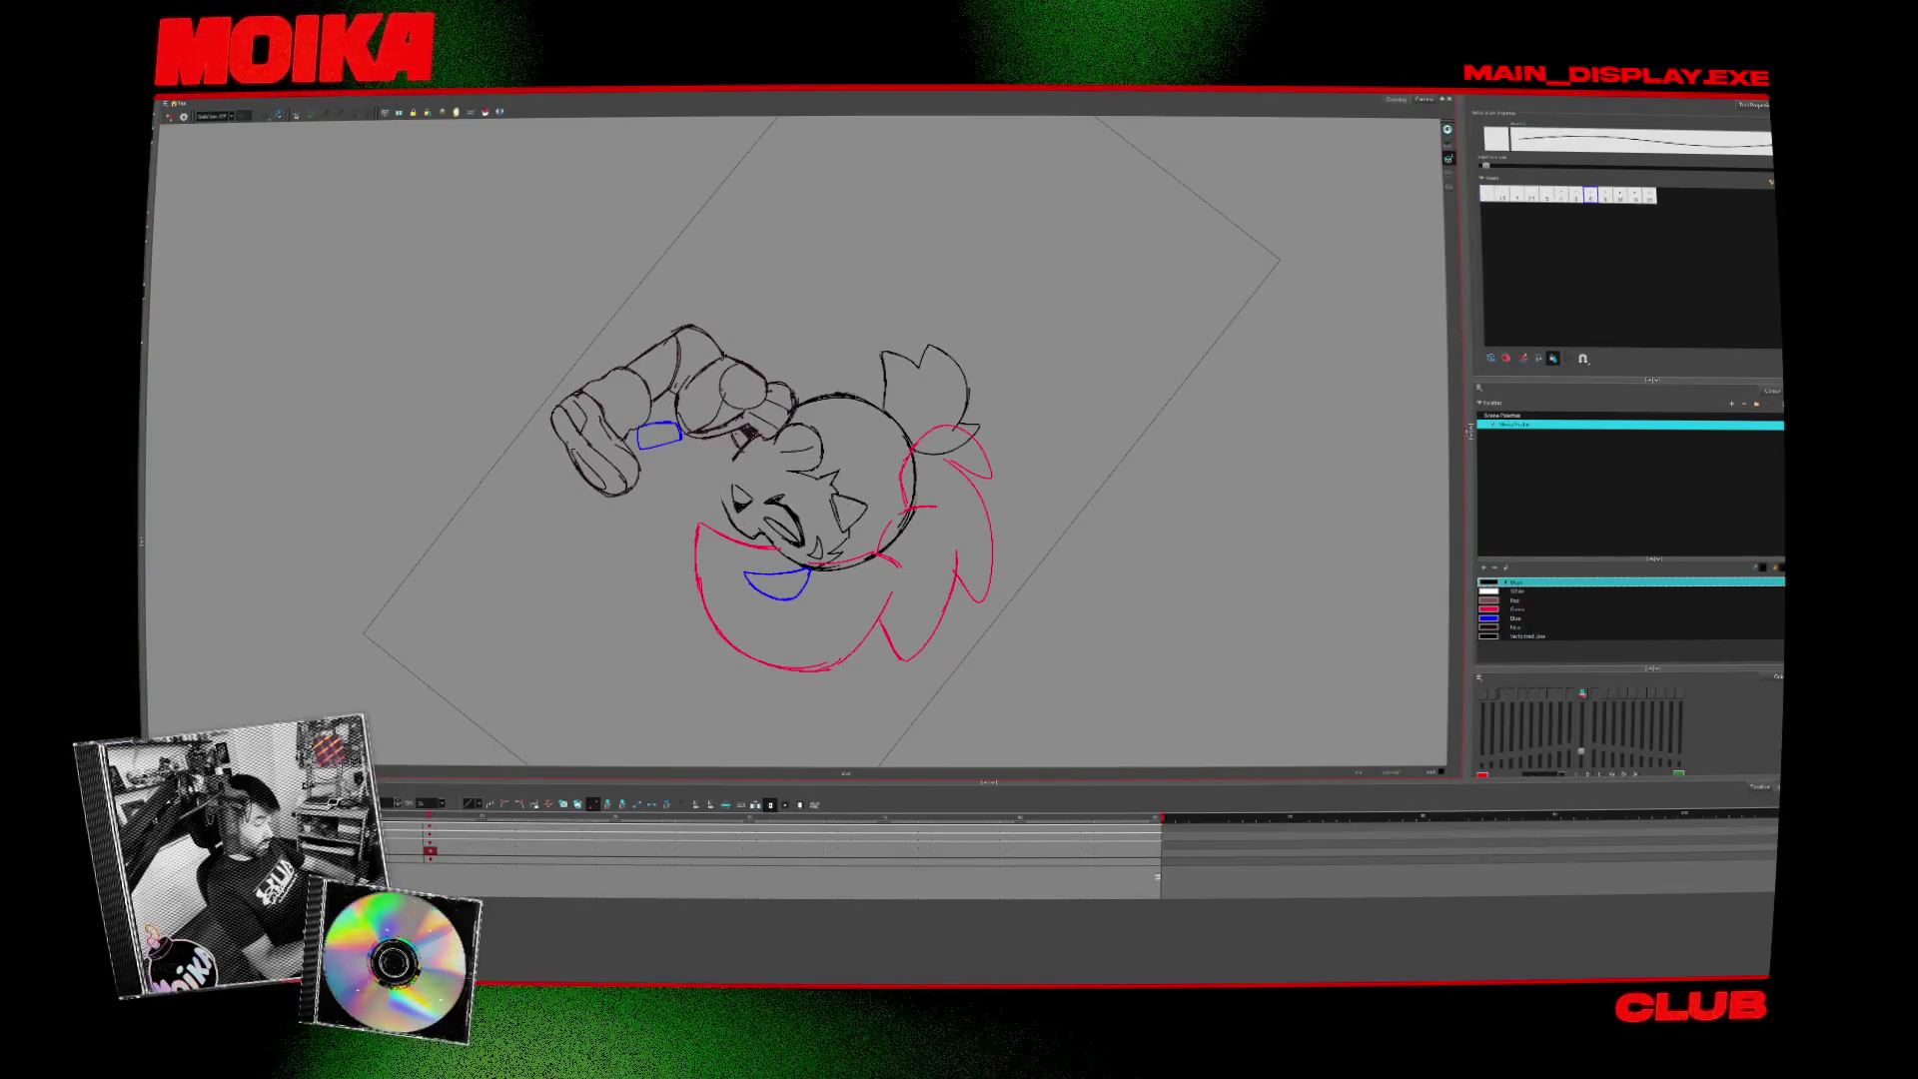
mouse_move(600, 299)
left_mouse_down()
mouse_move(928, 330)
mouse_move(809, 649)
left_mouse_up()
left_click(170, 115)
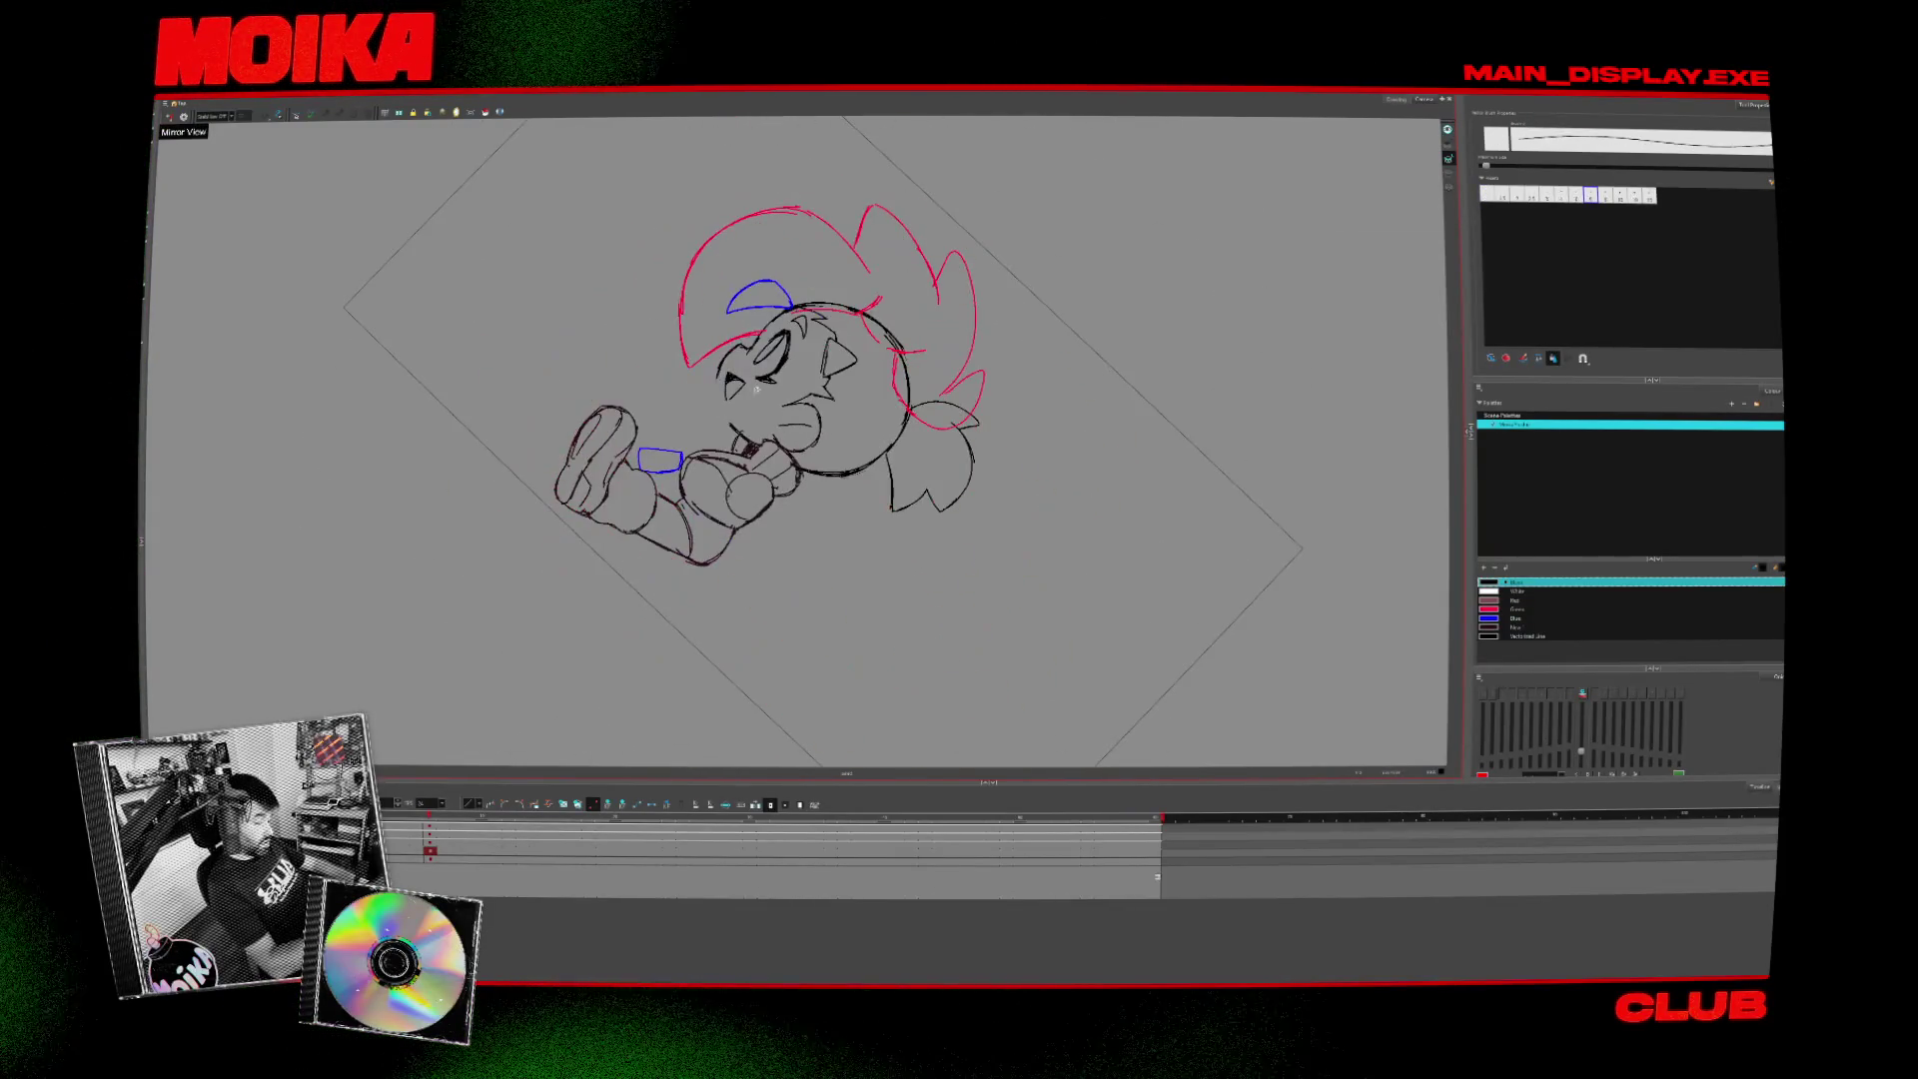
mouse_move(699, 299)
left_mouse_down()
mouse_move(799, 469)
mouse_move(855, 405)
left_mouse_up()
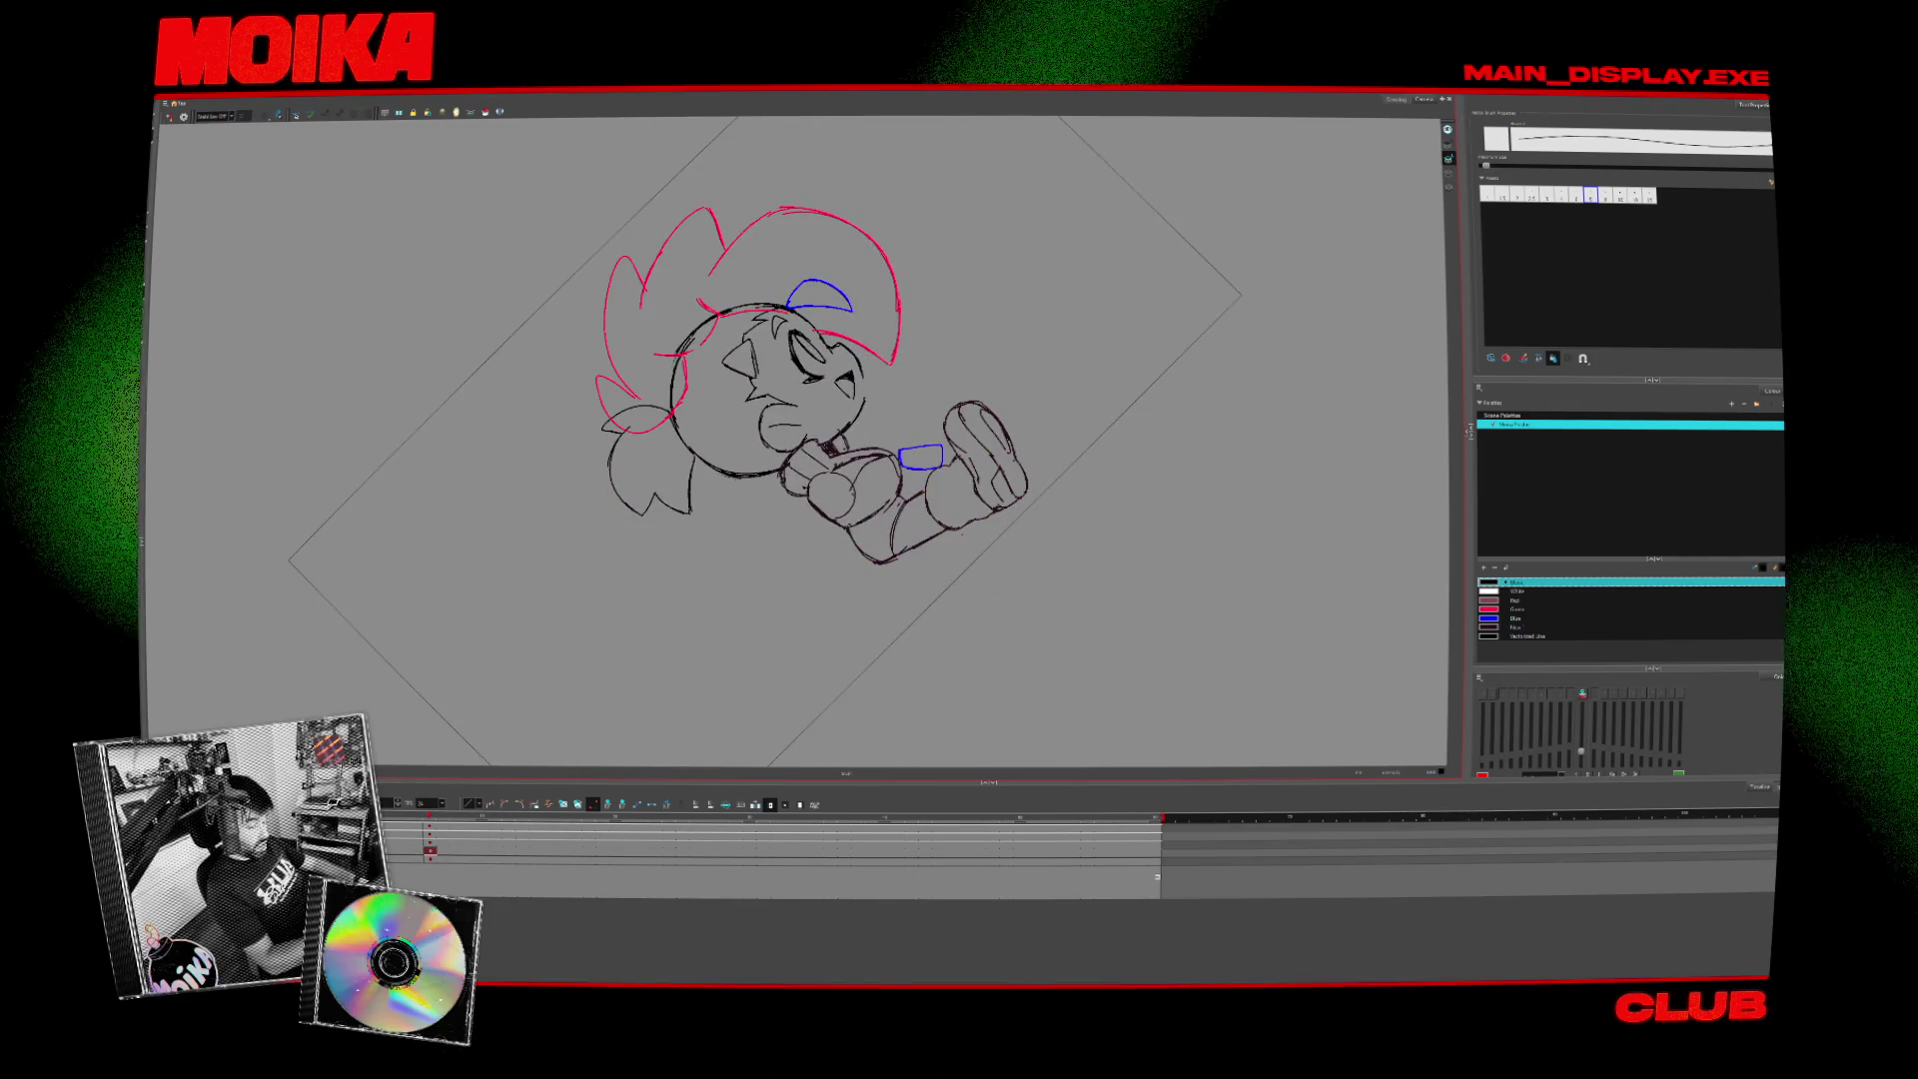
left_click(170, 116)
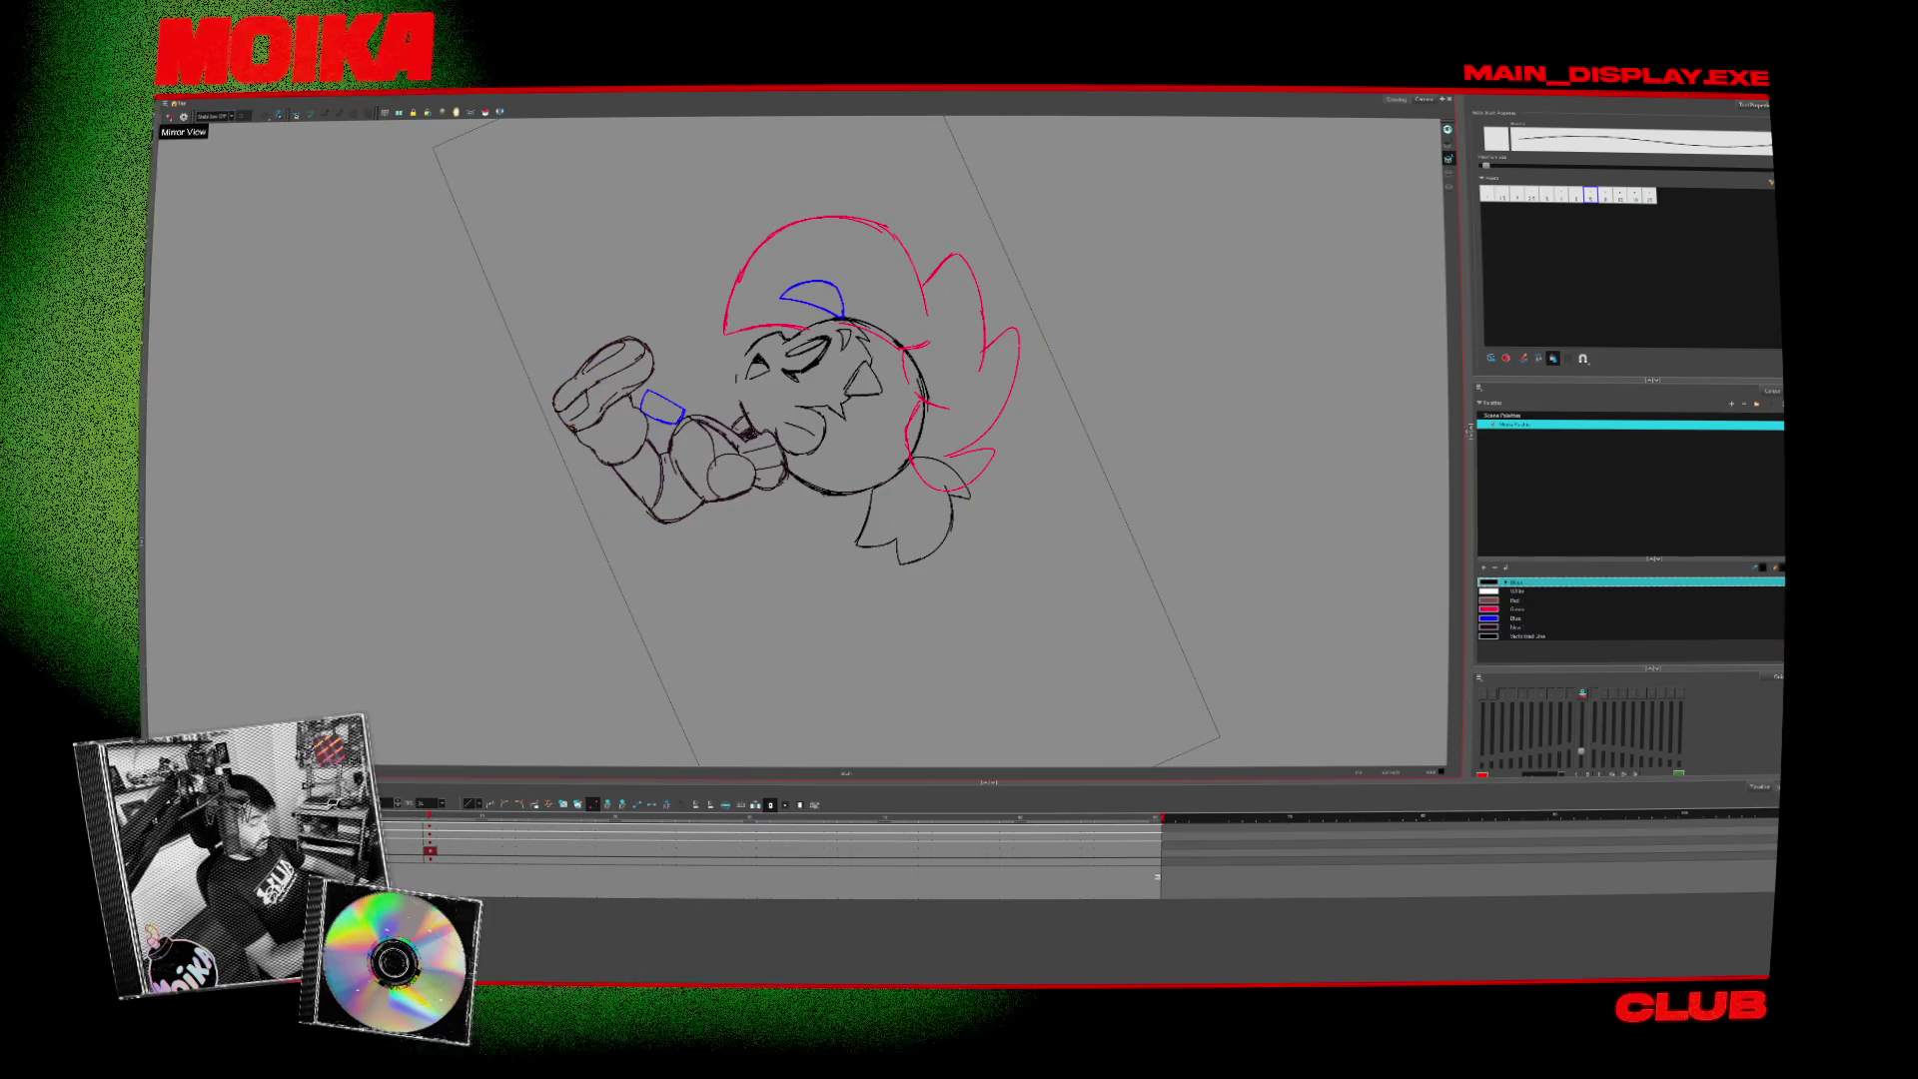
key("period")
left_click(170, 116)
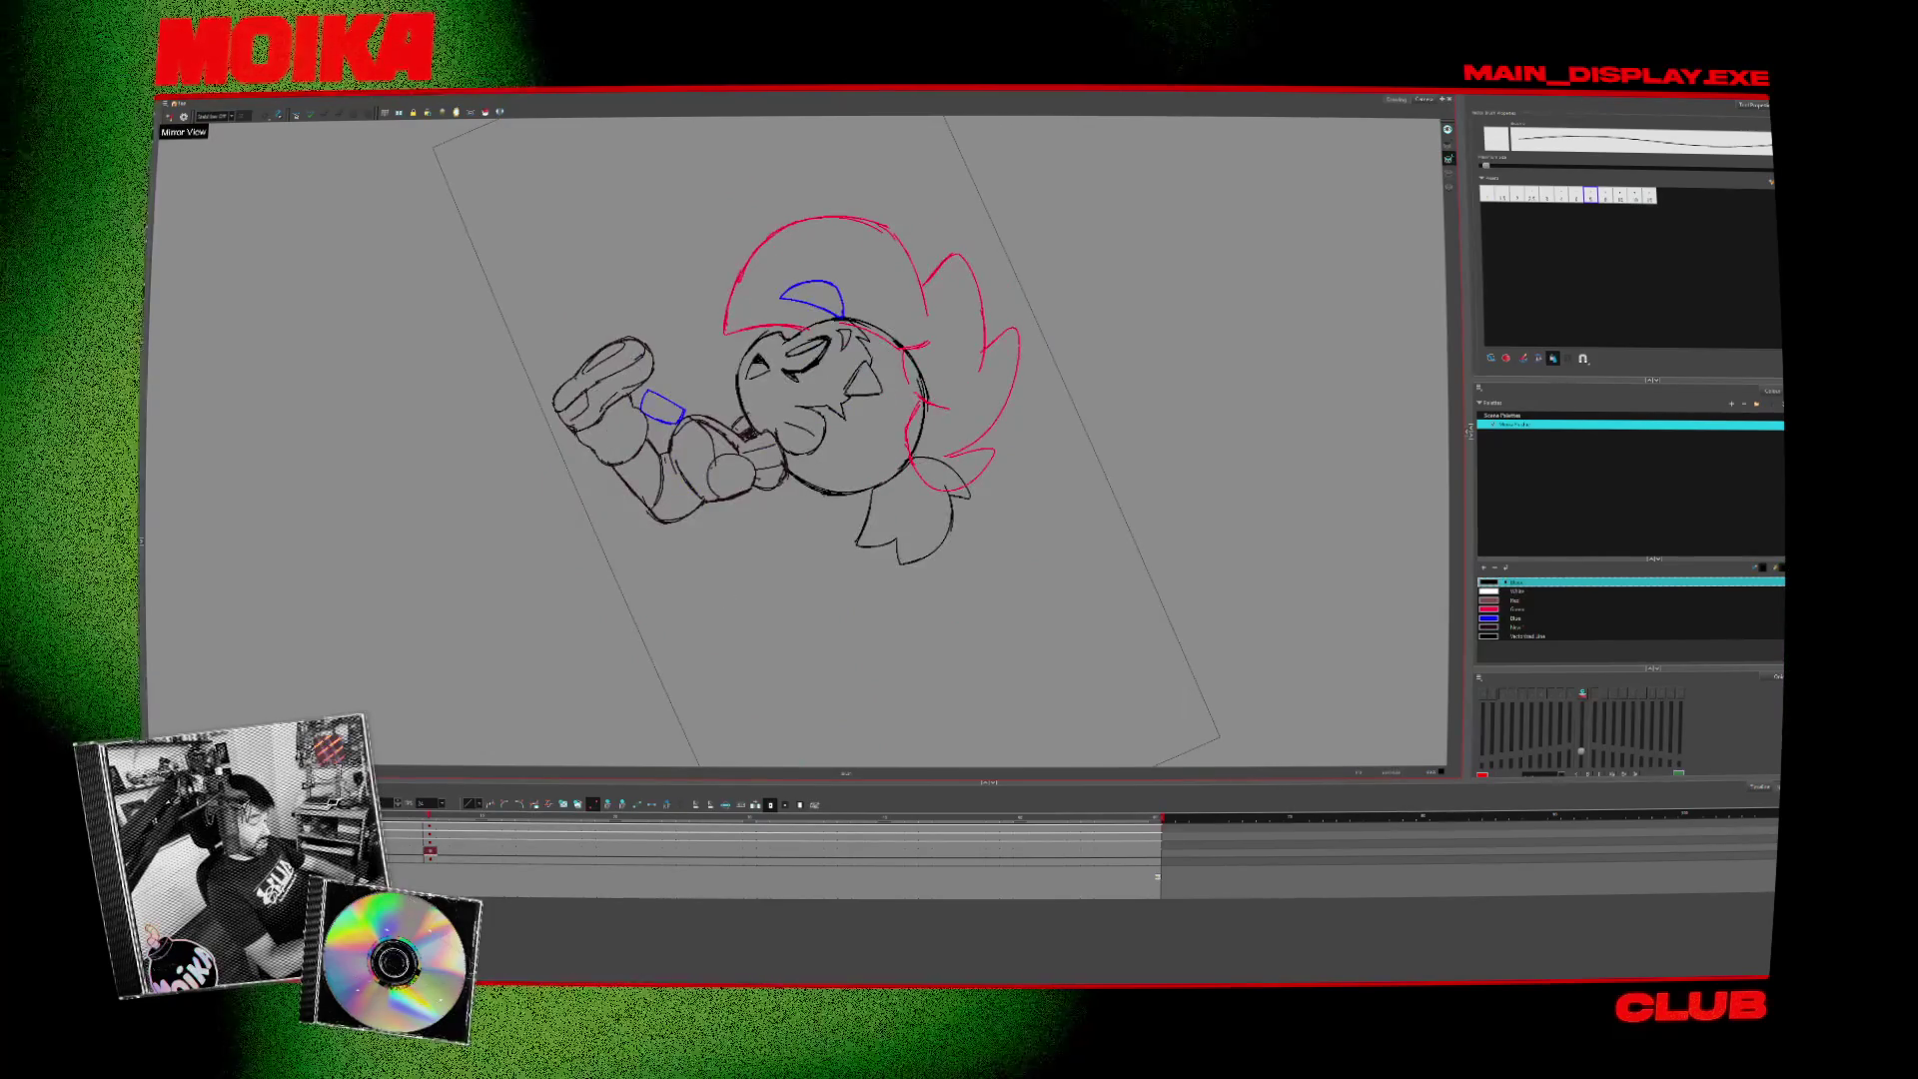
left_click_drag(999, 300, 1038, 449)
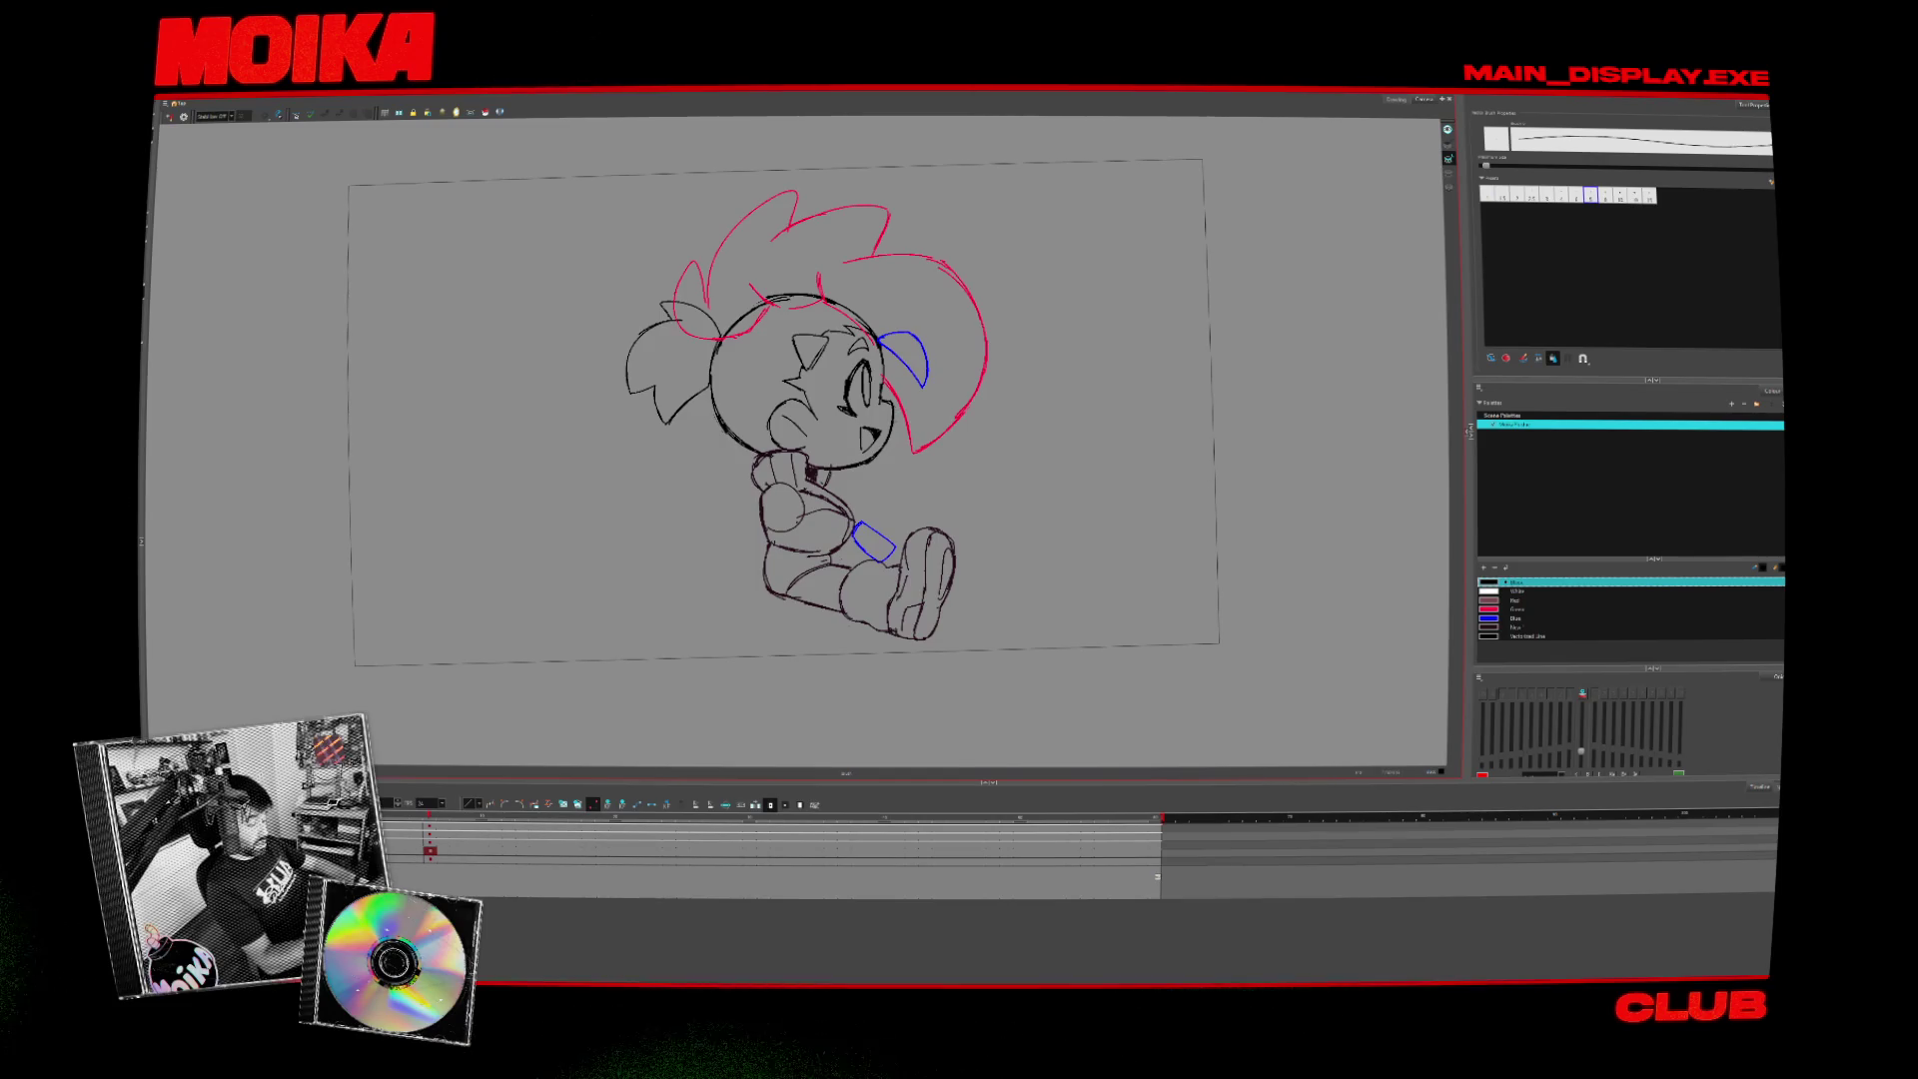
key("period")
- Glance at the front pose, pick the drawing tools, and un-mirror the canvas so the girl faces right
key("comma")
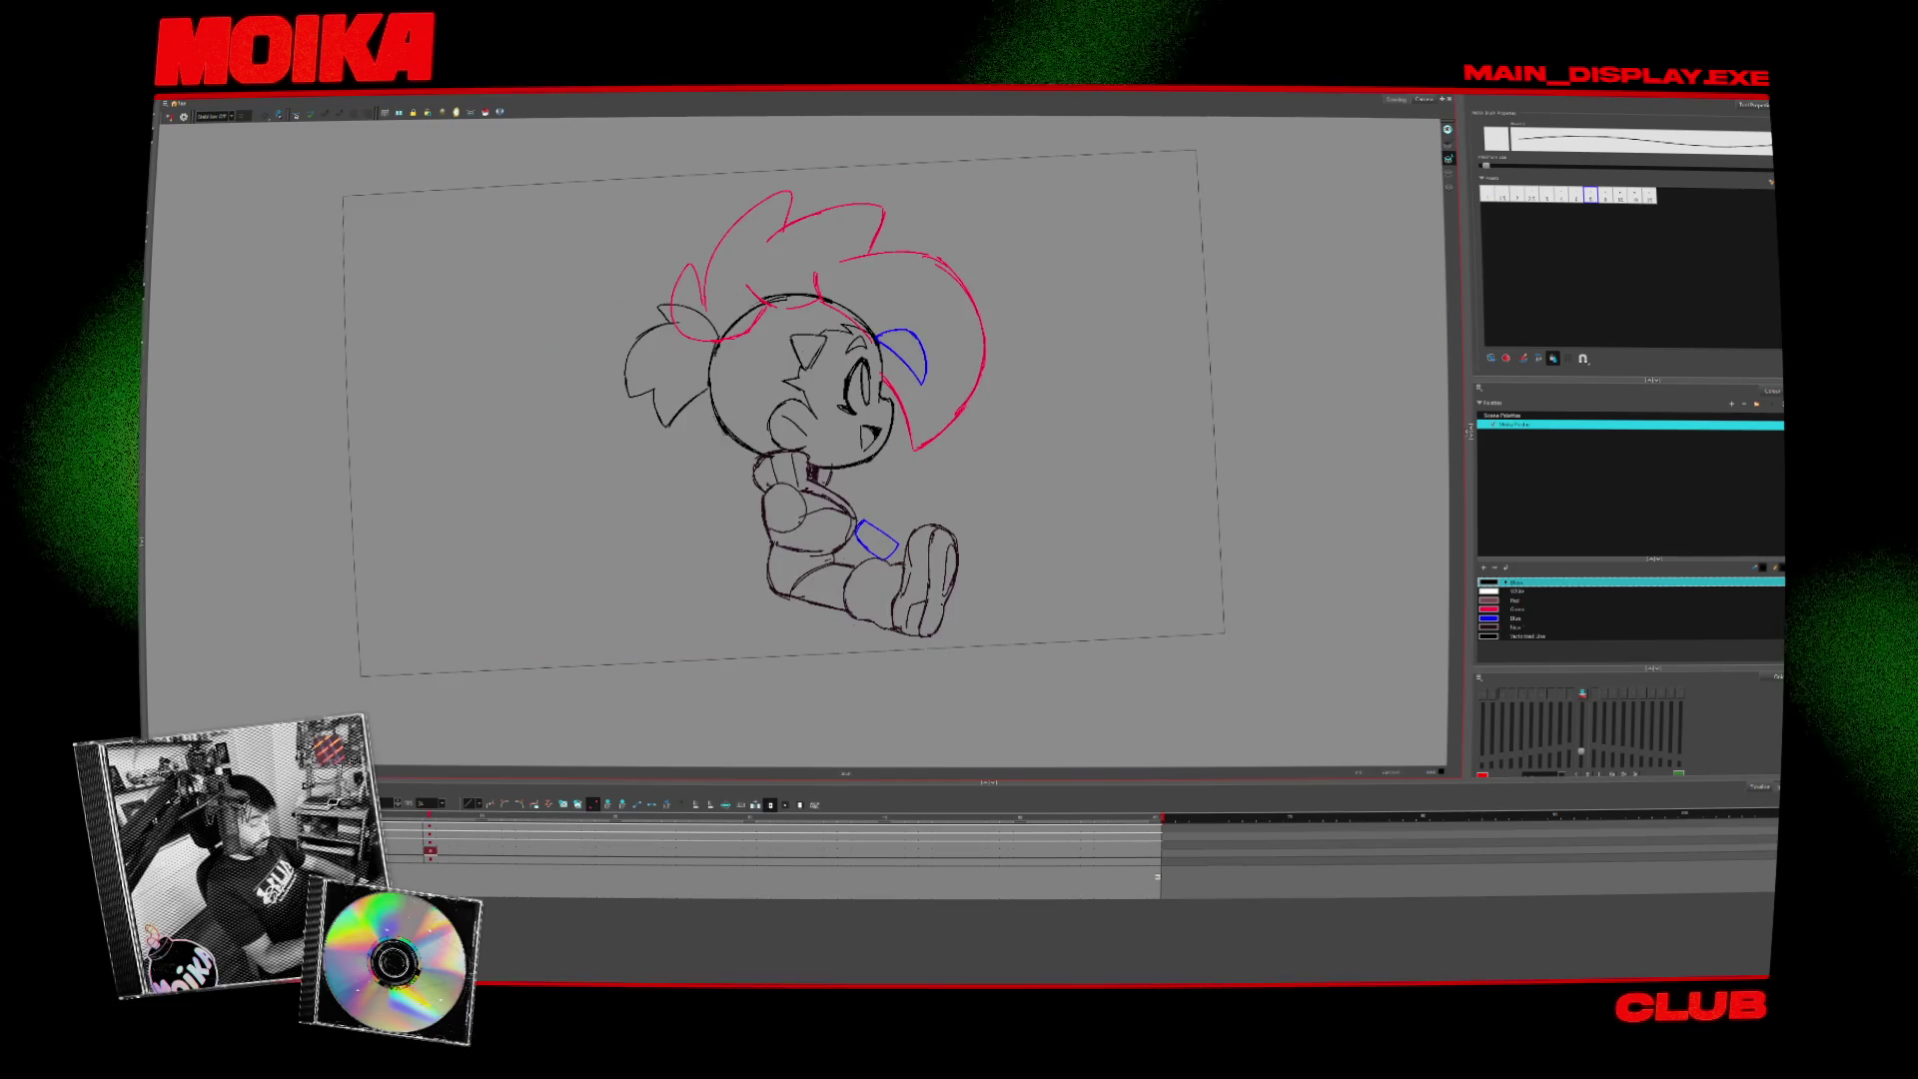
key("alt+b")
scroll(799, 420, "up", 2)
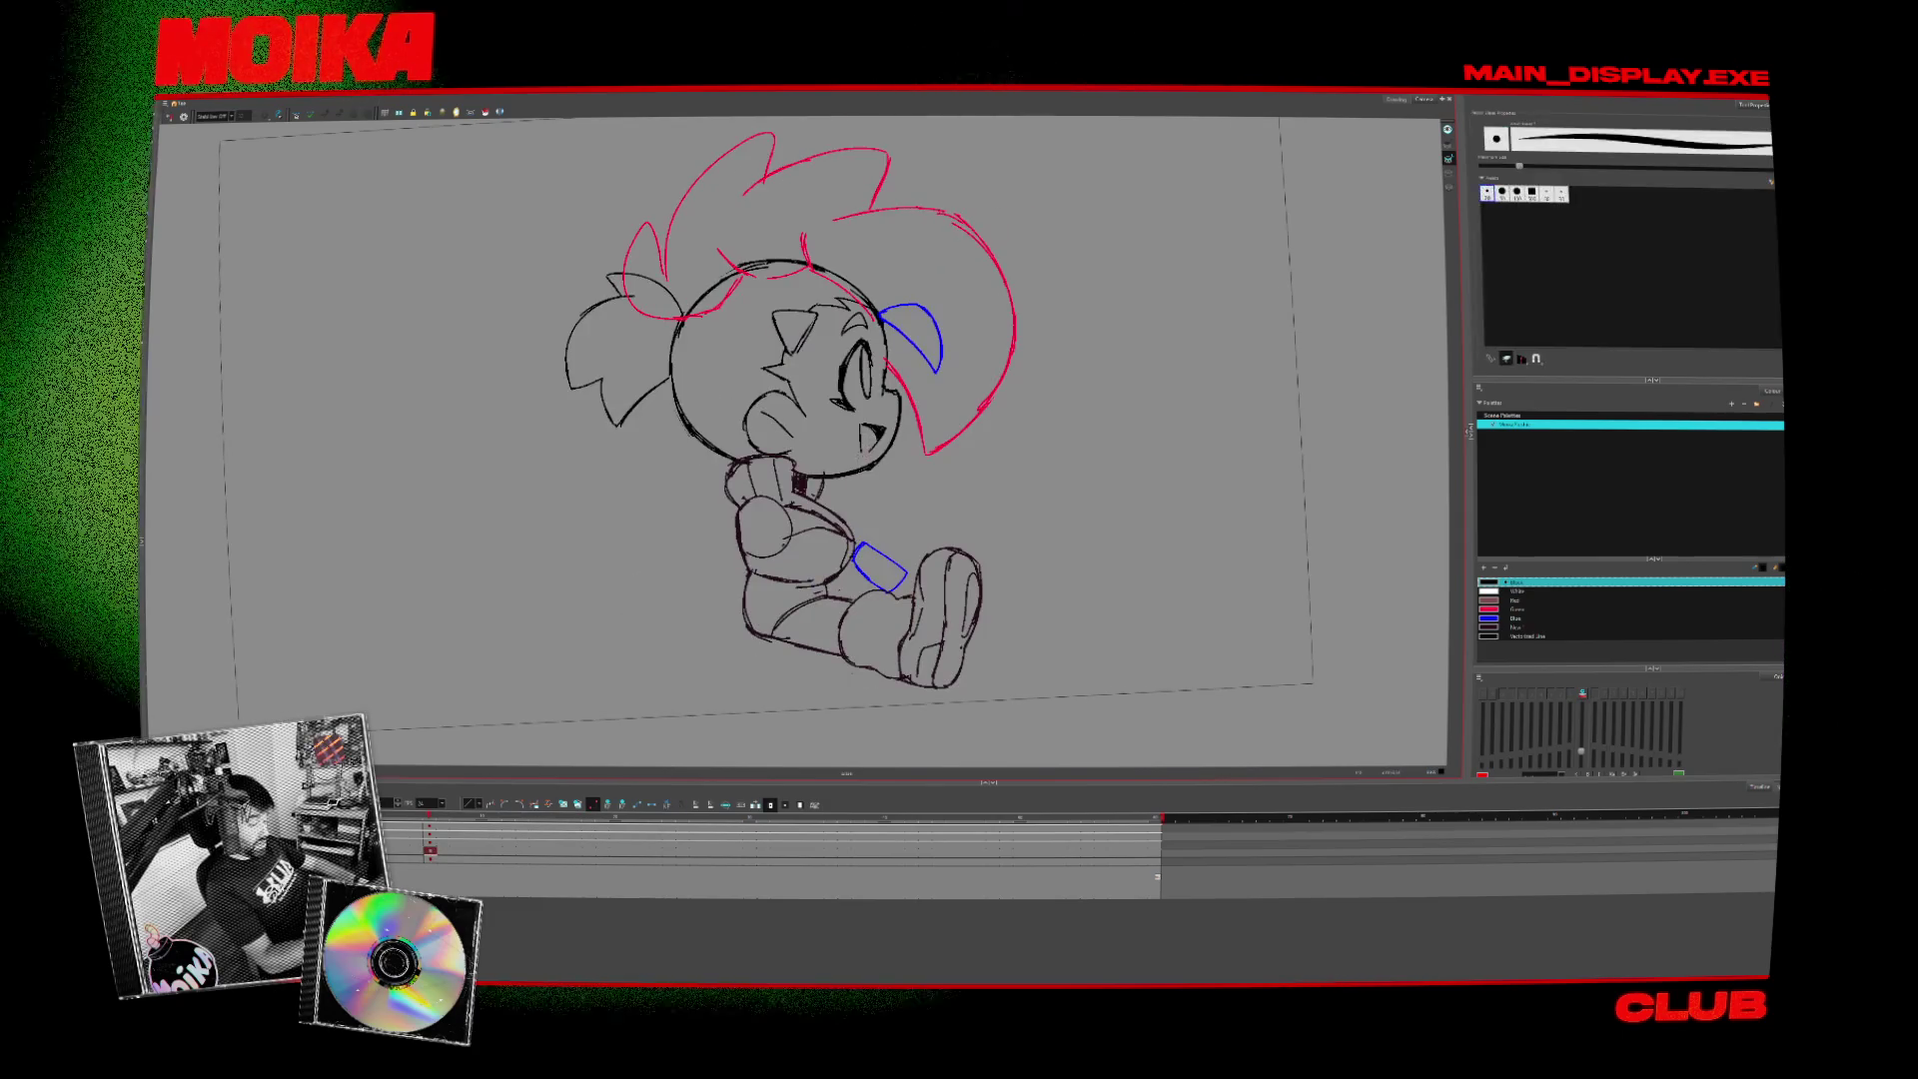
key("alt+x")
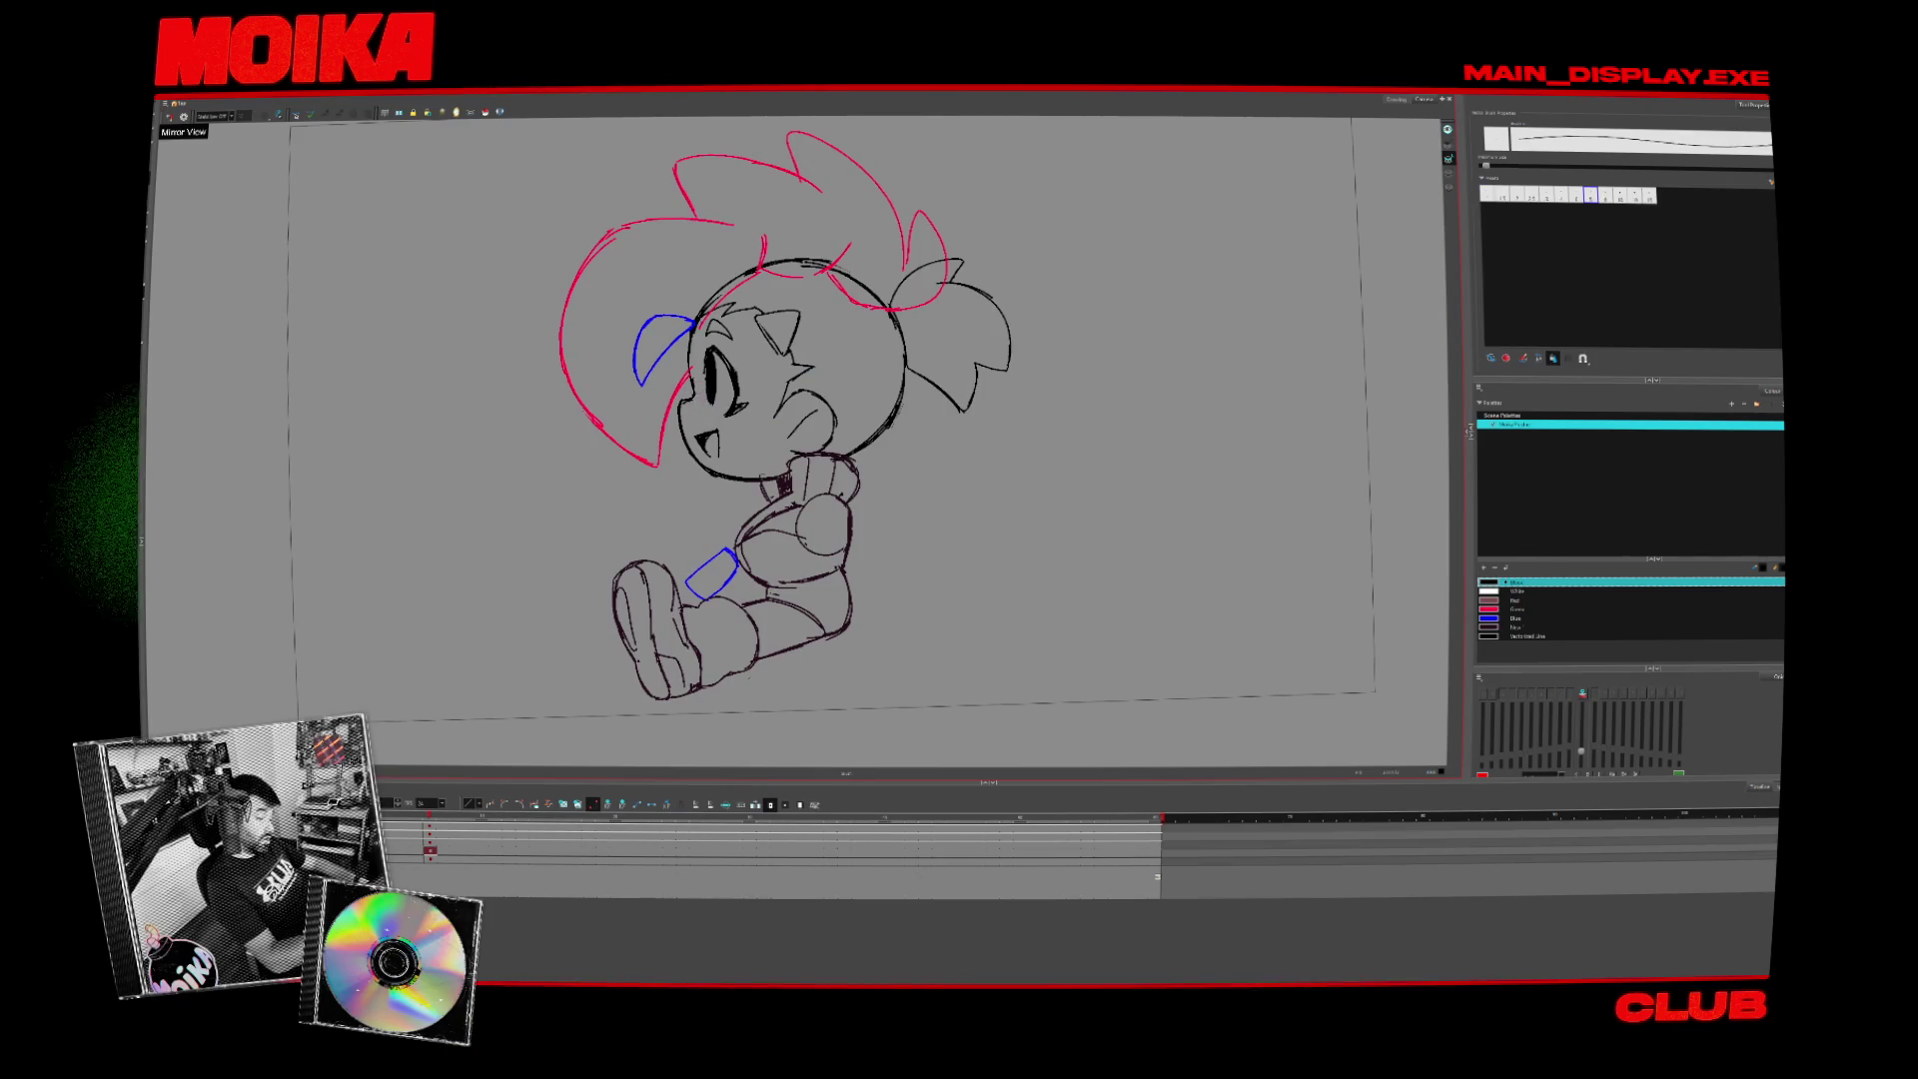
left_click(170, 117)
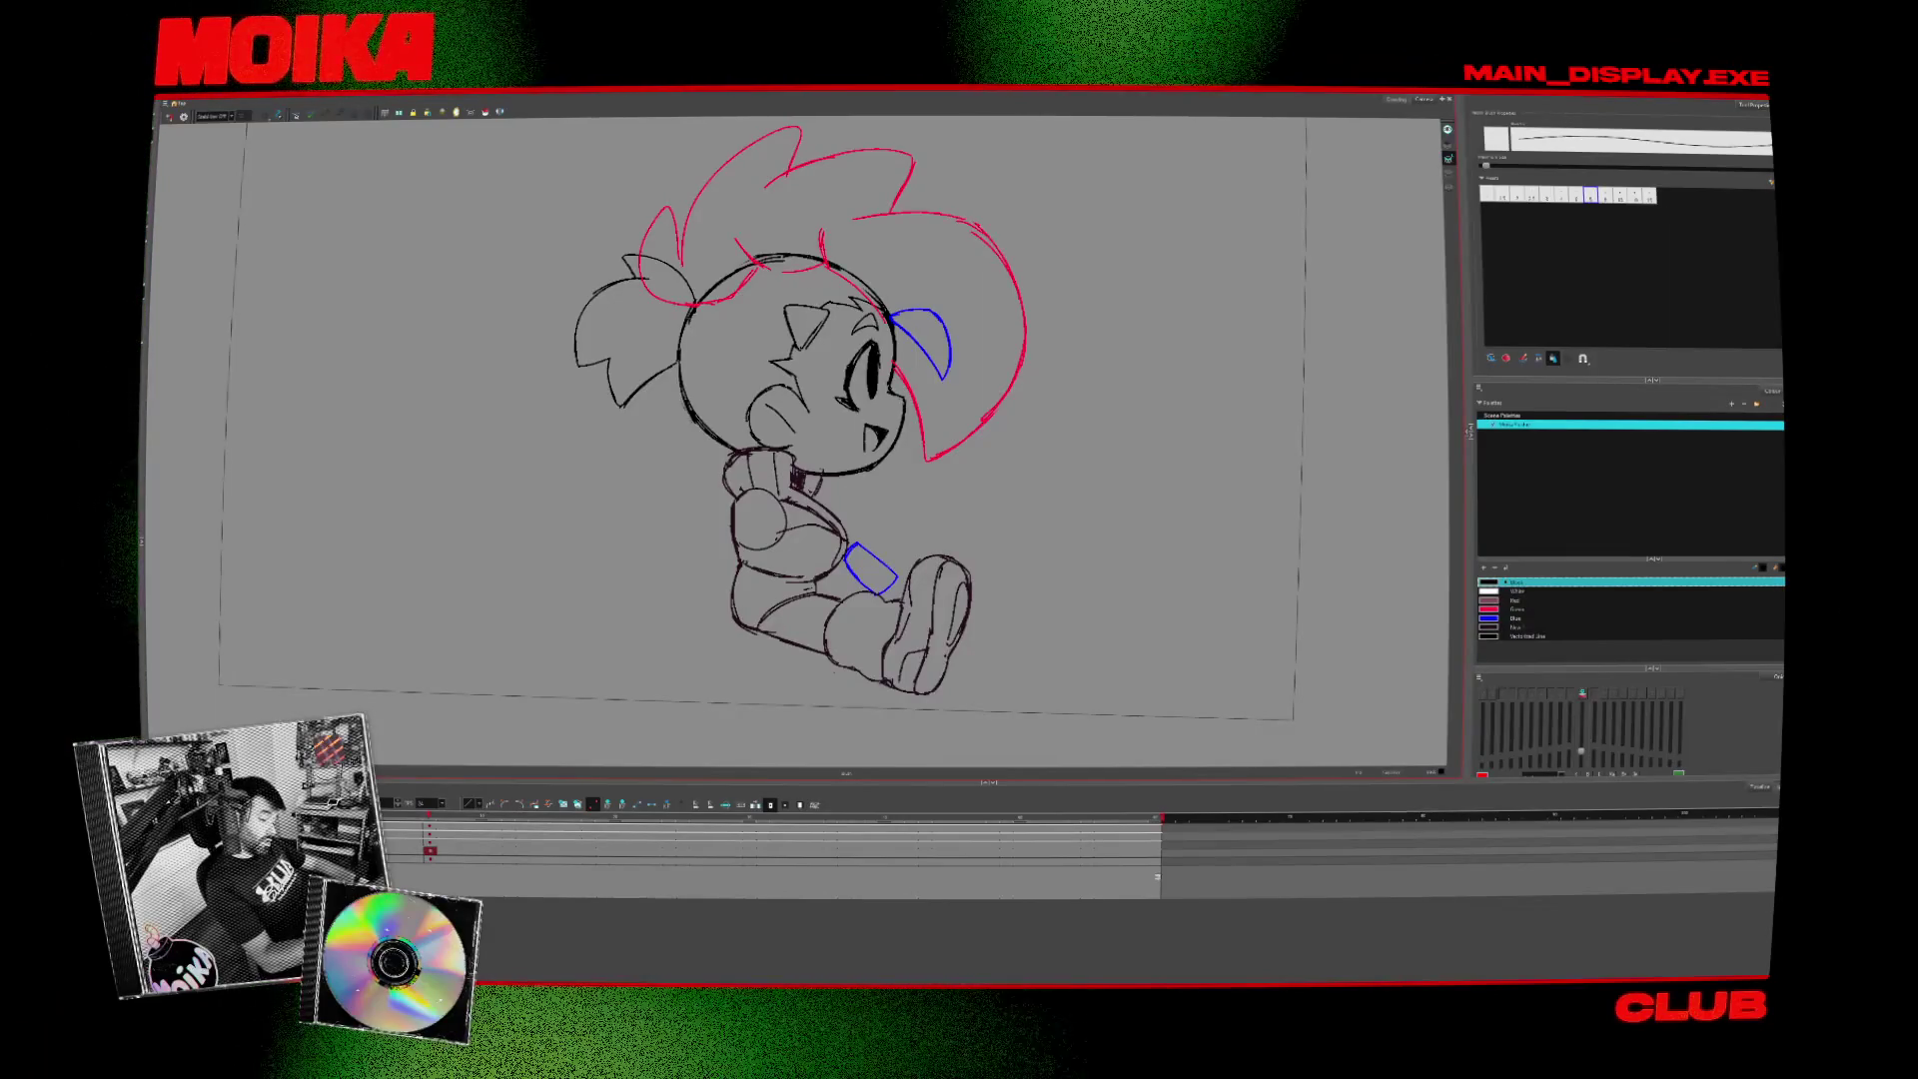
key("alt+b")
key("period")
key("comma")
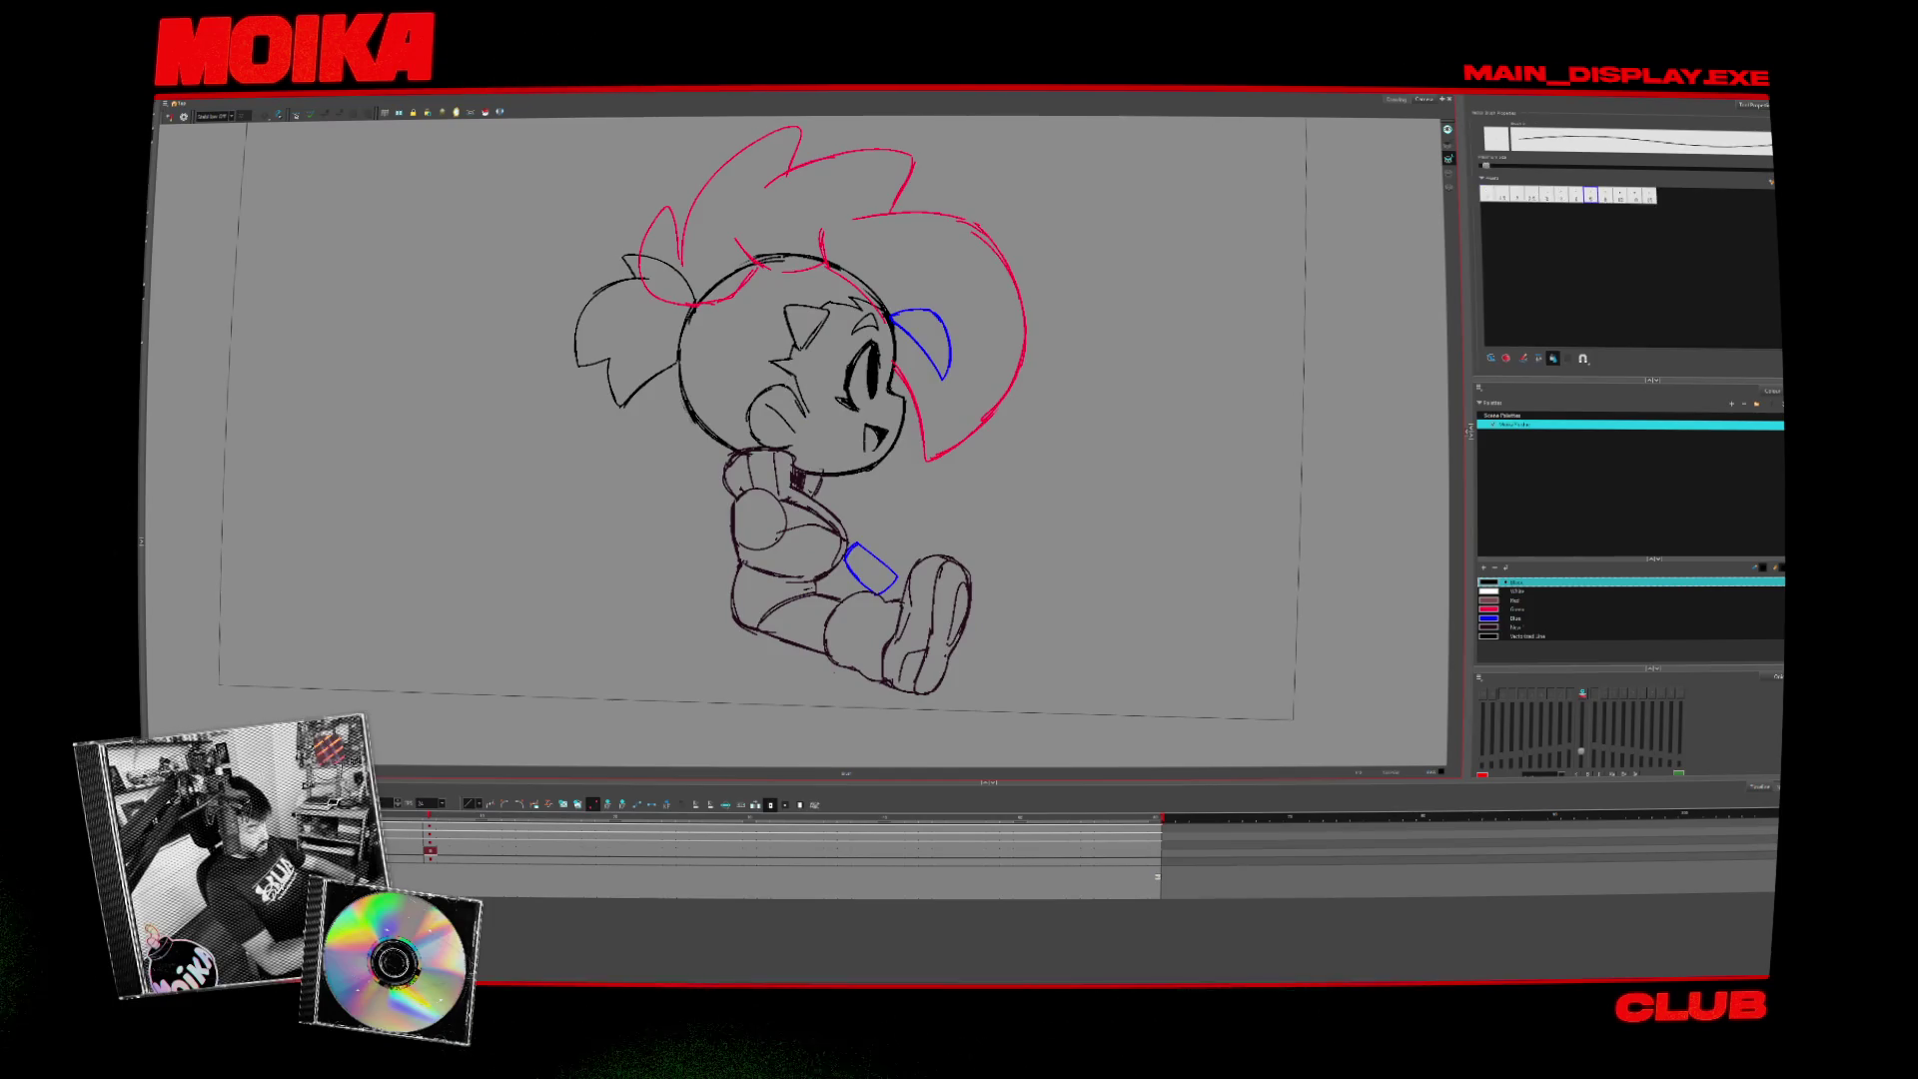
key("period")
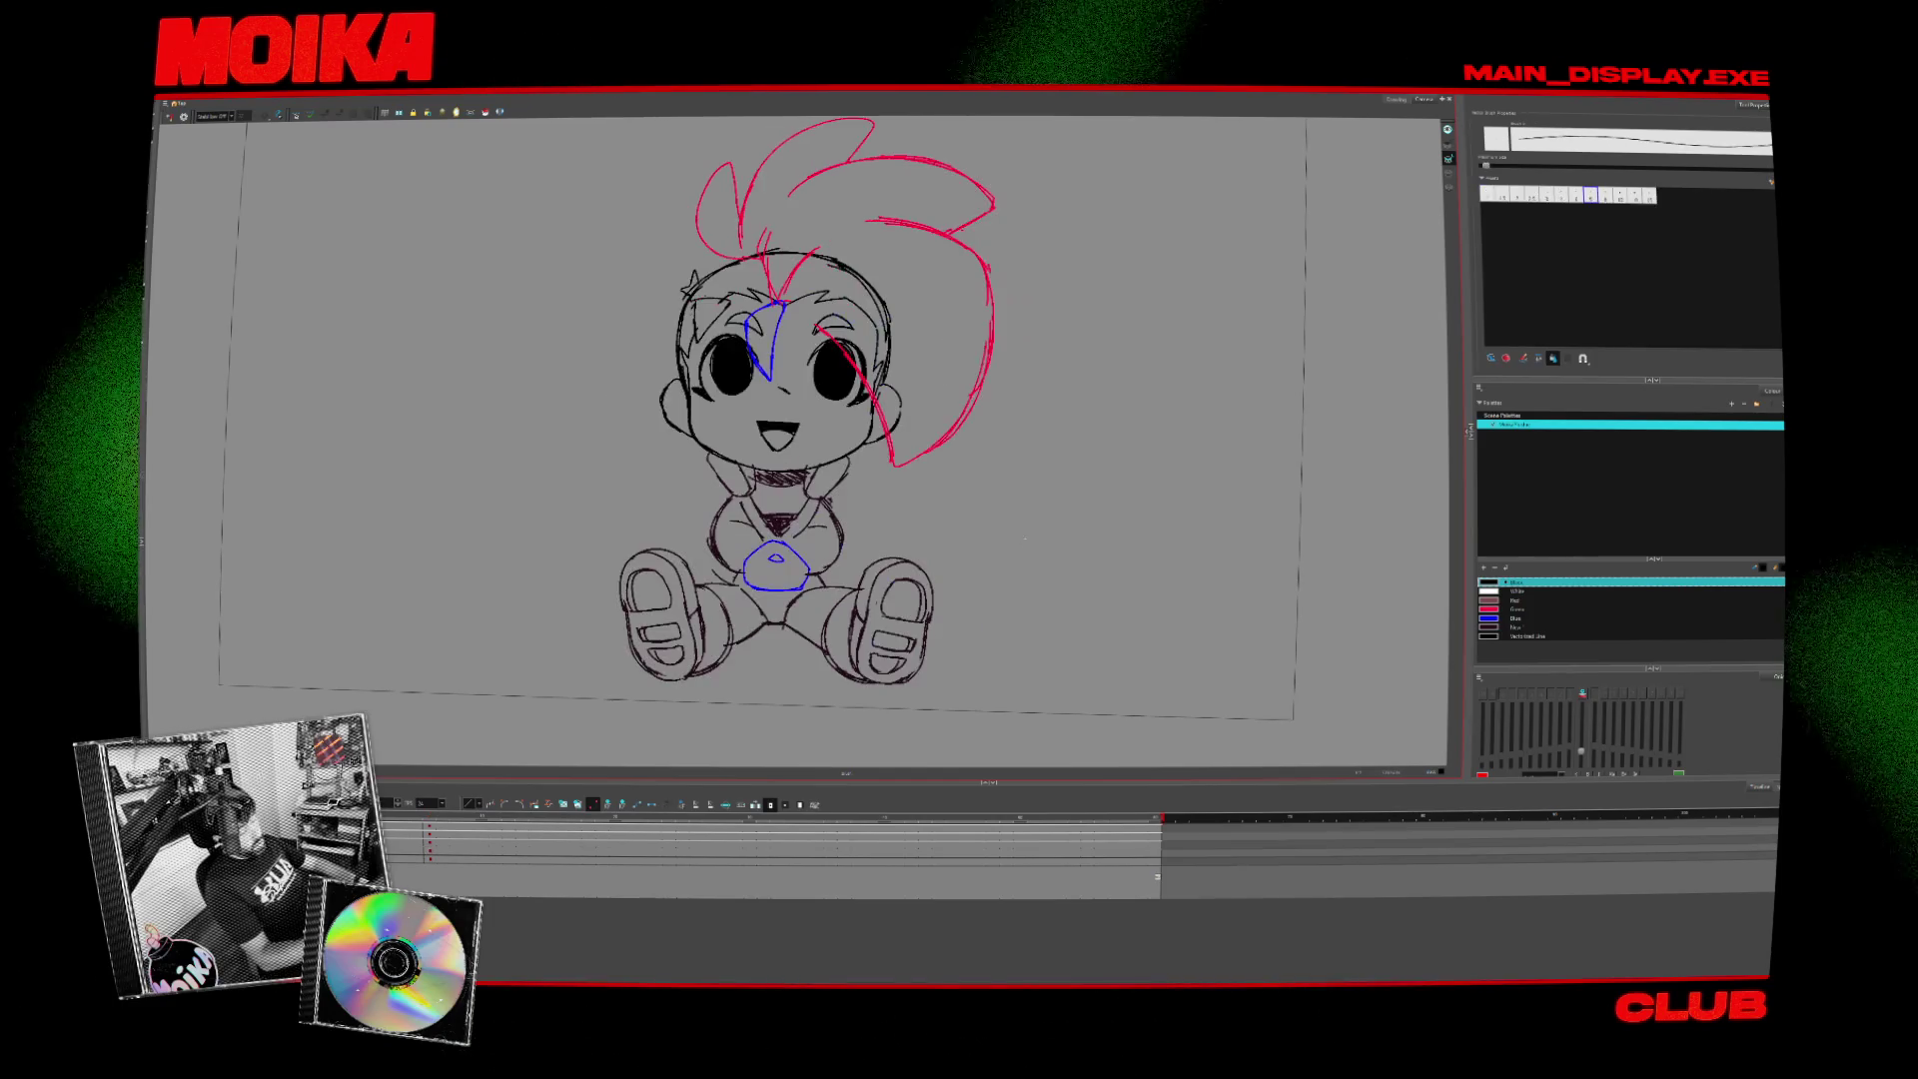
key("comma")
key("period")
scroll(1013, 496, "down", 2)
scroll(976, 506, "up", 2)
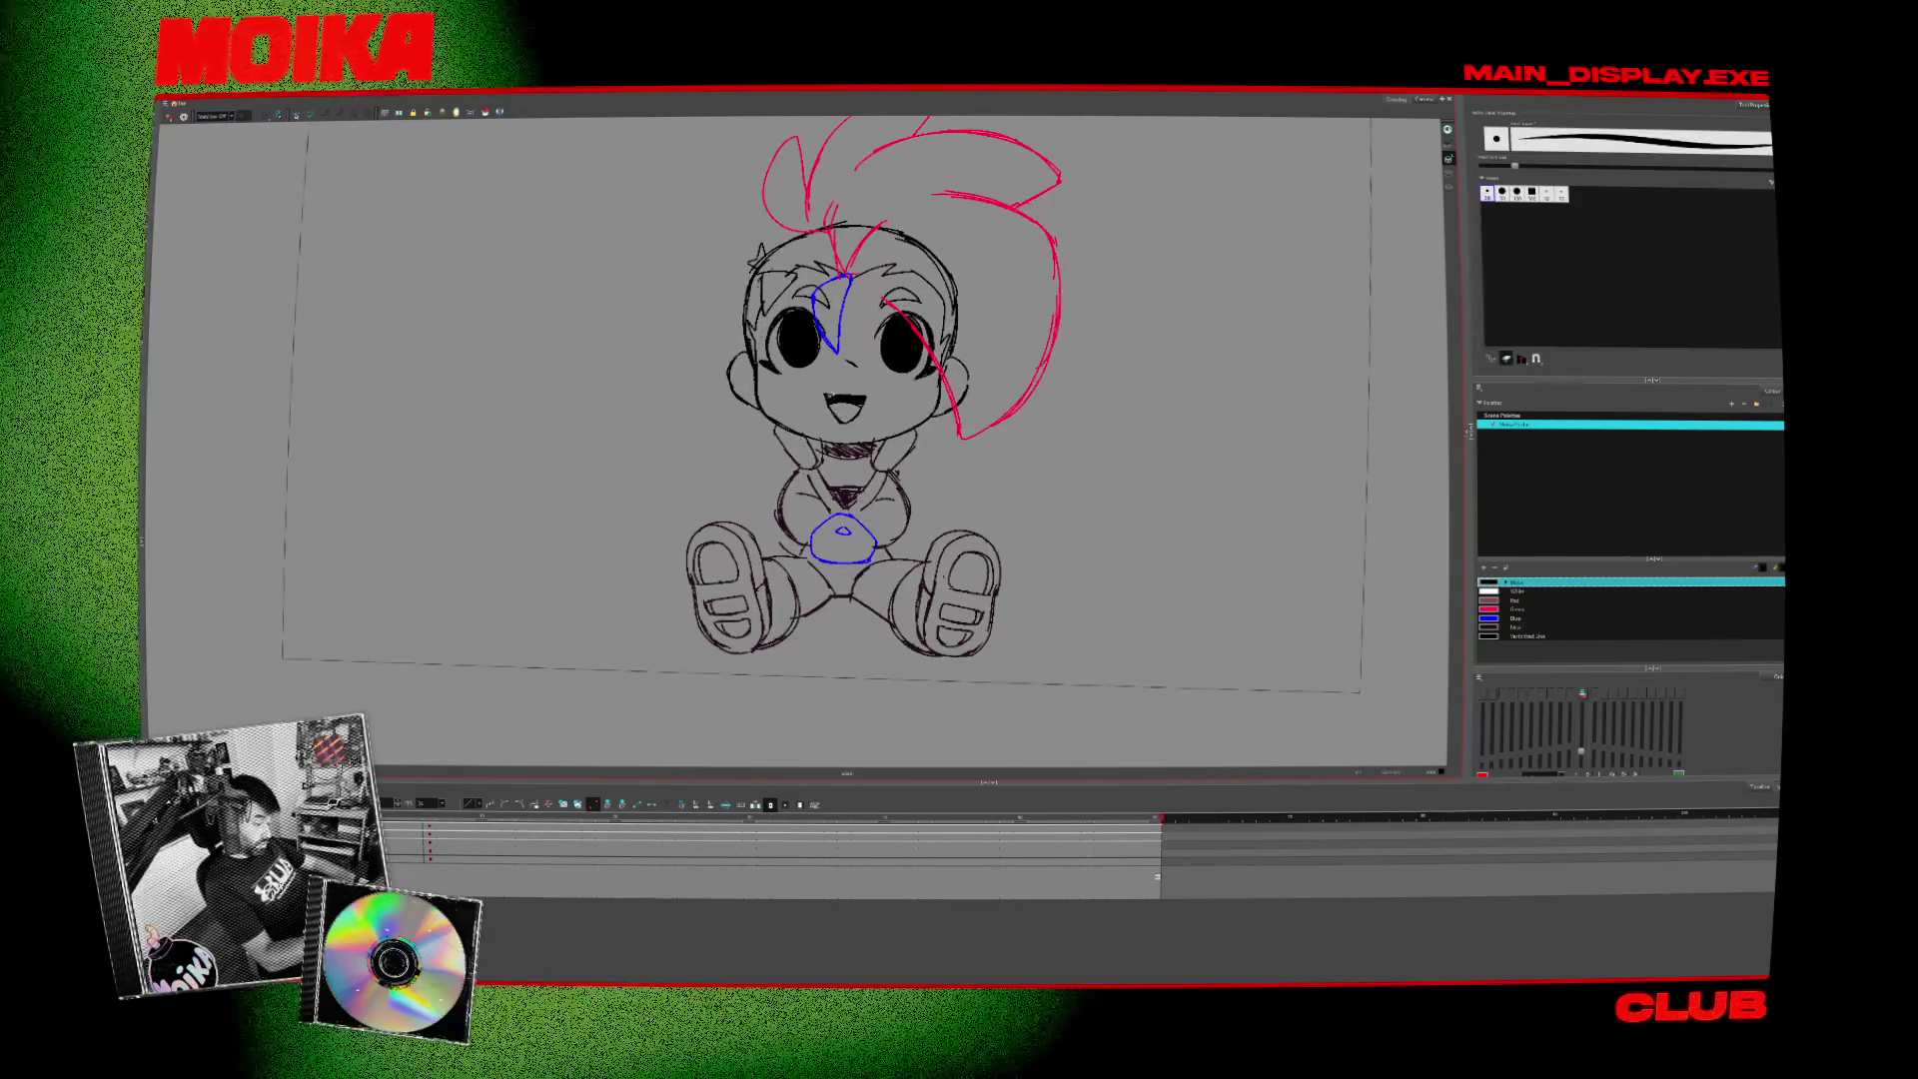
key("alt+x")
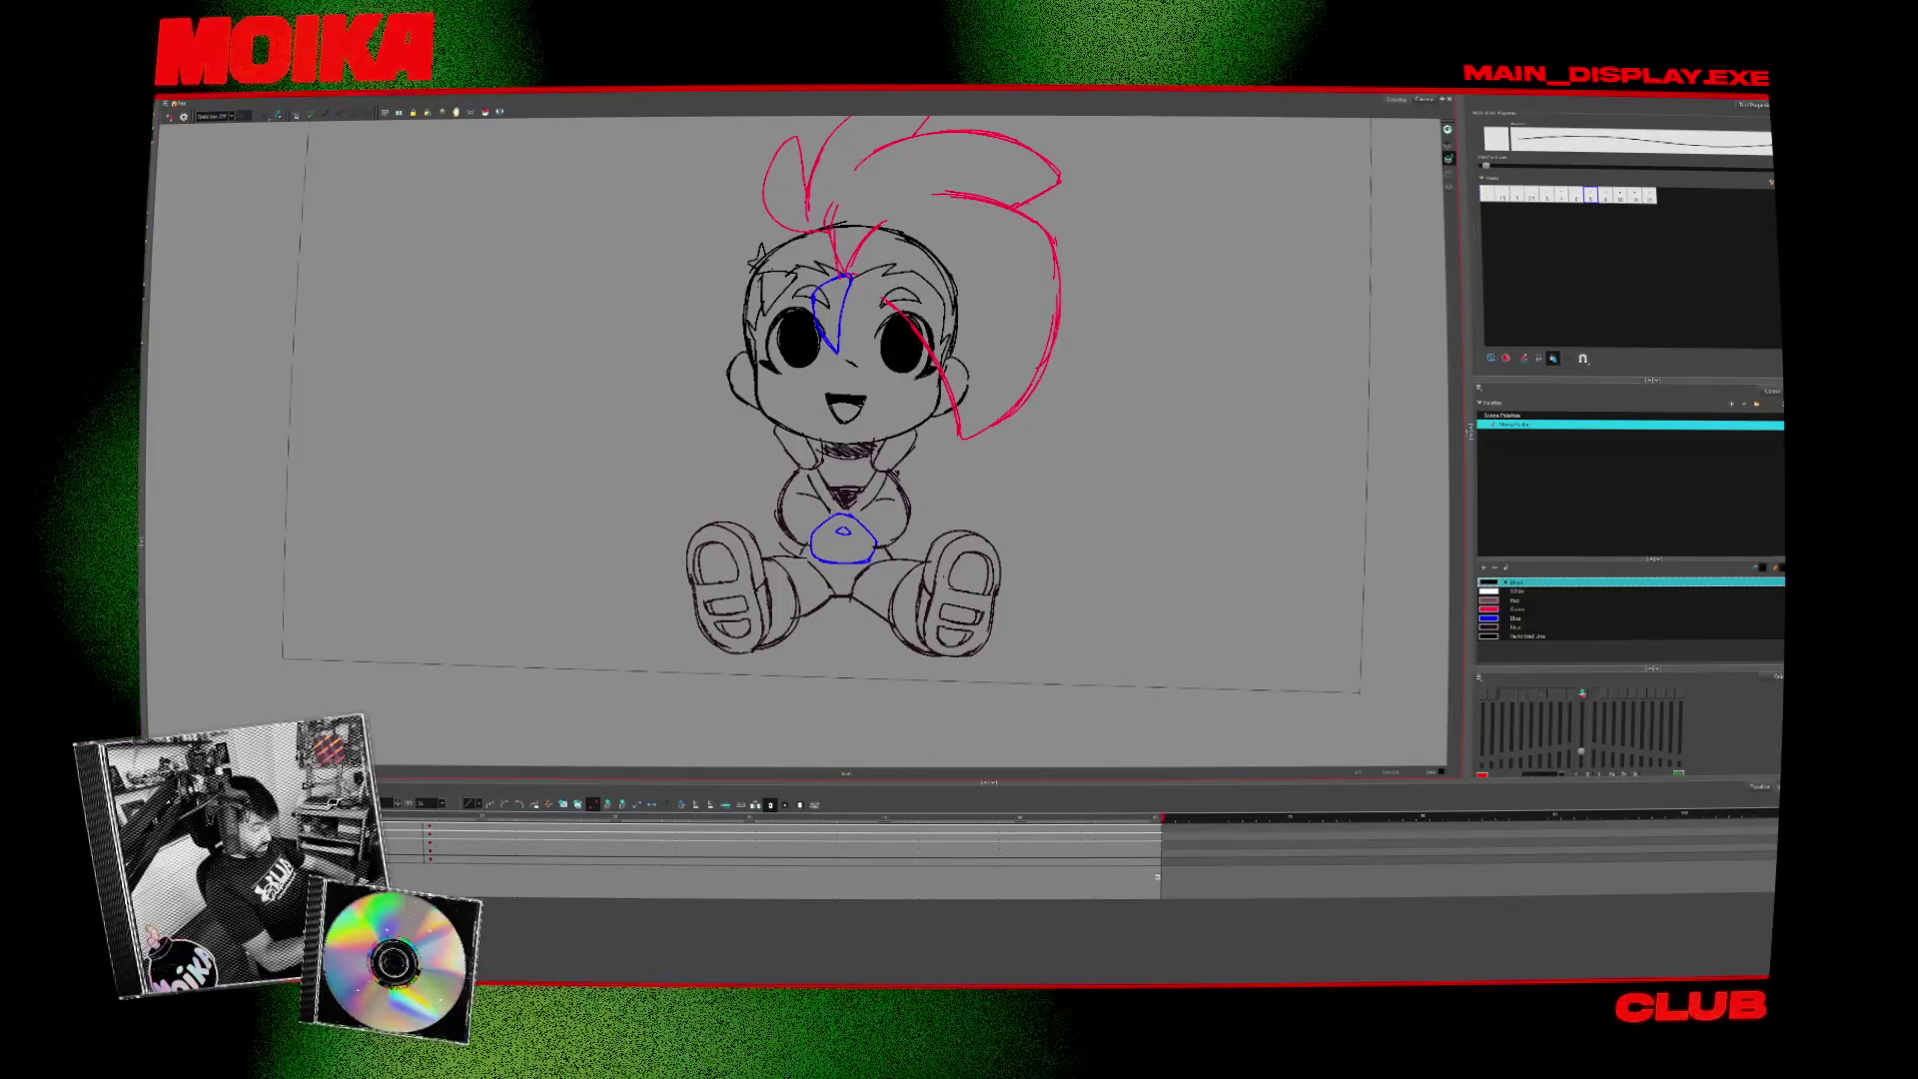
key("period")
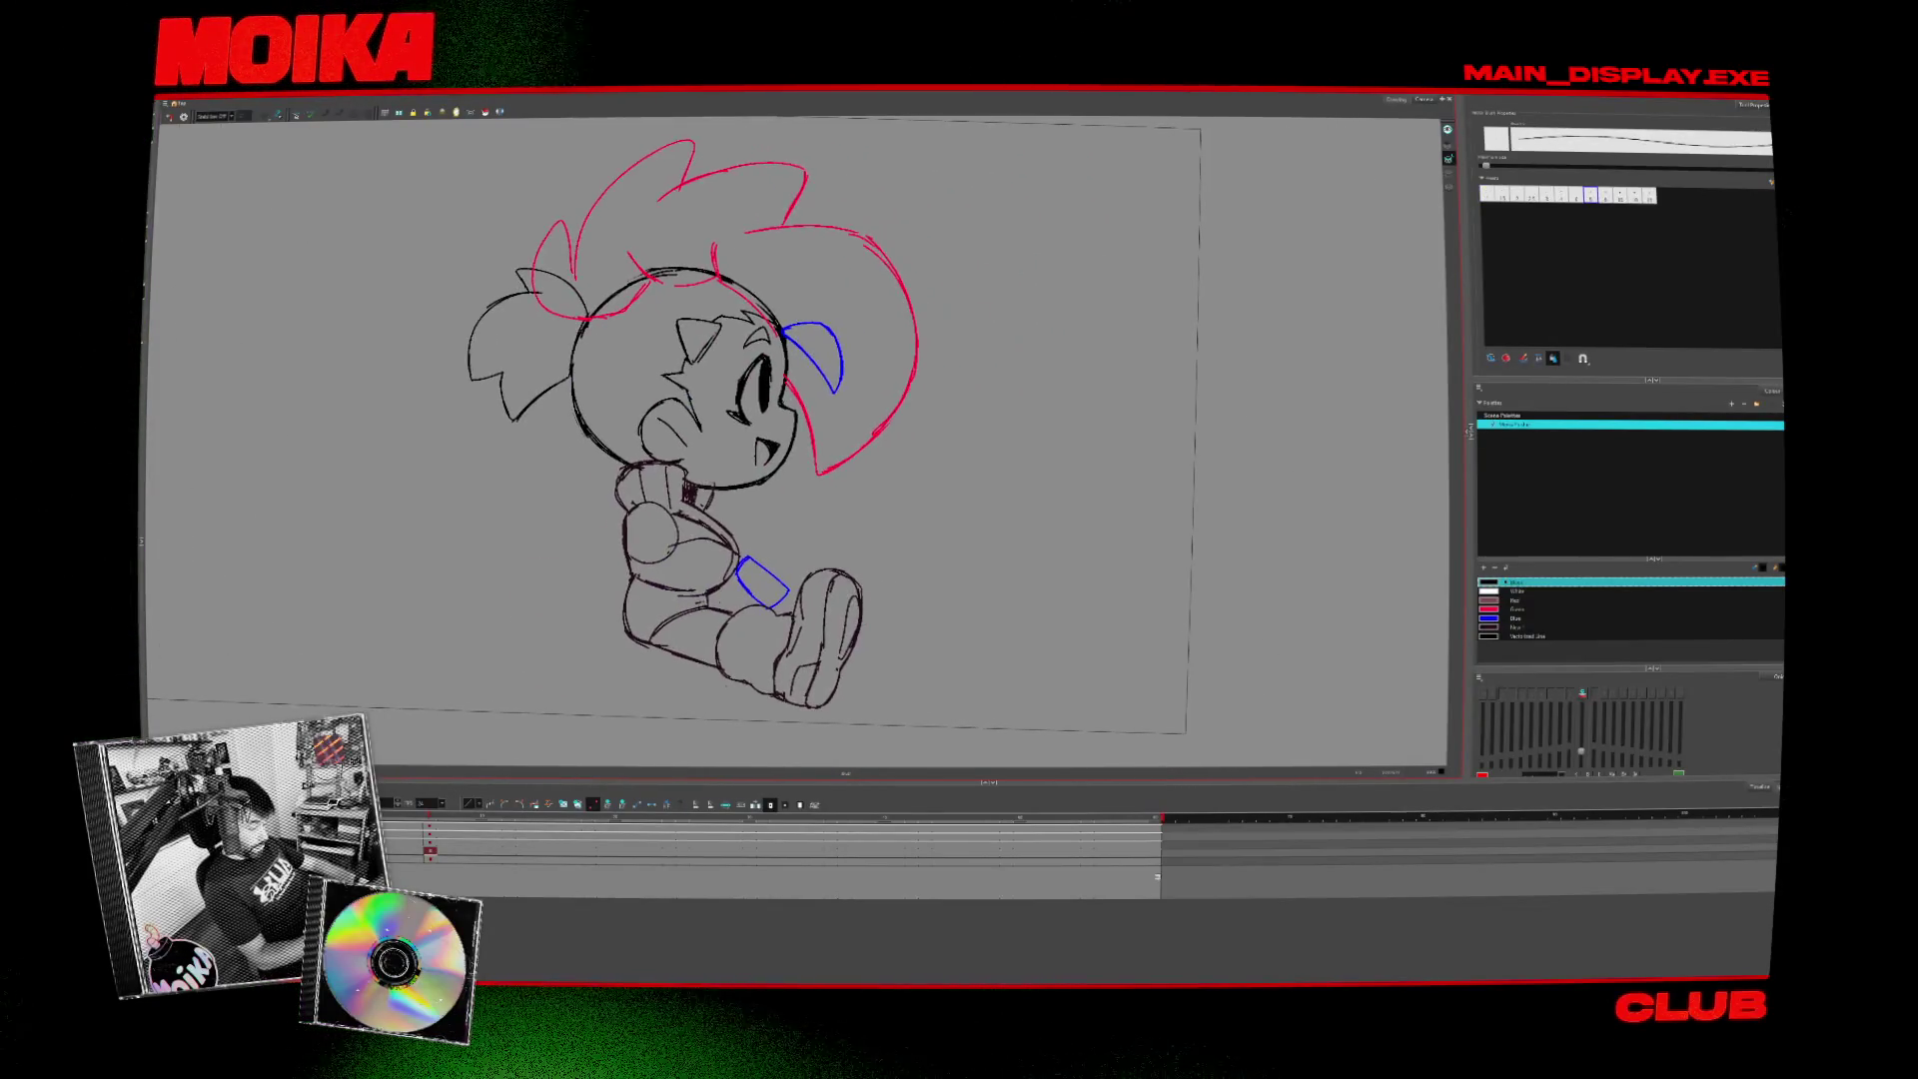
key("comma")
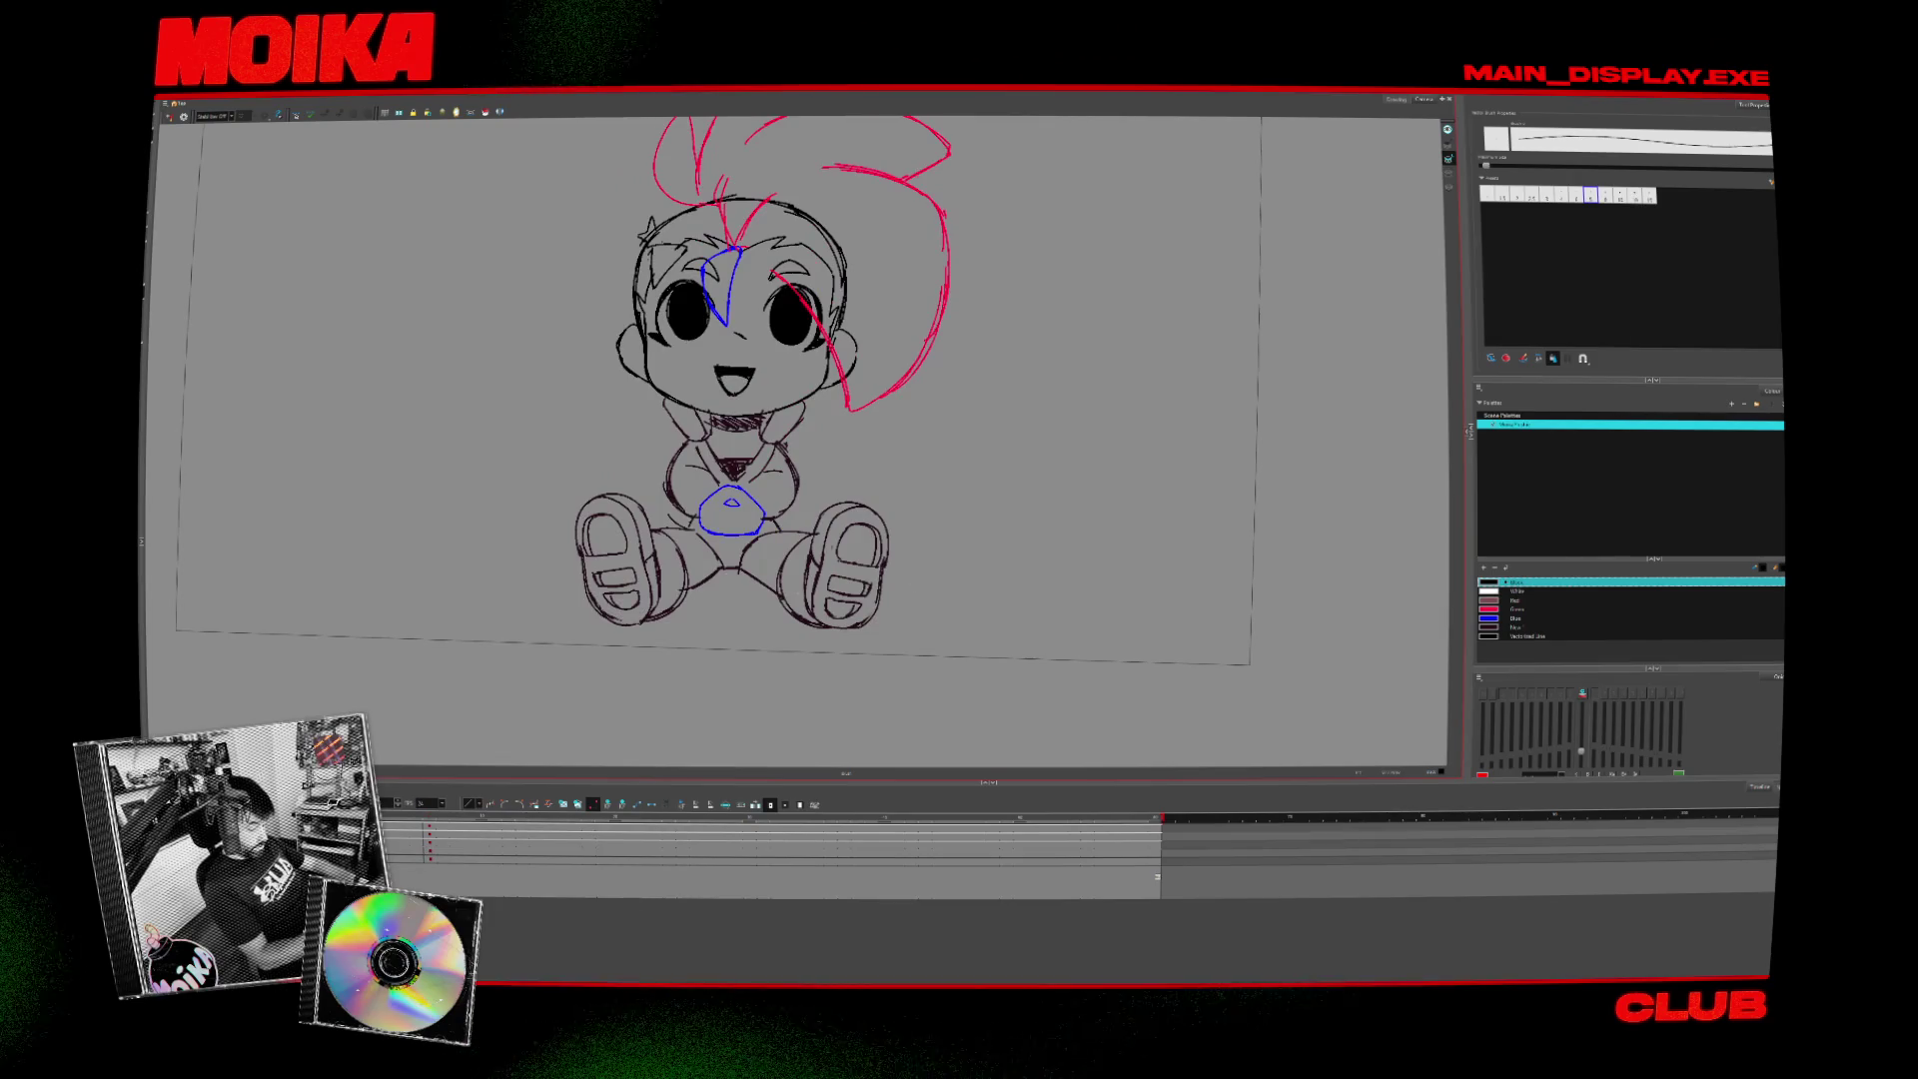
key("period")
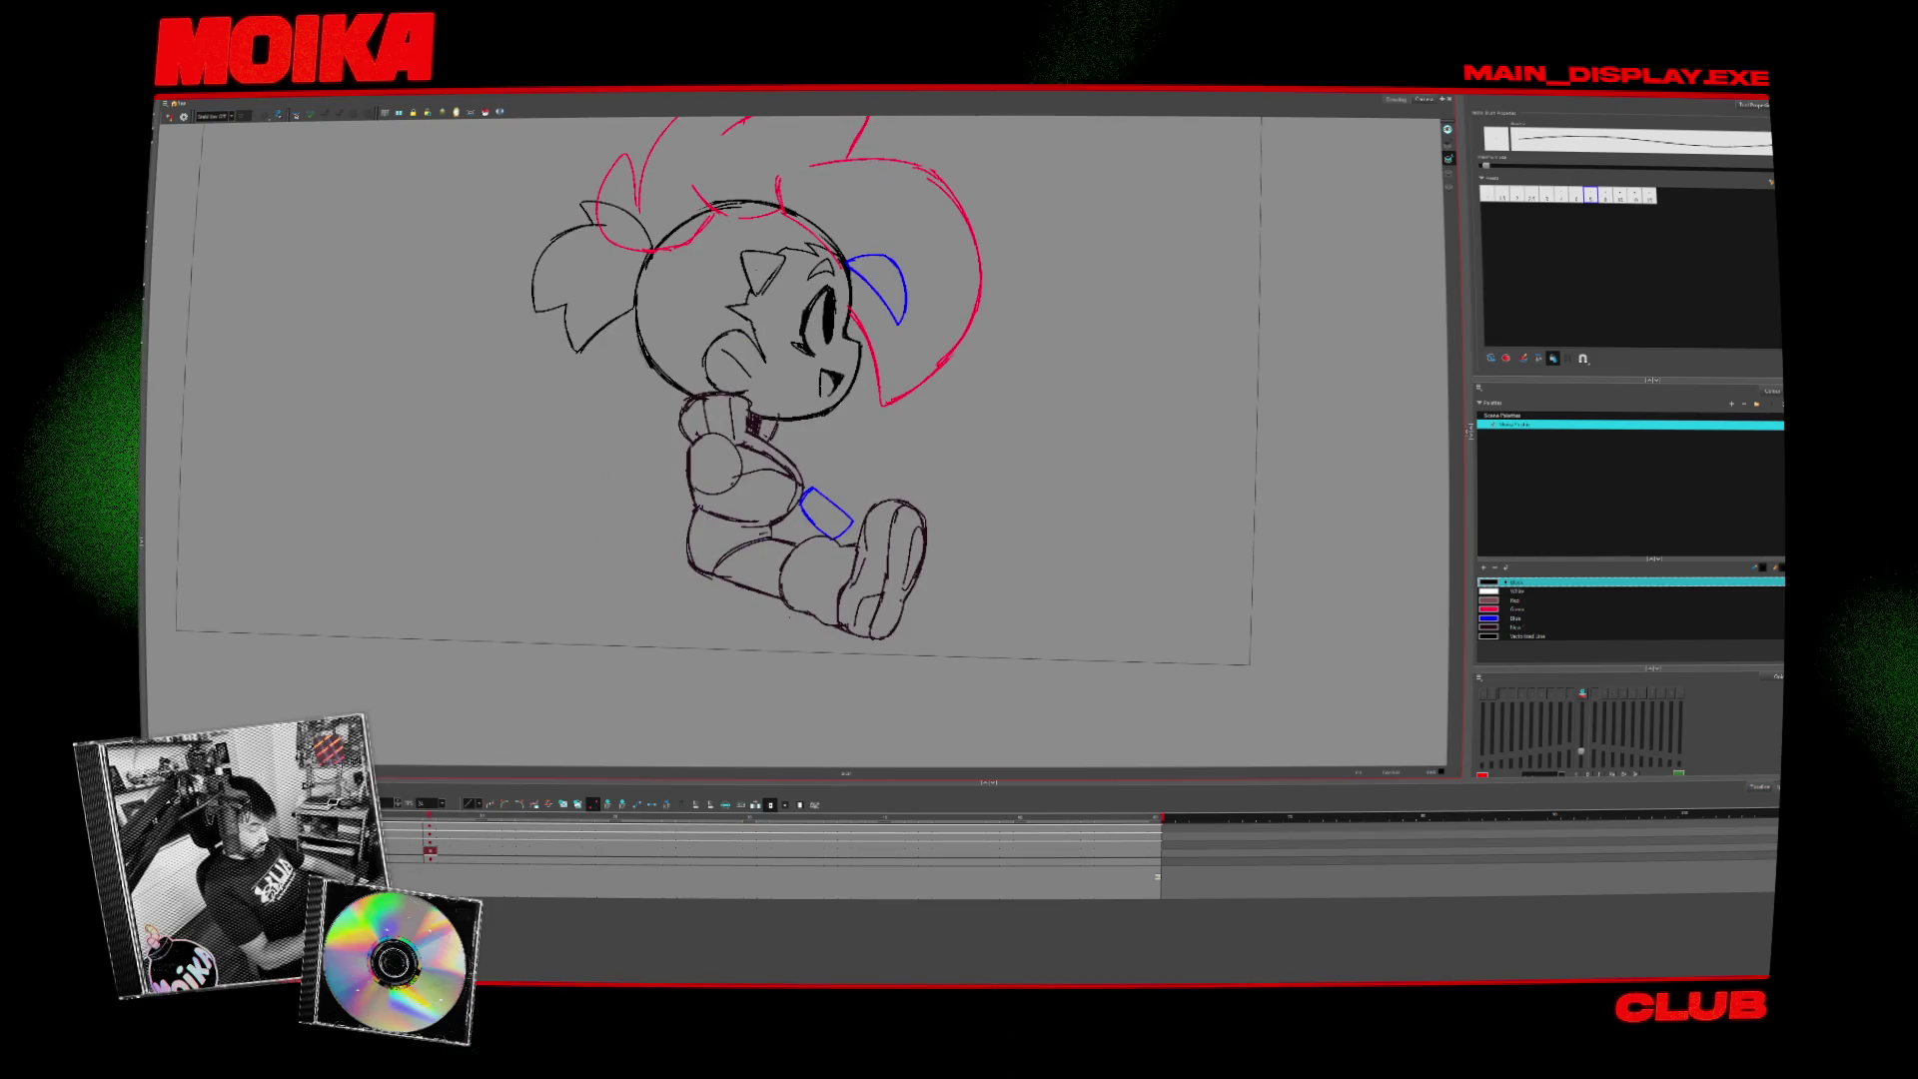
key("comma")
key("period")
key("comma")
key("period")
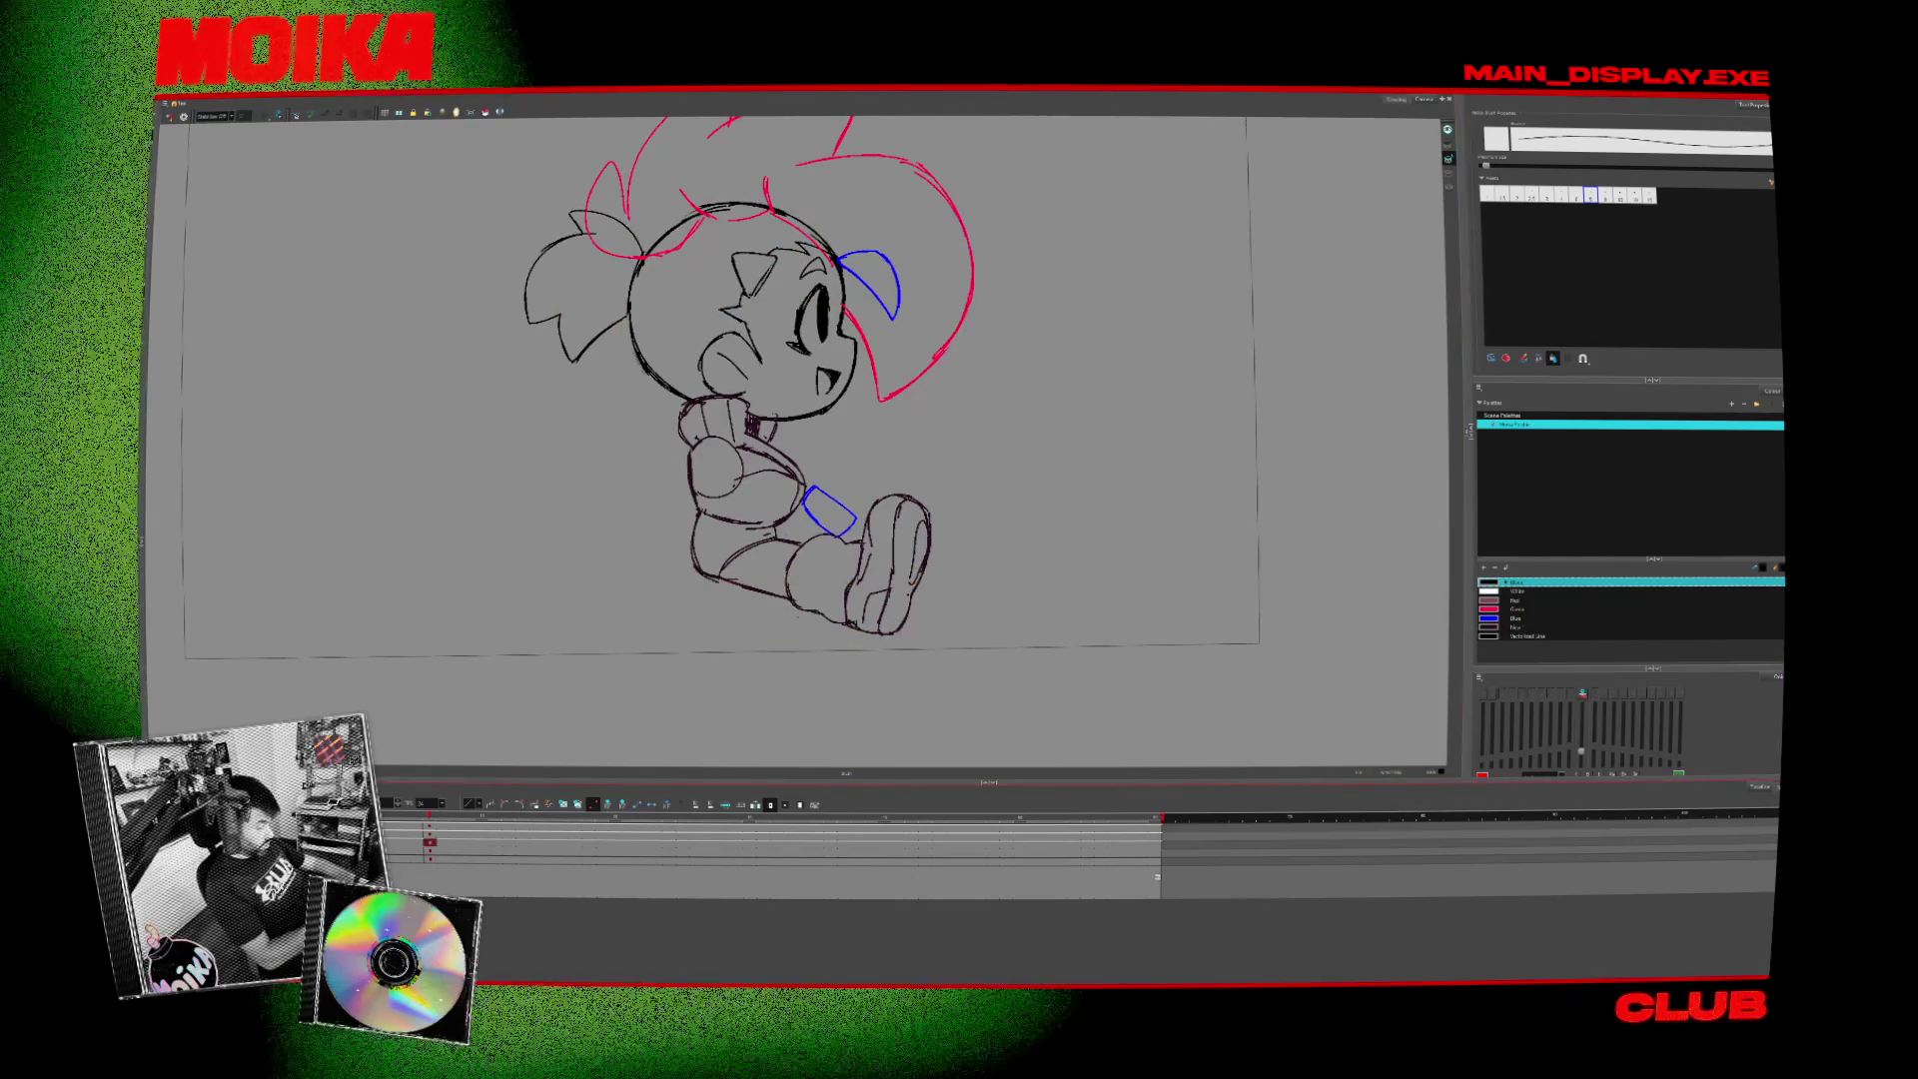
- Select and adjust the side pose's lower leg and foot strokes
mouse_move(999, 567)
left_mouse_down()
mouse_move(766, 664)
mouse_move(956, 565)
left_mouse_up()
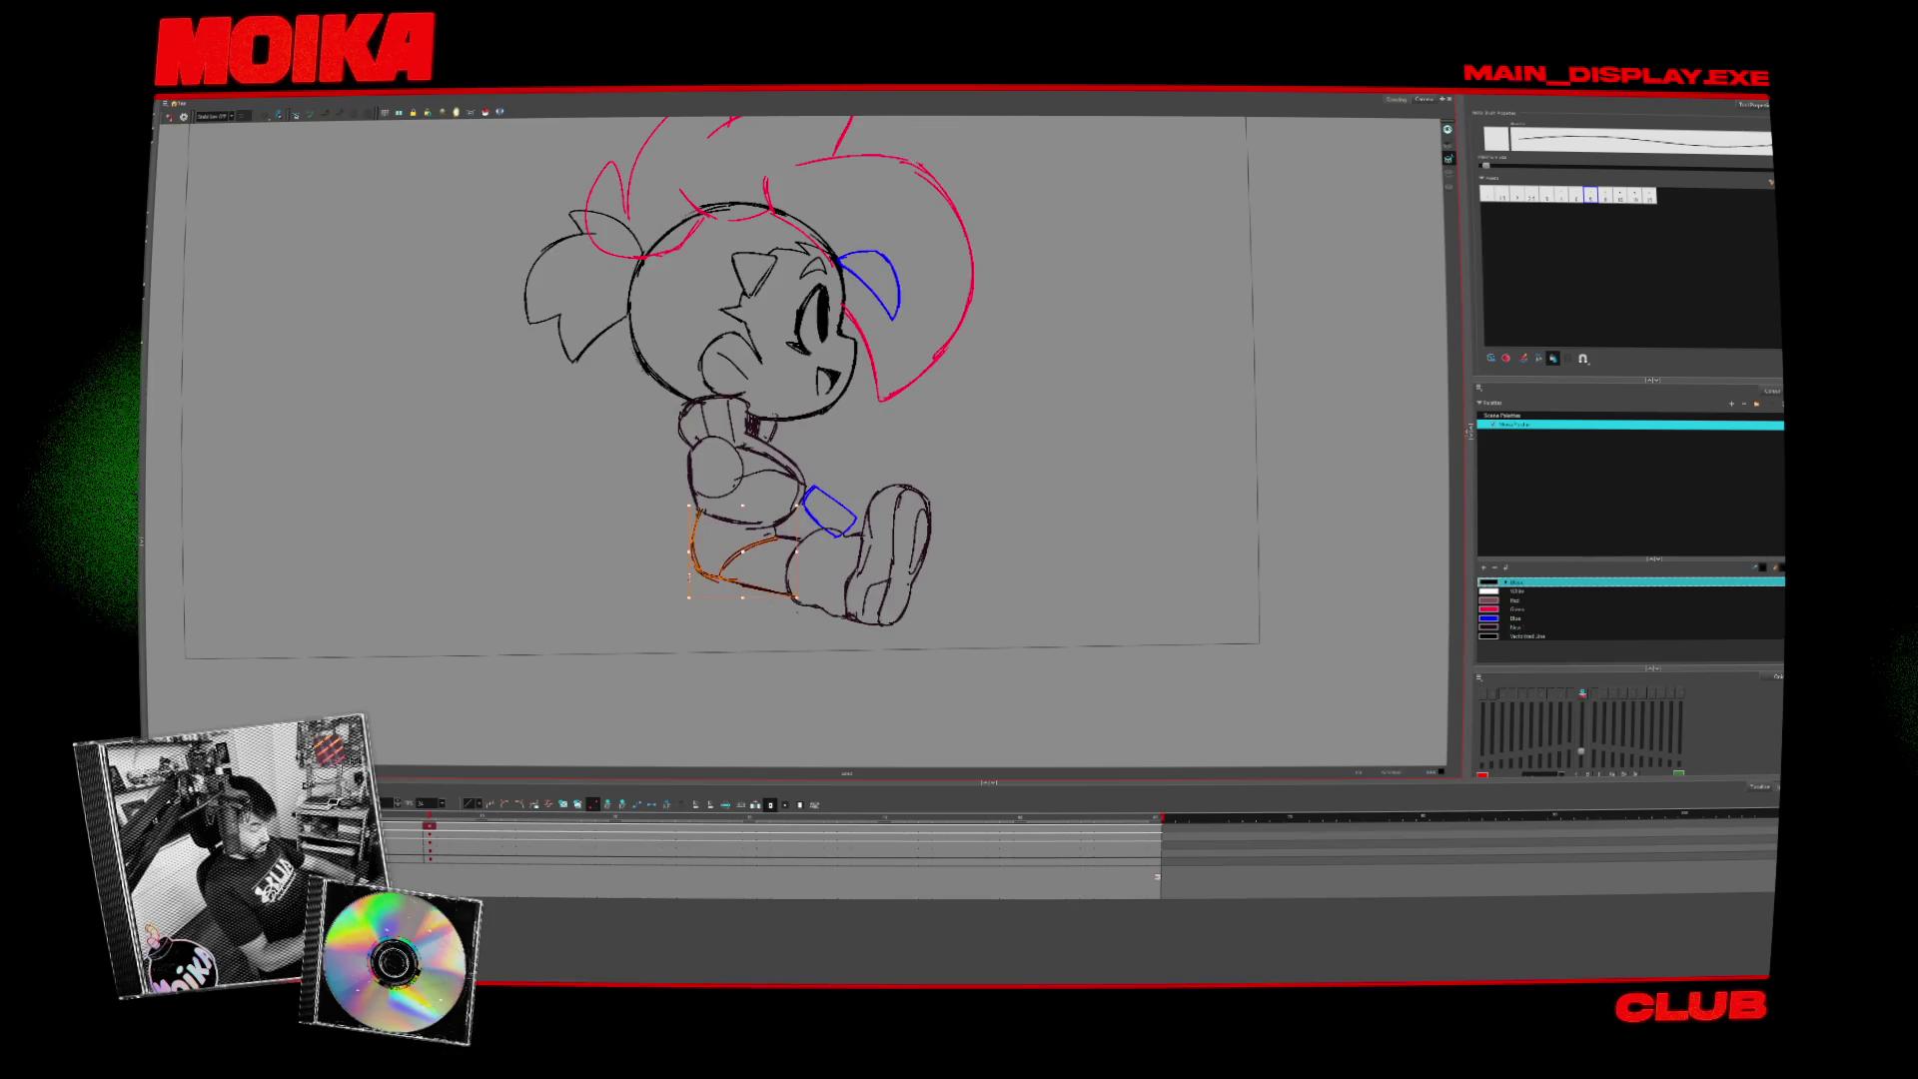
left_click(703, 561)
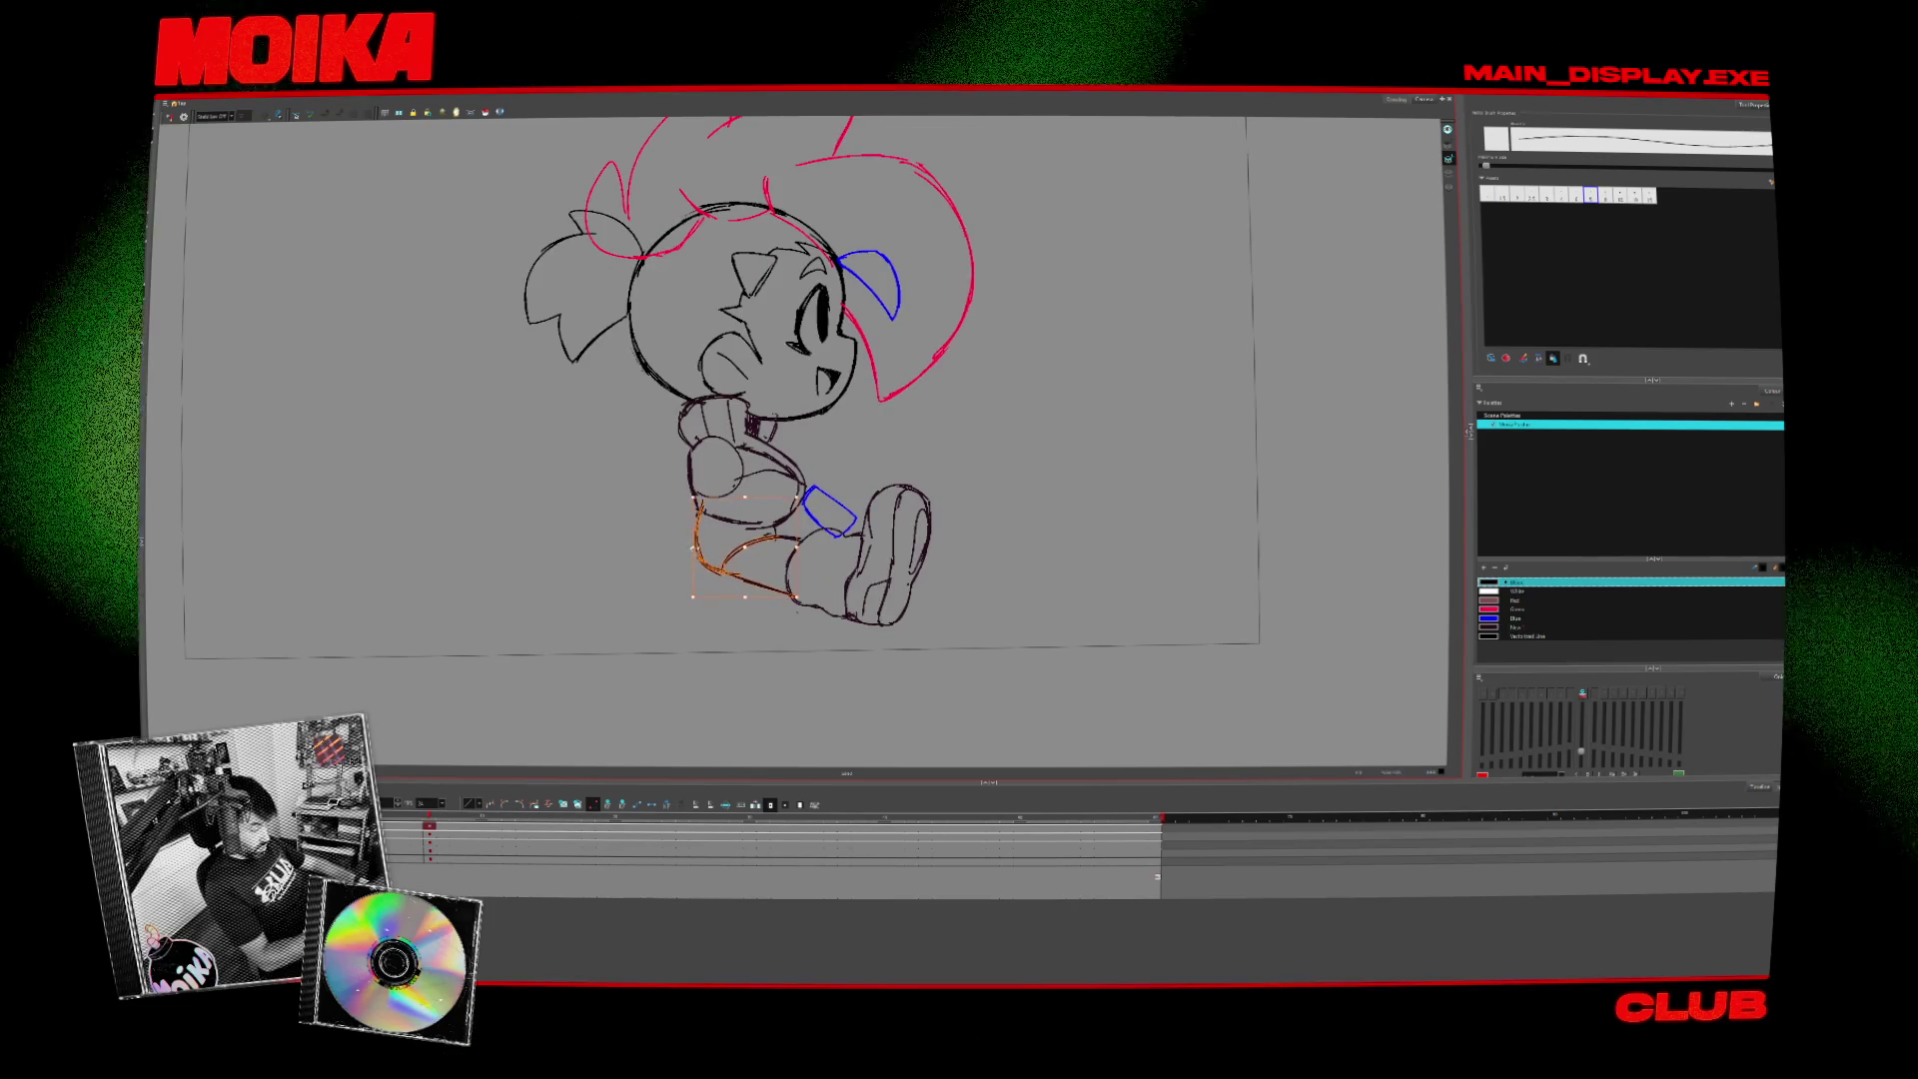
left_click(969, 596)
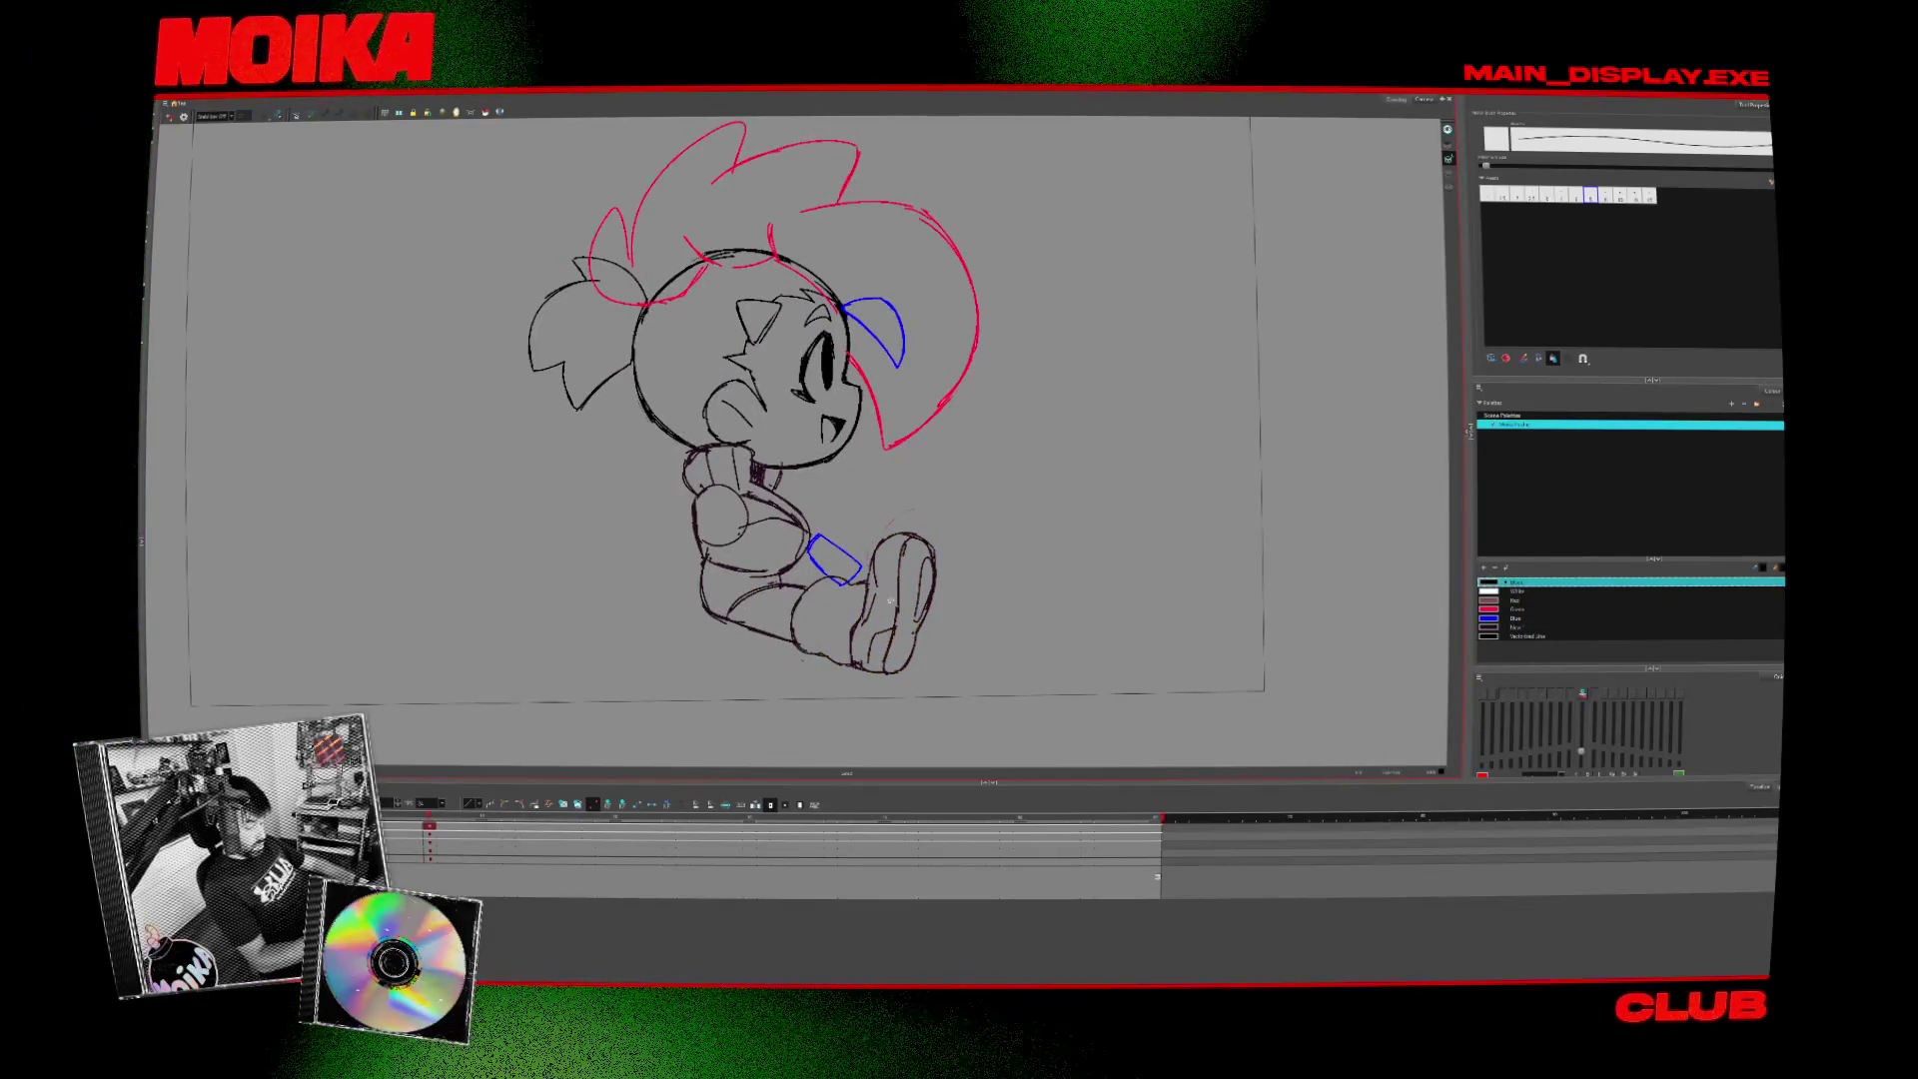
left_click(890, 599)
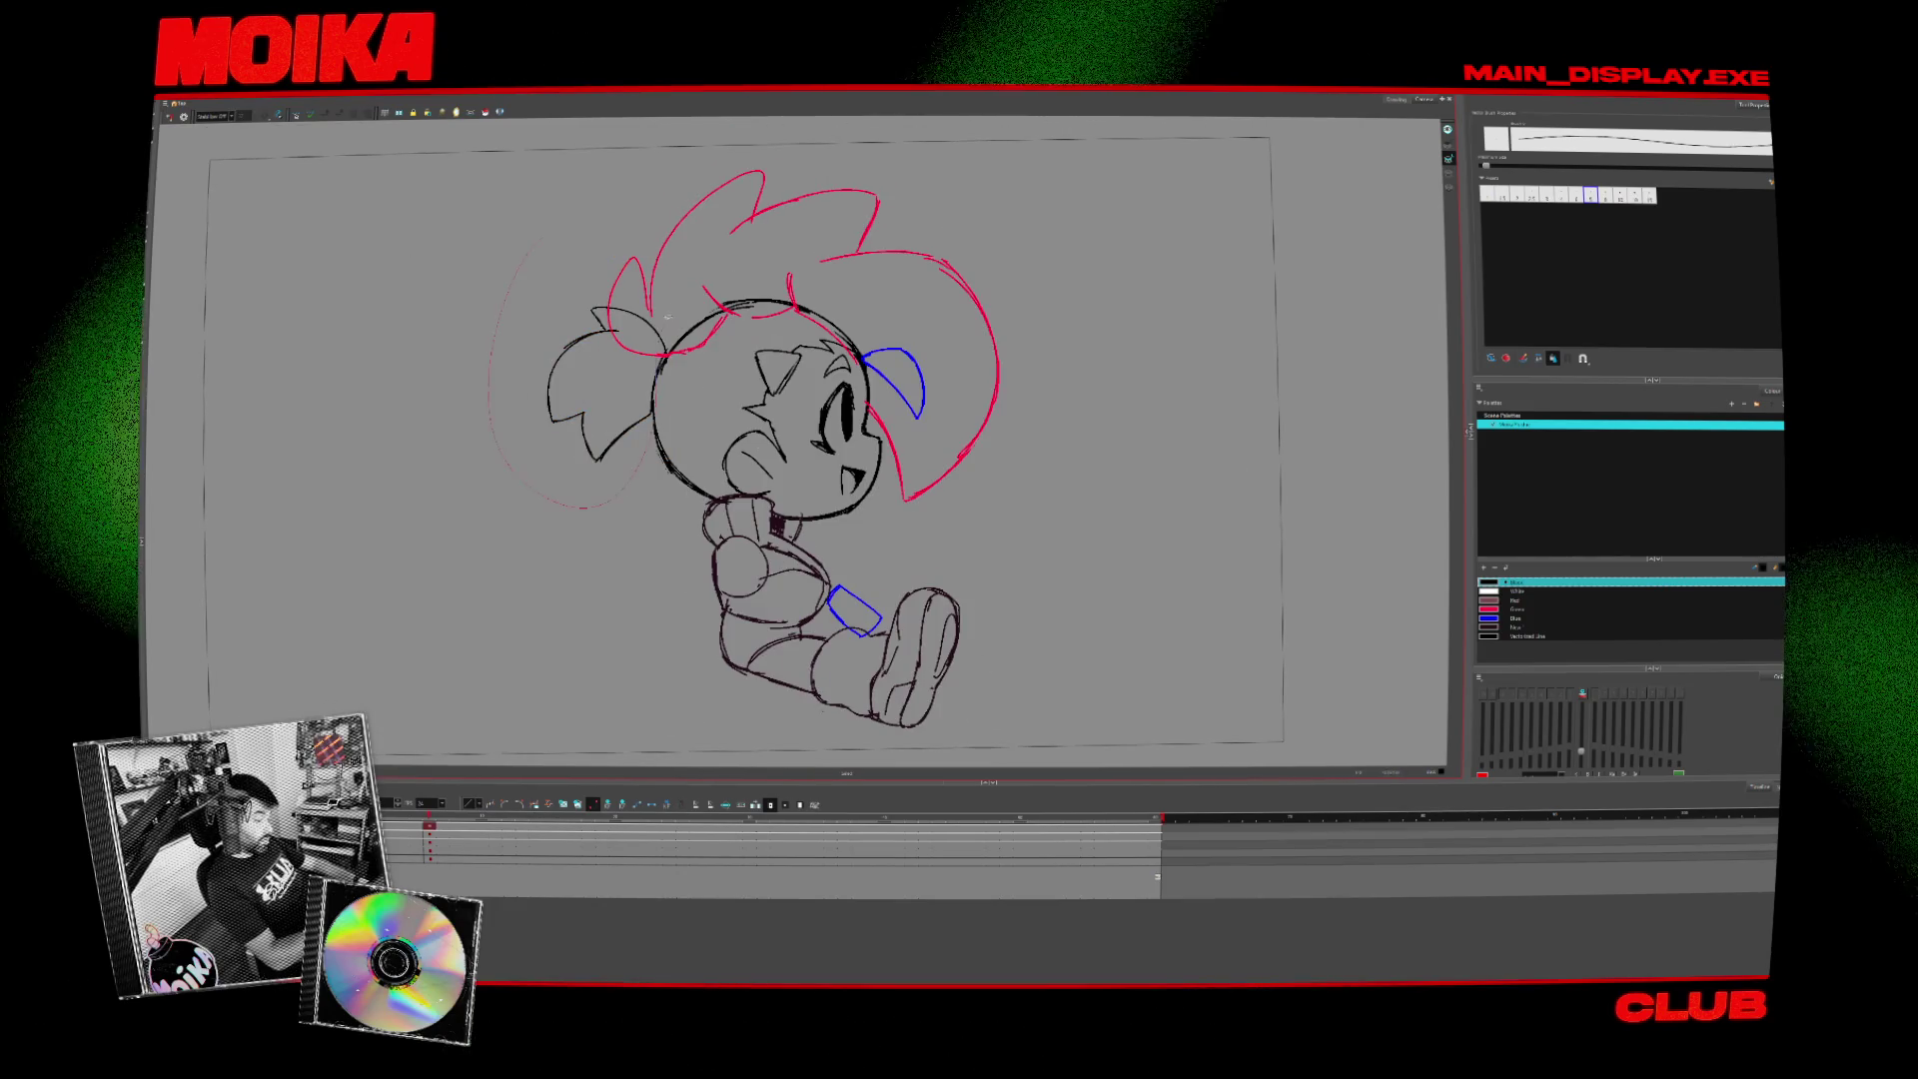
- Lower the back pigtail, revert its last tweak, and mirror the view to check the pose
left_click(667, 304)
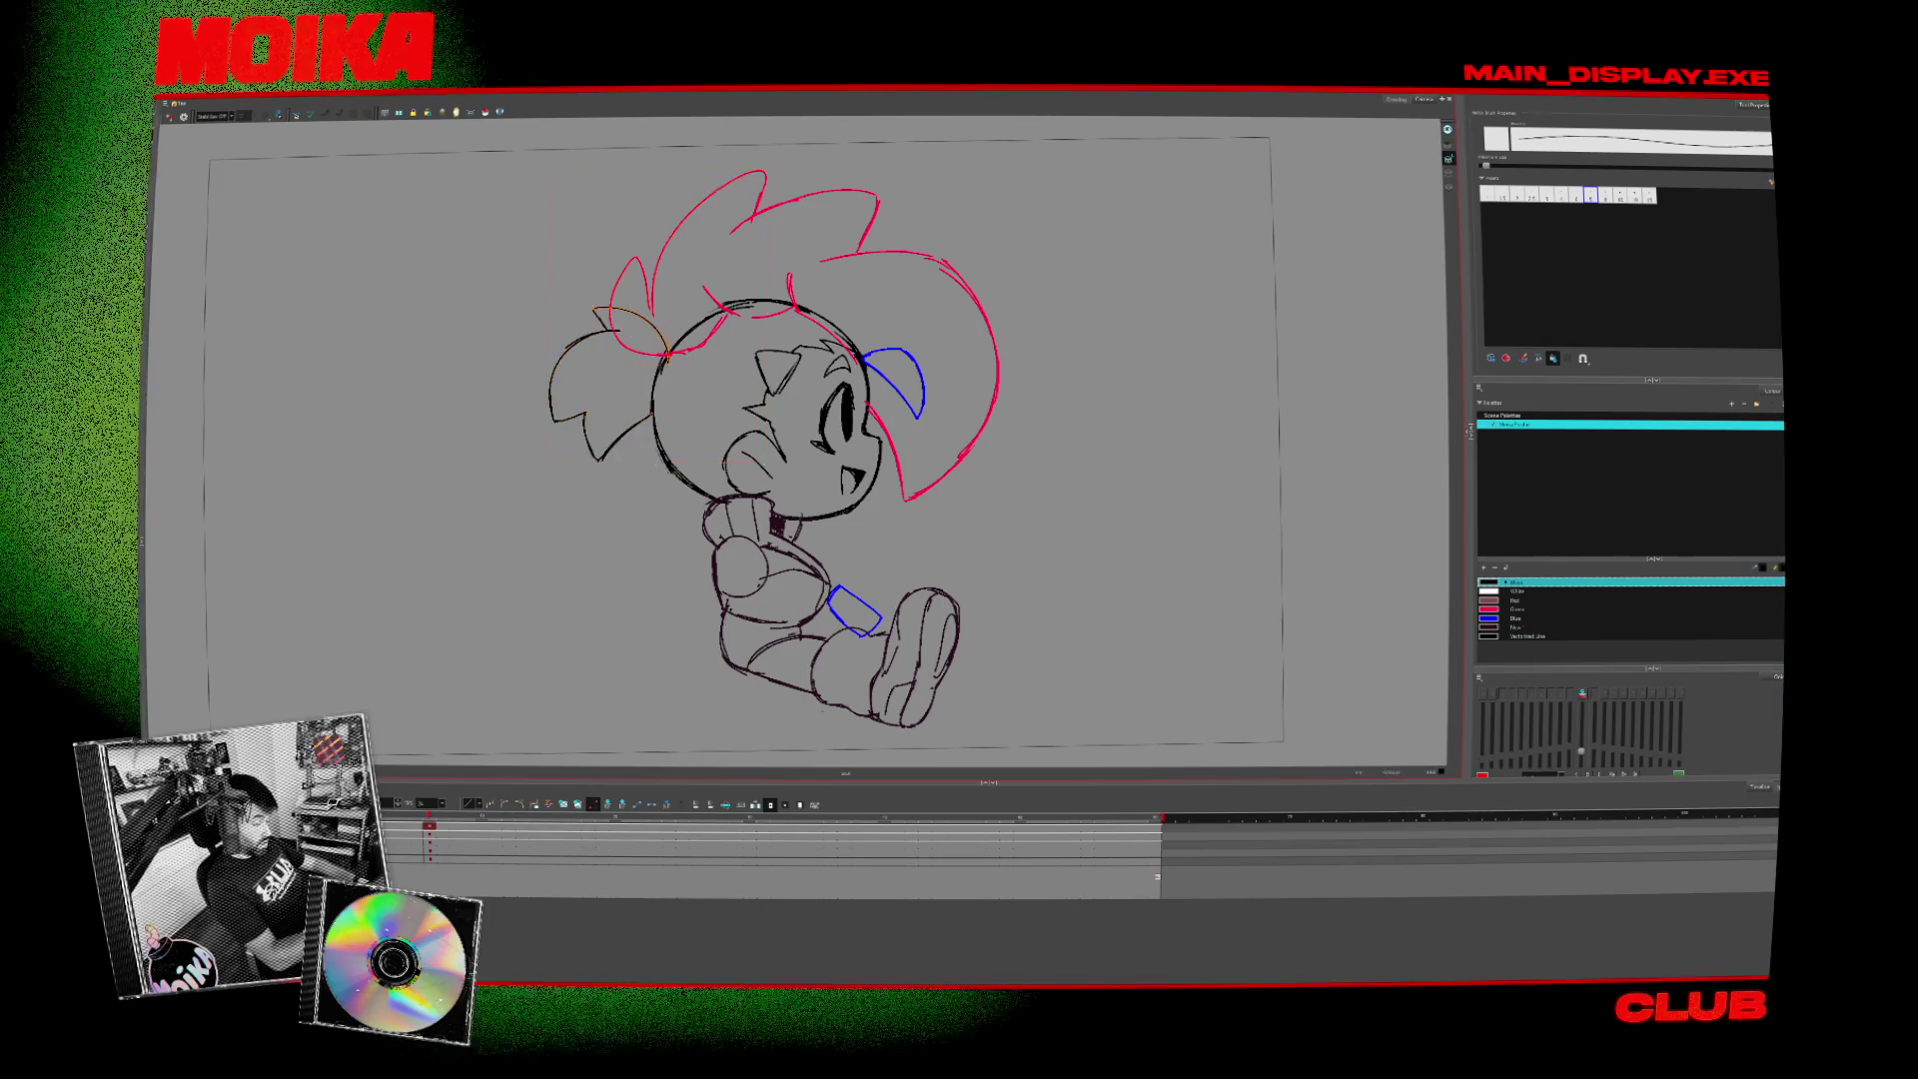
left_click(682, 388)
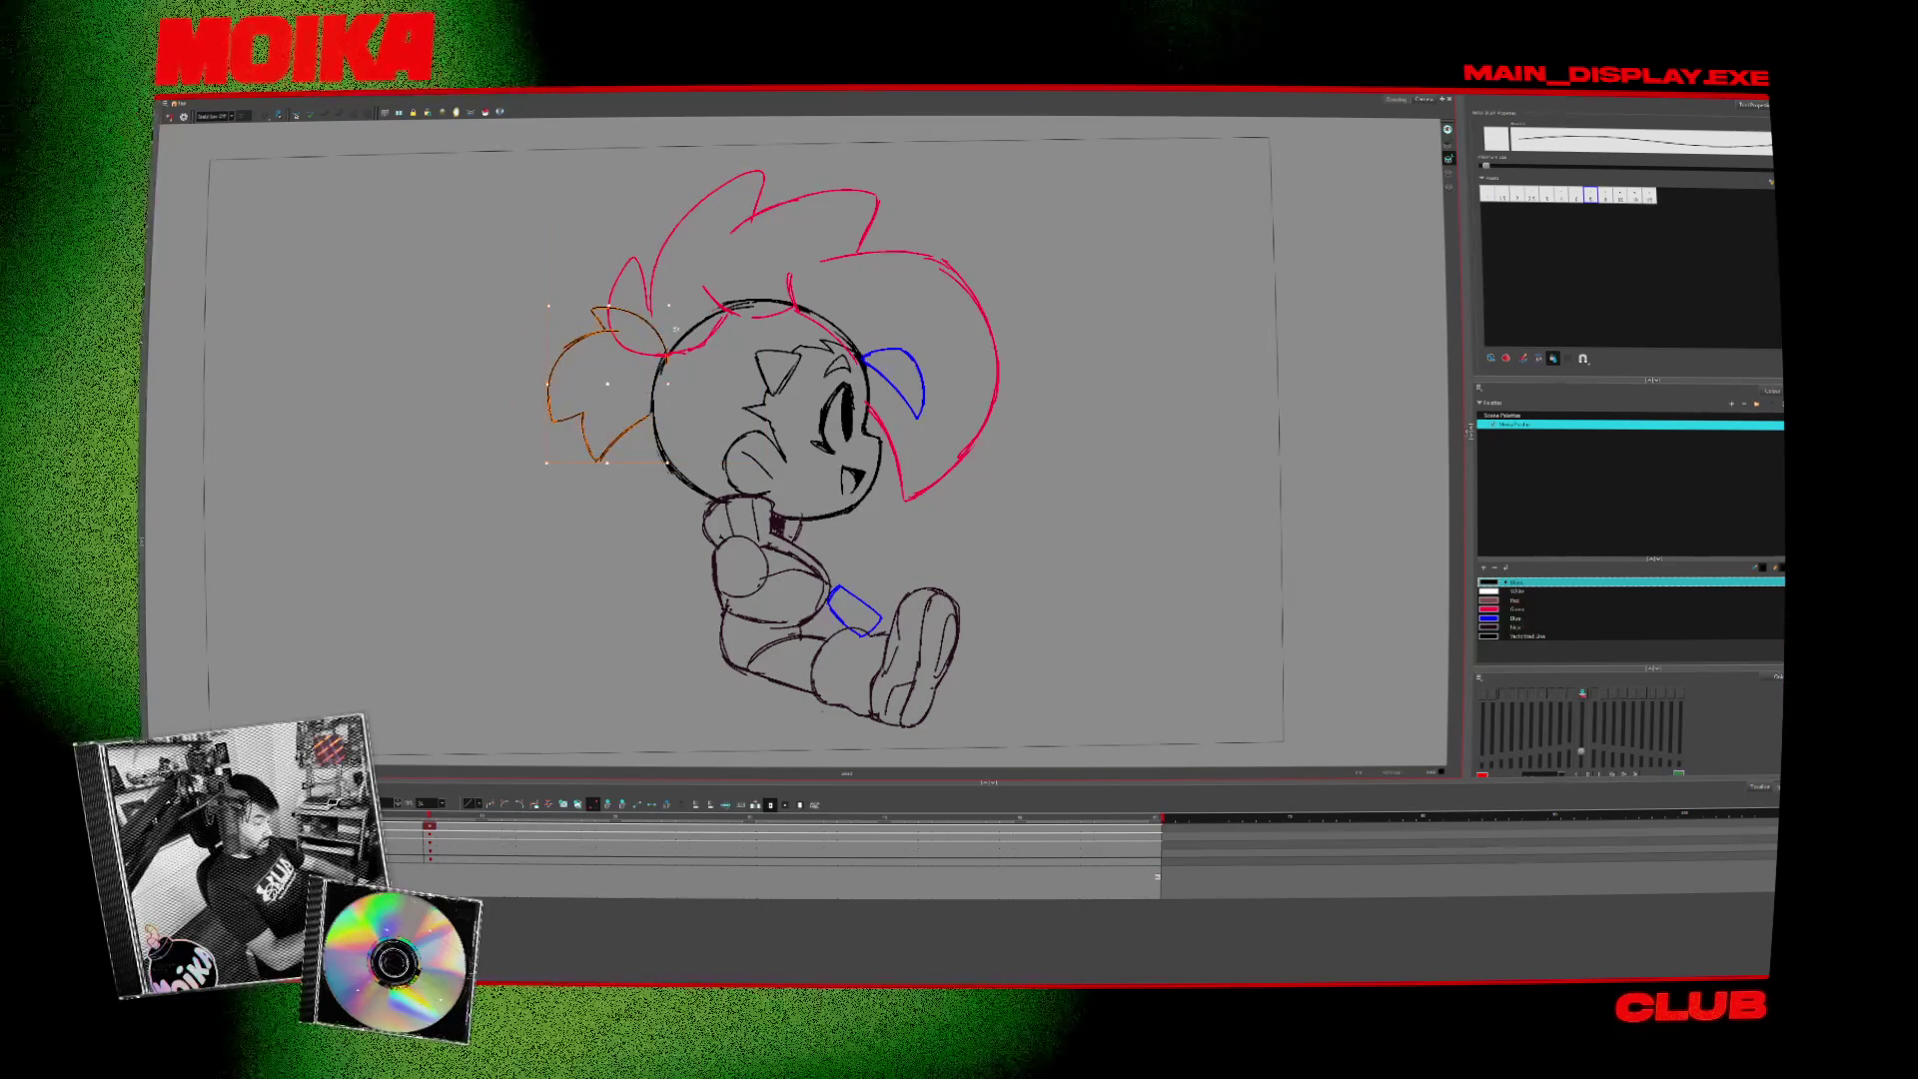
key("ctrl+z")
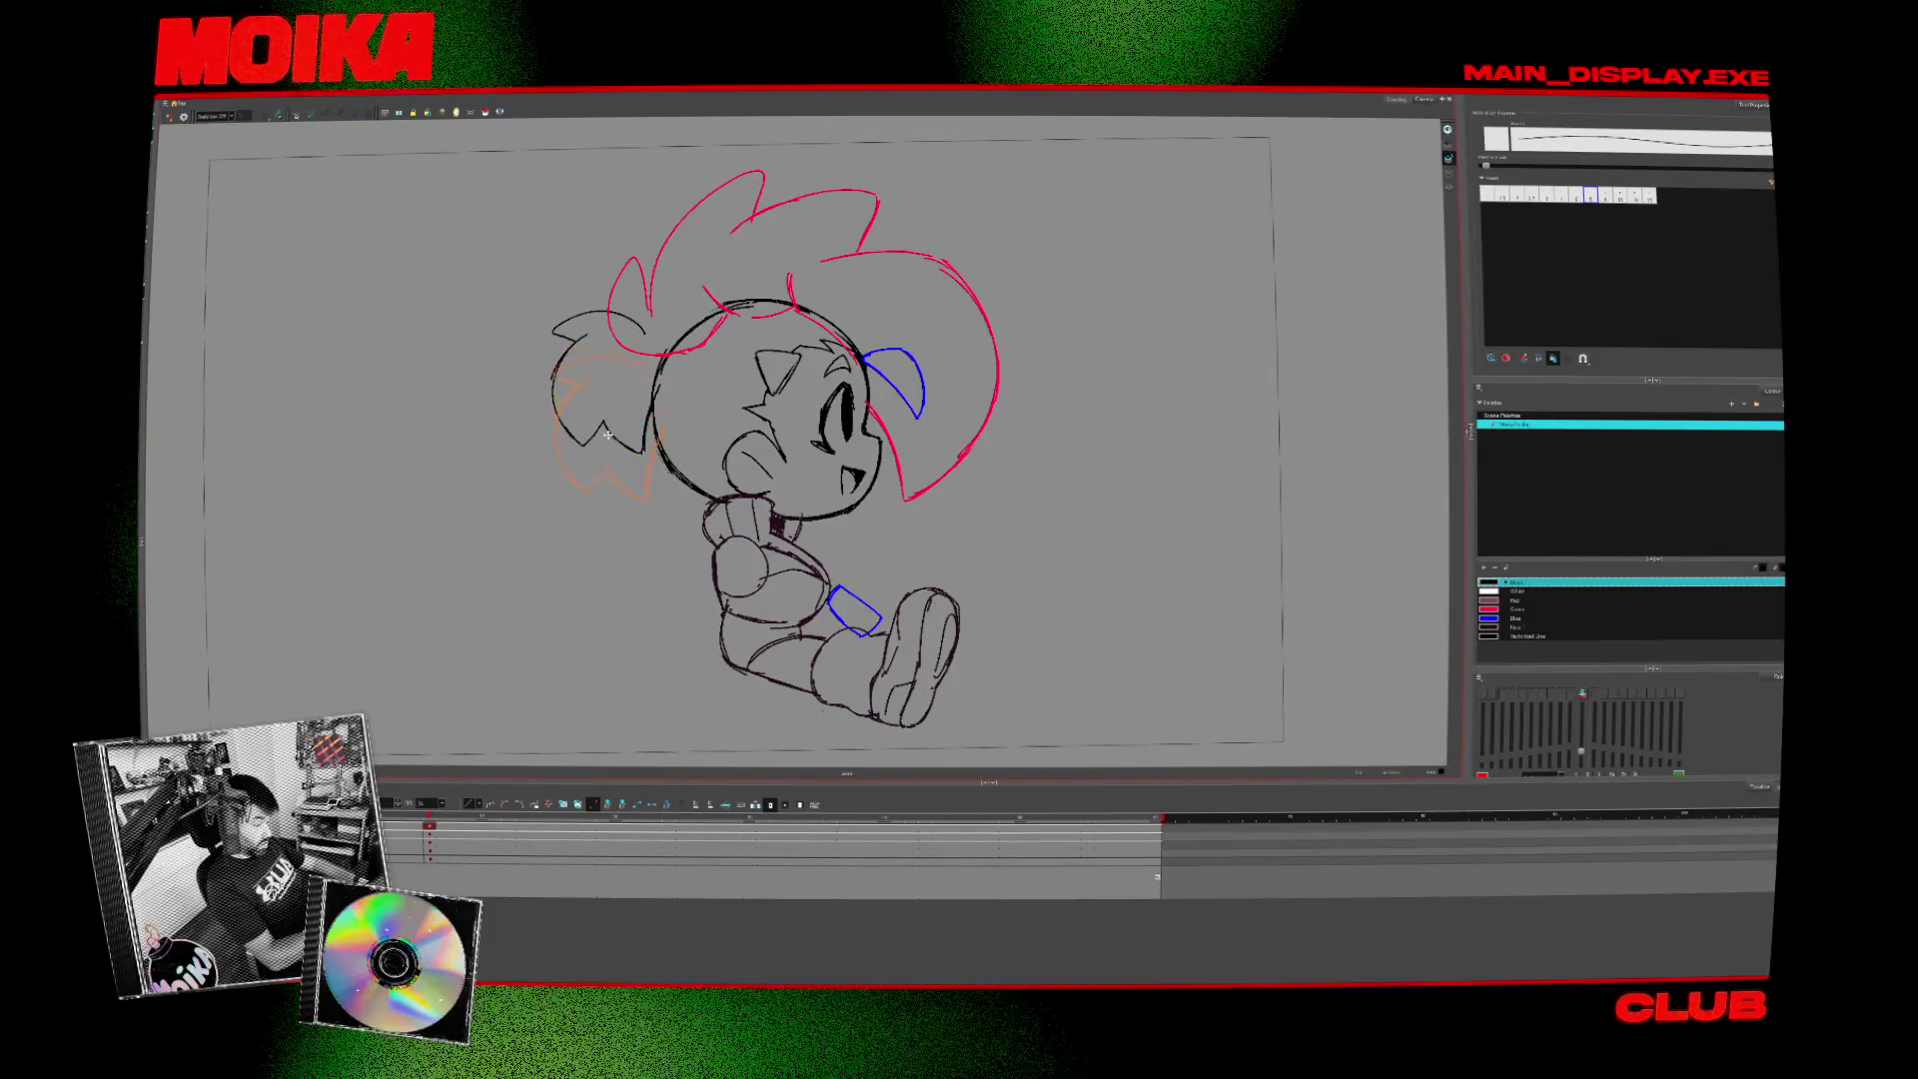
key("4")
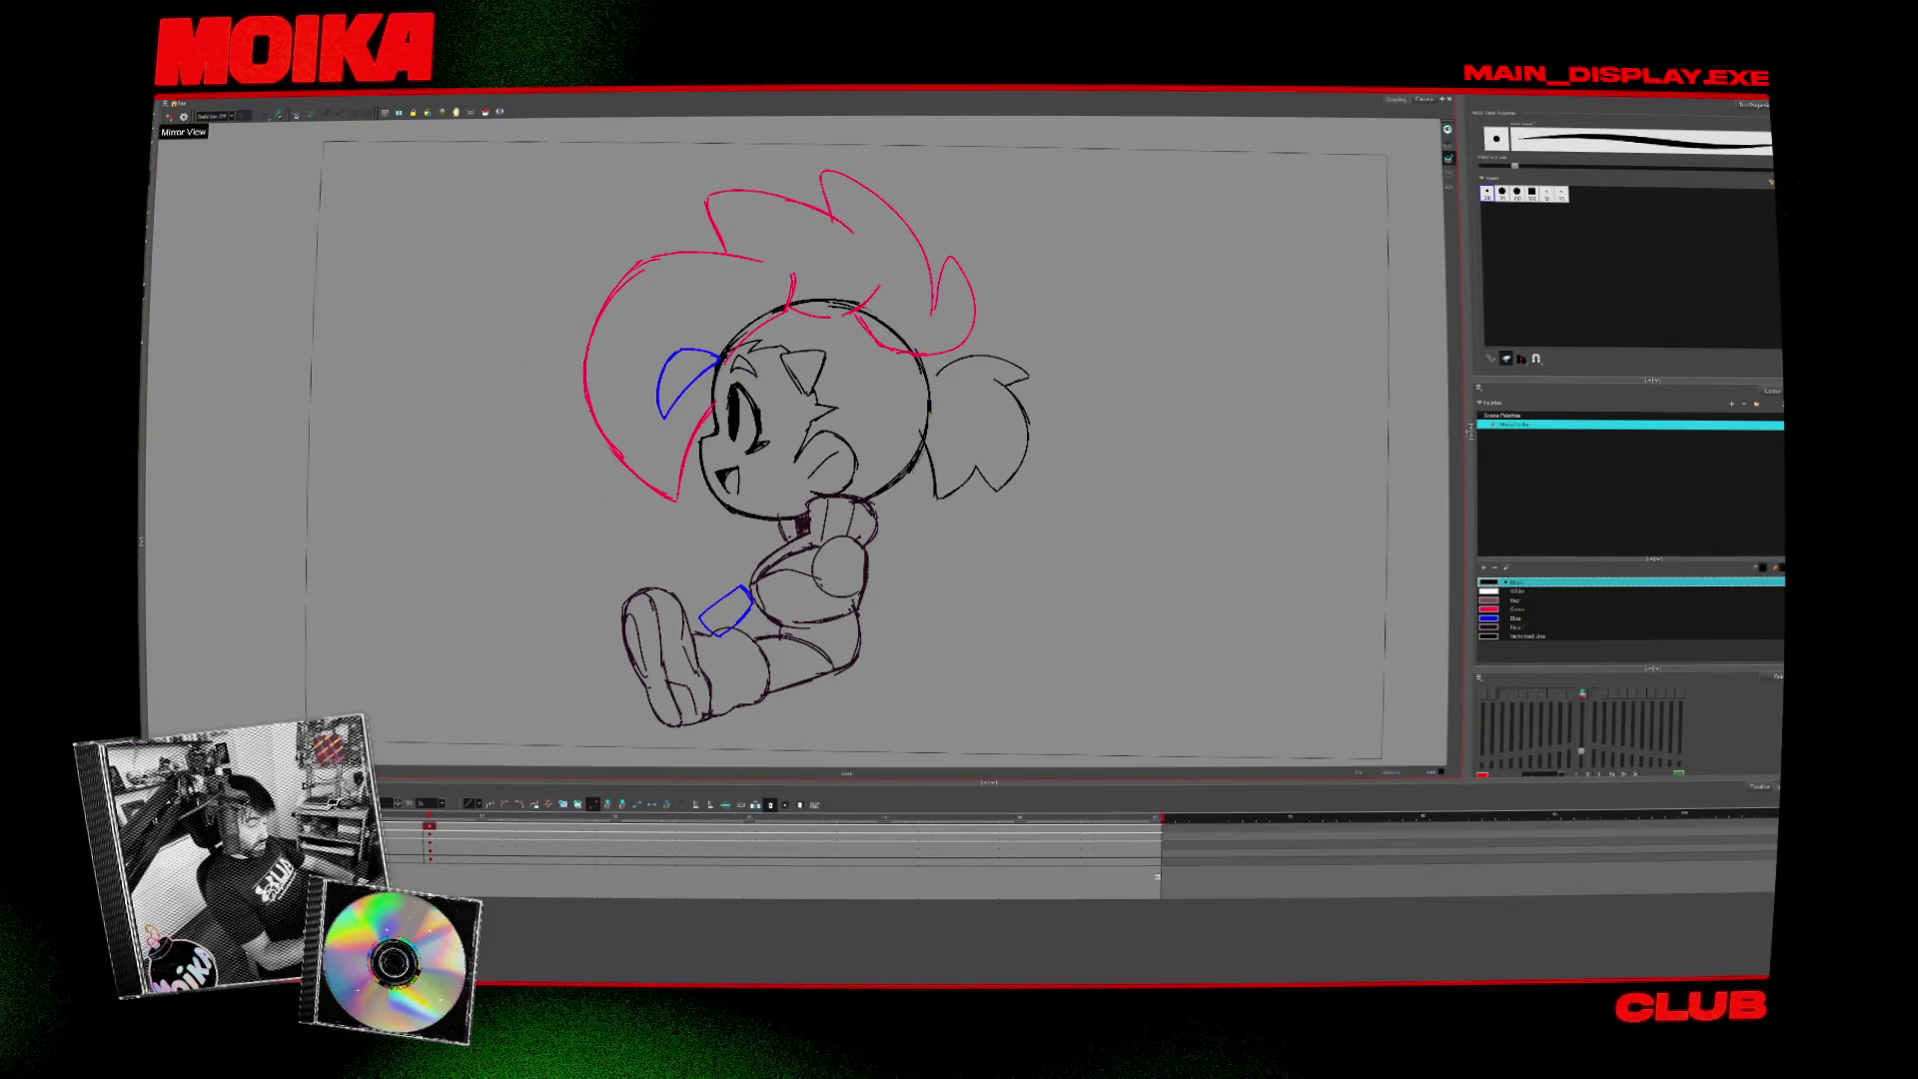
- Restore the normal view orientation and briefly compare the side pose with the front pose
key("4")
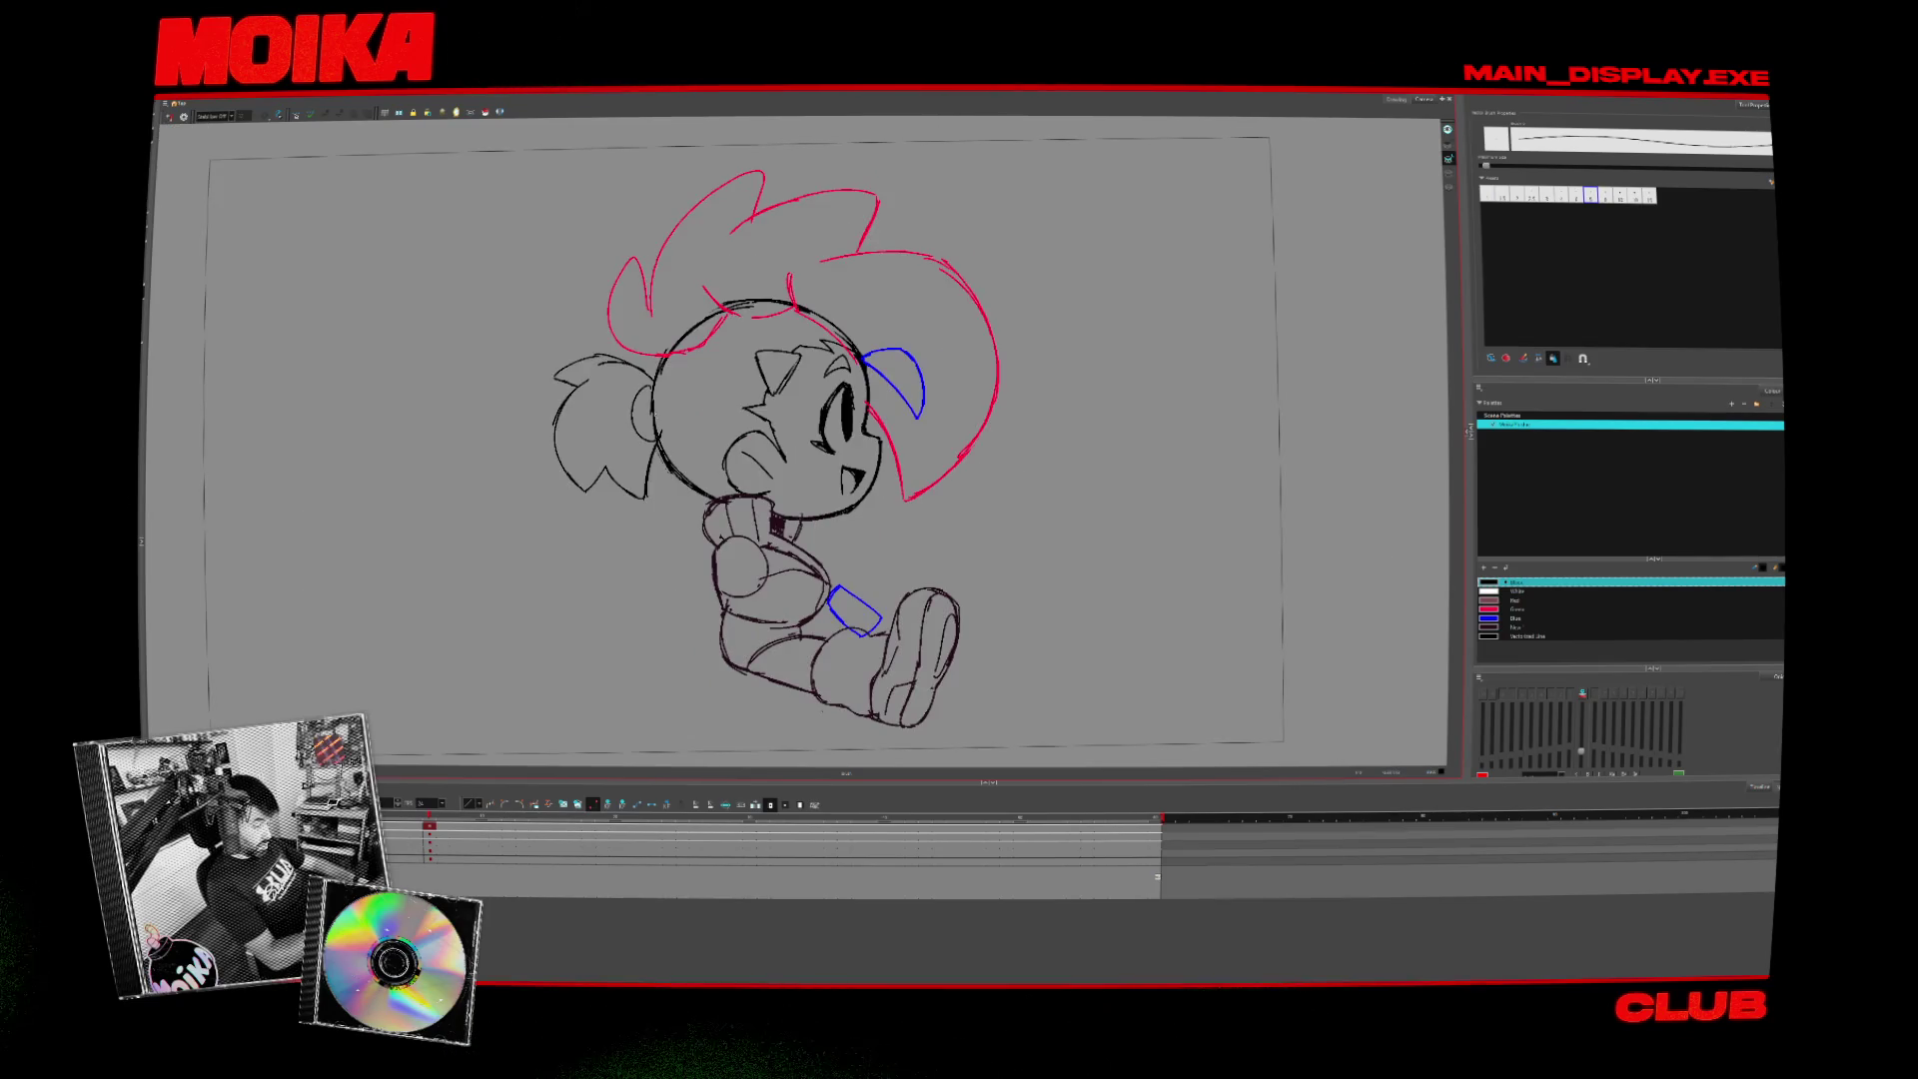
key("alt+s")
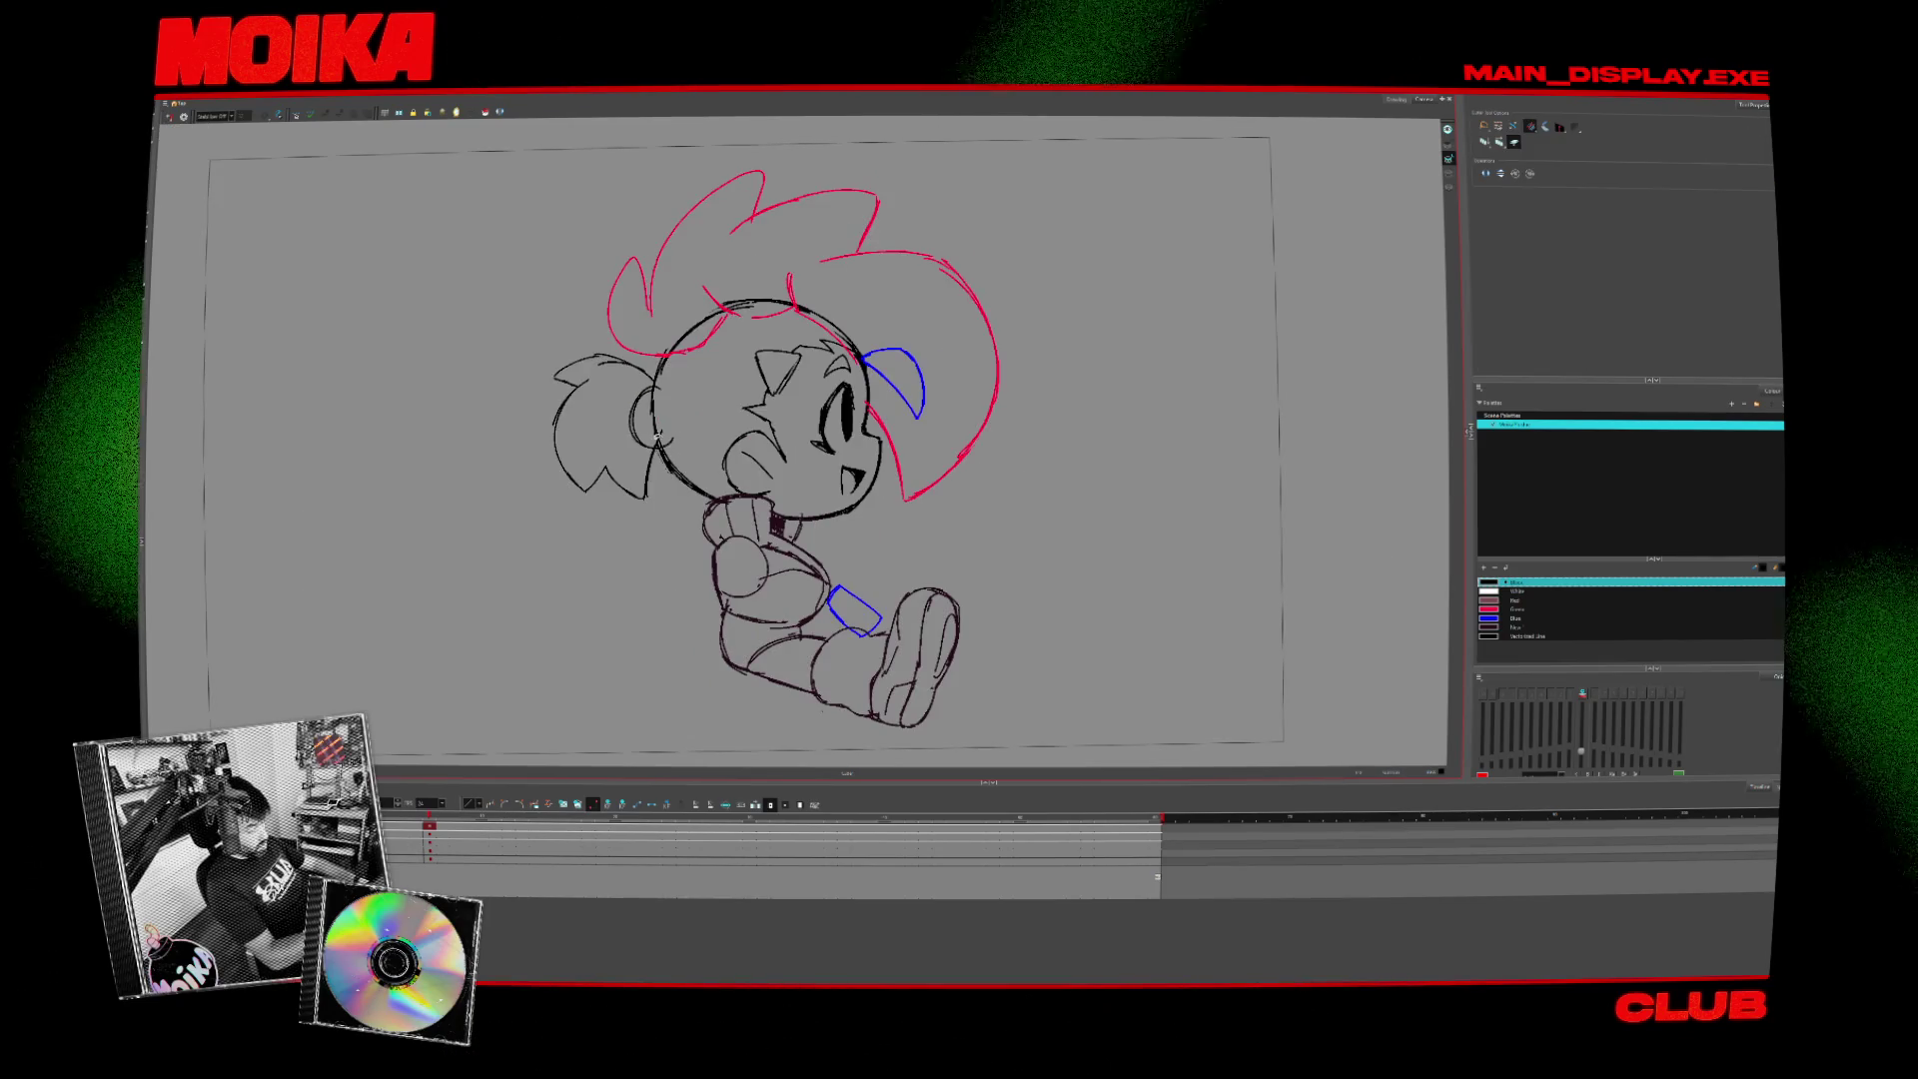
key("alt+b")
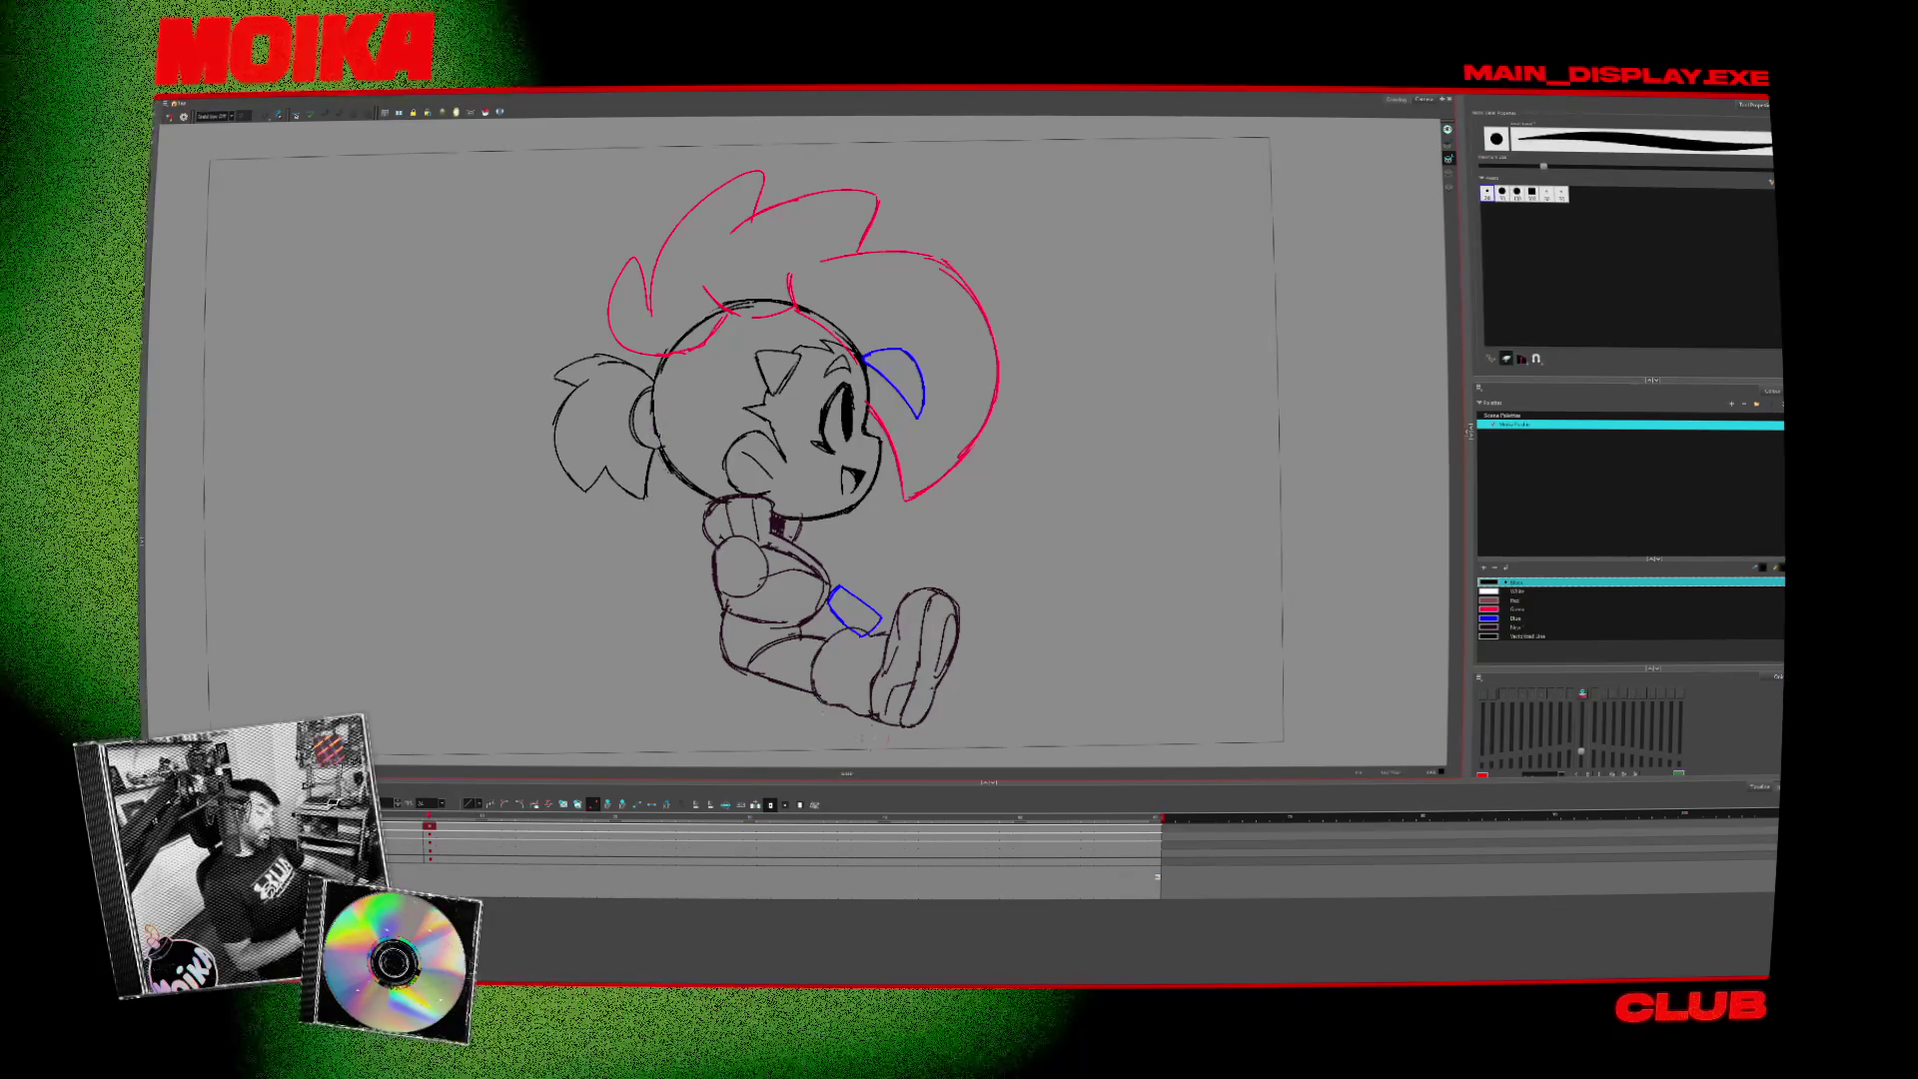
key("period")
key("comma")
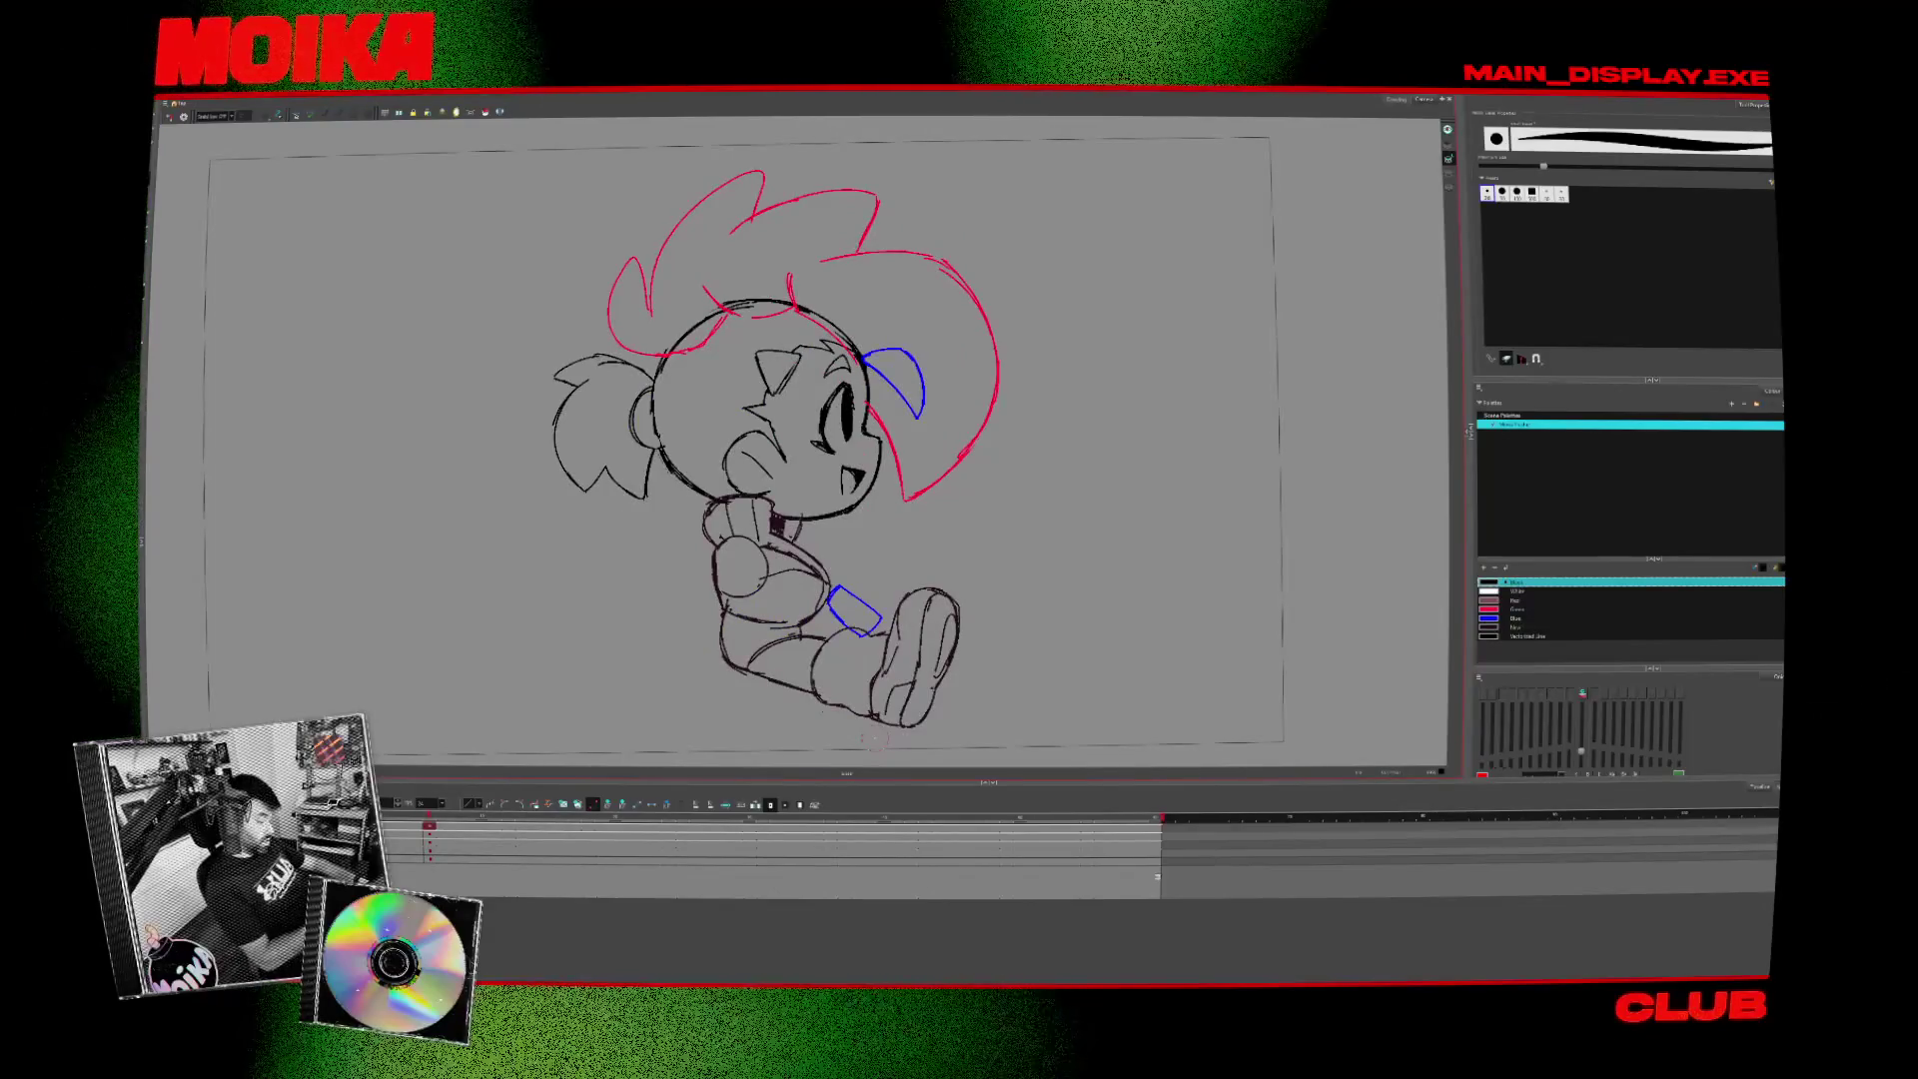
- Undo and redo the red hair strokes repeatedly to compare before and after
key("ctrl+z")
key("ctrl+shift+z")
key("ctrl+z")
key("ctrl+z")
key("ctrl+shift+z")
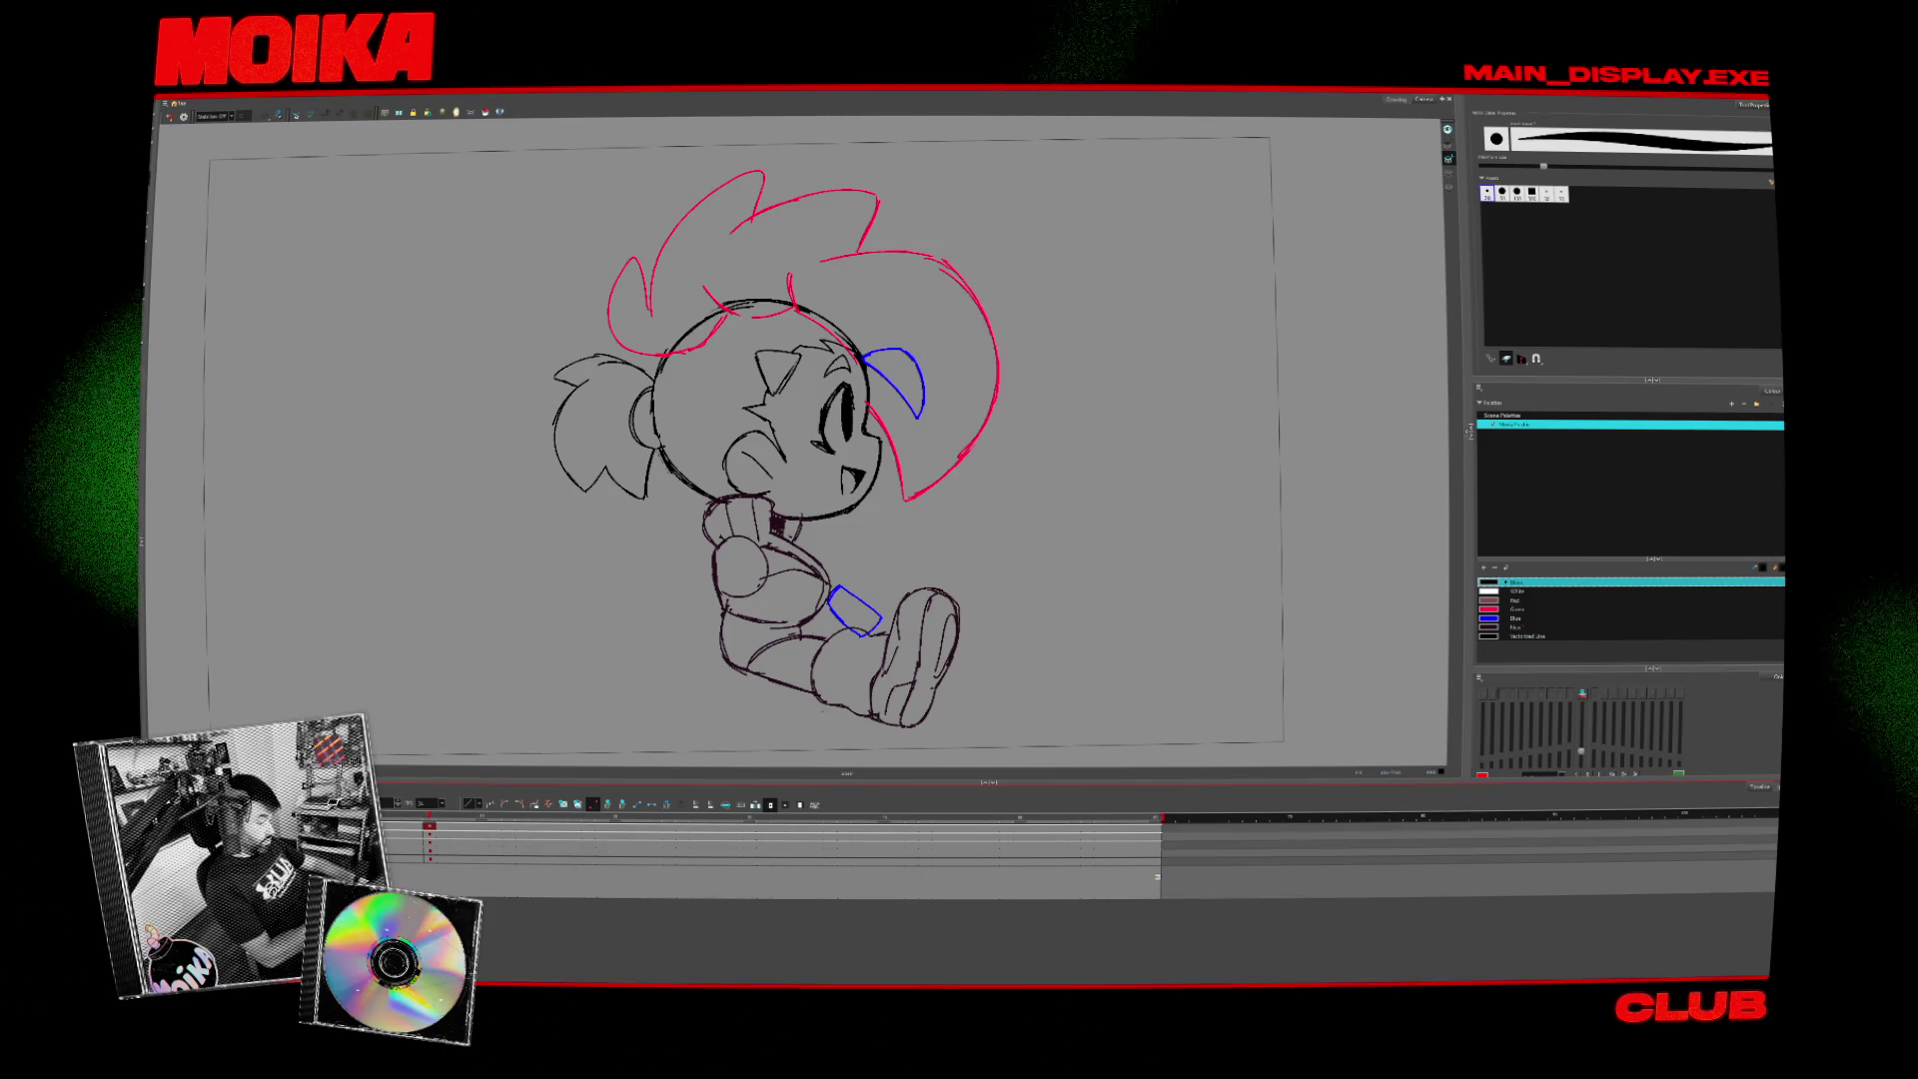
key("ctrl+z")
key("ctrl+shift+z")
- Compare the latest body strokes in mirrored view, then turn mirroring off
left_click(170, 117)
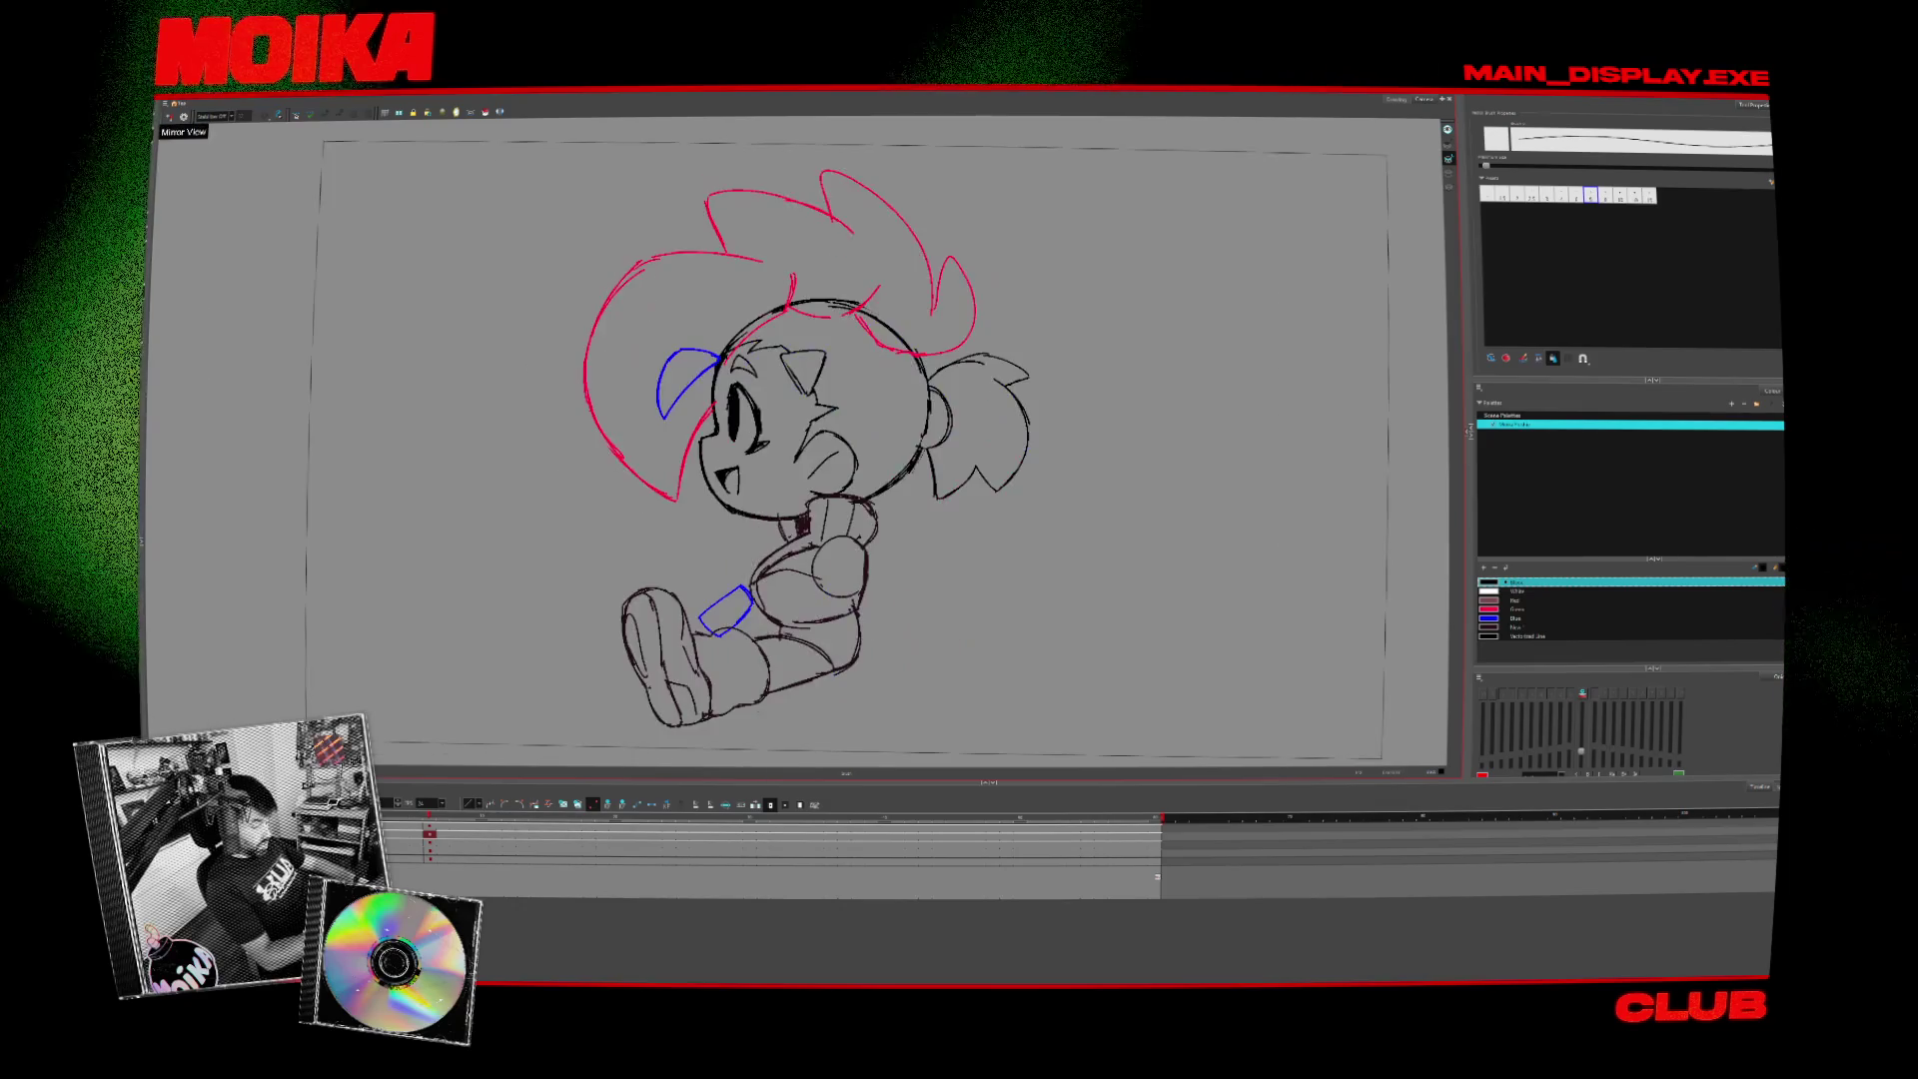
key("ctrl+z")
key("ctrl+shift+z")
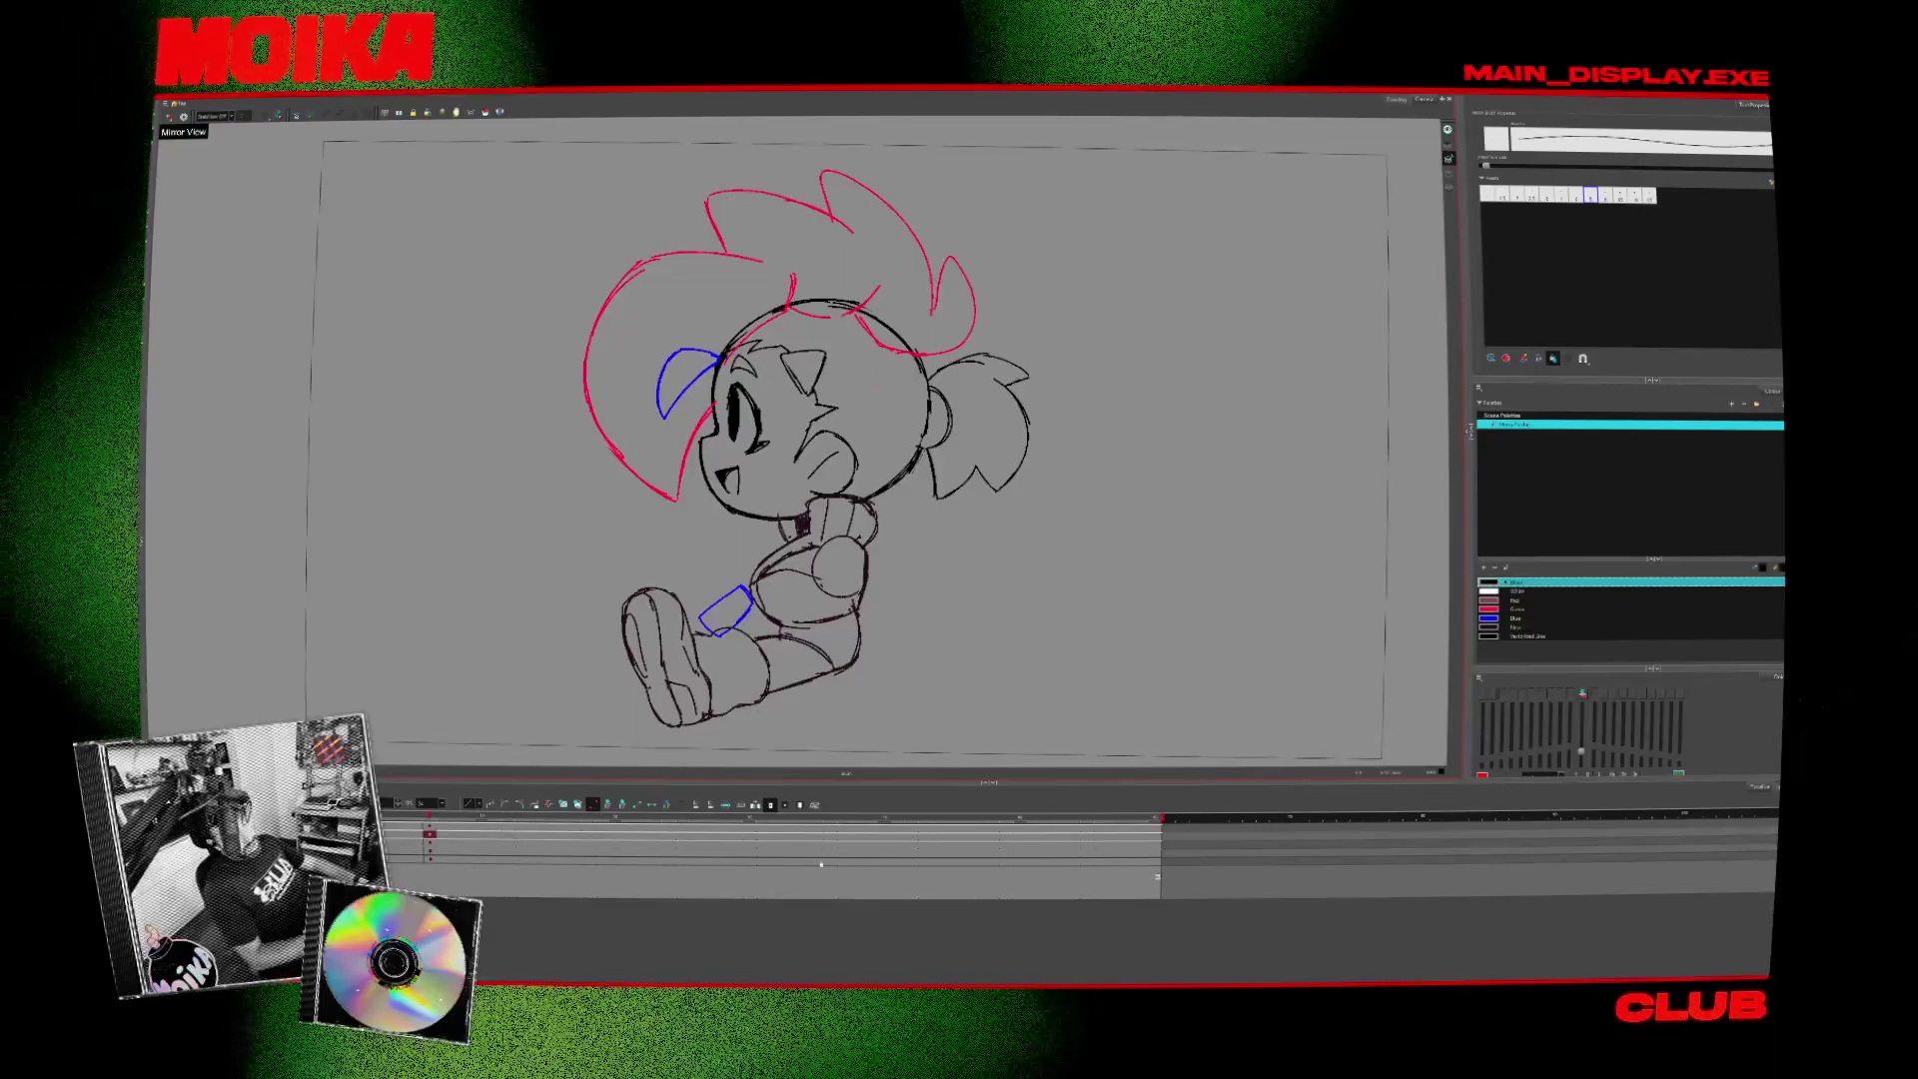
scroll(854, 450, "down", 1)
left_click(171, 117)
- Recentre the drawing in view and bring up the front pose drawing
key("period")
key("comma")
scroll(861, 698, "down", 1)
mouse_move(861, 697)
left_mouse_down()
mouse_move(811, 693)
mouse_move(766, 723)
left_mouse_up()
key("period")
key("comma")
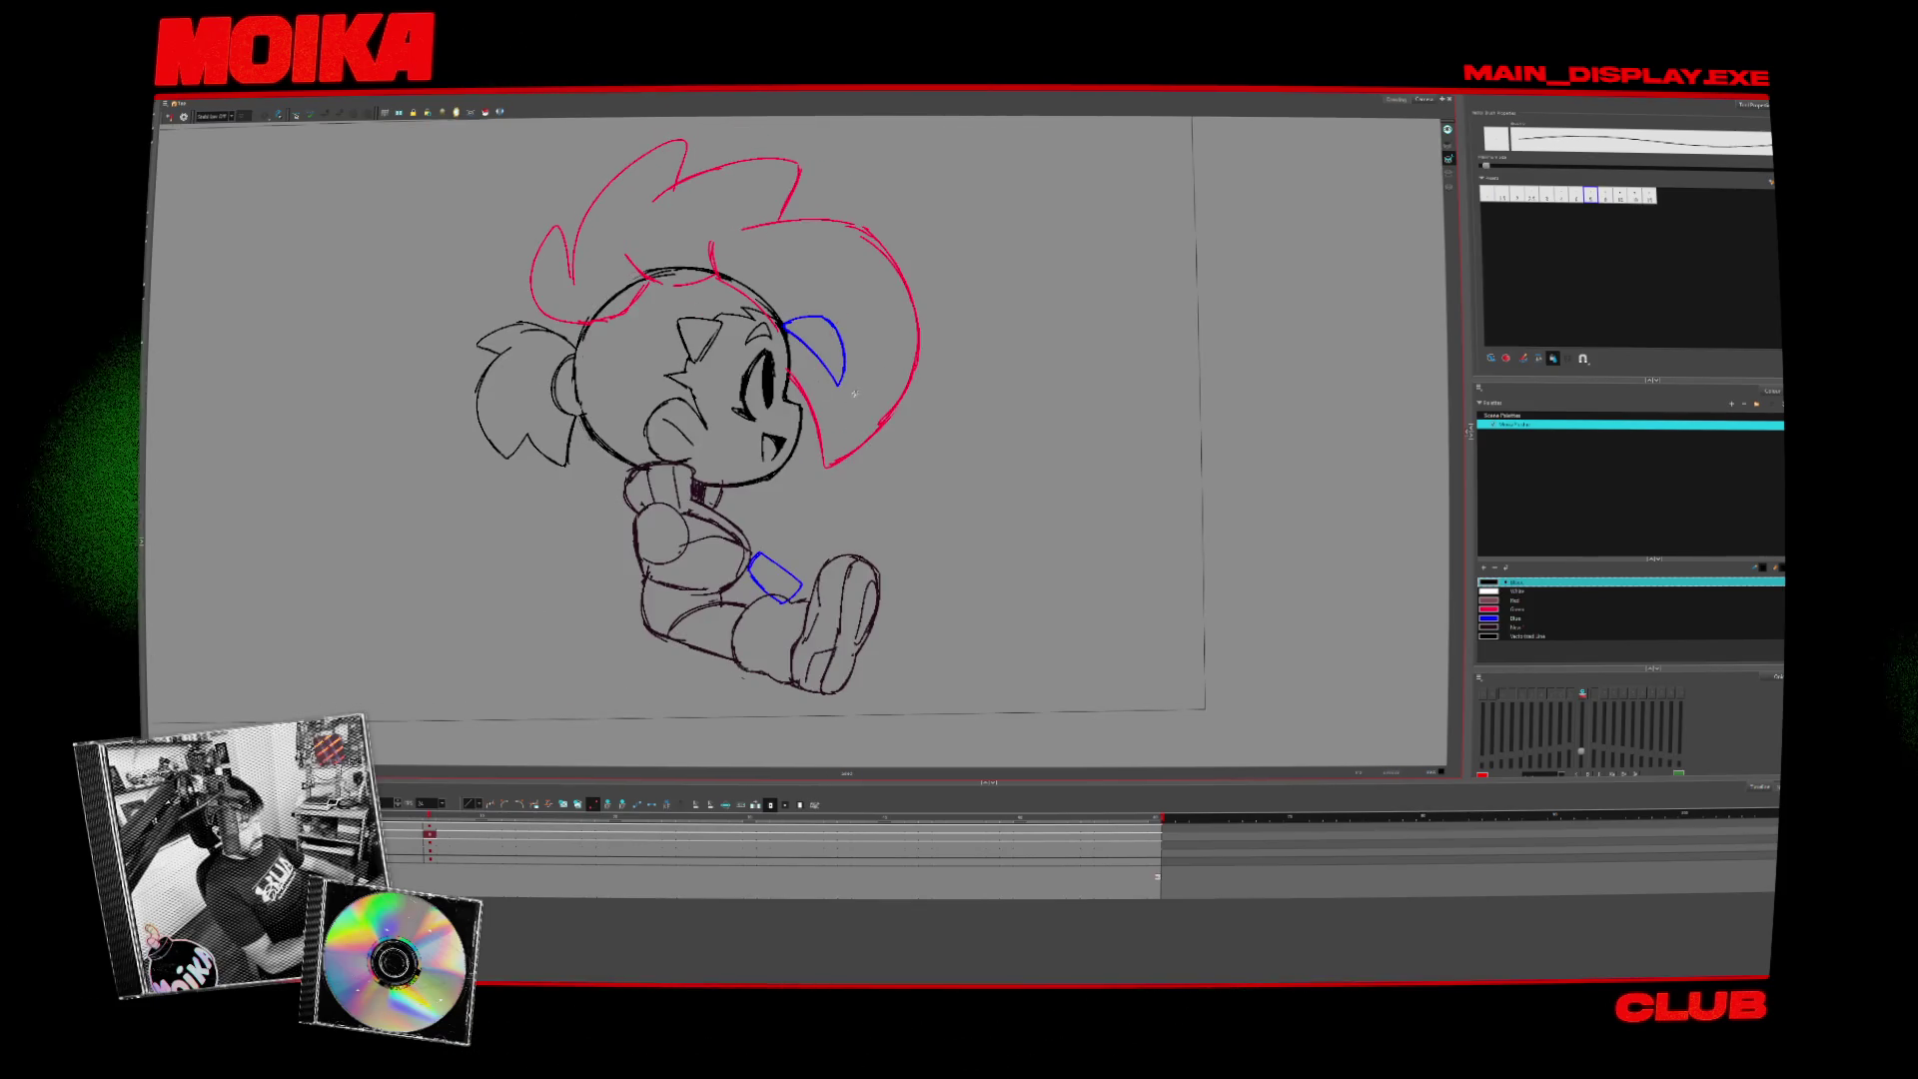
key("period")
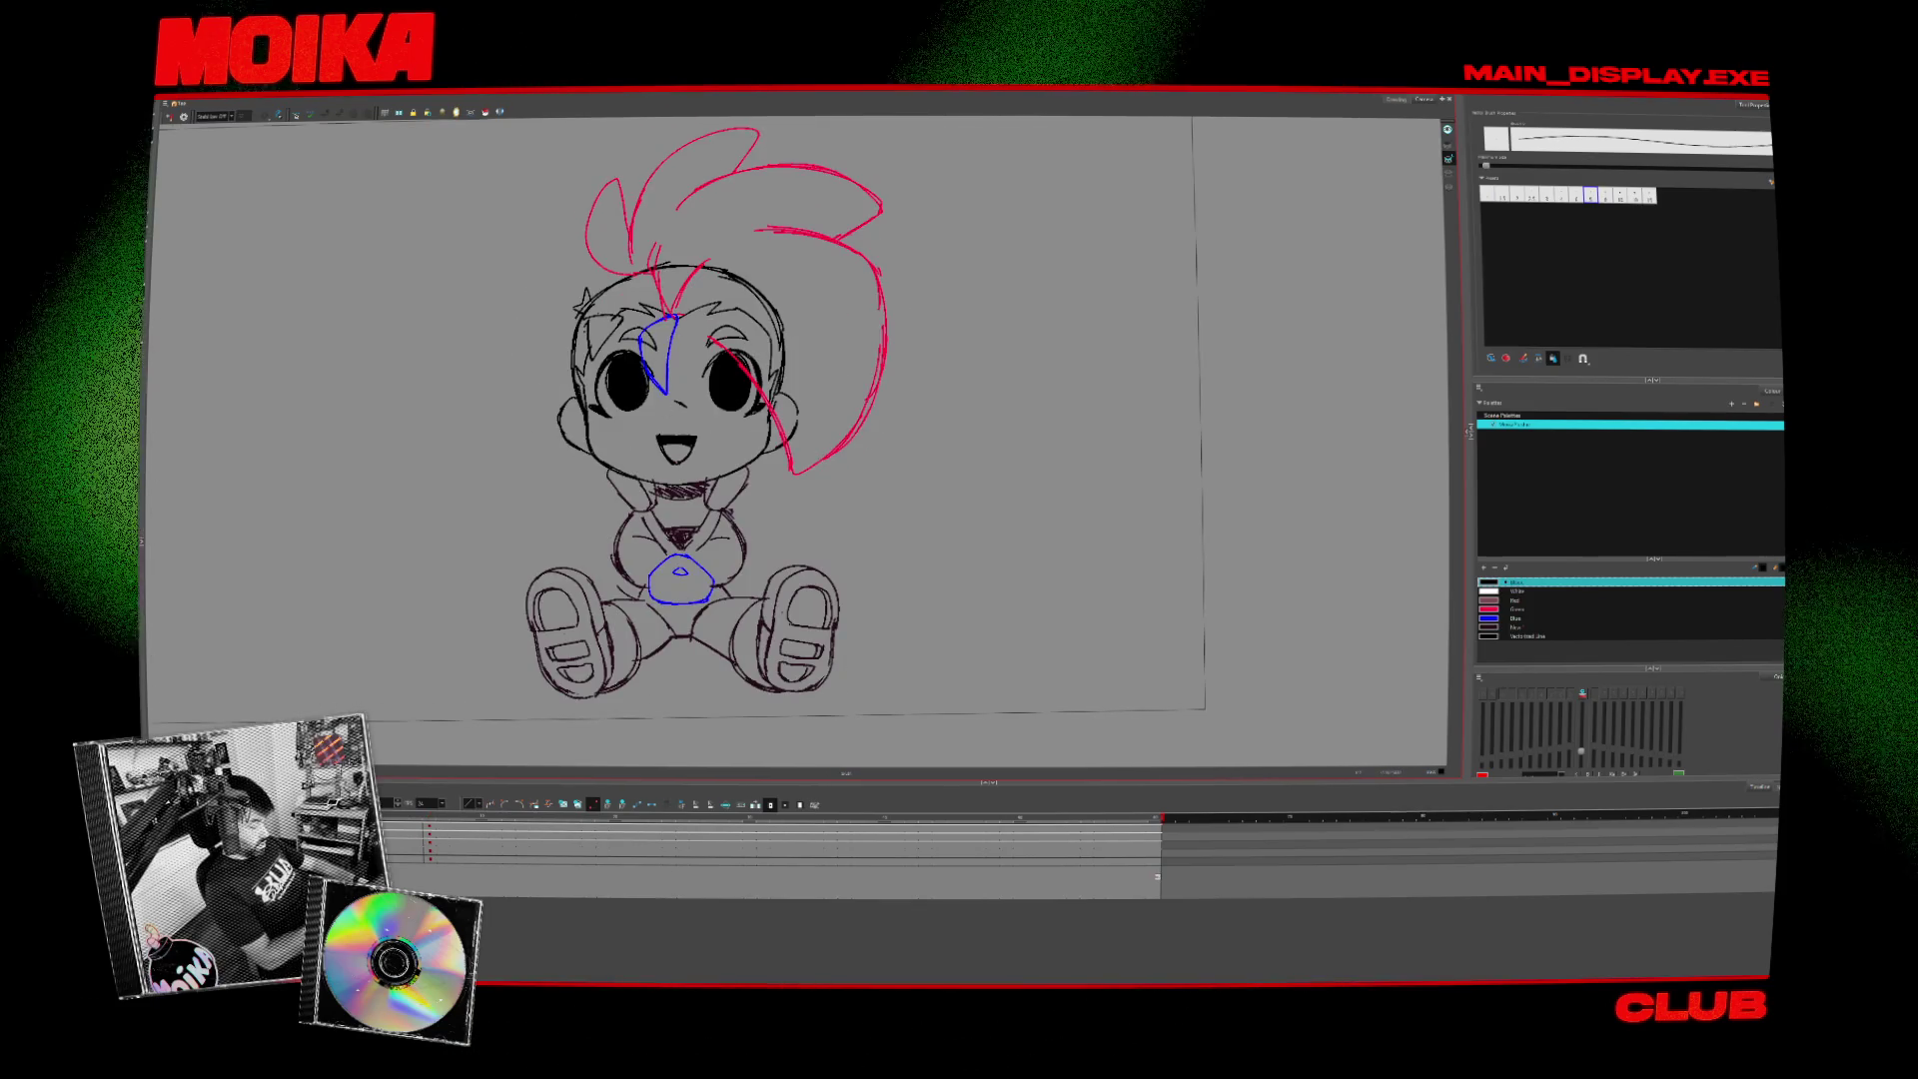